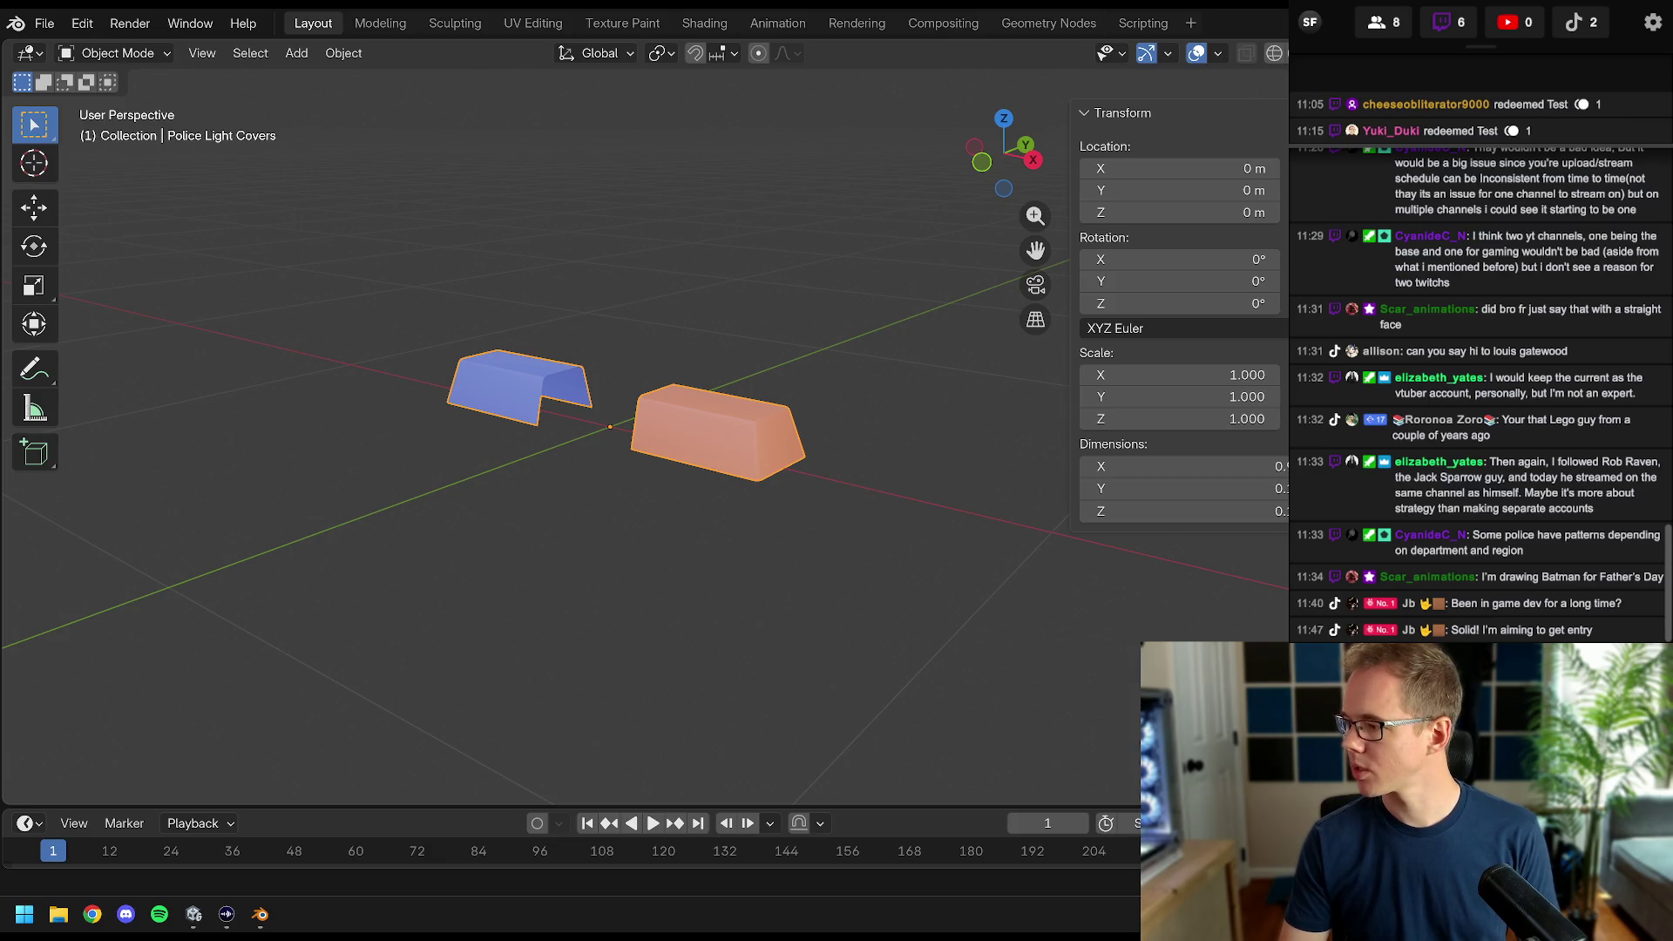
- Bring the Unity editor with the police car scene to the front
{"action": "left_click", "coordinate": [194, 914]}
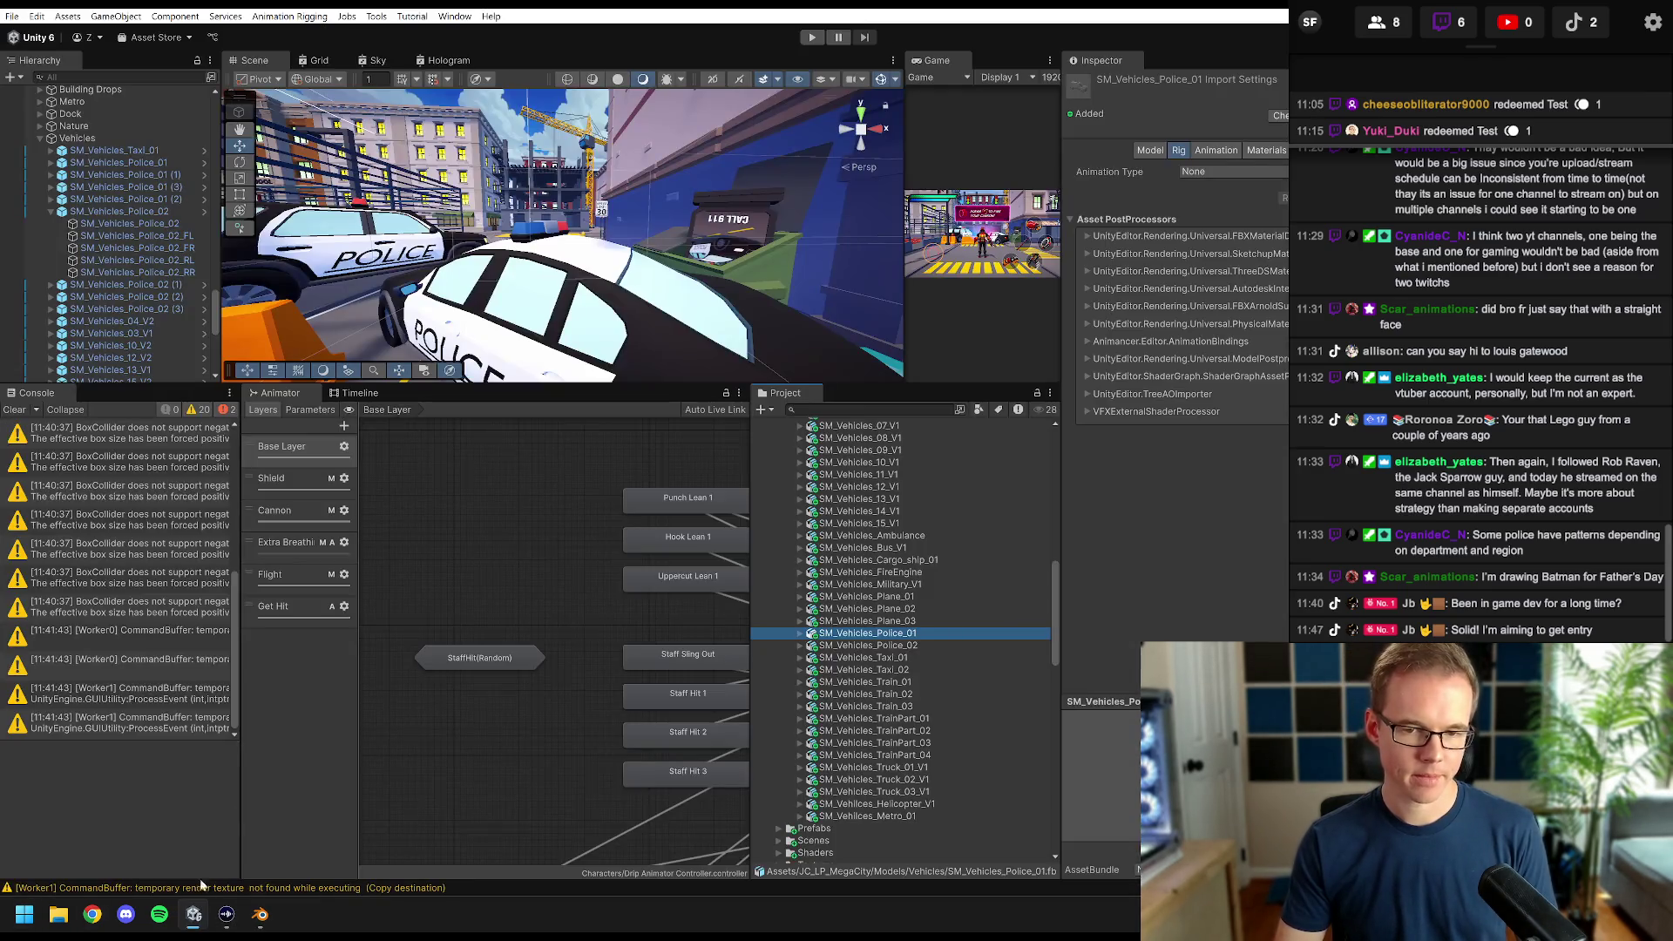
- Collapse the other asset folders and select Police Car Lights in Assets > Models
{"action": "scroll", "coordinate": [871, 541], "scroll_direction": "up", "scroll_amount": 15}
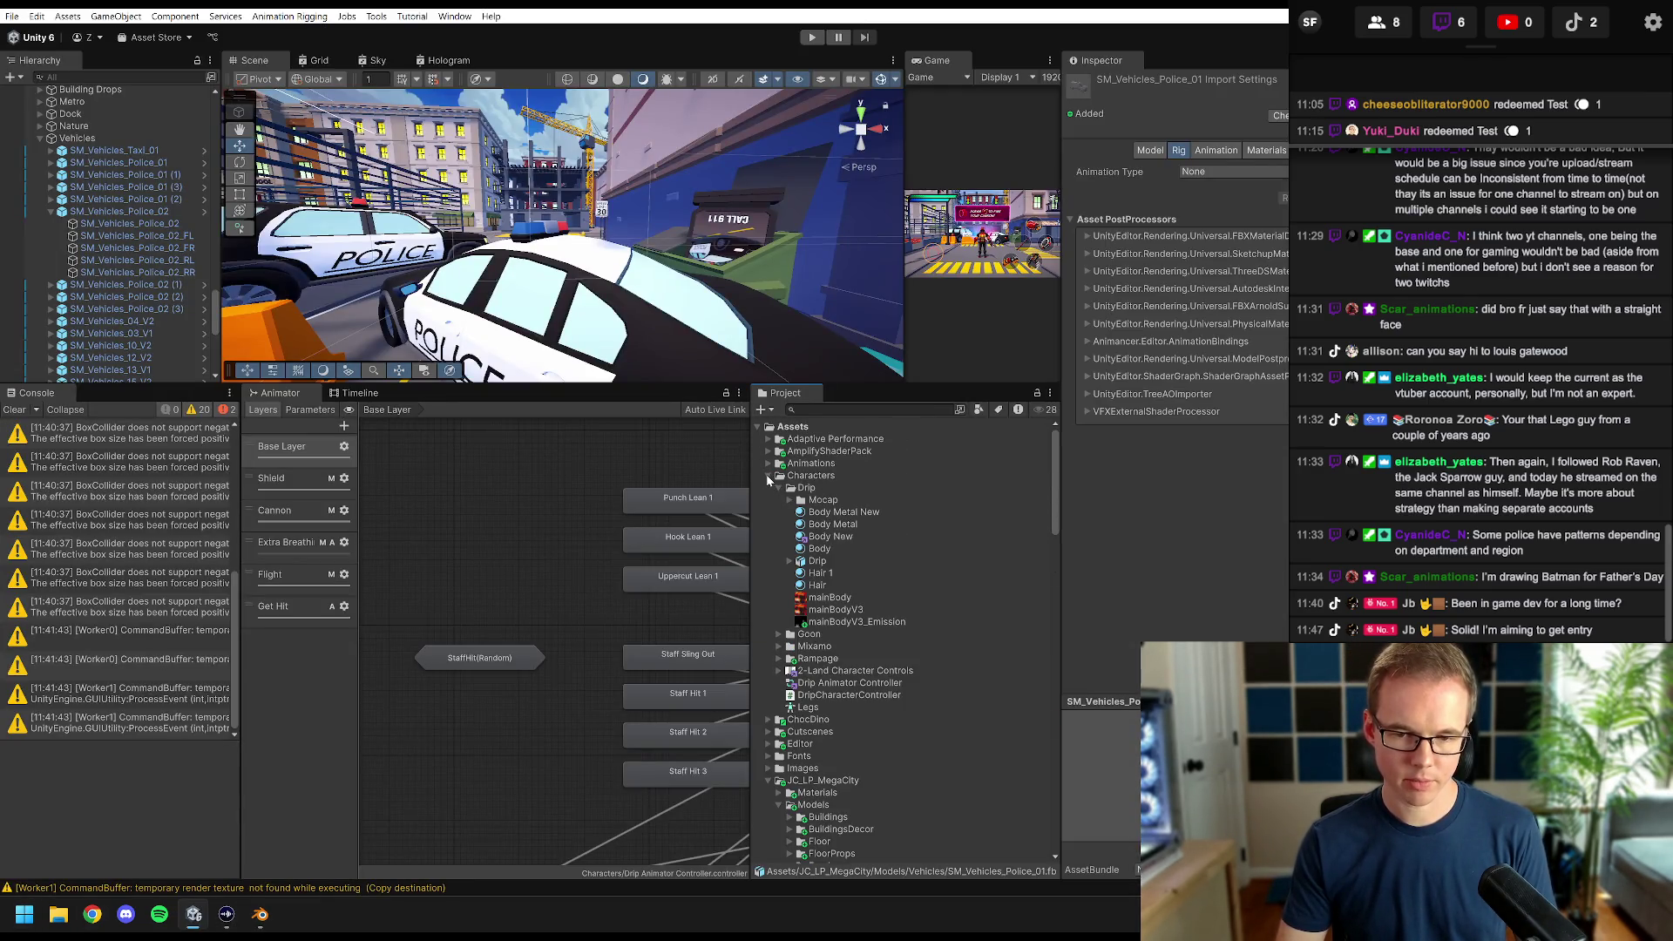
{"action": "left_click", "coordinate": [766, 475]}
{"action": "left_click", "coordinate": [766, 548]}
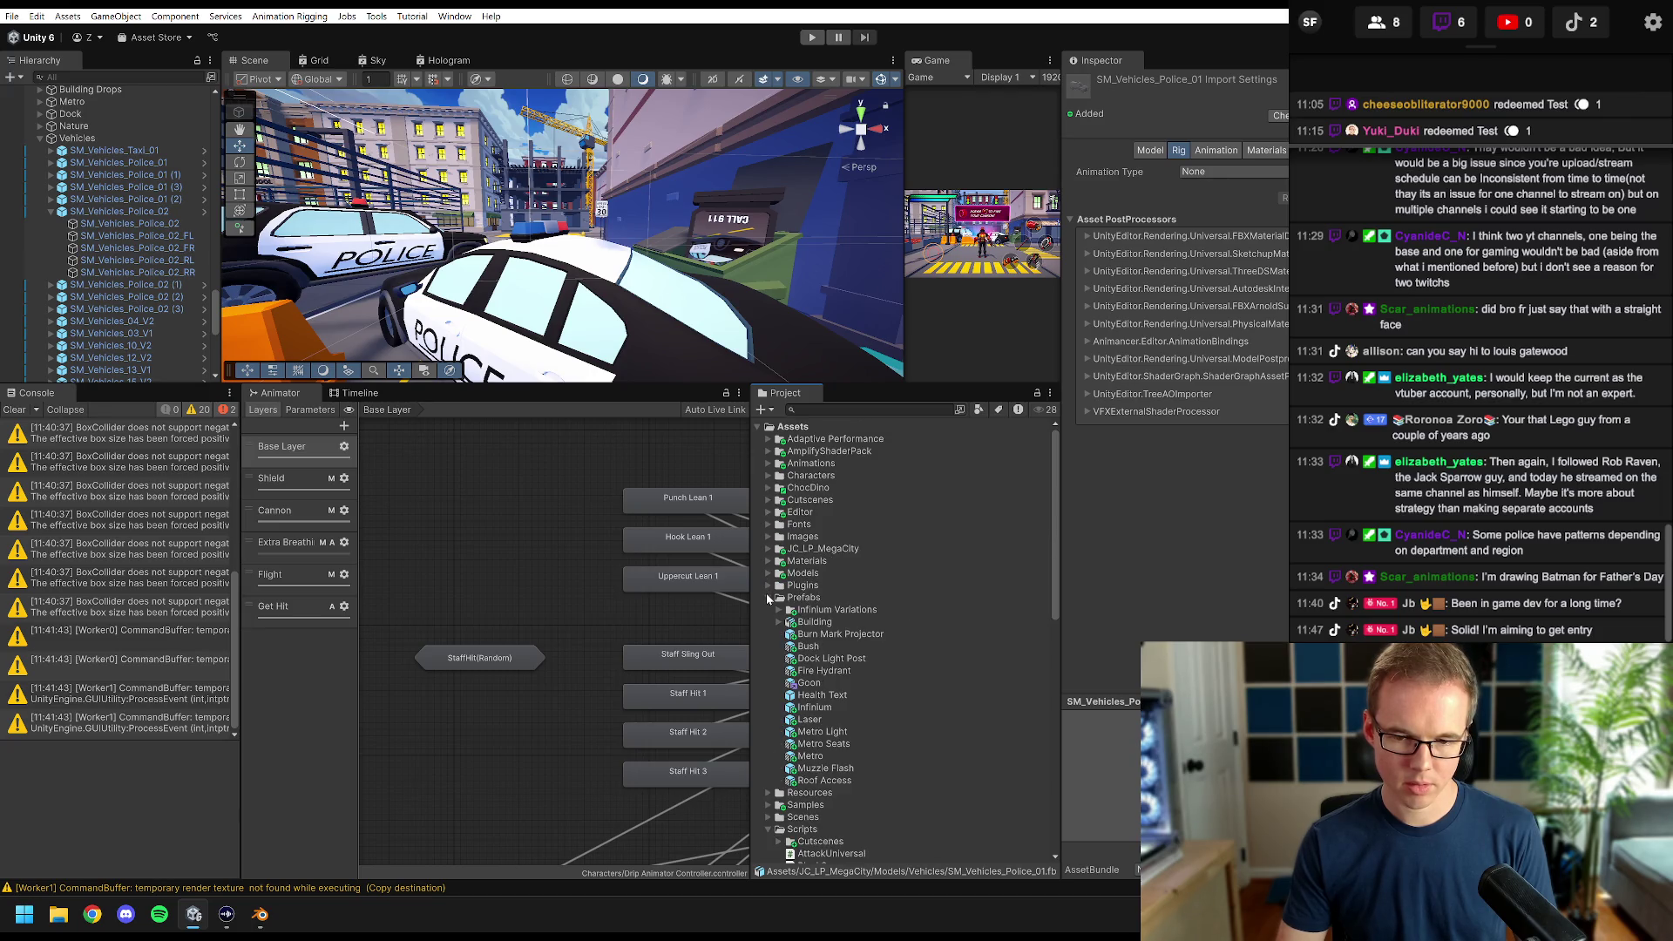
{"action": "left_click", "coordinate": [768, 598]}
{"action": "left_click", "coordinate": [768, 573]}
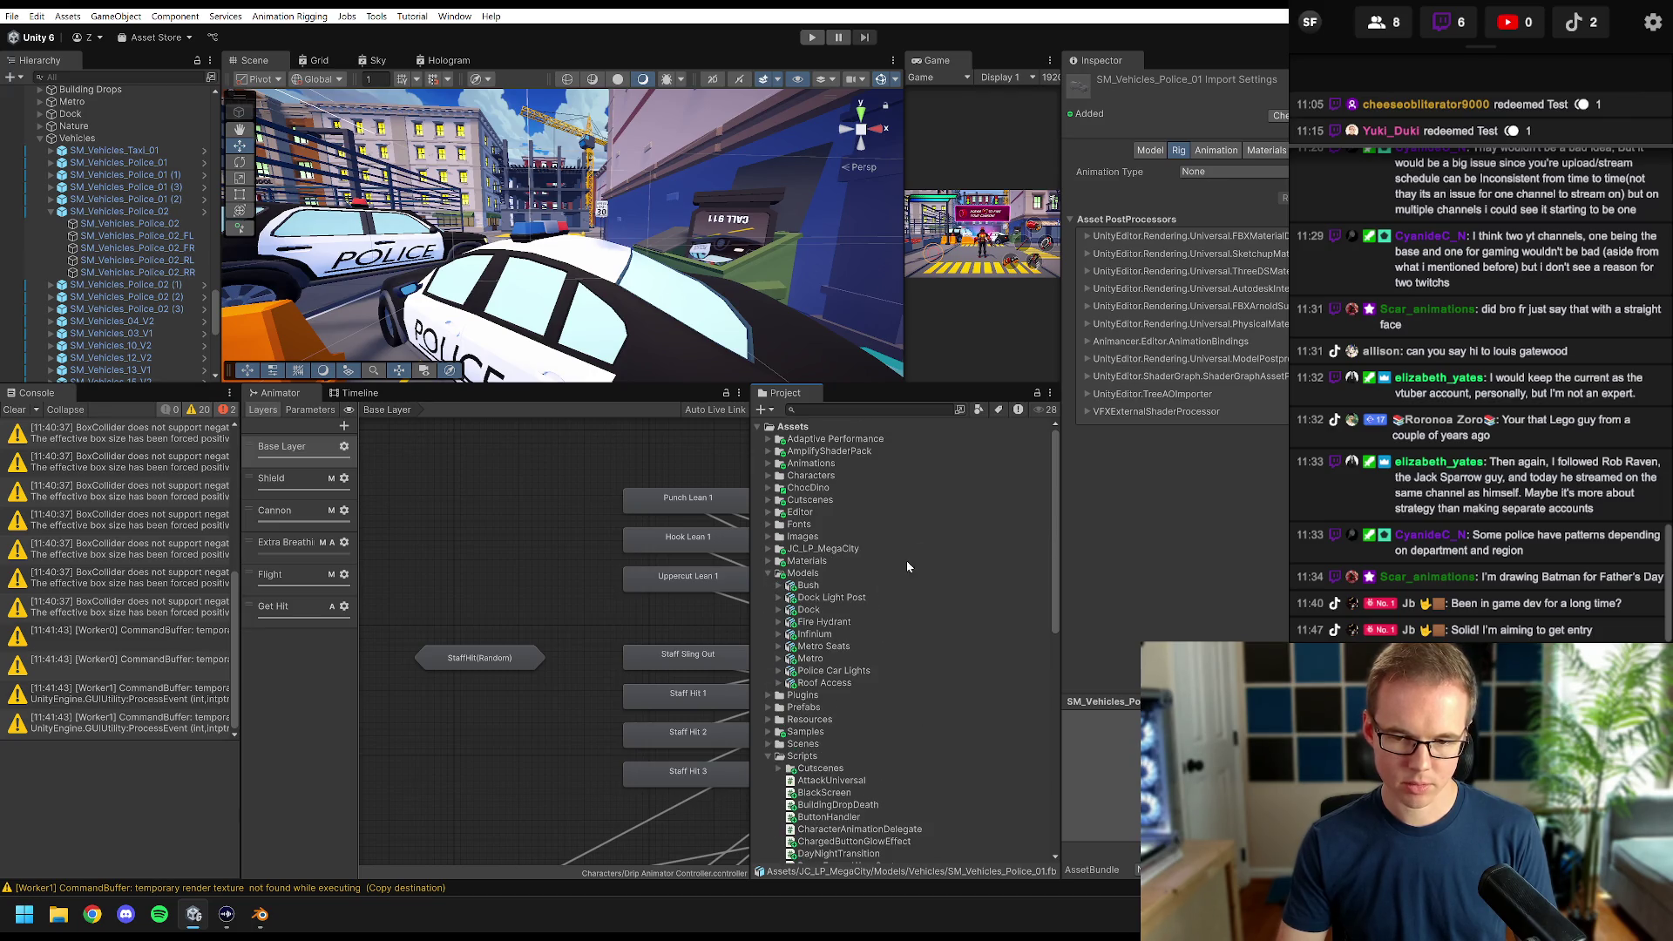
{"action": "left_click", "coordinate": [828, 671]}
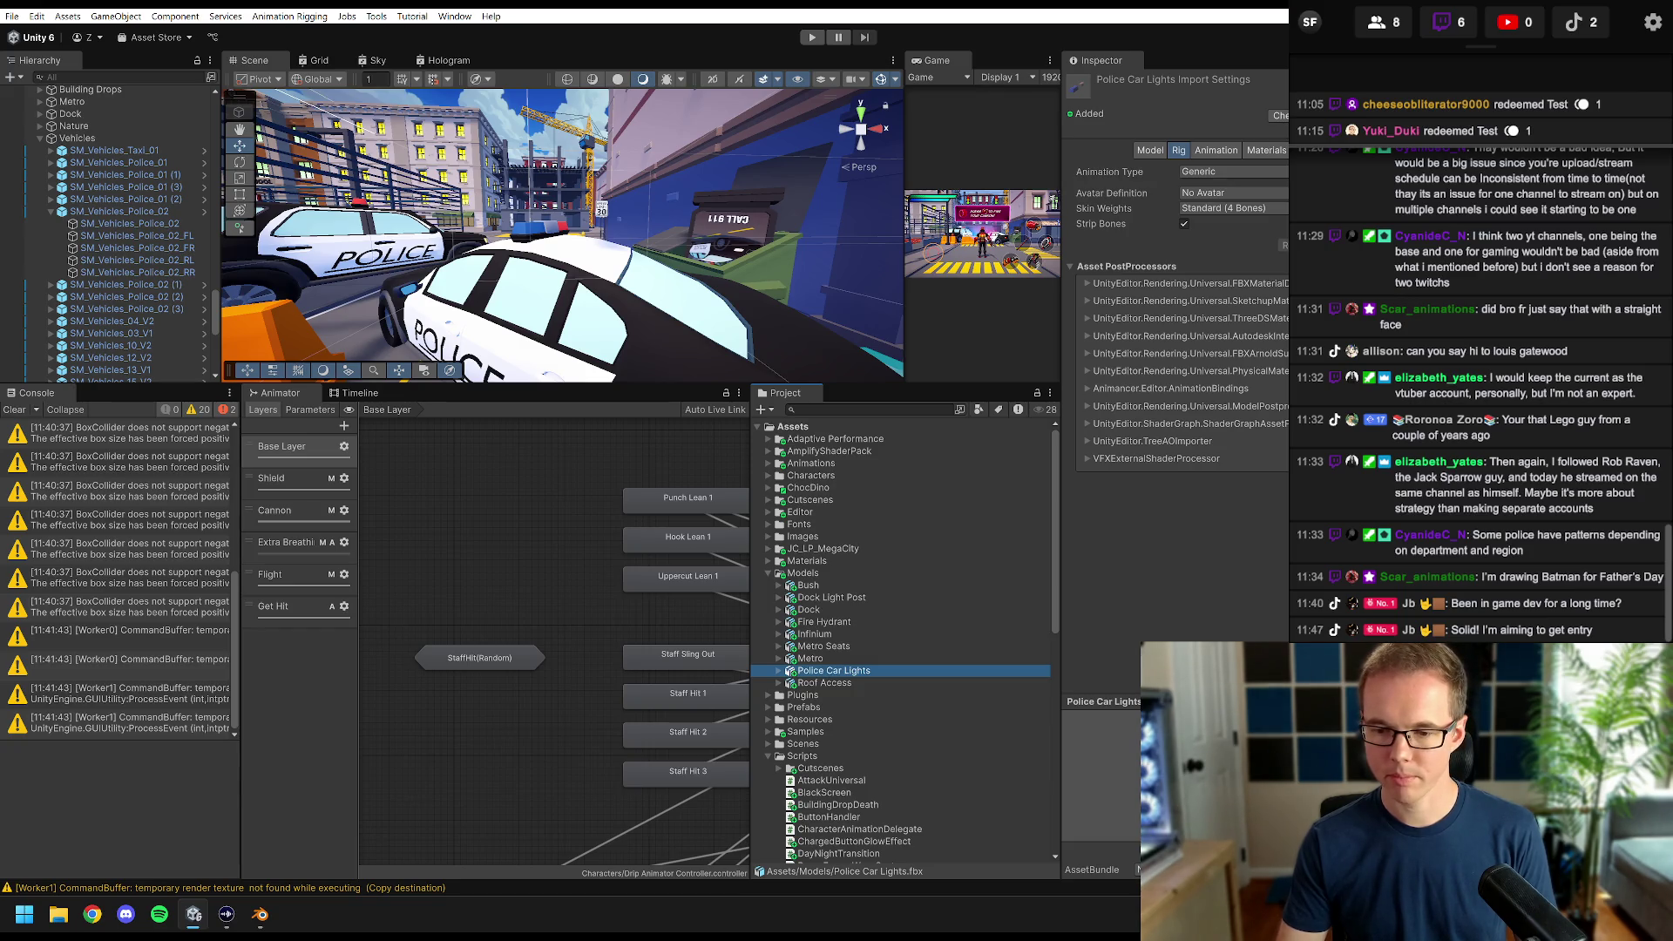
- Set the model's Rig Animation Type to None
{"action": "left_click", "coordinate": [1148, 149]}
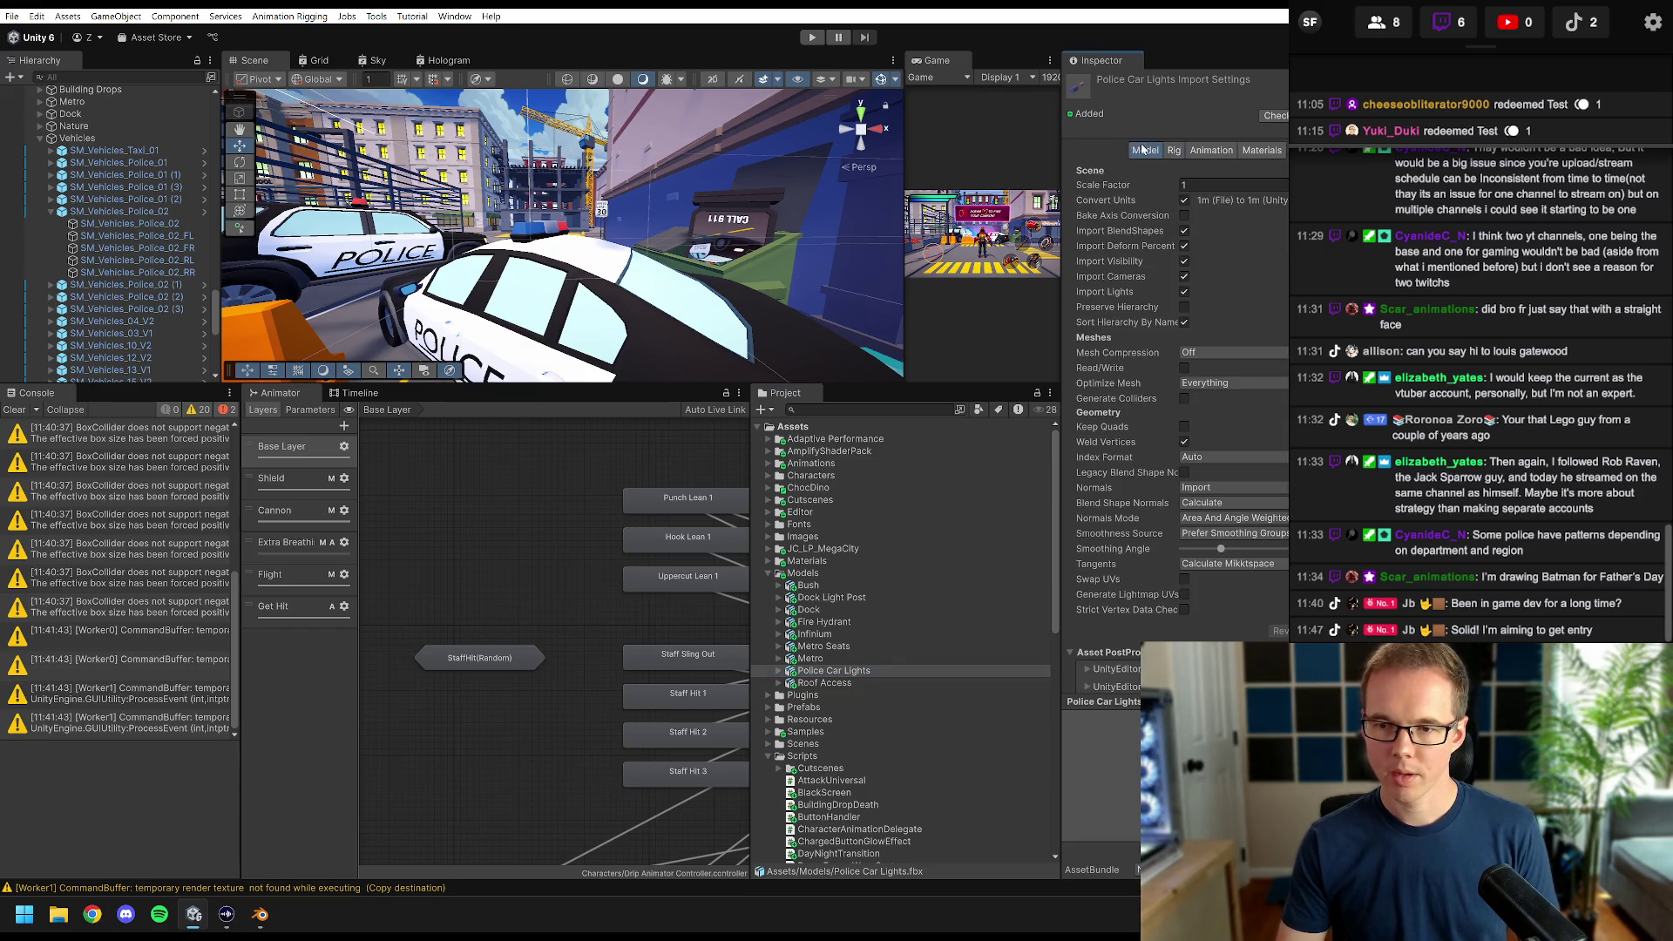
{"action": "left_click", "coordinate": [1178, 150]}
{"action": "left_click", "coordinate": [1211, 193]}
{"action": "left_click", "coordinate": [1213, 192]}
{"action": "left_click", "coordinate": [1220, 172]}
{"action": "left_click", "coordinate": [1219, 186]}
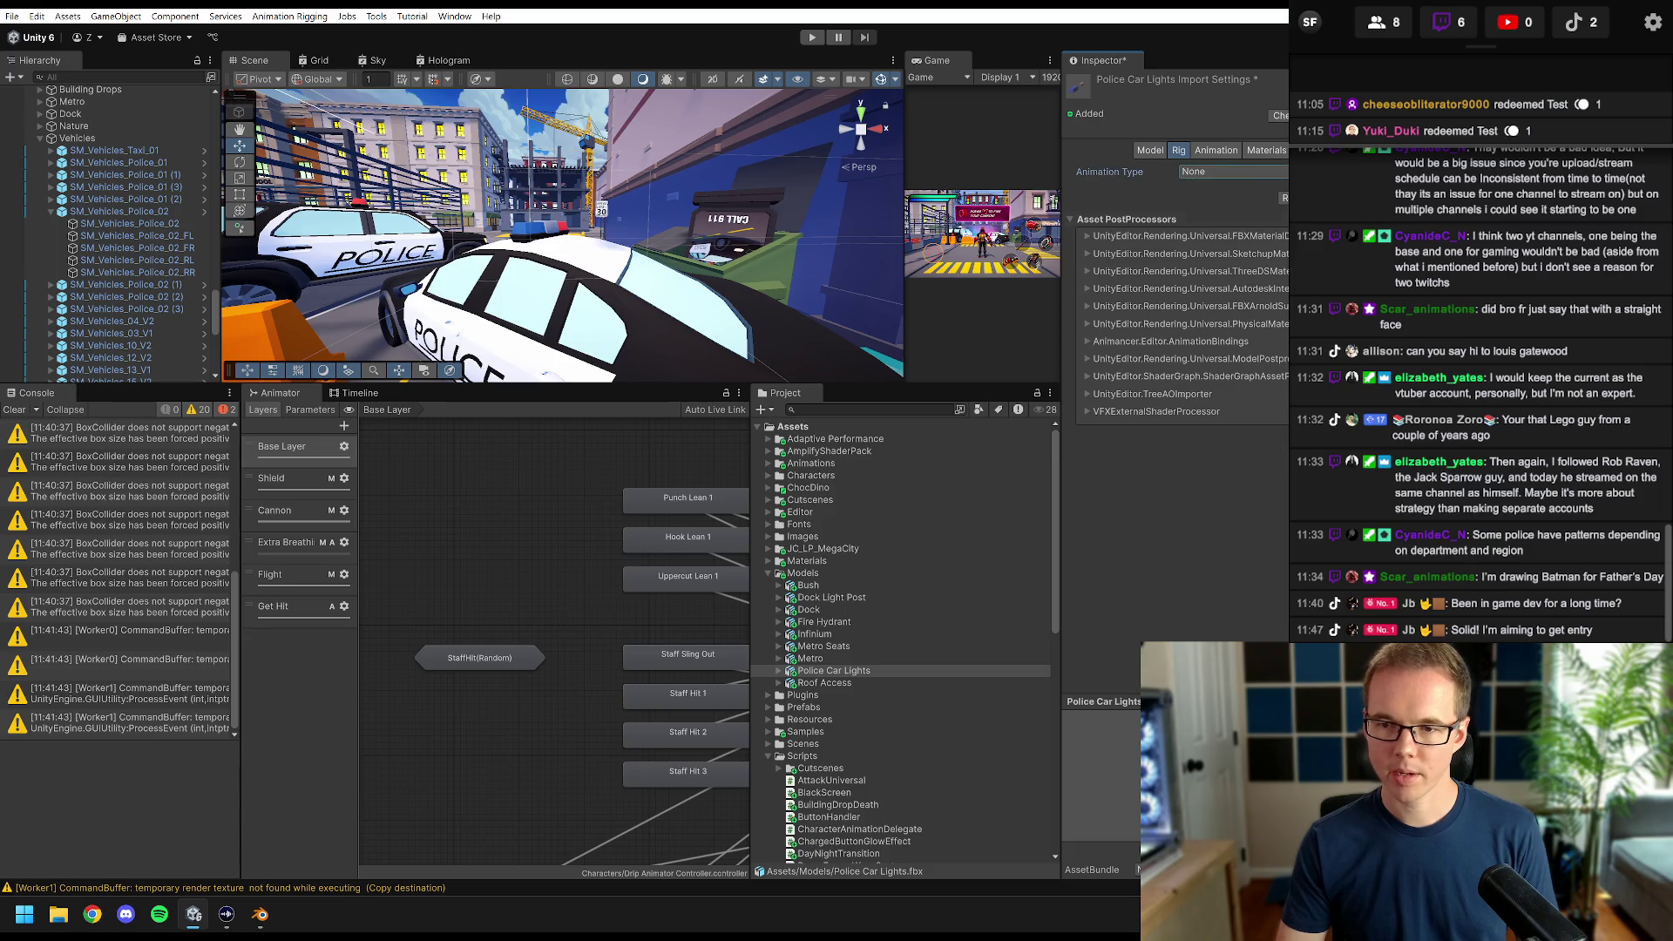
- Turn off Import Animation and start extracting the model's materials
{"action": "left_click", "coordinate": [1233, 152]}
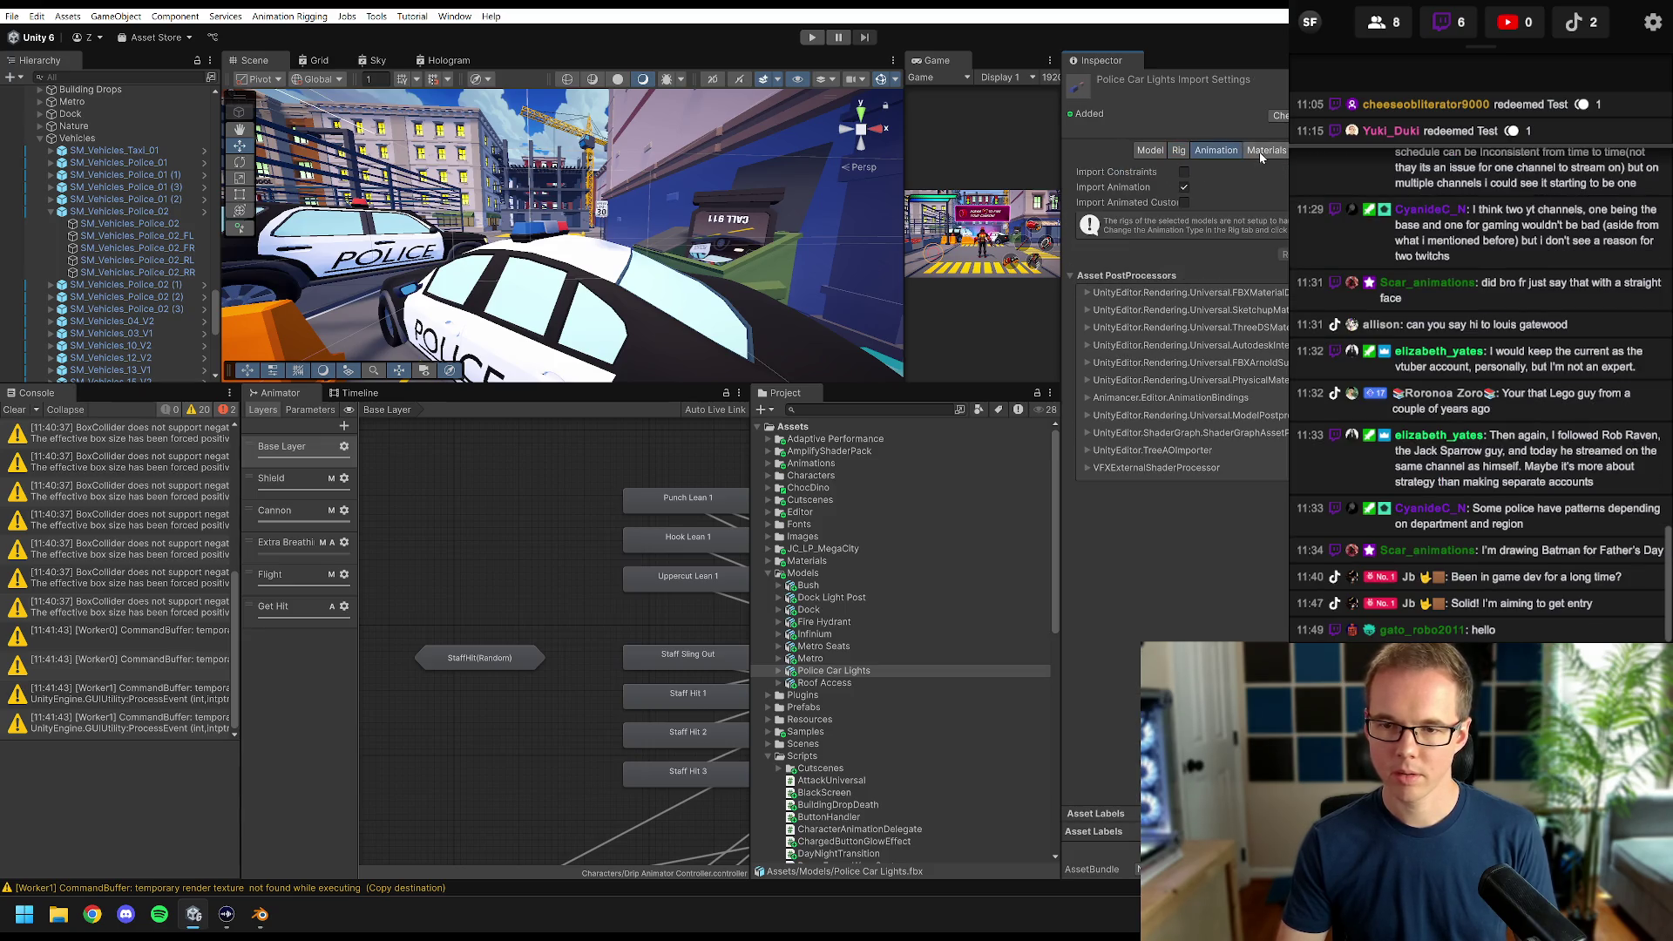
{"action": "left_click", "coordinate": [1184, 187]}
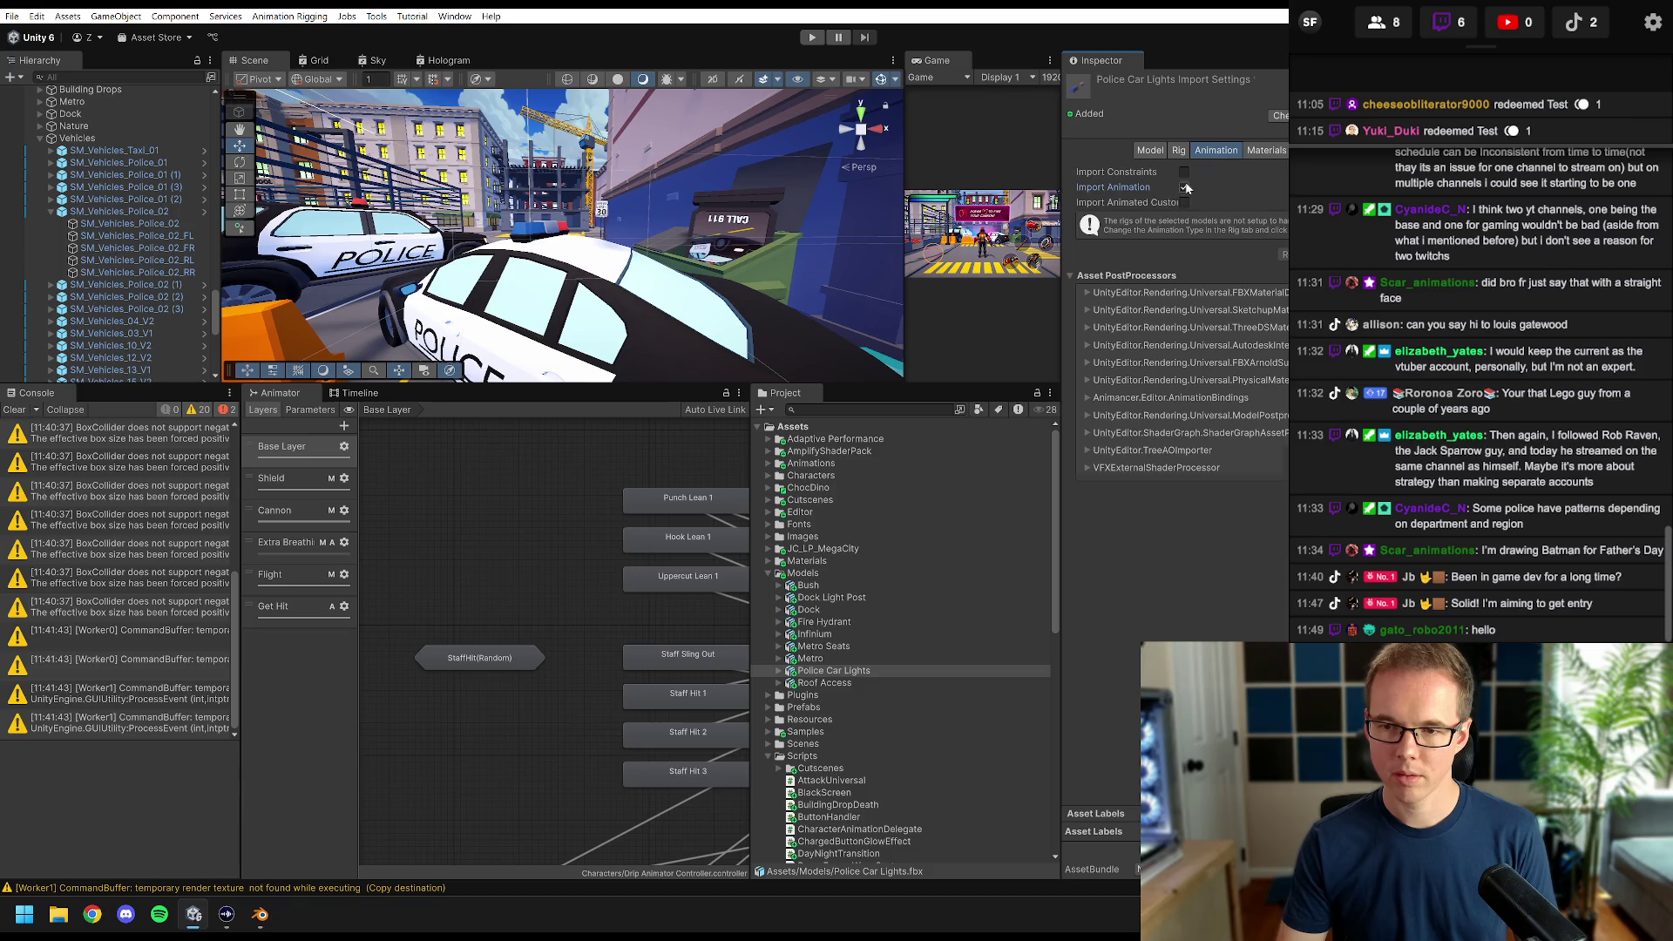
{"action": "left_click", "coordinate": [1265, 151]}
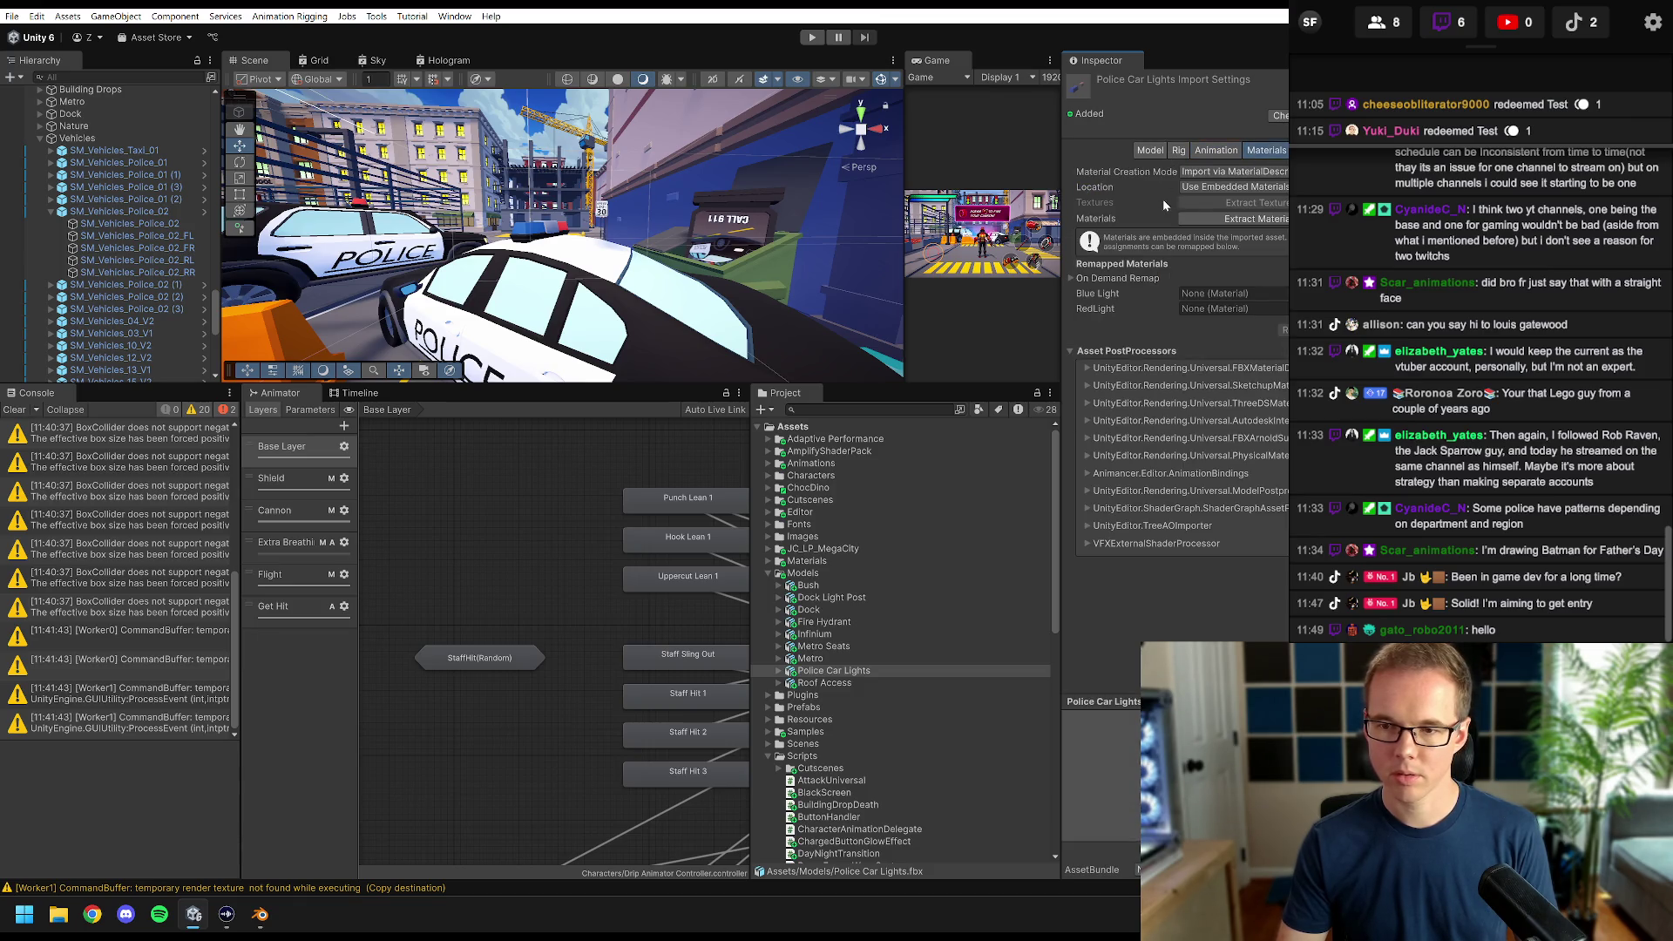
{"action": "left_click", "coordinate": [1248, 219]}
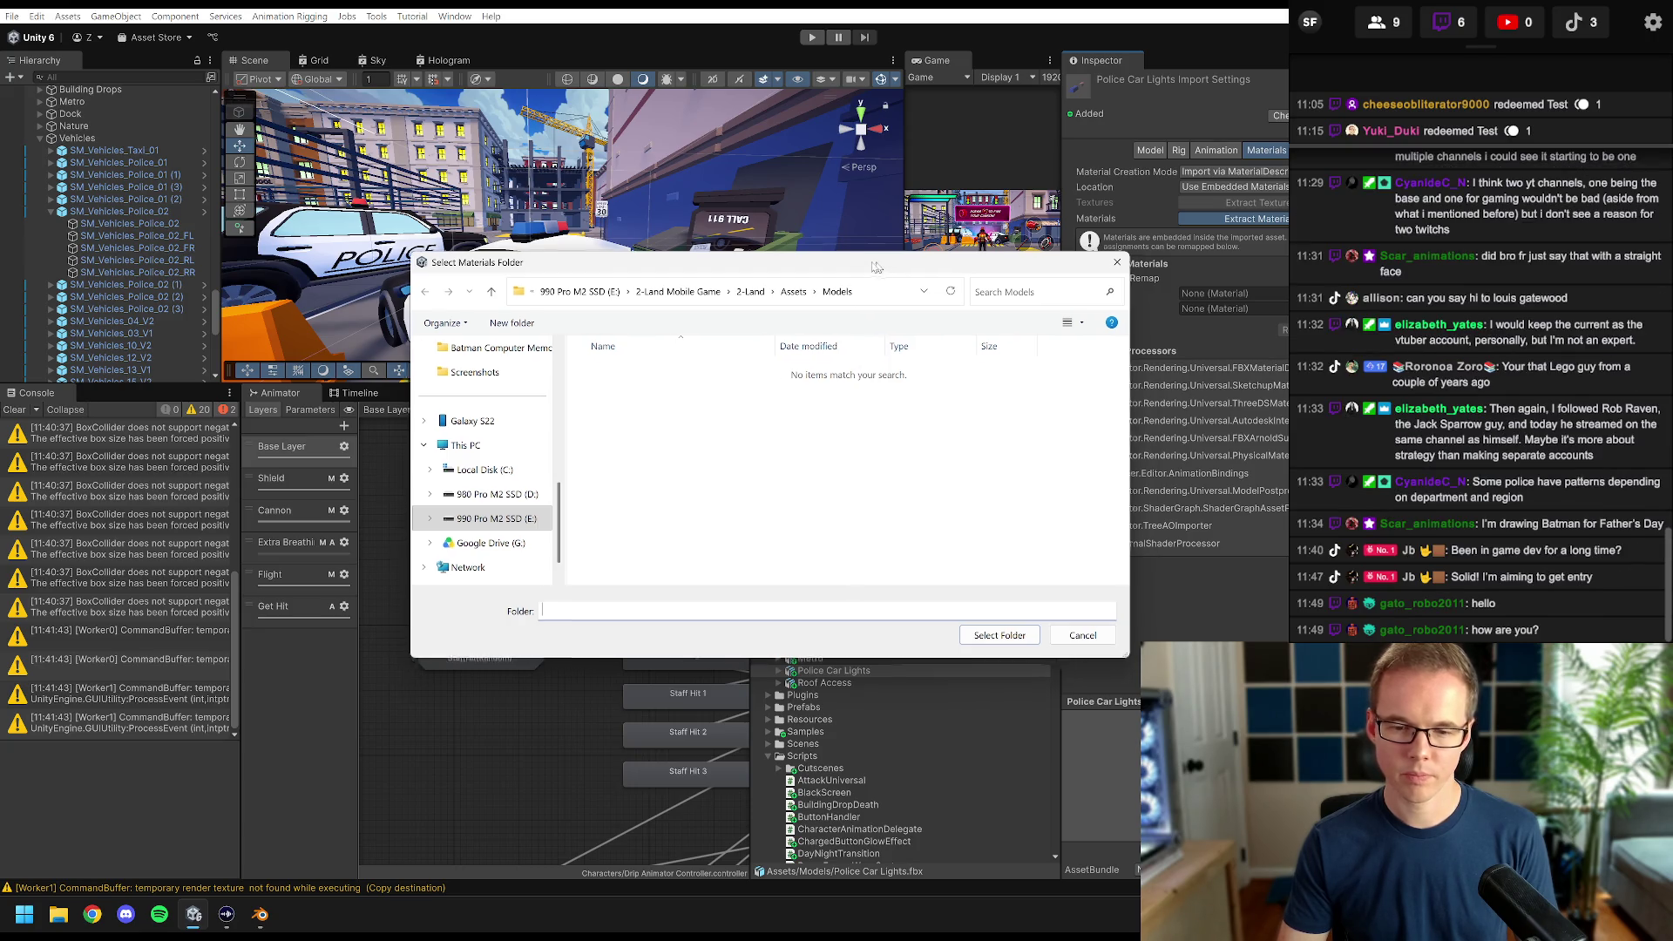
- Extract the materials into the Assets/Materials folder
{"action": "mouse_move", "coordinate": [887, 269]}
{"action": "left_mouse_down"}
{"action": "mouse_move", "coordinate": [658, 145]}
{"action": "mouse_move", "coordinate": [511, 124]}
{"action": "mouse_move", "coordinate": [604, 191]}
{"action": "left_mouse_up"}
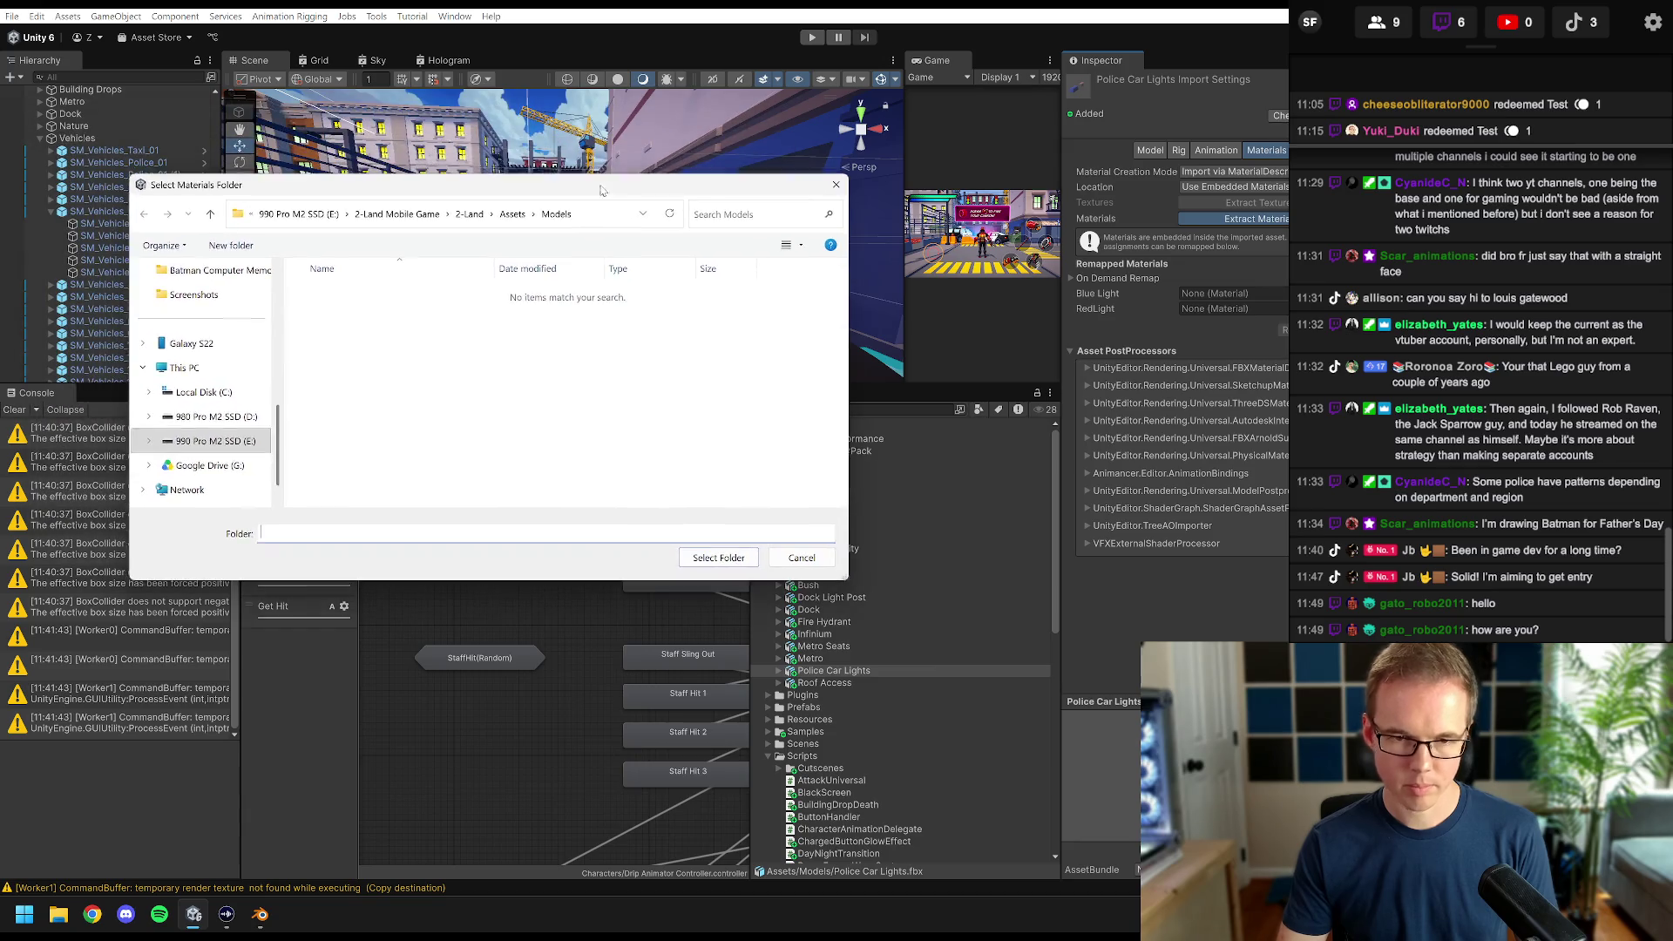
{"action": "left_click", "coordinate": [560, 214]}
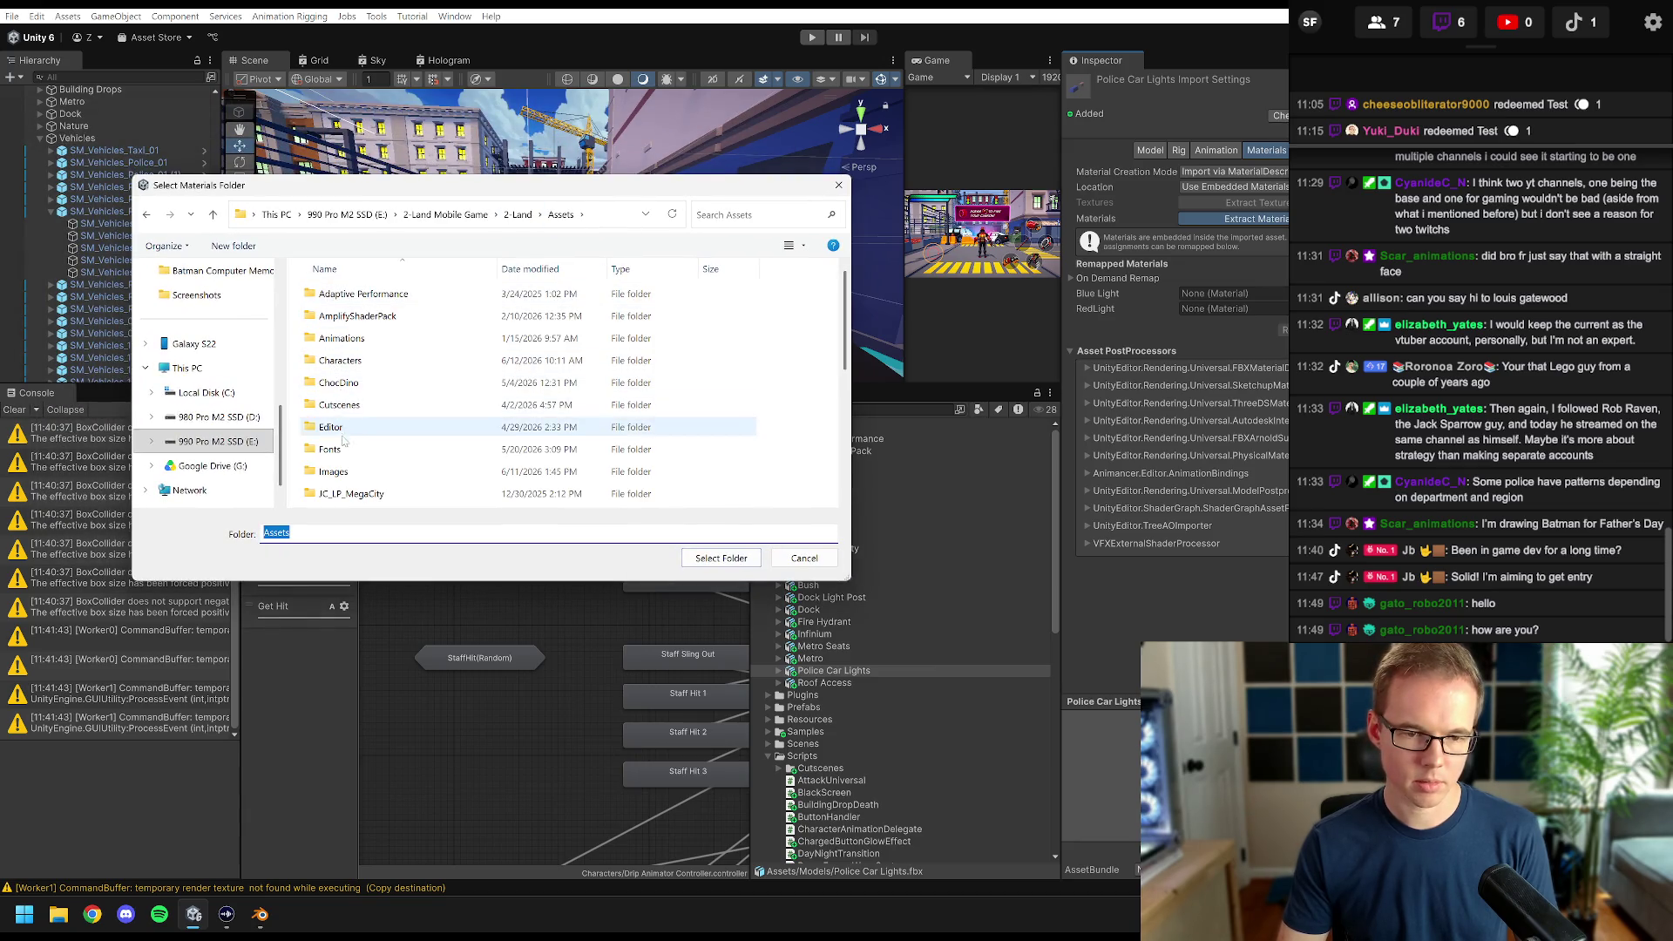
{"action": "scroll", "coordinate": [353, 418], "scroll_direction": "down", "scroll_amount": 2}
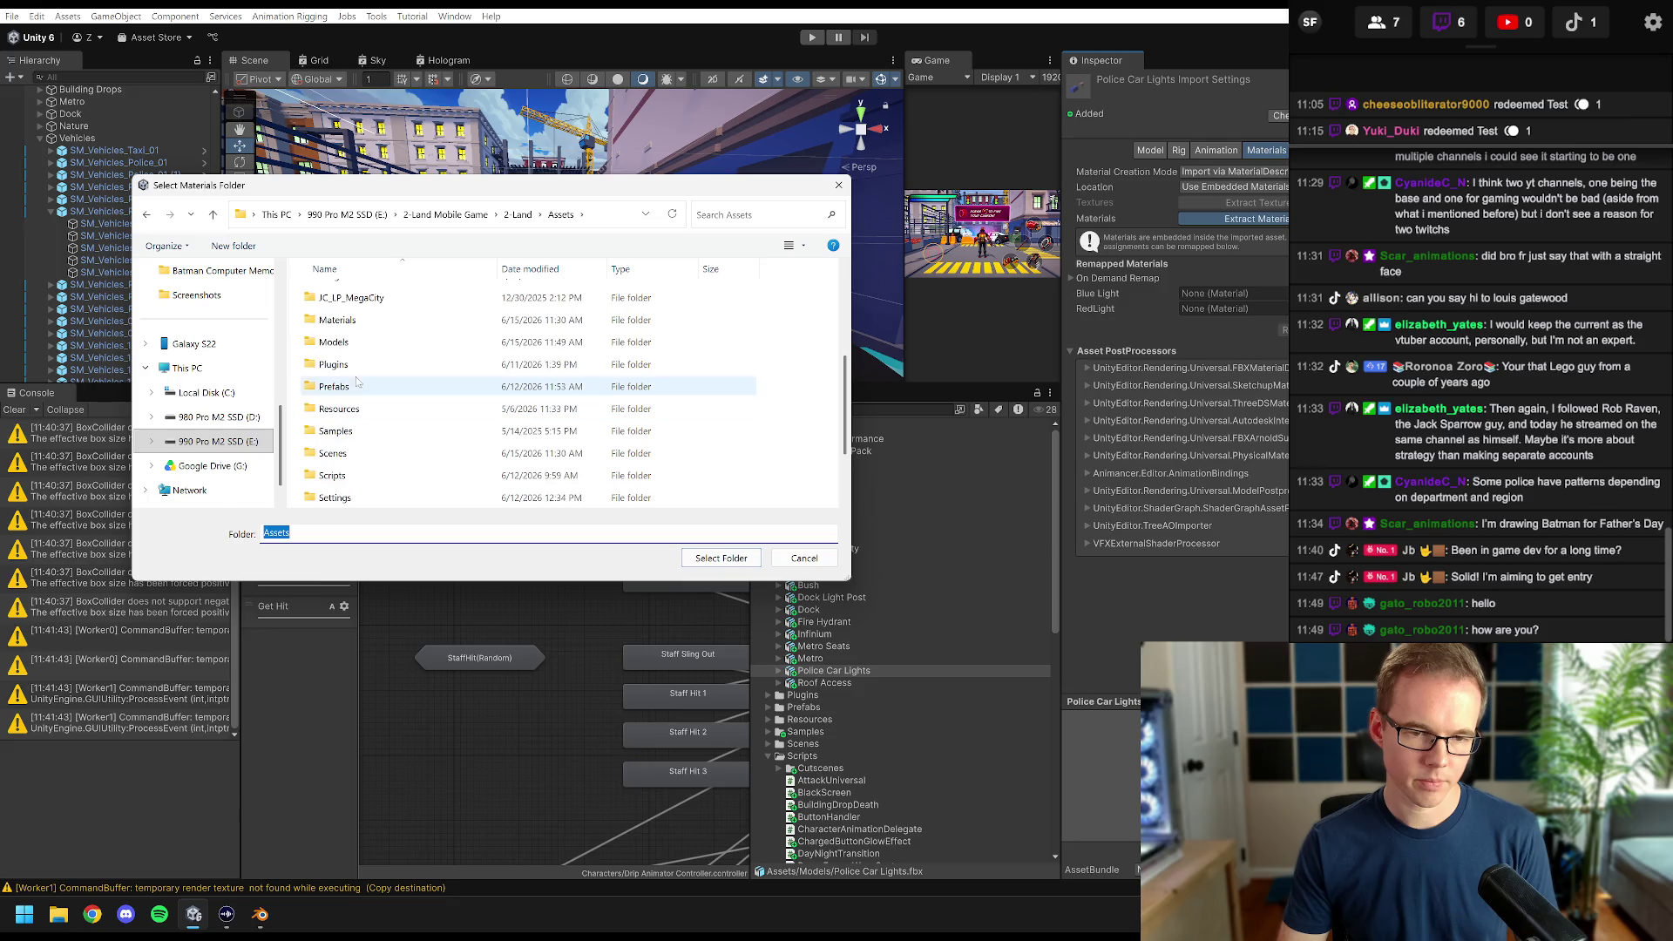
{"action": "double_click", "coordinate": [366, 321]}
{"action": "left_click", "coordinate": [749, 560]}
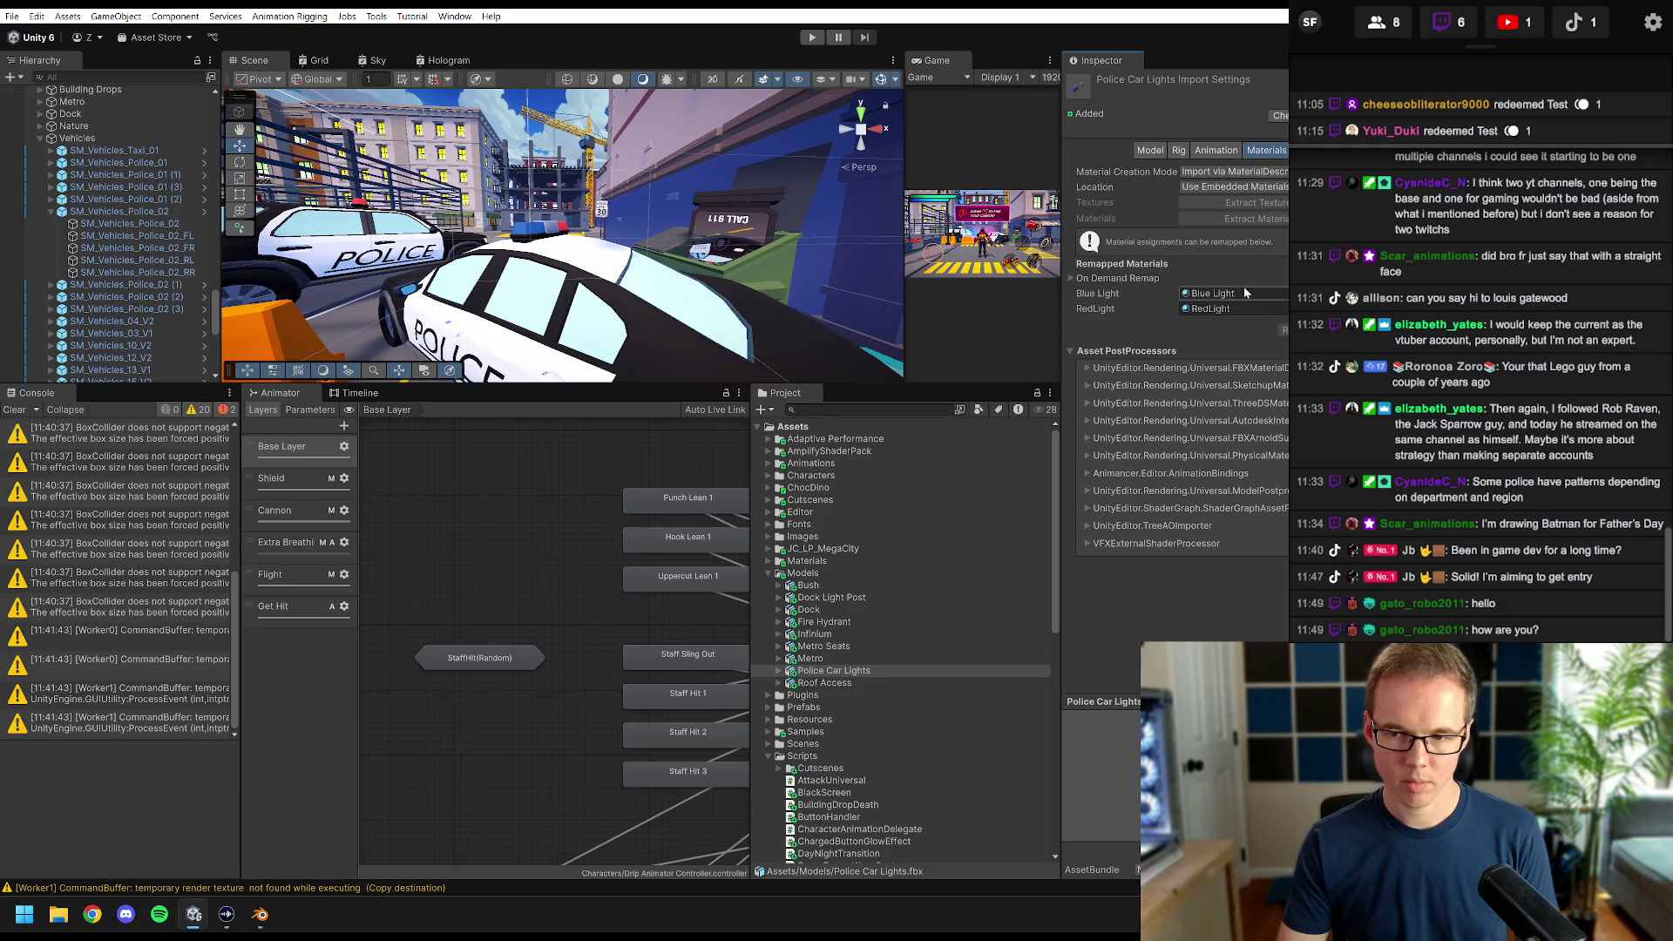
- Rename the RedLight material to Police Red Light
{"action": "left_click", "coordinate": [1220, 309]}
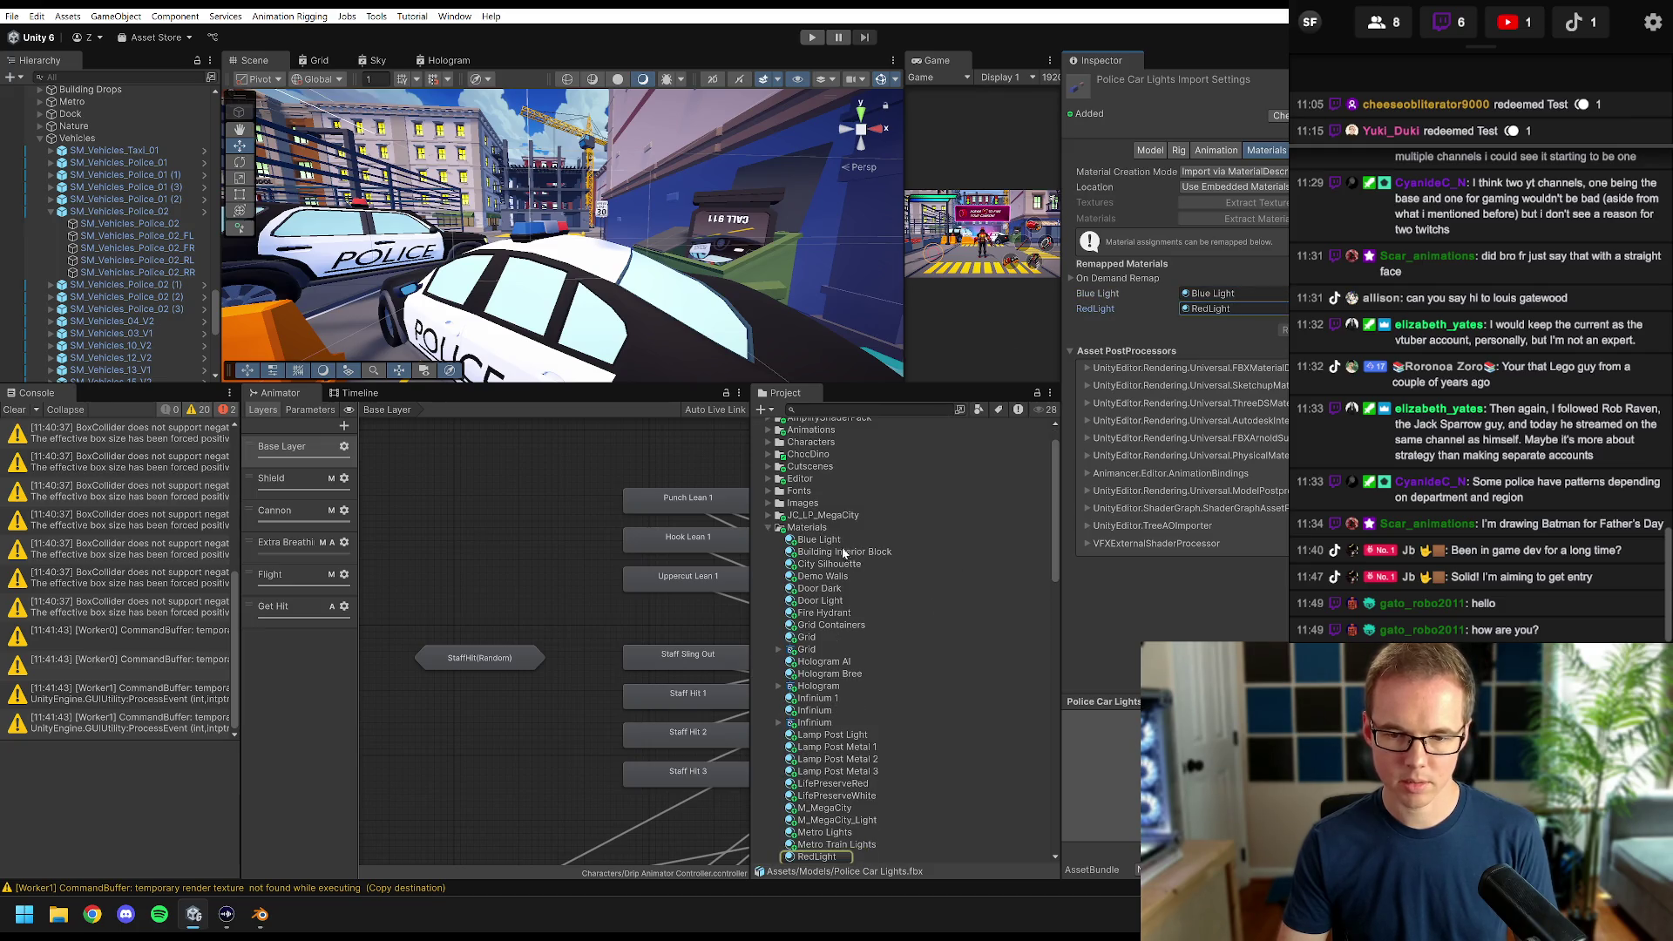
{"action": "left_click", "coordinate": [818, 859]}
{"action": "left_click", "coordinate": [818, 858]}
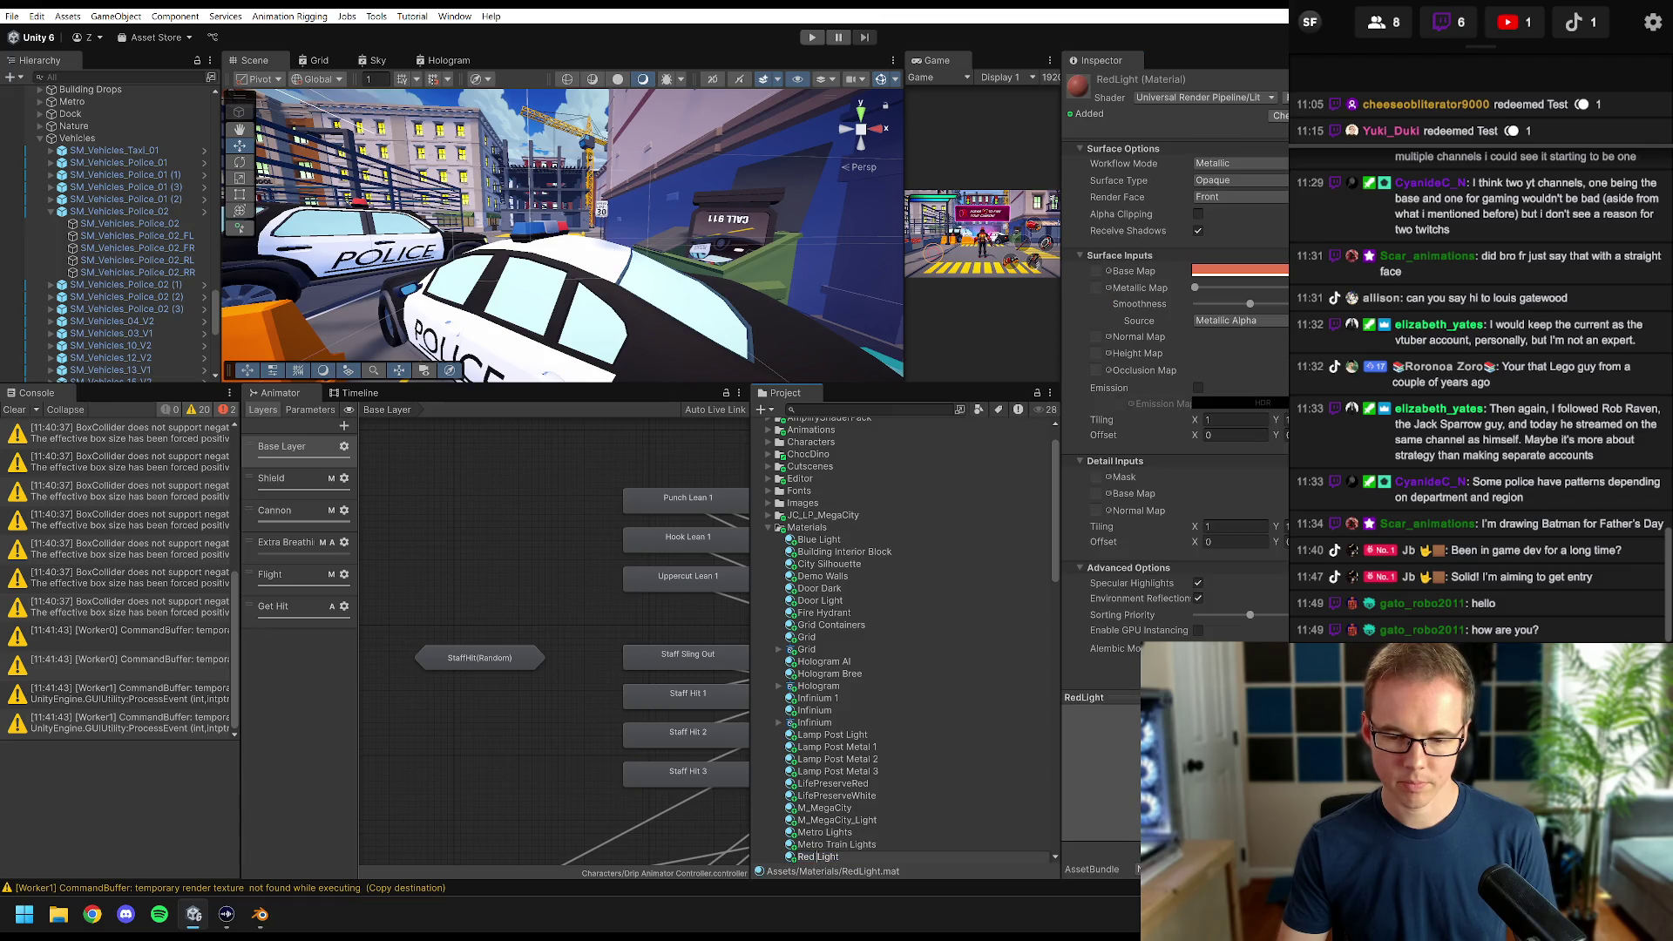
{"action": "key", "text": "Home"}
{"action": "type", "text": "Police"}
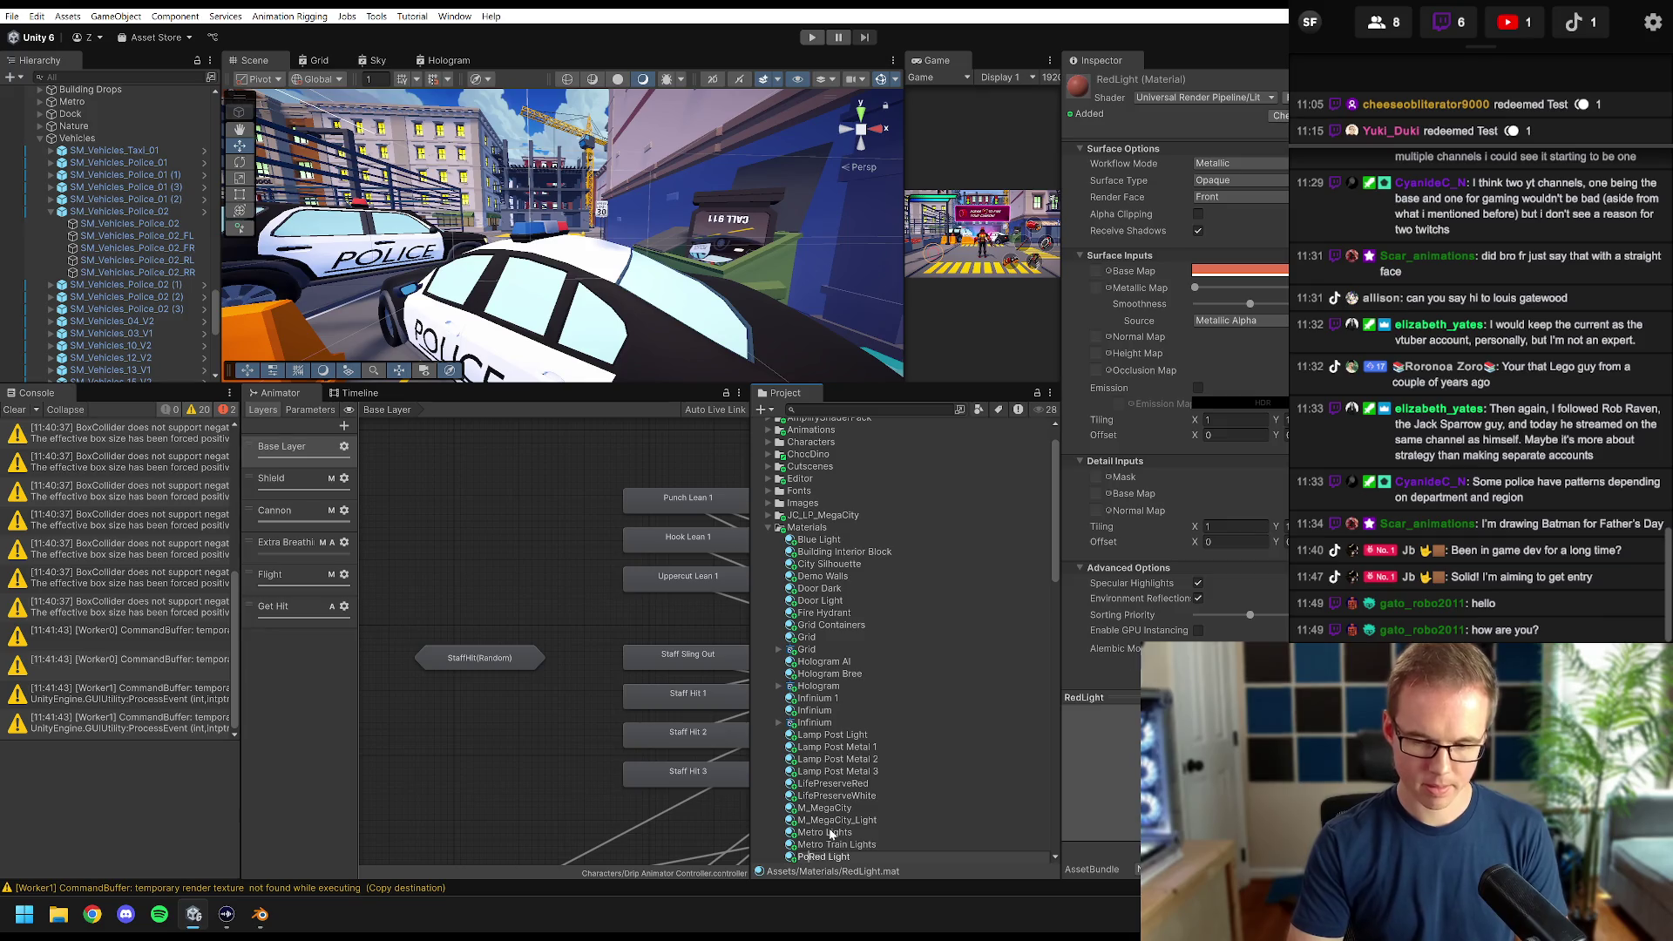
{"action": "key", "text": "Return"}
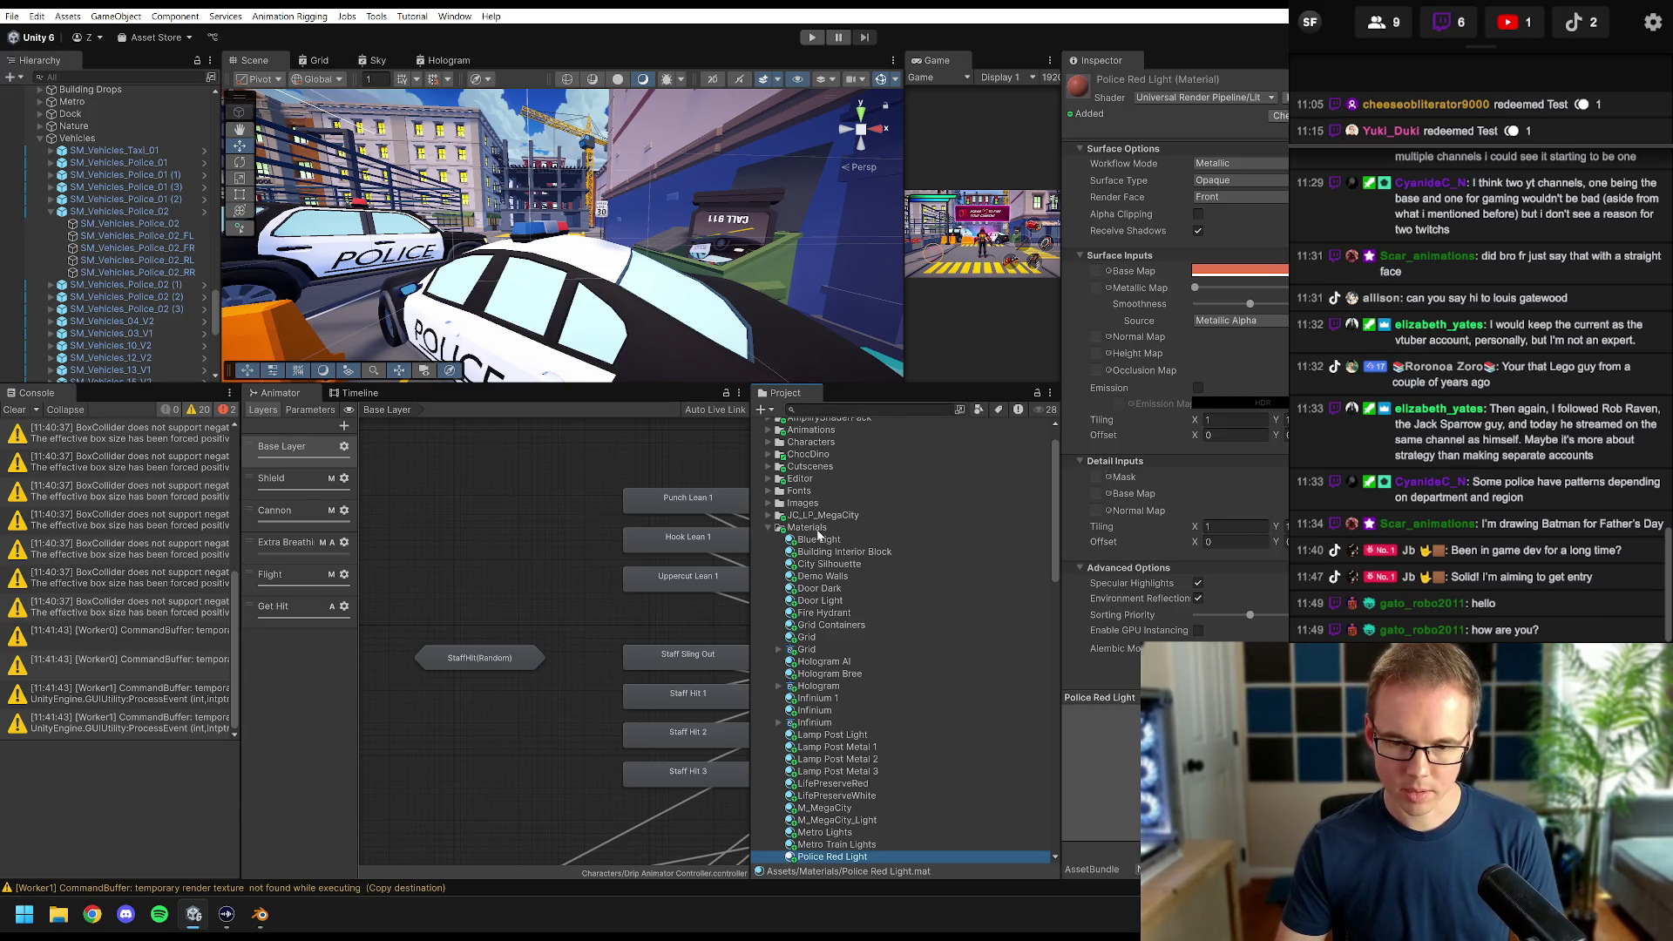
- Rename the Blue Light material to Police Blue Light
{"action": "left_click", "coordinate": [814, 541]}
{"action": "left_click", "coordinate": [815, 540]}
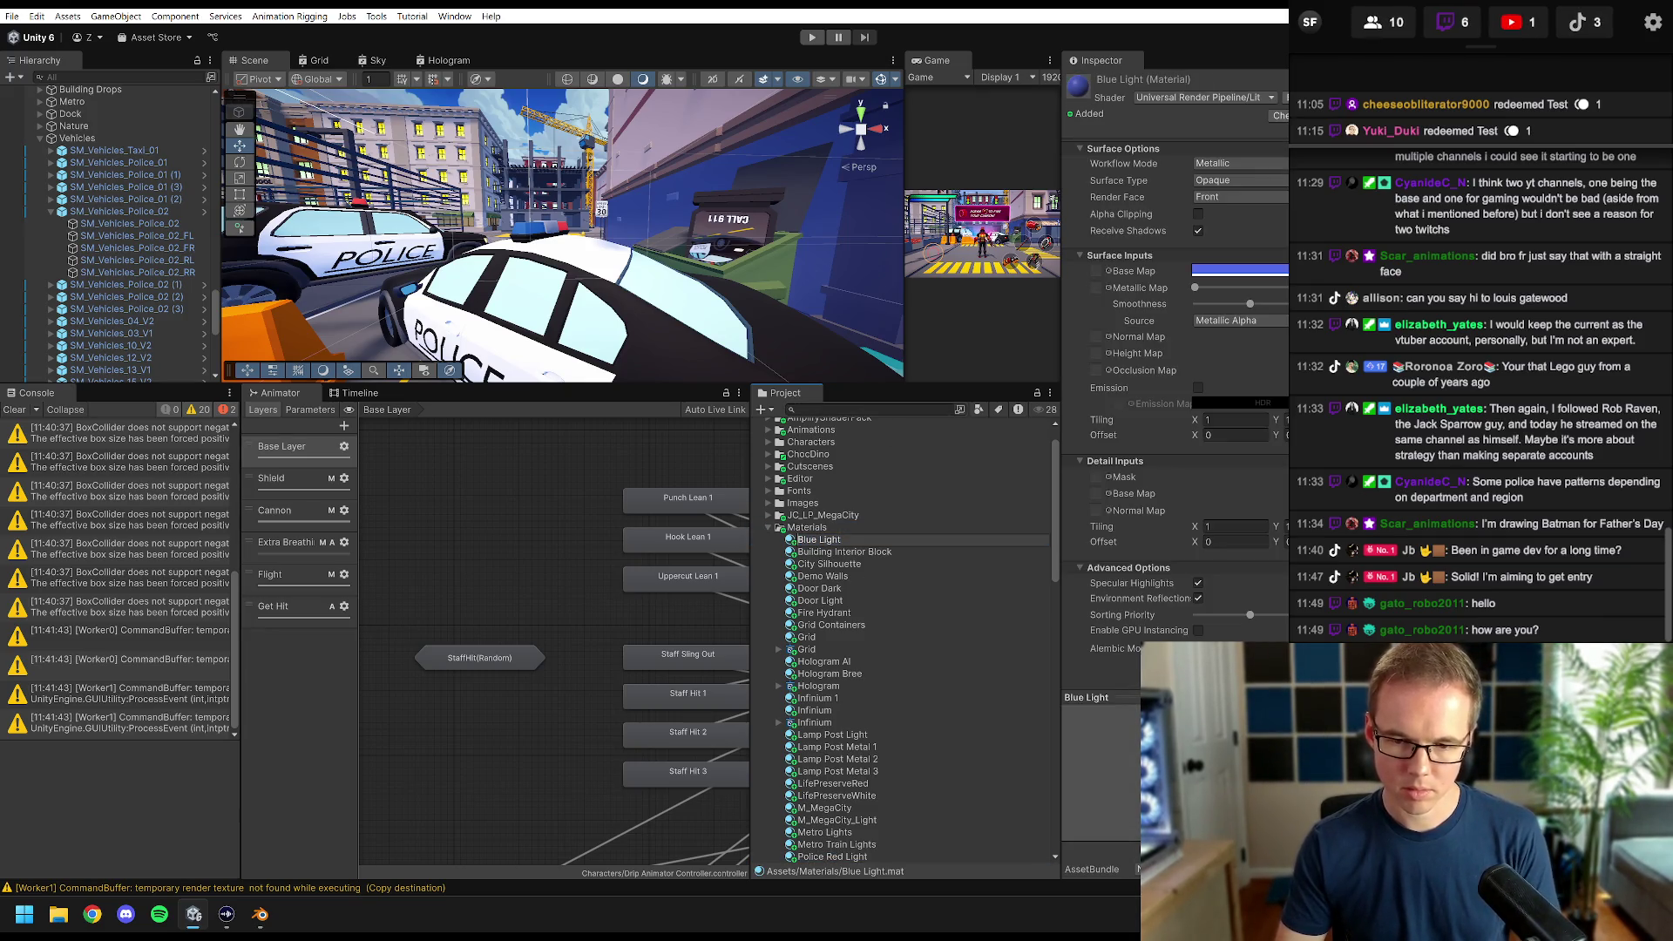
{"action": "key", "text": "Home"}
{"action": "type", "text": "Police"}
{"action": "key", "text": "Return"}
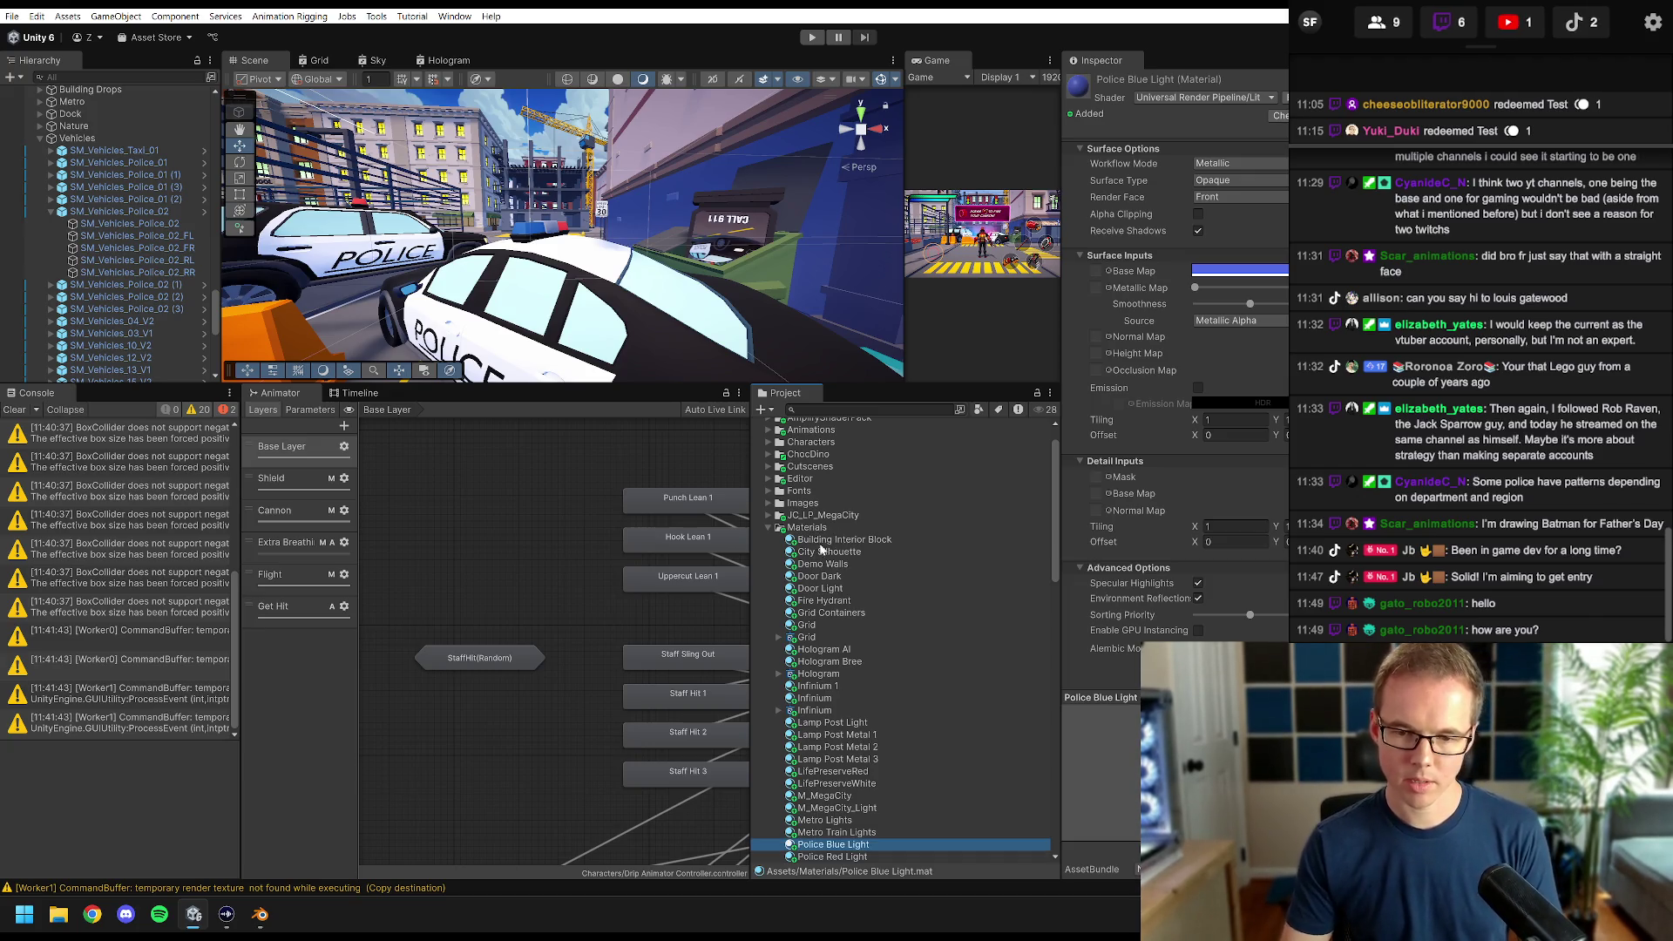
{"action": "scroll", "coordinate": [820, 549], "scroll_direction": "down", "scroll_amount": 1}
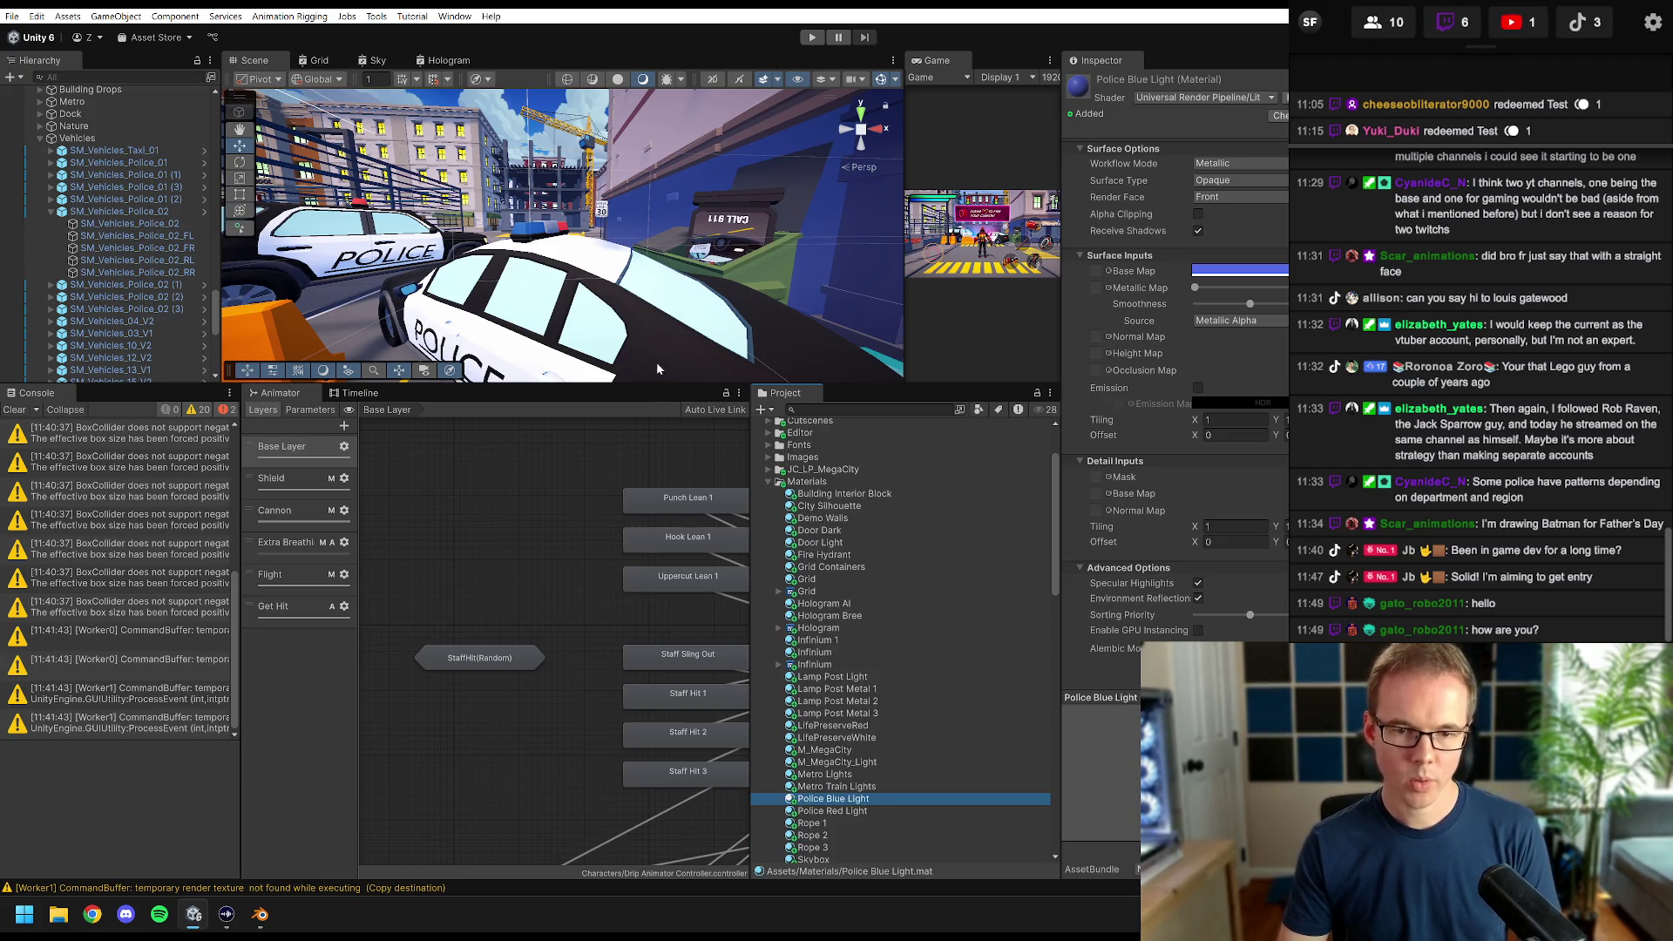
{"action": "left_click_drag", "start_coordinate": [642, 384], "coordinate": [642, 646]}
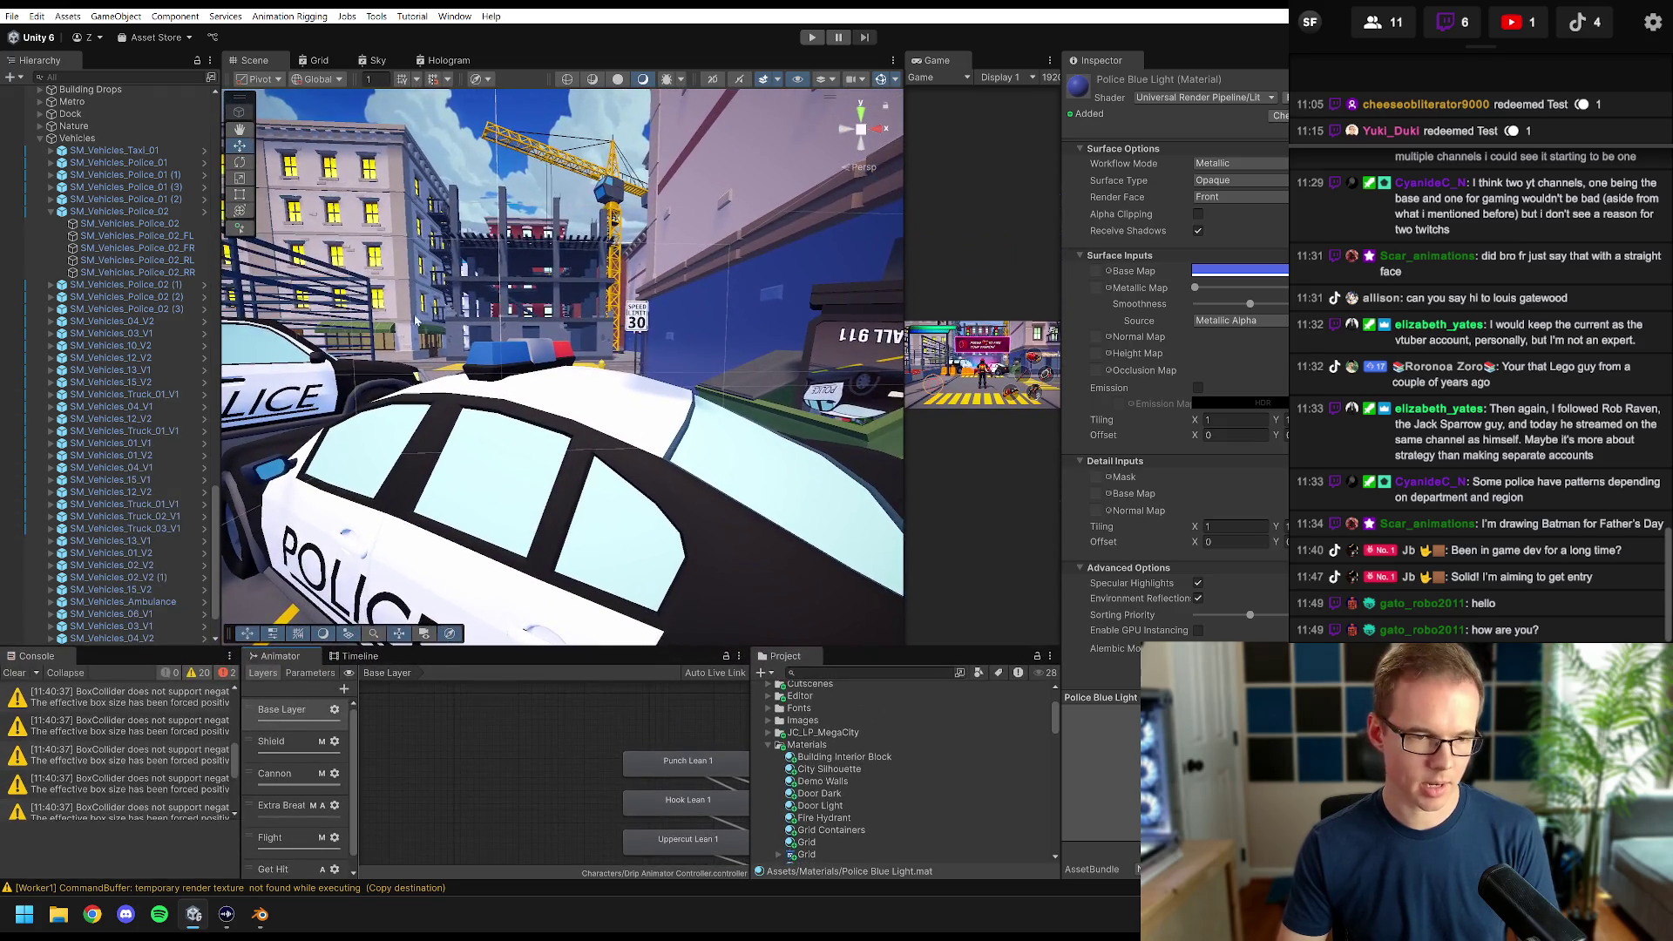
- Frame SM_Vehicles_Police_02, add Police Car Lights to the scene and parent it under the car
{"action": "left_click", "coordinate": [131, 211]}
{"action": "double_click", "coordinate": [131, 211]}
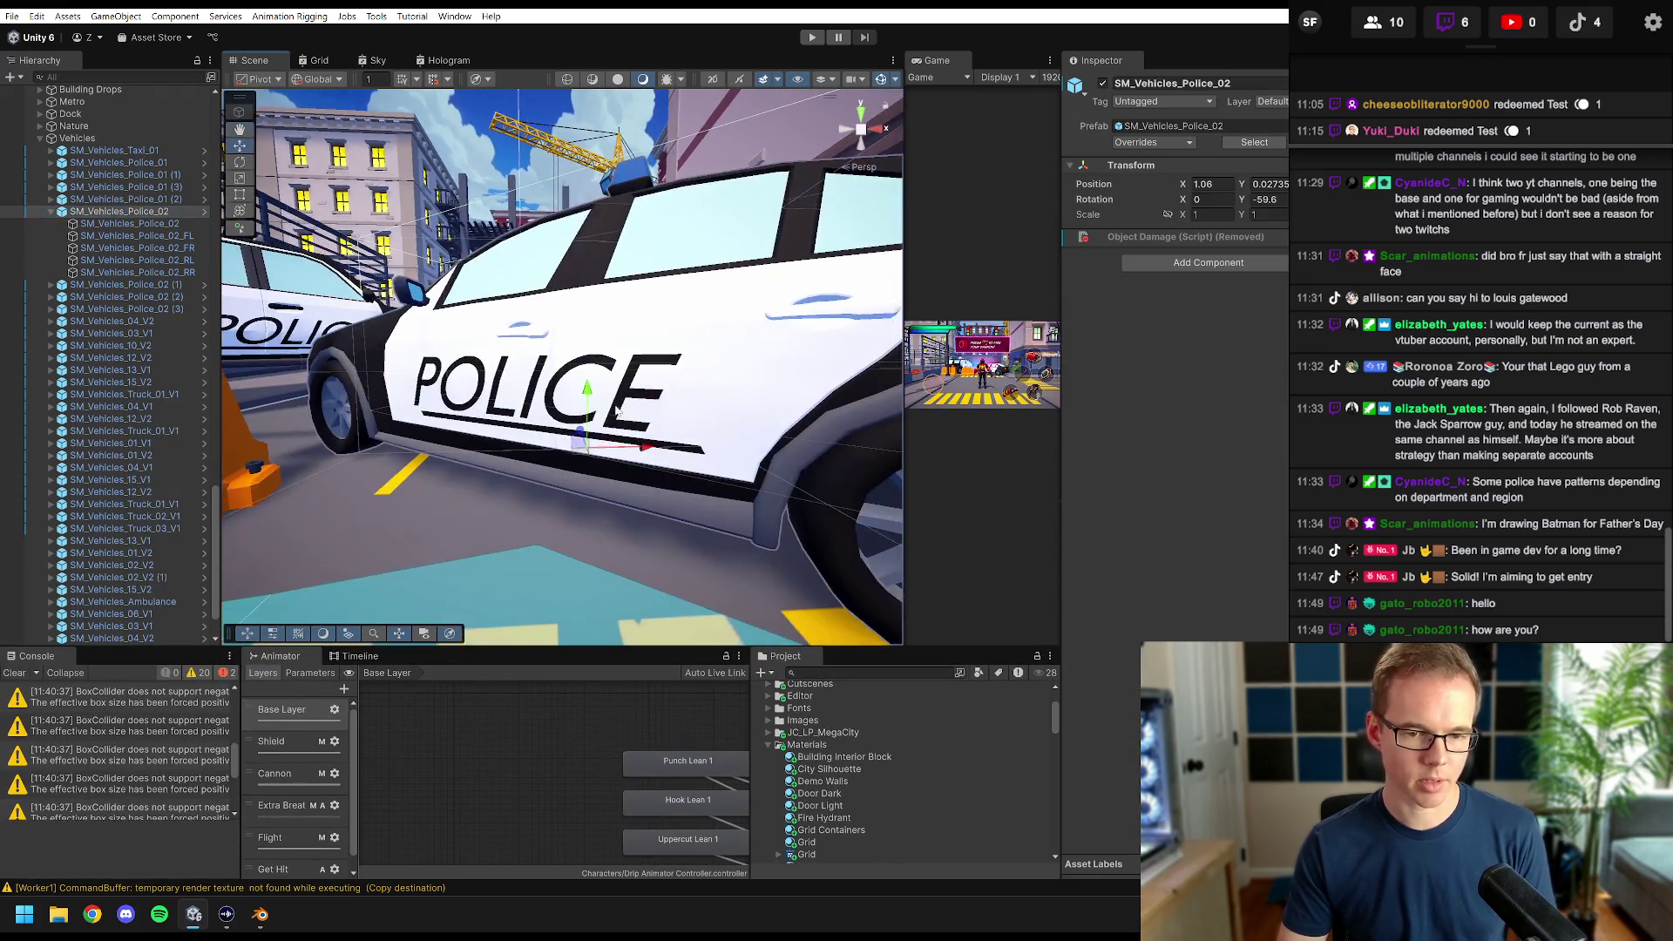
{"action": "left_click", "coordinate": [769, 745]}
{"action": "scroll", "coordinate": [771, 767], "scroll_direction": "down", "scroll_amount": 2}
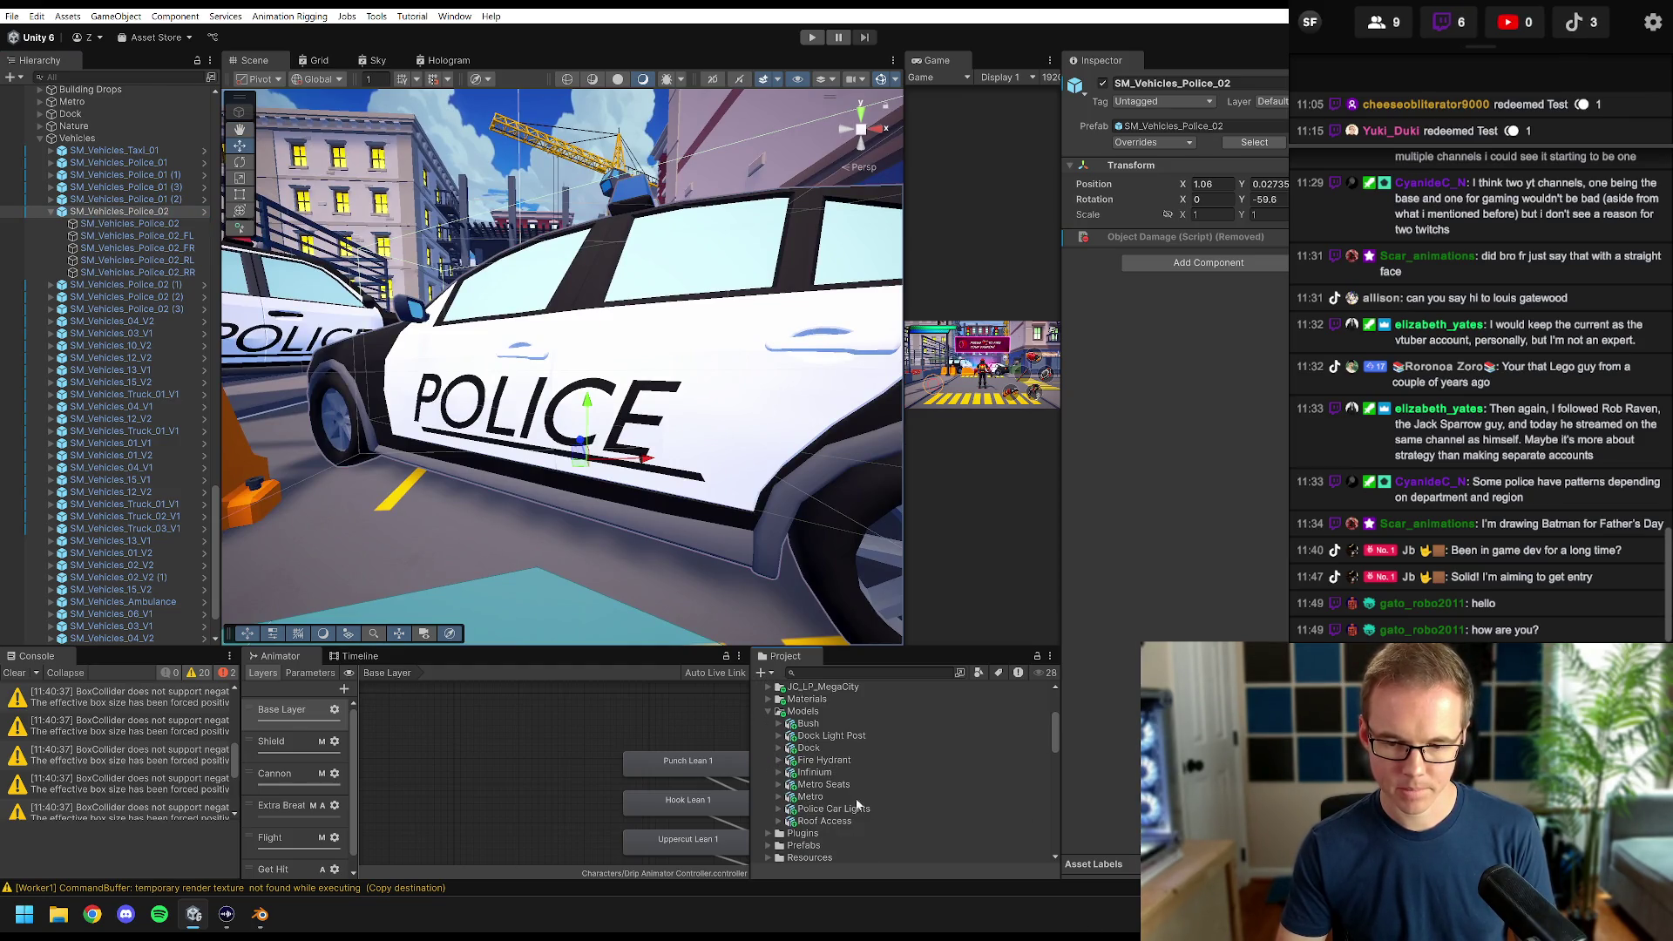
{"action": "left_click_drag", "start_coordinate": [159, 200], "coordinate": [131, 209]}
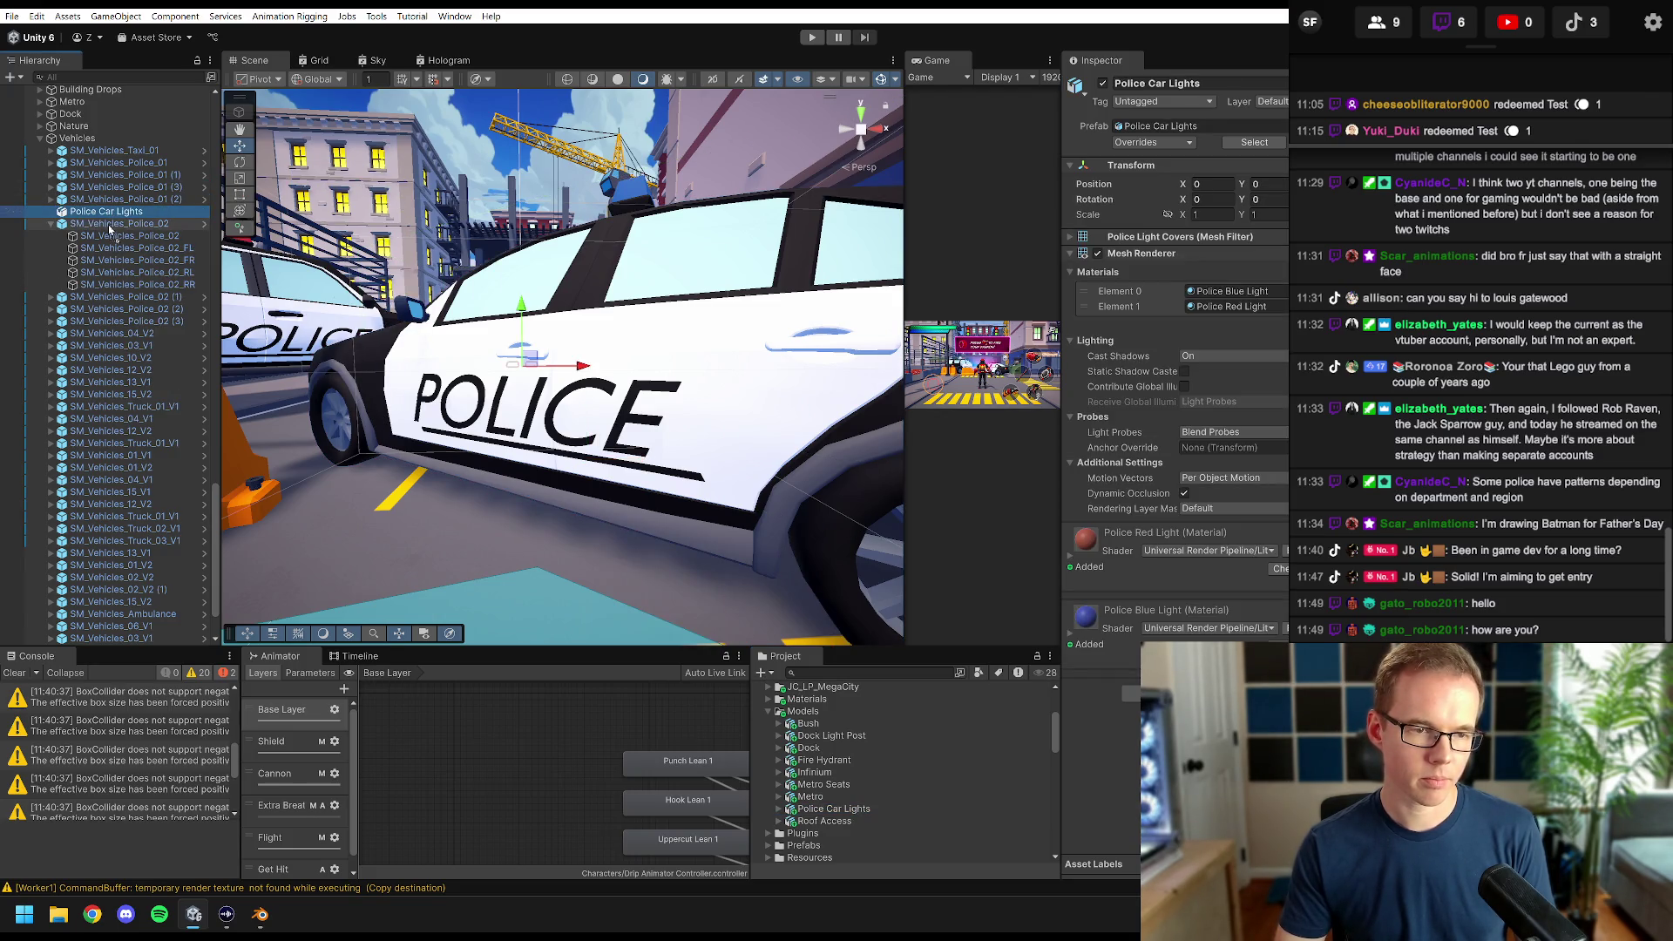
{"action": "left_click_drag", "start_coordinate": [109, 290], "coordinate": [115, 212]}
{"action": "left_click", "coordinate": [1211, 183]}
- Zero the light bar's X and Y position and its Y rotation
{"action": "type", "text": "0"}
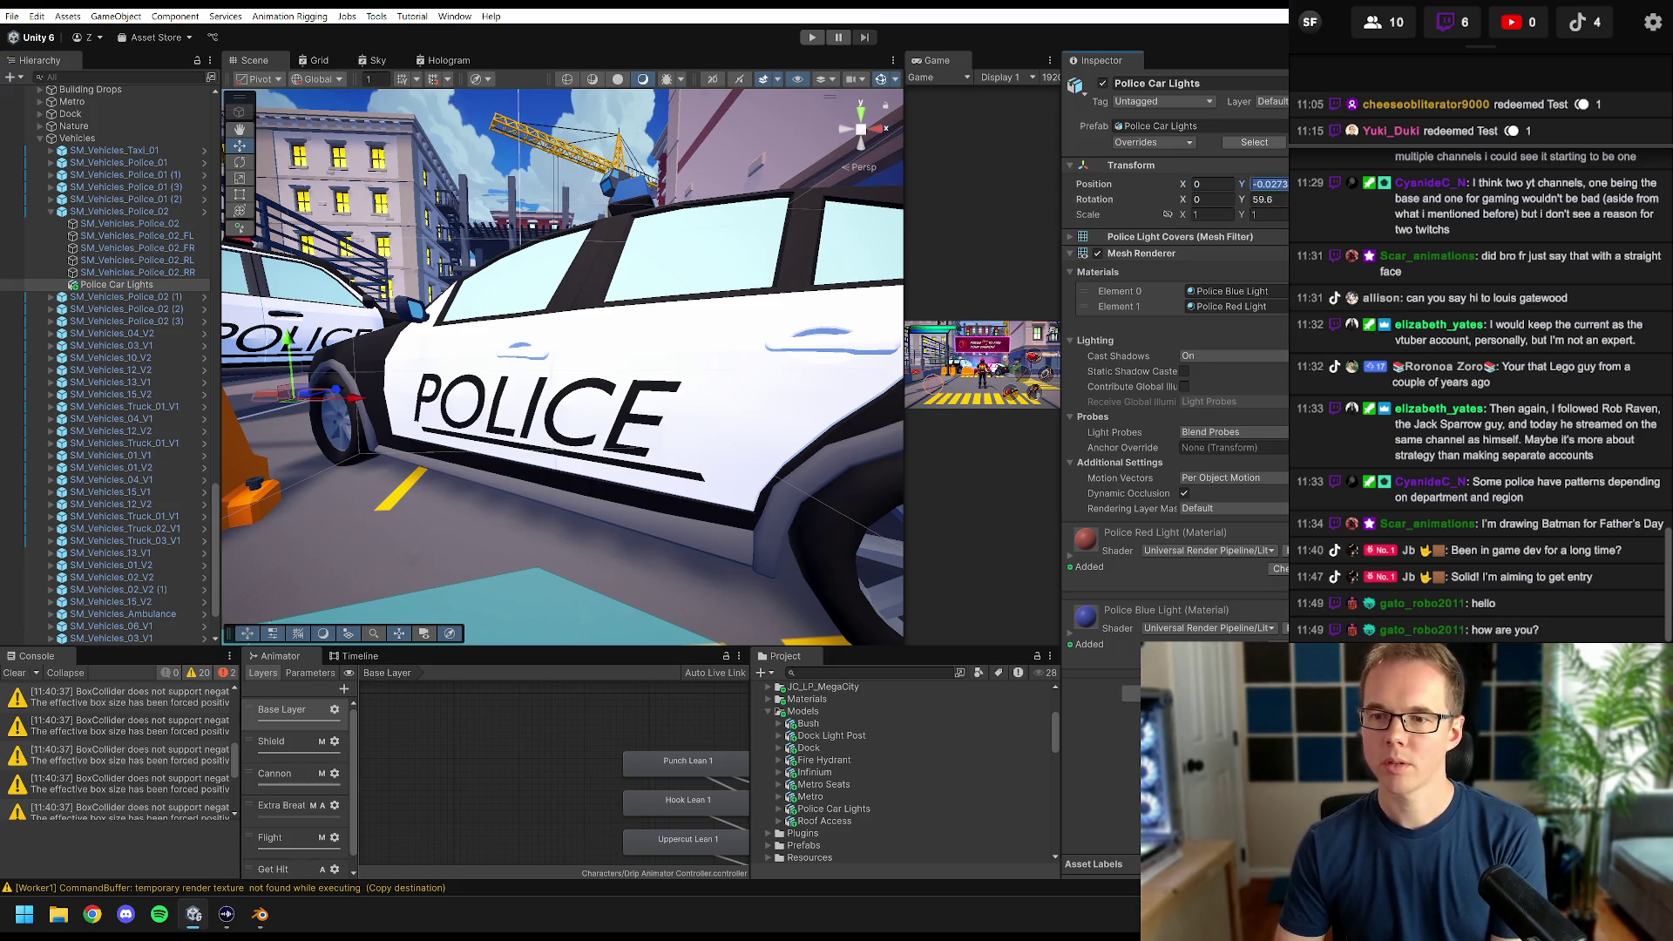
{"action": "key", "text": "Tab"}
{"action": "type", "text": "0"}
{"action": "left_click", "coordinate": [1277, 200]}
{"action": "type", "text": "0"}
{"action": "key", "text": "Return"}
- Switch transform handles to local orientation and frame the Police Car Lights in view
{"action": "mouse_move", "coordinate": [567, 392]}
{"action": "left_mouse_down"}
{"action": "mouse_move", "coordinate": [592, 384]}
{"action": "mouse_move", "coordinate": [610, 400]}
{"action": "mouse_move", "coordinate": [593, 148]}
{"action": "left_mouse_up"}
{"action": "key", "text": "f"}
{"action": "key", "text": "f"}
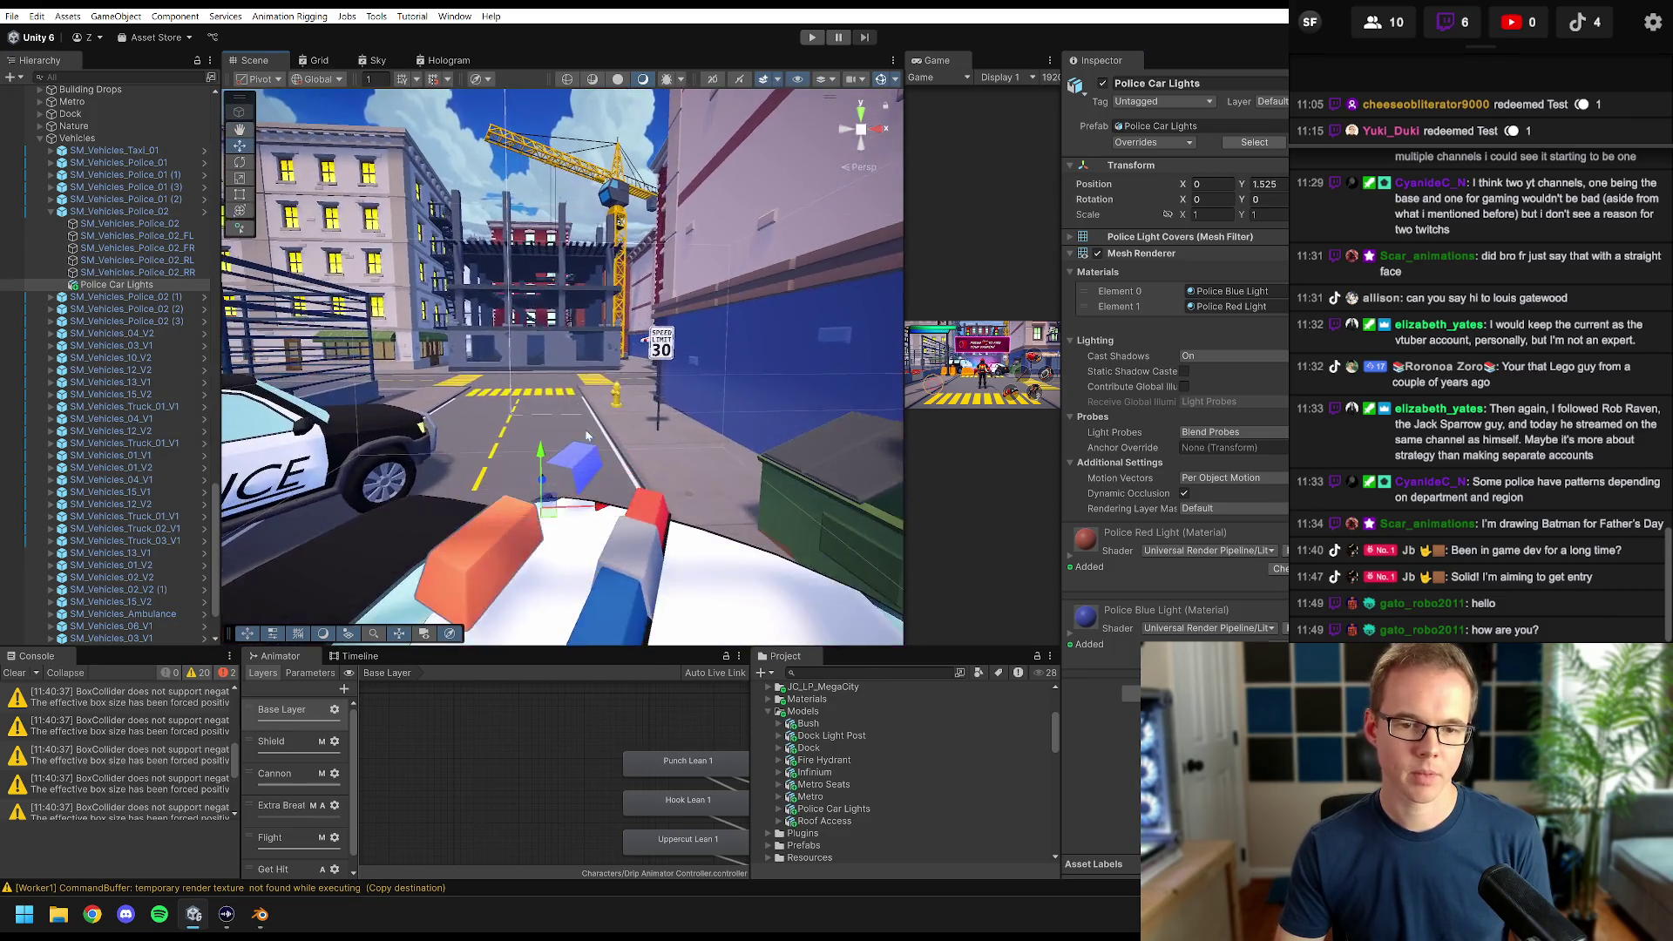
{"action": "left_click_drag", "start_coordinate": [586, 435], "coordinate": [316, 360]}
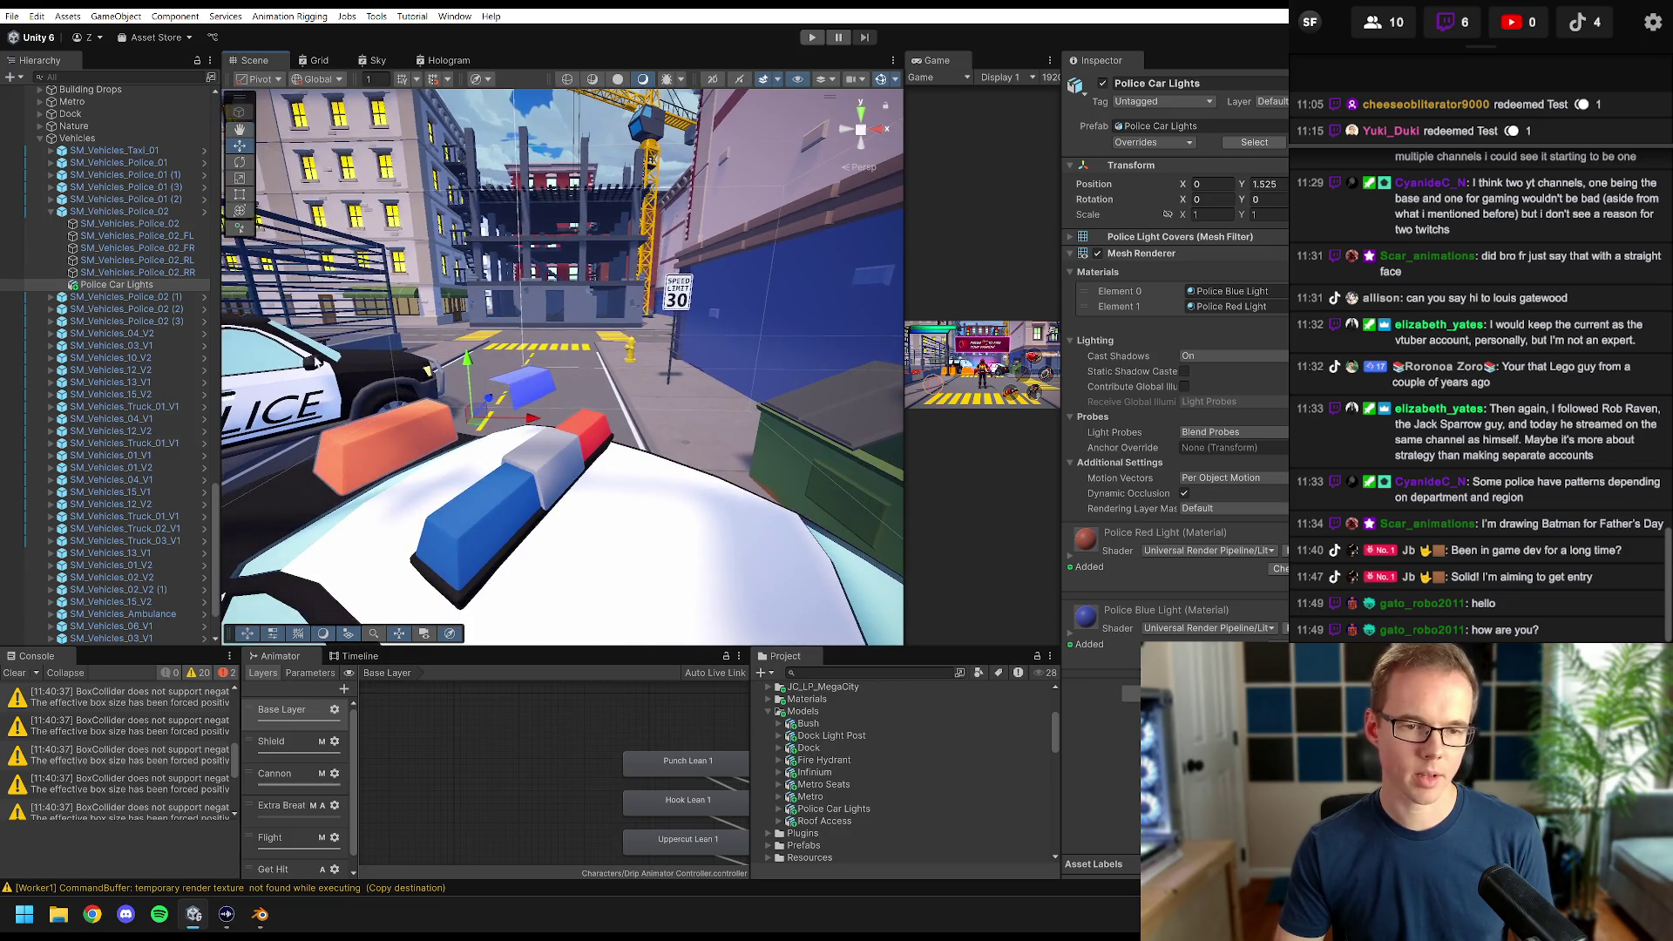
{"action": "scroll", "coordinate": [575, 405], "scroll_direction": "down", "scroll_amount": 3}
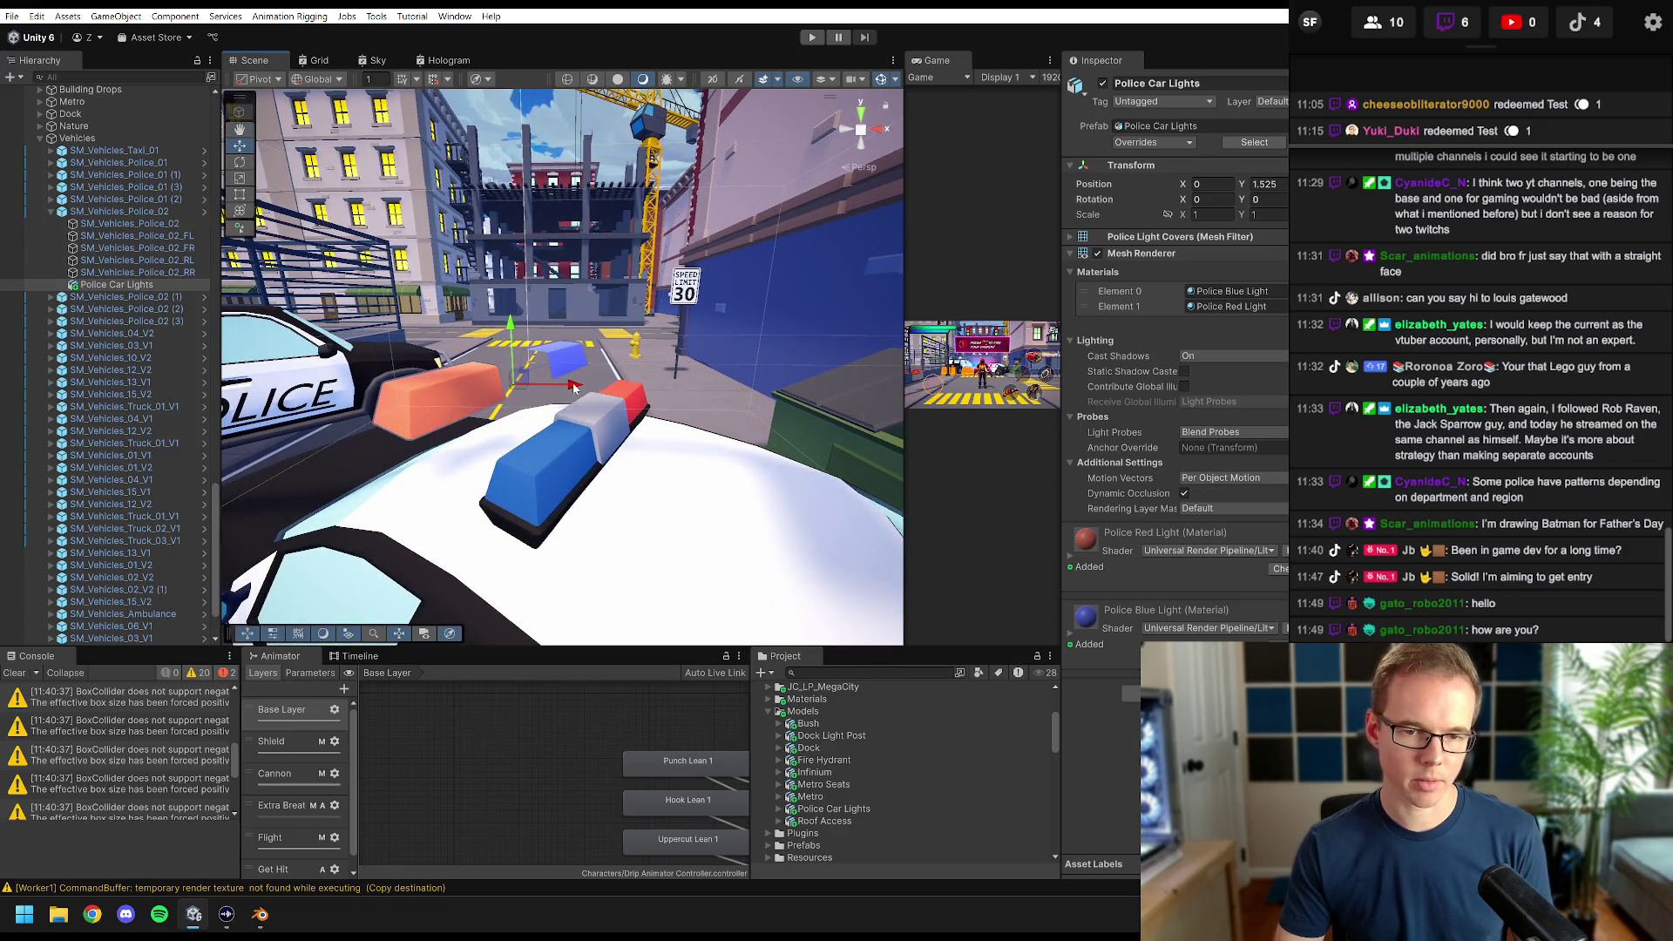
{"action": "left_click", "coordinate": [329, 81]}
{"action": "left_click", "coordinate": [322, 116]}
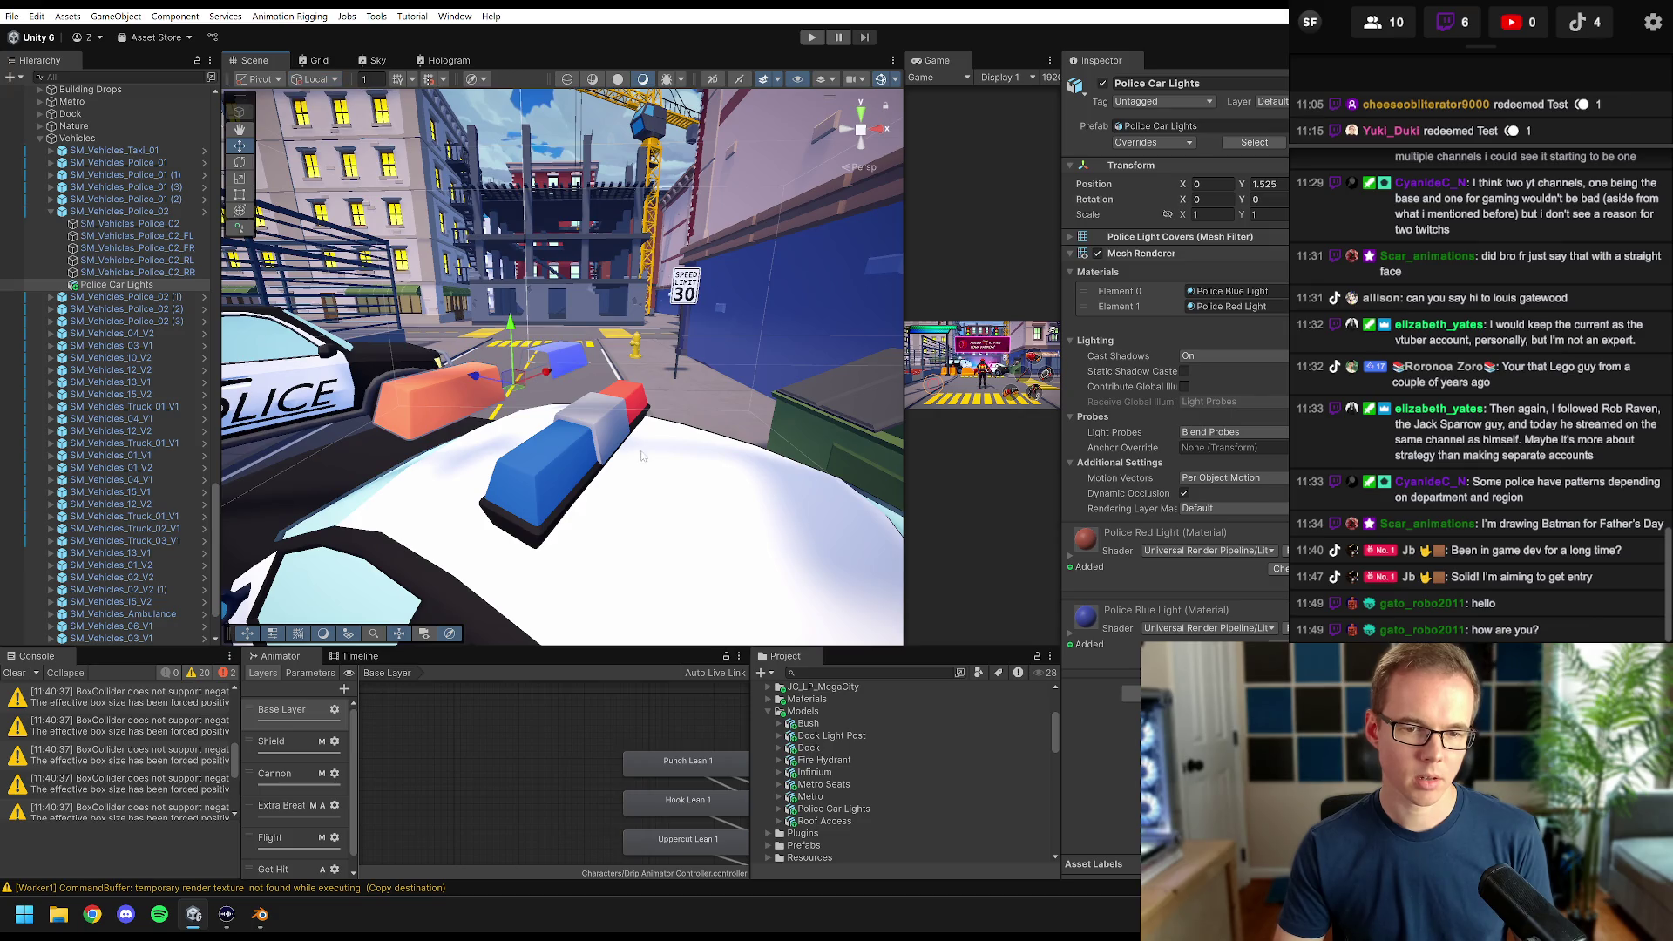
{"action": "double_click", "coordinate": [139, 273]}
{"action": "double_click", "coordinate": [140, 281]}
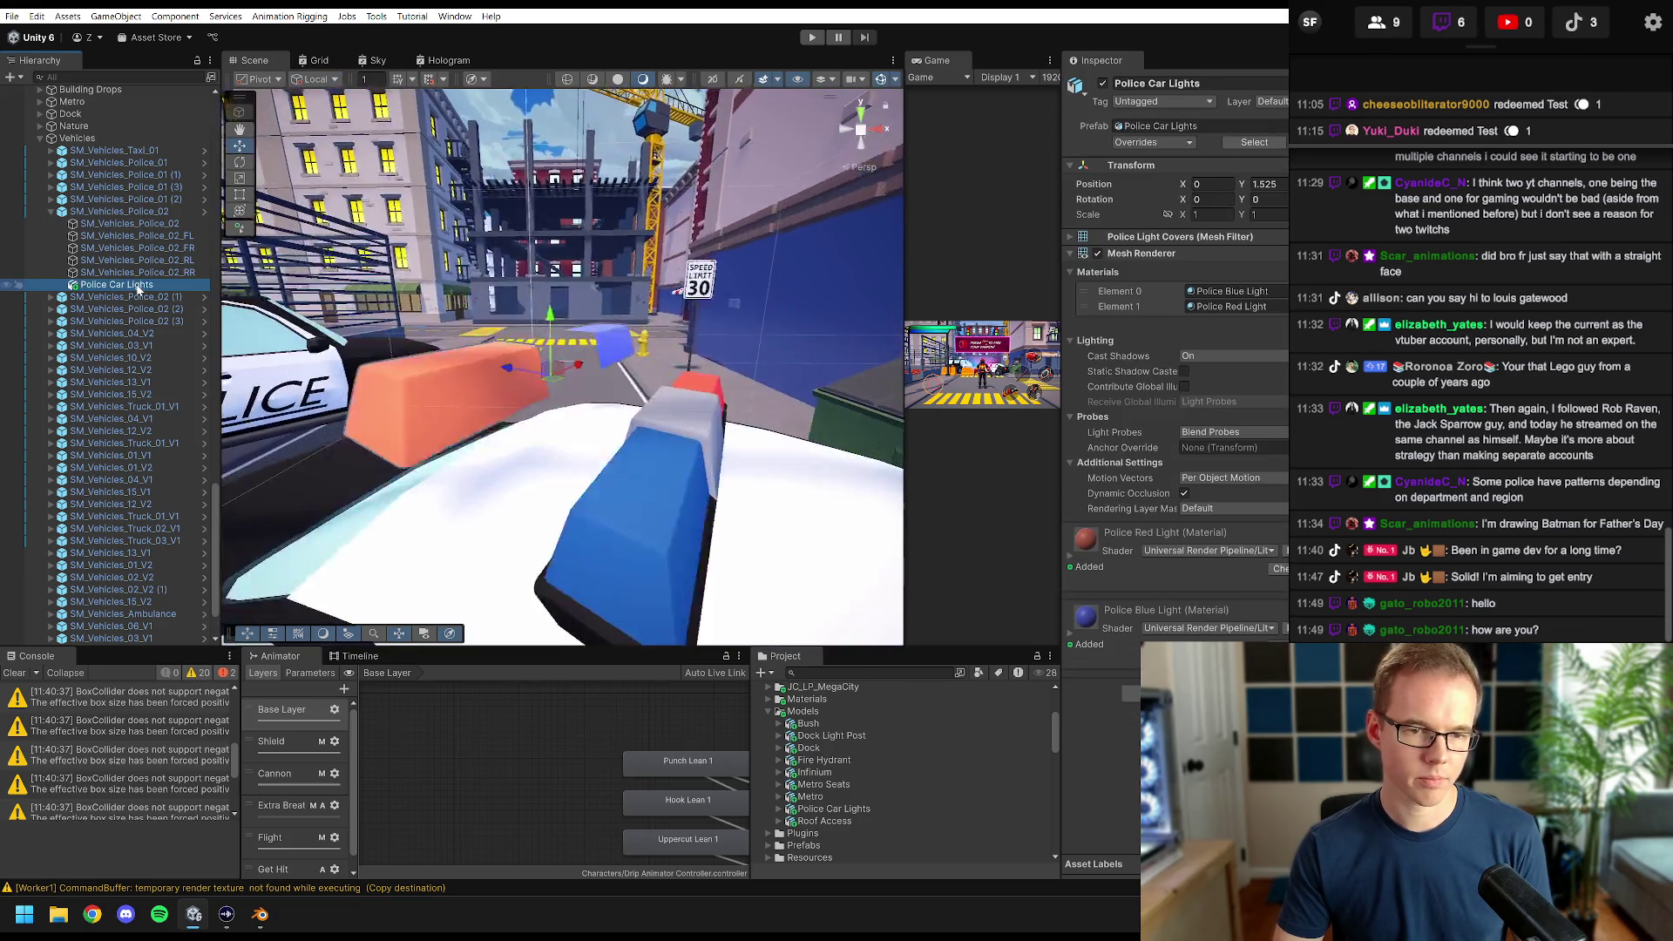
{"action": "mouse_move", "coordinate": [708, 416]}
{"action": "left_mouse_down"}
{"action": "mouse_move", "coordinate": [629, 385]}
{"action": "mouse_move", "coordinate": [708, 413]}
{"action": "left_mouse_up"}
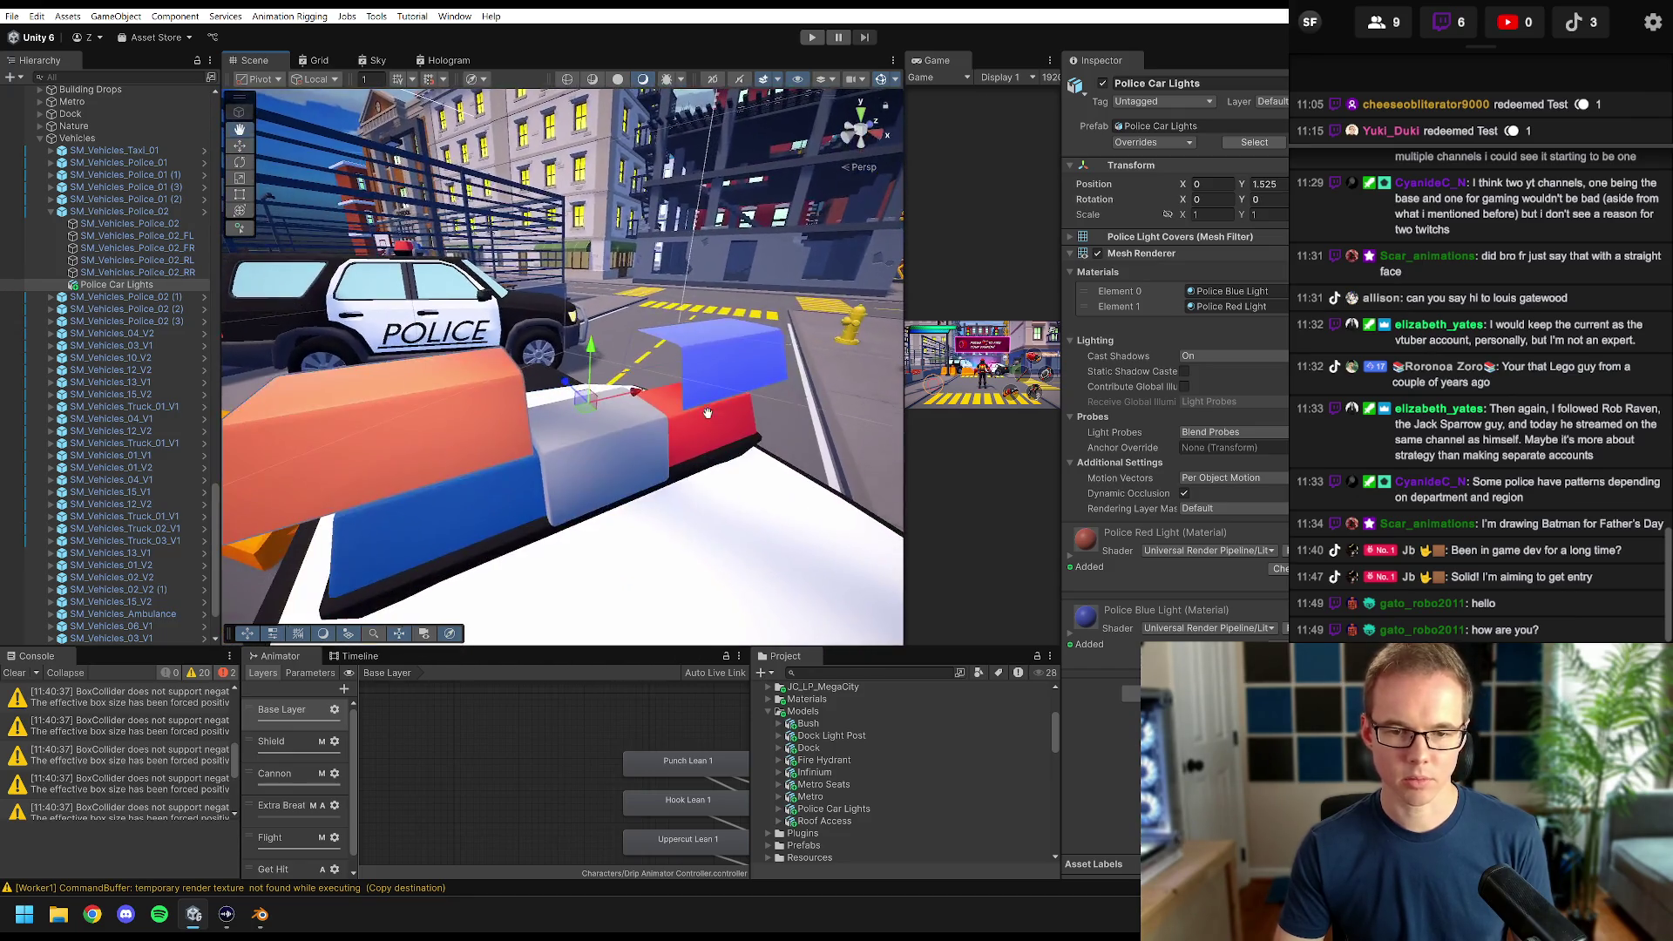
- Rotate the light bar 180° on Y, lower it onto the roof and centre it
{"action": "left_click", "coordinate": [1256, 200]}
{"action": "type", "text": "180"}
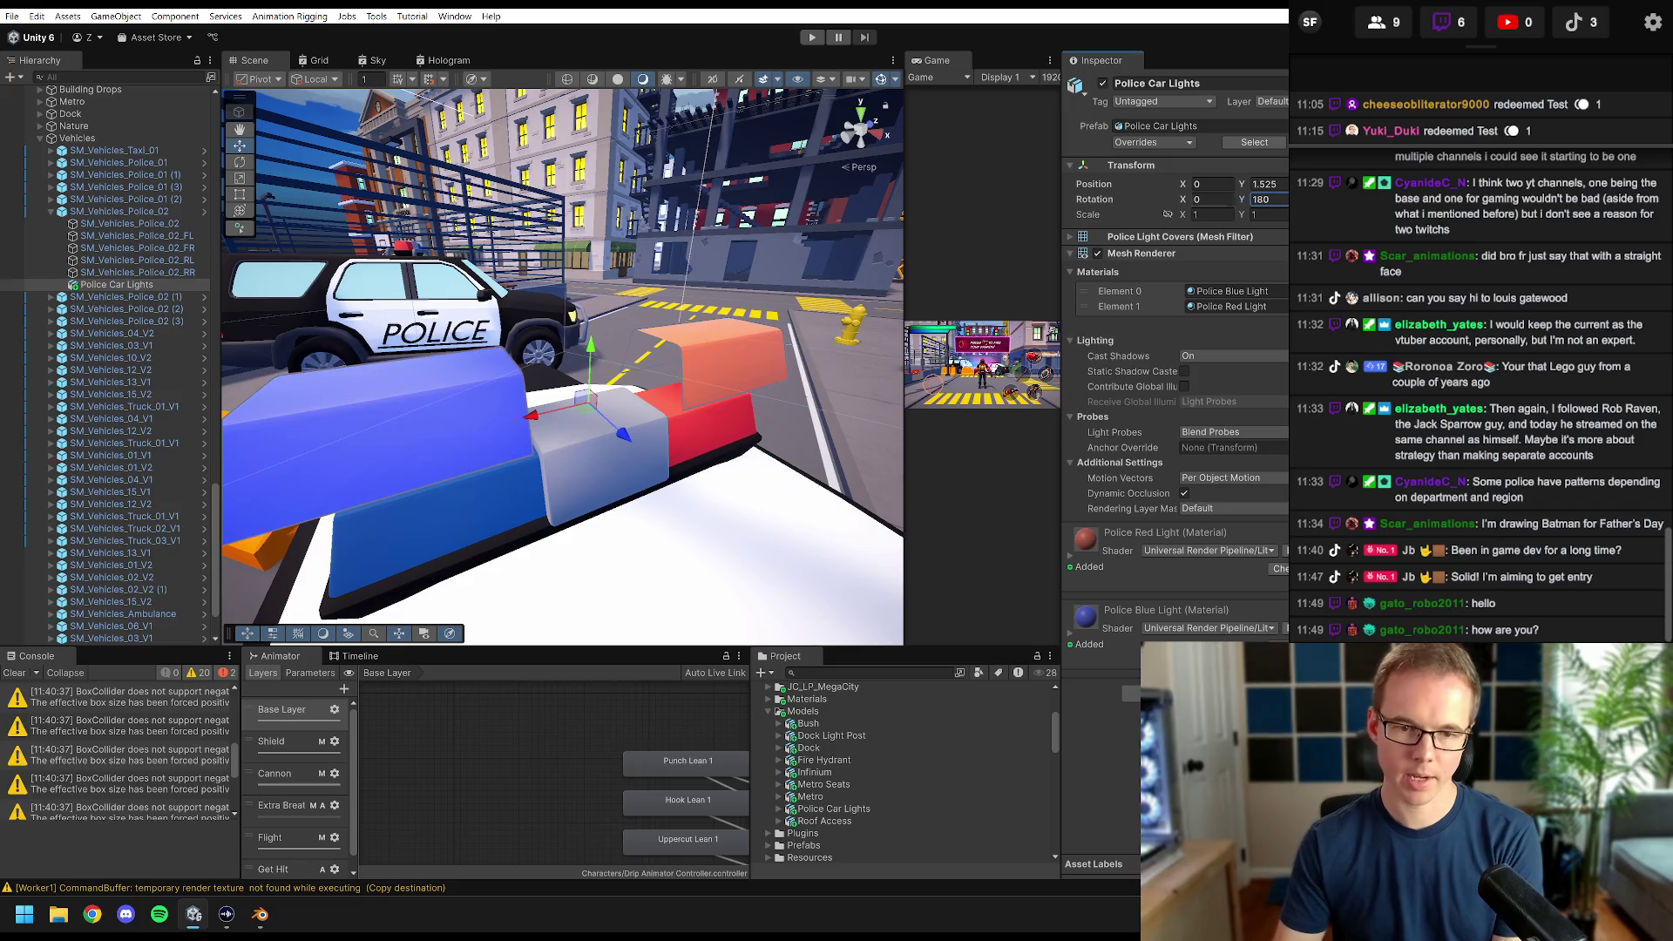
{"action": "left_click_drag", "start_coordinate": [591, 347], "coordinate": [593, 391]}
{"action": "left_click", "coordinate": [865, 114]}
{"action": "scroll", "coordinate": [582, 325], "scroll_direction": "up", "scroll_amount": 5}
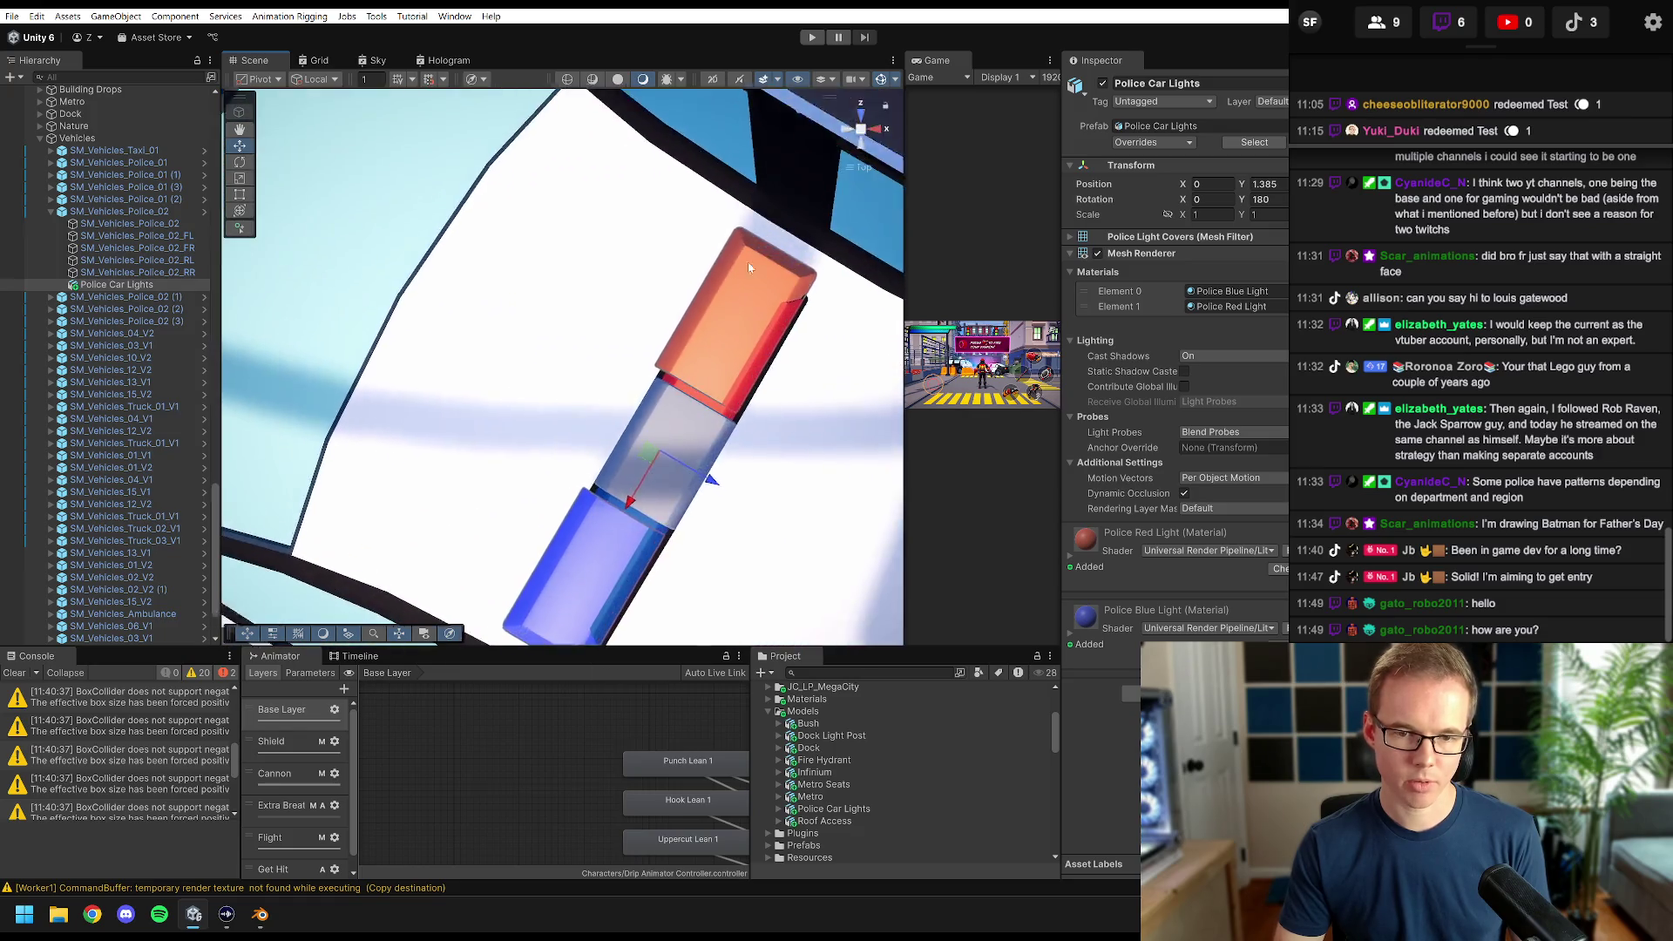
{"action": "scroll", "coordinate": [582, 325], "scroll_direction": "up", "scroll_amount": 2}
{"action": "key", "text": "w"}
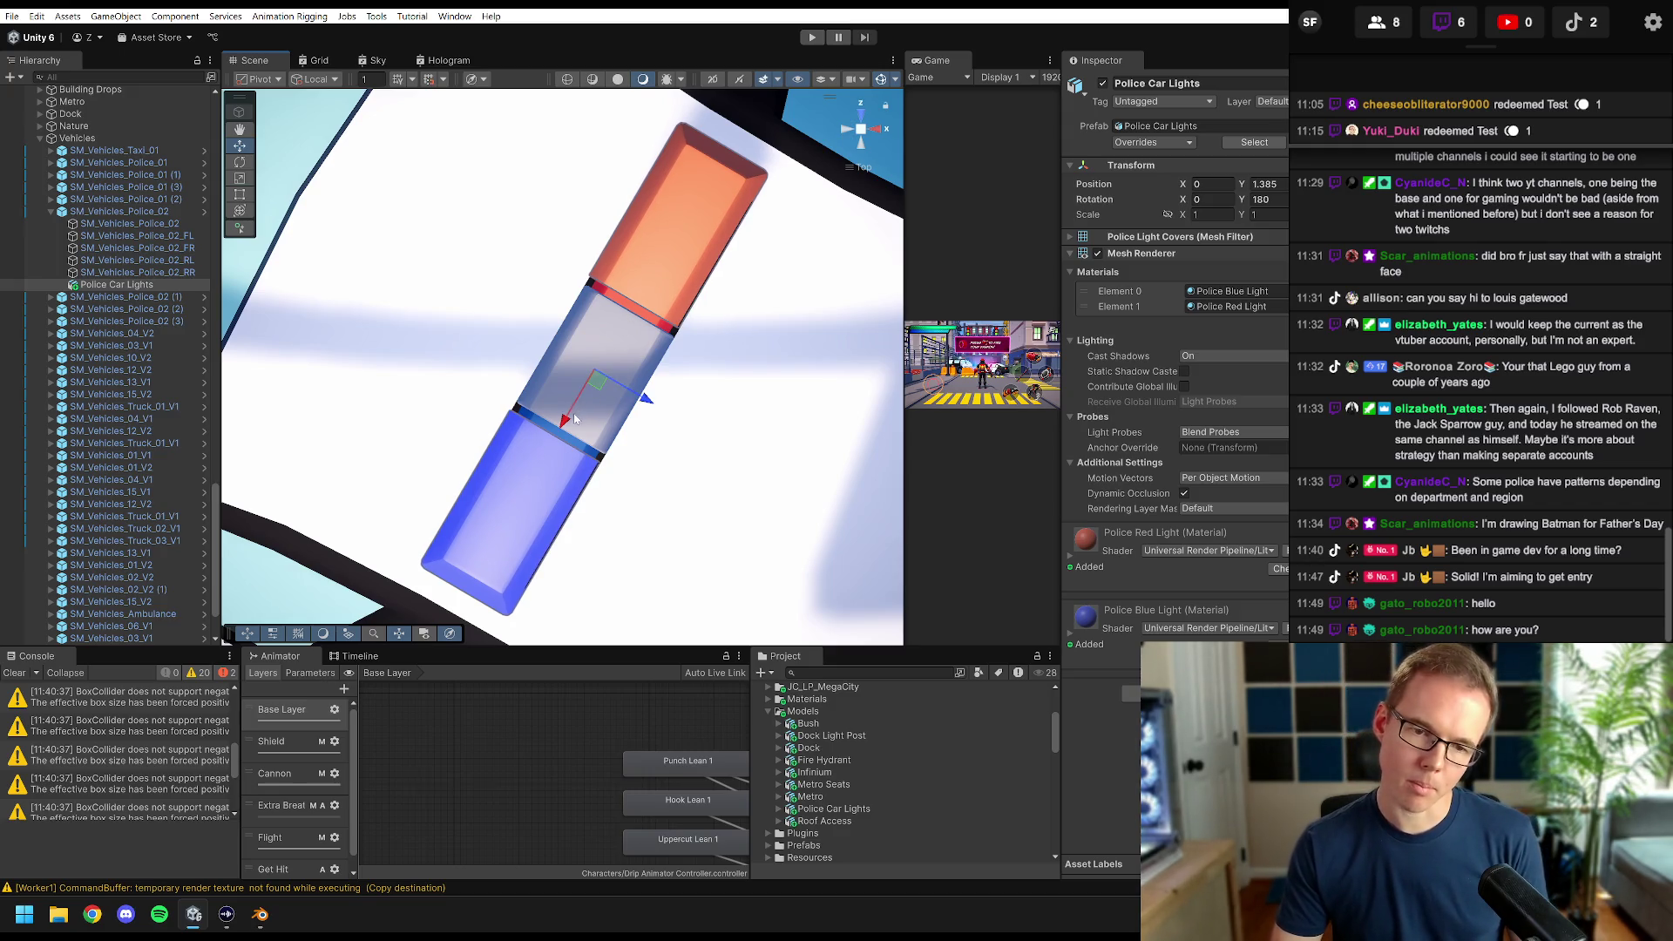
{"action": "mouse_move", "coordinate": [567, 421]}
{"action": "left_mouse_down"}
{"action": "mouse_move", "coordinate": [612, 433]}
{"action": "mouse_move", "coordinate": [670, 384]}
{"action": "mouse_move", "coordinate": [664, 407]}
{"action": "mouse_move", "coordinate": [653, 370]}
{"action": "mouse_move", "coordinate": [645, 397]}
{"action": "left_mouse_up"}
{"action": "scroll", "coordinate": [573, 589], "scroll_direction": "down", "scroll_amount": 10}
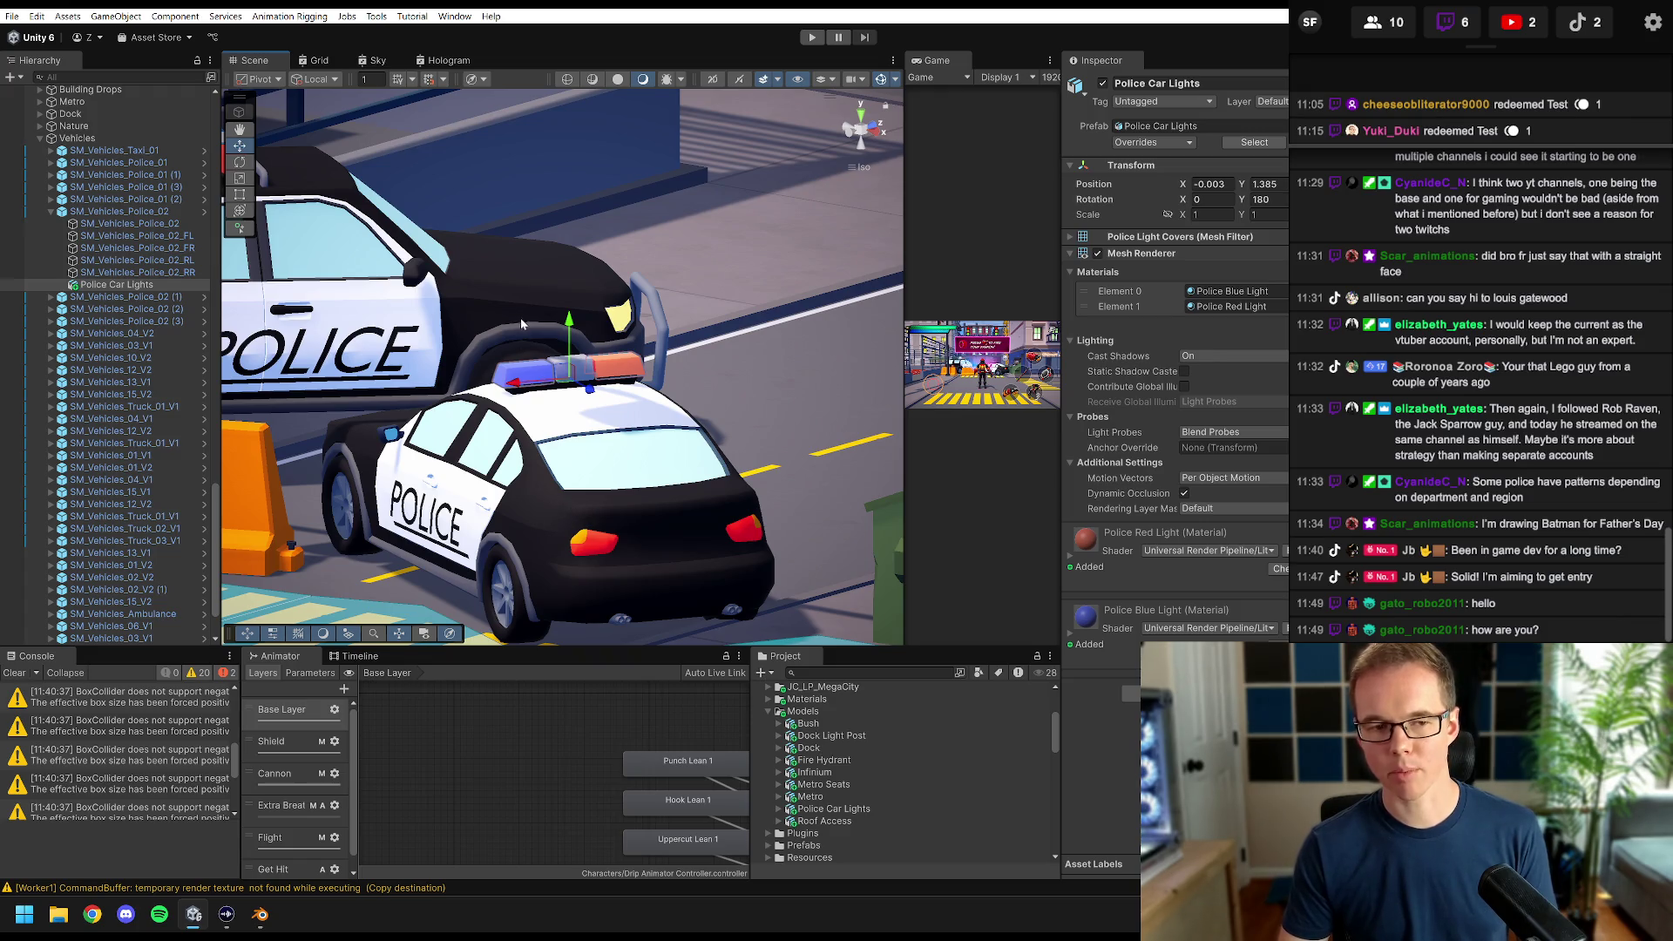
- Scale the light bar down to 0.89 in the Inspector
{"action": "scroll", "coordinate": [540, 375], "scroll_direction": "up", "scroll_amount": 10}
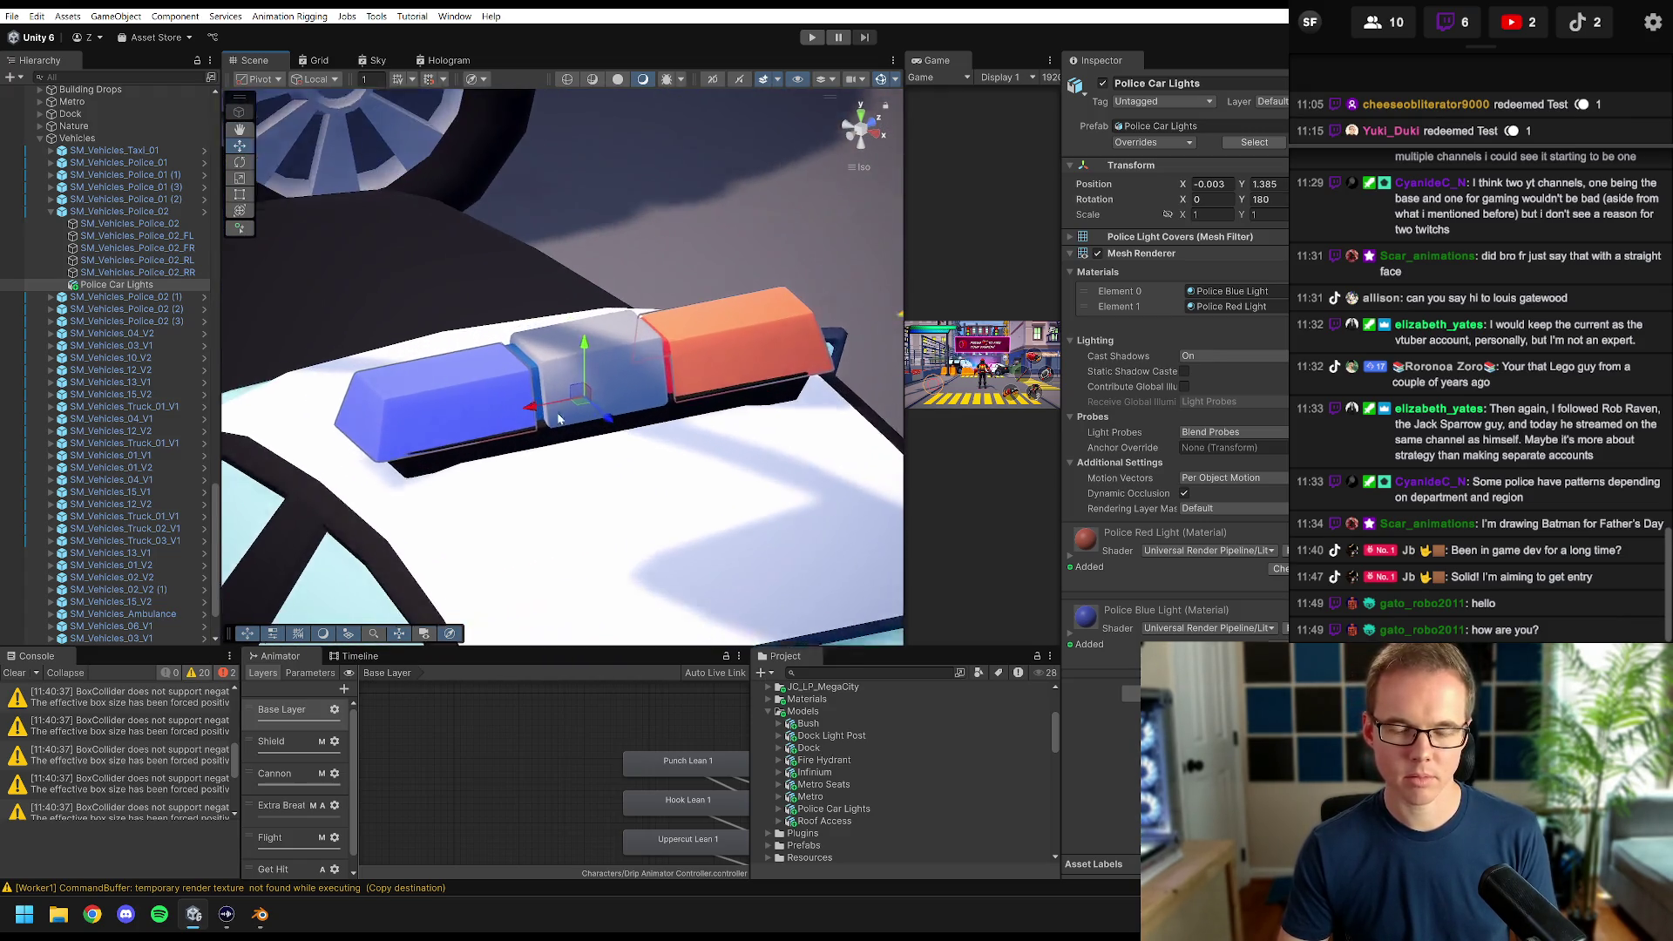
{"action": "scroll", "coordinate": [559, 419], "scroll_direction": "up", "scroll_amount": 2}
{"action": "scroll", "coordinate": [664, 470], "scroll_direction": "down", "scroll_amount": 10}
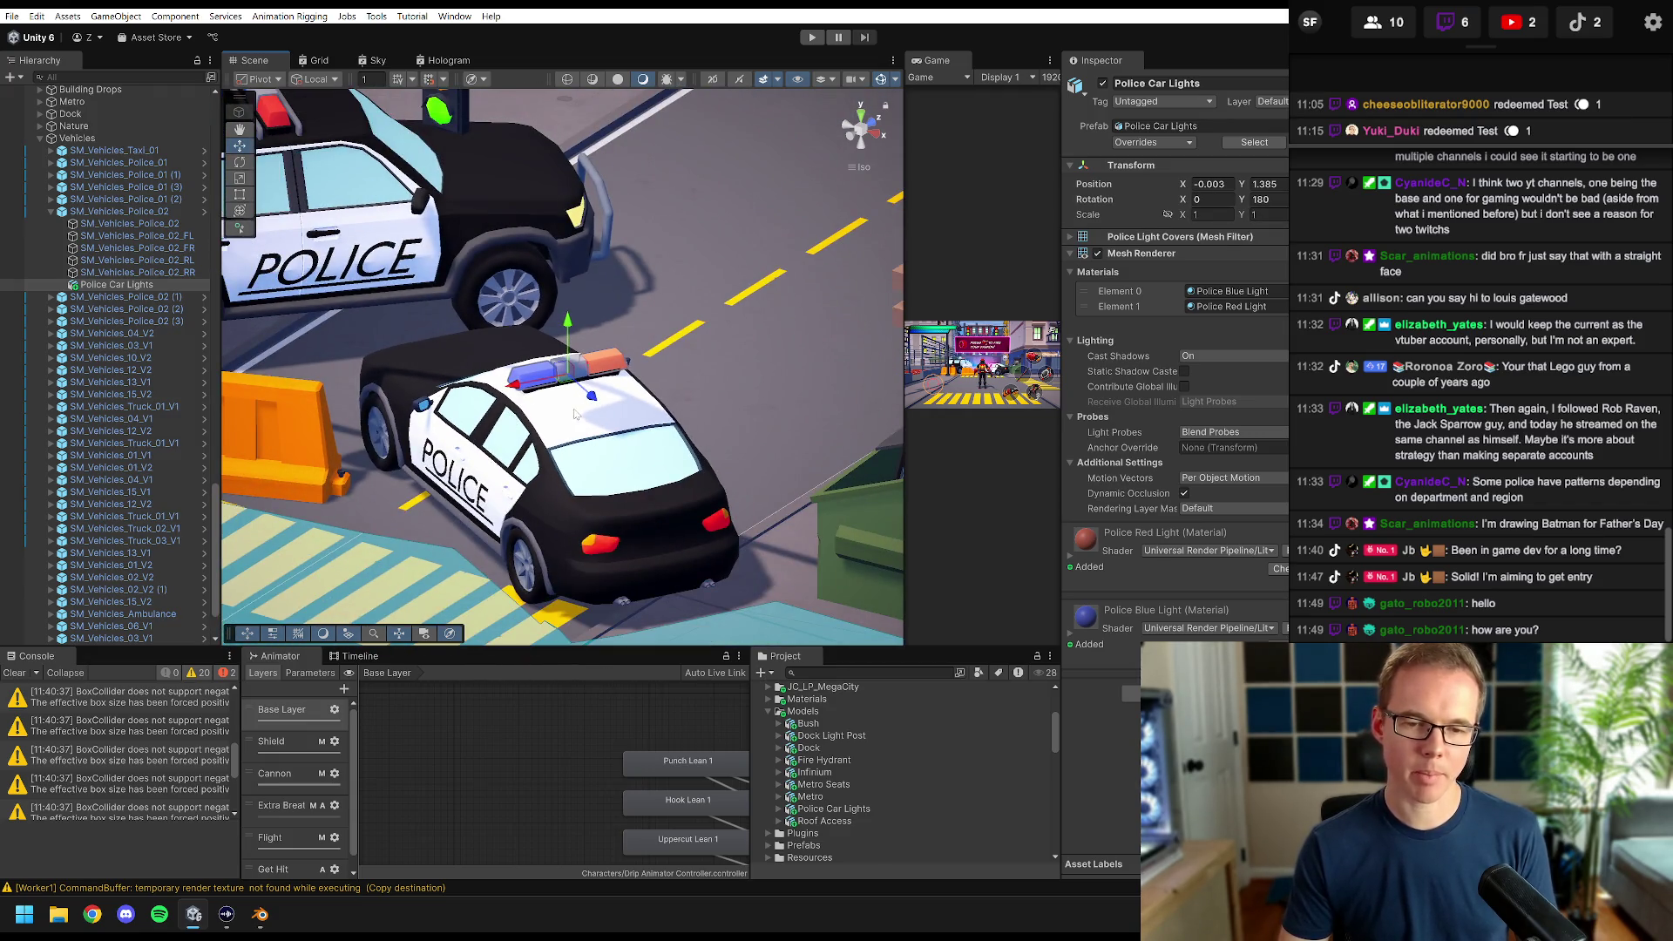
{"action": "scroll", "coordinate": [630, 475], "scroll_direction": "up", "scroll_amount": 8}
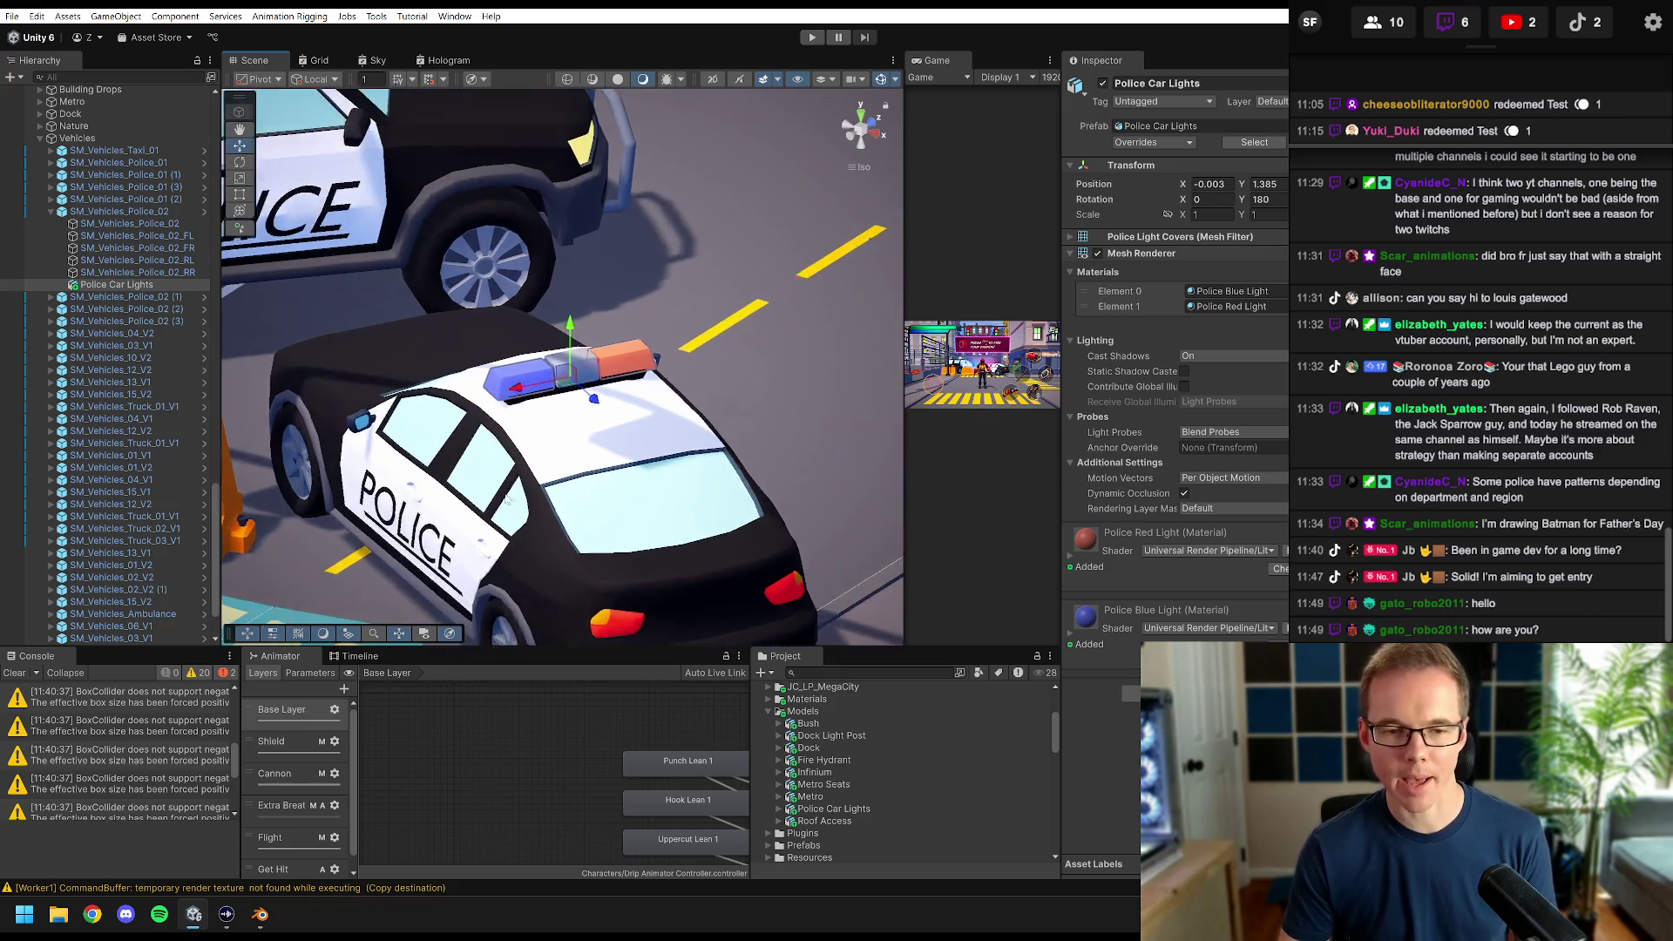
{"action": "scroll", "coordinate": [424, 423], "scroll_direction": "up", "scroll_amount": 8}
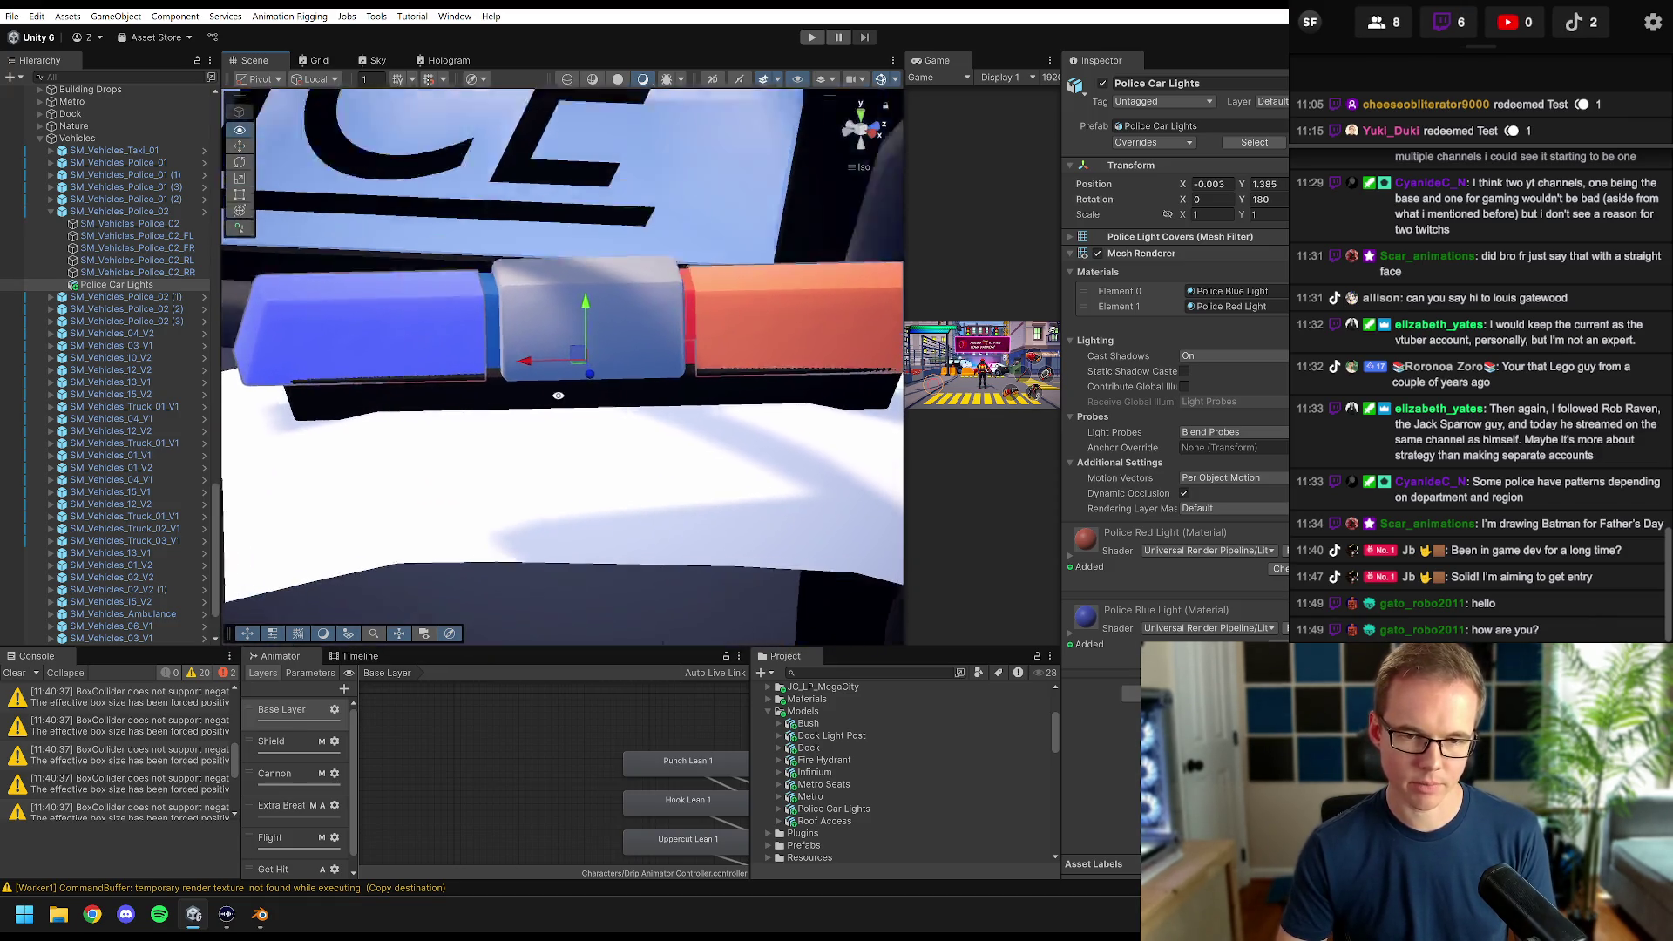
{"action": "left_click", "coordinate": [1178, 218]}
{"action": "type", "text": "0.88"}
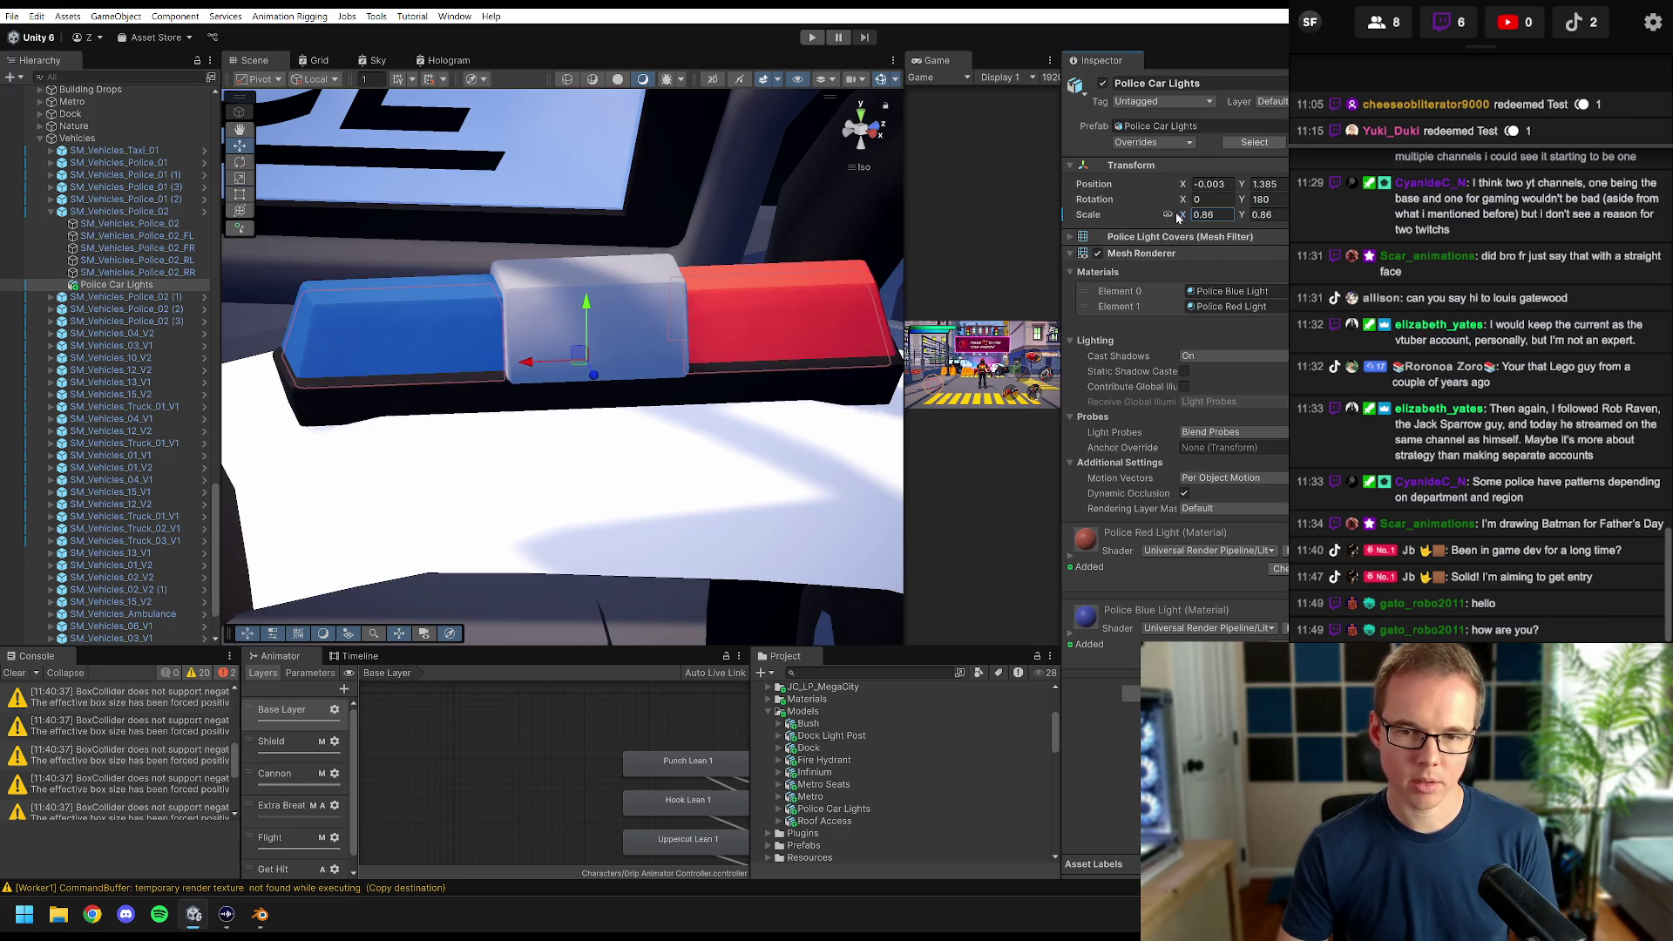
{"action": "left_click_drag", "start_coordinate": [1177, 218], "coordinate": [1177, 217]}
- Raise the light bar slightly and centre it across the roof from a top view
{"action": "mouse_move", "coordinate": [589, 304]}
{"action": "left_mouse_down"}
{"action": "mouse_move", "coordinate": [589, 290]}
{"action": "mouse_move", "coordinate": [339, 353]}
{"action": "mouse_move", "coordinate": [583, 346]}
{"action": "left_mouse_up"}
{"action": "left_click", "coordinate": [861, 119]}
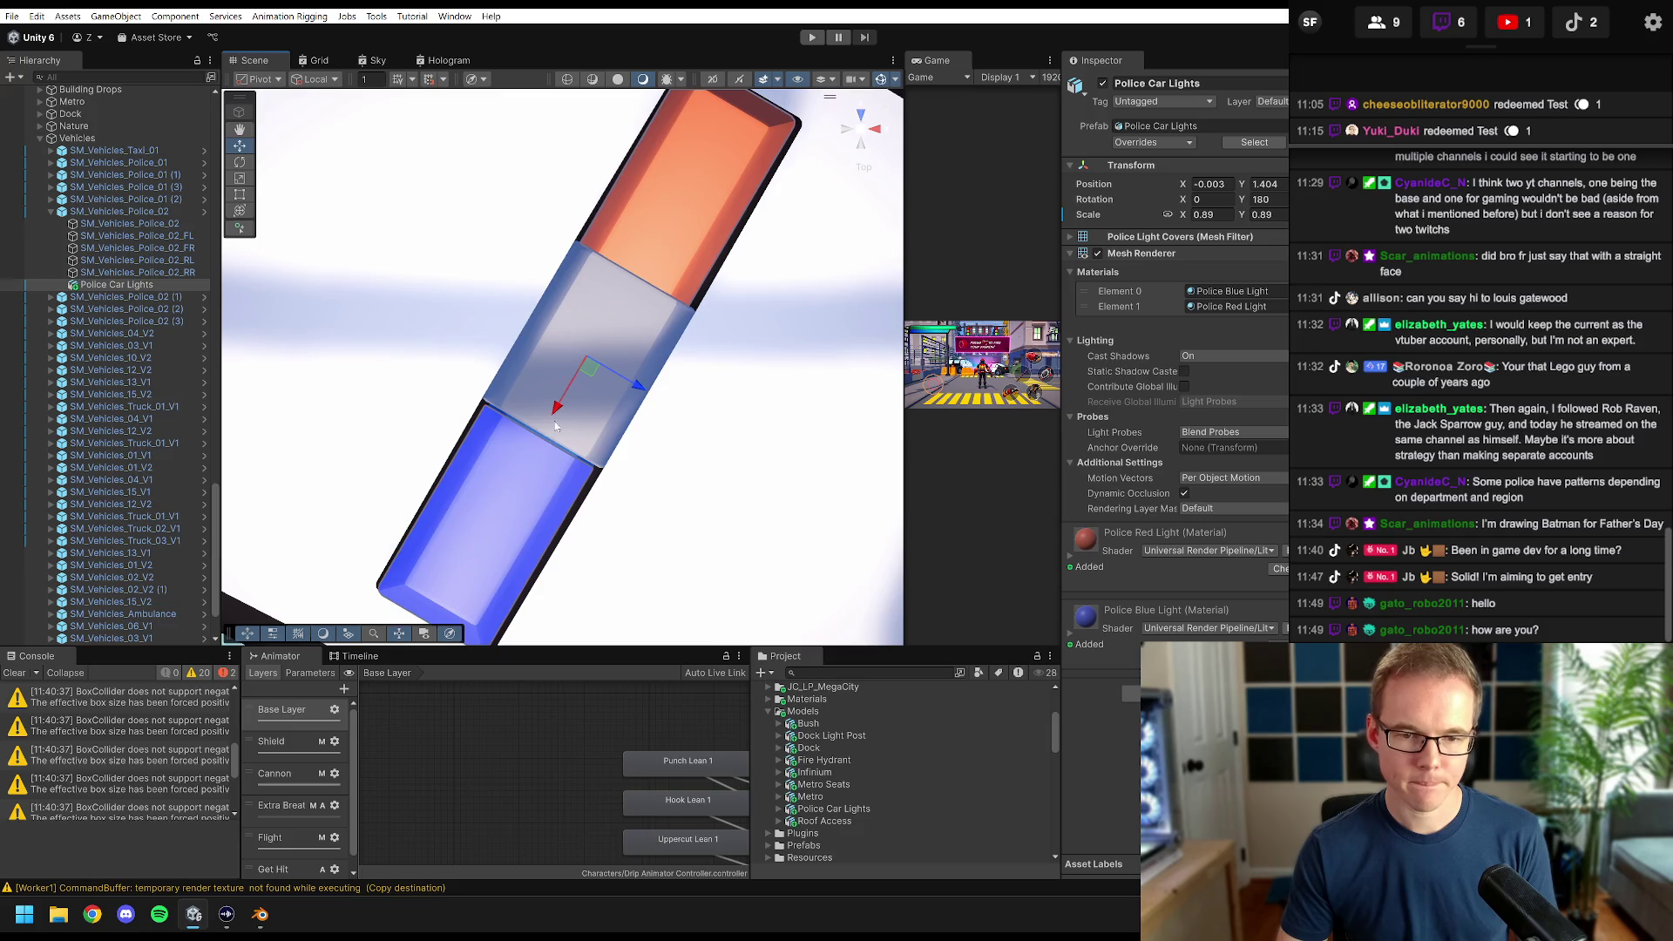
{"action": "left_click_drag", "start_coordinate": [563, 404], "coordinate": [558, 406]}
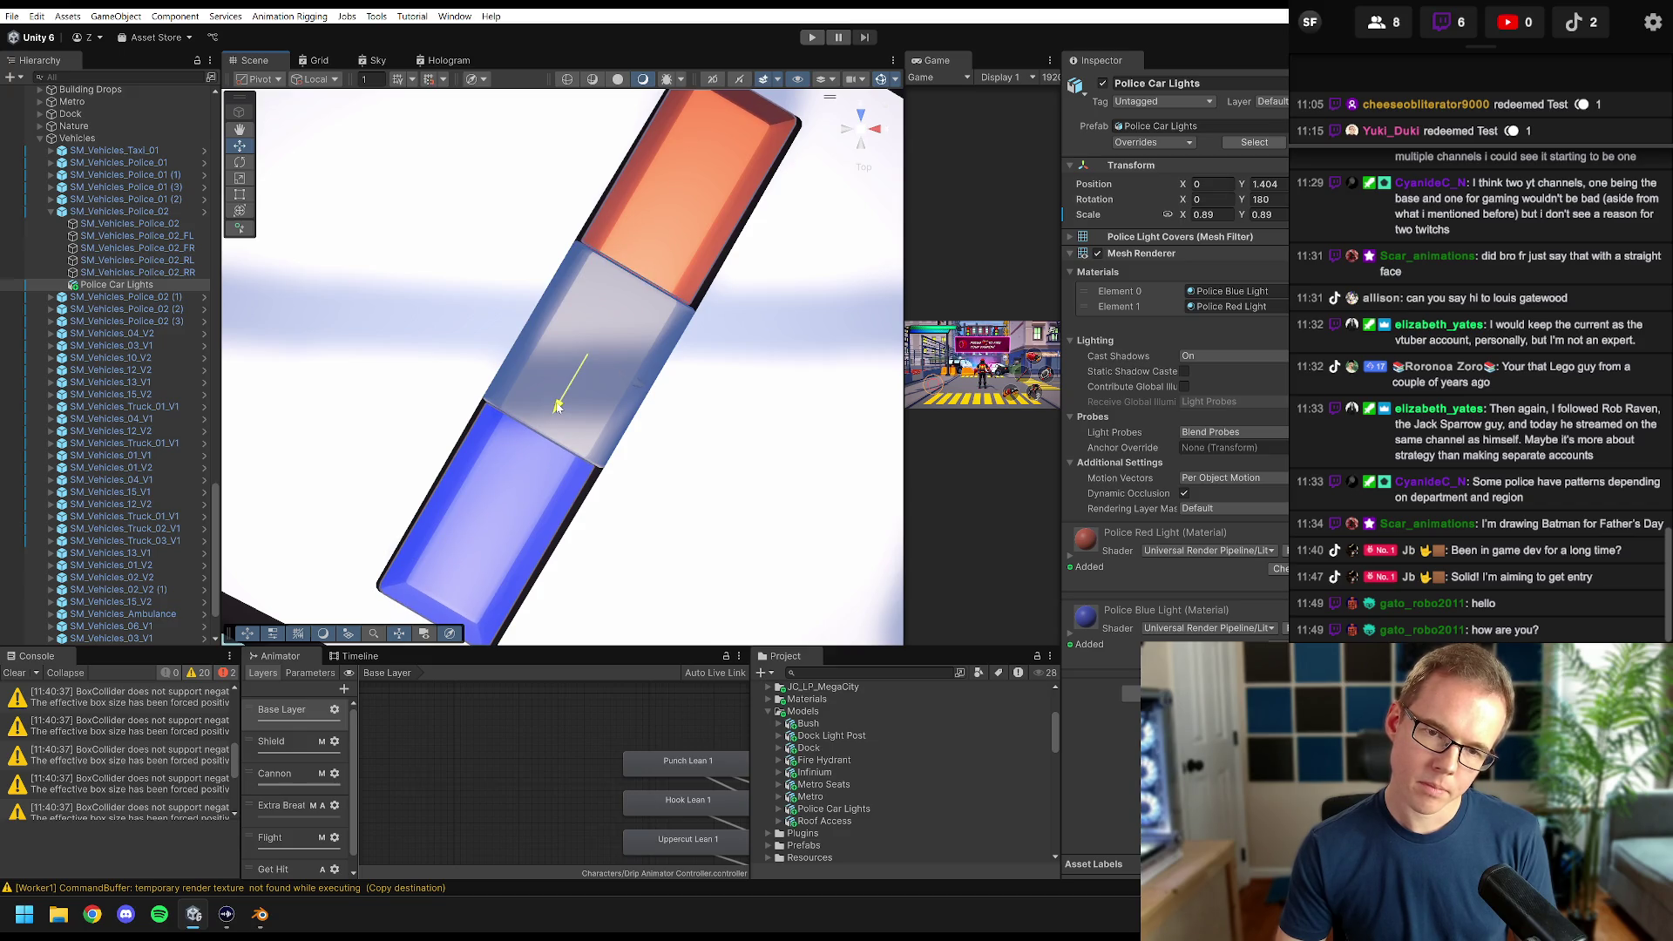
{"action": "mouse_move", "coordinate": [557, 407]}
{"action": "left_mouse_down"}
{"action": "mouse_move", "coordinate": [571, 383]}
{"action": "mouse_move", "coordinate": [672, 433]}
{"action": "mouse_move", "coordinate": [561, 301]}
{"action": "mouse_move", "coordinate": [608, 329]}
{"action": "left_mouse_up"}
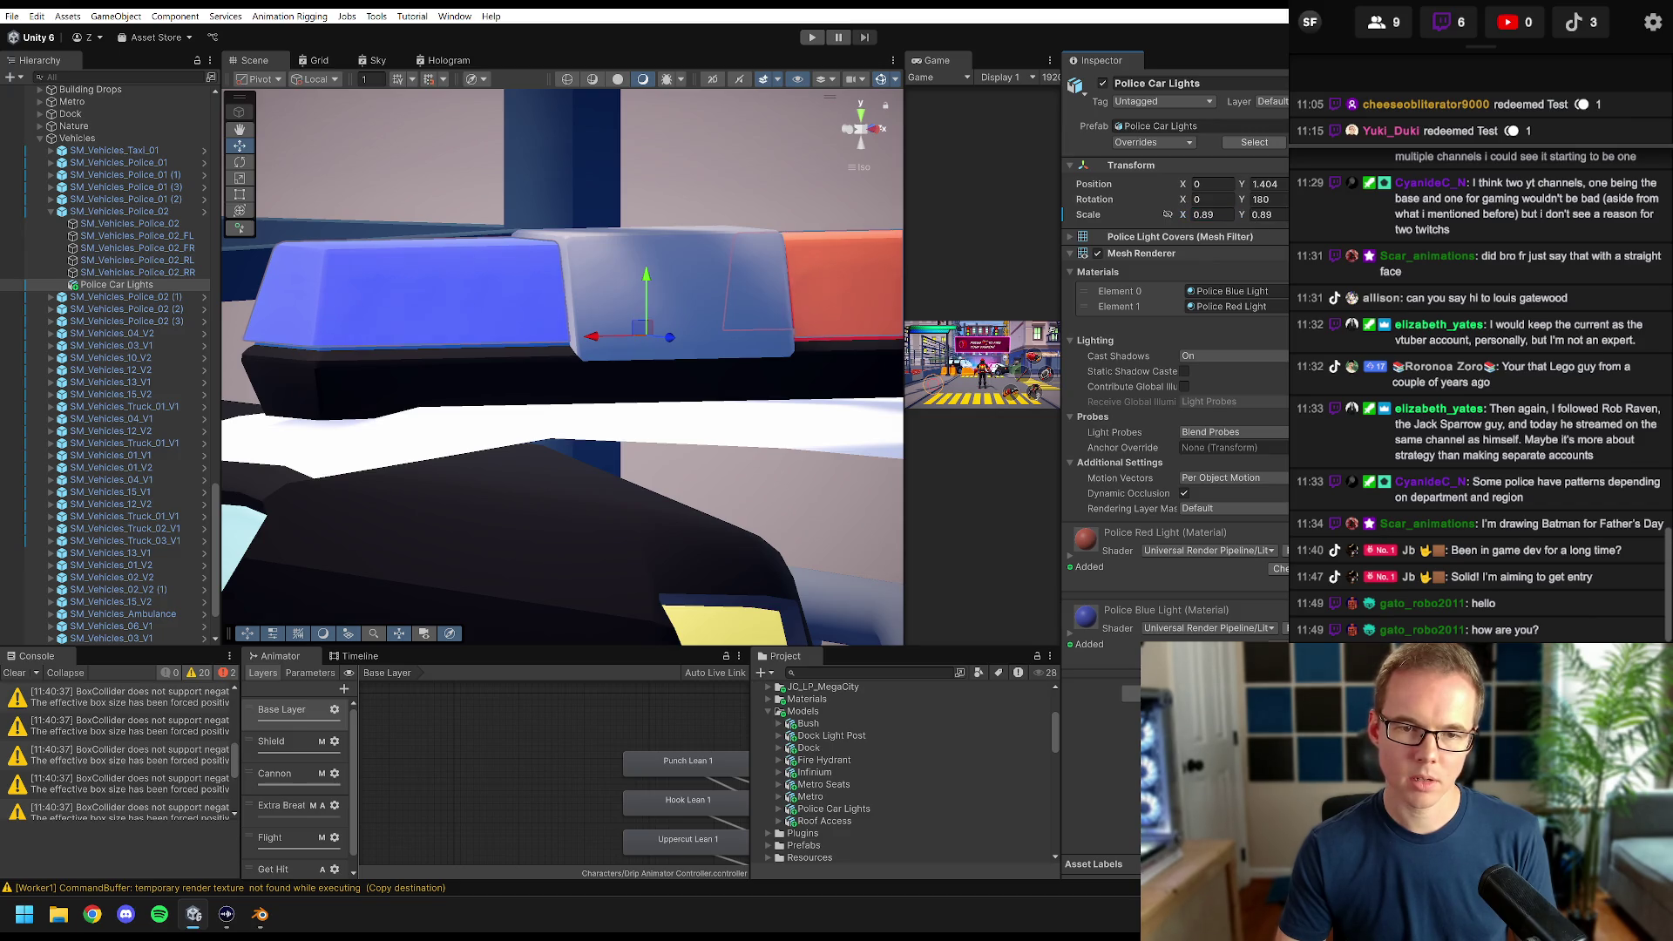
- Adjust the light bar's Y scale, settling on 0.9
{"action": "left_click_drag", "start_coordinate": [1242, 216], "coordinate": [1244, 218]}
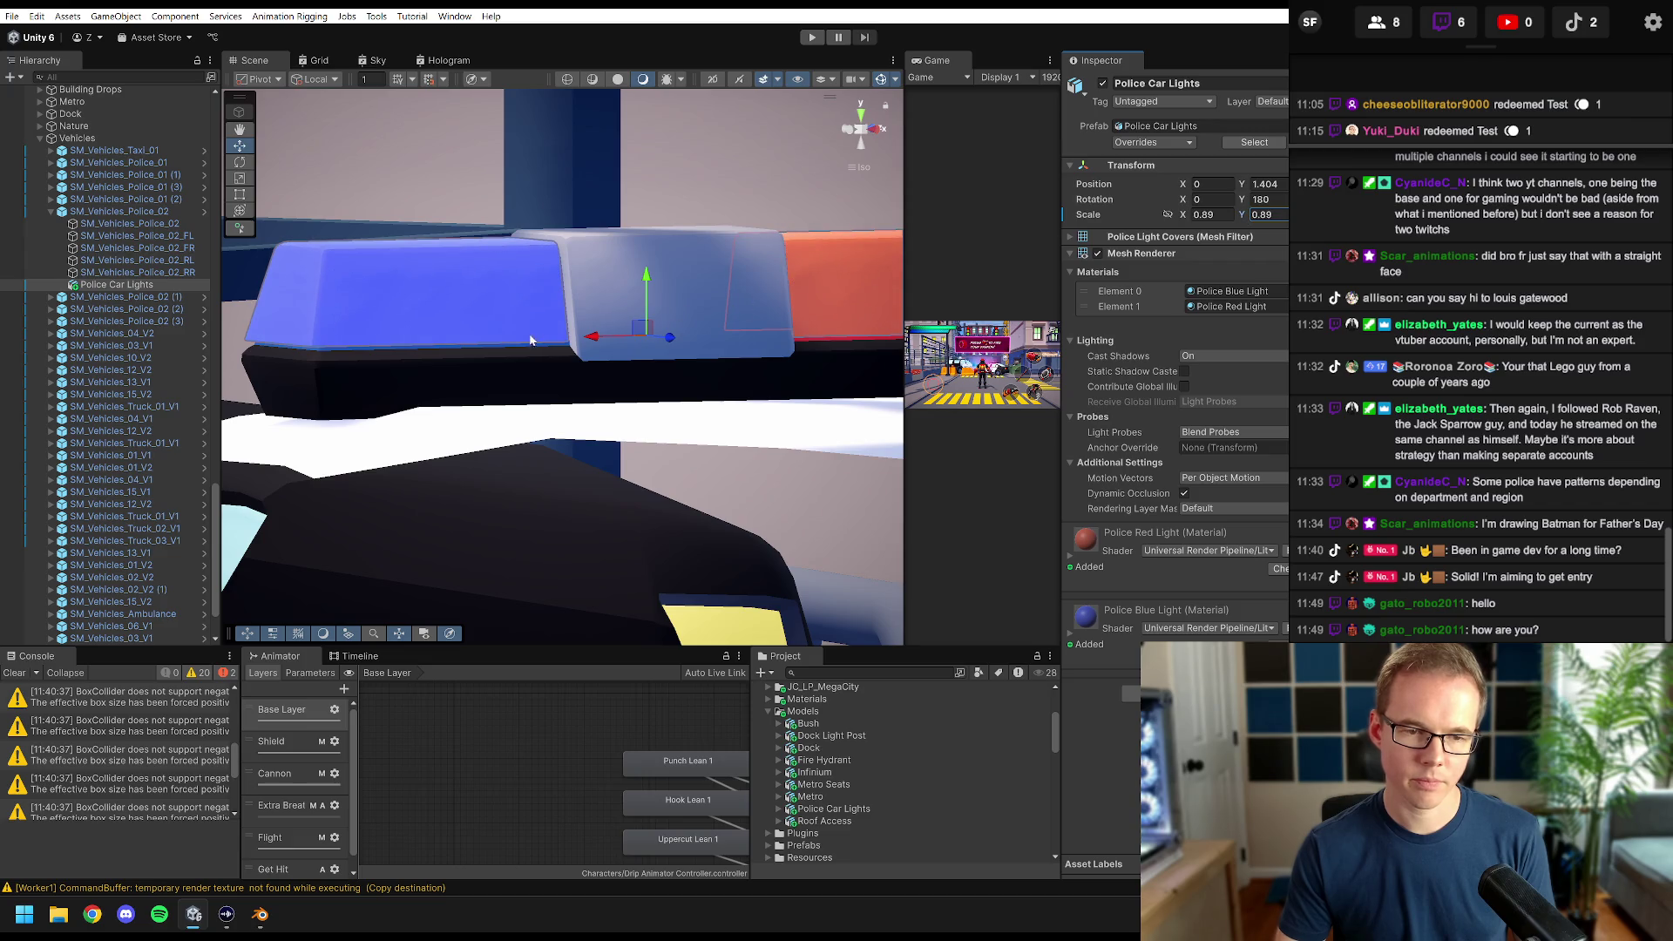
{"action": "mouse_move", "coordinate": [531, 340]}
{"action": "left_mouse_down"}
{"action": "mouse_move", "coordinate": [578, 373]}
{"action": "mouse_move", "coordinate": [691, 366]}
{"action": "mouse_move", "coordinate": [625, 245]}
{"action": "mouse_move", "coordinate": [778, 296]}
{"action": "left_mouse_up"}
{"action": "mouse_move", "coordinate": [609, 312]}
{"action": "left_mouse_down"}
{"action": "mouse_move", "coordinate": [650, 305]}
{"action": "mouse_move", "coordinate": [526, 400]}
{"action": "mouse_move", "coordinate": [556, 399]}
{"action": "left_mouse_up"}
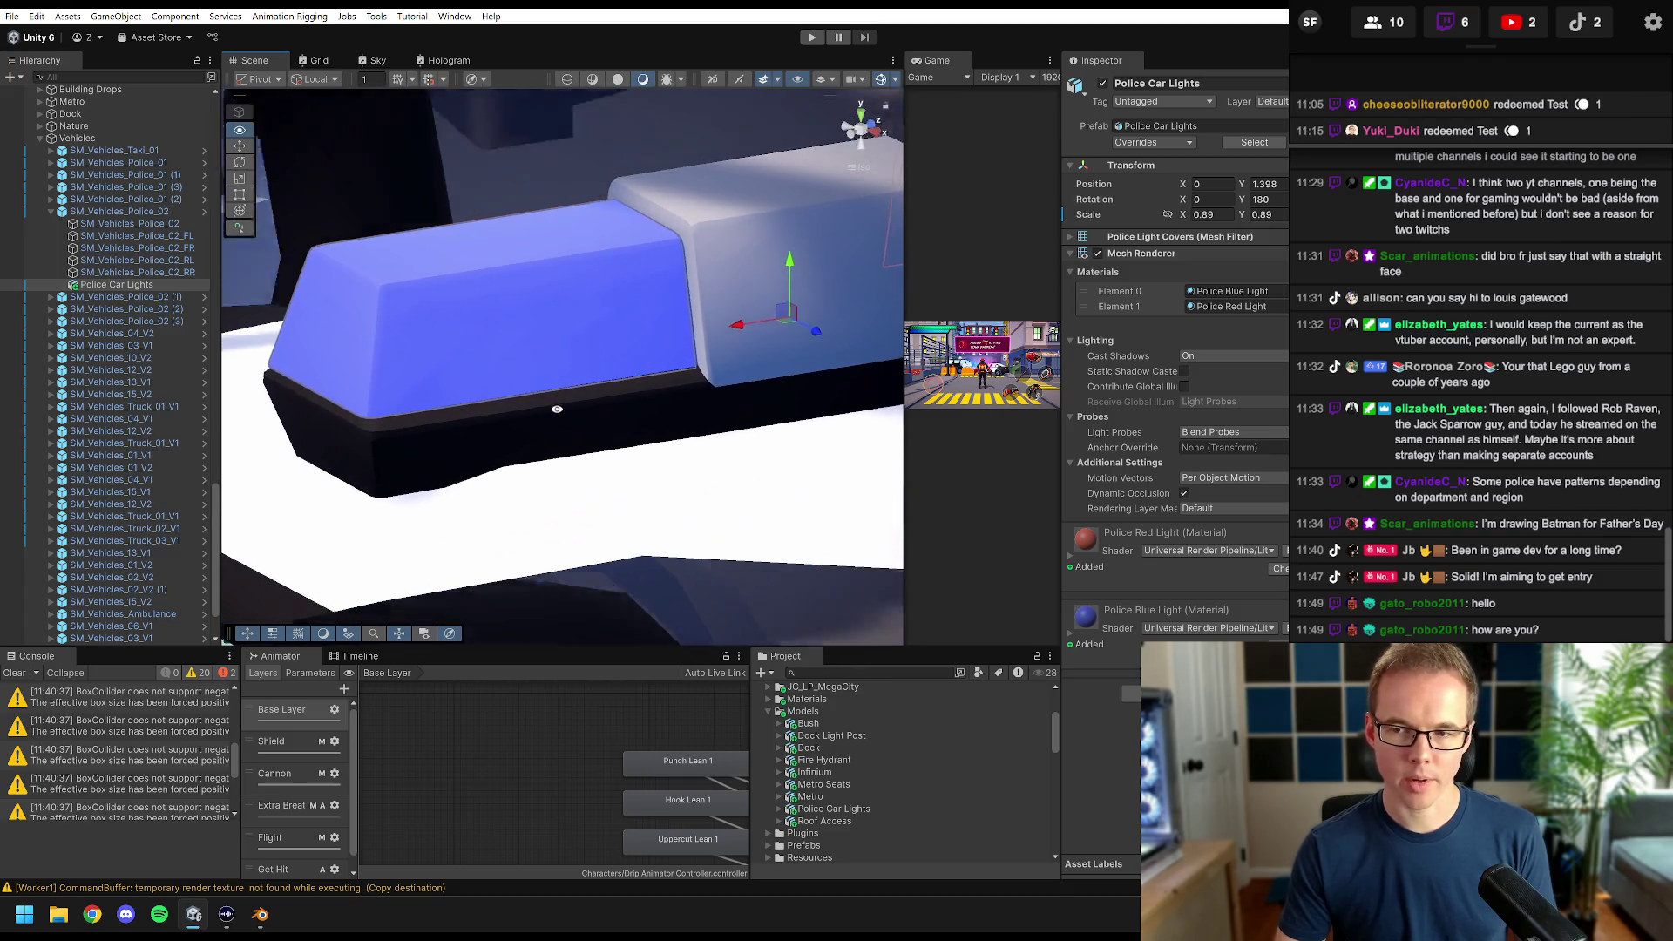
{"action": "left_click_drag", "start_coordinate": [657, 296], "coordinate": [639, 308]}
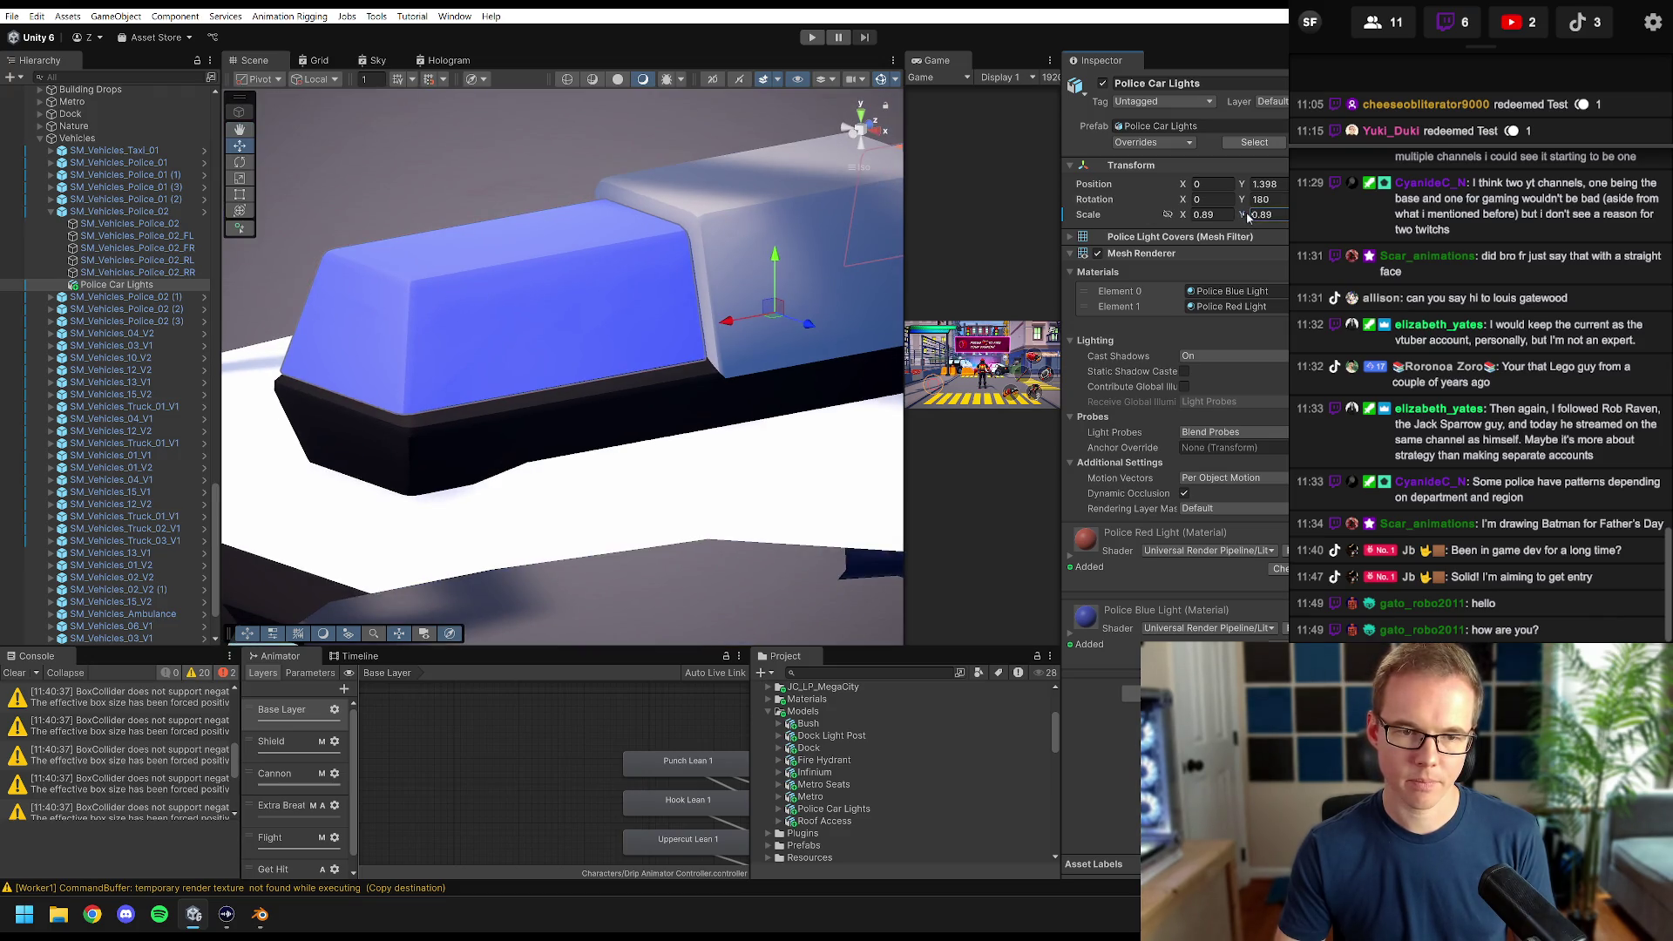
{"action": "left_click_drag", "start_coordinate": [1248, 217], "coordinate": [1245, 215]}
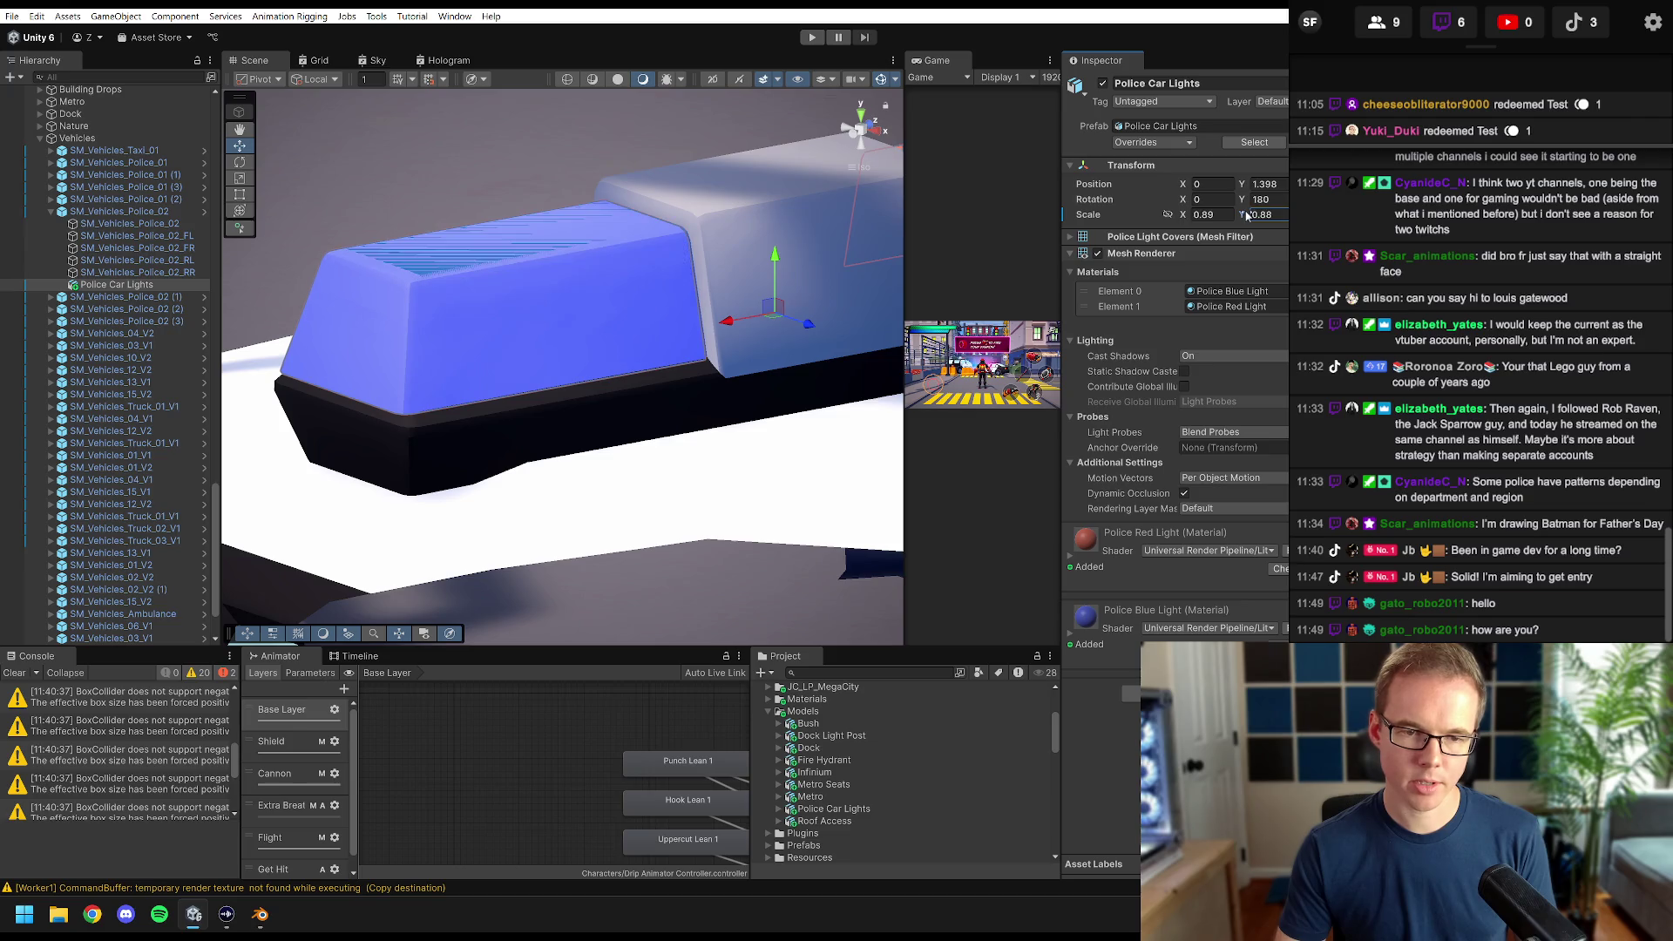
{"action": "left_click_drag", "start_coordinate": [1245, 216], "coordinate": [1248, 215]}
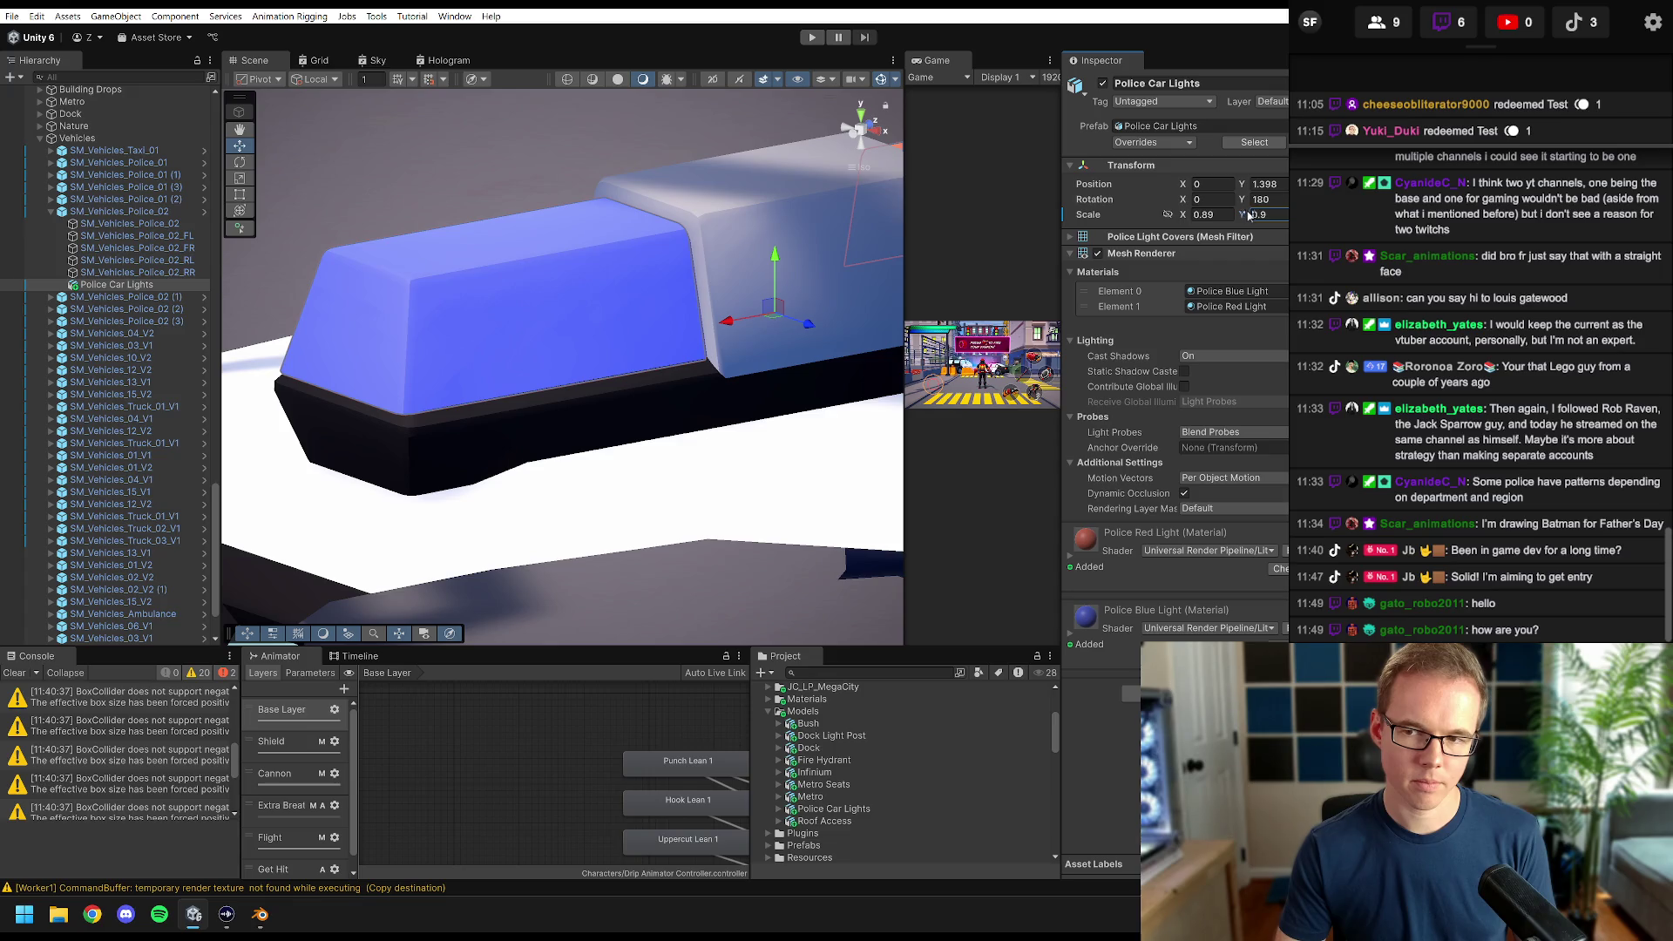
{"action": "mouse_move", "coordinate": [523, 274]}
{"action": "left_mouse_down"}
{"action": "mouse_move", "coordinate": [870, 214]}
{"action": "mouse_move", "coordinate": [878, 125]}
{"action": "left_mouse_up"}
- Zoom out to the whole car and undo a trial height of 1.539
{"action": "left_click", "coordinate": [860, 131]}
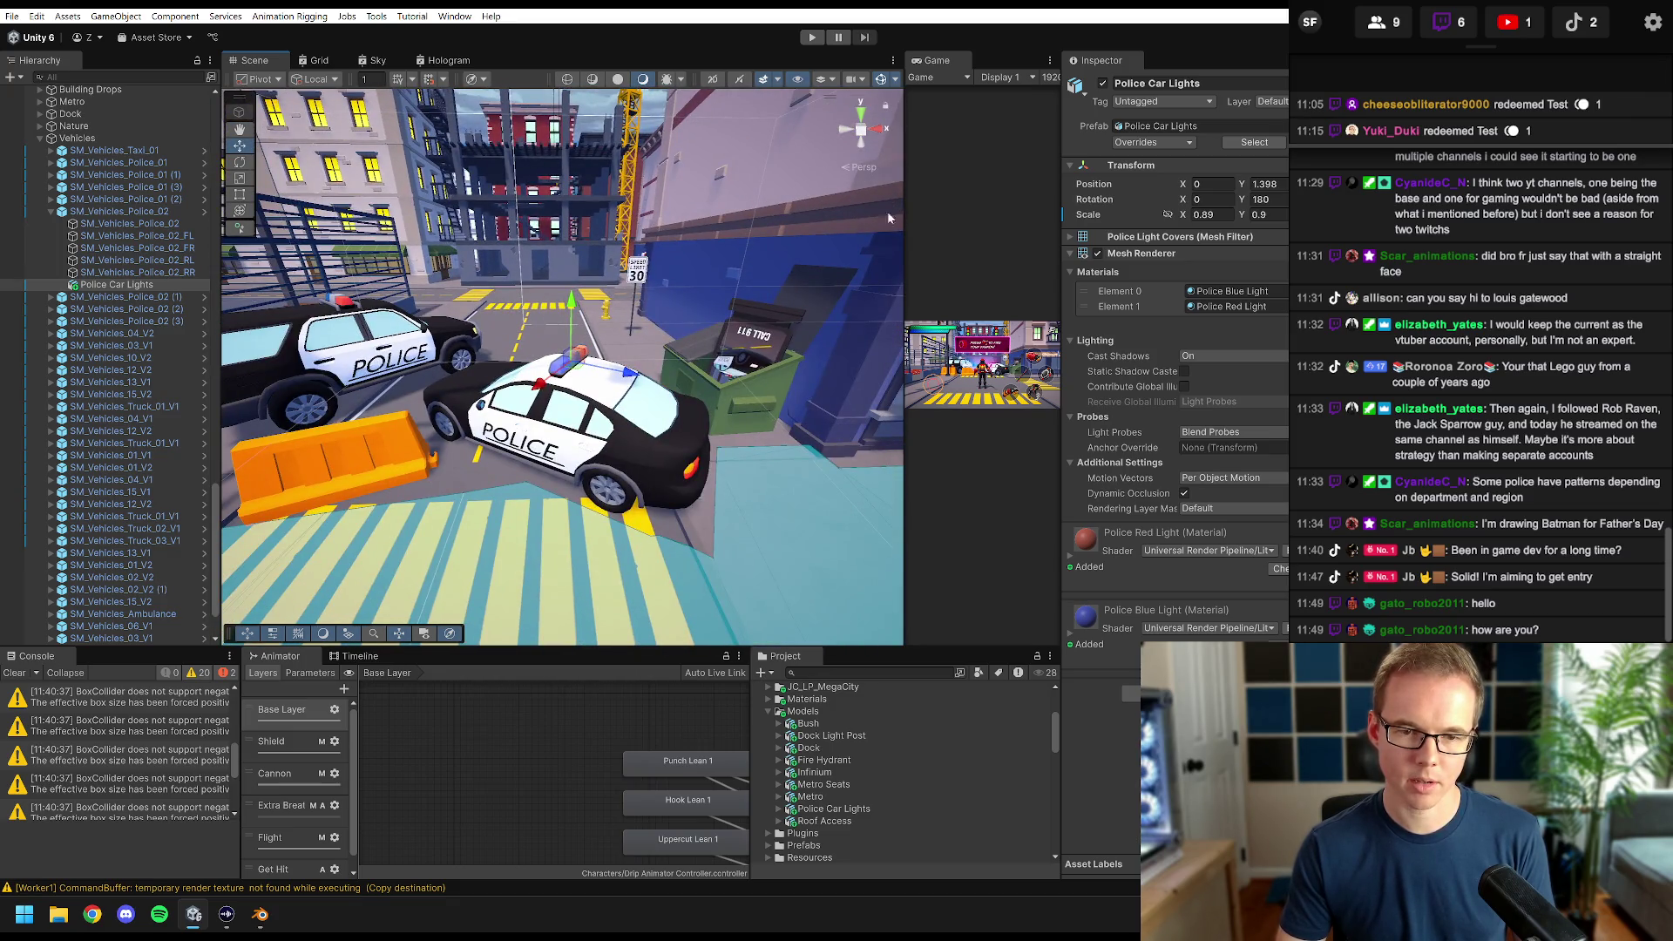
{"action": "scroll", "coordinate": [547, 361], "scroll_direction": "up", "scroll_amount": 10}
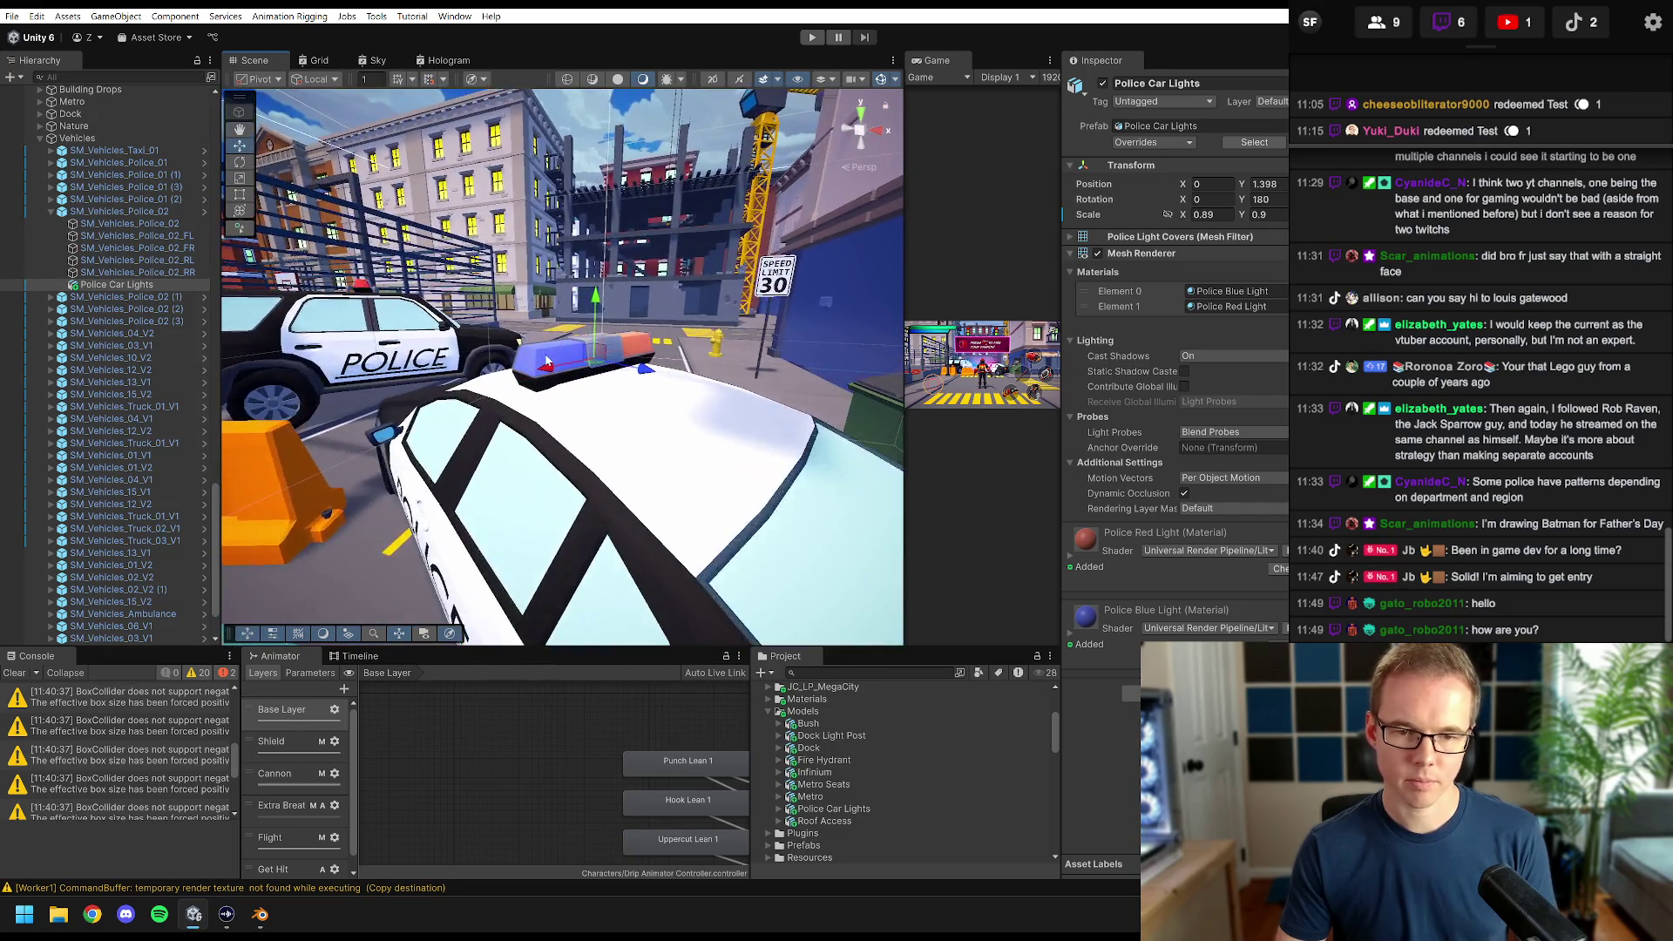
{"action": "scroll", "coordinate": [547, 361], "scroll_direction": "up", "scroll_amount": 10}
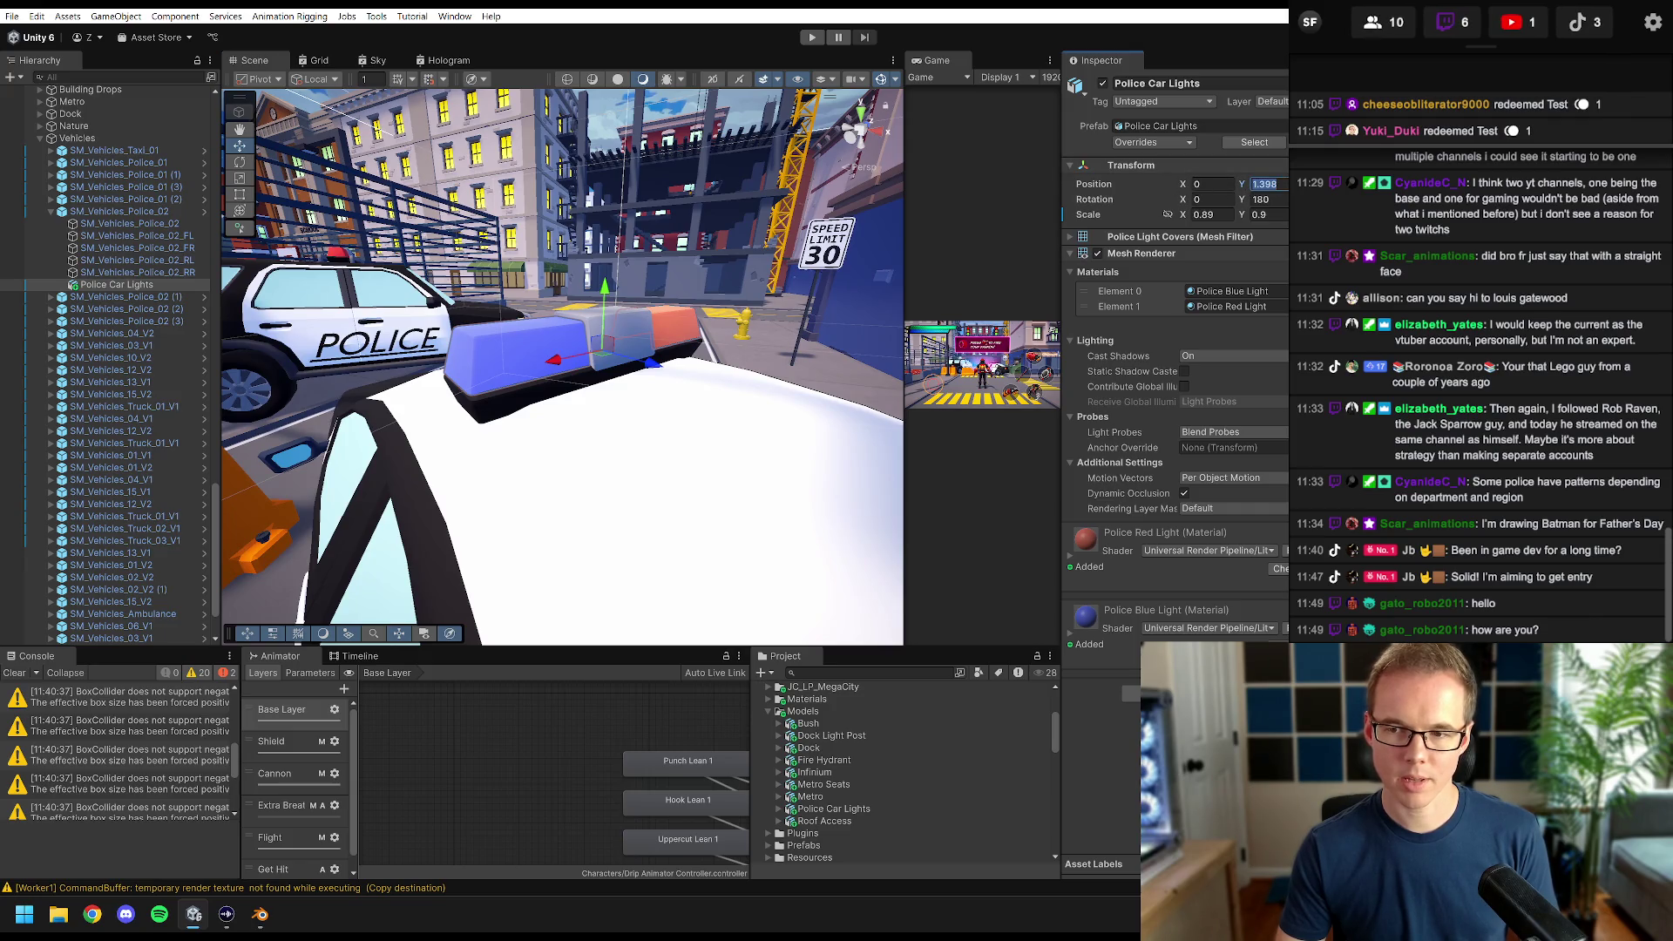
{"action": "type", "text": "1.539"}
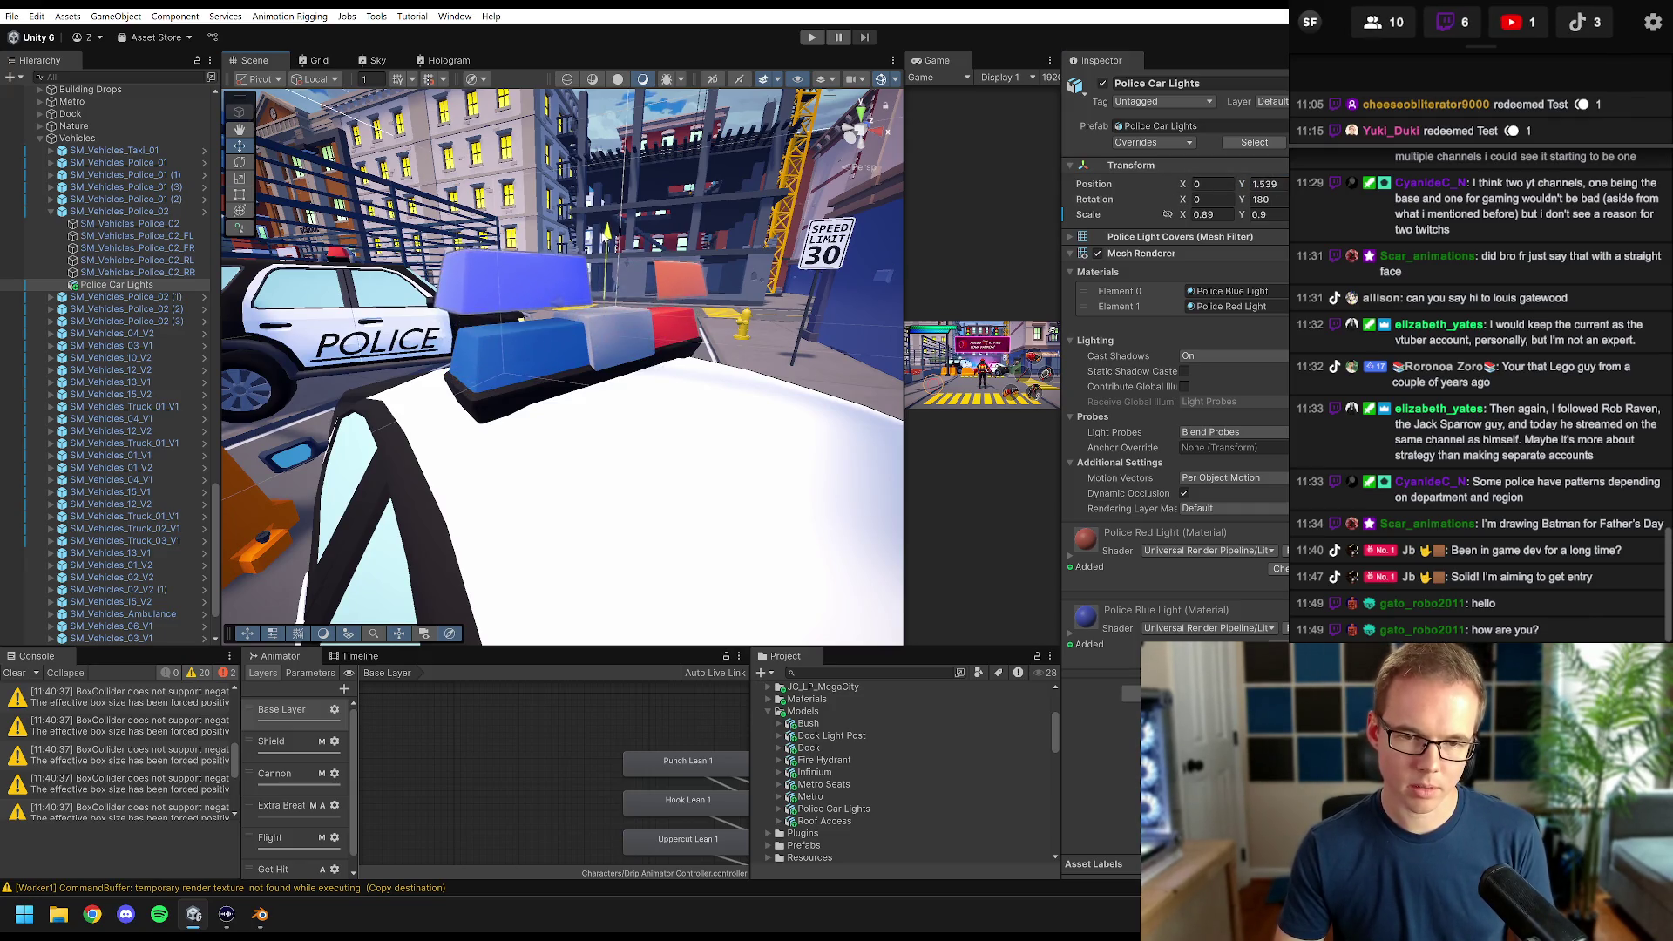
{"action": "key", "text": "ctrl+z"}
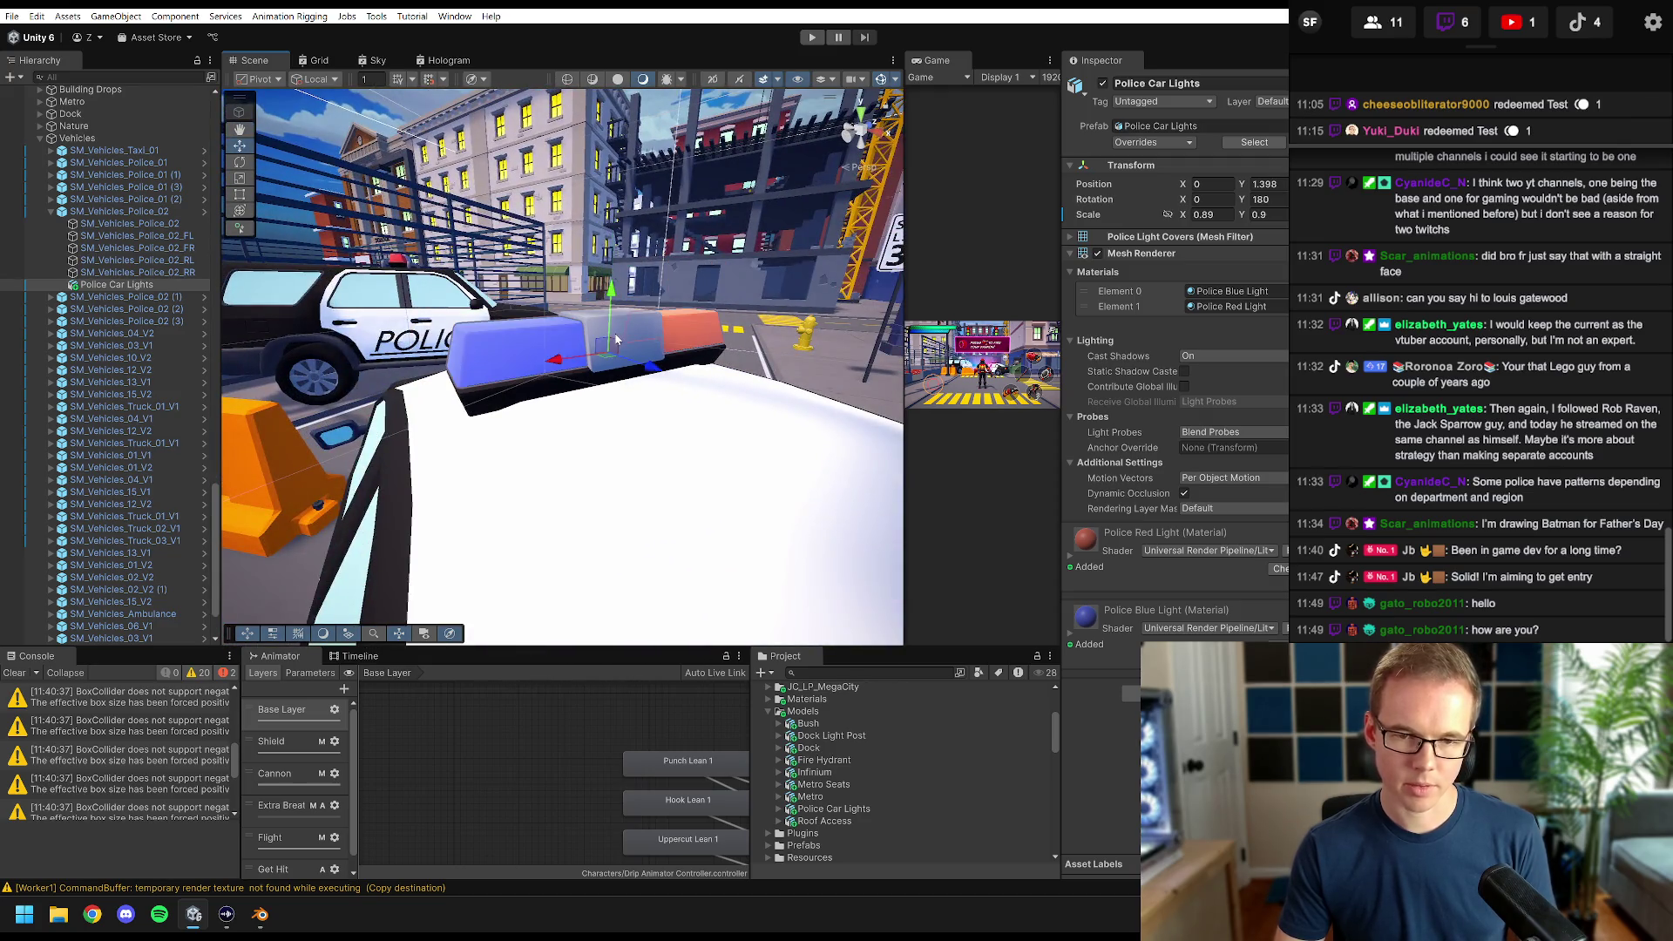
- Deepen the Police Blue Light material's base colour
{"action": "key", "text": "f"}
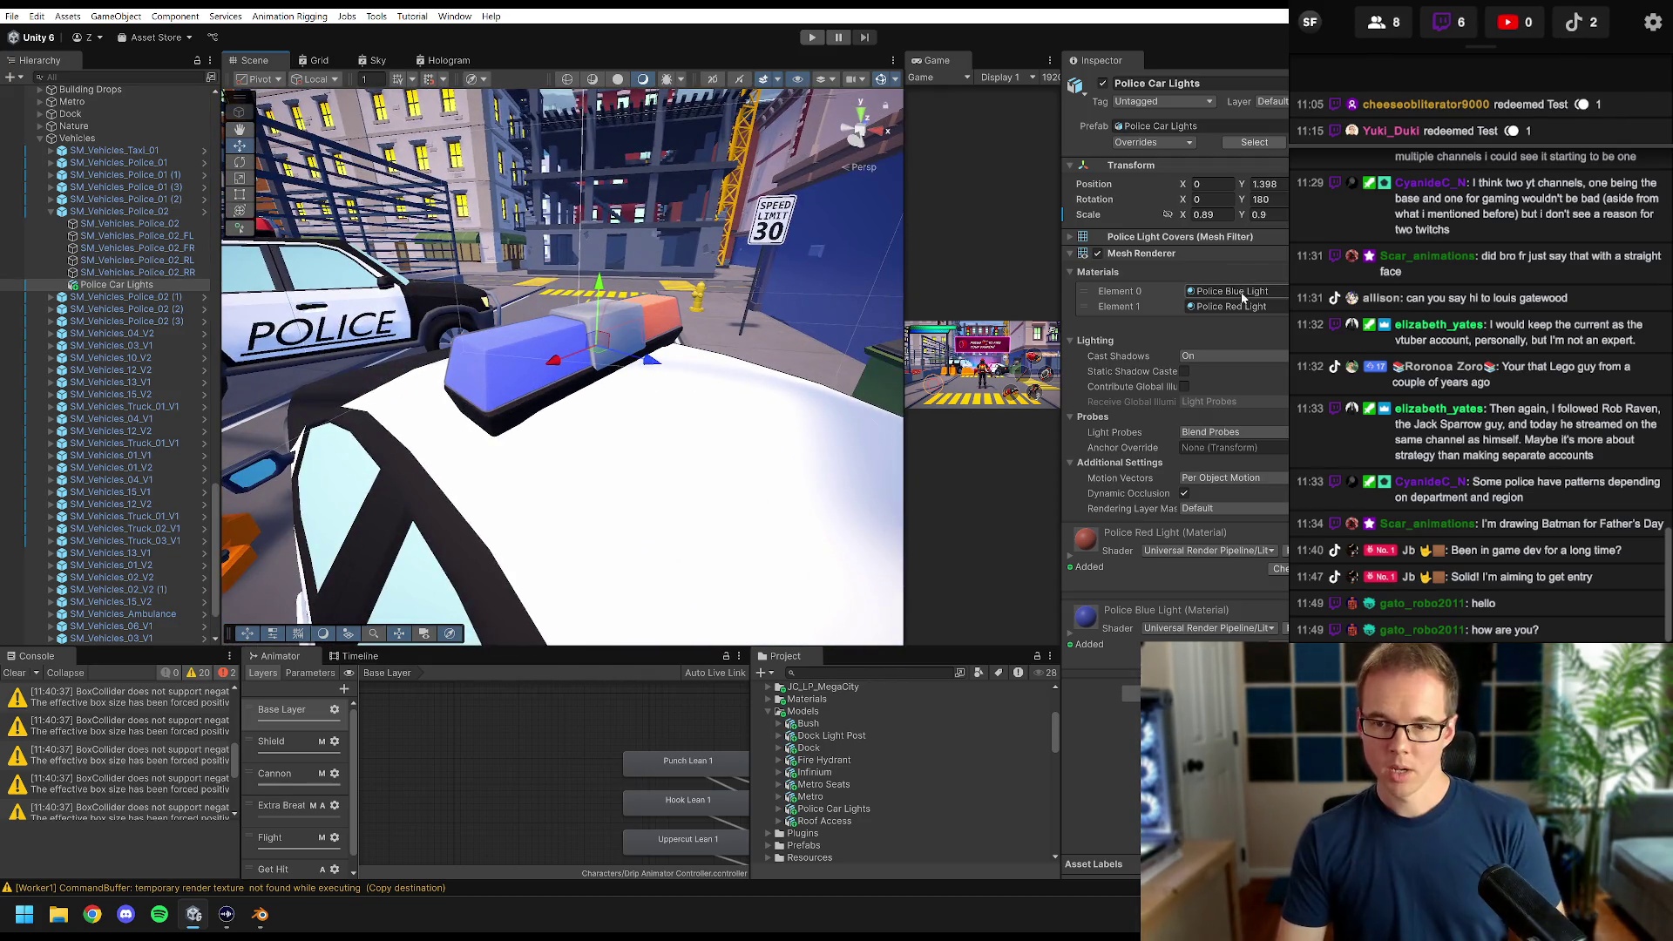
{"action": "left_click", "coordinate": [1243, 298]}
{"action": "double_click", "coordinate": [1243, 298]}
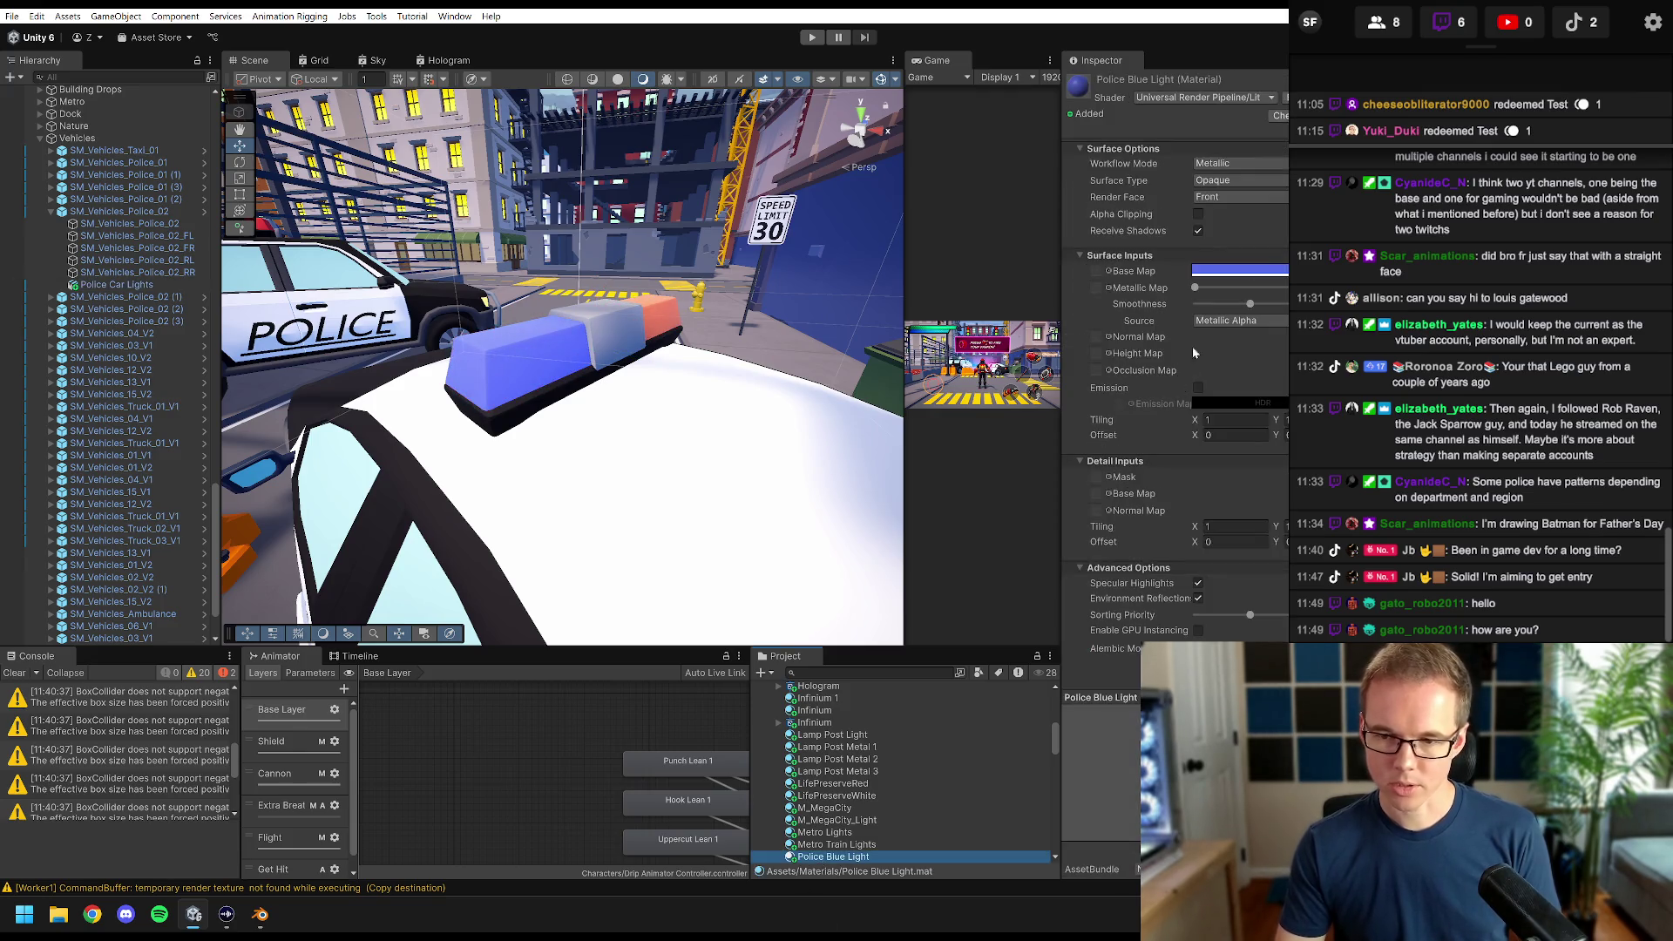
{"action": "left_click", "coordinate": [1237, 270]}
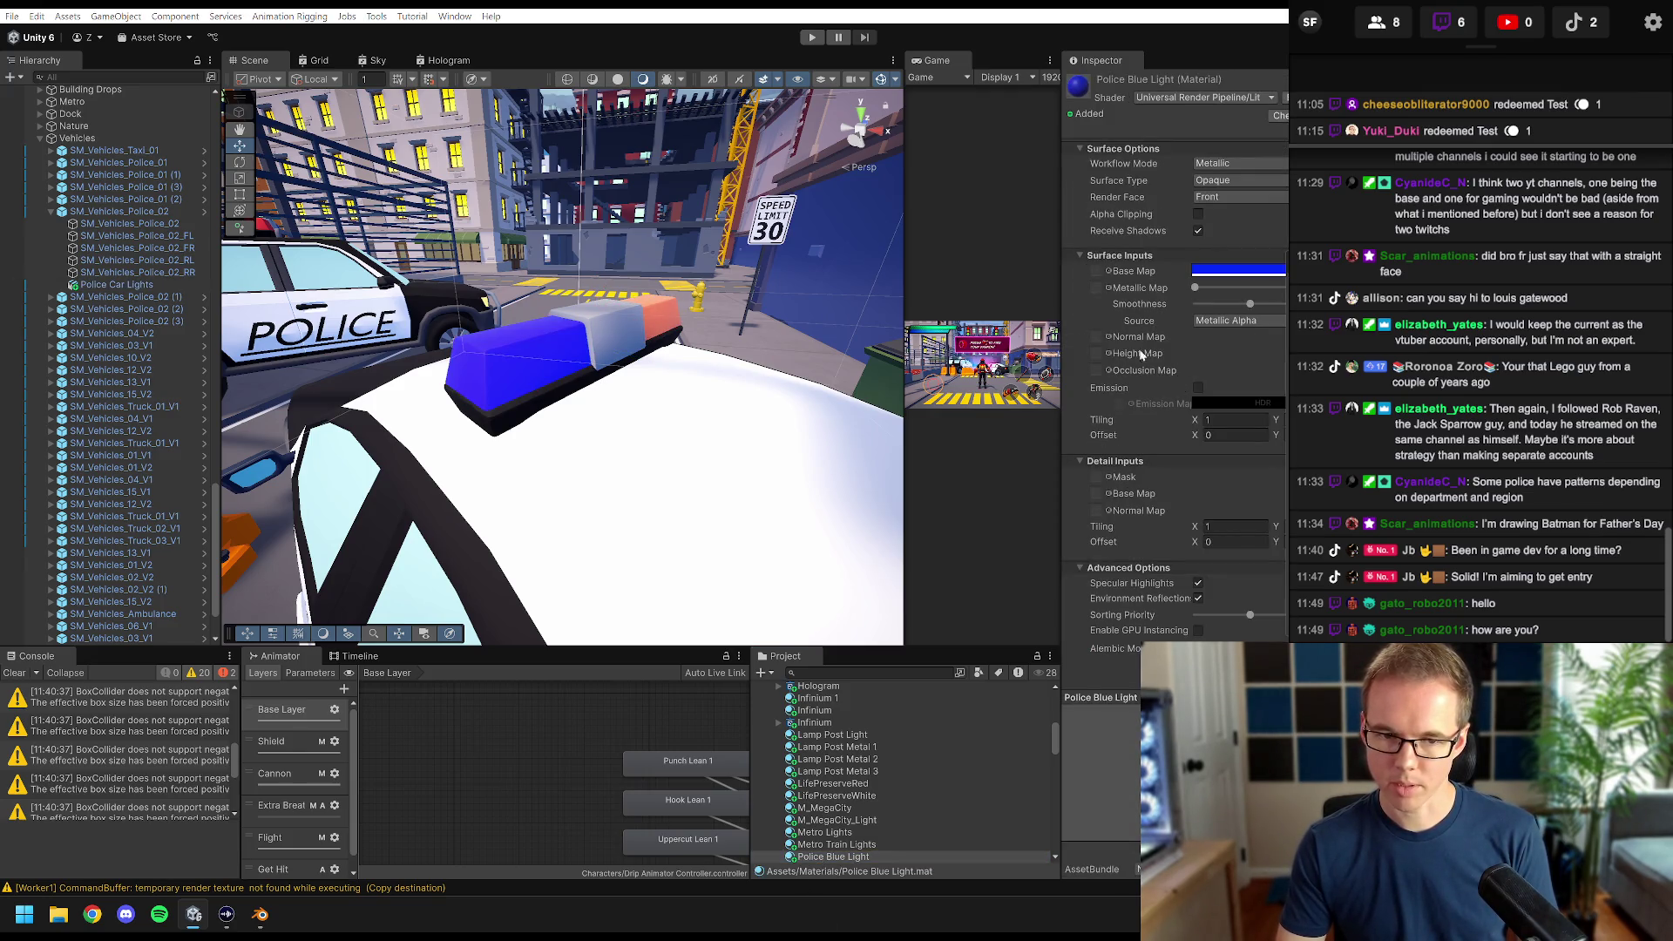
{"action": "scroll", "coordinate": [562, 366], "scroll_direction": "up", "scroll_amount": 1}
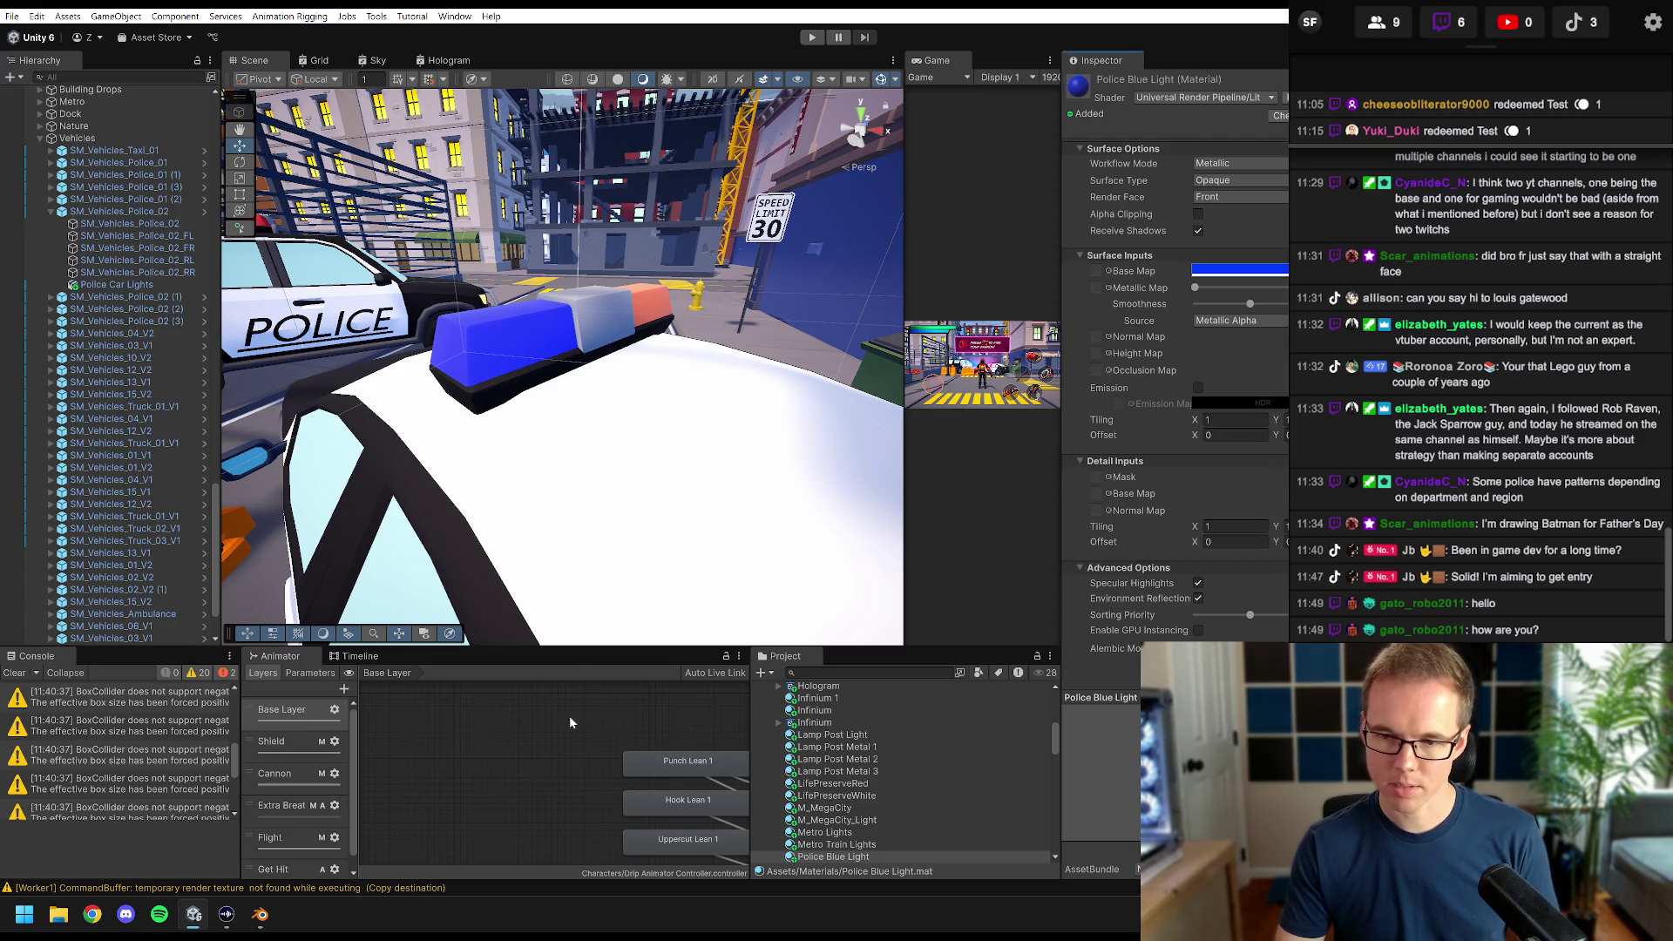
{"action": "scroll", "coordinate": [838, 841], "scroll_direction": "down", "scroll_amount": 2}
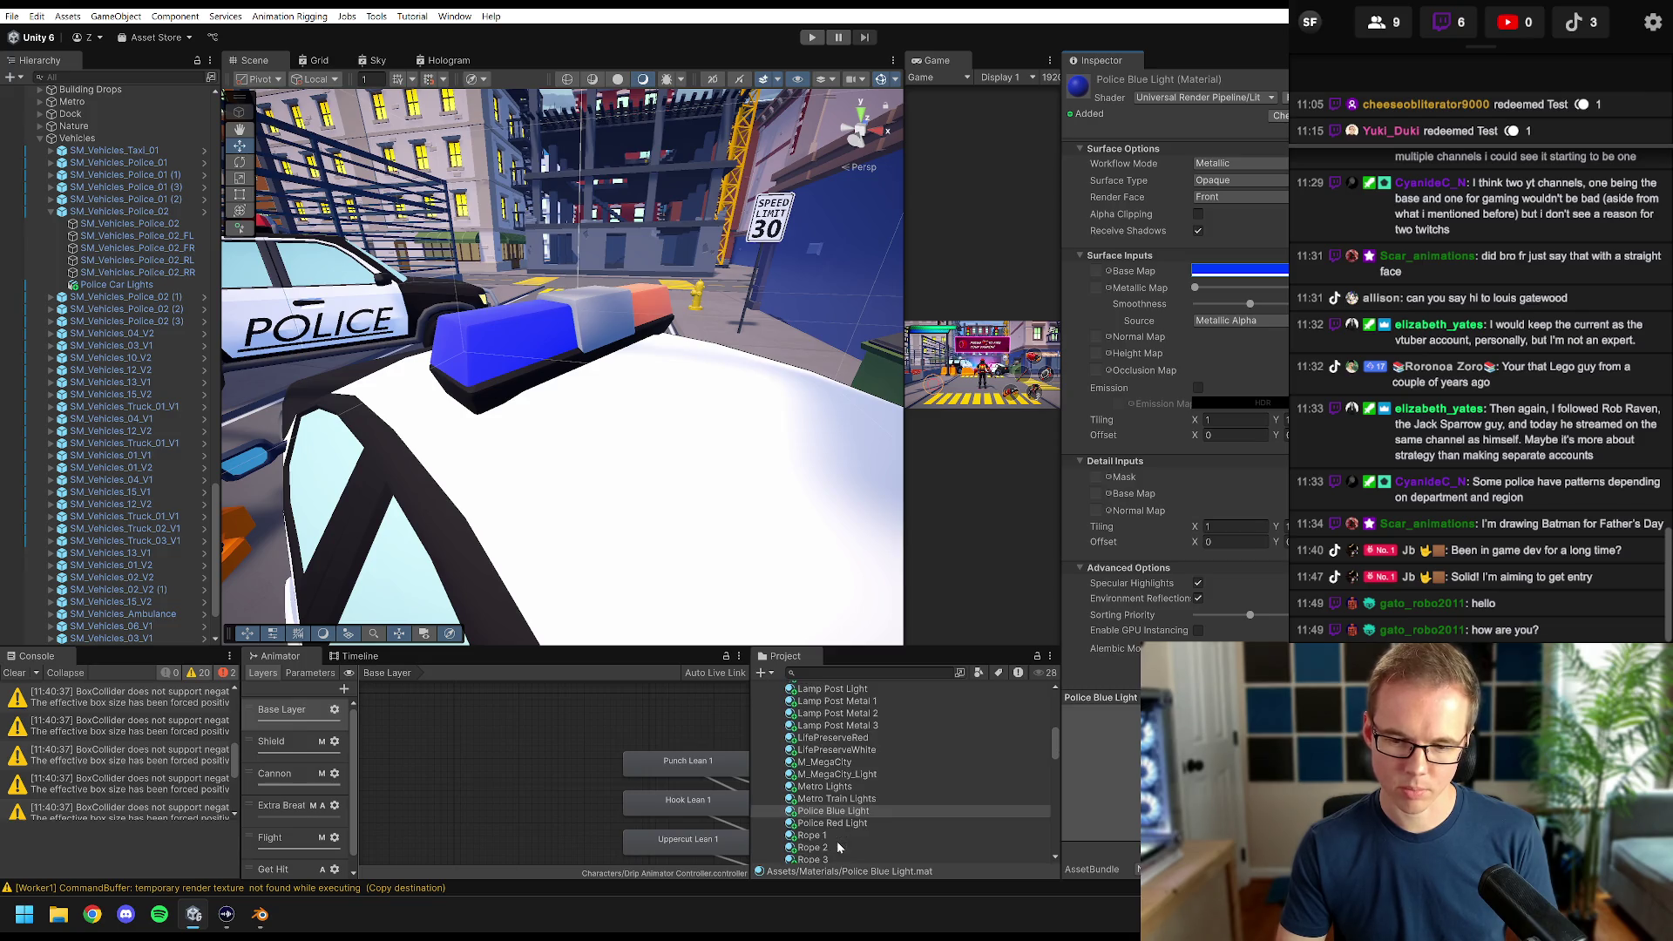
- Give Police Red Light a pure red base colour and turn on its Emission
{"action": "left_click", "coordinate": [832, 824]}
{"action": "left_click", "coordinate": [1245, 272]}
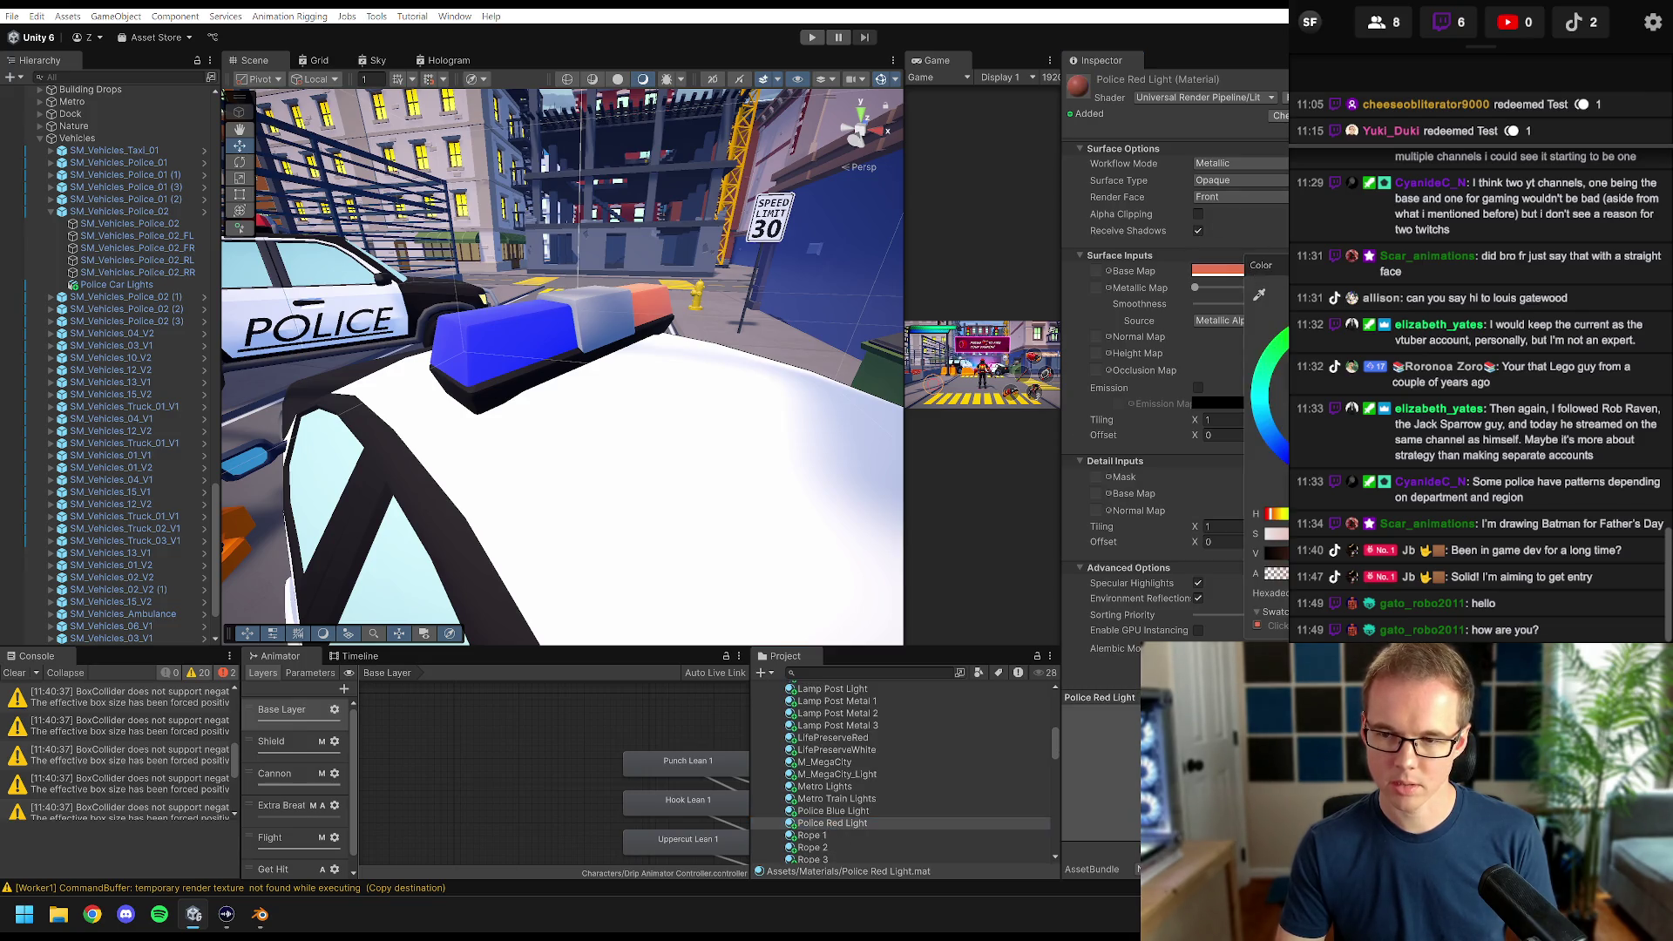
{"action": "left_click", "coordinate": [1281, 447]}
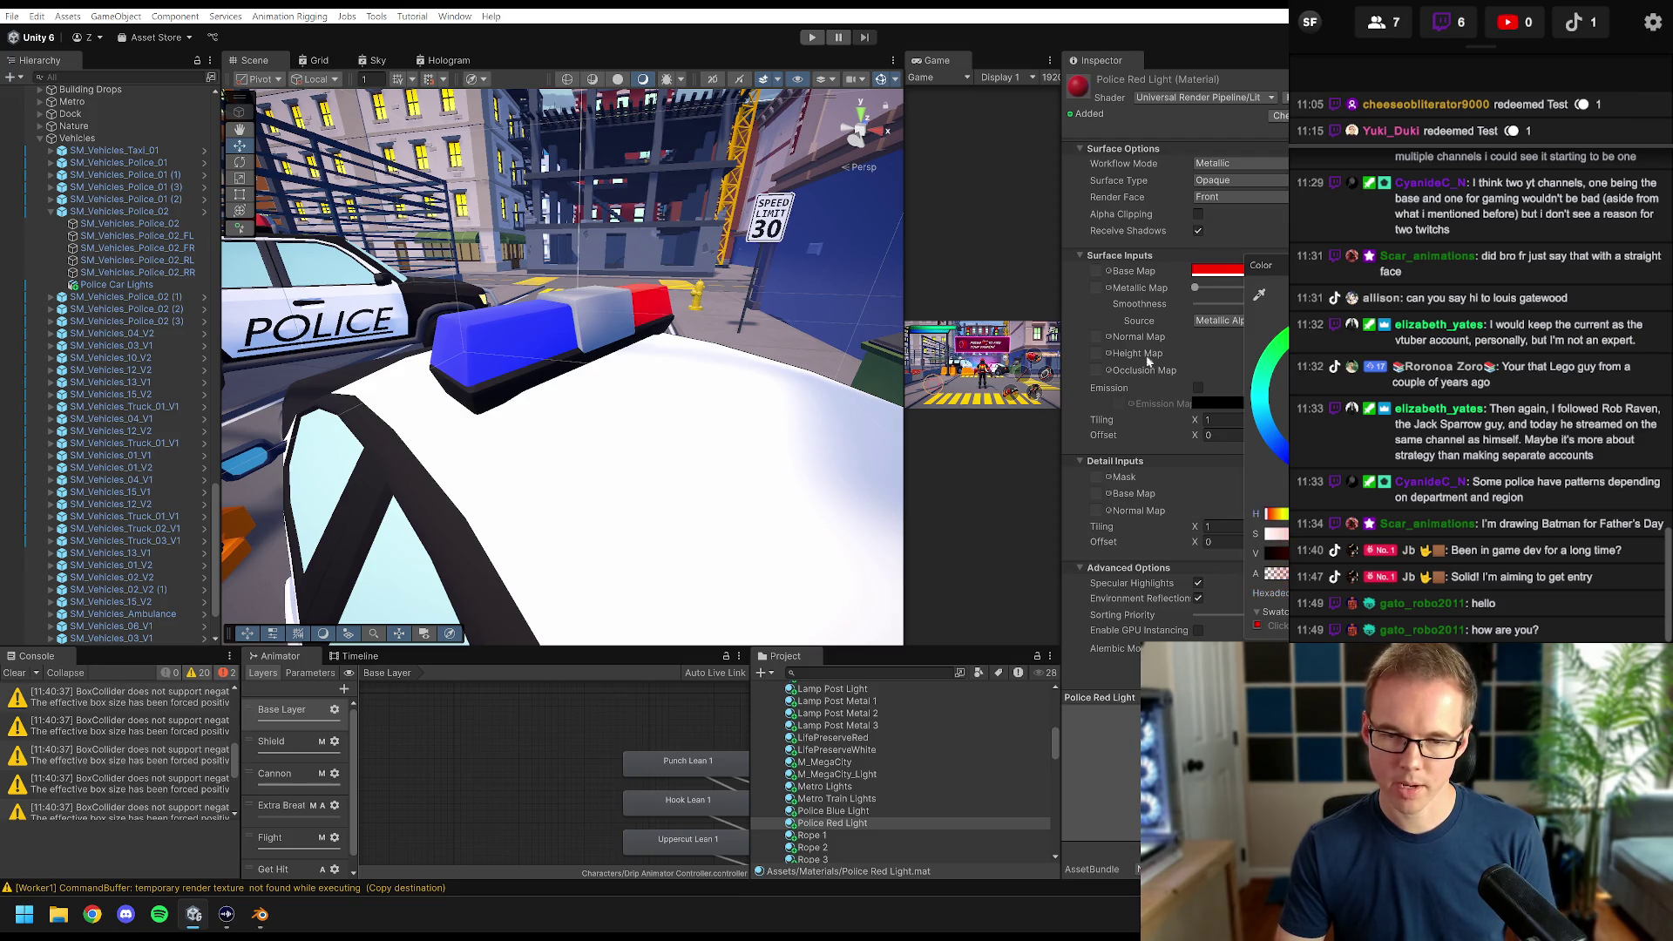
{"action": "mouse_move", "coordinate": [558, 349]}
{"action": "left_mouse_down"}
{"action": "mouse_move", "coordinate": [531, 314]}
{"action": "mouse_move", "coordinate": [593, 279]}
{"action": "mouse_move", "coordinate": [568, 259]}
{"action": "left_mouse_up"}
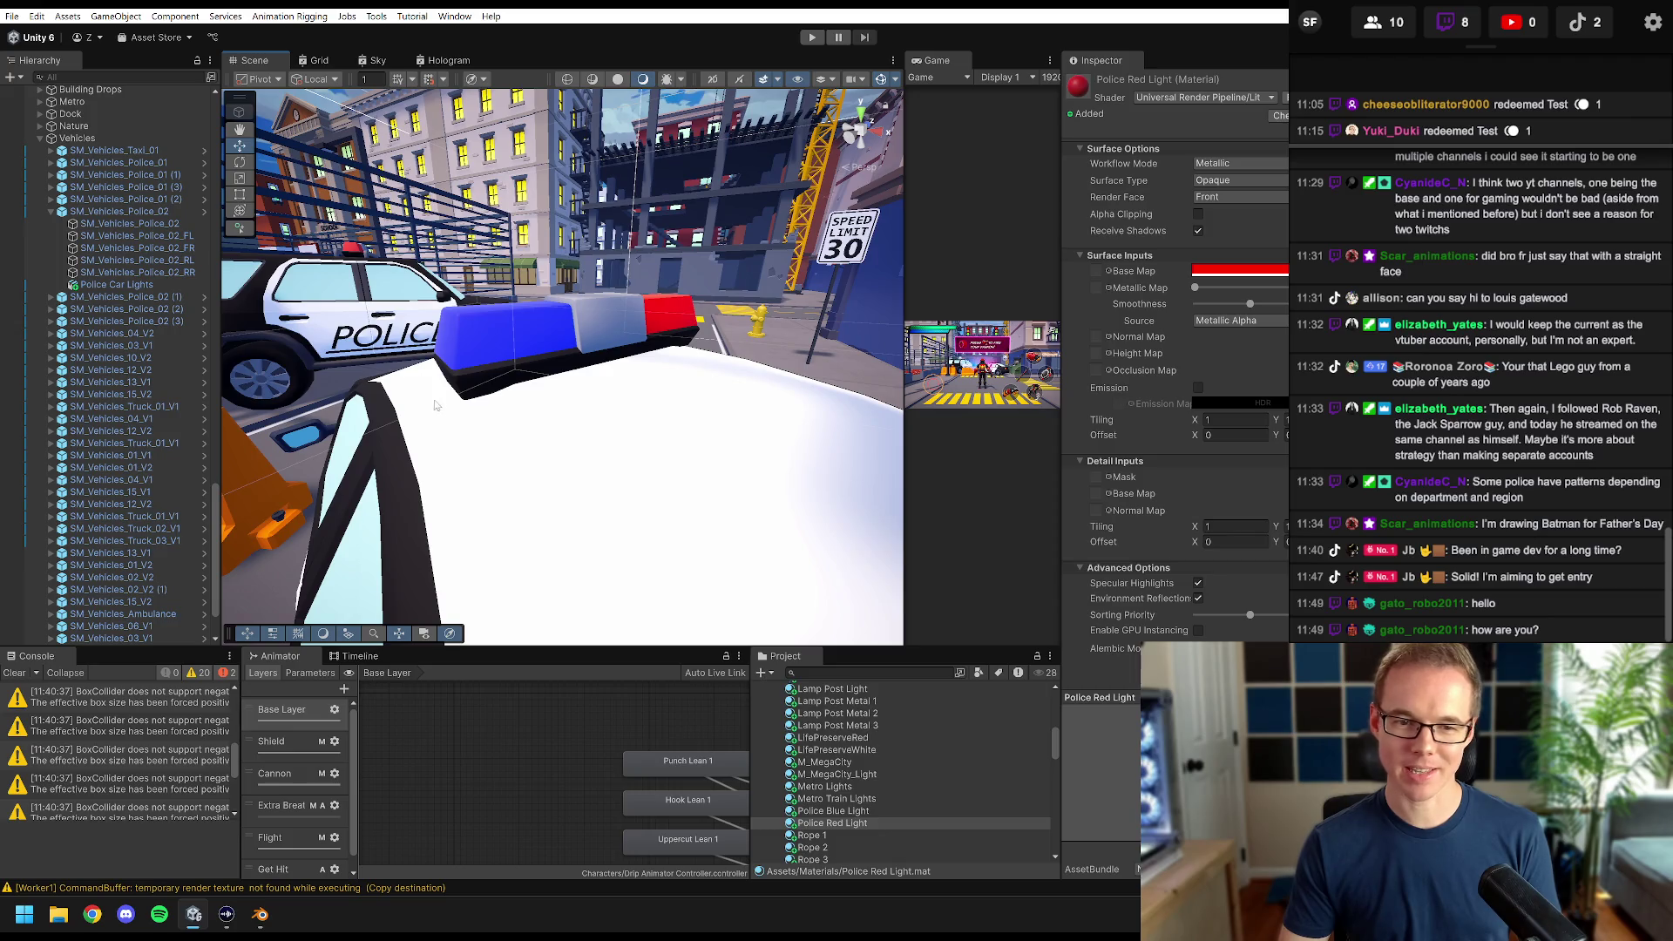
{"action": "mouse_move", "coordinate": [436, 405]}
{"action": "left_mouse_down"}
{"action": "mouse_move", "coordinate": [636, 465]}
{"action": "mouse_move", "coordinate": [714, 415]}
{"action": "left_mouse_up"}
{"action": "left_click", "coordinate": [1197, 390]}
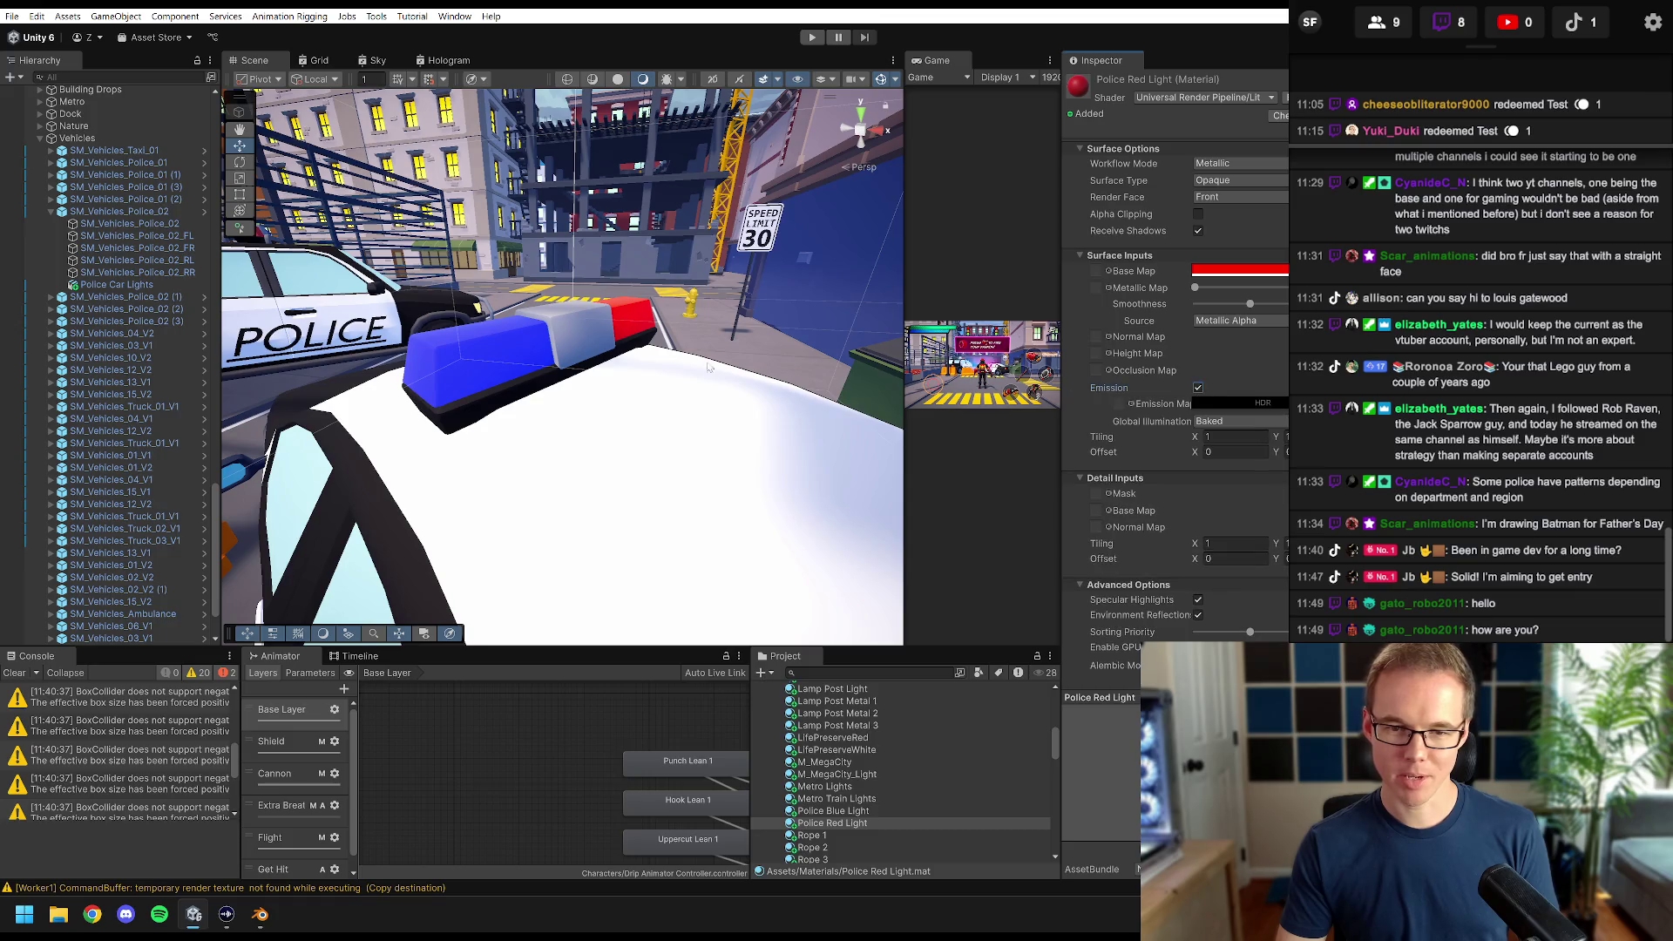
- Set Police Red Light's emission colour to its red base colour with the eyedropper
{"action": "left_click_drag", "start_coordinate": [610, 418], "coordinate": [662, 400]}
{"action": "left_click", "coordinate": [1277, 399]}
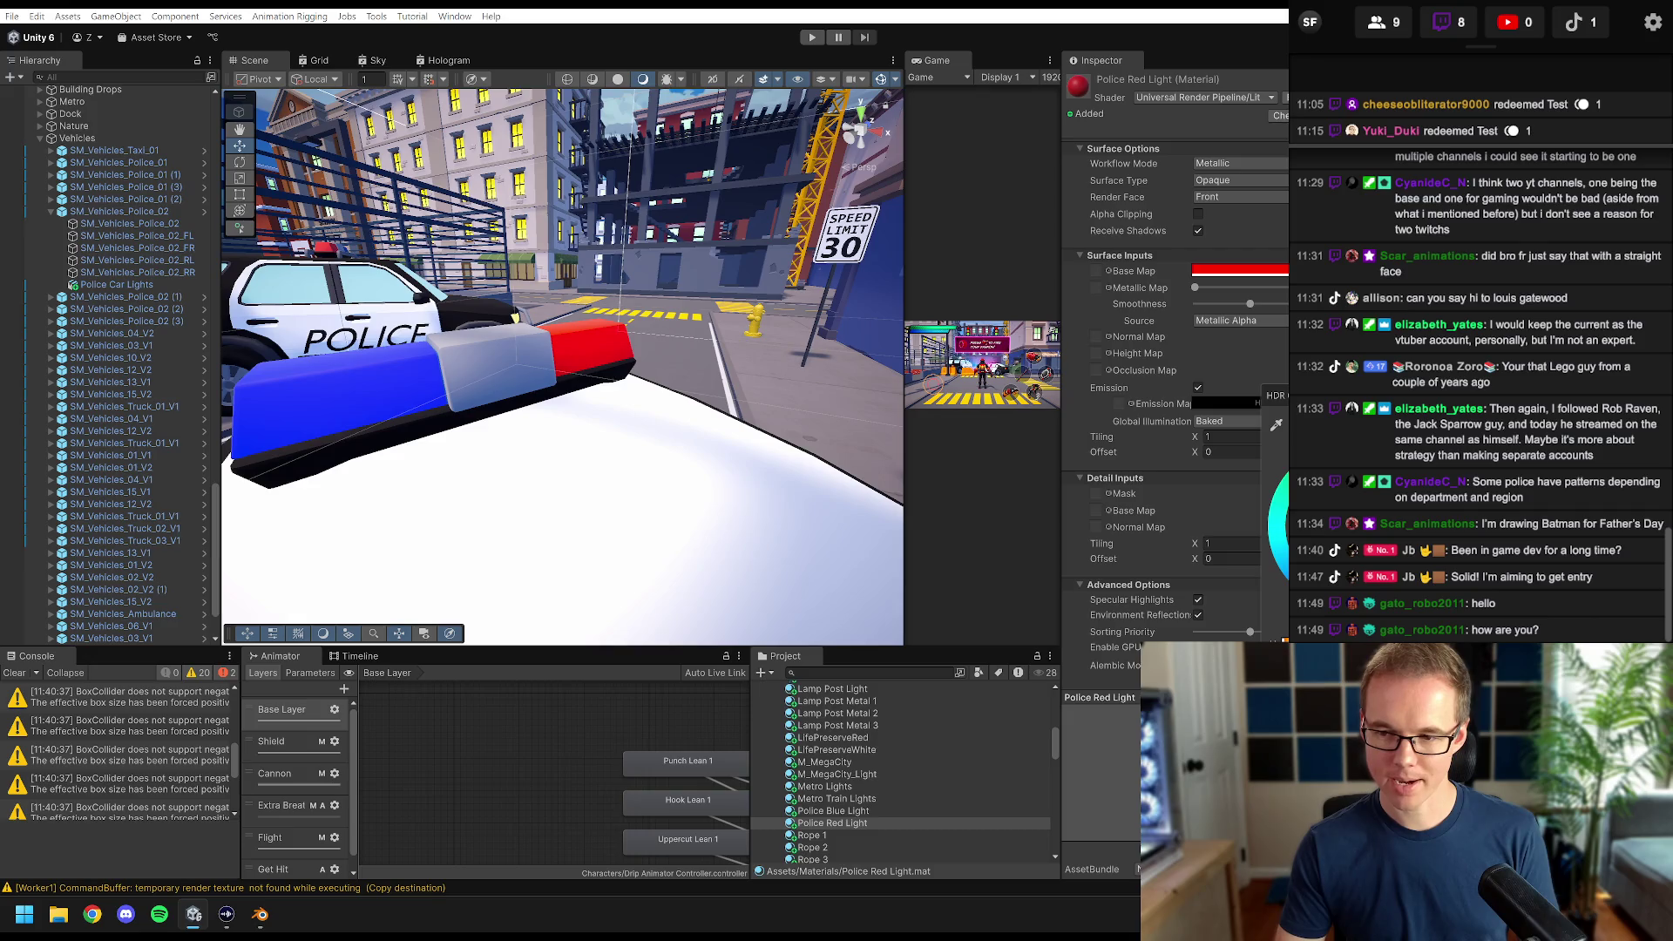
{"action": "left_click", "coordinate": [1278, 427]}
{"action": "left_click", "coordinate": [1251, 273]}
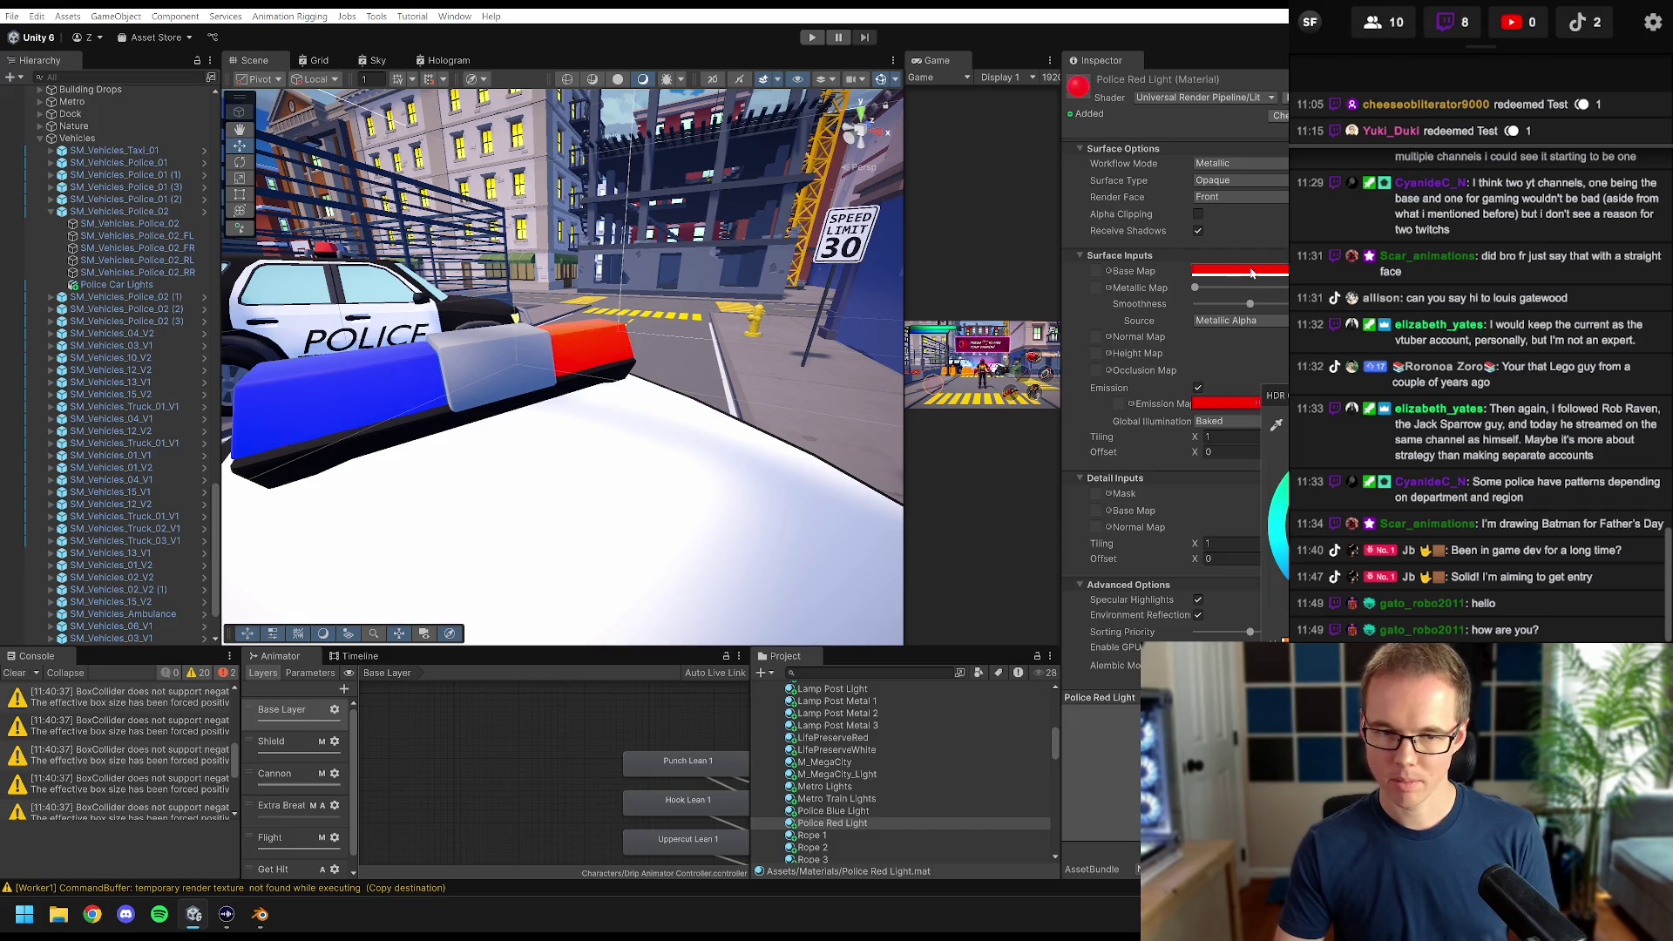
{"action": "left_click", "coordinate": [1226, 418]}
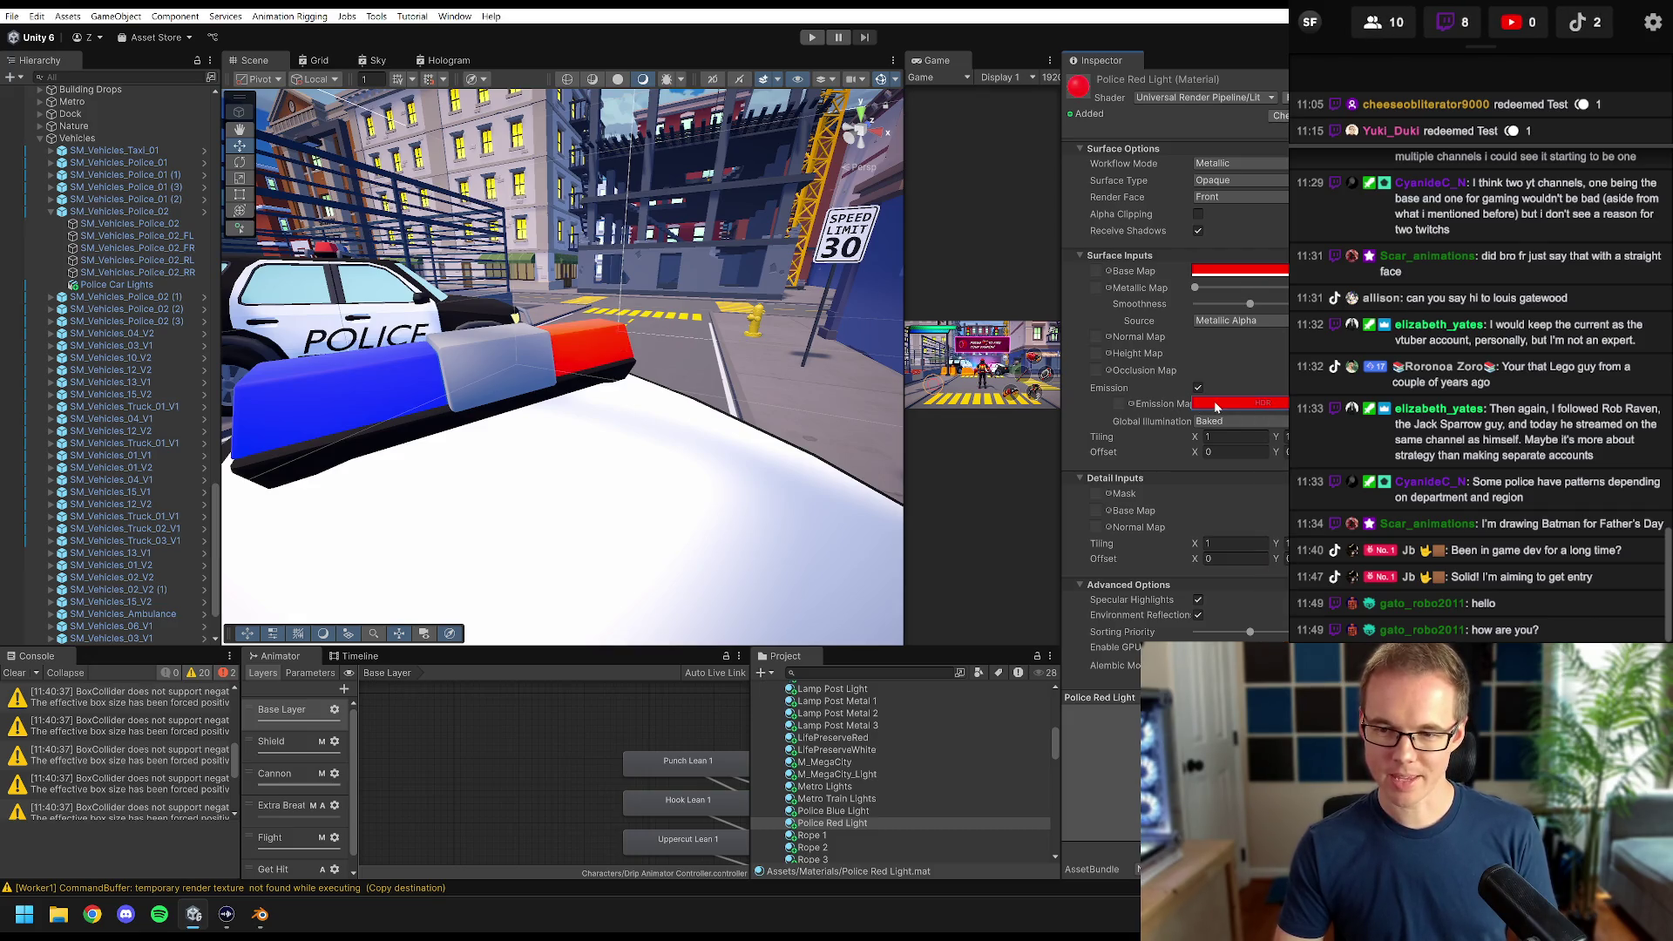
{"action": "left_click", "coordinate": [1216, 405]}
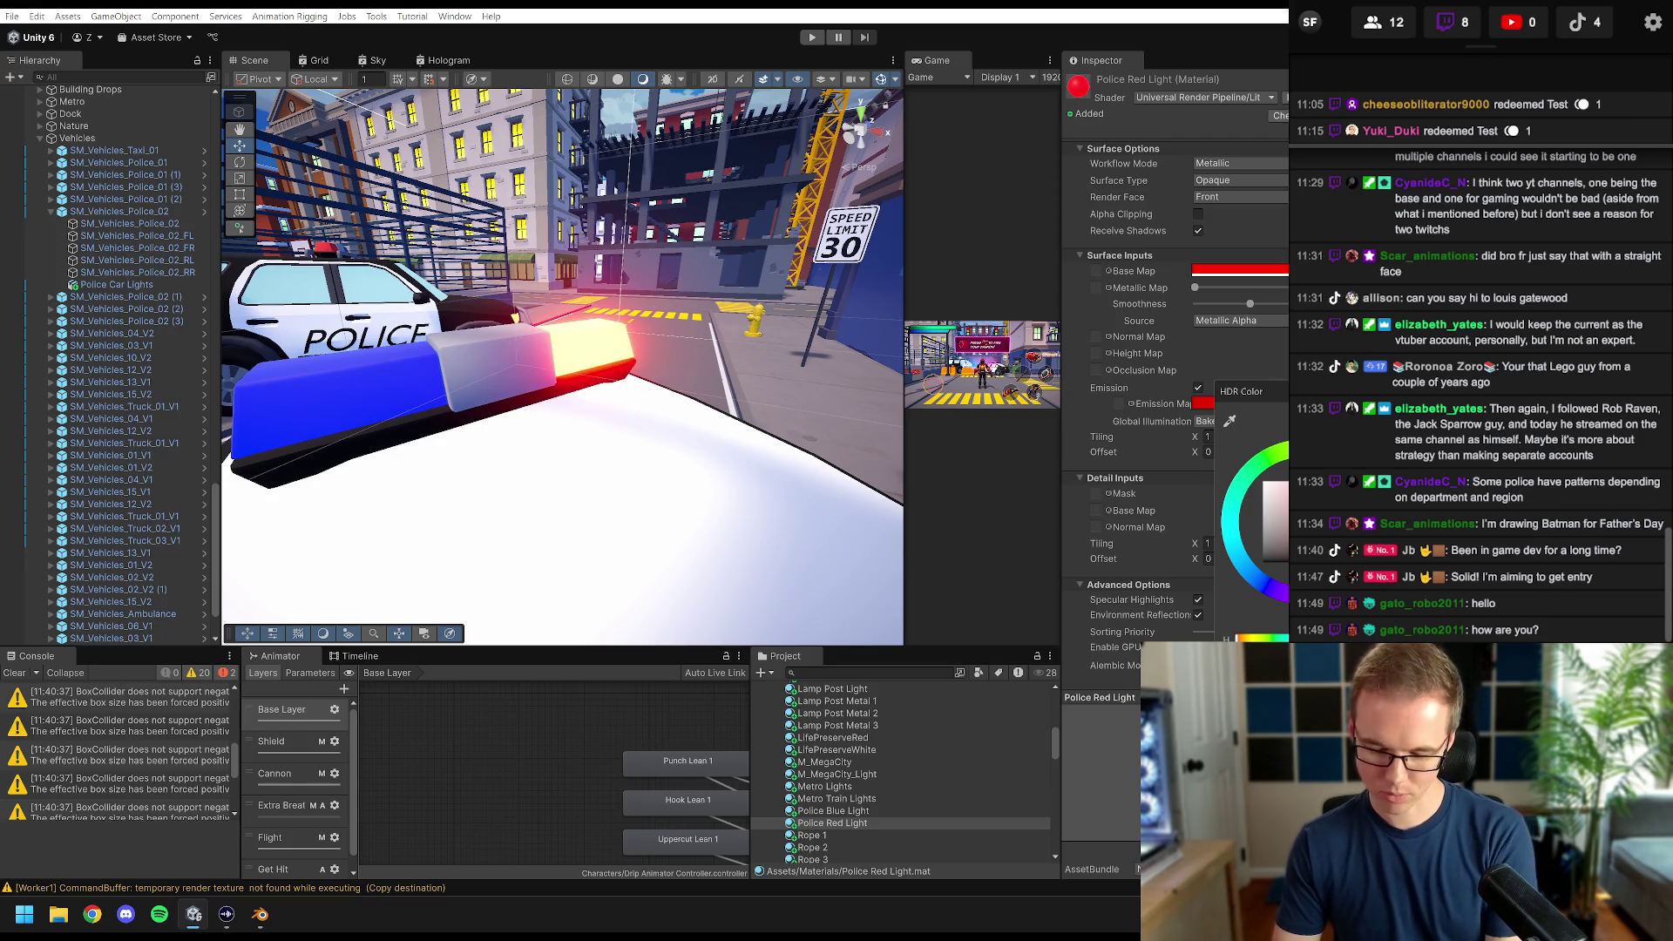
{"action": "mouse_move", "coordinate": [589, 392]}
{"action": "left_mouse_down"}
{"action": "mouse_move", "coordinate": [436, 392]}
{"action": "mouse_move", "coordinate": [551, 410]}
{"action": "left_mouse_up"}
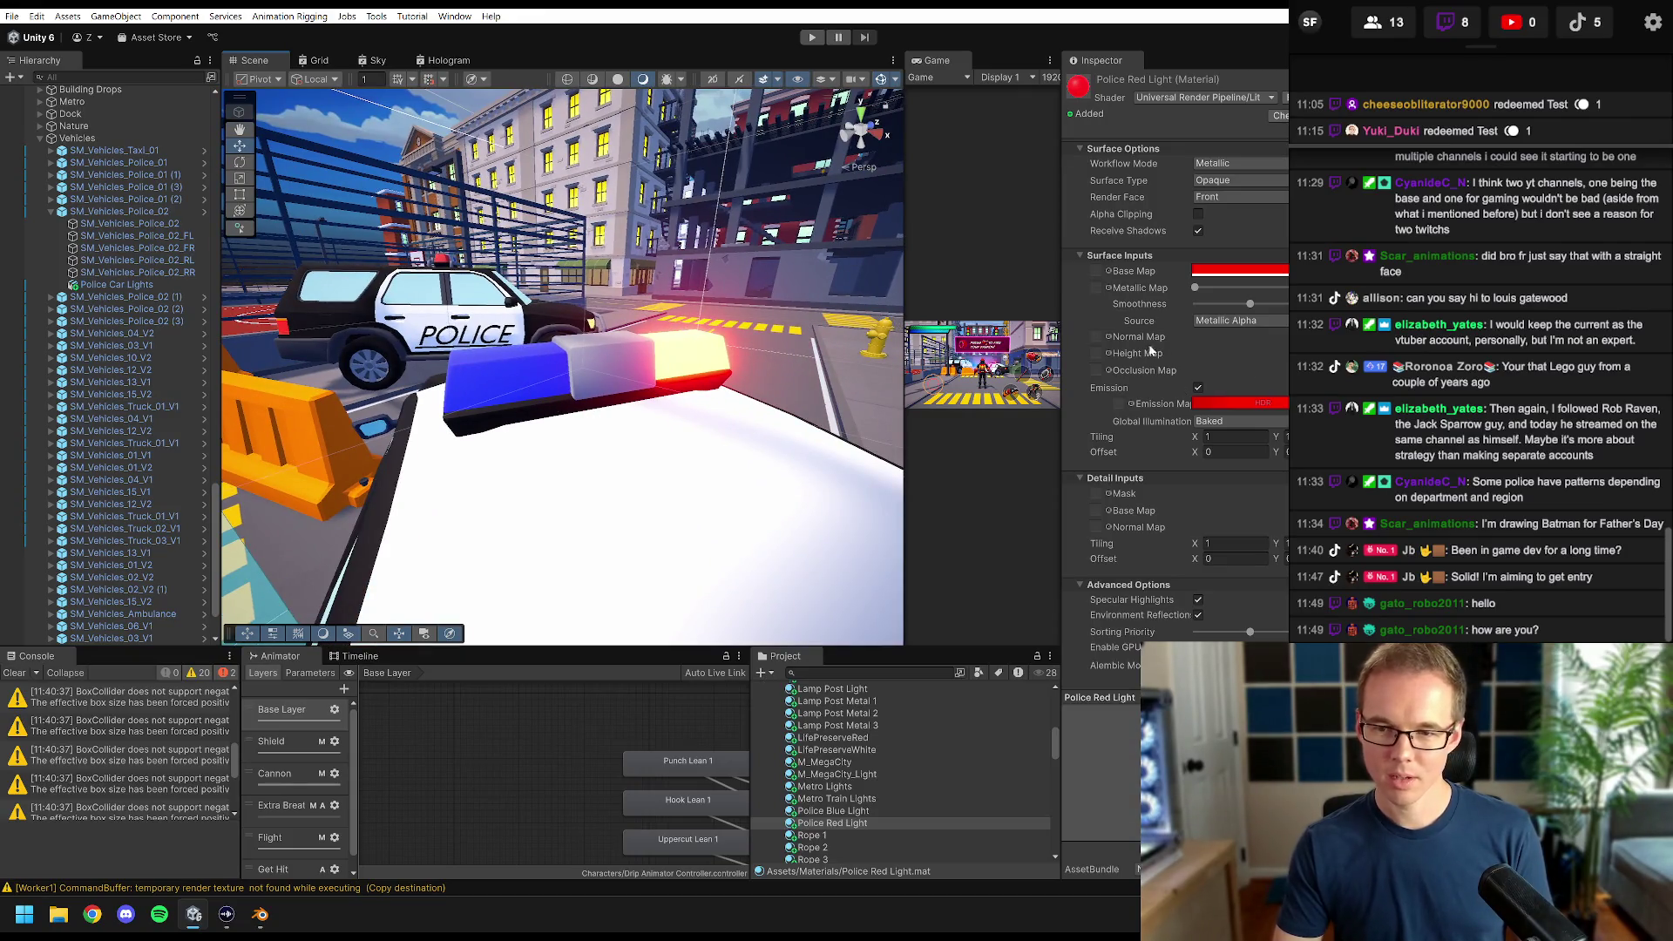
- Turn on Emission for Police Blue Light with a bright blue emission colour
{"action": "left_click", "coordinate": [139, 285]}
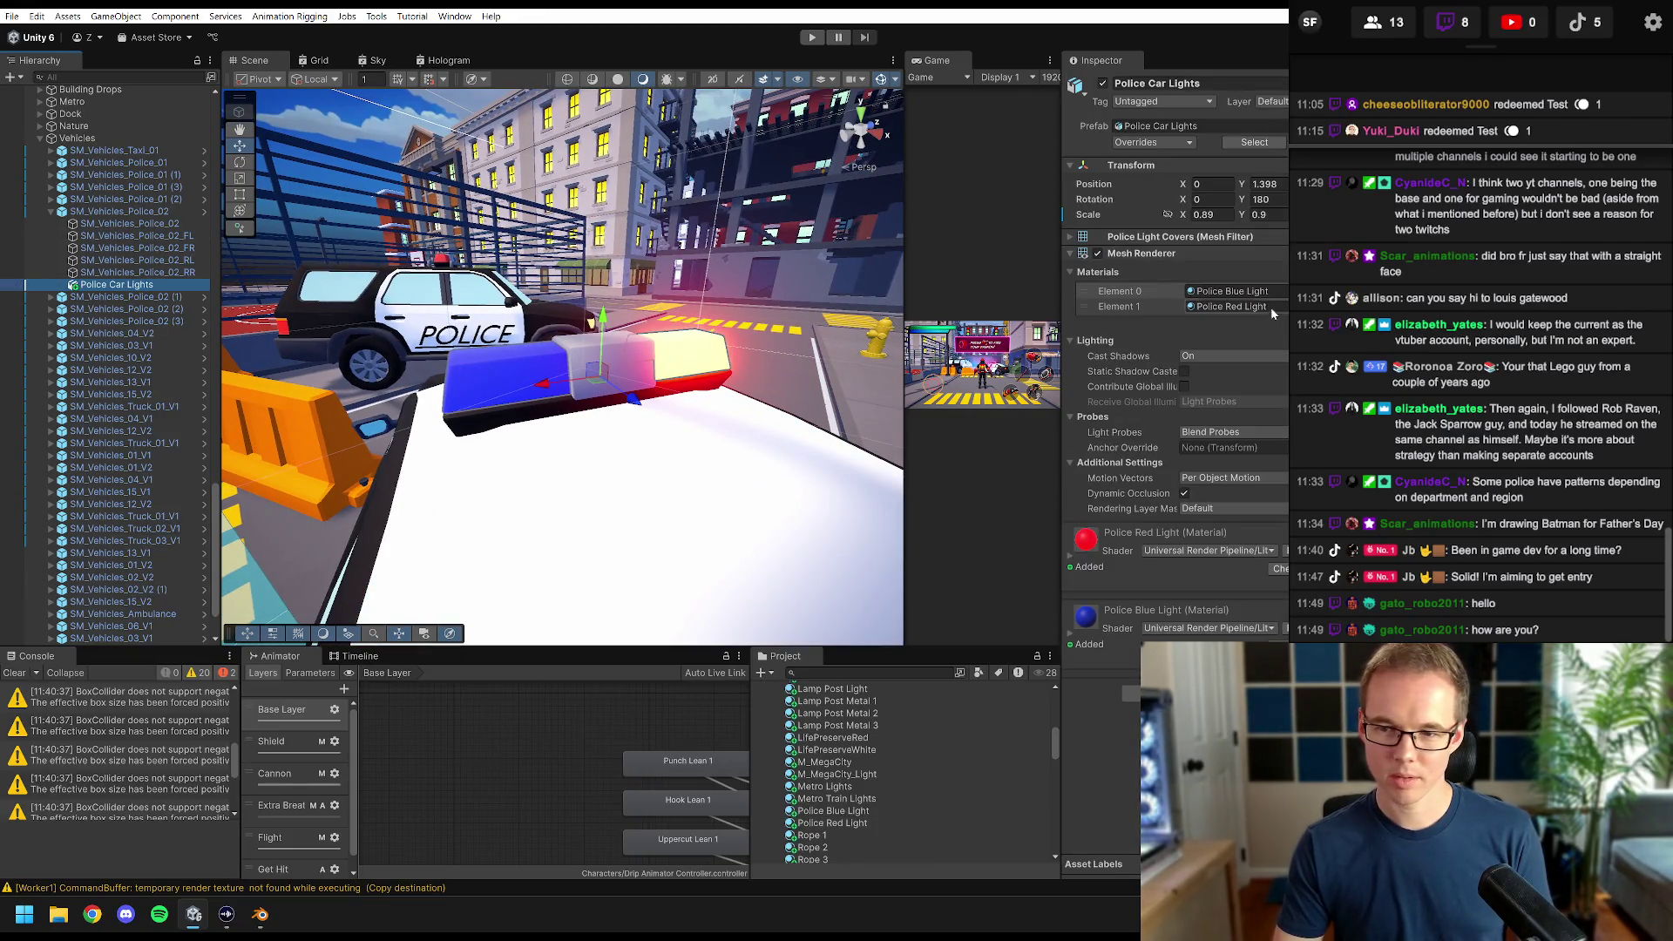
{"action": "double_click", "coordinate": [1232, 291]}
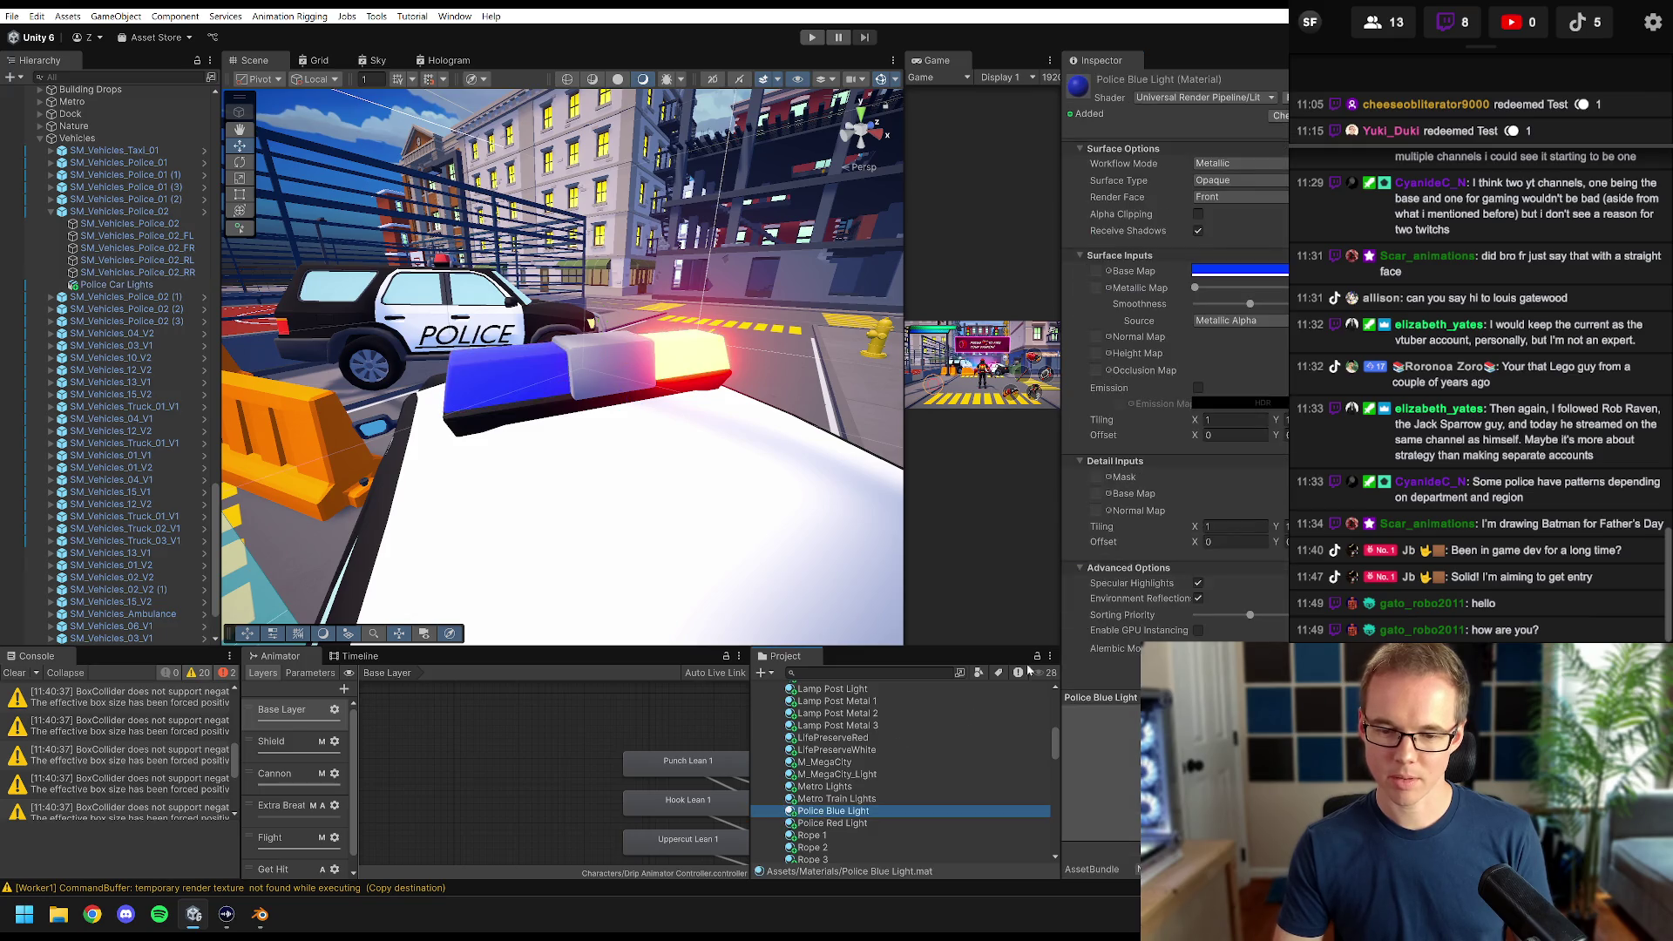
{"action": "left_click", "coordinate": [1198, 389]}
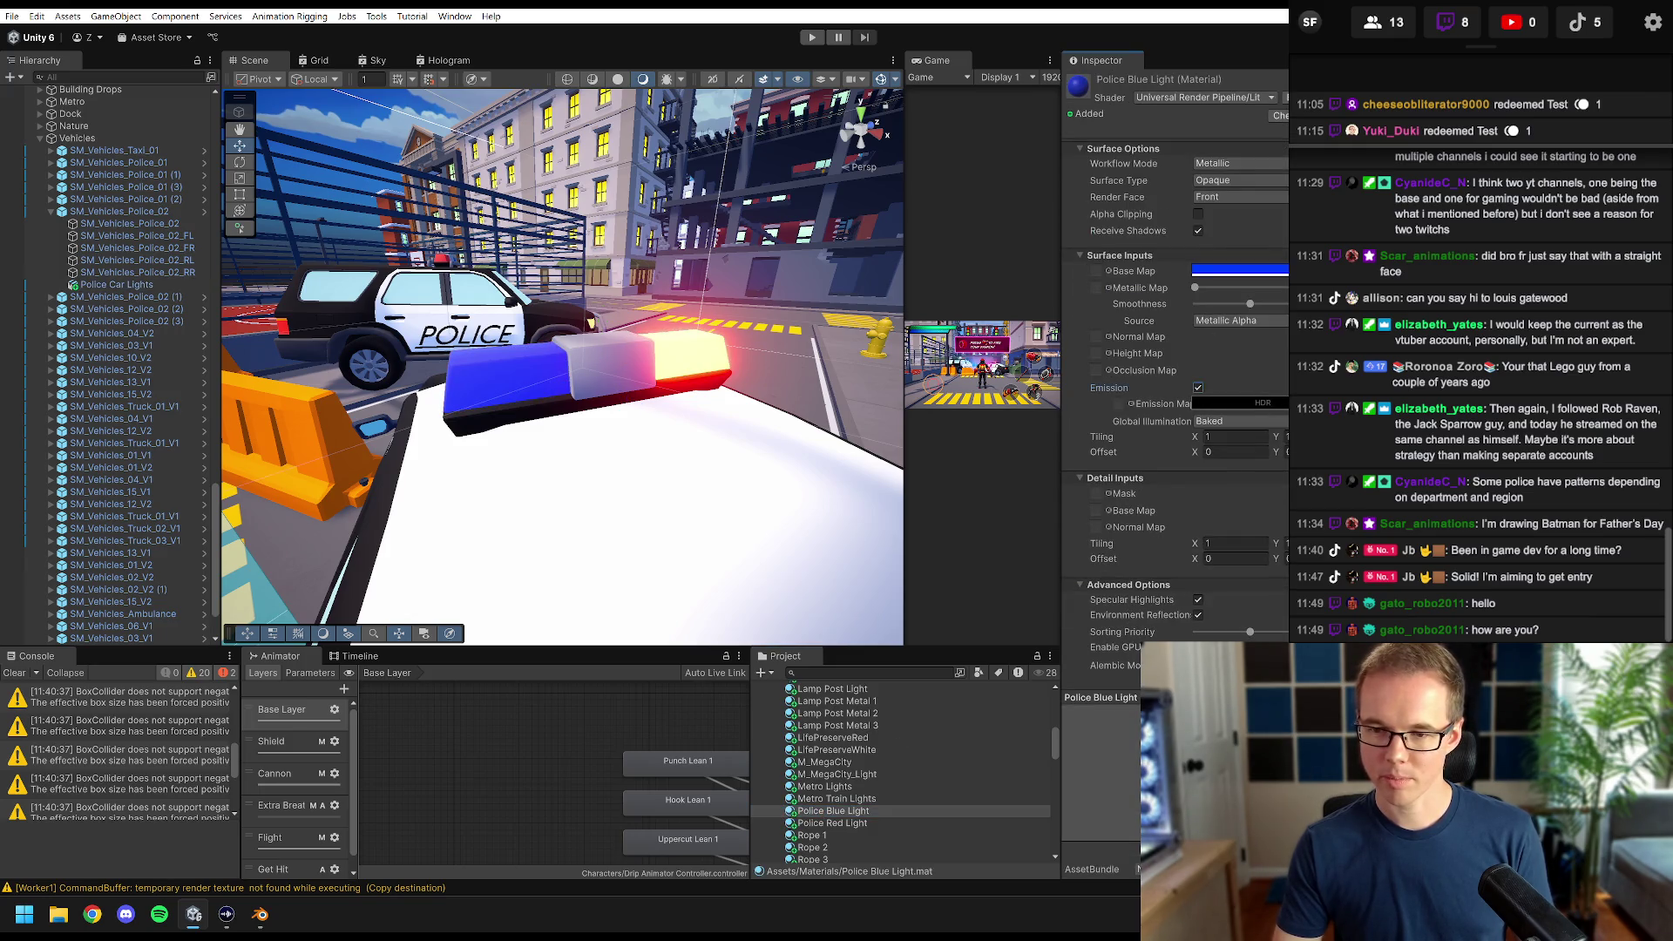
{"action": "left_click", "coordinate": [1263, 404]}
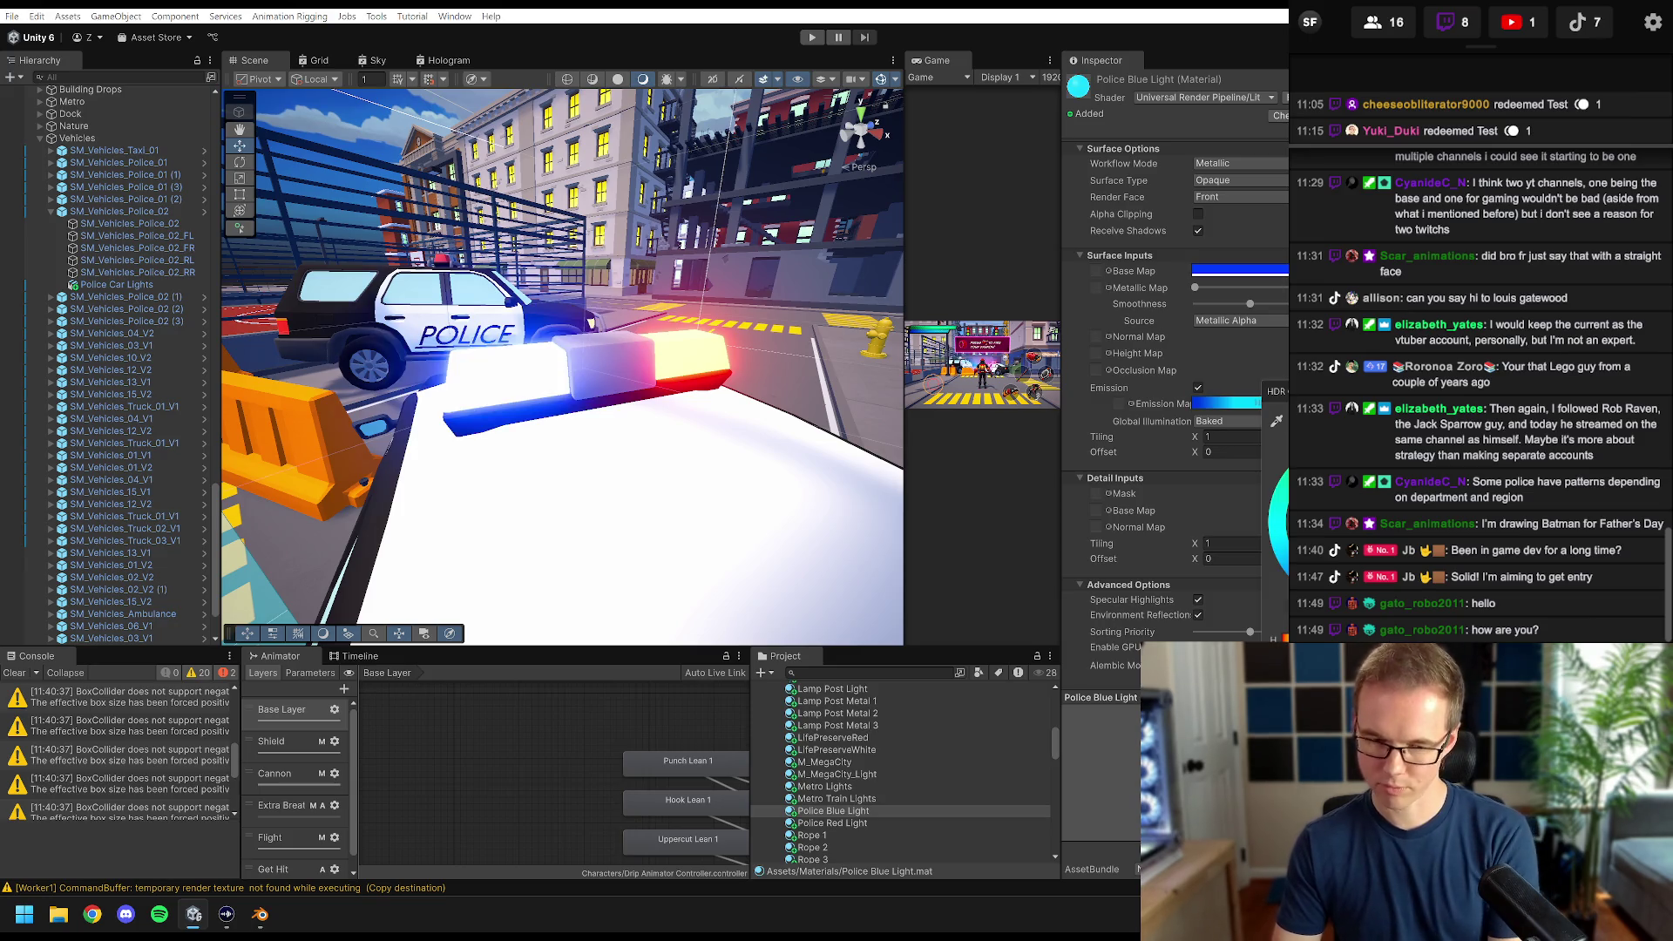
{"action": "left_click_drag", "start_coordinate": [562, 366], "coordinate": [470, 347]}
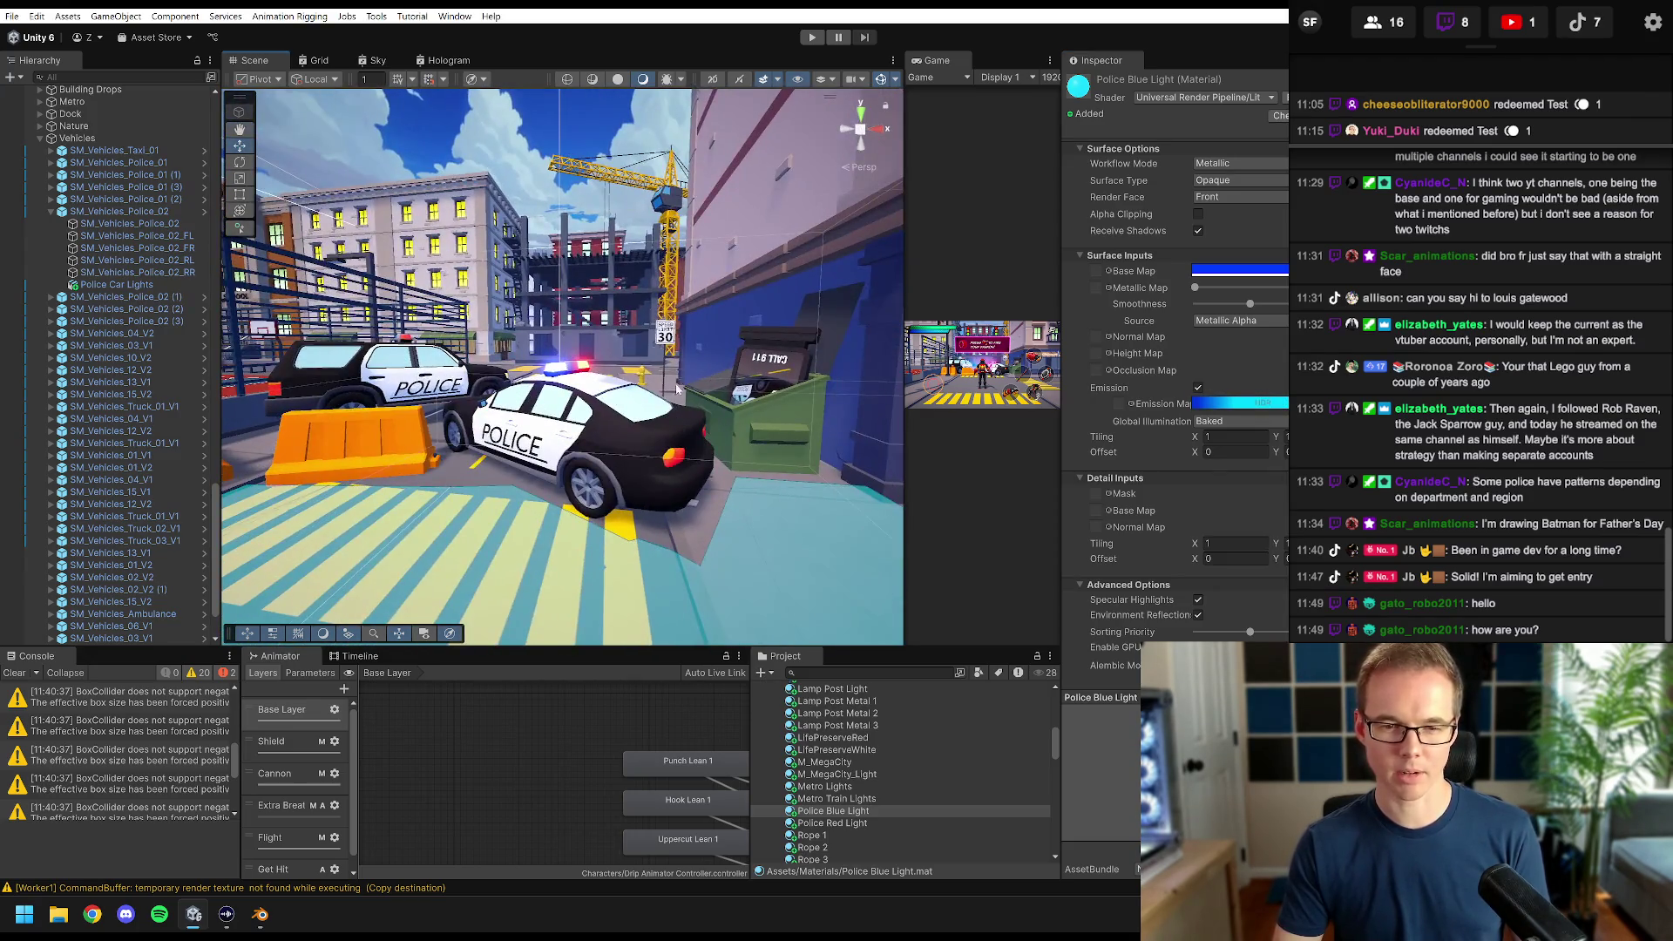
- Widen the Game view, enter Play mode and run the character past the police cars
{"action": "scroll", "coordinate": [663, 423], "scroll_direction": "up", "scroll_amount": 3}
{"action": "left_click_drag", "start_coordinate": [906, 216], "coordinate": [153, 218]}
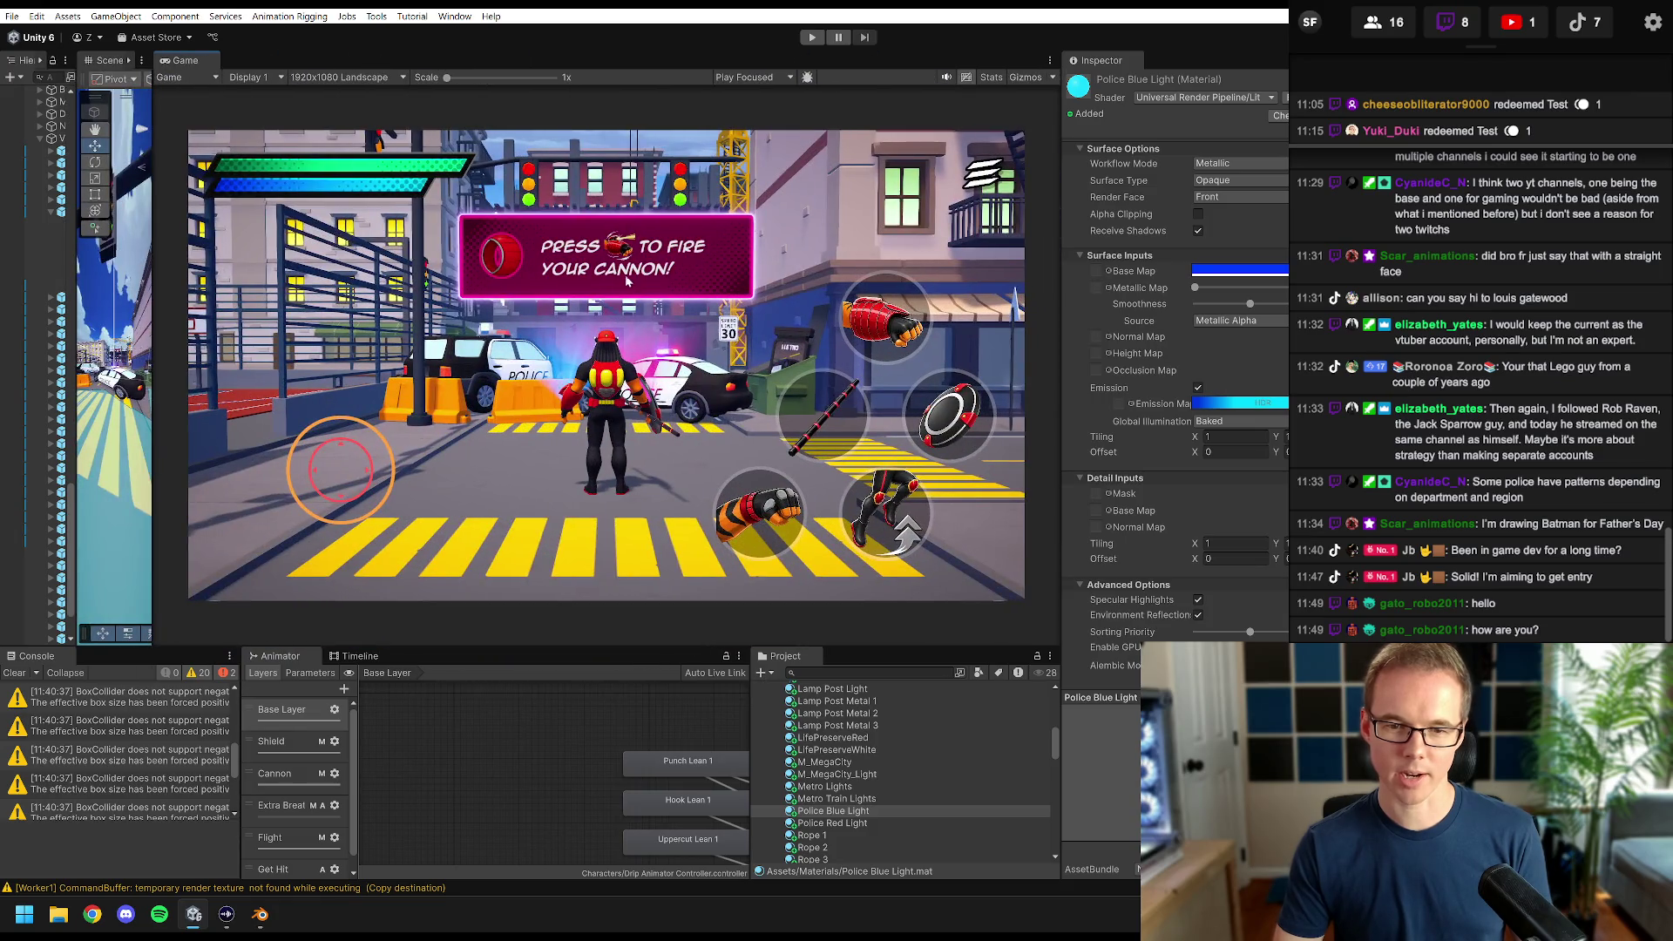
{"action": "left_click", "coordinate": [812, 37]}
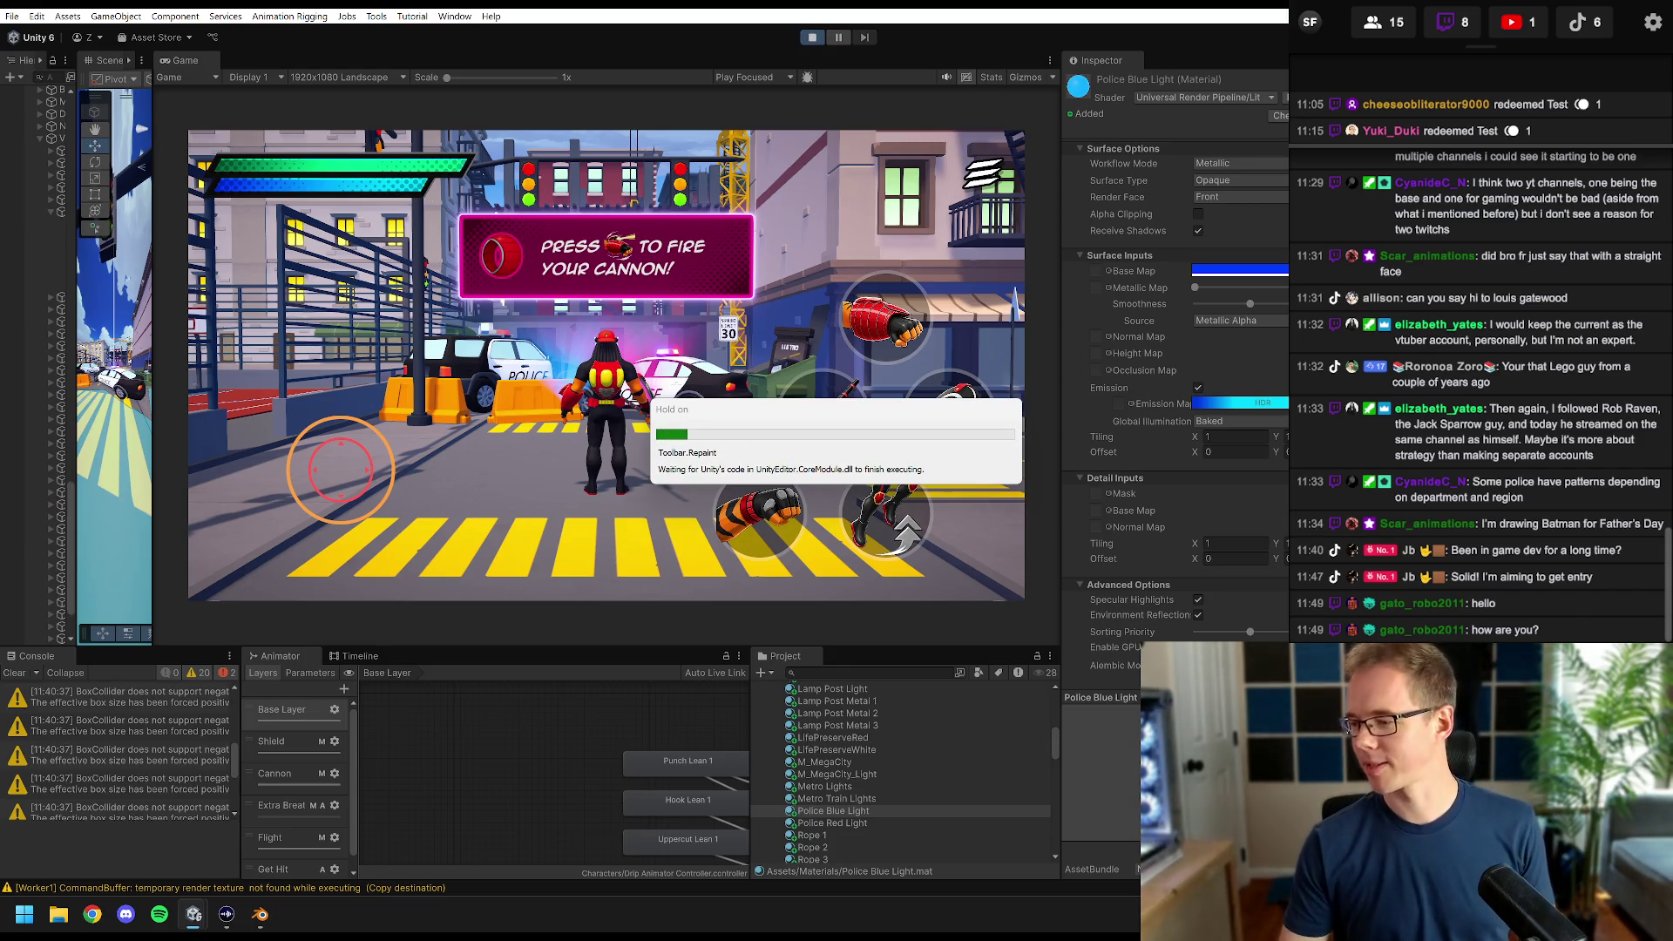
{"action": "key", "text": "w"}
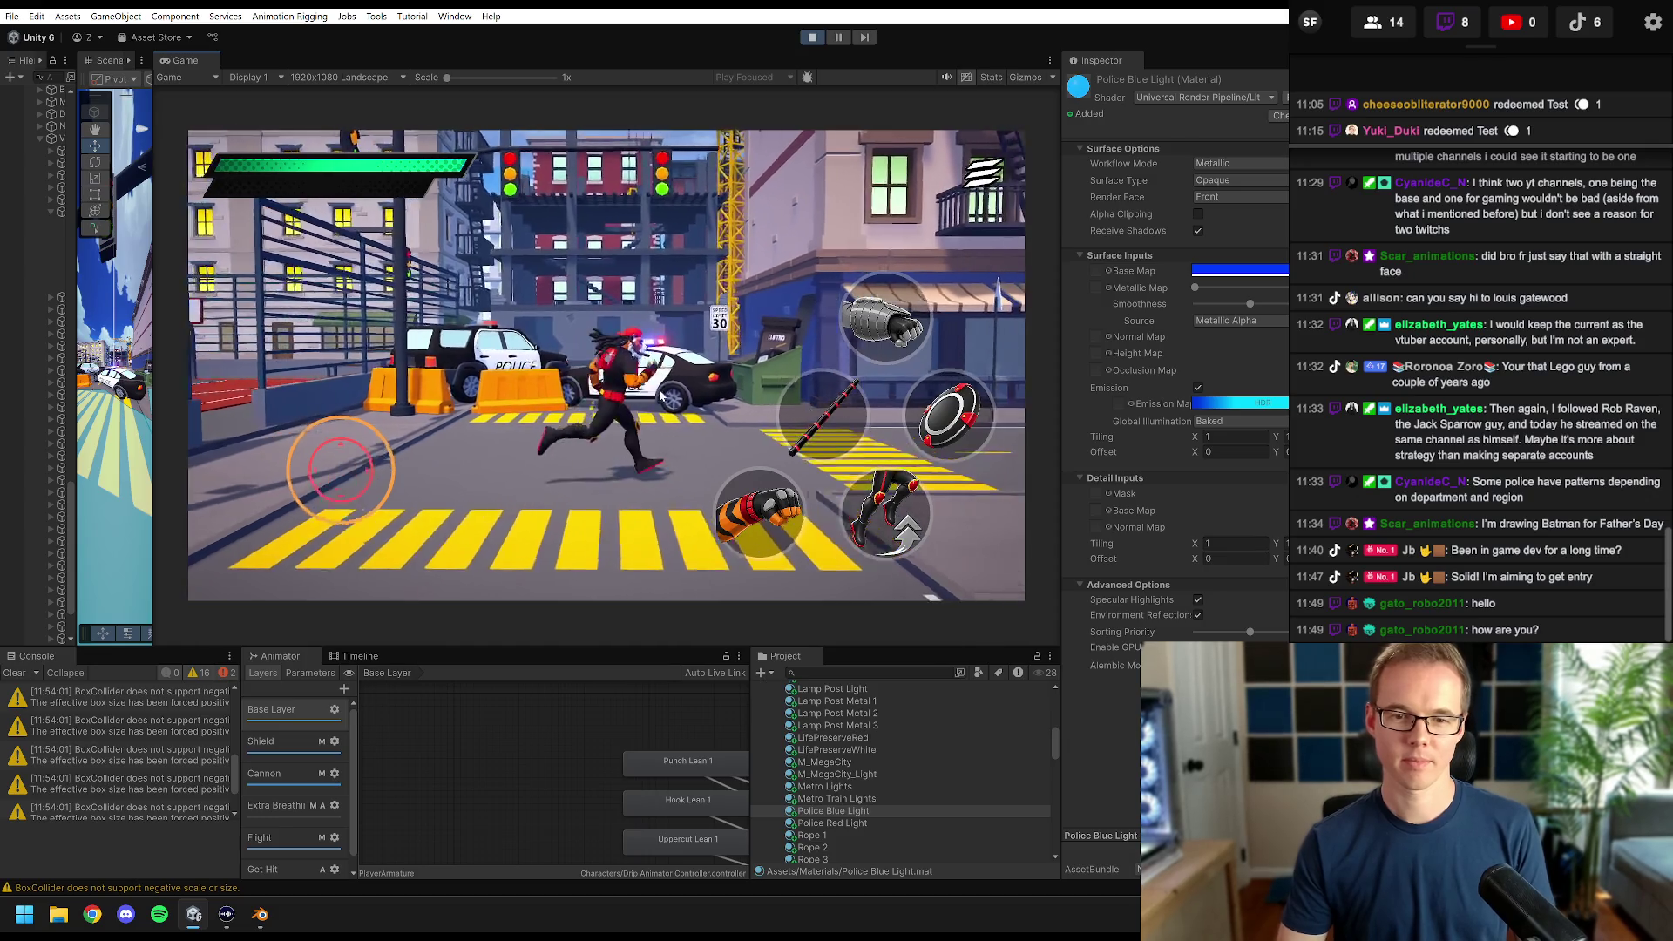
{"action": "key", "text": "a"}
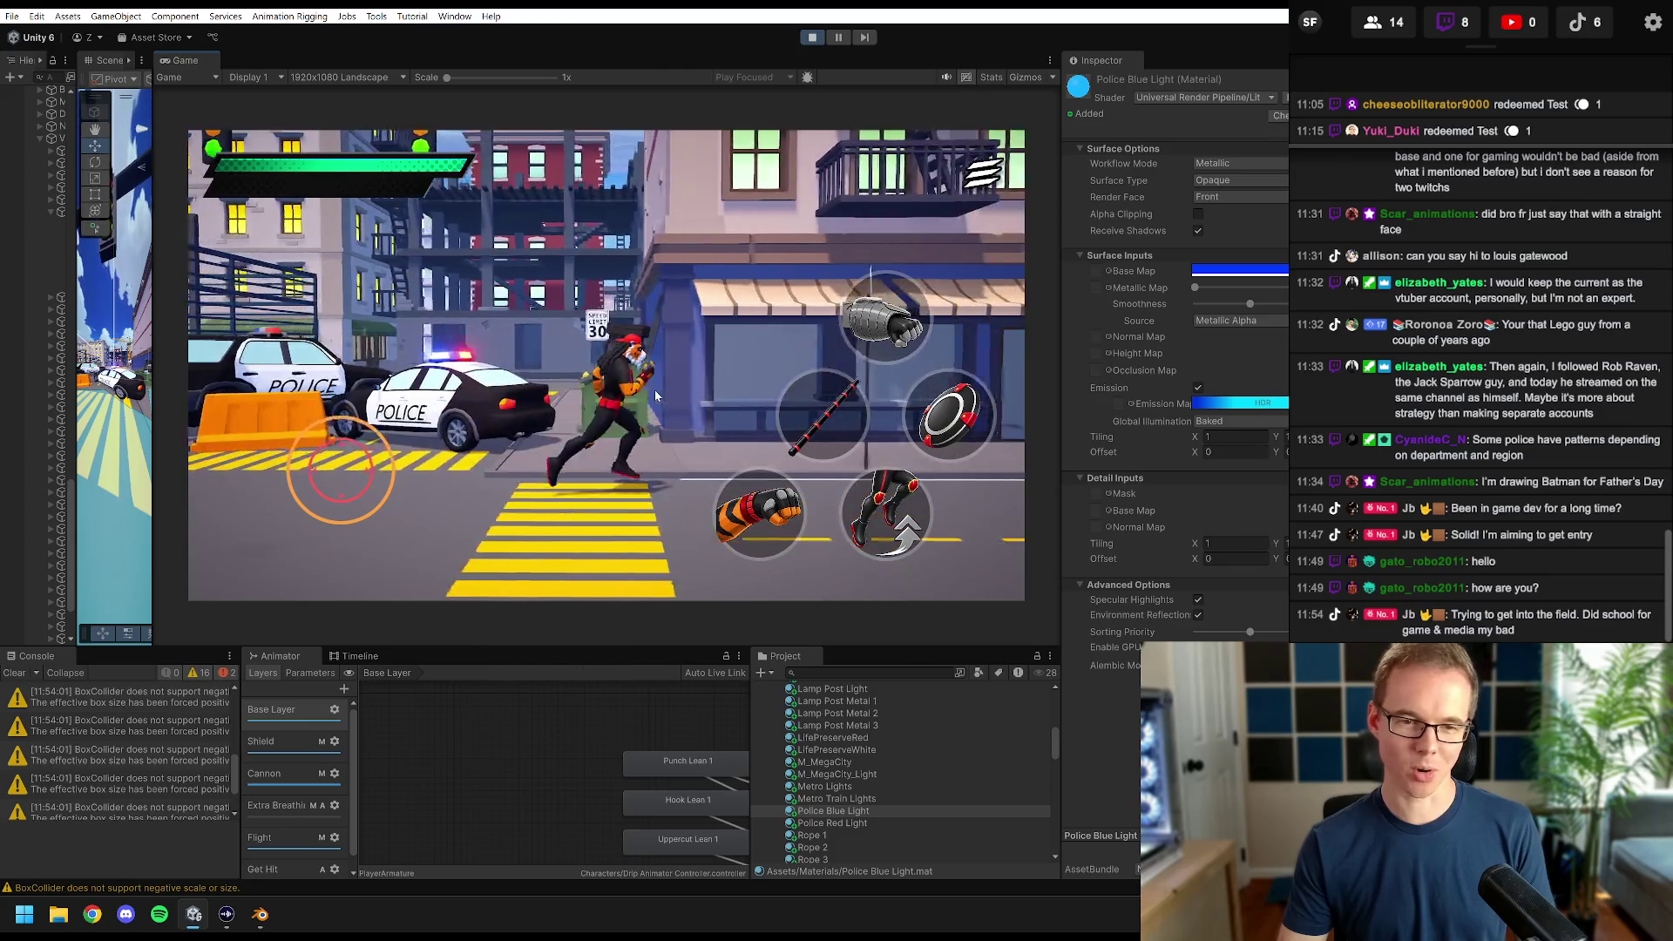
{"action": "key", "text": "w"}
{"action": "key", "text": "d"}
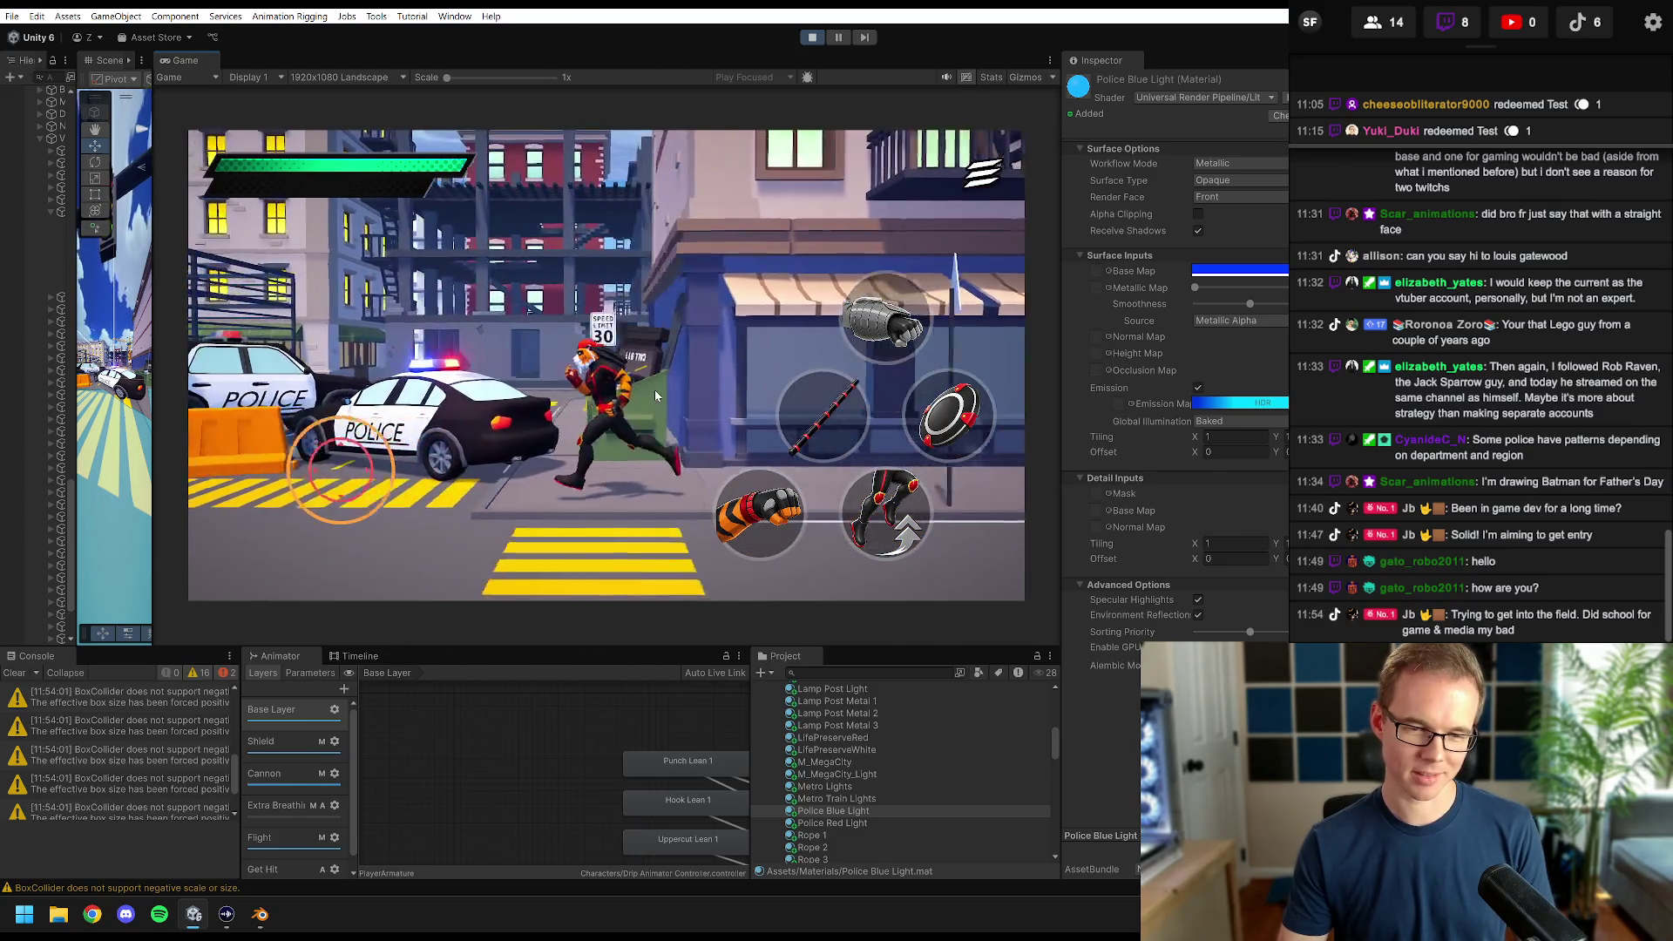
{"action": "key", "text": "d"}
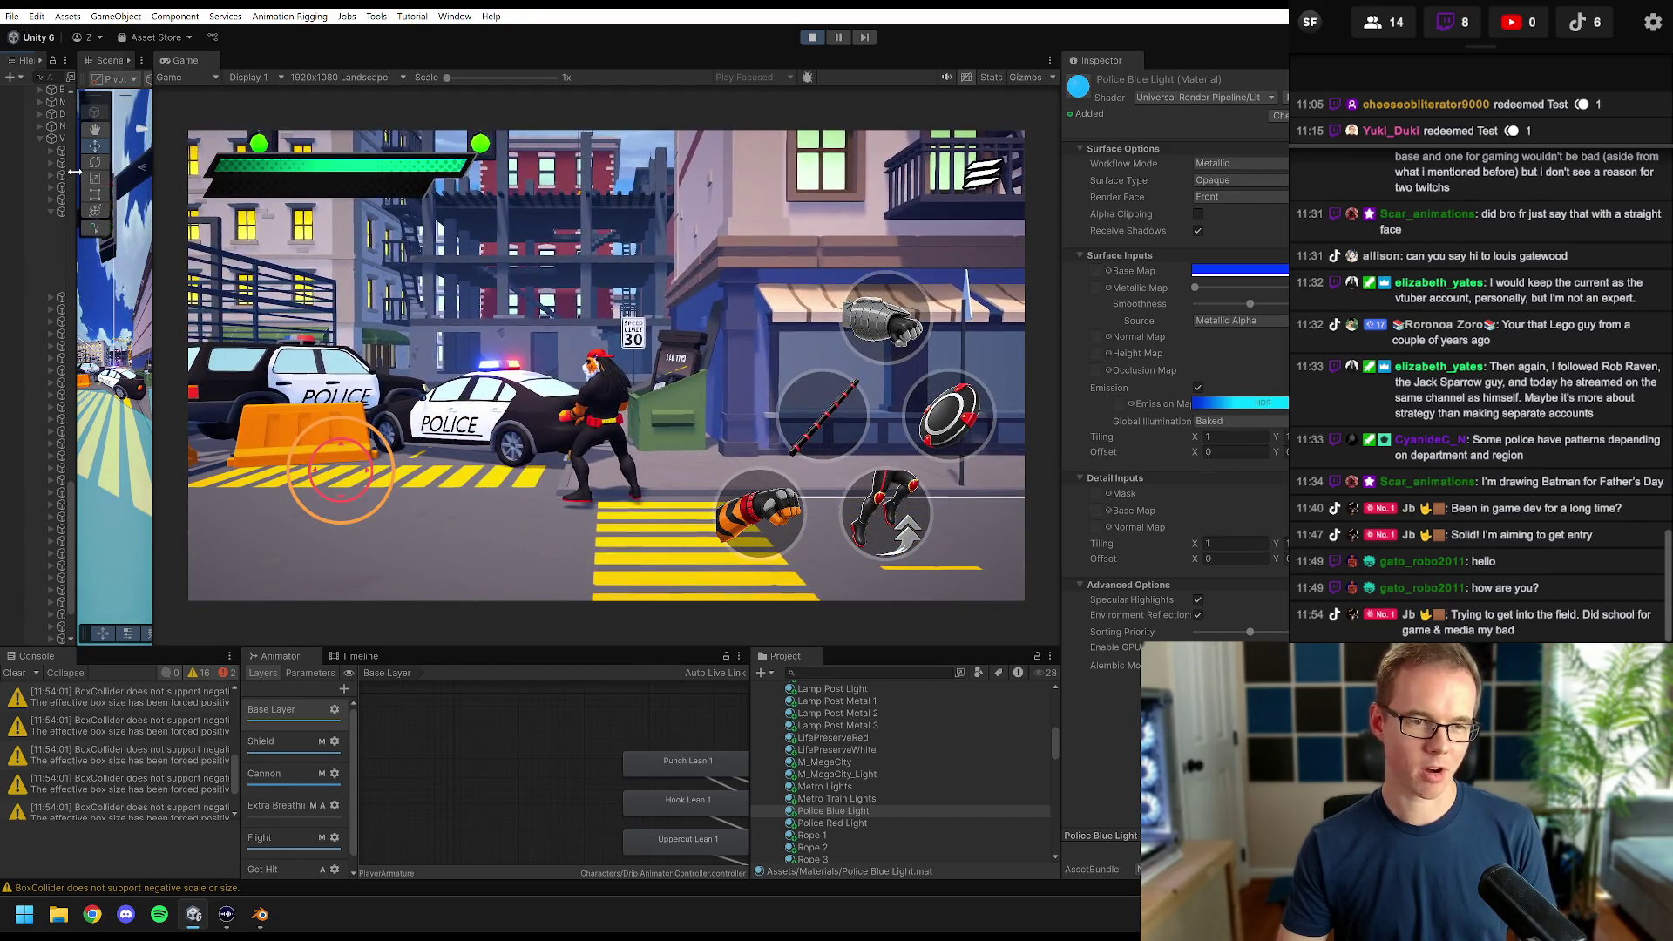
- Toggle Emission off and on to compare the glow, stop Play and resize the panels
{"action": "left_click_drag", "start_coordinate": [75, 174], "coordinate": [194, 166]}
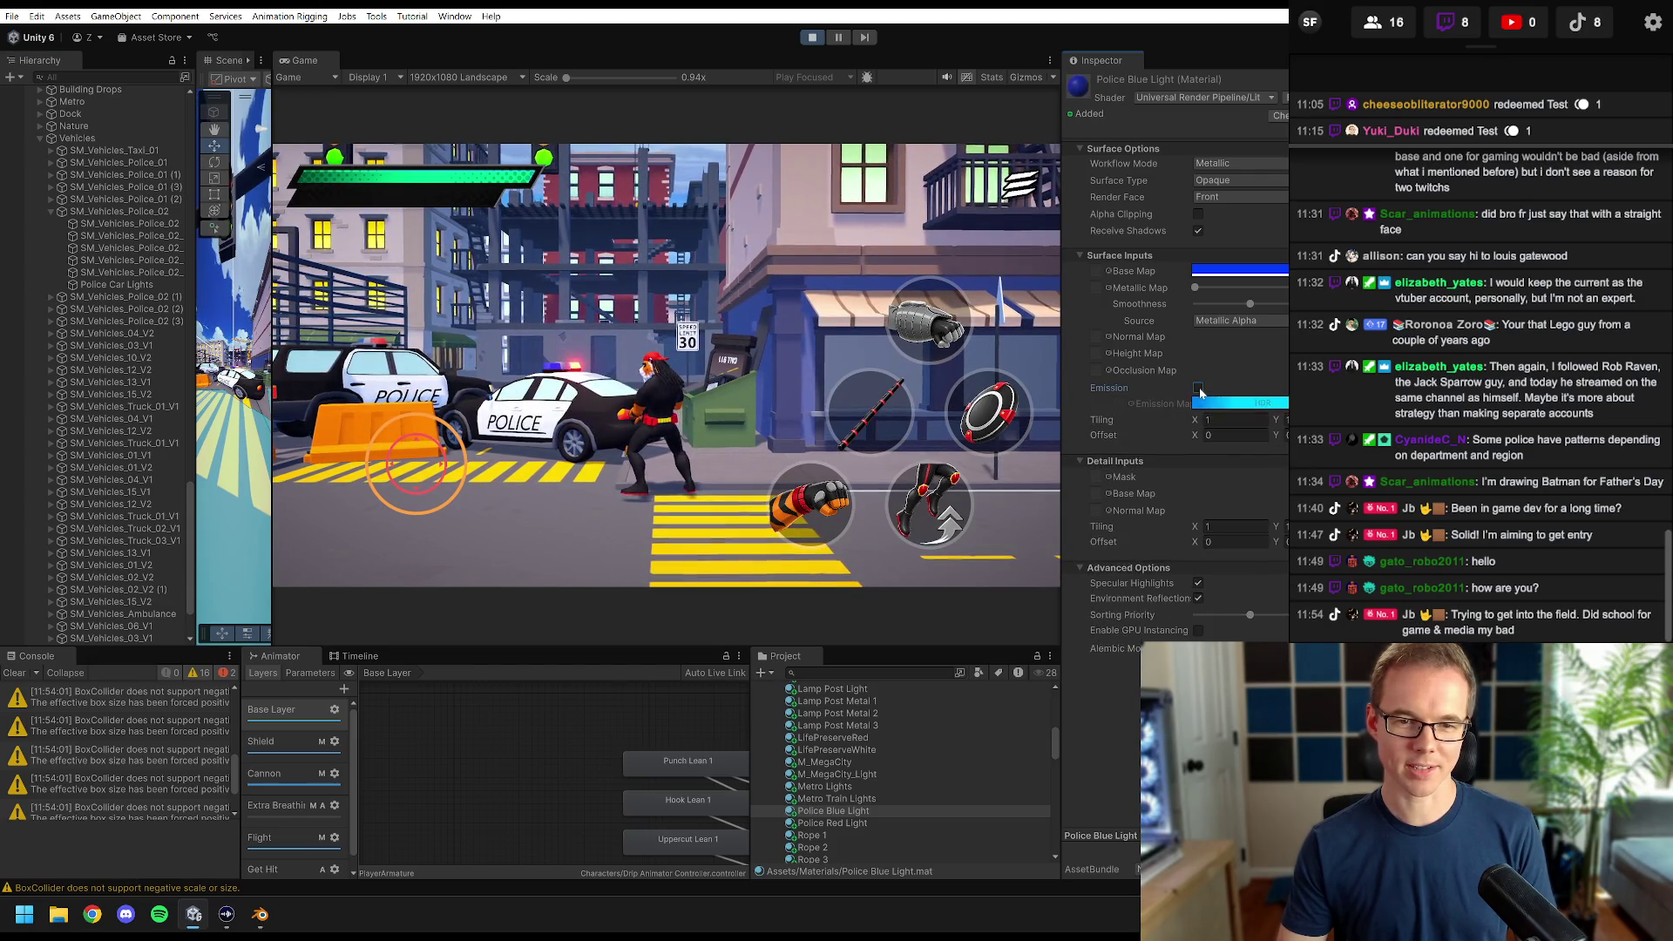
{"action": "left_click", "coordinate": [1199, 388]}
{"action": "left_click", "coordinate": [1199, 388]}
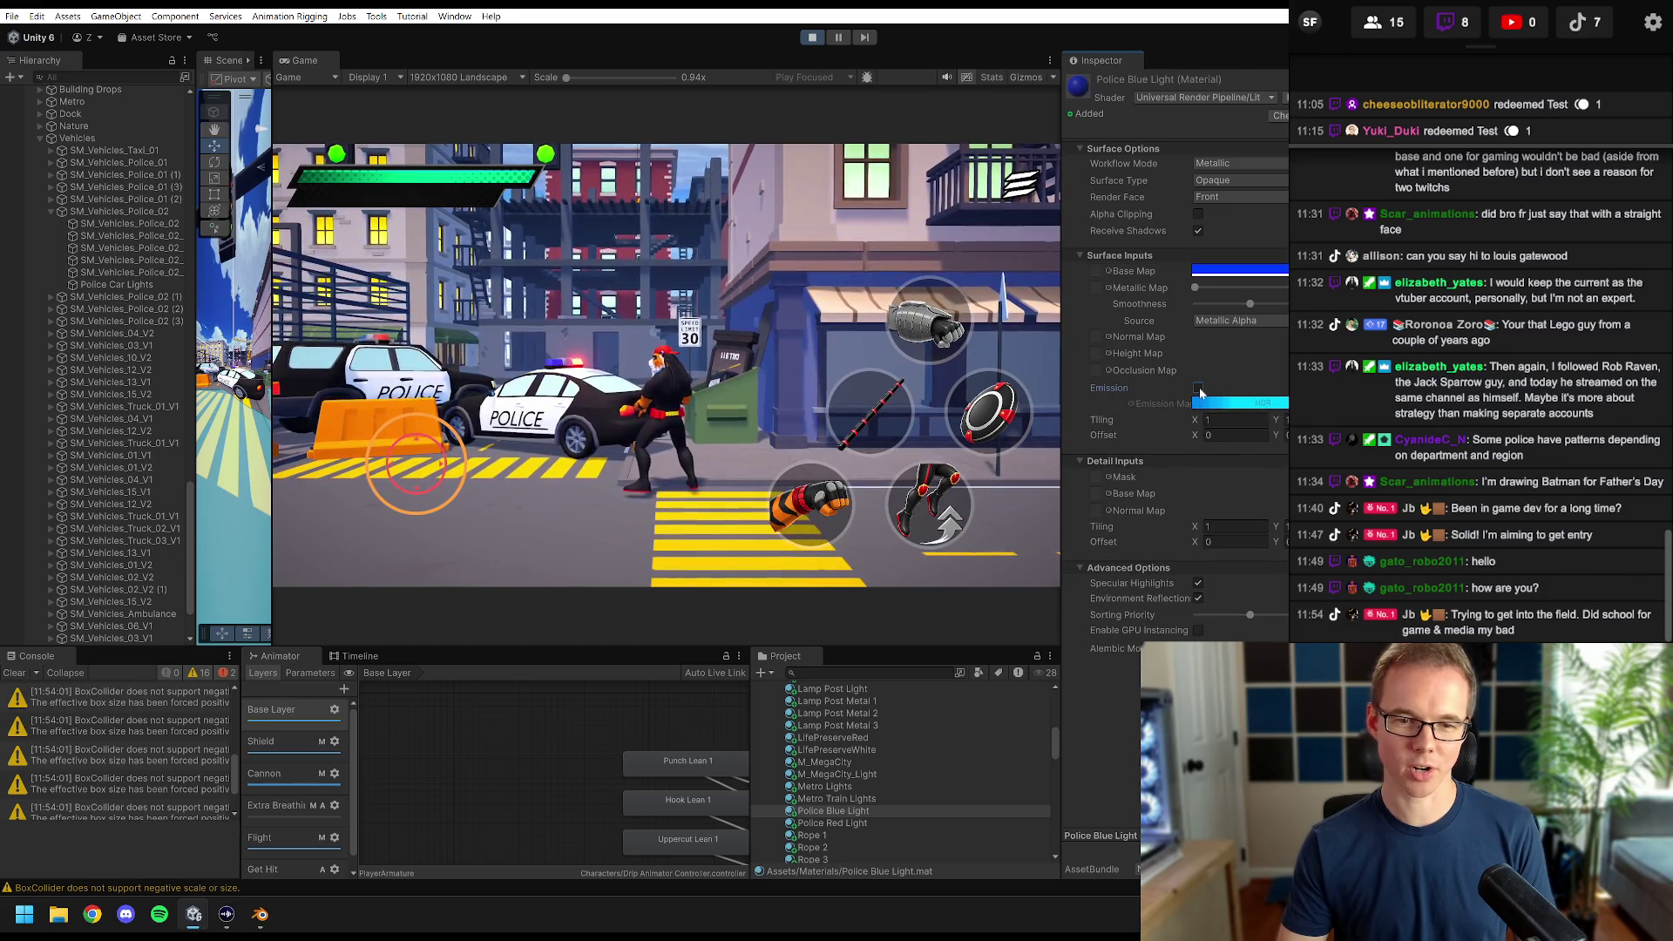
{"action": "left_click", "coordinate": [811, 37]}
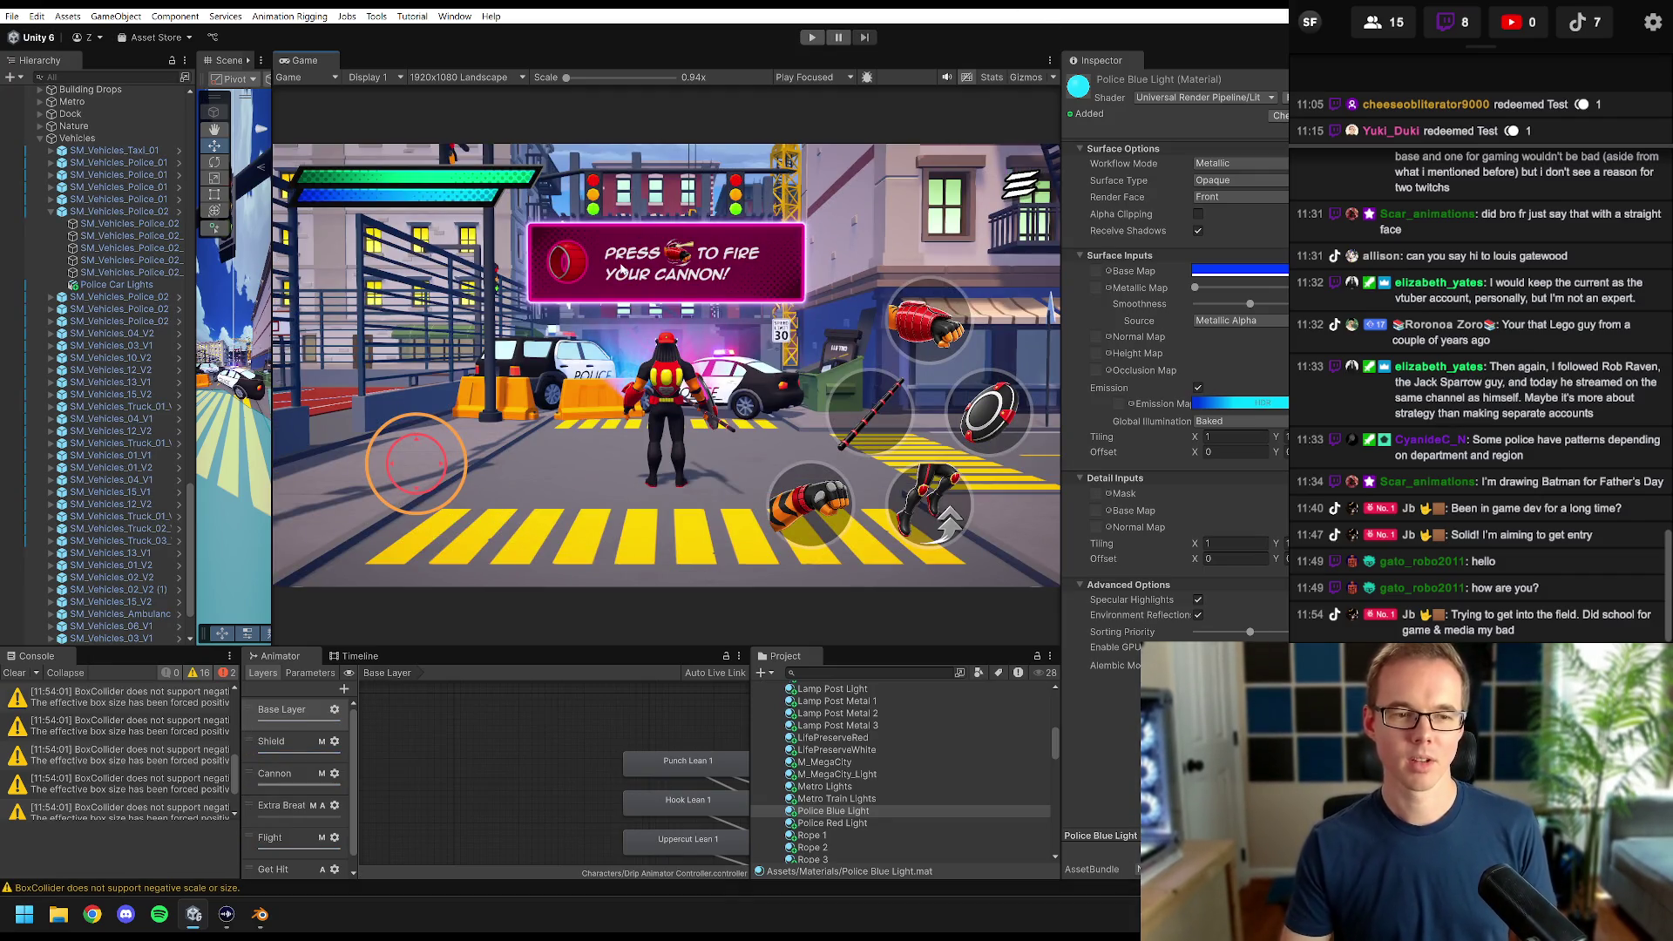
{"action": "left_click_drag", "start_coordinate": [197, 179], "coordinate": [233, 193]}
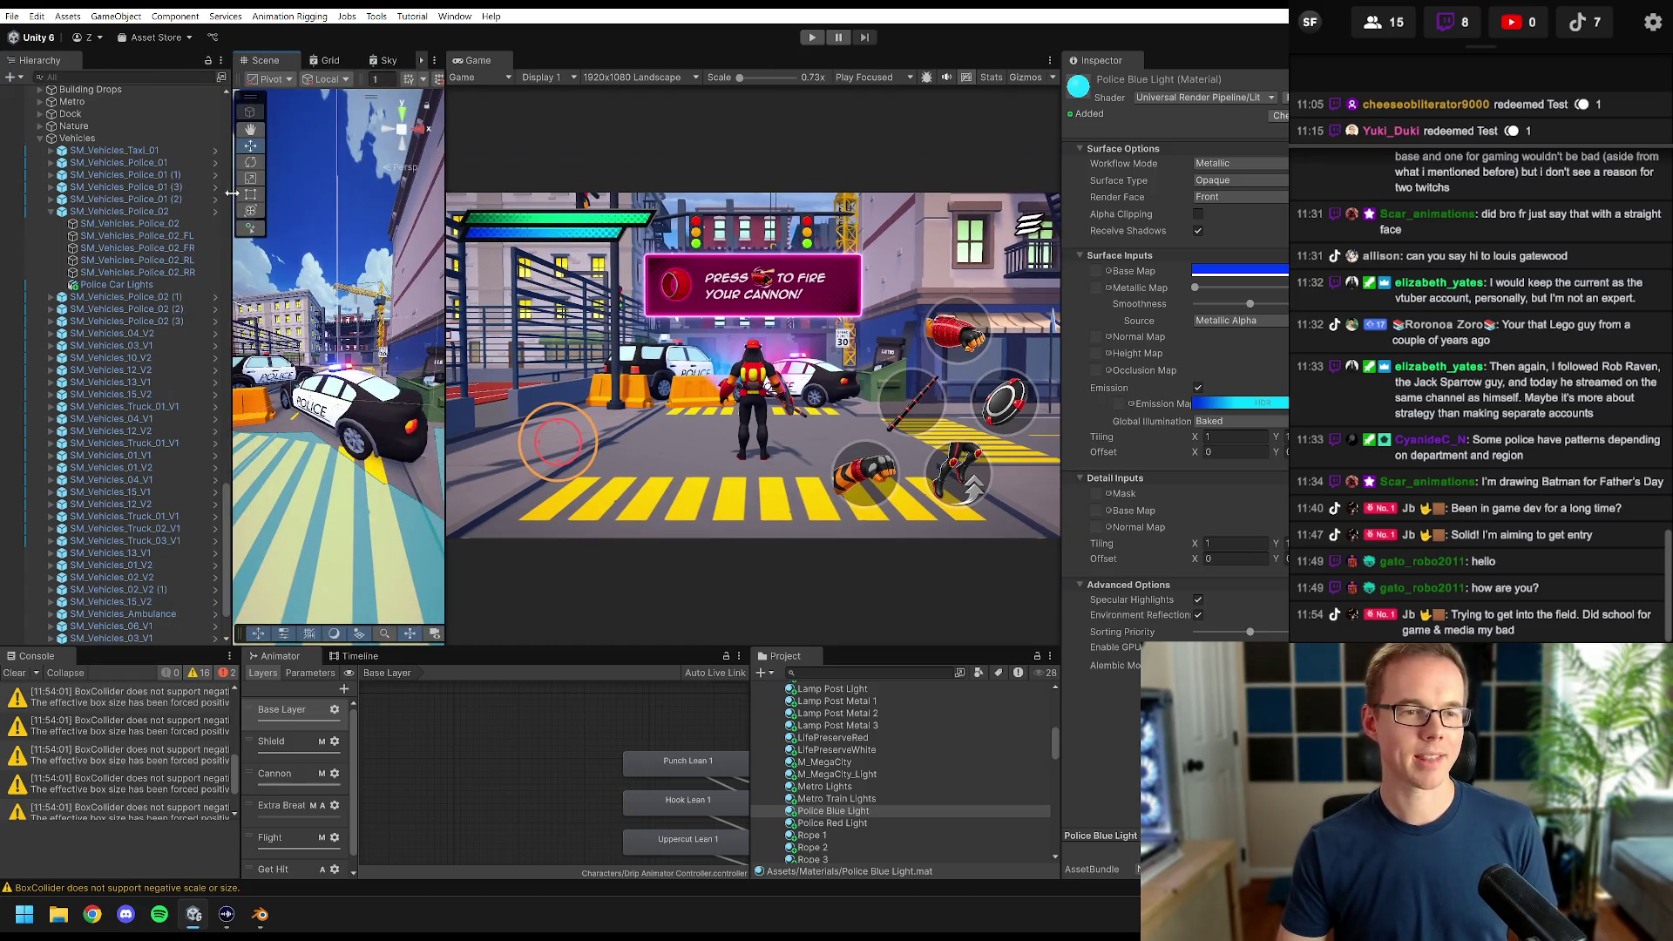
- Add a new PoliceLightsFlashing script component to Police Car Lights via Add Component
{"action": "left_click", "coordinate": [87, 138]}
{"action": "left_click", "coordinate": [118, 283]}
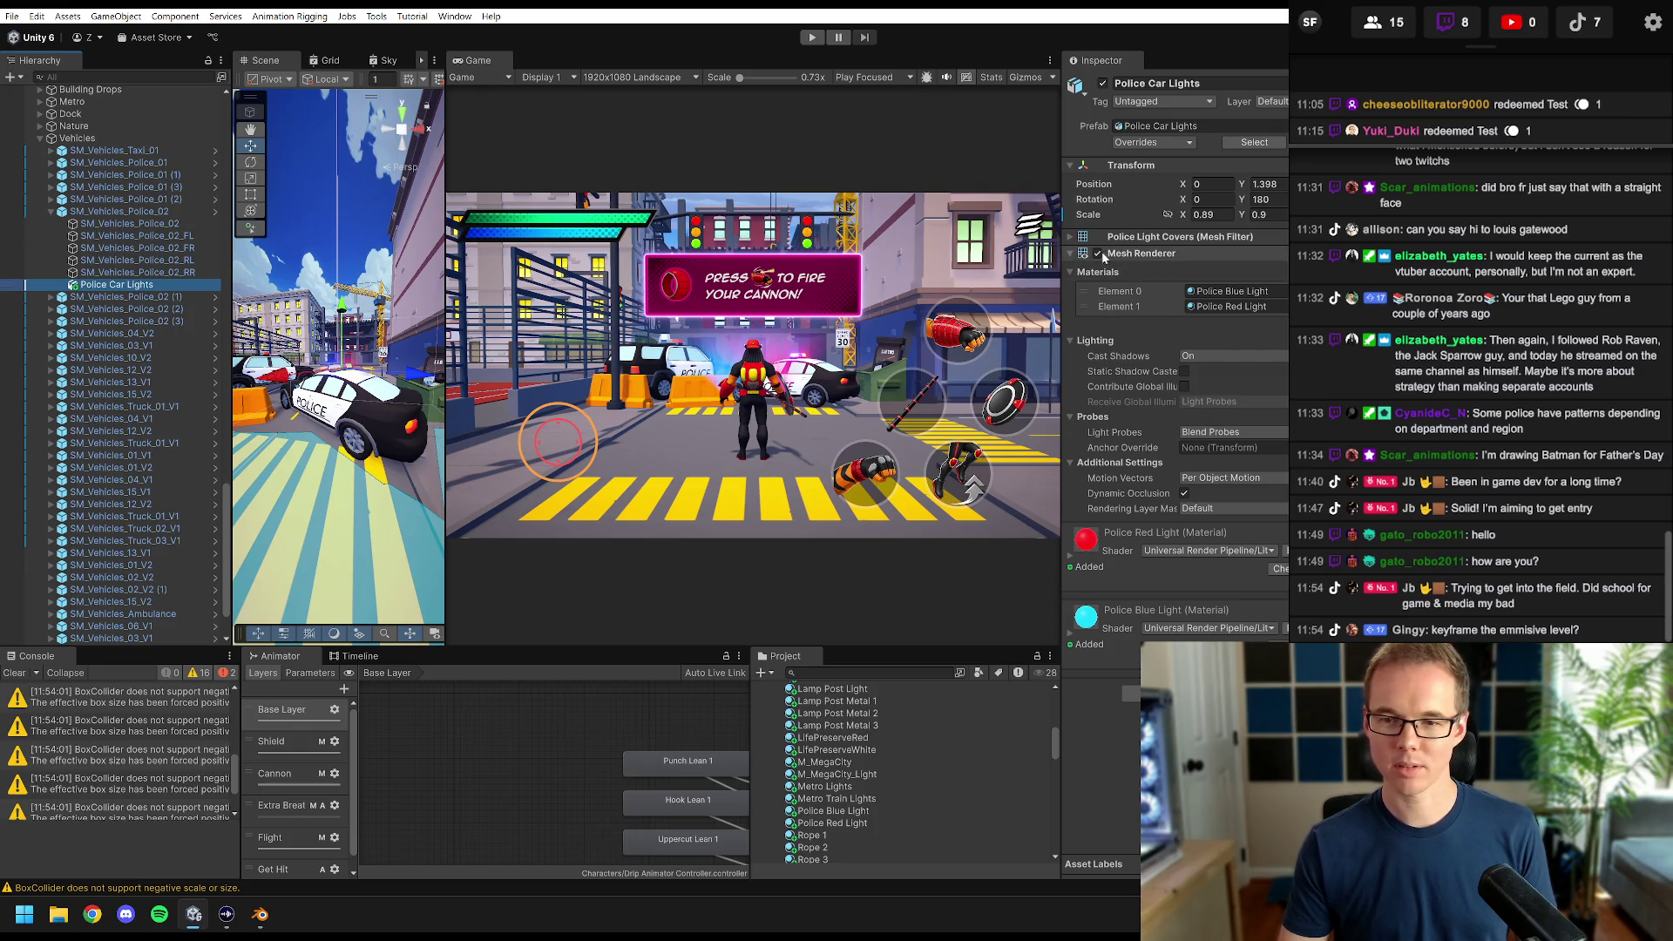
{"action": "left_click", "coordinate": [1072, 254]}
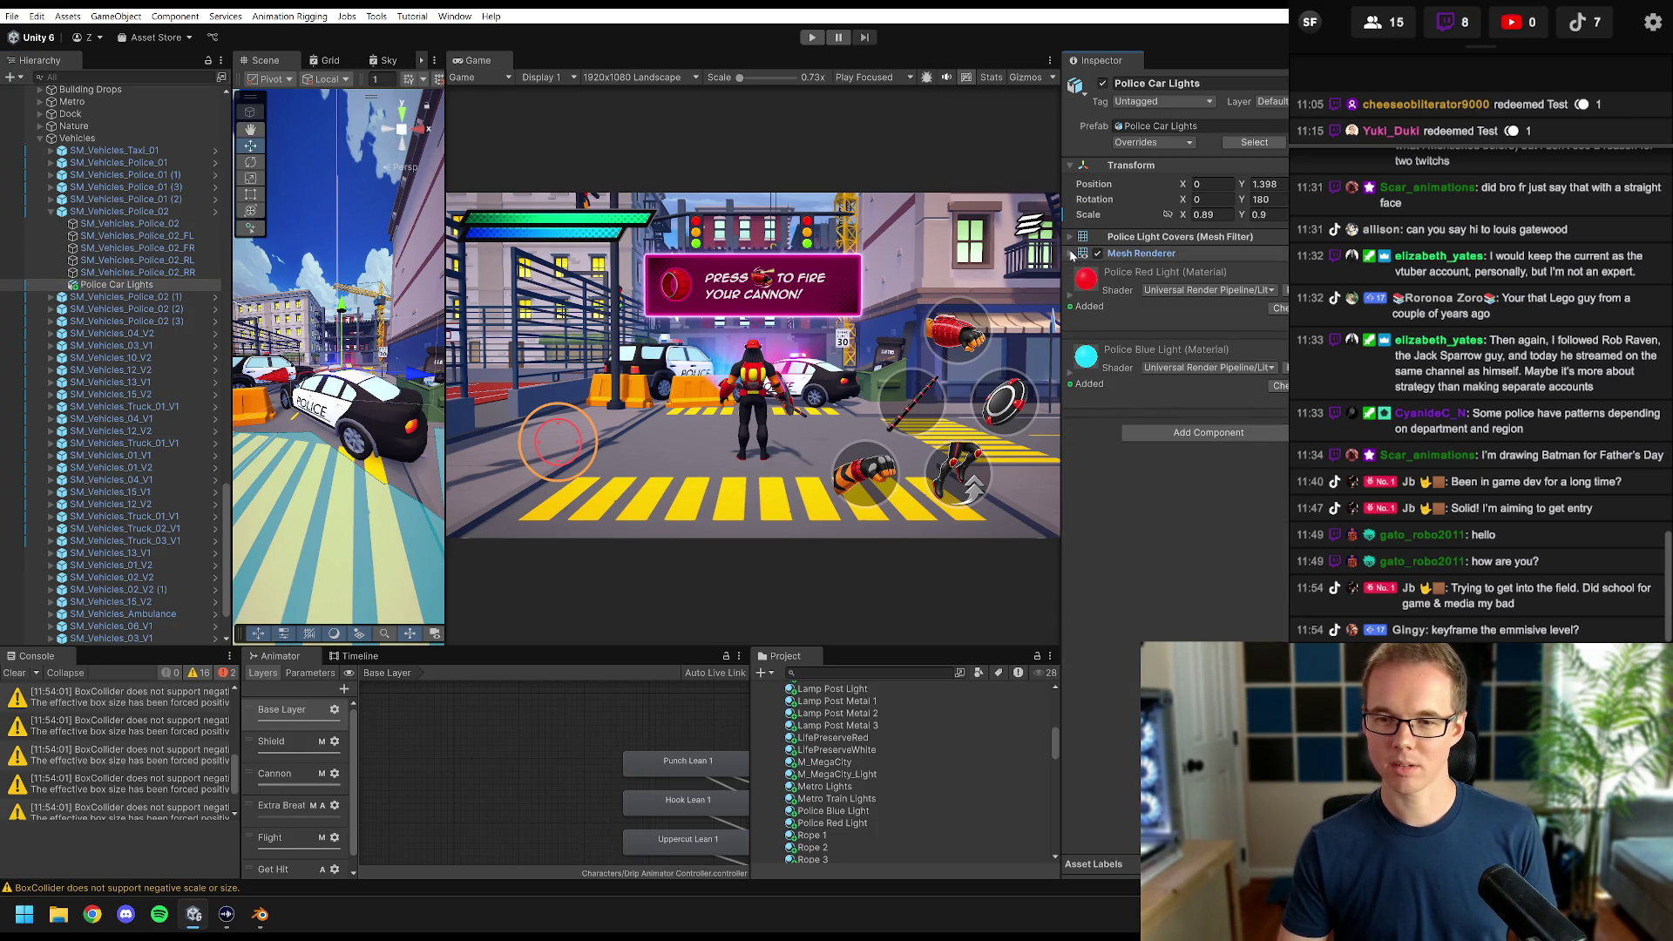
{"action": "left_click", "coordinate": [1193, 437]}
{"action": "type", "text": "box"}
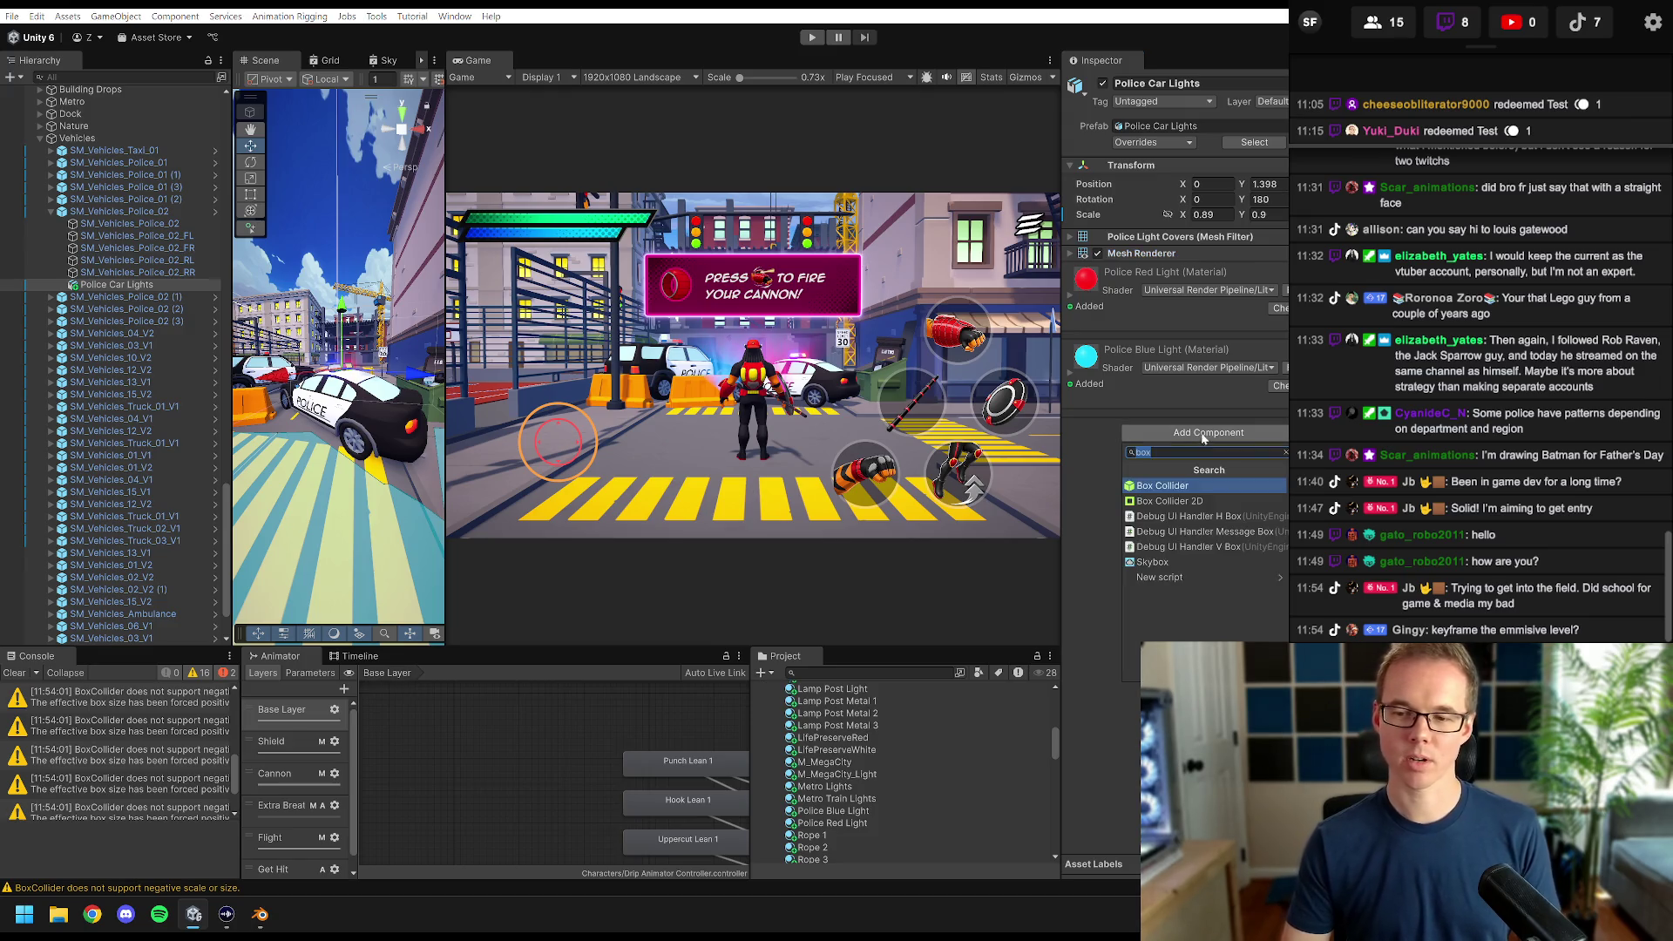
{"action": "type", "text": "Police"}
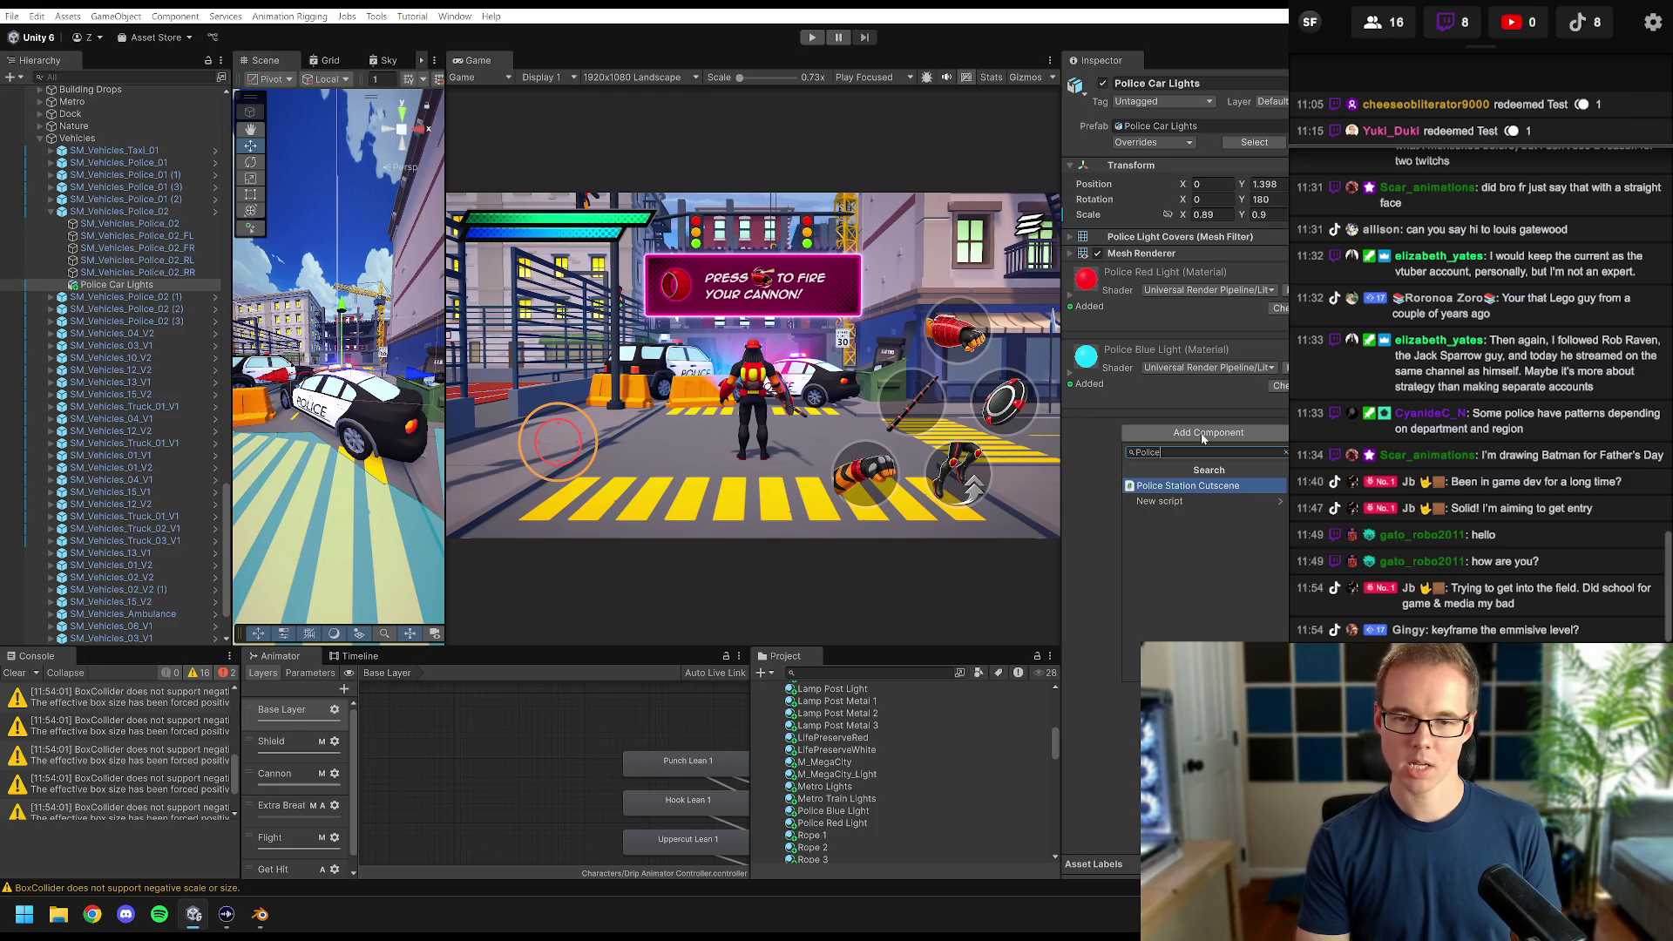
{"action": "type", "text": "LightsFlashing"}
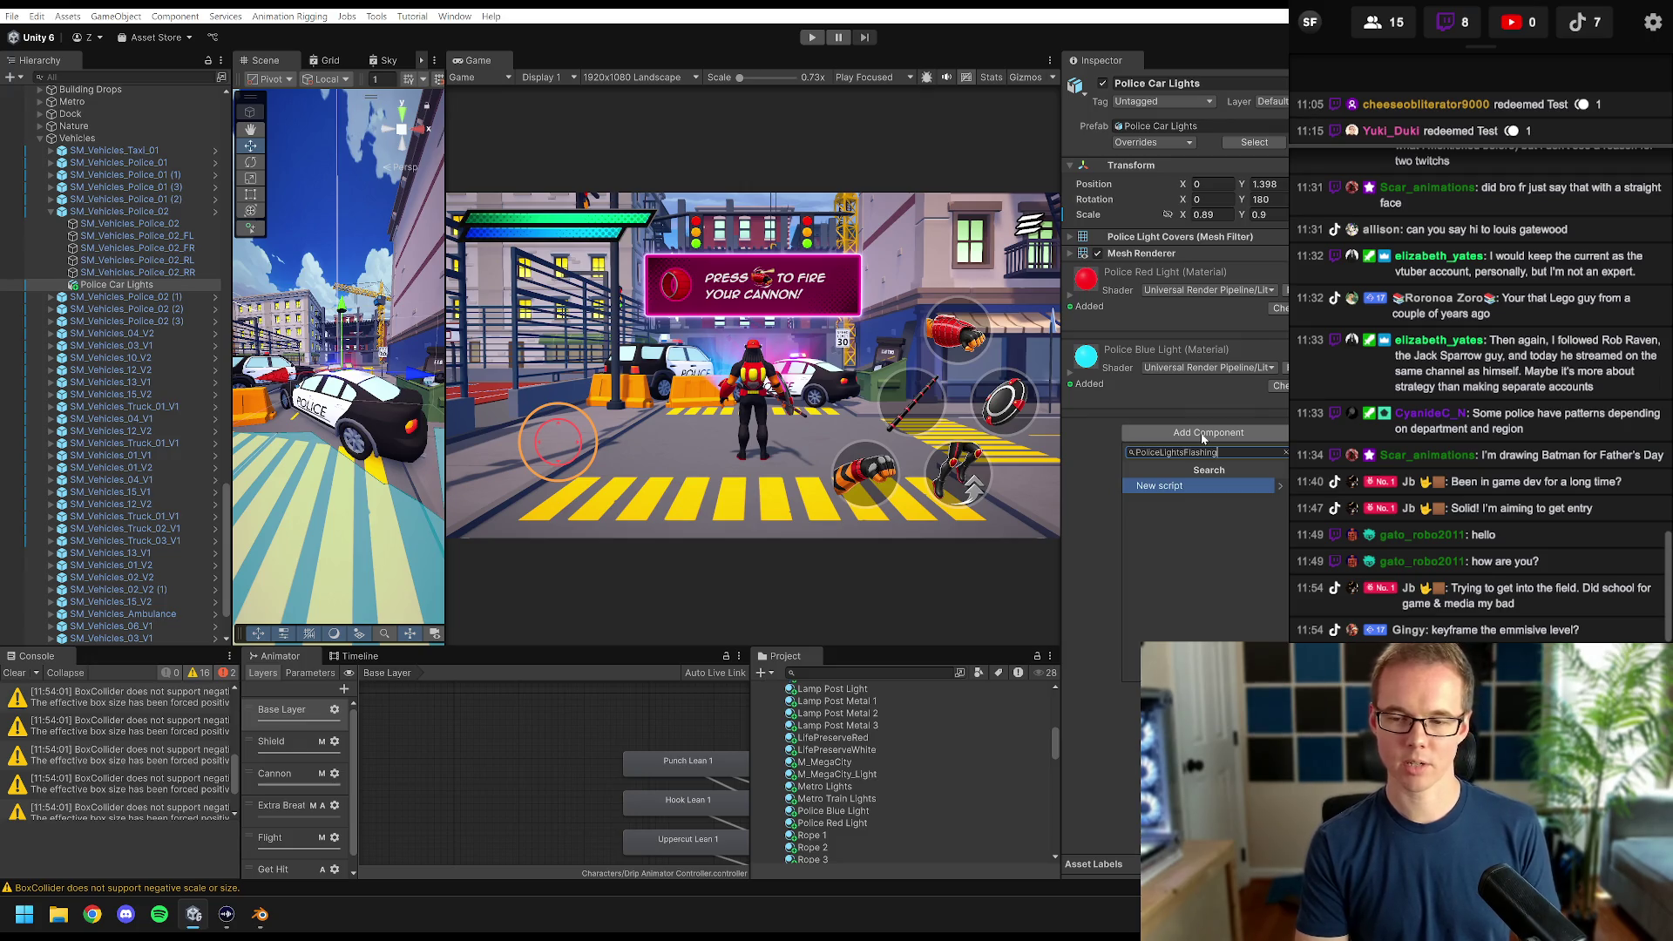
{"action": "key", "text": "Return"}
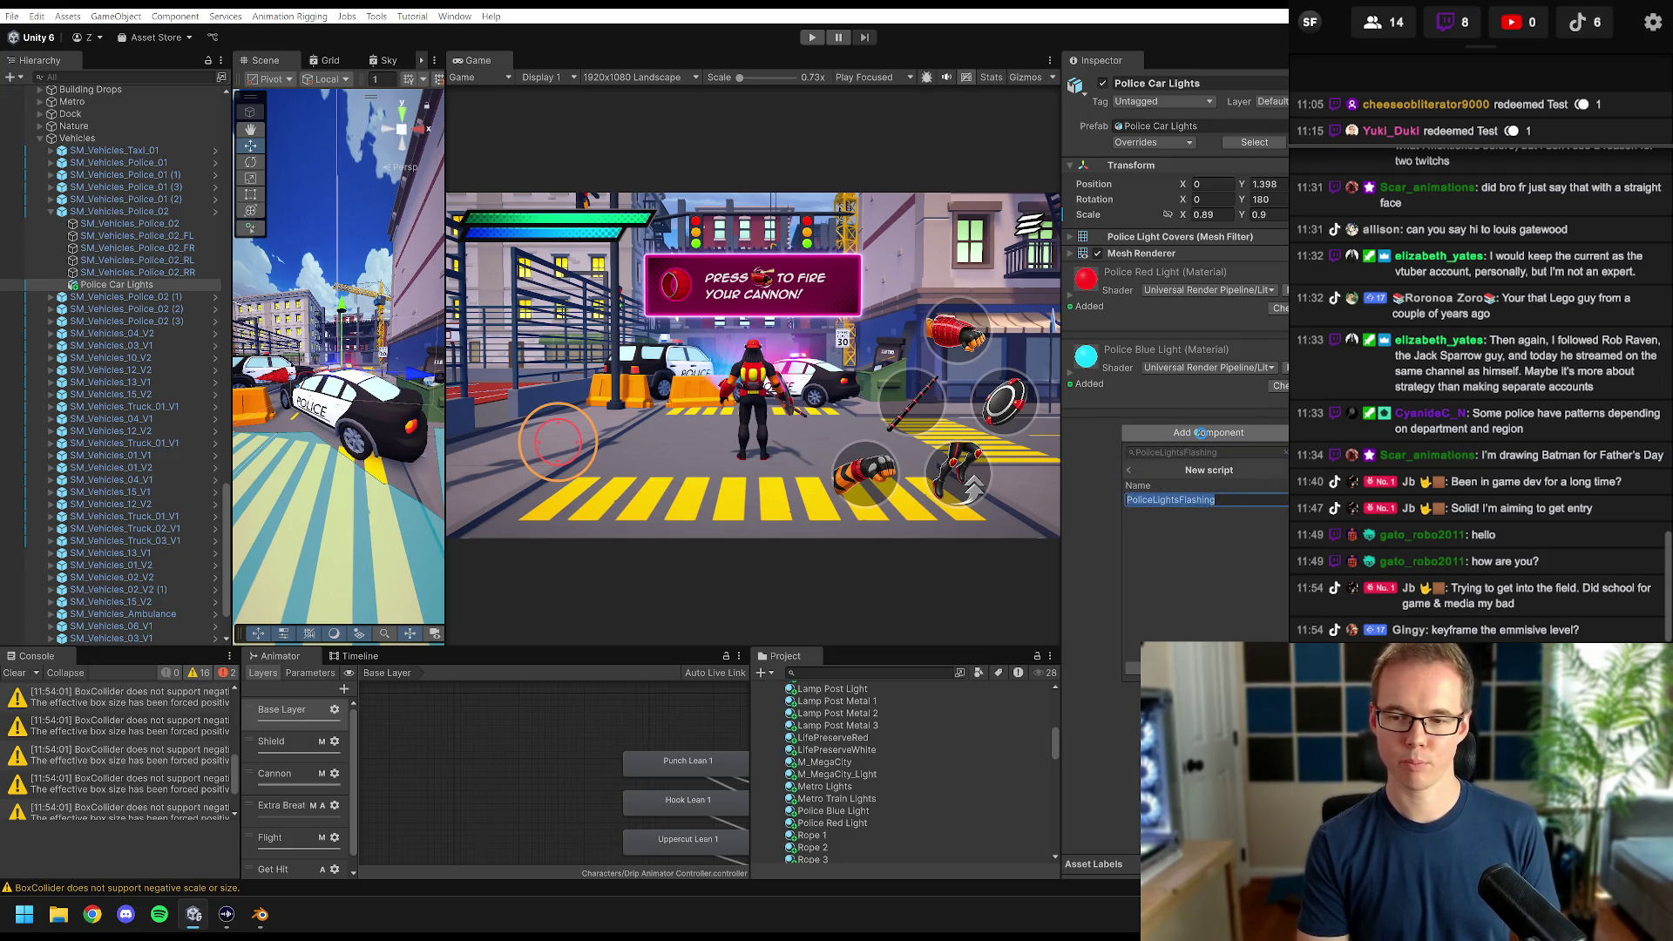
{"action": "key", "text": "Return"}
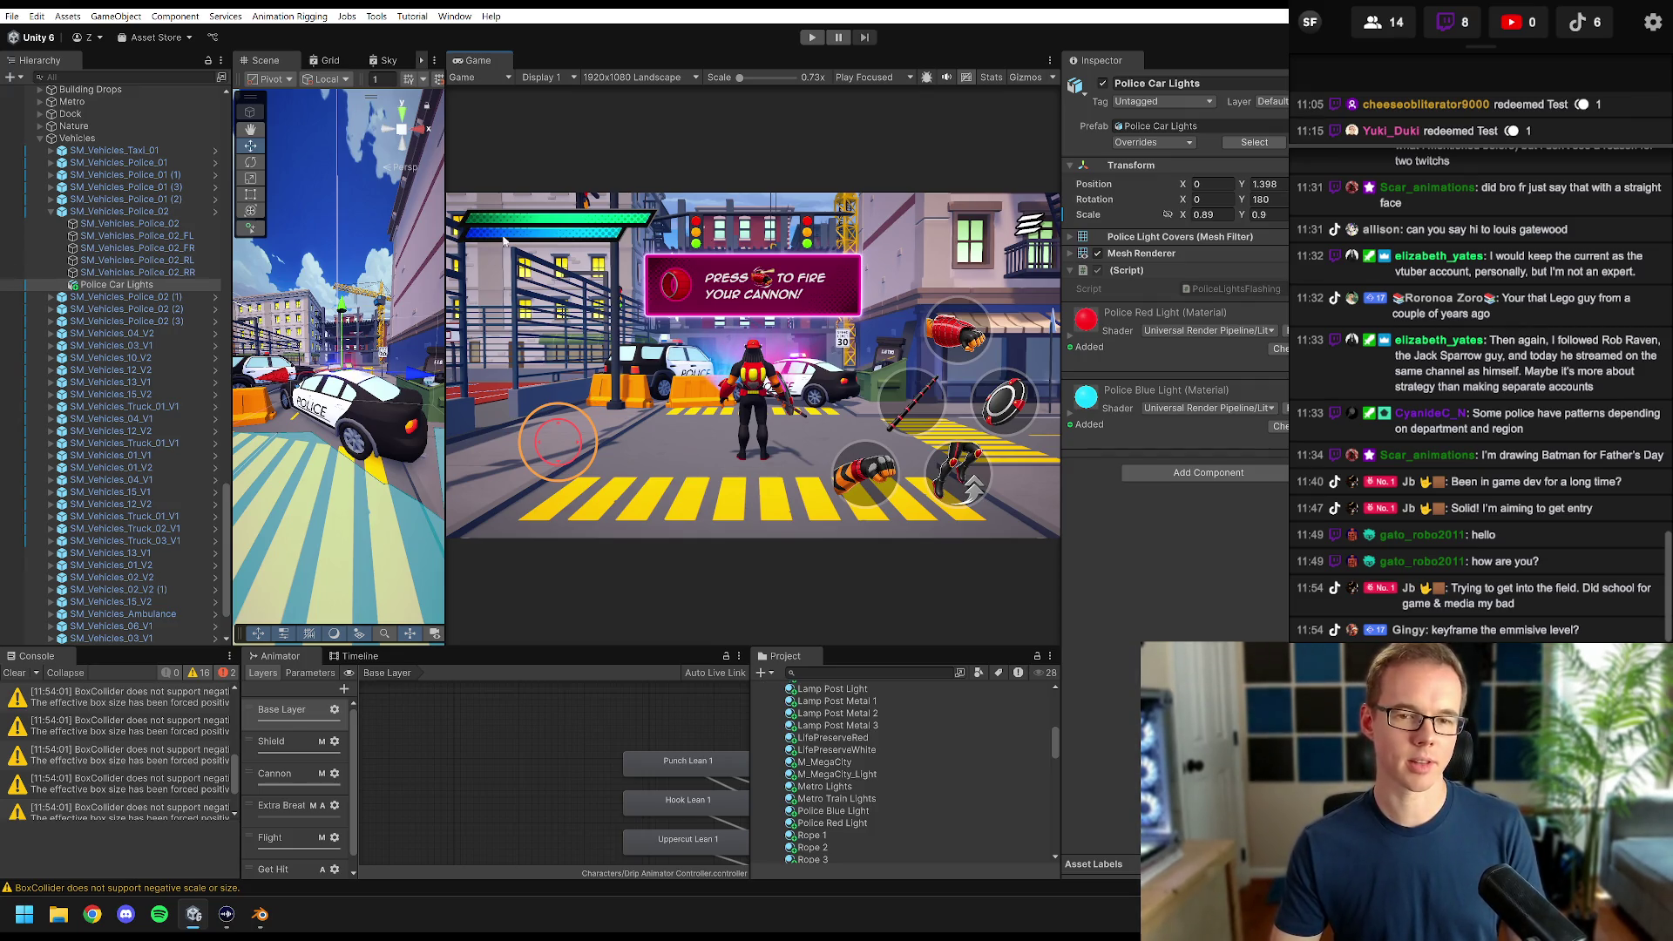
{"action": "left_click", "coordinate": [1071, 416]}
{"action": "scroll", "coordinate": [1201, 621], "scroll_direction": "down", "scroll_amount": 5}
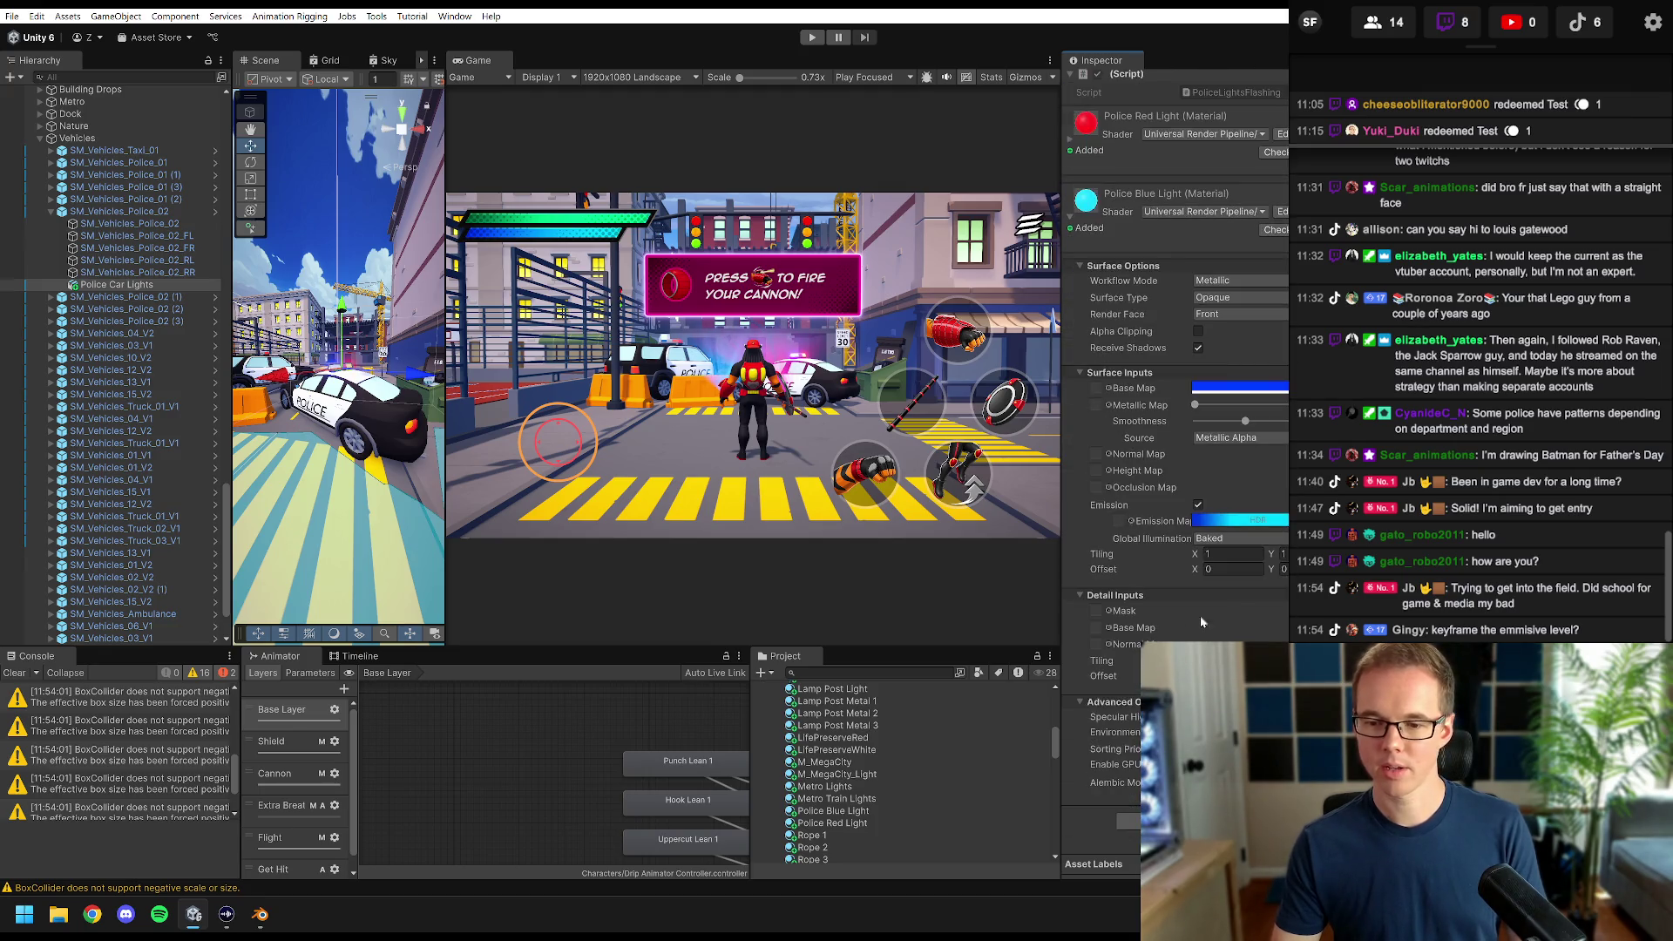
{"action": "left_click", "coordinate": [1245, 522]}
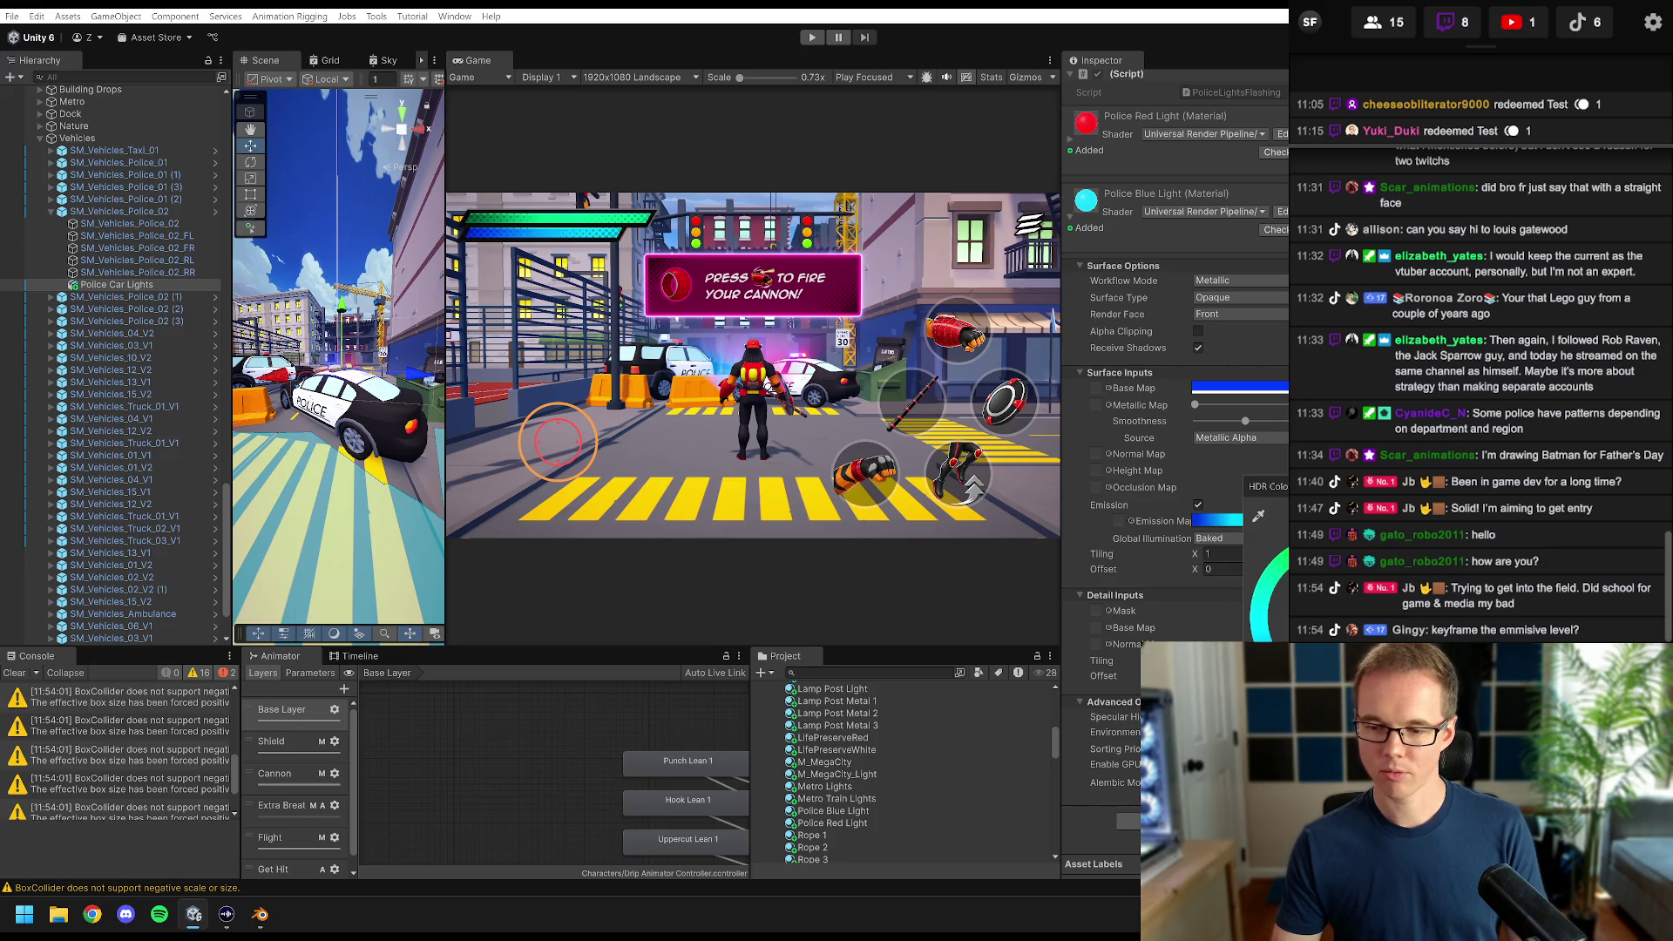
{"action": "left_click_drag", "start_coordinate": [1270, 575], "coordinate": [1274, 610]}
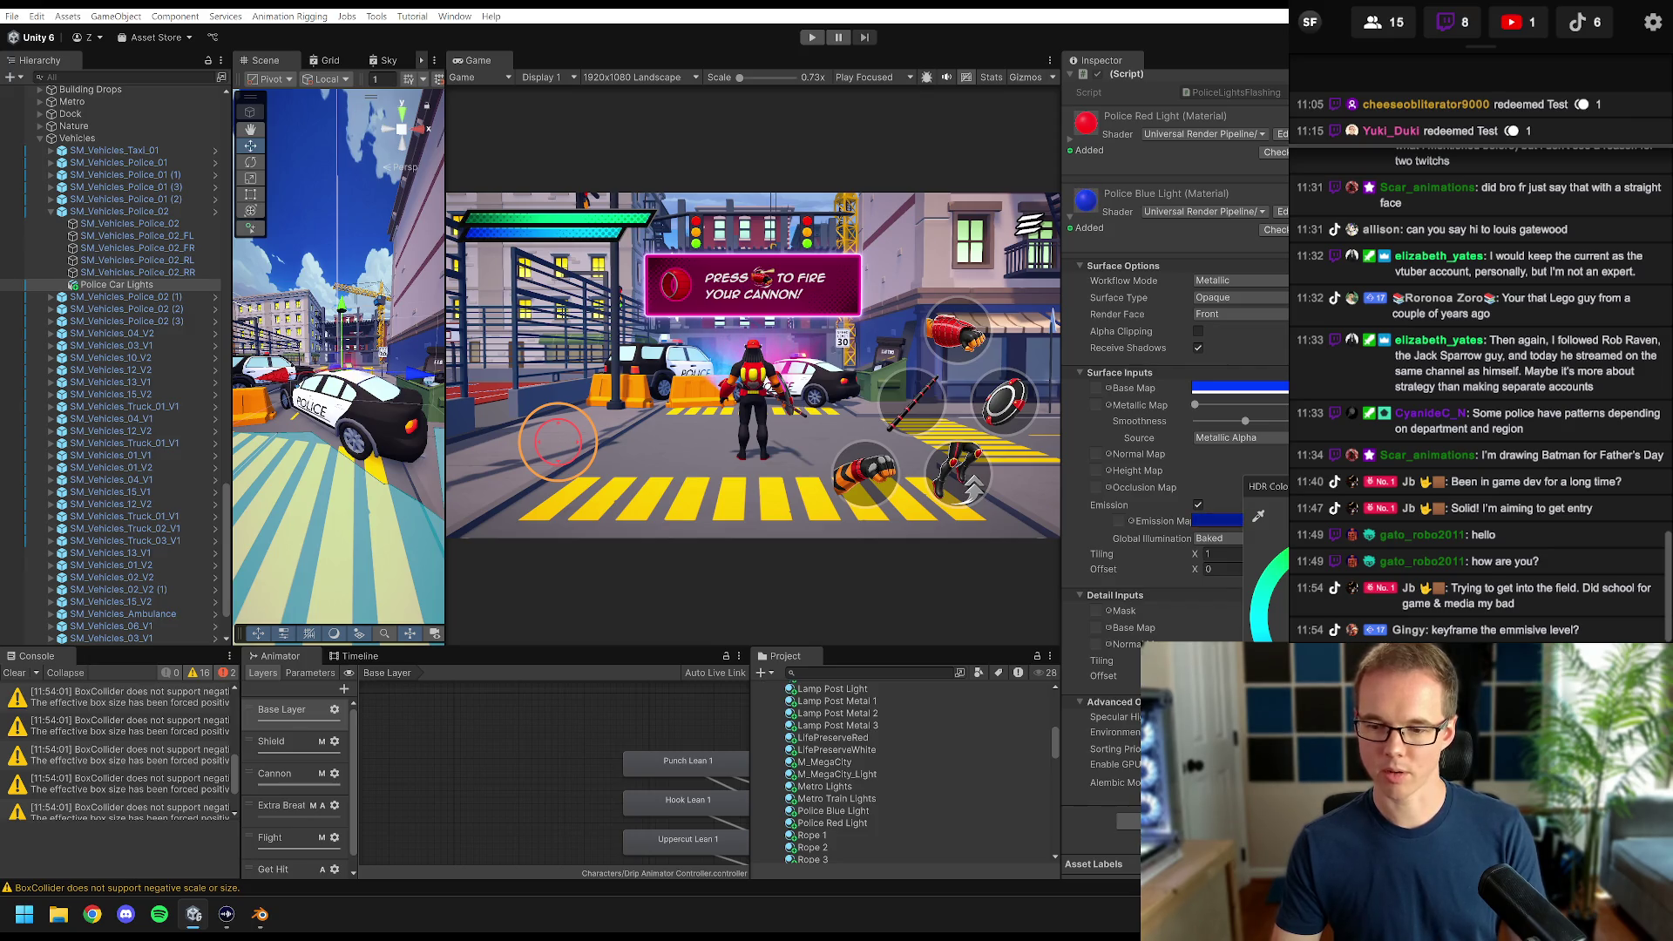
{"action": "key", "text": "Escape"}
{"action": "left_click", "coordinate": [1246, 521]}
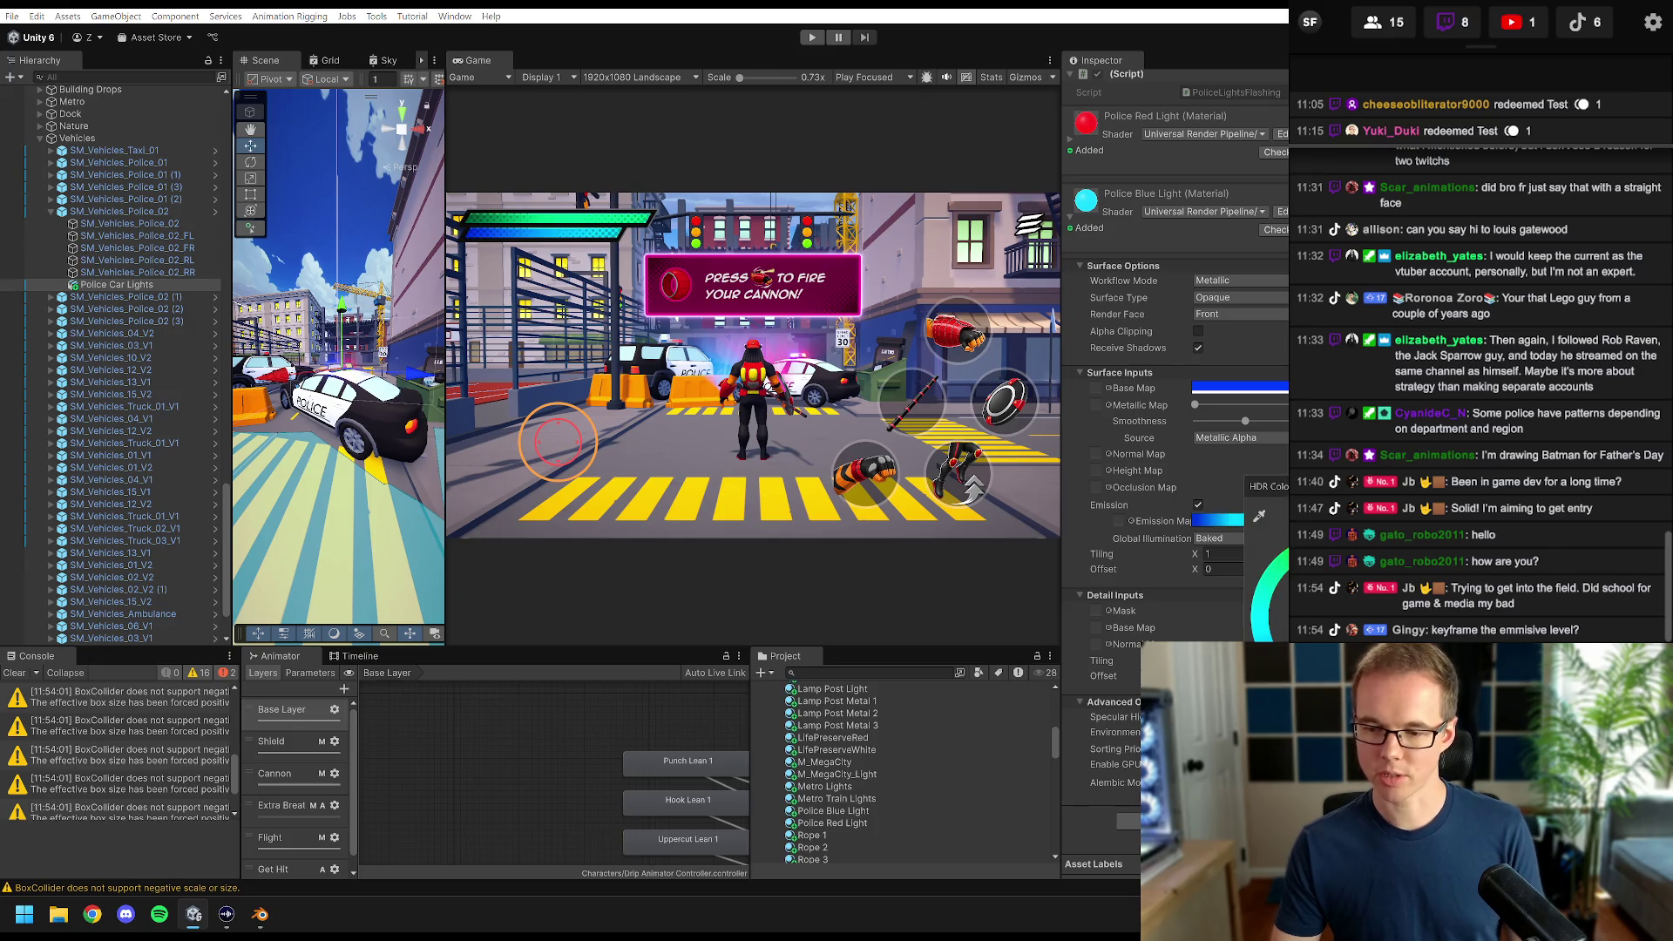
{"action": "key", "text": "Escape"}
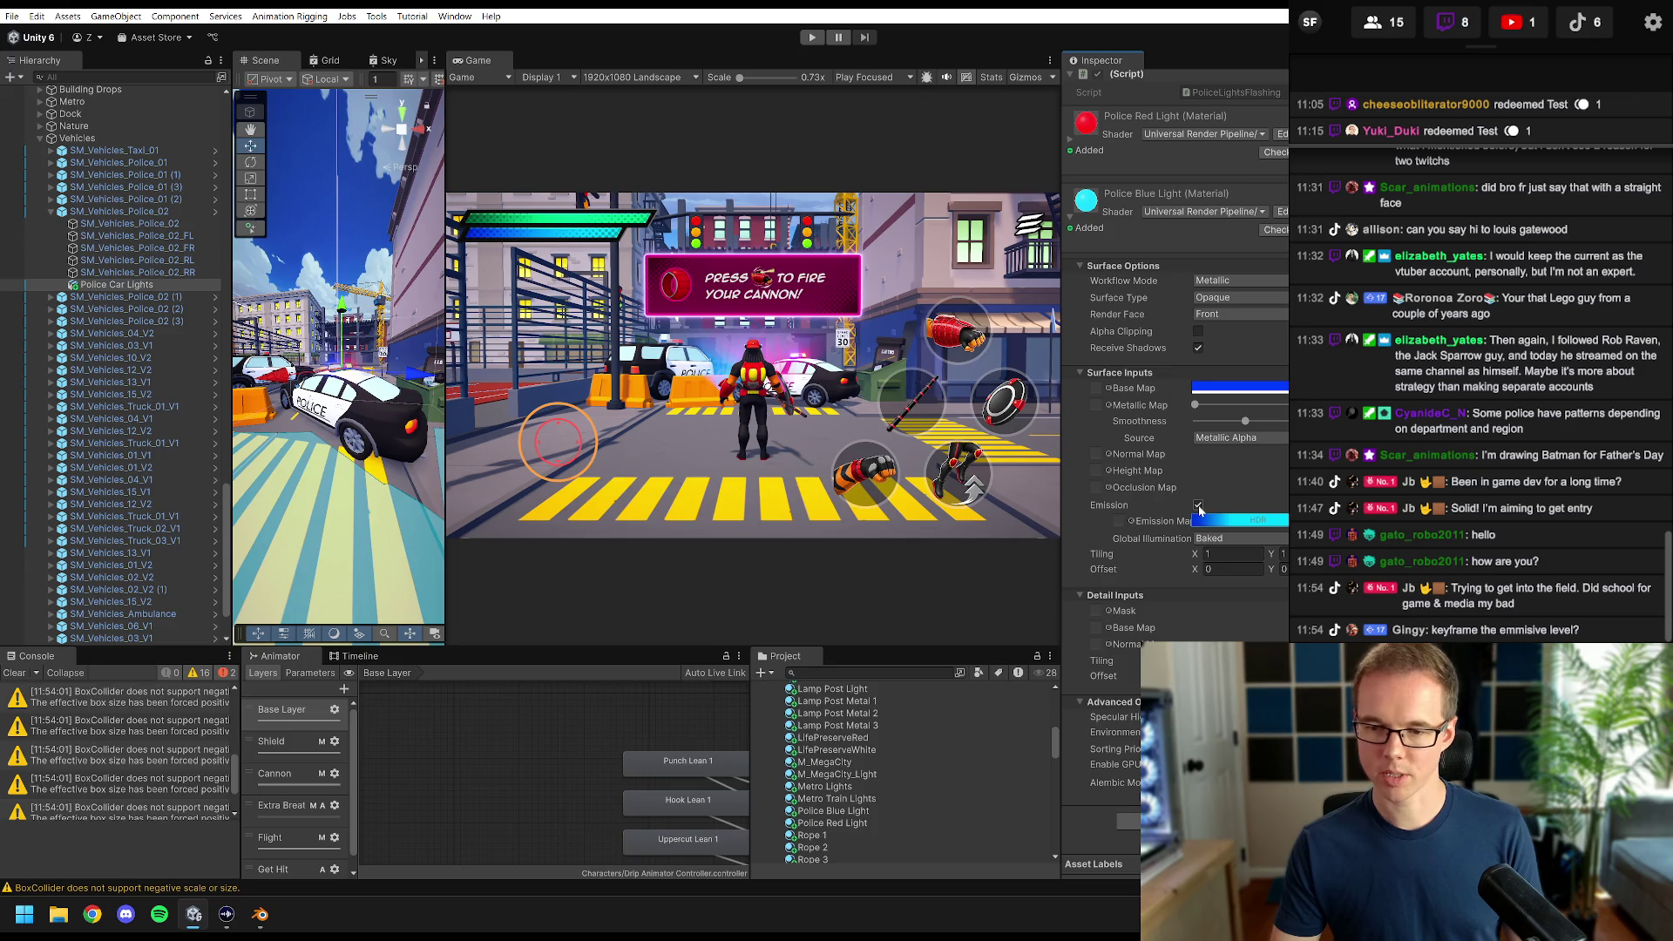
{"action": "left_click", "coordinate": [1198, 507]}
{"action": "left_click", "coordinate": [1199, 521]}
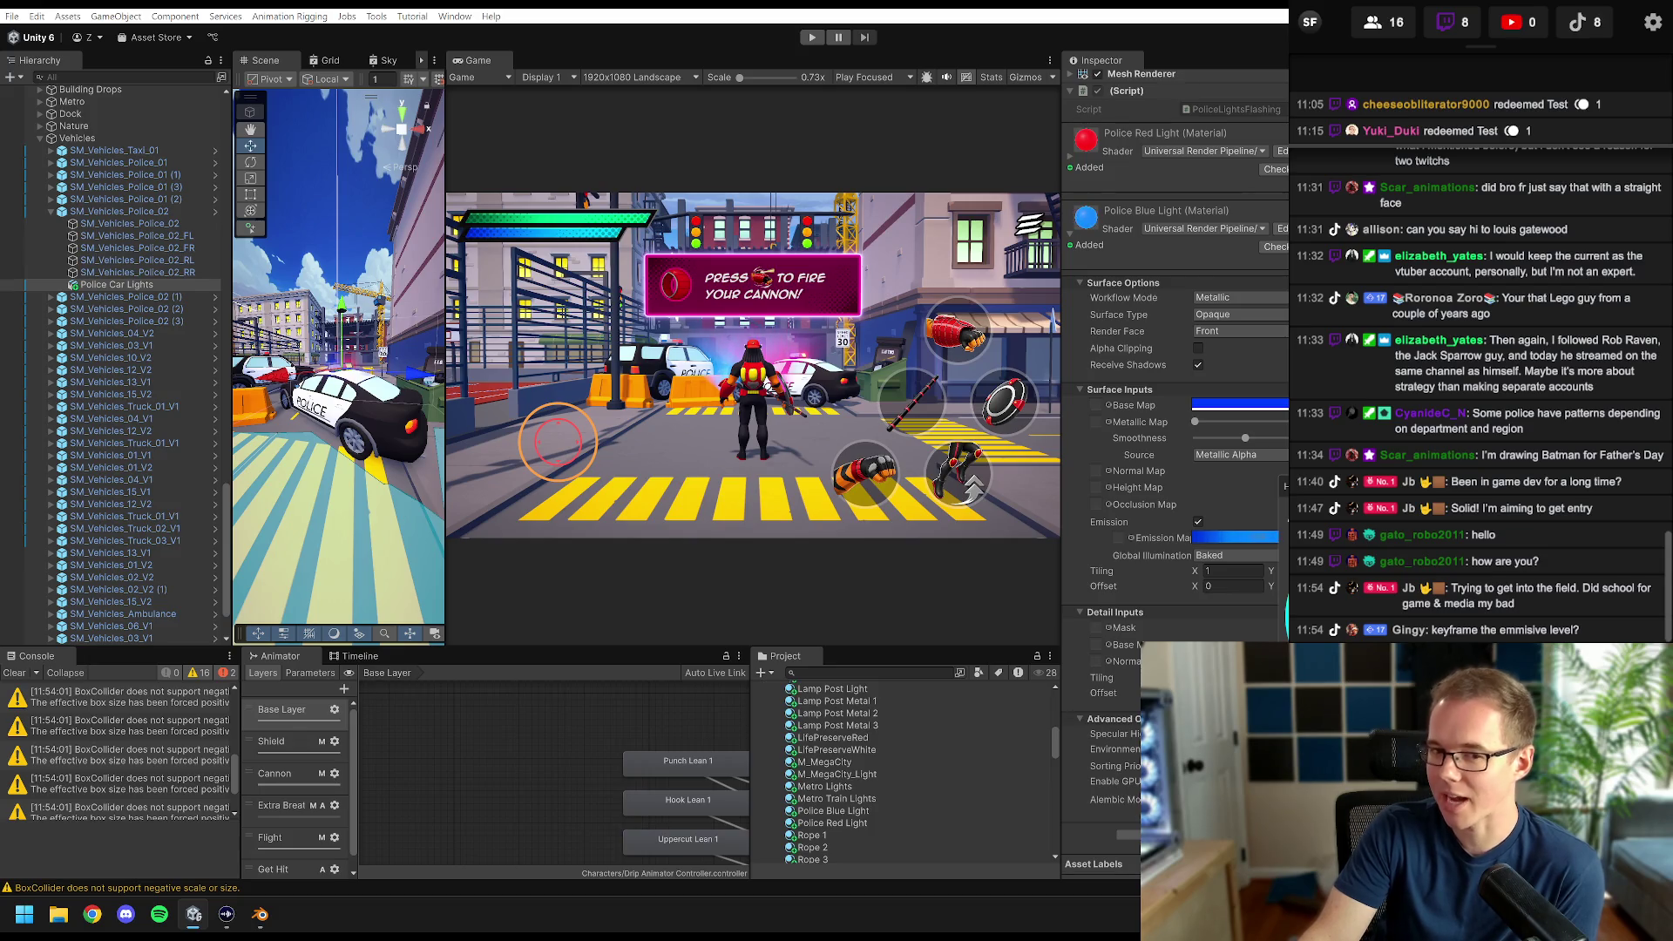
{"action": "scroll", "coordinate": [332, 433], "scroll_direction": "up", "scroll_amount": 5}
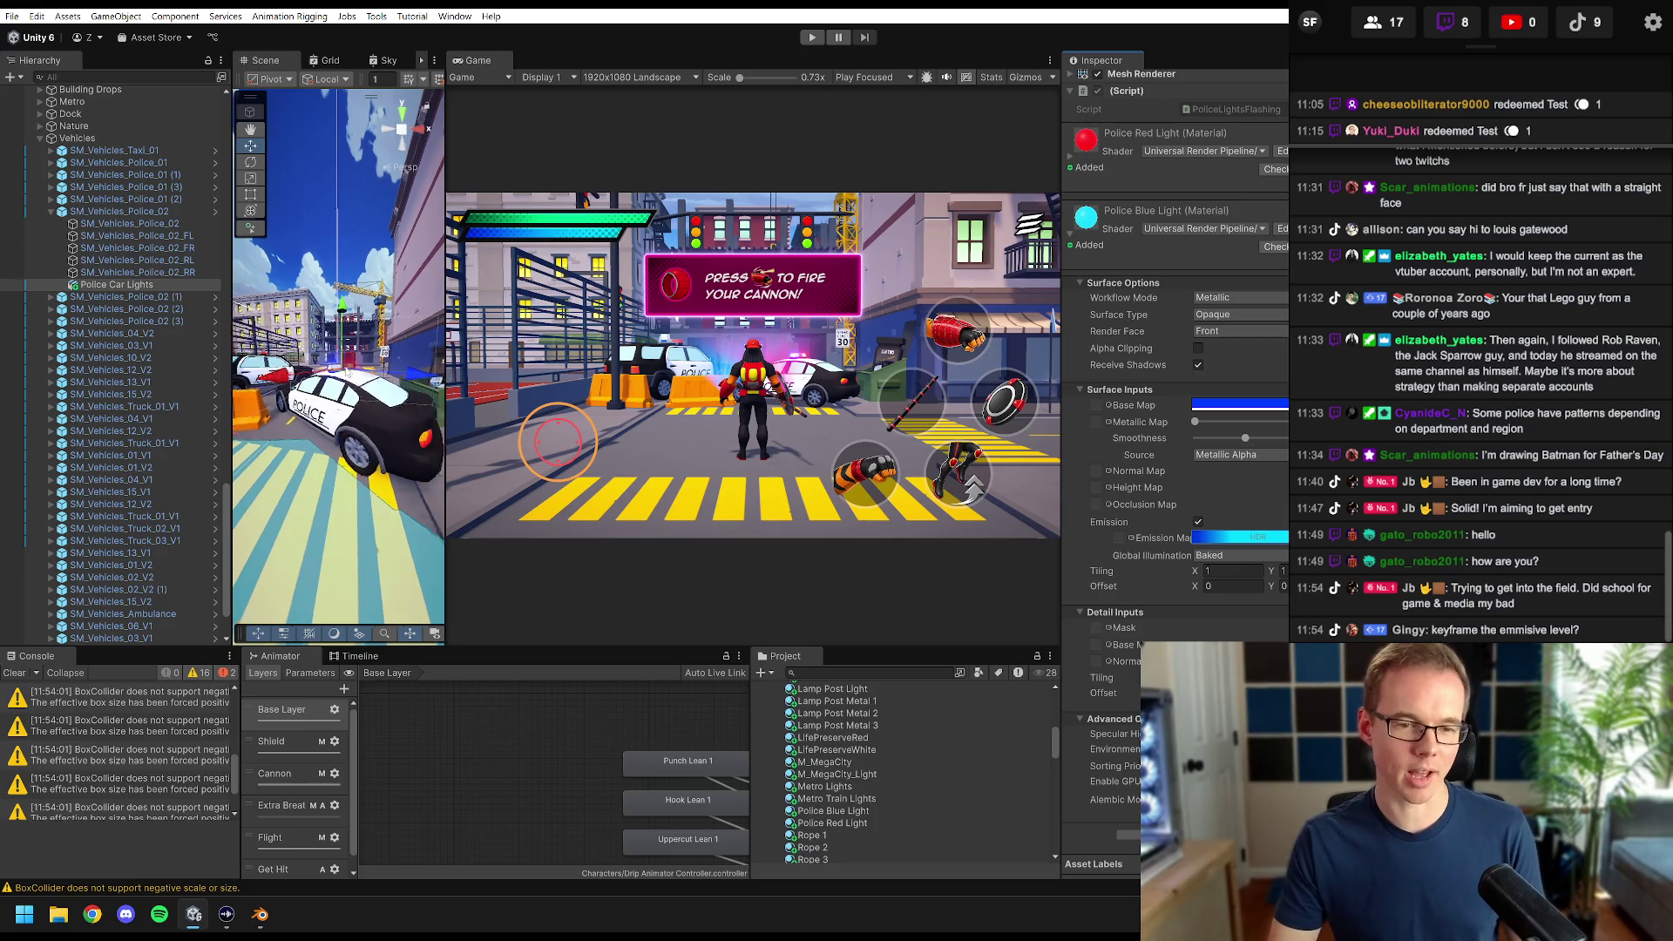
{"action": "left_click_drag", "start_coordinate": [446, 297], "coordinate": [856, 297]}
- Frame Police Car Lights in the Scene view and inspect the blue light's emission colour
{"action": "key", "text": "f"}
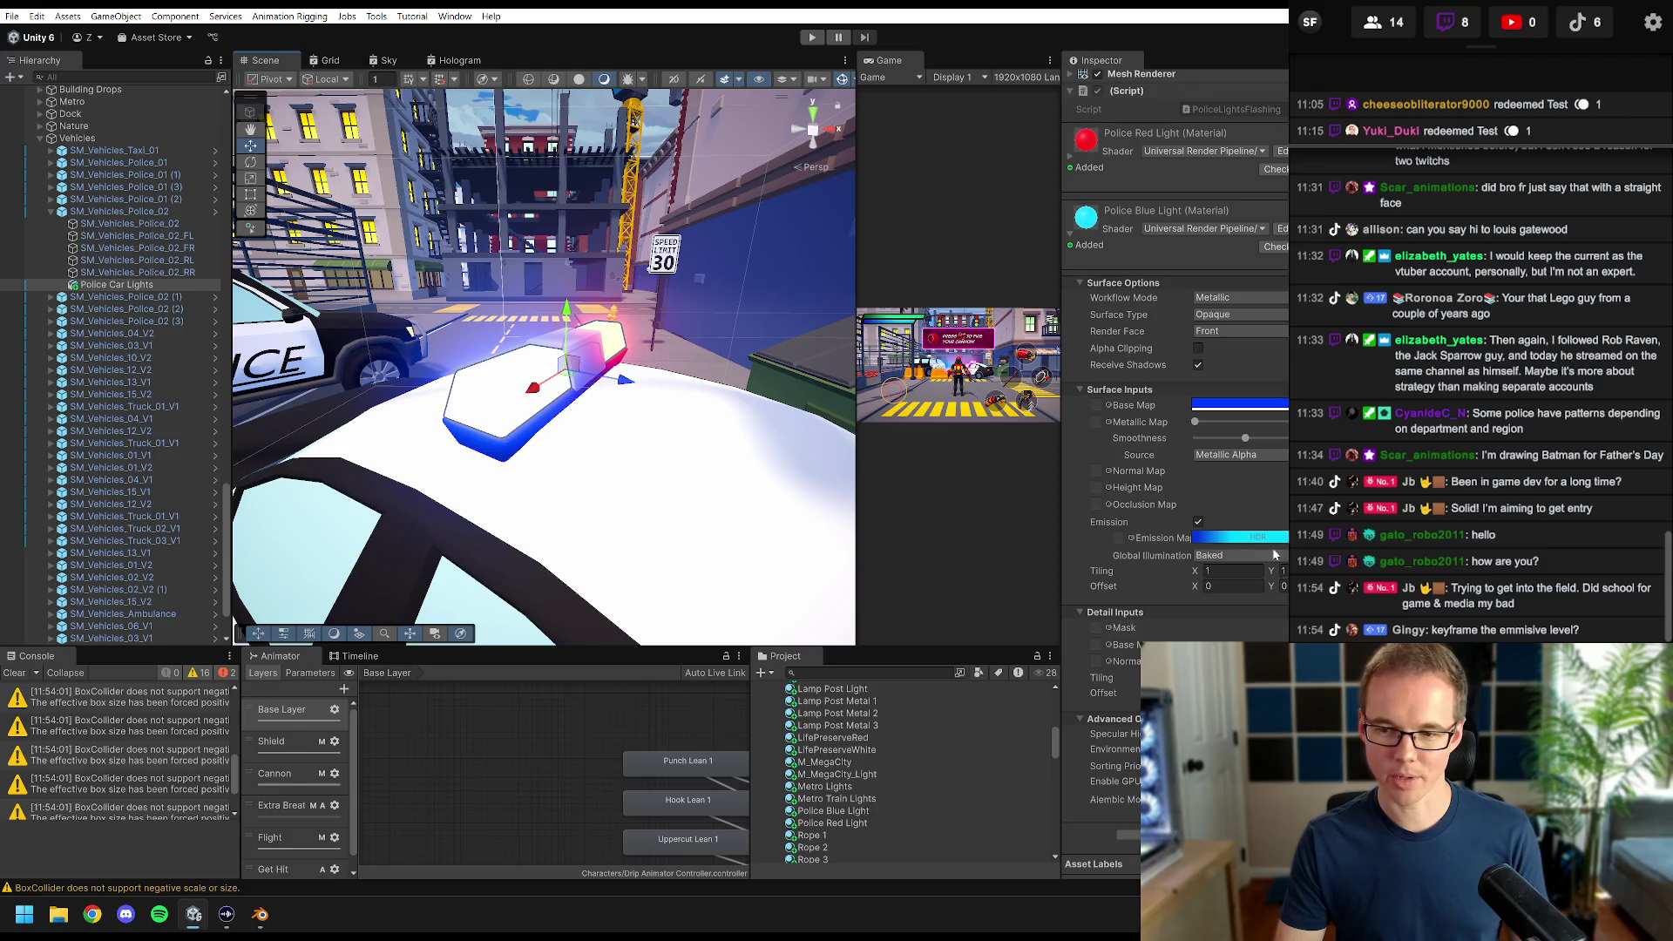
{"action": "left_click", "coordinate": [1268, 538]}
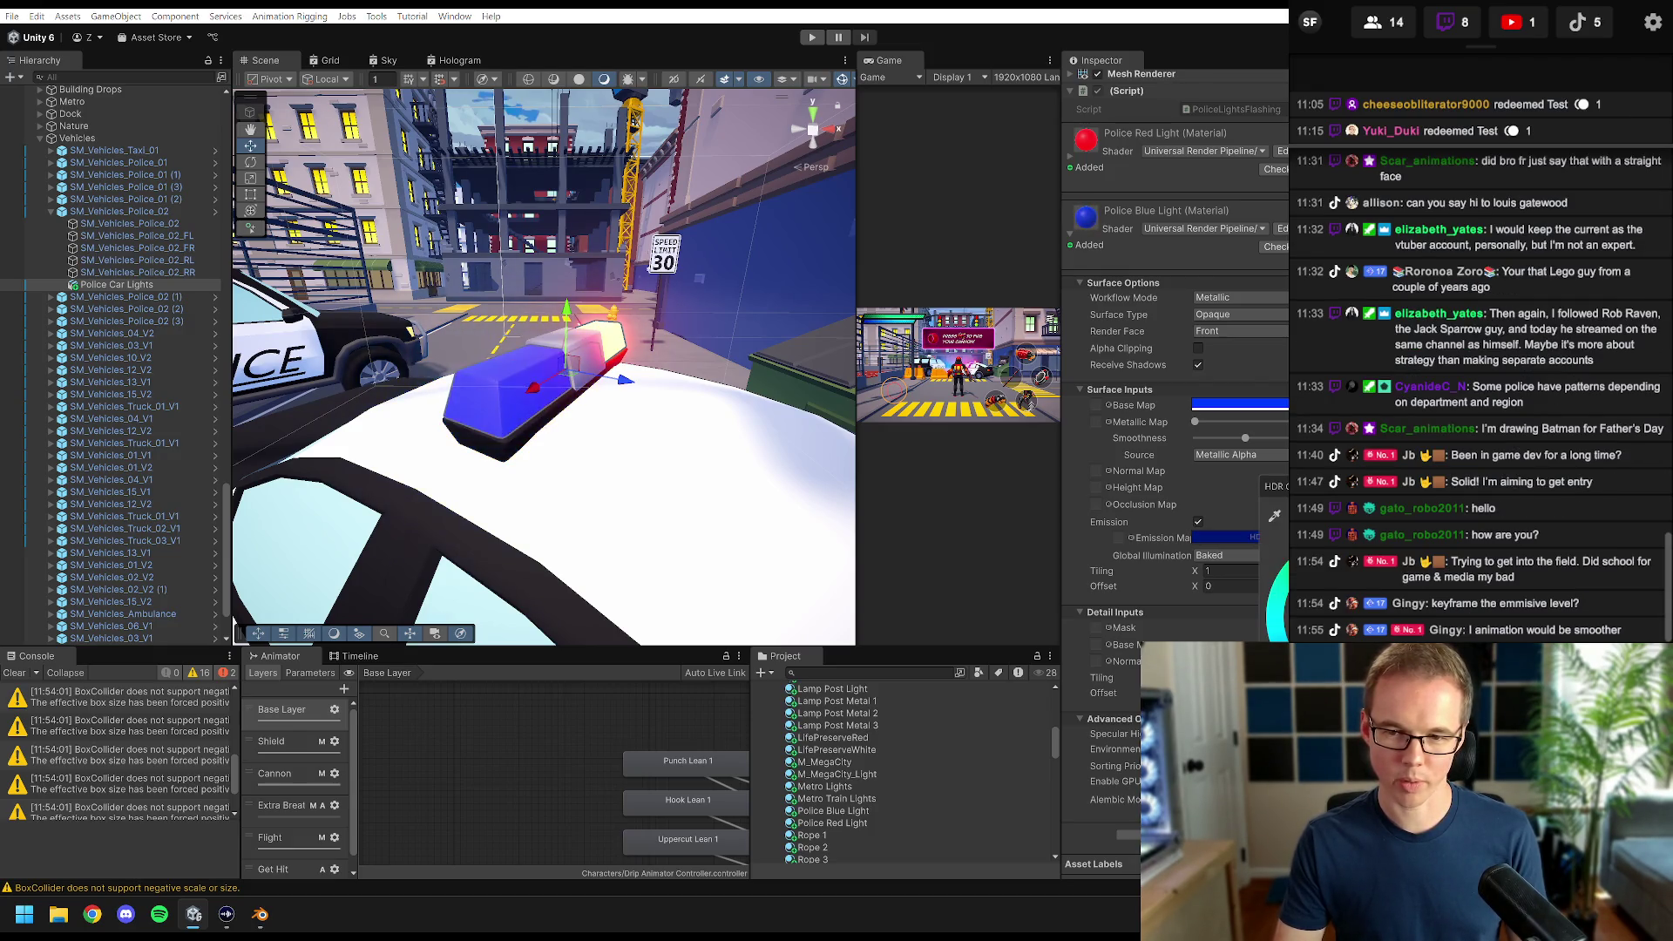
{"action": "key", "text": "Escape"}
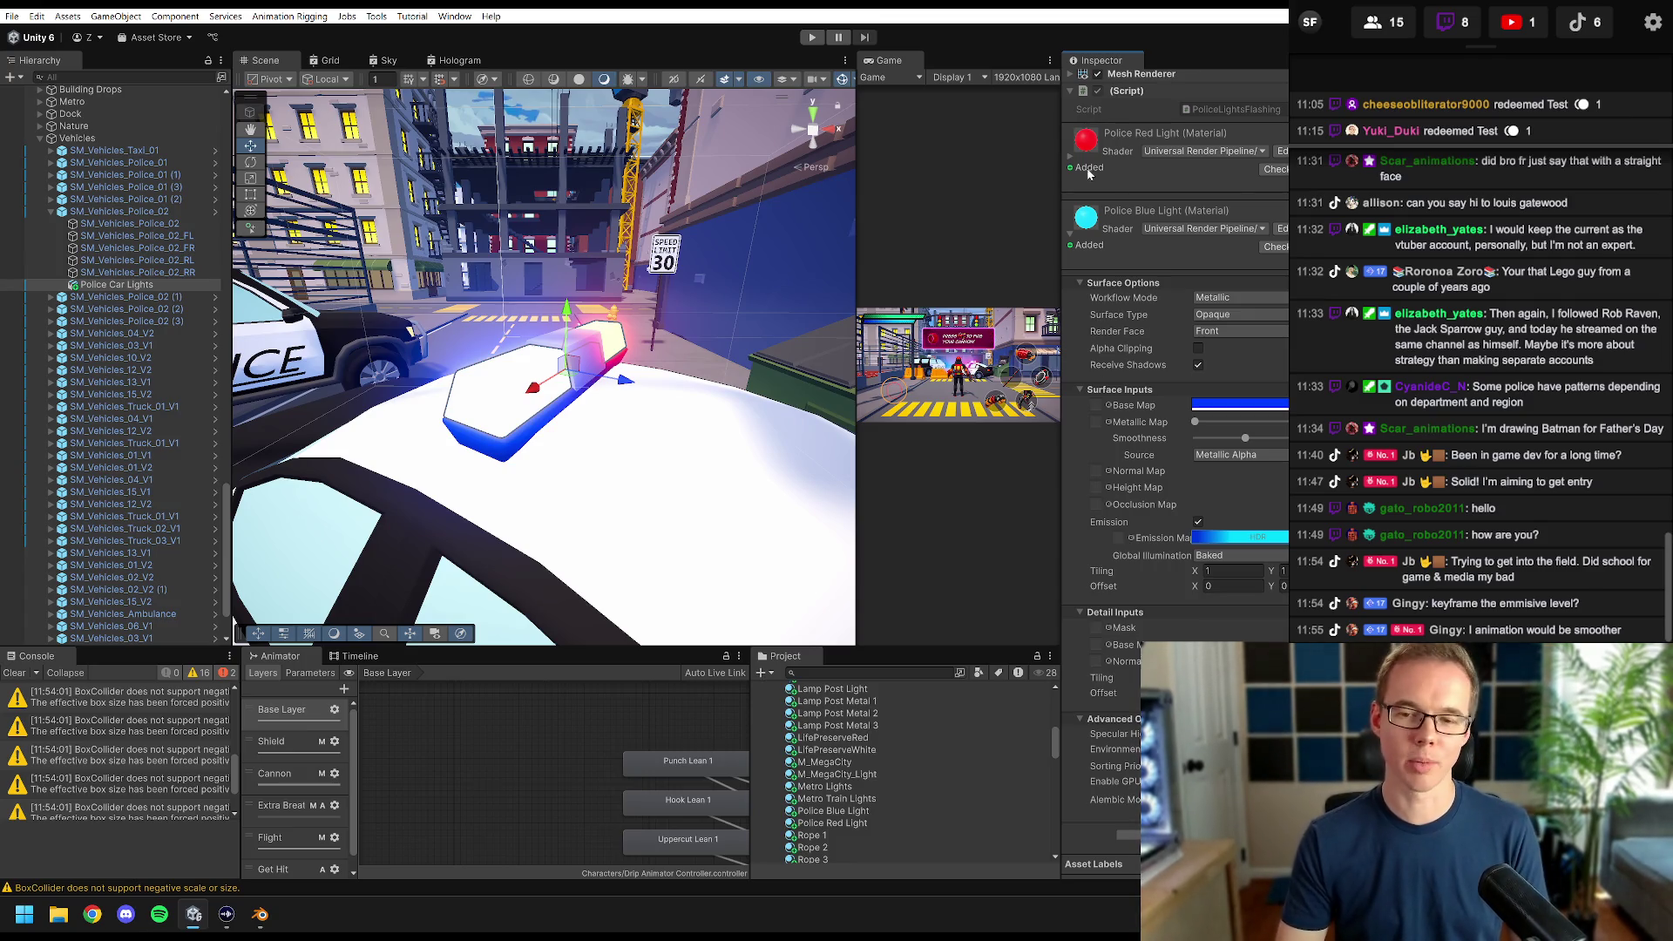
{"action": "left_click", "coordinate": [1270, 542]}
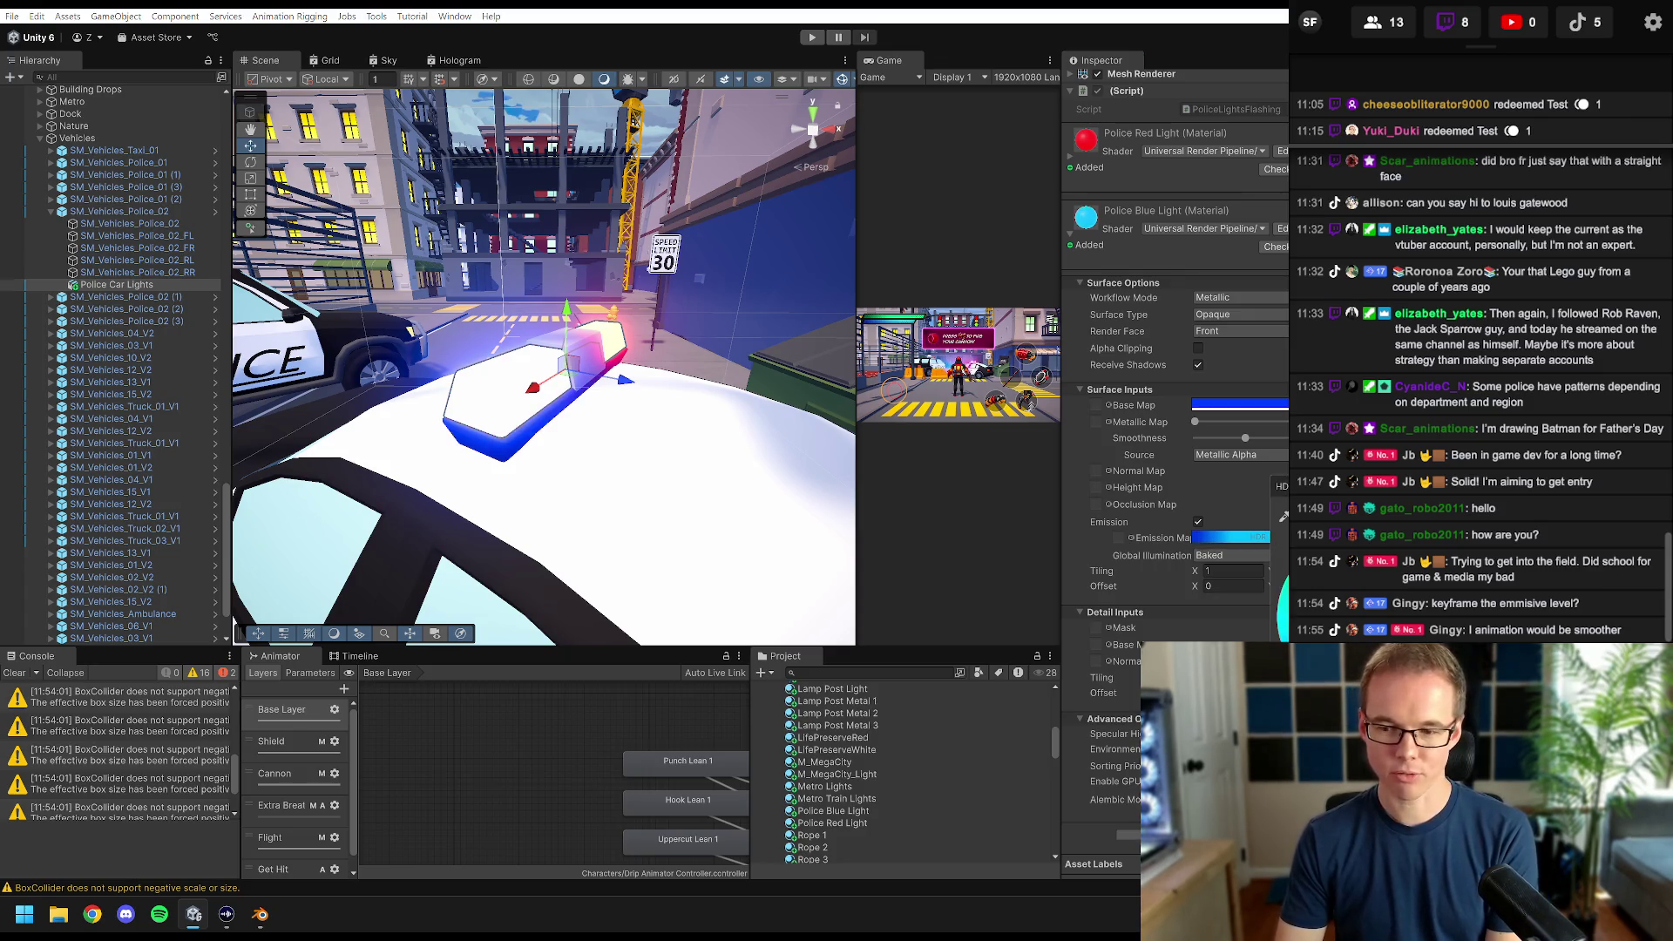
{"action": "key", "text": "Escape"}
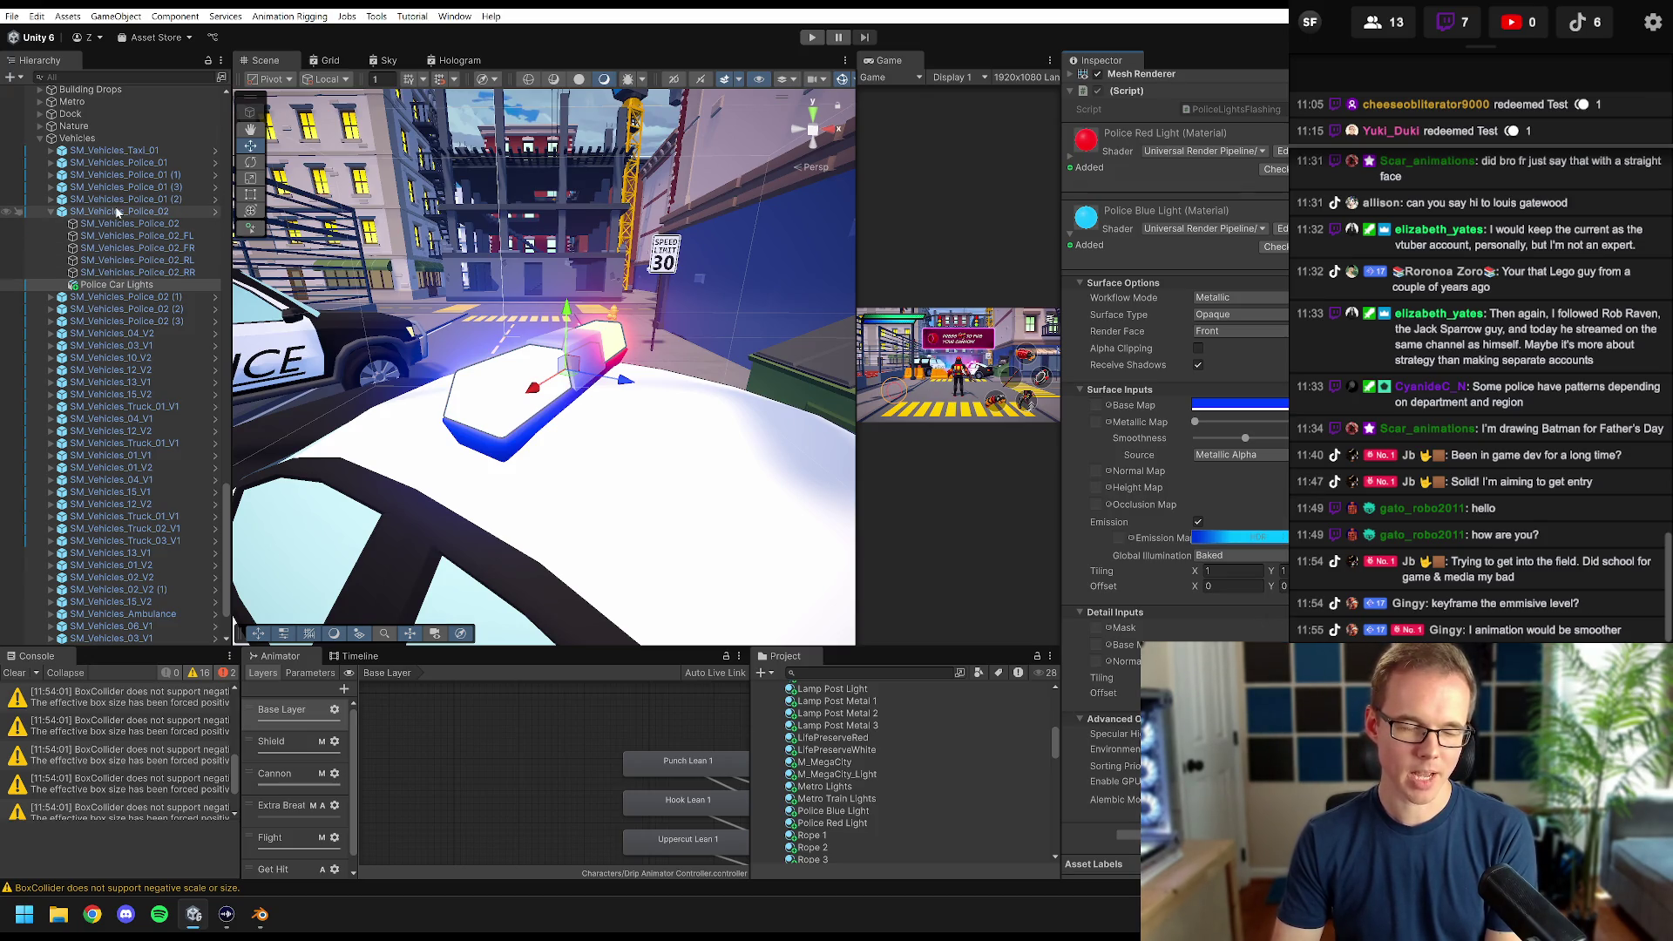
- Inspect the Police Red Light emission colour and the blue light's base colour
{"action": "left_click", "coordinate": [1069, 162]}
{"action": "left_click", "coordinate": [1262, 463]}
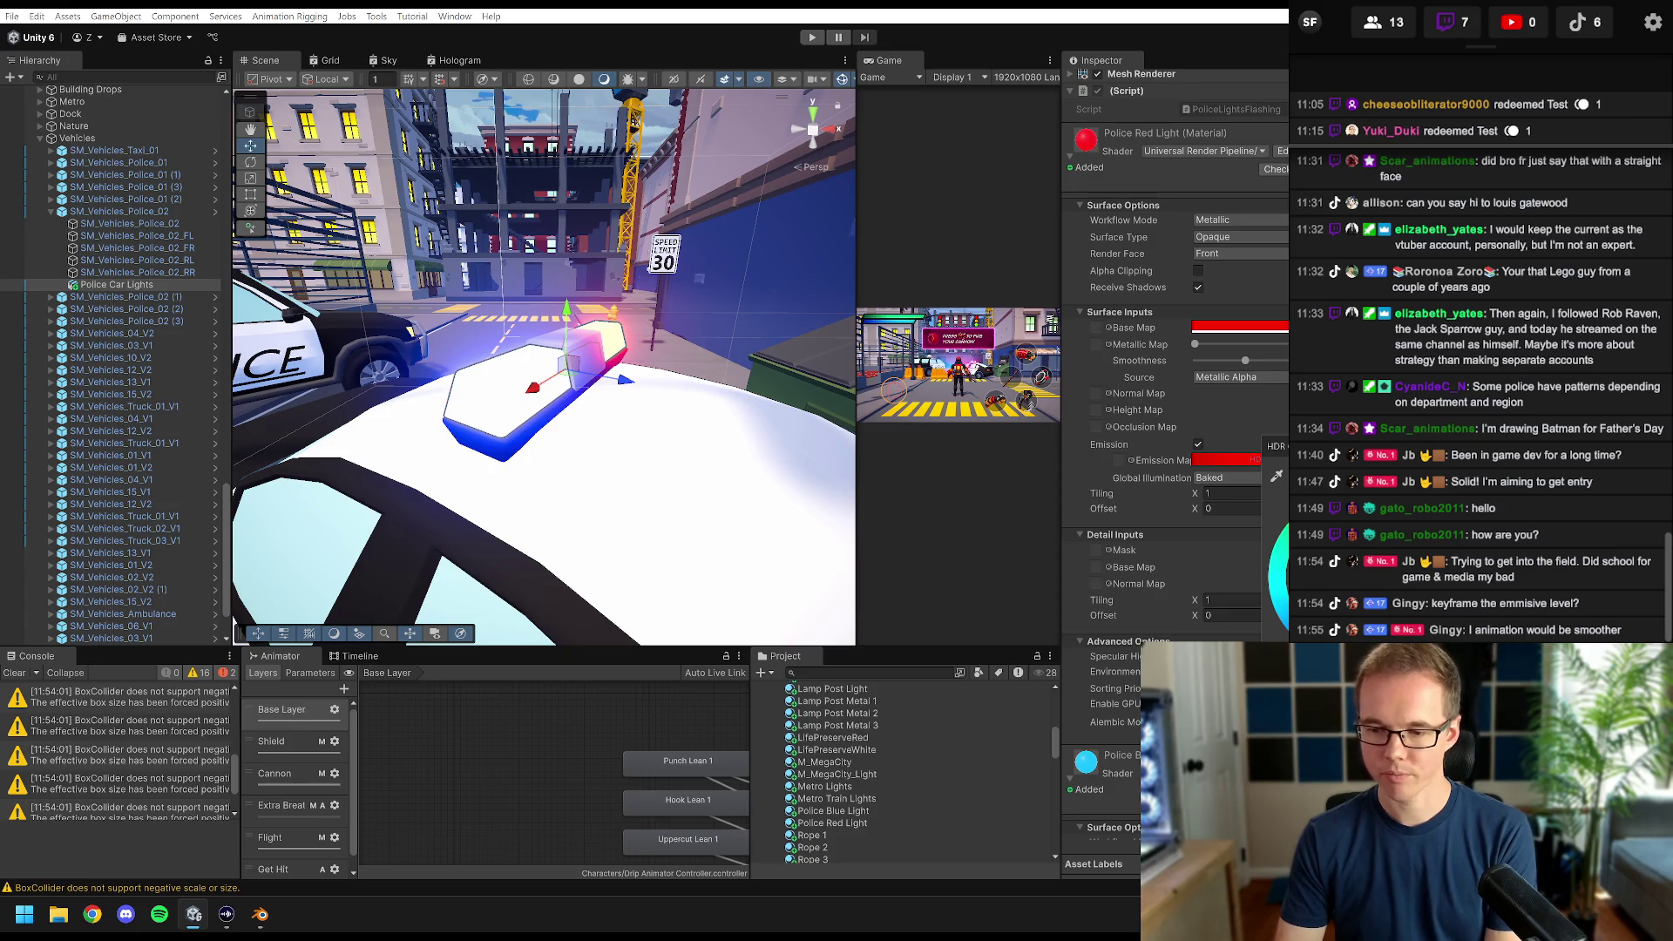
{"action": "left_click", "coordinate": [1178, 375]}
{"action": "scroll", "coordinate": [1146, 374], "scroll_direction": "down", "scroll_amount": 5}
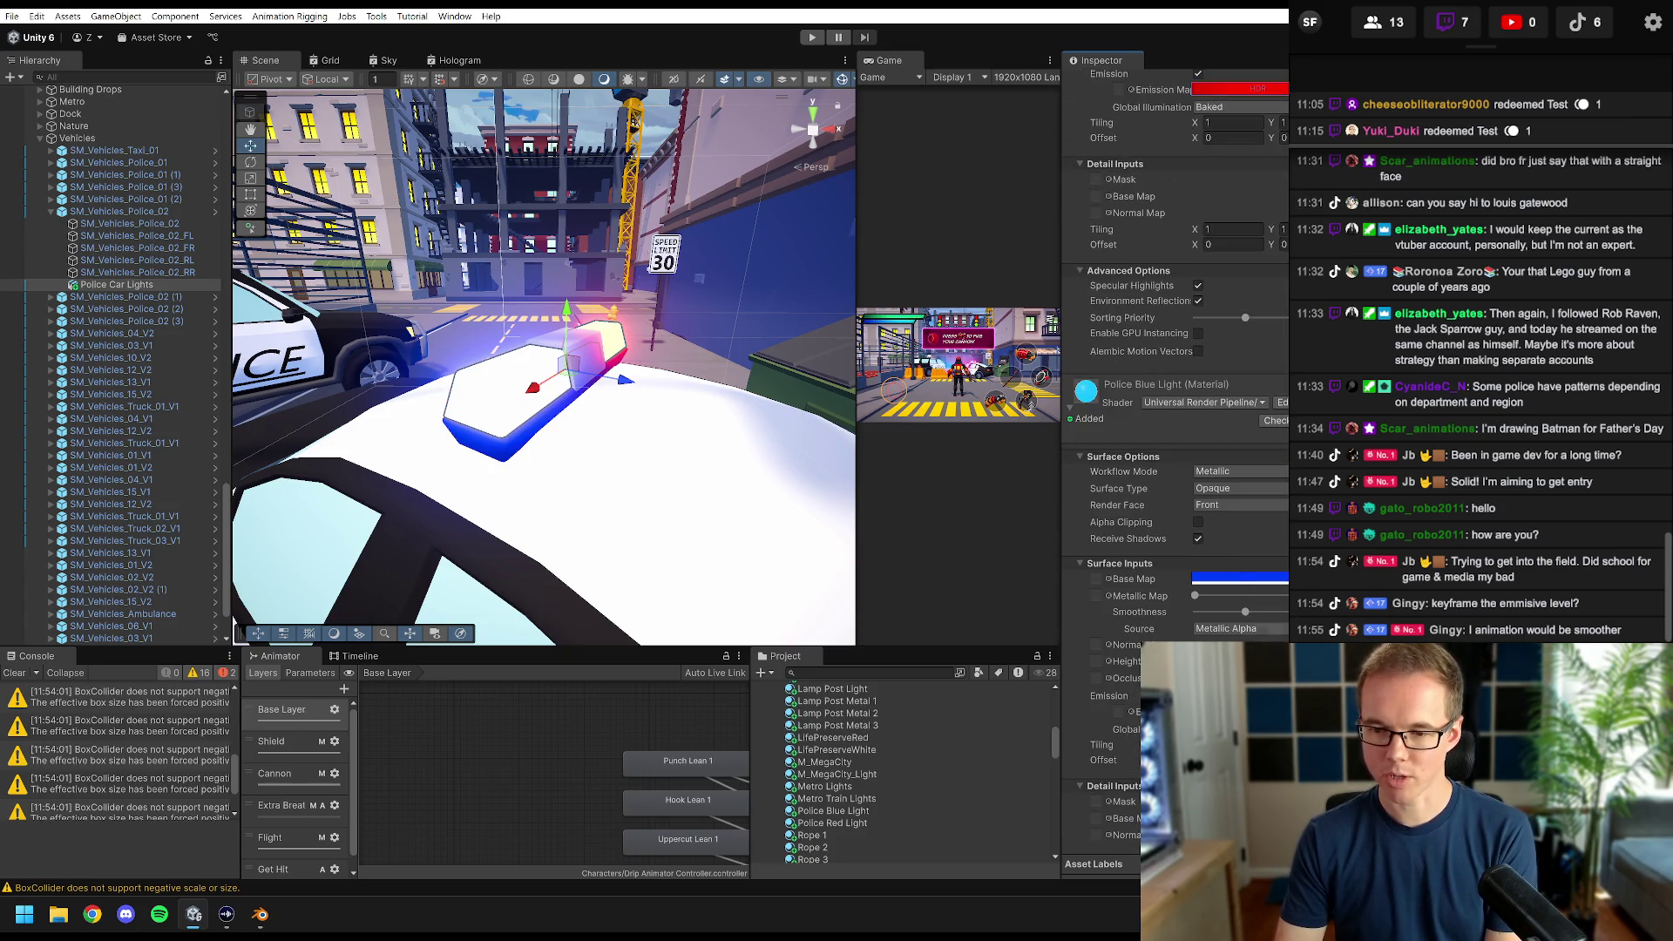
{"action": "left_click", "coordinate": [1220, 713]}
{"action": "left_click", "coordinate": [1267, 429]}
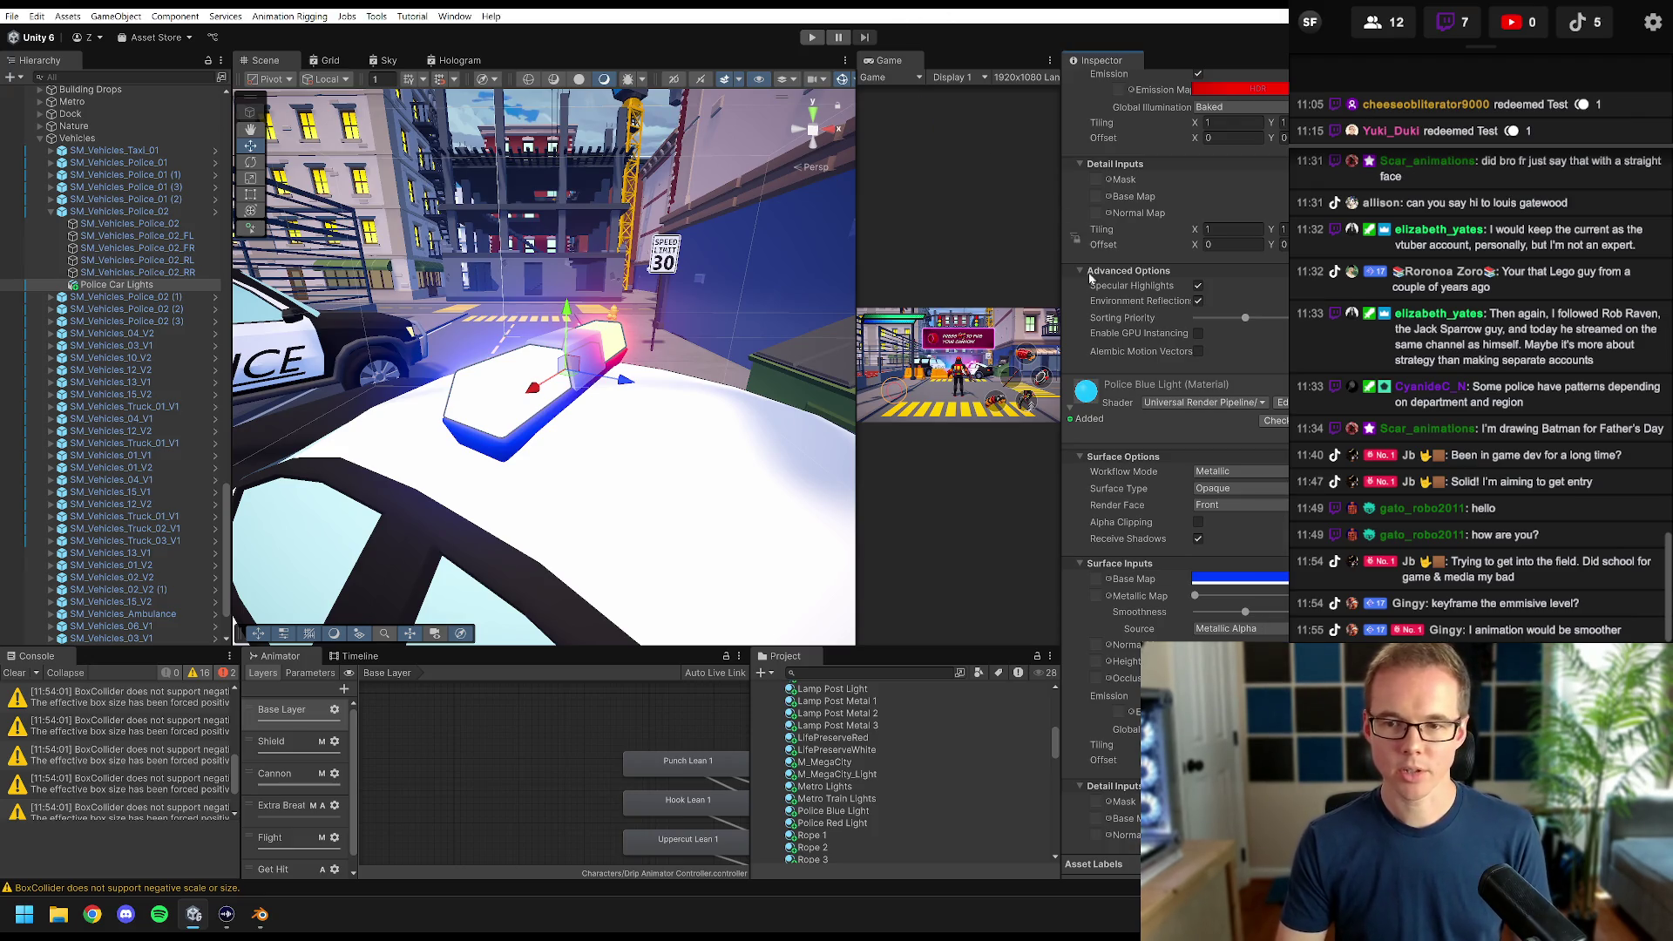
{"action": "scroll", "coordinate": [1093, 291], "scroll_direction": "up", "scroll_amount": 10}
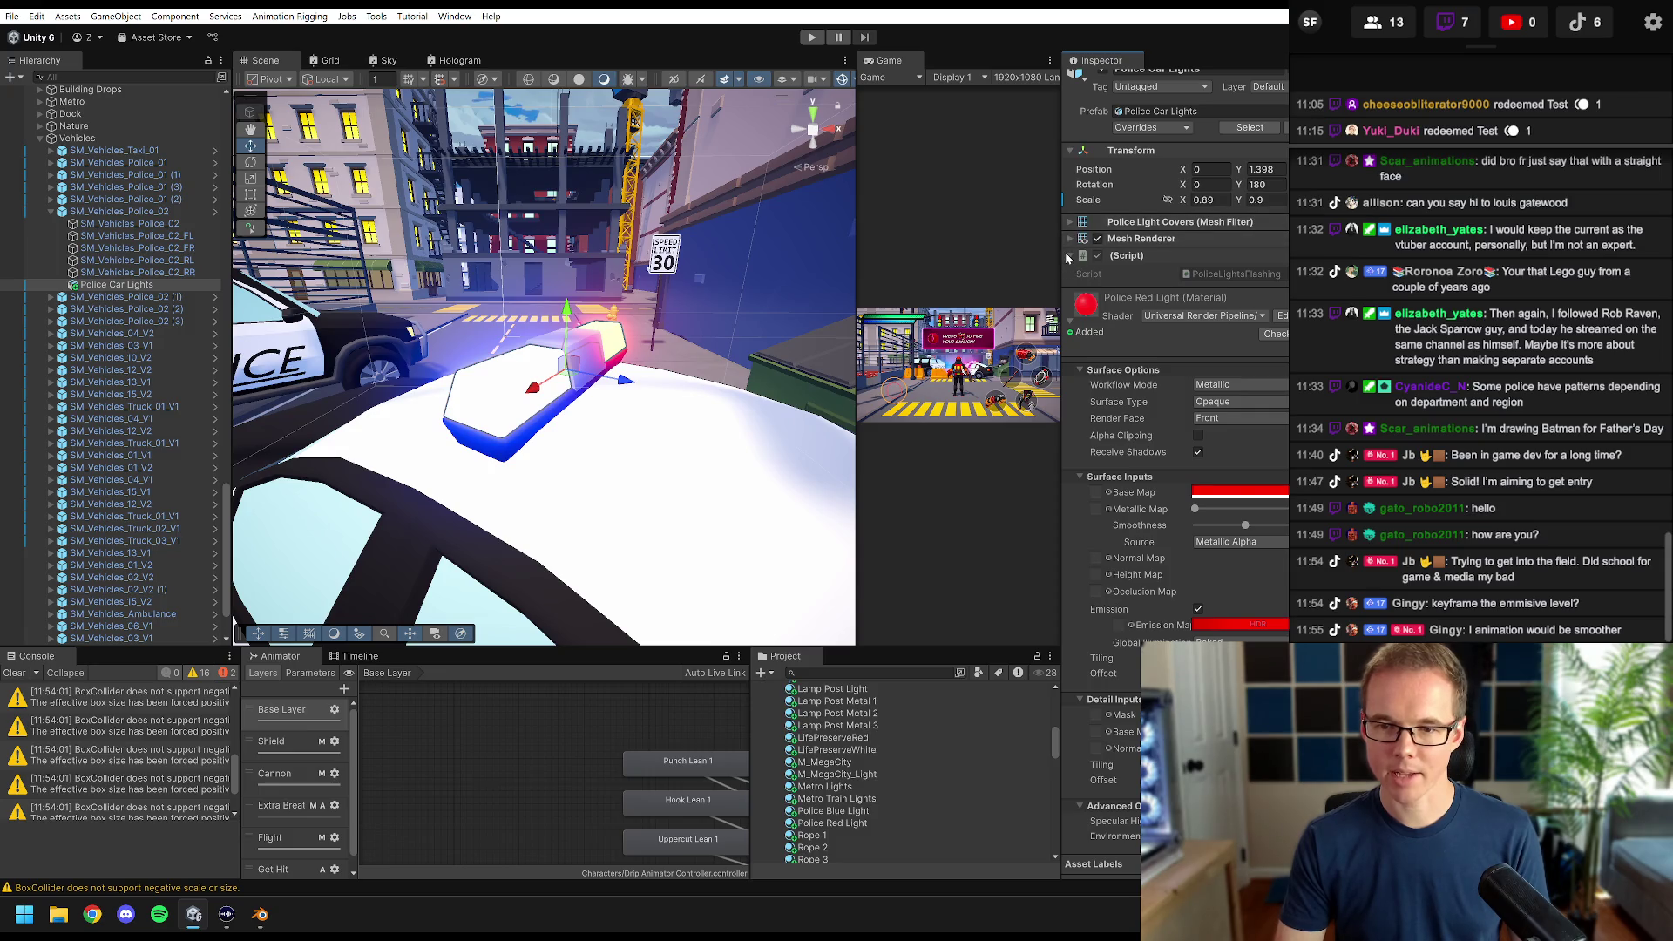
- Collapse both light materials and open the PoliceLightsFlashing script for editing
{"action": "left_click", "coordinate": [1068, 255]}
{"action": "left_click", "coordinate": [1070, 299]}
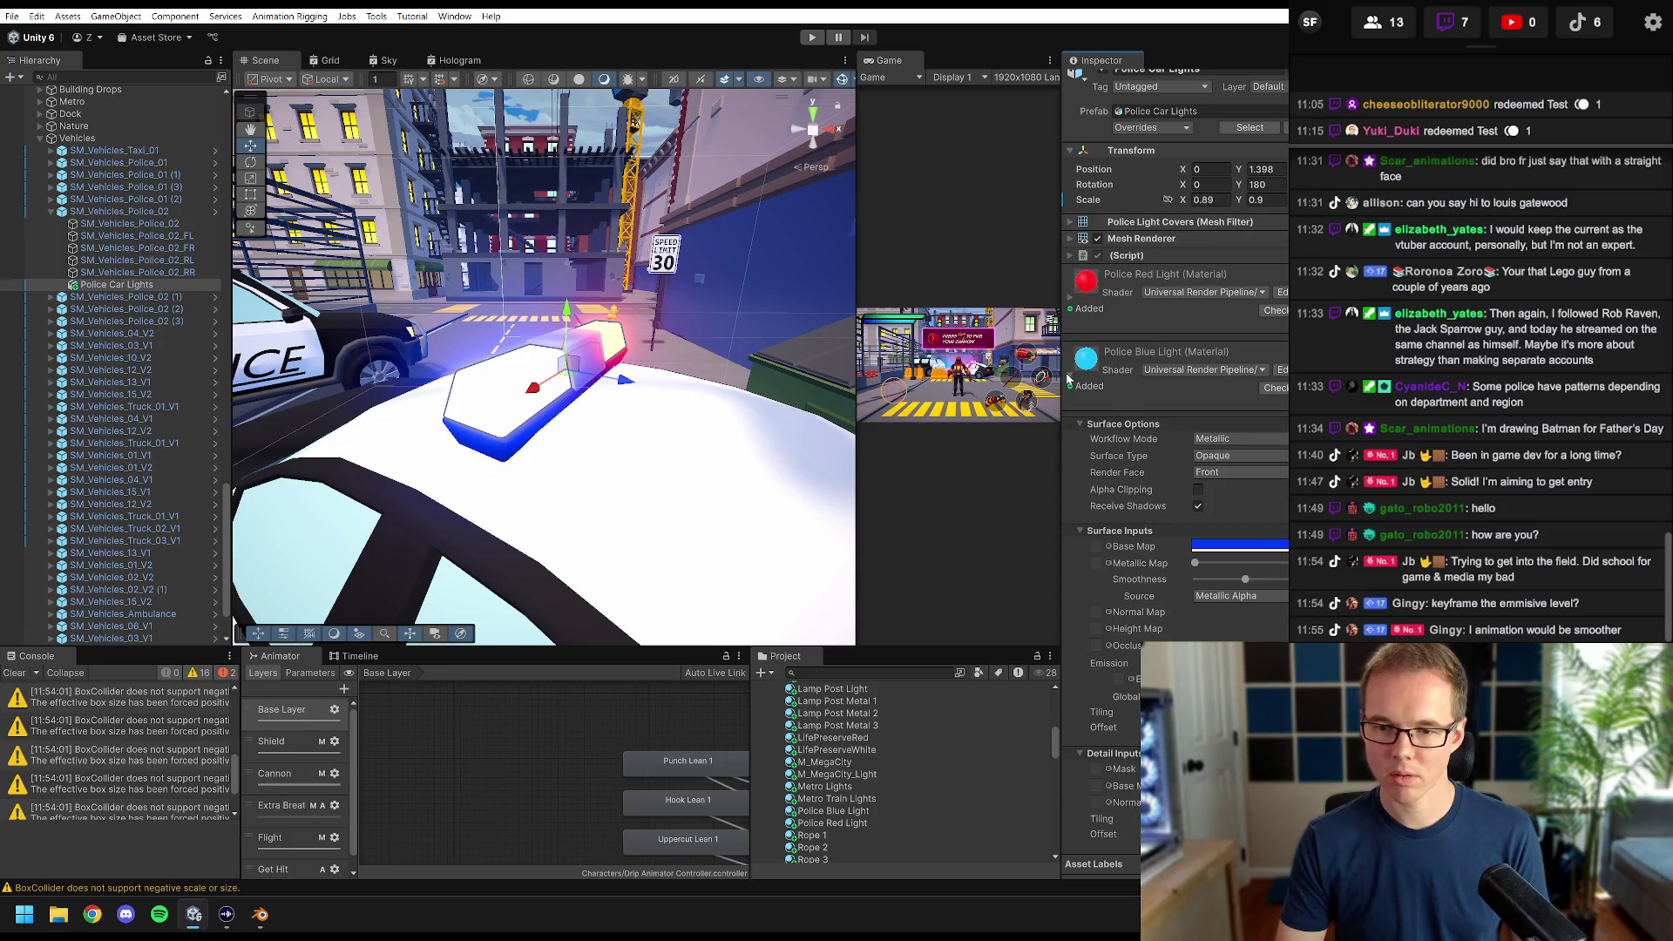
{"action": "left_click", "coordinate": [1068, 377]}
{"action": "left_click", "coordinate": [1069, 271]}
{"action": "double_click", "coordinate": [1232, 290]}
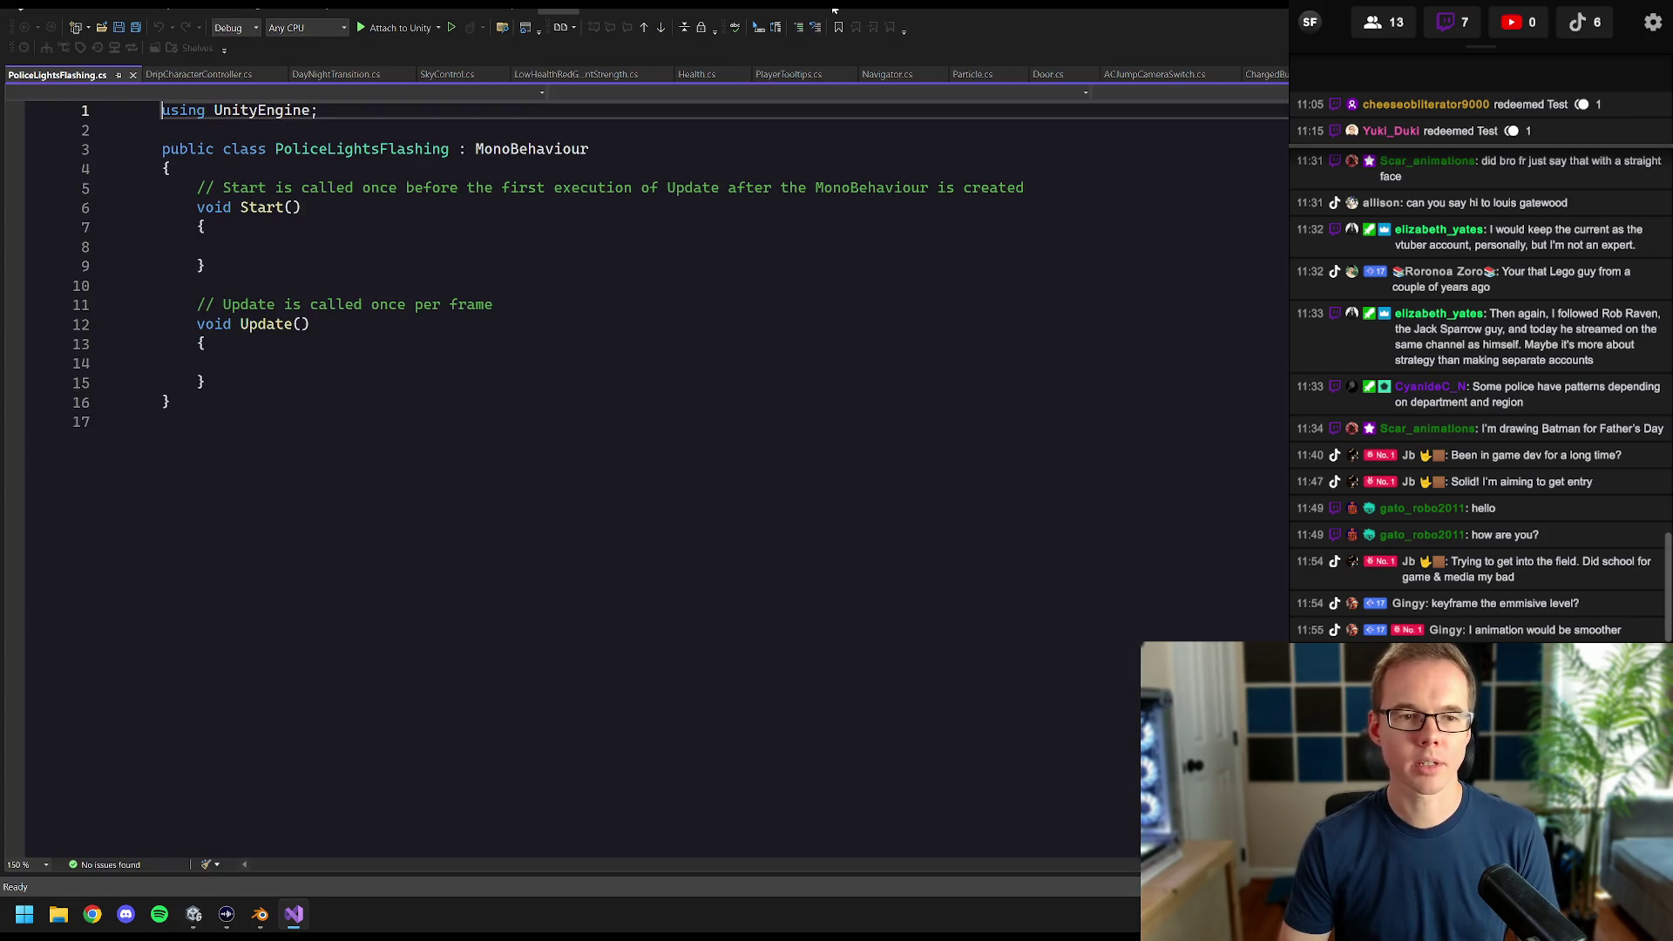
- Enlarge the code editor and delete the template Start and Update methods
{"action": "mouse_move", "coordinate": [834, 9]}
{"action": "left_mouse_down"}
{"action": "mouse_move", "coordinate": [681, 51]}
{"action": "mouse_move", "coordinate": [712, 66]}
{"action": "left_mouse_up"}
{"action": "mouse_move", "coordinate": [1084, 542]}
{"action": "left_mouse_down"}
{"action": "mouse_move", "coordinate": [1289, 745]}
{"action": "mouse_move", "coordinate": [1289, 790]}
{"action": "left_mouse_up"}
{"action": "left_click_drag", "start_coordinate": [554, 482], "coordinate": [545, 255]}
{"action": "key", "text": "Delete"}
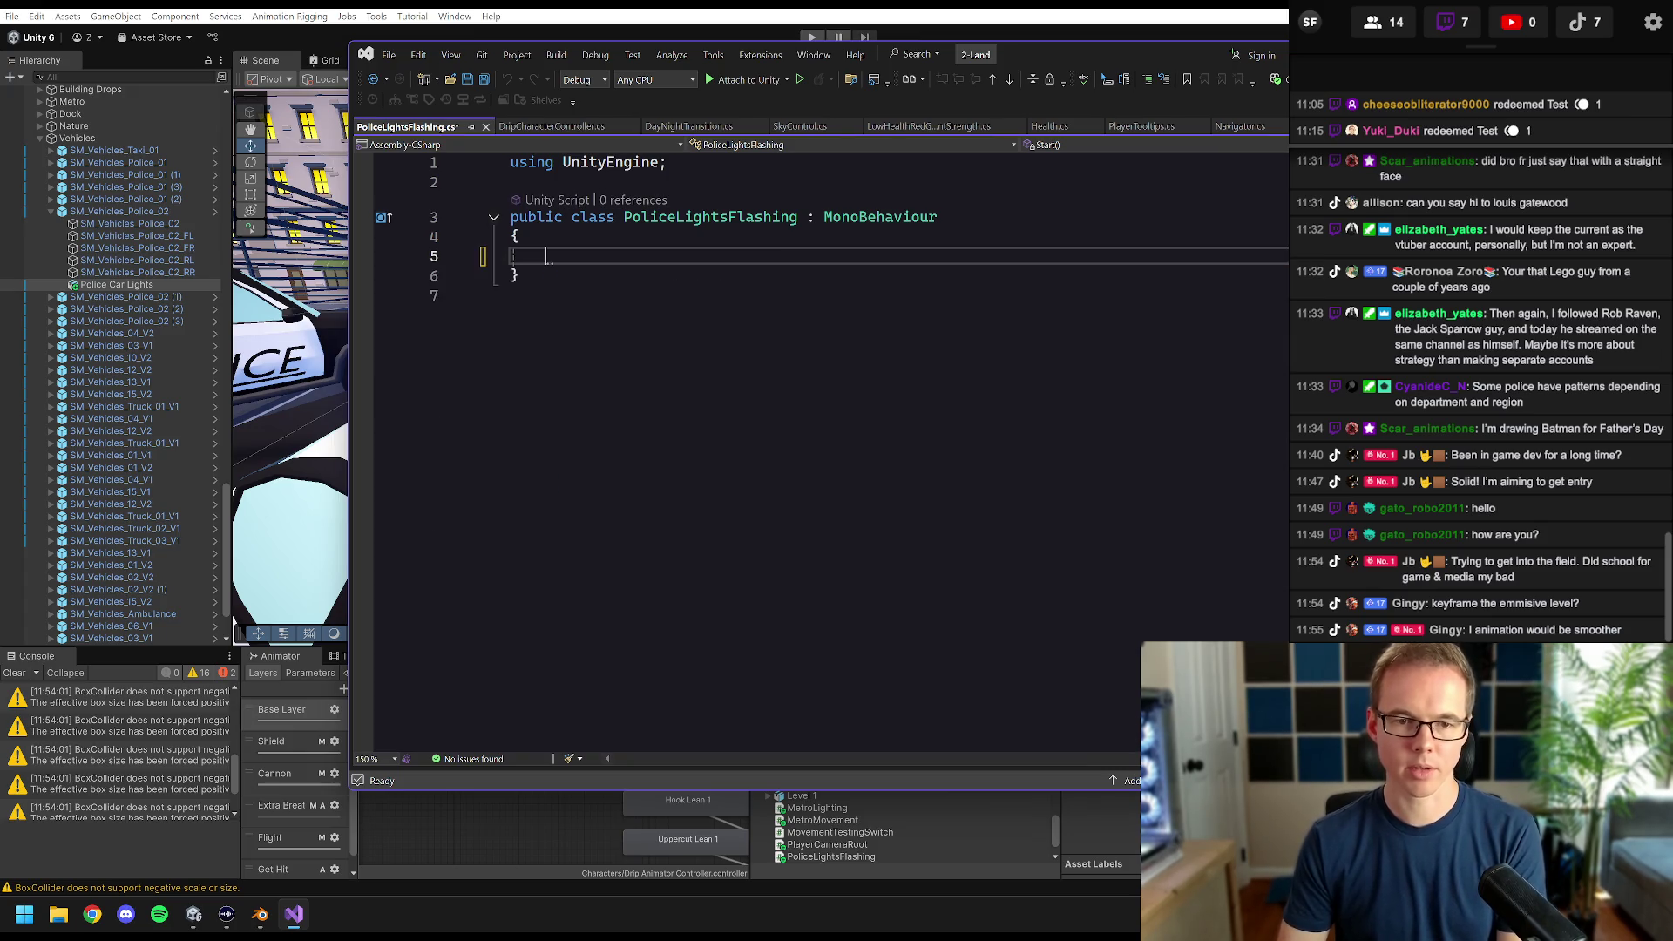
{"action": "mouse_move", "coordinate": [1161, 44]}
{"action": "left_mouse_down"}
{"action": "mouse_move", "coordinate": [907, 51]}
{"action": "mouse_move", "coordinate": [929, 254]}
{"action": "mouse_move", "coordinate": [1149, 57]}
{"action": "left_mouse_up"}
- Declare a private MeshRenderer field, save the script, and return to Unity
{"action": "type", "text": "p"}
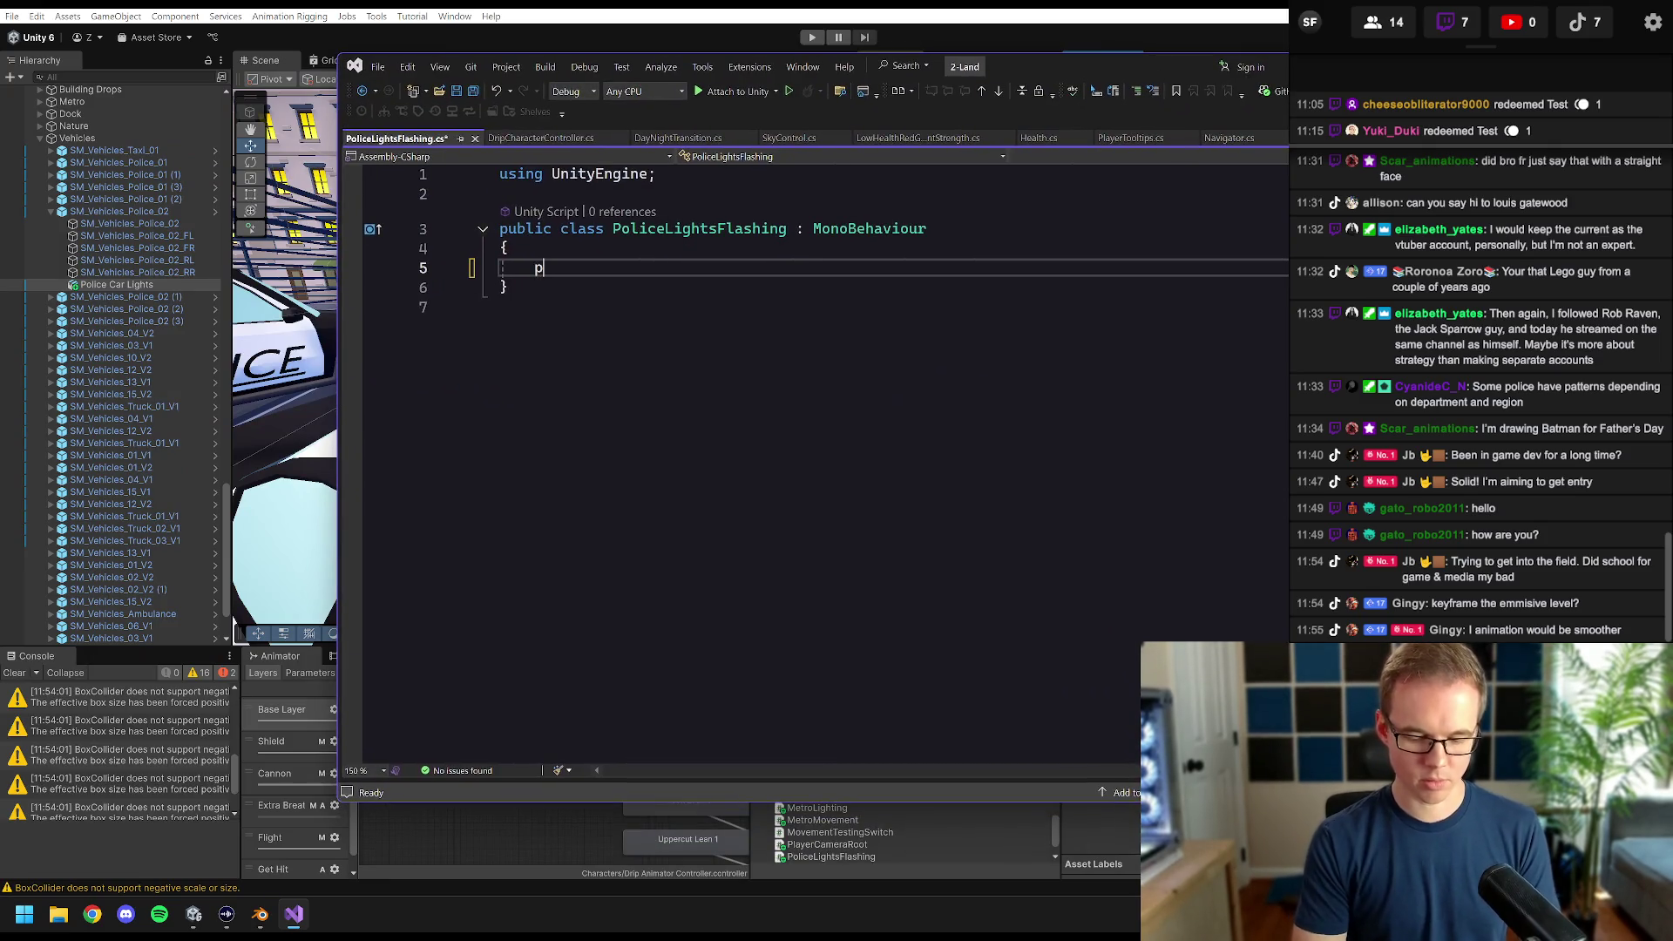
{"action": "type", "text": "rivate Light redLight;MeshRenderer"}
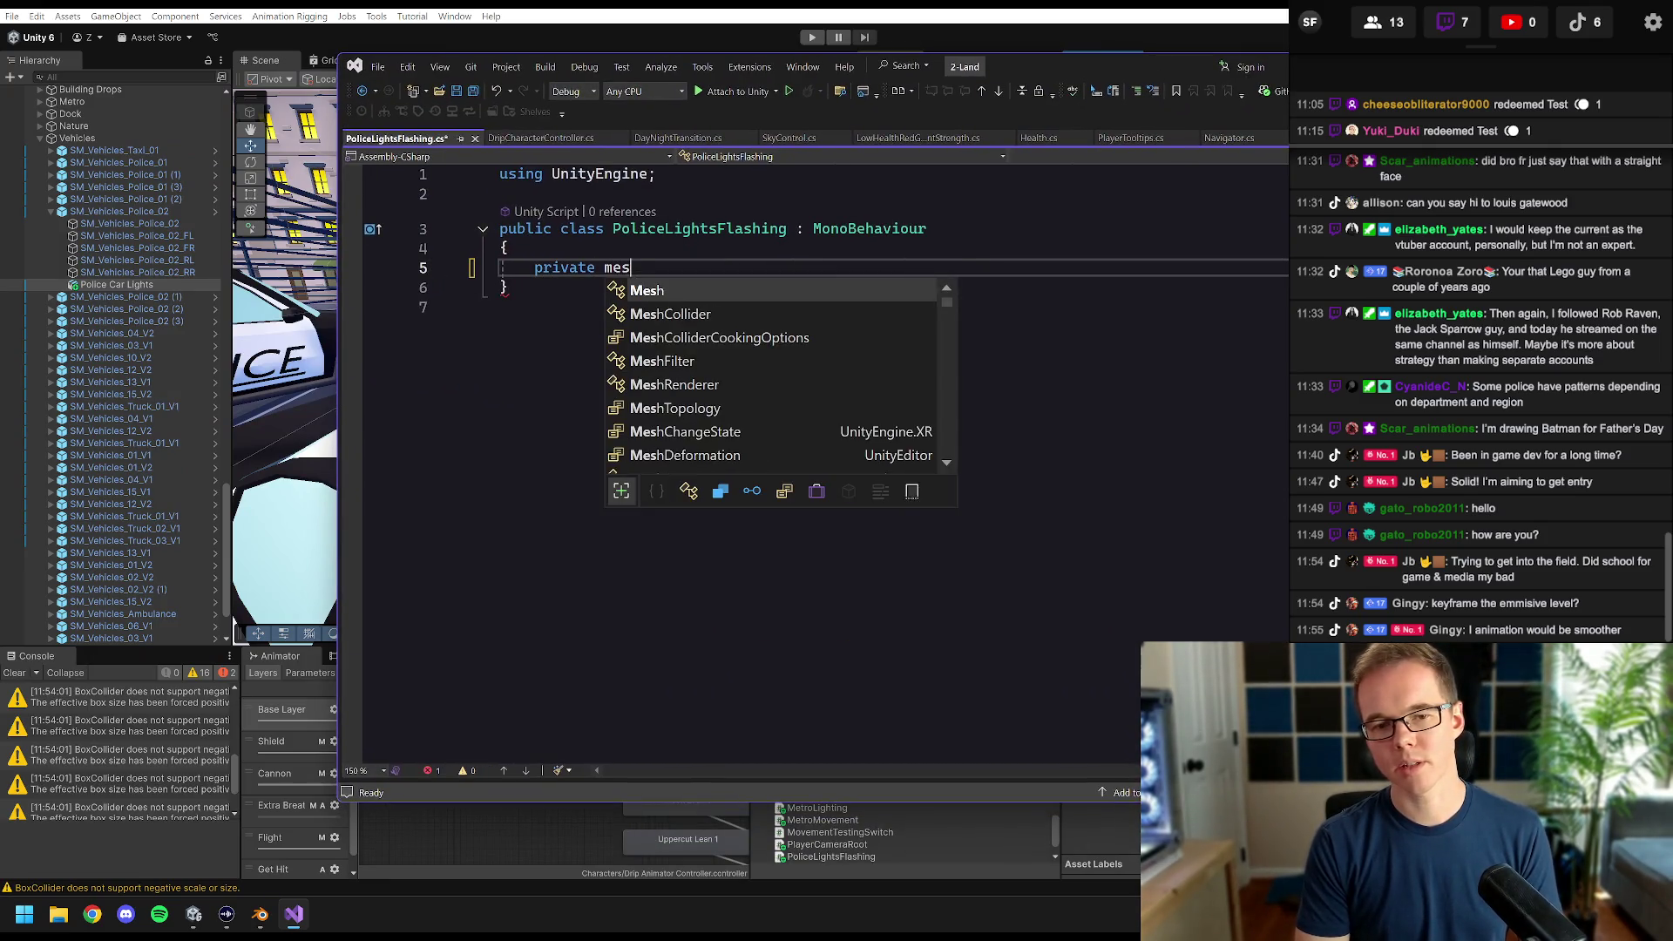
{"action": "key", "text": "ctrl+s"}
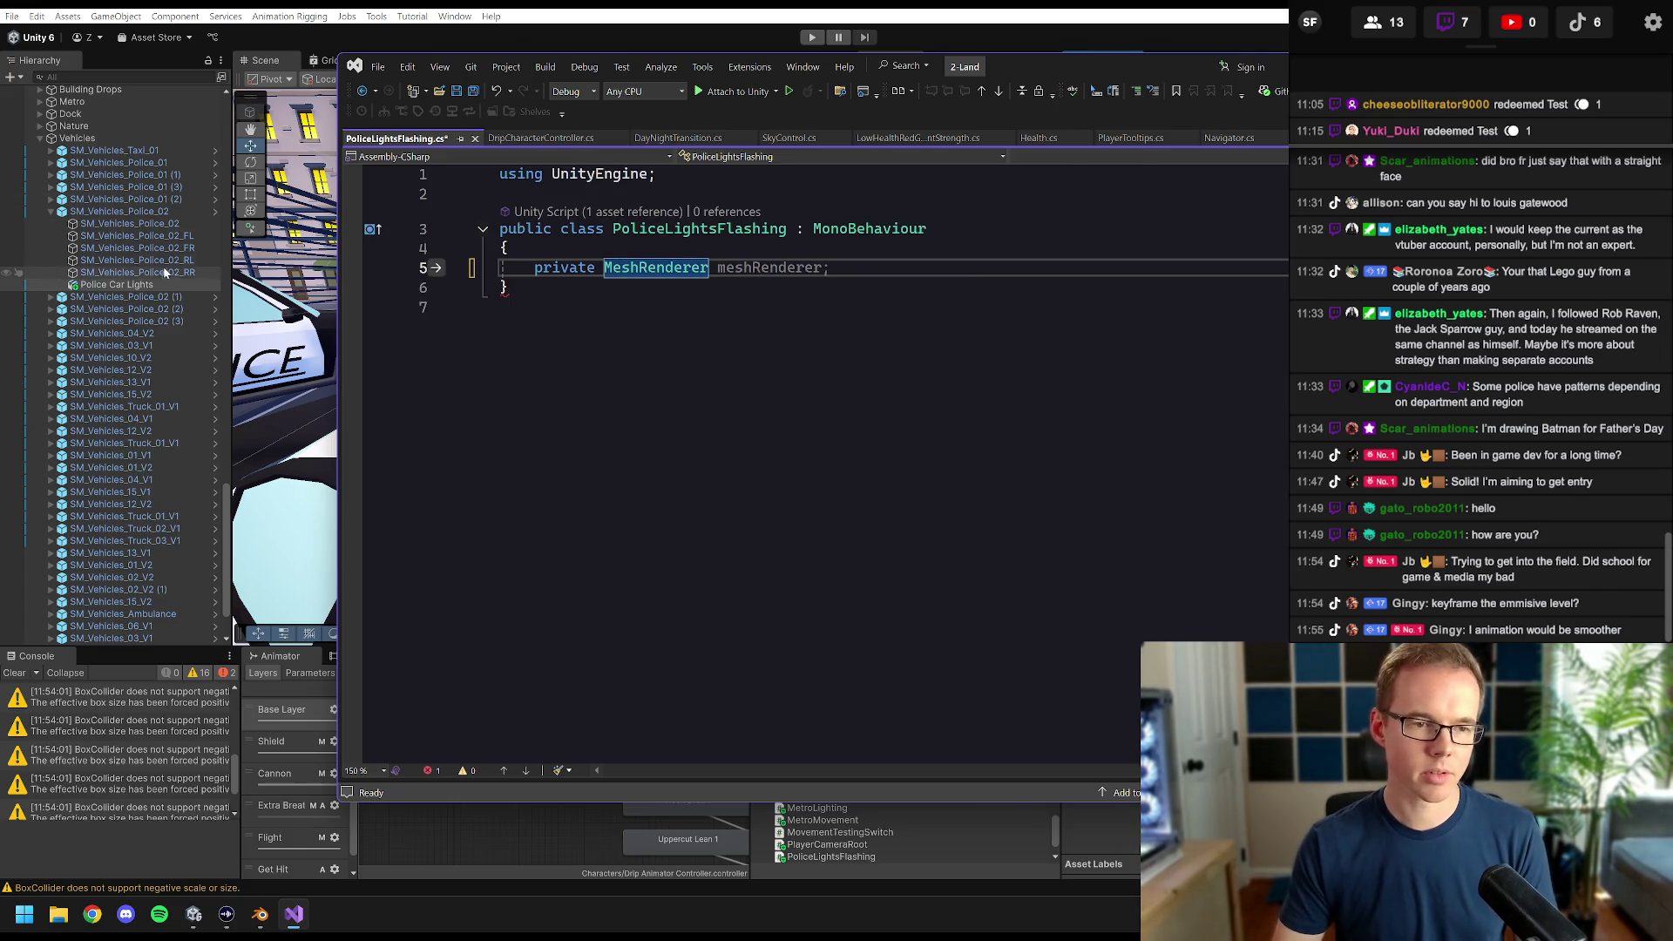
{"action": "left_click", "coordinate": [138, 288]}
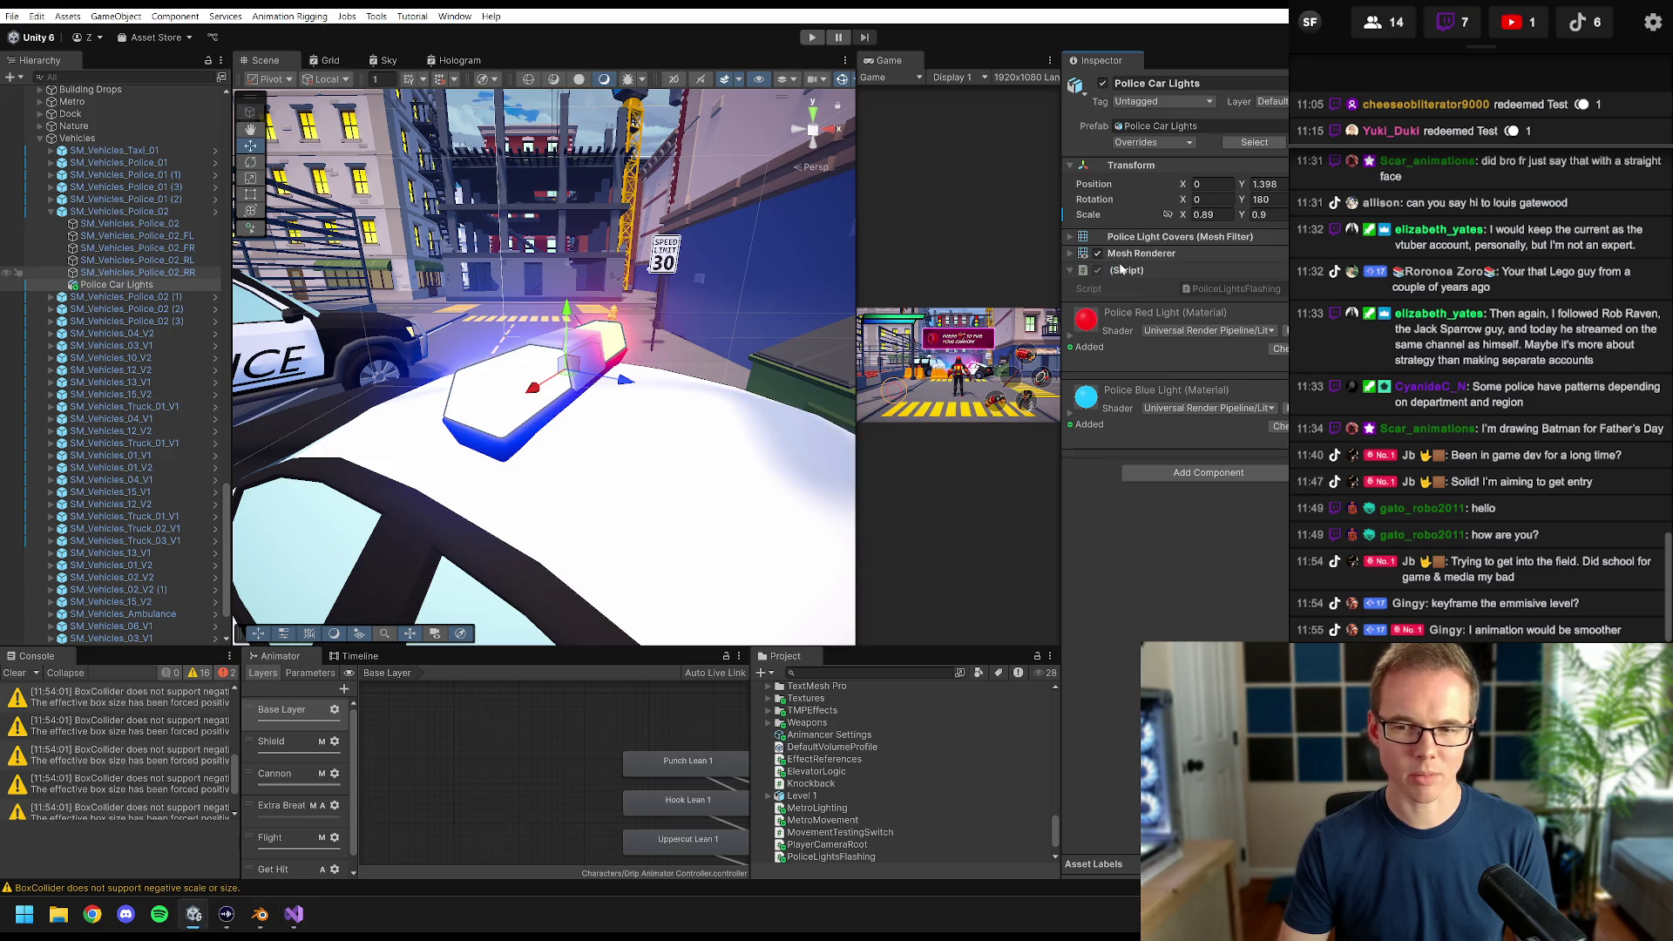
- Reselect Police Car Lights, review the Undo History, and return to Visual Studio
{"action": "left_click", "coordinate": [81, 298]}
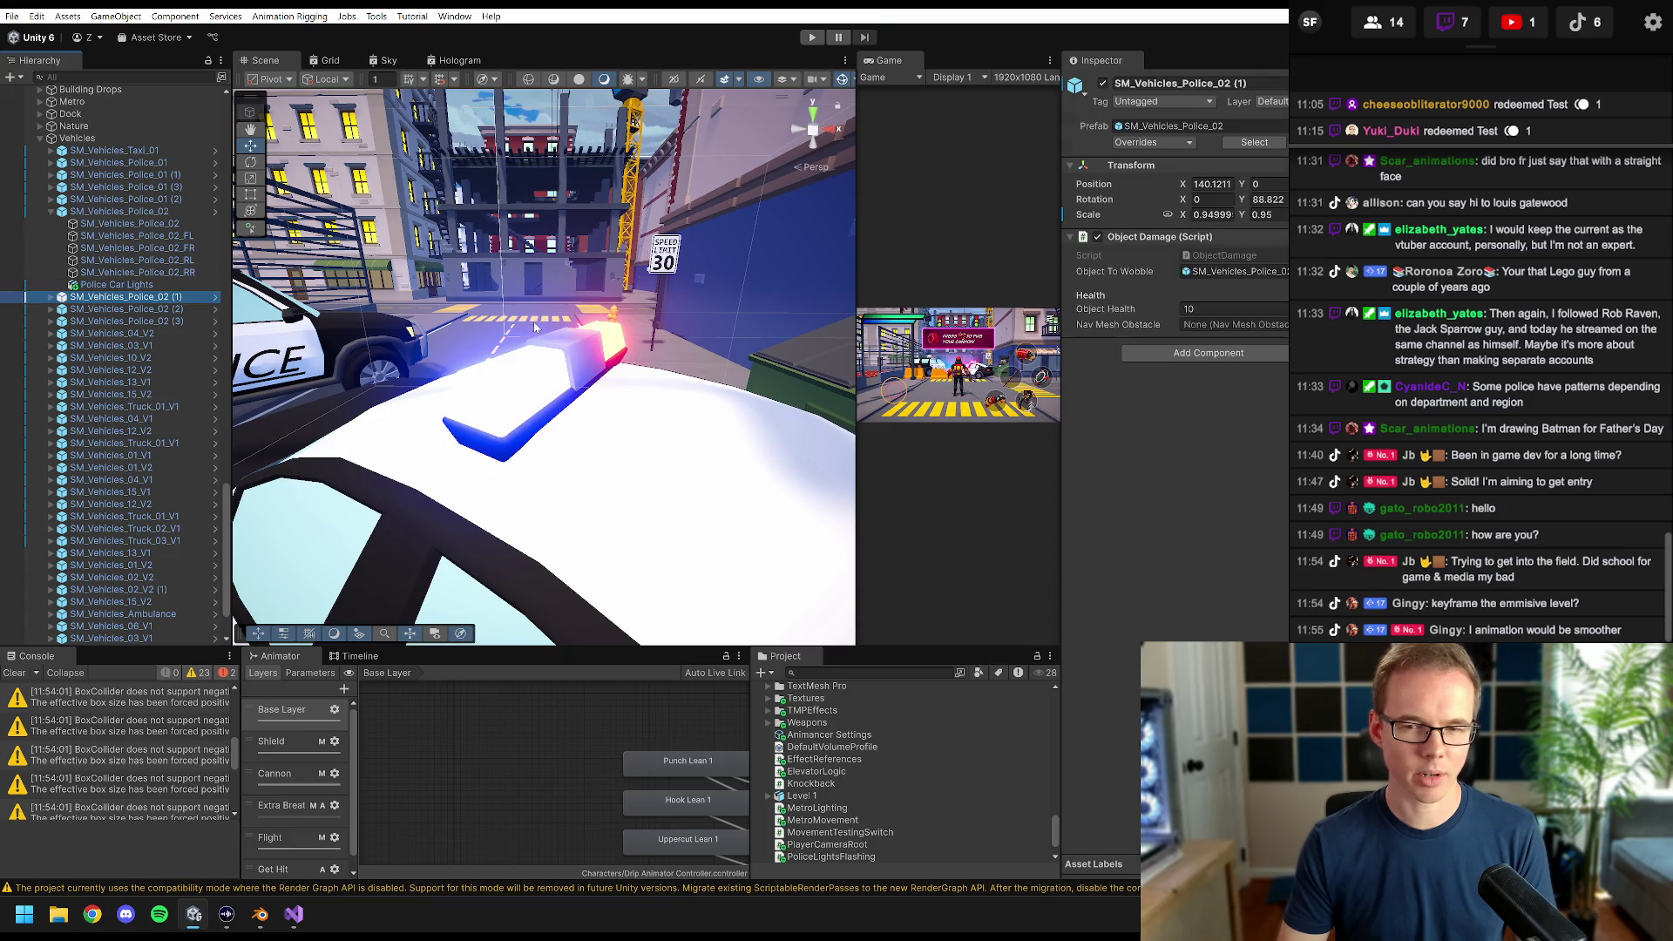
{"action": "left_click", "coordinate": [83, 285]}
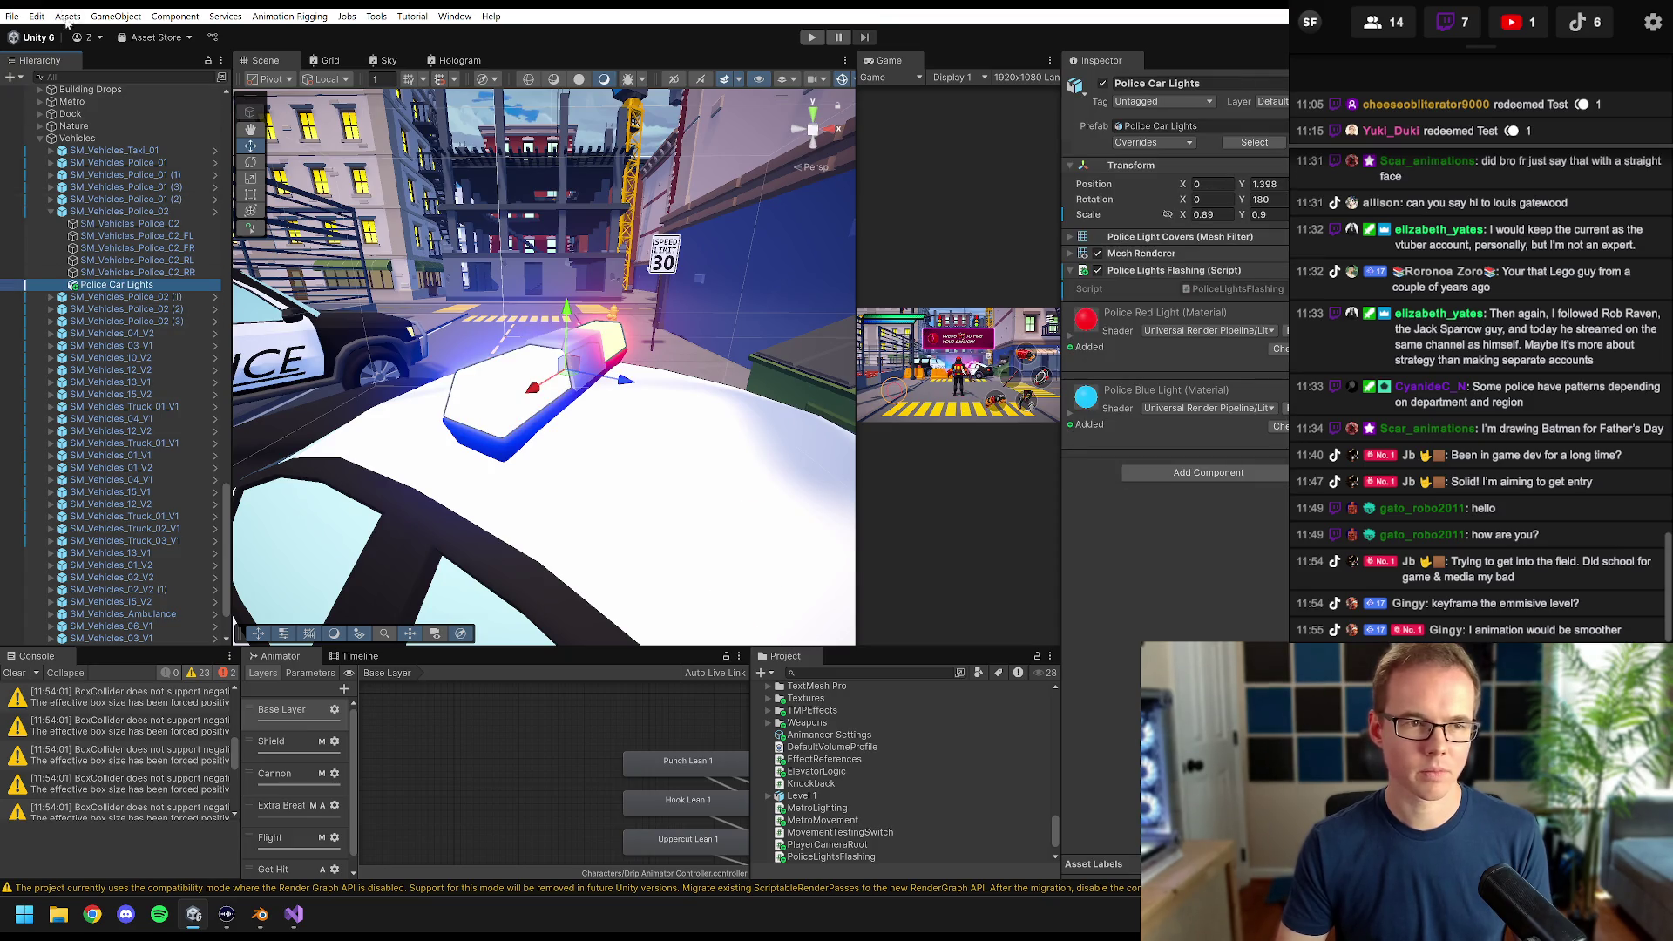
{"action": "left_click", "coordinate": [37, 16]}
{"action": "left_click", "coordinate": [76, 67]}
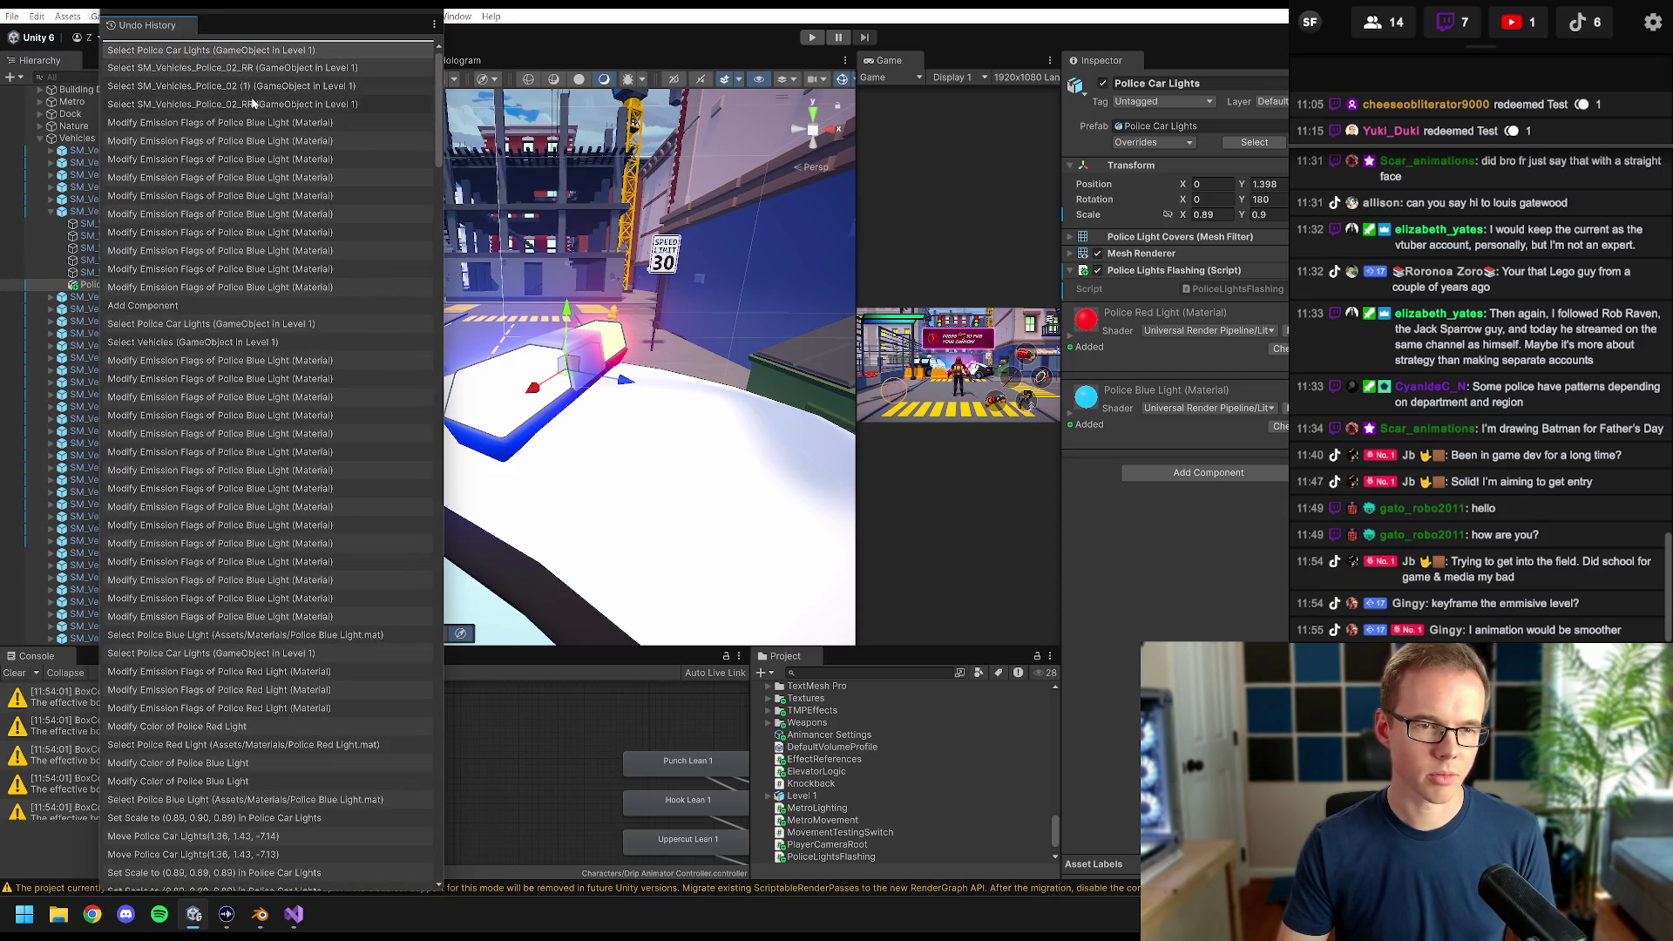
{"action": "left_click", "coordinate": [427, 13]}
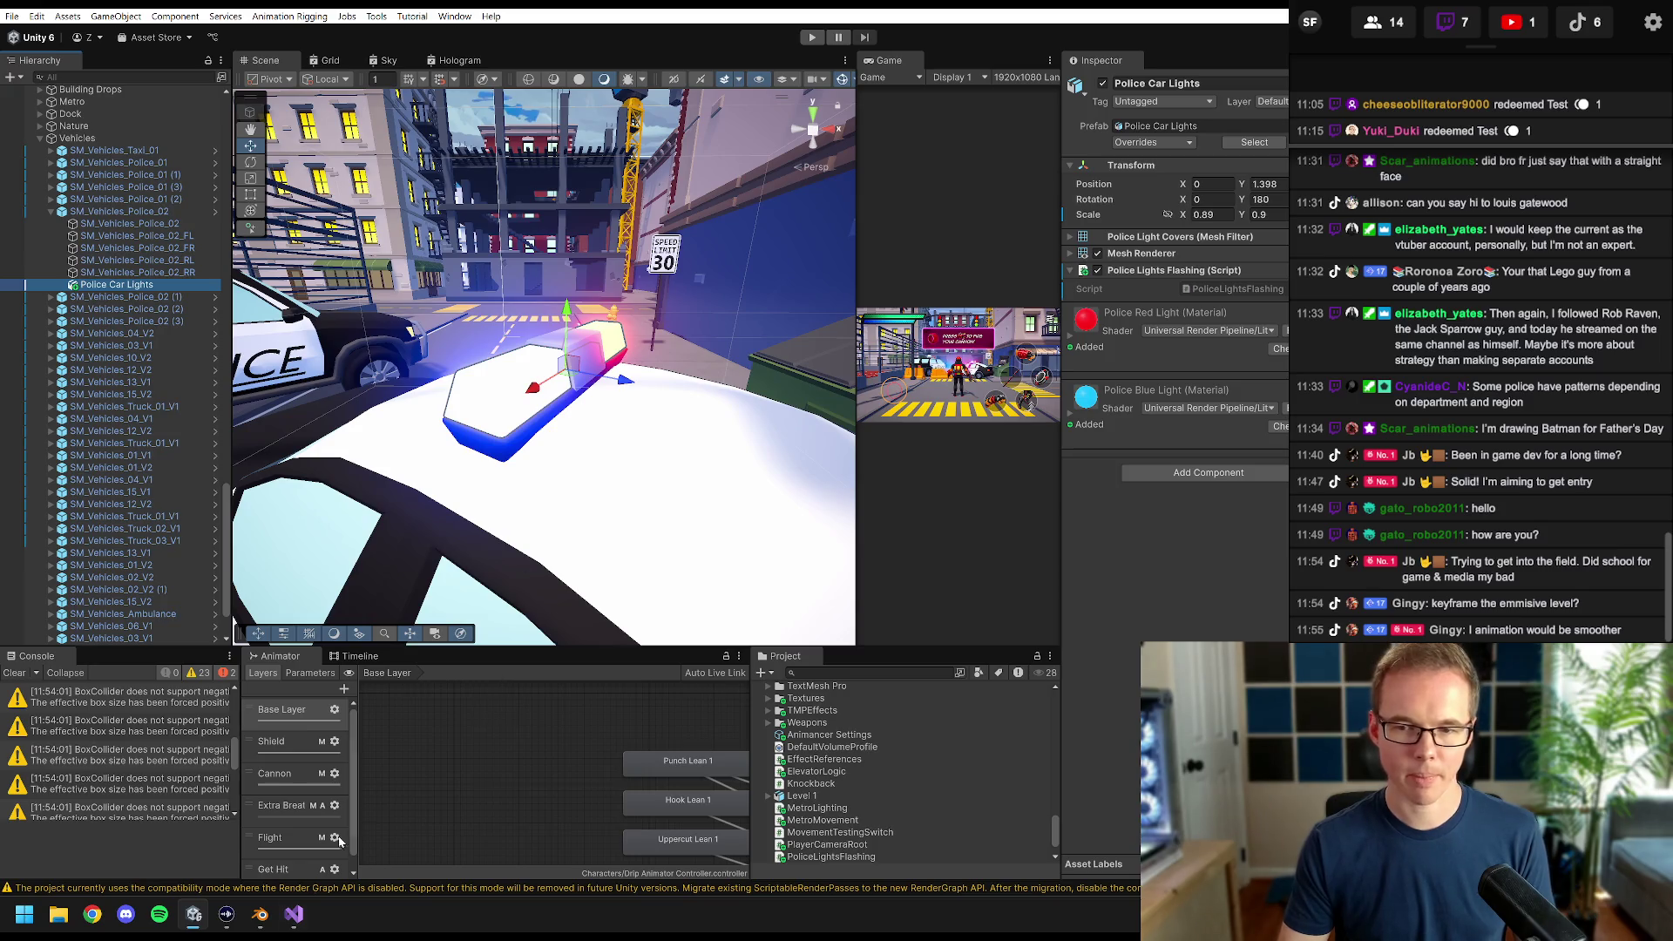
{"action": "left_click", "coordinate": [294, 914]}
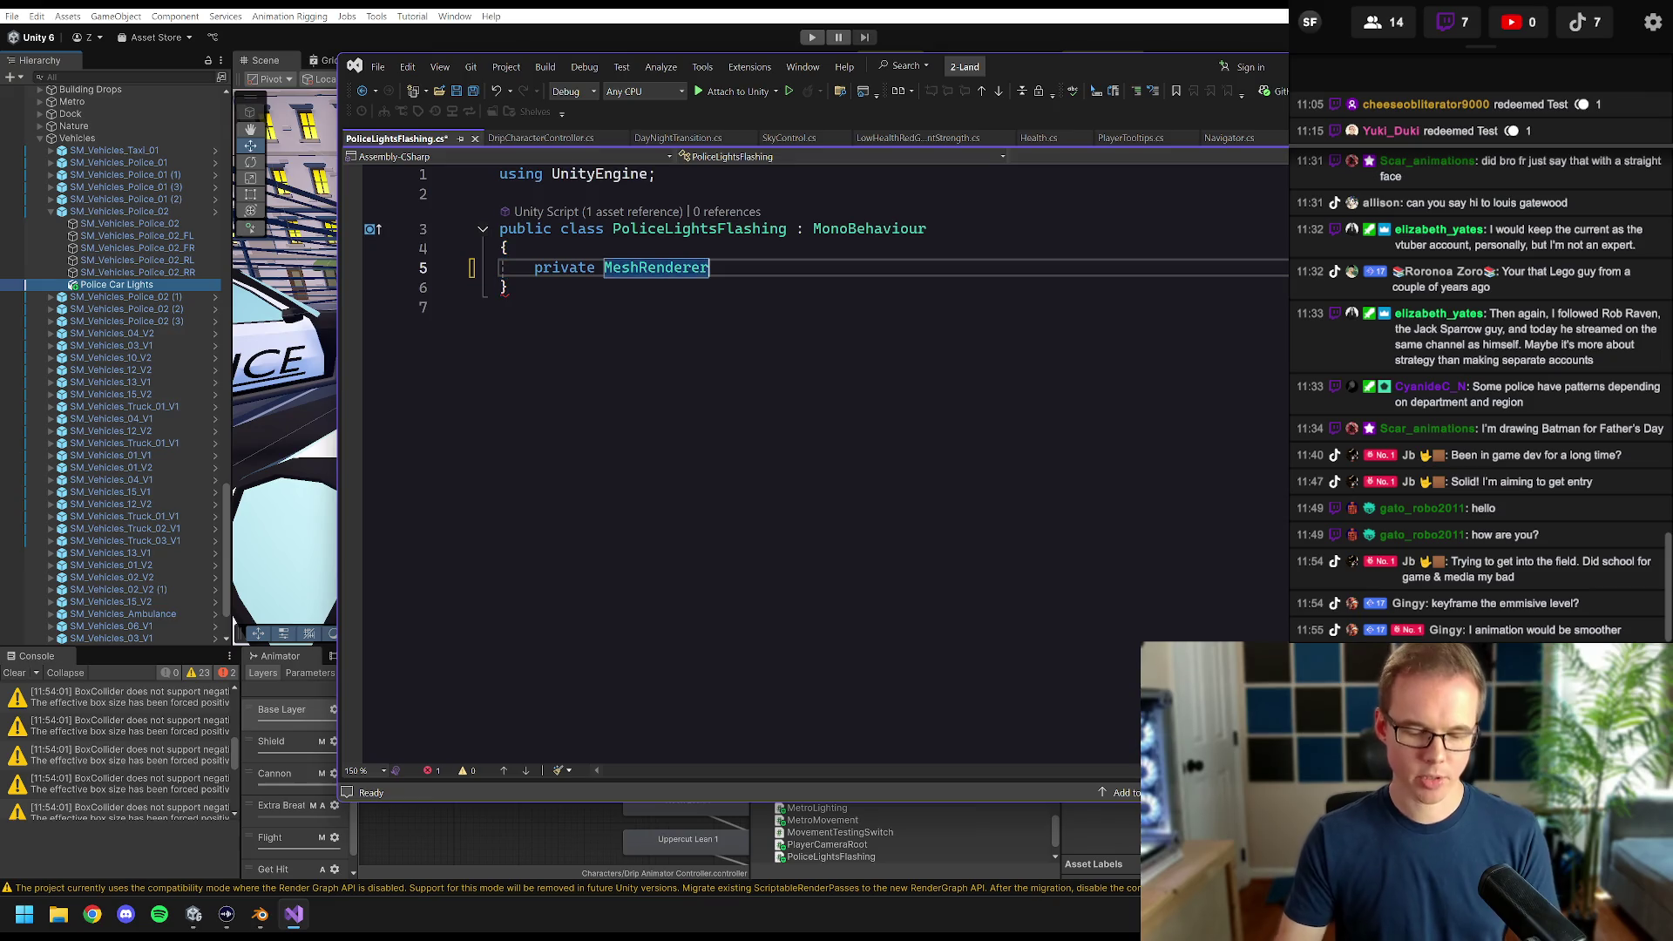
- Name the field meshRenderer and add an Awake method assigning it via GetComponent
{"action": "key", "text": "Tab"}
{"action": "key", "text": "Return"}
{"action": "key", "text": "Return"}
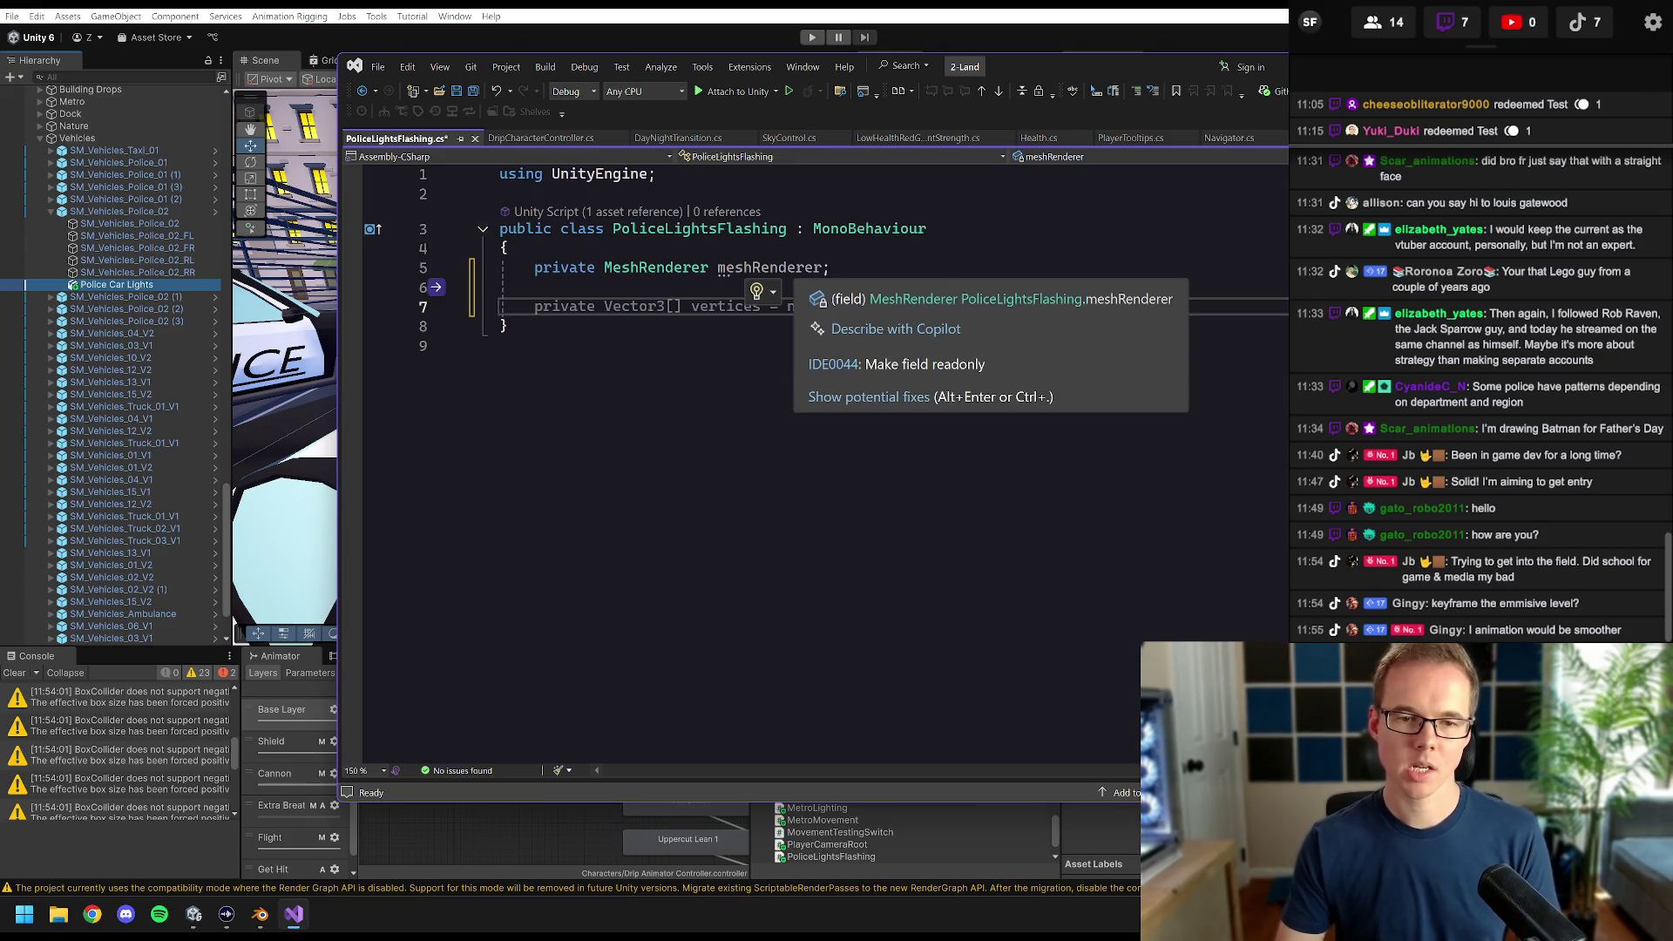
{"action": "type", "text": "awake"}
{"action": "key", "text": "Tab"}
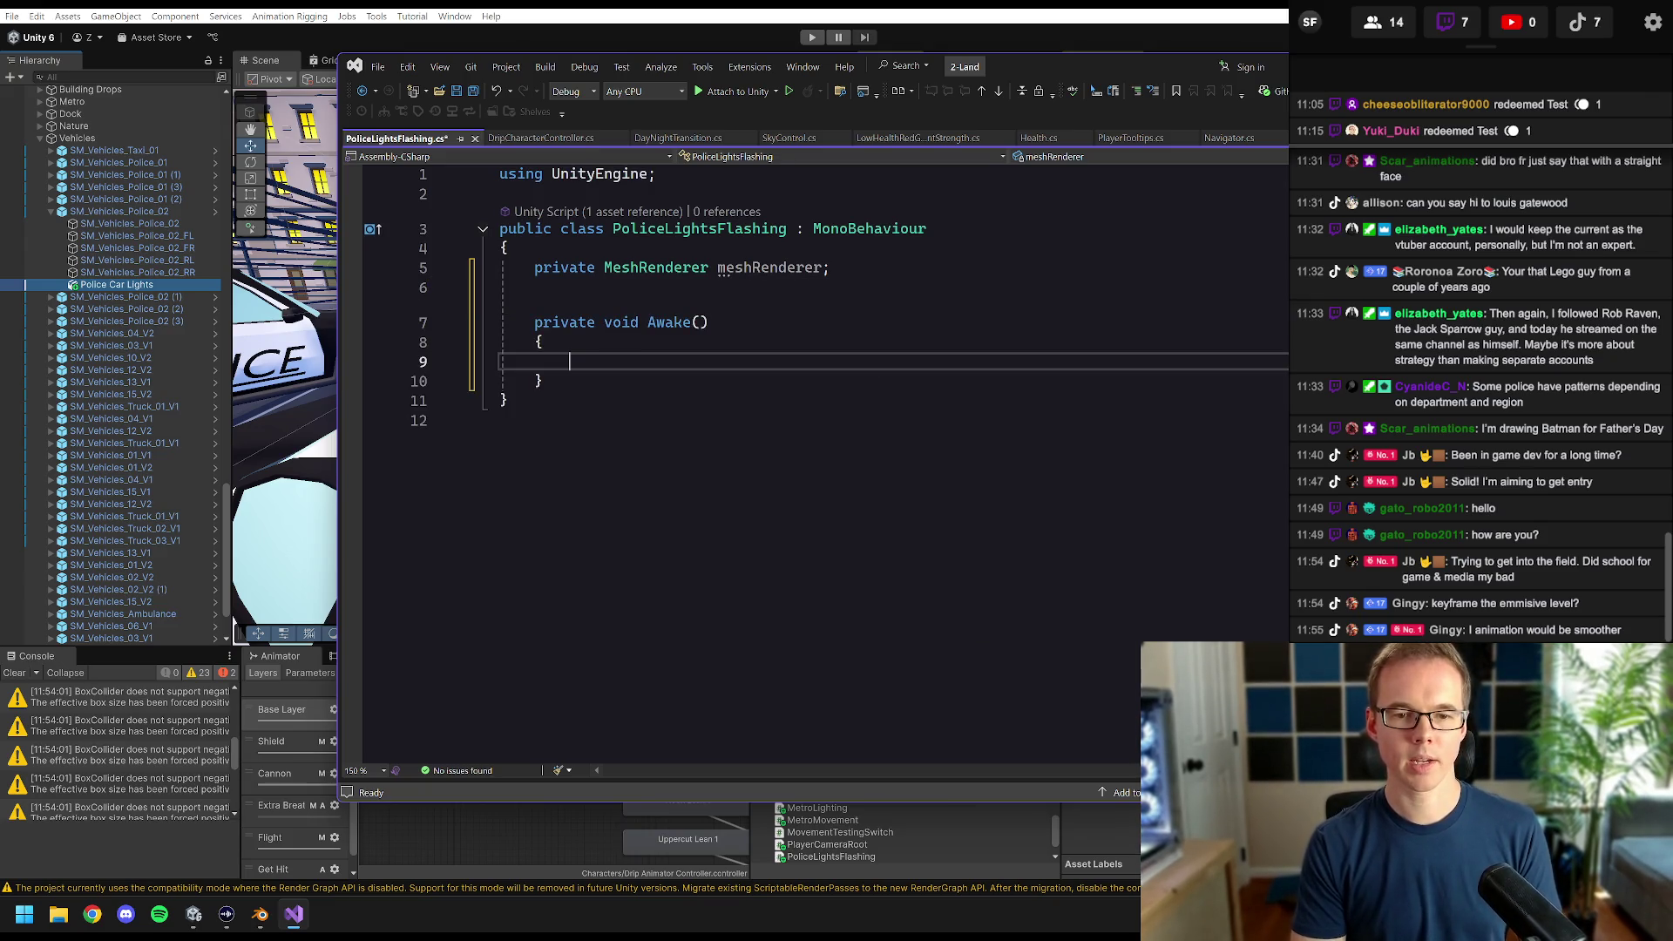
{"action": "type", "text": "mesh"}
{"action": "key", "text": "Tab"}
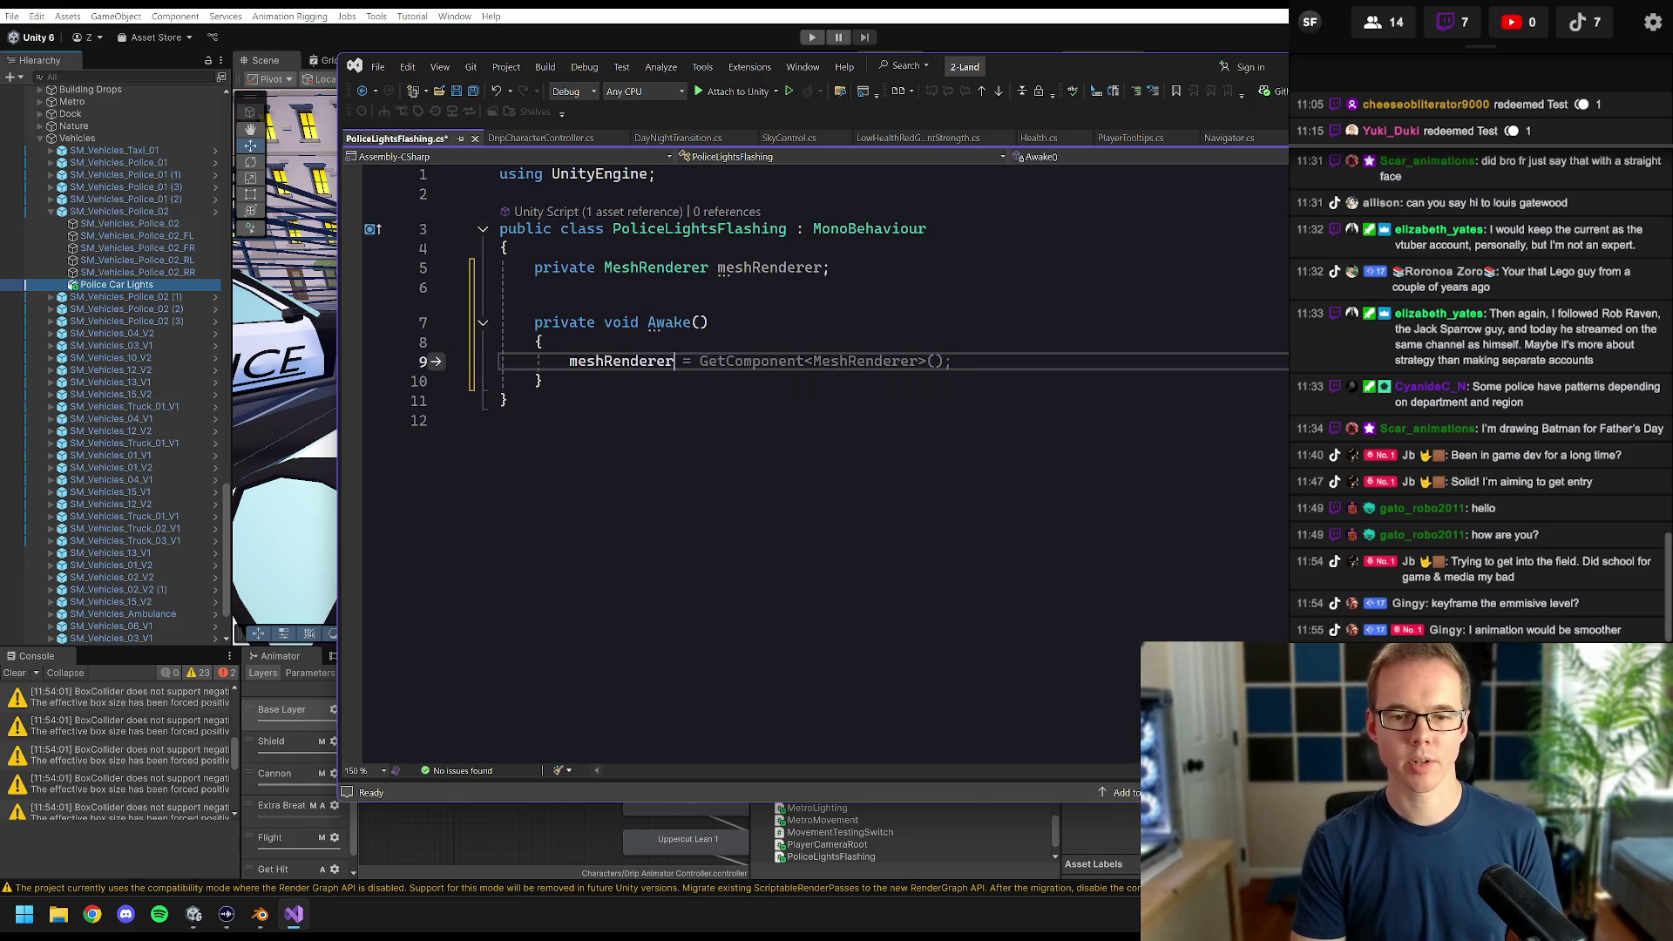
{"action": "key", "text": "Tab"}
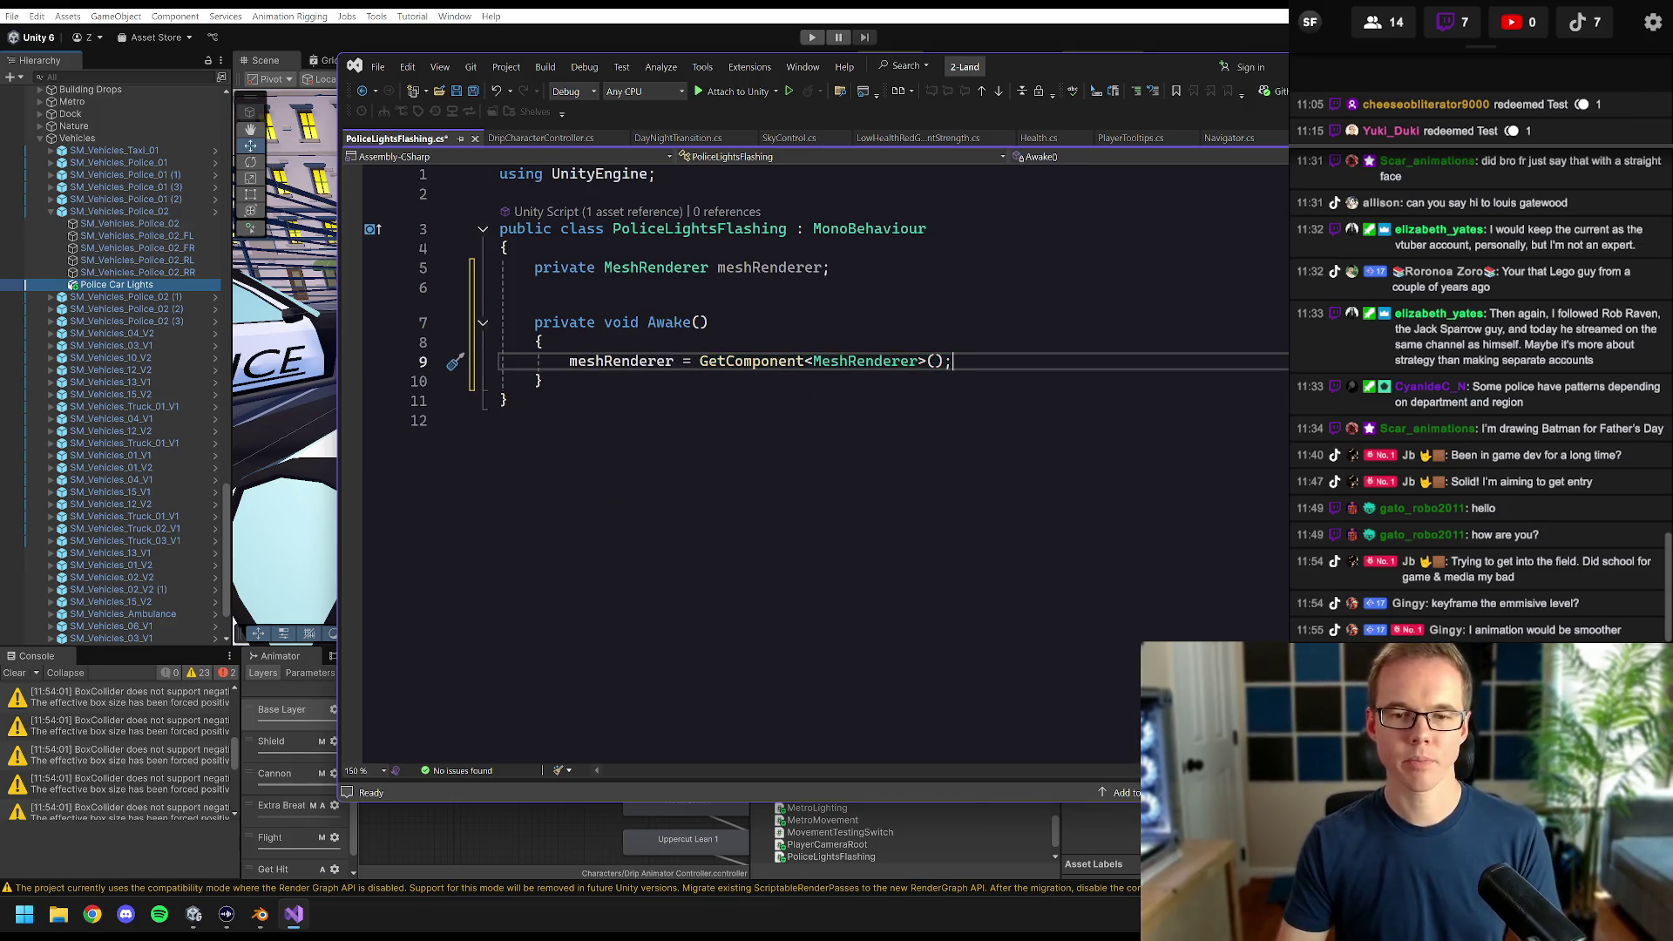
- Declare a private Material field named redPoliceLightMaterial
{"action": "left_click", "coordinate": [830, 268]}
{"action": "key", "text": "Return"}
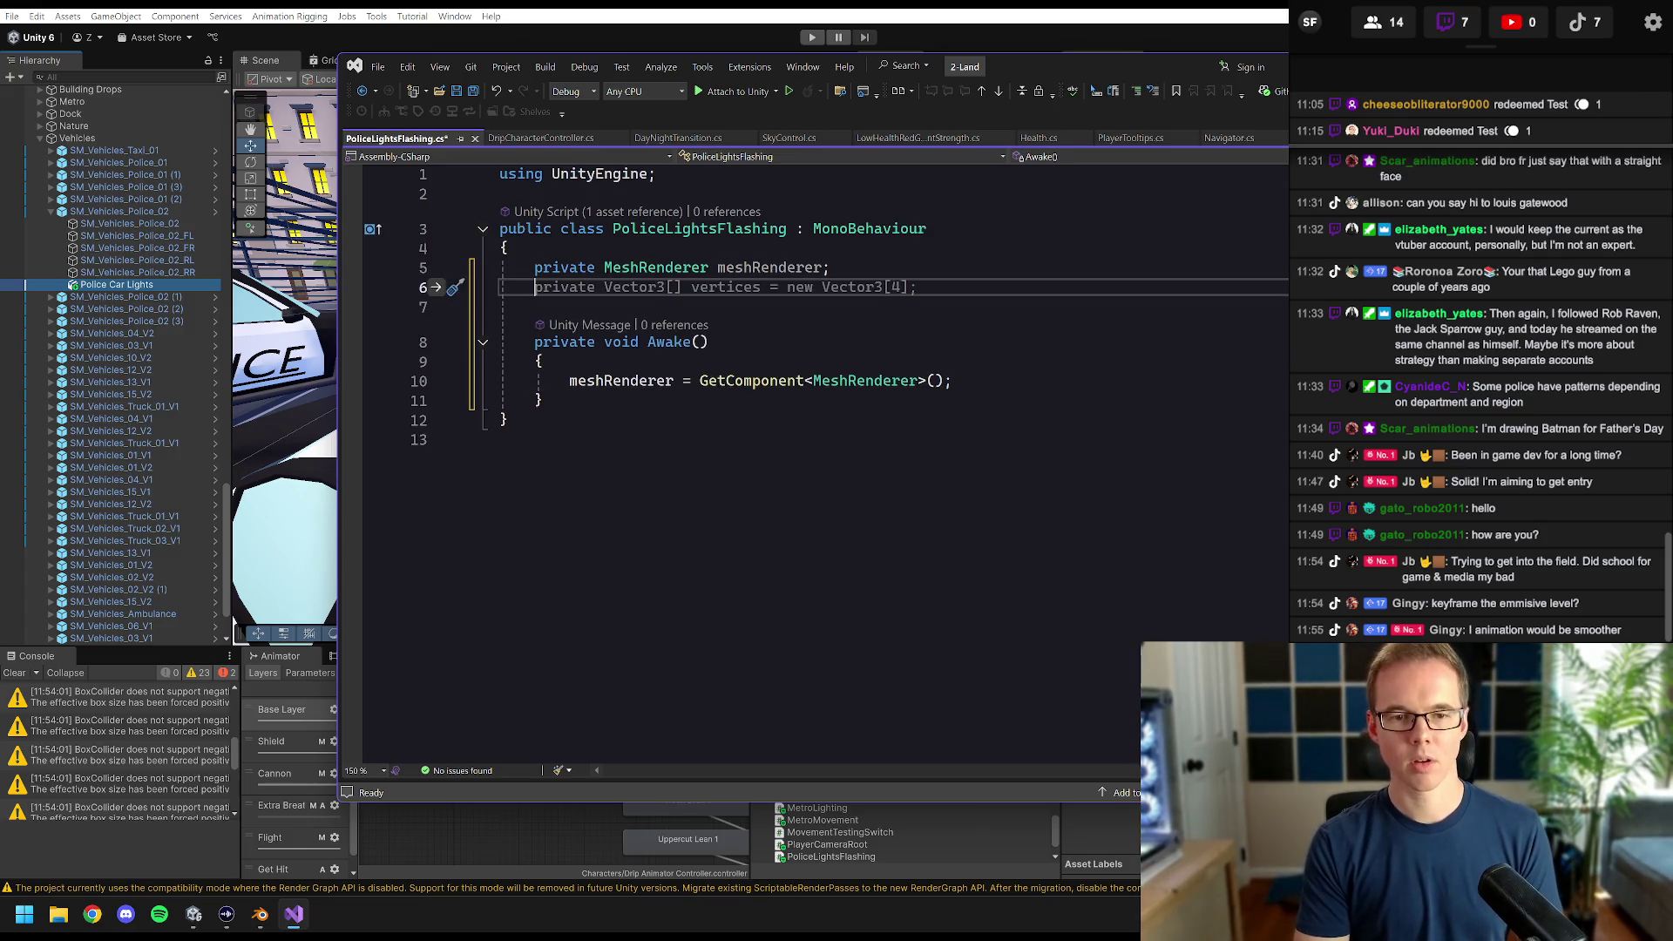
{"action": "type", "text": "private "}
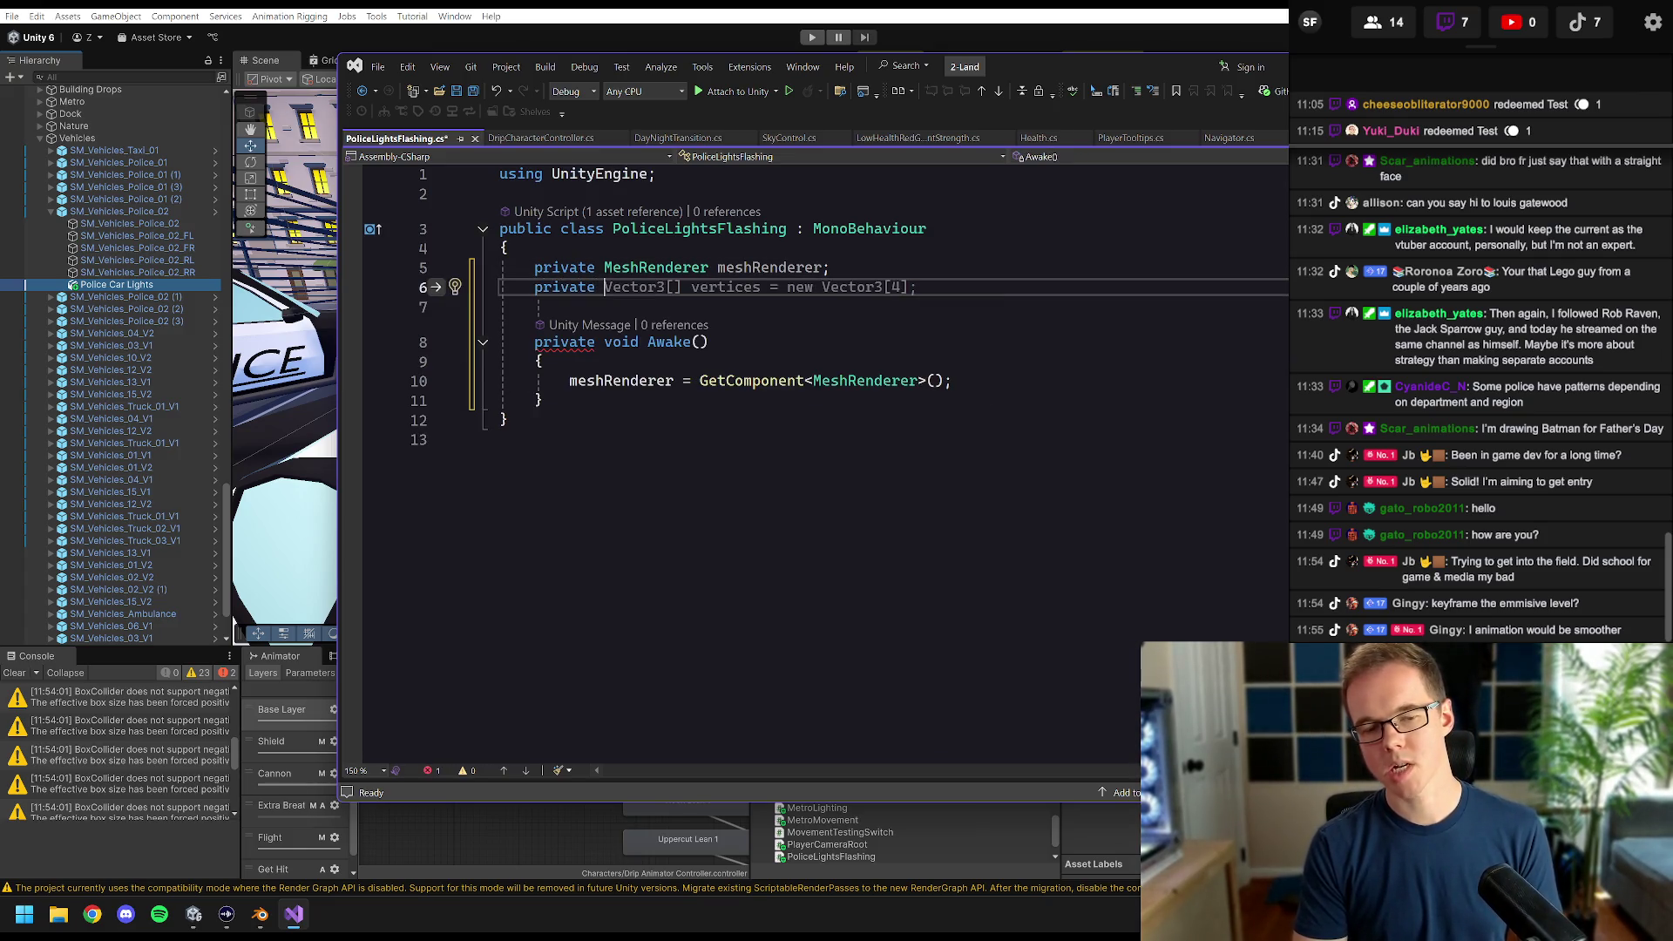
{"action": "type", "text": "Mat"}
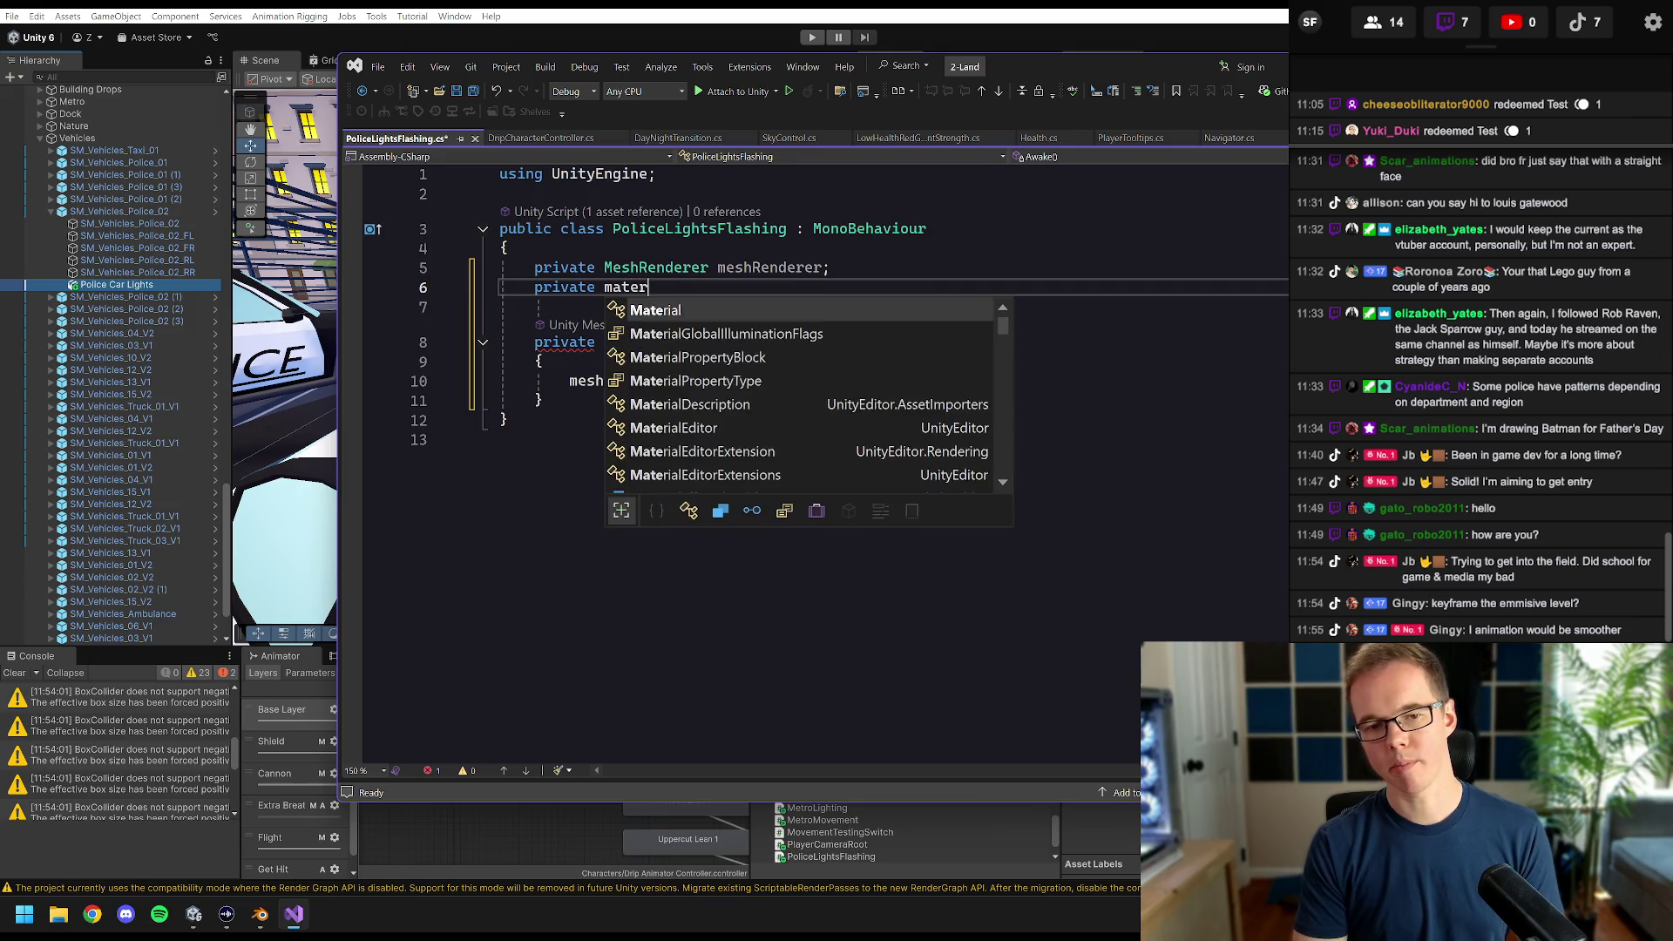
{"action": "key", "text": "Tab"}
{"action": "type", "text": "red"}
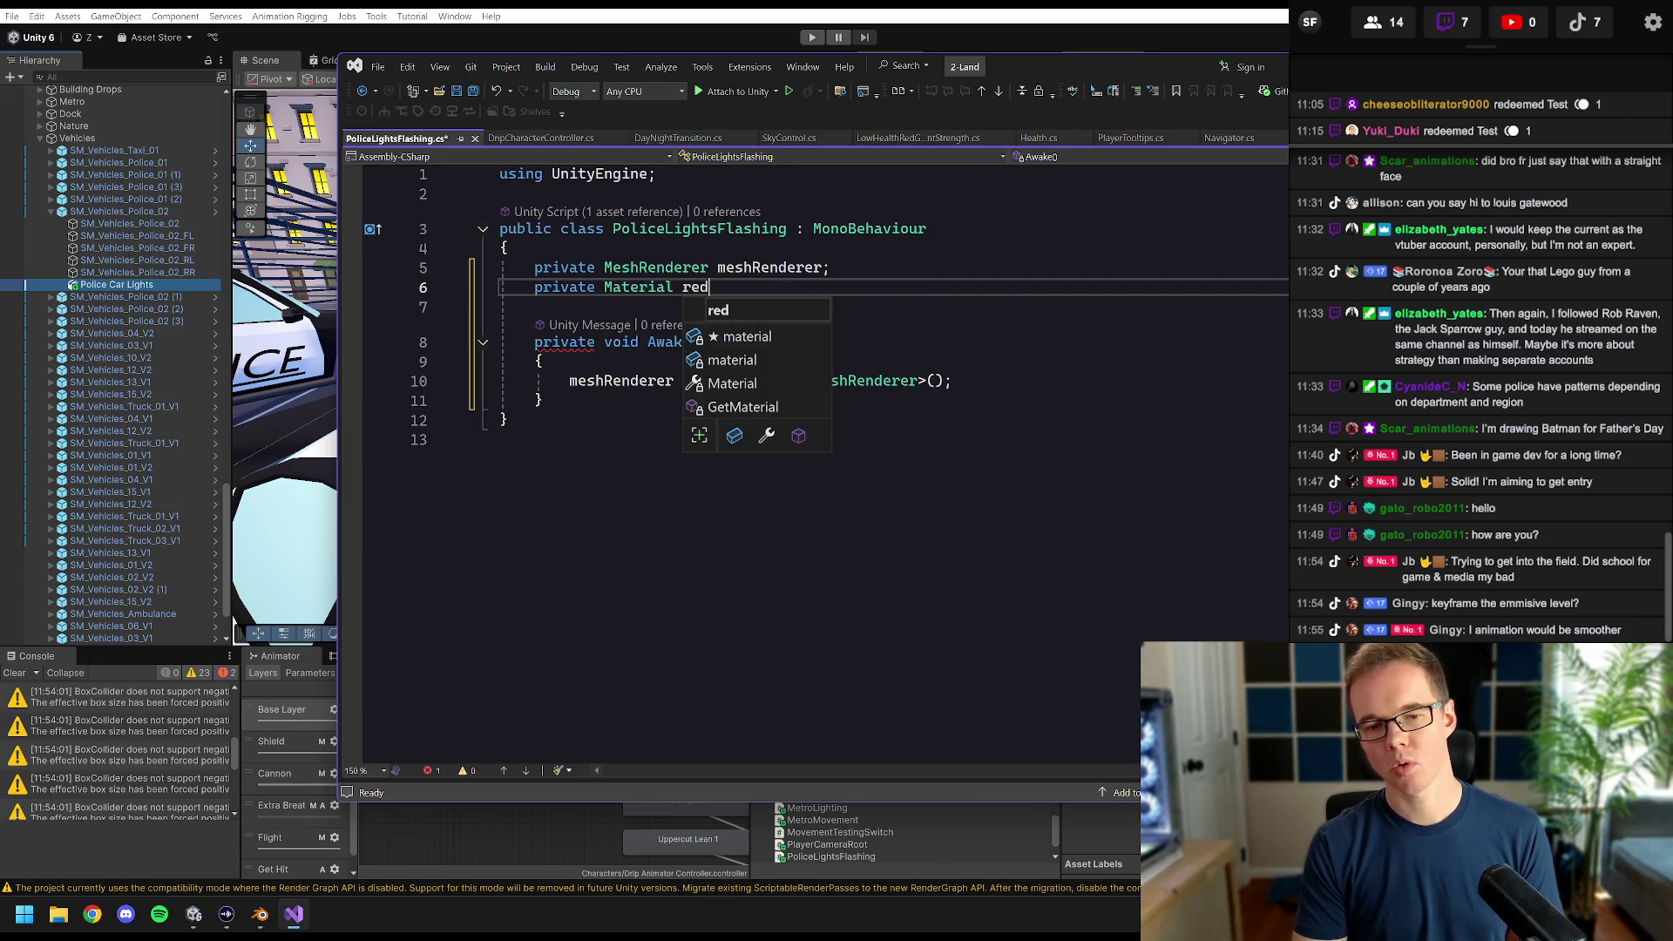
{"action": "key", "text": "ctrl+shift+Left"}
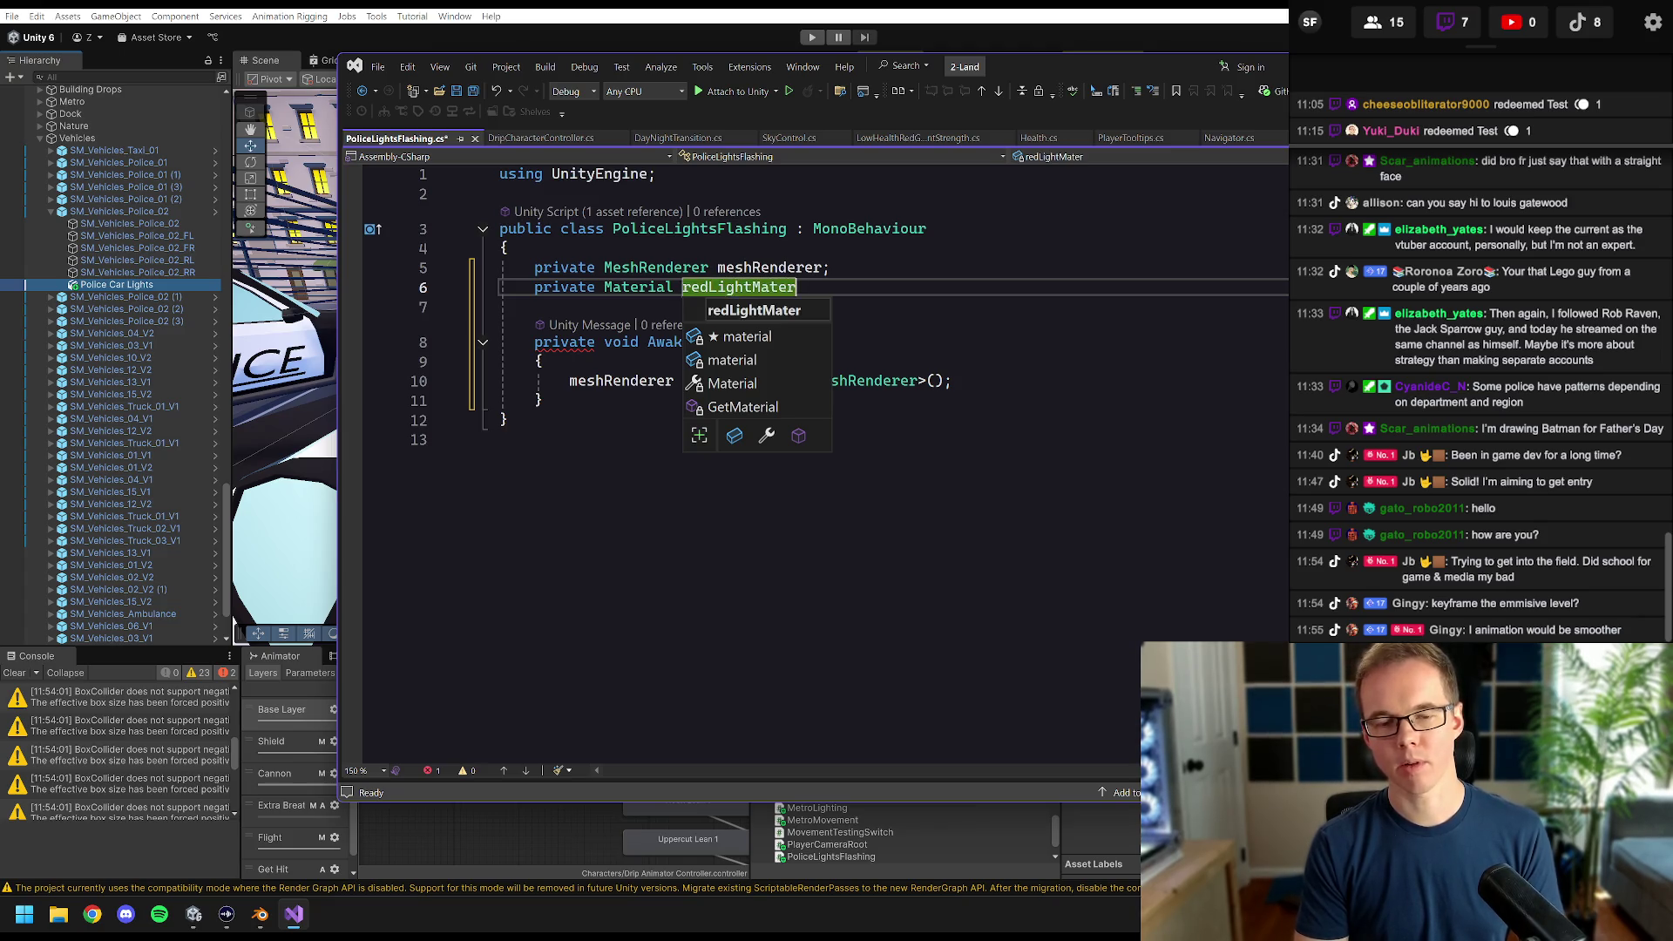
{"action": "type", "text": "redLdPo"}
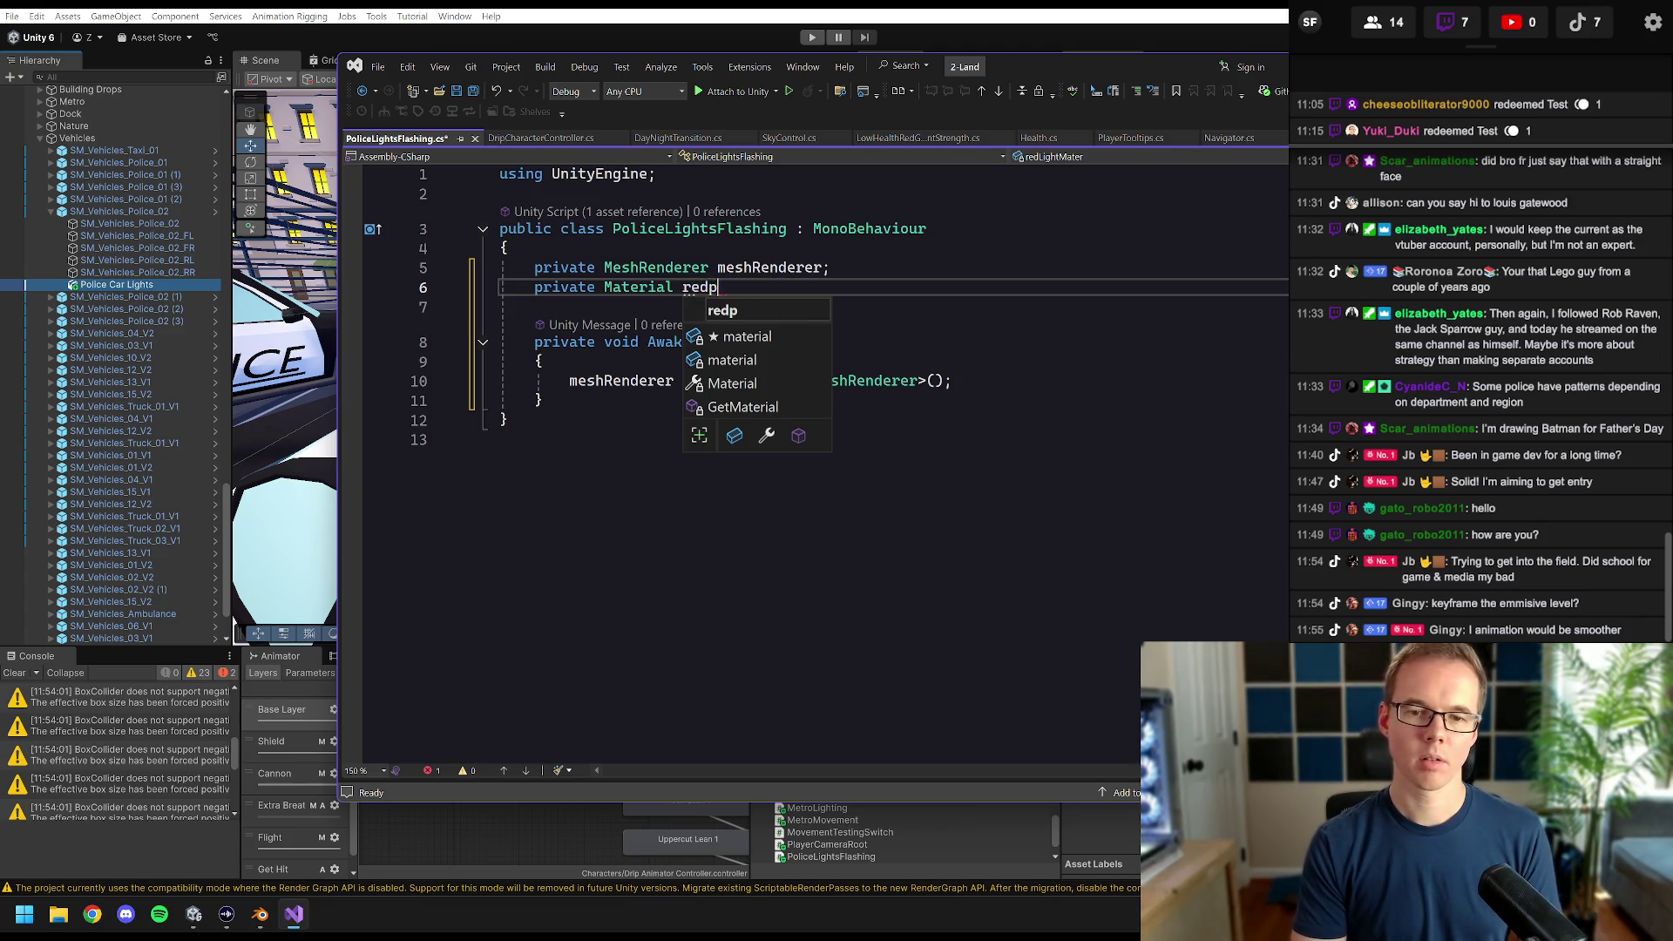
{"action": "type", "text": "Mater"}
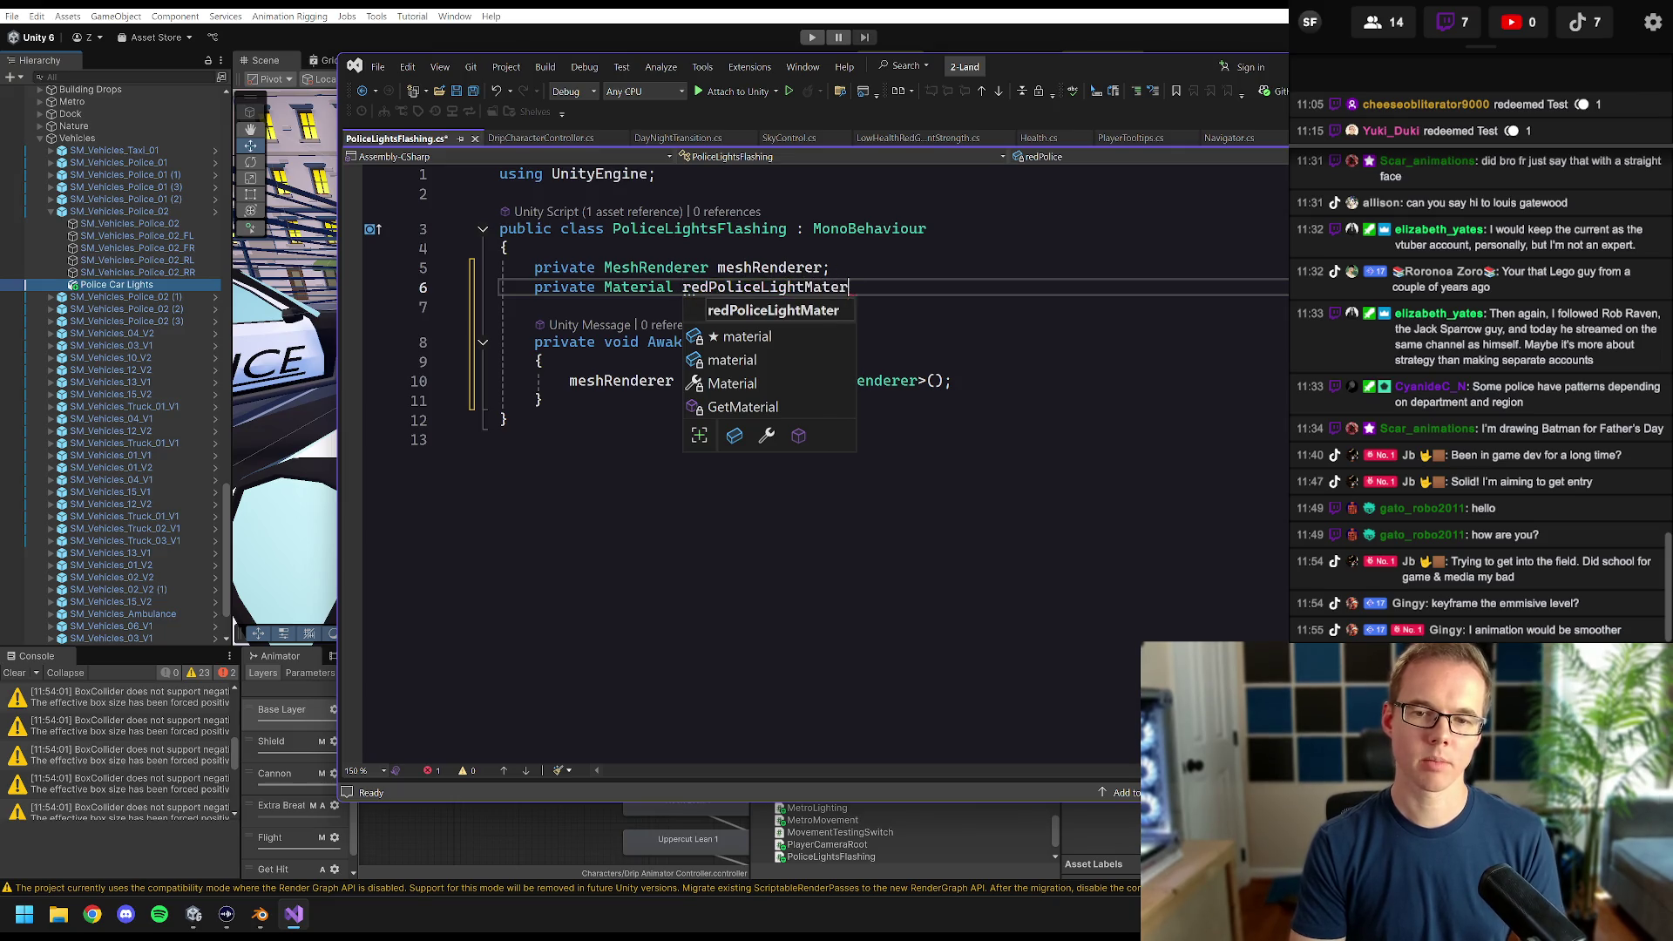
{"action": "type", "text": "ial';"}
{"action": "key", "text": "Return"}
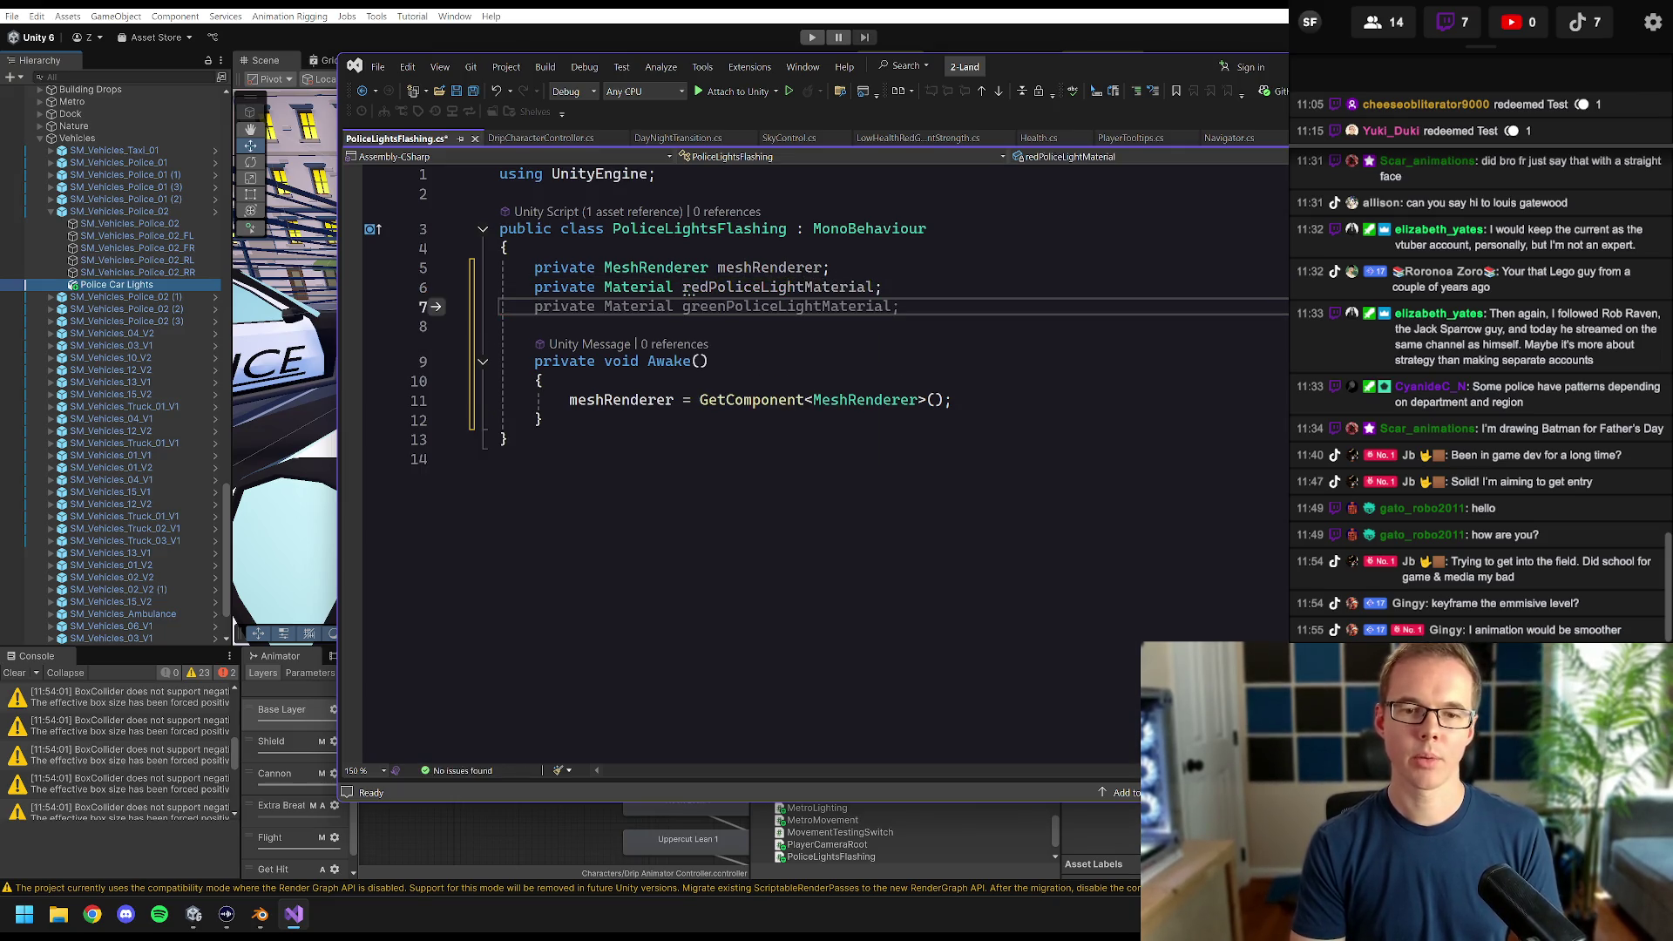
- Add a second Material field, renamed from green to bluePoliceLightMaterial
{"action": "key", "text": "Tab"}
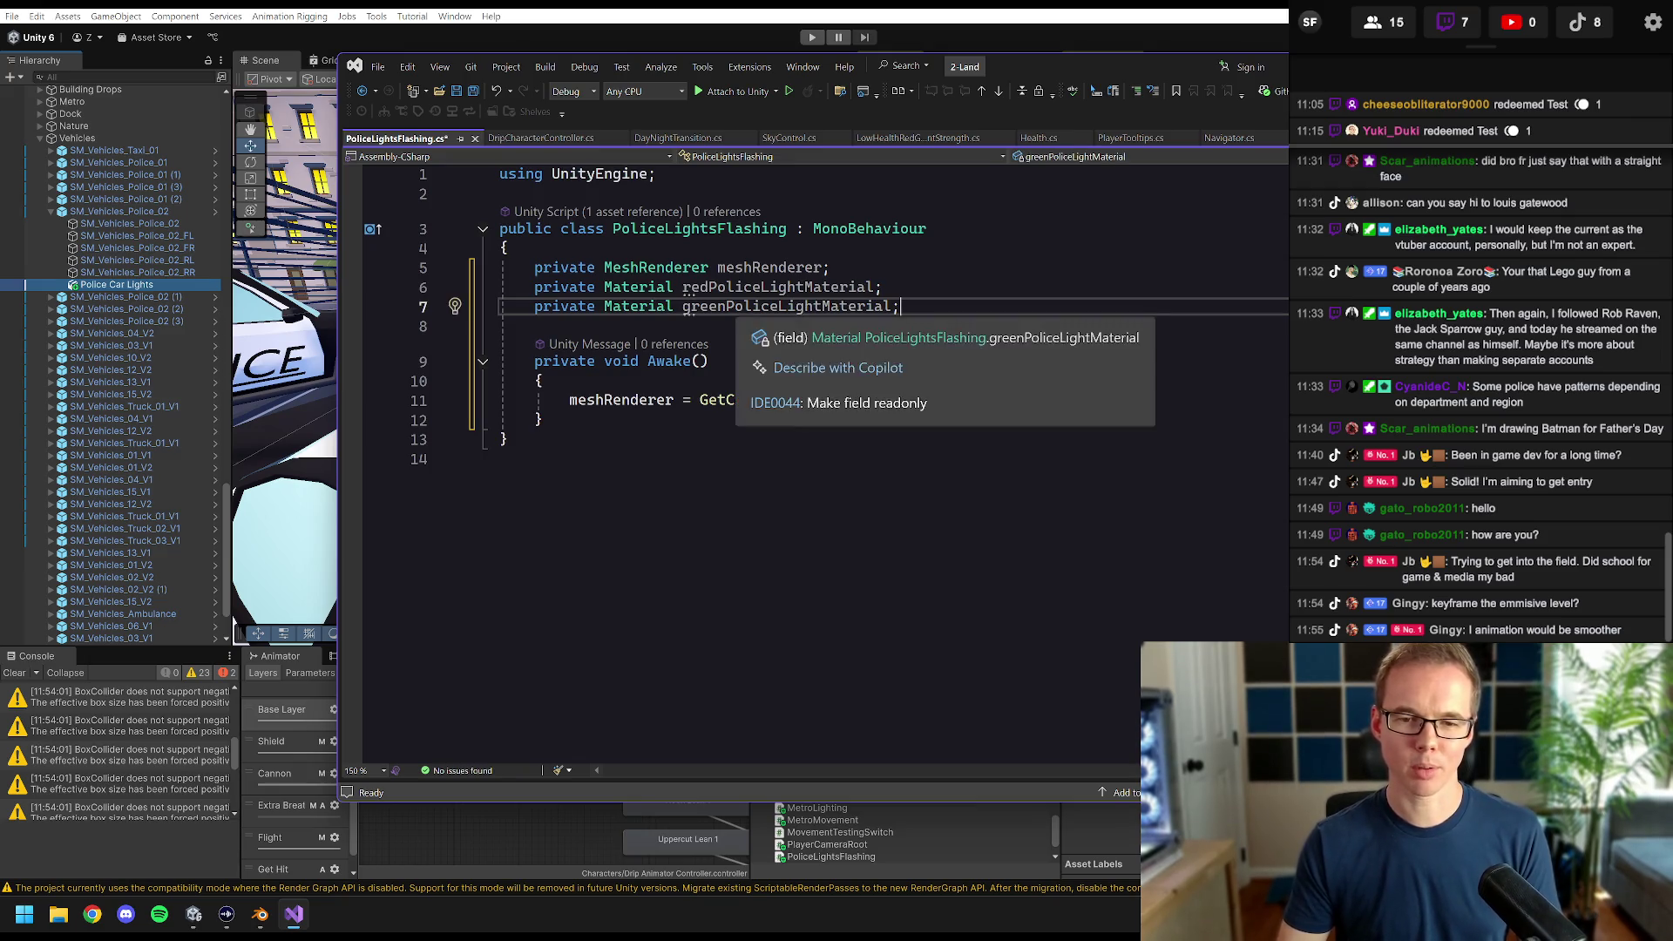
{"action": "left_click_drag", "start_coordinate": [710, 306], "coordinate": [683, 306]}
{"action": "key", "text": "ctrl+r"}
{"action": "key", "text": "ctrl+r"}
{"action": "type", "text": "blue"}
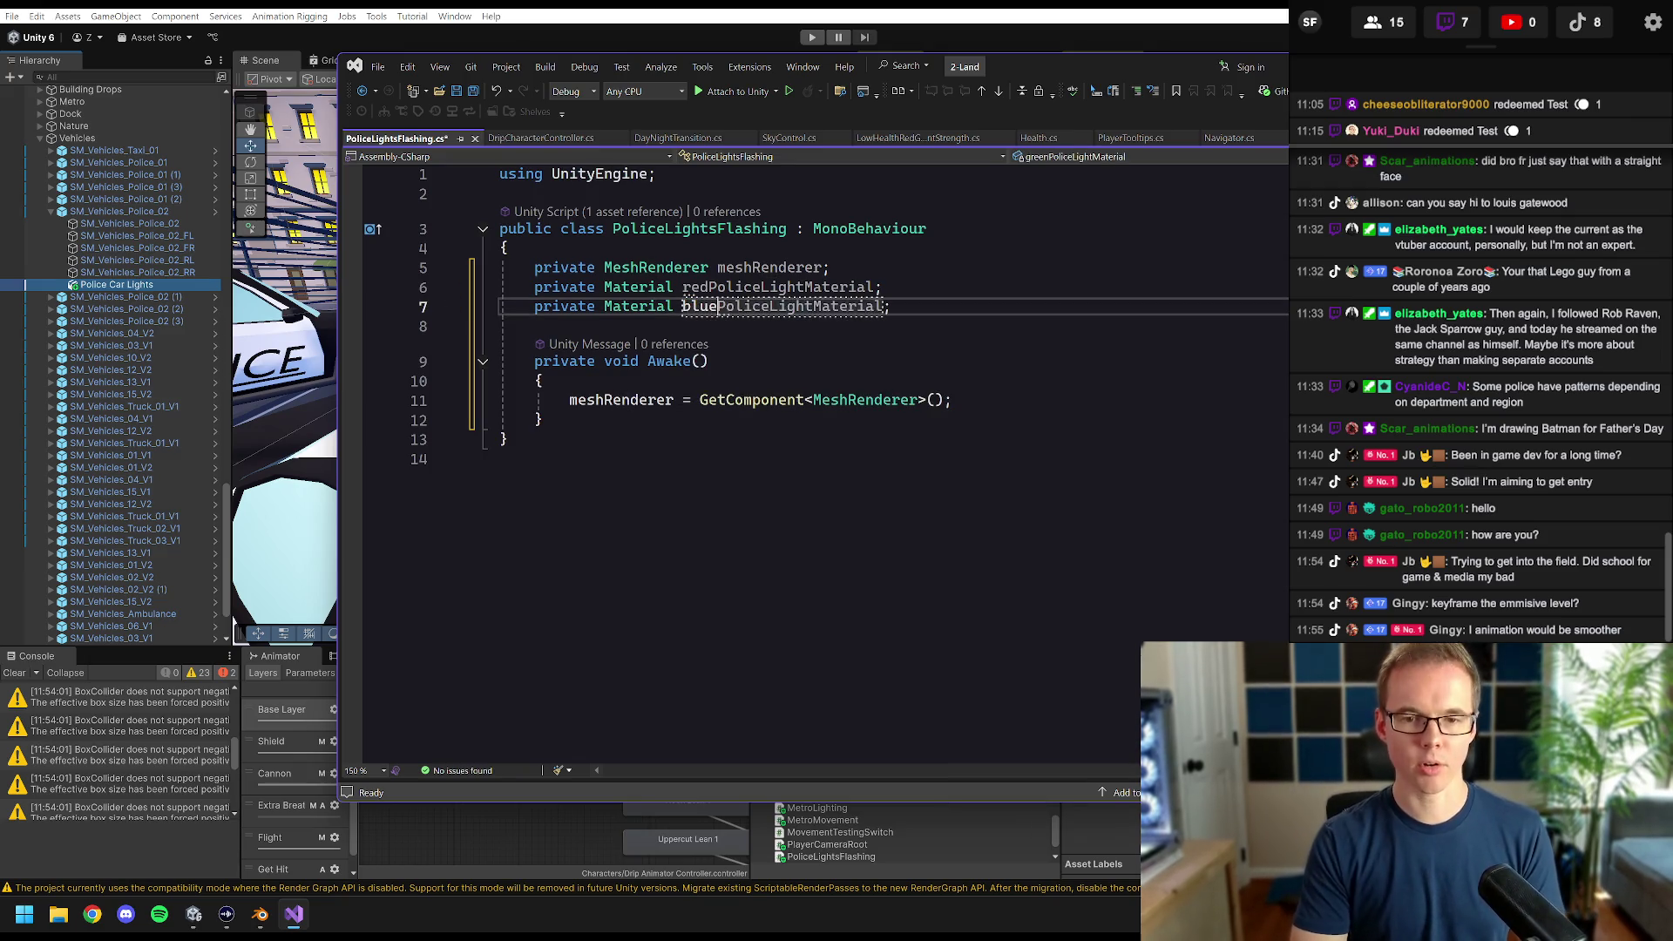
{"action": "key", "text": "Return"}
- In Awake, assign redPoliceLightMaterial = meshRenderer.materials[0]
{"action": "left_click", "coordinate": [954, 400]}
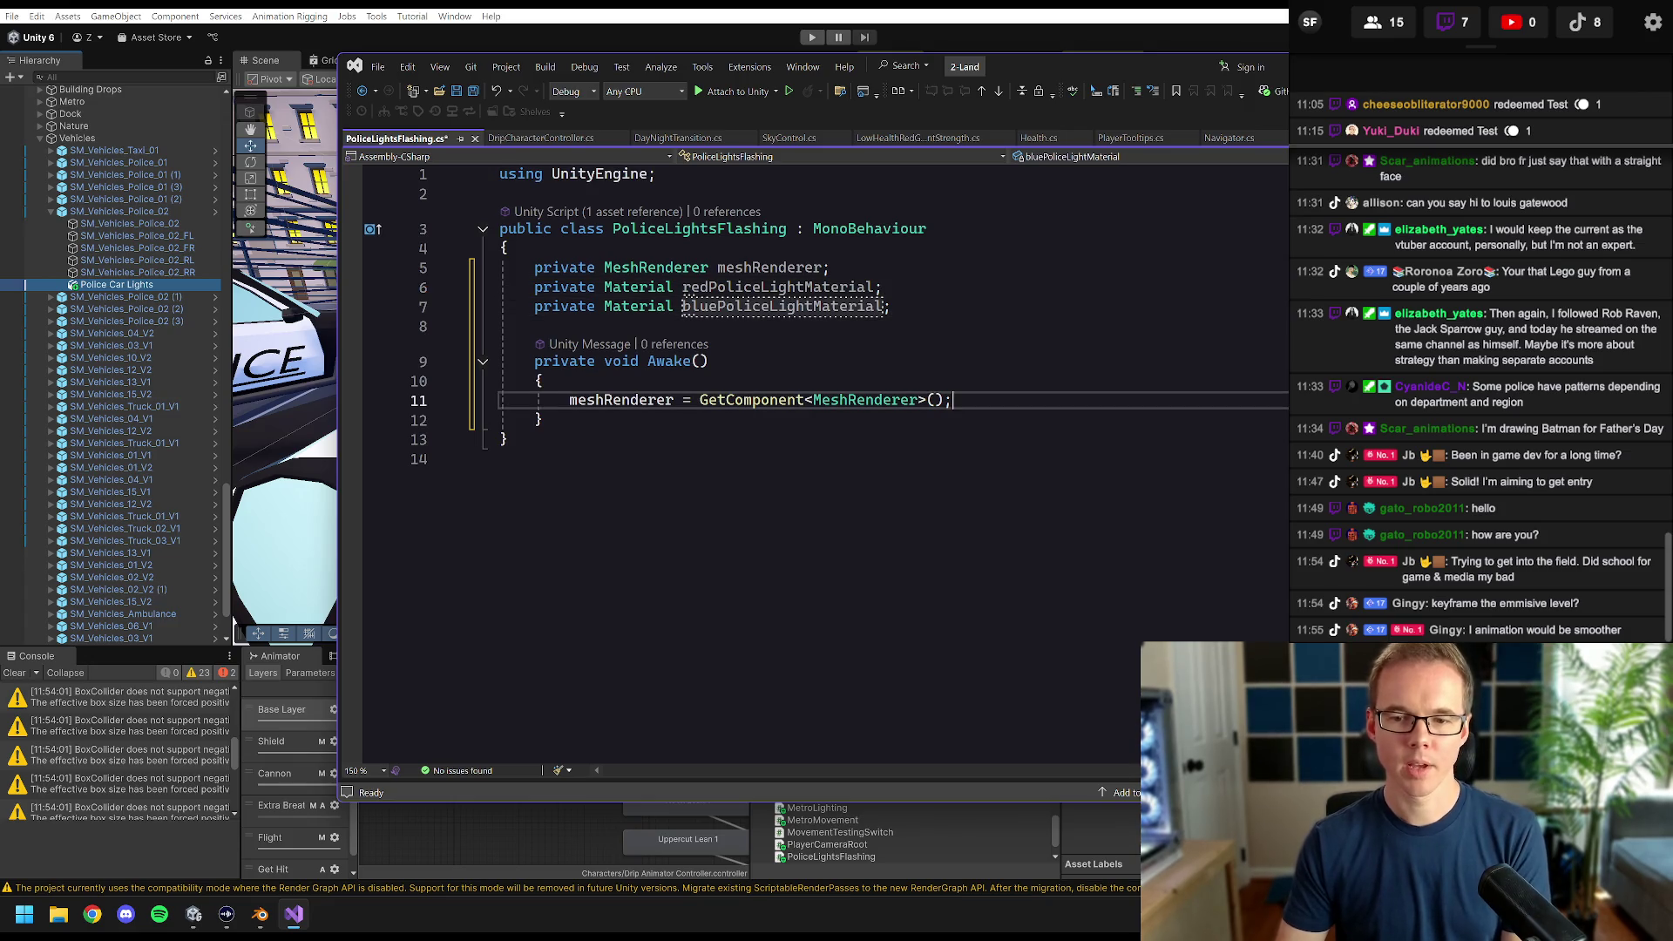
{"action": "key", "text": "Return"}
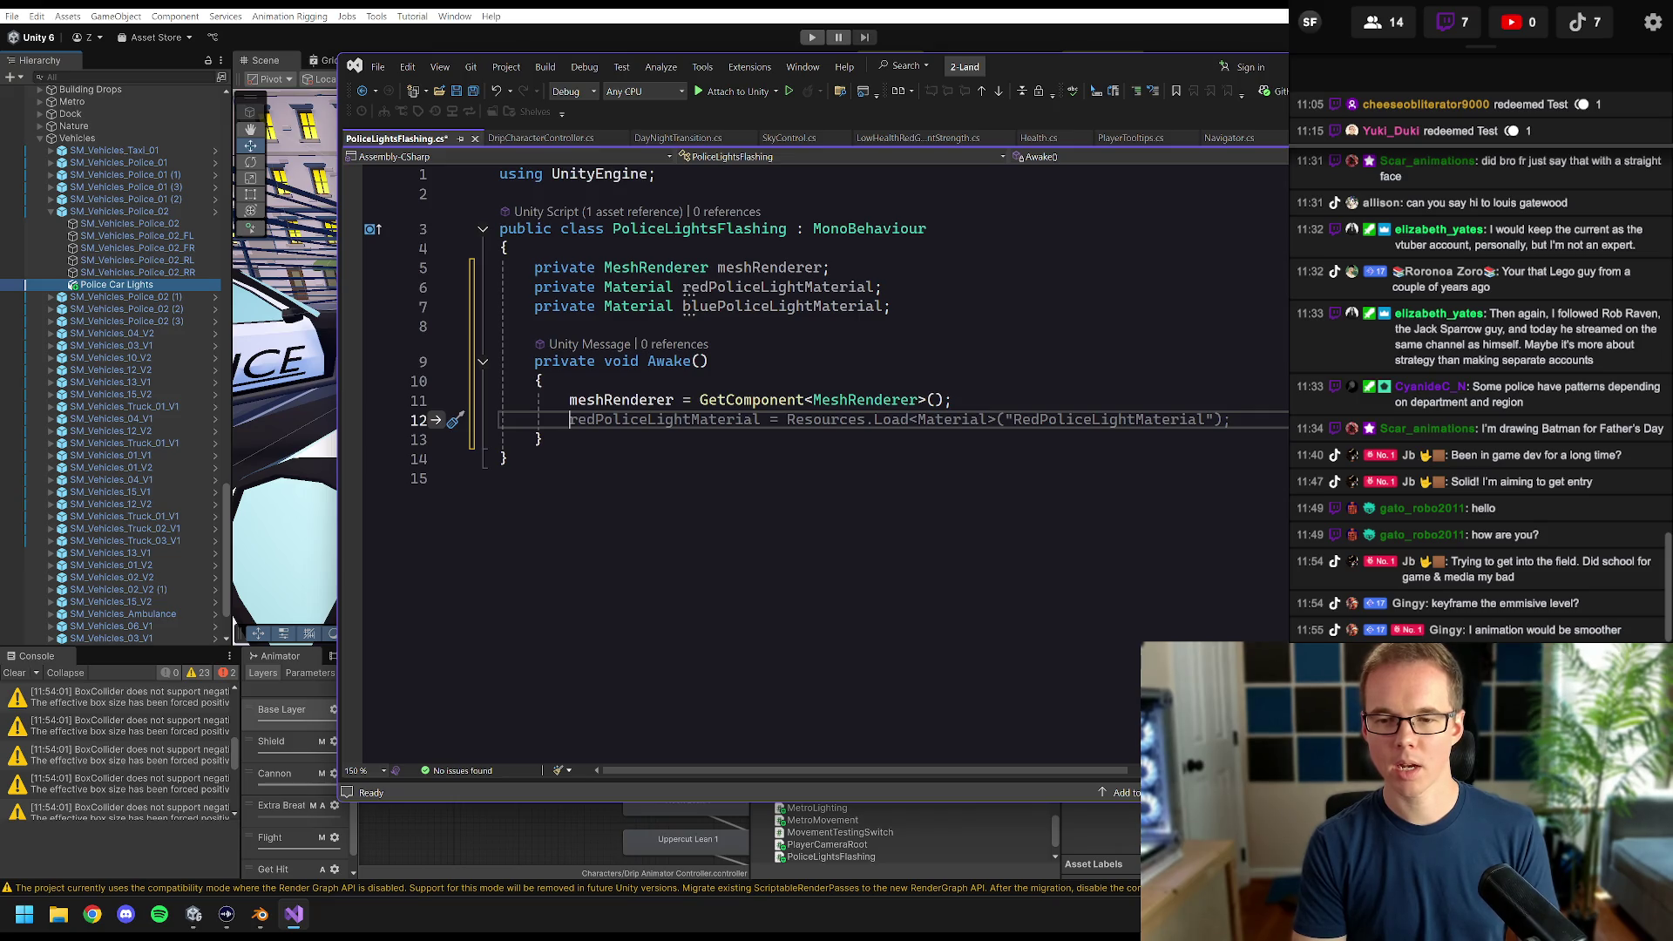
{"action": "key", "text": "Tab"}
{"action": "key", "text": "BackSpace"}
{"action": "key", "text": "BackSpace"}
{"action": "key", "text": "BackSpace"}
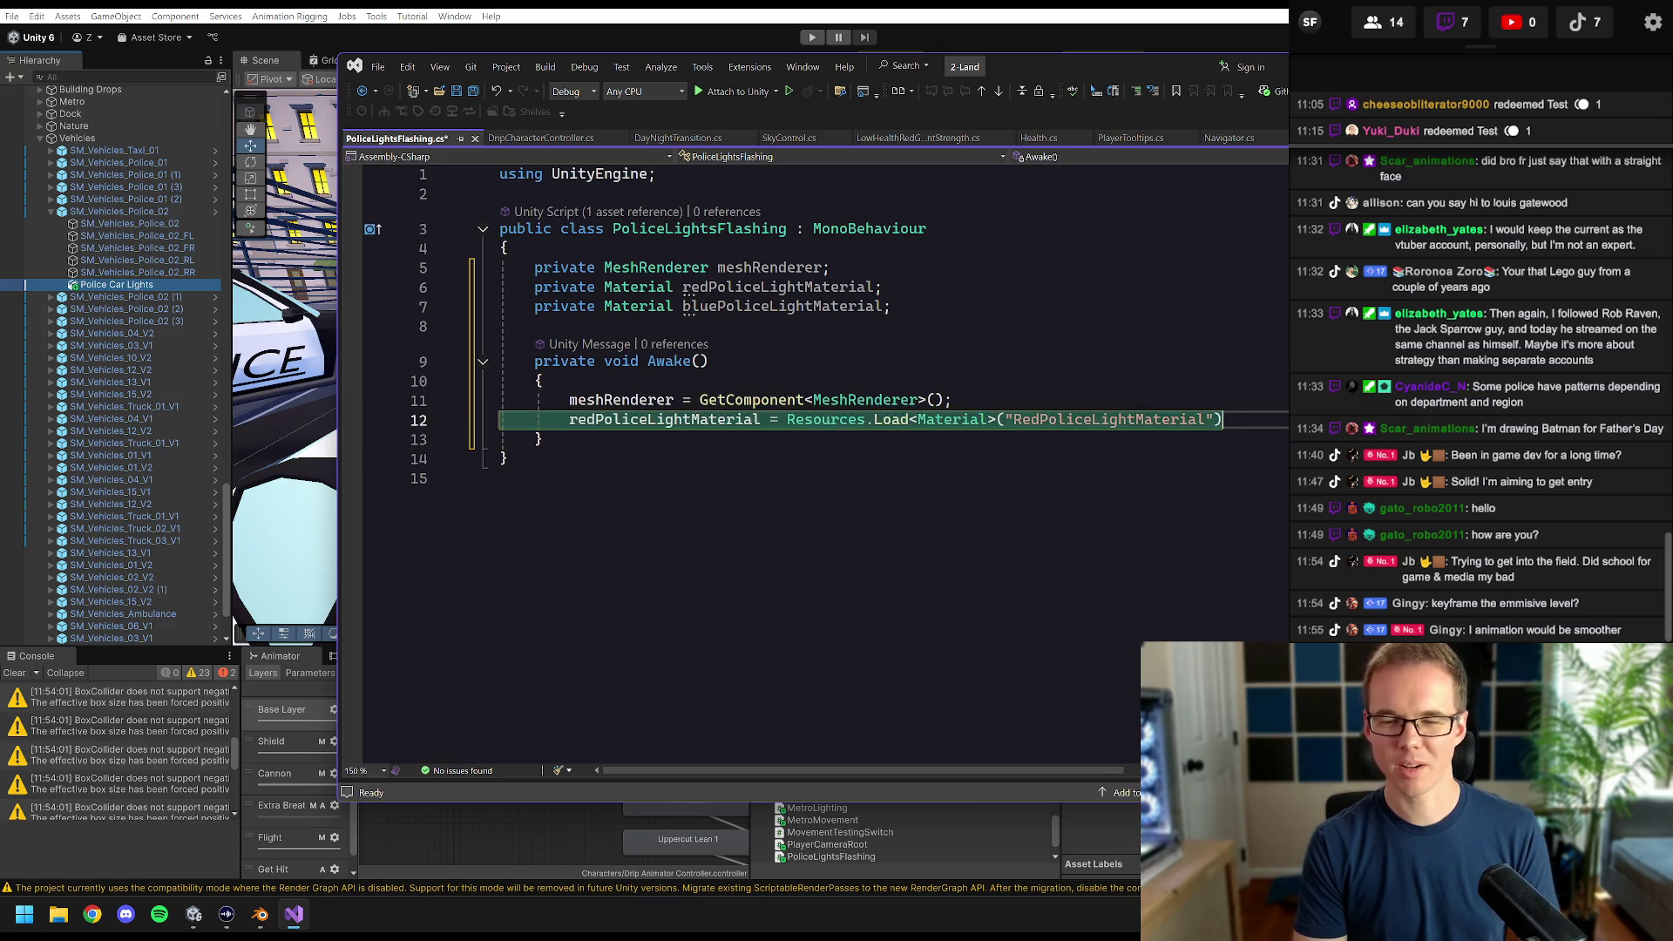
{"action": "key", "text": "BackSpace"}
{"action": "key", "text": "BackSpace"}
{"action": "key", "text": "BackSpace"}
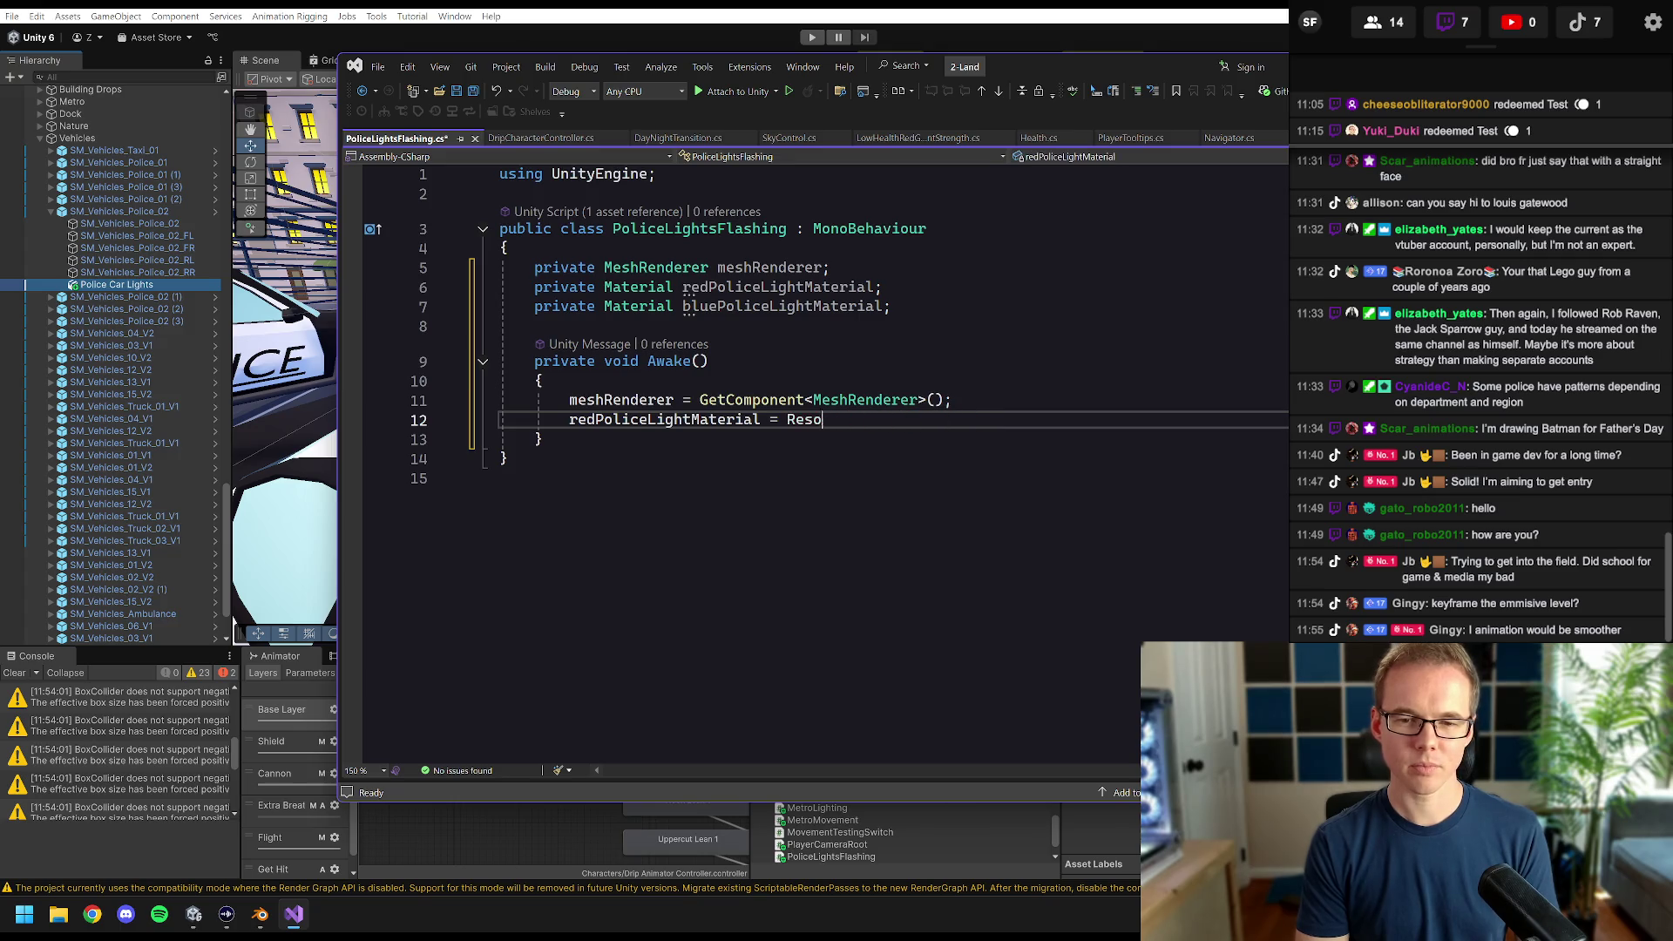
{"action": "type", "text": "mesh"}
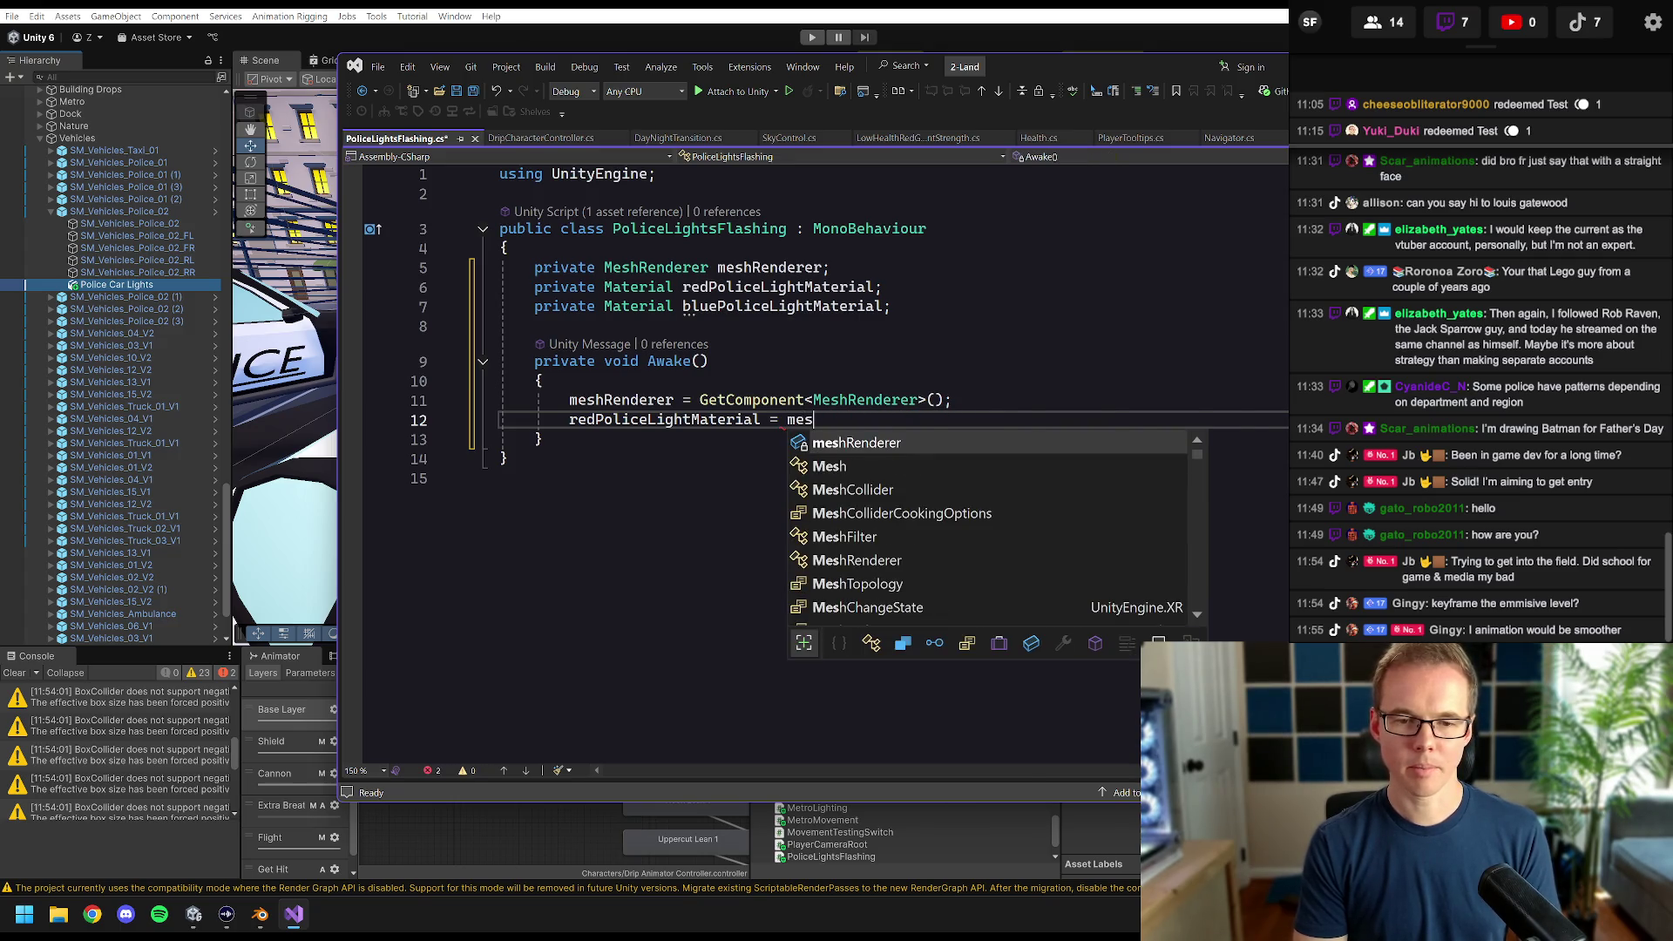
{"action": "key", "text": "Tab"}
{"action": "key", "text": "Tab"}
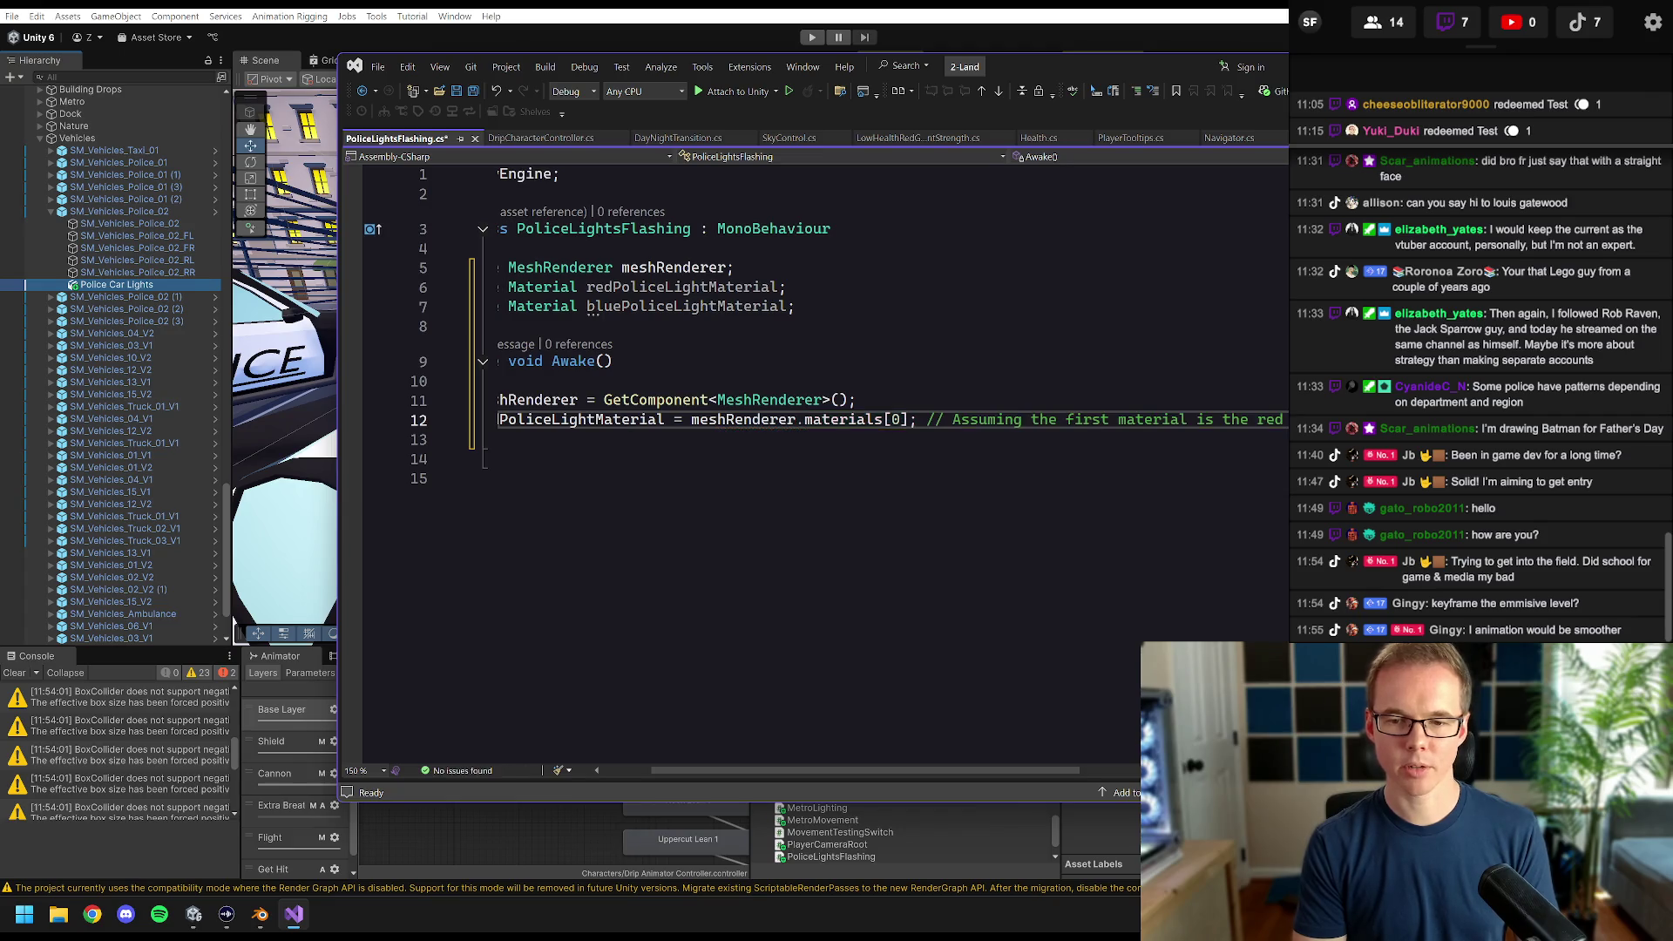
{"action": "key", "text": "BackSpace"}
{"action": "key", "text": "BackSpace"}
{"action": "key", "text": "BackSpace"}
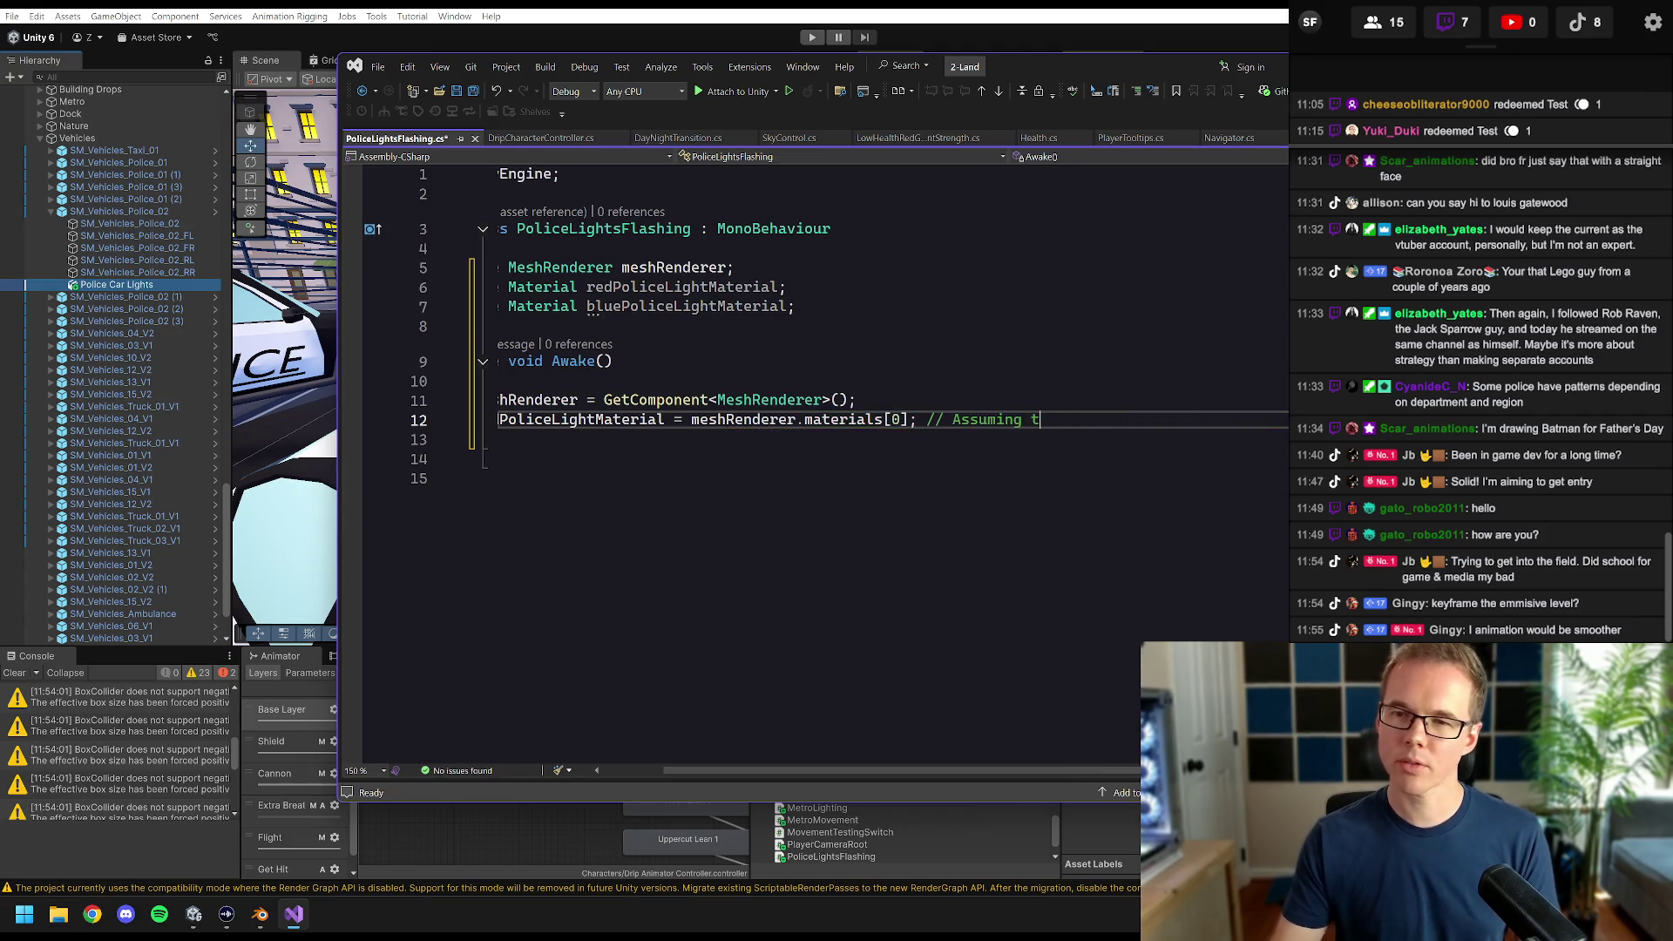
- Check the renderer's material order in Unity's Inspector, then return to the script
{"action": "left_click", "coordinate": [1111, 19]}
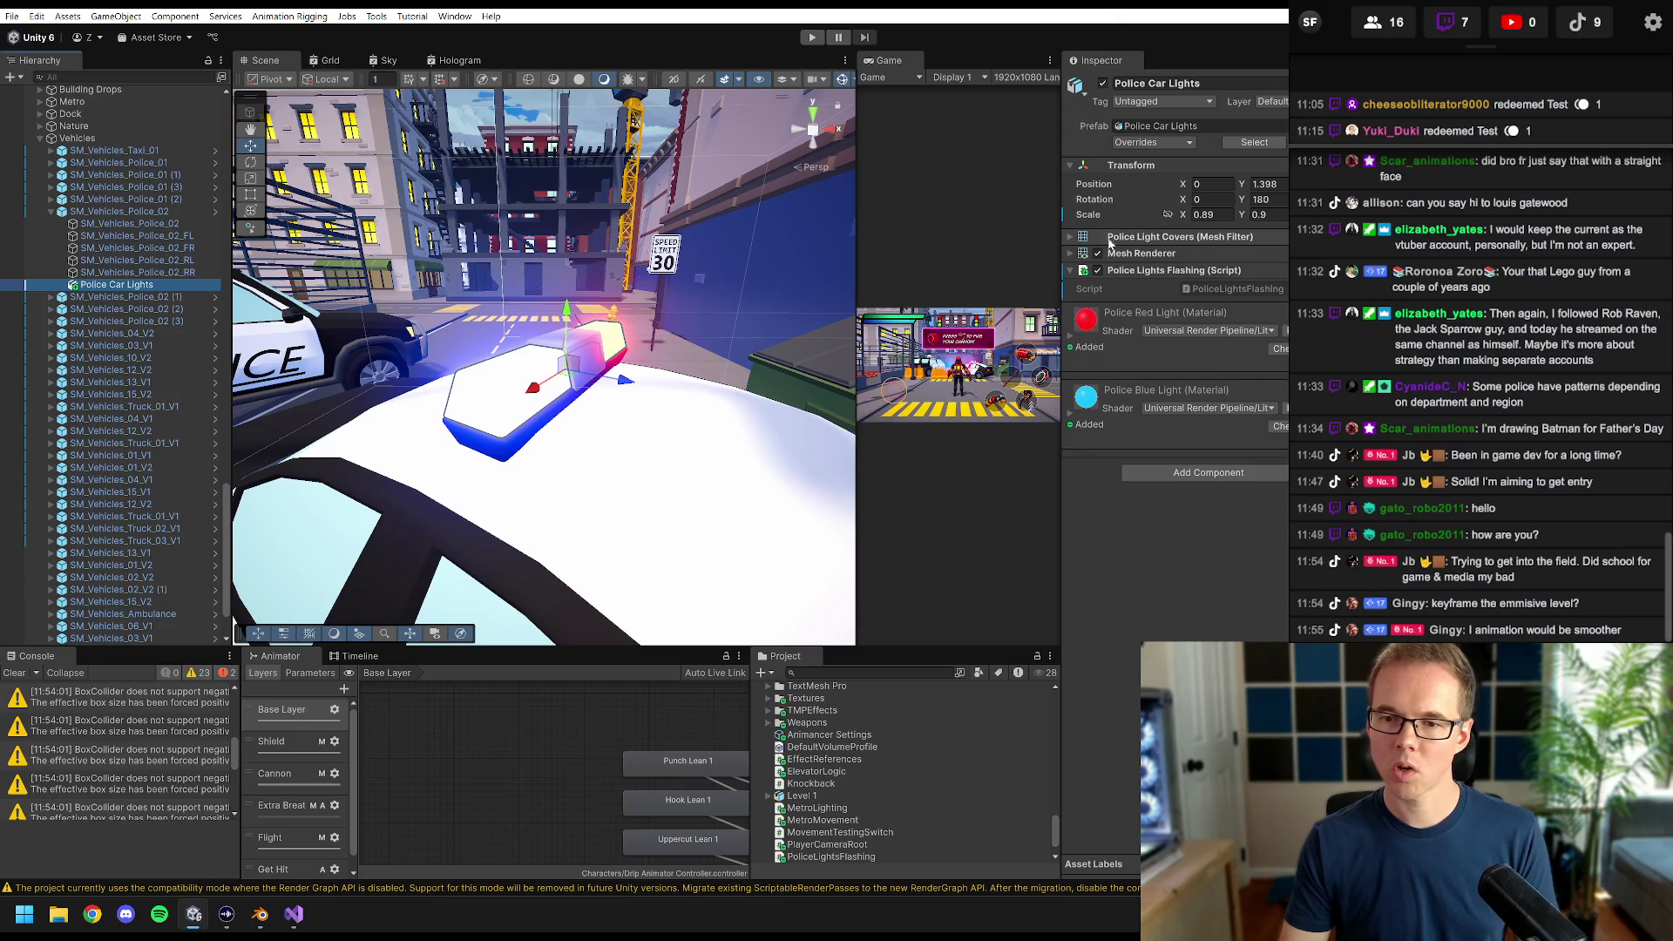
{"action": "left_click", "coordinate": [1072, 254]}
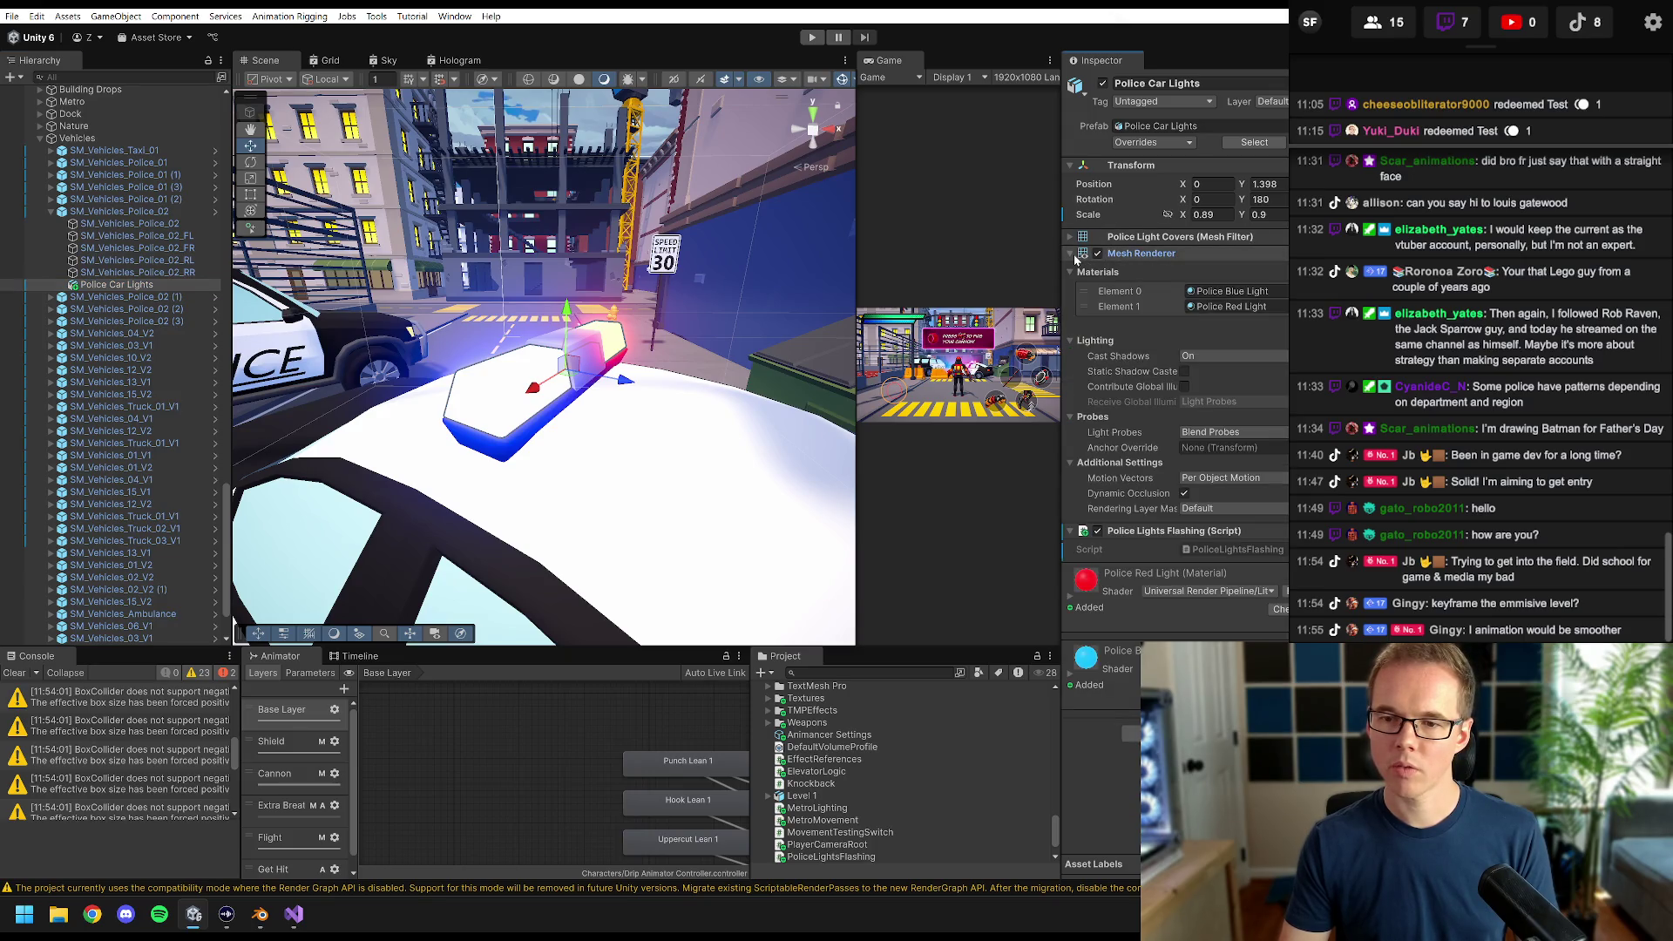
{"action": "left_click", "coordinate": [1074, 254]}
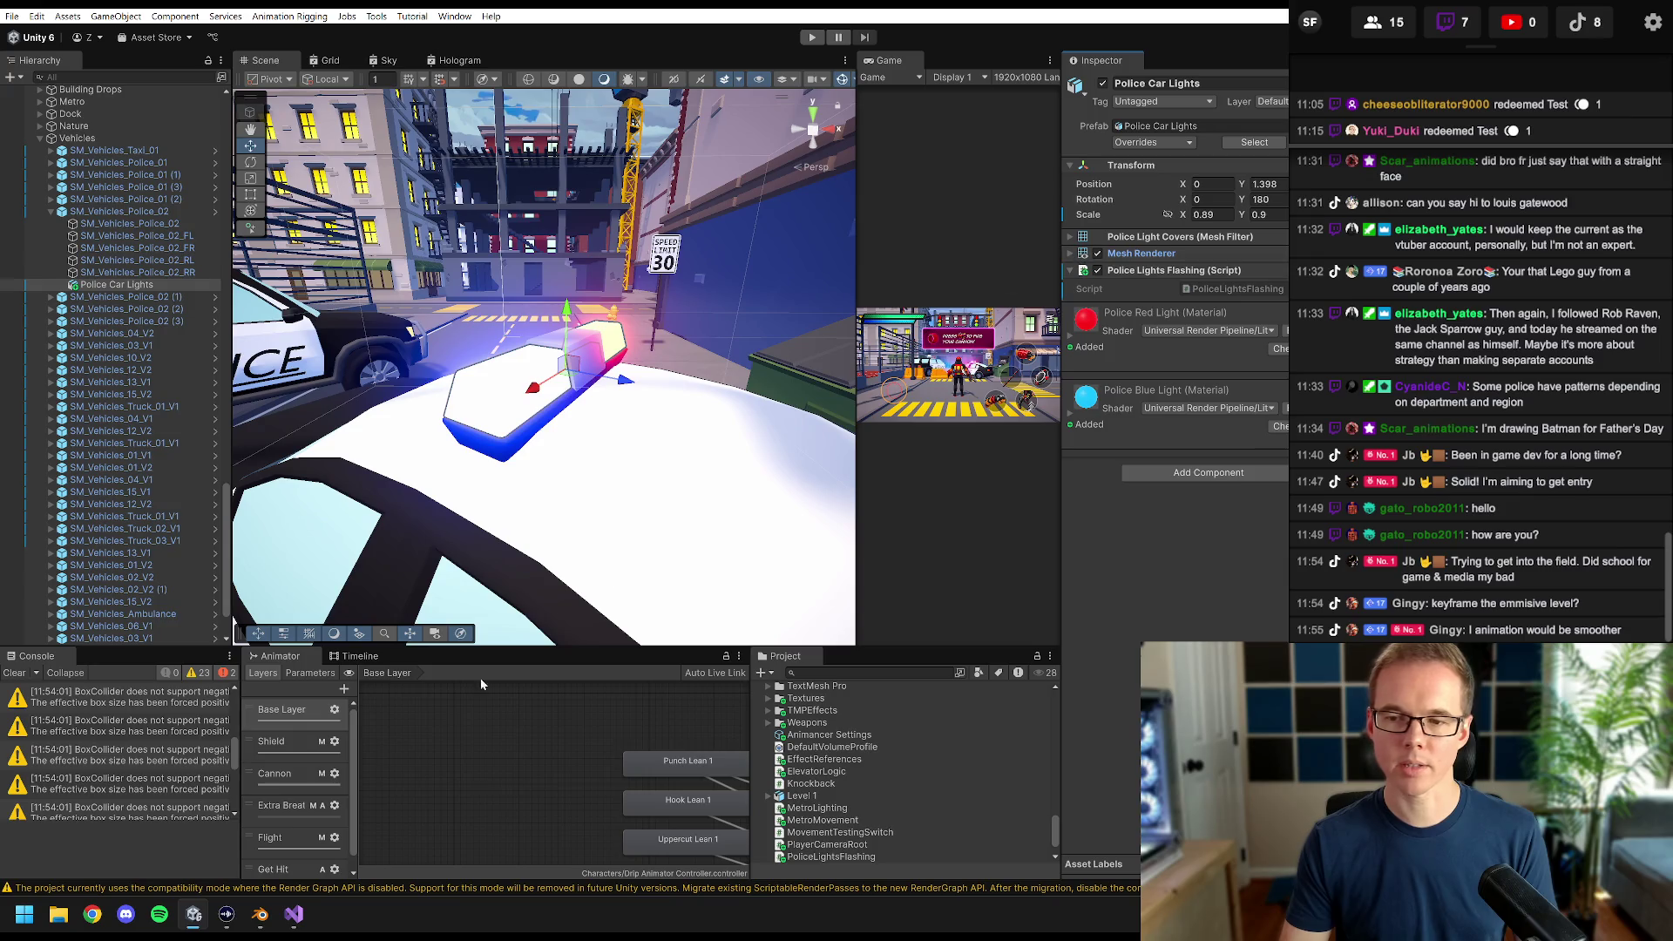
{"action": "left_click", "coordinate": [270, 819]}
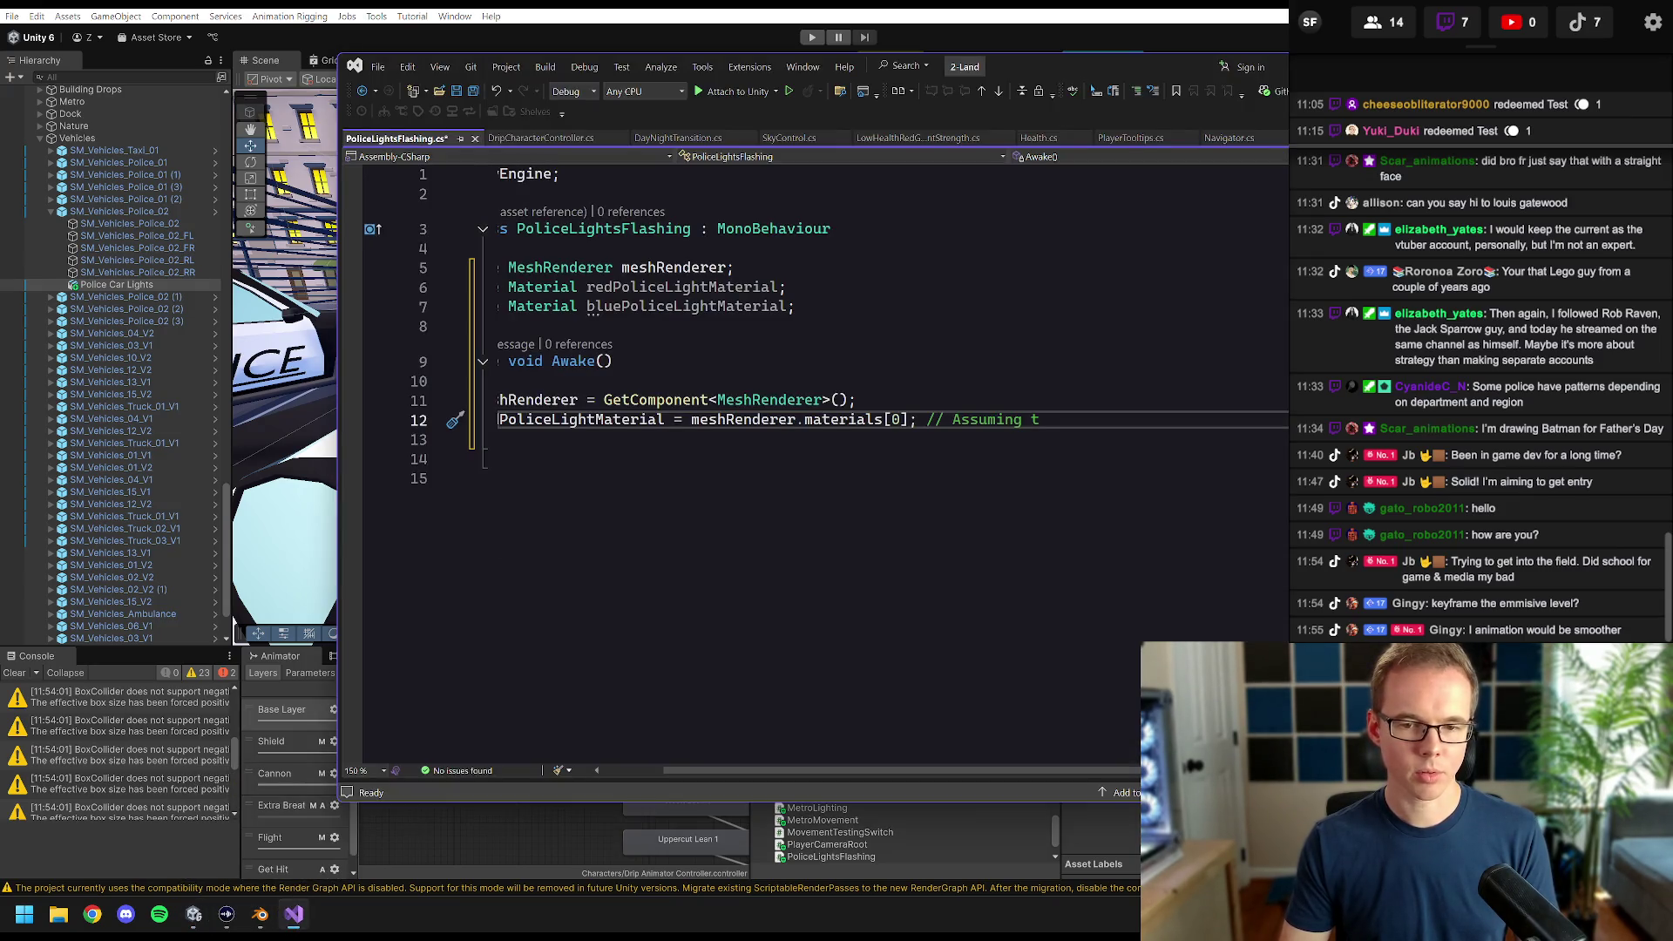
- Change the materials[0] assignment to bluePoliceLightMaterial and delete its trailing comment
{"action": "left_click_drag", "start_coordinate": [869, 770], "coordinate": [808, 770]}
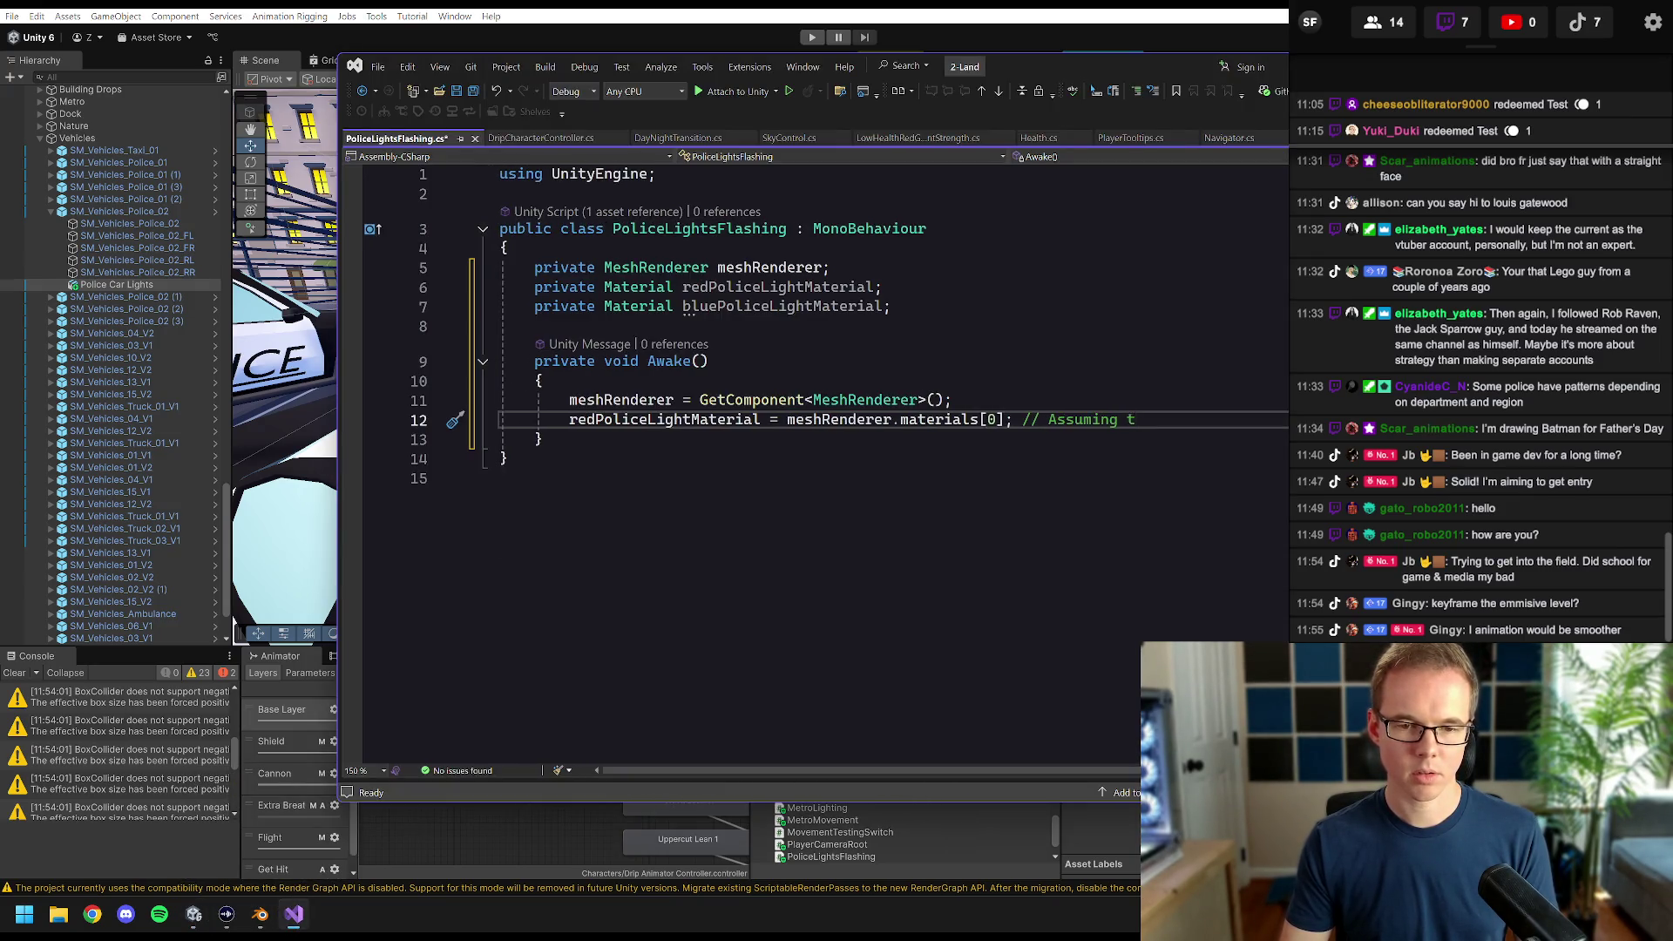
{"action": "left_click", "coordinate": [570, 419]}
{"action": "key", "text": "Delete"}
{"action": "key", "text": "Delete"}
{"action": "key", "text": "Delete"}
{"action": "type", "text": "blue"}
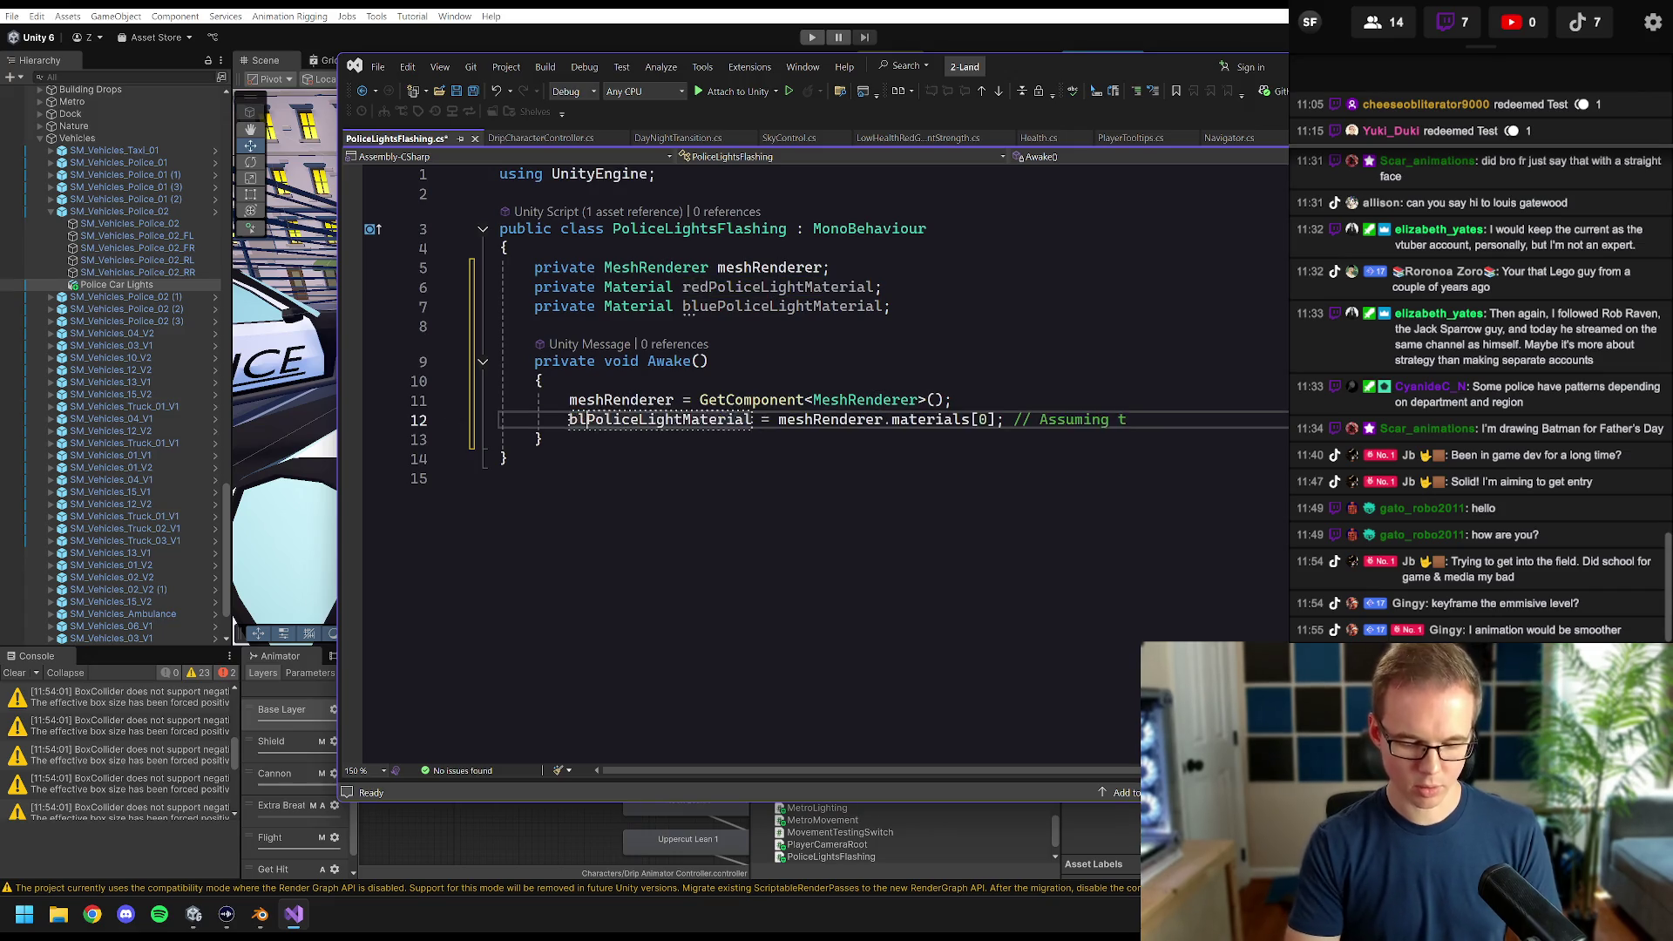
{"action": "left_click", "coordinate": [1125, 419]}
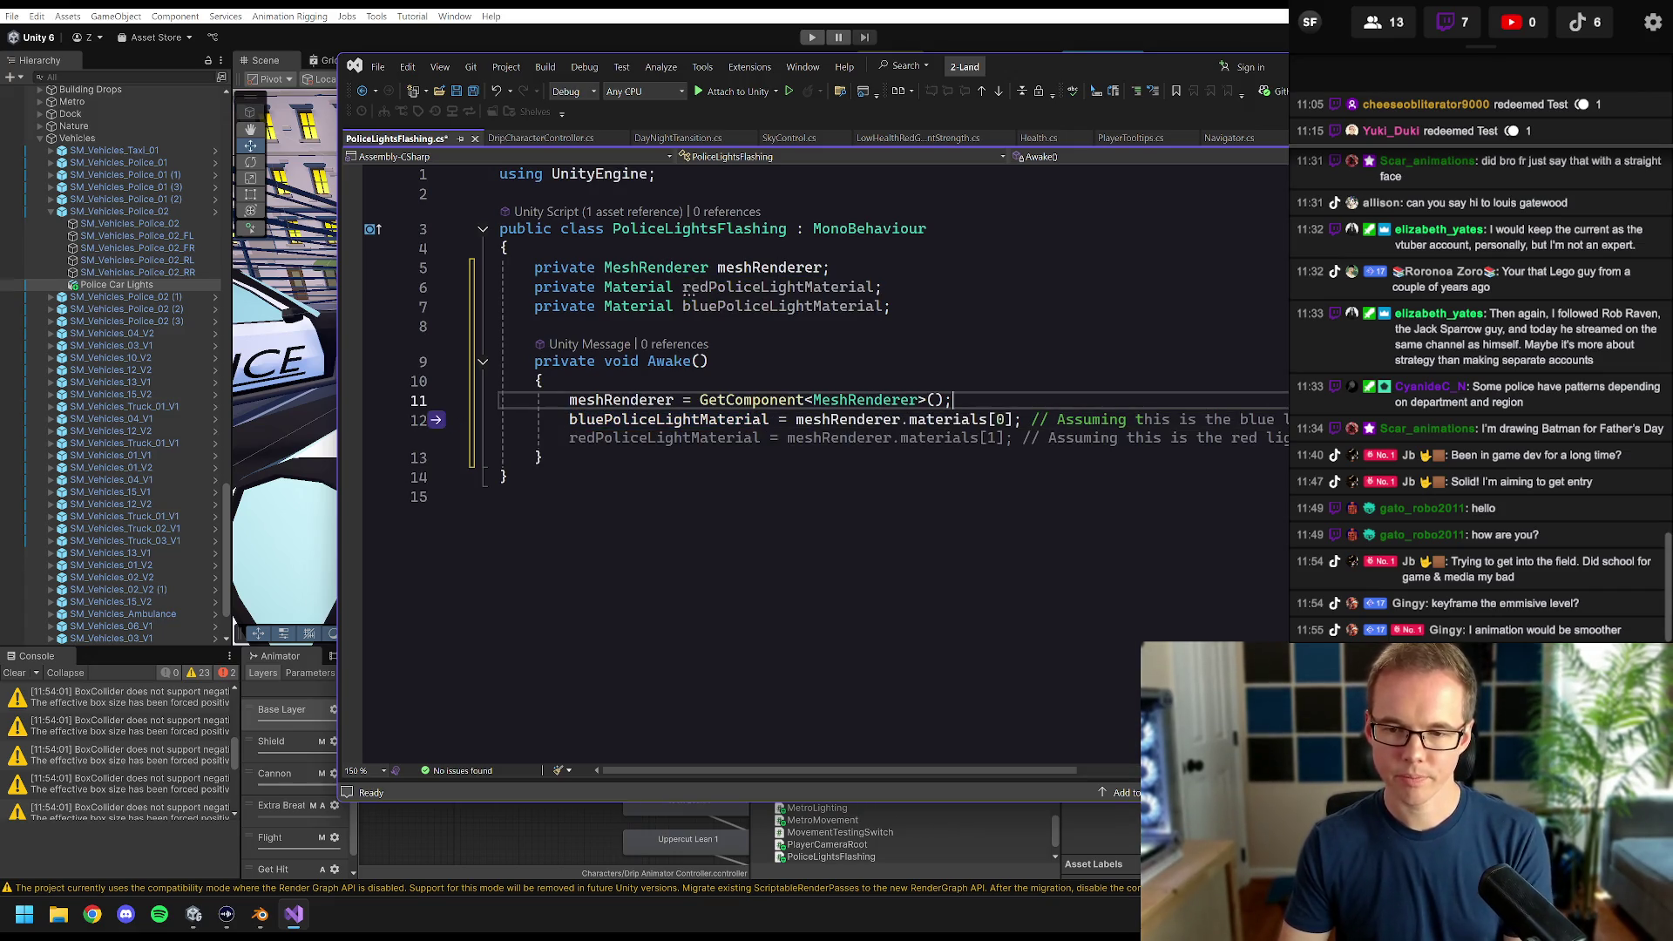
{"action": "left_click_drag", "start_coordinate": [1143, 419], "coordinate": [1031, 419]}
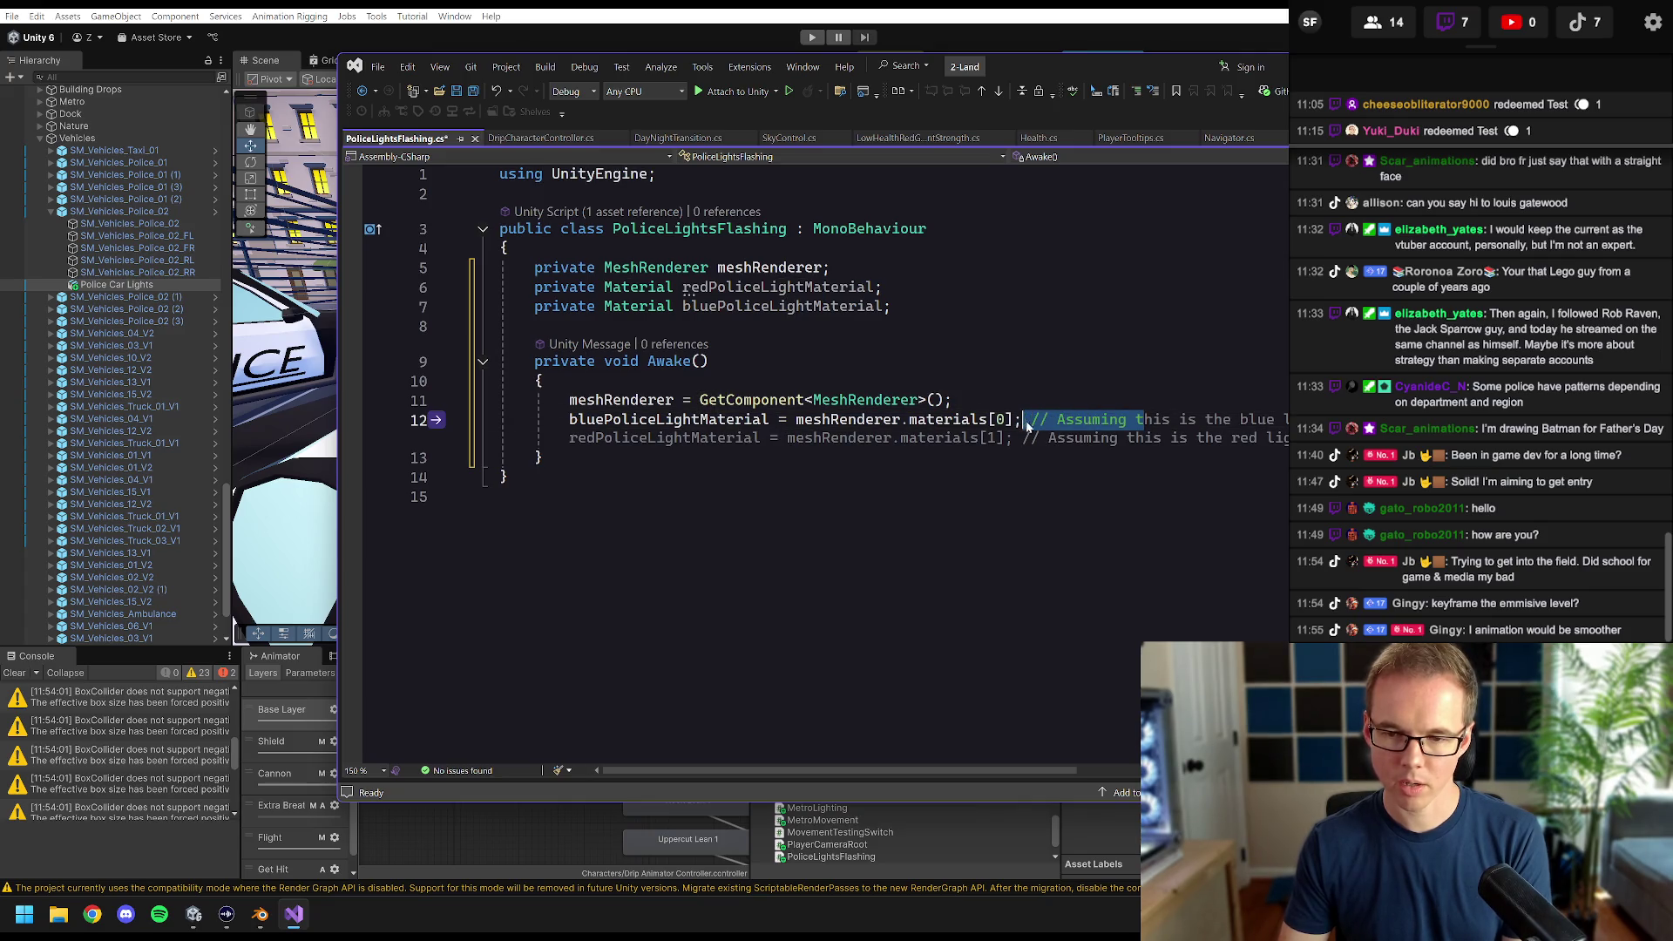
{"action": "key", "text": "BackSpace"}
- Add redPoliceLightMaterial = meshRenderer.materials[1]; and leave blank lines below Awake
{"action": "key", "text": "Return"}
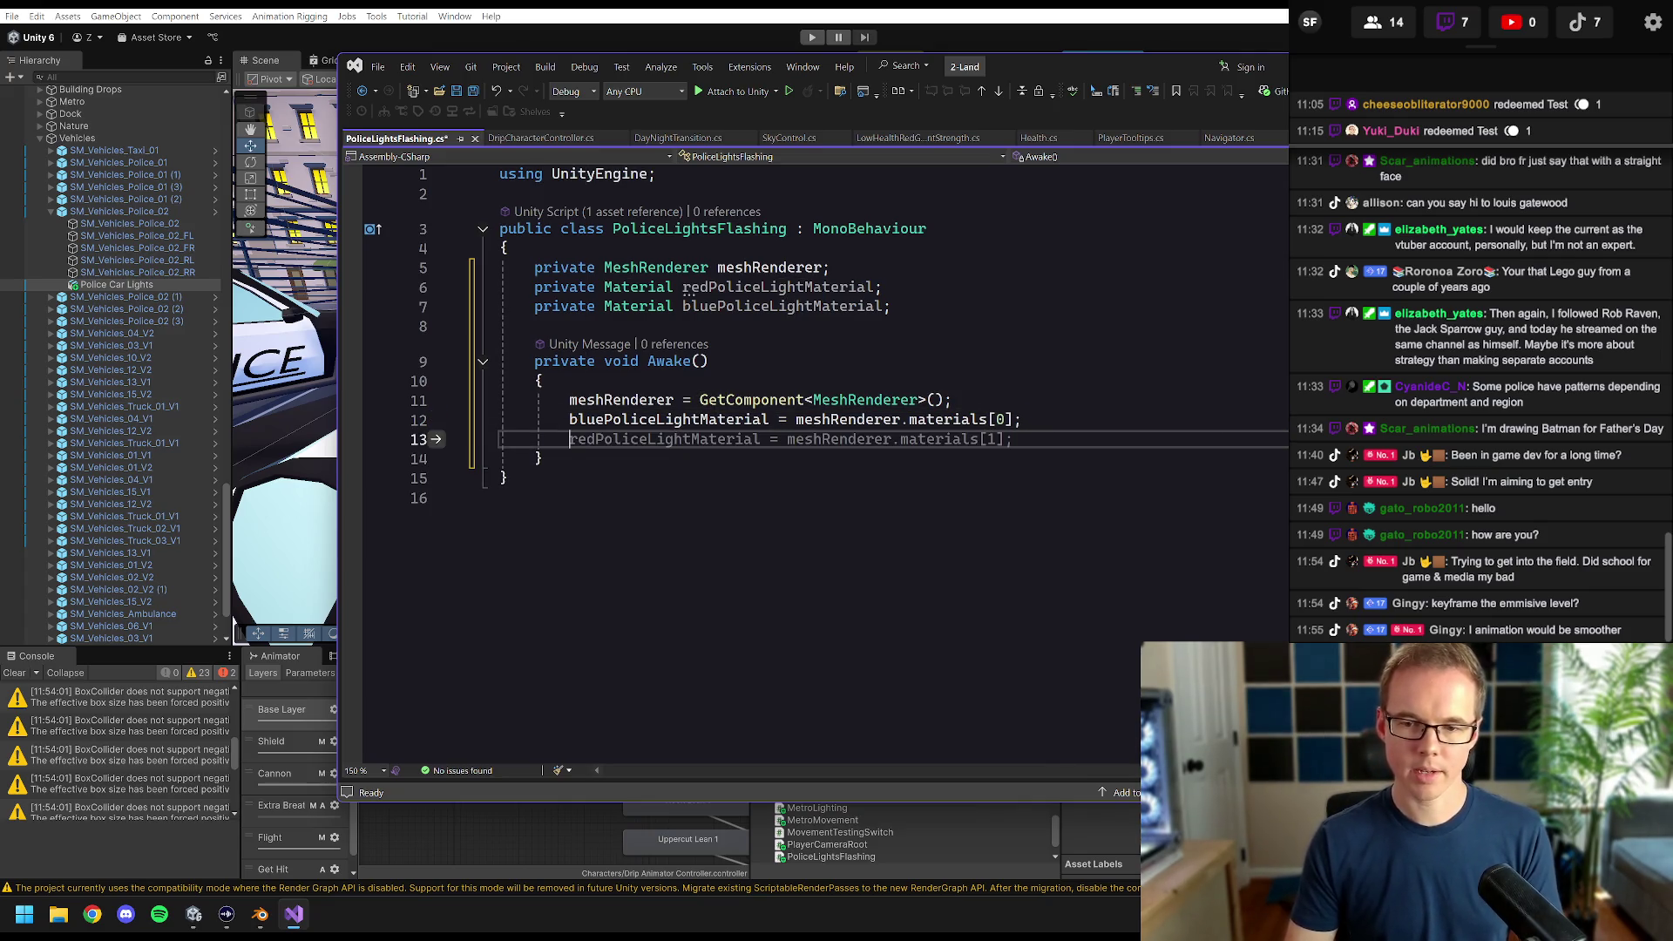
{"action": "key", "text": "Tab"}
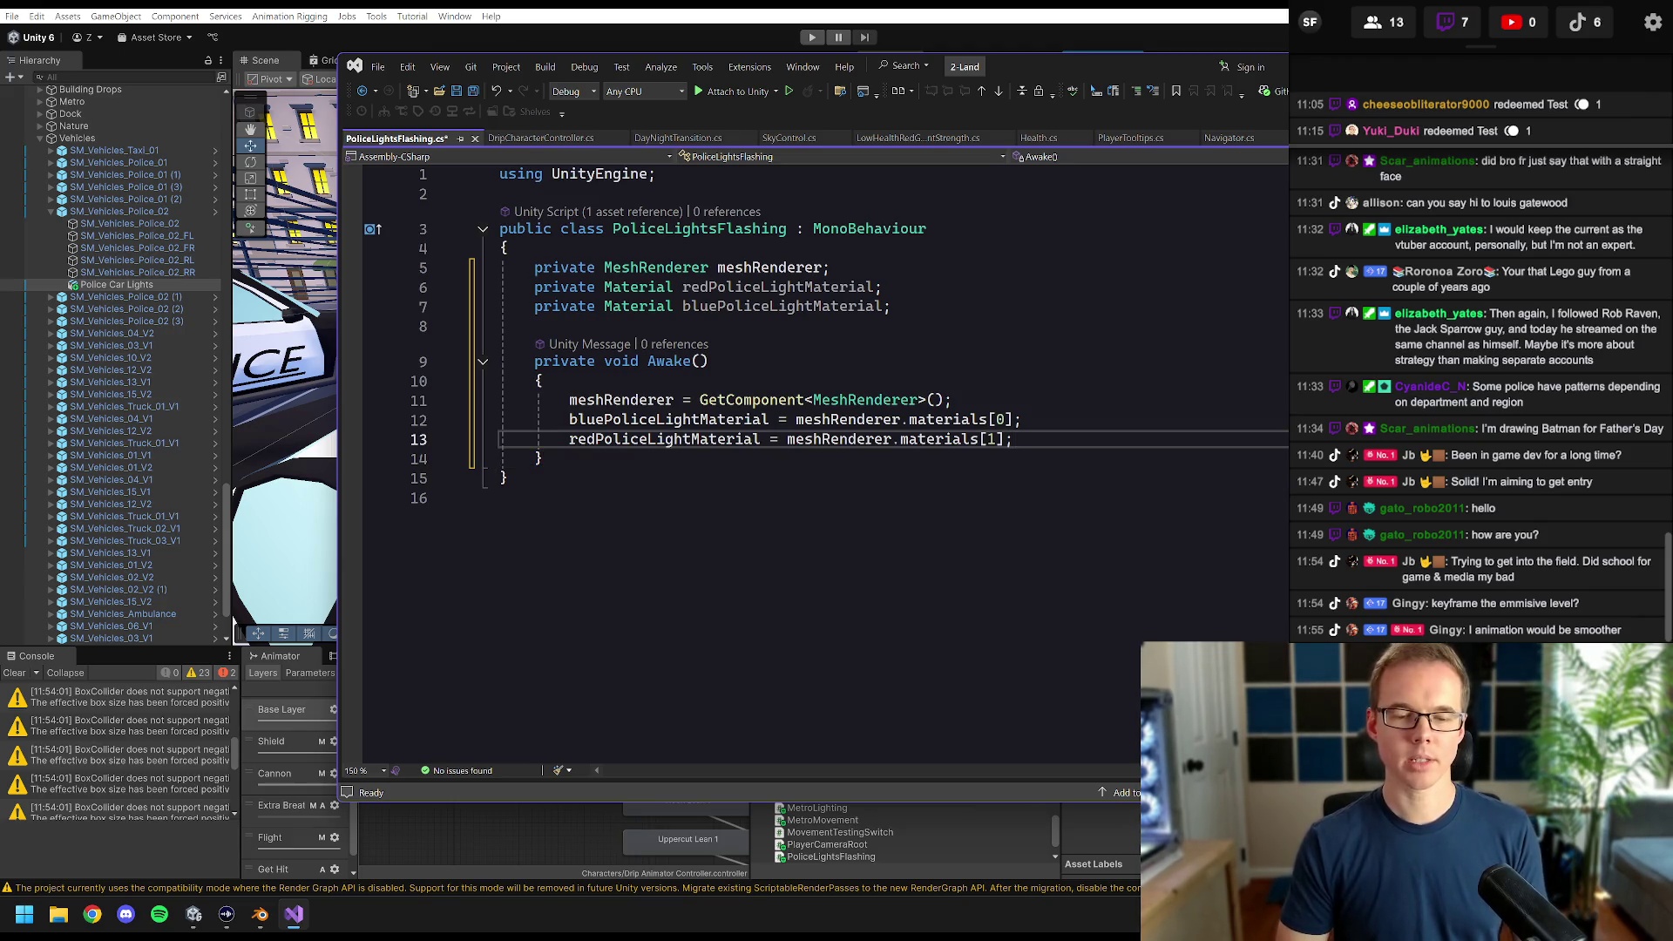
{"action": "key", "text": "Return"}
{"action": "key", "text": "Return"}
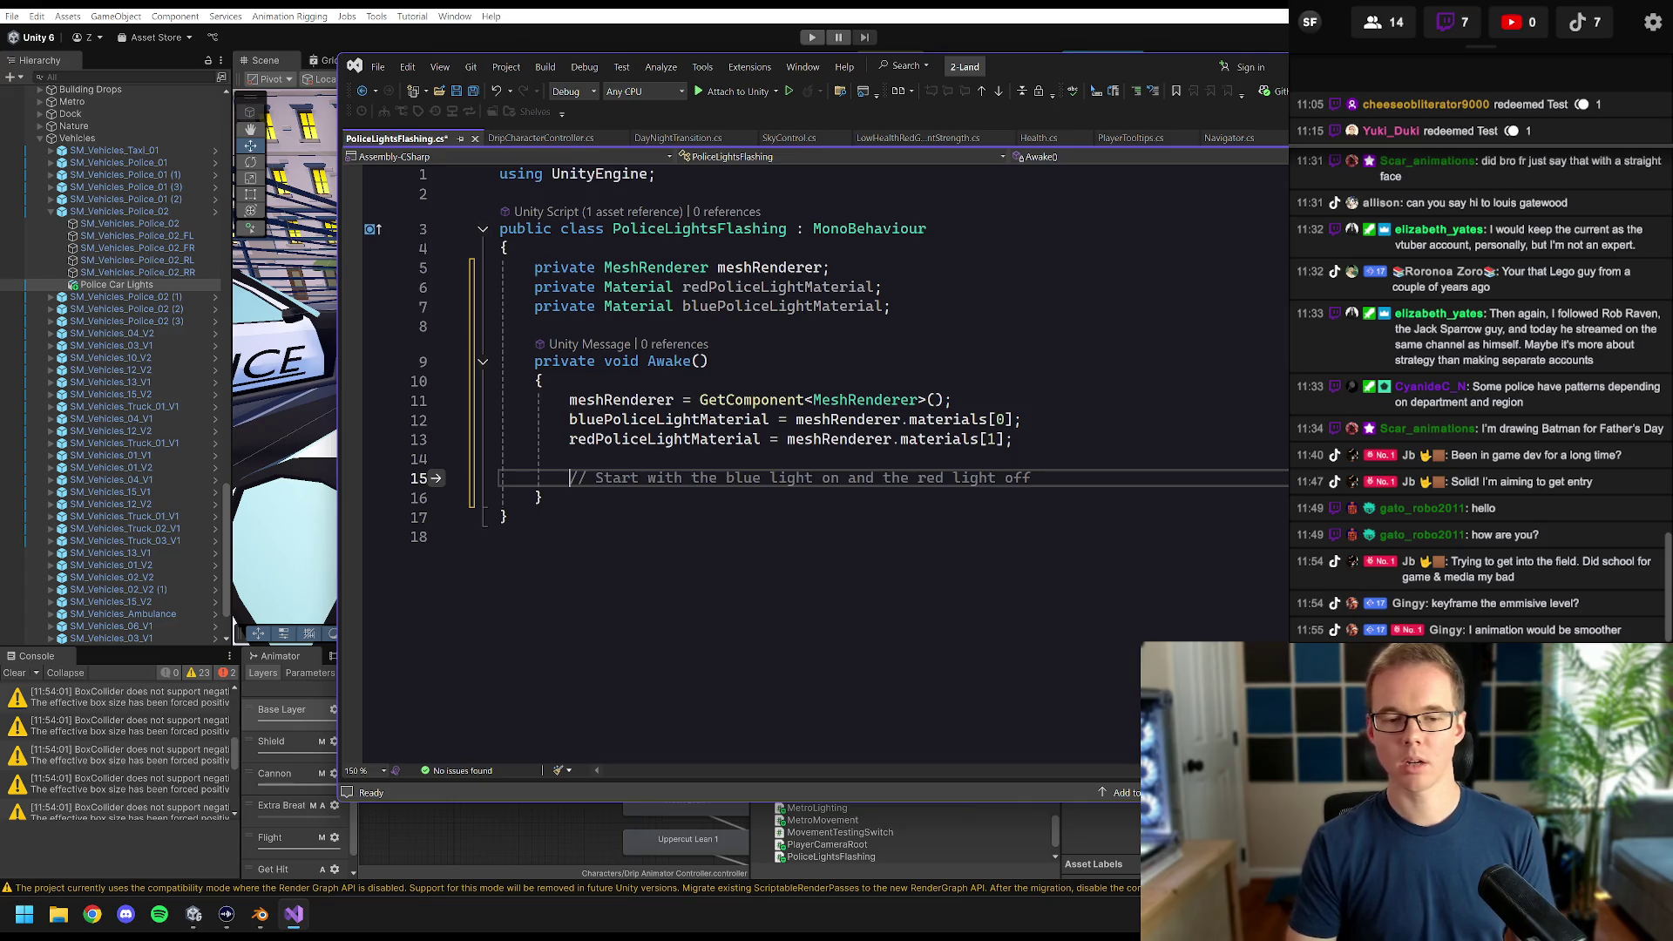
{"action": "key", "text": "Down"}
{"action": "key", "text": "Return"}
{"action": "key", "text": "Return"}
{"action": "key", "text": "Return"}
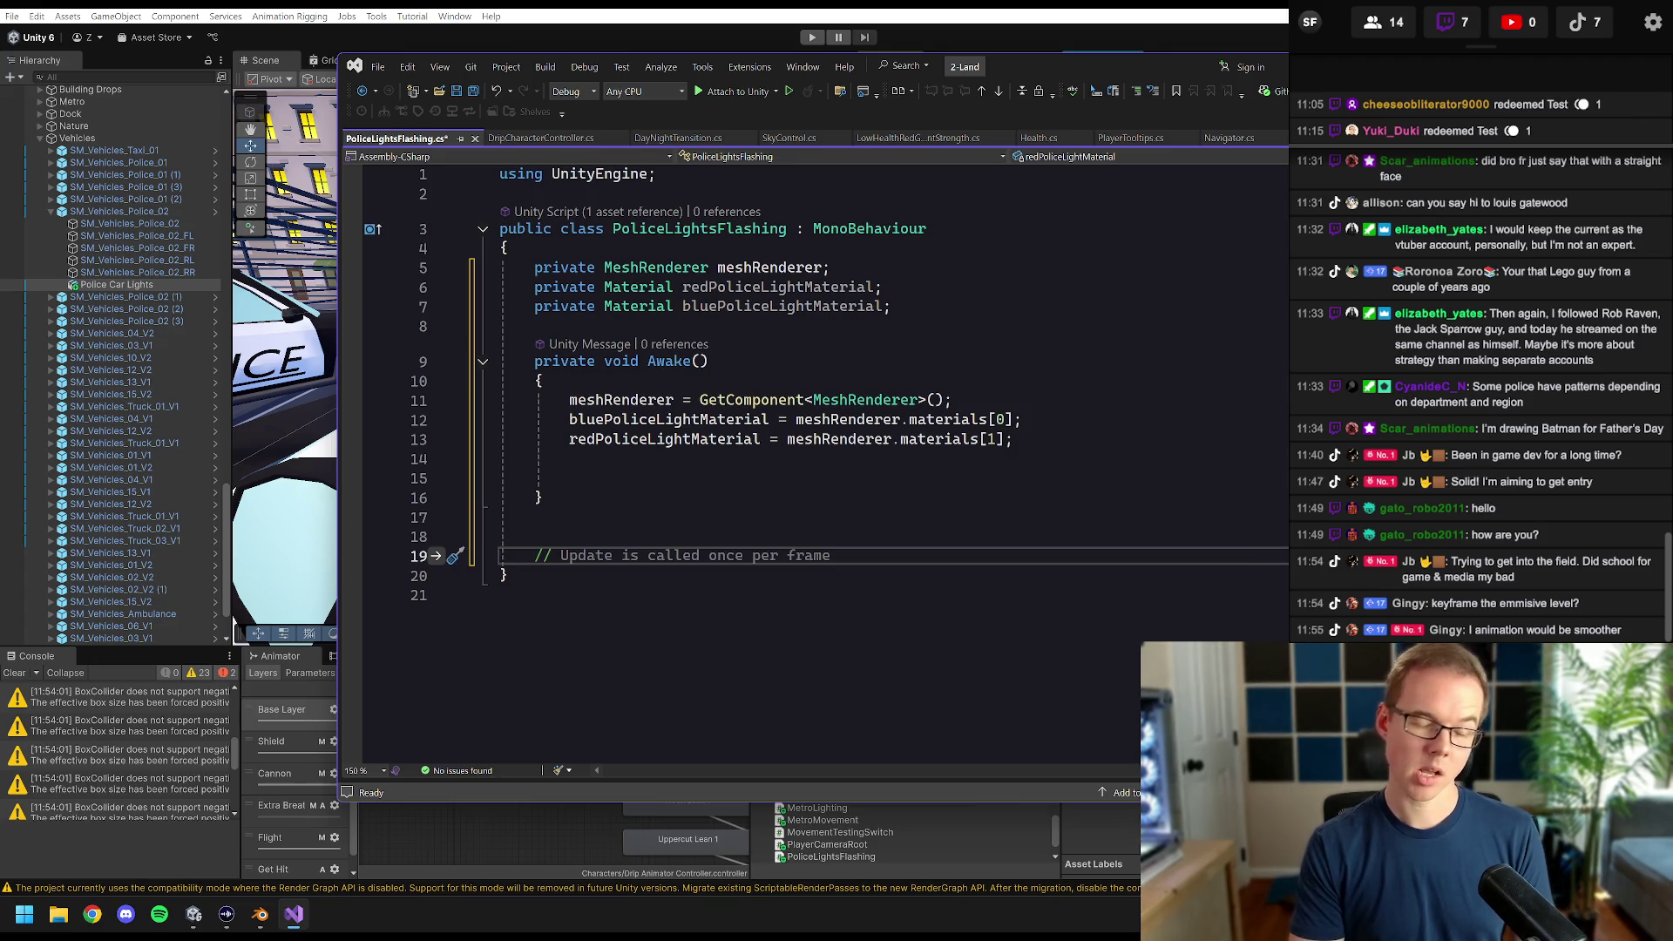
- Write a flashing-coroutine comment and reject the suggested coroutine declaration below it
{"action": "type", "text": "//Coroutine to flash th"}
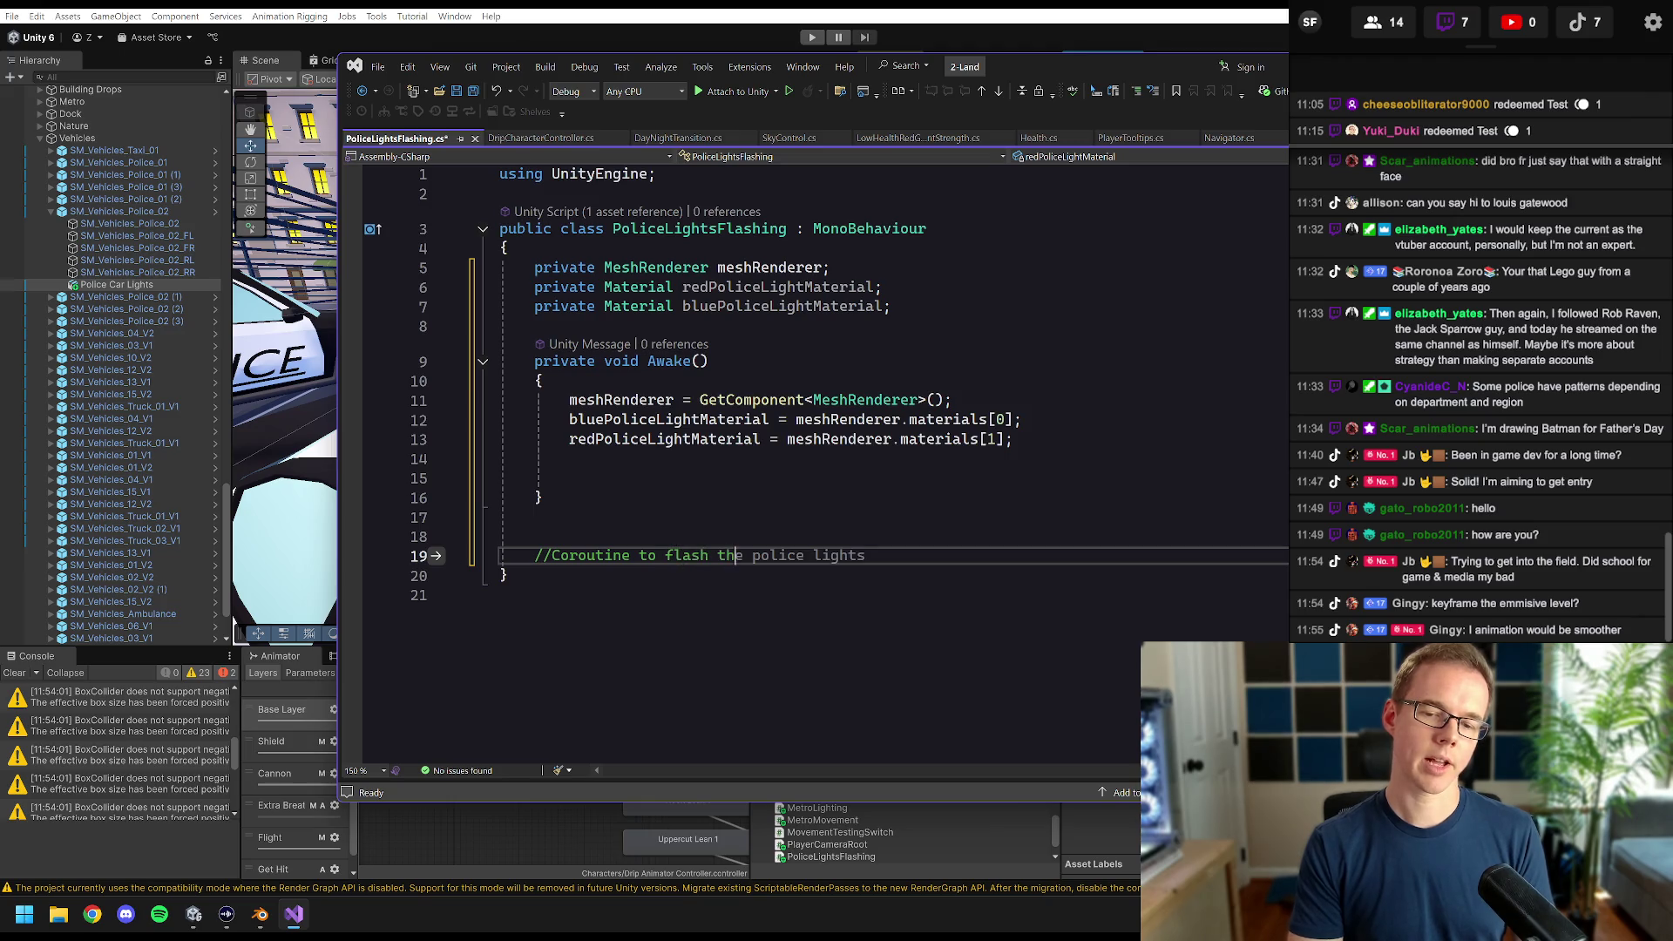
{"action": "type", "text": "e police lights on and off"}
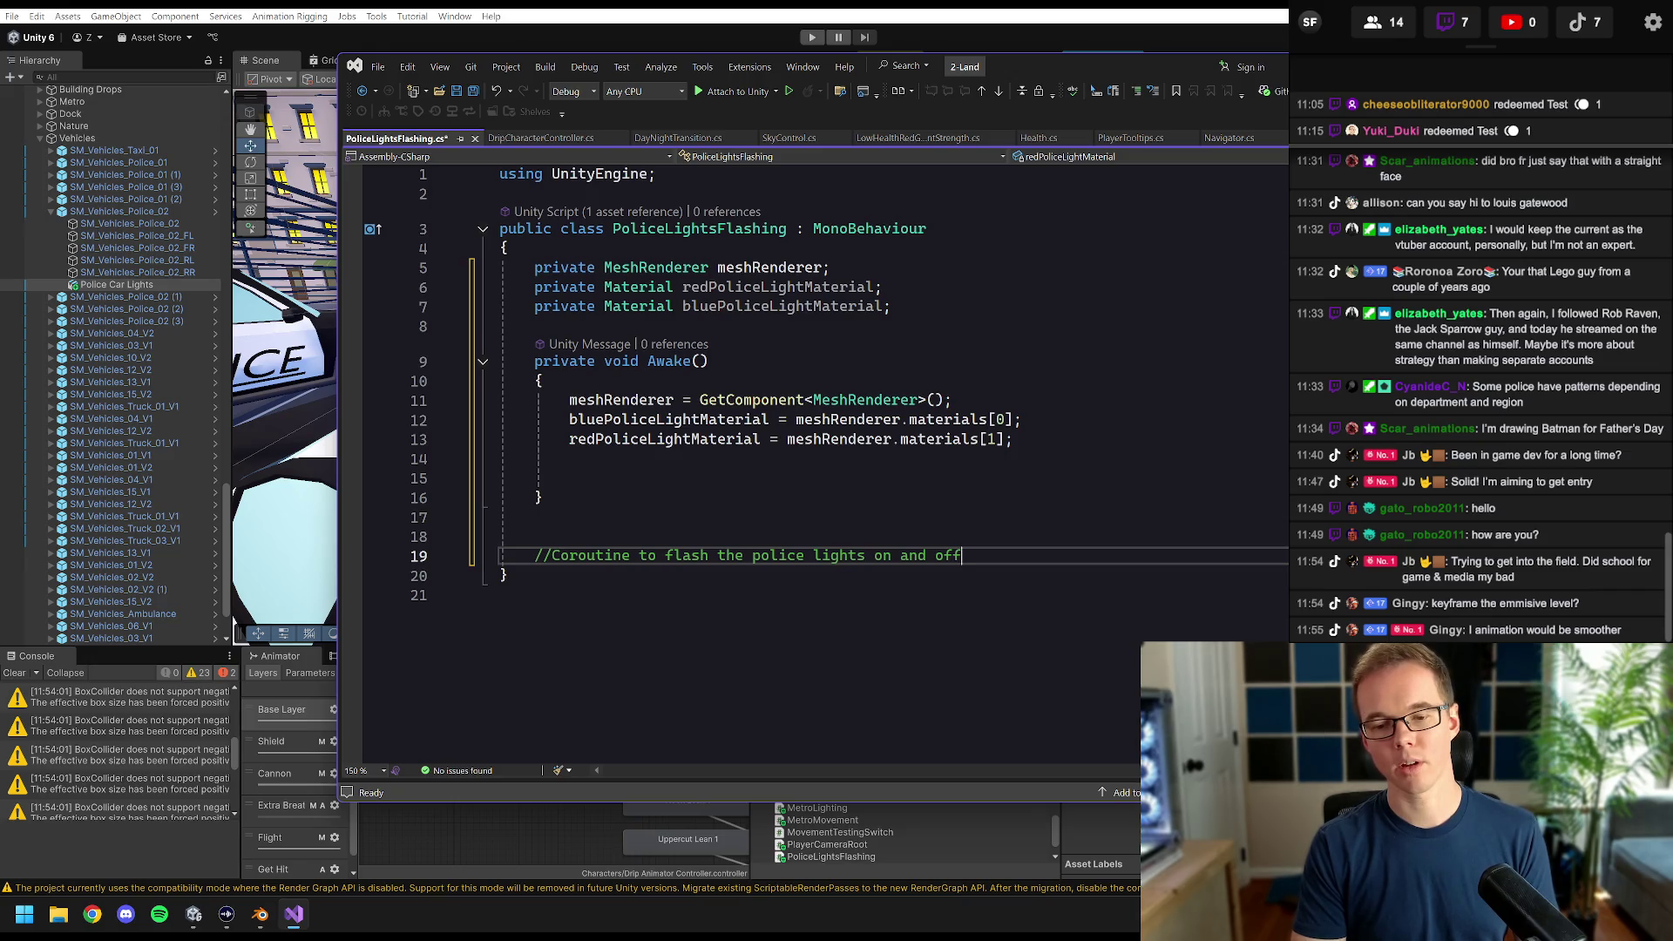
{"action": "type", "text": " smoothly"}
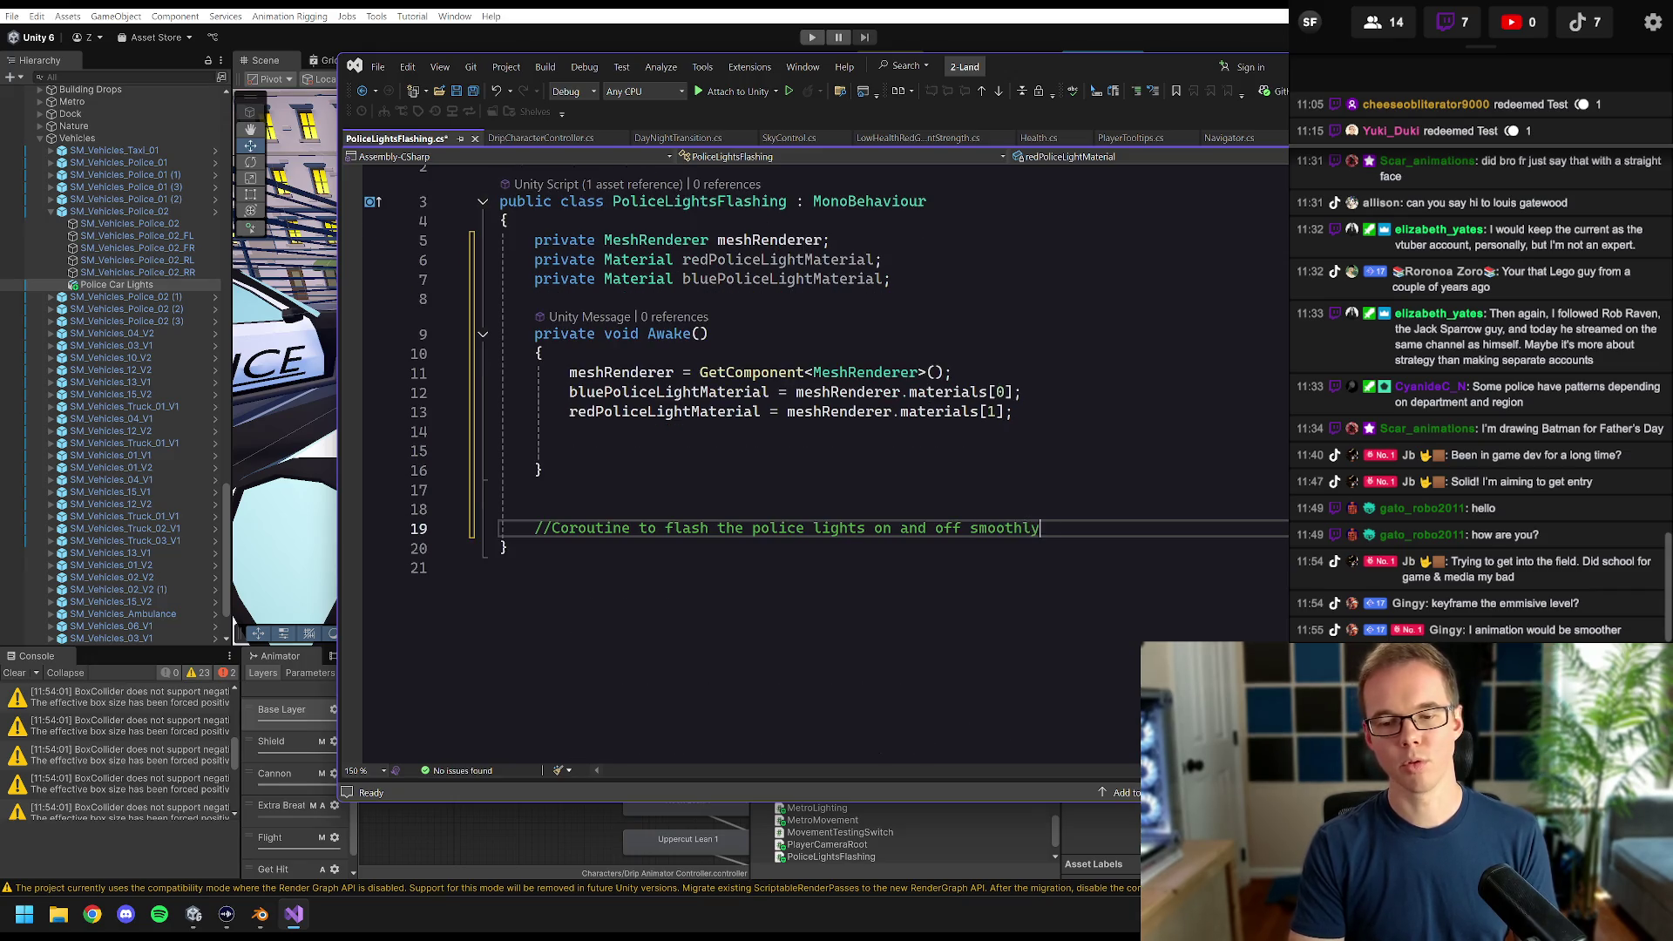
{"action": "type", "text": " with dgtweeenin"}
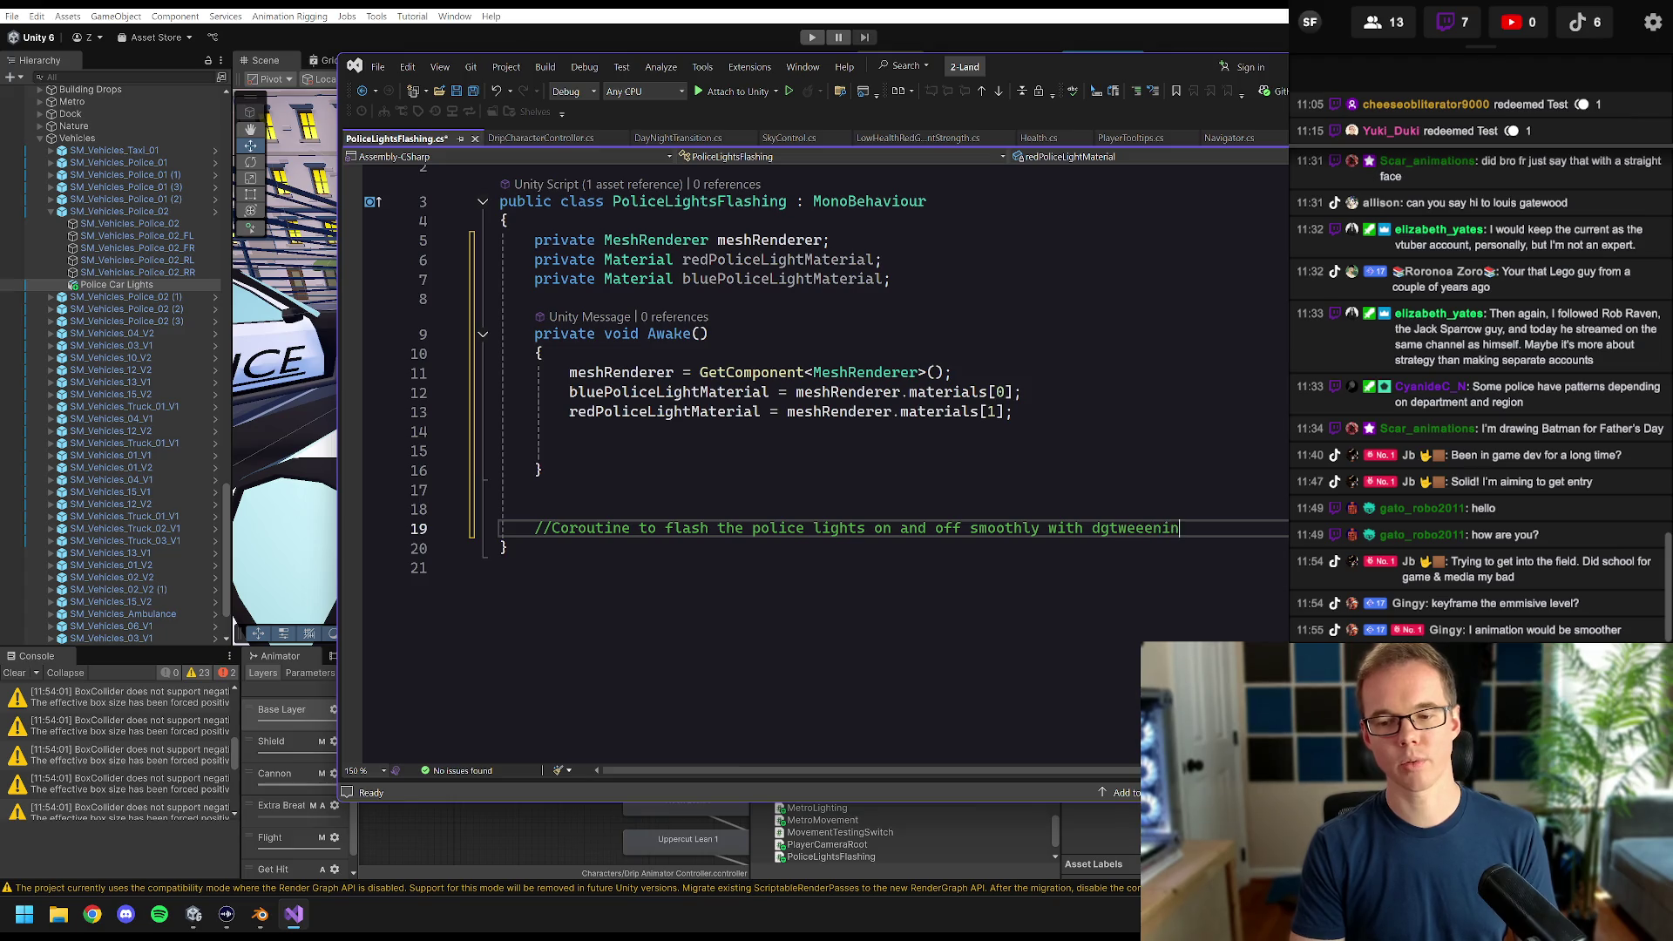
{"action": "key", "text": "ctrl+BackSpace"}
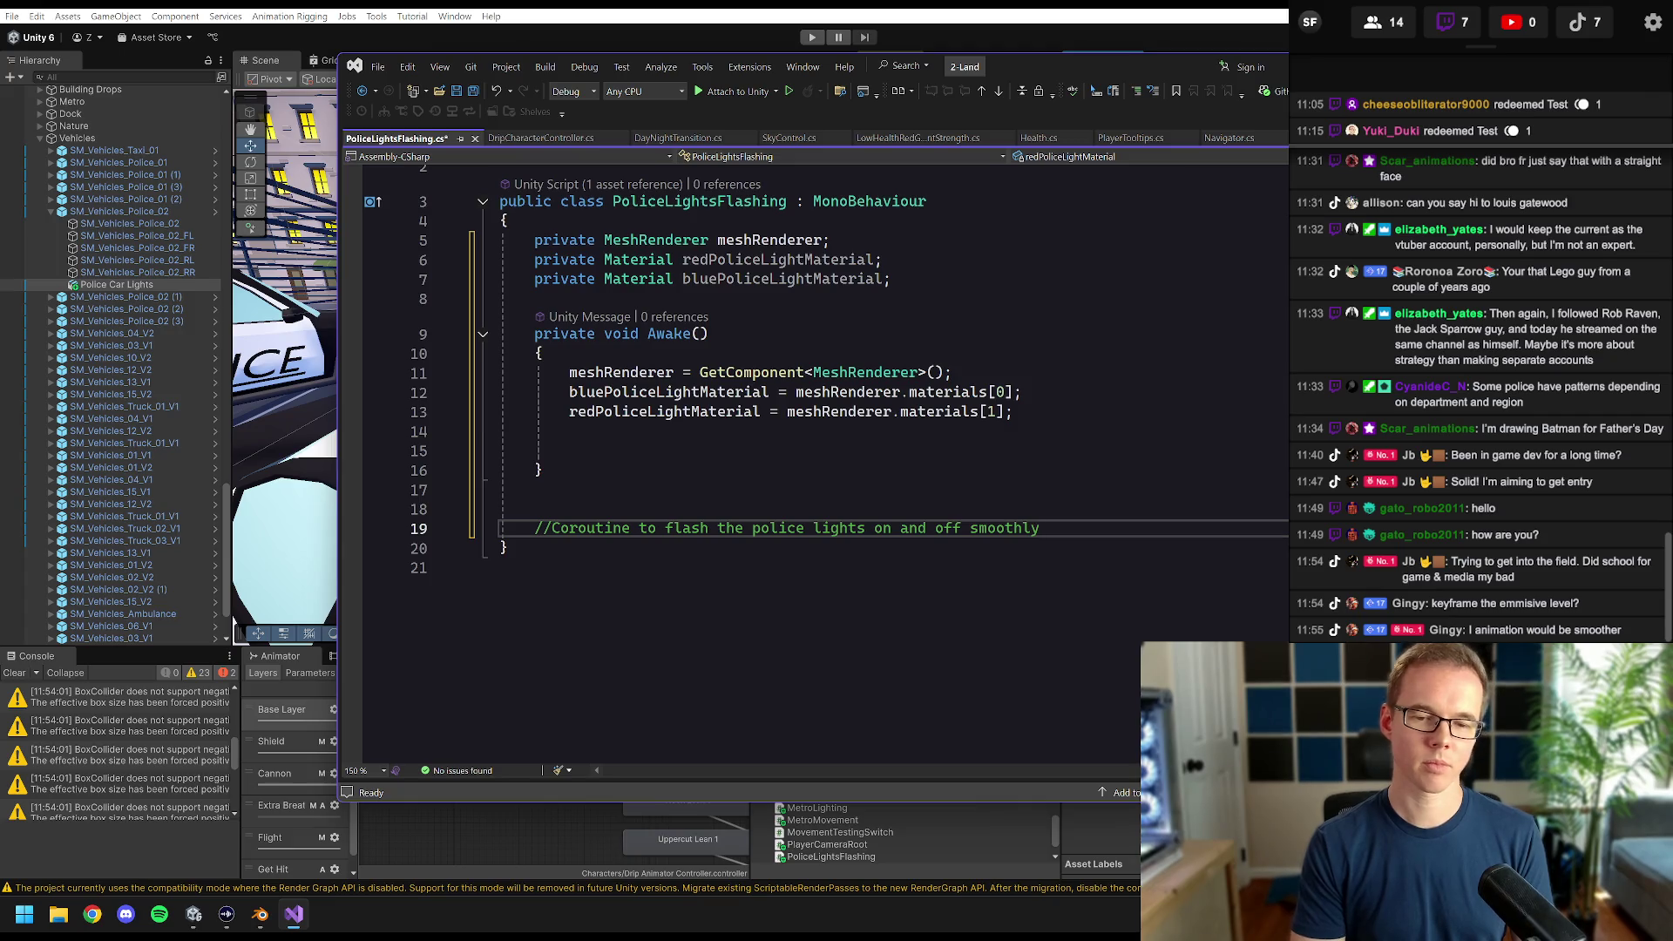
{"action": "key", "text": "Return"}
{"action": "type", "text": "priv"}
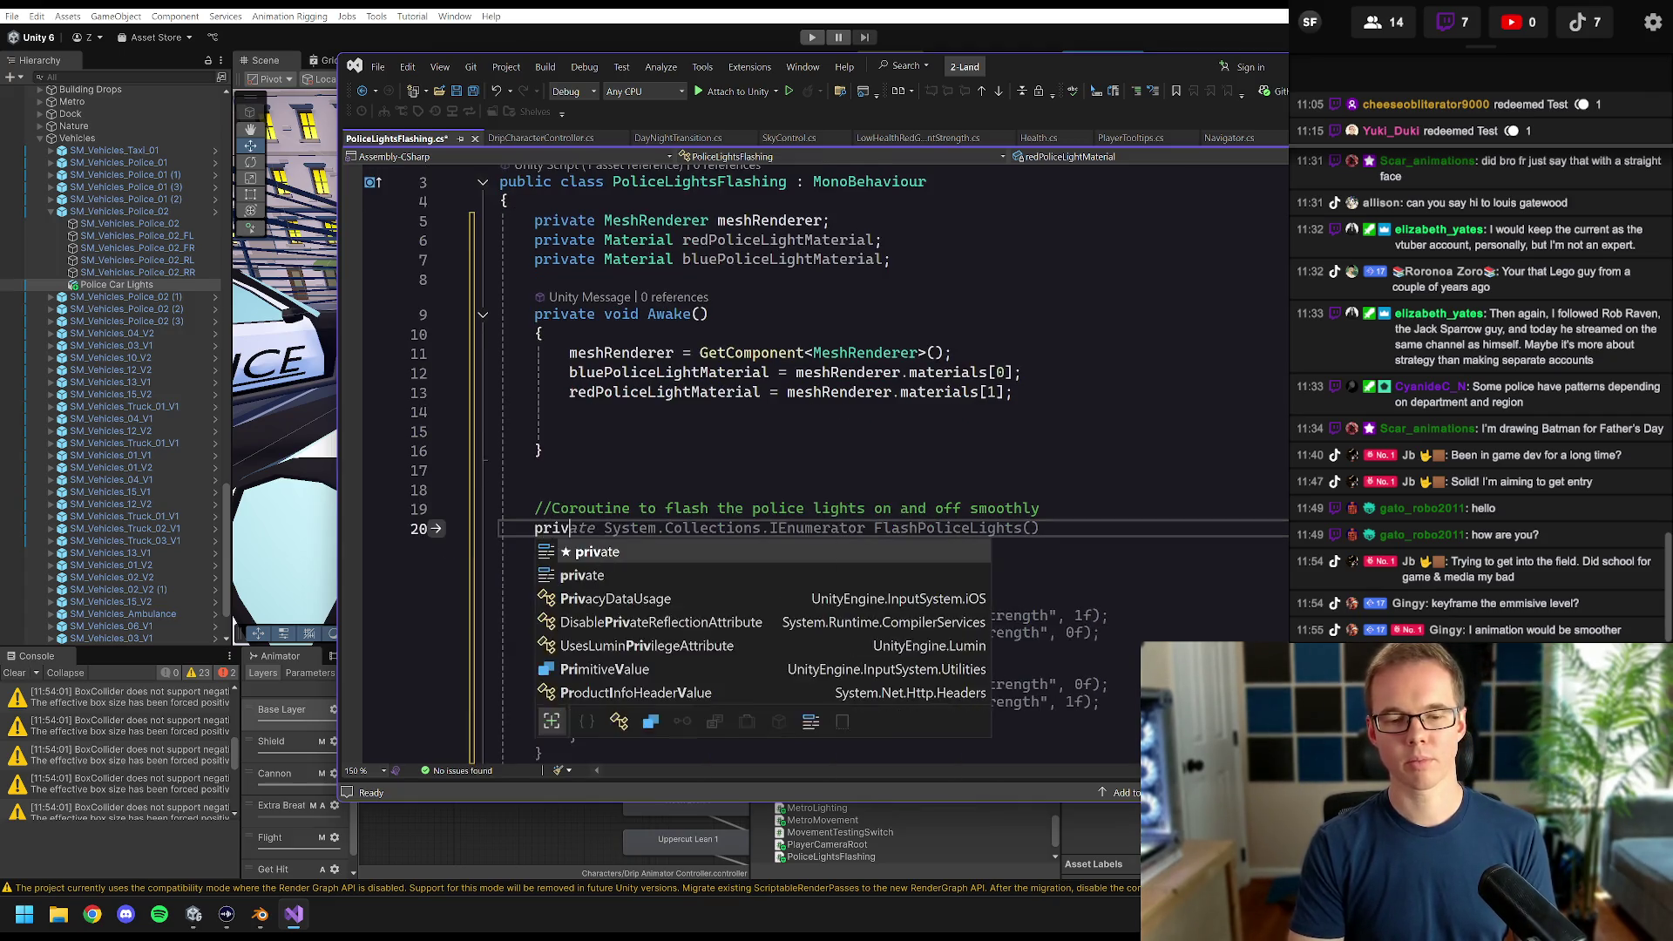
{"action": "key", "text": "Tab"}
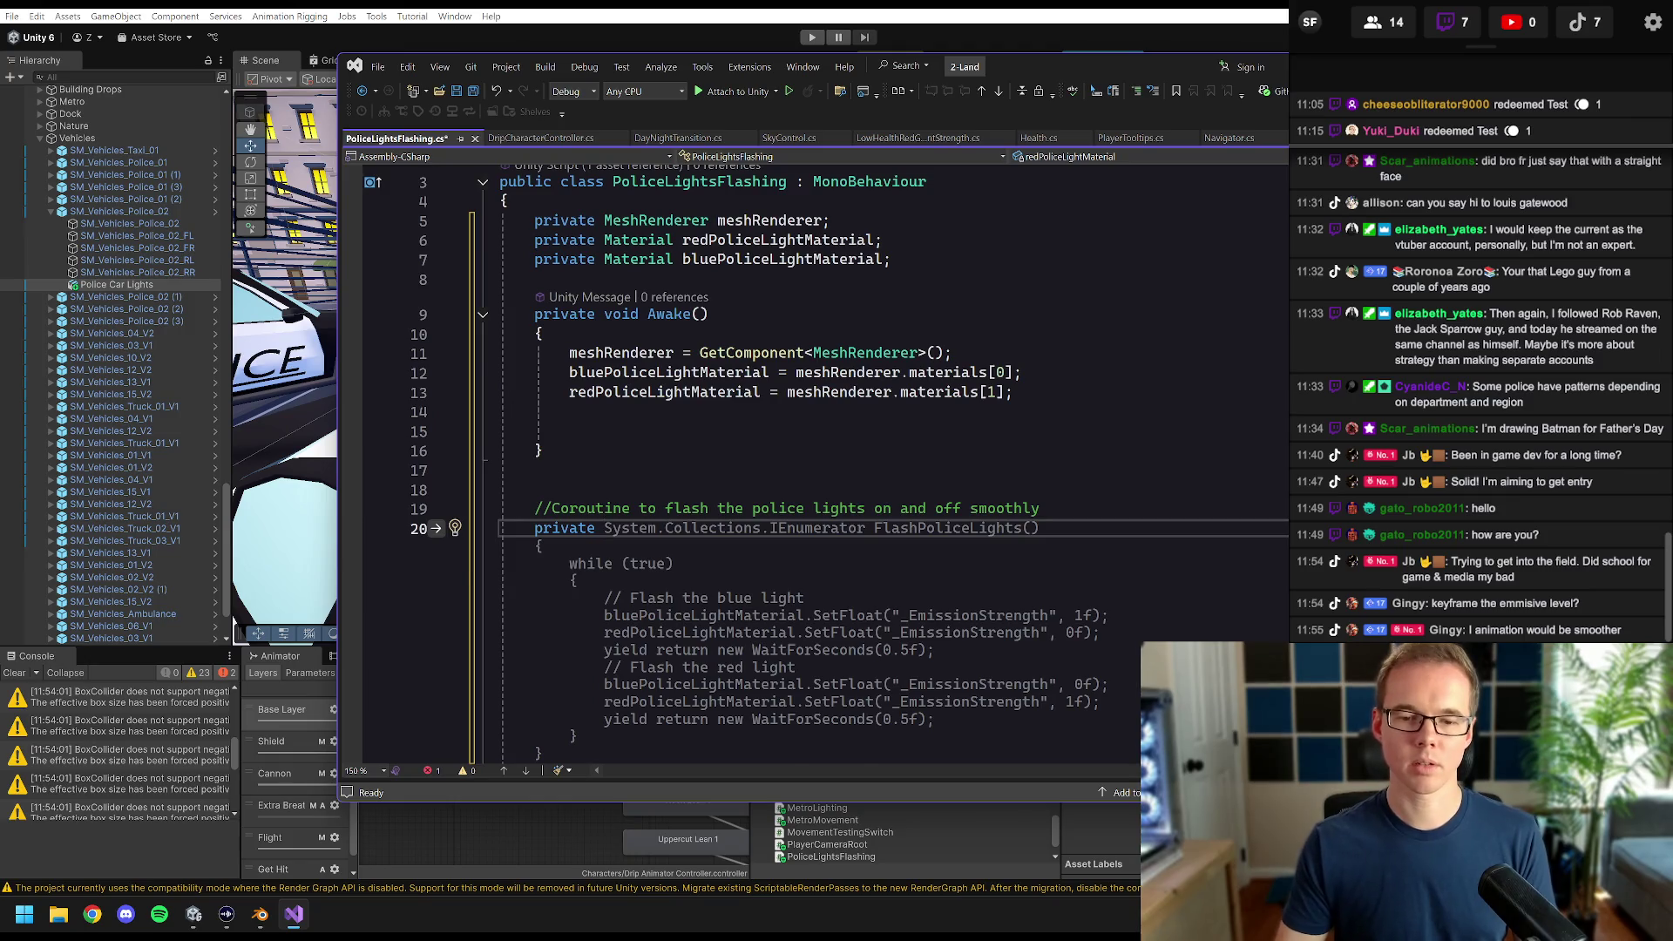
{"action": "scroll", "coordinate": [819, 462], "scroll_direction": "up", "scroll_amount": 1}
{"action": "key", "text": "Escape"}
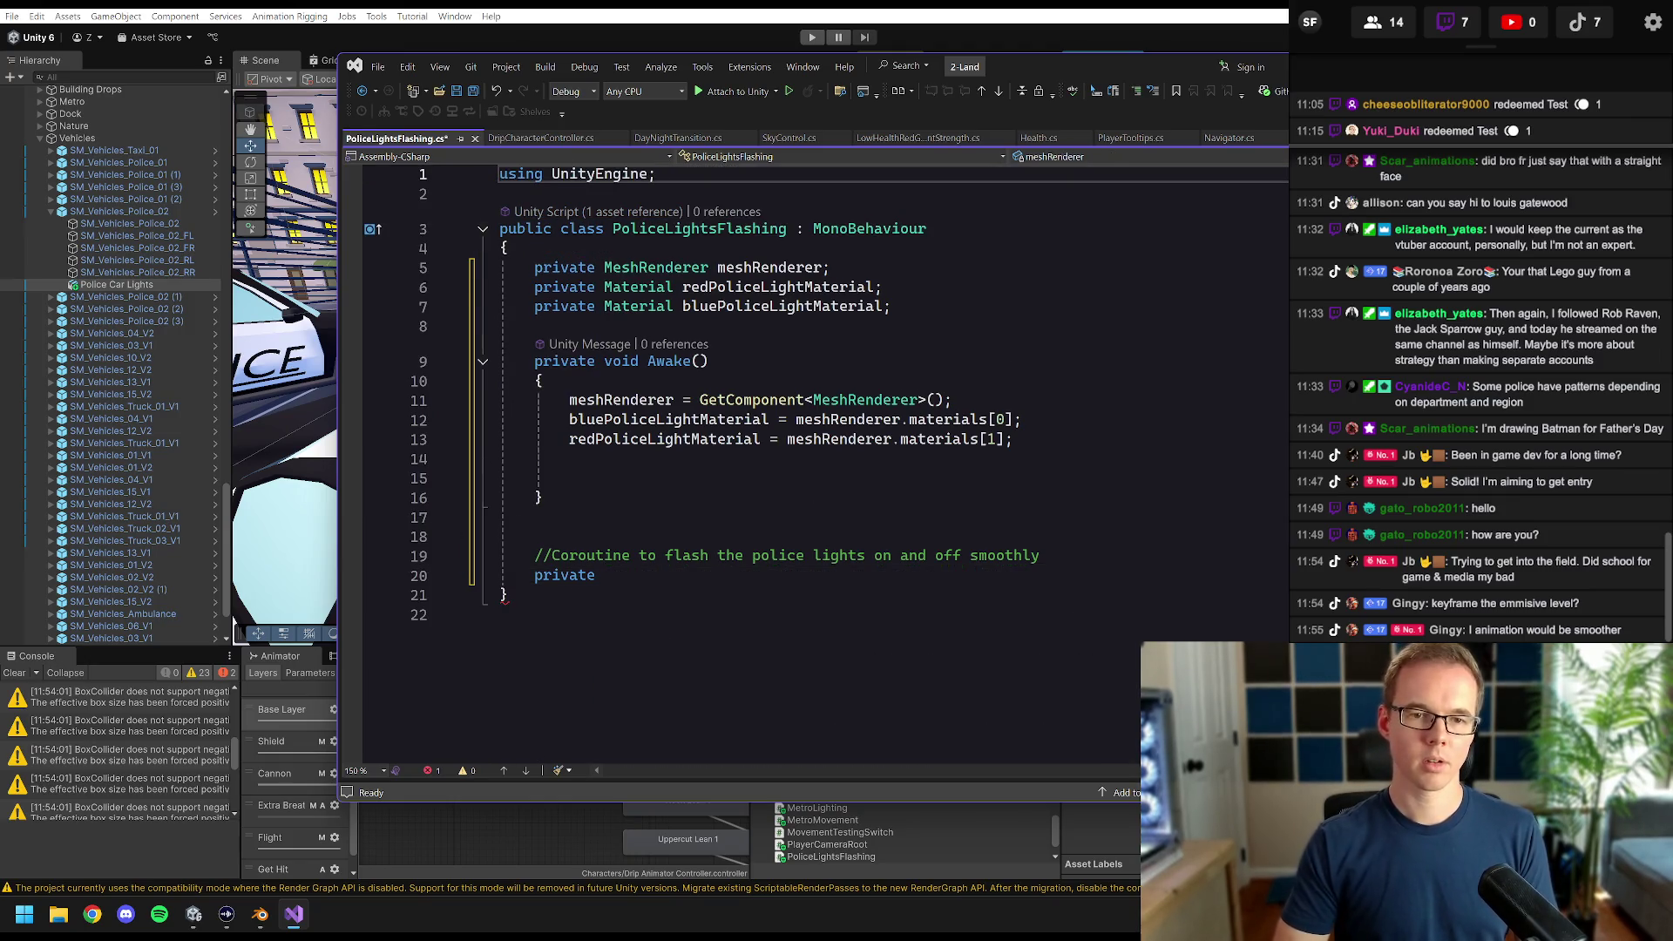
- Add 'using System.Collections;' below 'using UnityEngine;'
{"action": "key", "text": "Return"}
{"action": "type", "text": "using Syst"}
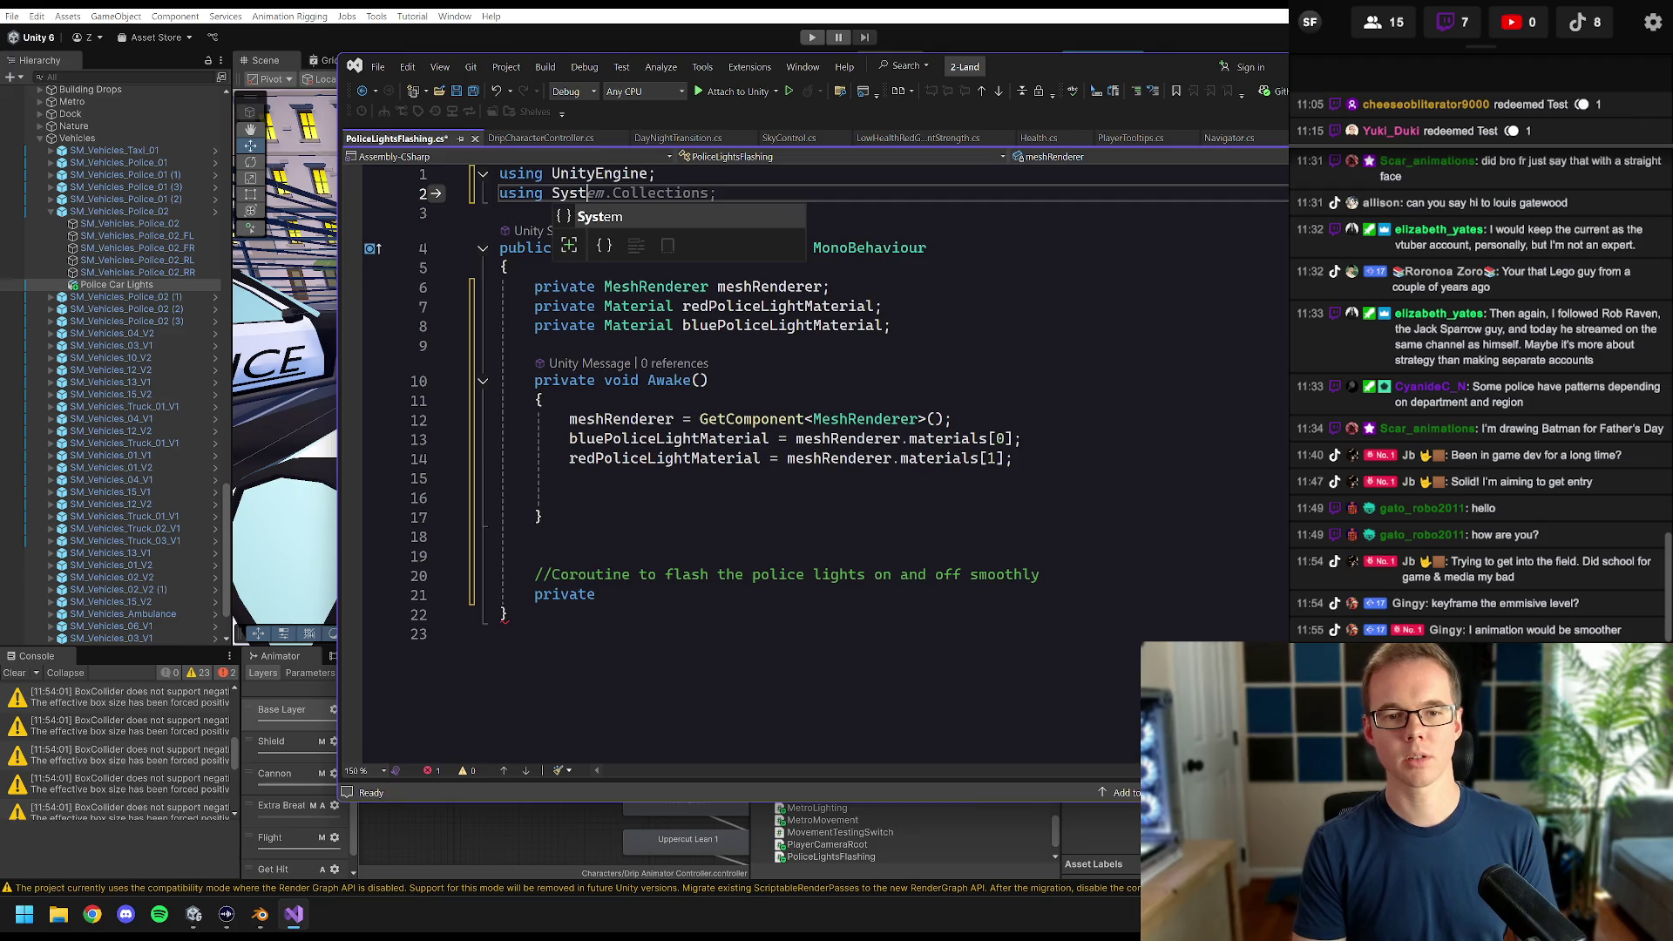
{"action": "type", "text": "em.IO"}
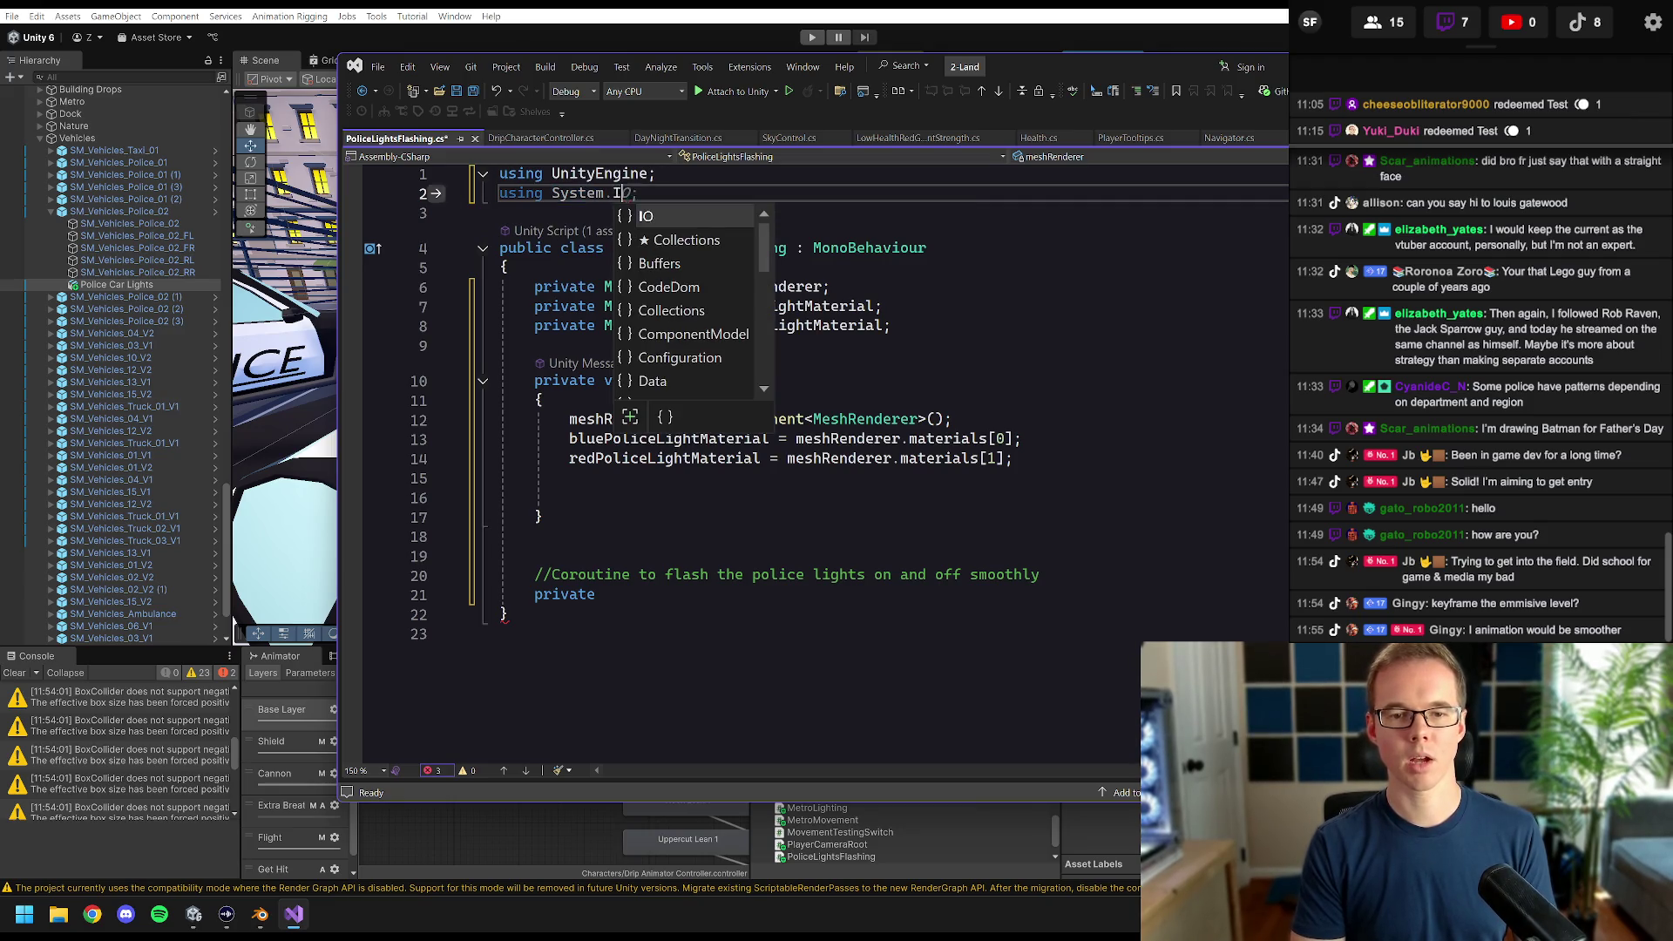
{"action": "type", "text": "cole"}
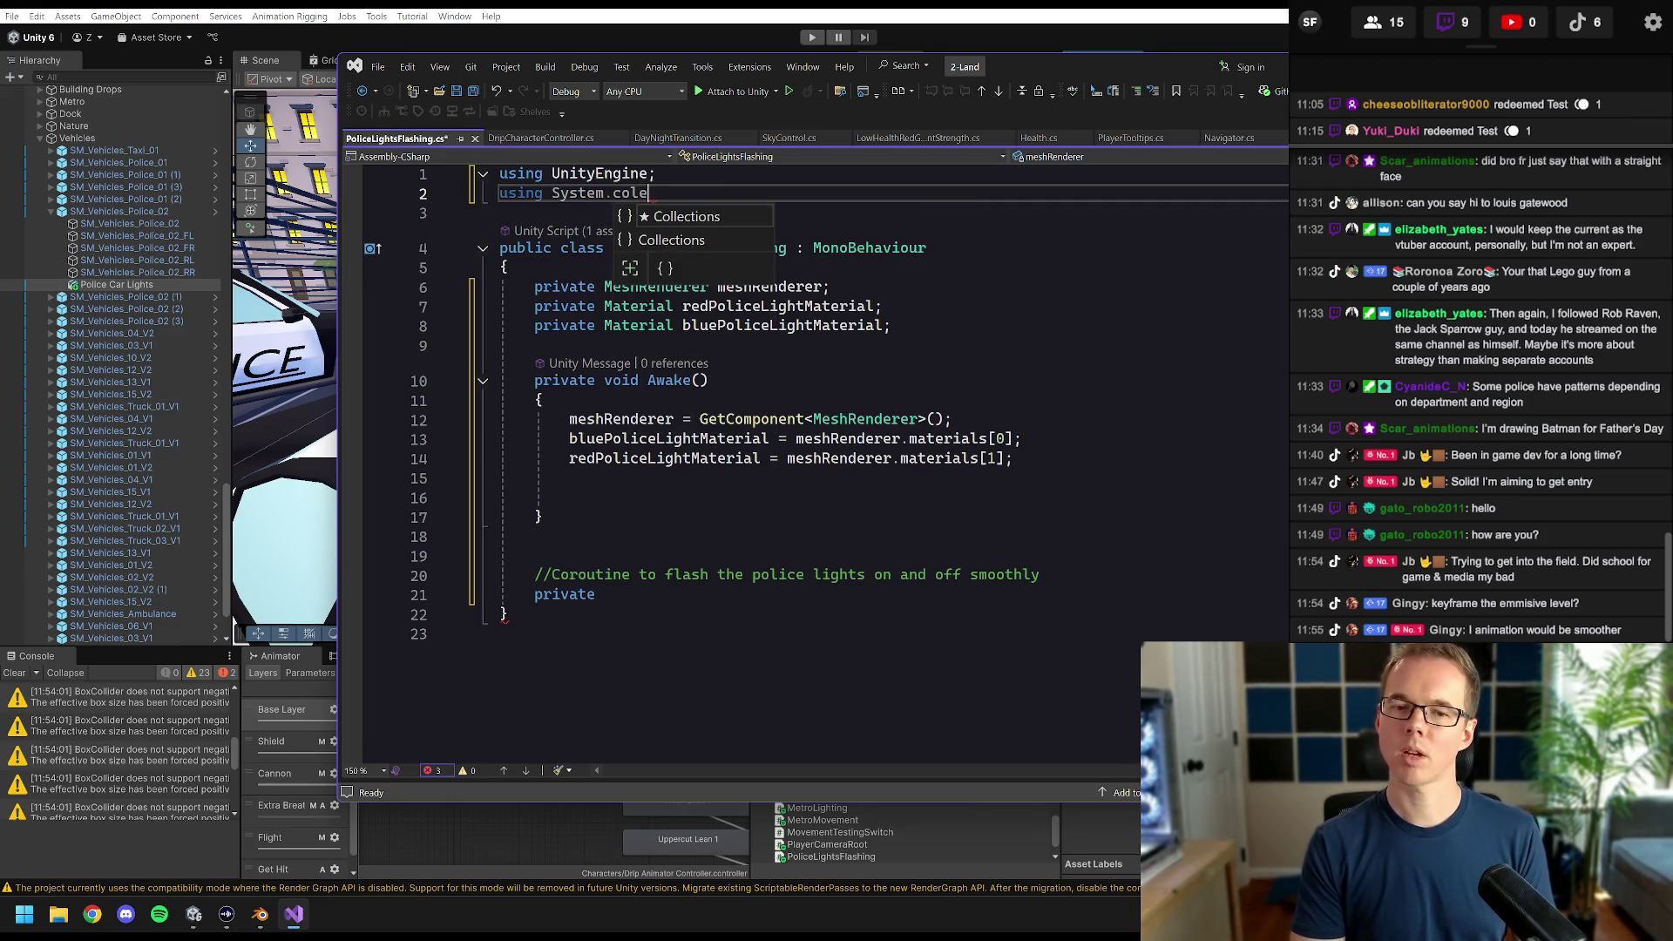
{"action": "key", "text": "BackSpace"}
{"action": "key", "text": "BackSpace"}
{"action": "key", "text": "BackSpace"}
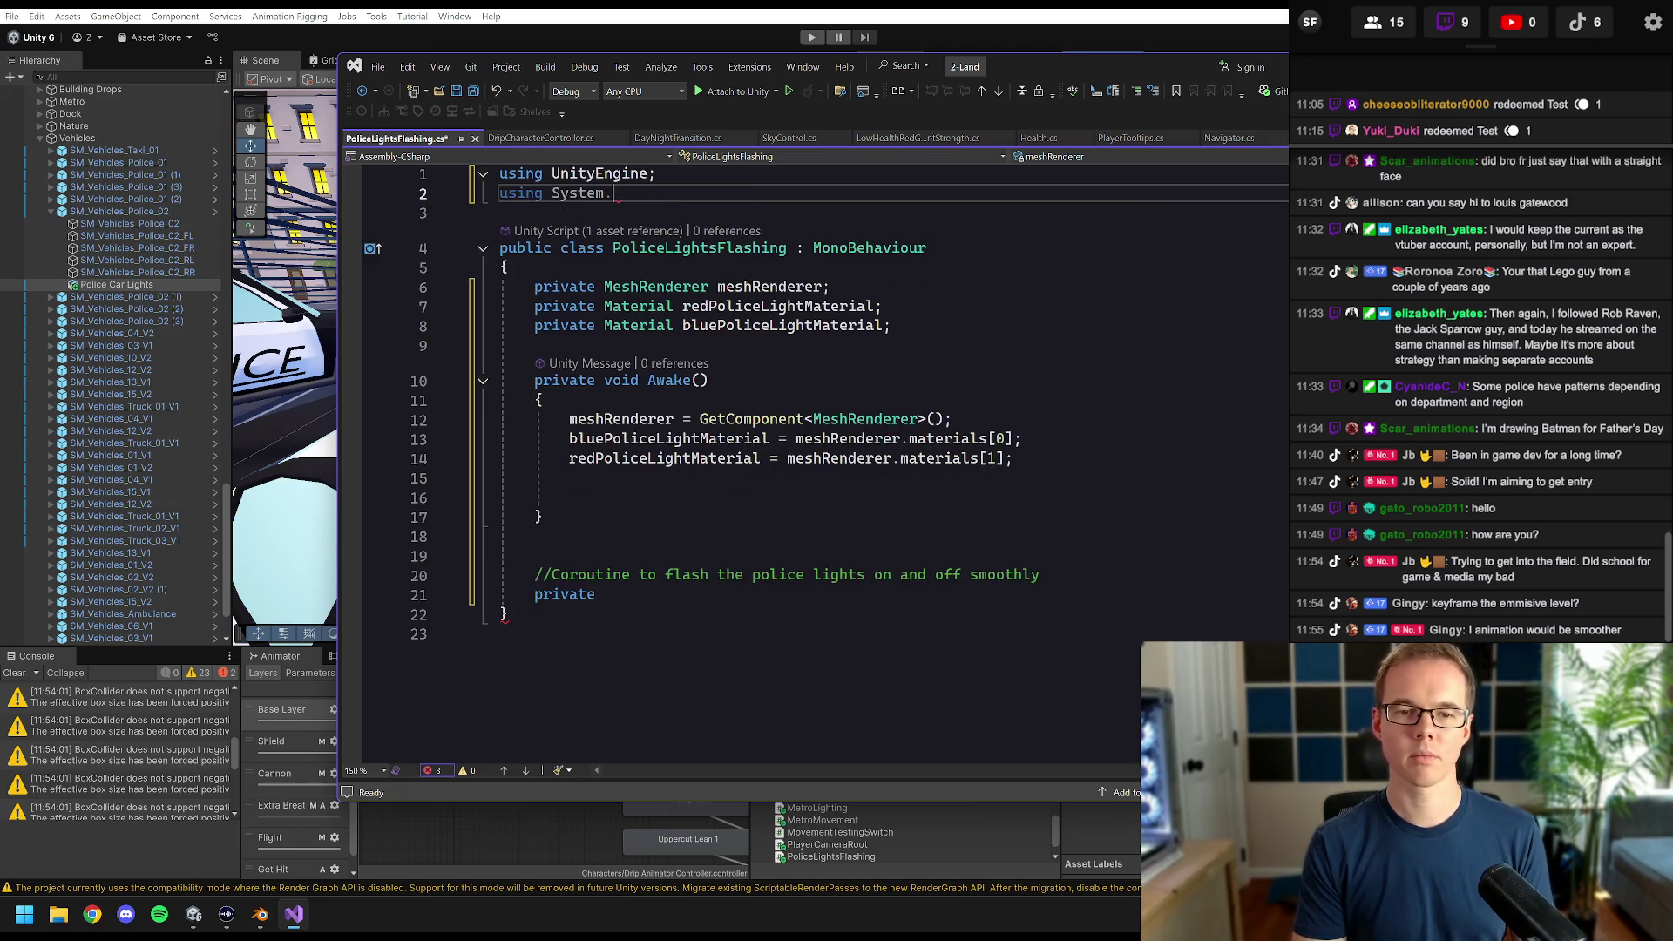
{"action": "type", "text": "Col"}
{"action": "key", "text": "Tab"}
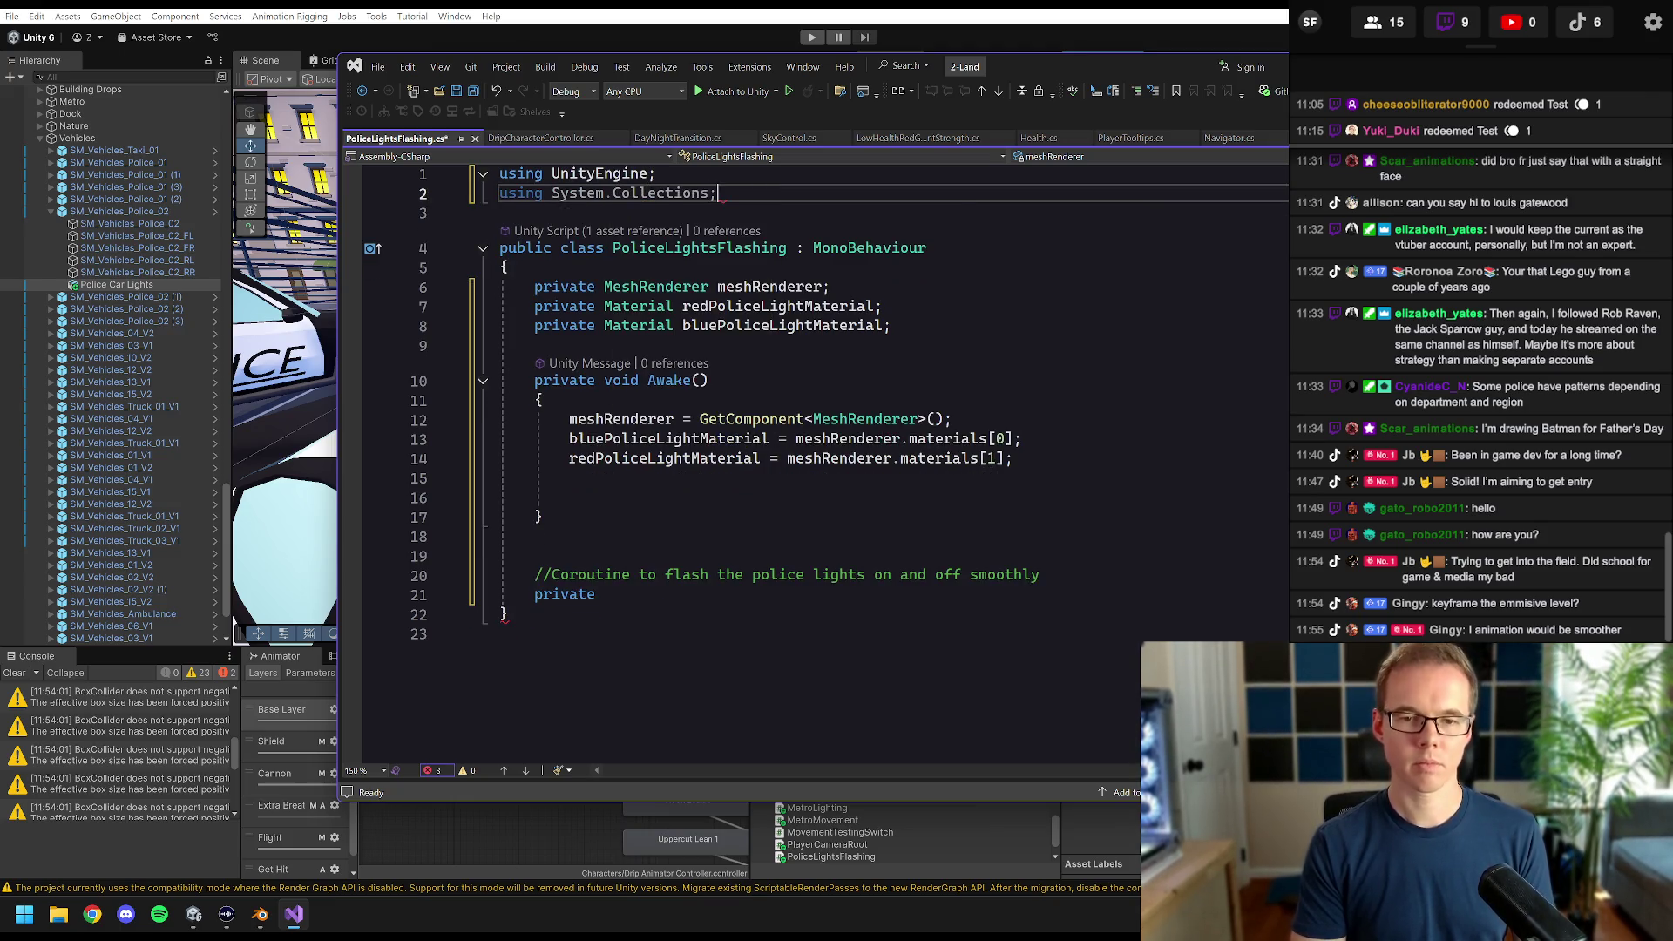
- Begin a private IEnumerator declaration below the comment
{"action": "left_click", "coordinate": [606, 594]}
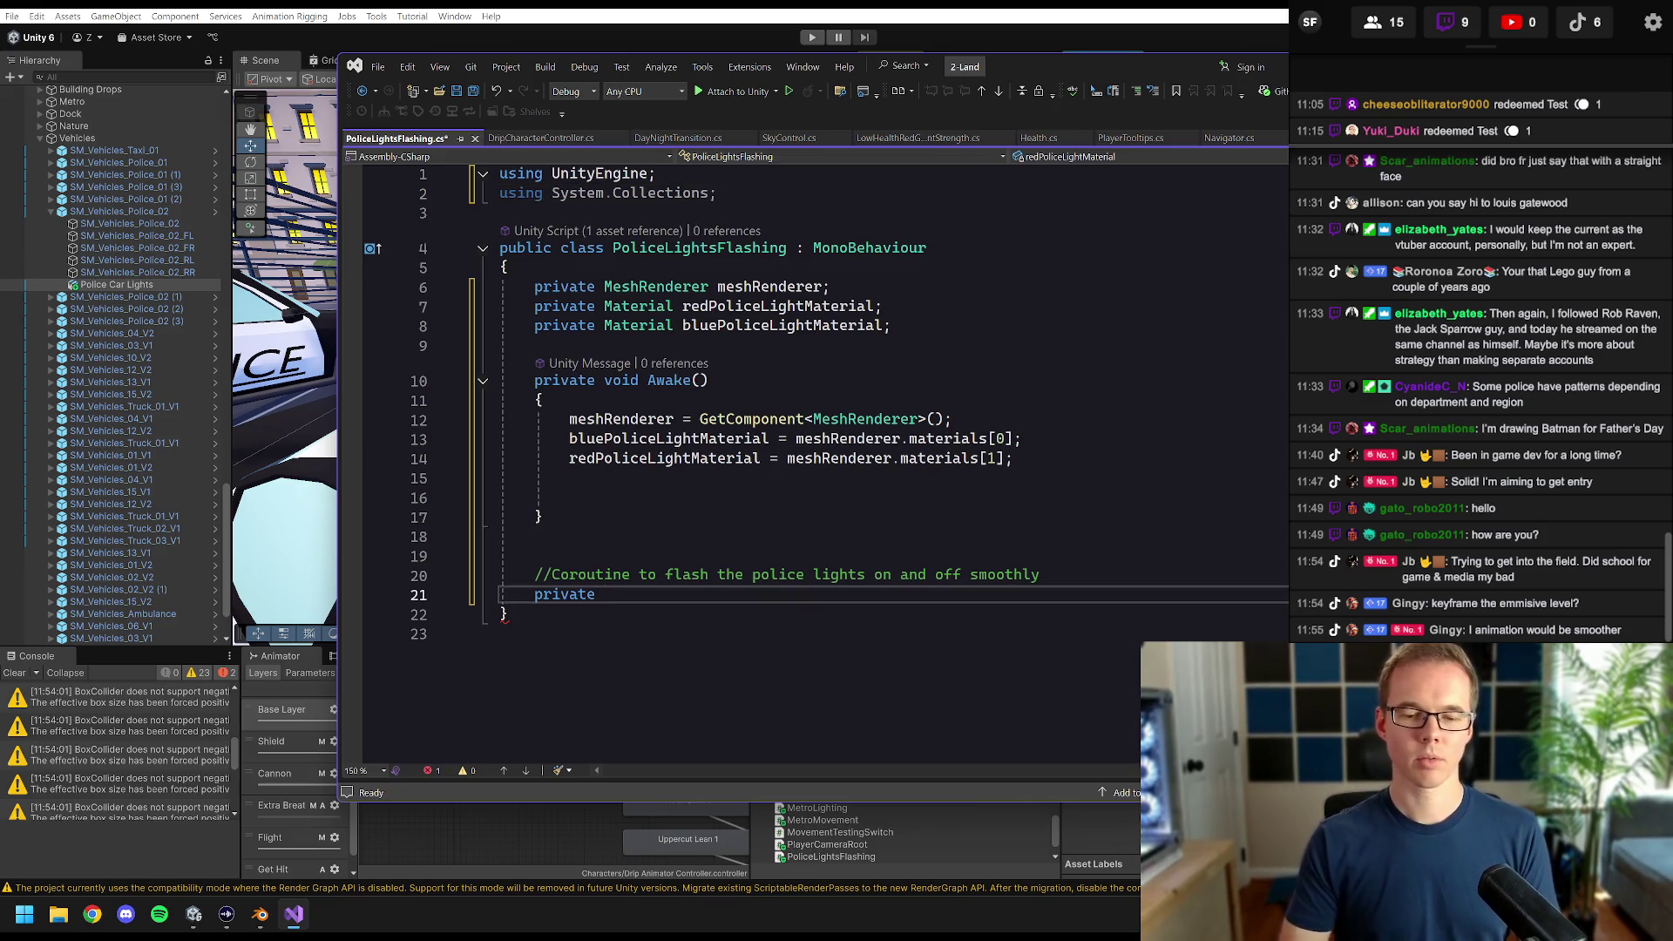
{"action": "type", "text": "ienuem"}
{"action": "key", "text": "BackSpace"}
{"action": "key", "text": "BackSpace"}
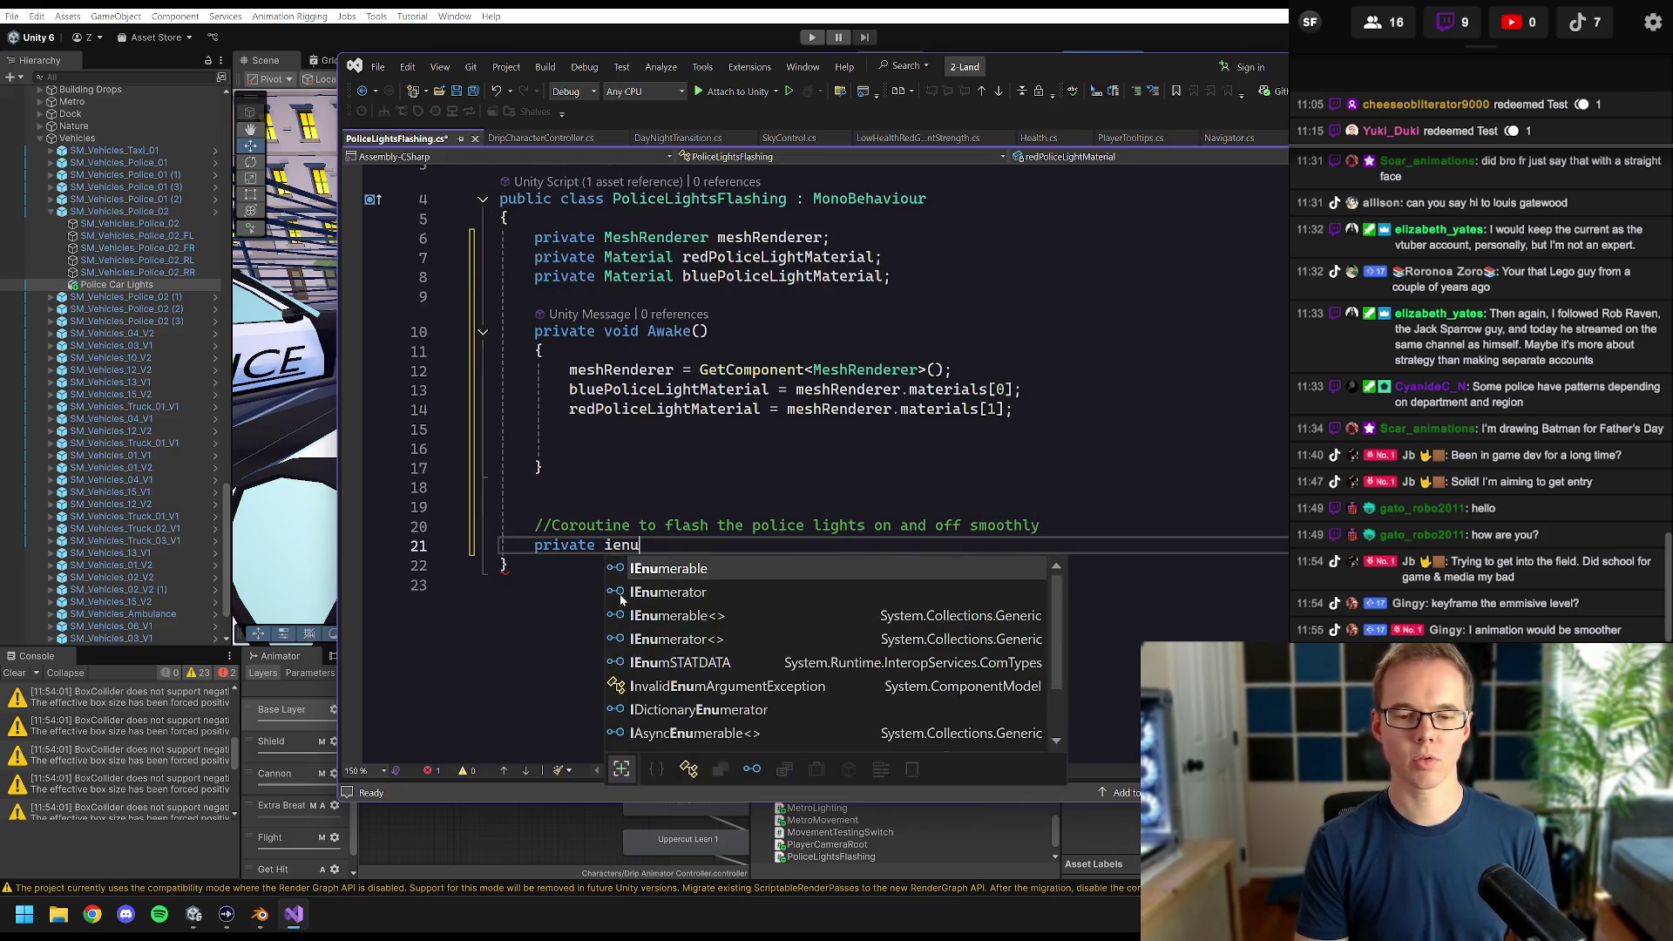
- Declare private IEnumerator FlashPoliceLights() and delete the suggested while(true) loop body
{"action": "type", "text": "merator"}
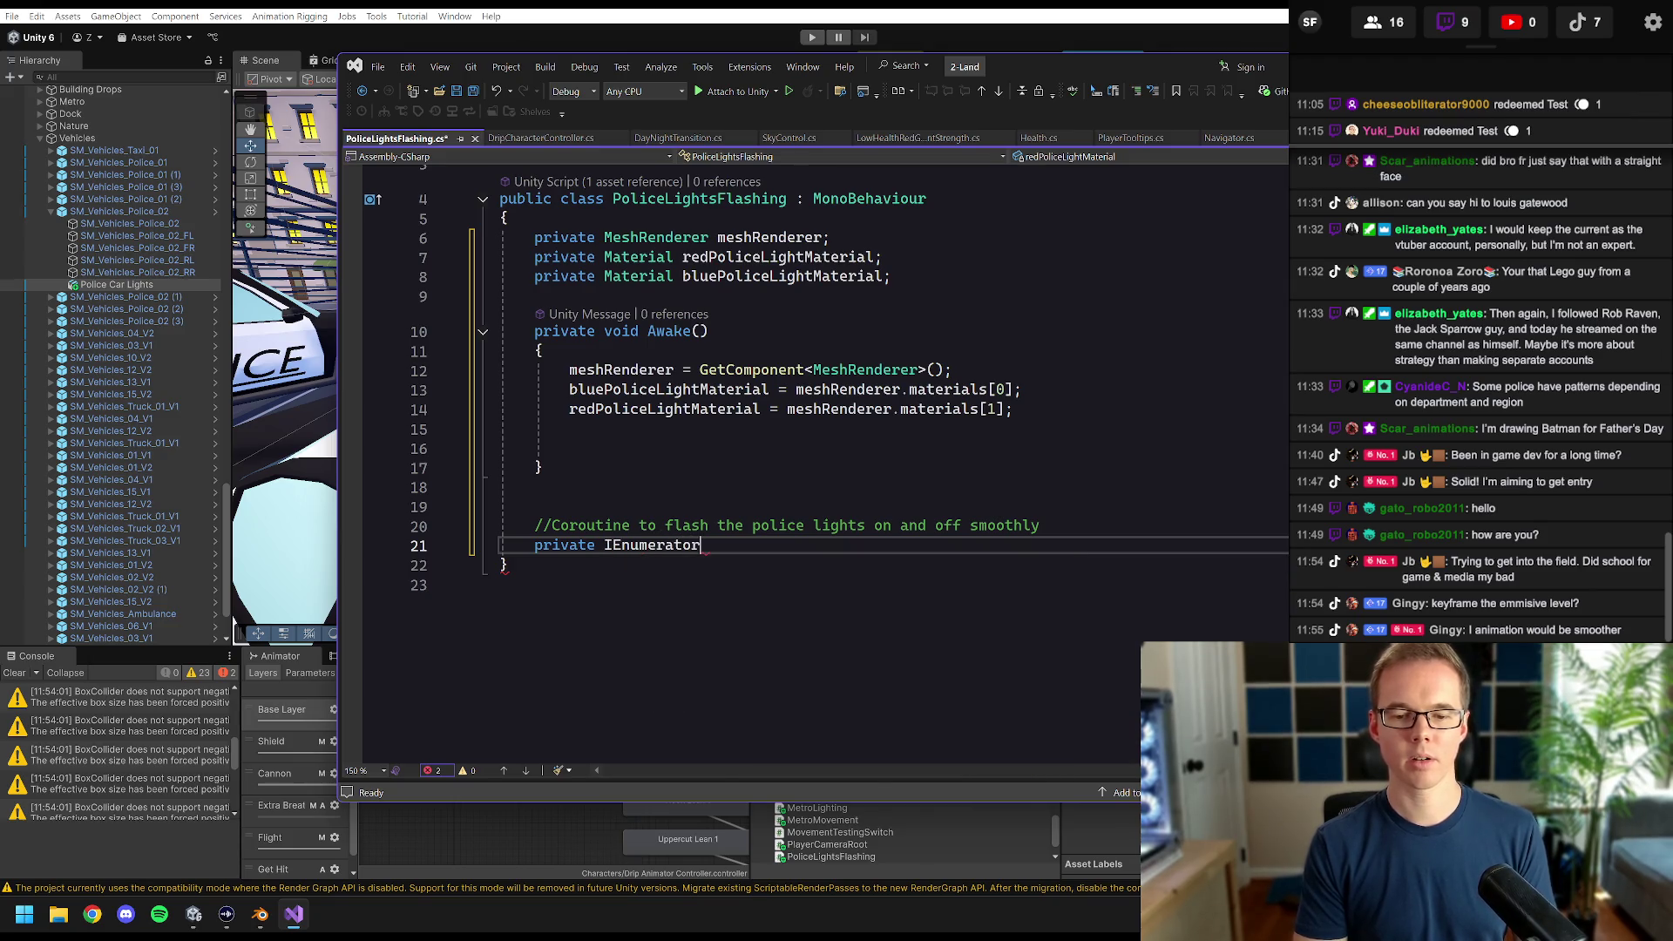
{"action": "type", "text": " FlashPoliceLIght"}
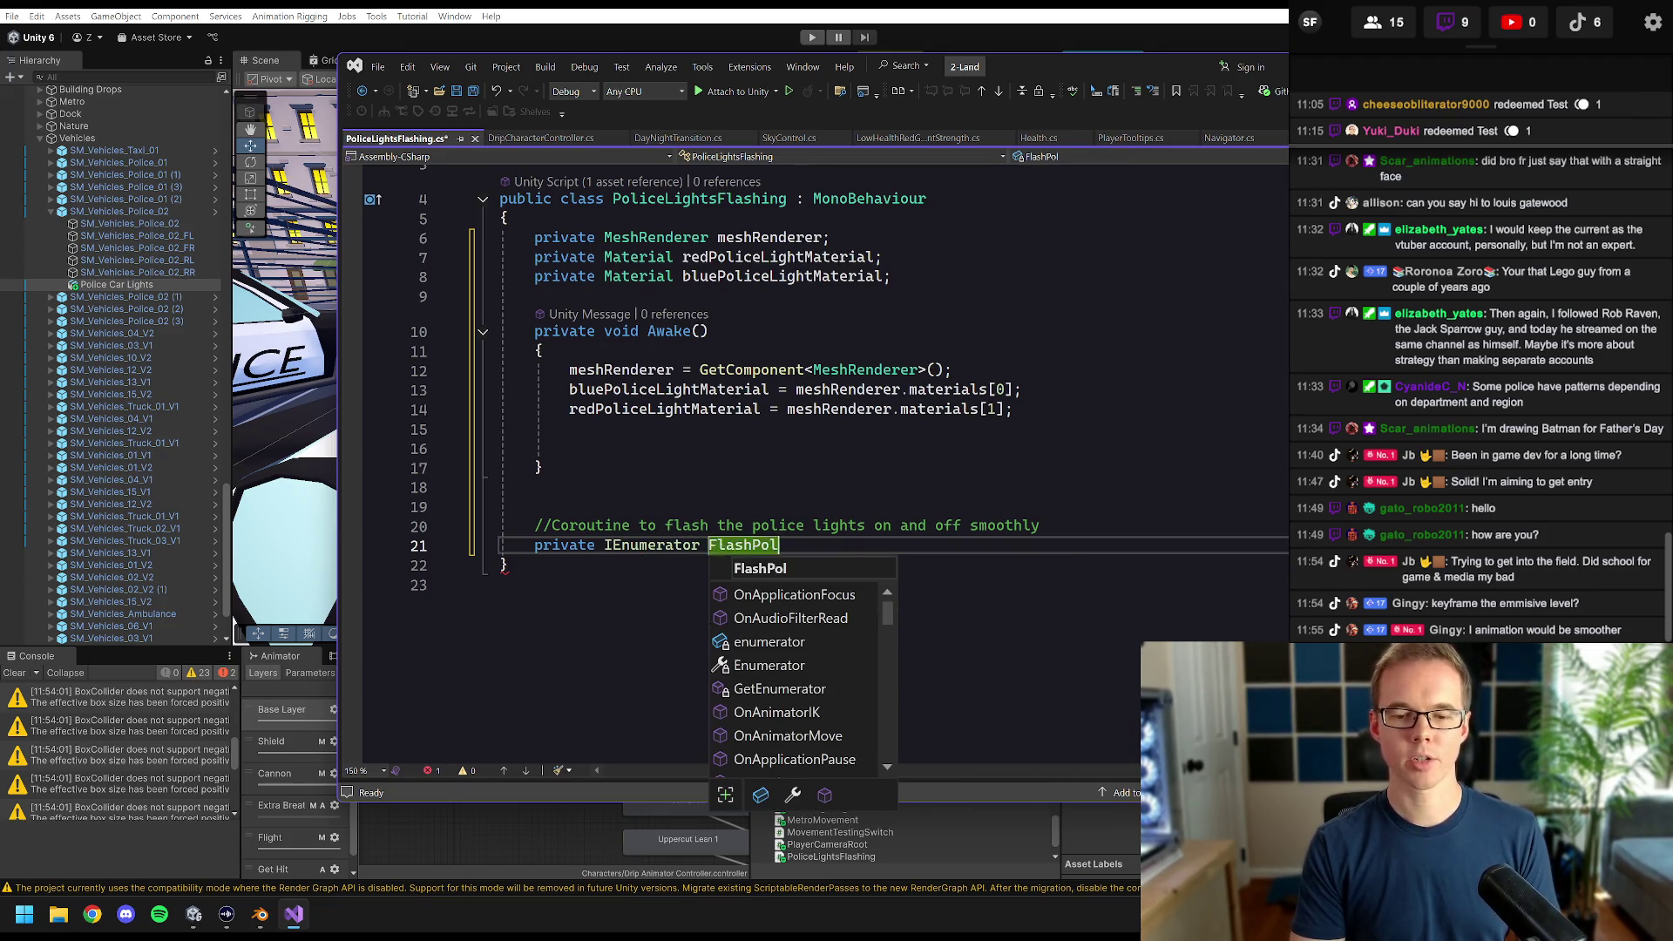
{"action": "key", "text": "BackSpace"}
{"action": "key", "text": "BackSpace"}
{"action": "key", "text": "BackSpace"}
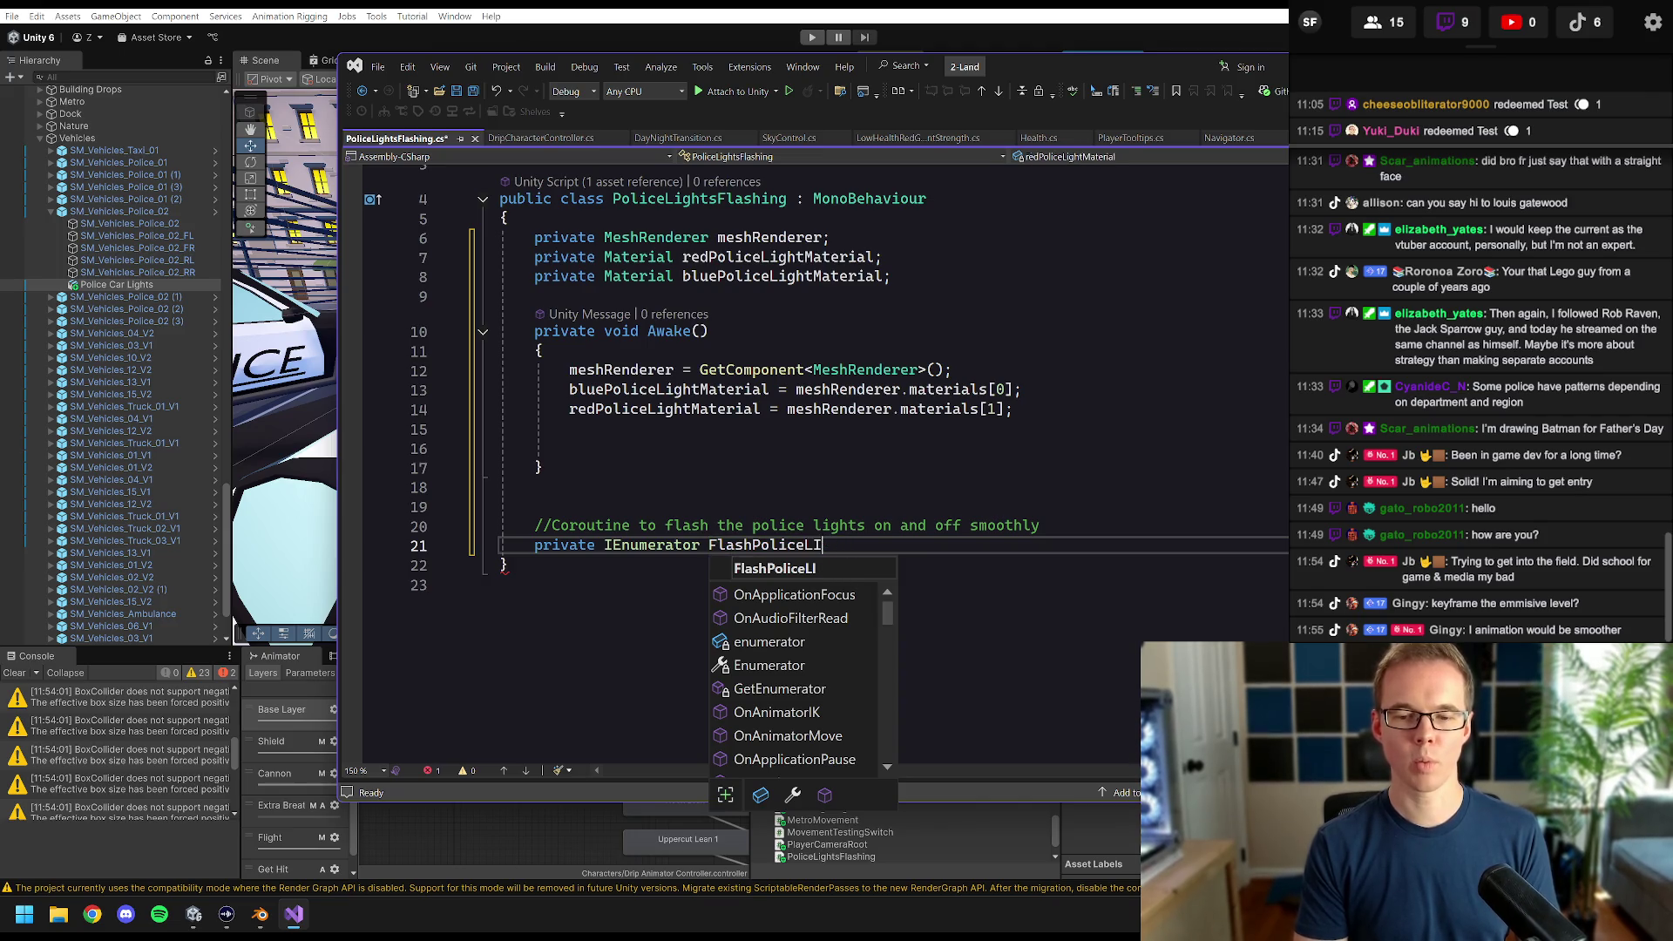
{"action": "type", "text": "ight"}
{"action": "key", "text": "Tab"}
{"action": "key", "text": "Tab"}
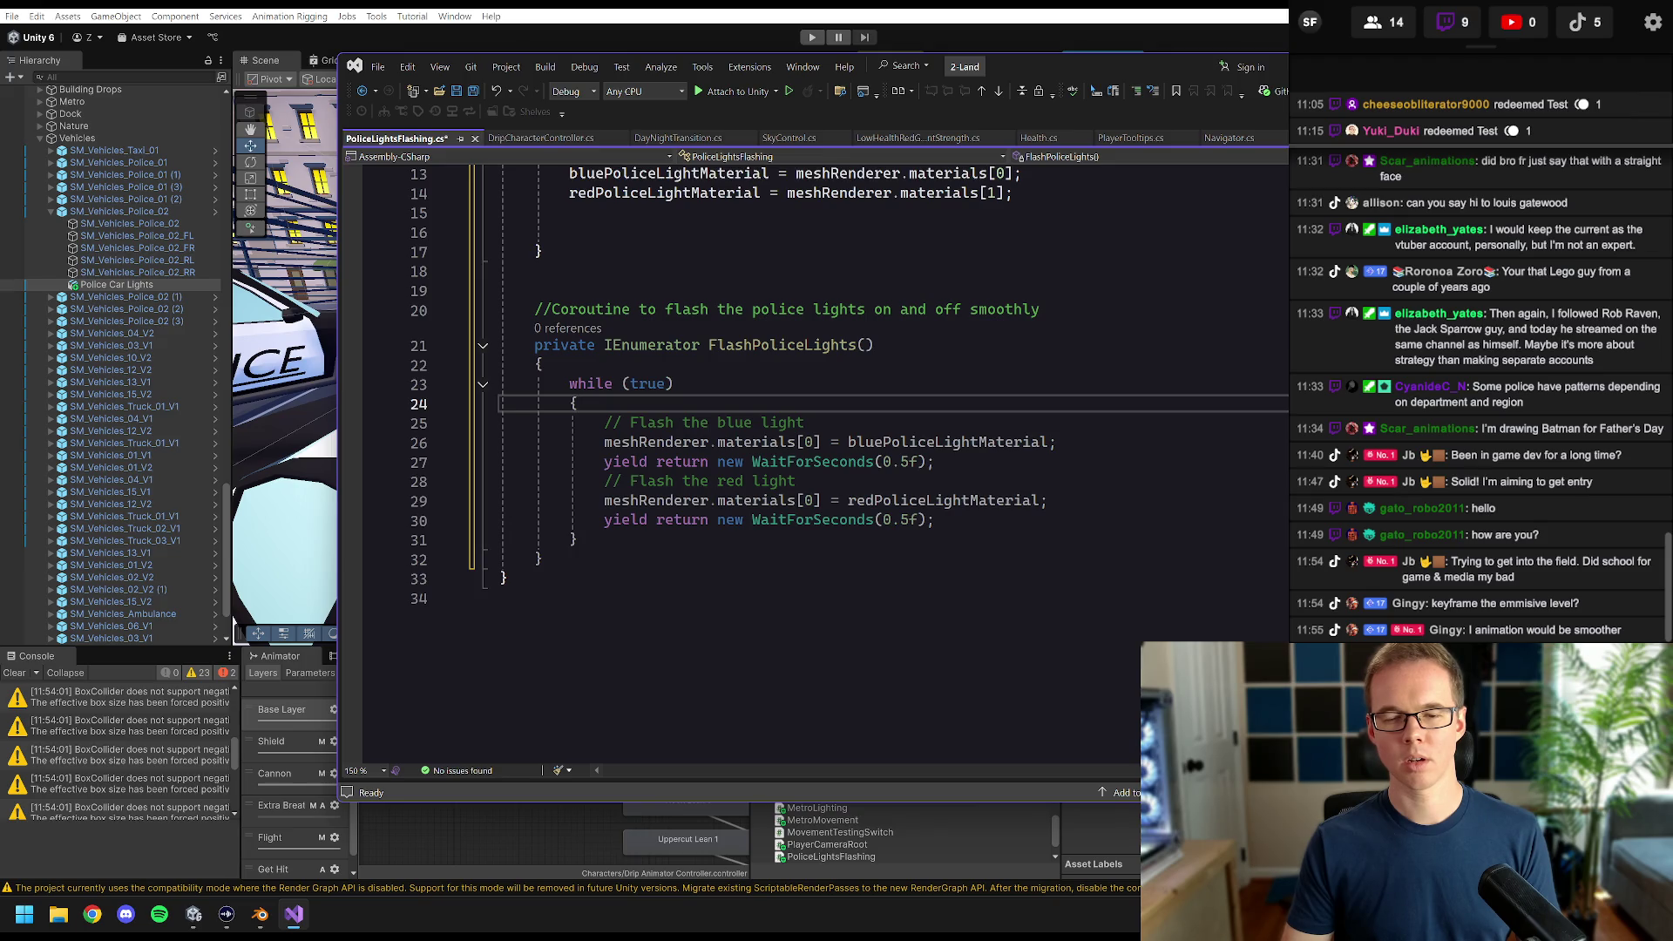
{"action": "mouse_move", "coordinate": [934, 520]}
{"action": "left_mouse_down"}
{"action": "mouse_move", "coordinate": [605, 443]}
{"action": "mouse_move", "coordinate": [613, 424]}
{"action": "left_mouse_up"}
{"action": "mouse_move", "coordinate": [577, 540]}
{"action": "left_mouse_down"}
{"action": "mouse_move", "coordinate": [605, 424]}
{"action": "mouse_move", "coordinate": [569, 384]}
{"action": "left_mouse_up"}
{"action": "key", "text": "Delete"}
- Add StartCoroutine(FlashPoliceLights()); at the end of Awake and save
{"action": "scroll", "coordinate": [785, 392], "scroll_direction": "up", "scroll_amount": 3}
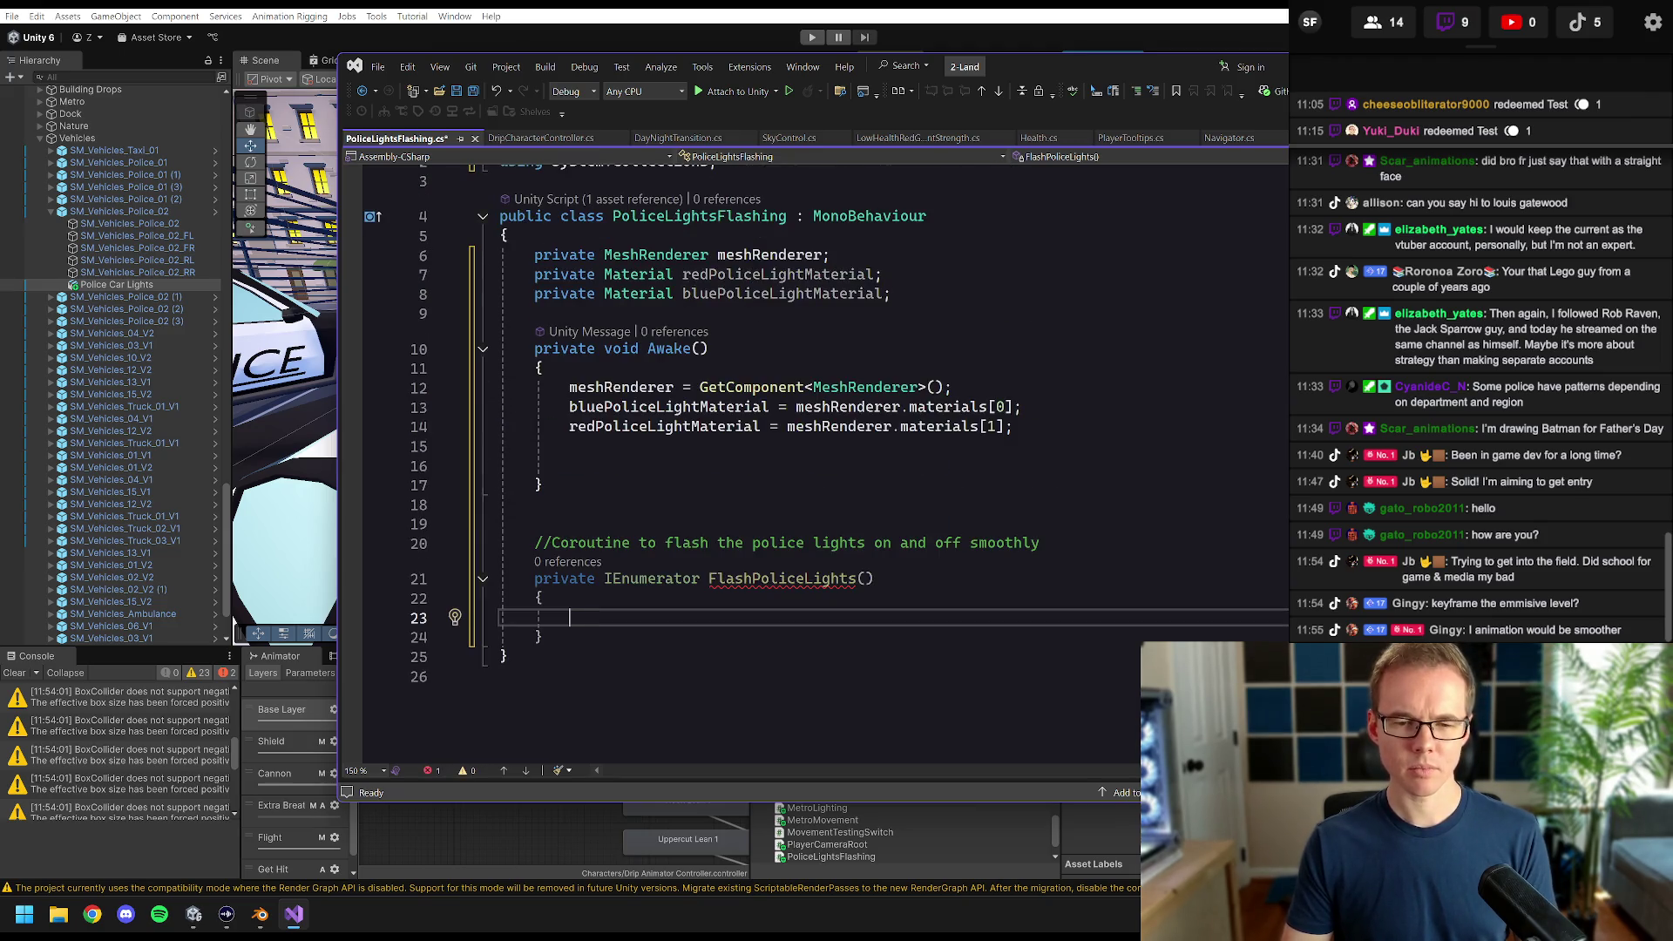
{"action": "left_click", "coordinate": [569, 465]}
{"action": "type", "text": "startC"}
{"action": "key", "text": "Tab"}
{"action": "type", "text": "("}
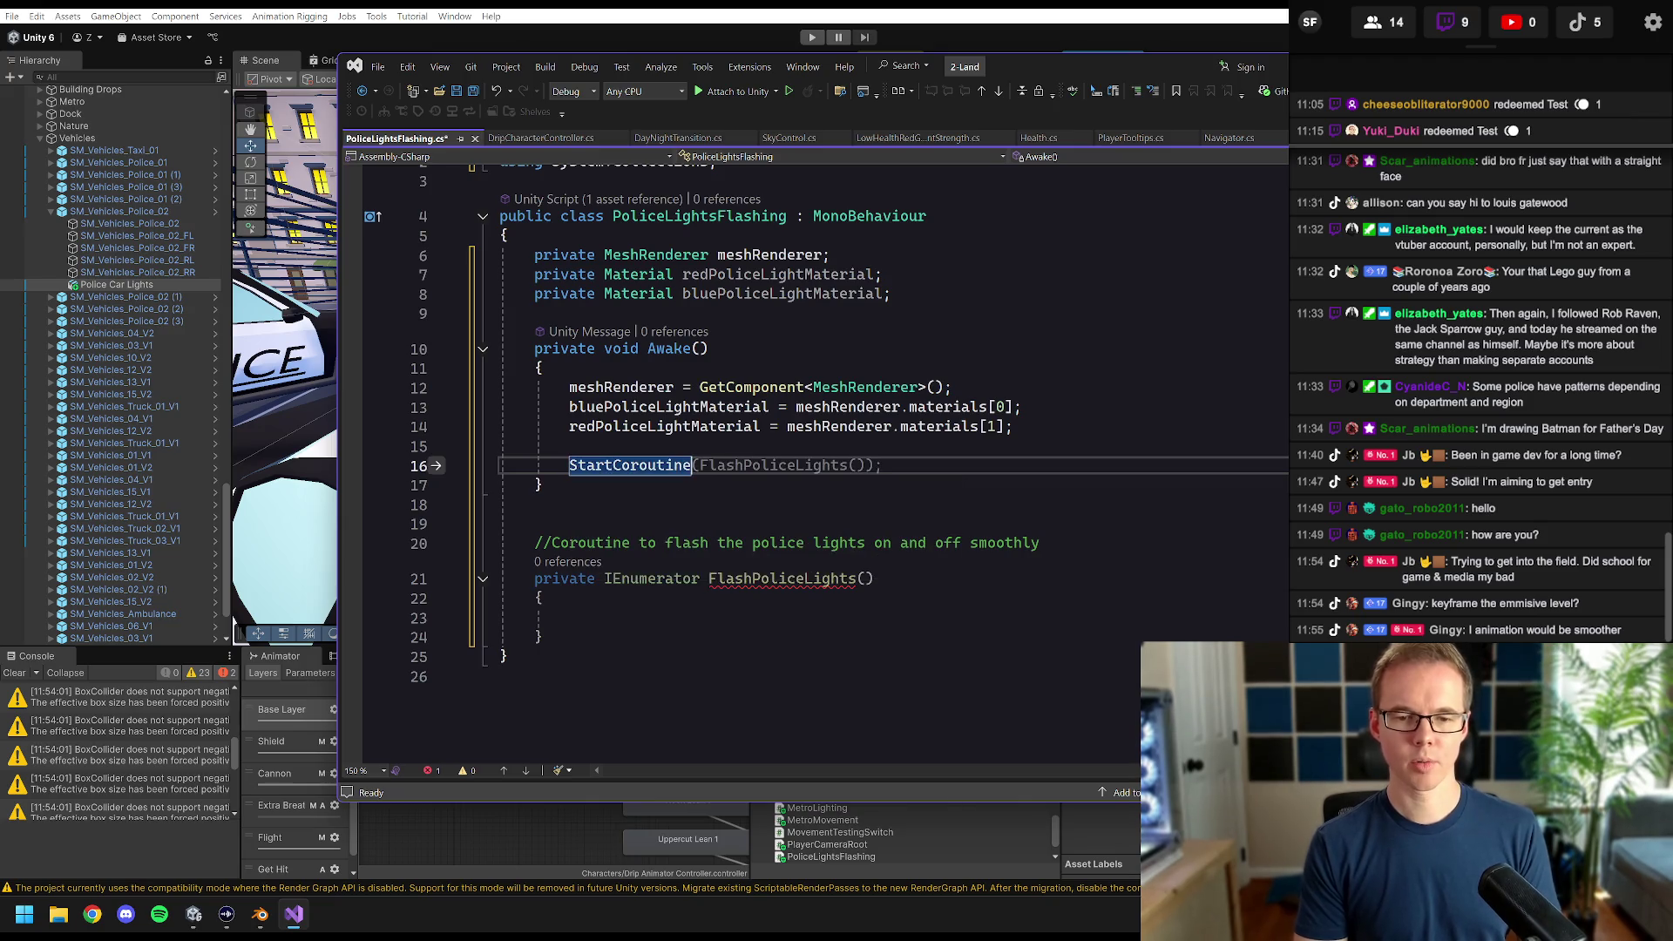
{"action": "key", "text": "Tab"}
{"action": "key", "text": "ctrl+s"}
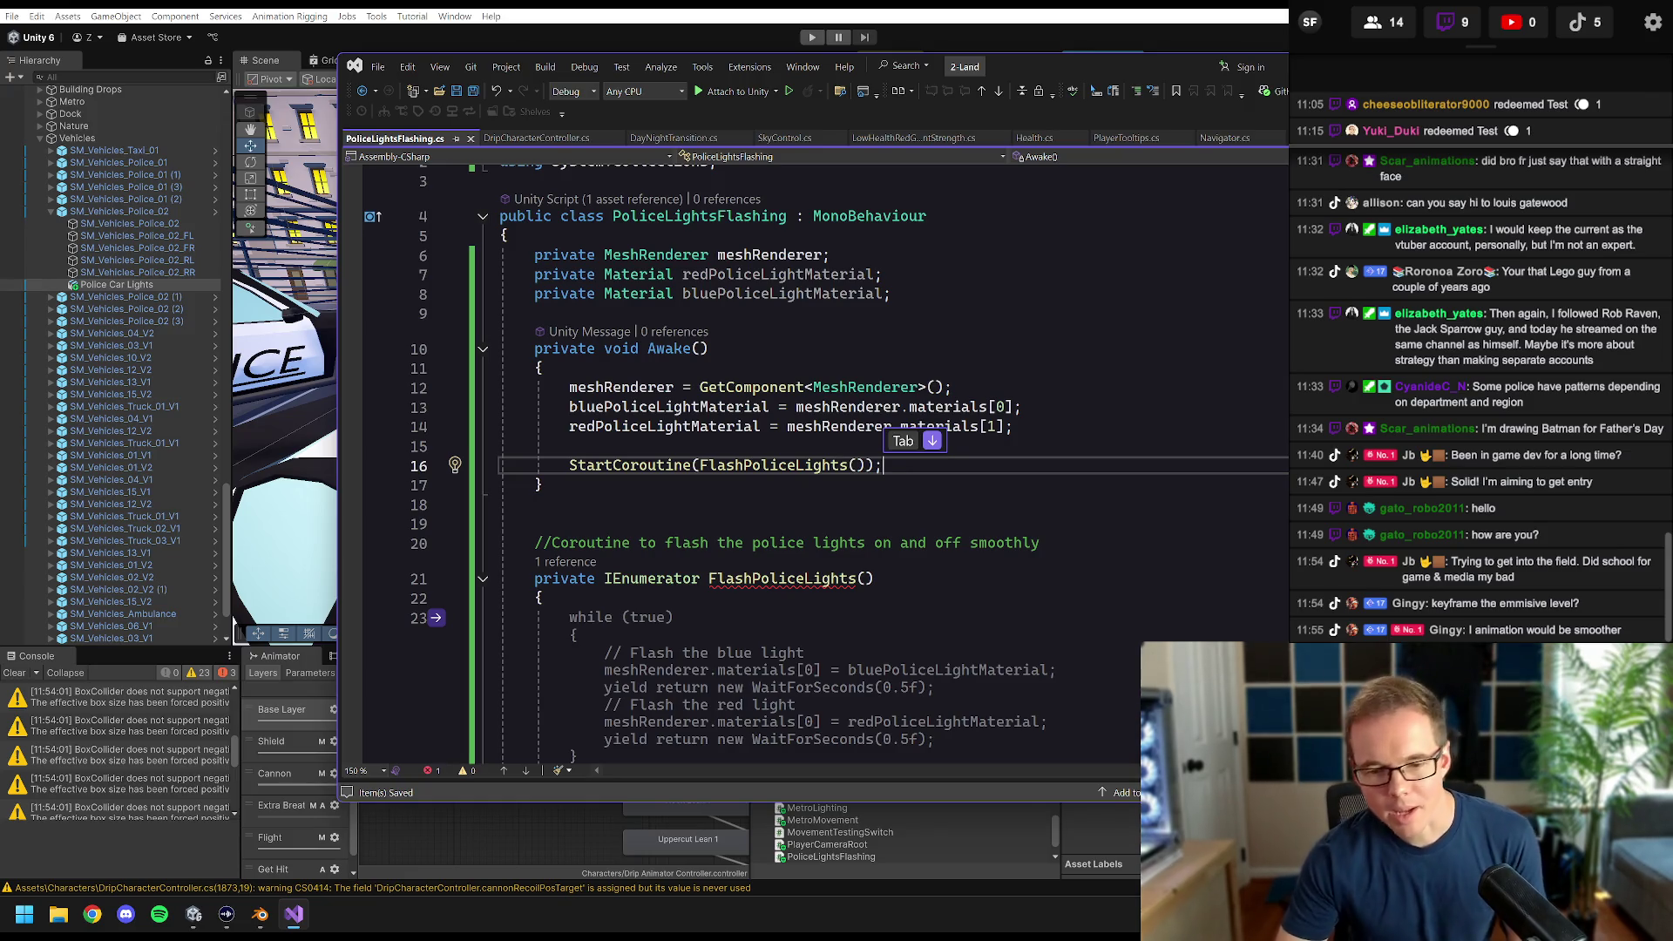
{"action": "scroll", "coordinate": [784, 471], "scroll_direction": "down", "scroll_amount": 3}
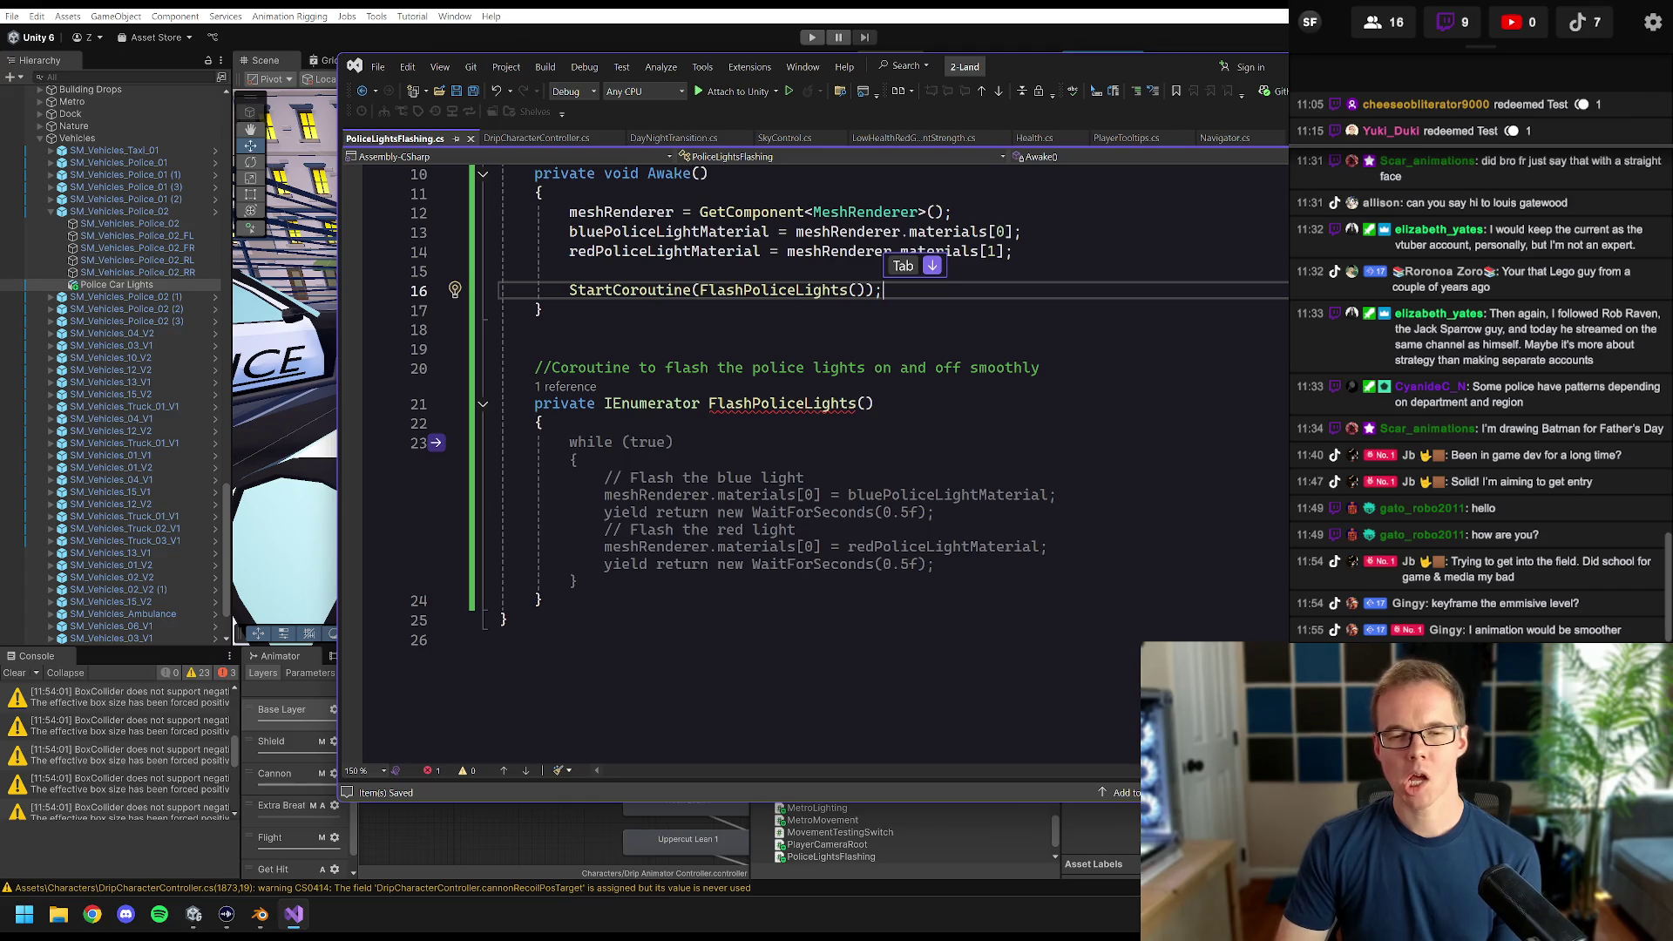
- Remove 'Coroutine to' from the comment and reword it to 'by smoothly ramping the emission intensity'
{"action": "left_click", "coordinate": [657, 367]}
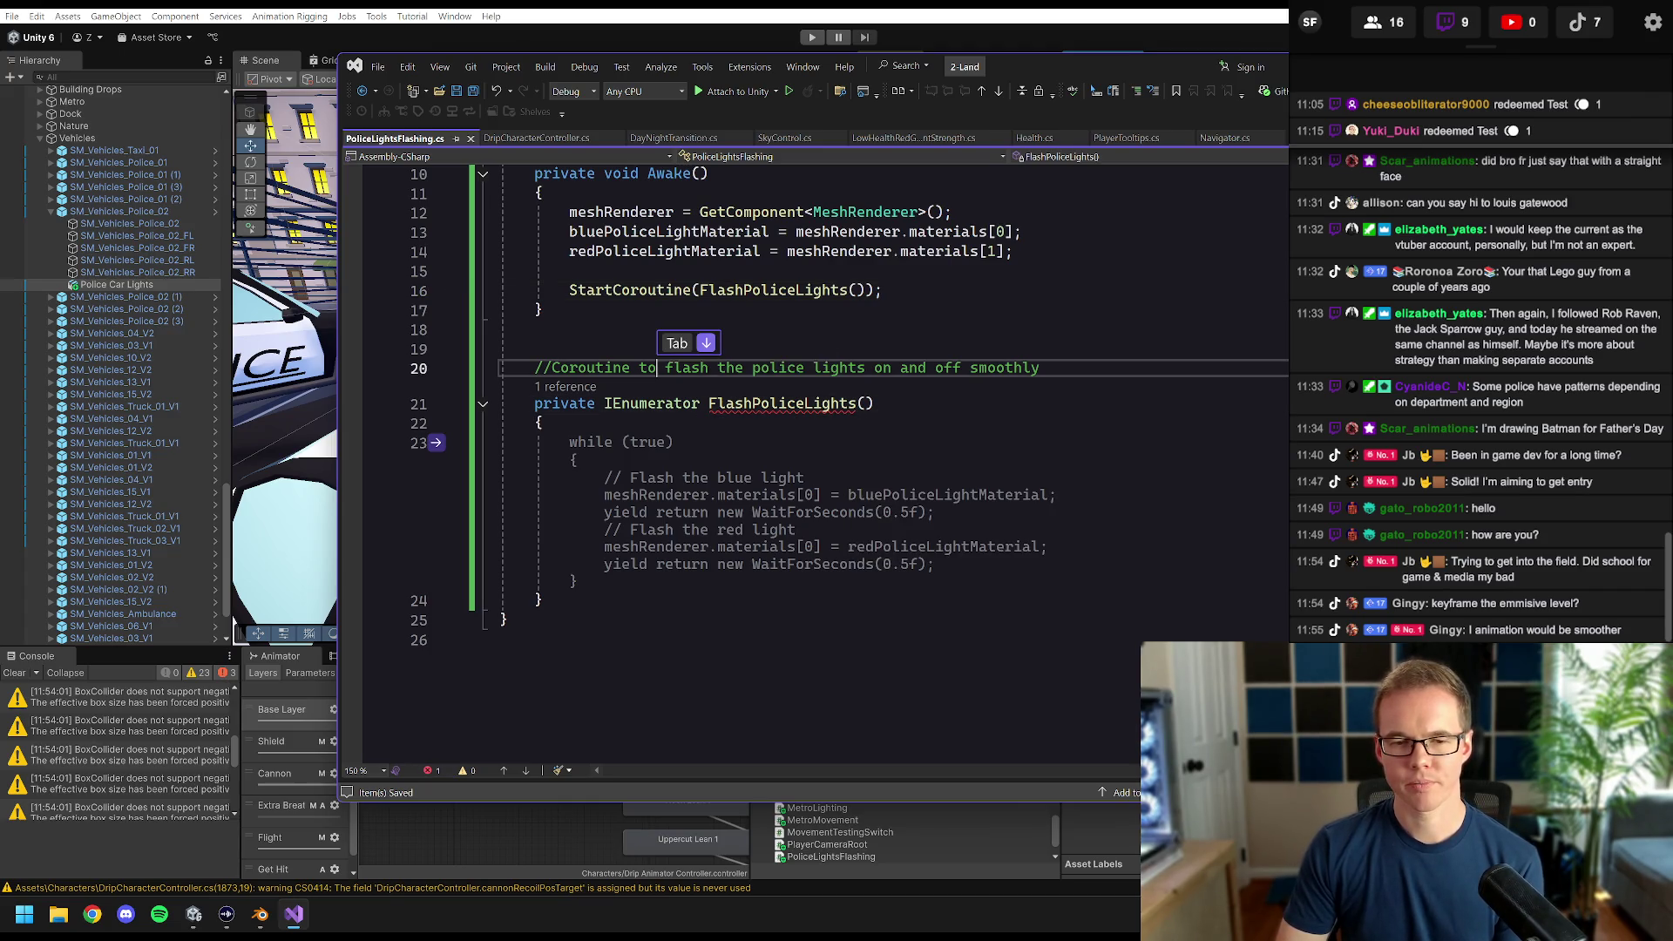
{"action": "left_click_drag", "start_coordinate": [665, 368], "coordinate": [554, 370]}
{"action": "key", "text": "BackSpace"}
{"action": "type", "text": "F"}
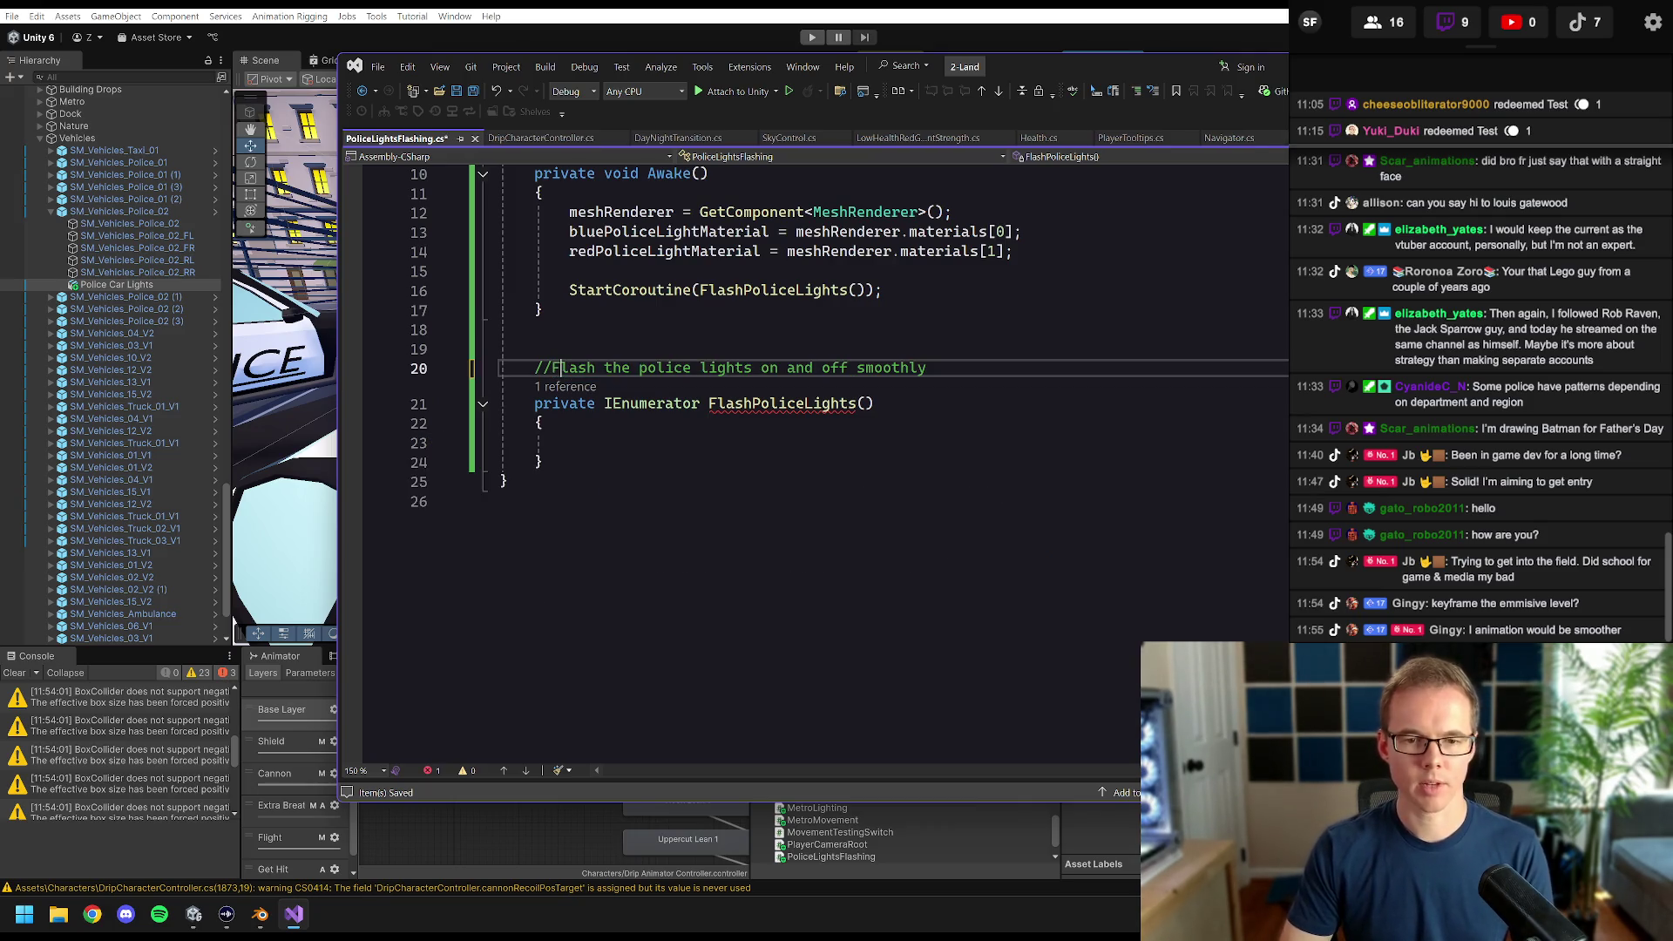
{"action": "left_click_drag", "start_coordinate": [926, 368], "coordinate": [771, 368]}
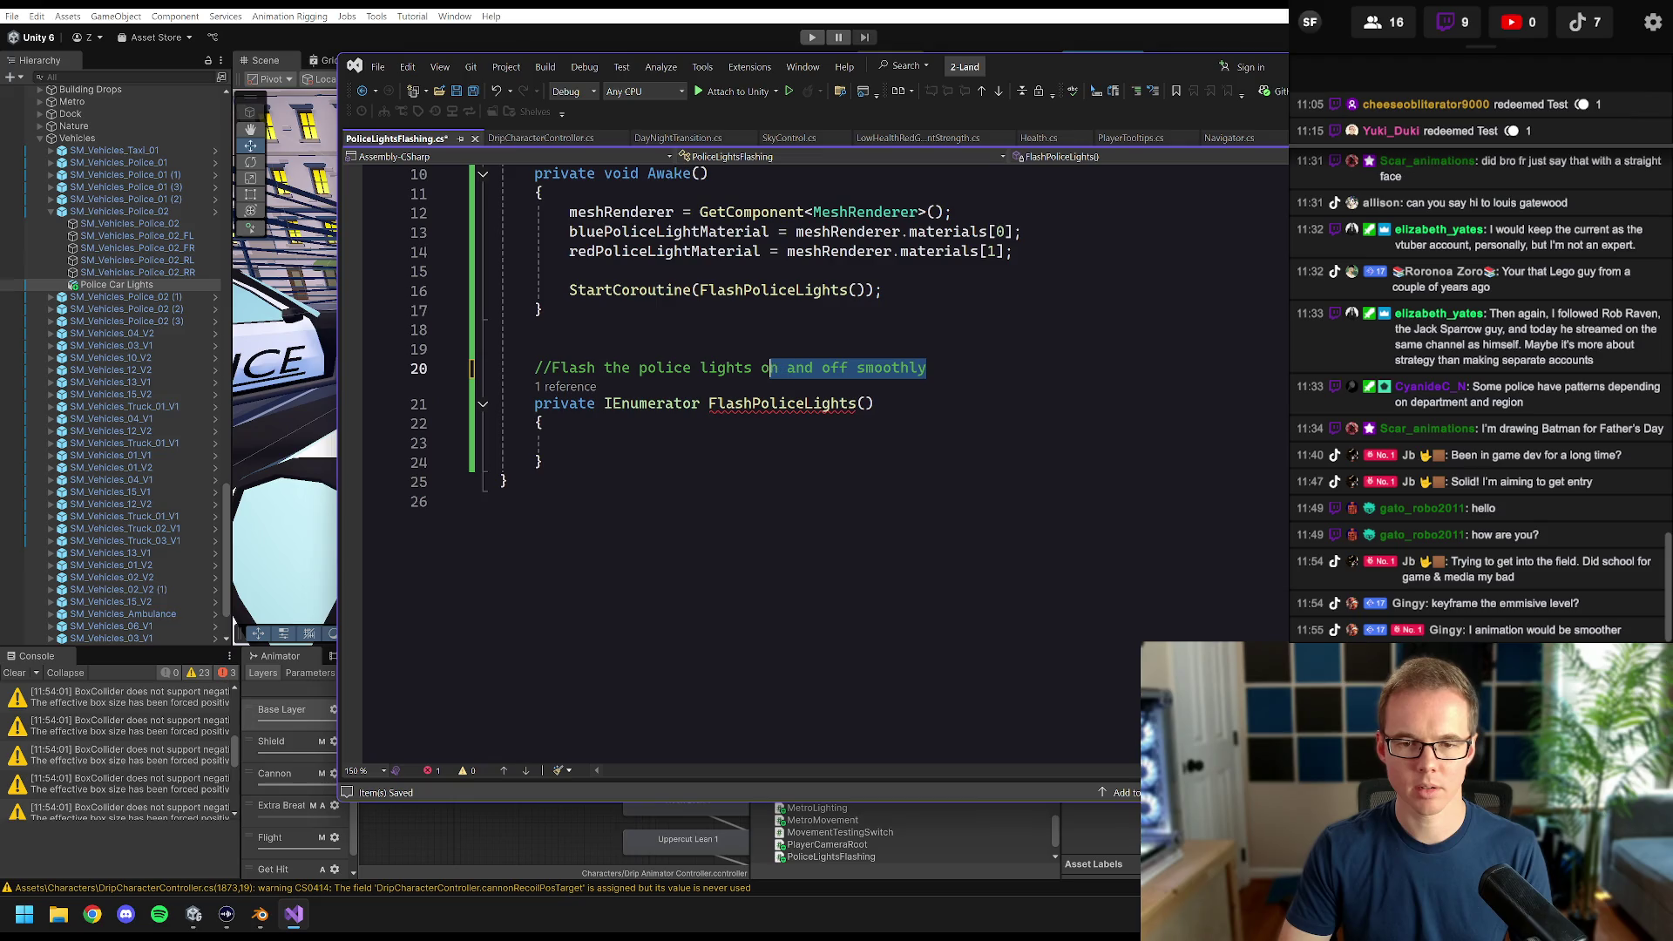
{"action": "type", "text": "by"}
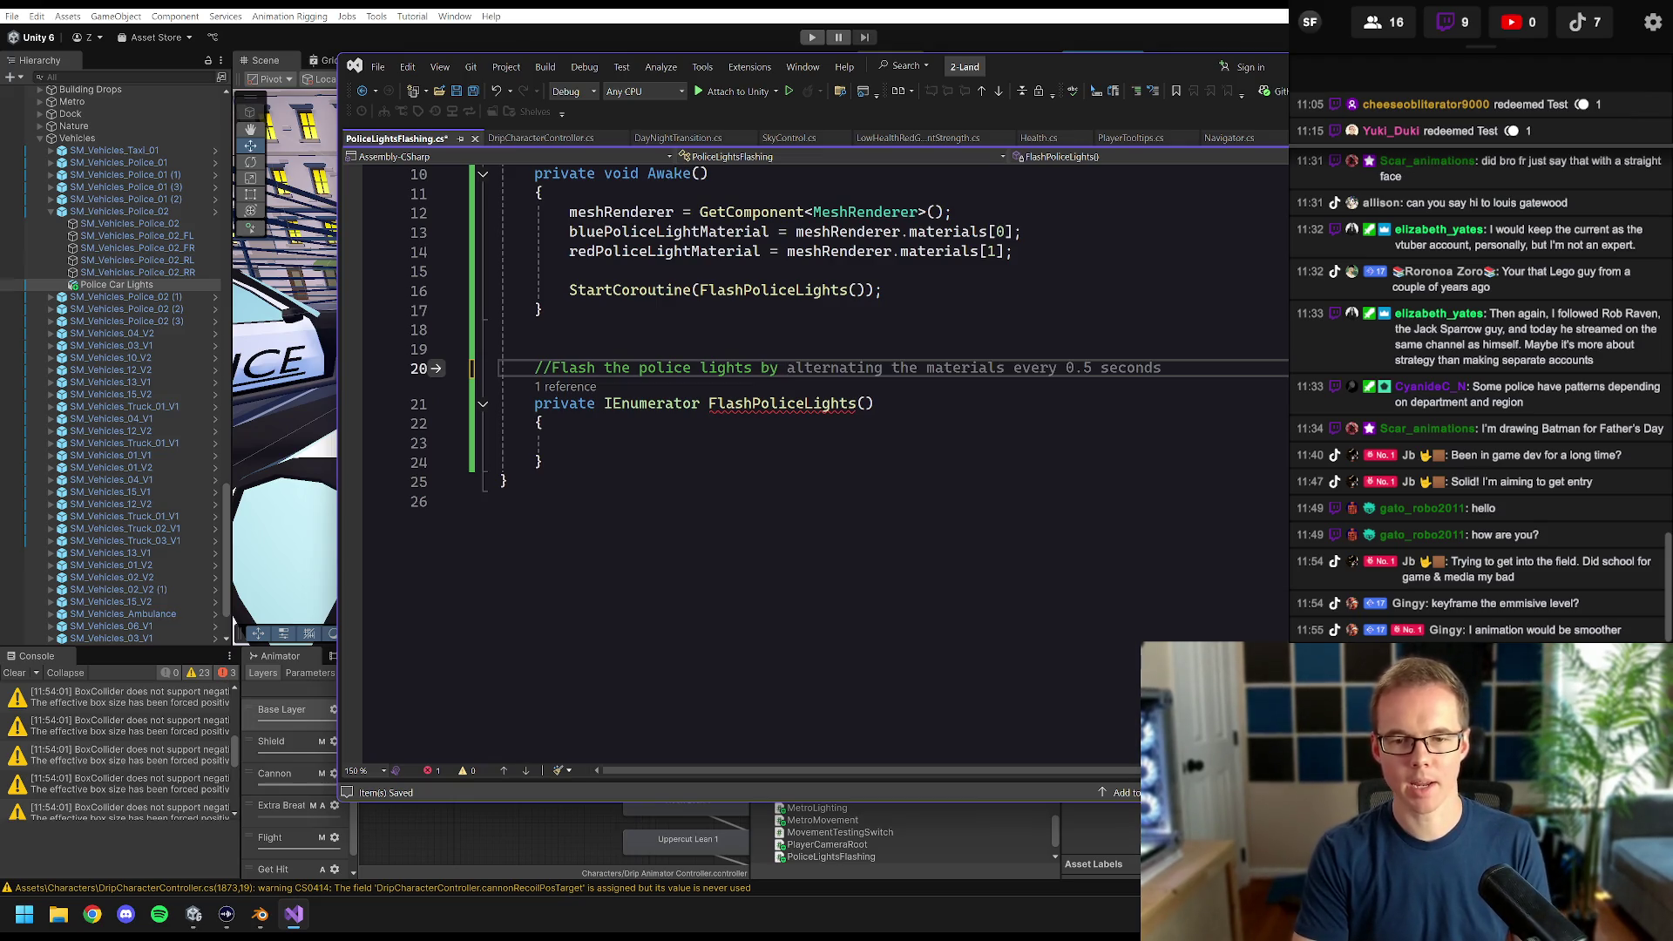
{"action": "type", "text": " smoothly r"}
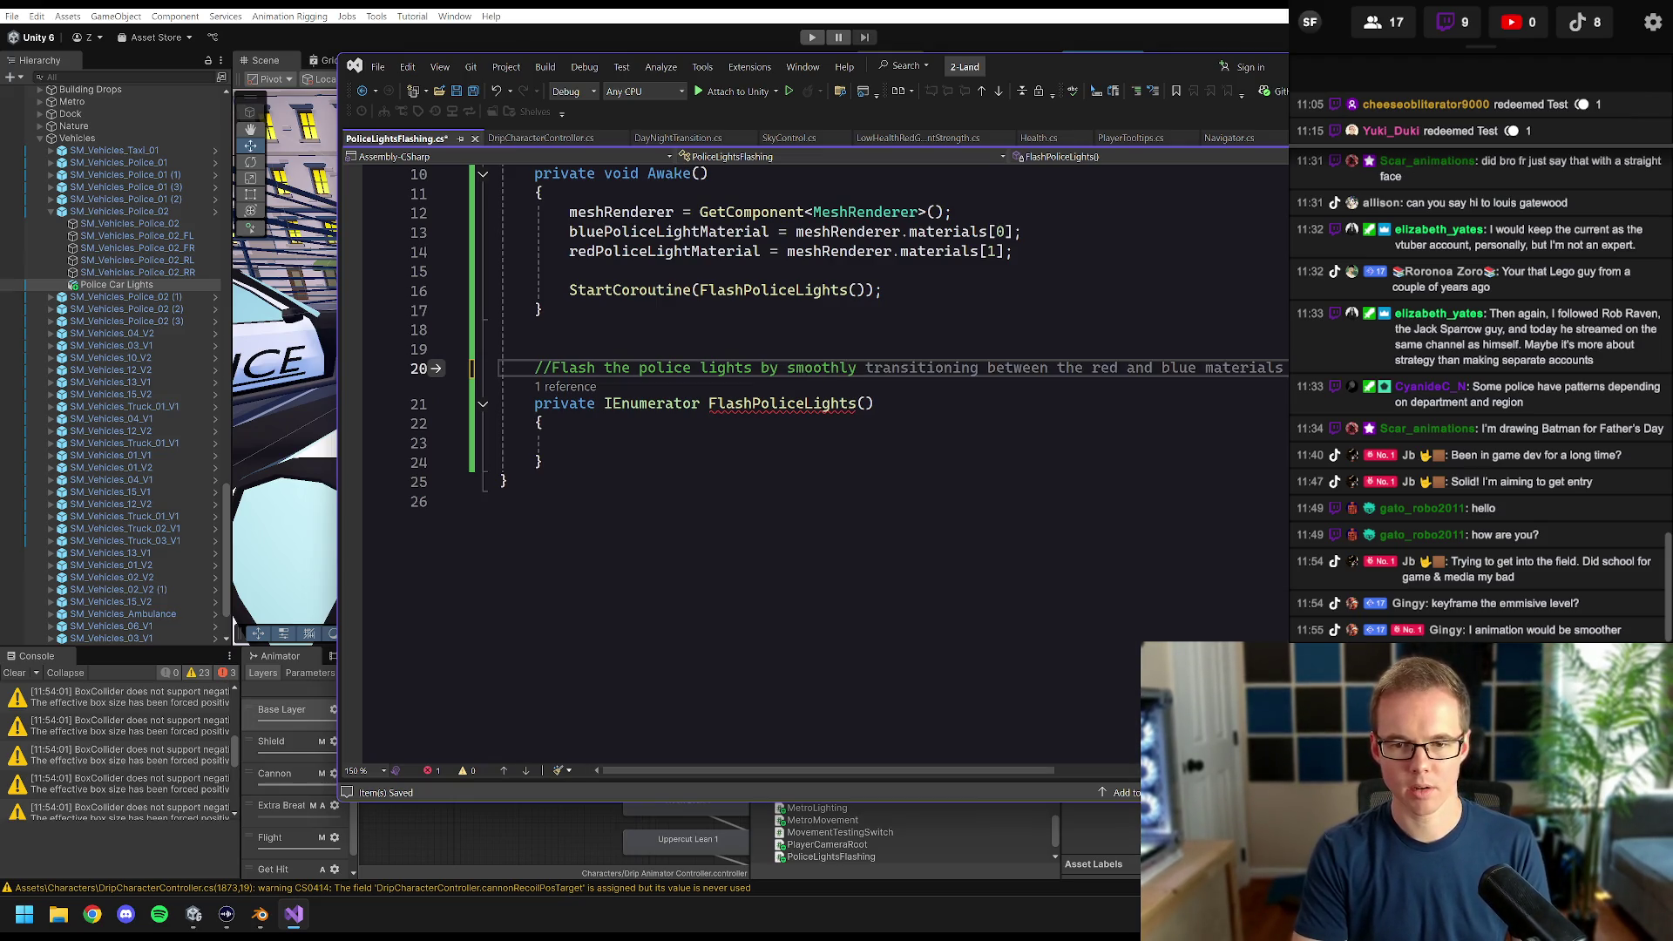
{"action": "type", "text": "amping the emis"}
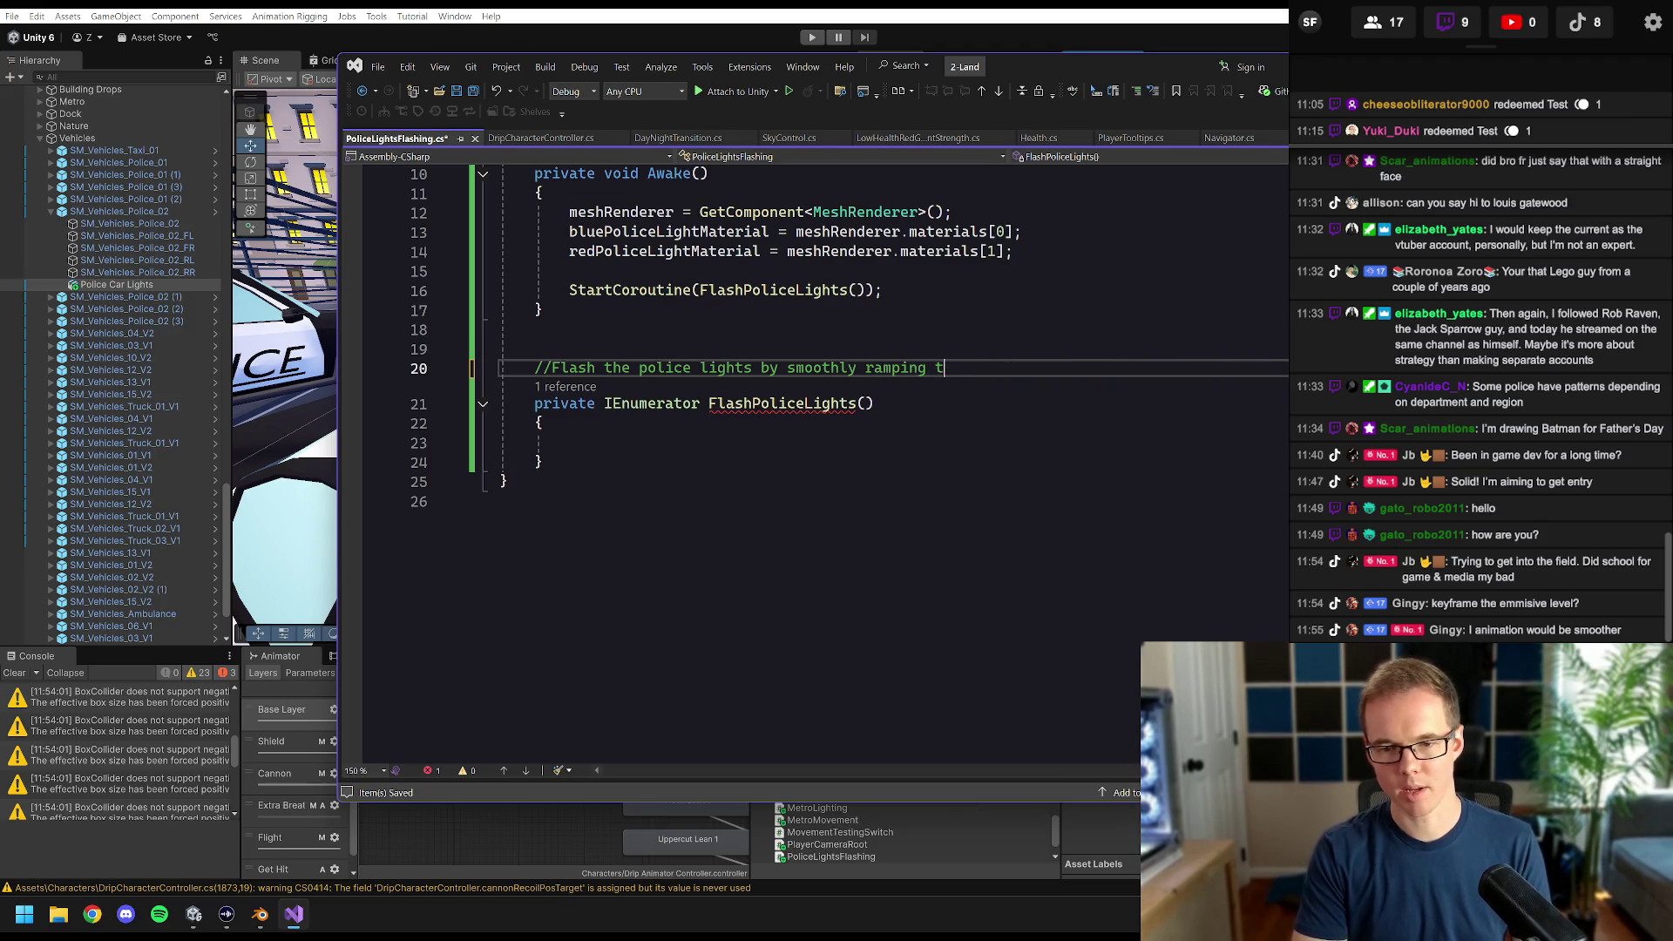
{"action": "key", "text": "BackSpace"}
{"action": "key", "text": "BackSpace"}
{"action": "key", "text": "BackSpace"}
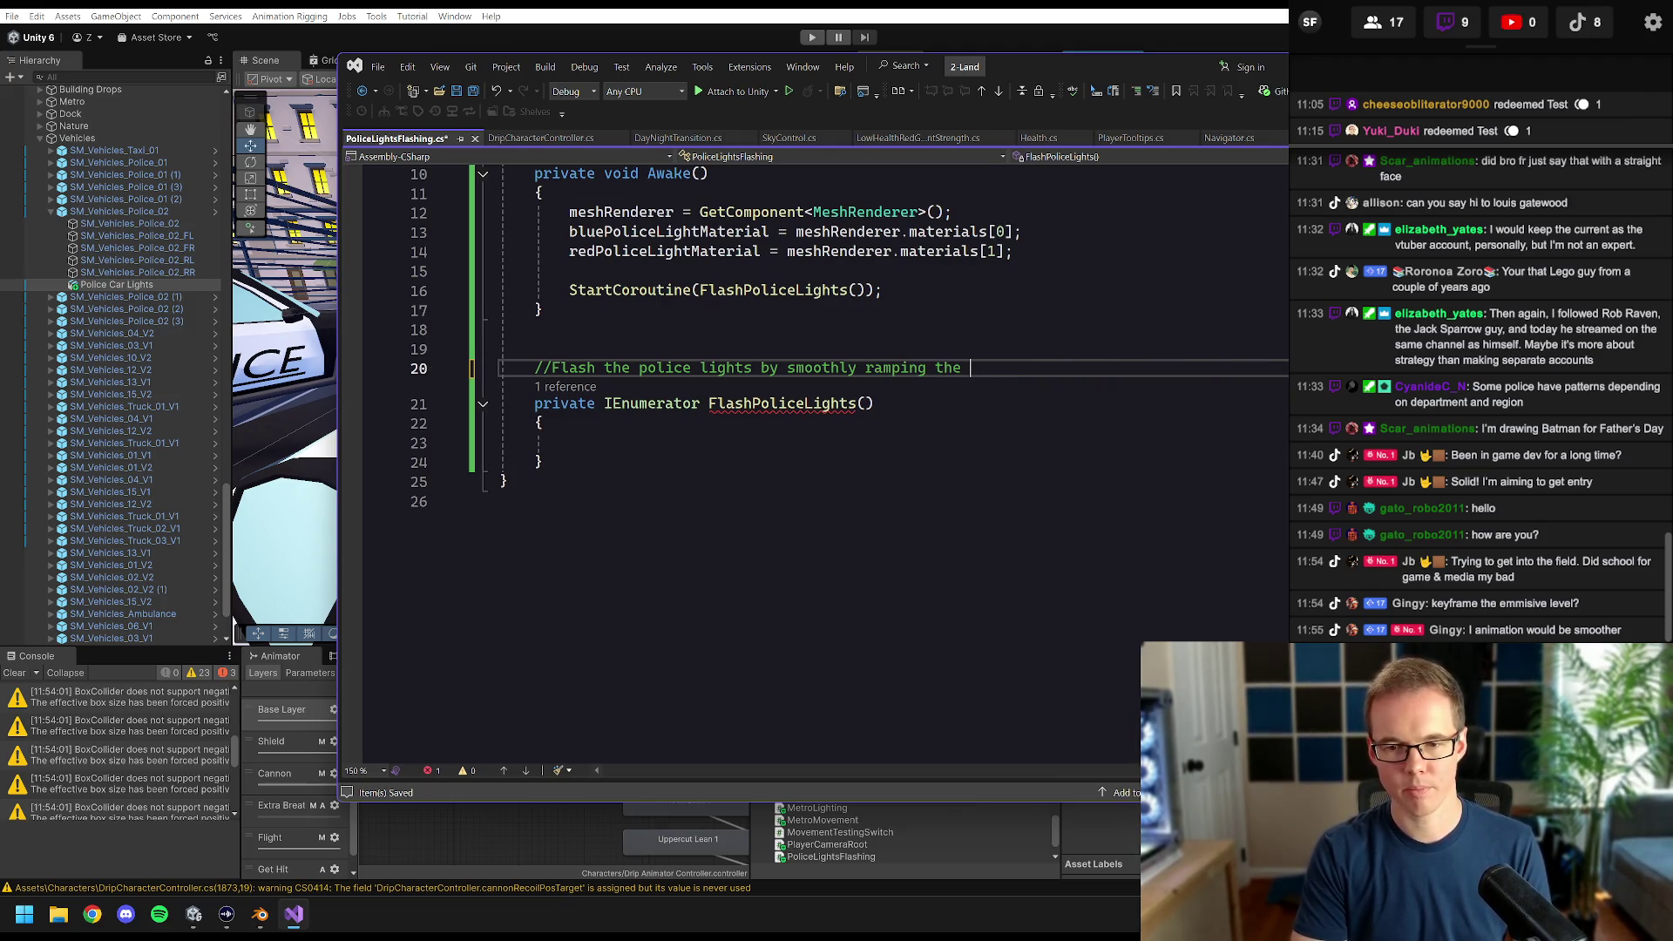
{"action": "type", "text": "ma"}
{"action": "type", "text": "terial's emission inte"}
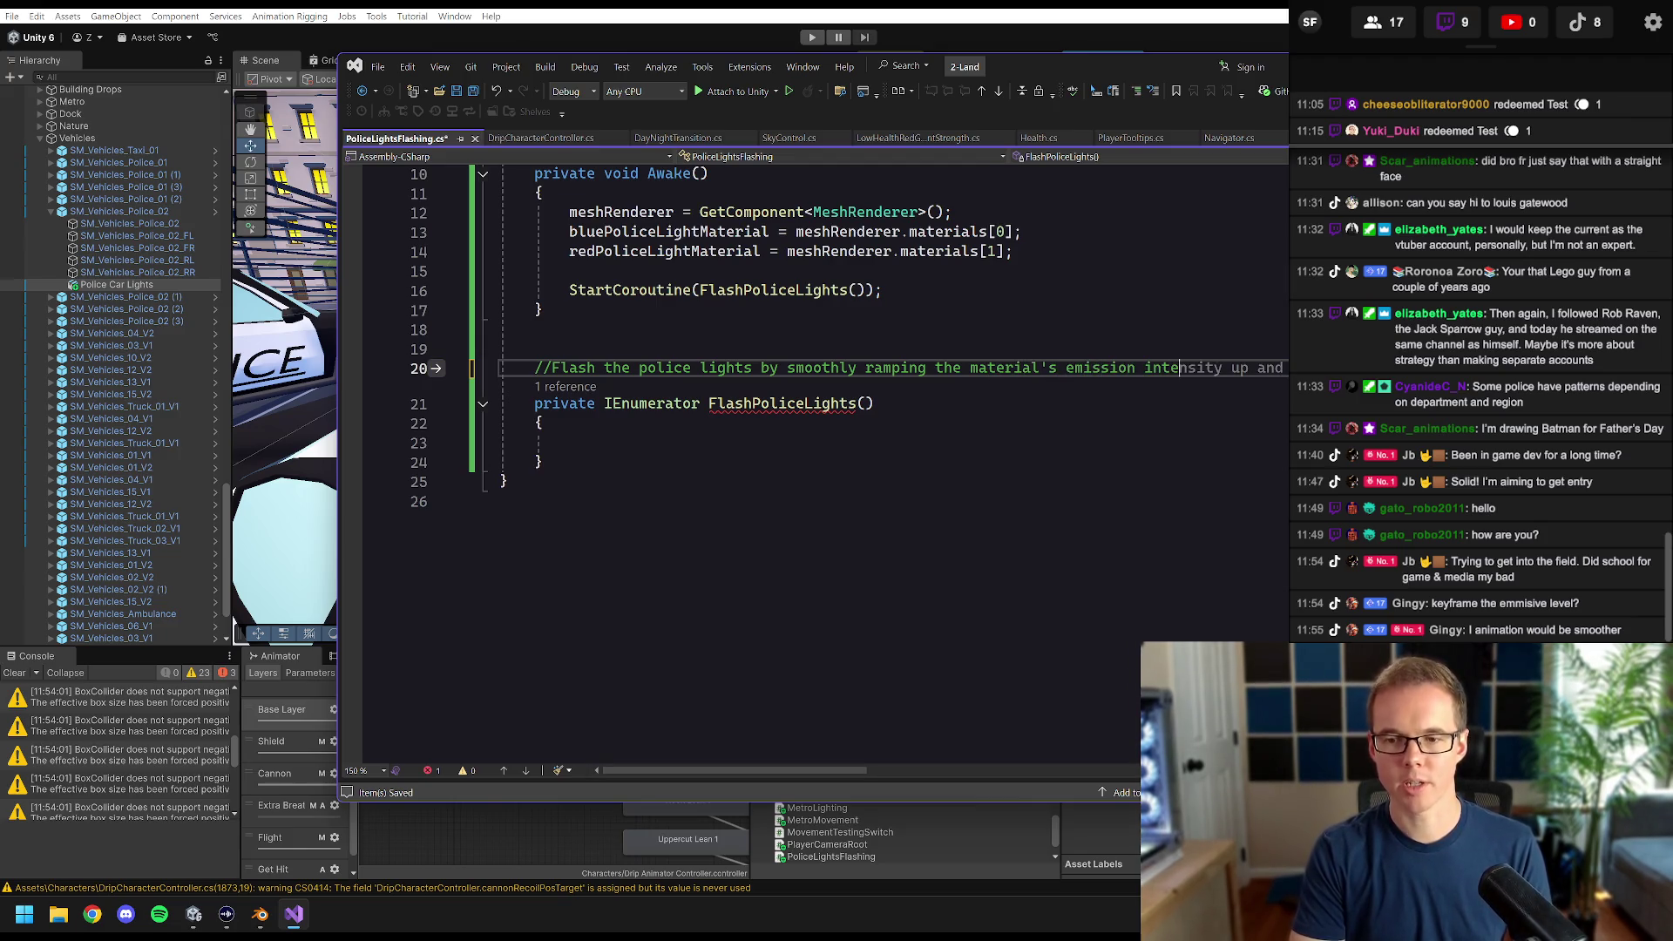
{"action": "type", "text": "nsity up and"}
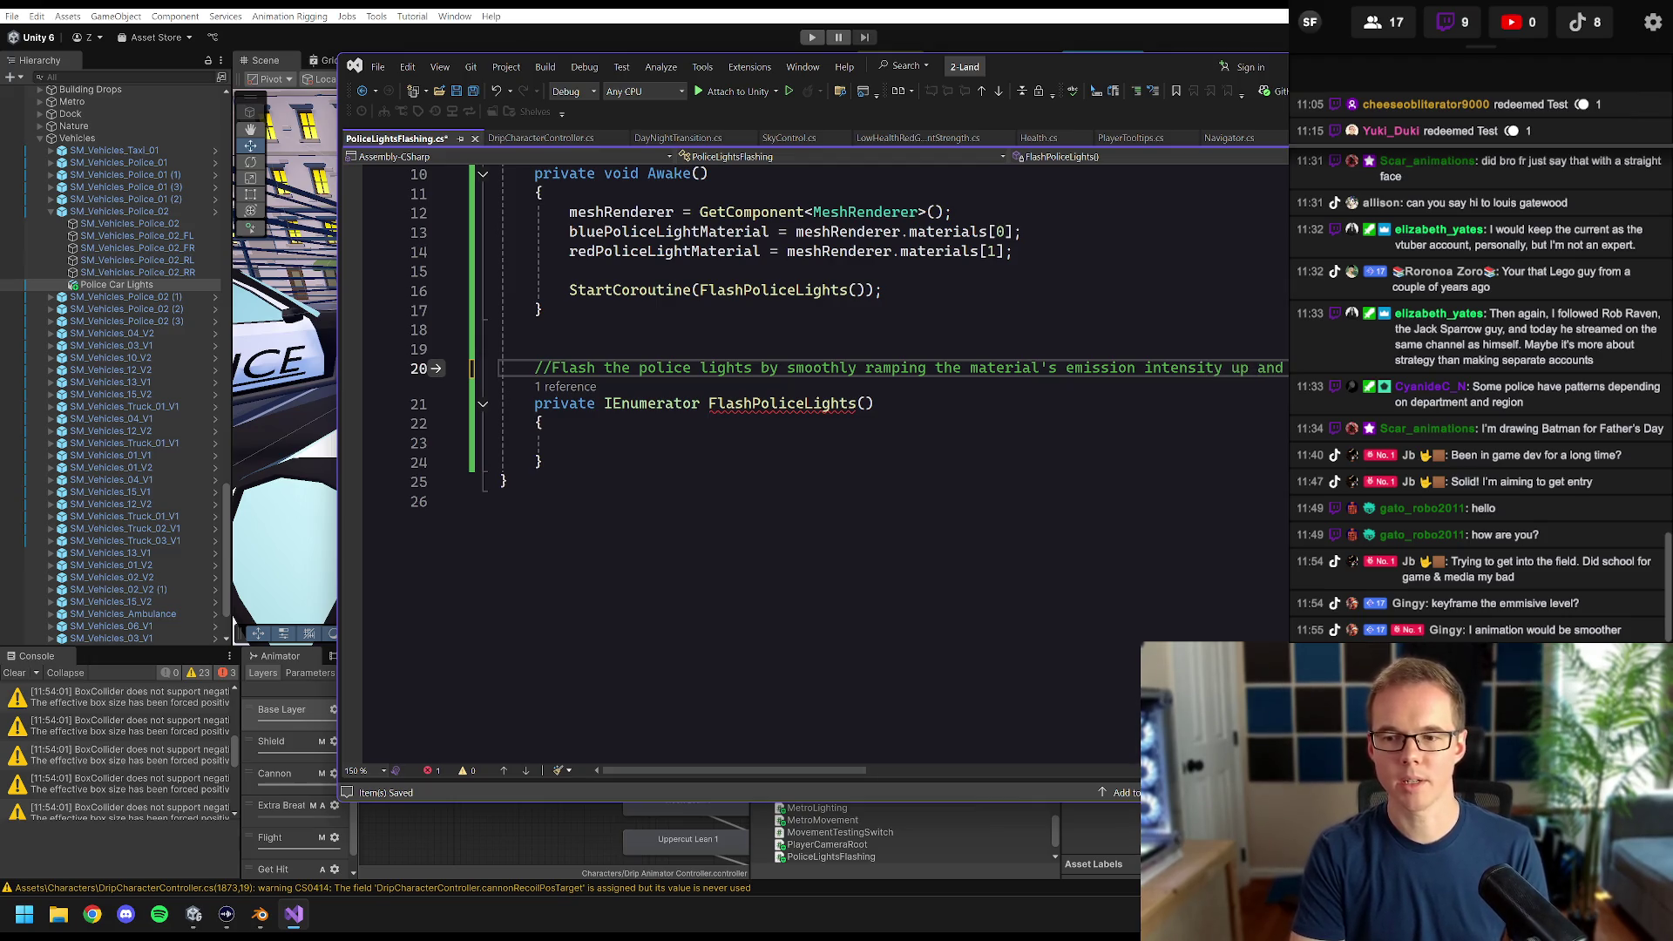
- Accept the suggested ending for the coroutine comment
{"action": "key", "text": "Tab"}
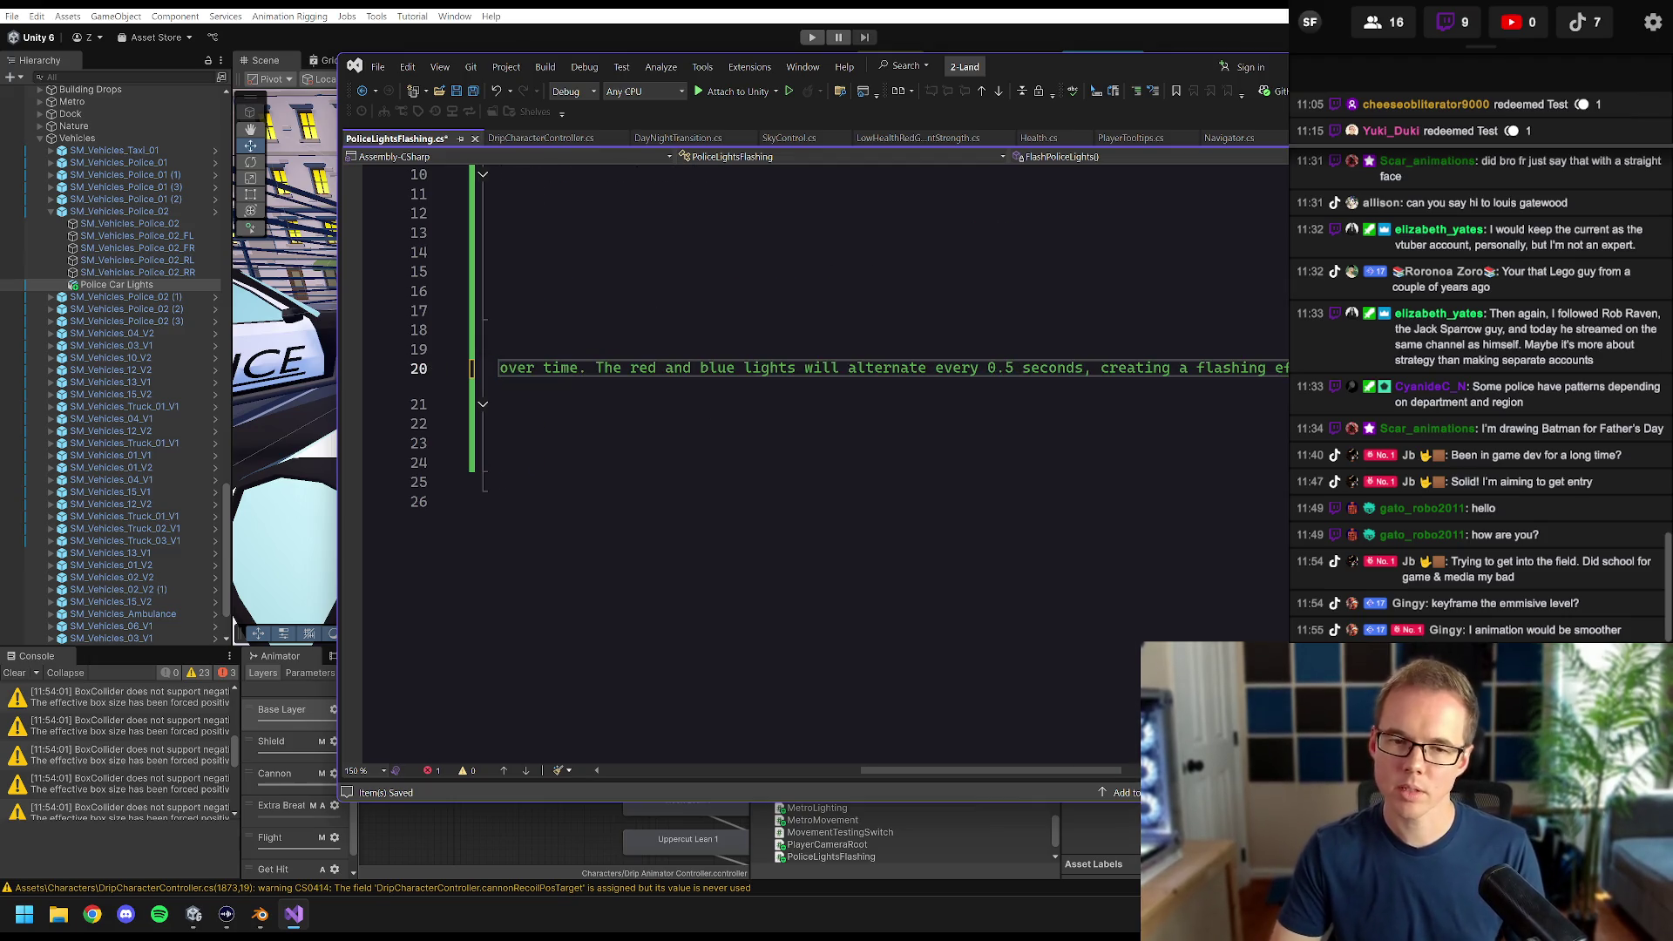
{"action": "mouse_move", "coordinate": [1000, 772]}
{"action": "left_mouse_down"}
{"action": "mouse_move", "coordinate": [900, 773]}
{"action": "mouse_move", "coordinate": [1070, 750]}
{"action": "left_mouse_up"}
{"action": "key", "text": "Home"}
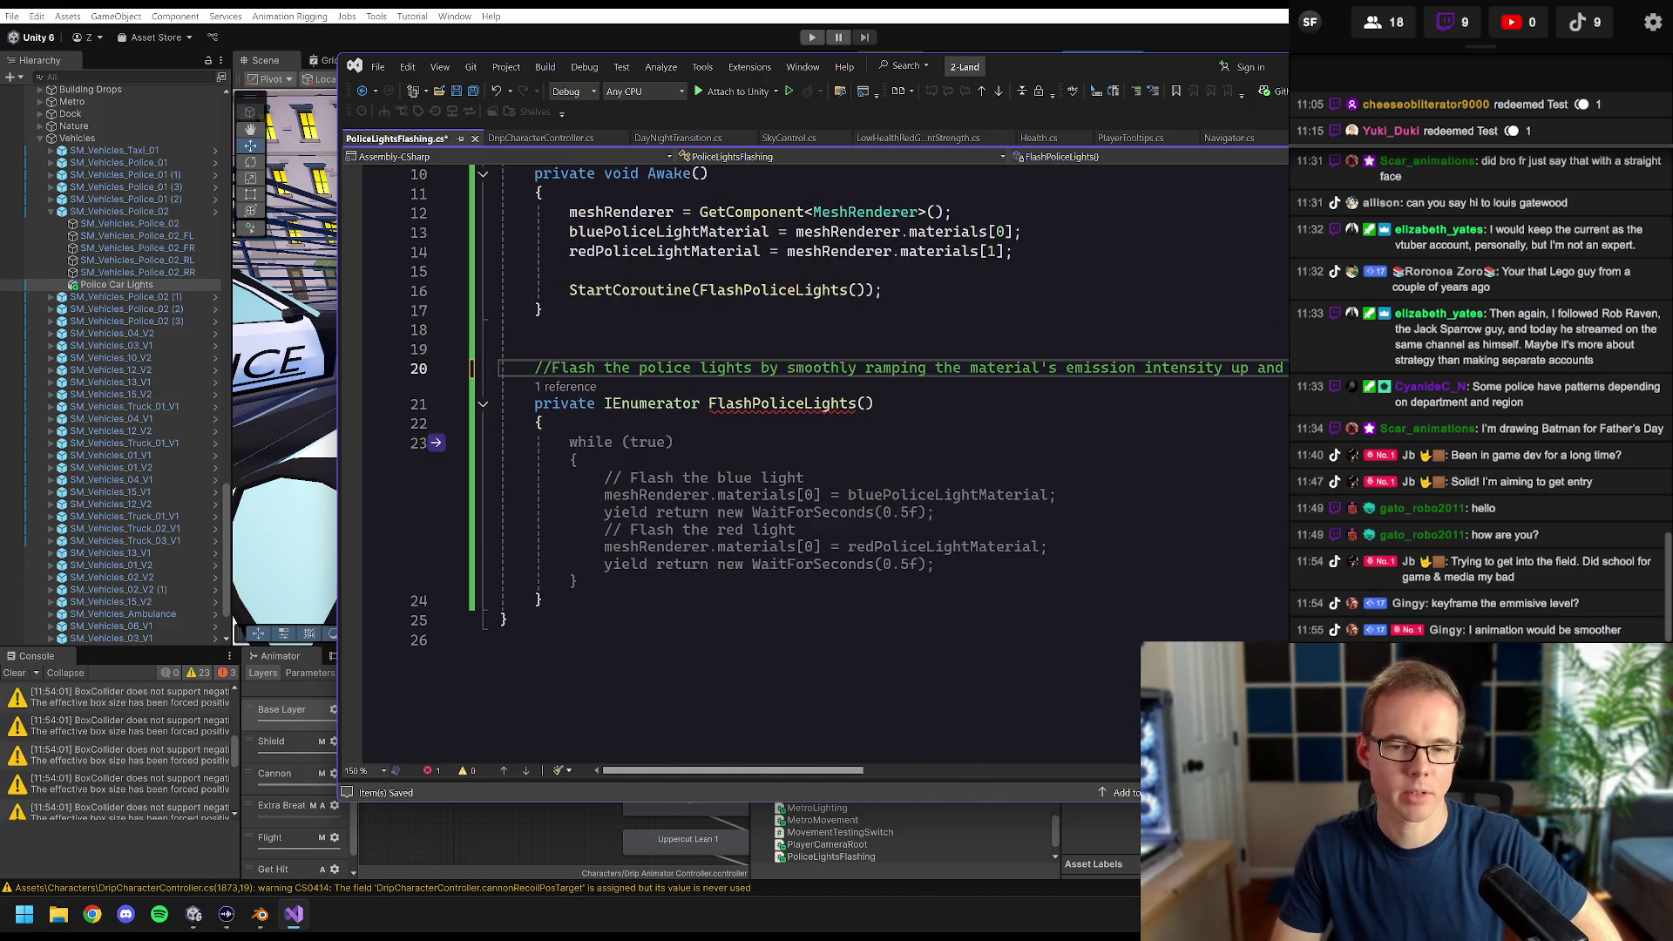
- Insert the suggested blue/red flashing while loop in FlashPoliceLights, then delete it again
{"action": "left_click", "coordinate": [541, 422]}
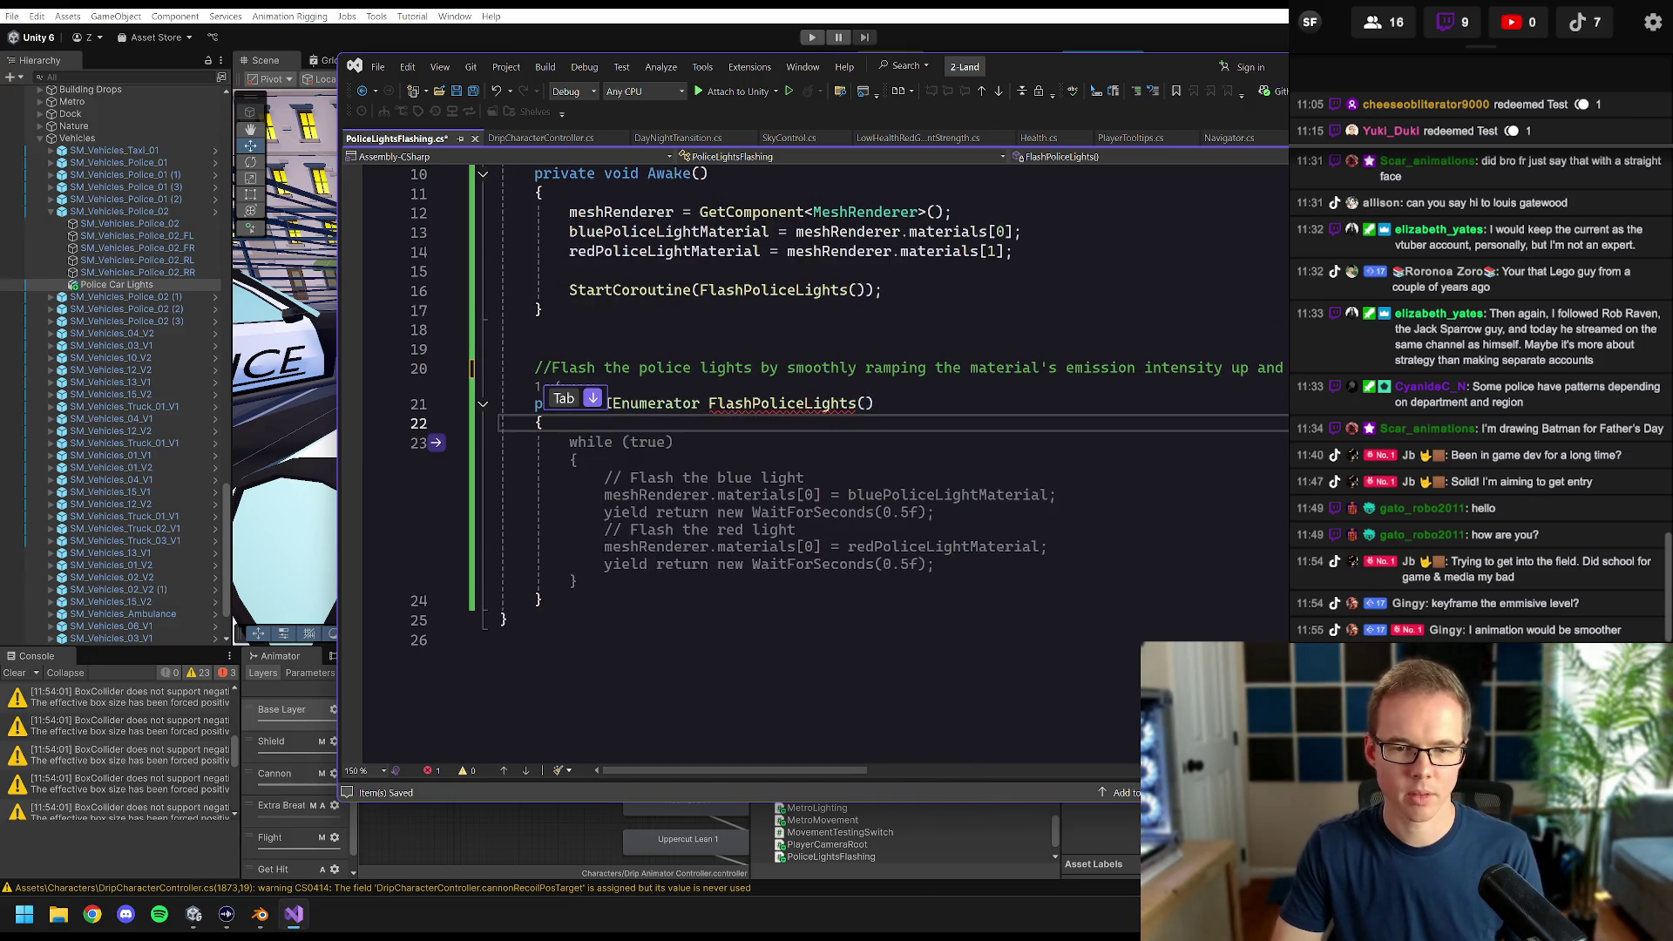
{"action": "key", "text": "Tab"}
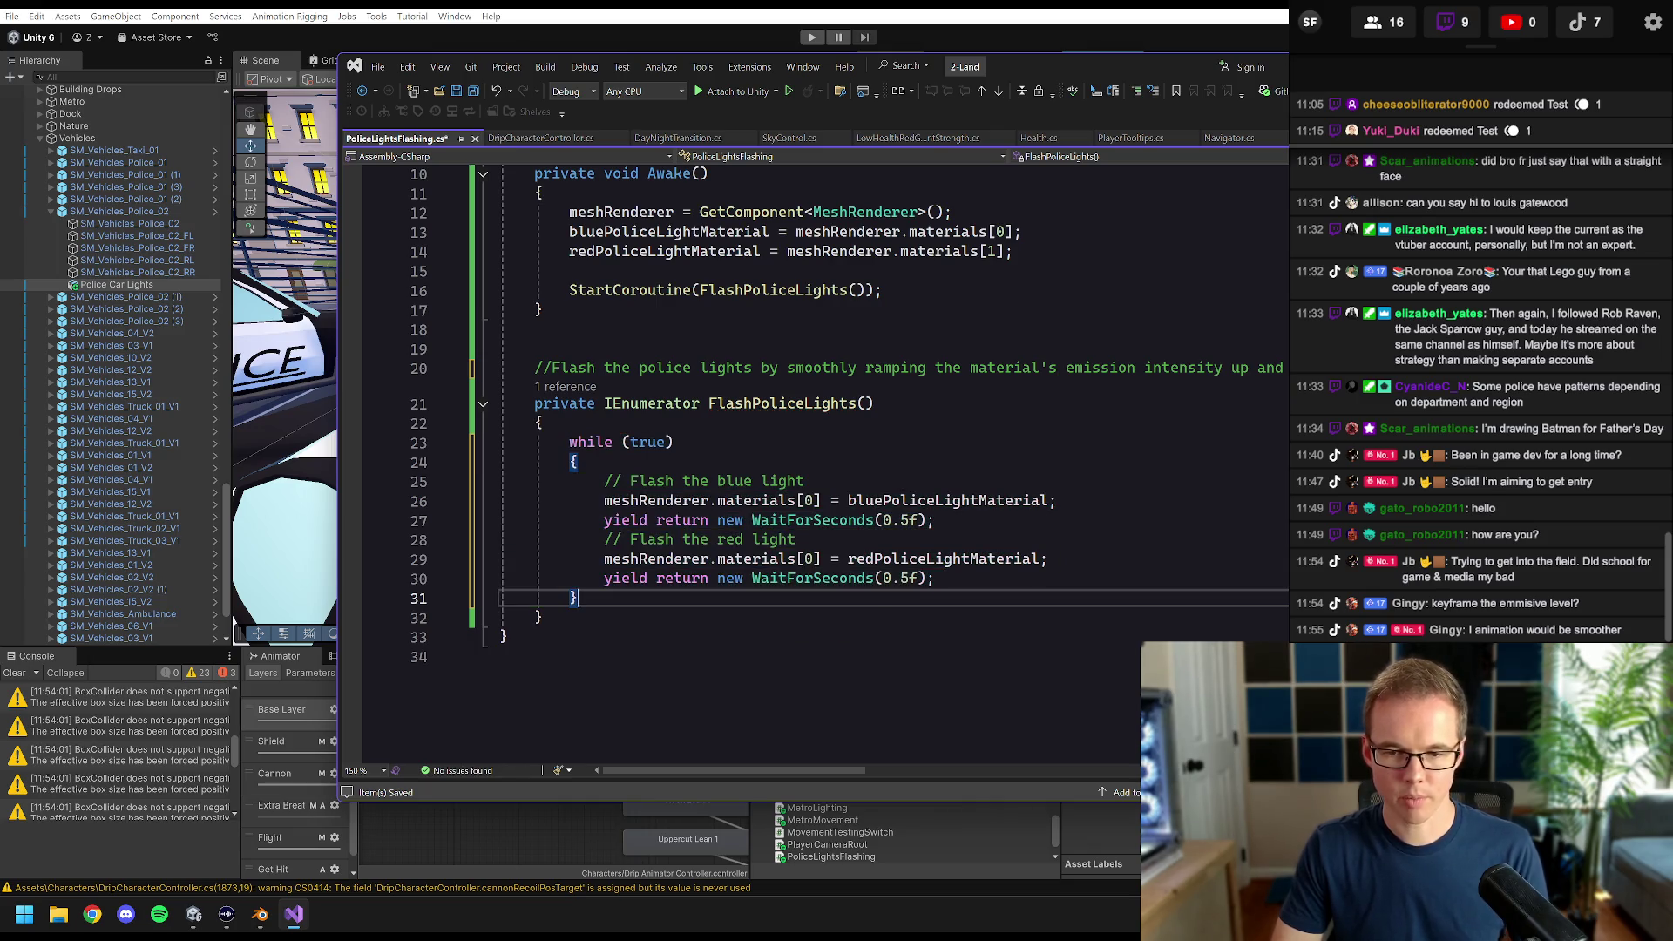
{"action": "left_click_drag", "start_coordinate": [934, 579], "coordinate": [849, 579]}
{"action": "key", "text": "Right"}
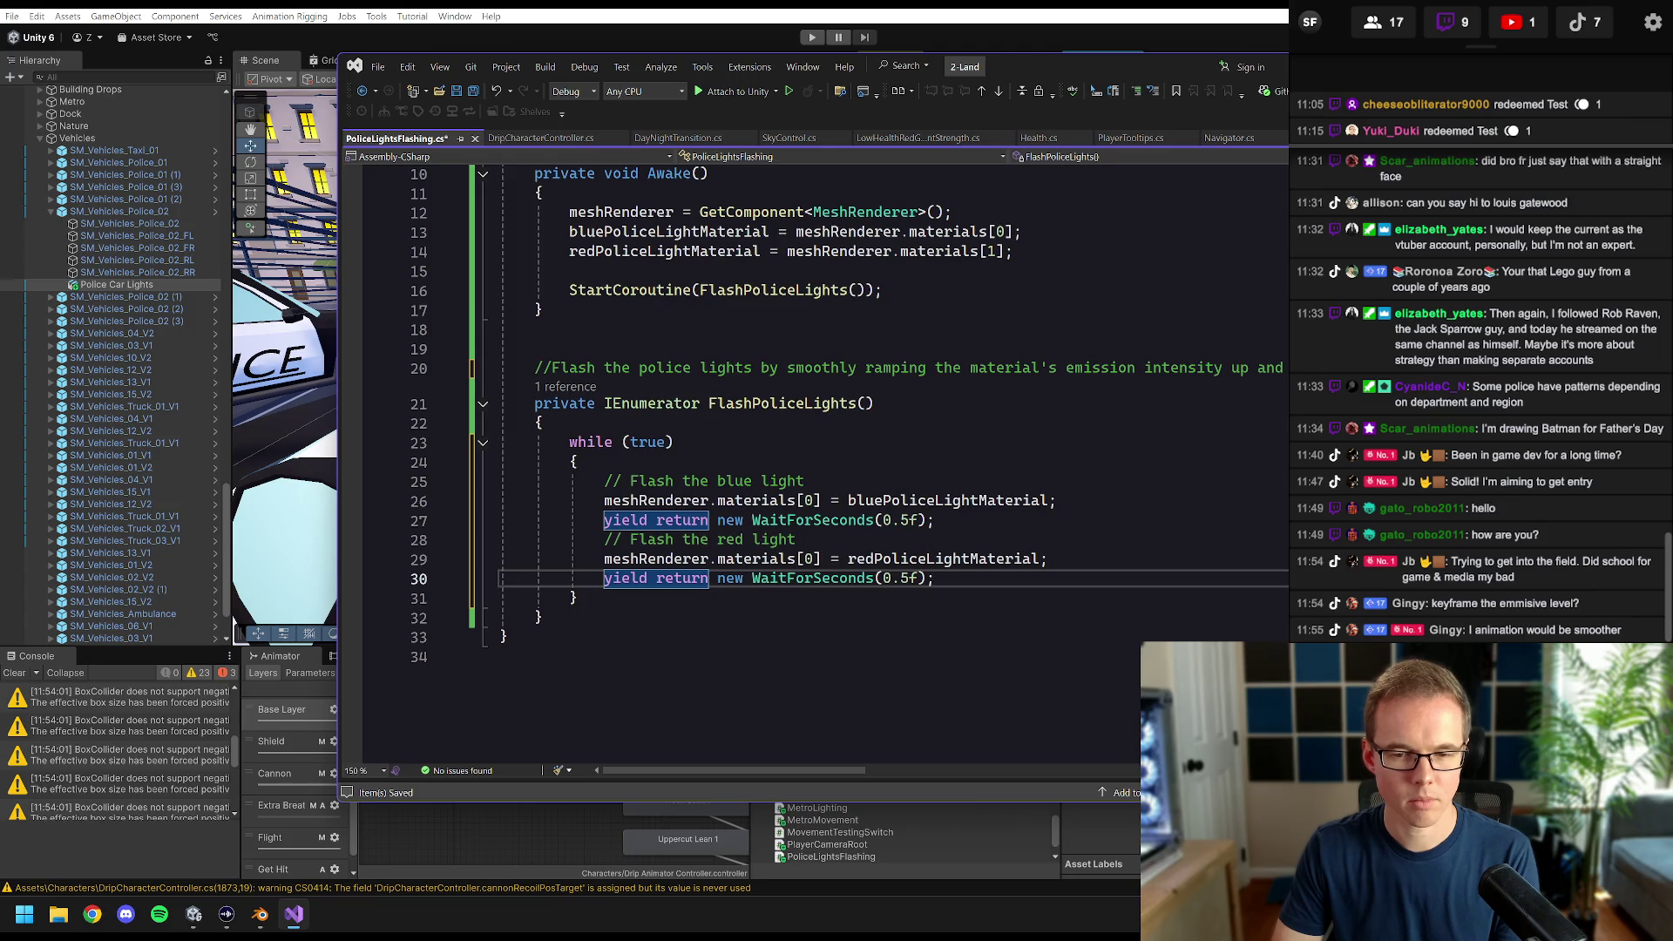
{"action": "key", "text": "Return"}
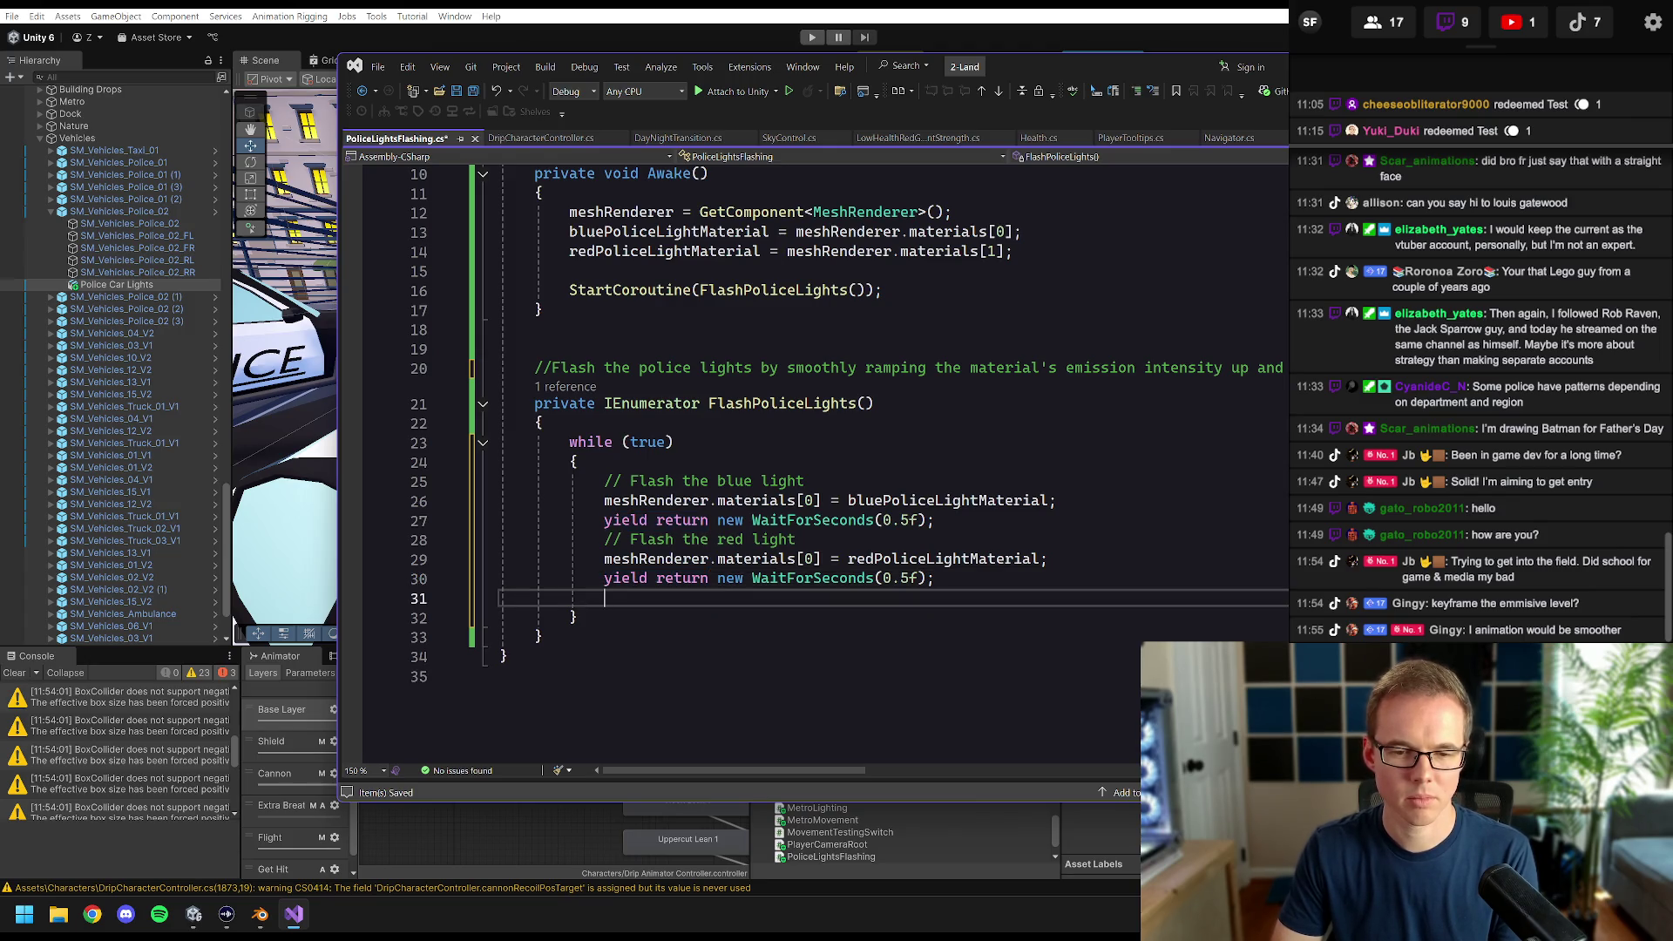
{"action": "key", "text": "shift+Up"}
{"action": "key", "text": "shift+Up"}
{"action": "key", "text": "shift+Up"}
{"action": "key", "text": "BackSpace"}
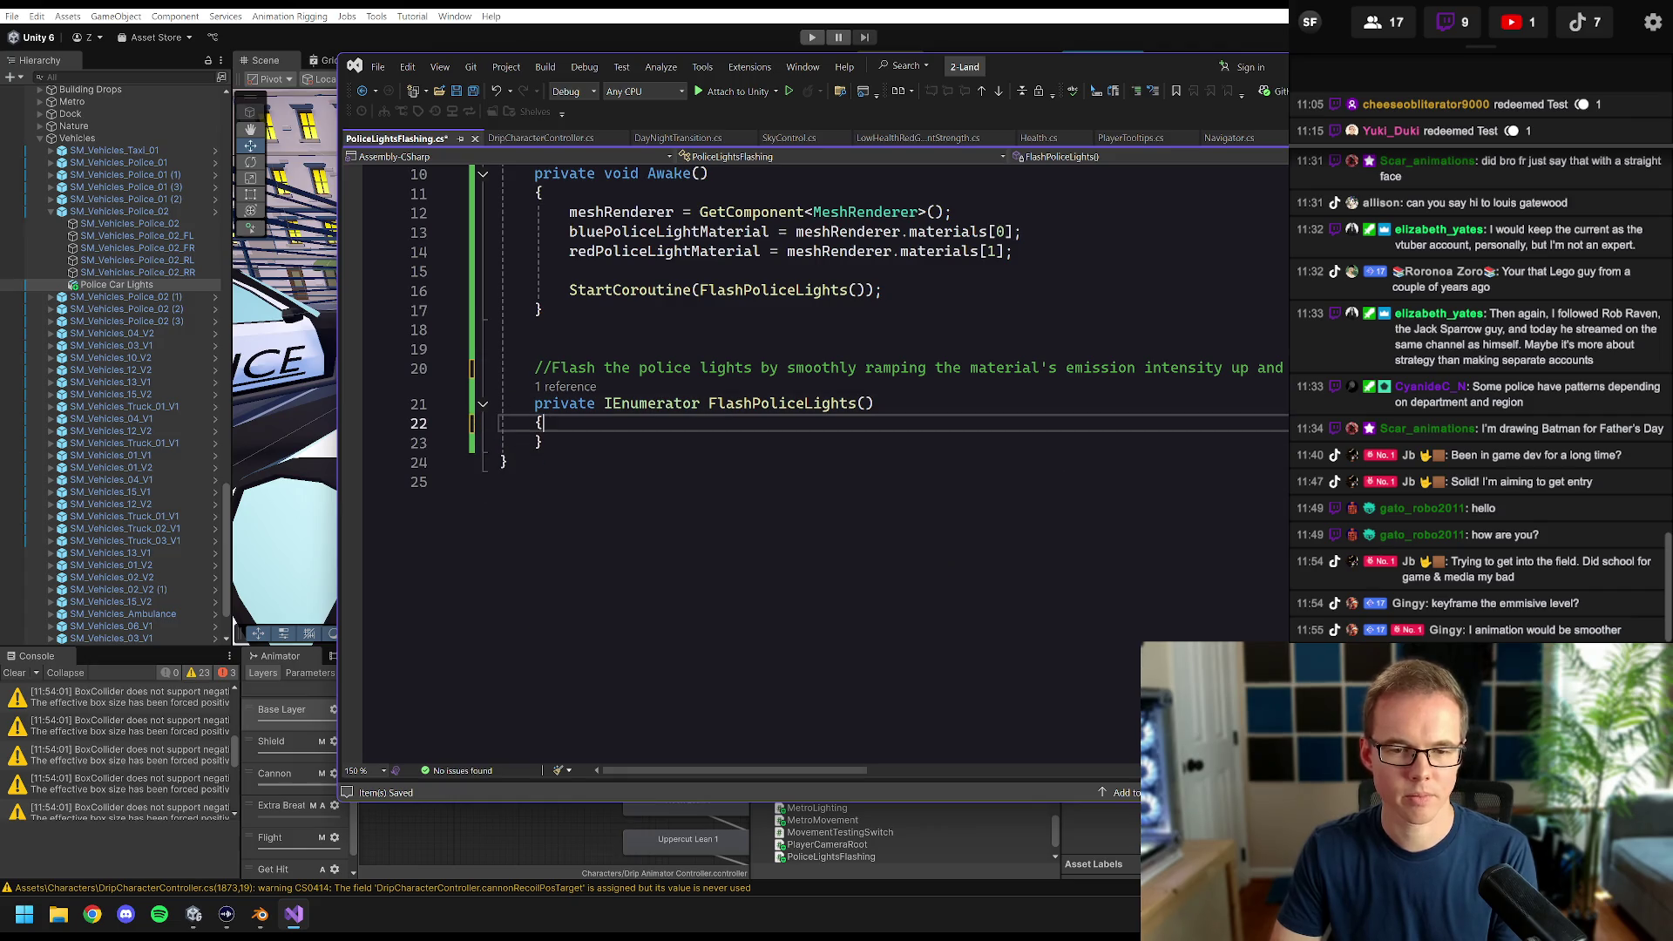
{"action": "key", "text": "Return"}
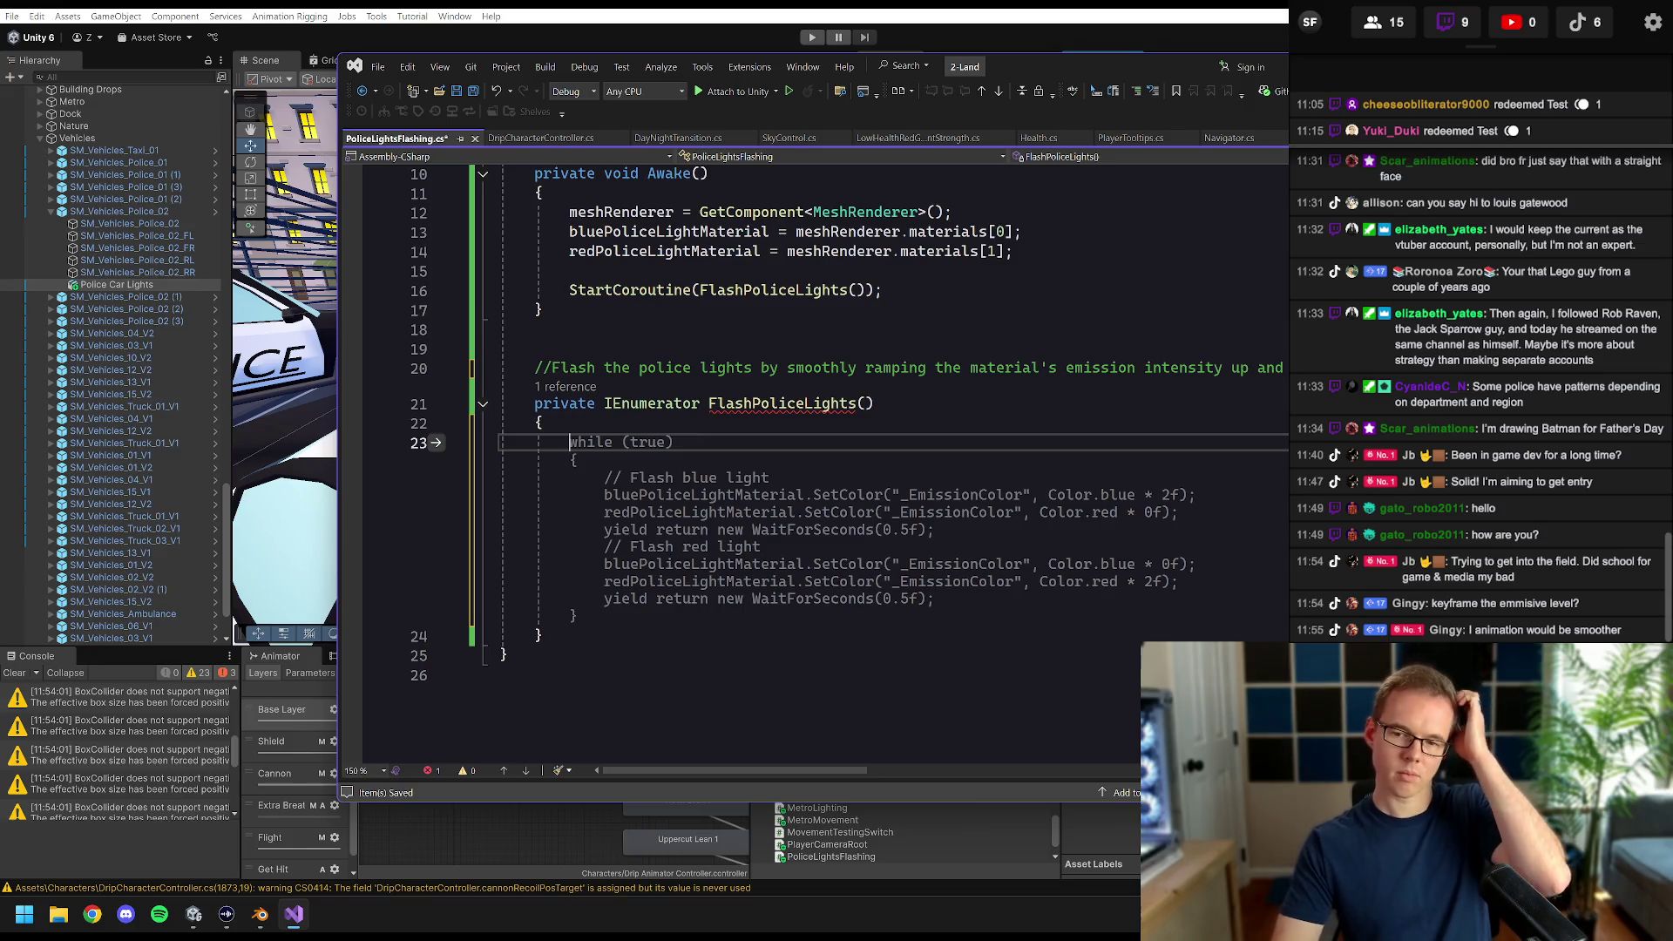
- Accept the while(true) loop alternating blue and red _EmissionColor every 0.5 seconds
{"action": "key", "text": "Tab"}
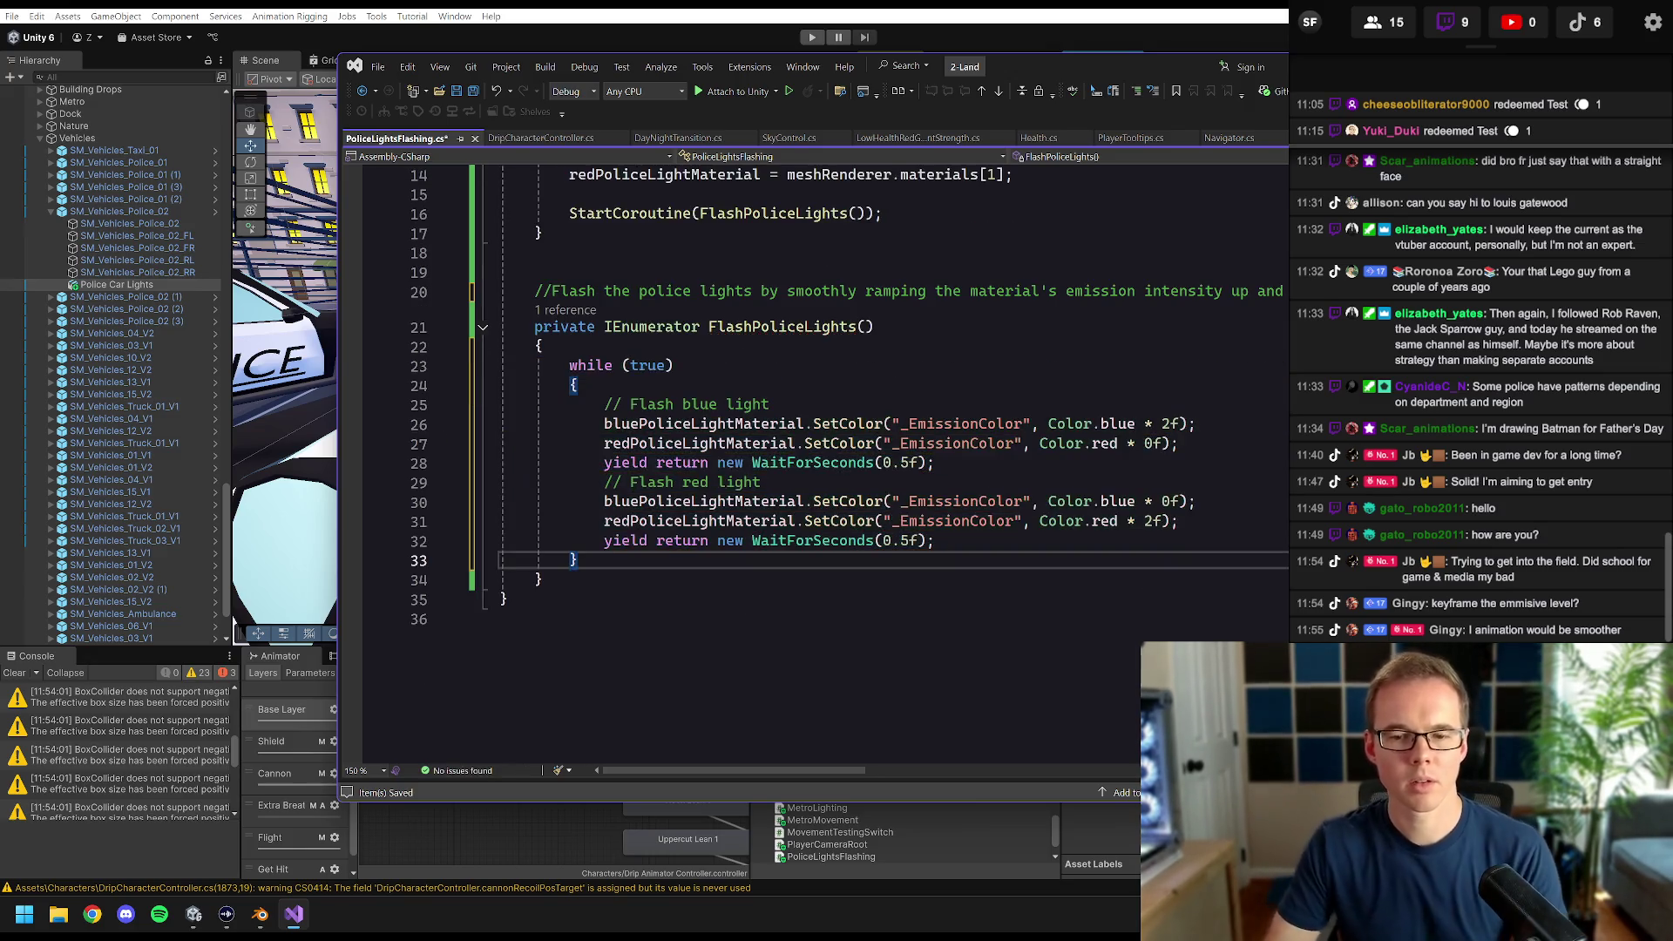
{"action": "key", "text": "Up"}
{"action": "key", "text": "Up"}
{"action": "key", "text": "Up"}
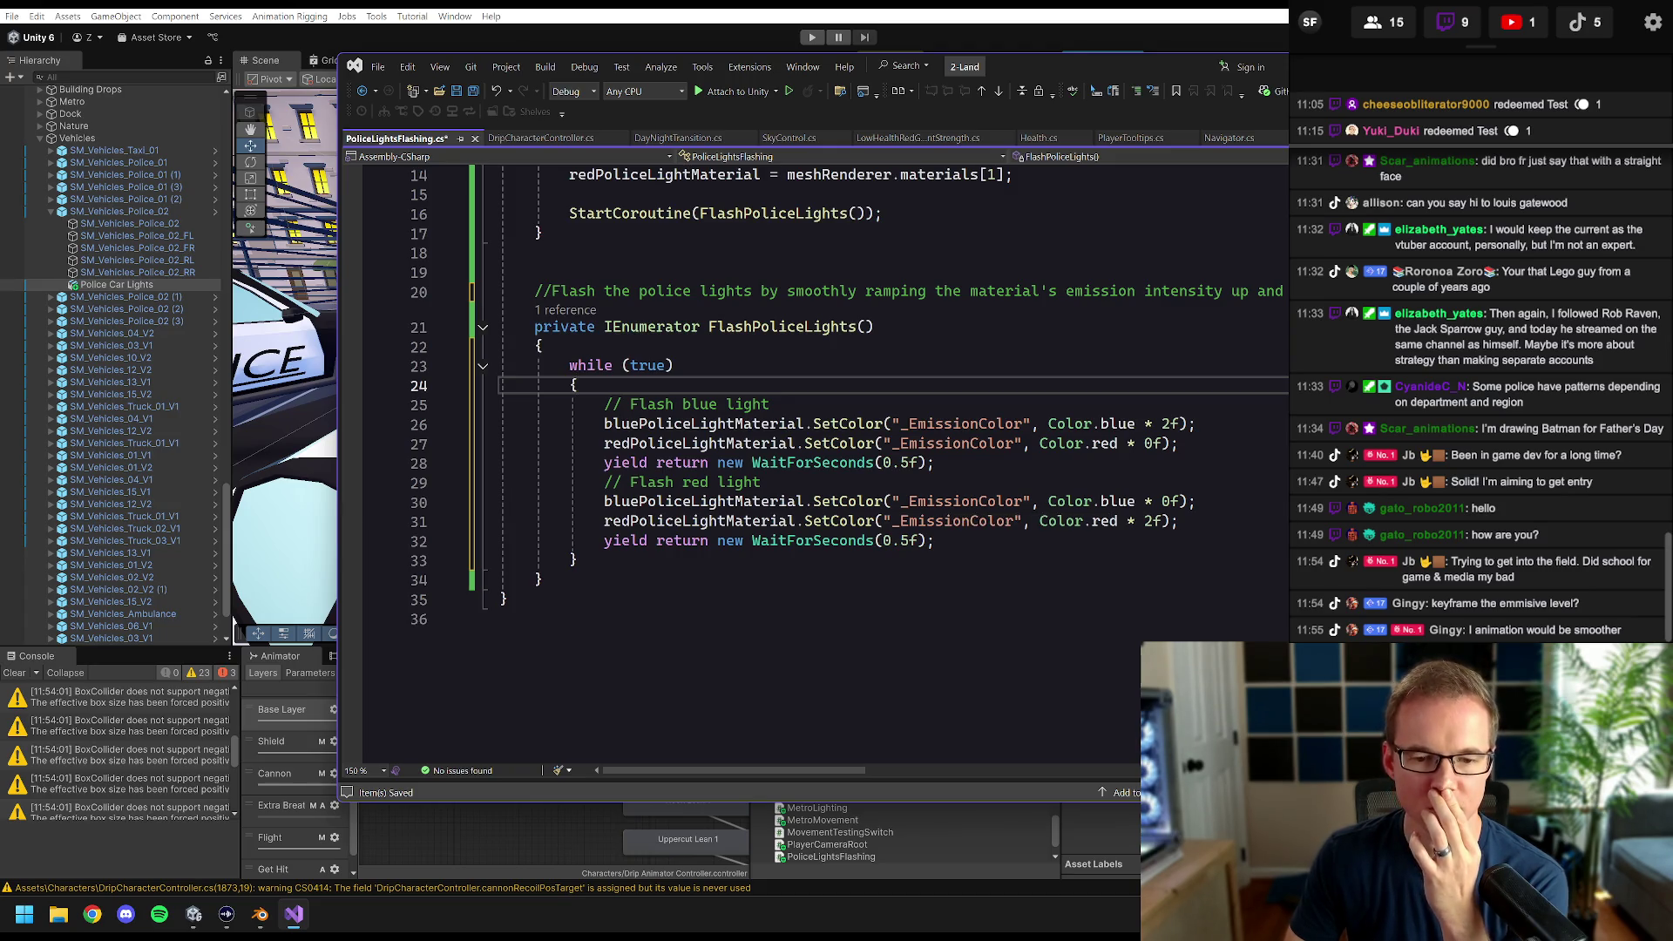
{"action": "mouse_move", "coordinate": [577, 559]}
{"action": "left_mouse_down"}
{"action": "mouse_move", "coordinate": [610, 540]}
{"action": "mouse_move", "coordinate": [569, 365]}
{"action": "left_mouse_up"}
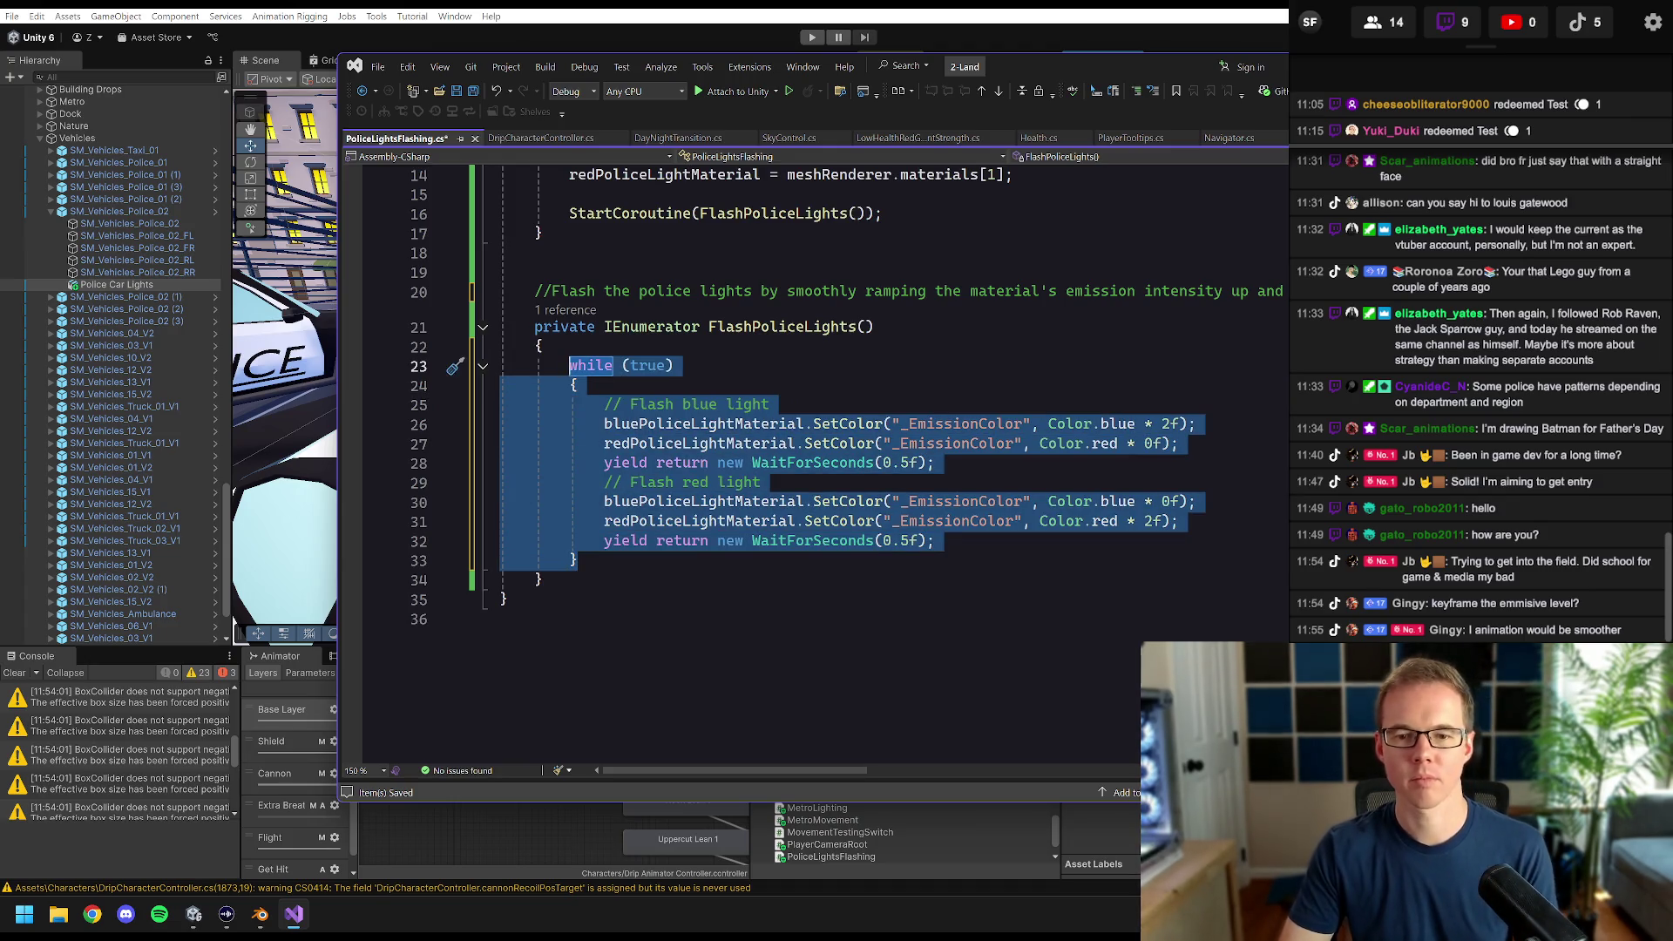
- Delete the old flashing while loop from FlashPoliceLights
{"action": "left_click", "coordinate": [752, 291]}
{"action": "mouse_move", "coordinate": [752, 291]}
{"action": "left_mouse_down"}
{"action": "mouse_move", "coordinate": [1259, 291]}
{"action": "mouse_move", "coordinate": [1241, 291]}
{"action": "left_mouse_up"}
{"action": "left_click", "coordinate": [610, 404]}
{"action": "left_click_drag", "start_coordinate": [577, 559], "coordinate": [569, 365]}
{"action": "key", "text": "BackSpace"}
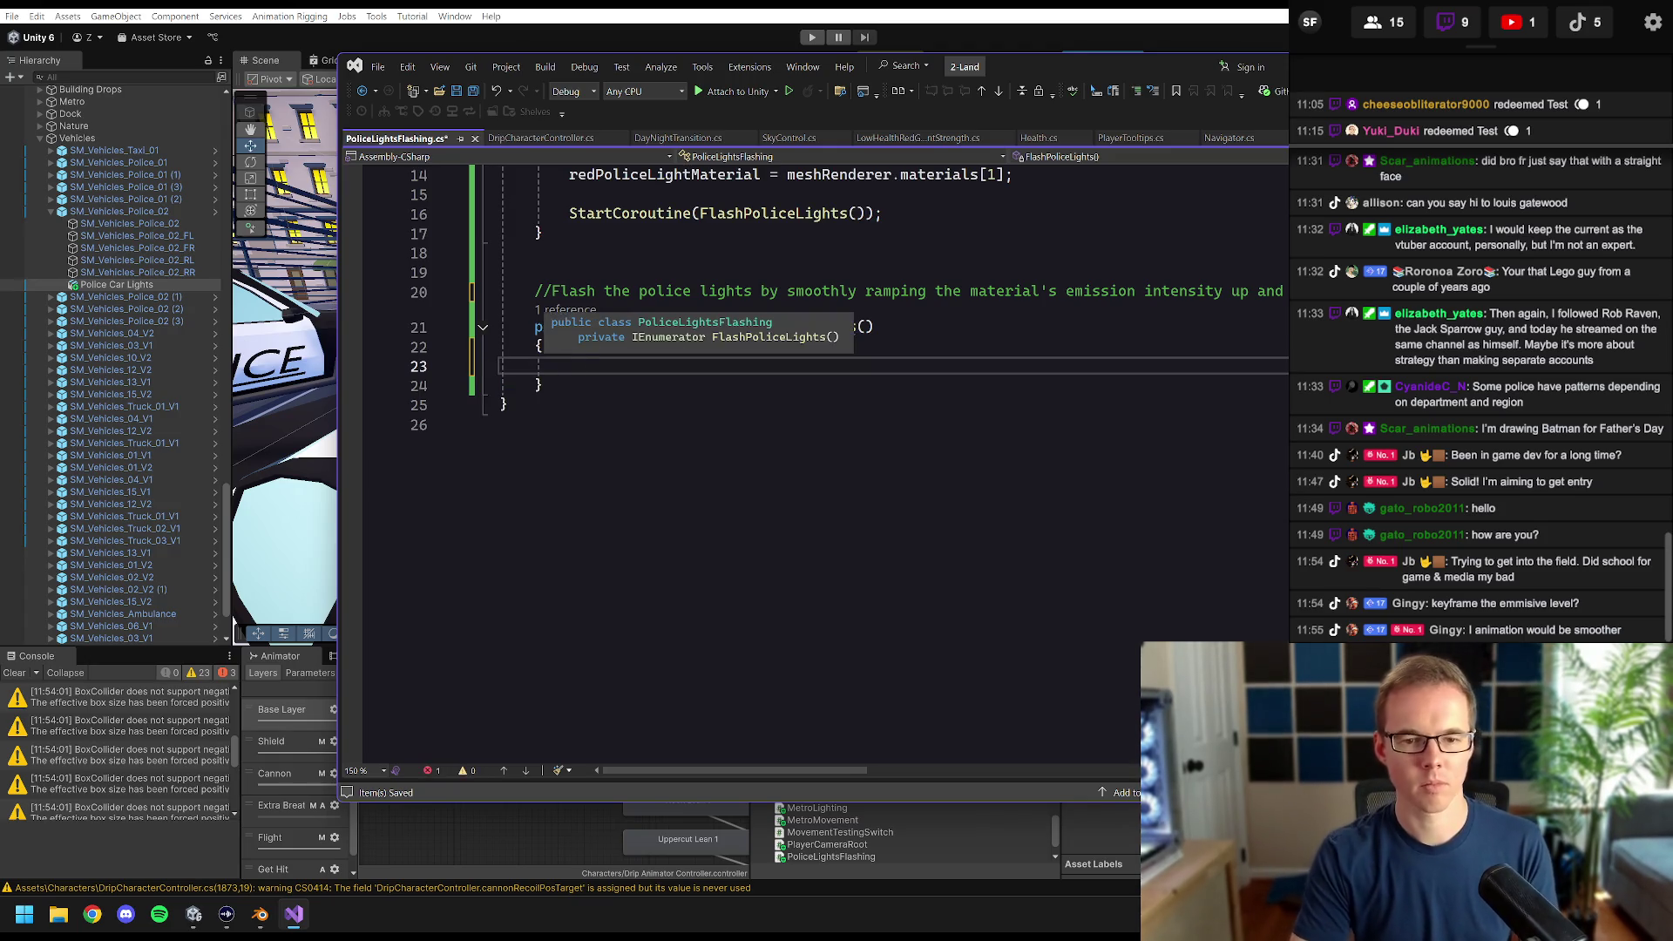
- Add the comment '//Smoothly ramp red light up and down with emission intensity' and accept the suggested ramp loops
{"action": "type", "text": "//Smoothly lram"}
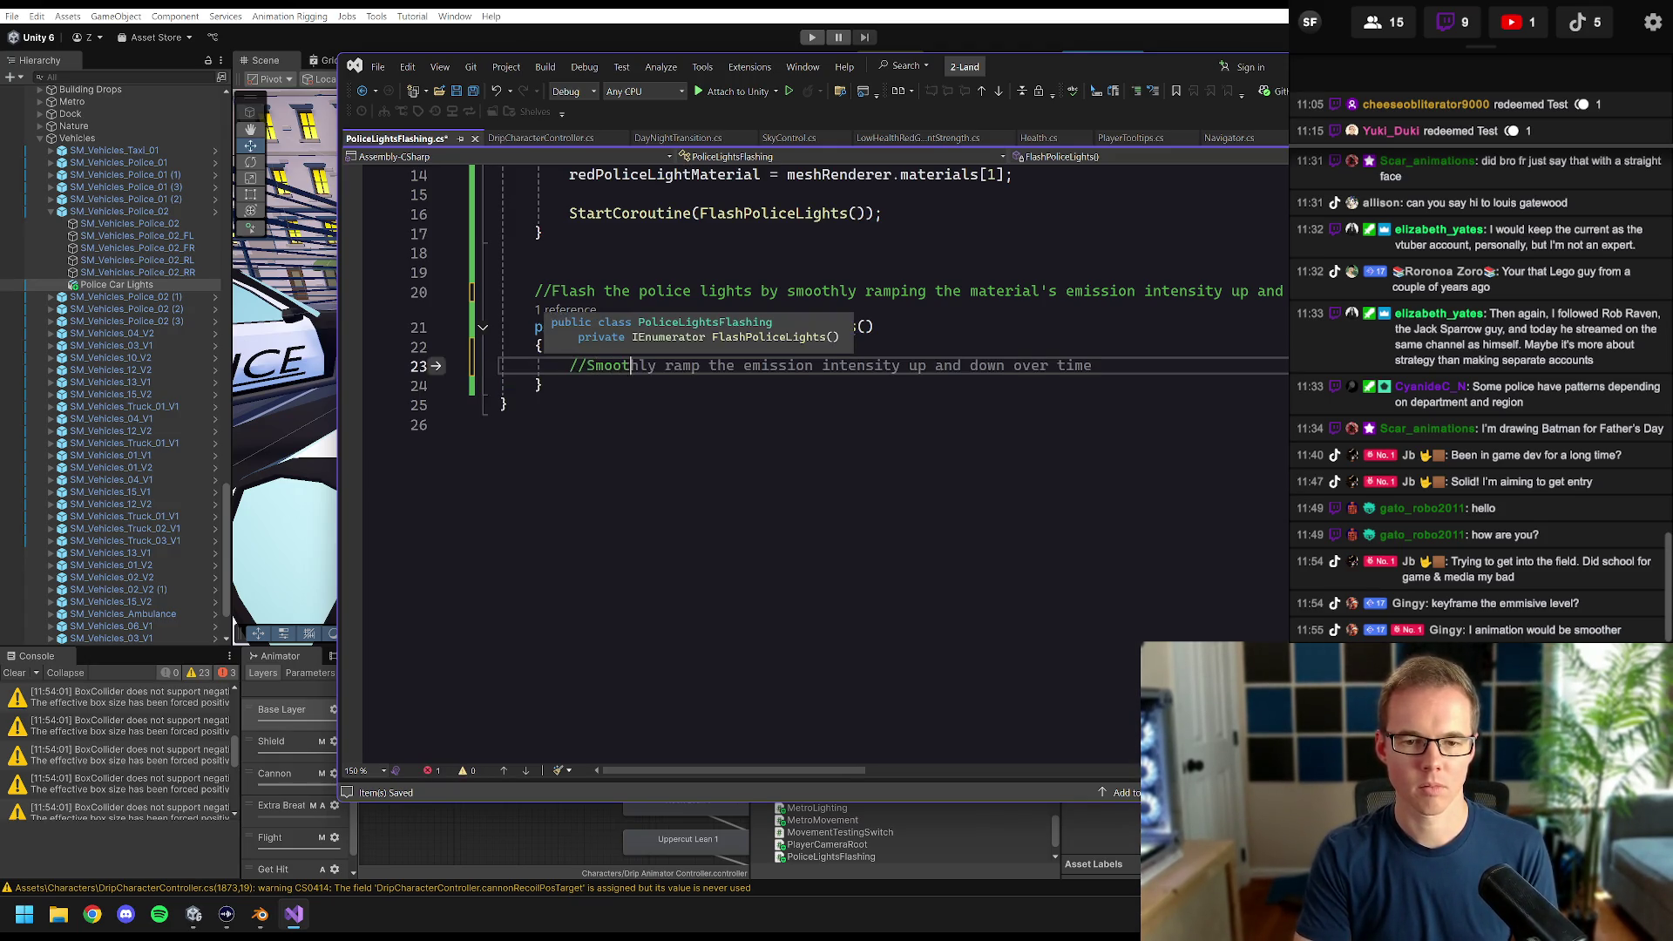
{"action": "key", "text": "BackSpace"}
{"action": "key", "text": "BackSpace"}
{"action": "key", "text": "BackSpace"}
{"action": "type", "text": "ramp re"}
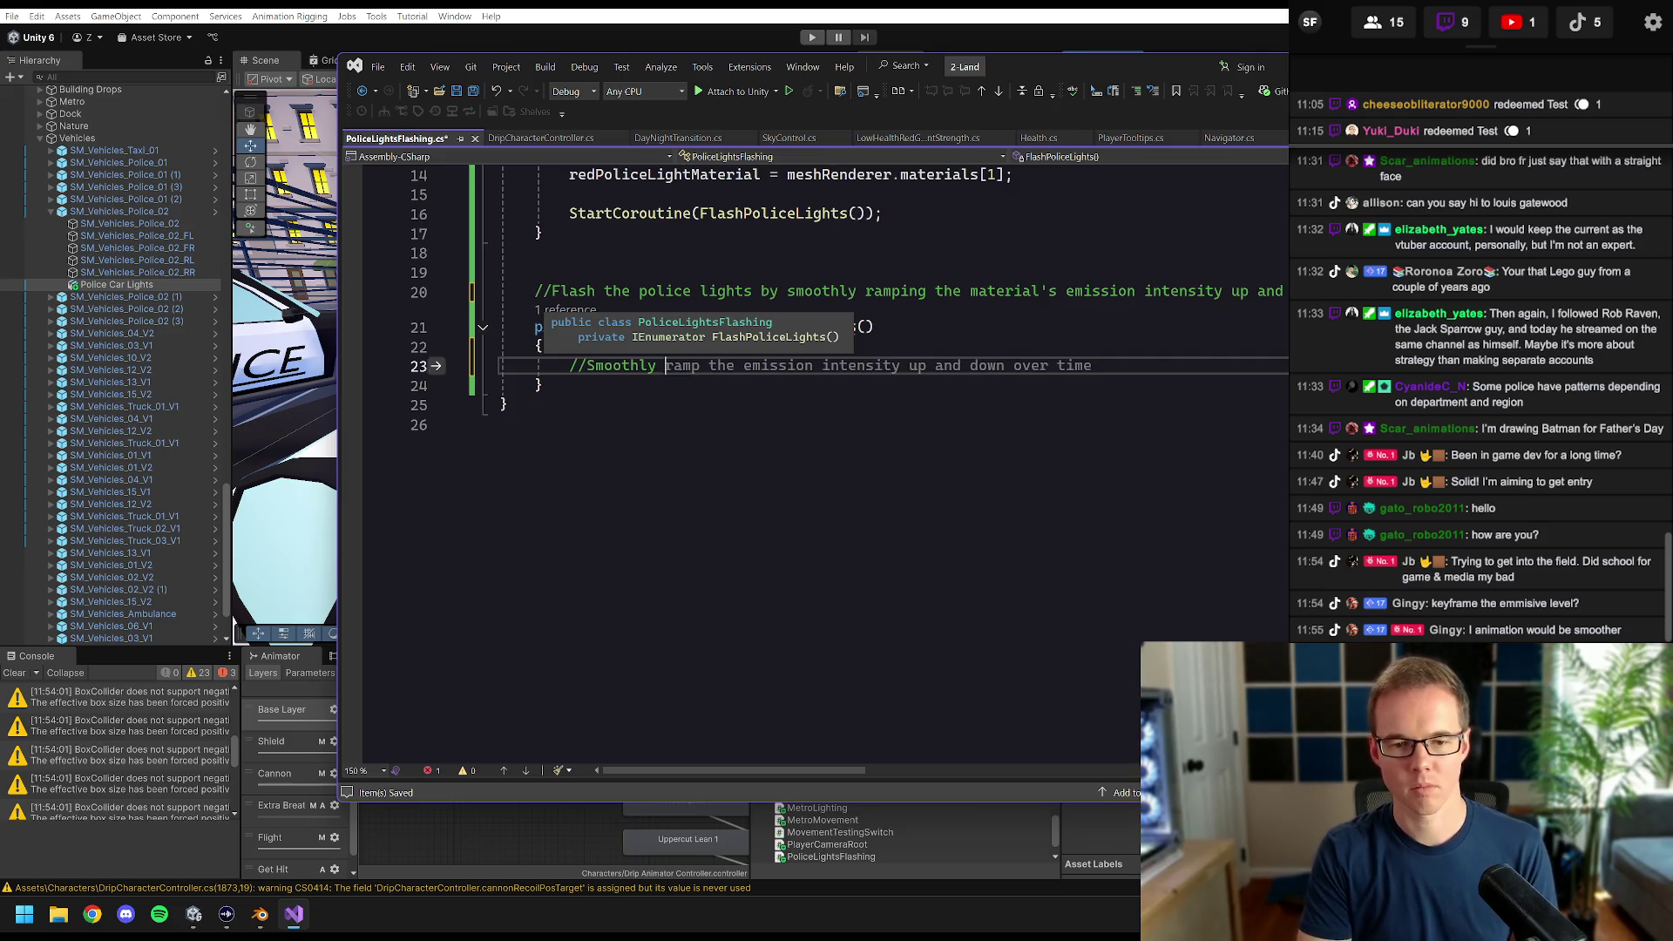
{"action": "type", "text": "d"}
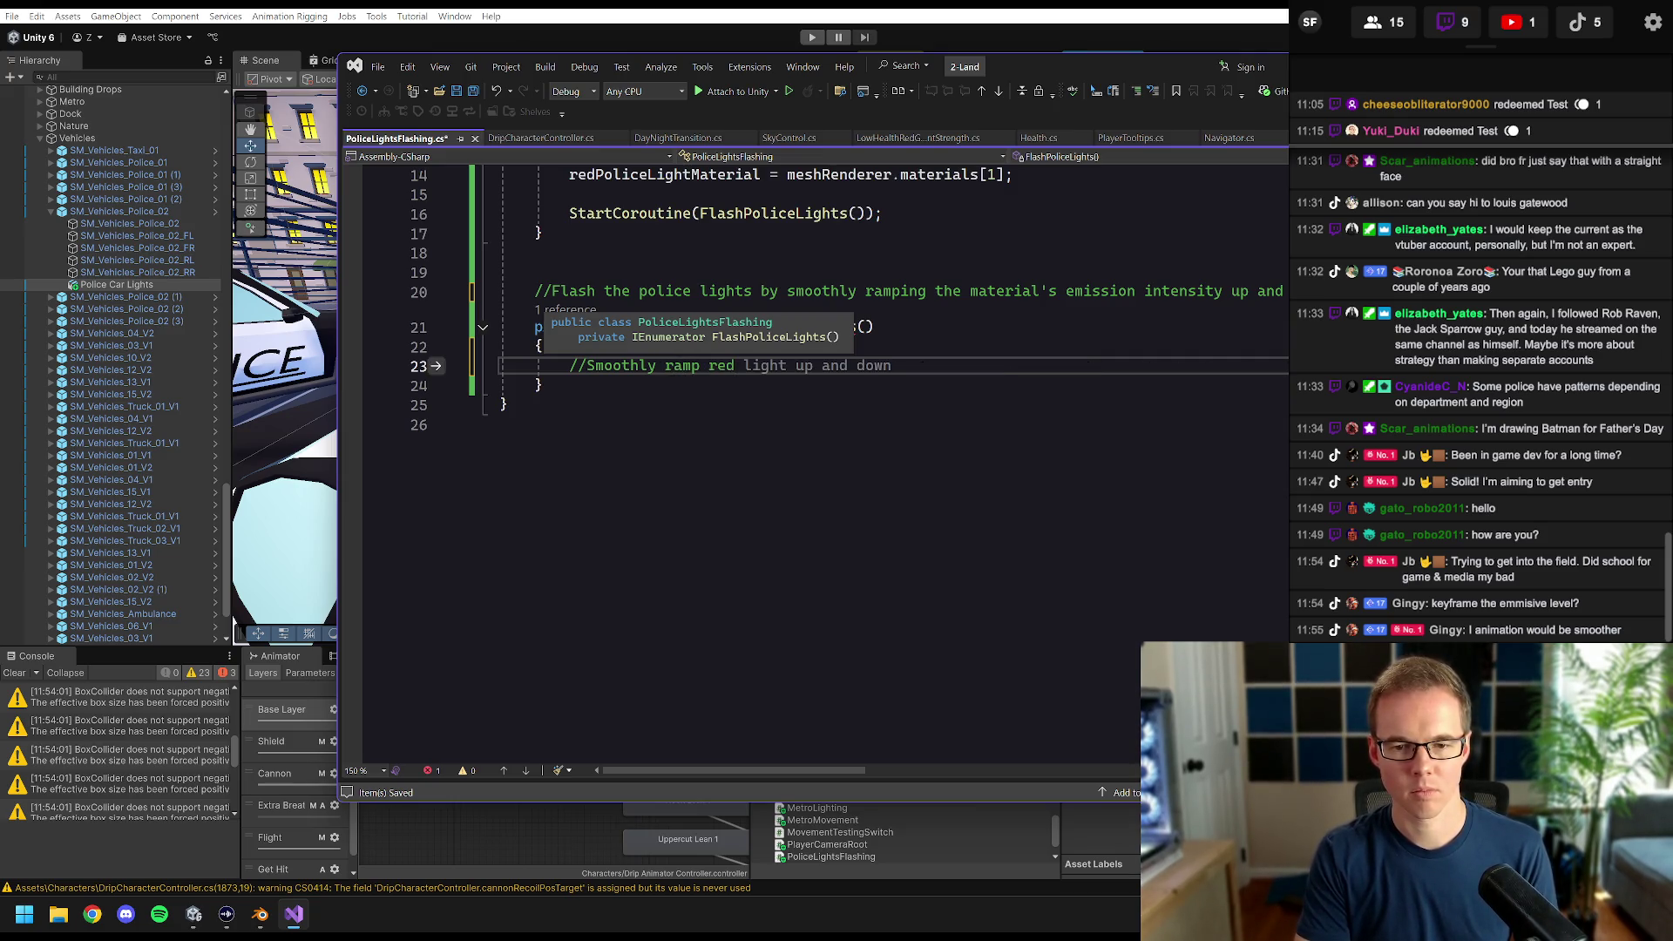
{"action": "key", "text": "Tab"}
{"action": "type", "text": "vb"}
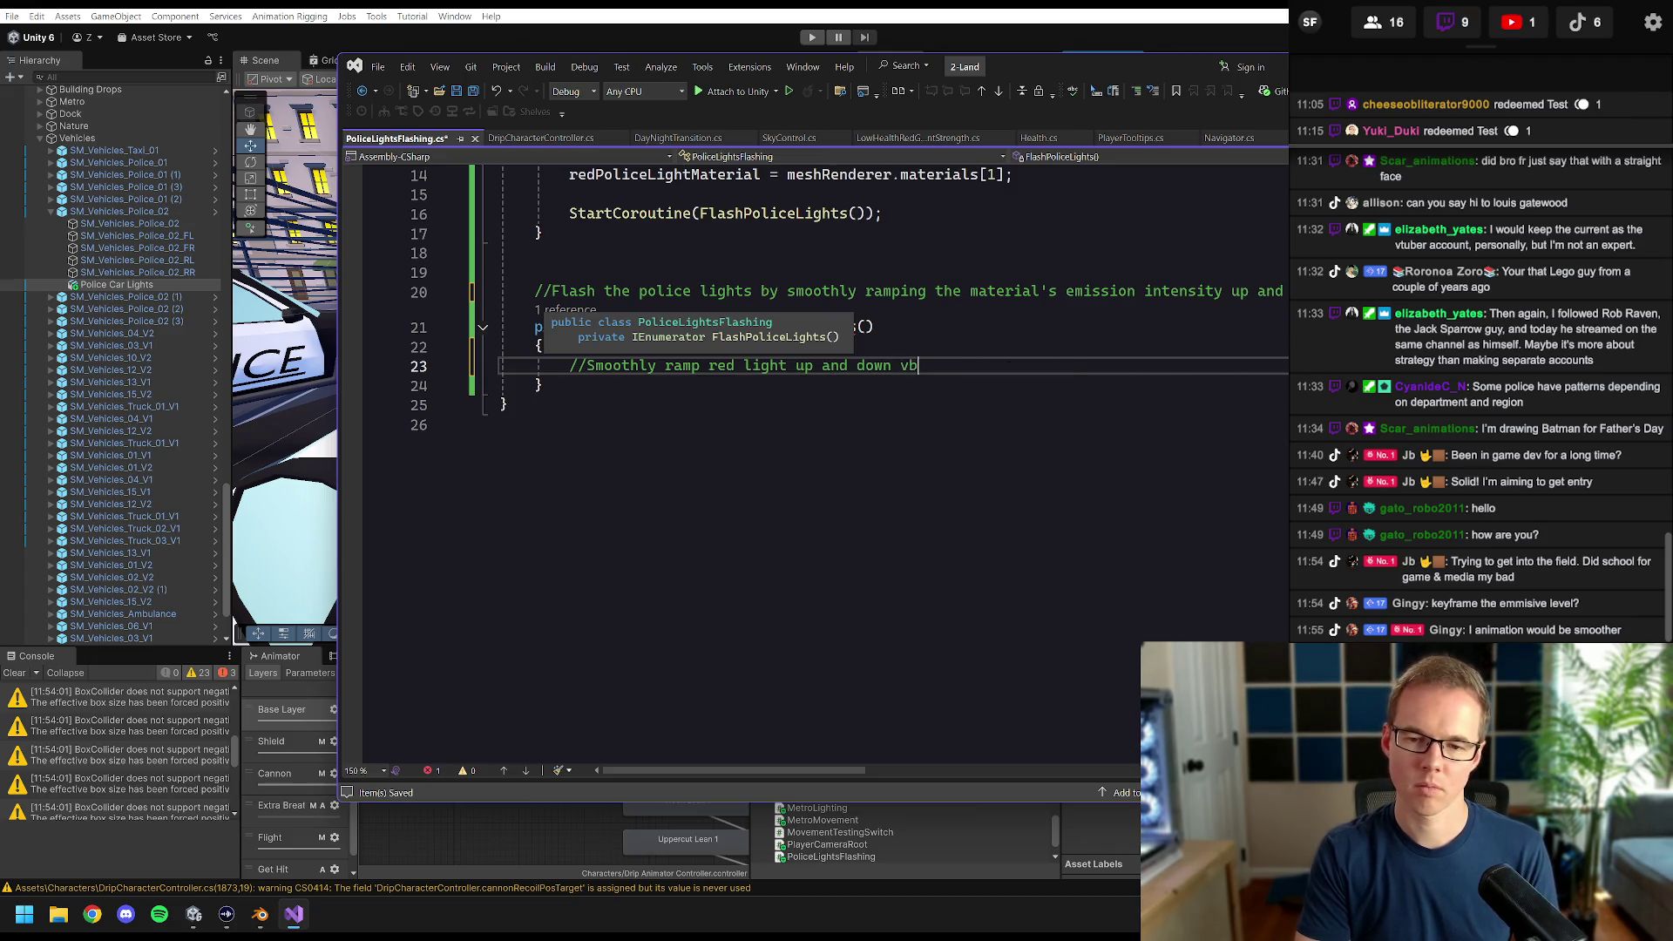
{"action": "key", "text": "BackSpace"}
{"action": "key", "text": "BackSpace"}
{"action": "key", "text": "BackSpace"}
{"action": "type", "text": "with emis"}
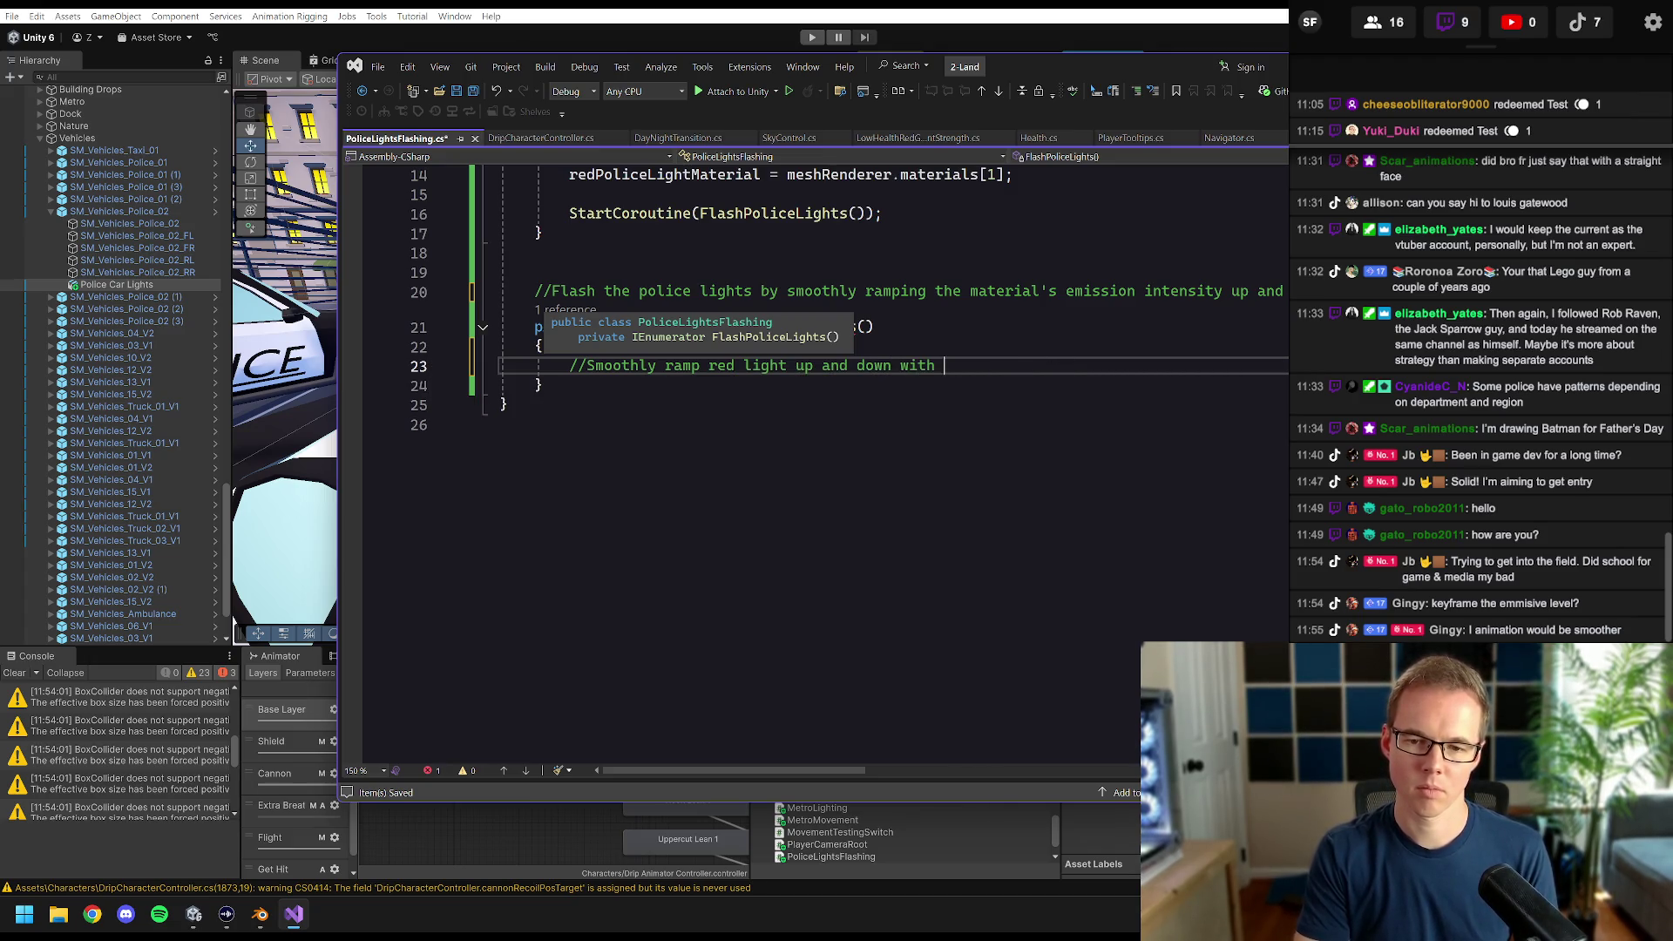
{"action": "key", "text": "BackSpace"}
{"action": "type", "text": "ss"}
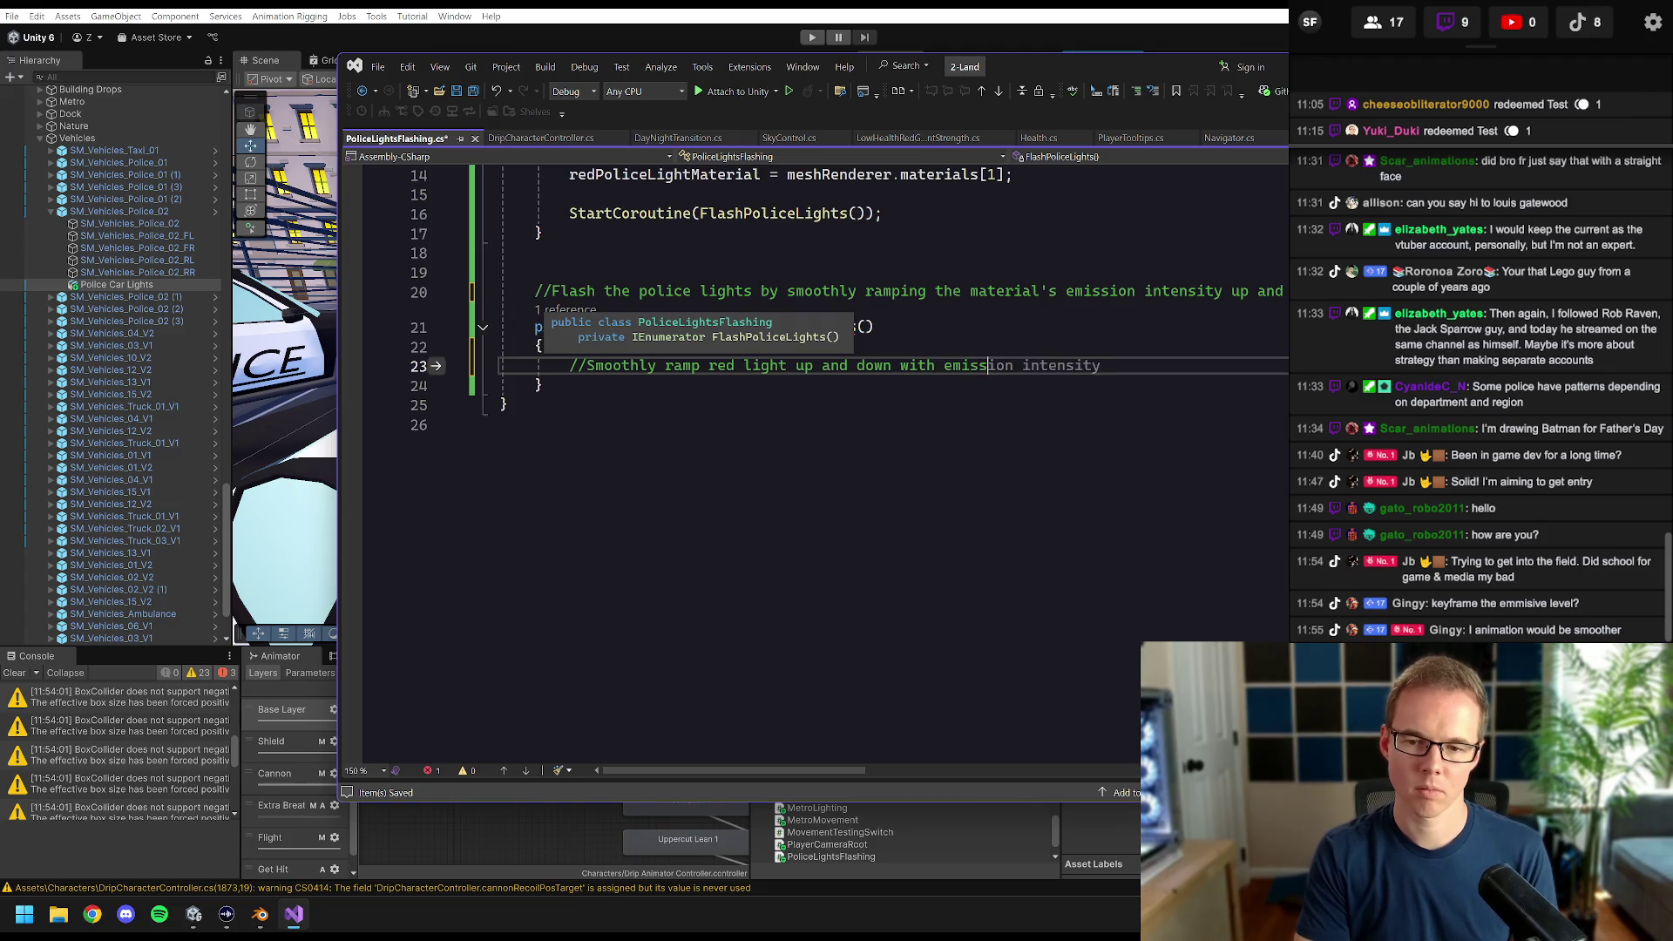
{"action": "key", "text": "Tab"}
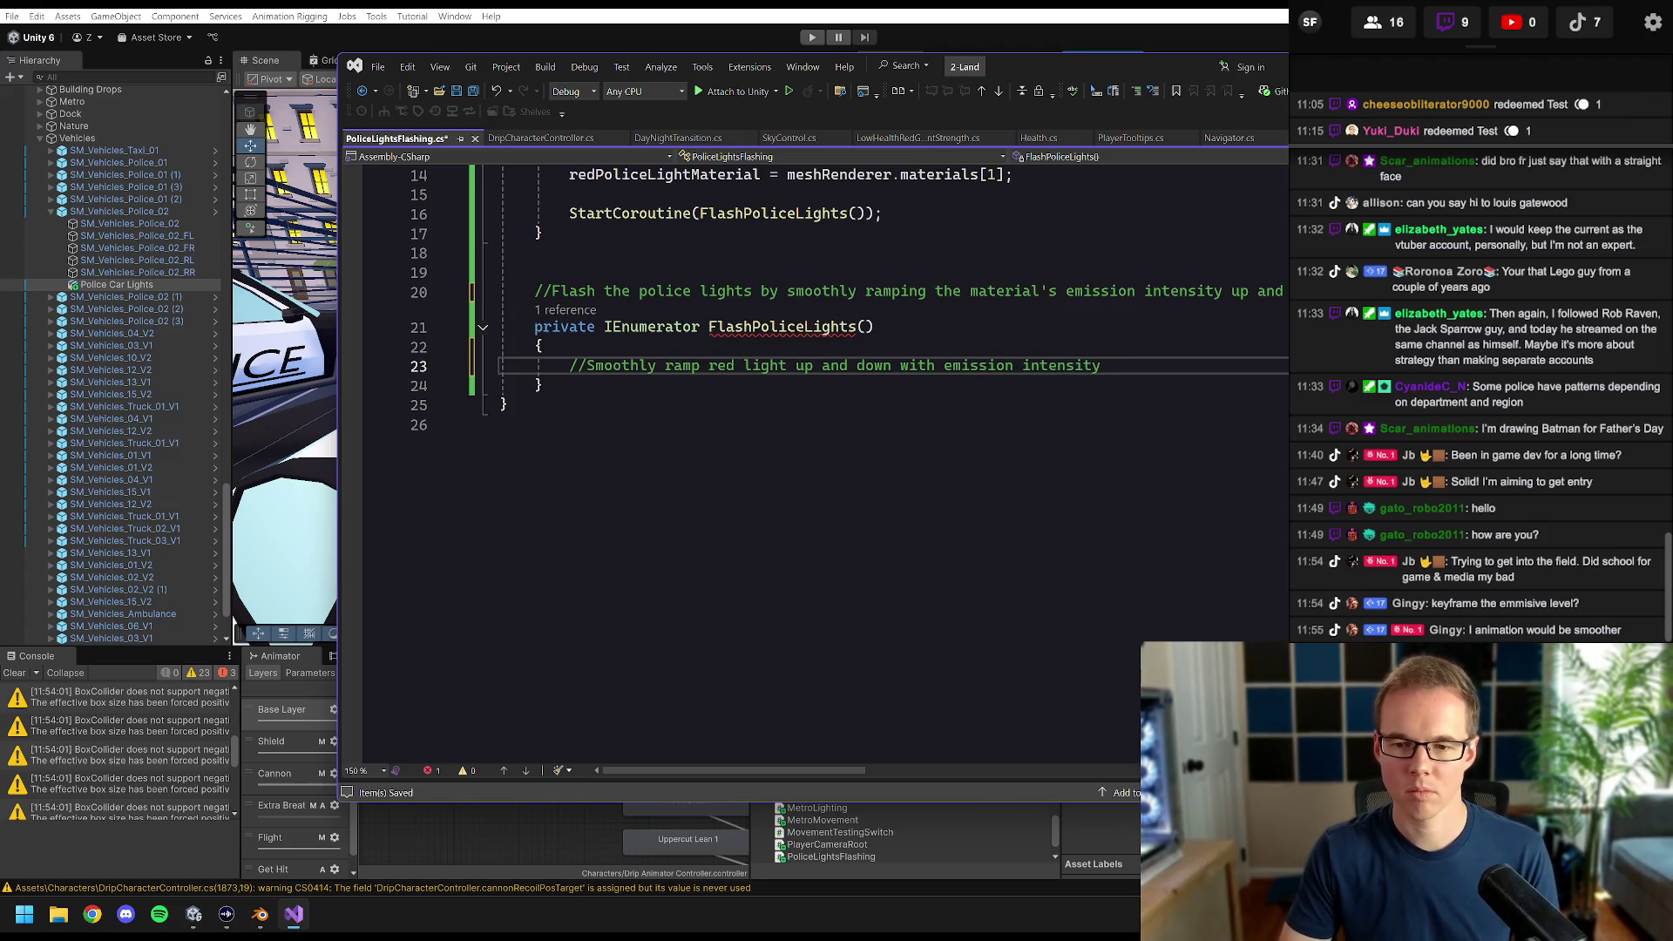
{"action": "key", "text": "Return"}
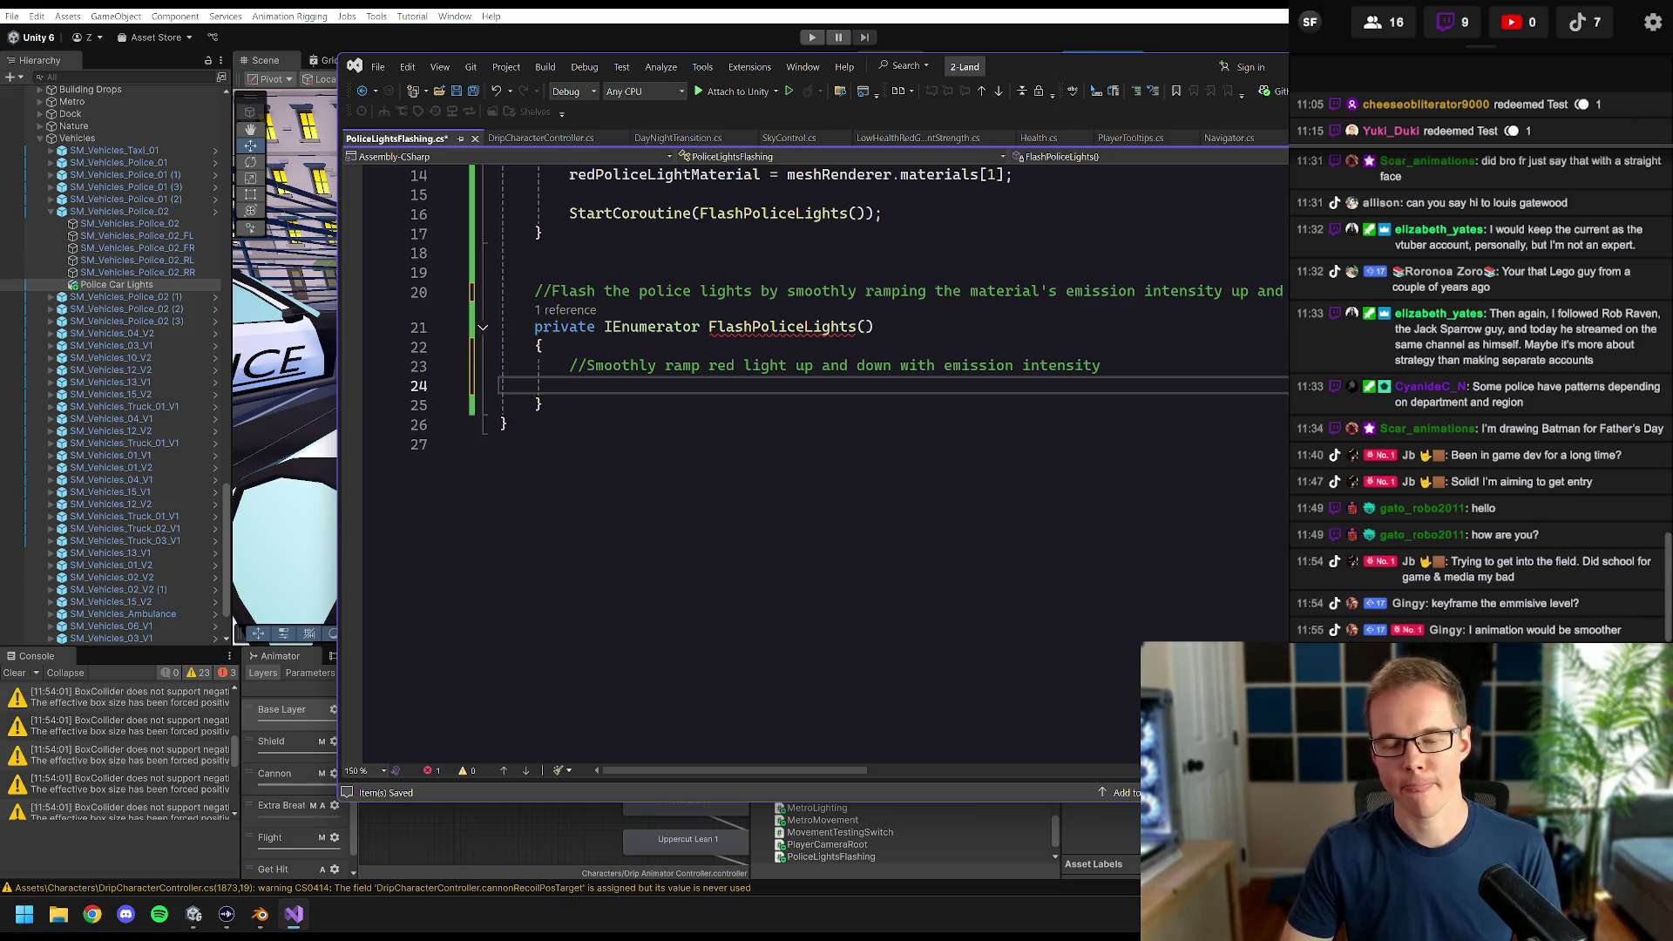
{"action": "key", "text": "Tab"}
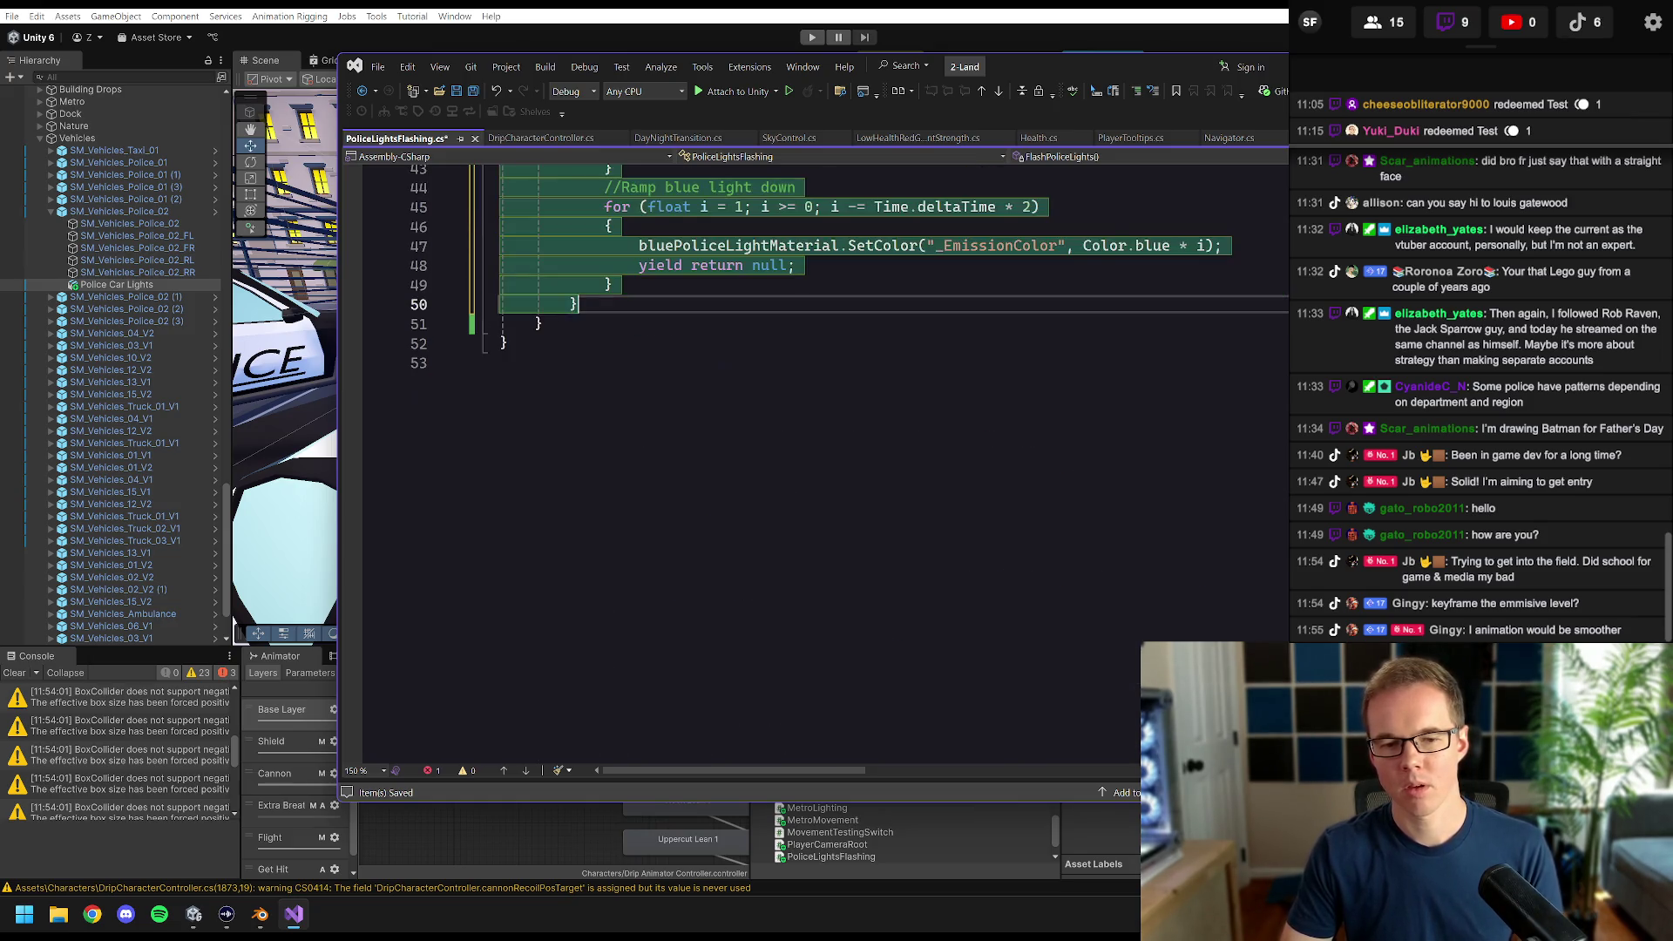
- Review the generated ramp loops, inspecting Color.blue in the blue fade-down loop
{"action": "scroll", "coordinate": [814, 462], "scroll_direction": "up", "scroll_amount": 8}
{"action": "left_click", "coordinate": [577, 401]}
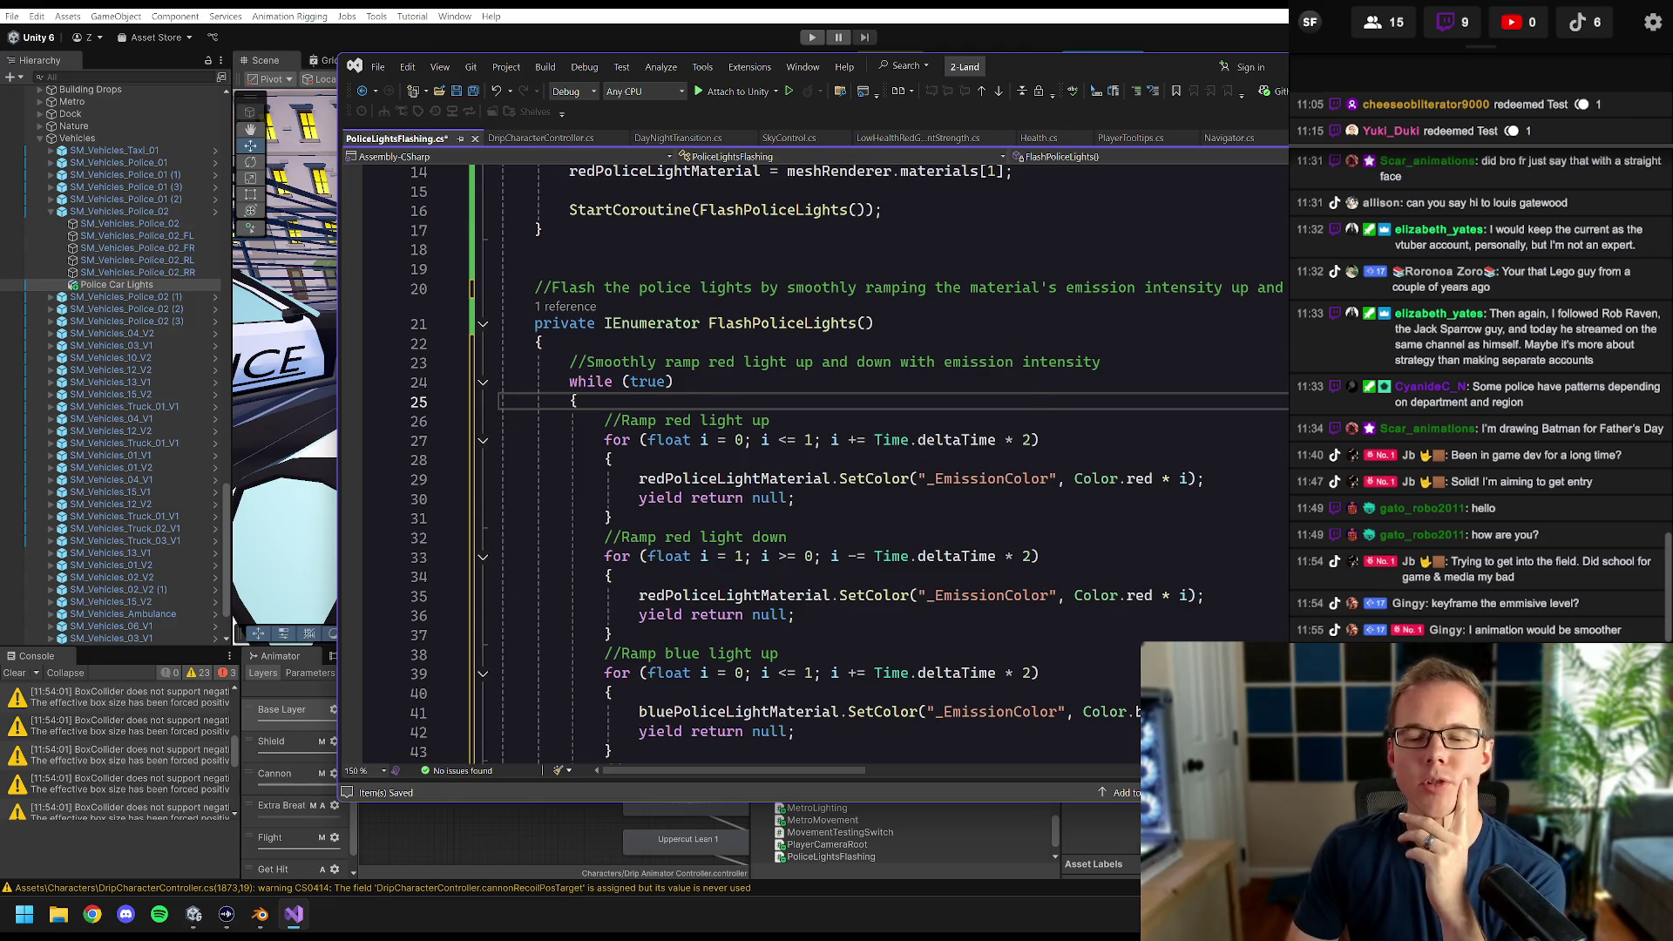
{"action": "scroll", "coordinate": [814, 462], "scroll_direction": "down", "scroll_amount": 1}
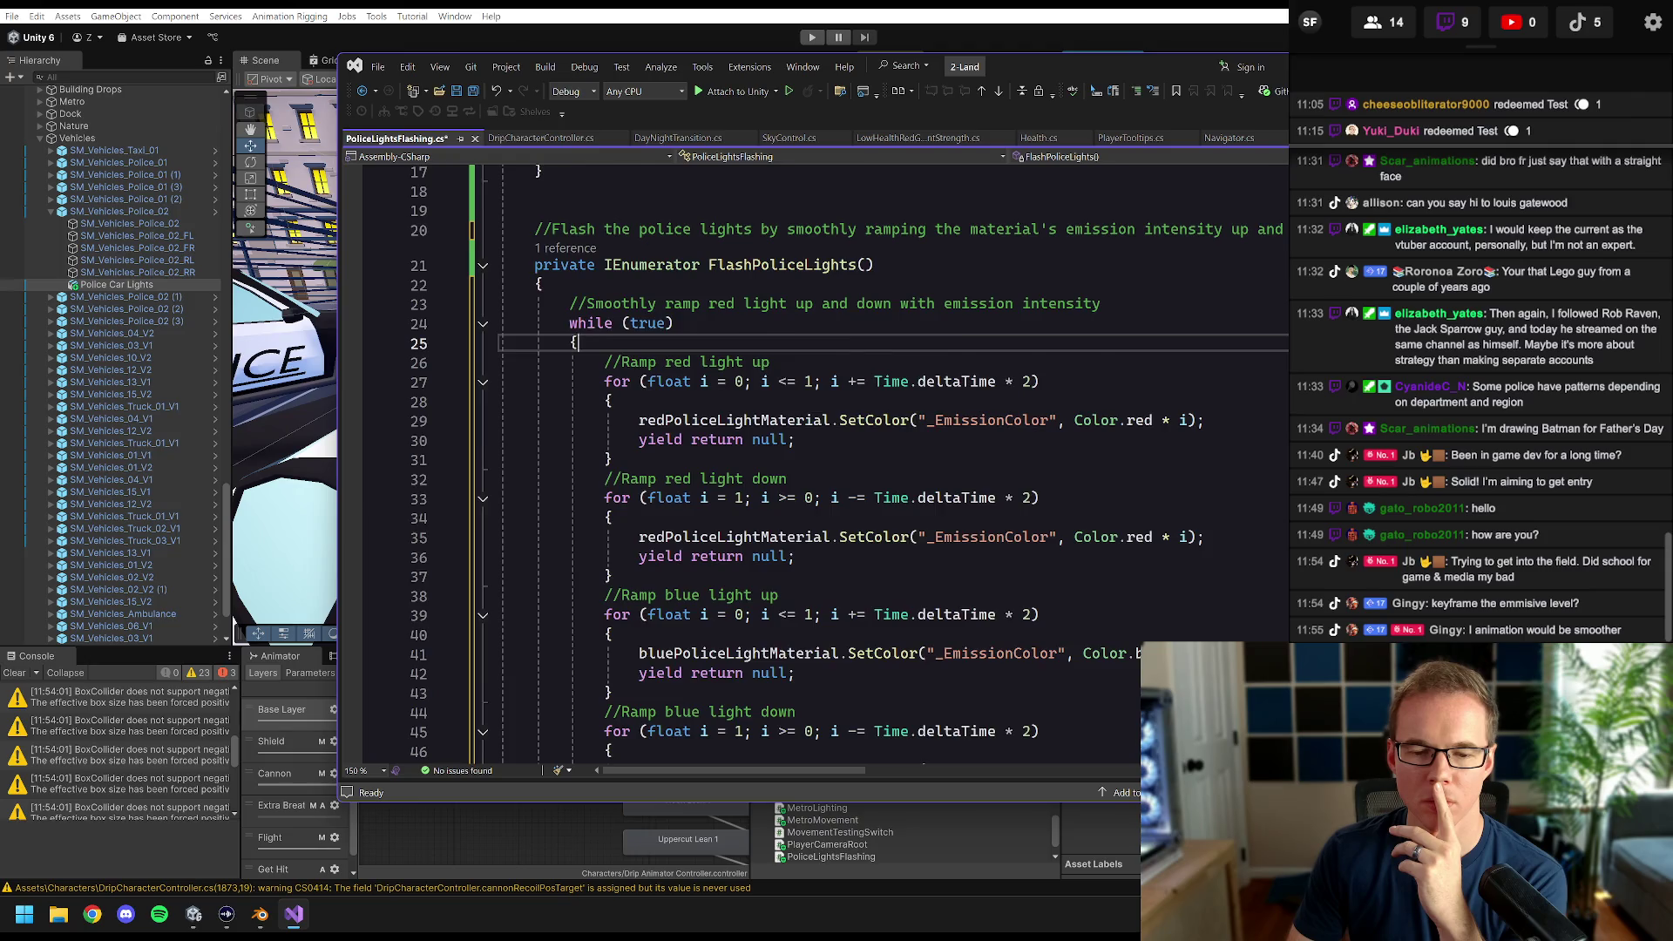
{"action": "scroll", "coordinate": [741, 536], "scroll_direction": "down", "scroll_amount": 1}
{"action": "scroll", "coordinate": [741, 537], "scroll_direction": "down", "scroll_amount": 1}
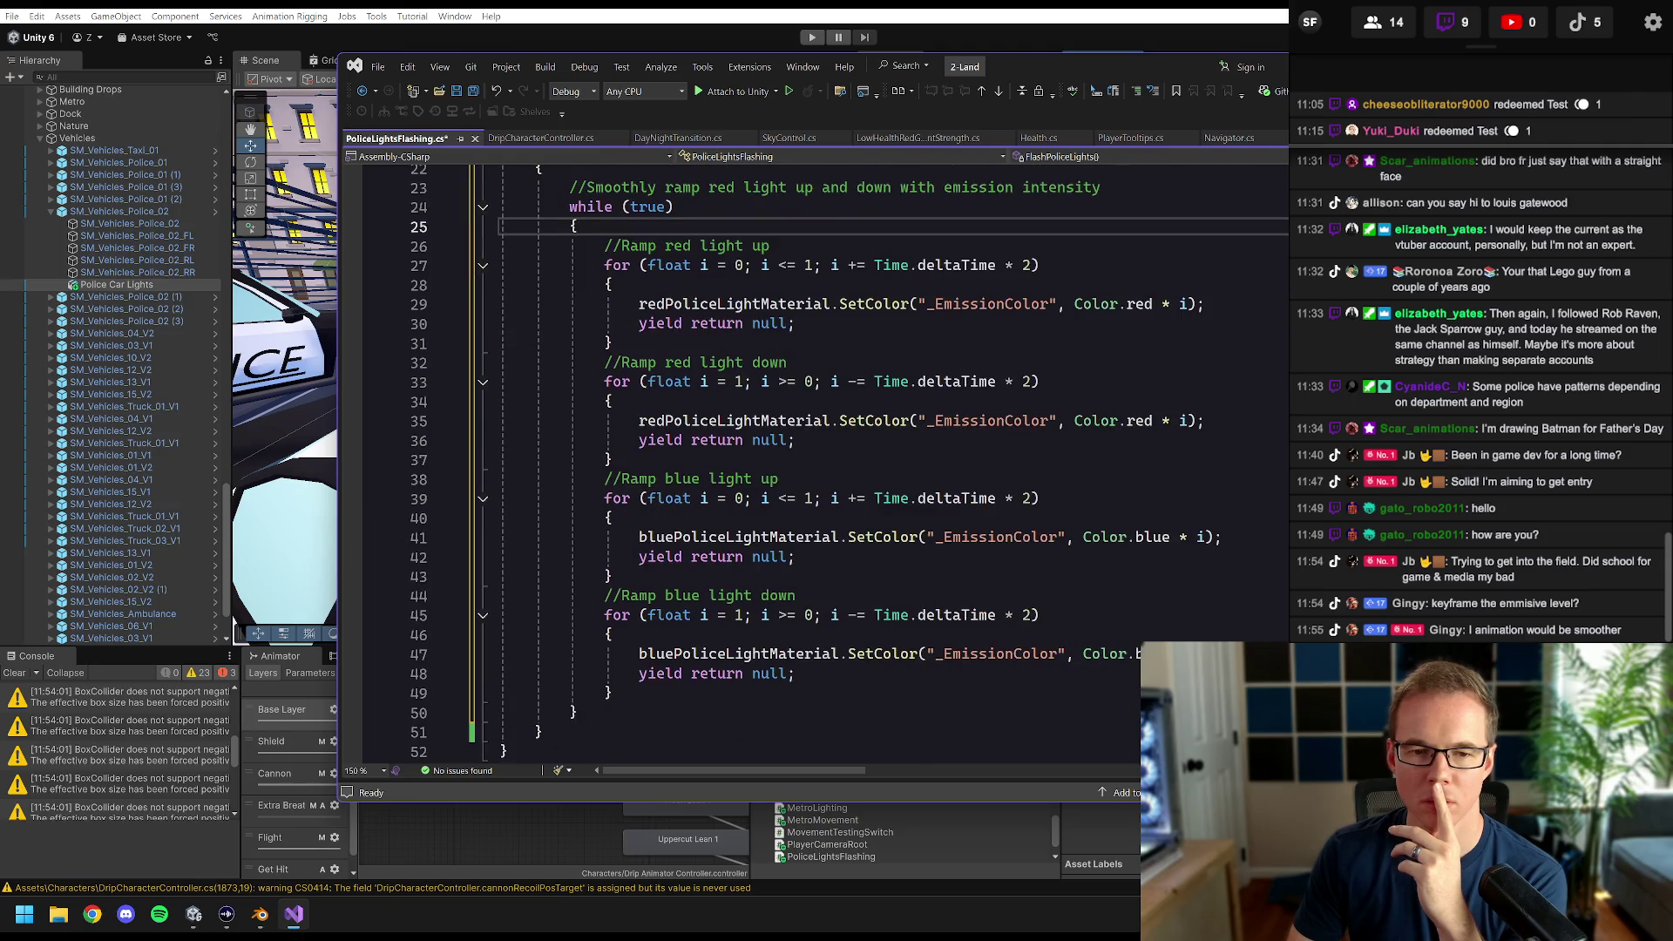
{"action": "scroll", "coordinate": [740, 462], "scroll_direction": "up", "scroll_amount": 1}
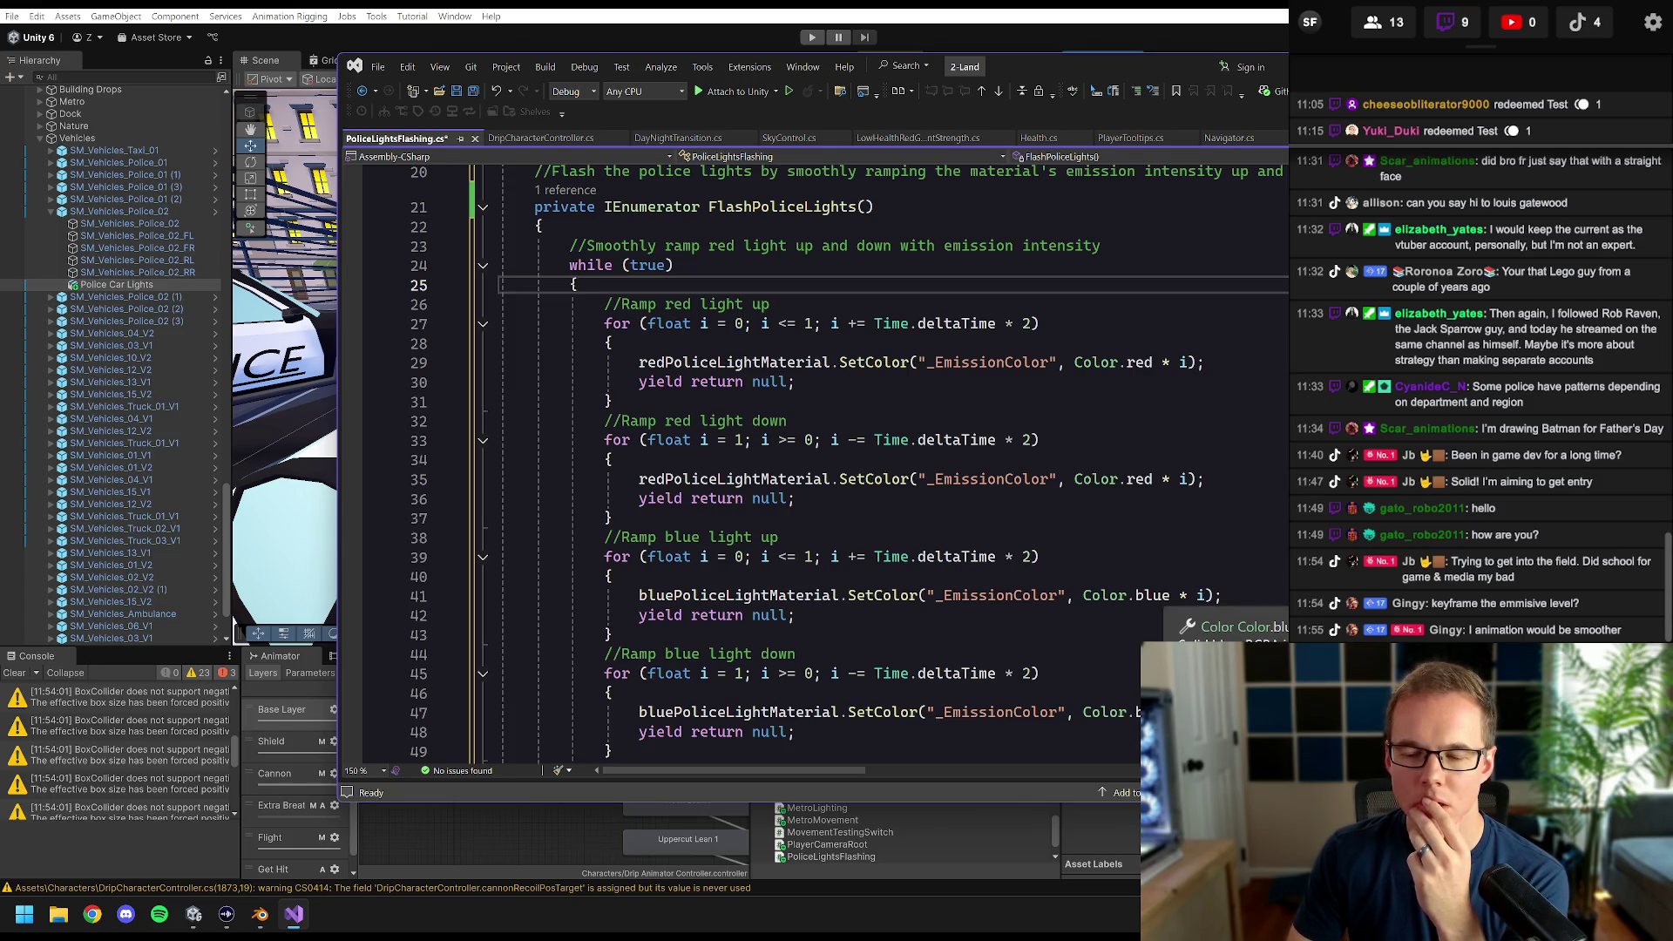
{"action": "left_click_drag", "start_coordinate": [1083, 596], "coordinate": [1169, 596]}
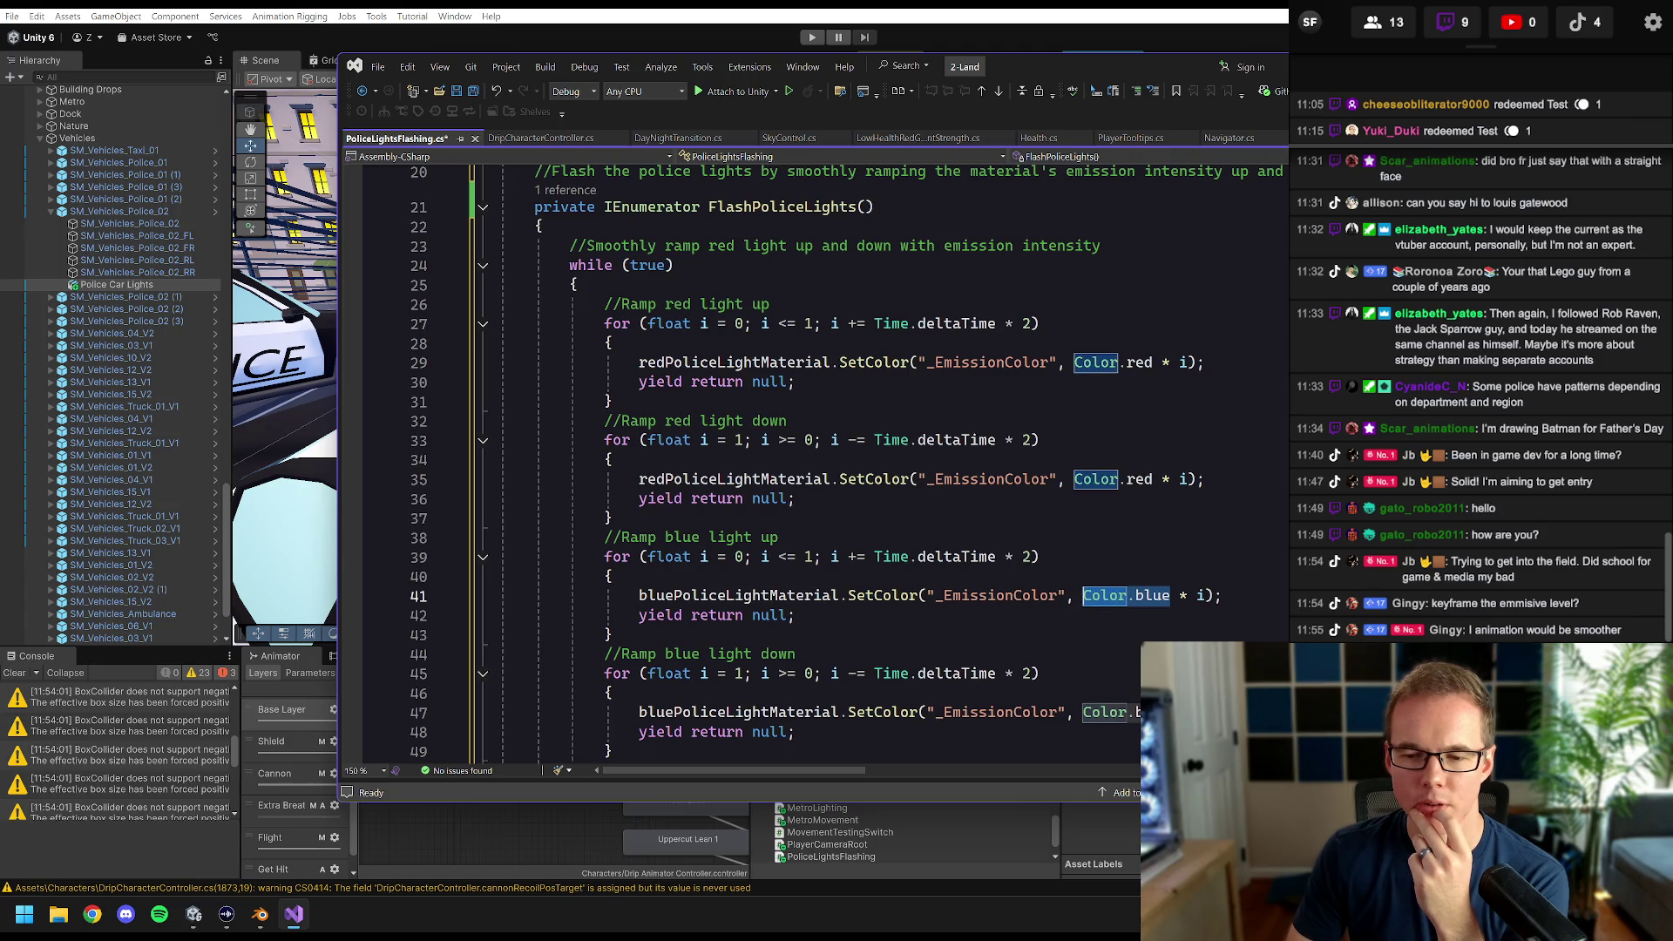
{"action": "key", "text": "Up"}
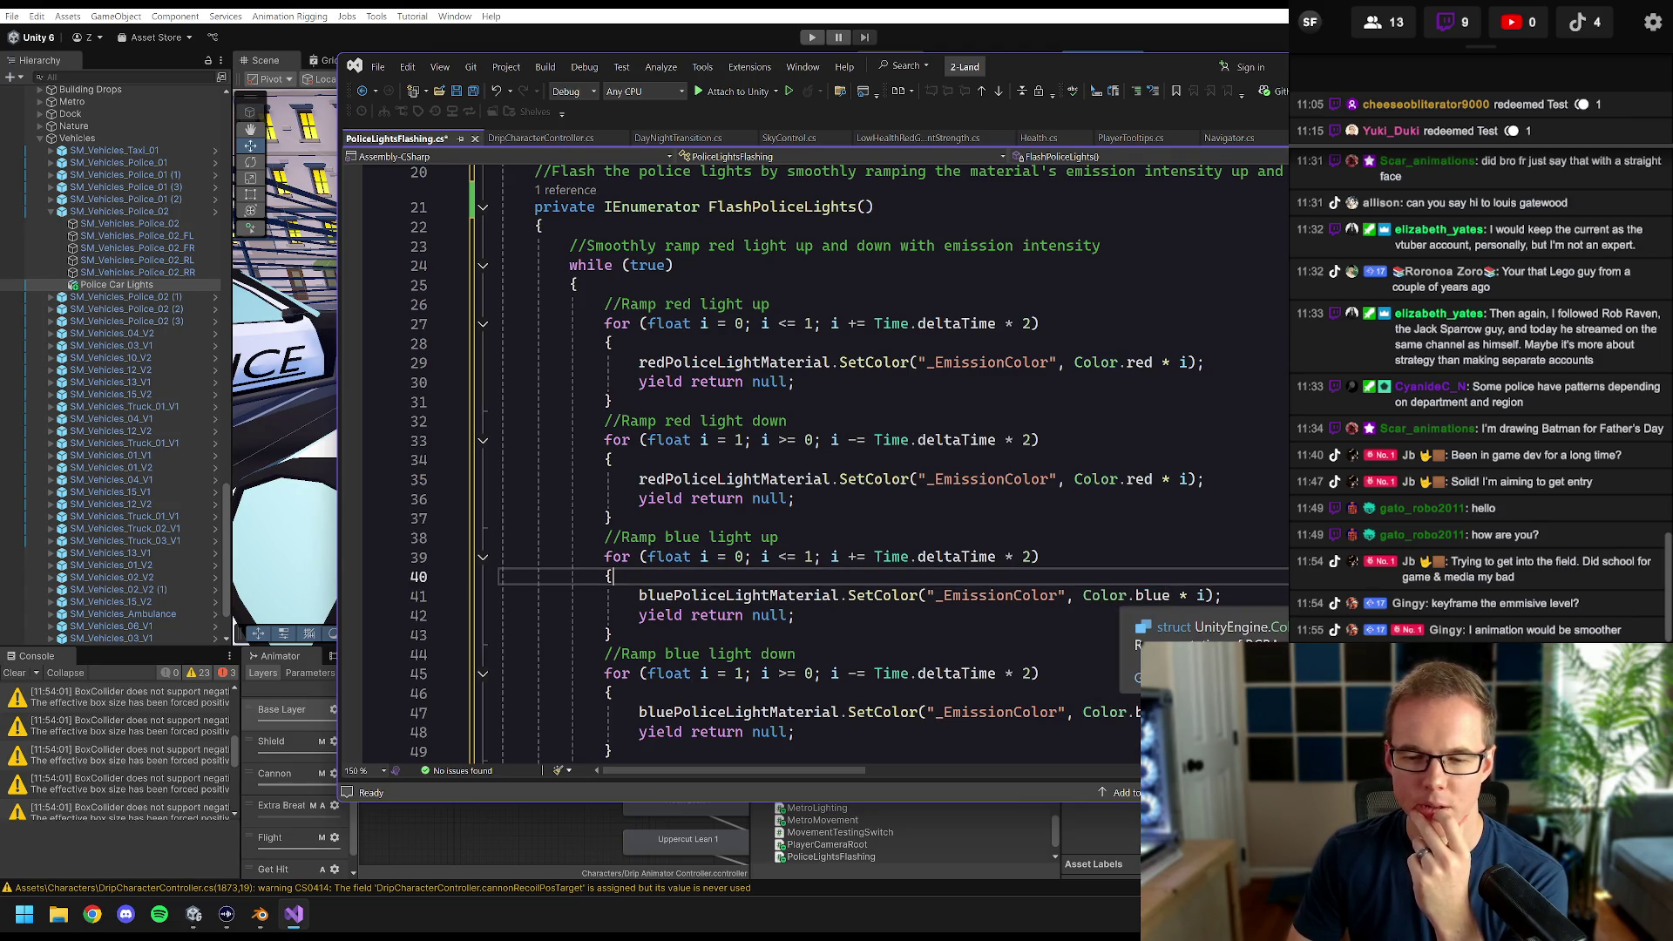
- Check the Time.deltaTime * 2 ramp speed, save PoliceLightsFlashing.cs and return to Unity
{"action": "scroll", "coordinate": [850, 465], "scroll_direction": "down", "scroll_amount": 1}
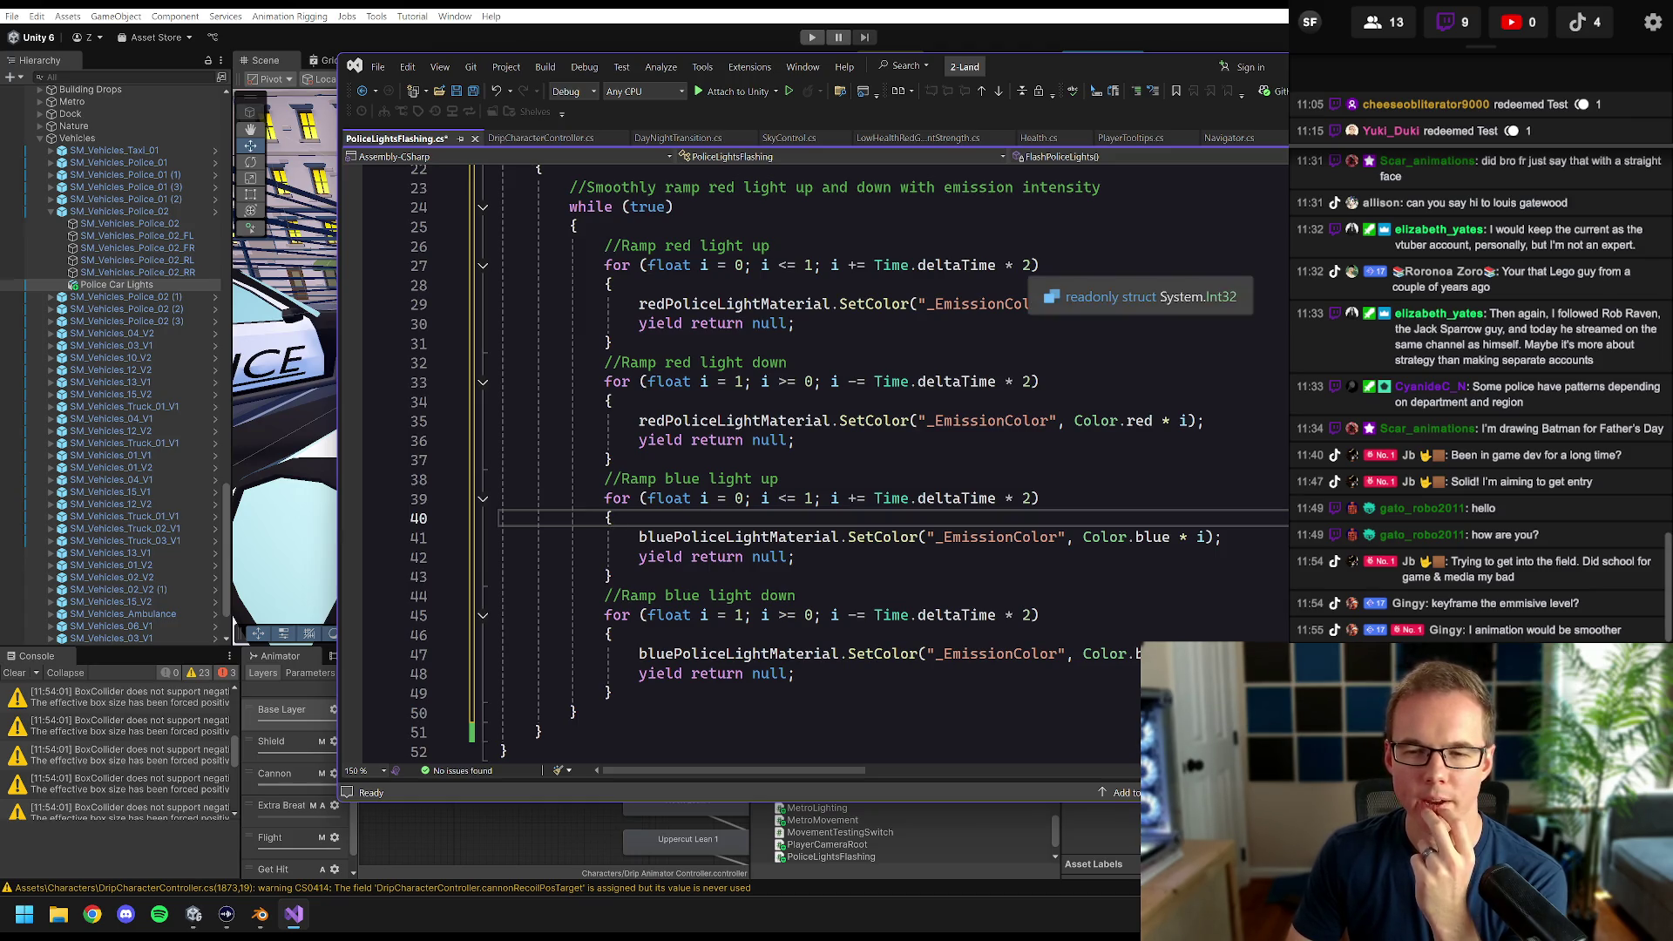
{"action": "left_click", "coordinate": [1024, 265]}
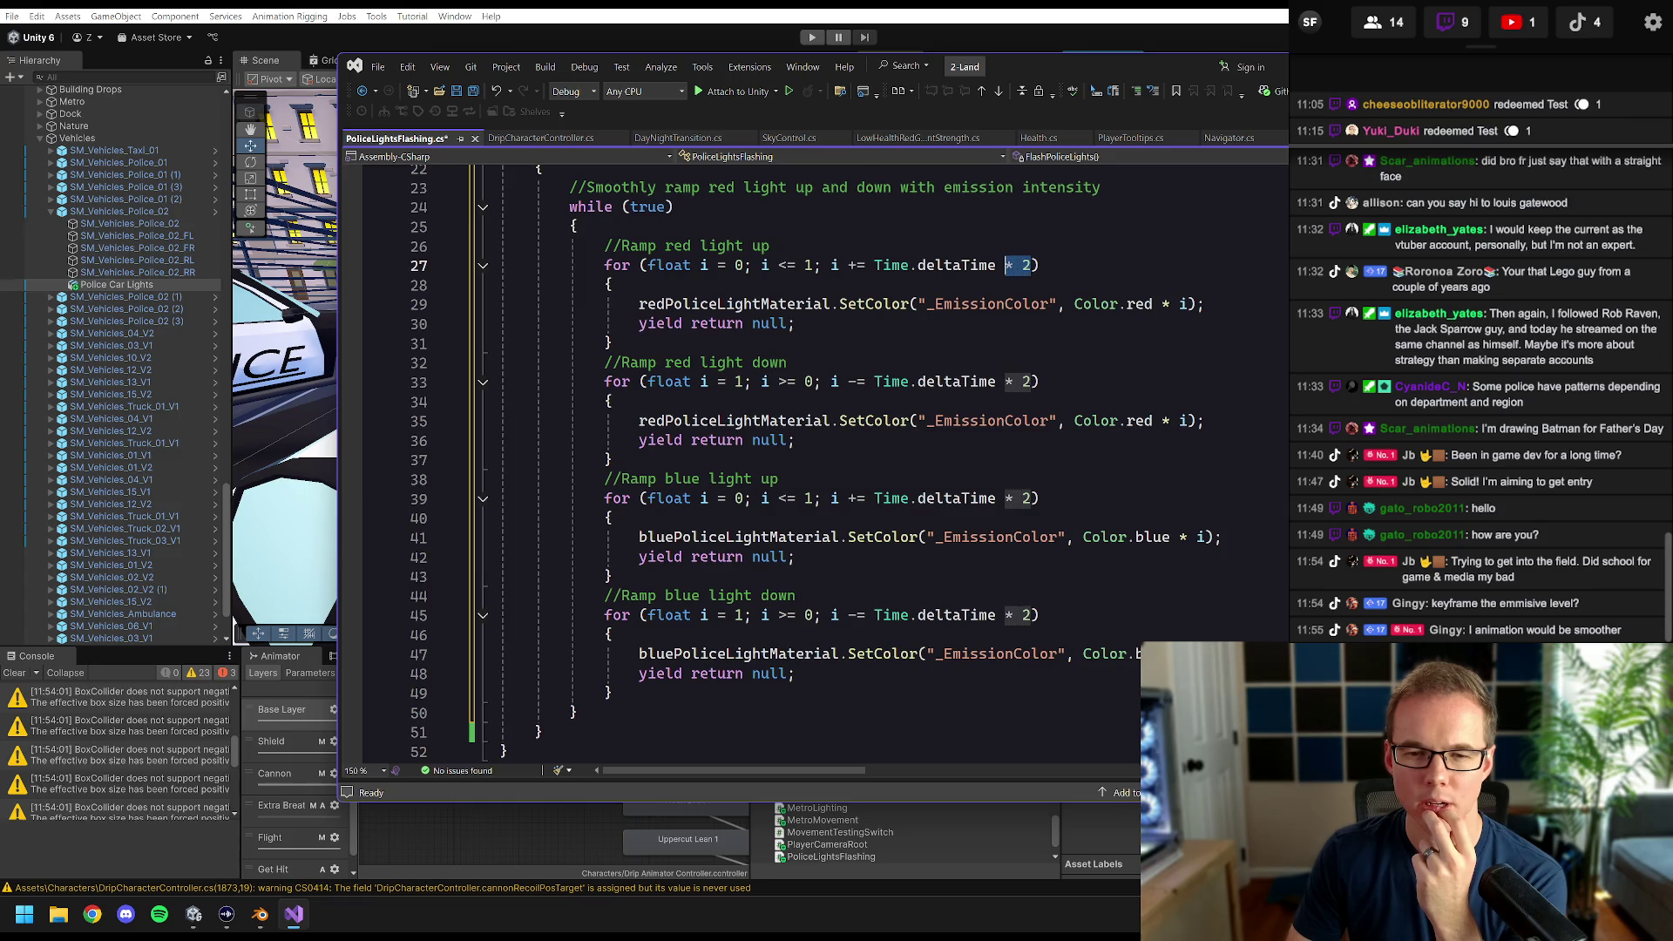
{"action": "left_click", "coordinate": [613, 285]}
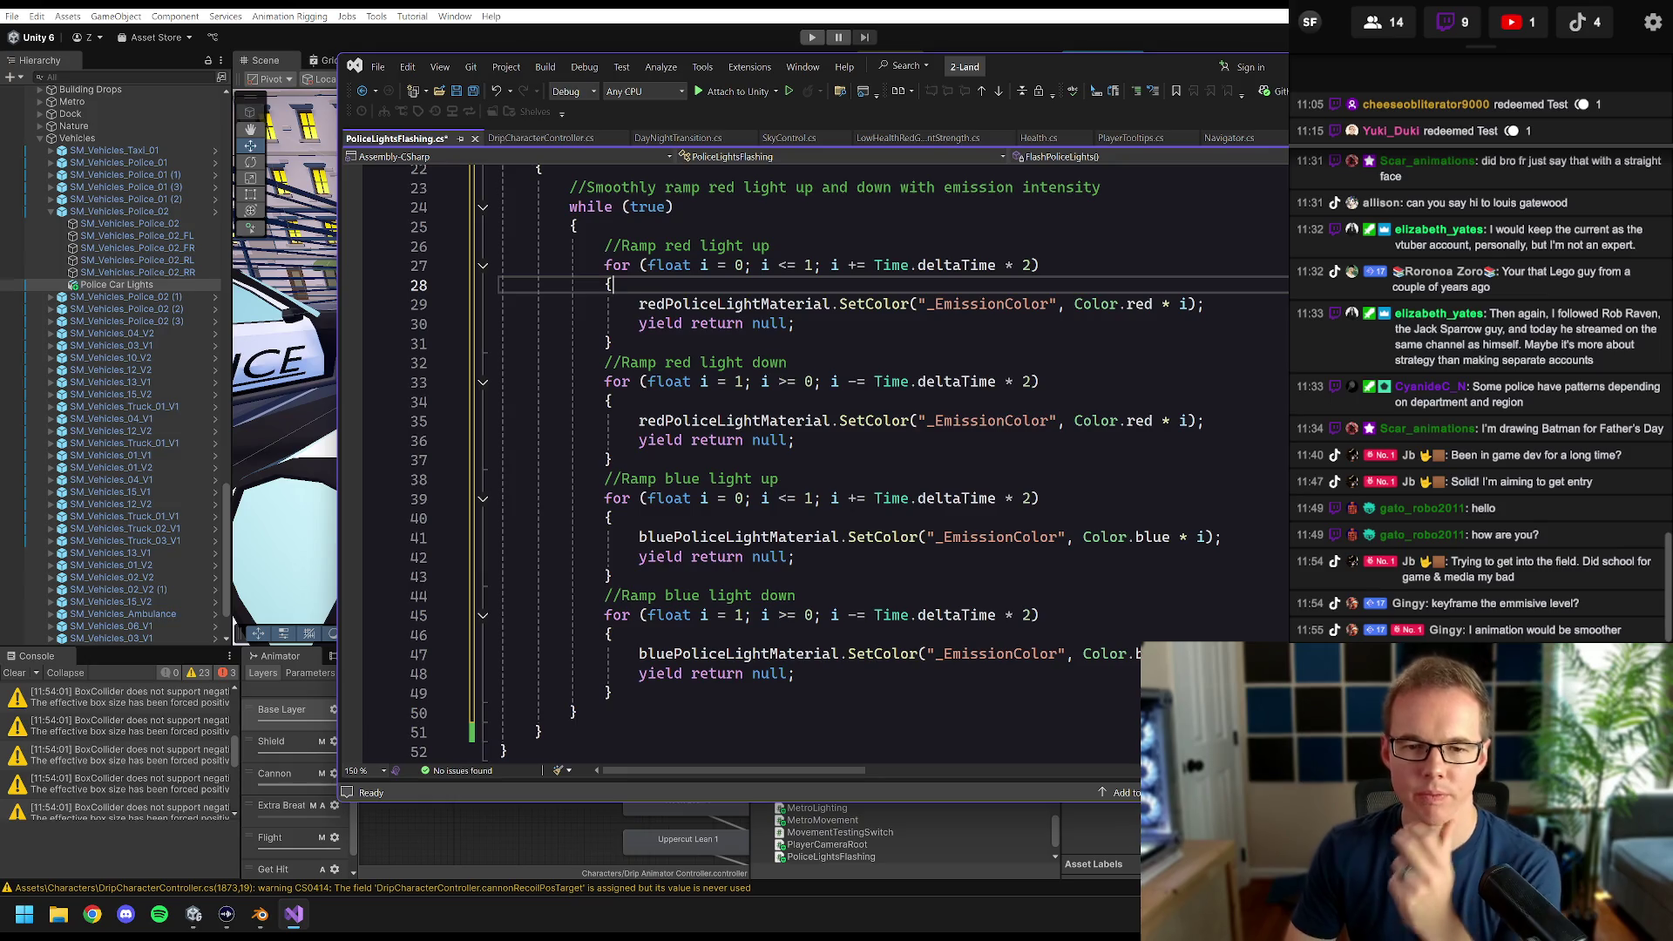
{"action": "key", "text": "ctrl+s"}
{"action": "left_click", "coordinate": [1111, 31]}
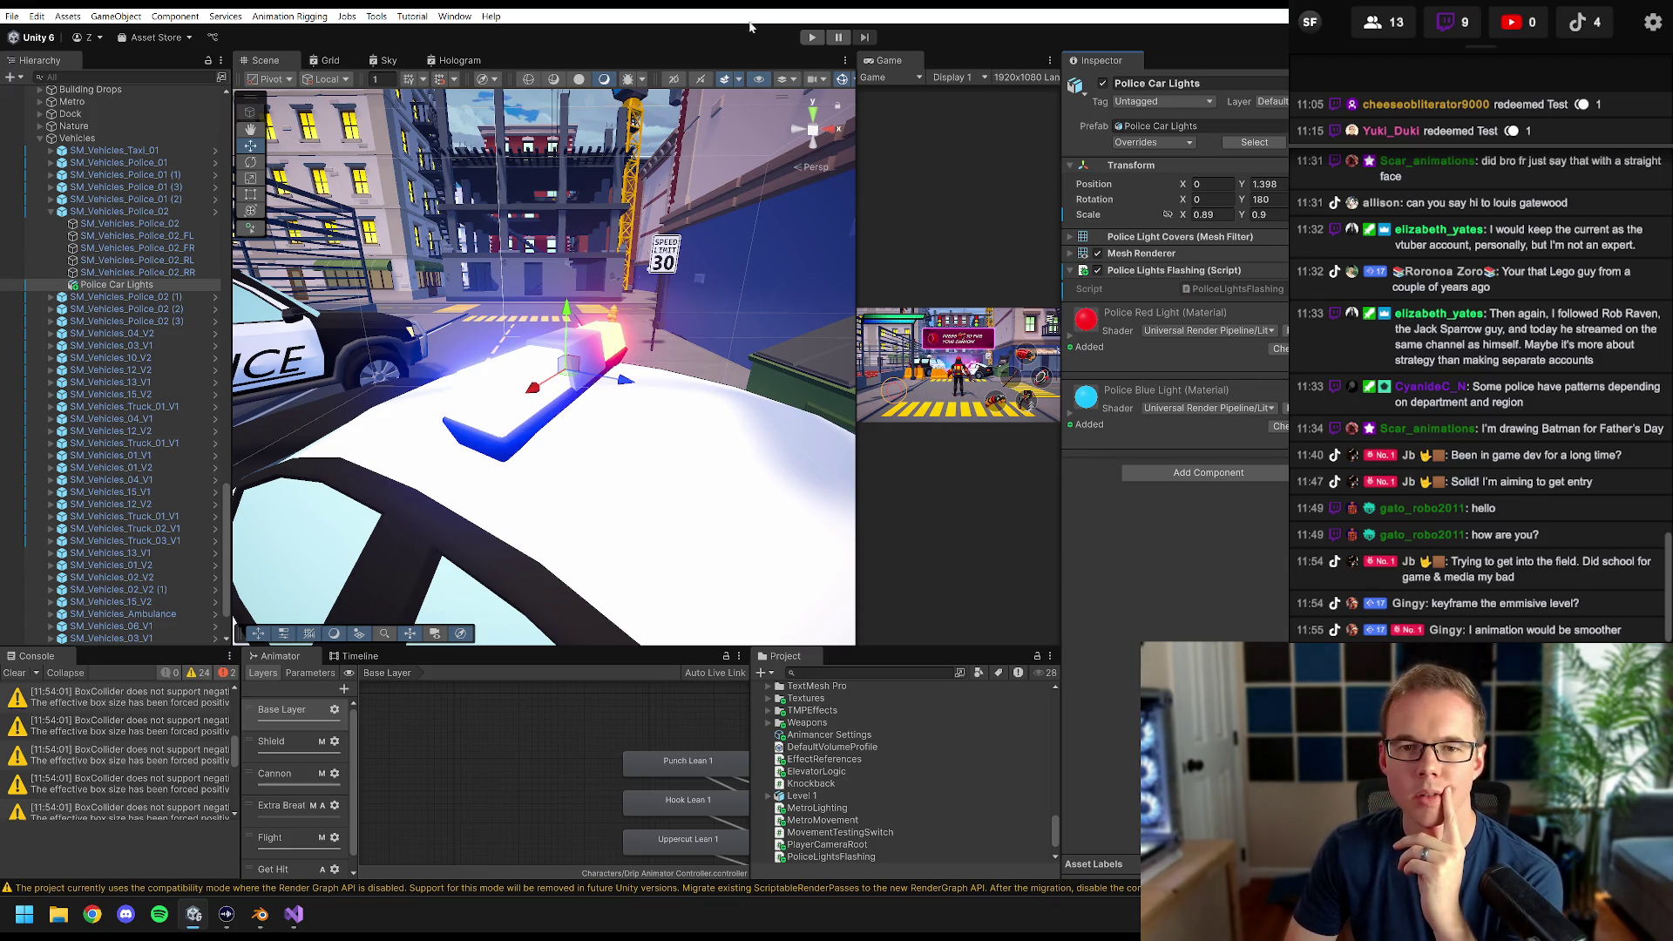
- Enter Play mode, widen the Game preview and orbit the Scene around the light bar
{"action": "left_click", "coordinate": [812, 37]}
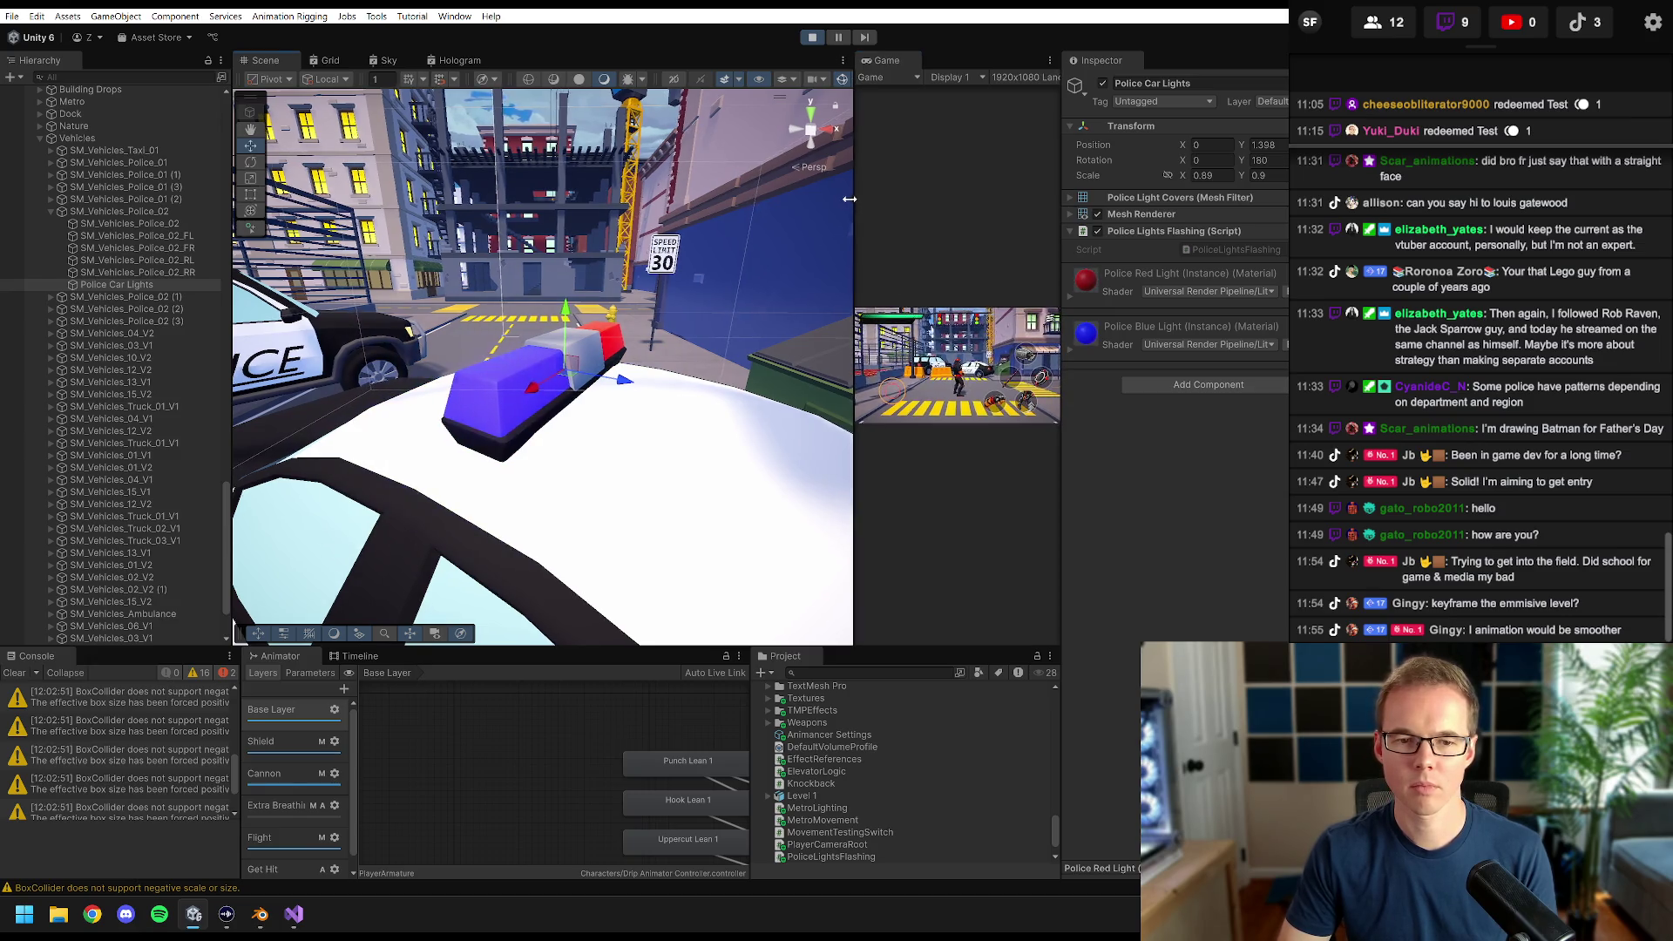
{"action": "mouse_move", "coordinate": [857, 244]}
{"action": "left_mouse_down"}
{"action": "mouse_move", "coordinate": [375, 247]}
{"action": "mouse_move", "coordinate": [880, 246]}
{"action": "mouse_move", "coordinate": [851, 247]}
{"action": "left_mouse_up"}
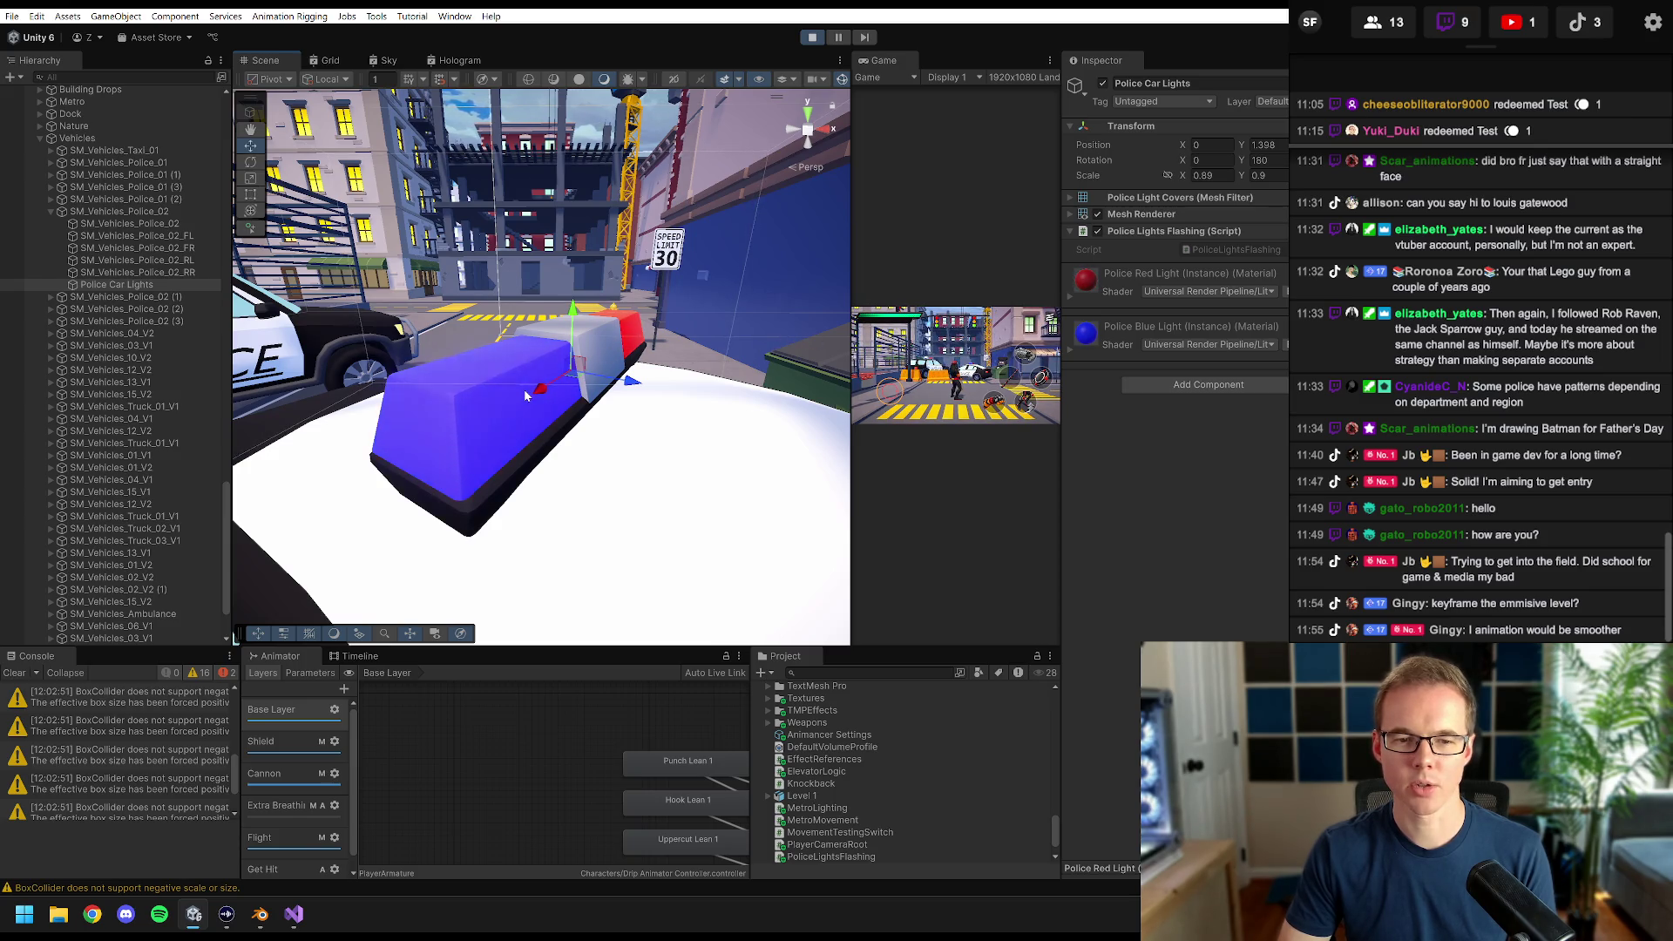
{"action": "left_click_drag", "start_coordinate": [524, 389], "coordinate": [390, 392]}
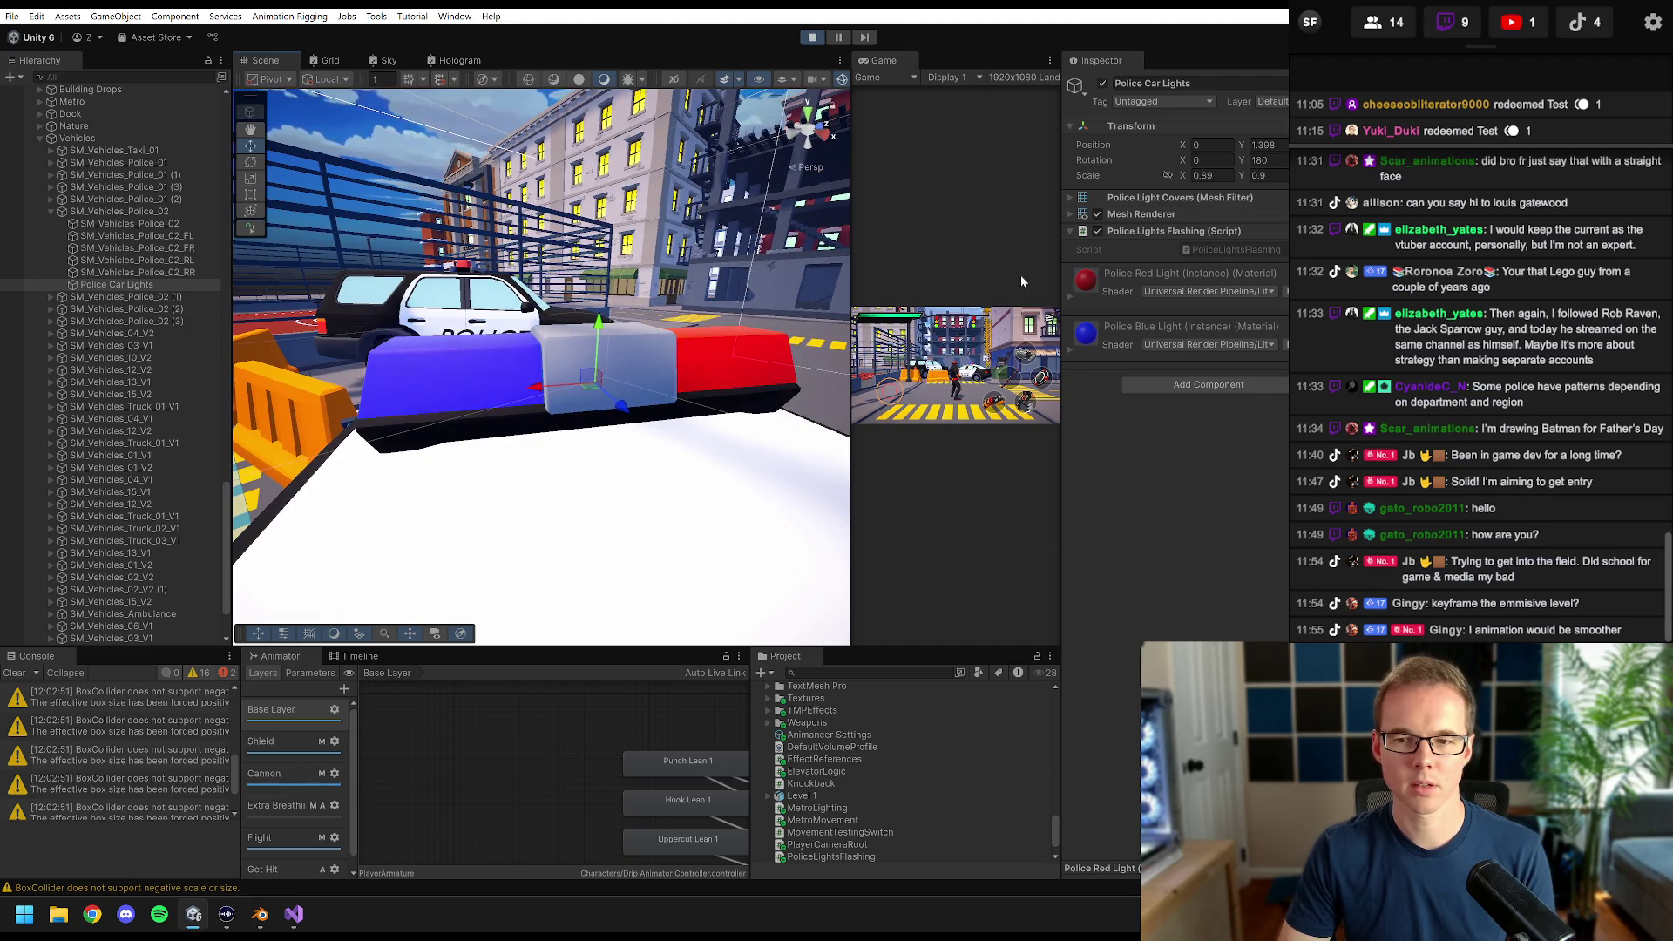
- Inspect the red light material's Emission HDR colour, then stop Play mode and return to the script
{"action": "left_click", "coordinate": [1070, 296]}
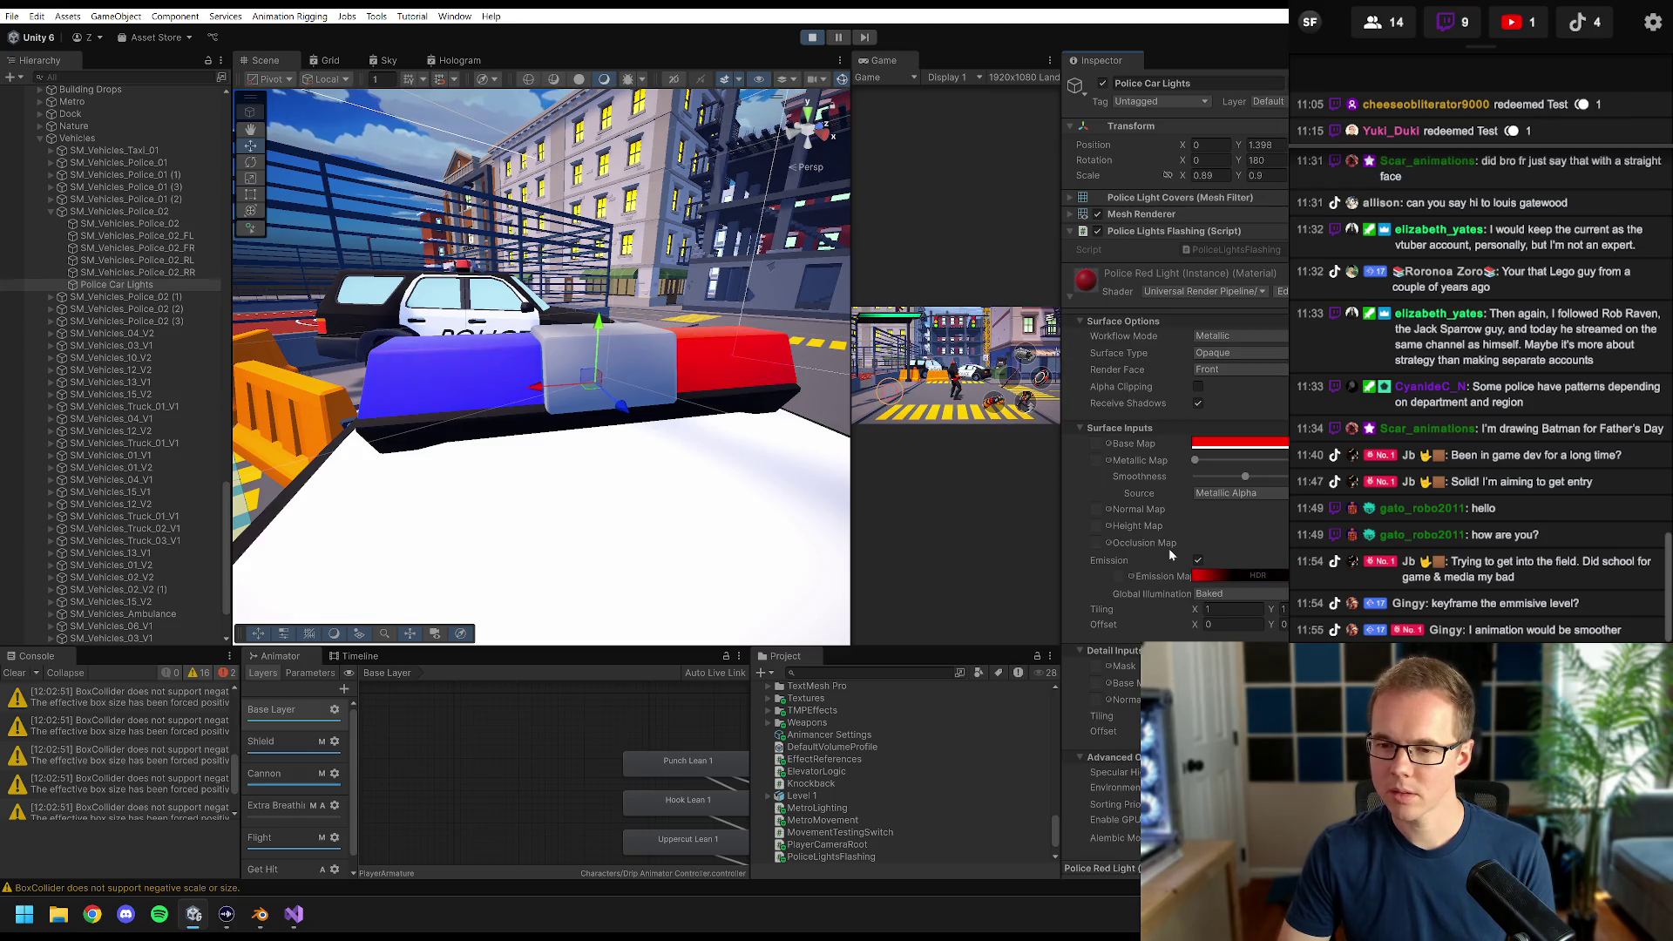
{"action": "left_click", "coordinate": [1238, 576]}
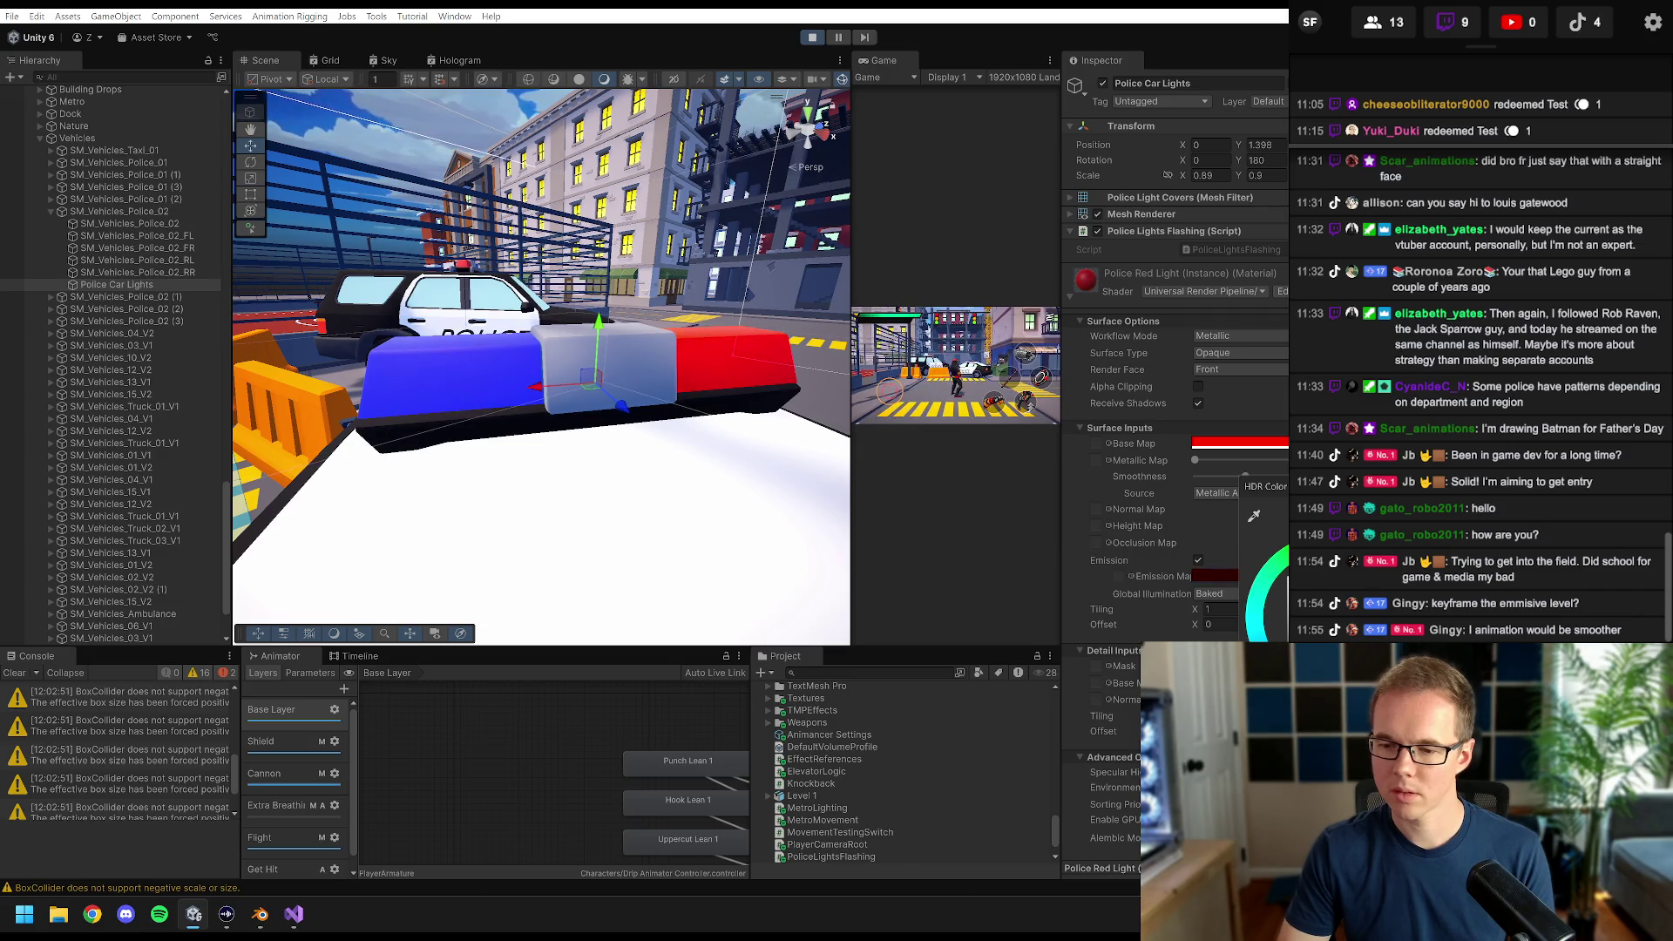
{"action": "key", "text": "Escape"}
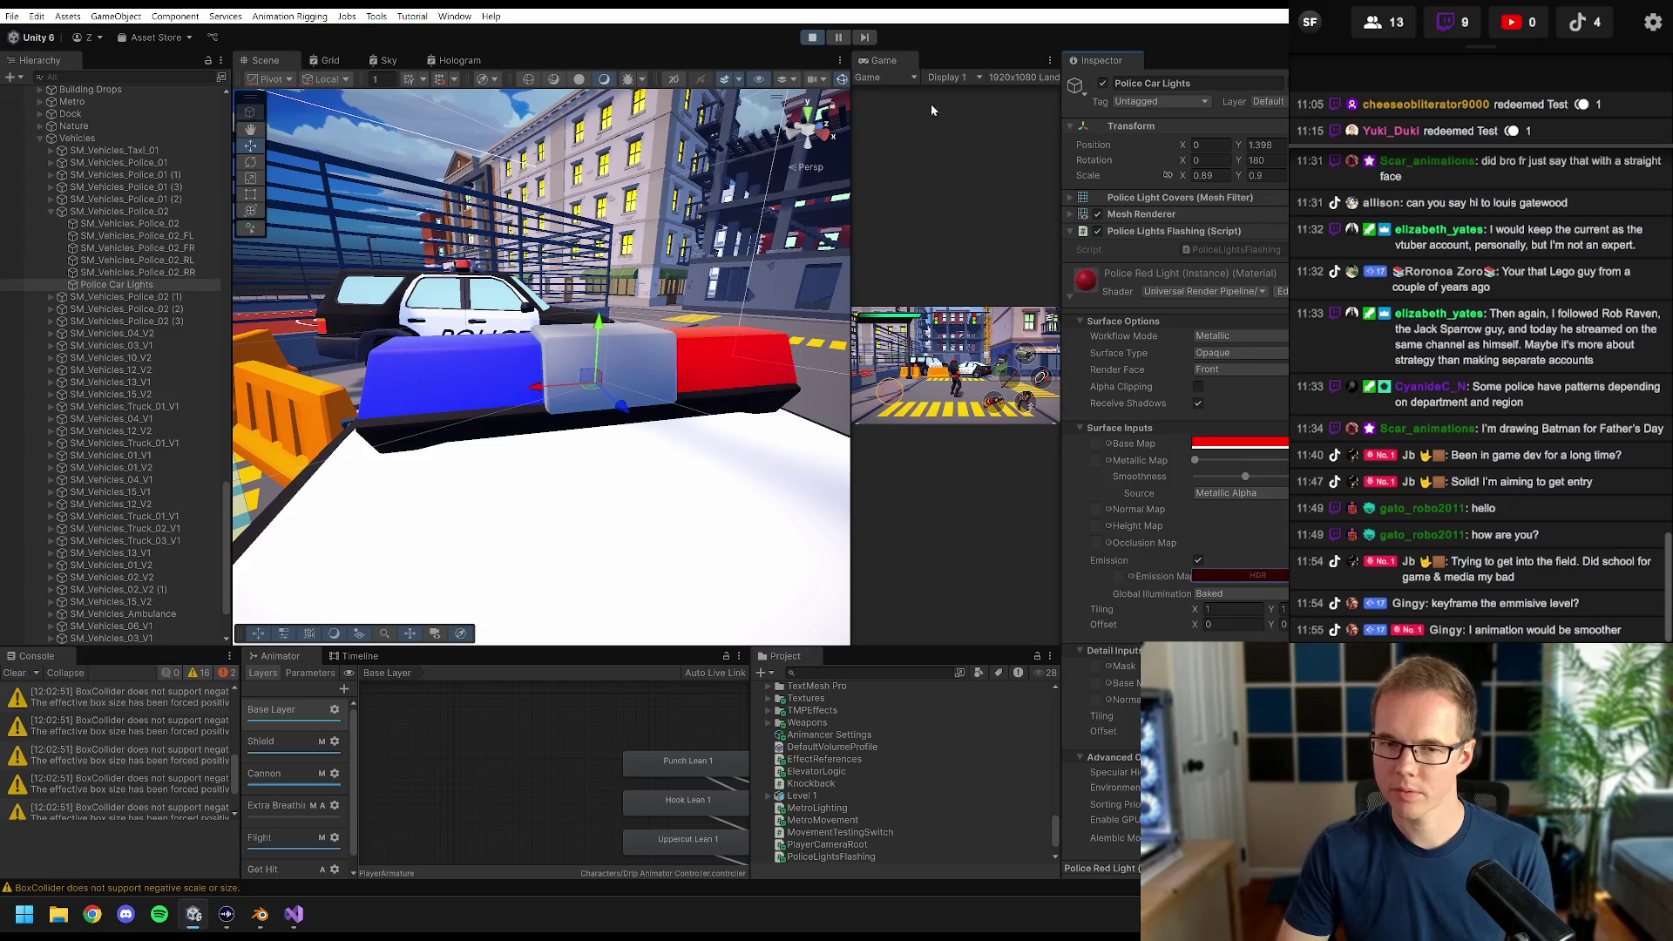
{"action": "left_click", "coordinate": [811, 38]}
{"action": "left_click", "coordinate": [294, 913]}
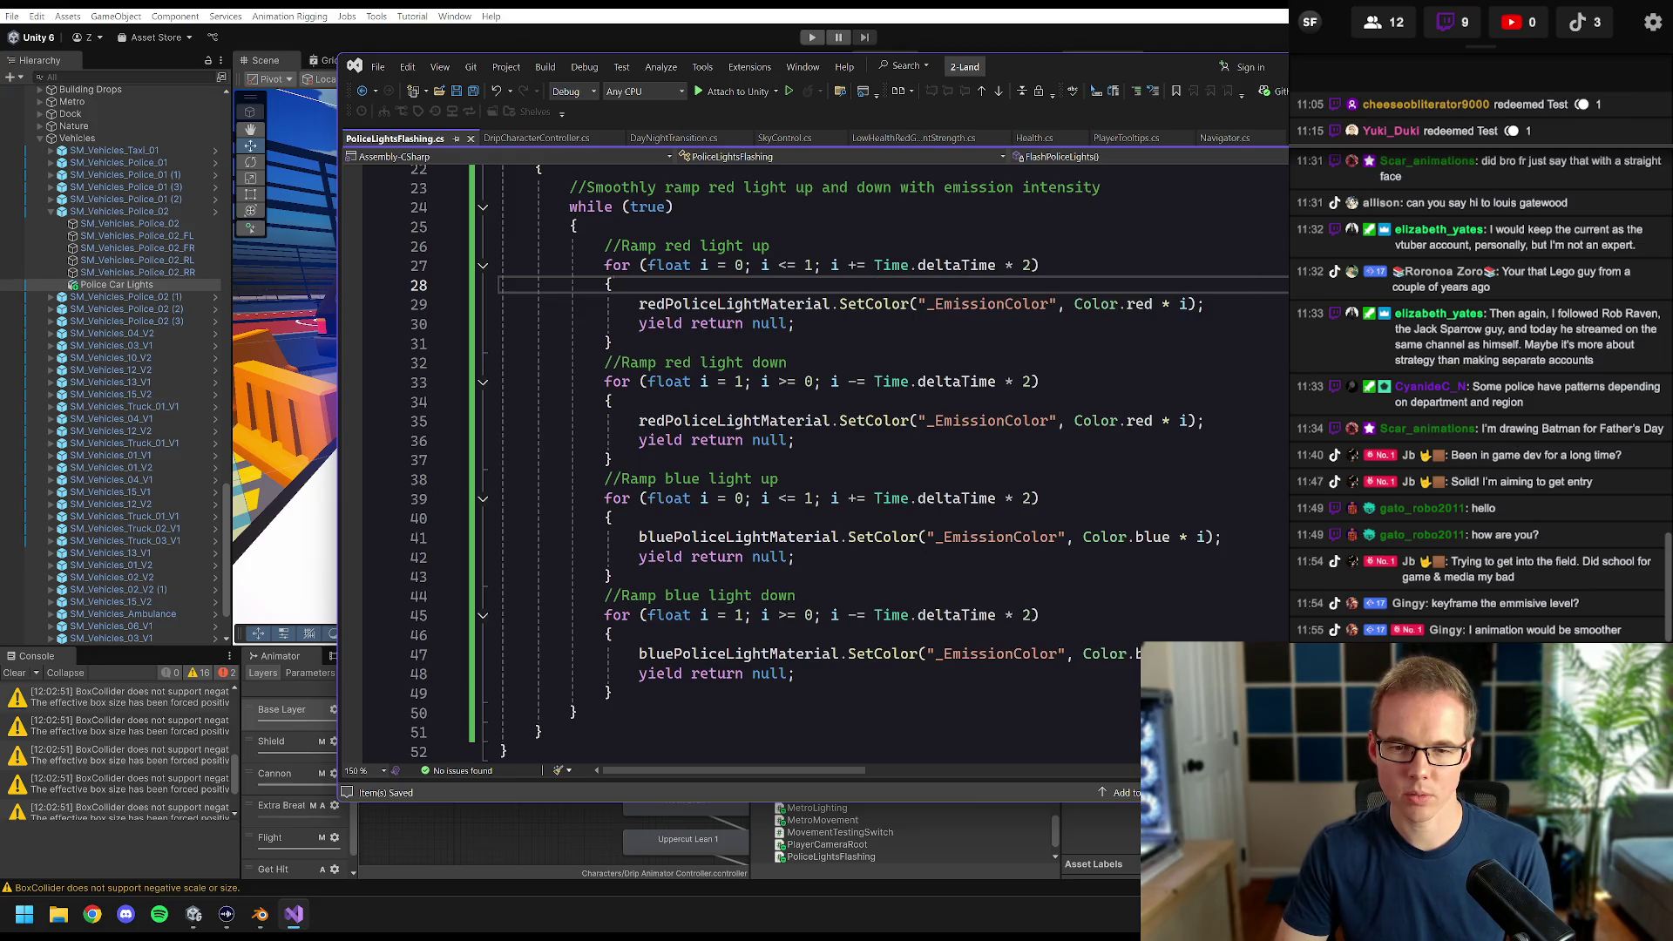
- Make the red and blue ramp-down loops start at i = 4, save, and return to Unity
{"action": "double_click", "coordinate": [737, 381]}
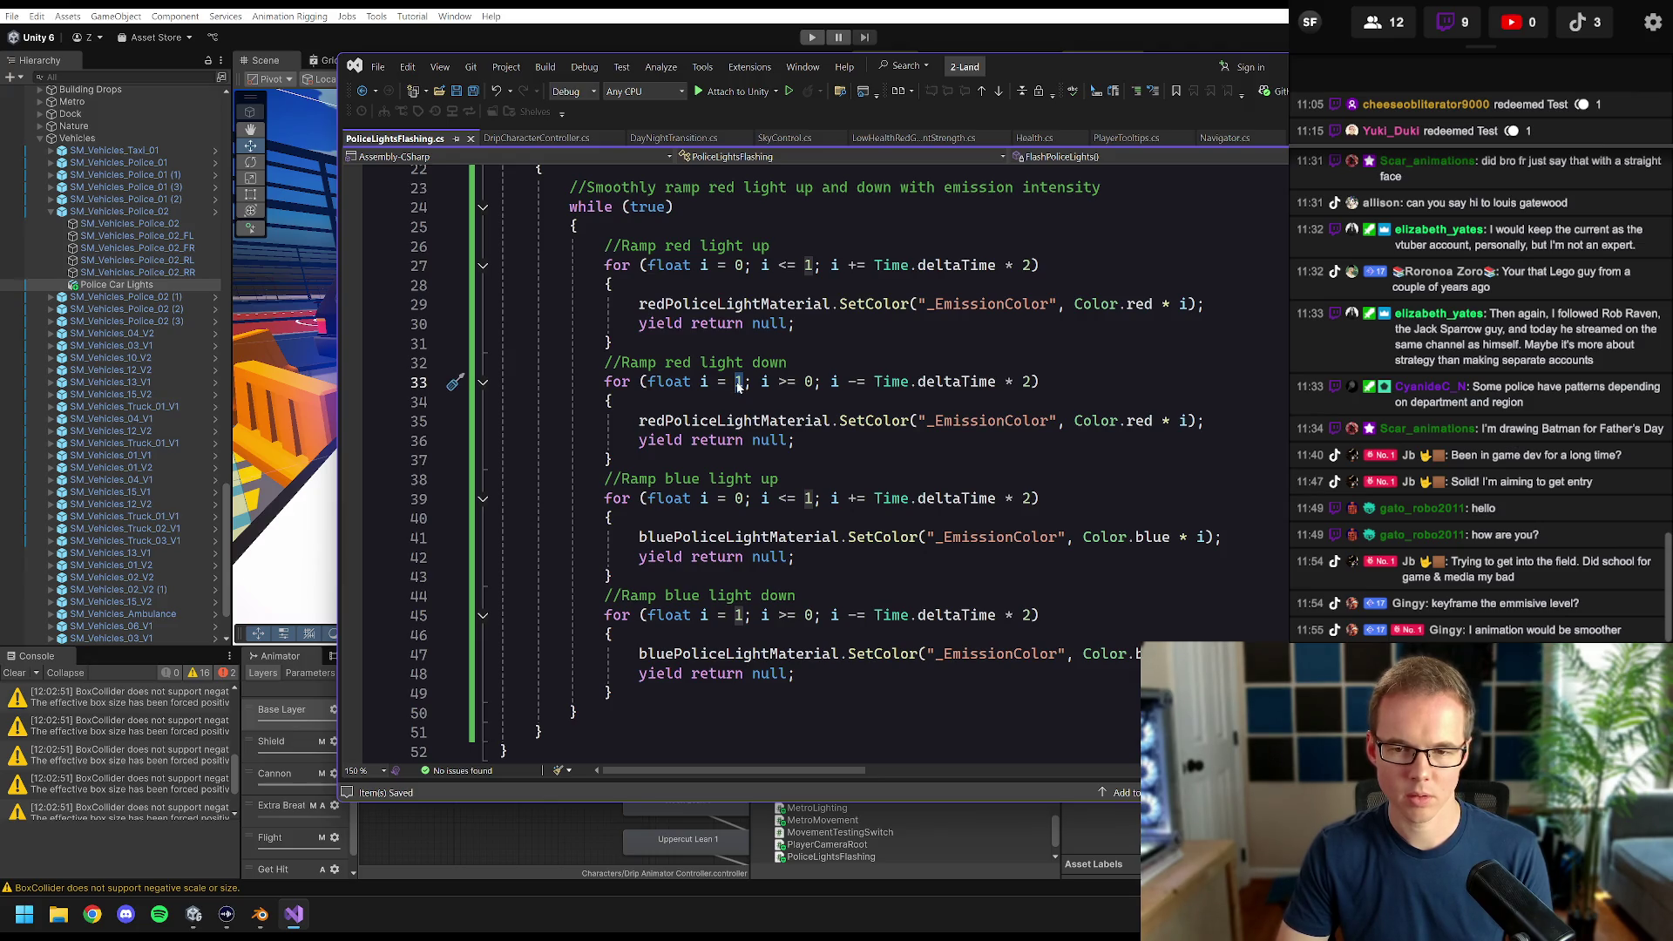
{"action": "type", "text": "4"}
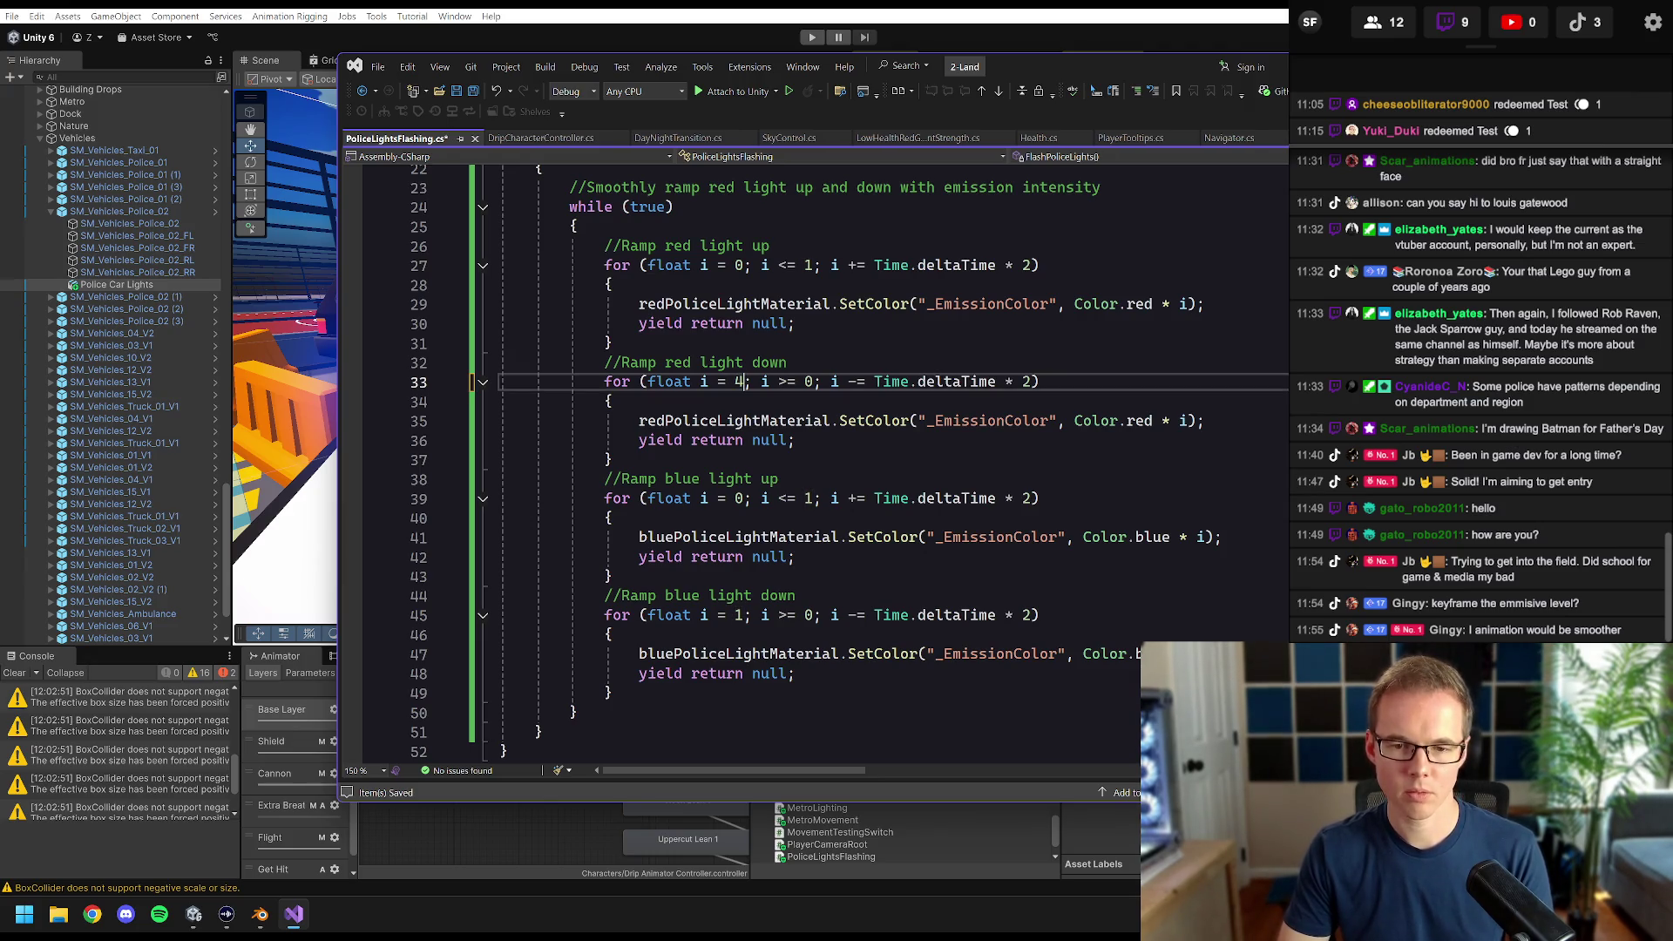
{"action": "double_click", "coordinate": [737, 615]}
{"action": "type", "text": "4"}
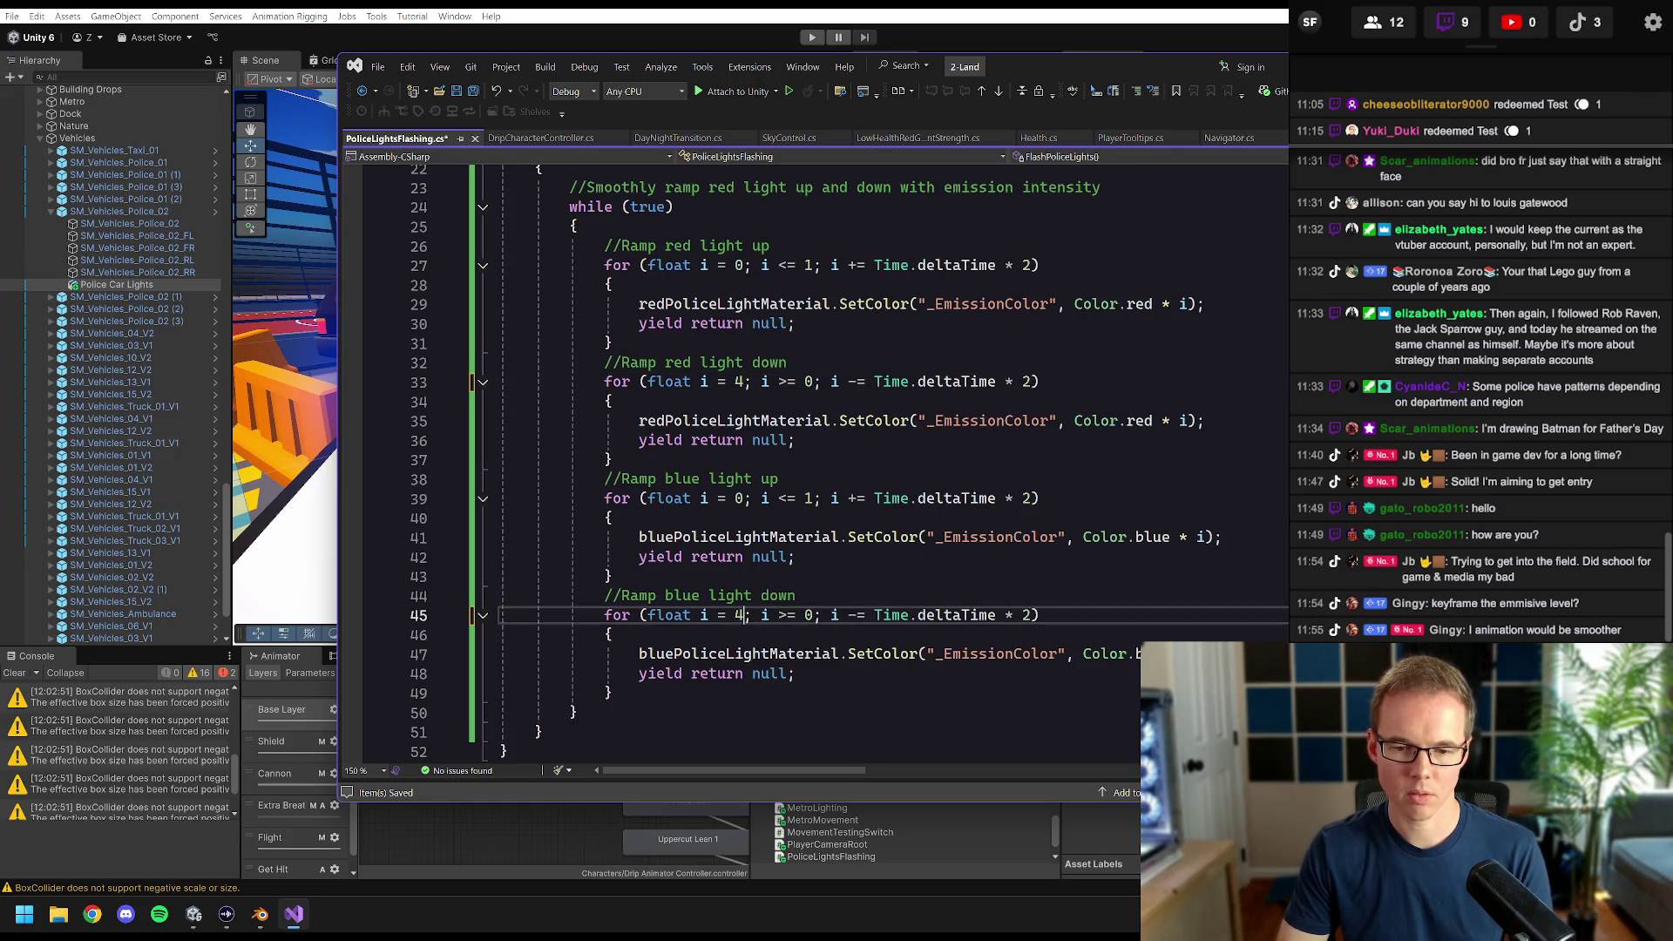
{"action": "key", "text": "Up"}
{"action": "key", "text": "ctrl+s"}
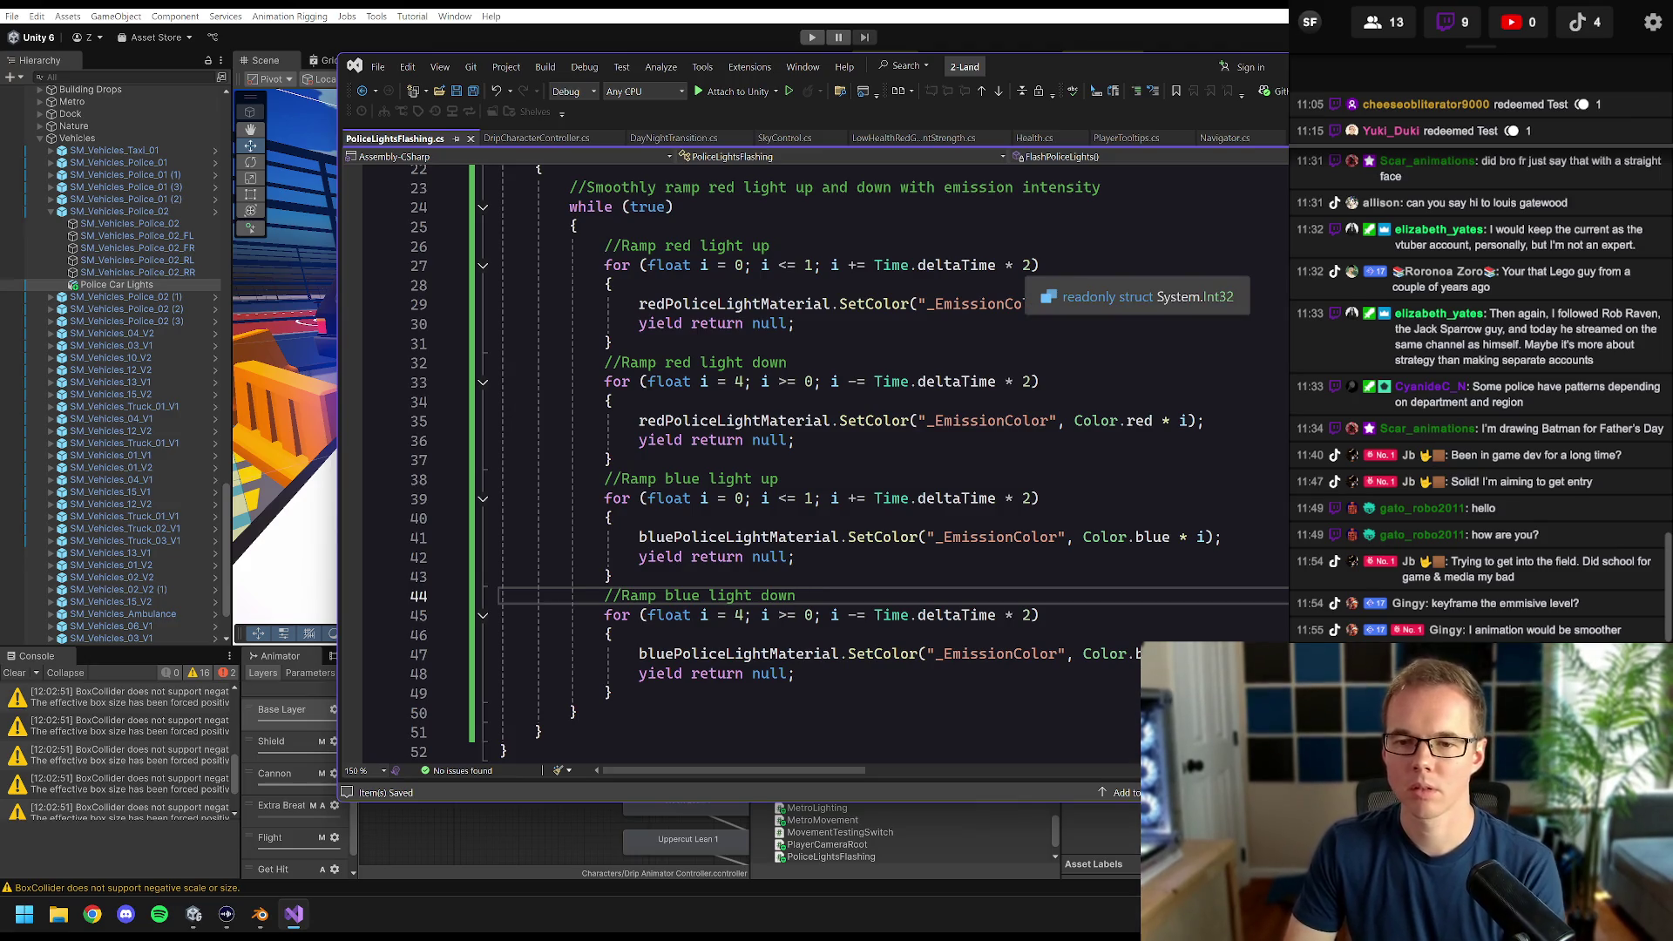
{"action": "left_click", "coordinate": [1035, 265]}
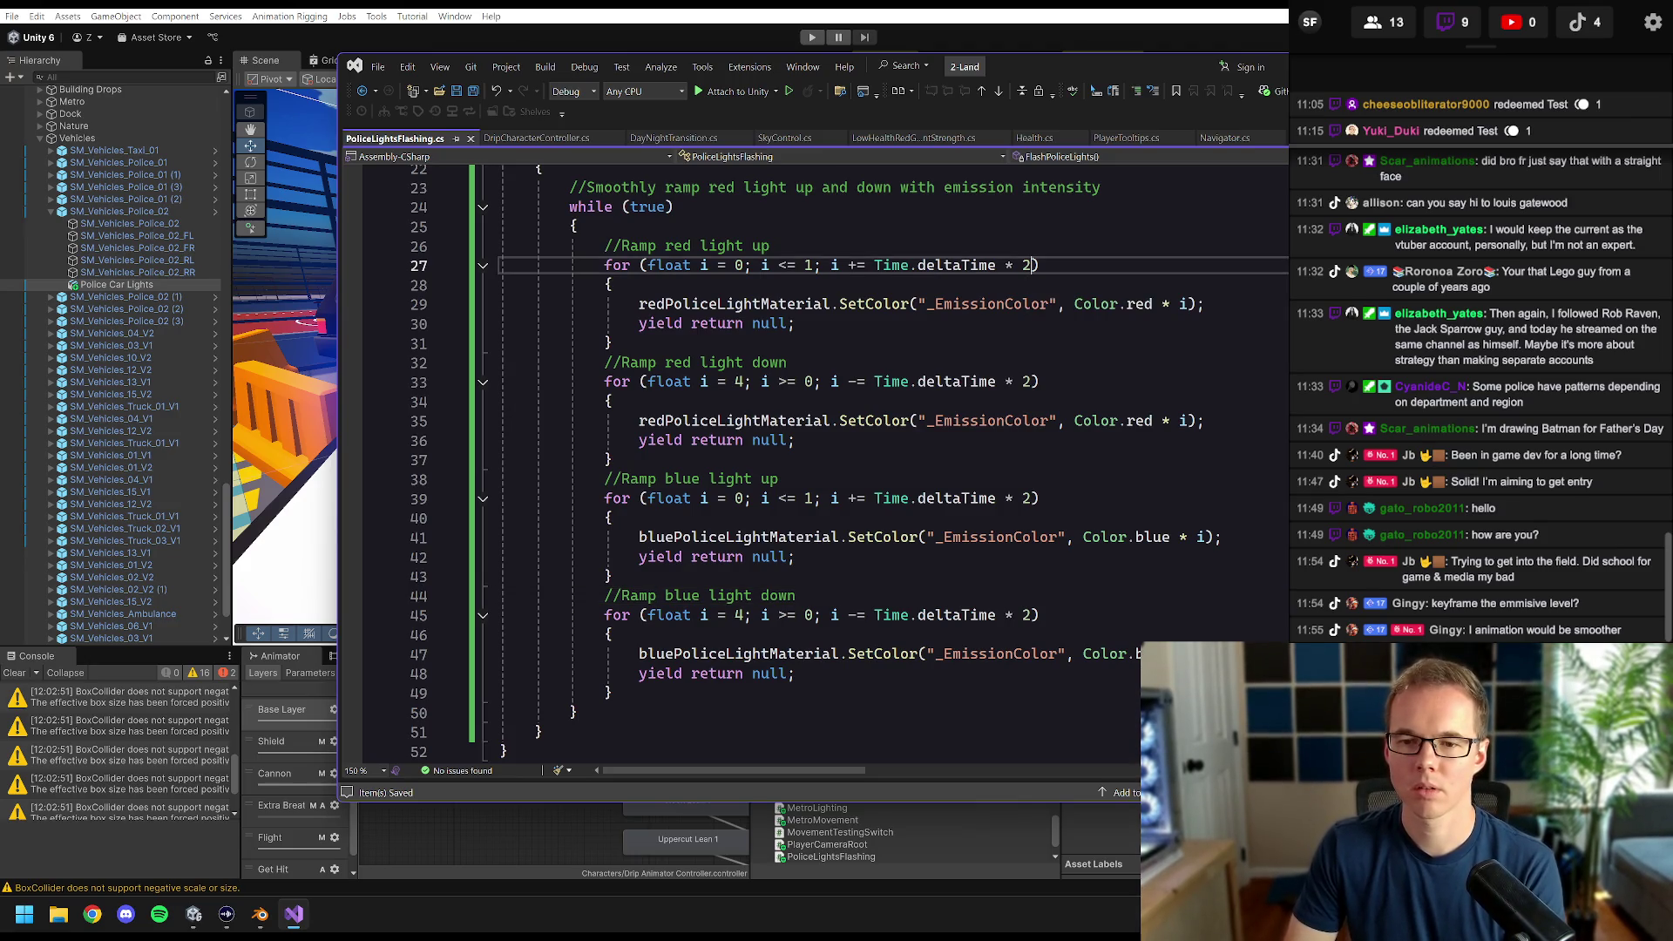
{"action": "left_click", "coordinate": [1092, 11]}
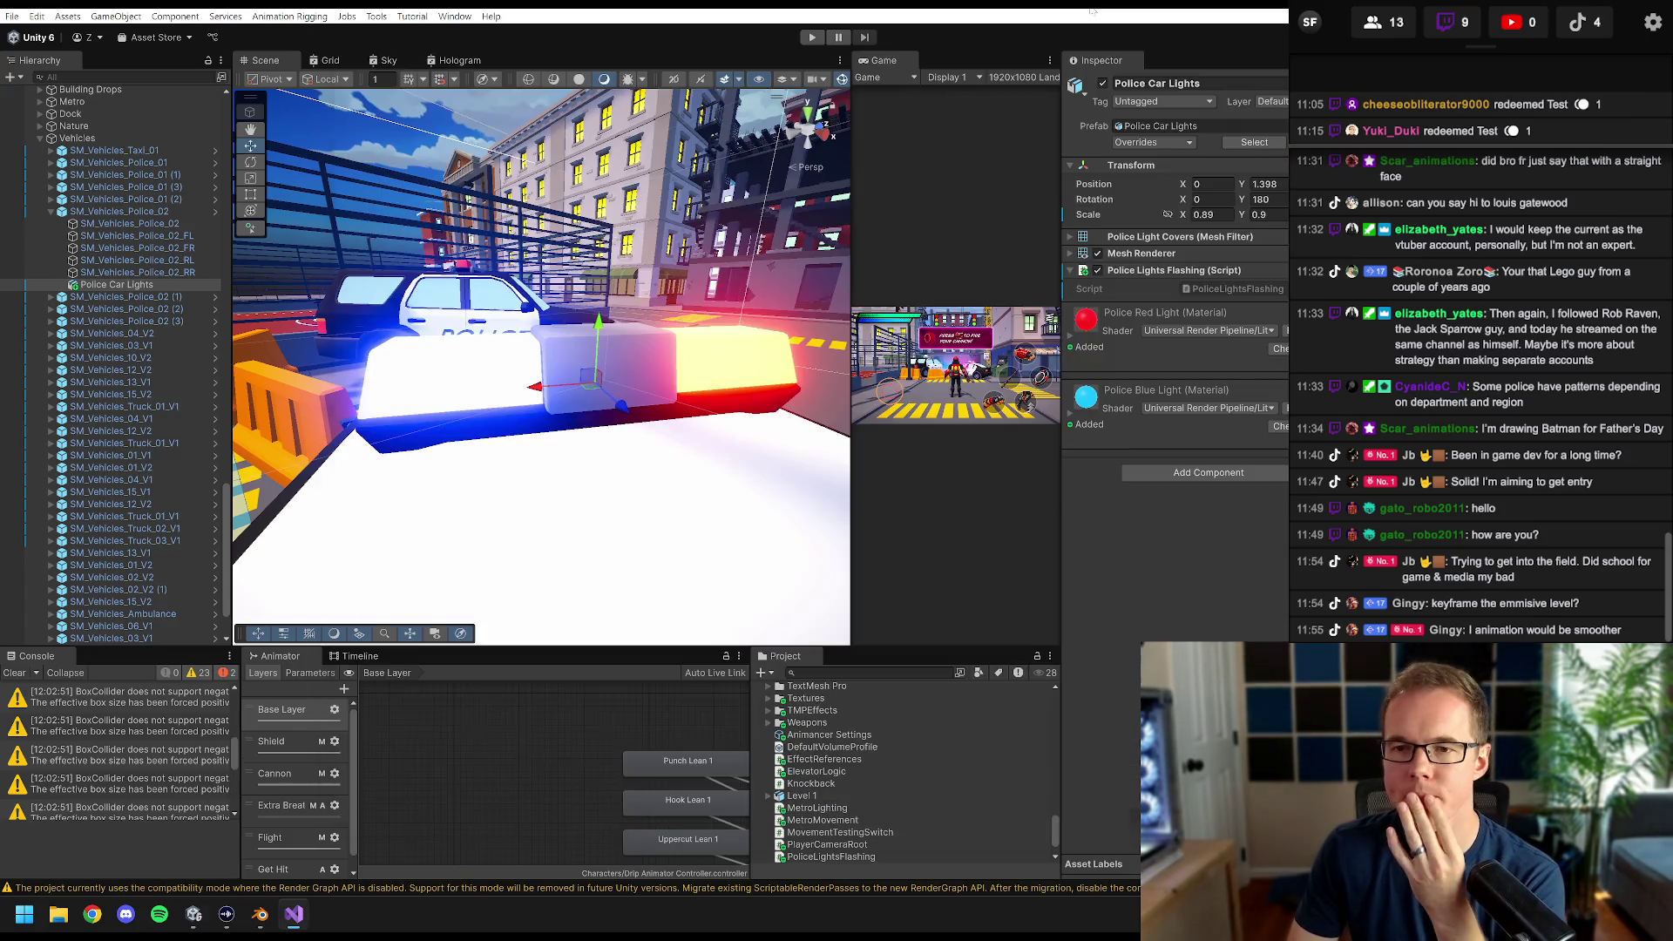
- Play-test the brighter red and blue flashing with the Game view widened, then stop Play mode
{"action": "left_click", "coordinate": [812, 36]}
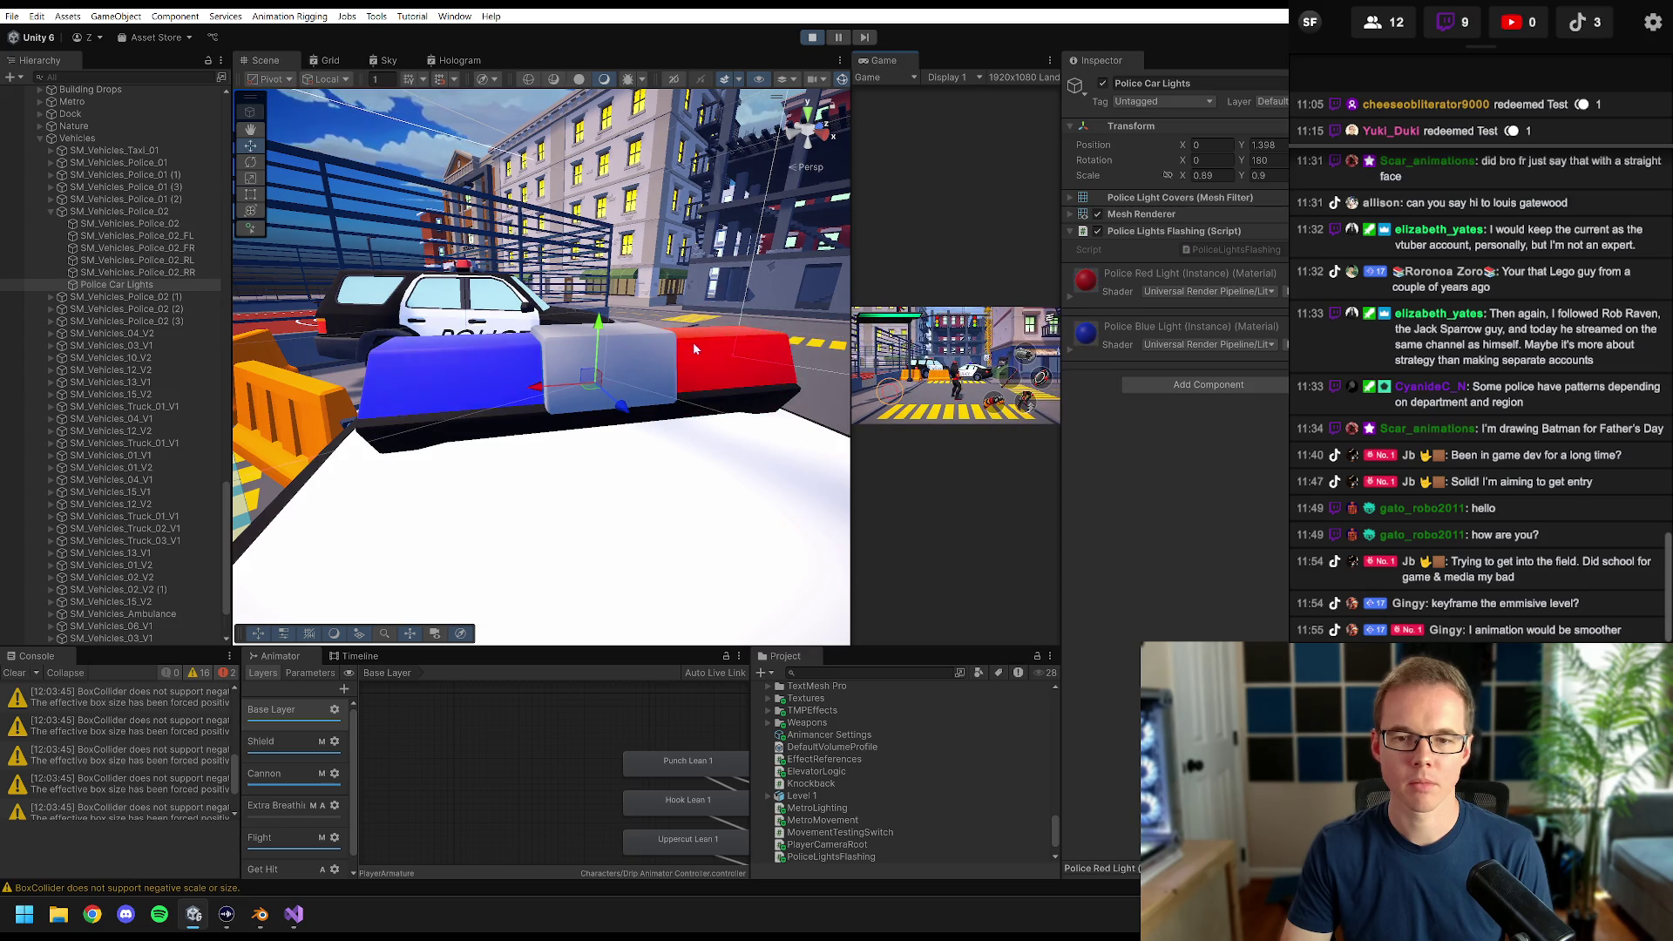
{"action": "left_click_drag", "start_coordinate": [850, 242], "coordinate": [345, 244]}
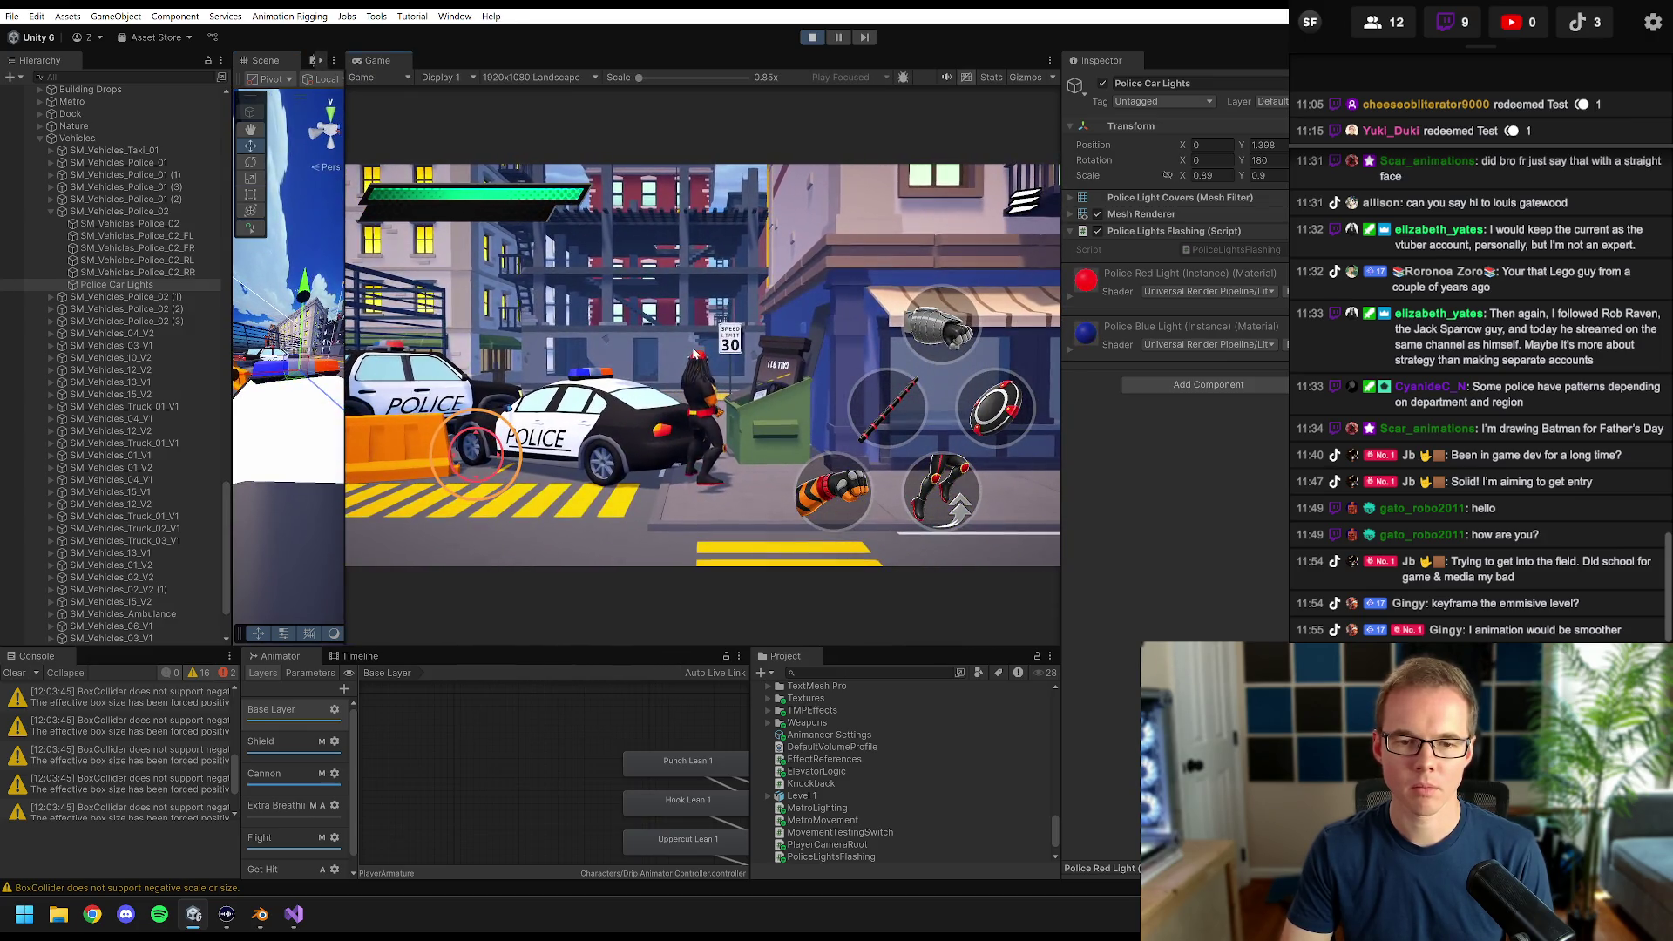
{"action": "key", "text": "ctrl+p"}
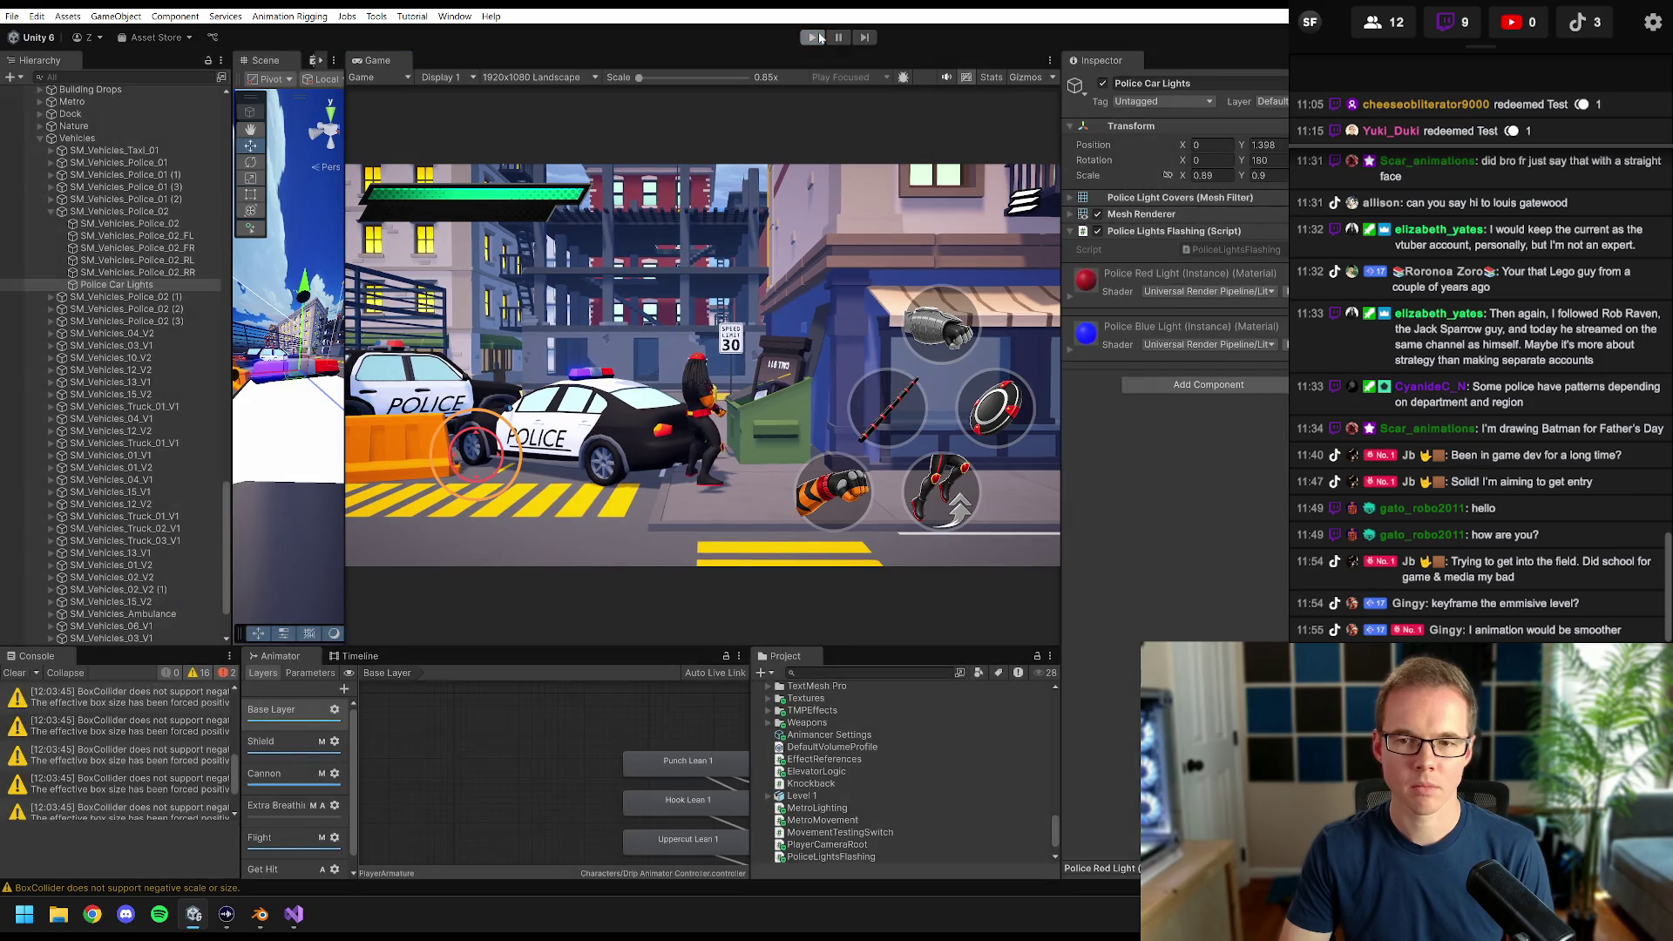
- Empty FlashPoliceLights by deleting its ramping while-loop, then select the whole script to copy it
{"action": "left_click", "coordinate": [293, 914]}
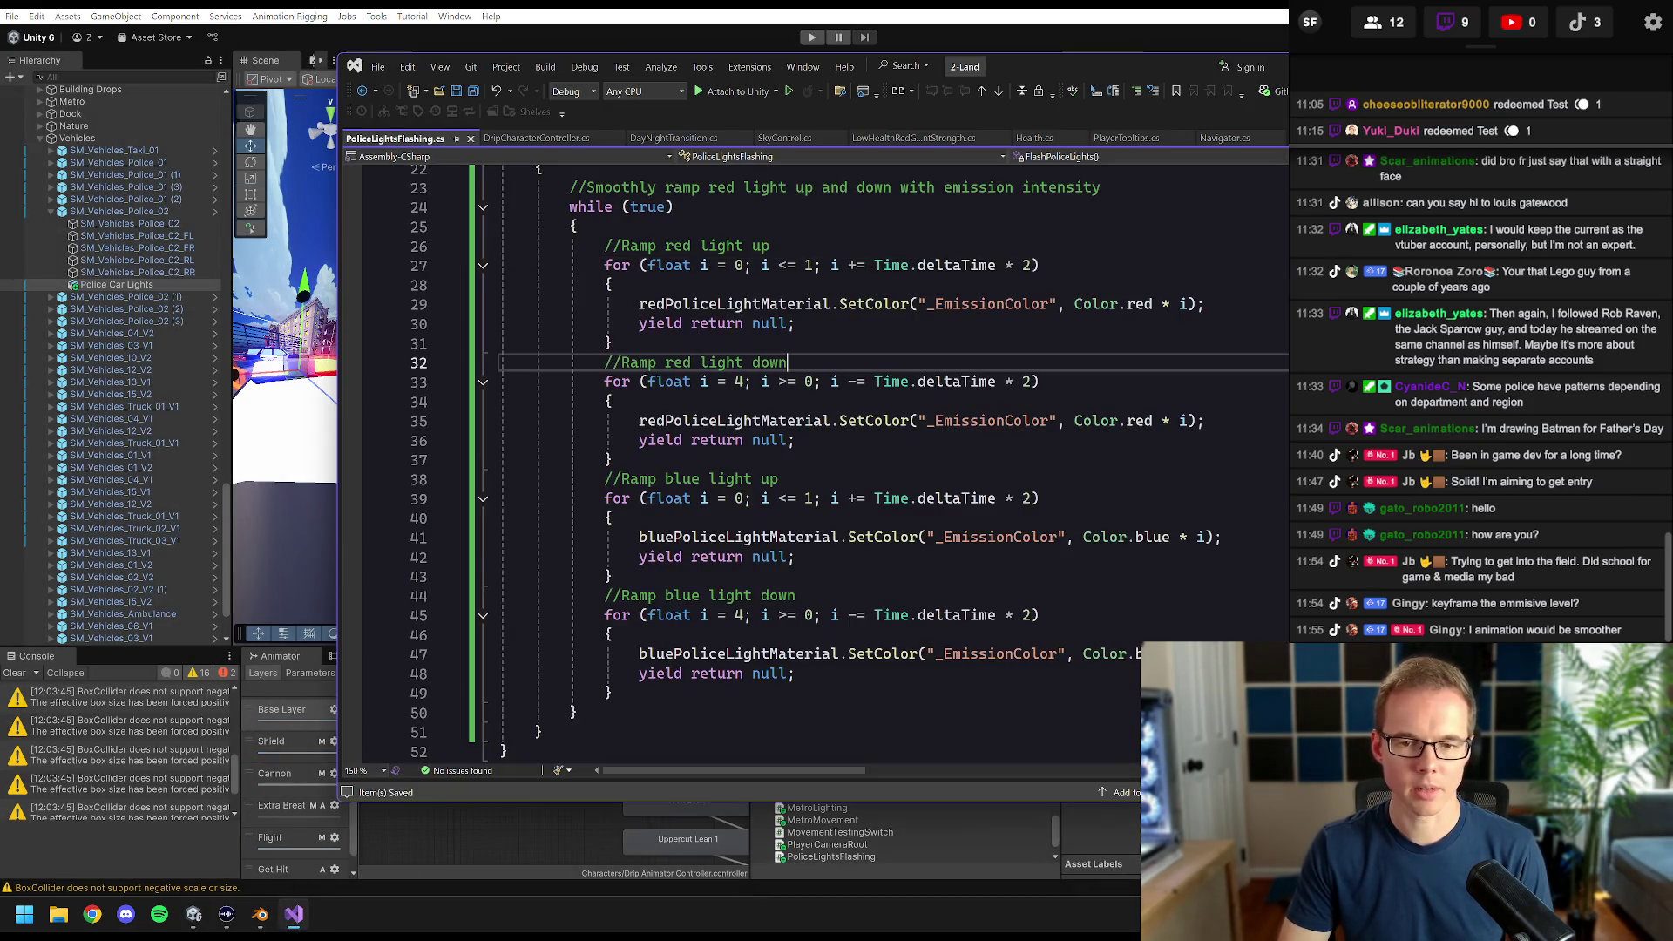
{"action": "scroll", "coordinate": [784, 436], "scroll_direction": "up", "scroll_amount": 6}
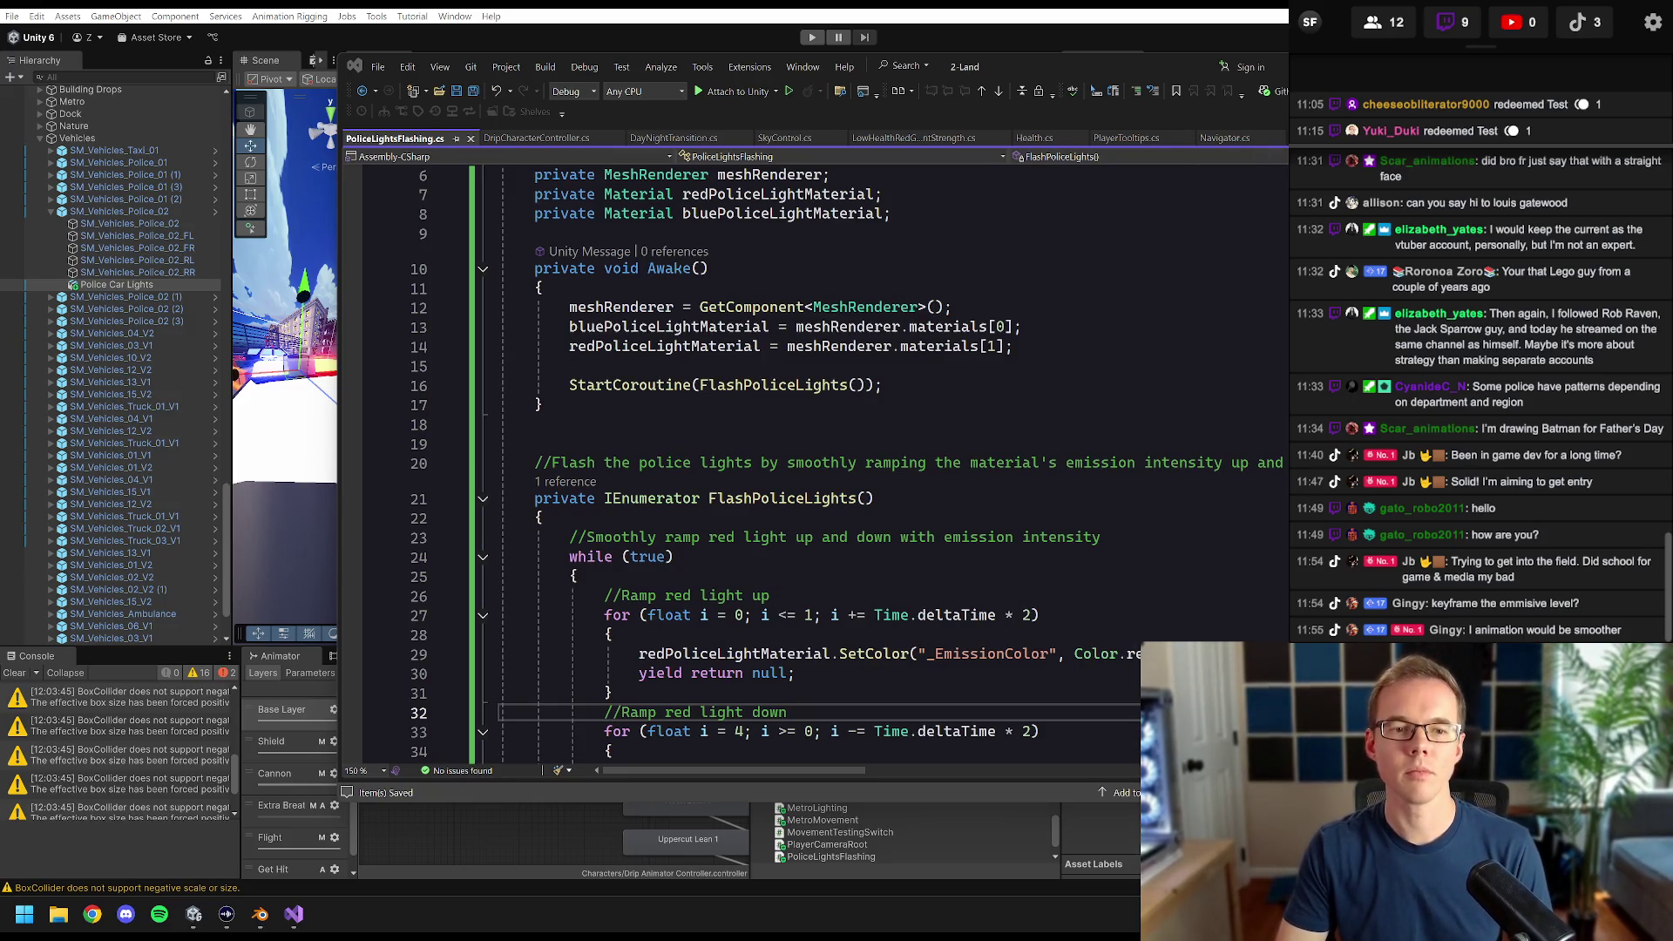
{"action": "scroll", "coordinate": [741, 462], "scroll_direction": "down", "scroll_amount": 4}
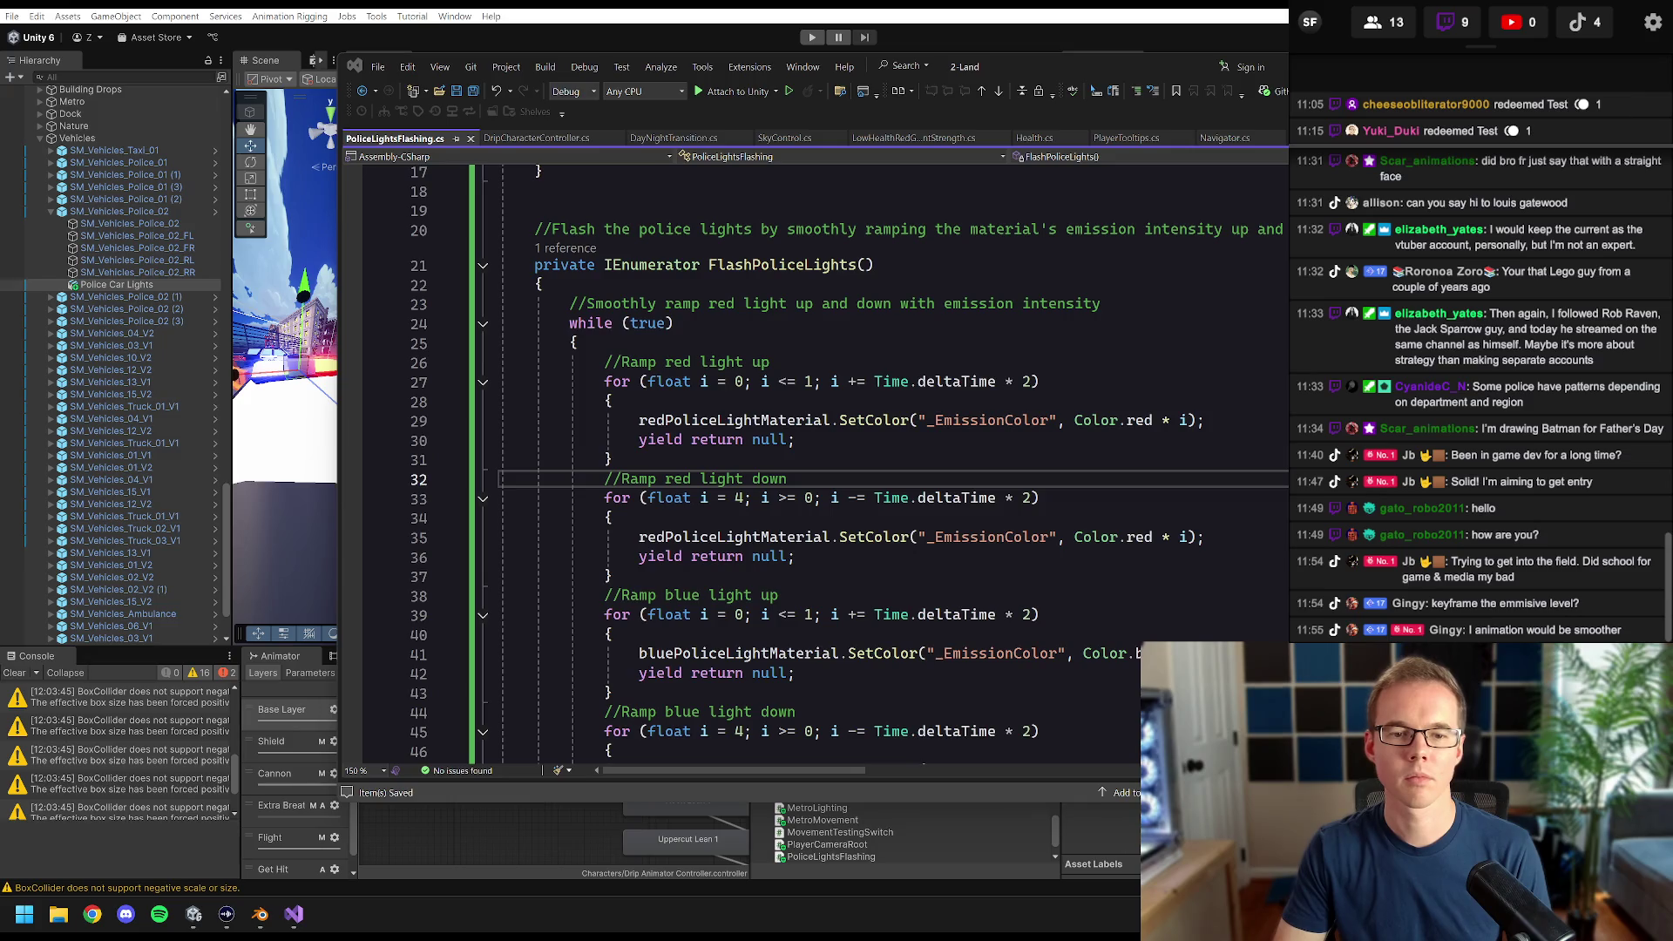
{"action": "mouse_move", "coordinate": [569, 303]}
{"action": "left_mouse_down"}
{"action": "mouse_move", "coordinate": [610, 383]}
{"action": "mouse_move", "coordinate": [579, 596]}
{"action": "left_mouse_up"}
{"action": "key", "text": "Delete"}
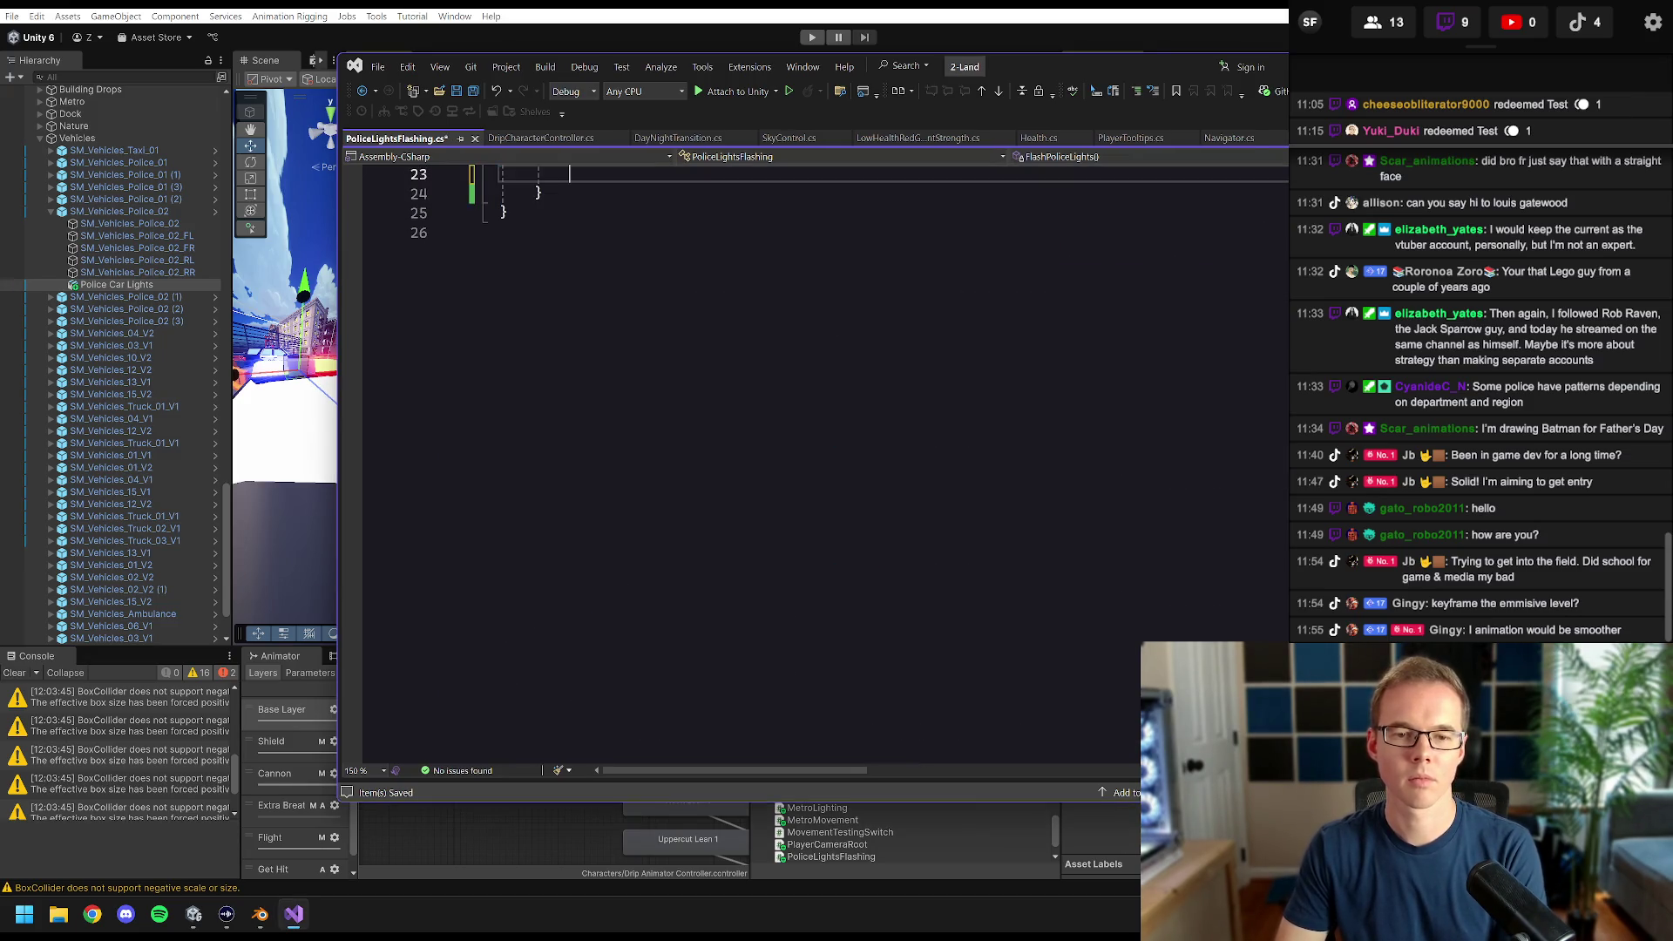
{"action": "key", "text": "ctrl+z"}
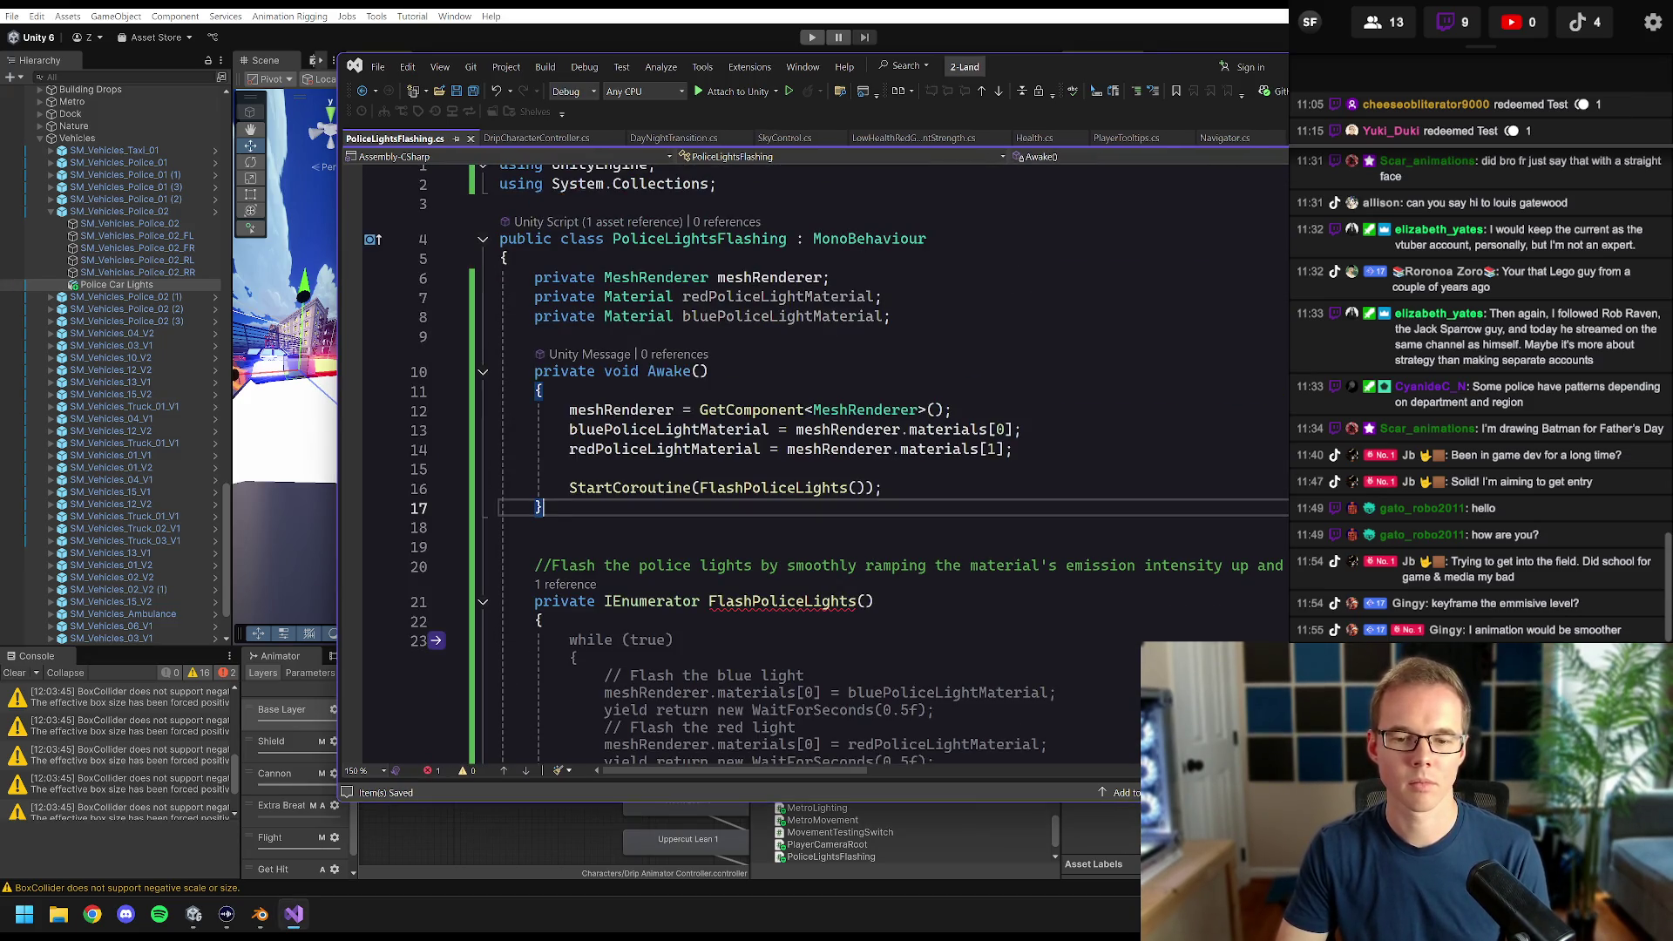
{"action": "key", "text": "ctrl+y"}
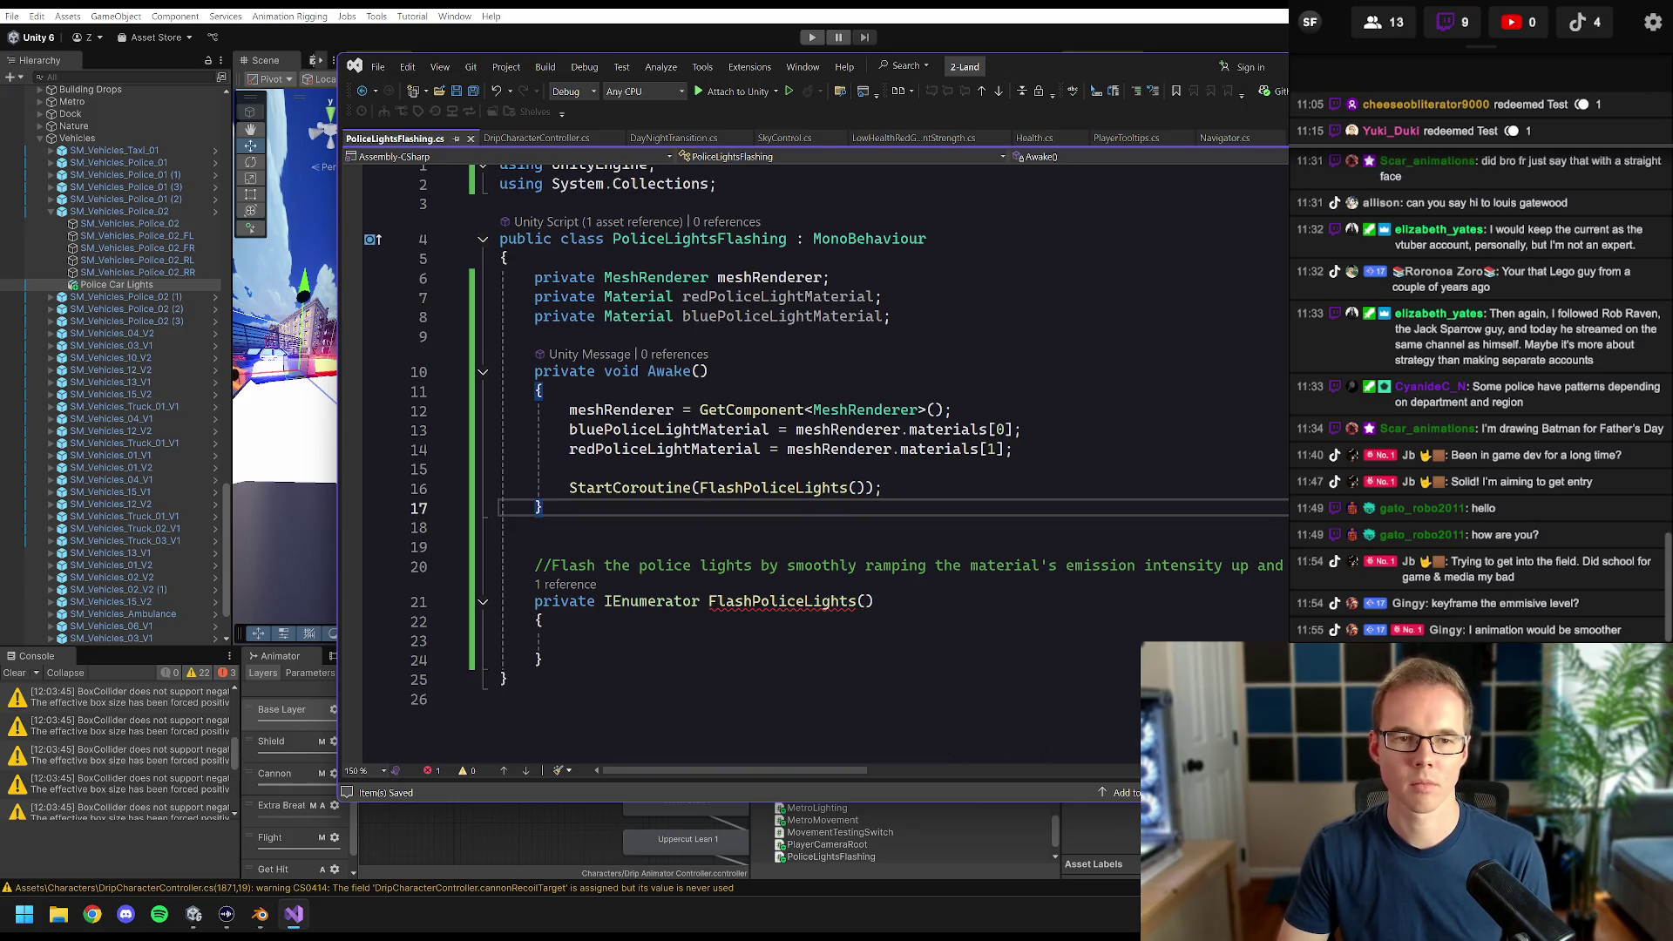
{"action": "key", "text": "ctrl+a"}
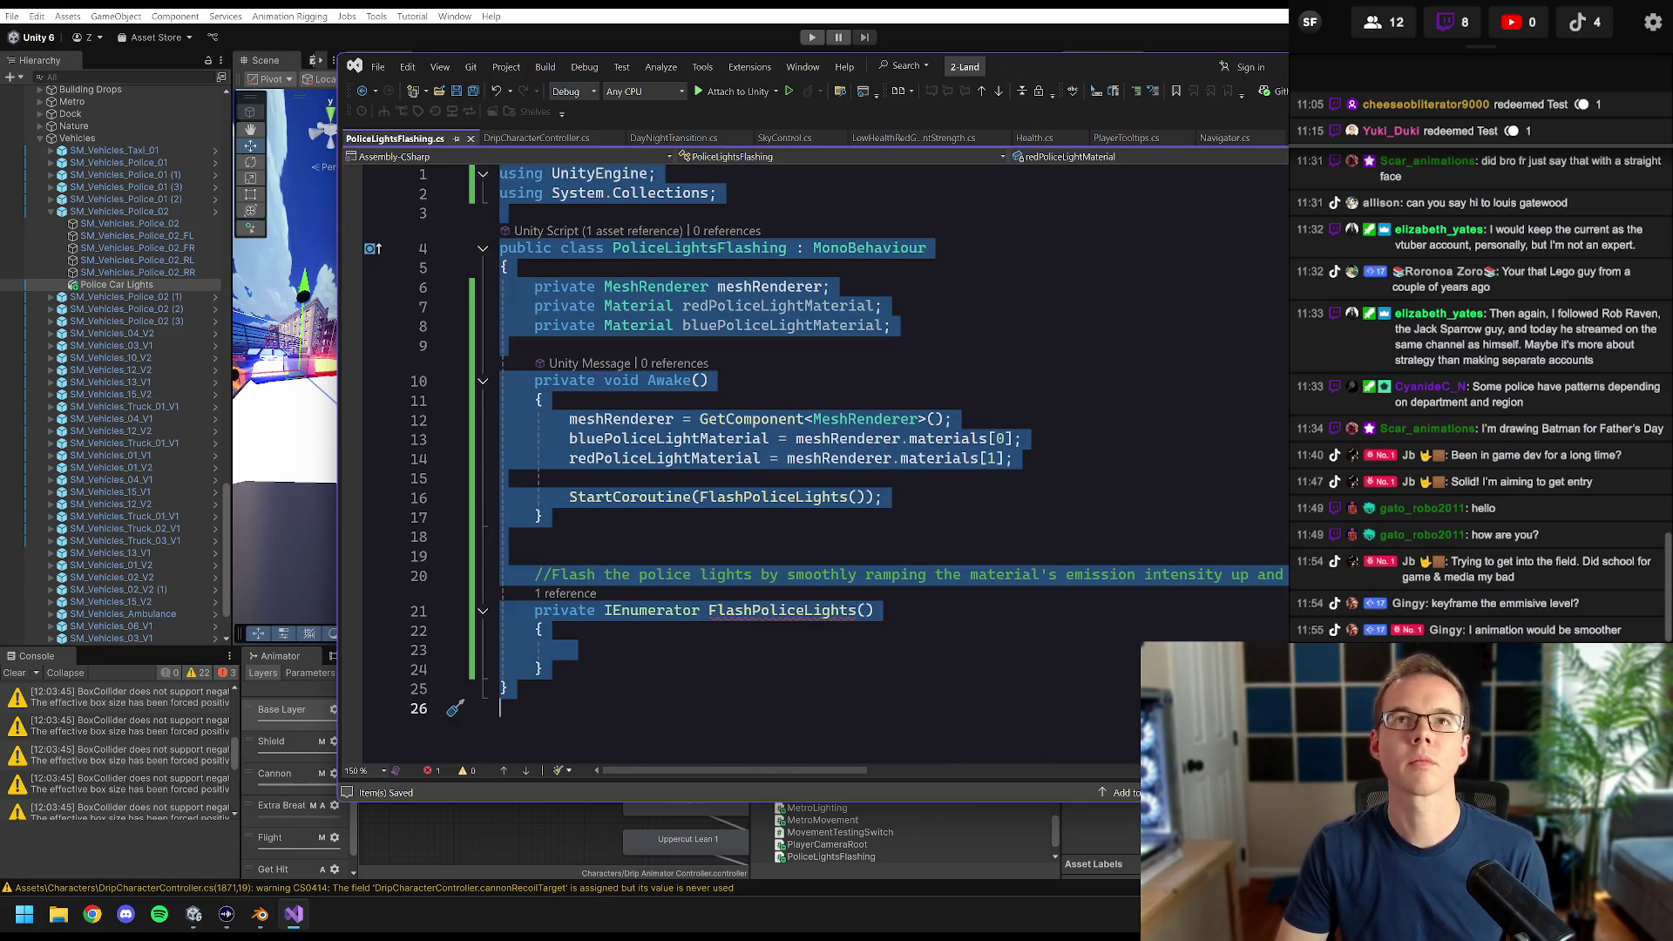
{"action": "key", "text": "alt+Tab"}
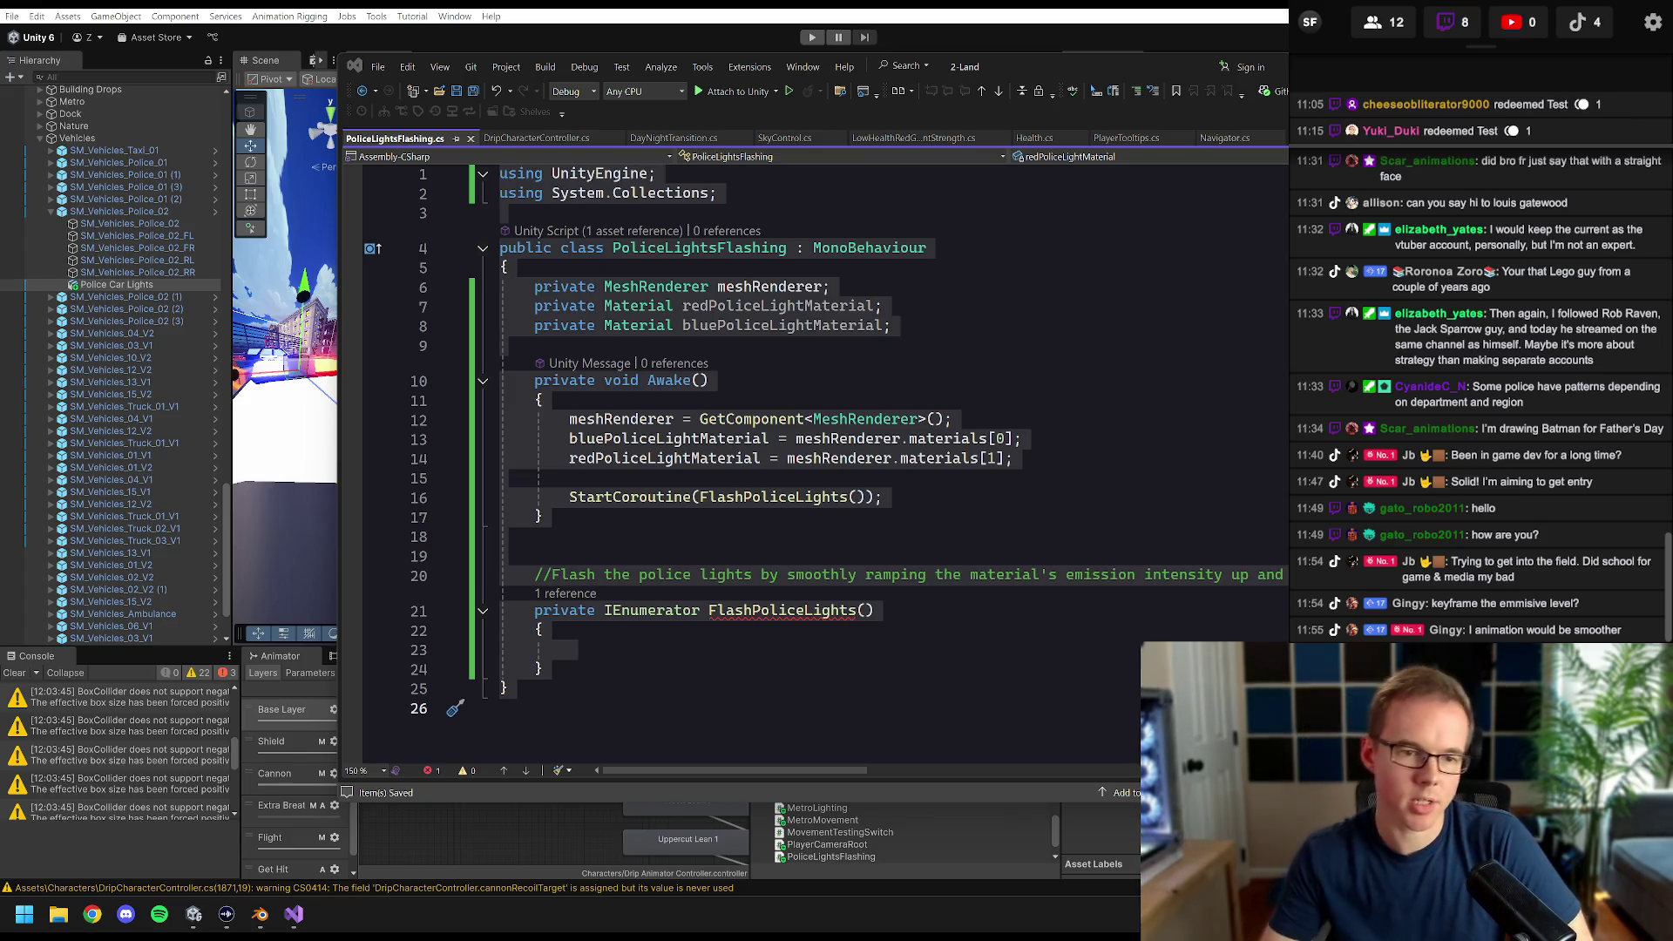
- Bring Unity to the front, then return to PoliceLightsFlashing.cs in Visual Studio
{"action": "left_click", "coordinate": [744, 11]}
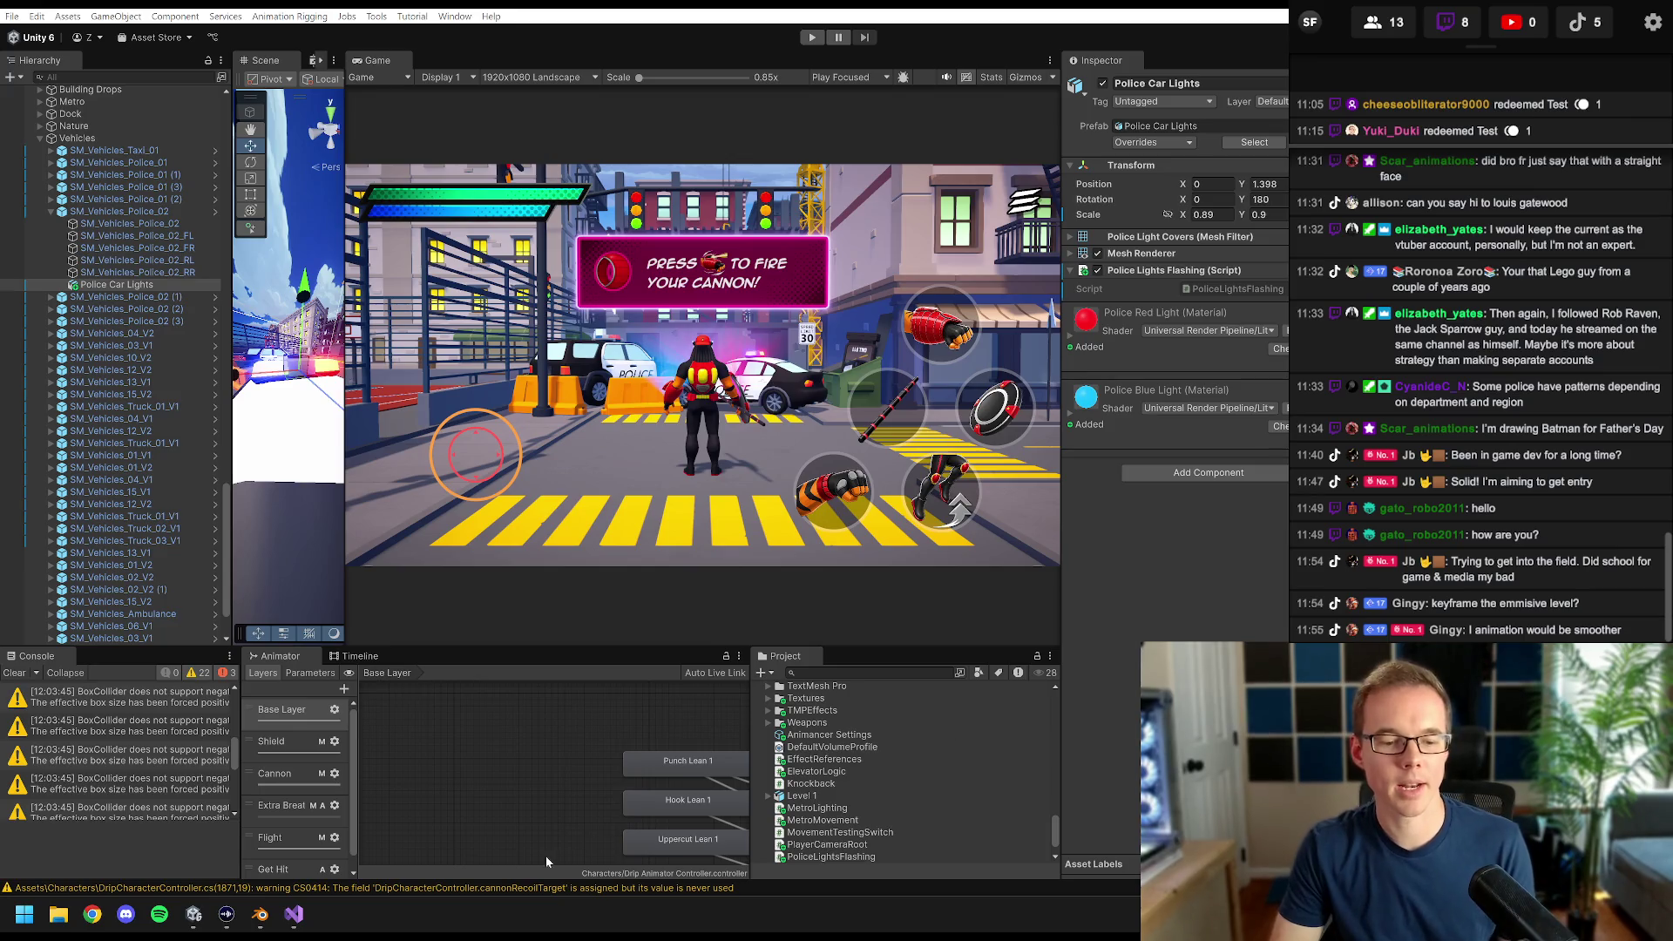
{"action": "left_click", "coordinate": [296, 915]}
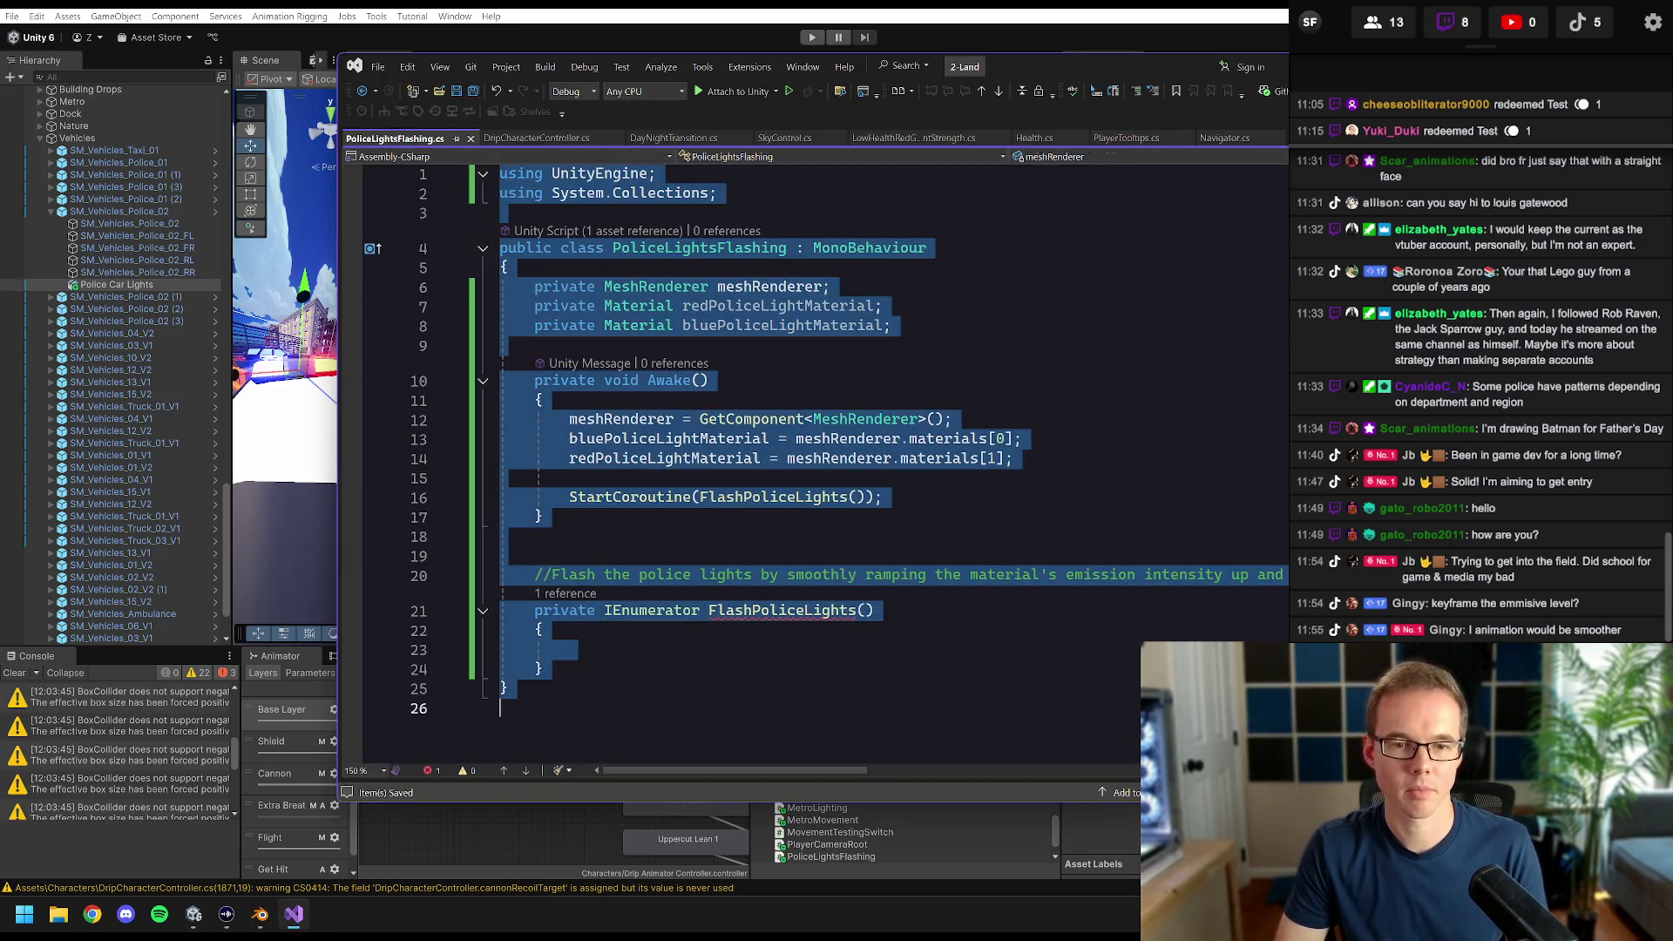
{"action": "key", "text": "ctrl+z"}
{"action": "key", "text": "ctrl+z"}
{"action": "scroll", "coordinate": [741, 462], "scroll_direction": "up", "scroll_amount": 20}
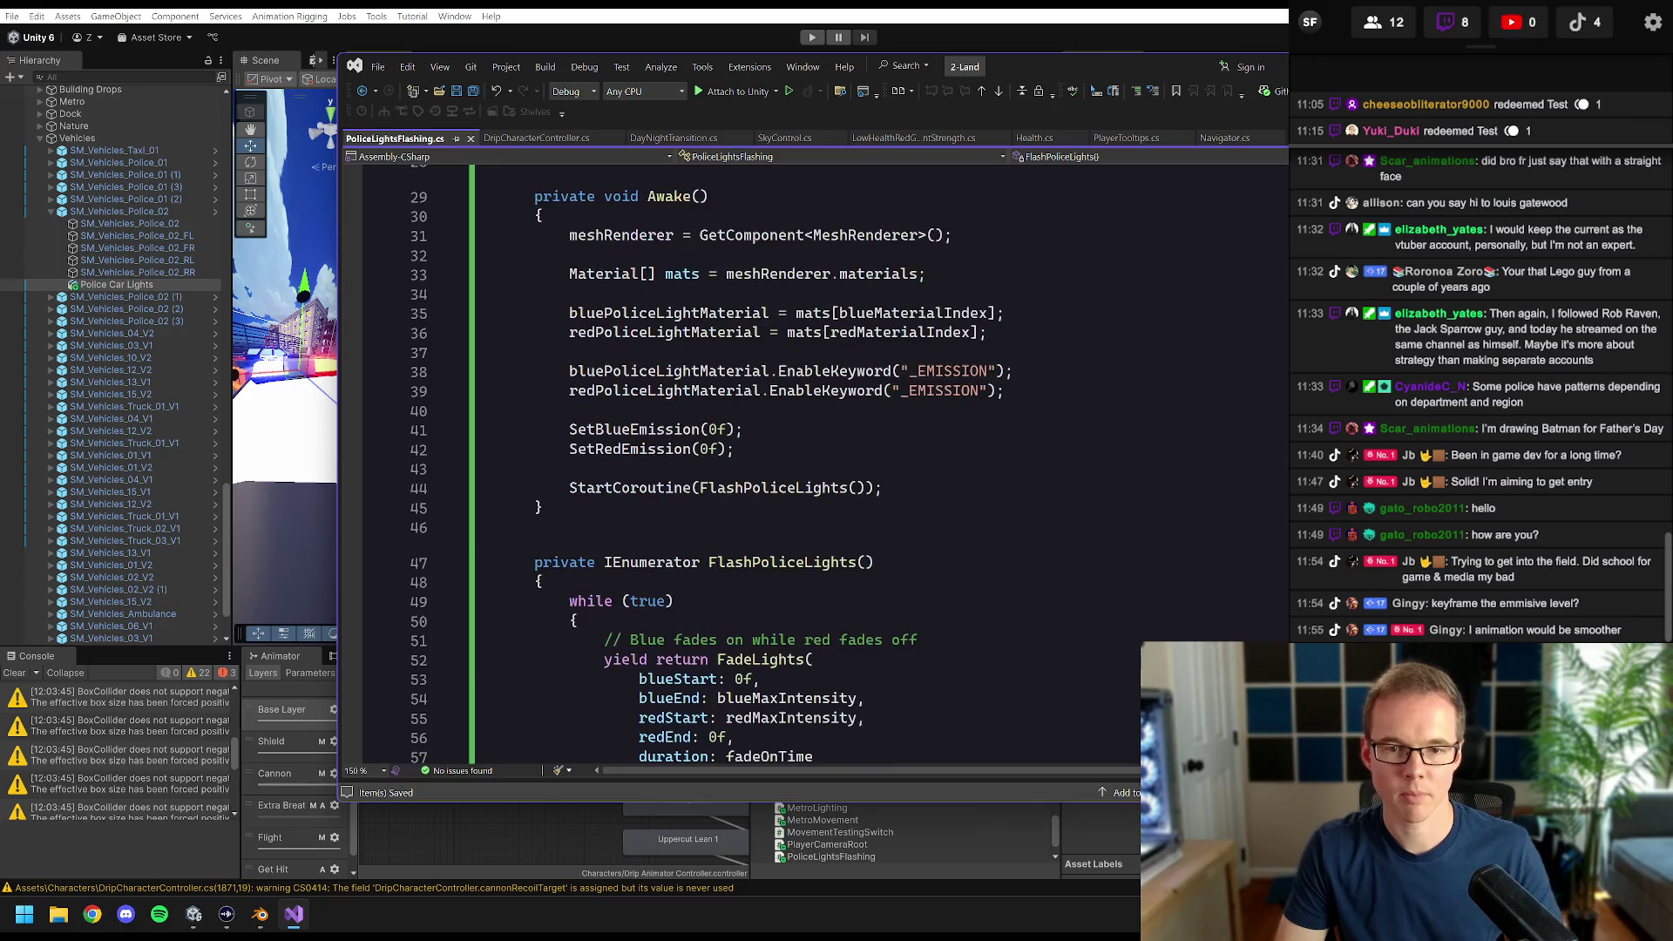
{"action": "key", "text": "ctrl+shift+Down"}
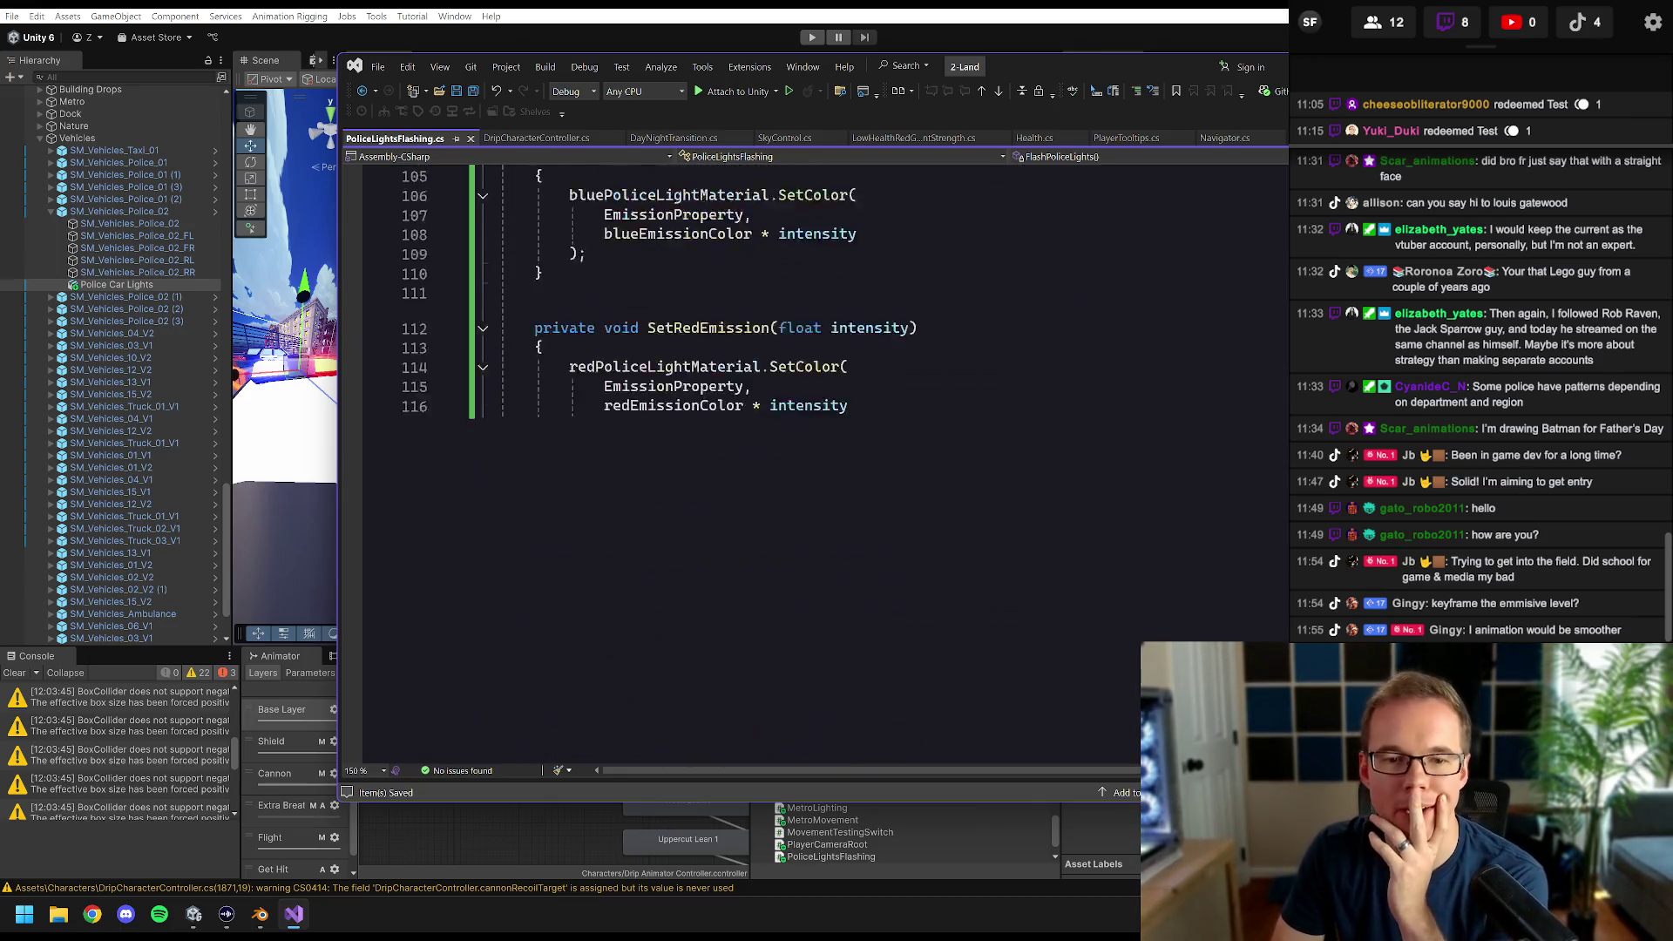
{"action": "key", "text": "F12"}
{"action": "left_click", "coordinate": [813, 325]}
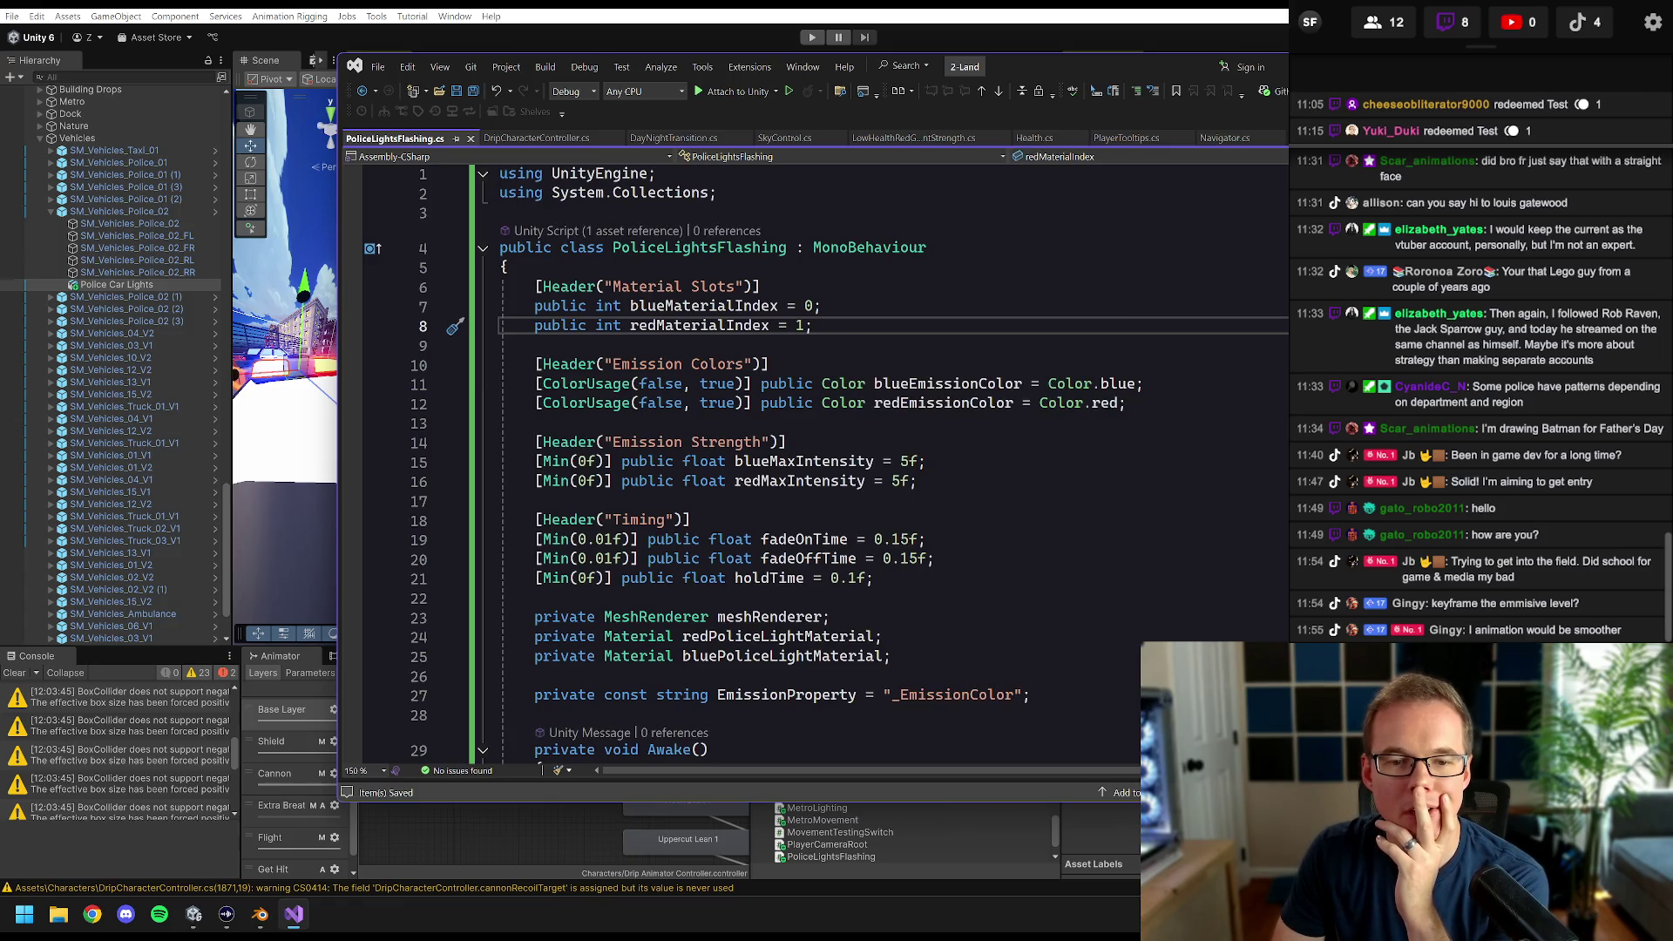
{"action": "mouse_move", "coordinate": [766, 326]}
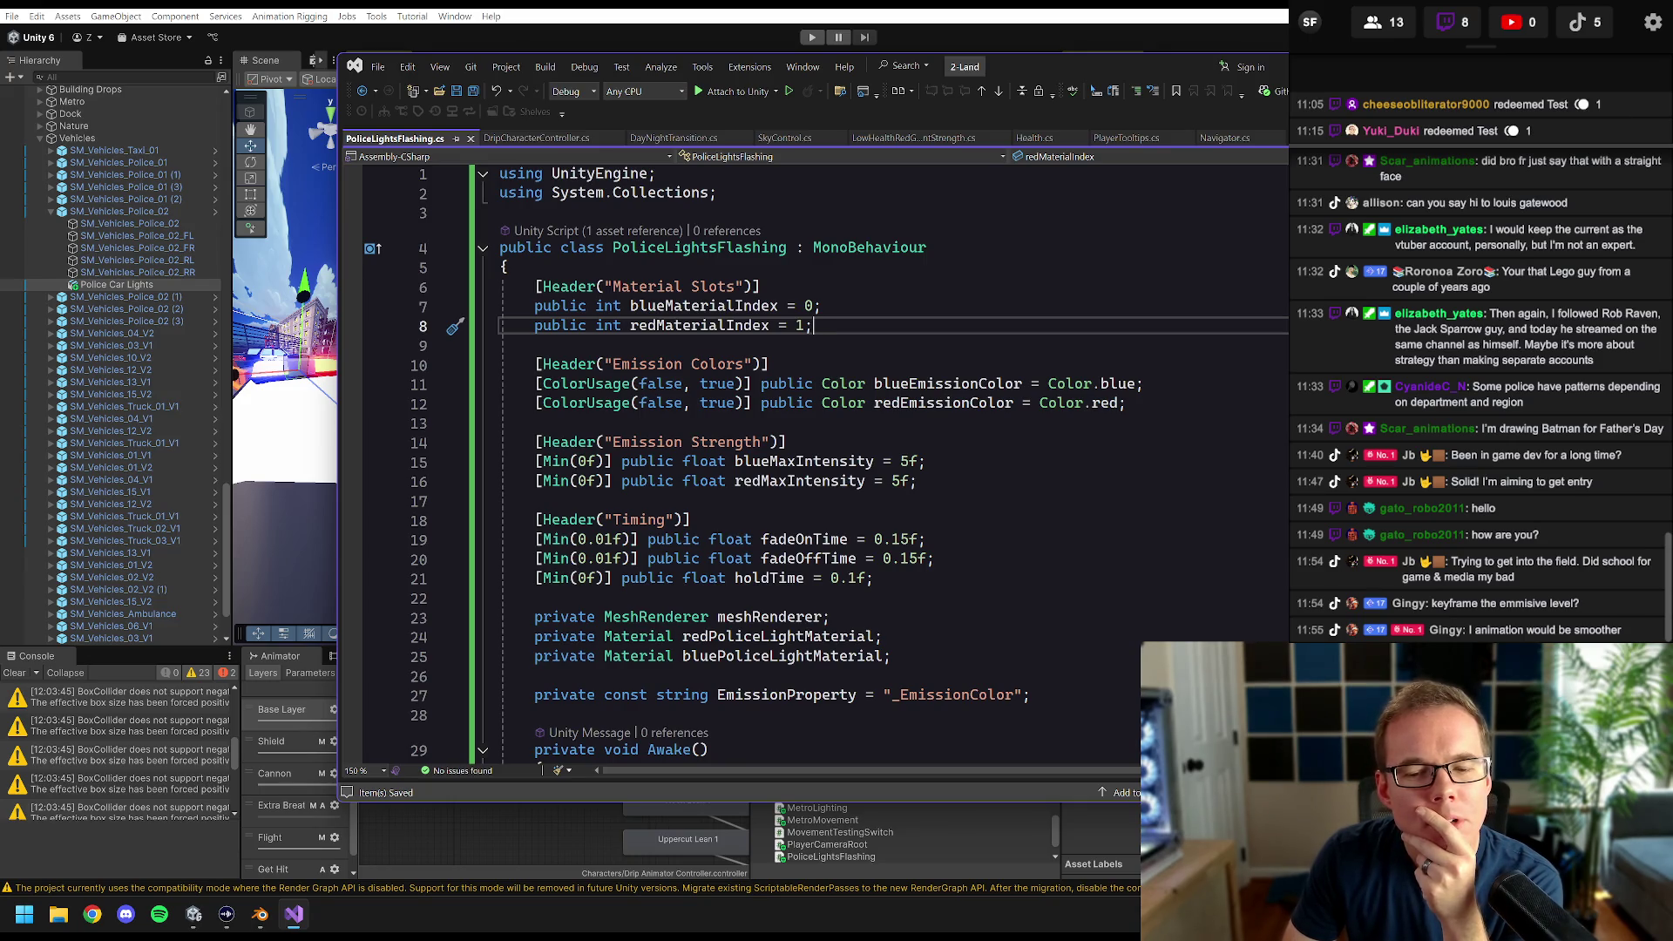
{"action": "scroll", "coordinate": [741, 462], "scroll_direction": "down", "scroll_amount": 1}
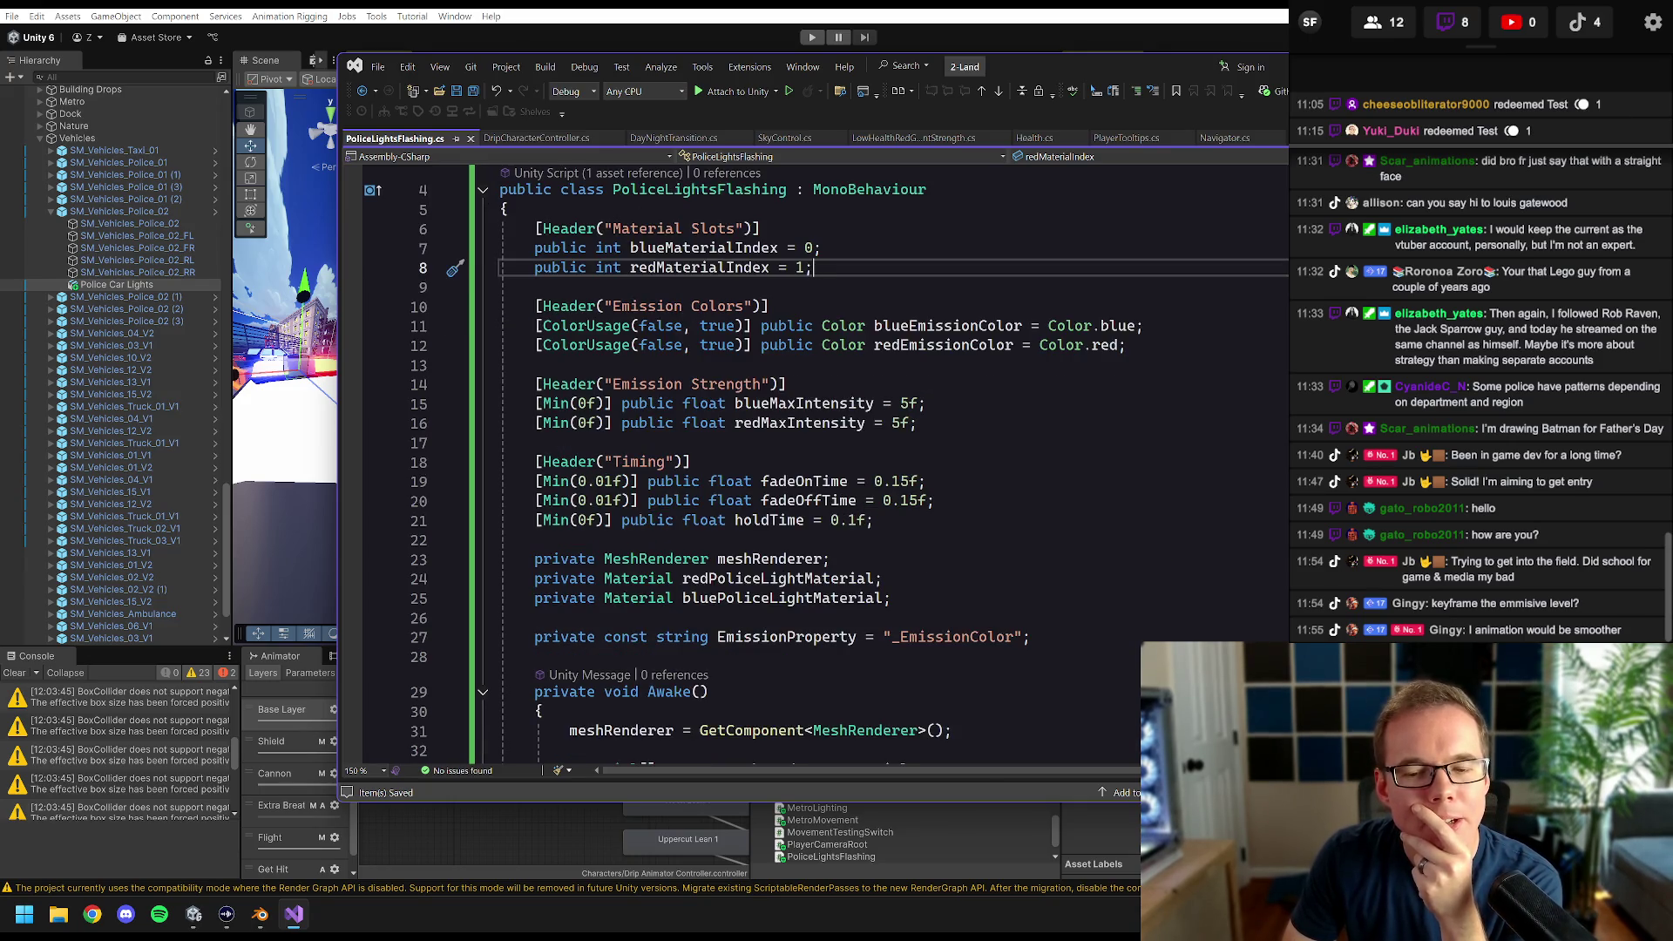
{"action": "left_click", "coordinate": [535, 540]}
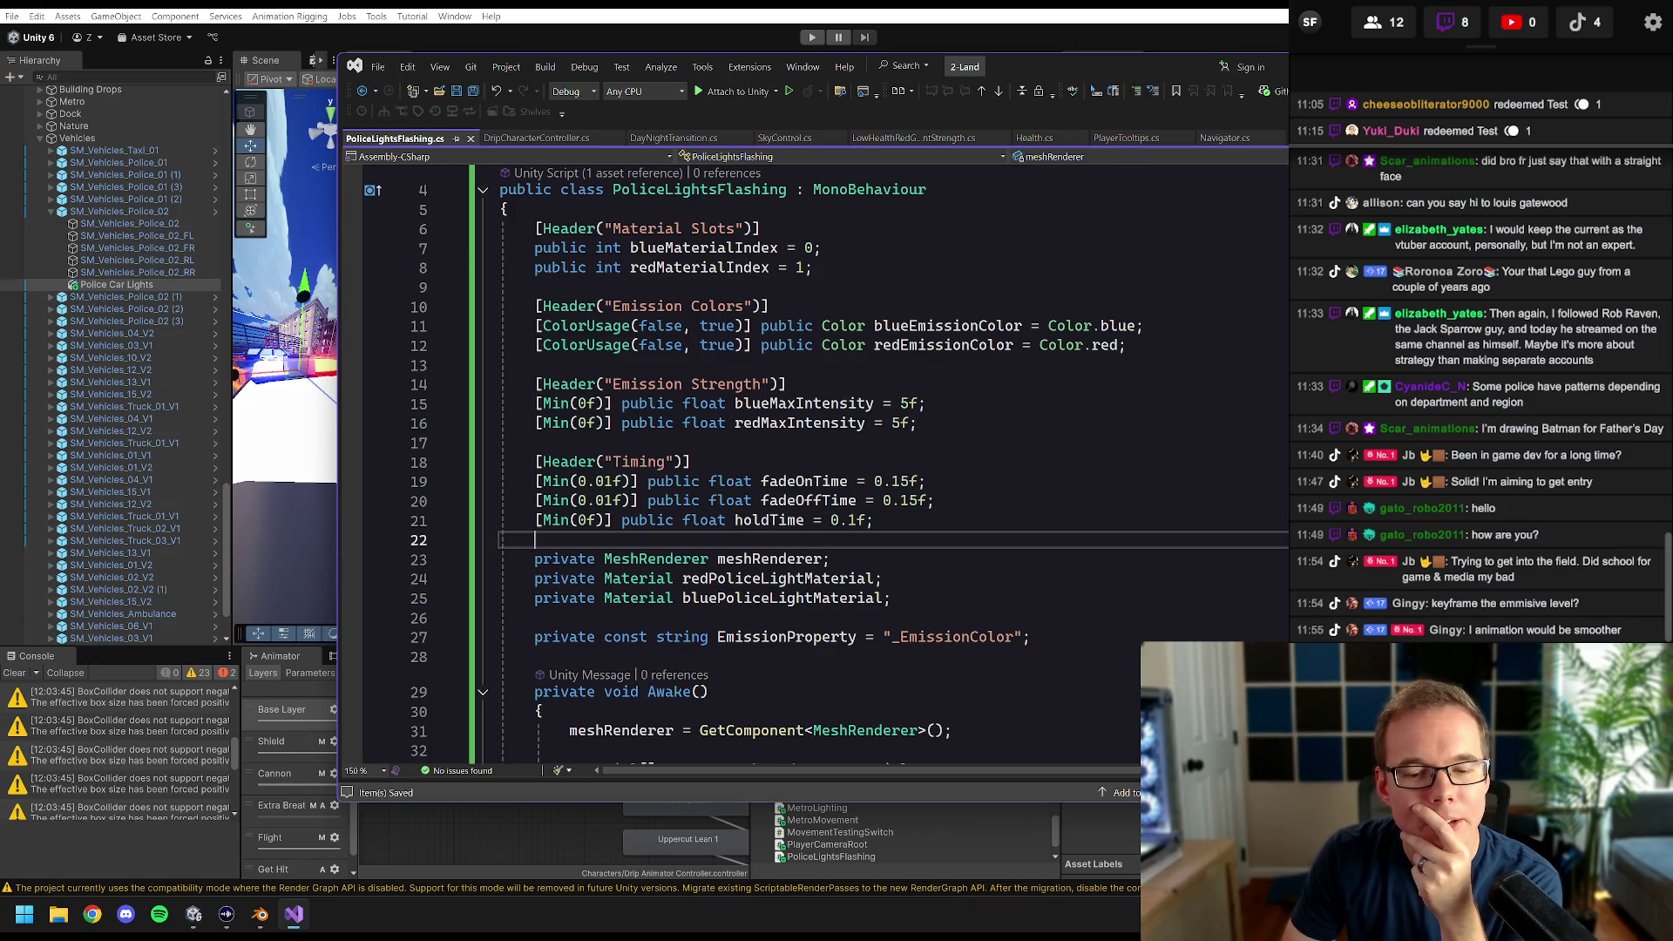
{"action": "scroll", "coordinate": [810, 540], "scroll_direction": "down", "scroll_amount": 1}
{"action": "scroll", "coordinate": [810, 540], "scroll_direction": "down", "scroll_amount": 1}
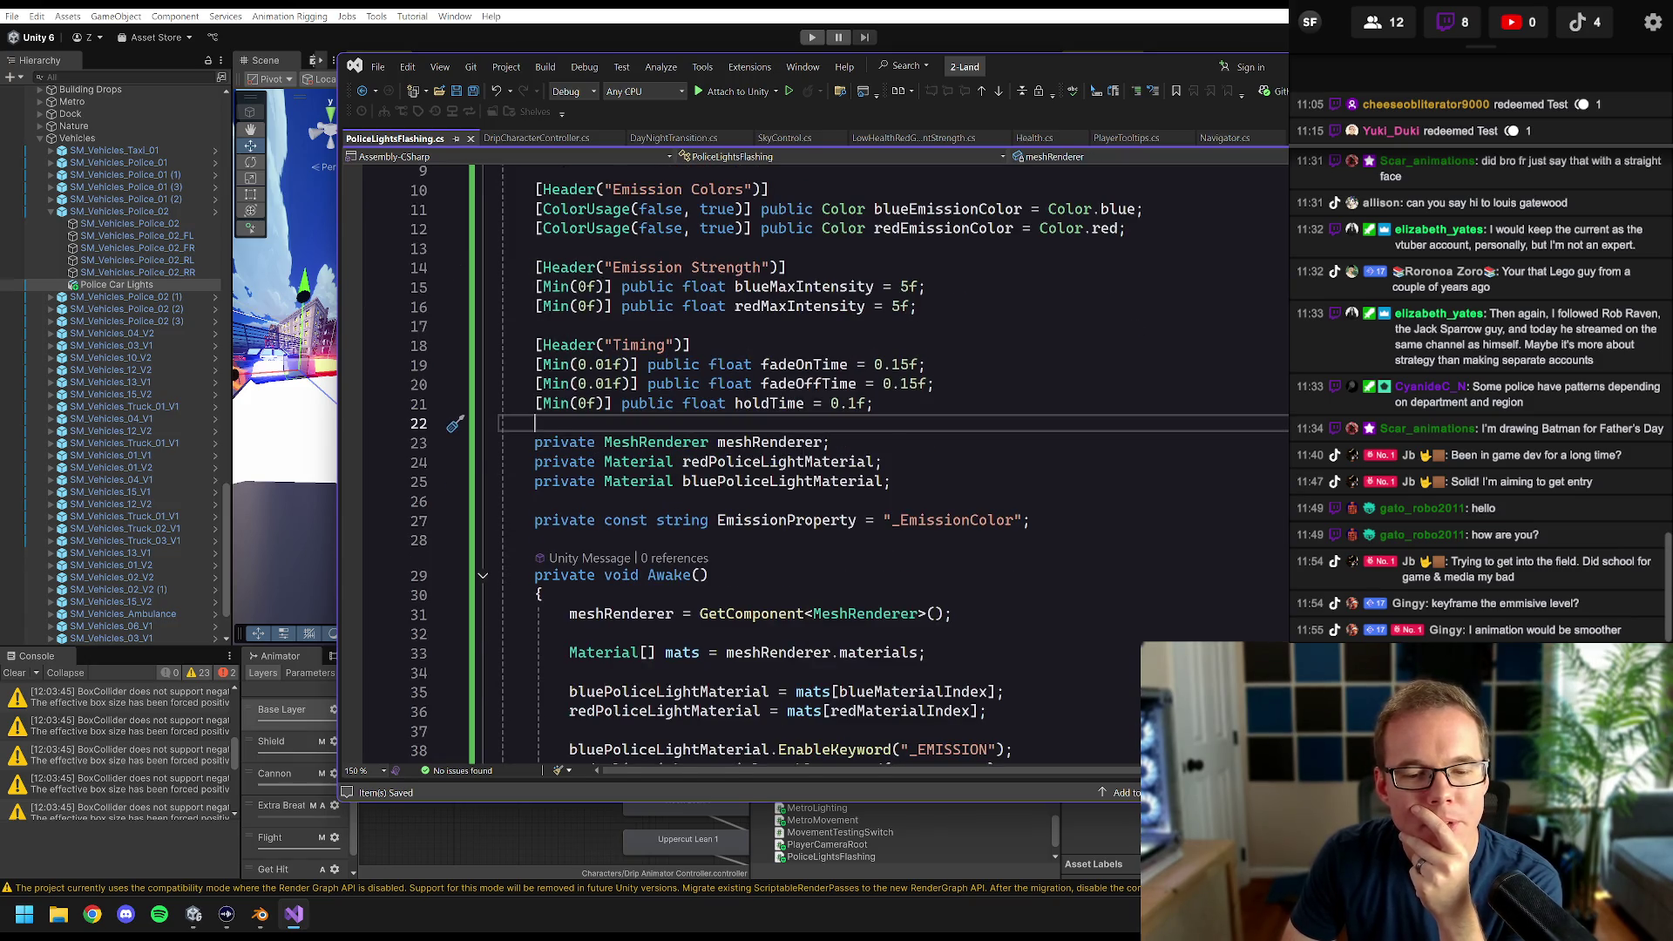
{"action": "scroll", "coordinate": [810, 540], "scroll_direction": "down", "scroll_amount": 3}
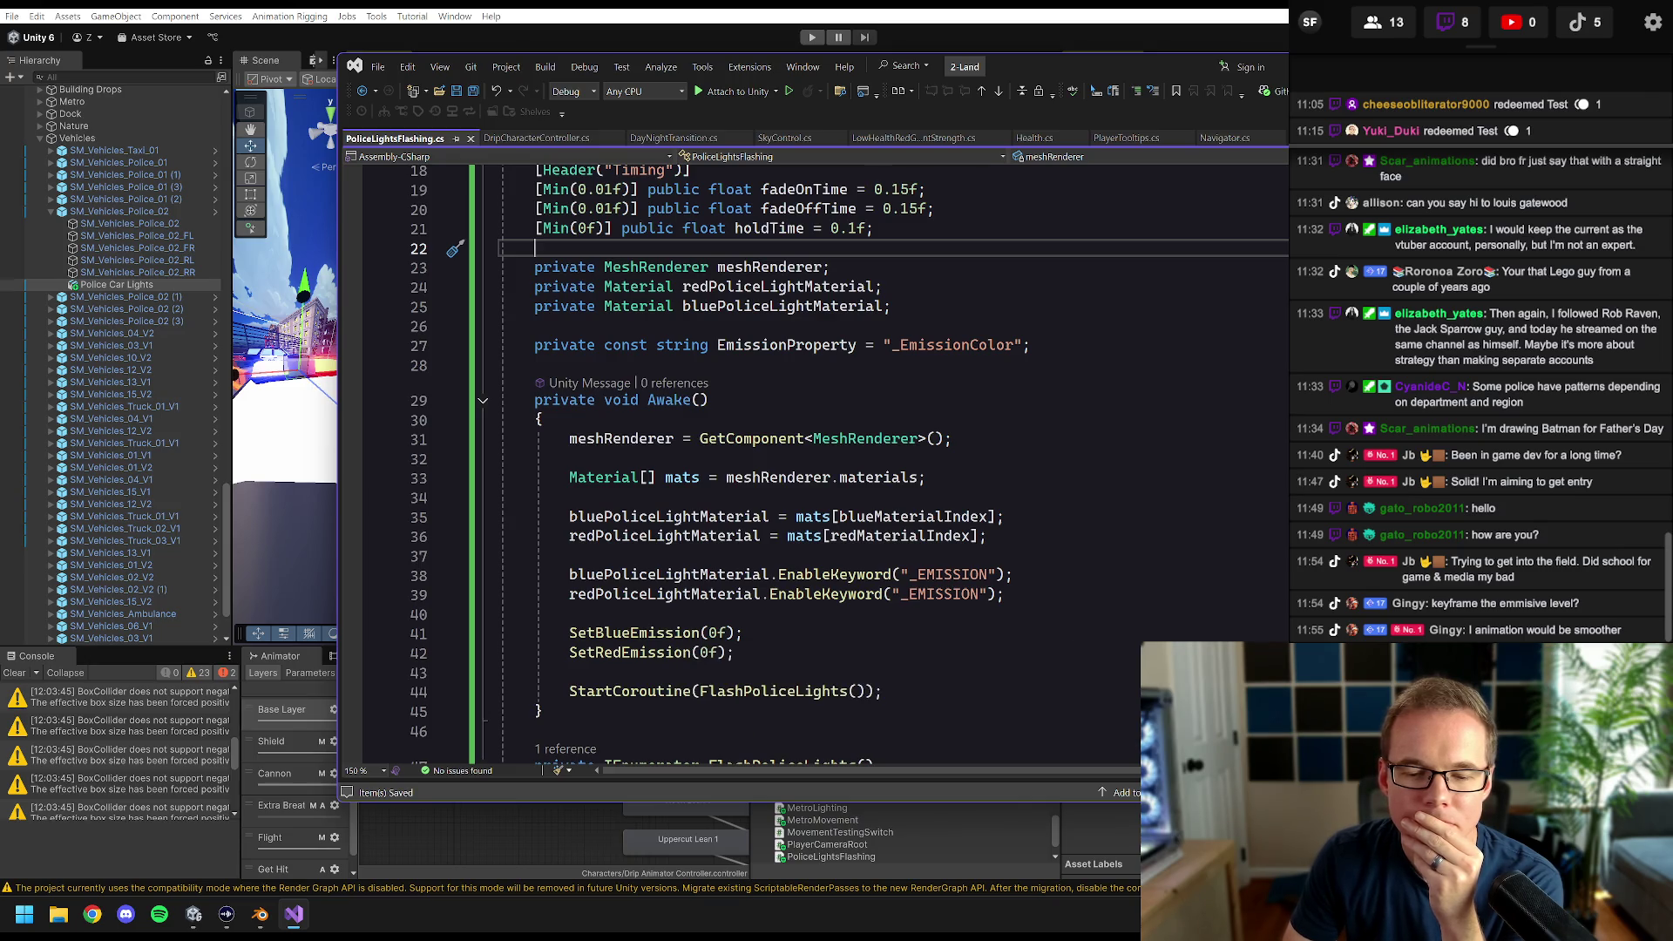
{"action": "scroll", "coordinate": [741, 462], "scroll_direction": "down", "scroll_amount": 7}
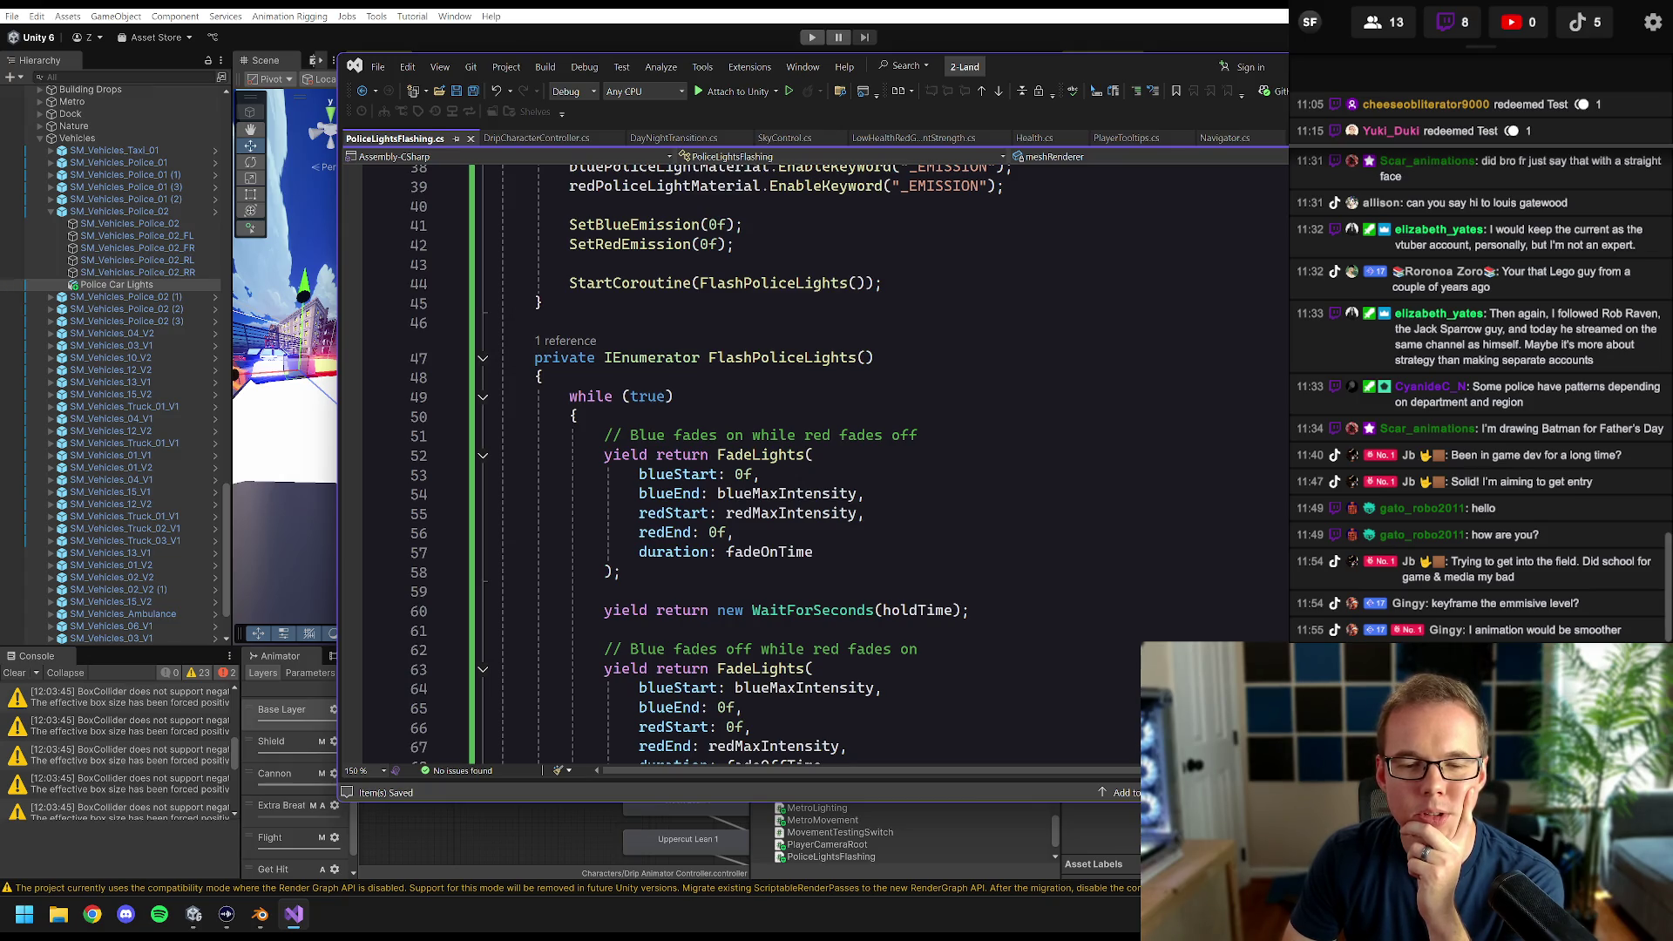
{"action": "scroll", "coordinate": [740, 462], "scroll_direction": "down", "scroll_amount": 2}
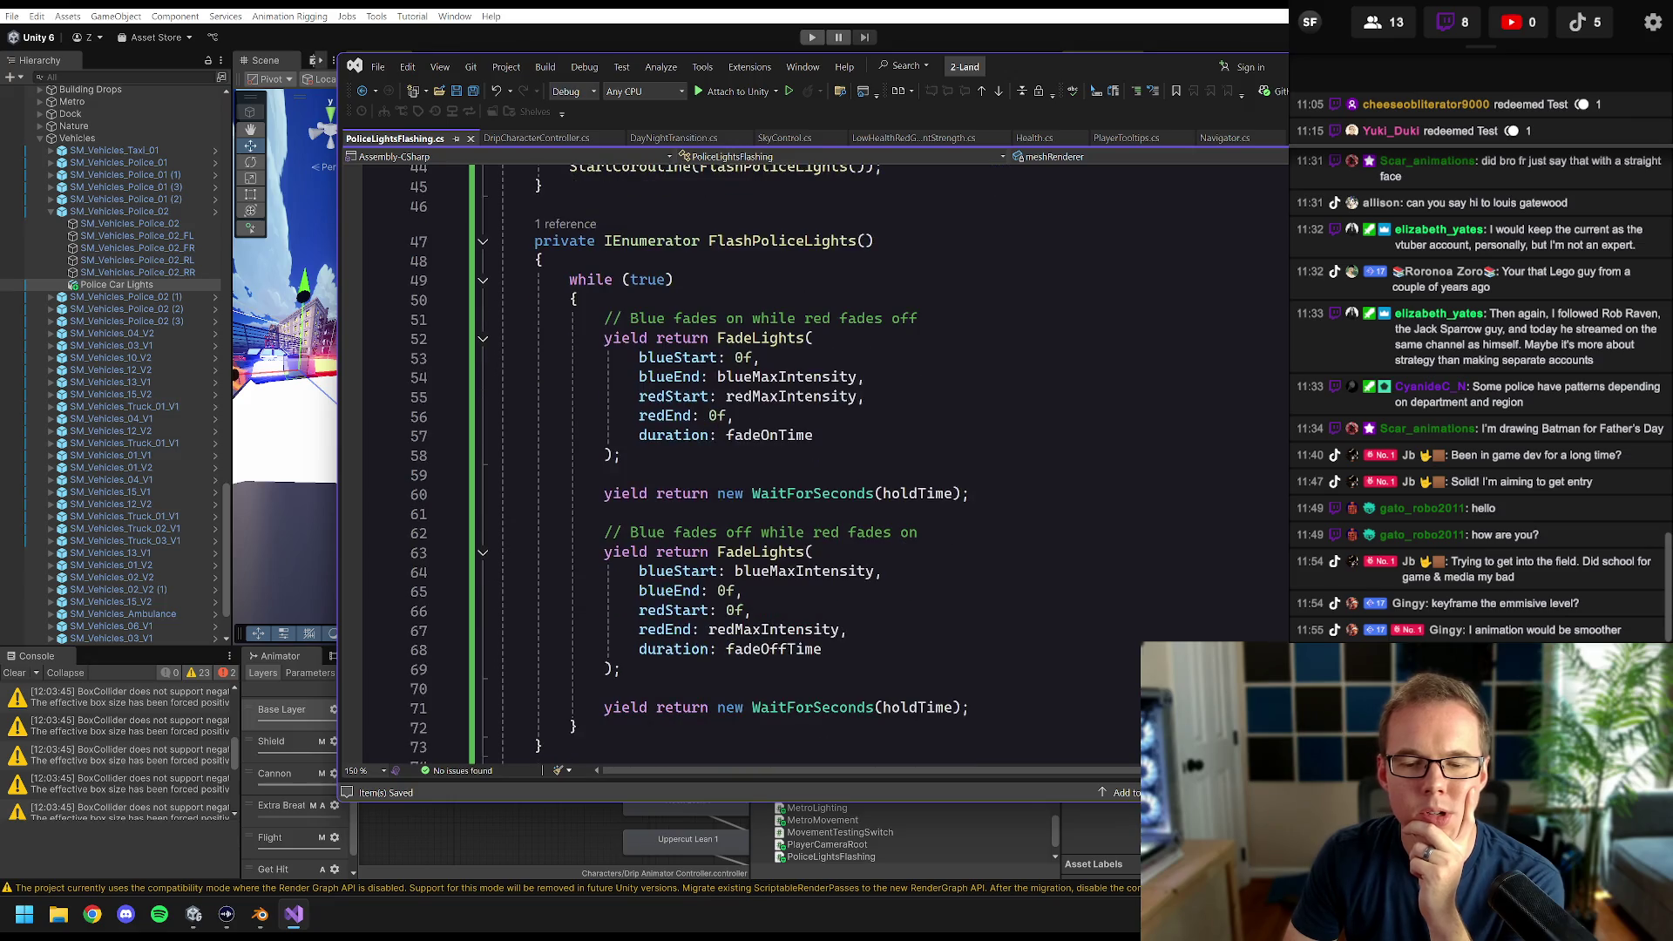
{"action": "scroll", "coordinate": [741, 462], "scroll_direction": "down", "scroll_amount": 2}
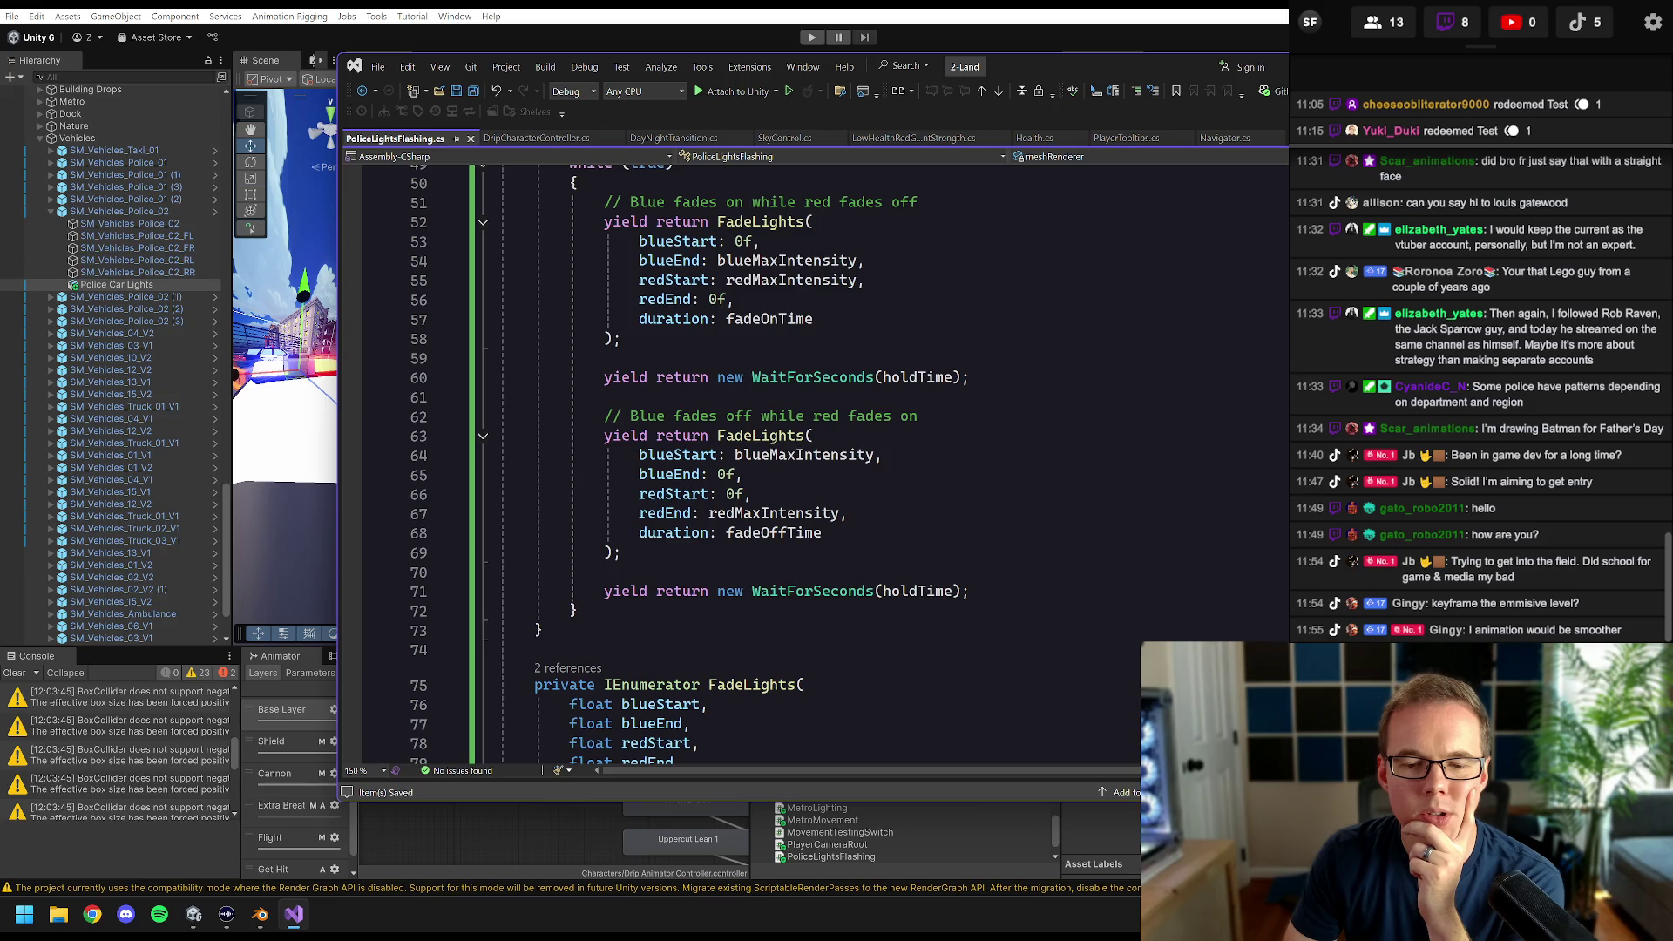
{"action": "scroll", "coordinate": [741, 462], "scroll_direction": "down", "scroll_amount": 2}
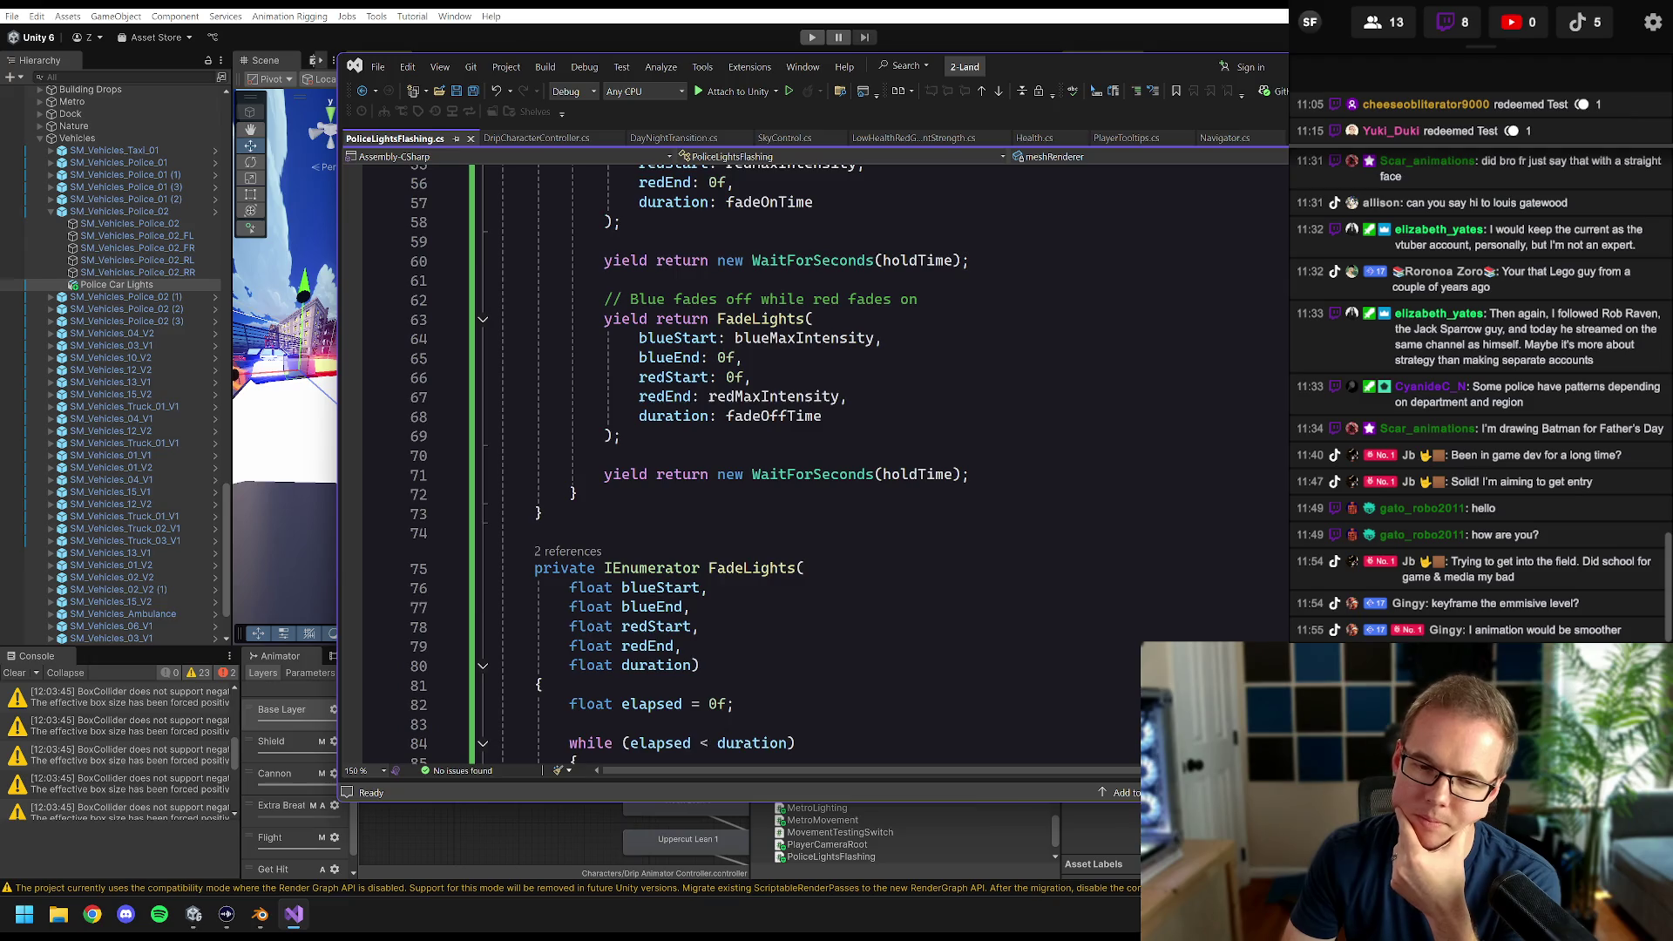
{"action": "scroll", "coordinate": [740, 461], "scroll_direction": "down", "scroll_amount": 3}
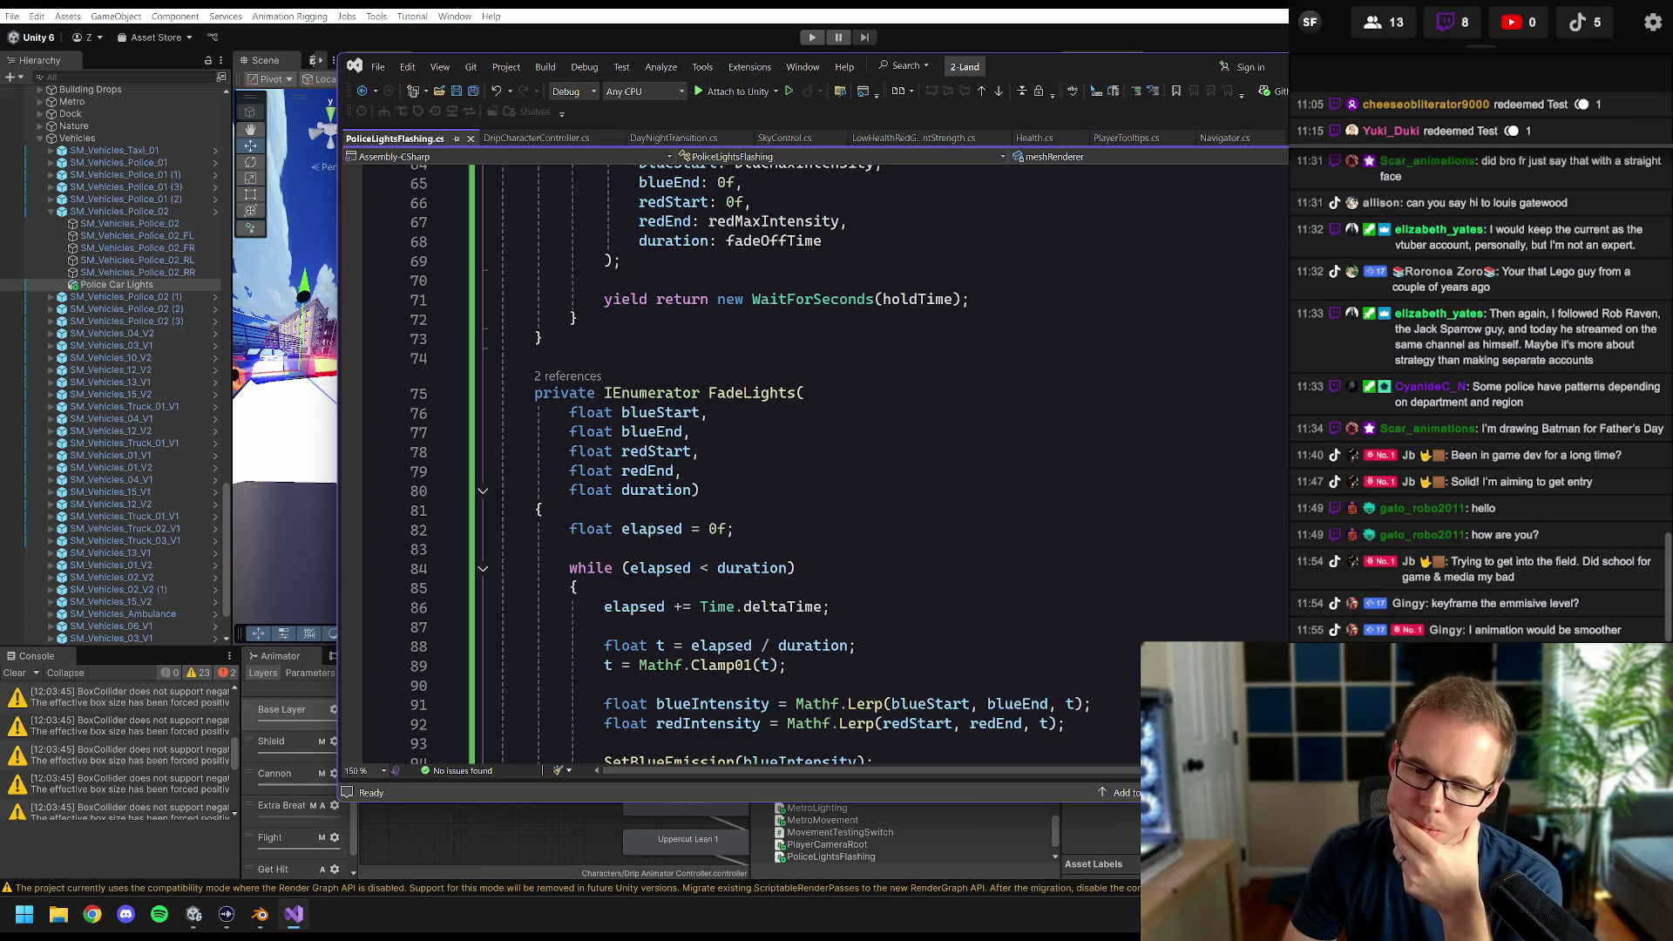
{"action": "scroll", "coordinate": [740, 462], "scroll_direction": "down", "scroll_amount": 1}
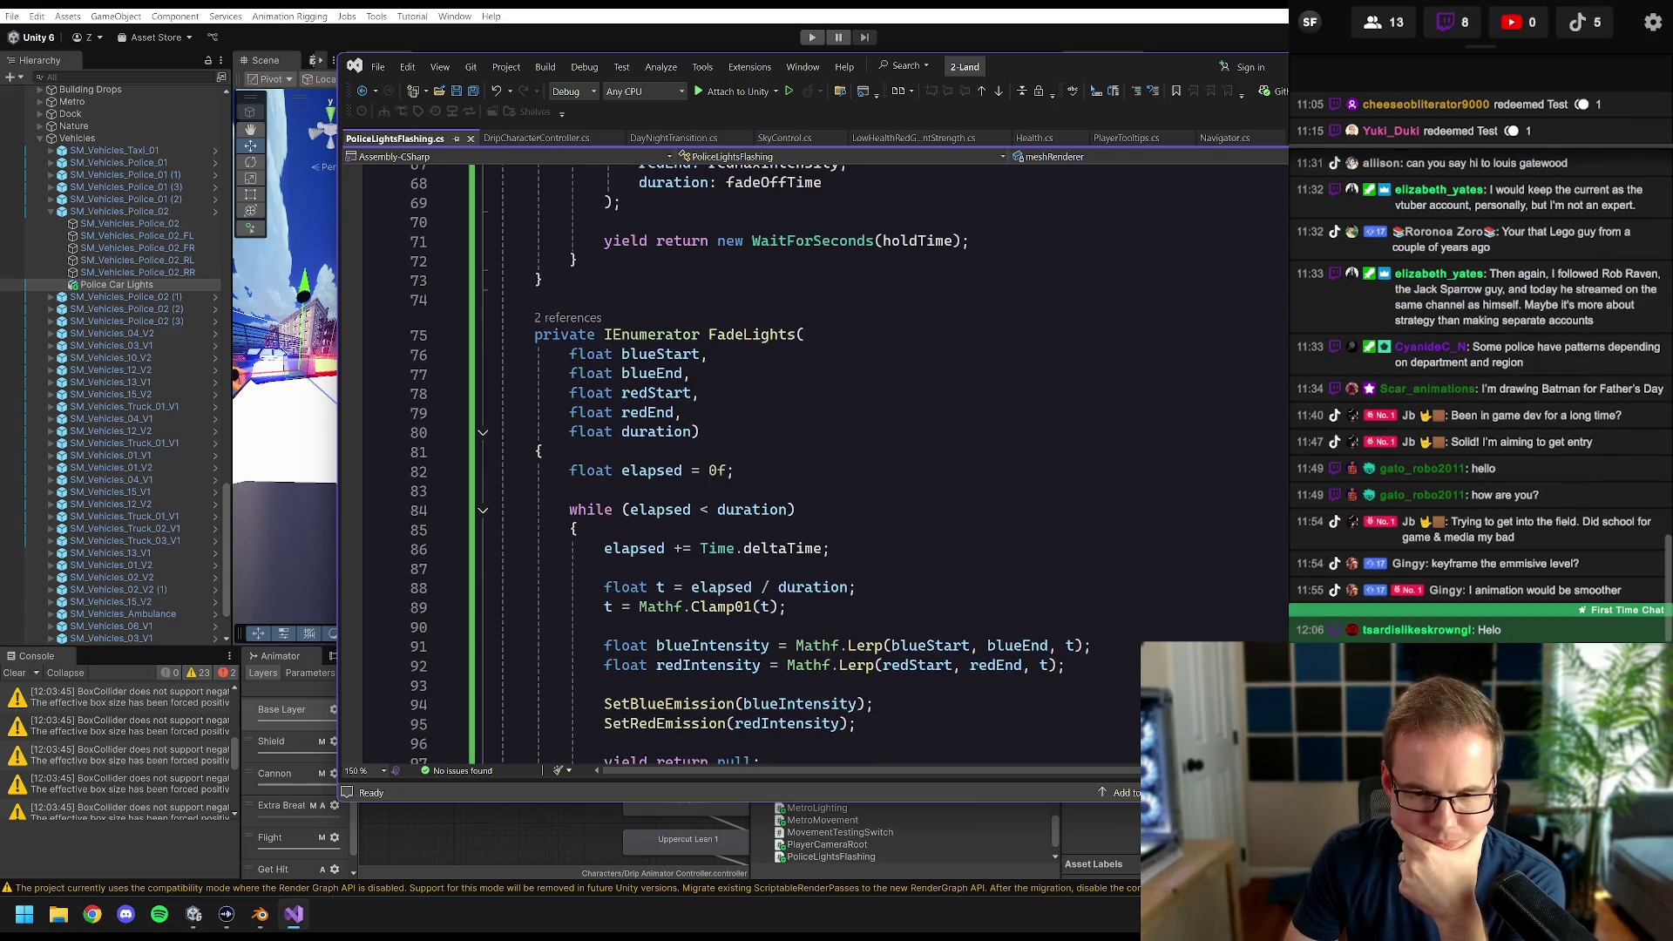
{"action": "scroll", "coordinate": [740, 462], "scroll_direction": "down", "scroll_amount": 2}
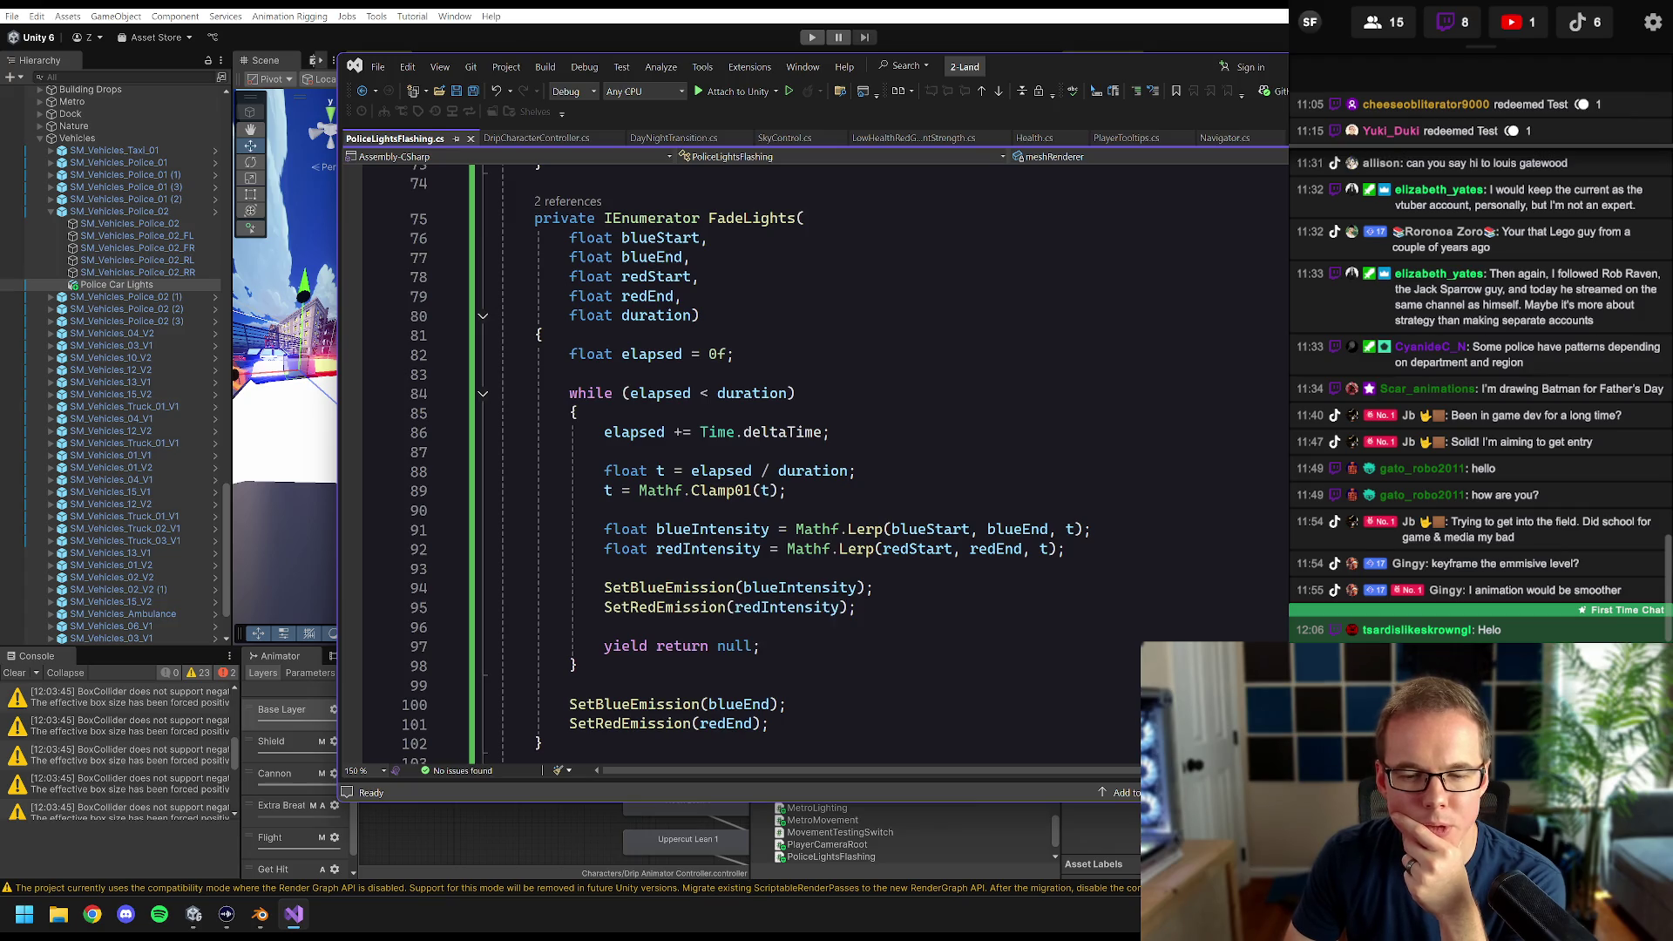
{"action": "scroll", "coordinate": [741, 462], "scroll_direction": "down", "scroll_amount": 2}
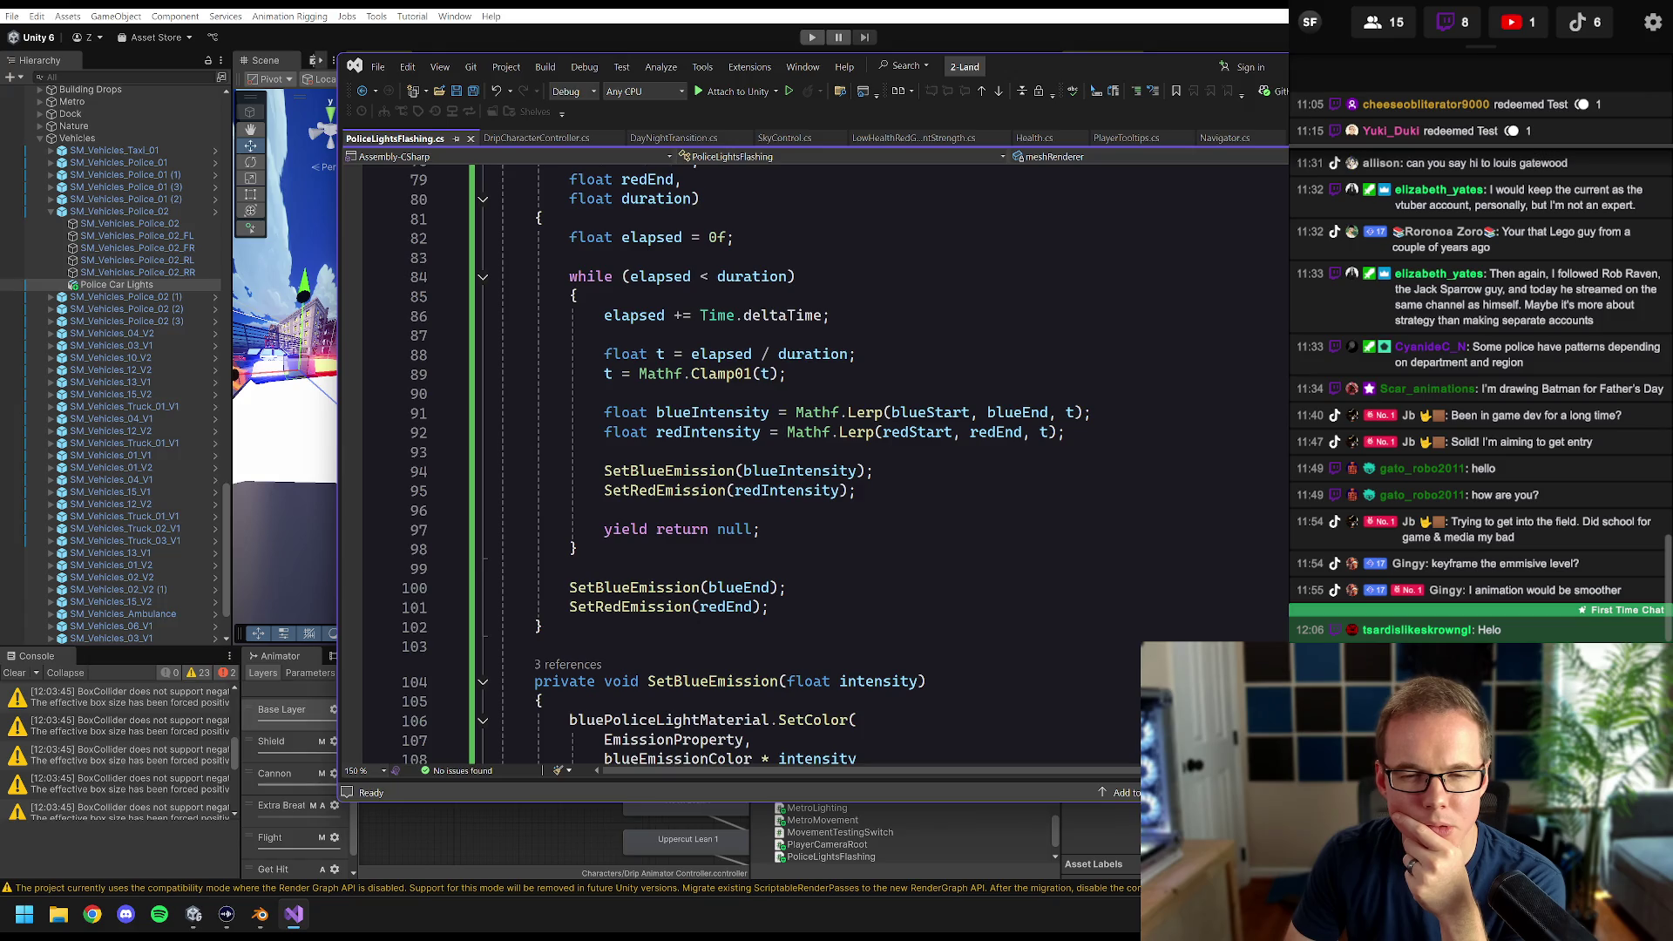
{"action": "scroll", "coordinate": [740, 461], "scroll_direction": "down", "scroll_amount": 3}
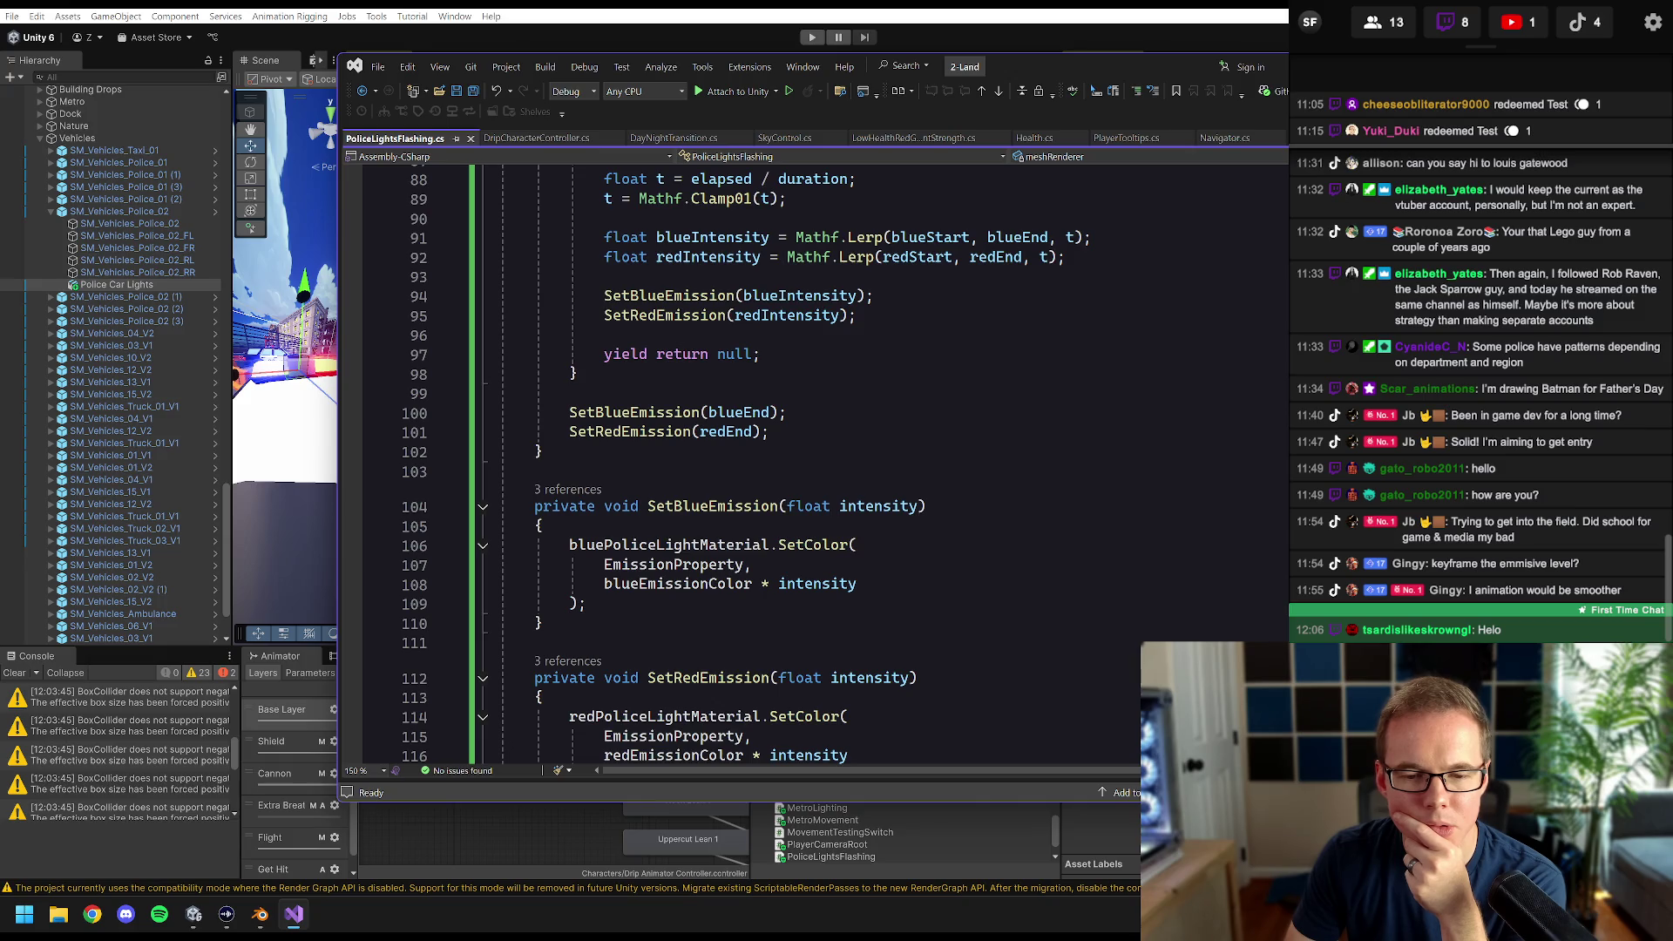
{"action": "scroll", "coordinate": [741, 462], "scroll_direction": "down", "scroll_amount": 4}
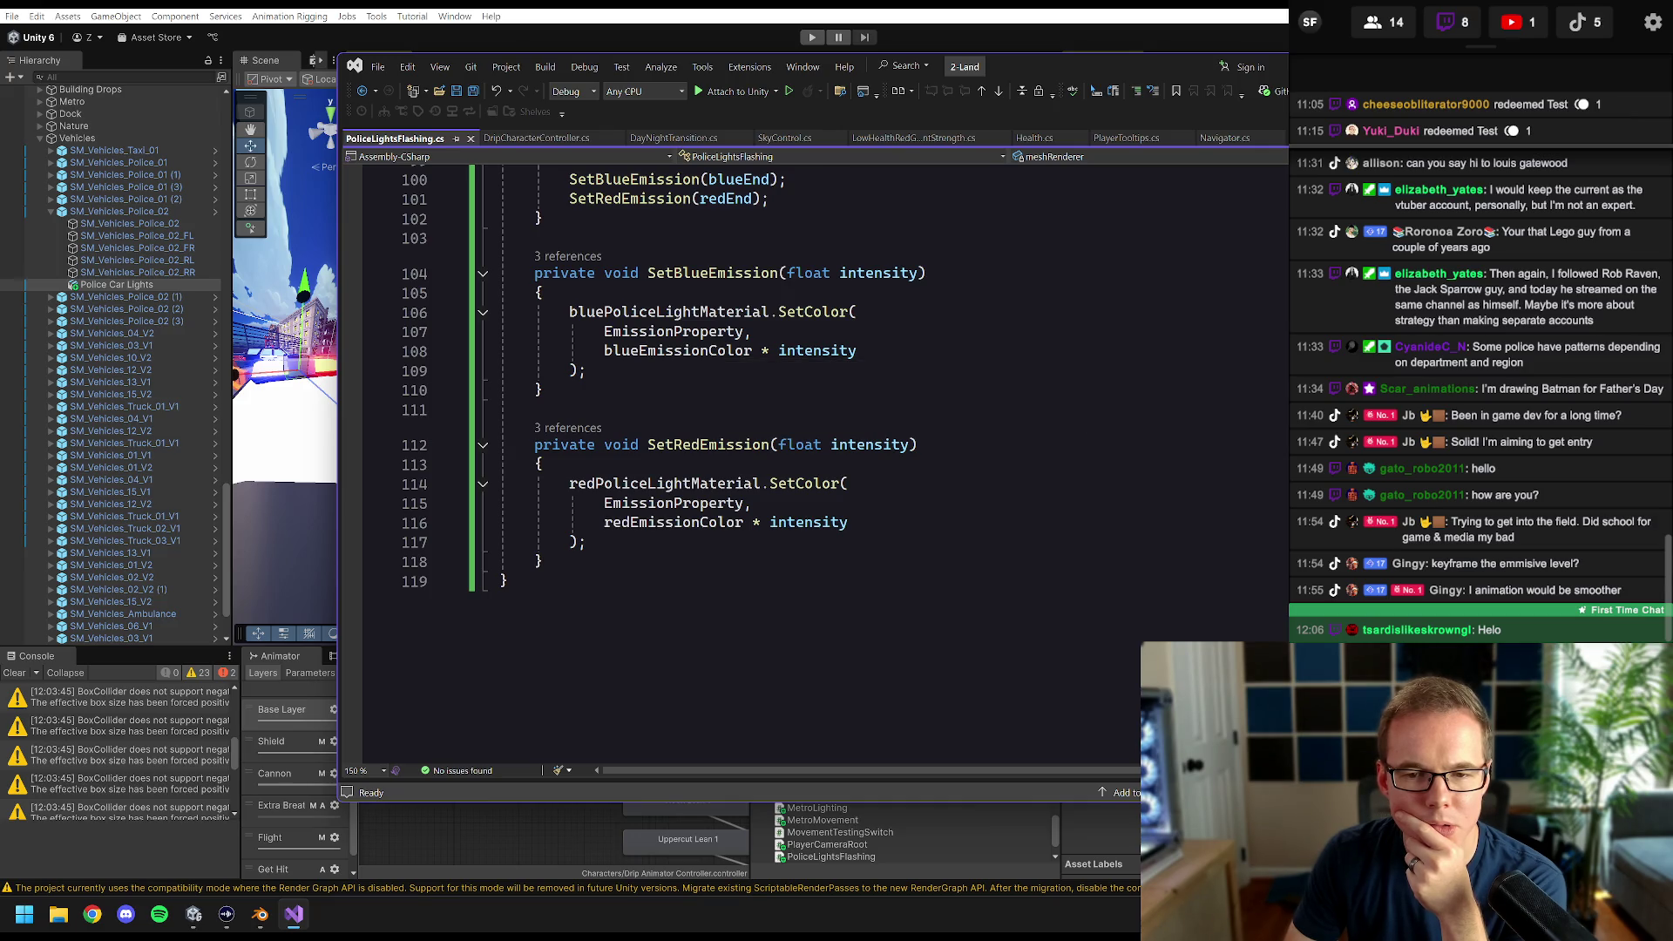
{"action": "scroll", "coordinate": [741, 461], "scroll_direction": "up", "scroll_amount": 9}
{"action": "scroll", "coordinate": [741, 462], "scroll_direction": "up", "scroll_amount": 12}
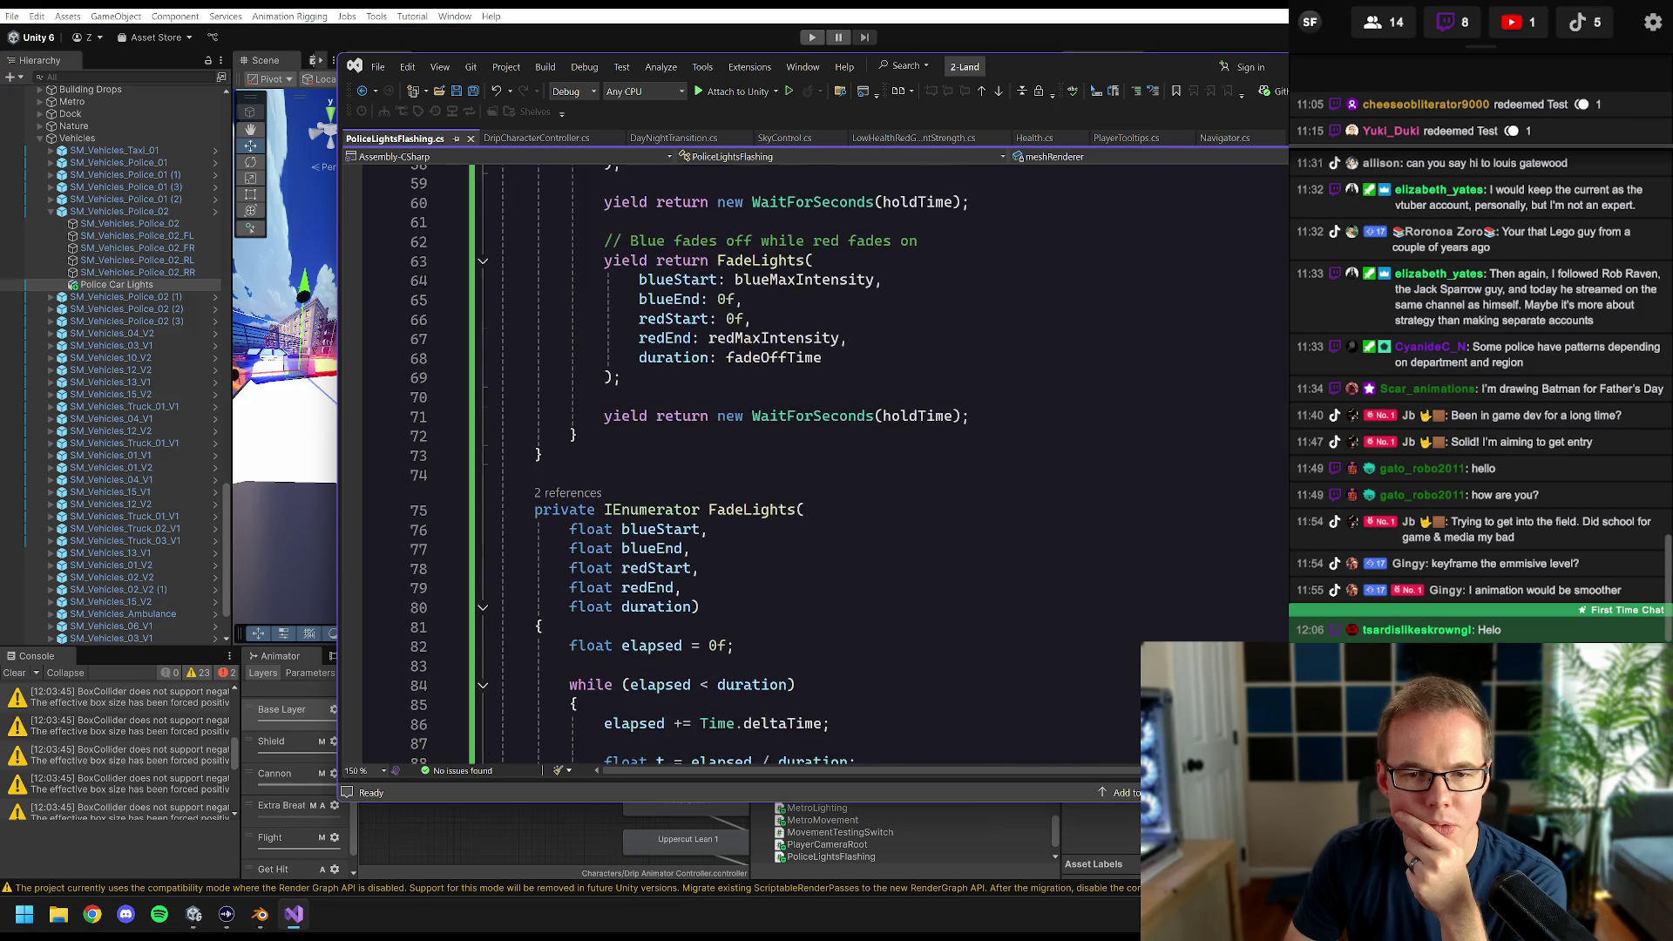
{"action": "scroll", "coordinate": [741, 462], "scroll_direction": "up", "scroll_amount": 11}
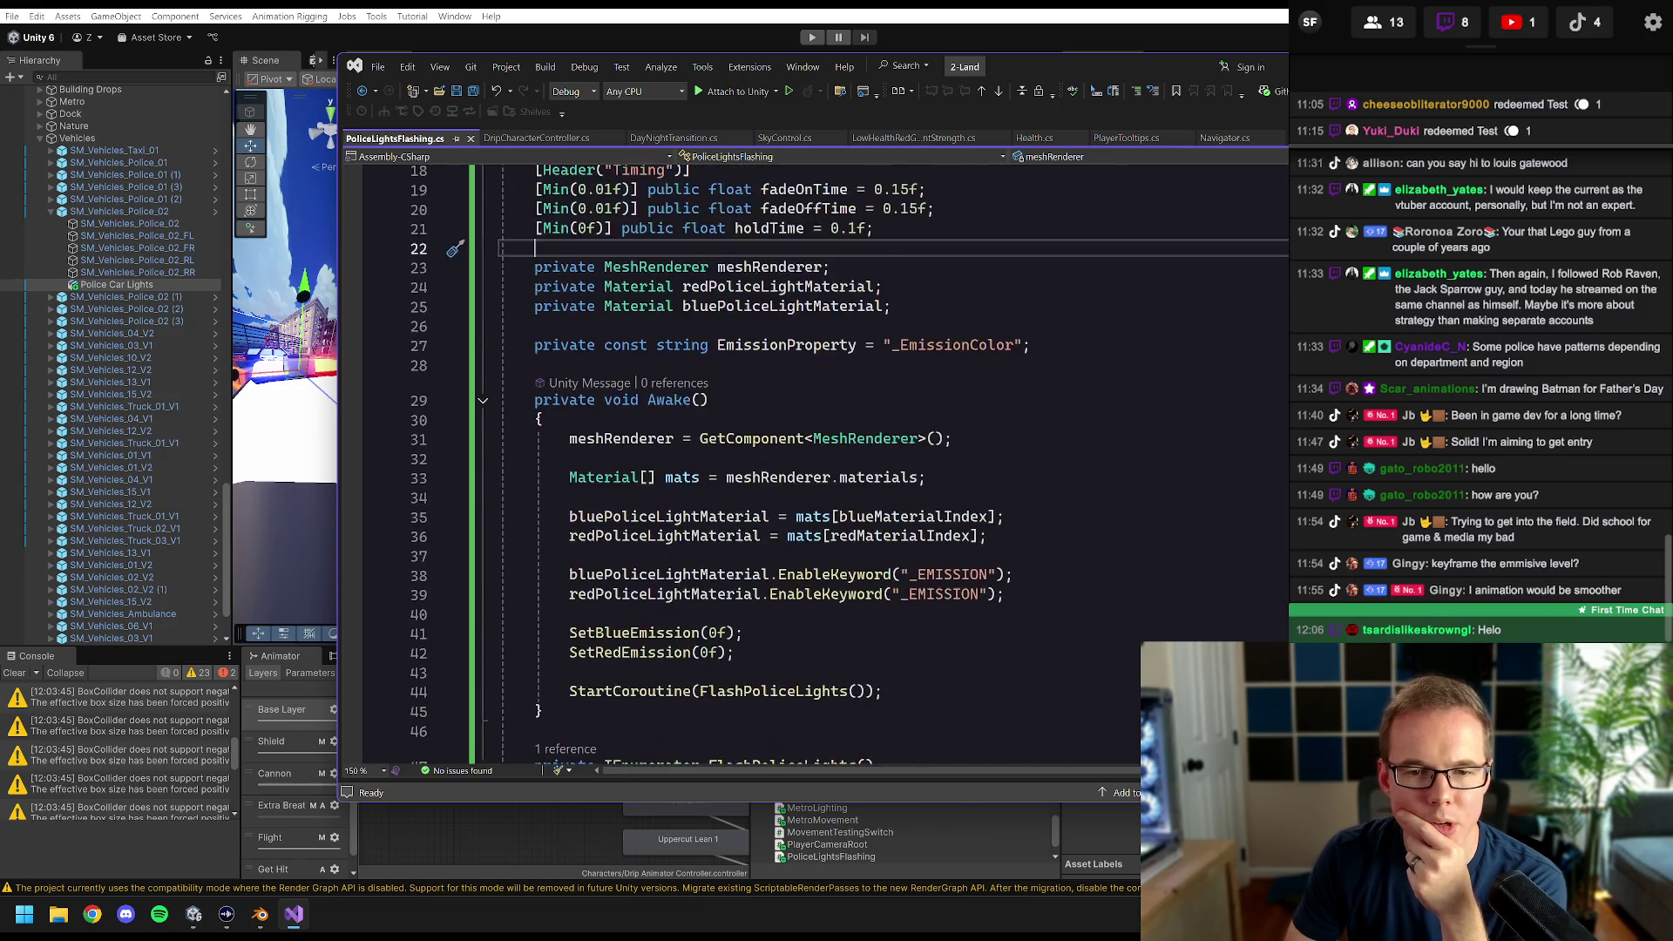
{"action": "key", "text": "alt+Tab"}
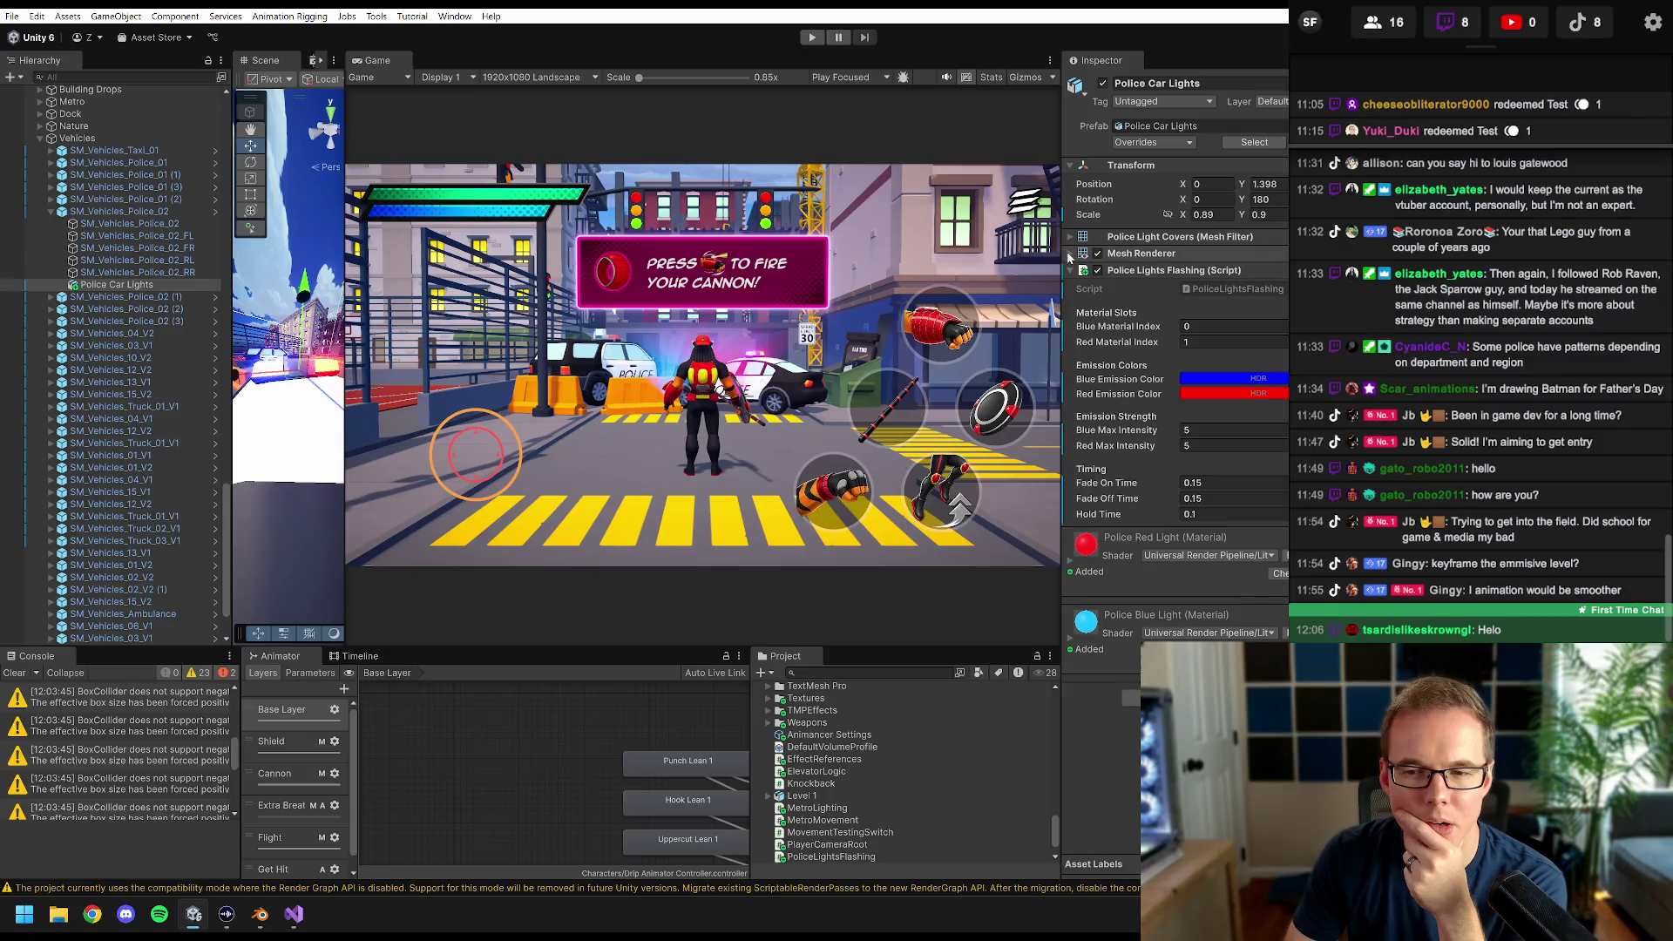
{"action": "left_click", "coordinate": [1070, 254]}
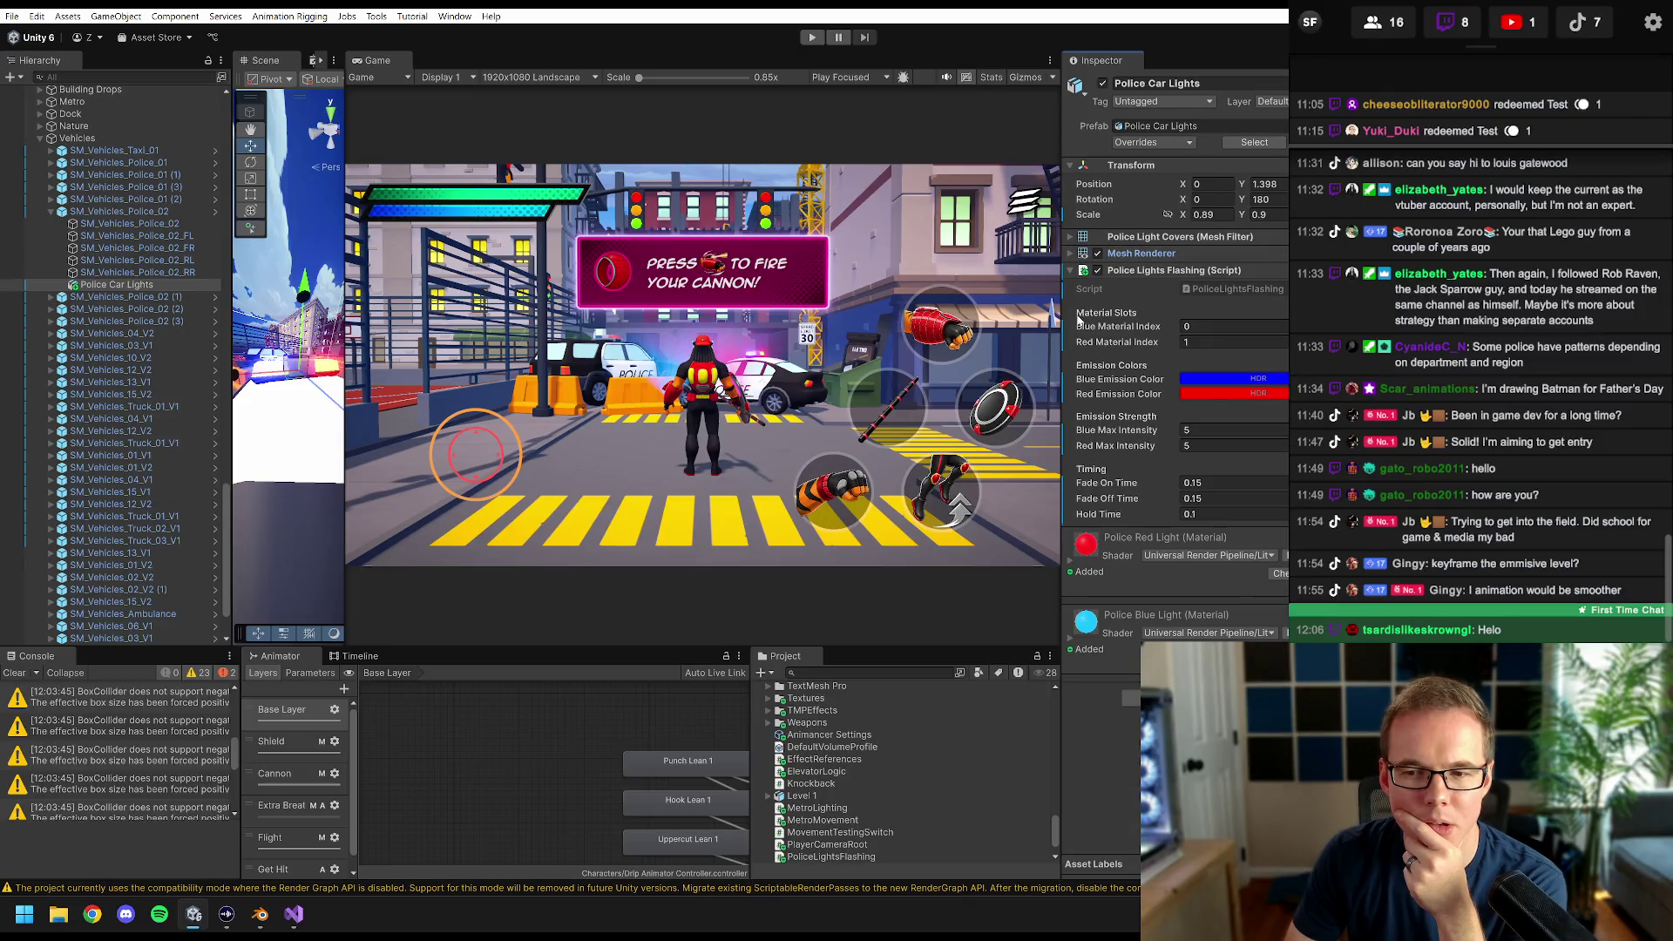
{"action": "left_click", "coordinate": [294, 914]}
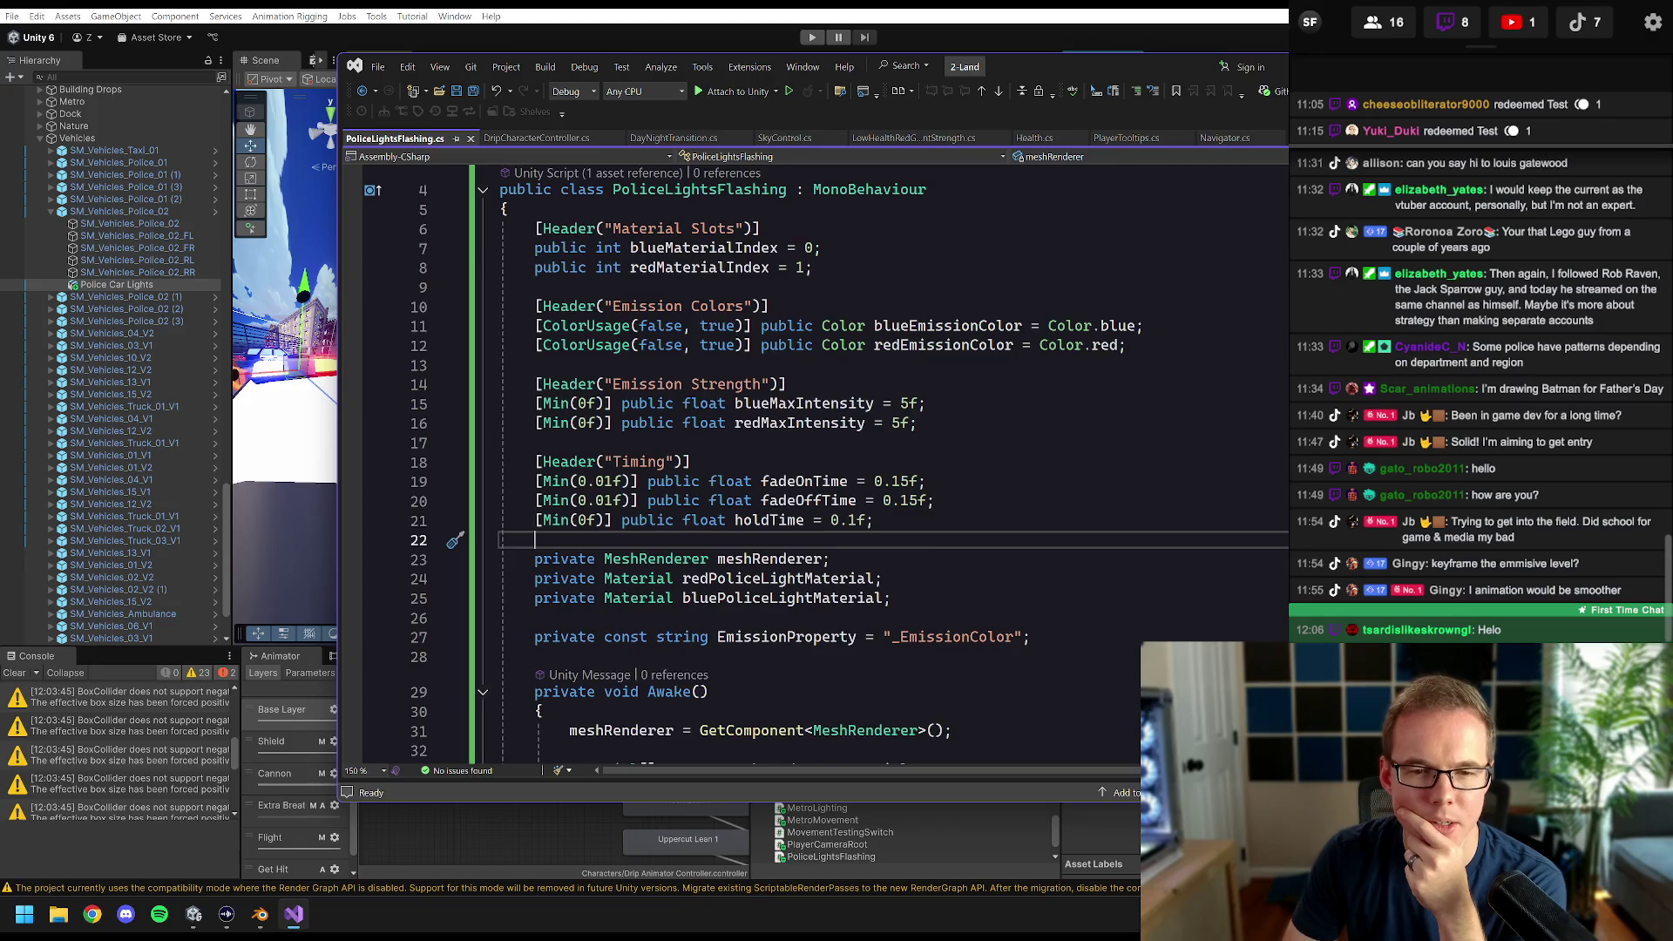
{"action": "scroll", "coordinate": [740, 462], "scroll_direction": "up", "scroll_amount": 1}
- Delete the Material Slots header and both material index fields, and save
{"action": "left_click_drag", "start_coordinate": [813, 325], "coordinate": [501, 287]}
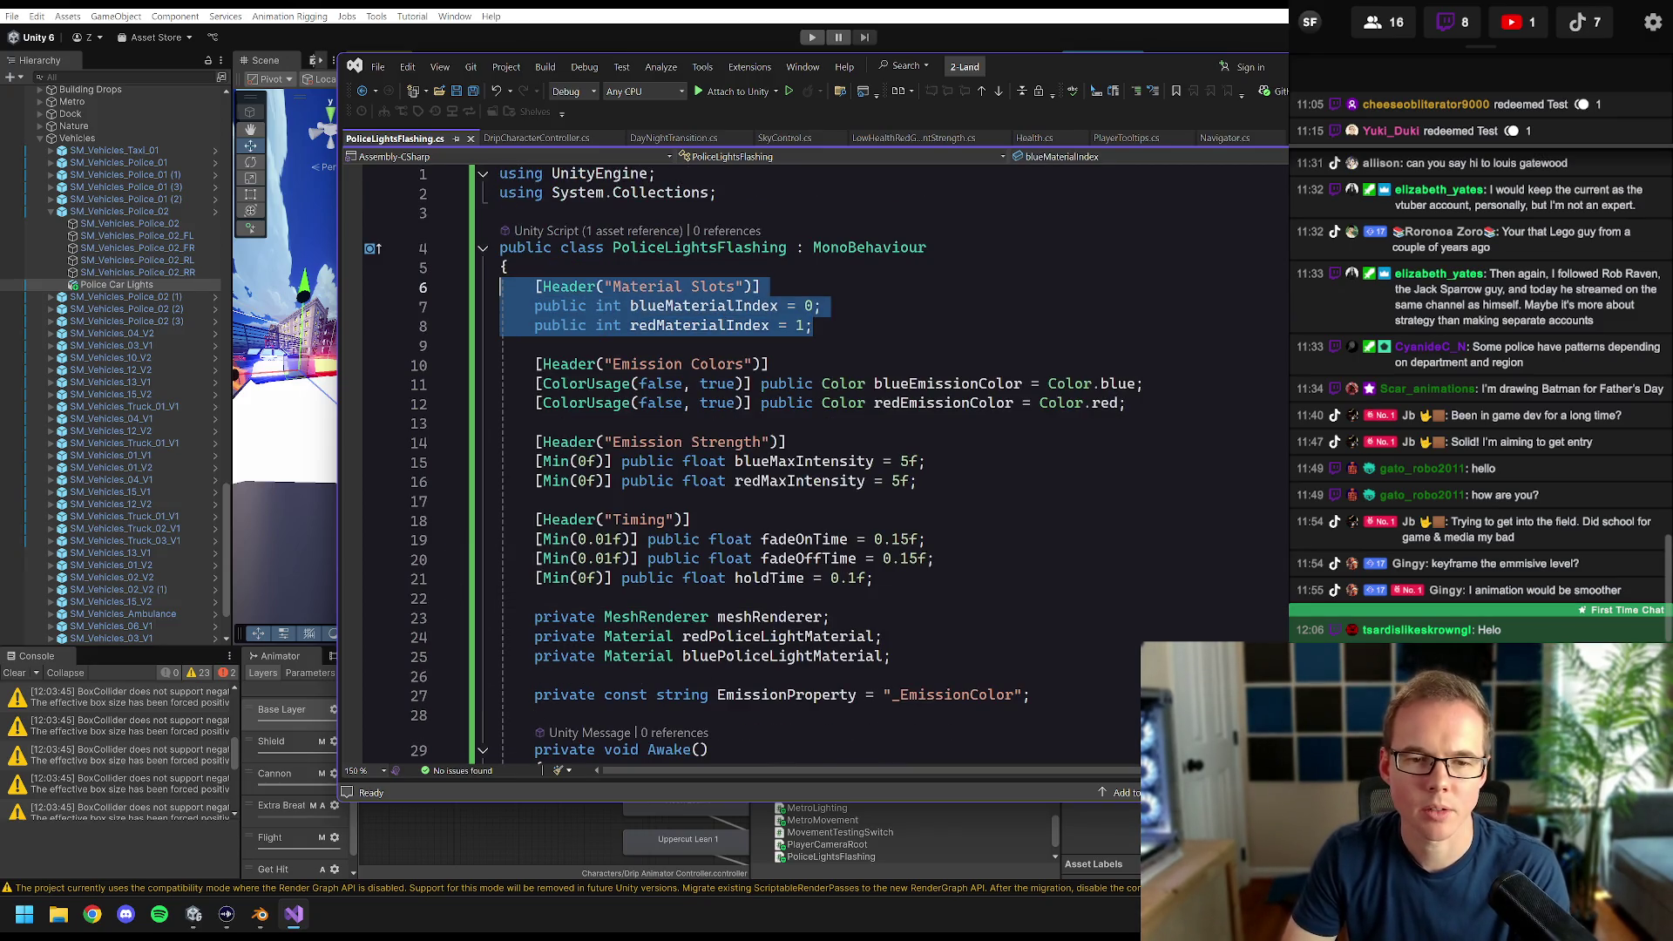
{"action": "key", "text": "Delete"}
{"action": "key", "text": "Delete"}
{"action": "key", "text": "Delete"}
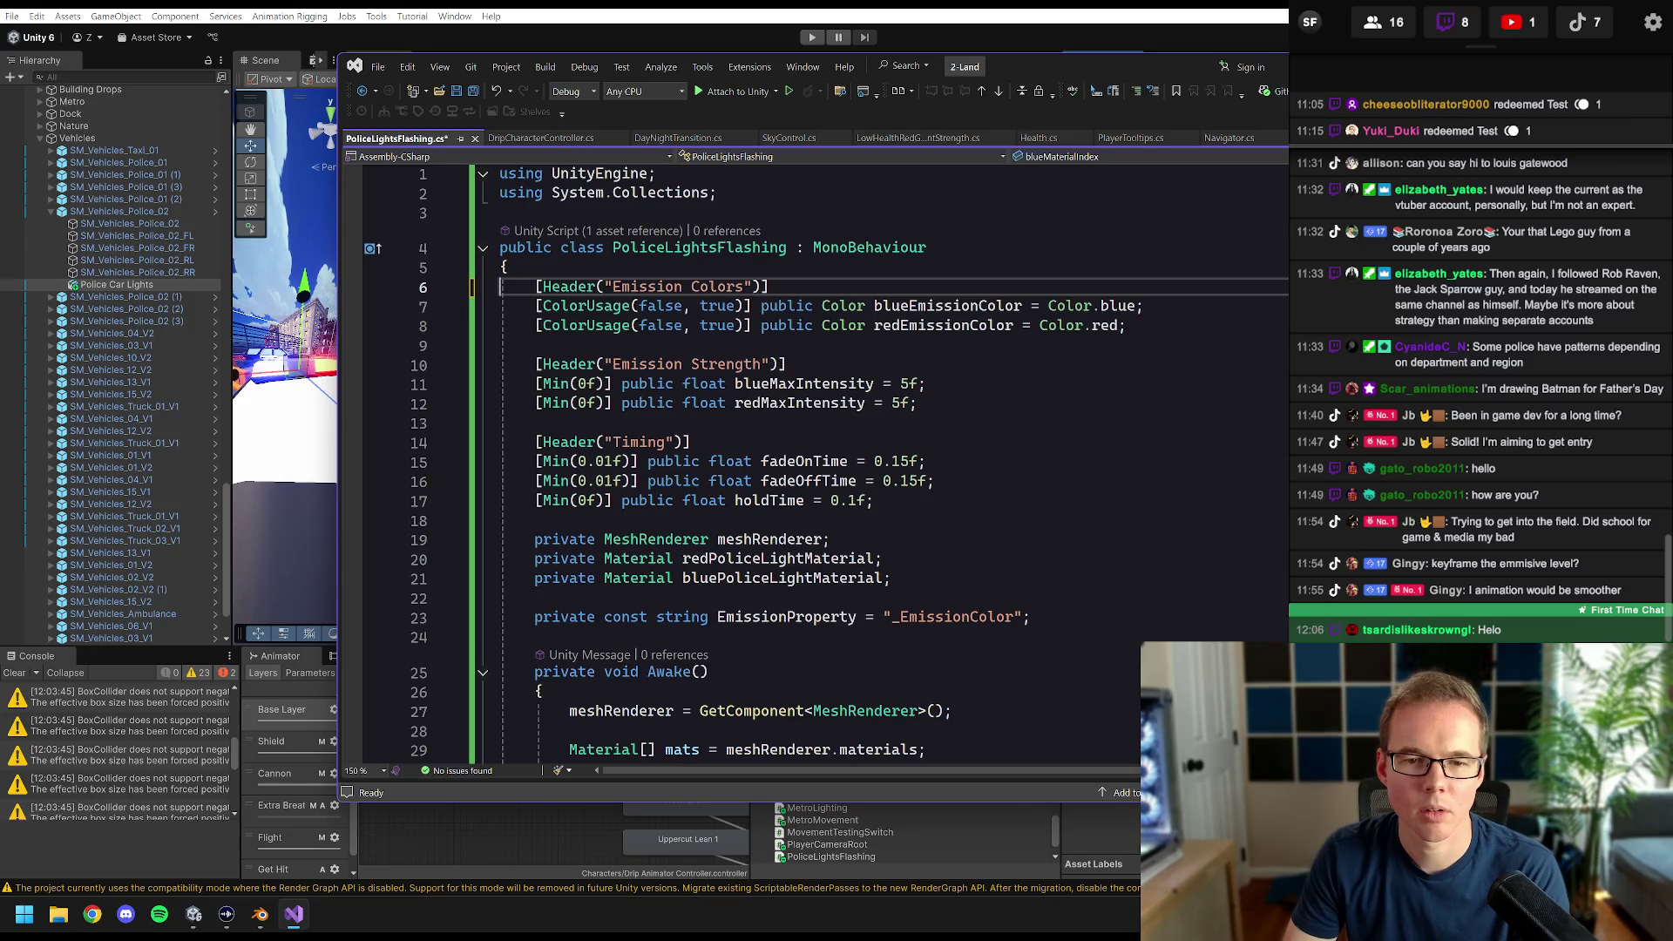
{"action": "left_click", "coordinate": [535, 345]}
{"action": "key", "text": "ctrl+s"}
{"action": "scroll", "coordinate": [740, 462], "scroll_direction": "down", "scroll_amount": 5}
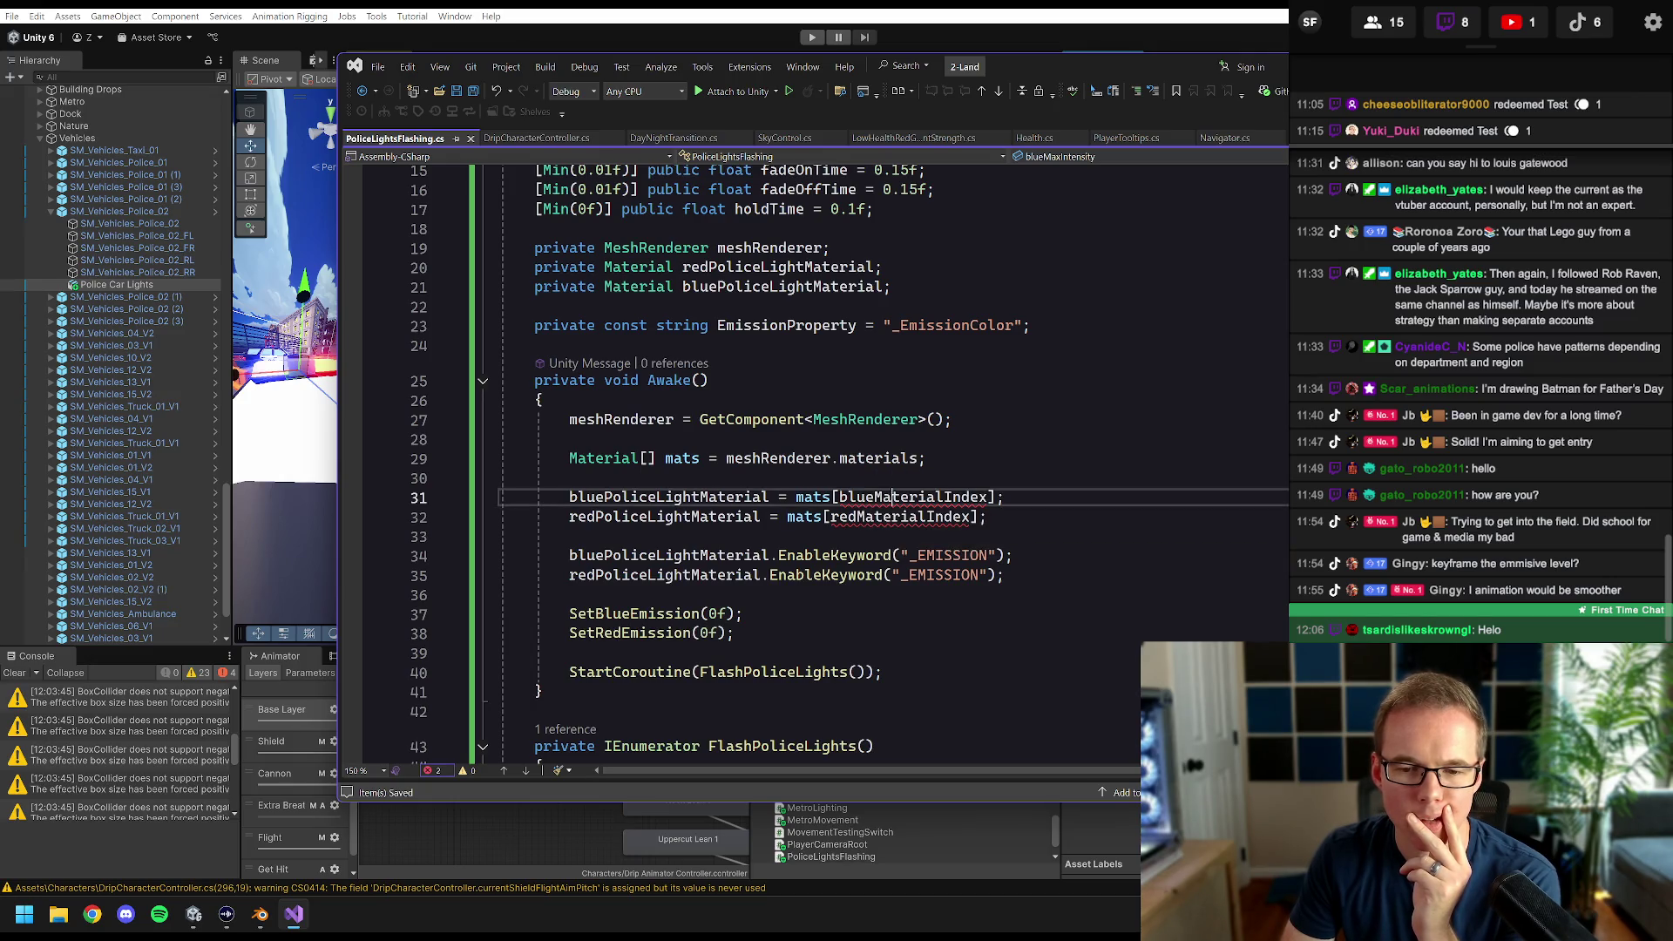
- Make Awake take blue from mats[0] and red from mats[1], then save
{"action": "double_click", "coordinate": [913, 498]}
{"action": "type", "text": "0"}
{"action": "double_click", "coordinate": [901, 517]}
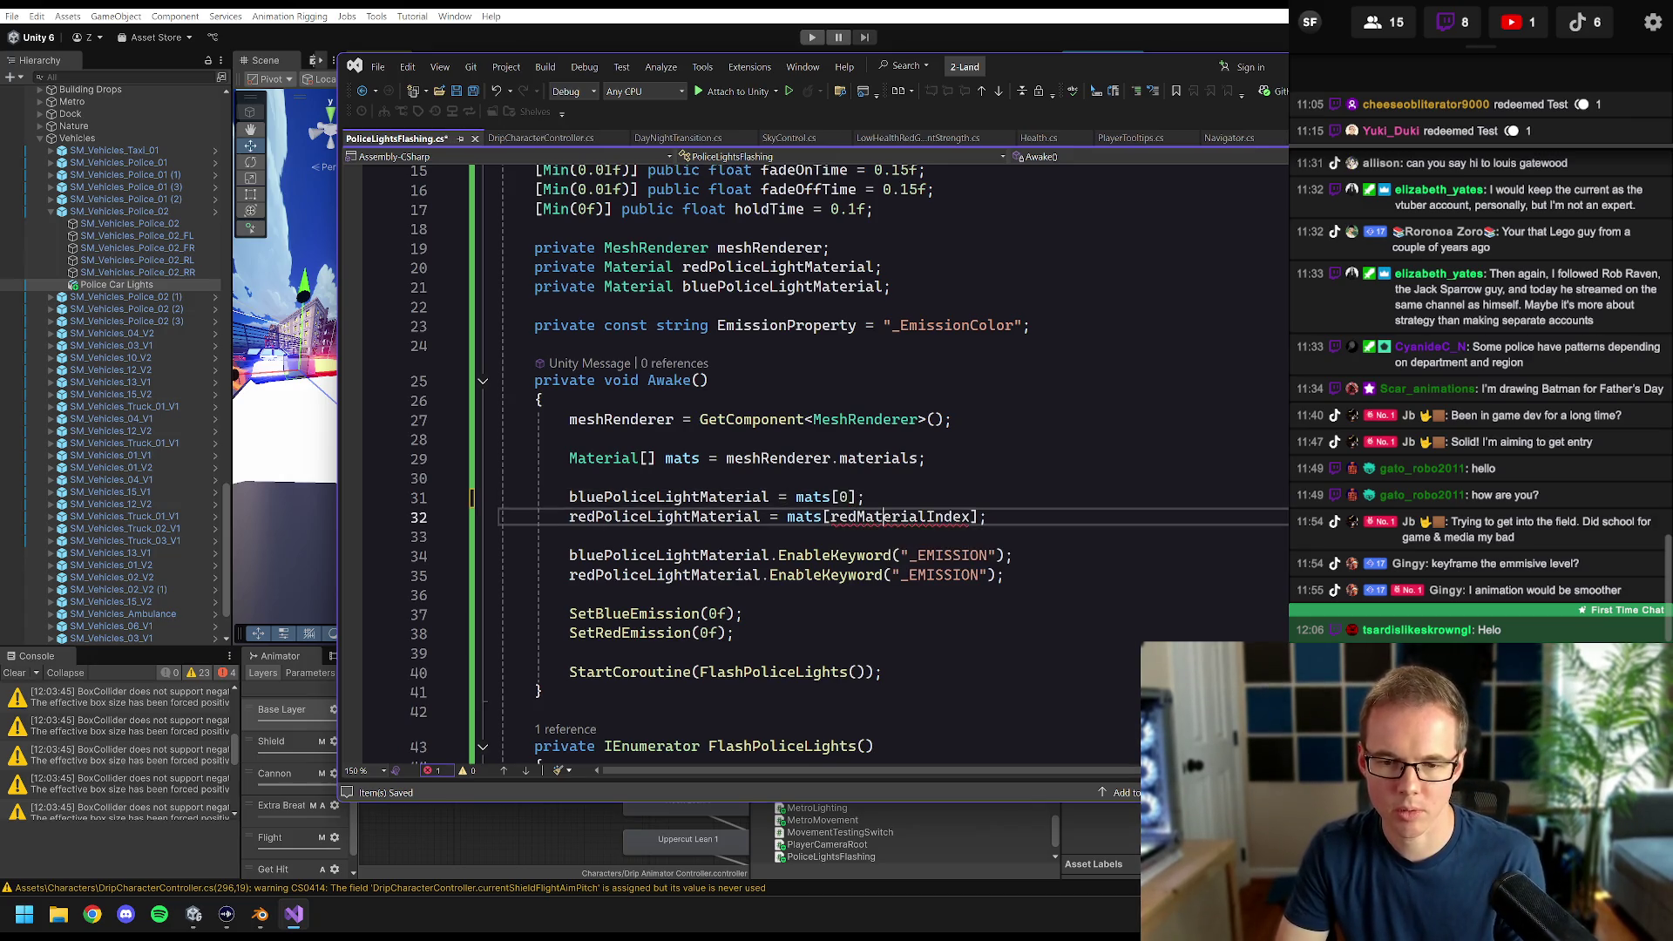
{"action": "type", "text": "1"}
{"action": "left_click", "coordinate": [865, 497]}
{"action": "key", "text": "ctrl+s"}
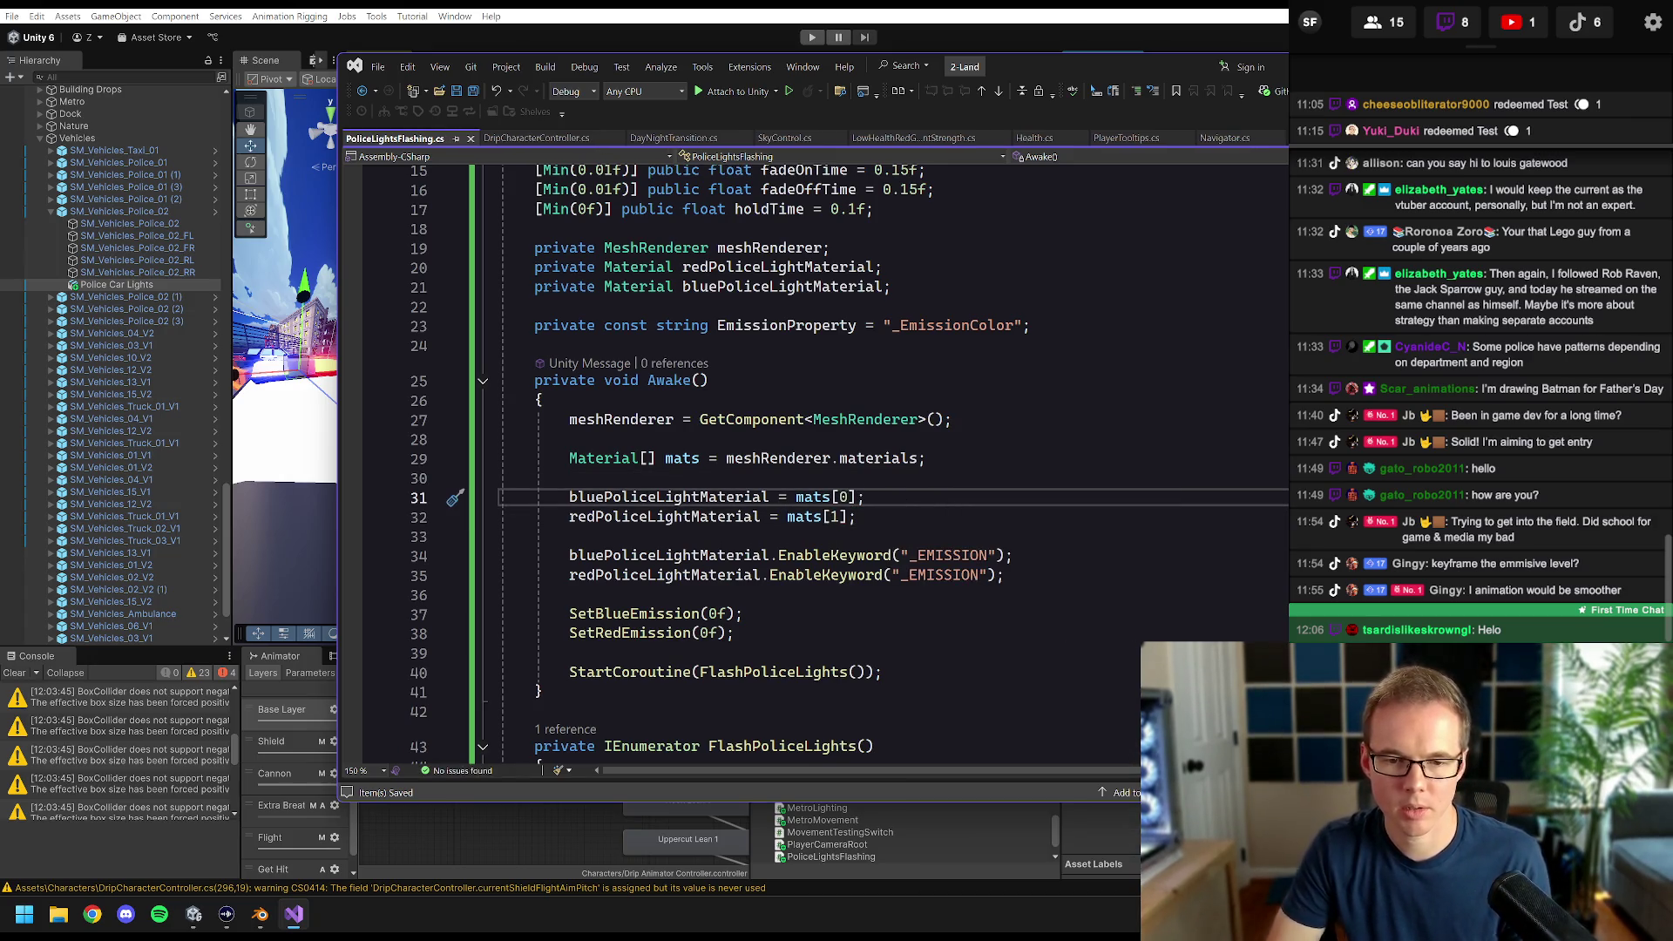
{"action": "scroll", "coordinate": [815, 461], "scroll_direction": "down", "scroll_amount": 2}
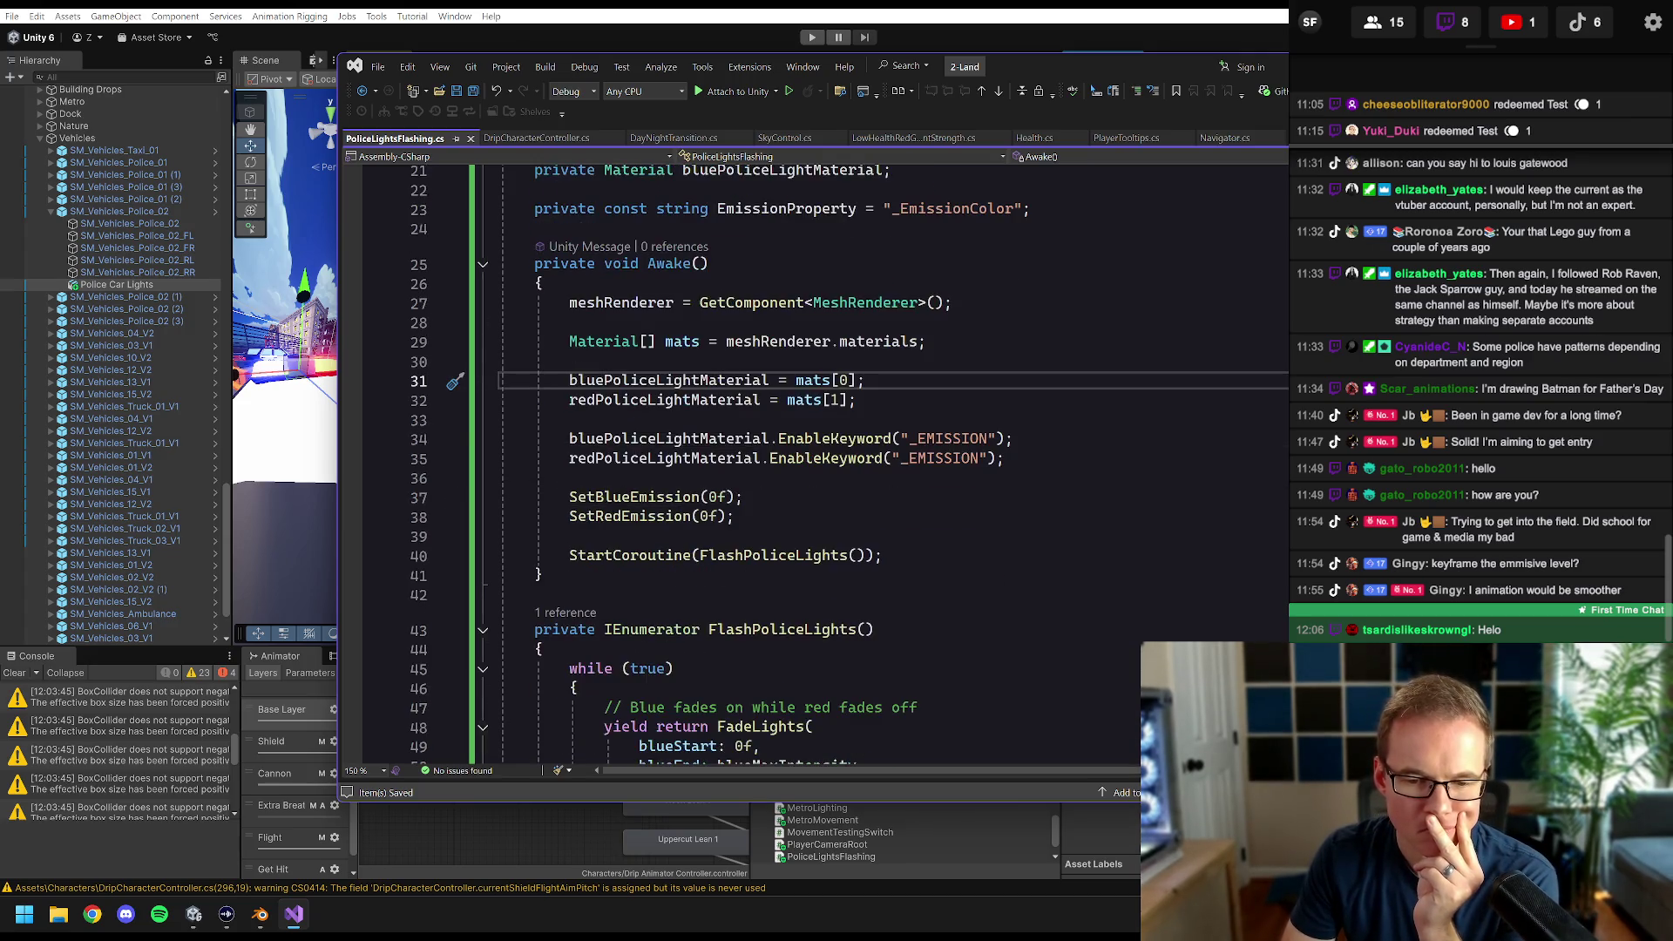
{"action": "scroll", "coordinate": [815, 462], "scroll_direction": "down", "scroll_amount": 2}
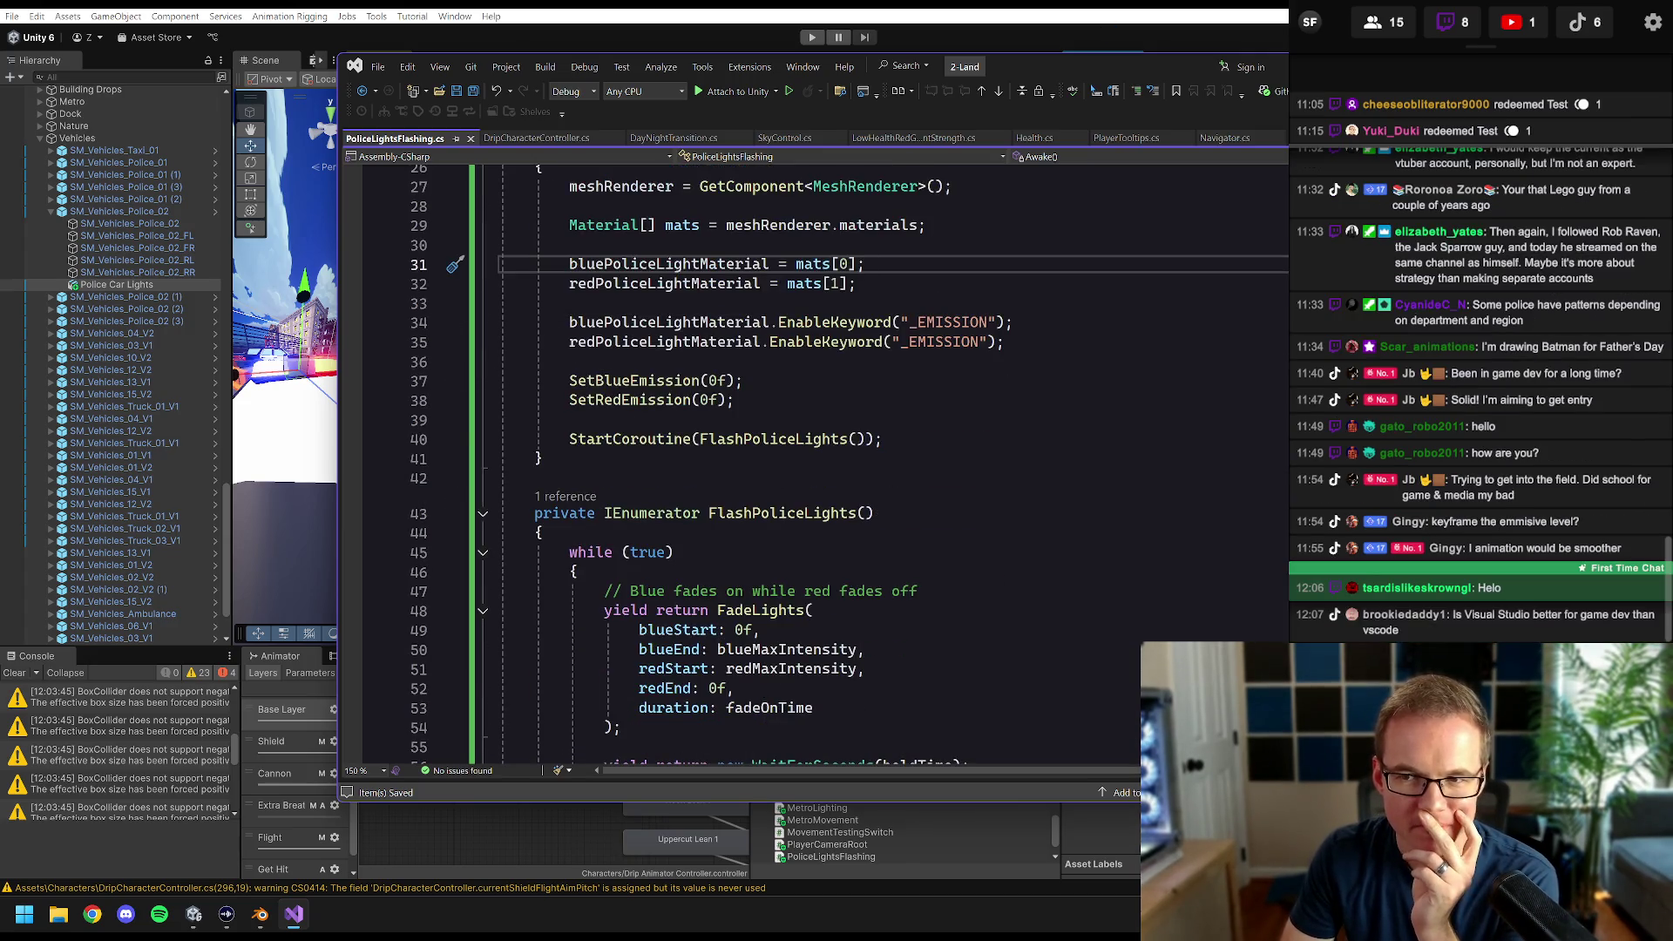
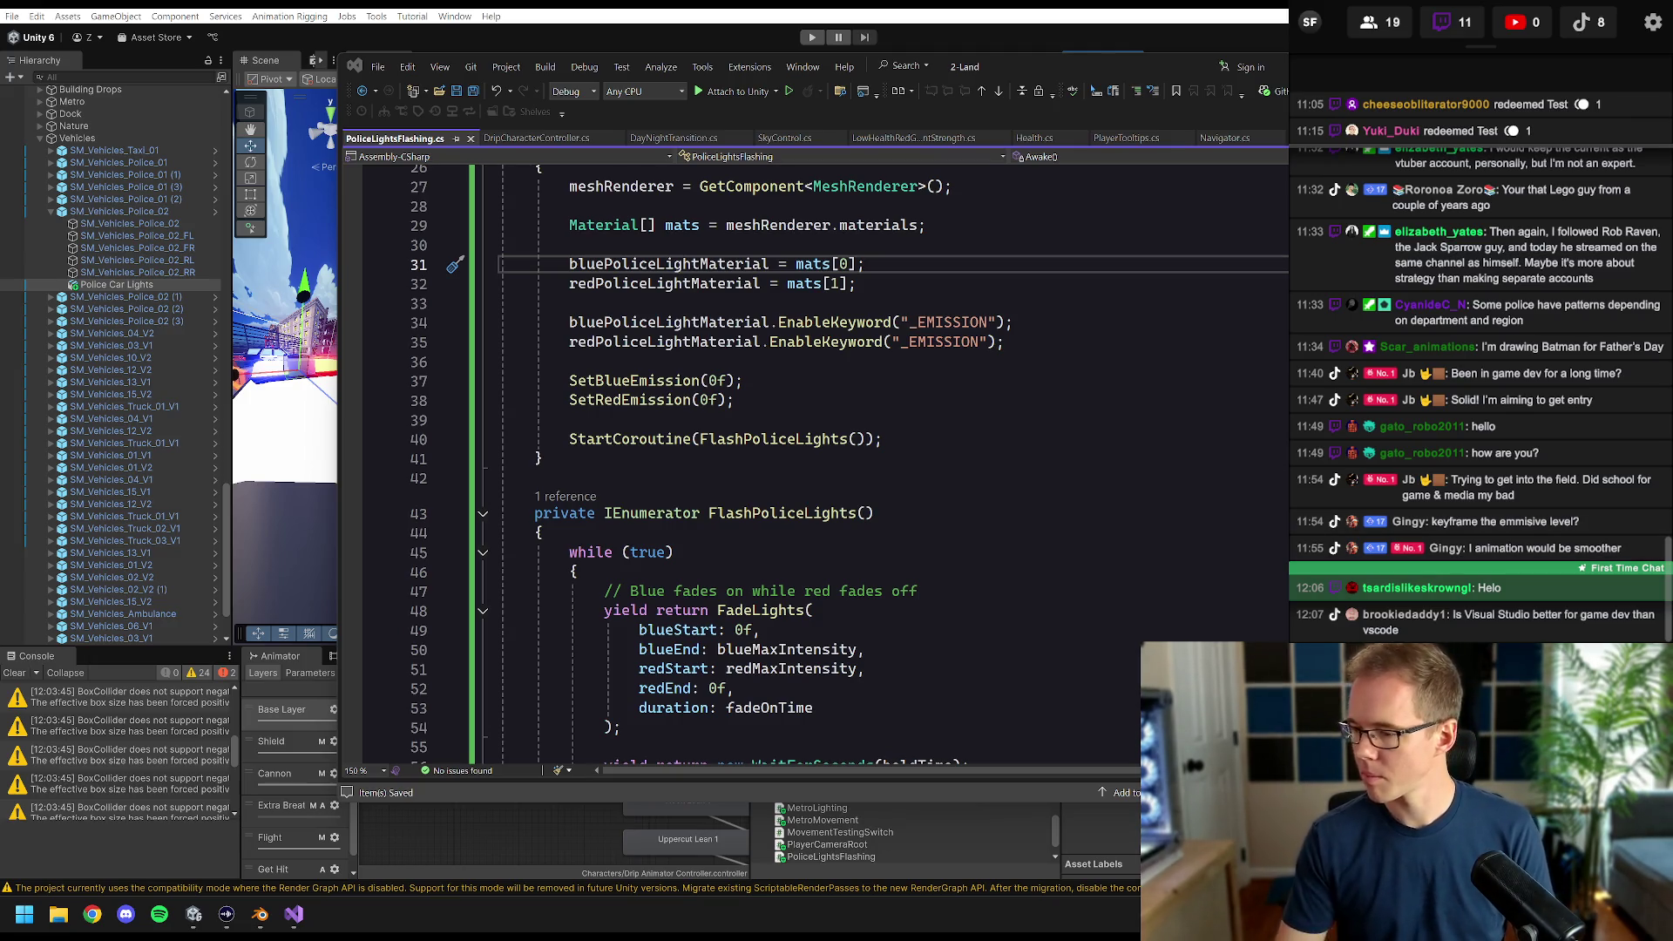
- Leave PoliceLightsFlashing.cs at line 37 and return to the Unity editor
{"action": "left_click", "coordinate": [745, 381]}
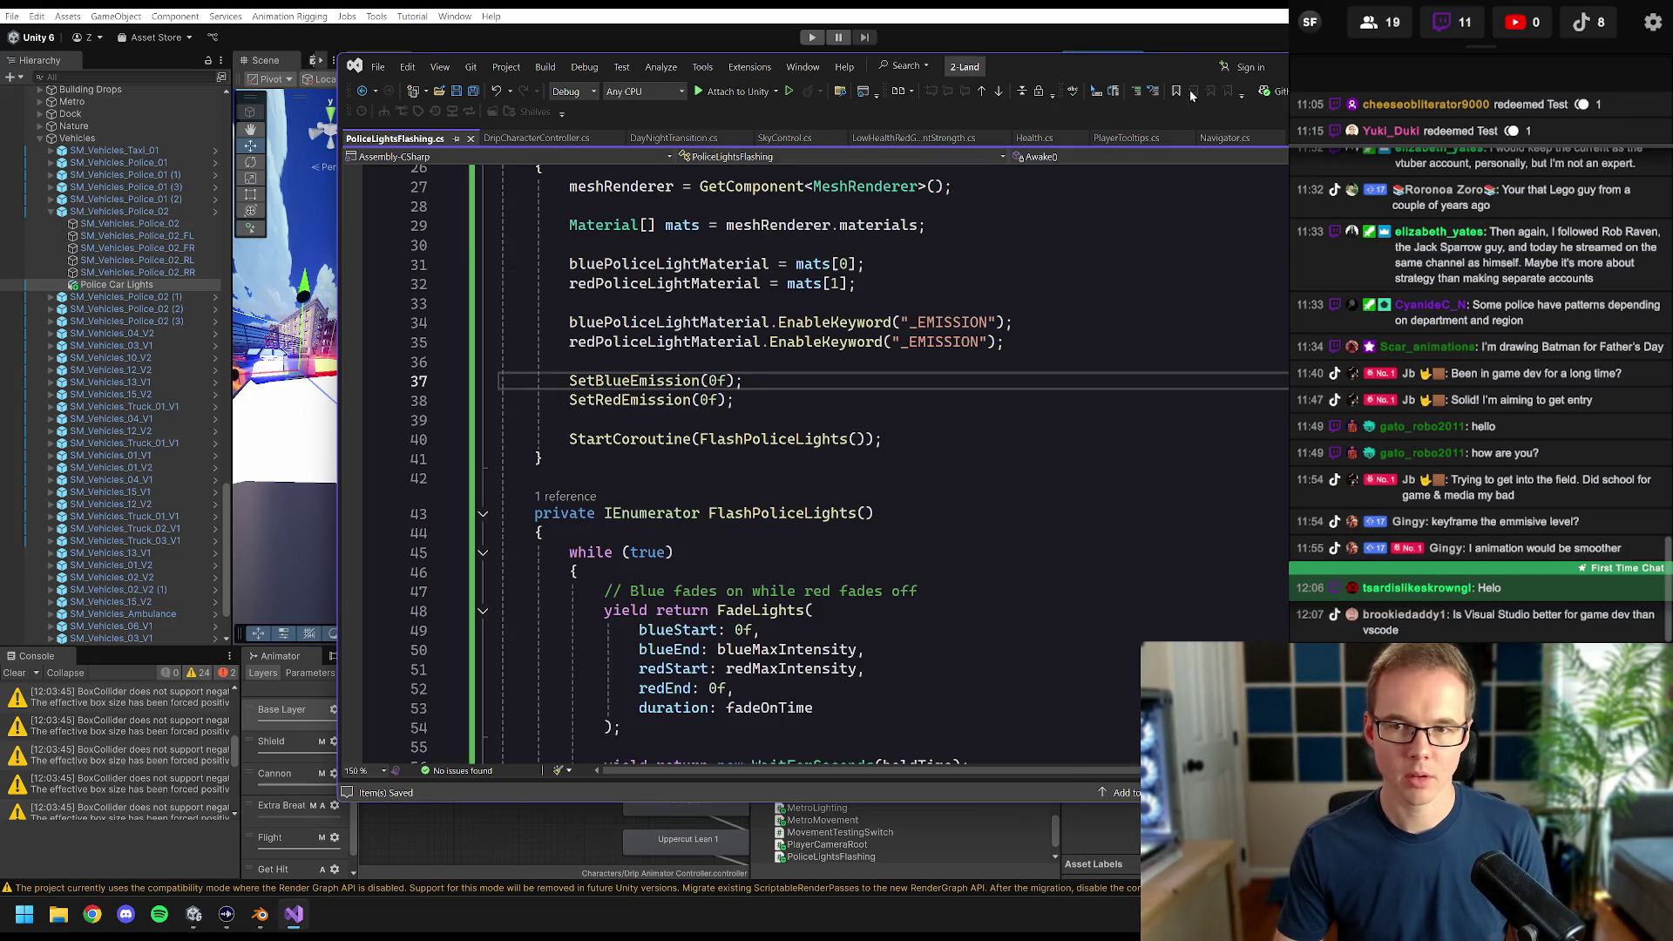
{"action": "left_click", "coordinate": [1176, 7]}
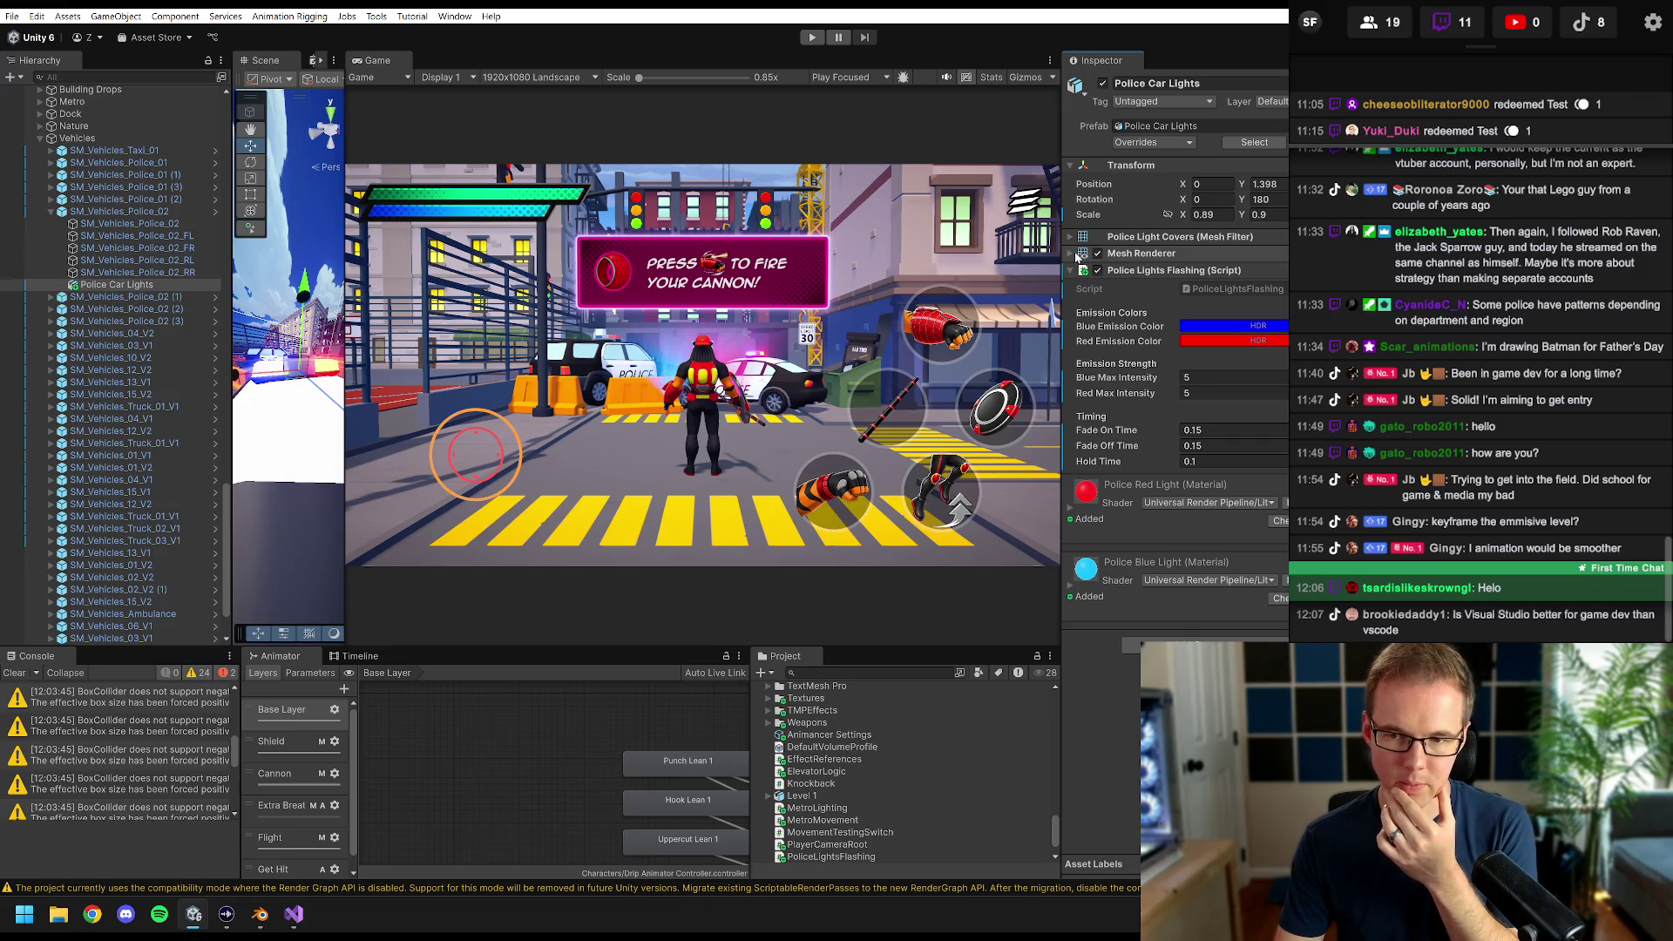
- Expand the Mesh Renderer and inspect the red light's emission and base colours
{"action": "left_click", "coordinate": [1078, 255]}
{"action": "scroll", "coordinate": [1218, 240], "scroll_direction": "down", "scroll_amount": 2}
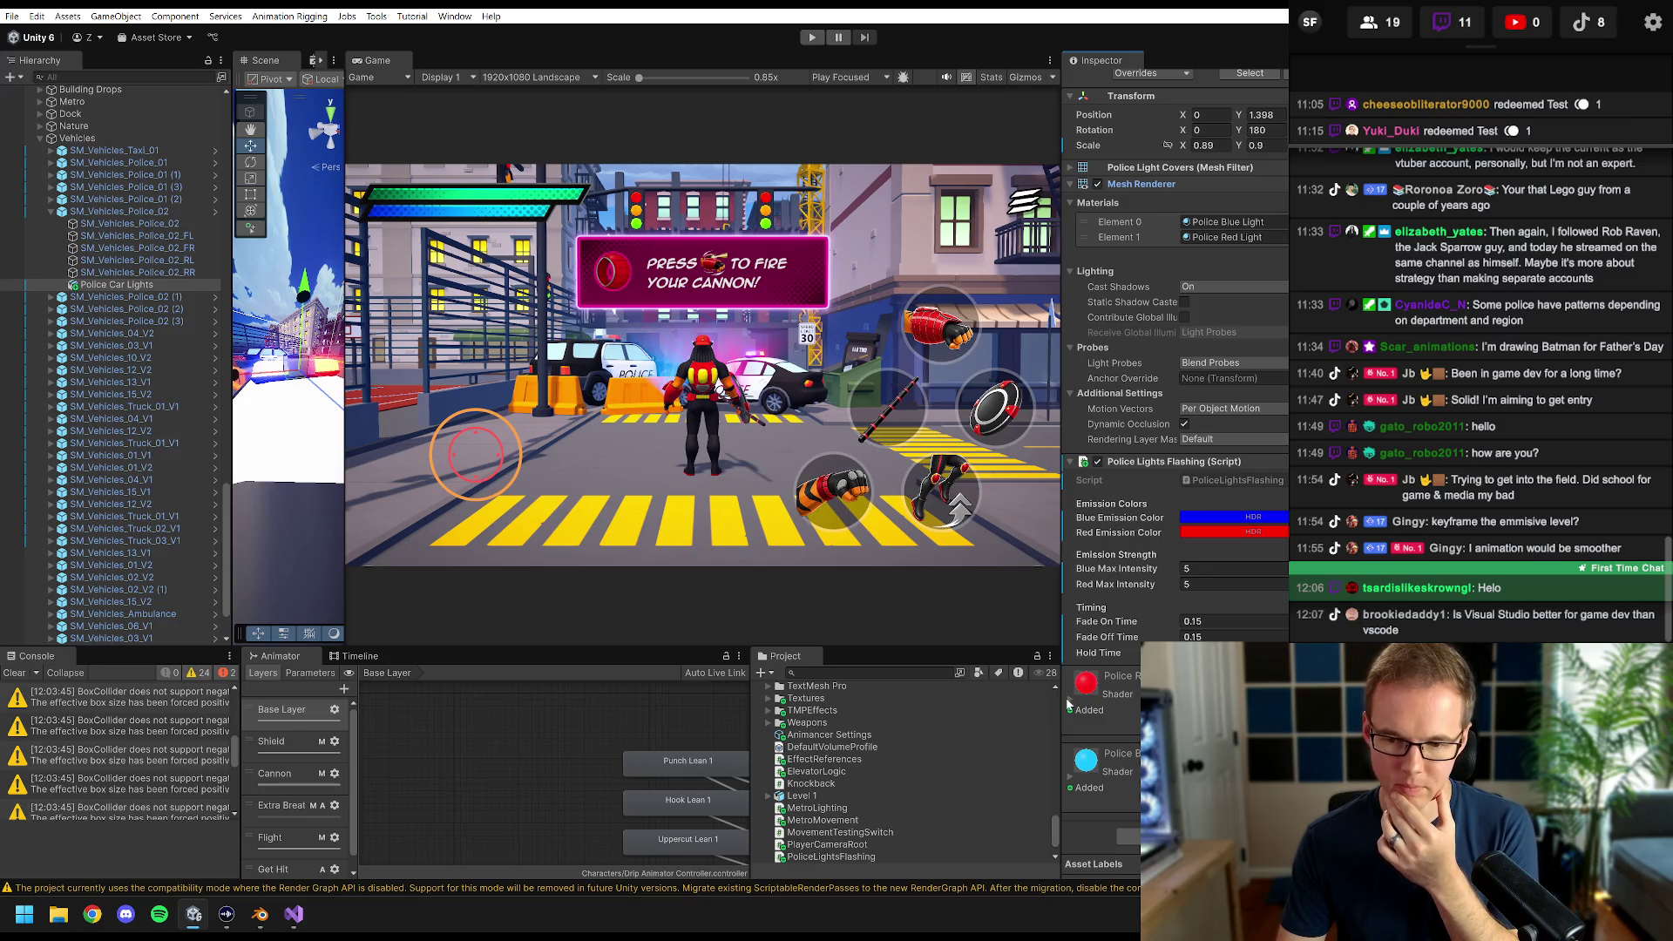
{"action": "scroll", "coordinate": [1073, 700], "scroll_direction": "down", "scroll_amount": 5}
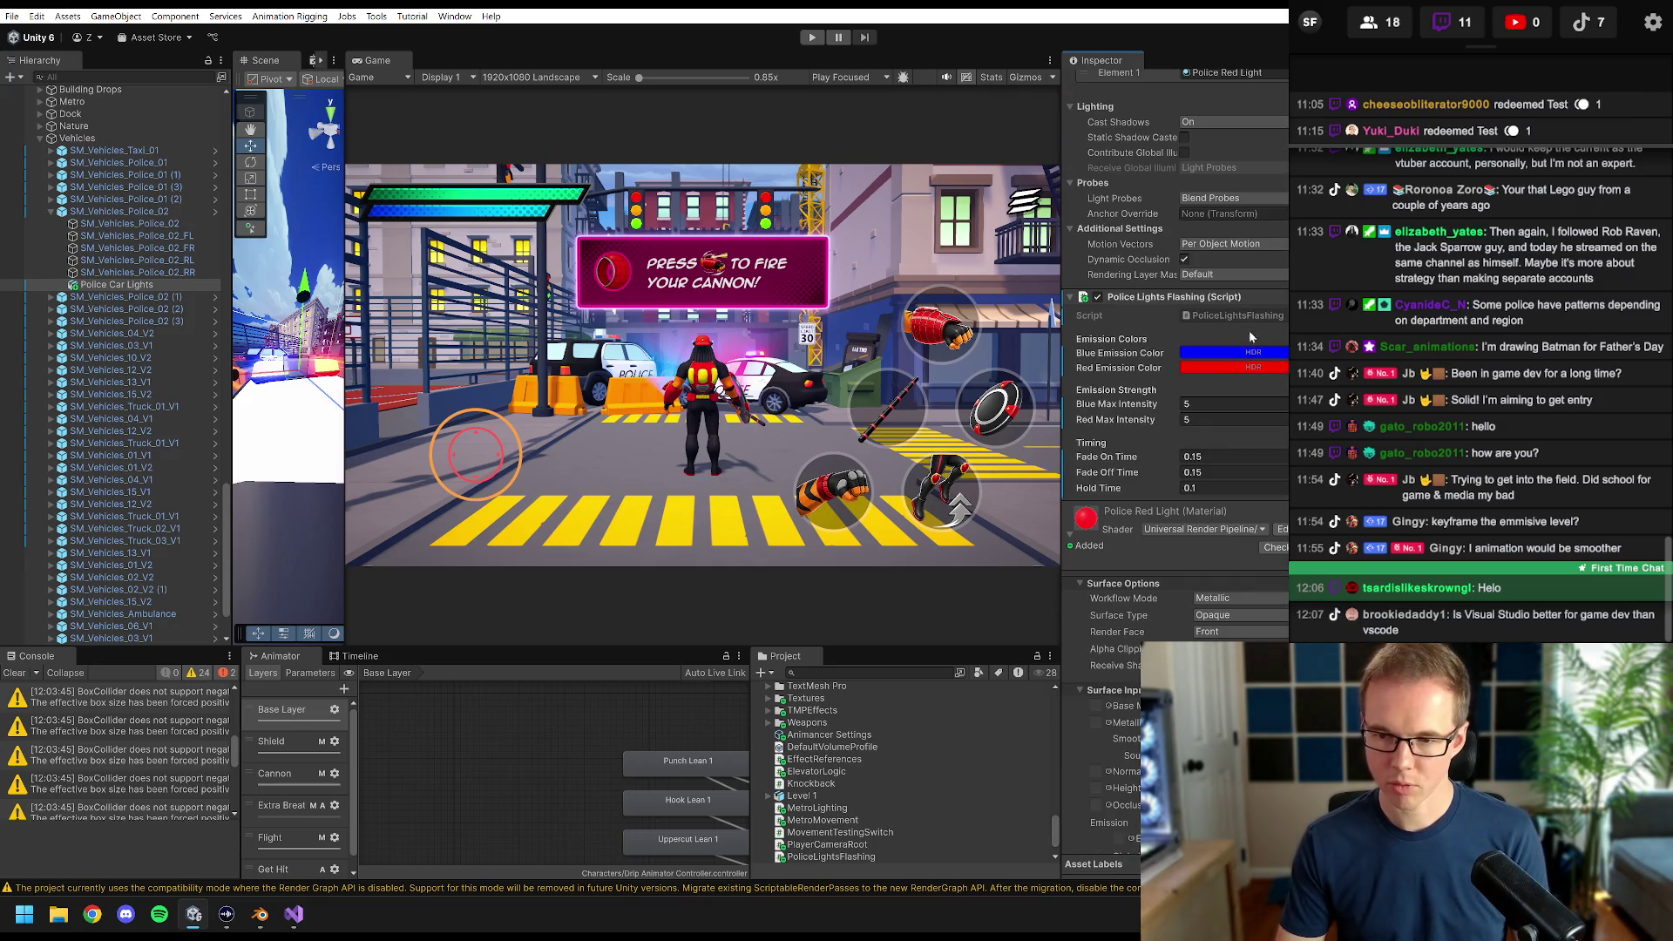
{"action": "left_click", "coordinate": [1231, 370]}
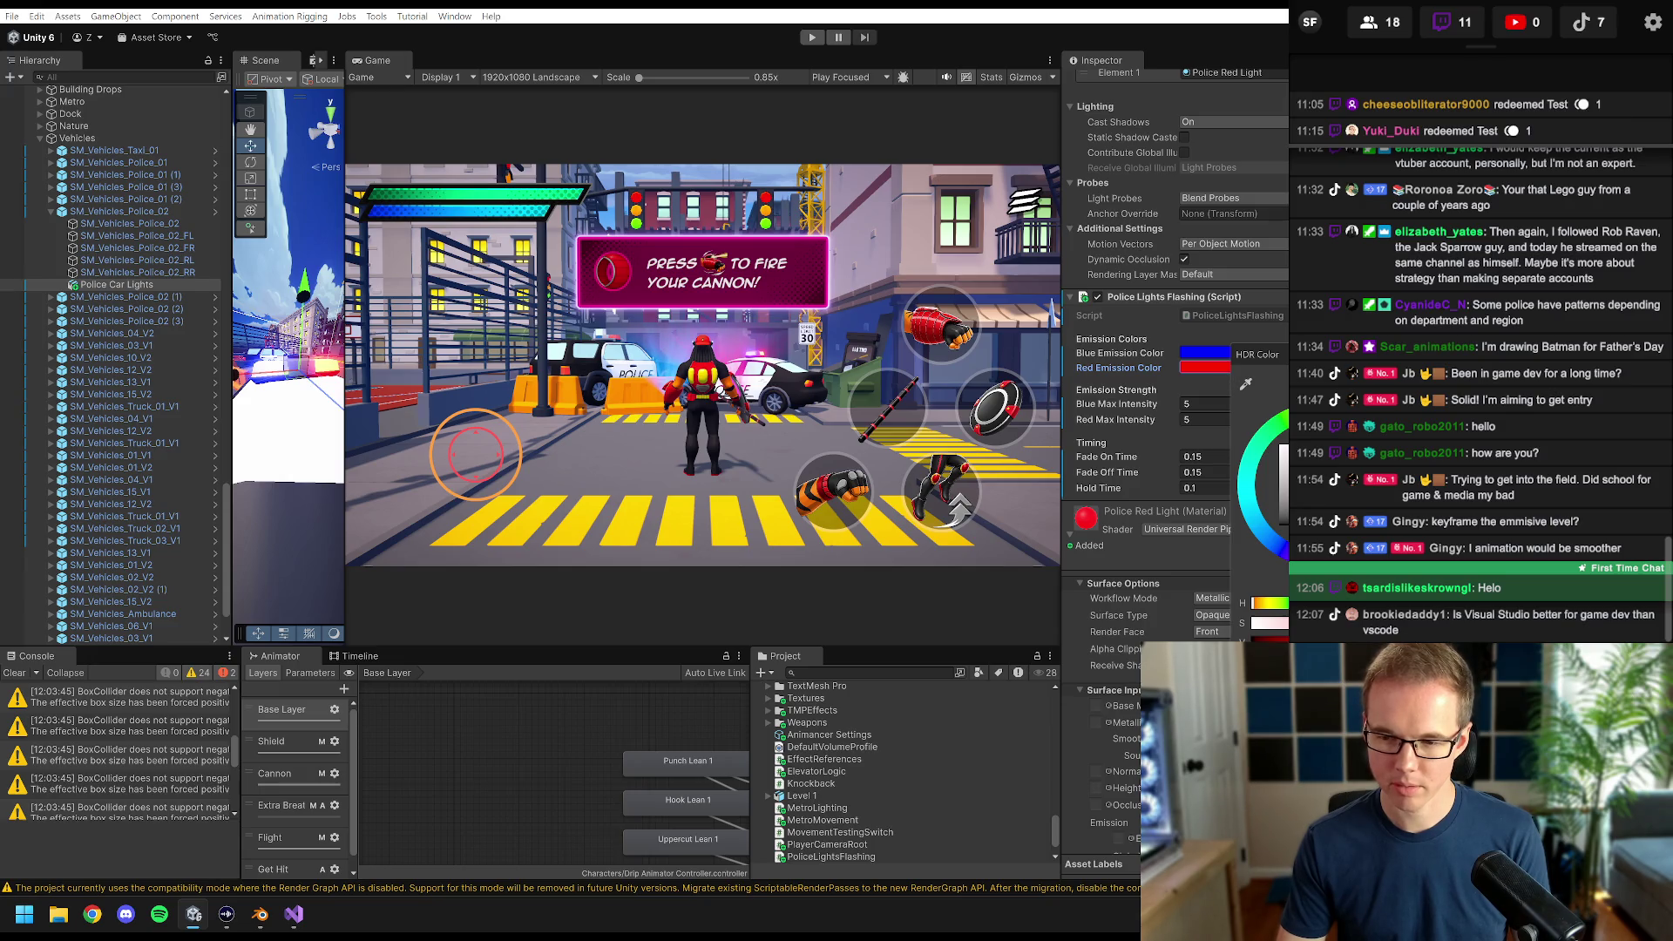
{"action": "key", "text": "Escape"}
{"action": "scroll", "coordinate": [1155, 509], "scroll_direction": "down", "scroll_amount": 2}
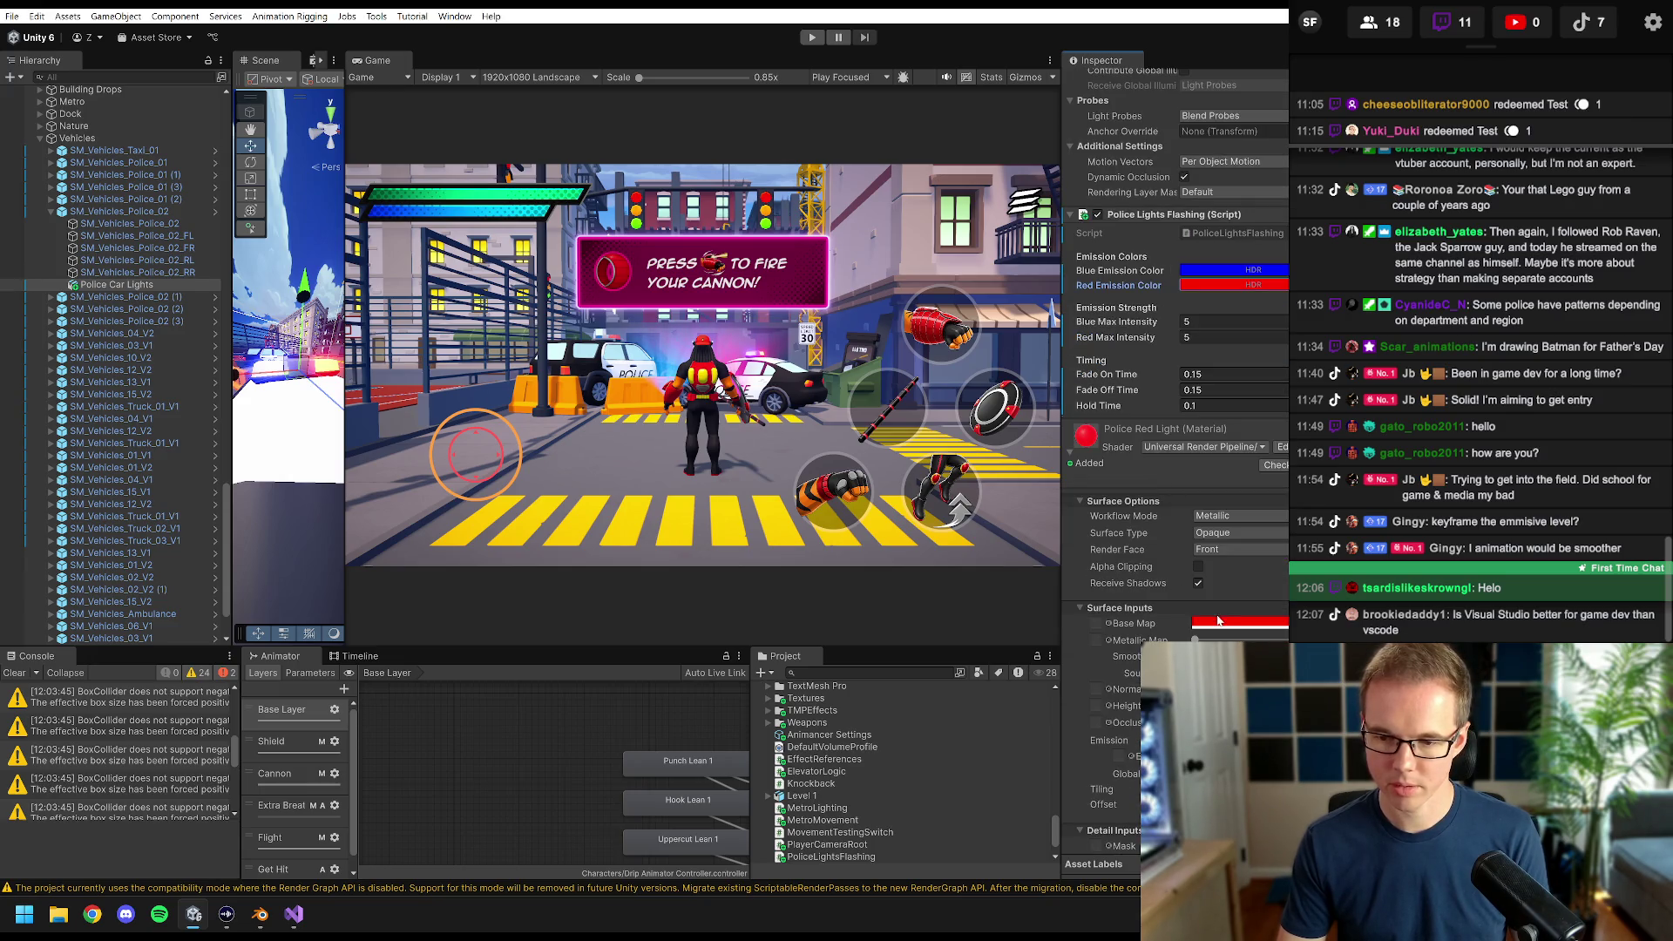
{"action": "left_click", "coordinate": [1218, 619]}
{"action": "key", "text": "Escape"}
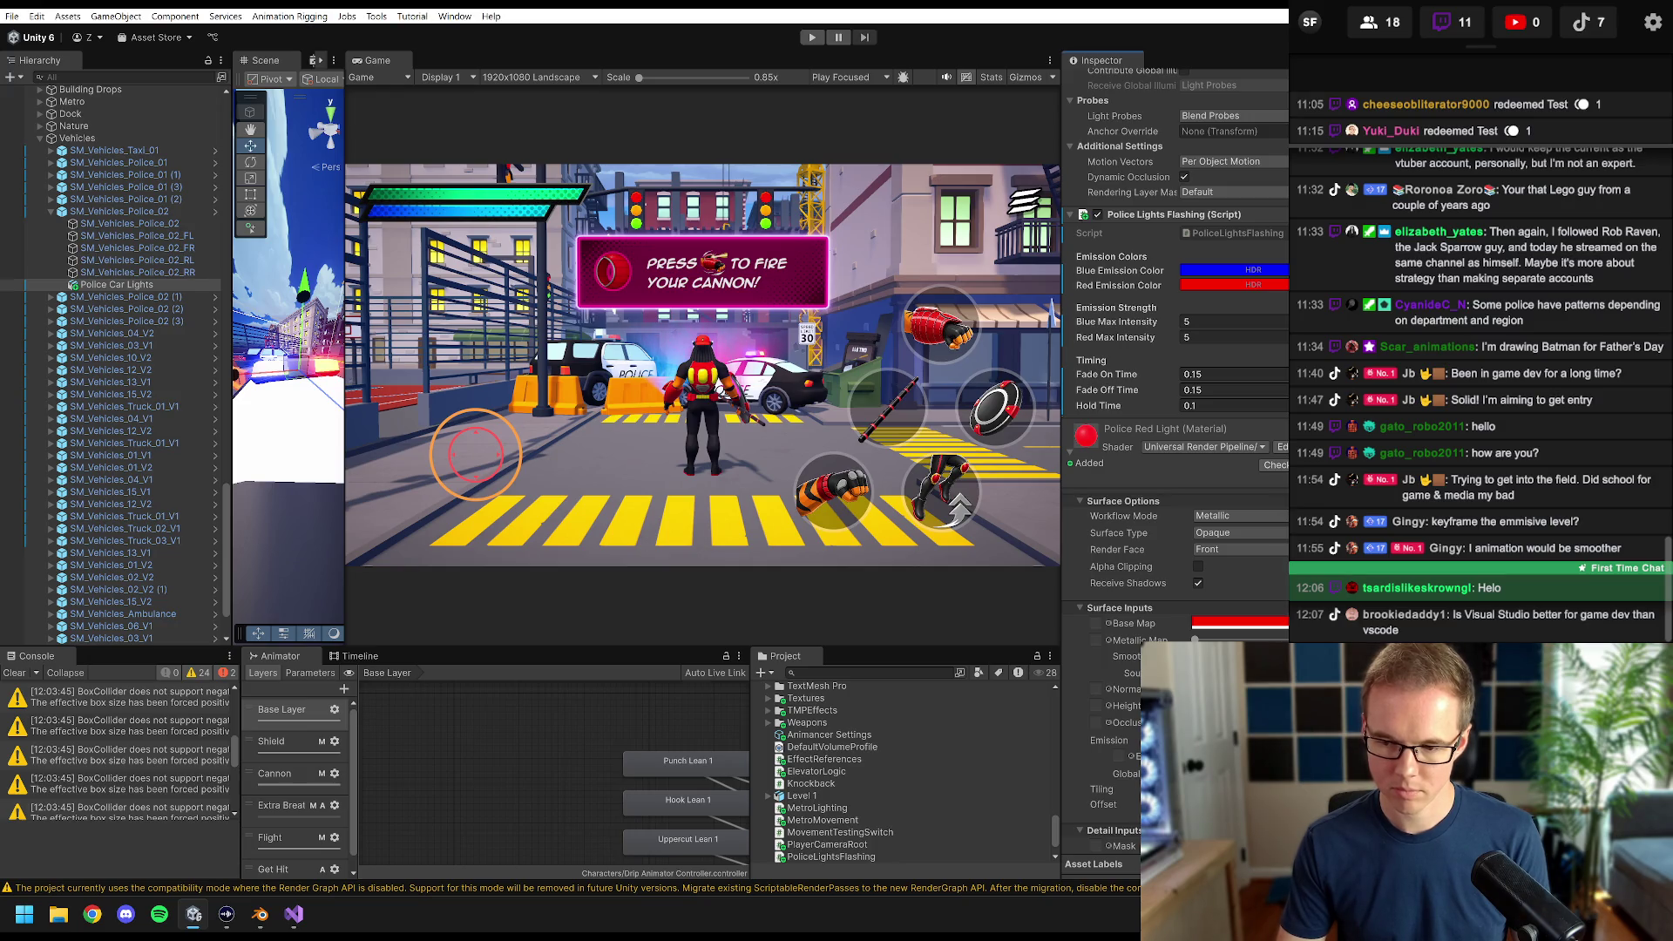
- Compare the blue light's base and emission colours with the red, then enter Play mode
{"action": "left_click", "coordinate": [1270, 286]}
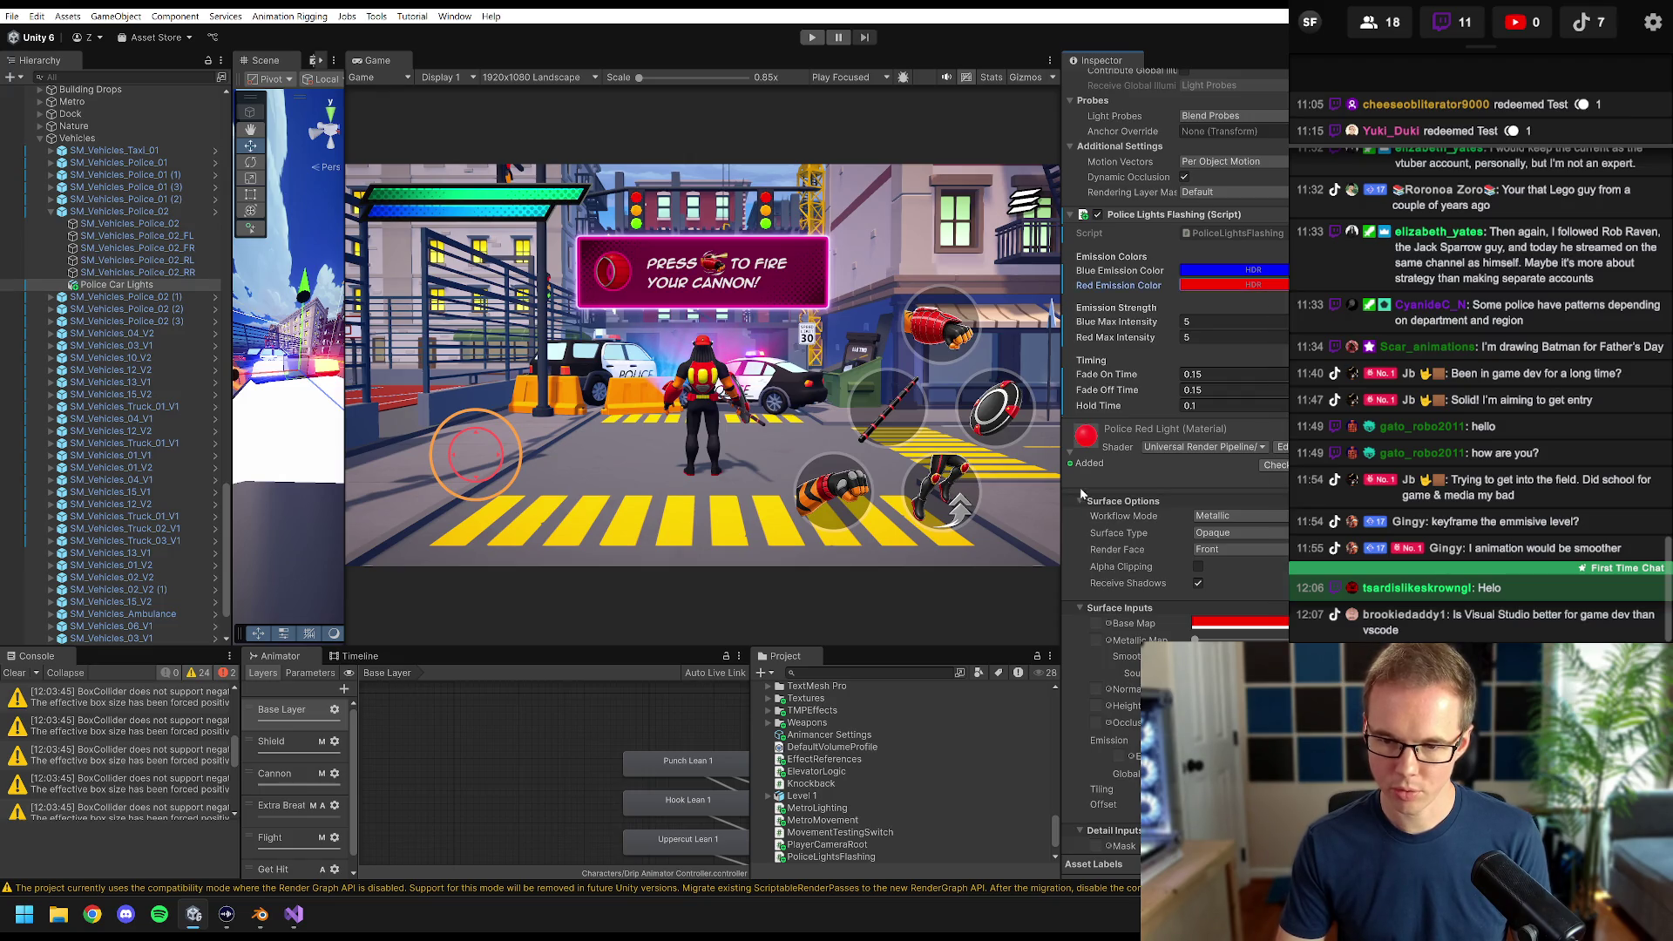
{"action": "scroll", "coordinate": [1076, 475], "scroll_direction": "up", "scroll_amount": 5}
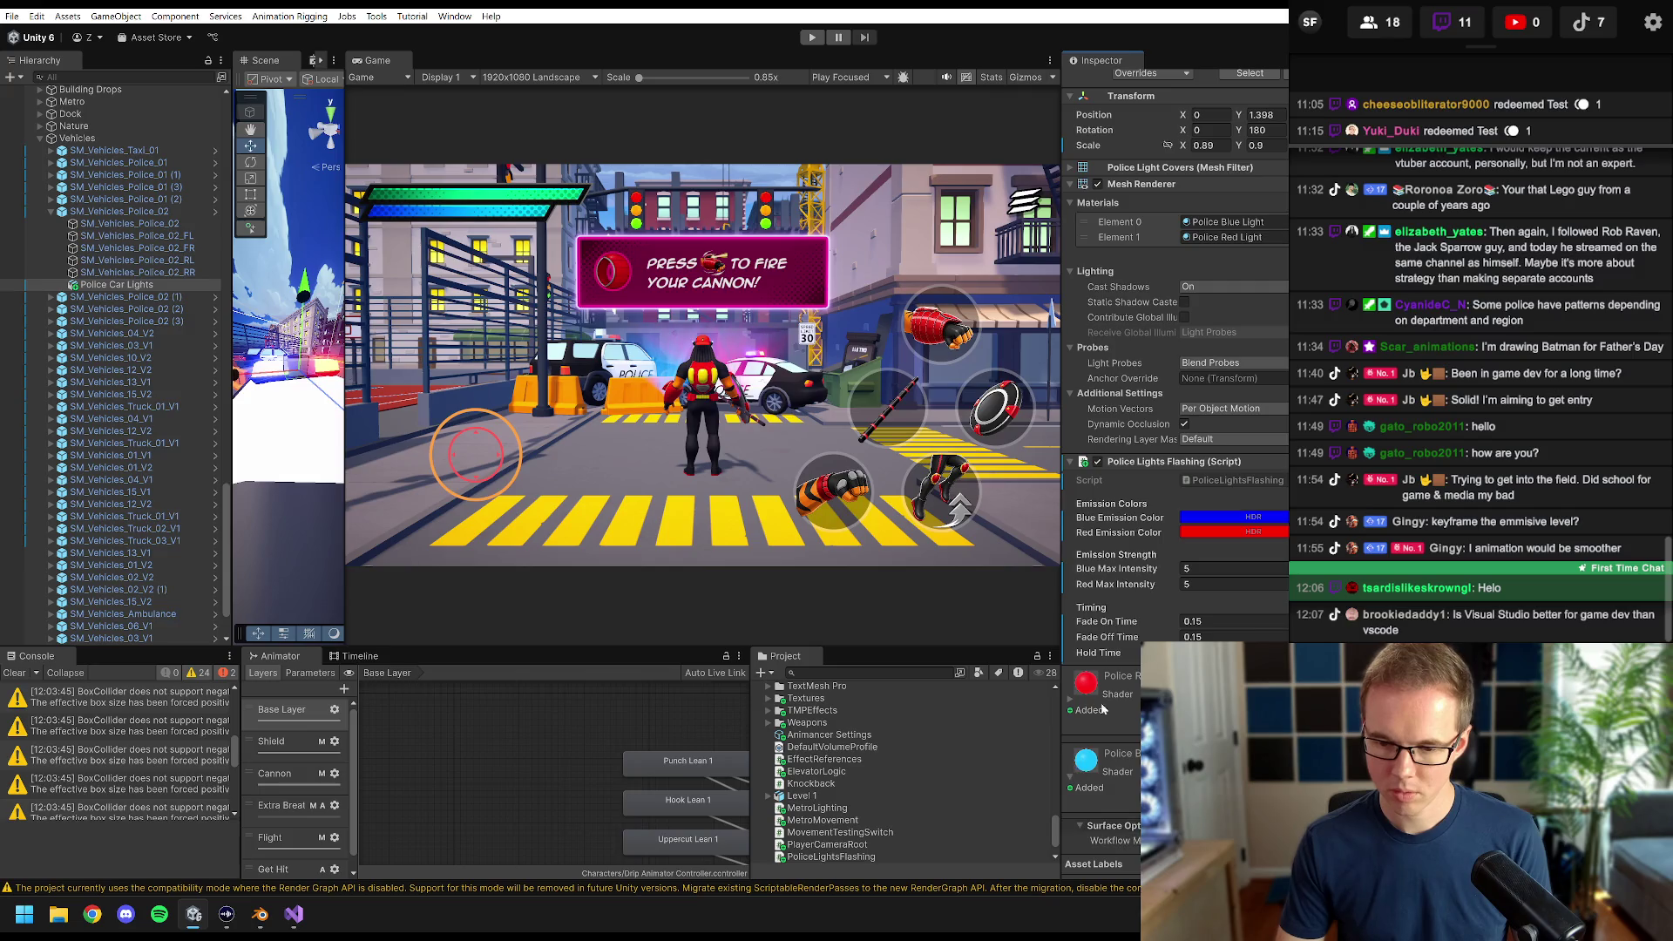
{"action": "scroll", "coordinate": [1103, 710], "scroll_direction": "down", "scroll_amount": 6}
{"action": "left_click", "coordinate": [1258, 619]}
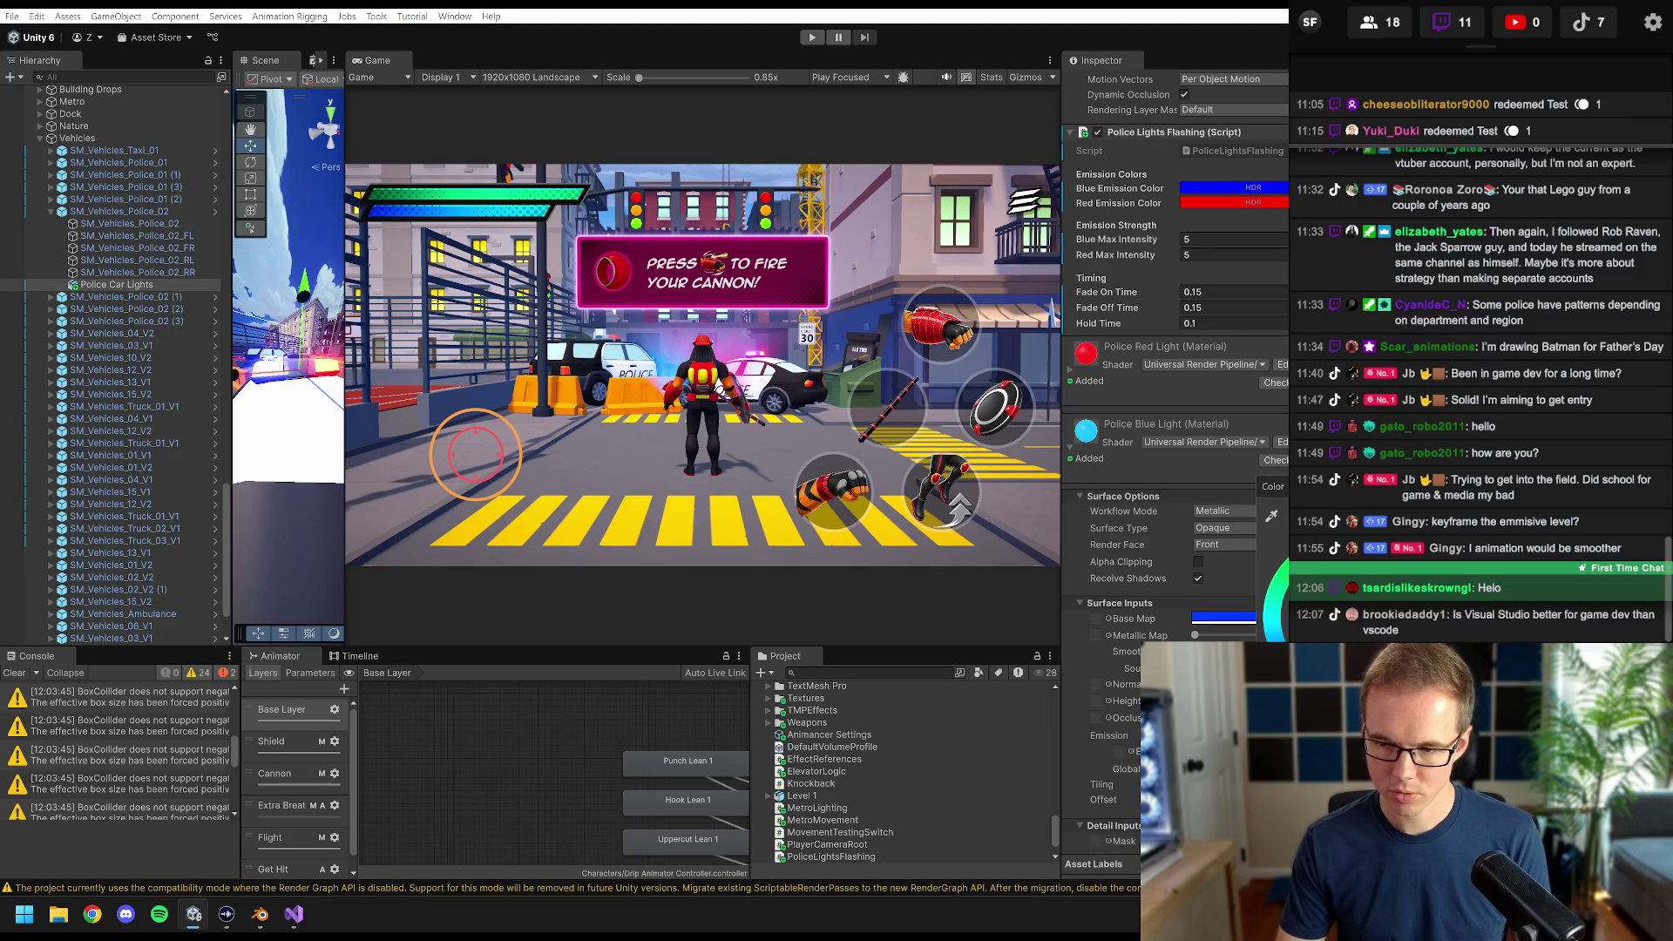
{"action": "key", "text": "Escape"}
{"action": "left_click", "coordinate": [1255, 618]}
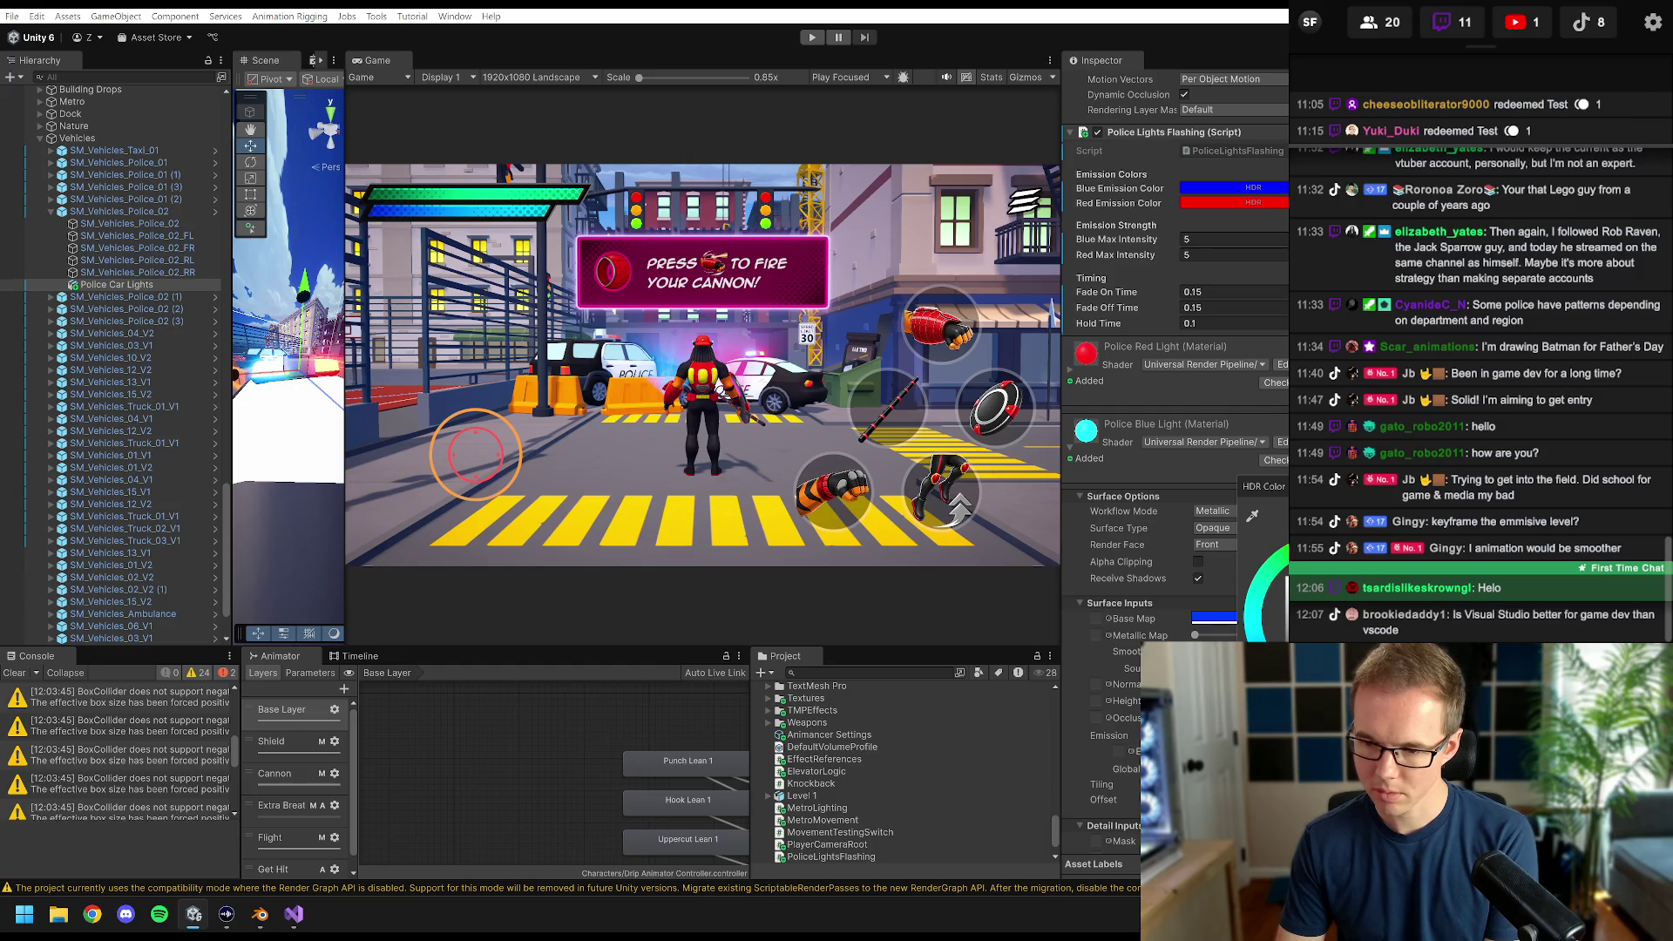
{"action": "key", "text": "Escape"}
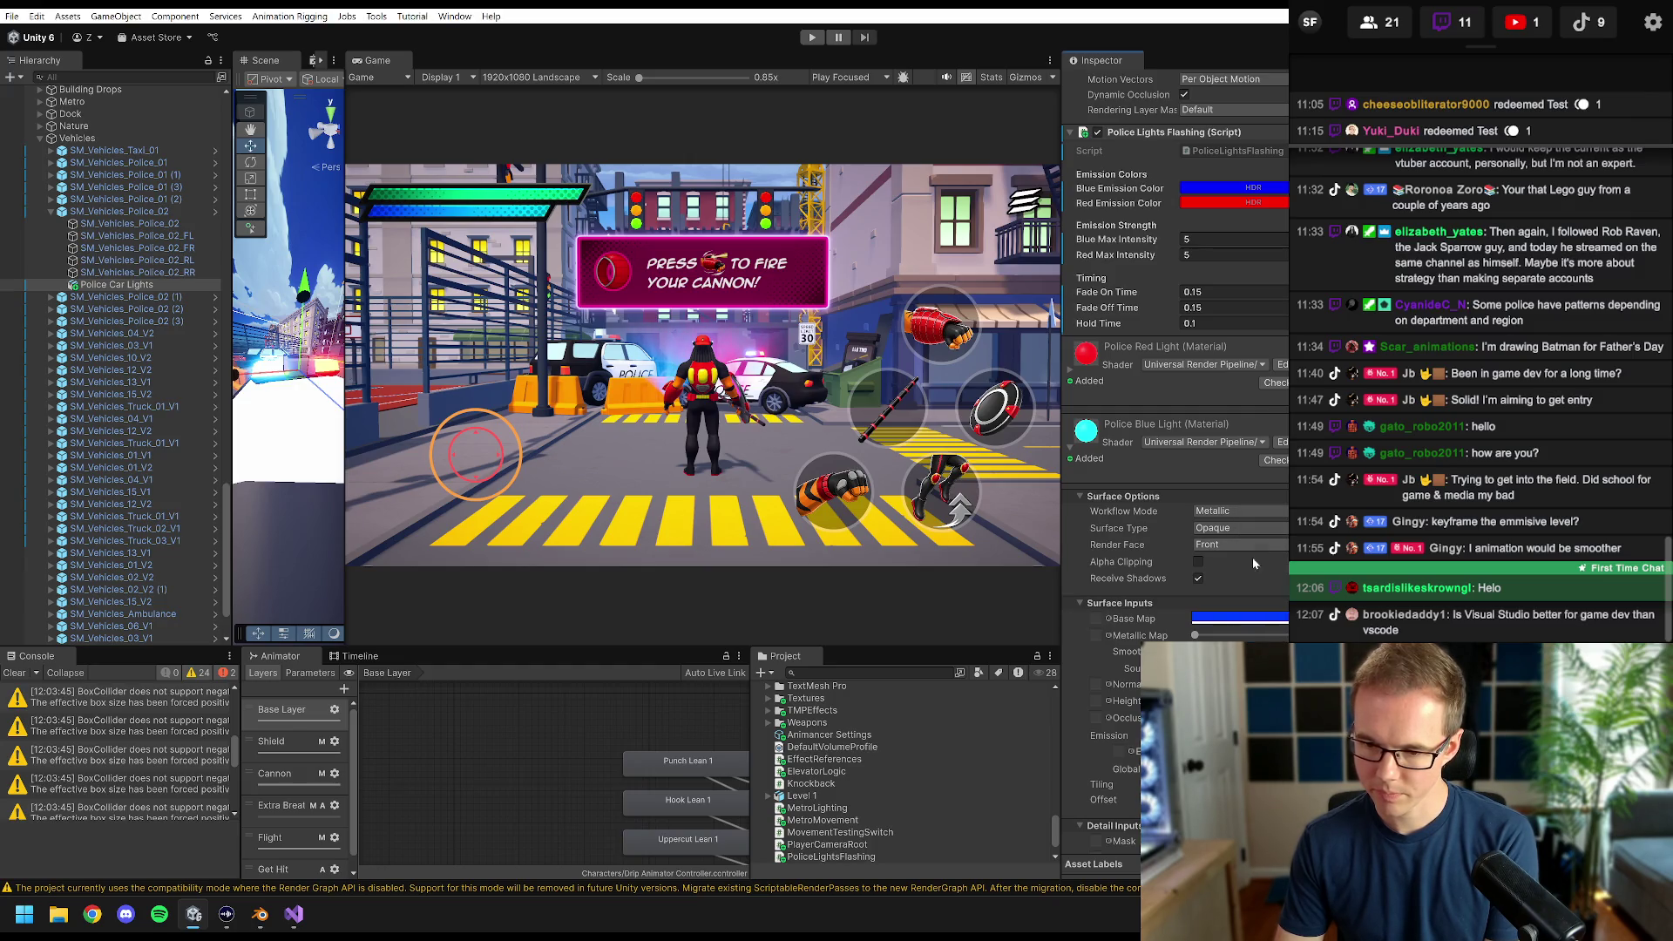
{"action": "scroll", "coordinate": [1203, 349], "scroll_direction": "up", "scroll_amount": 3}
{"action": "left_click", "coordinate": [1224, 312]}
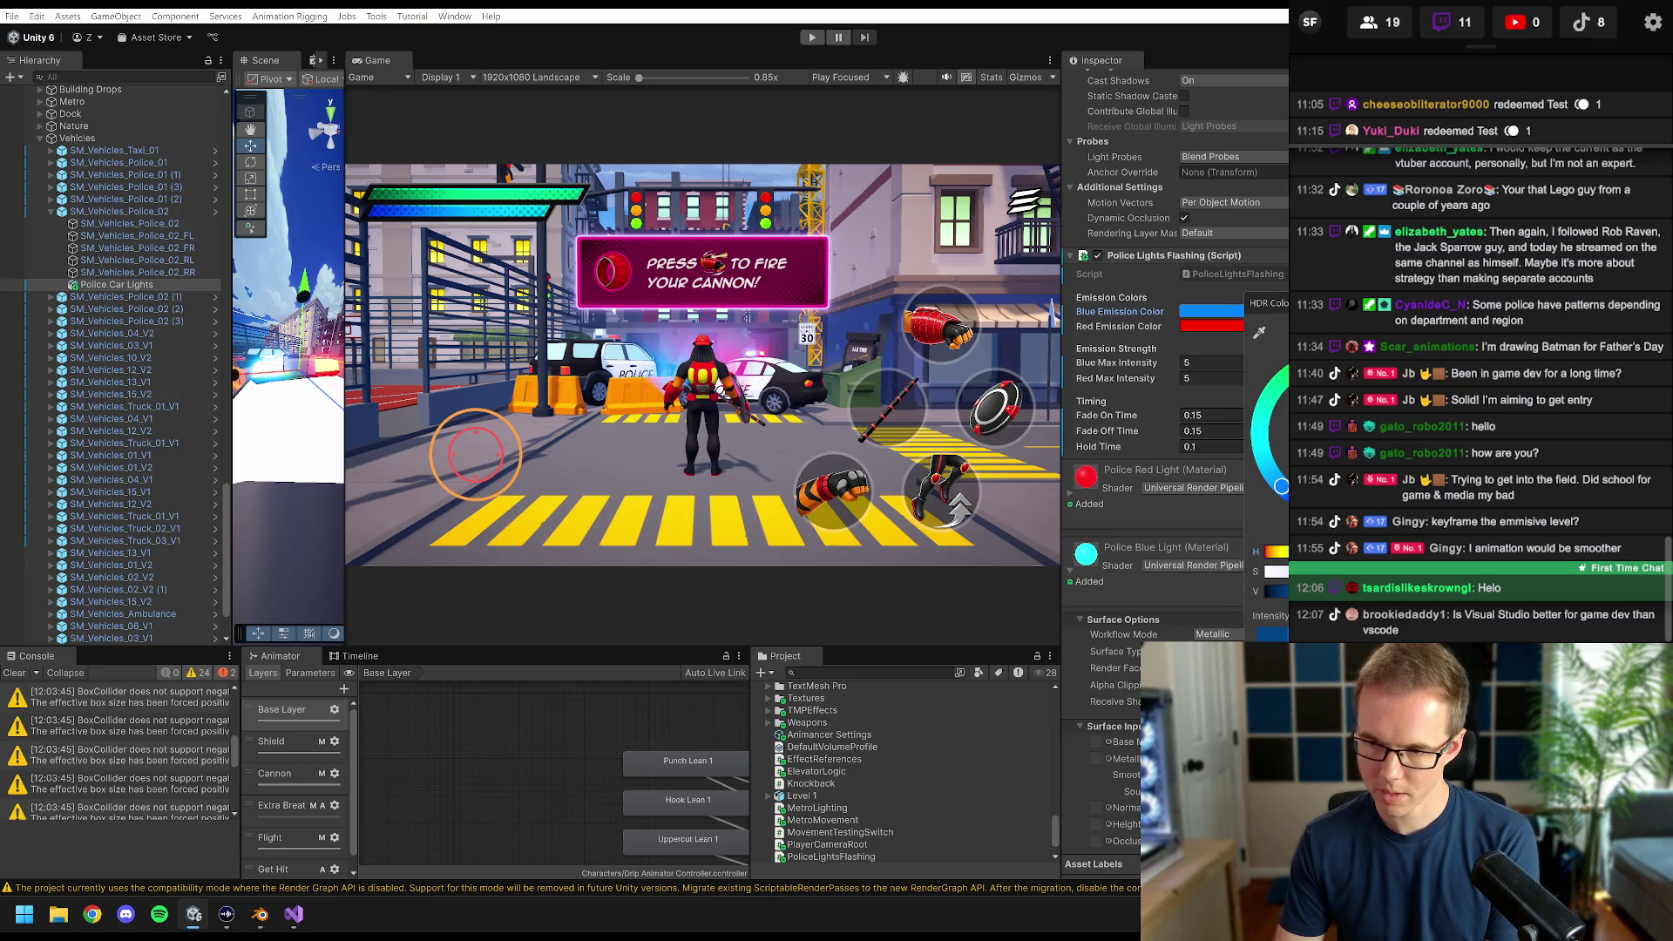
{"action": "left_click", "coordinate": [1253, 326]}
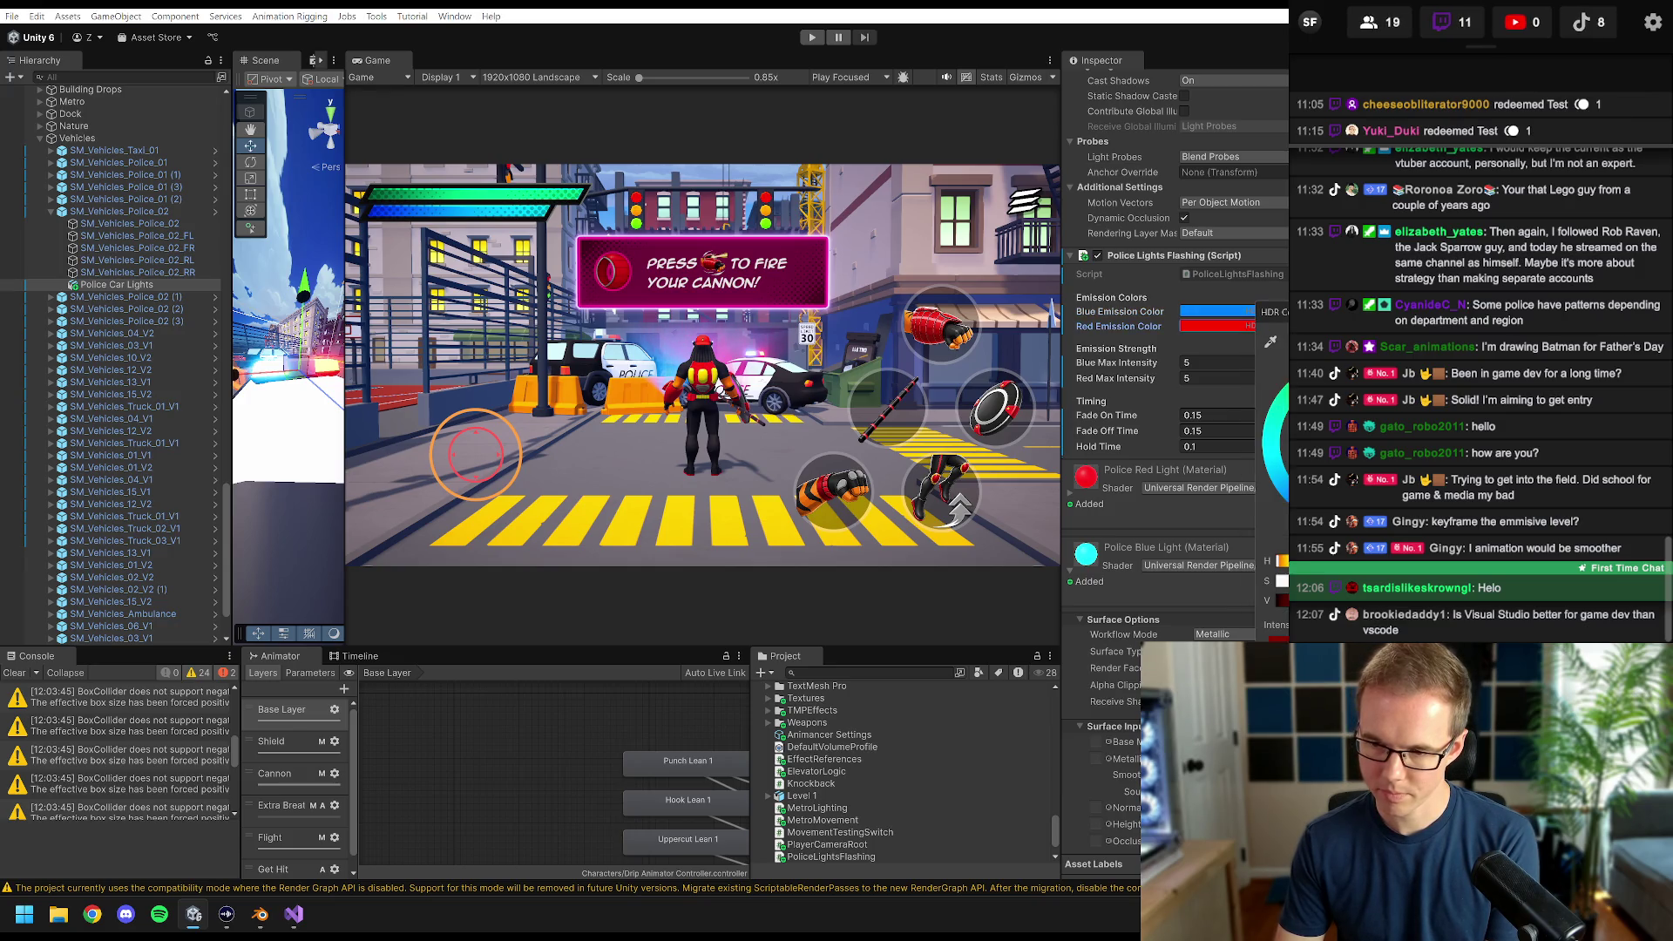
{"action": "left_click", "coordinate": [1066, 373]}
{"action": "type", "text": "4"}
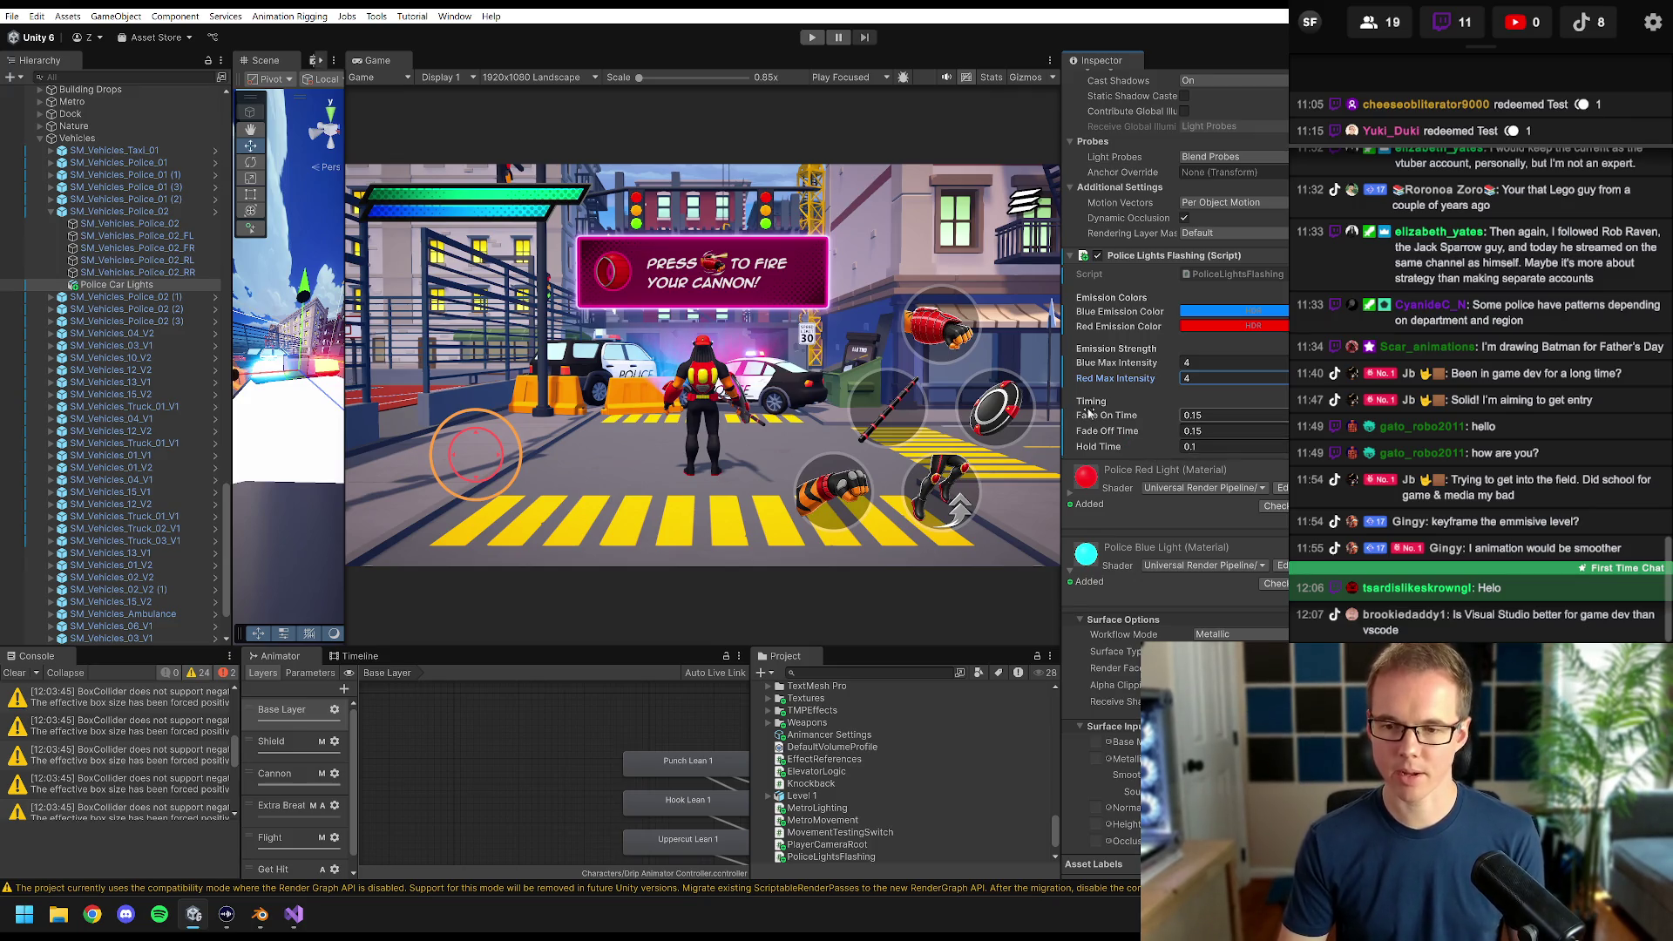
{"action": "left_click", "coordinate": [814, 37]}
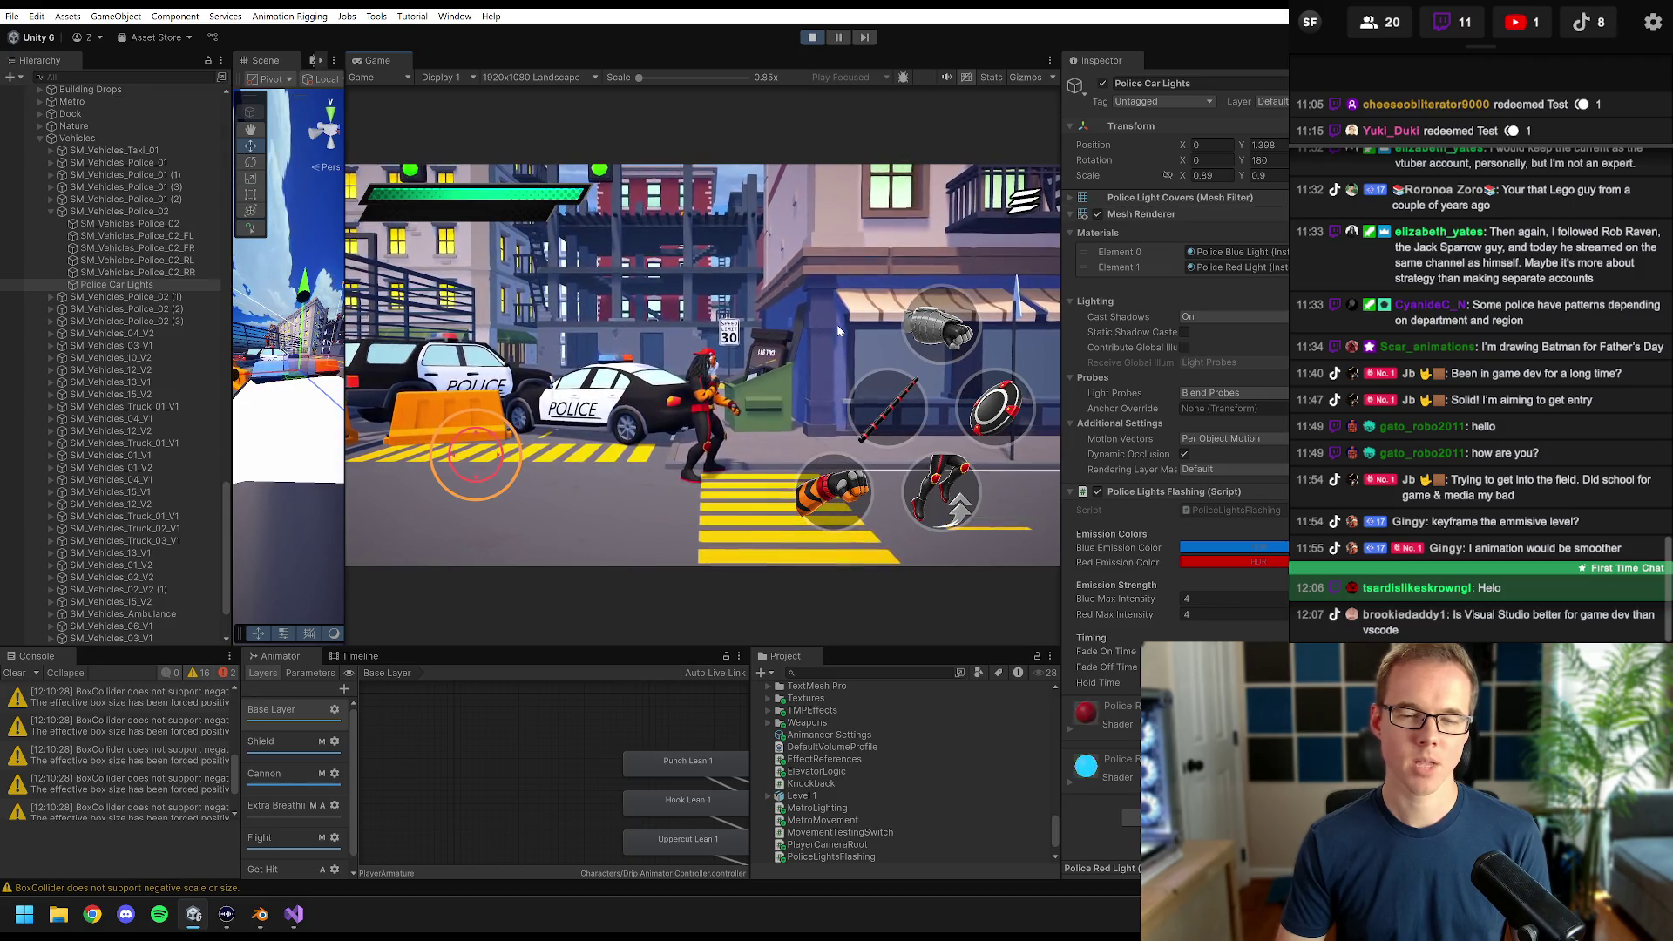
- Walk the character left and right past the police cars to watch the lights flash
{"action": "key", "text": "a"}
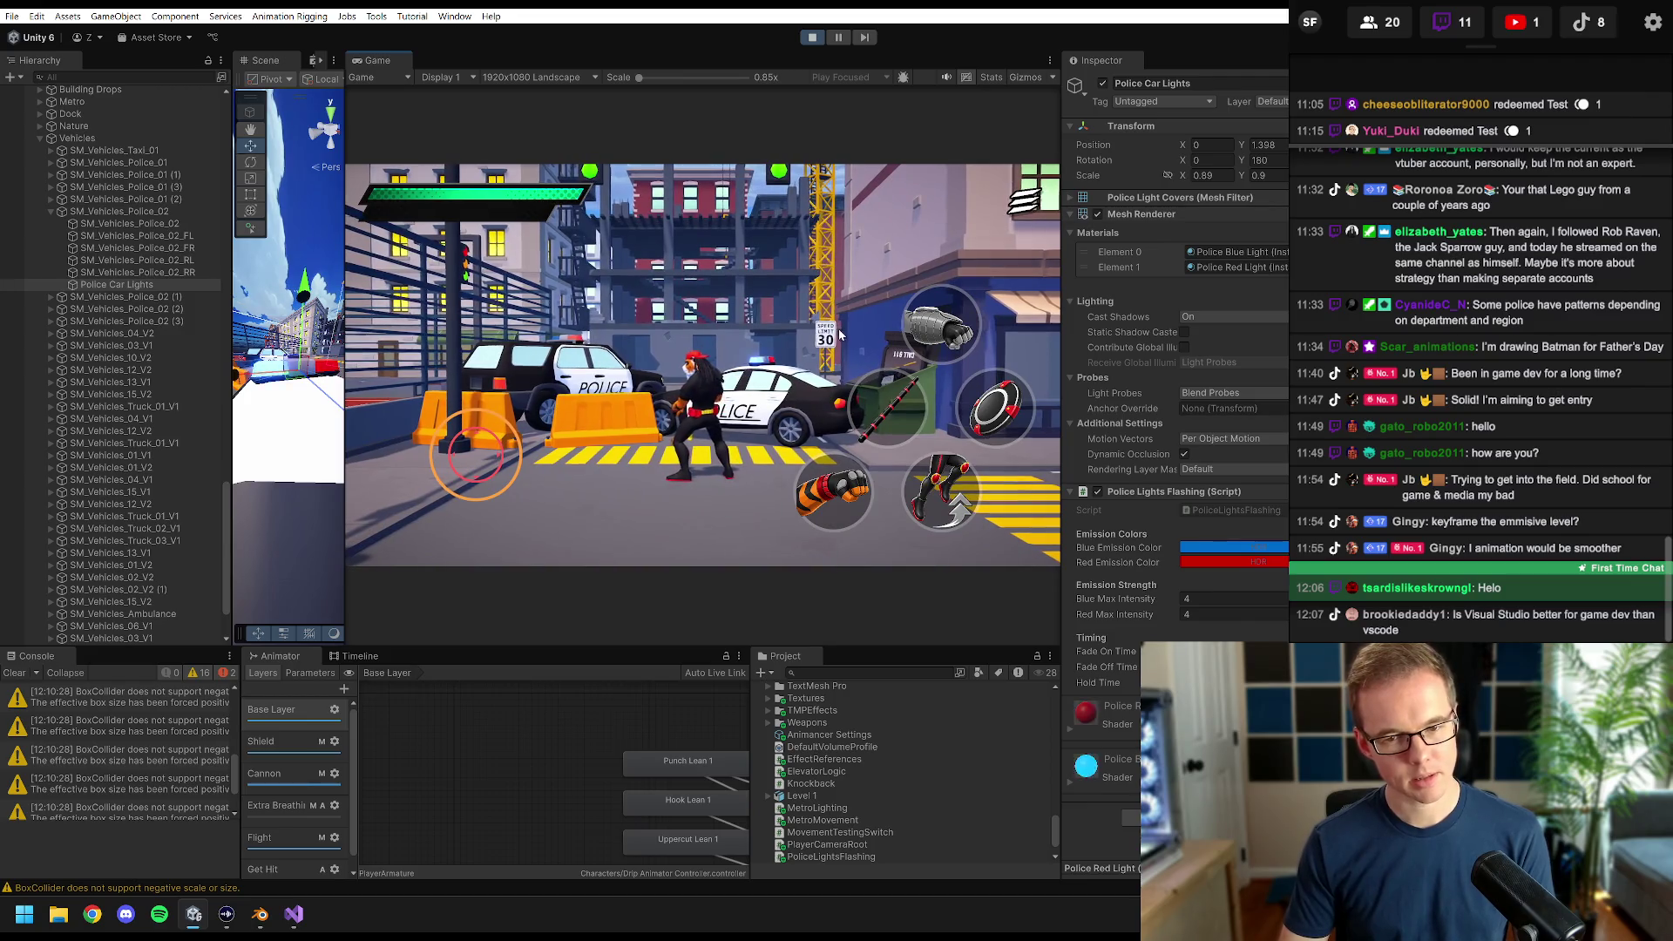
{"action": "key", "text": "d"}
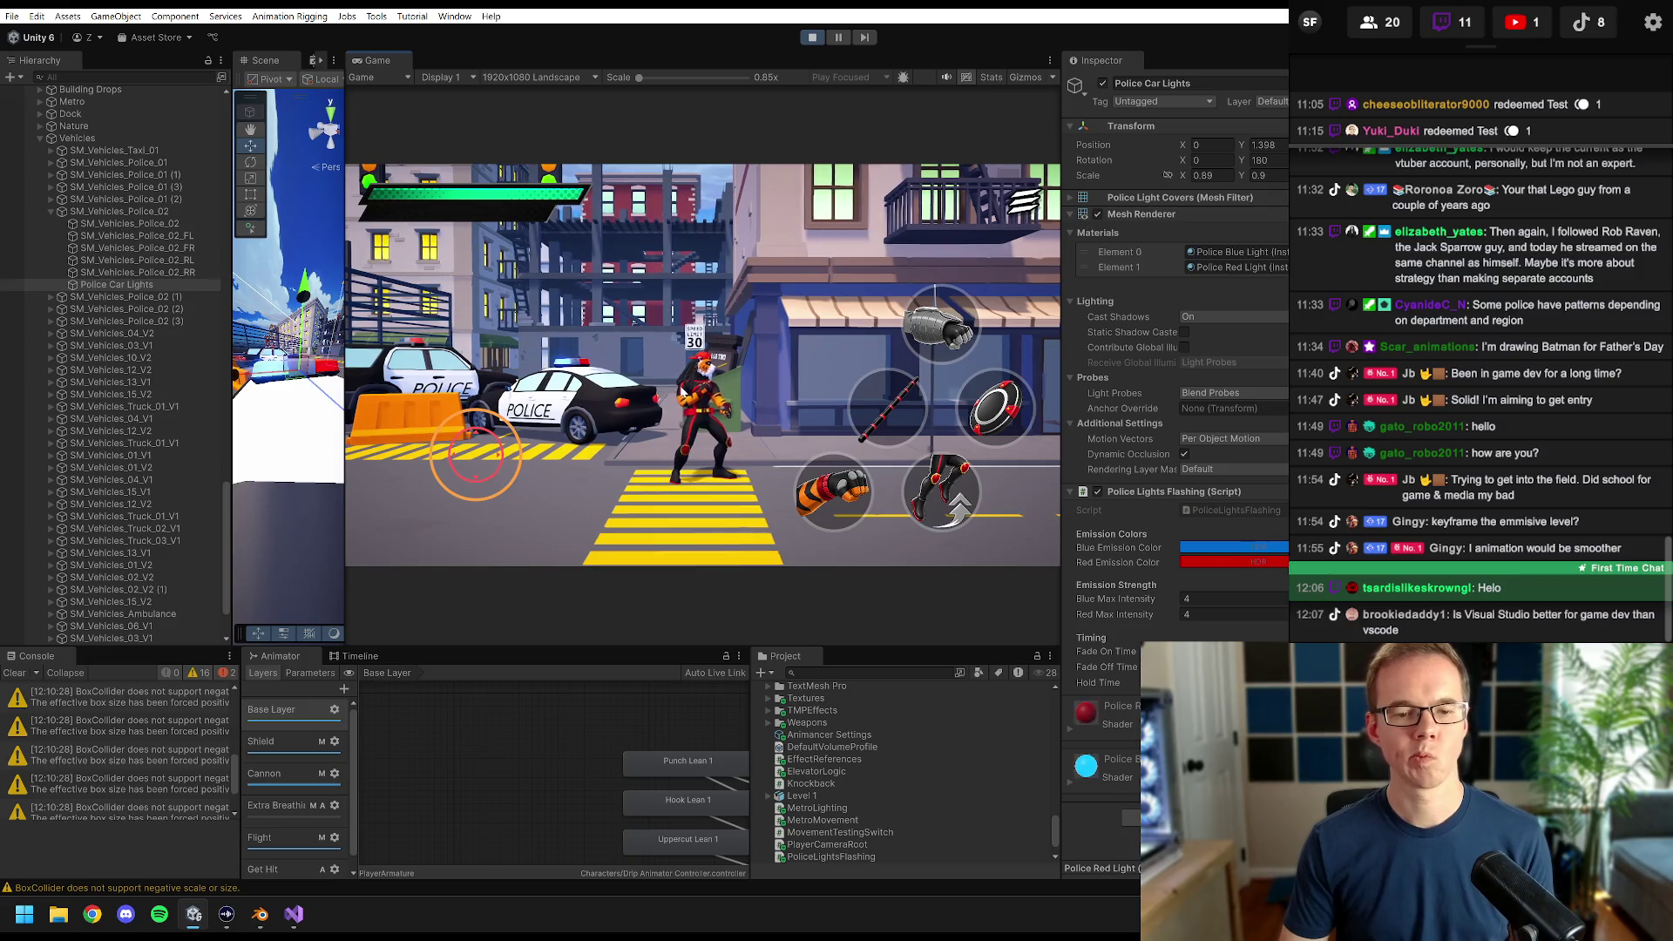
{"action": "key", "text": "a"}
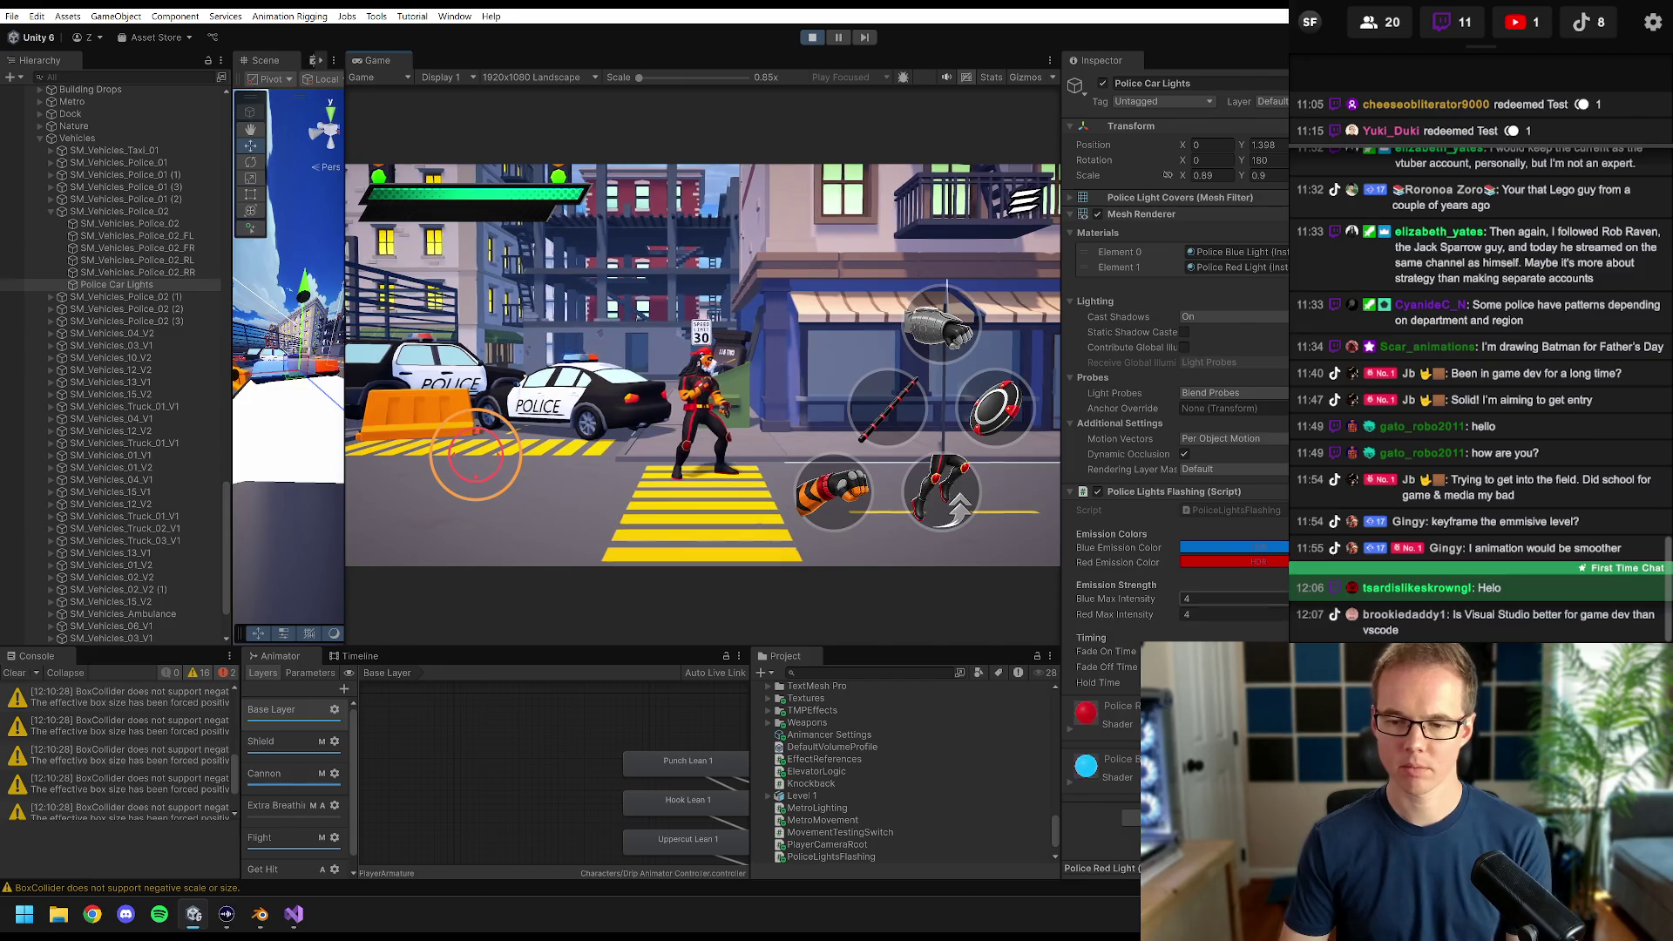
- Set Blue Max Intensity and Red Max Intensity to 6 during Play mode
{"action": "left_click", "coordinate": [1232, 599]}
{"action": "type", "text": "6"}
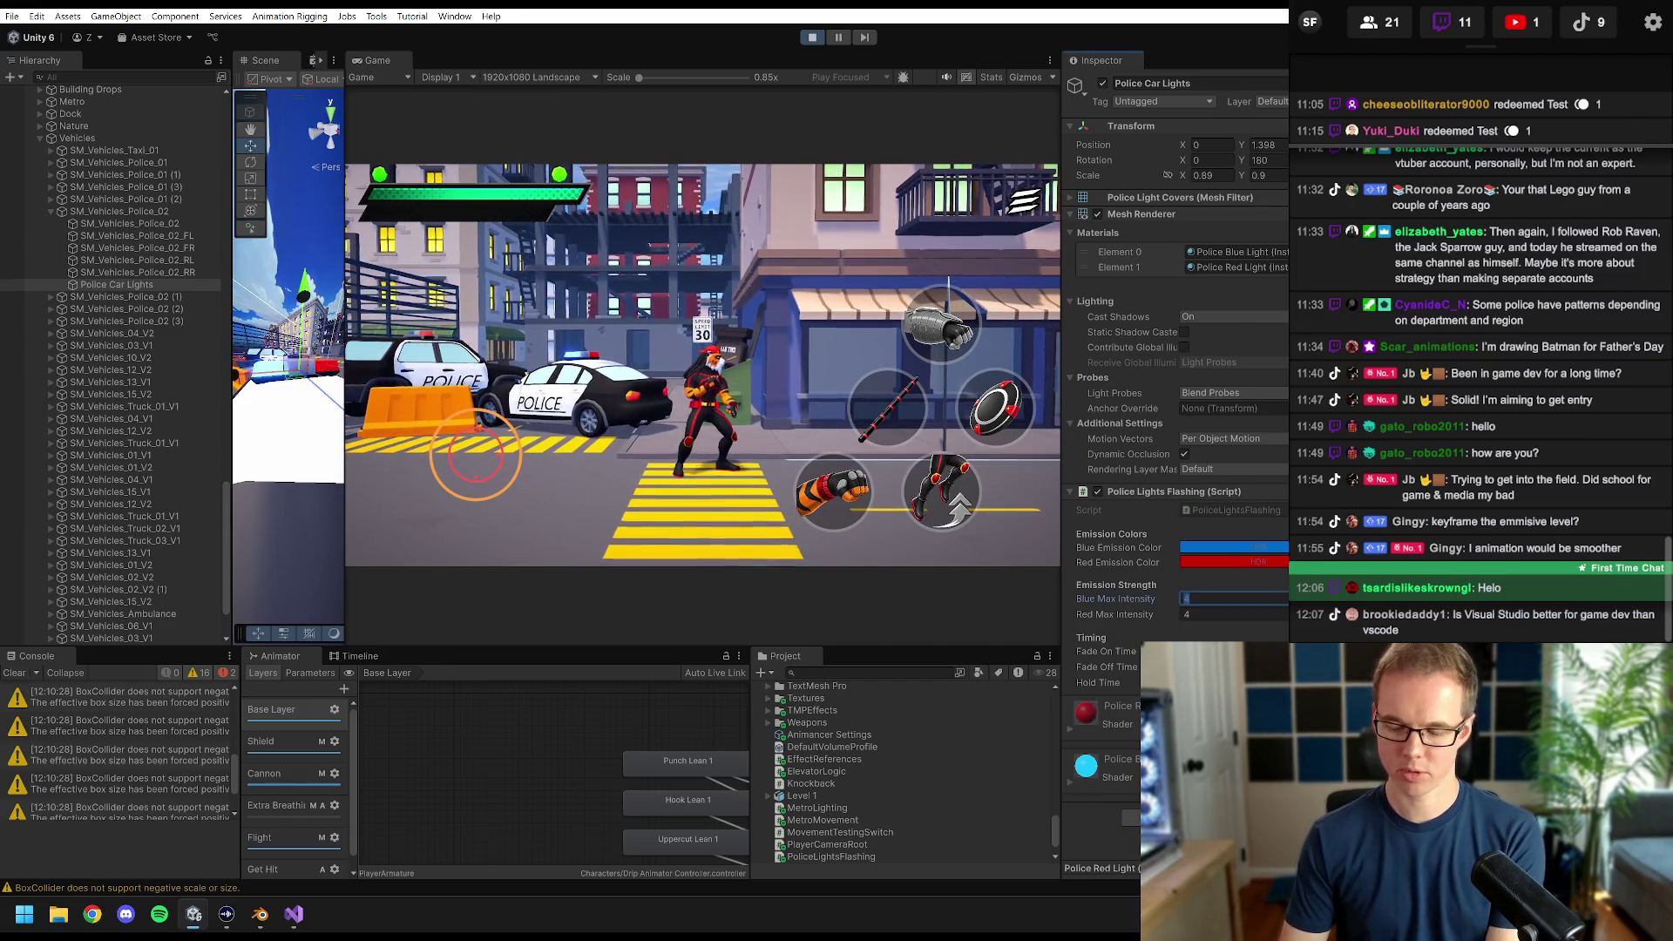
{"action": "key", "text": "Tab"}
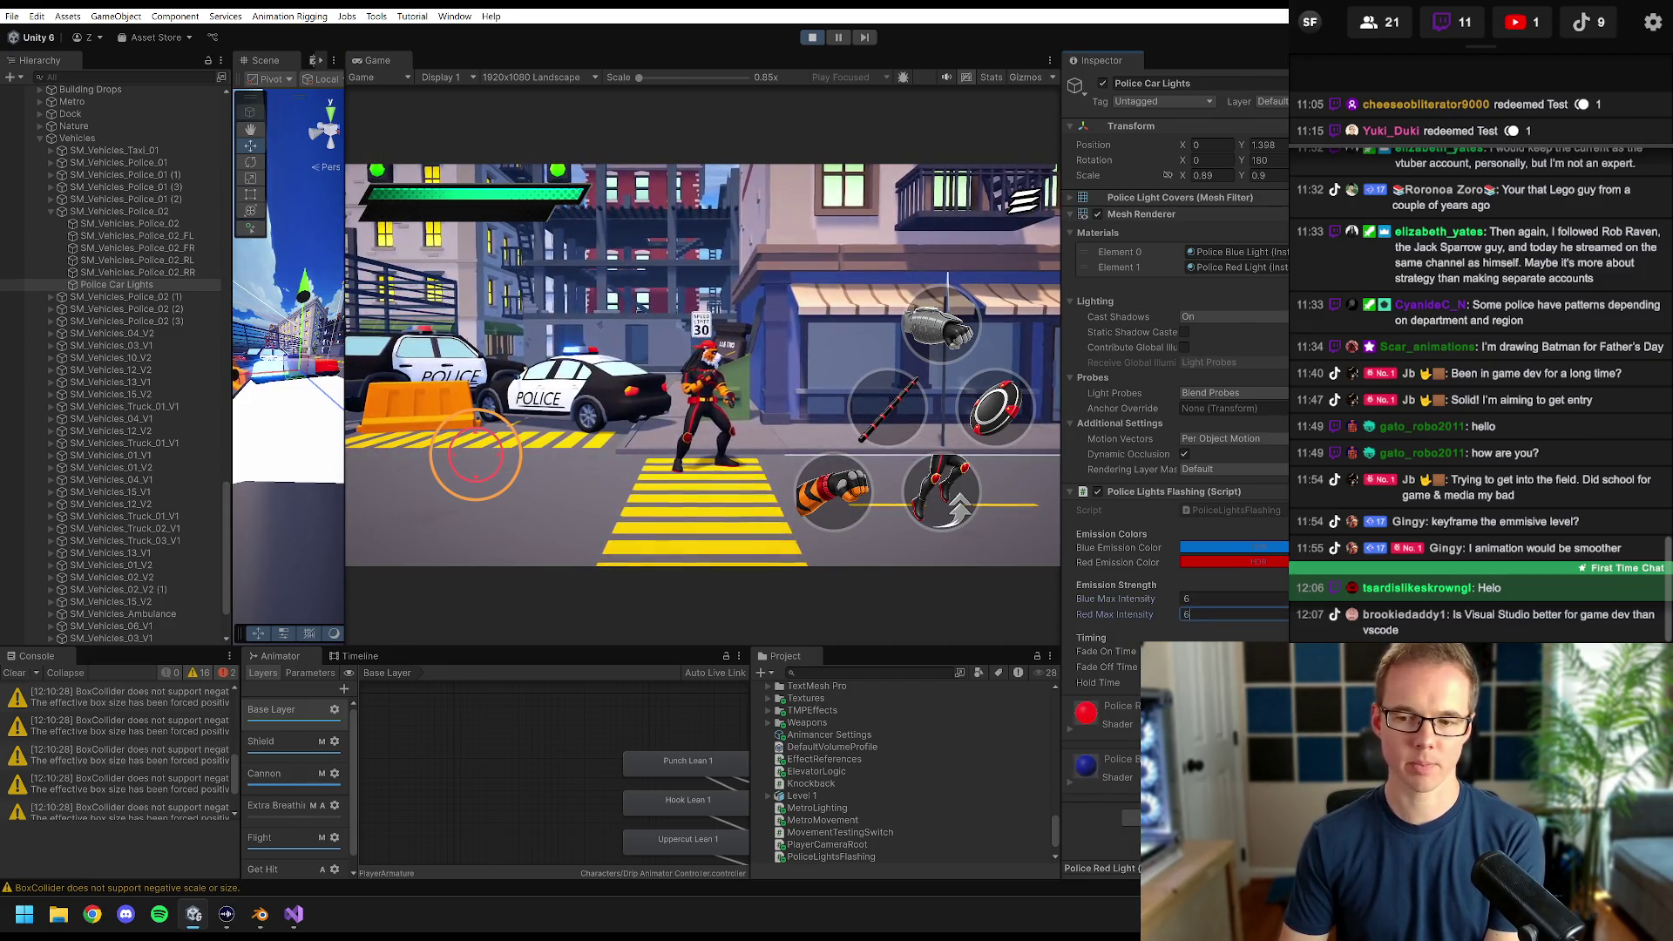
{"action": "type", "text": "6"}
{"action": "key", "text": "Return"}
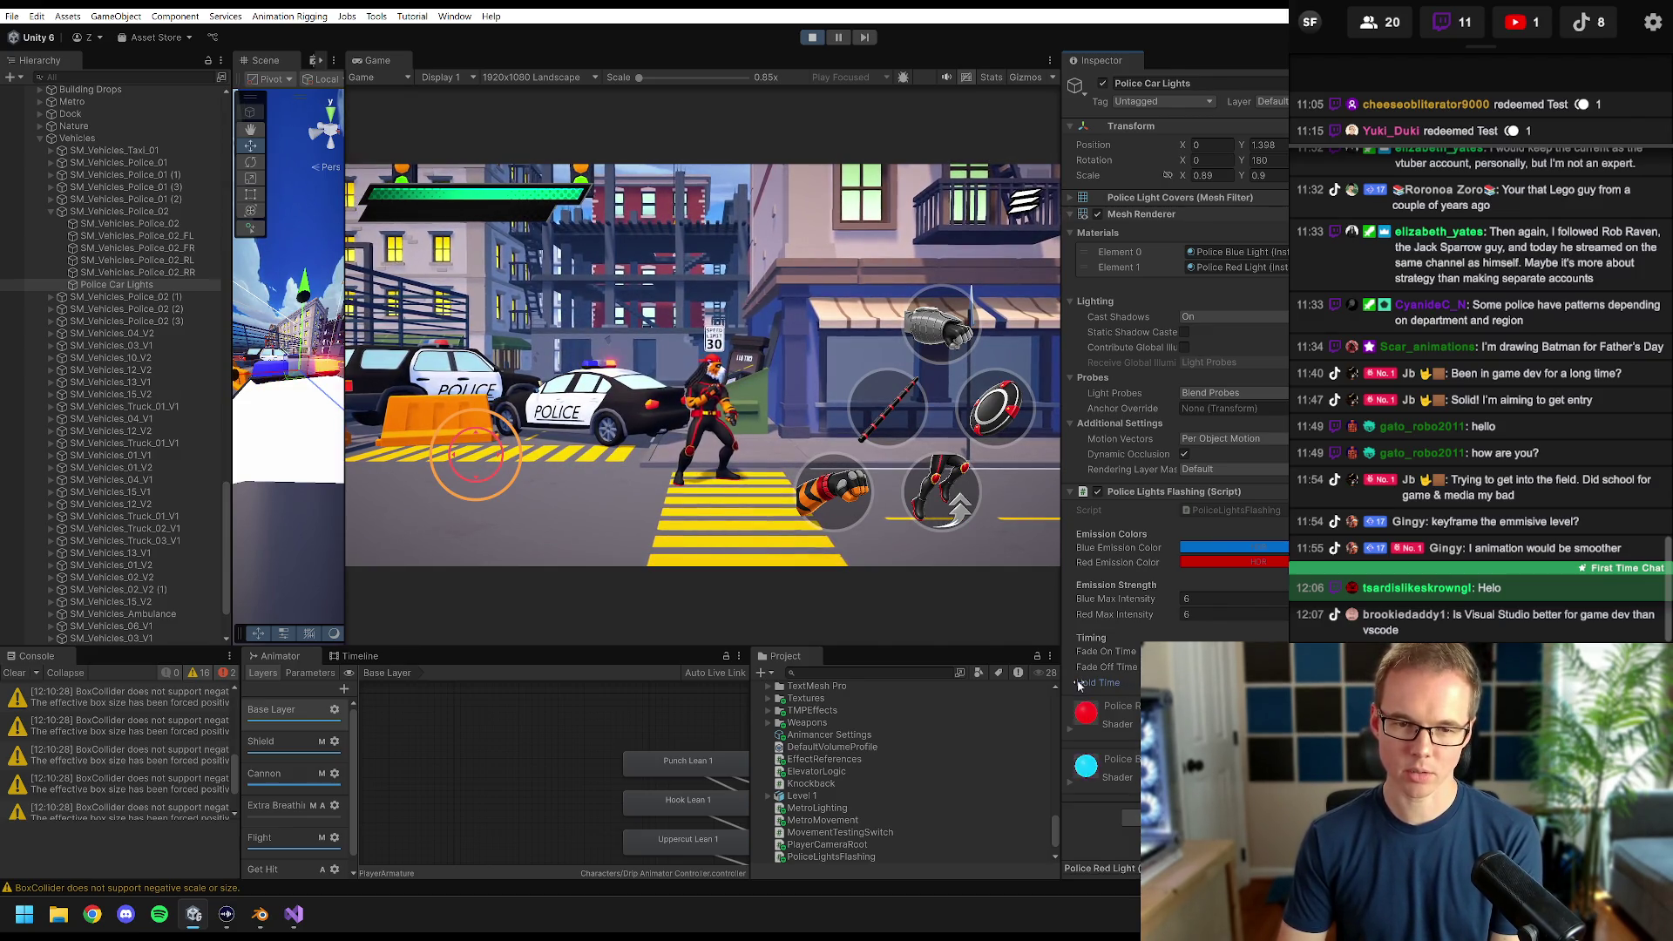
- Walk the character through the street and around the corner to compare the brighter lights
{"action": "key", "text": "a"}
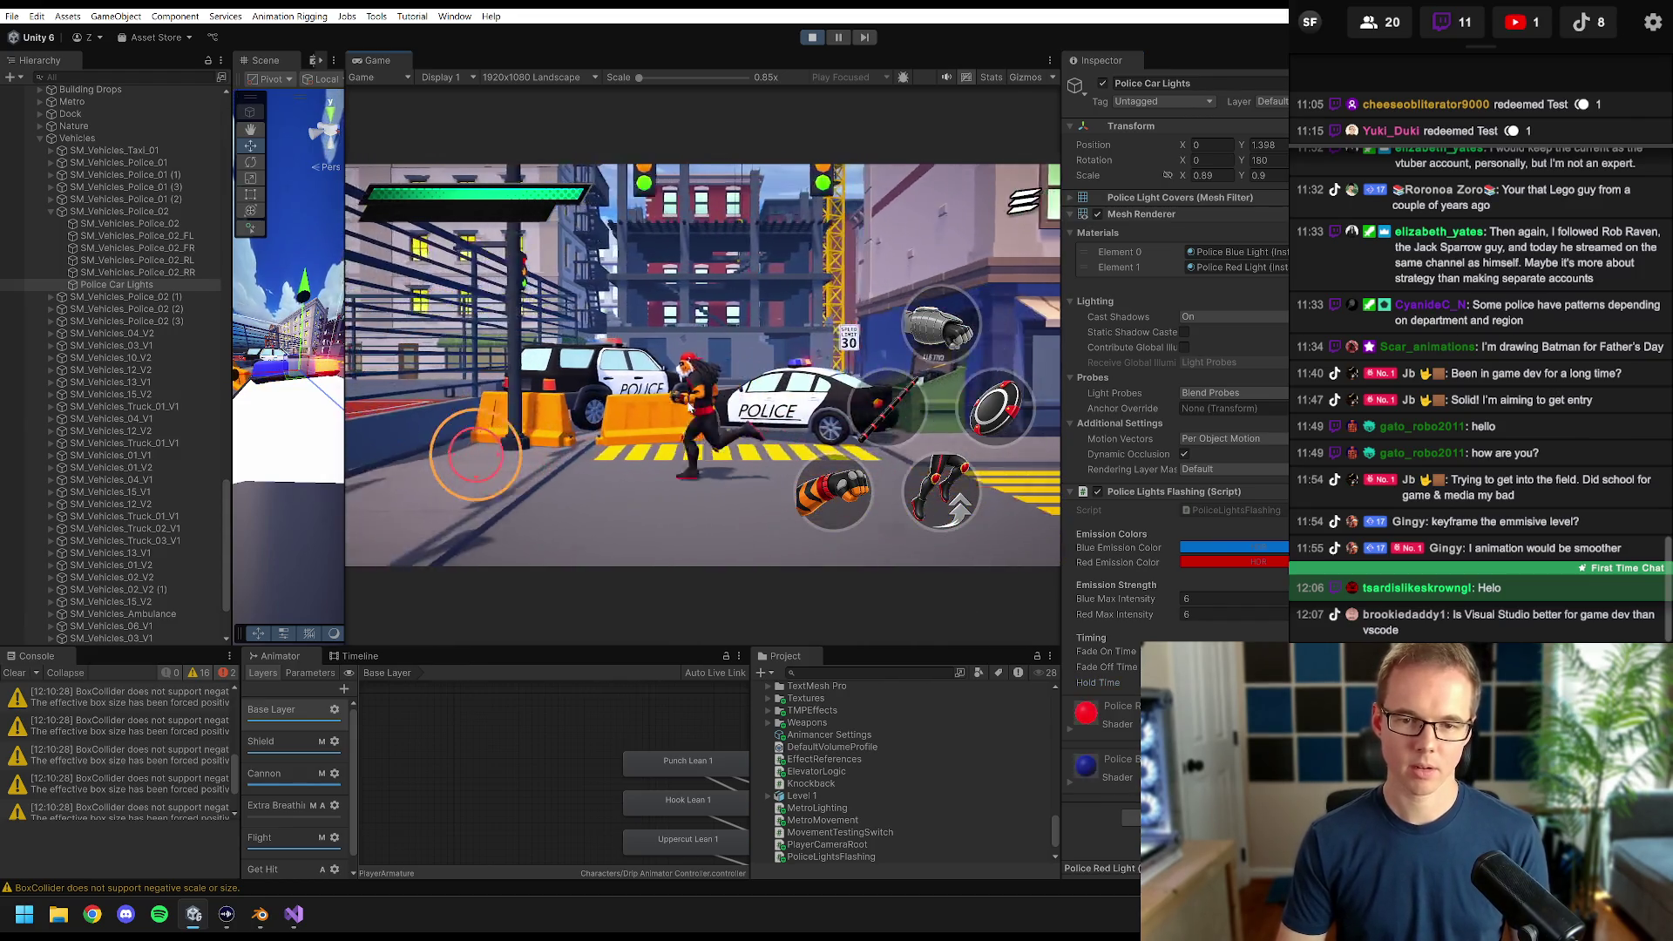
{"action": "key", "text": "d"}
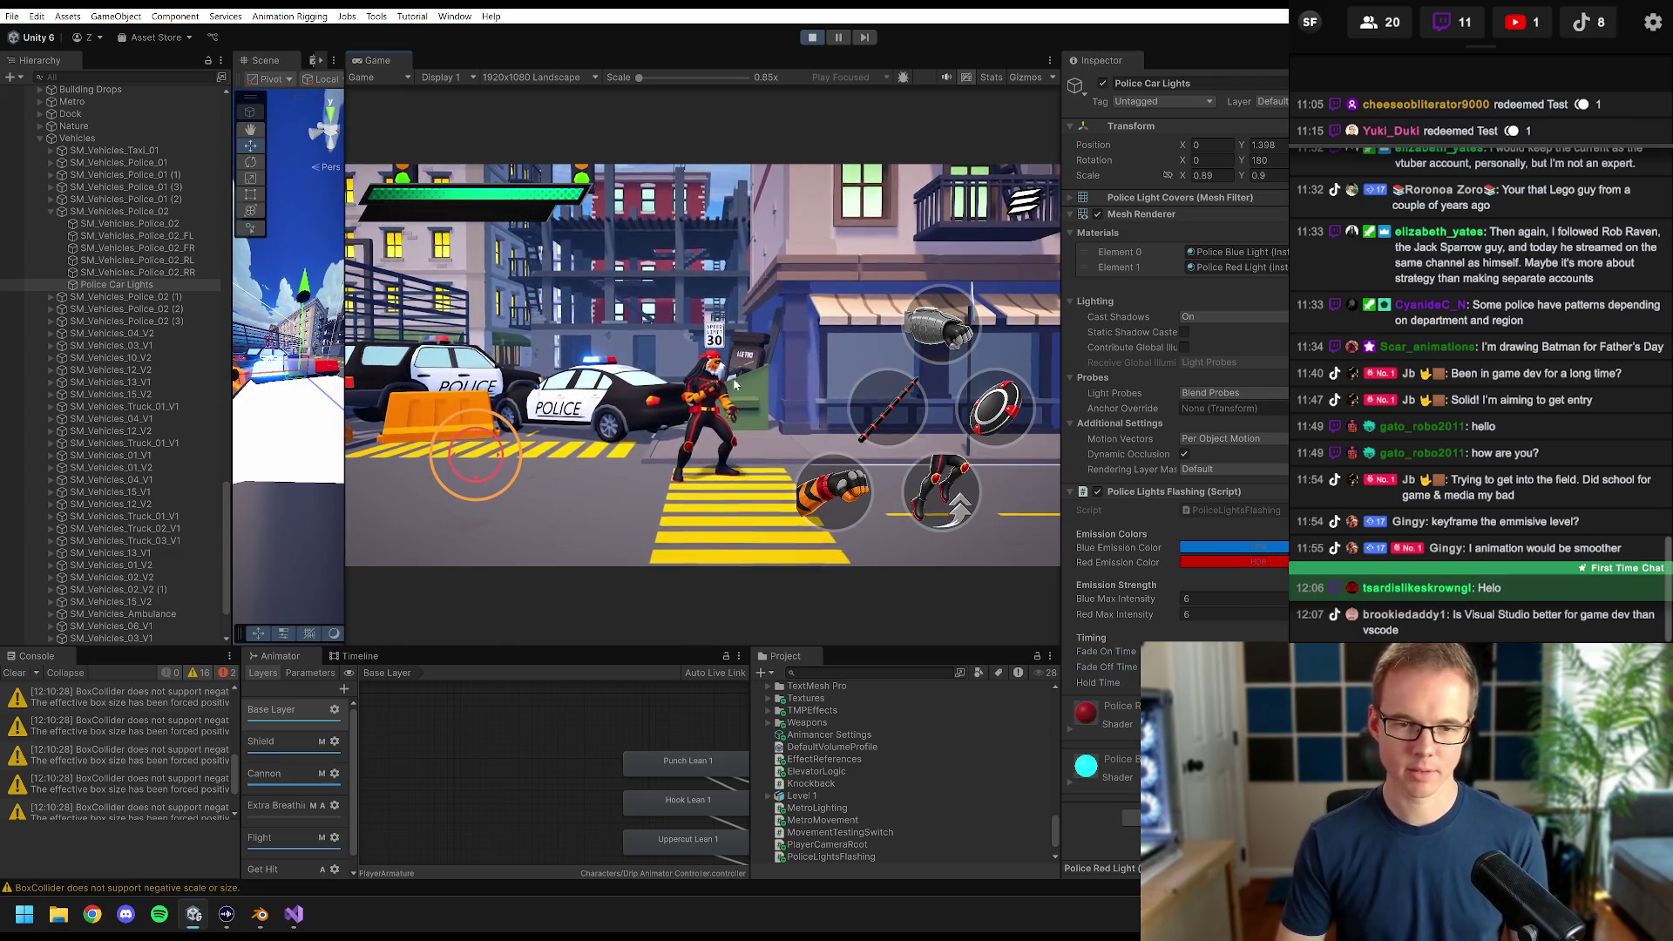
{"action": "key", "text": "w"}
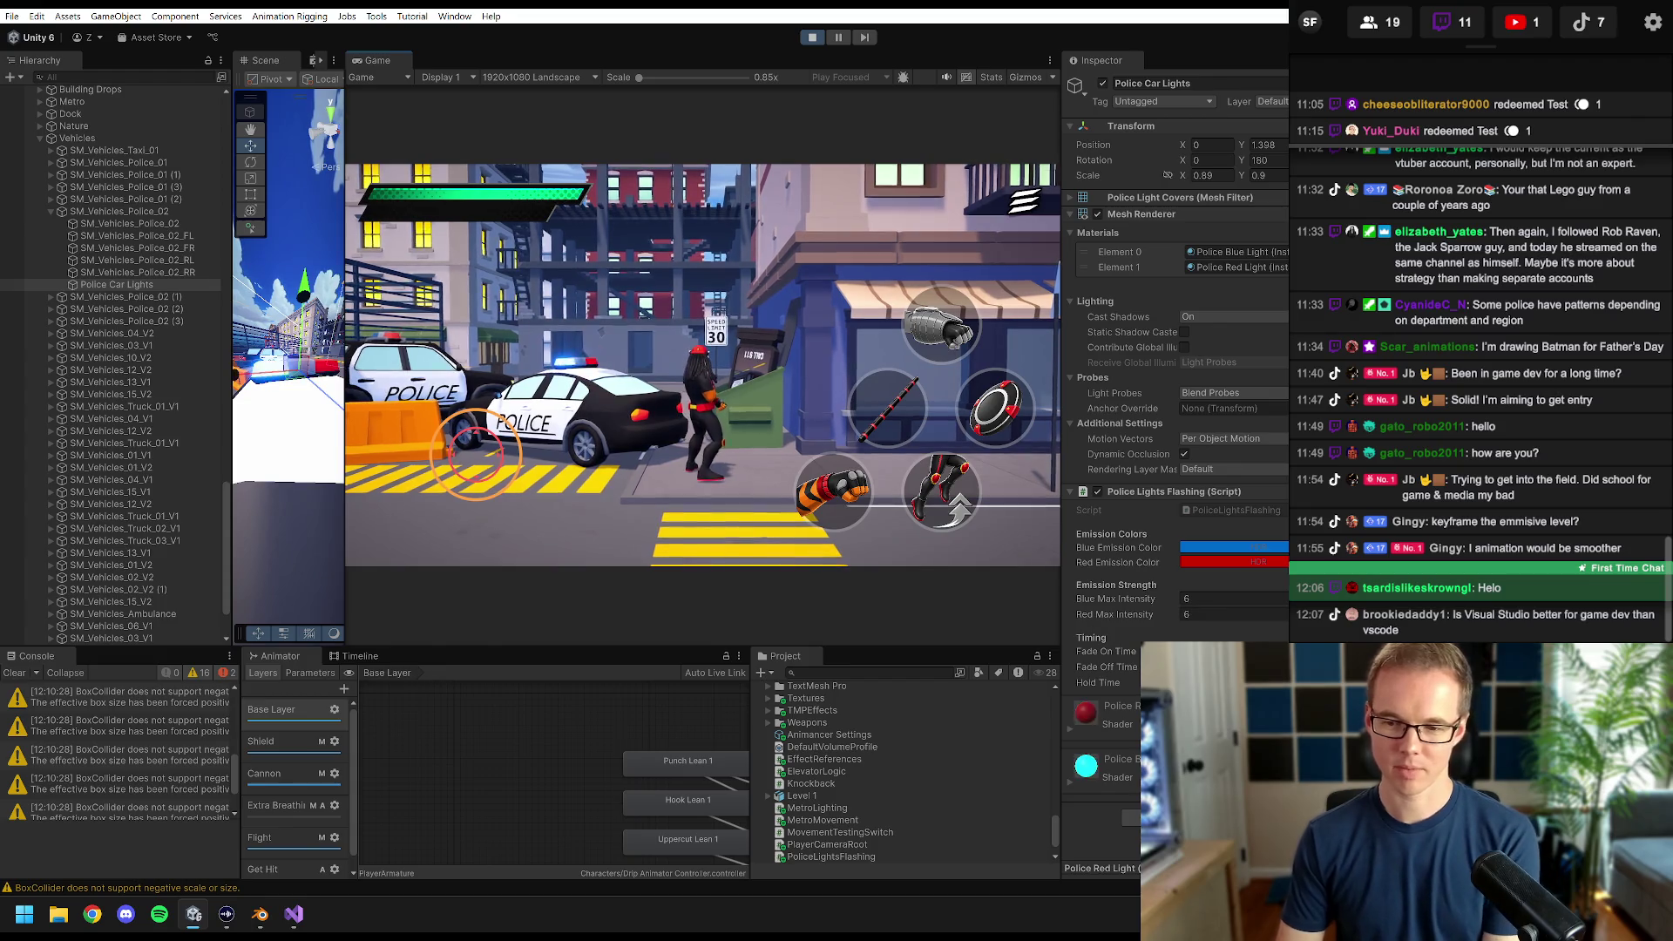
{"action": "key", "text": "d"}
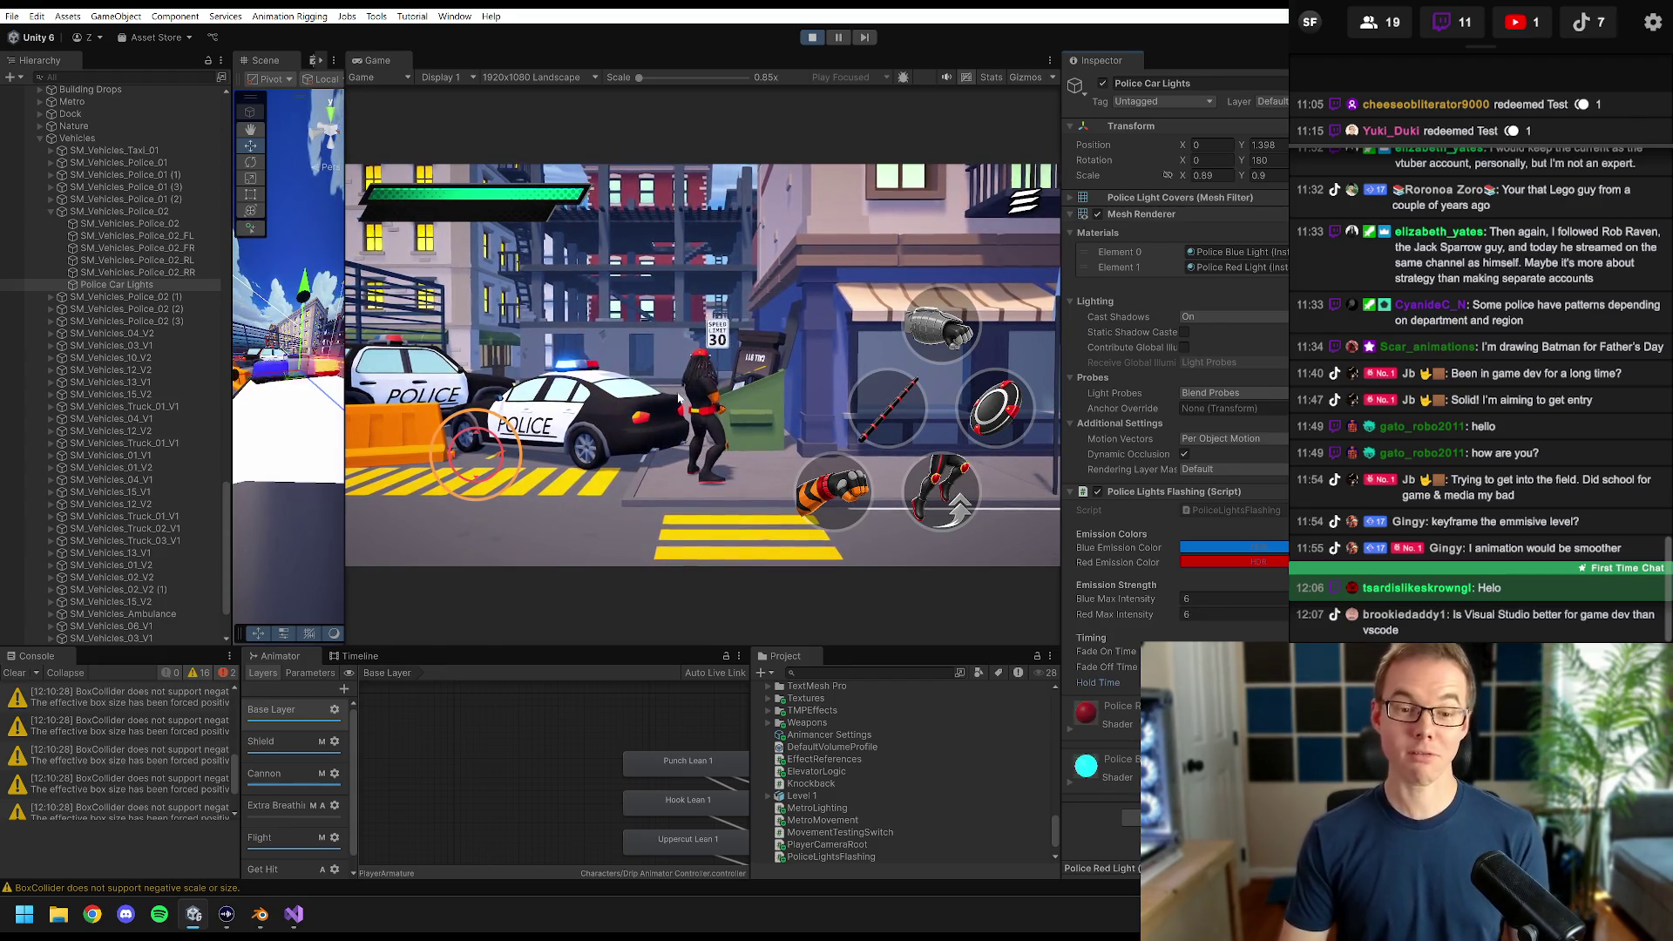
{"action": "key", "text": "d"}
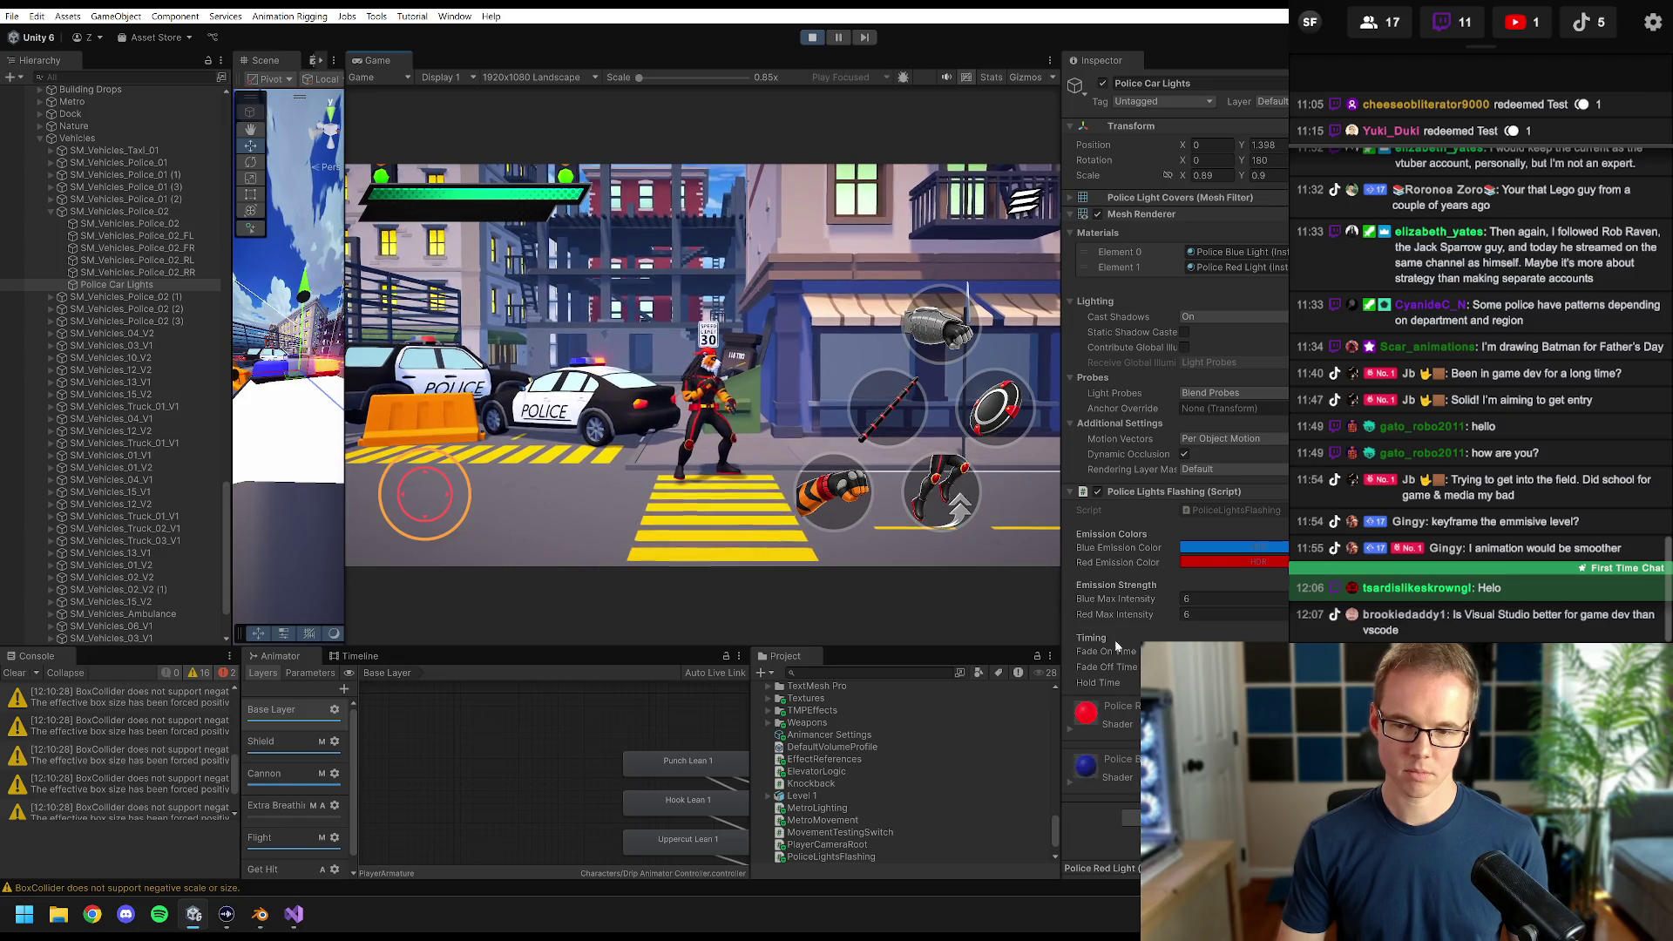
{"action": "left_click", "coordinate": [1100, 682]}
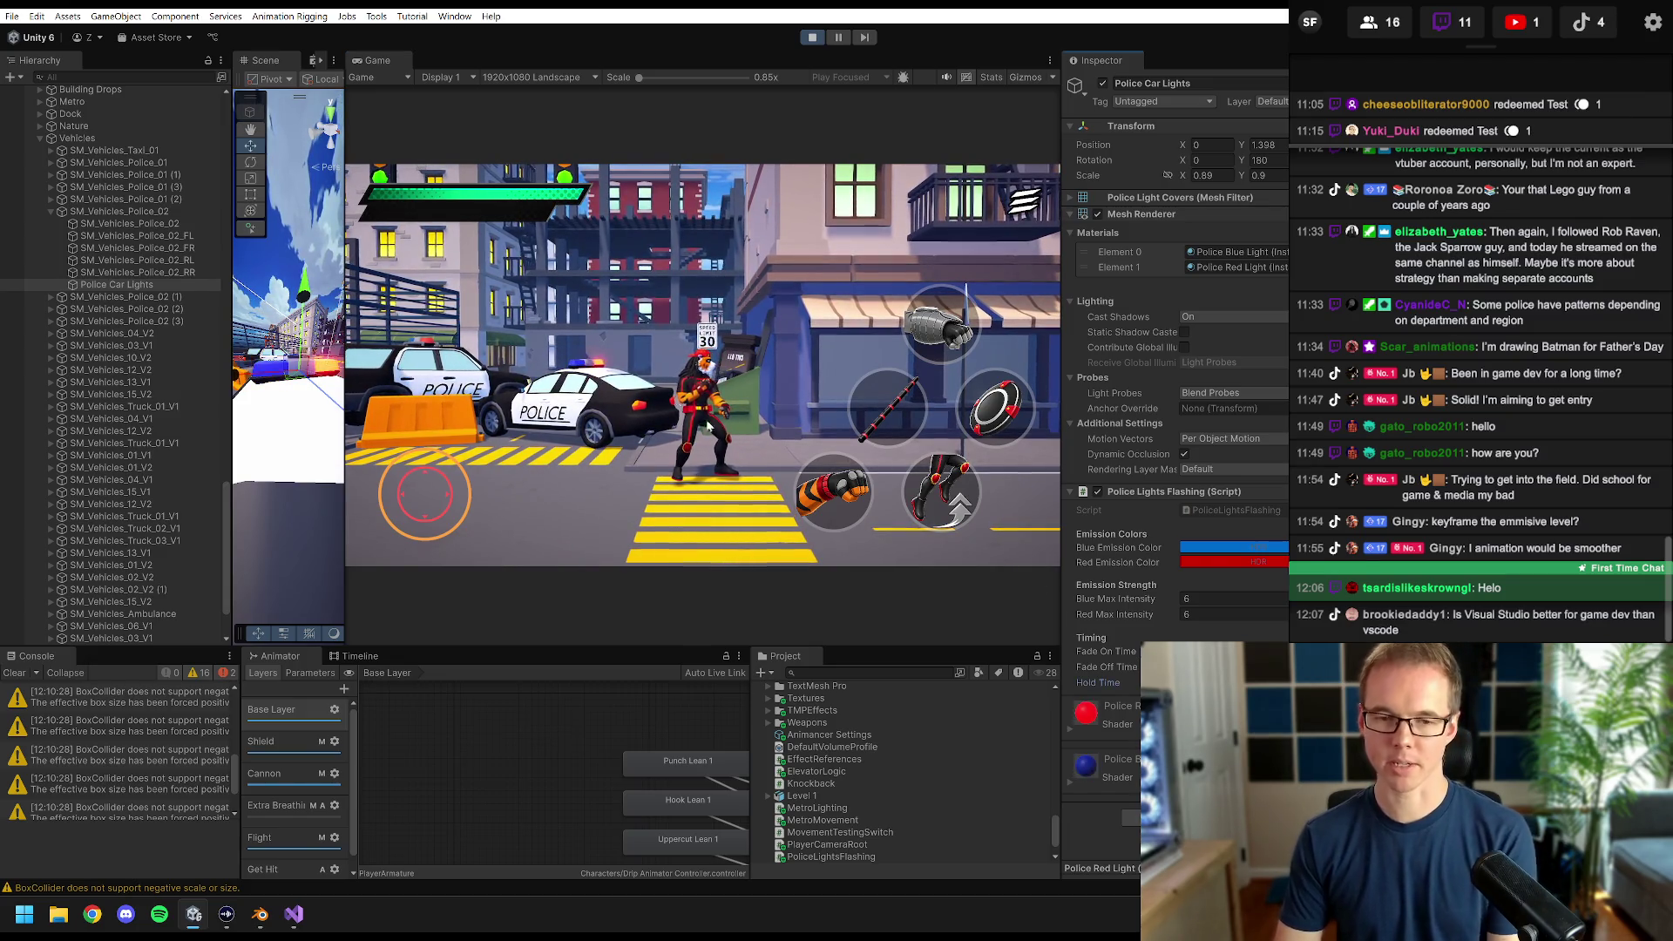
{"action": "left_click", "coordinate": [660, 373]}
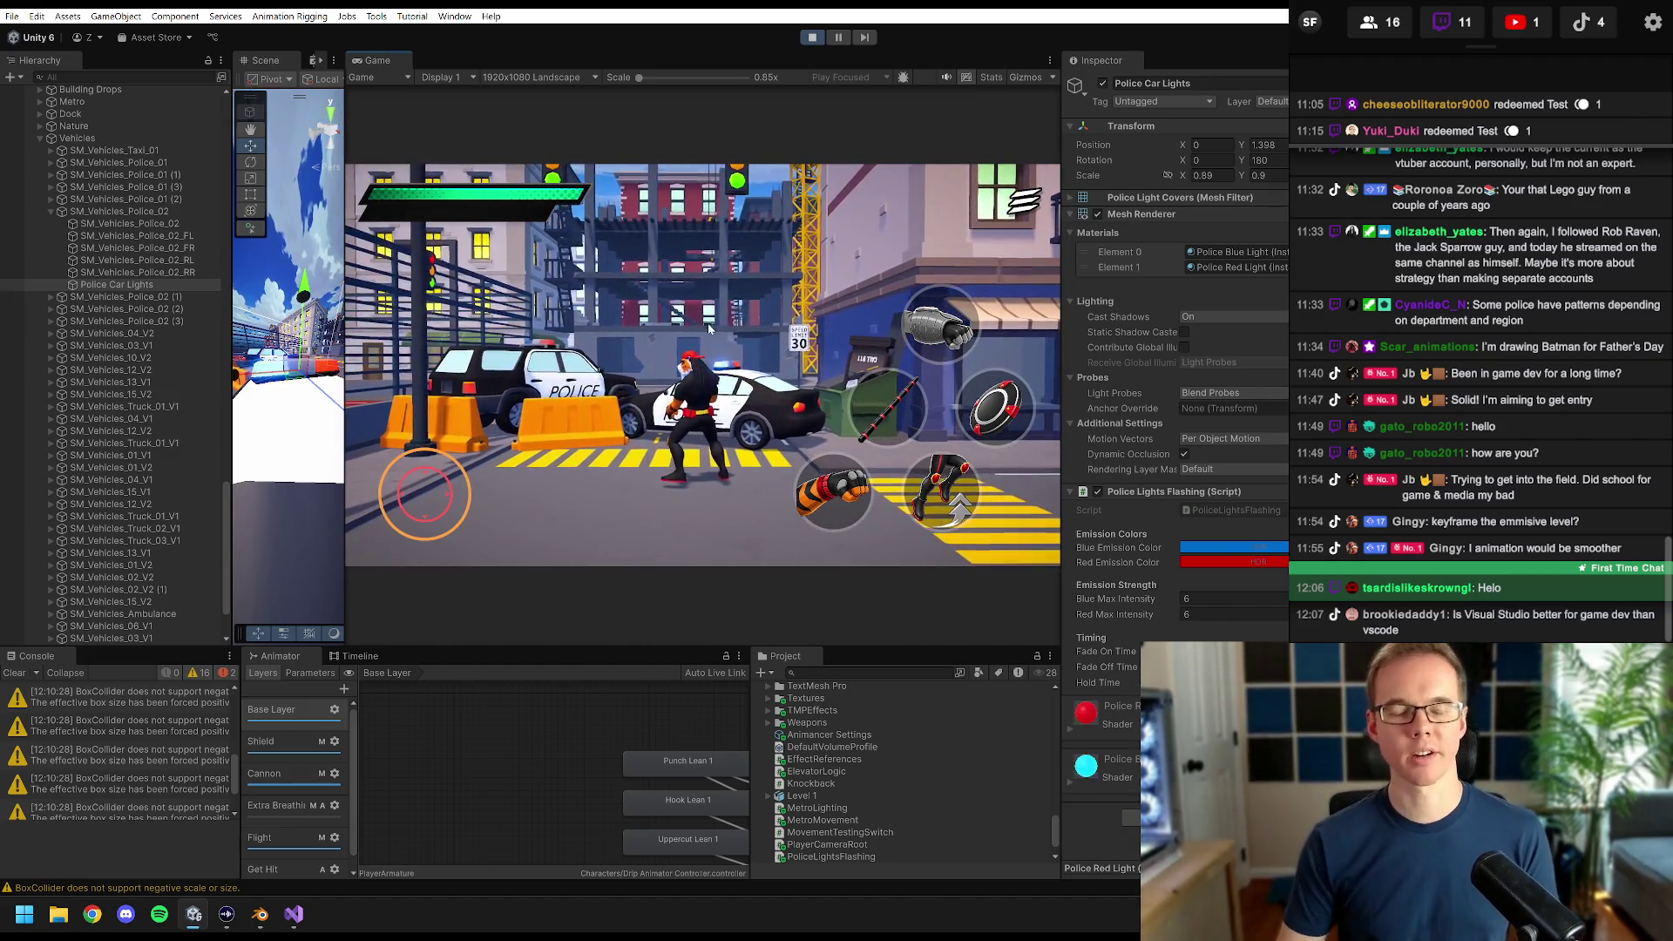
{"action": "key", "text": "a"}
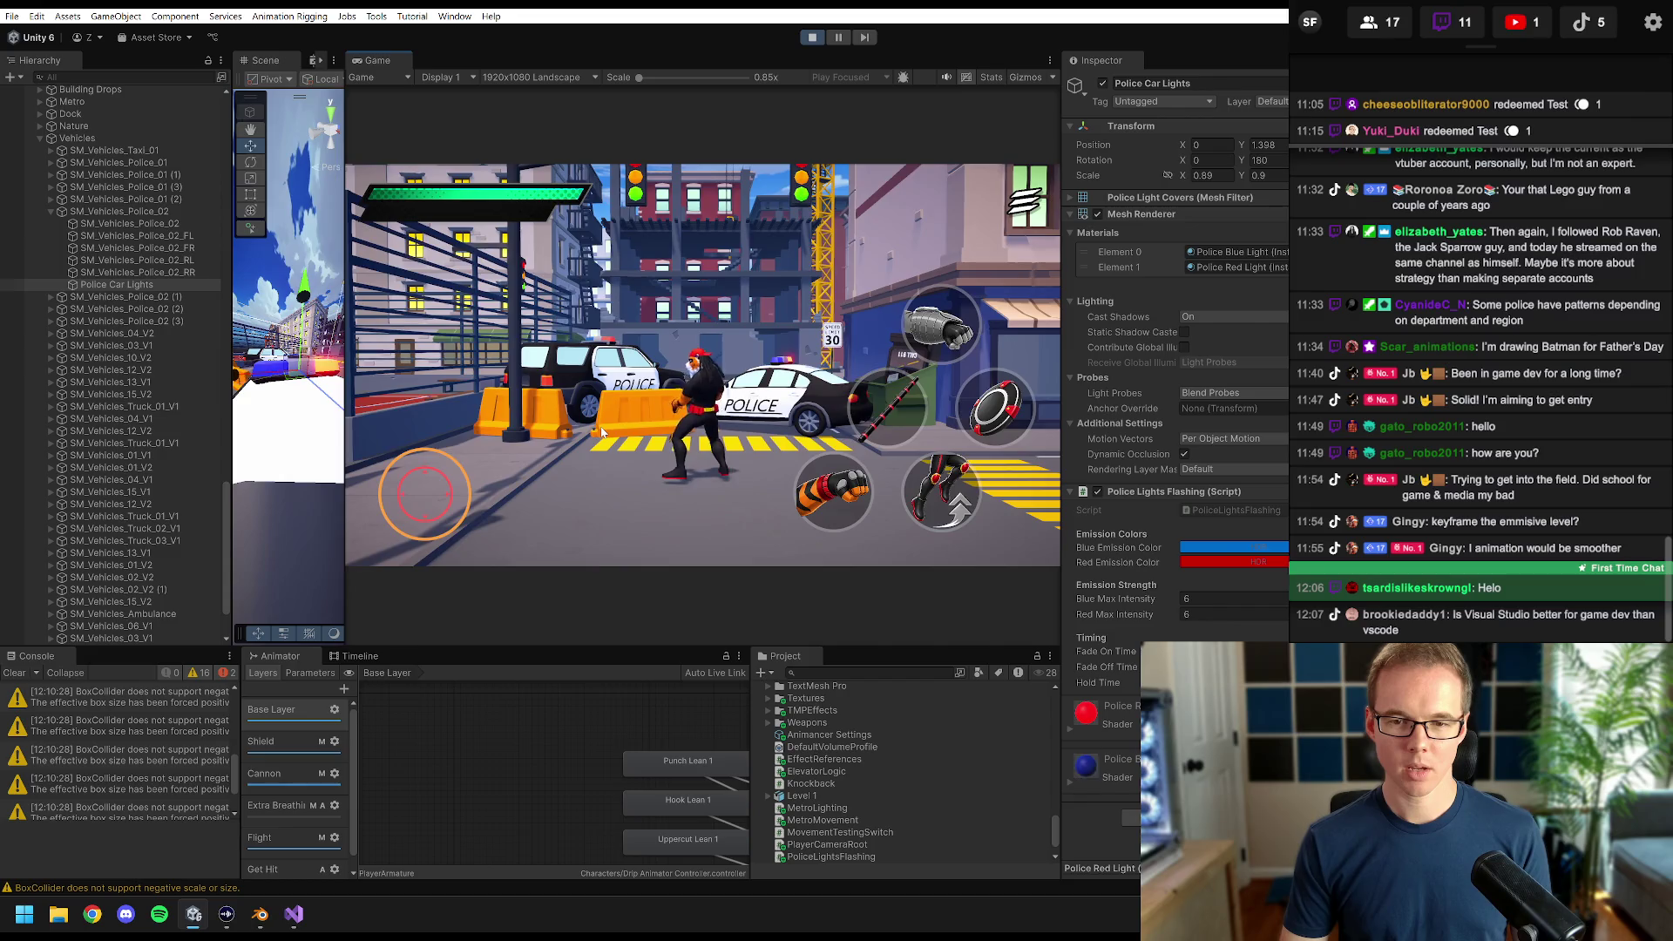
{"action": "key", "text": "d"}
{"action": "key", "text": "s"}
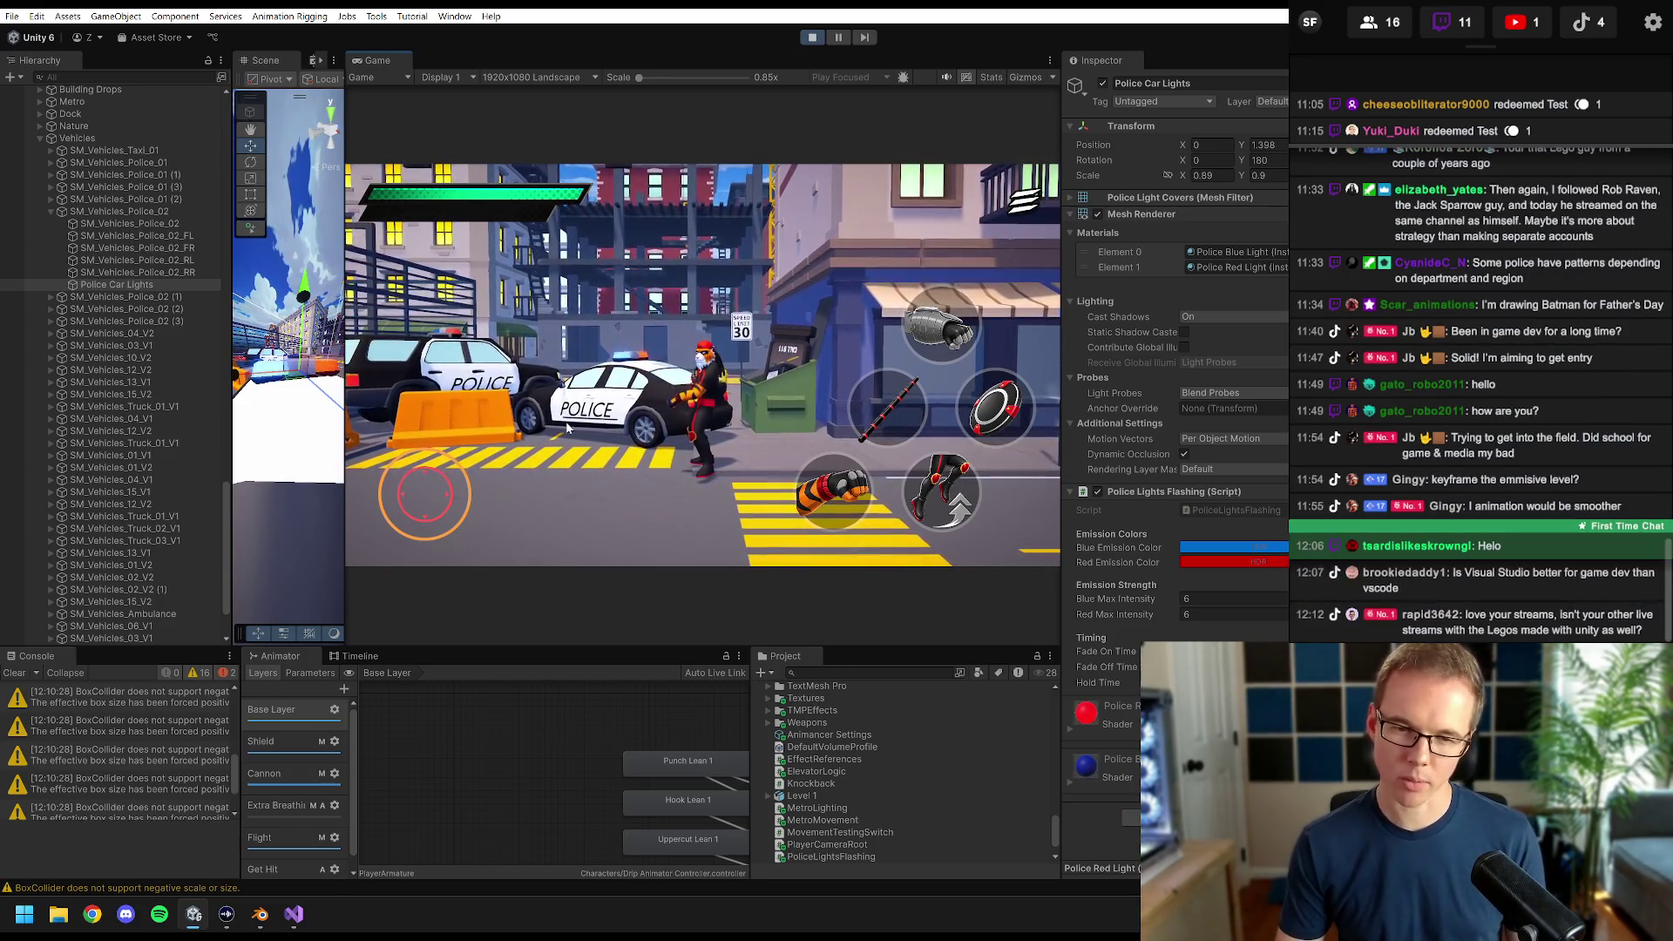
{"action": "key", "text": "a"}
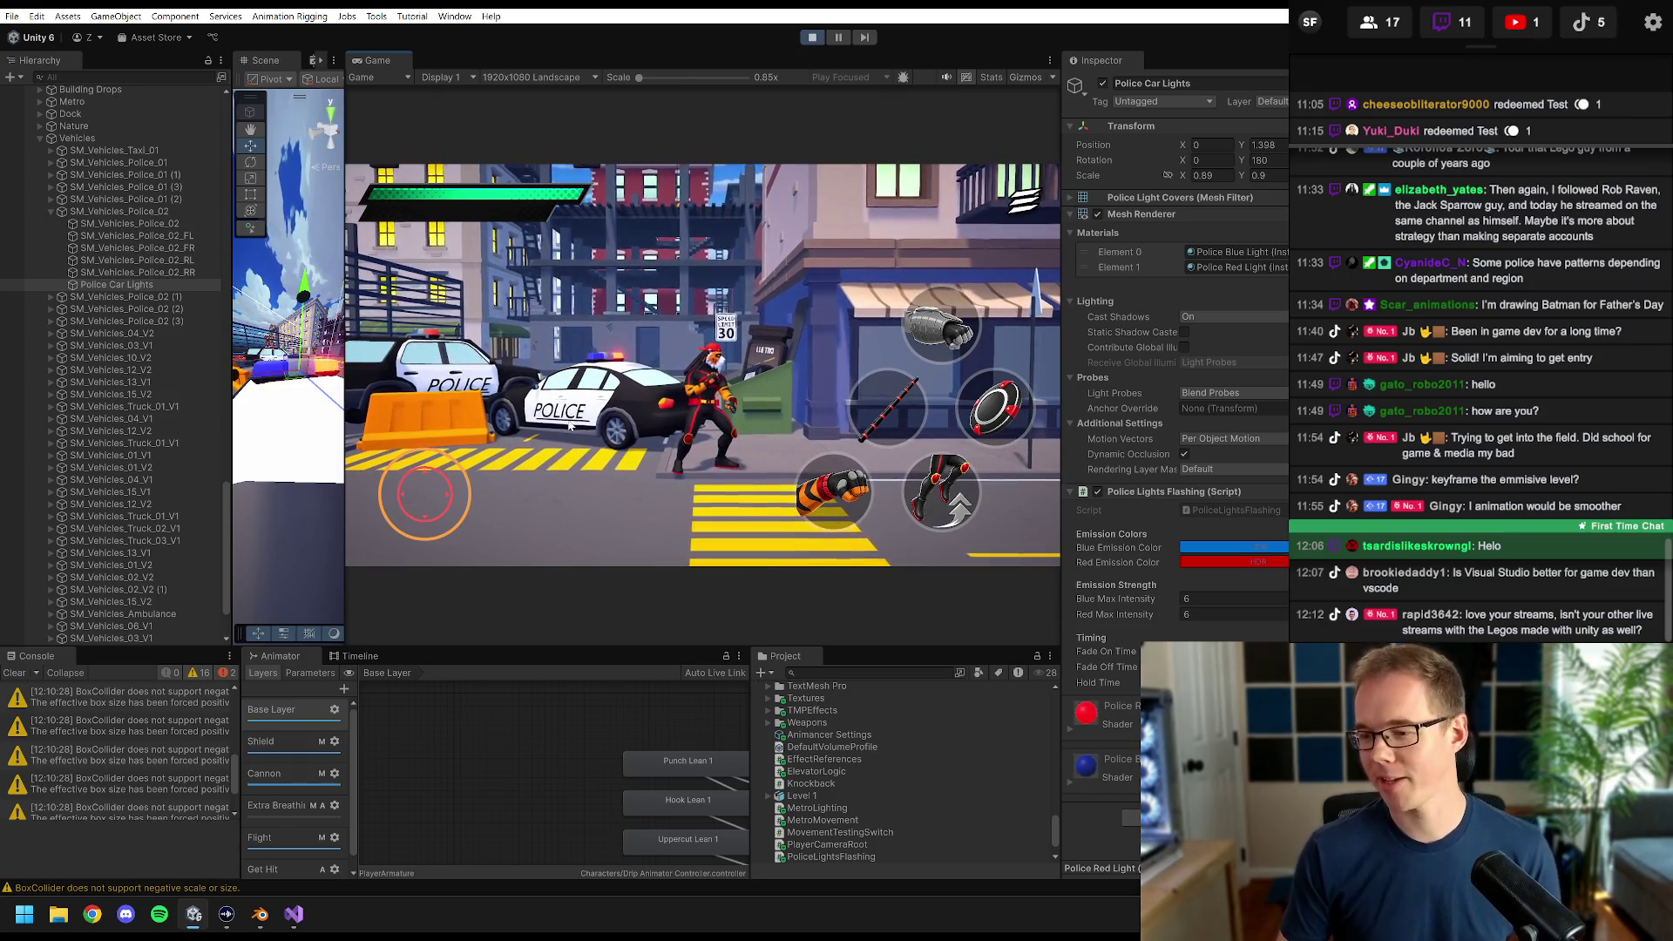
{"action": "key", "text": "a"}
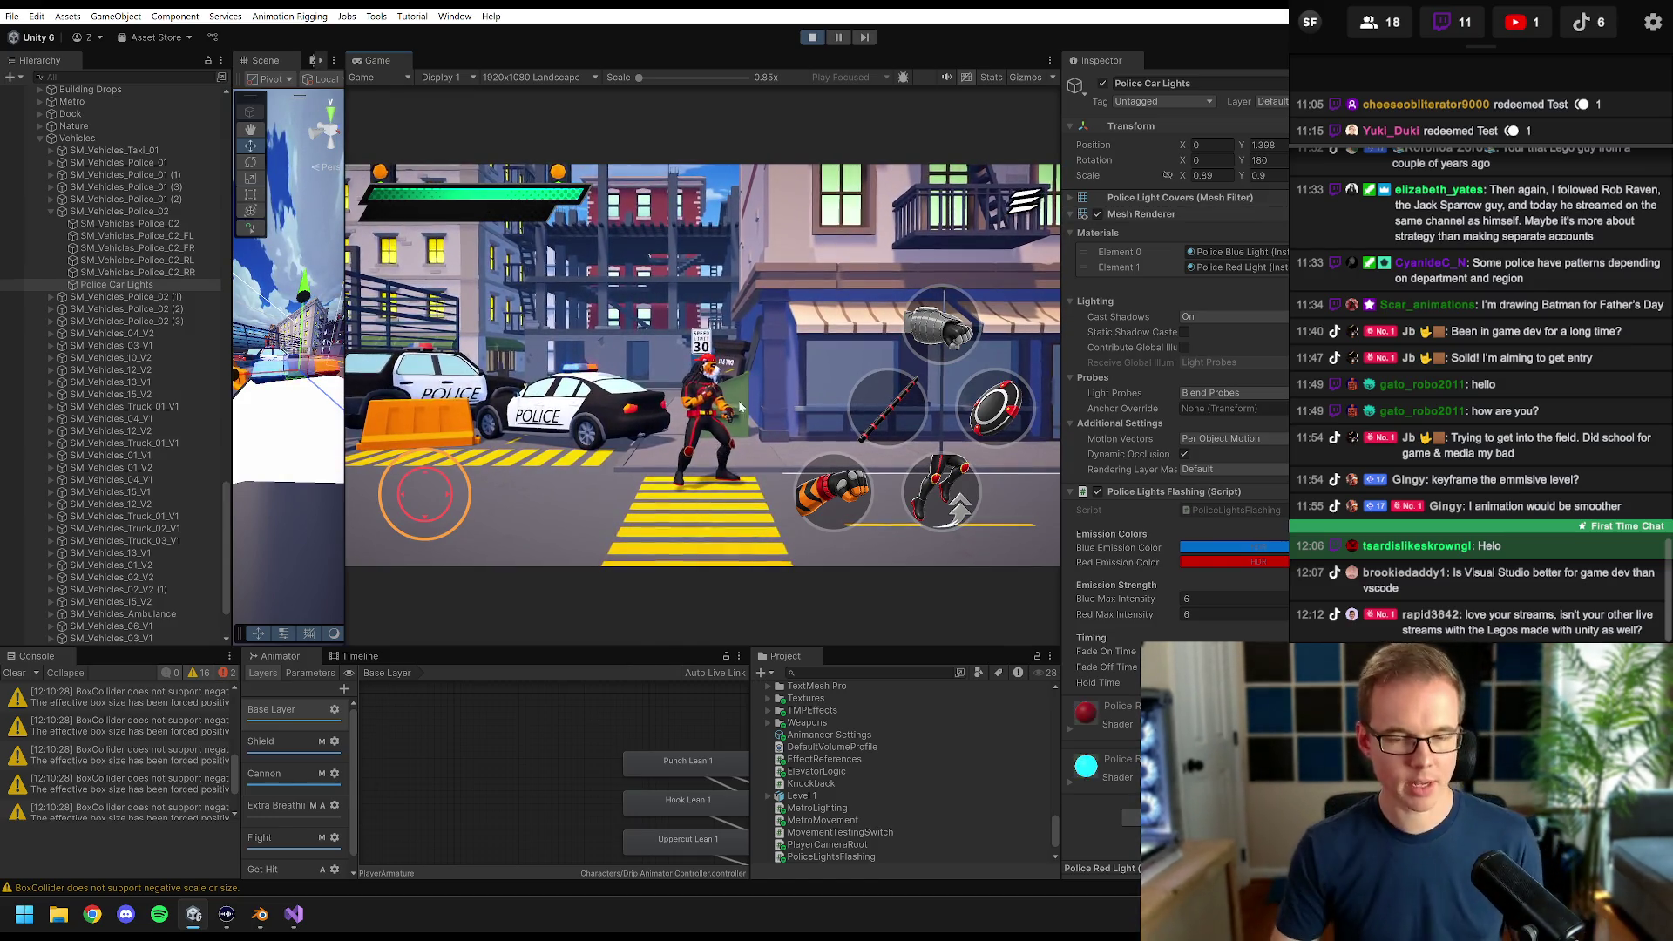
{"action": "key", "text": "w"}
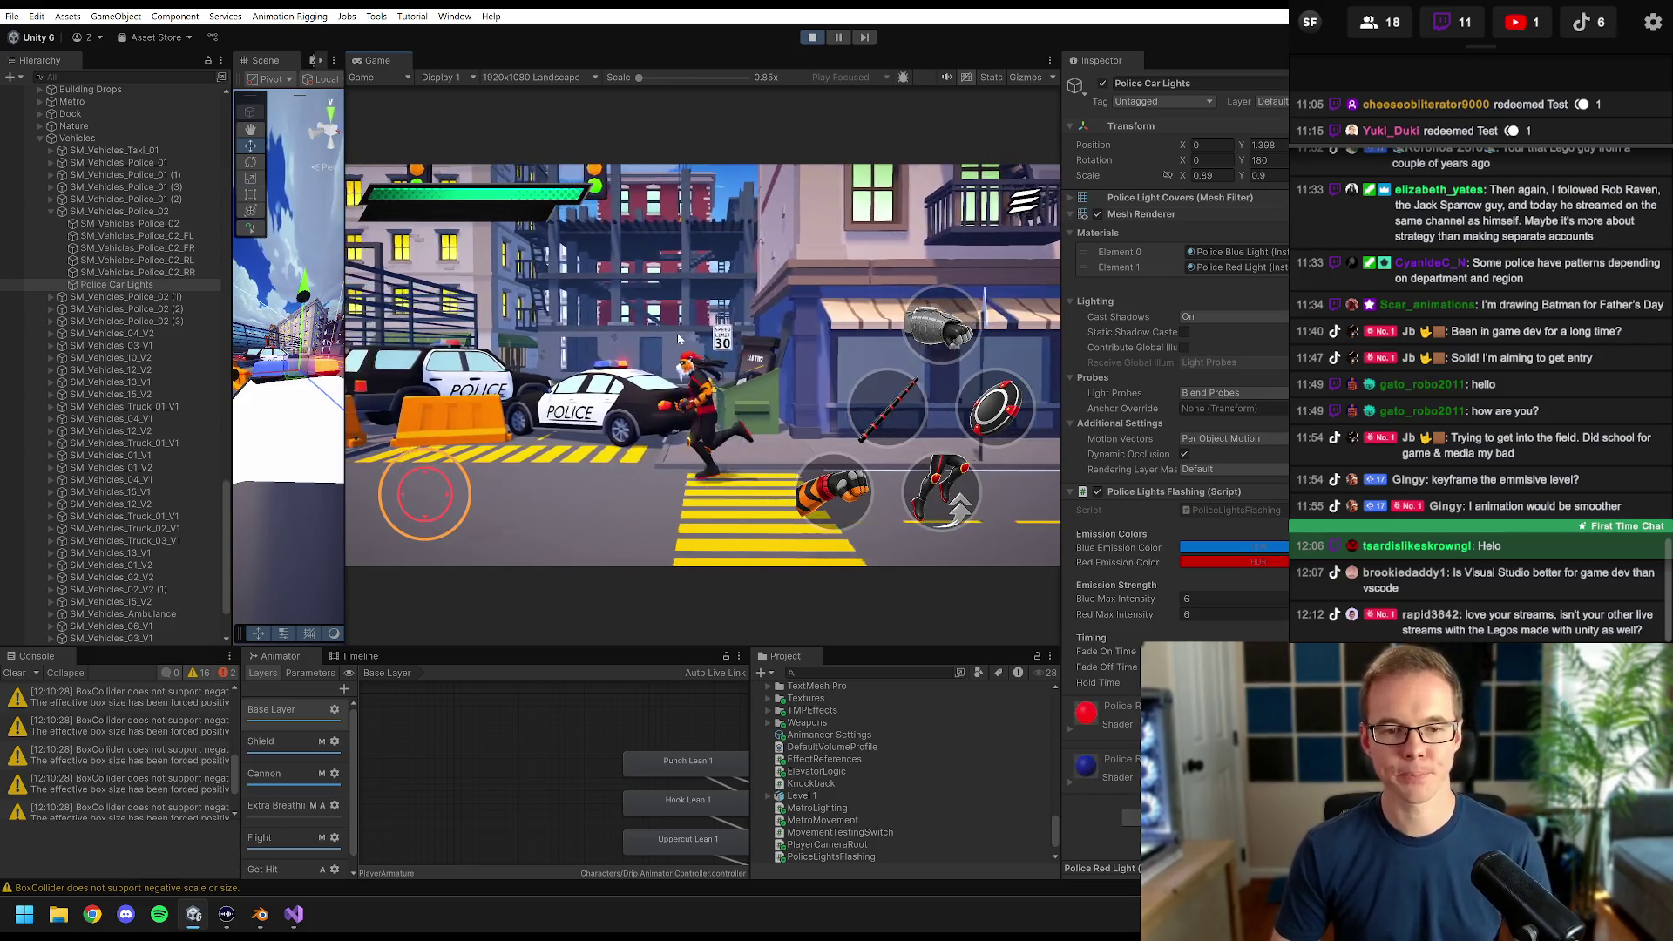
- Run the character back and forth past the police car to observe the flashing
{"action": "key", "text": "s"}
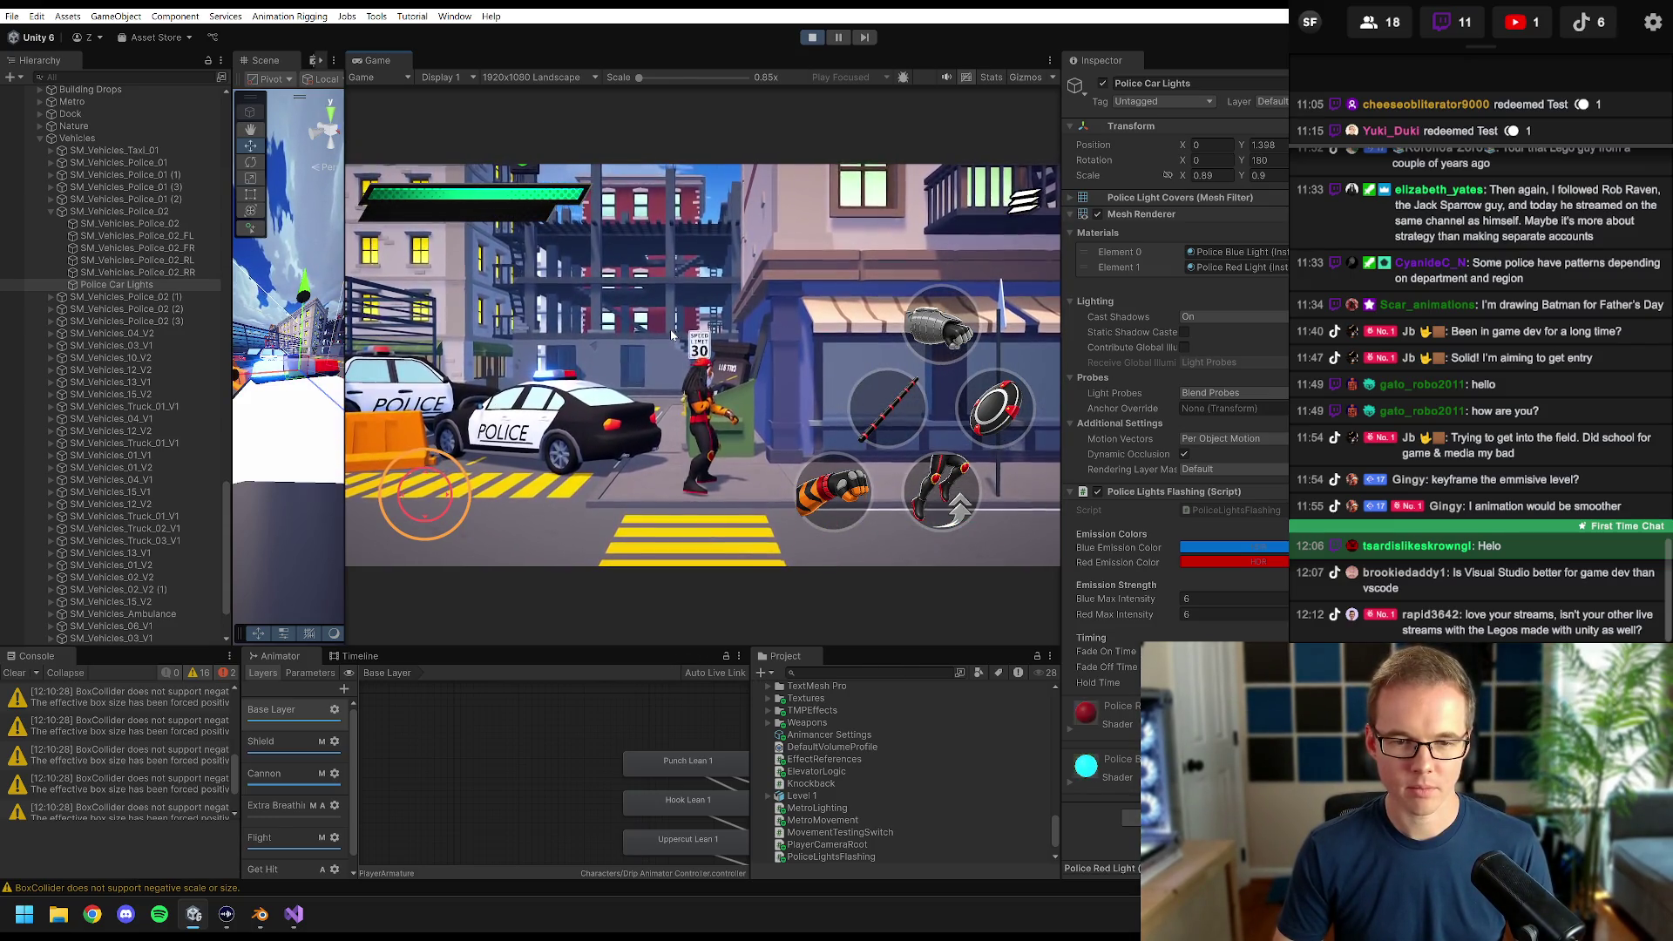
{"action": "key", "text": "w"}
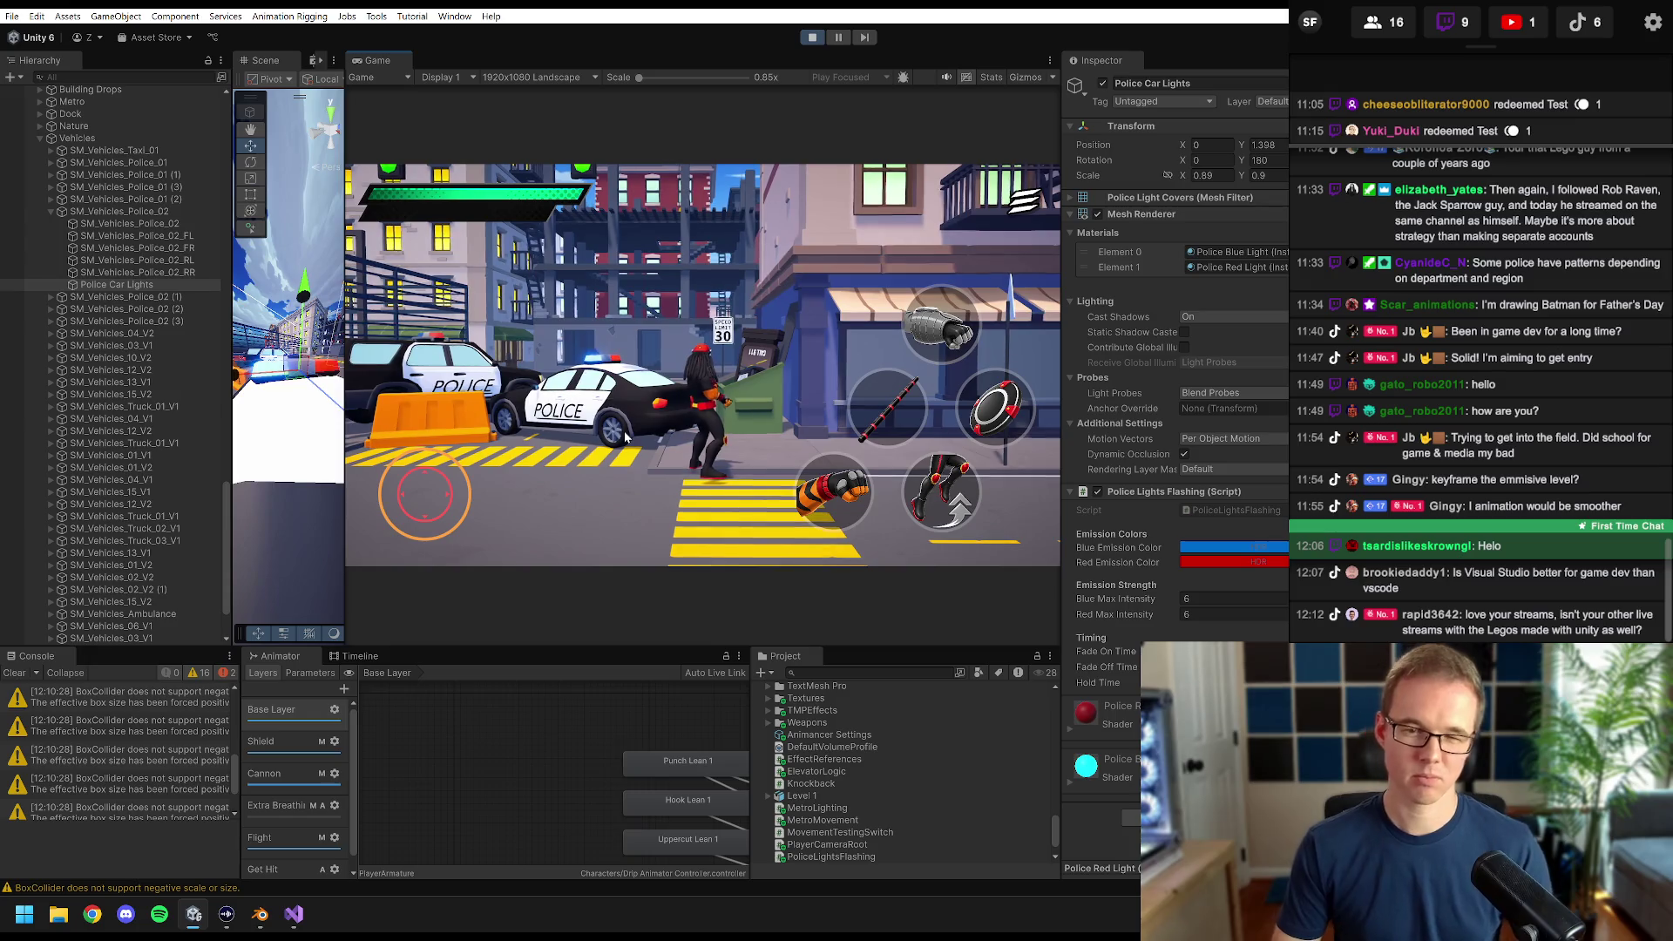
{"action": "key", "text": "a"}
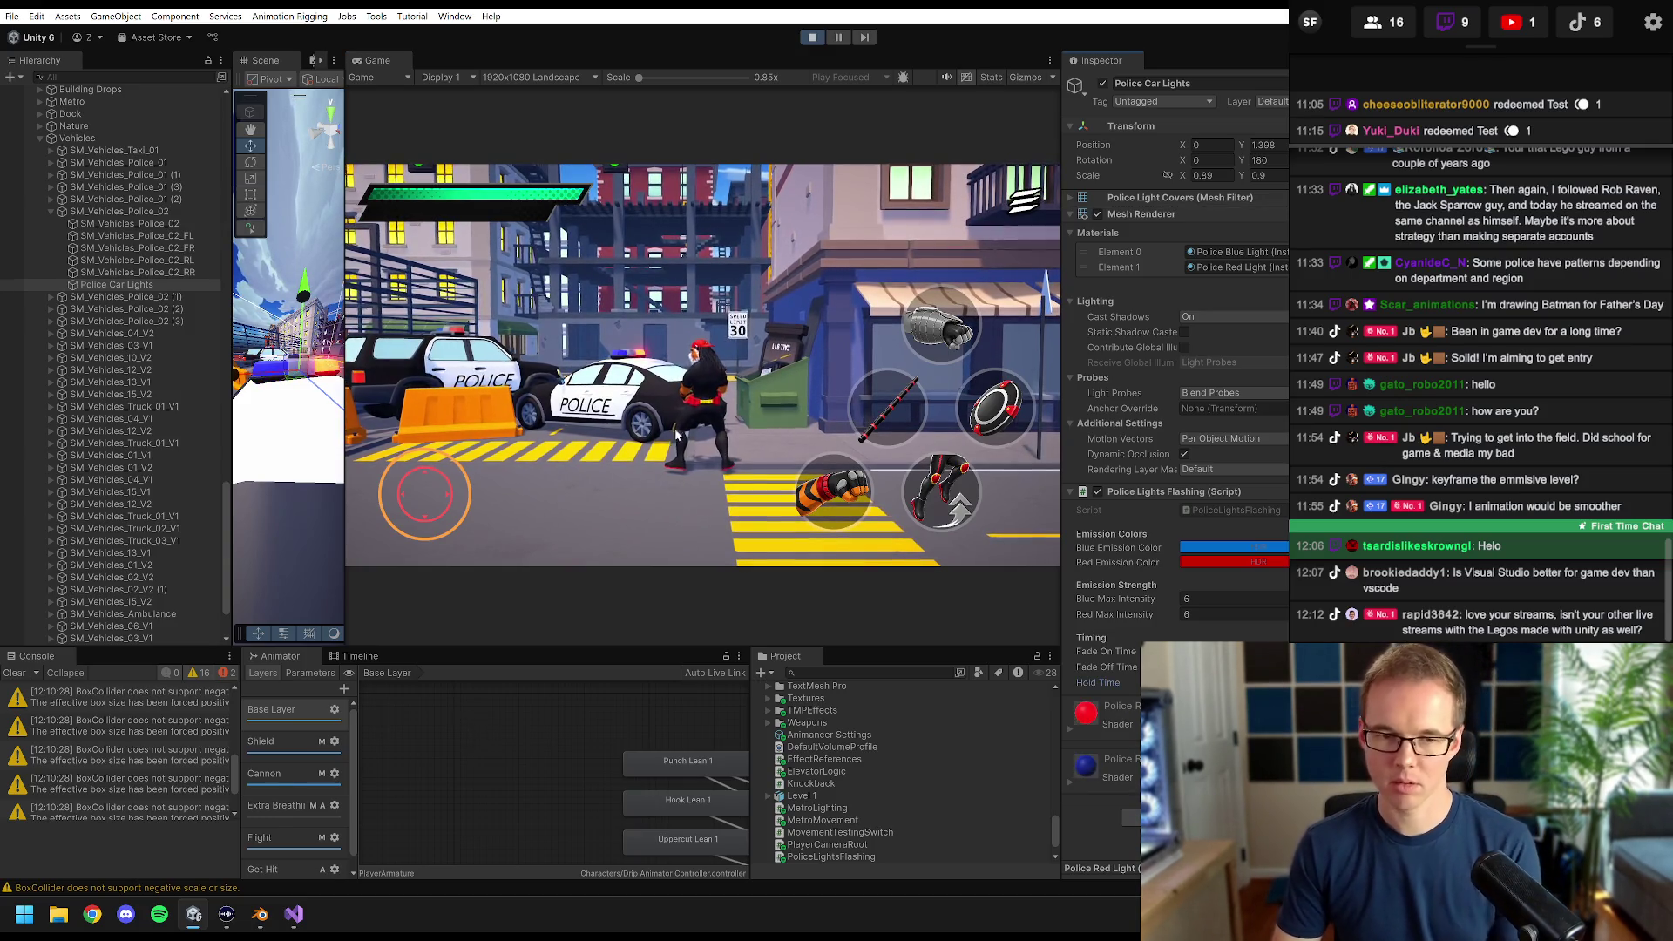
{"action": "key", "text": "d"}
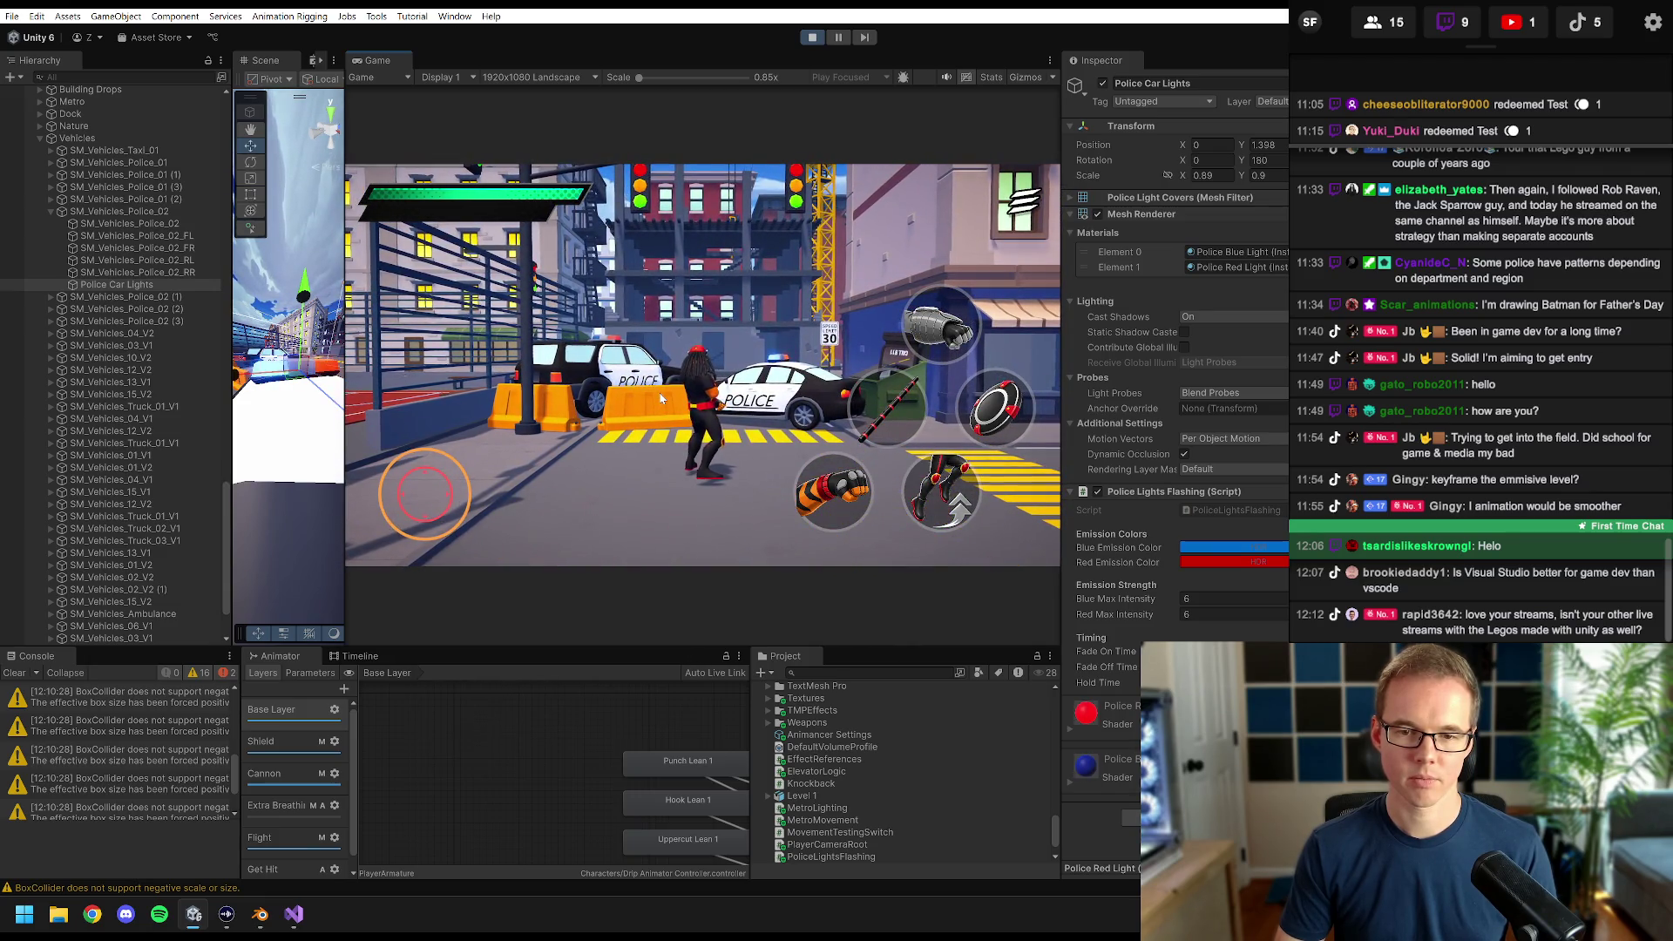
{"action": "key", "text": "d"}
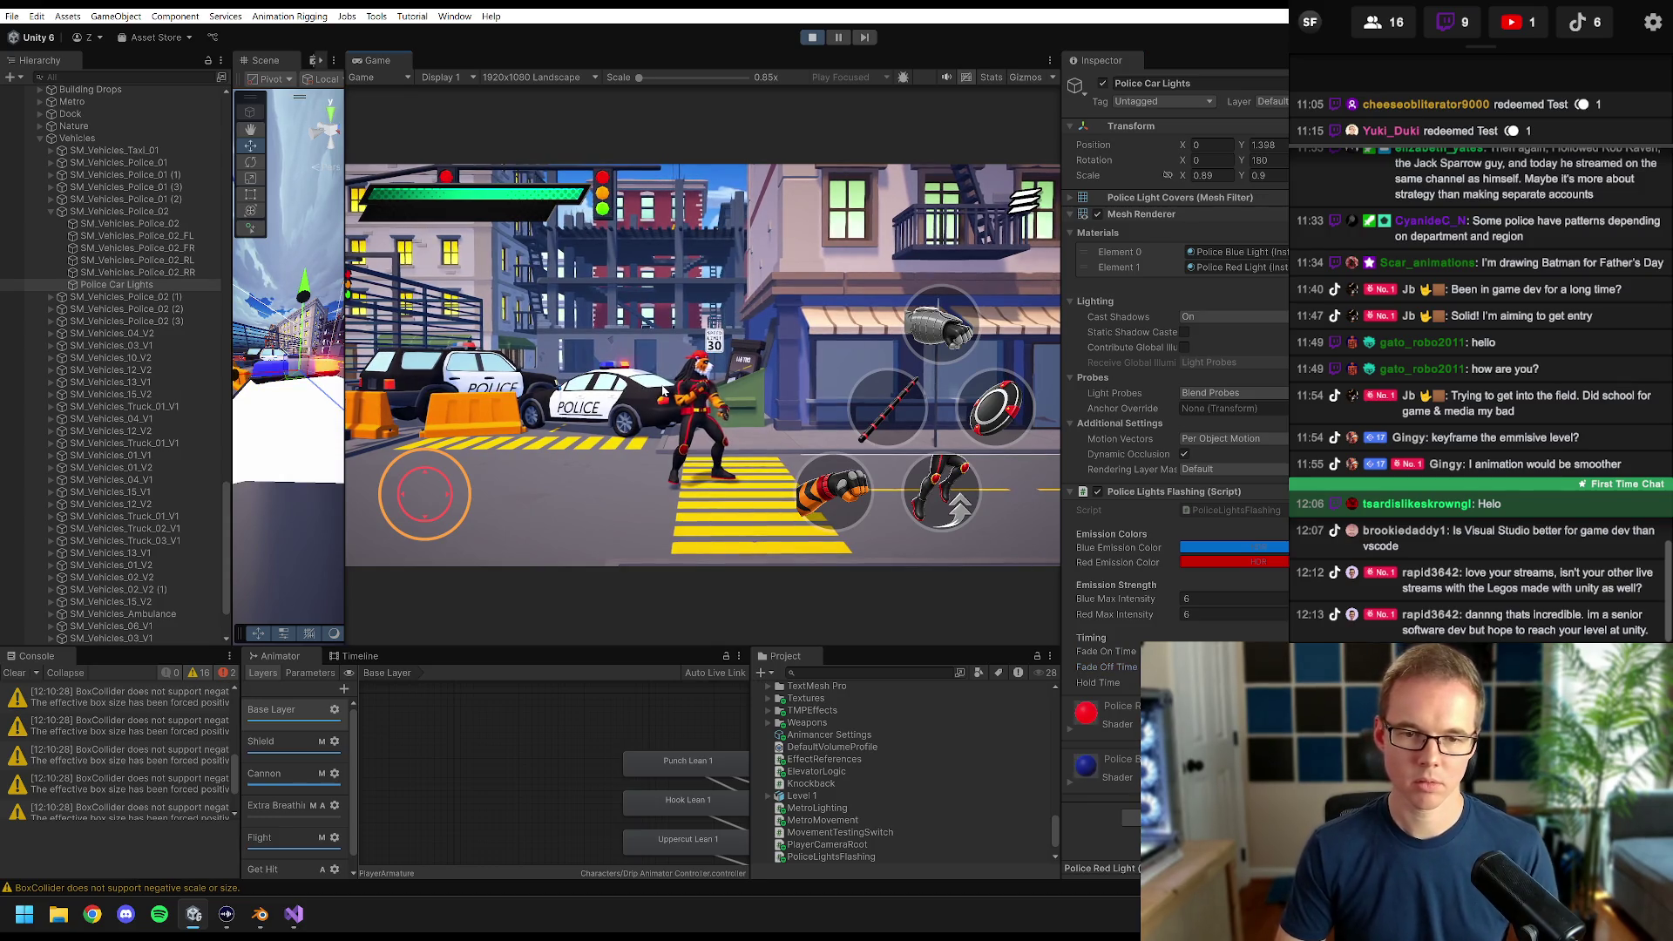
{"action": "key", "text": "d"}
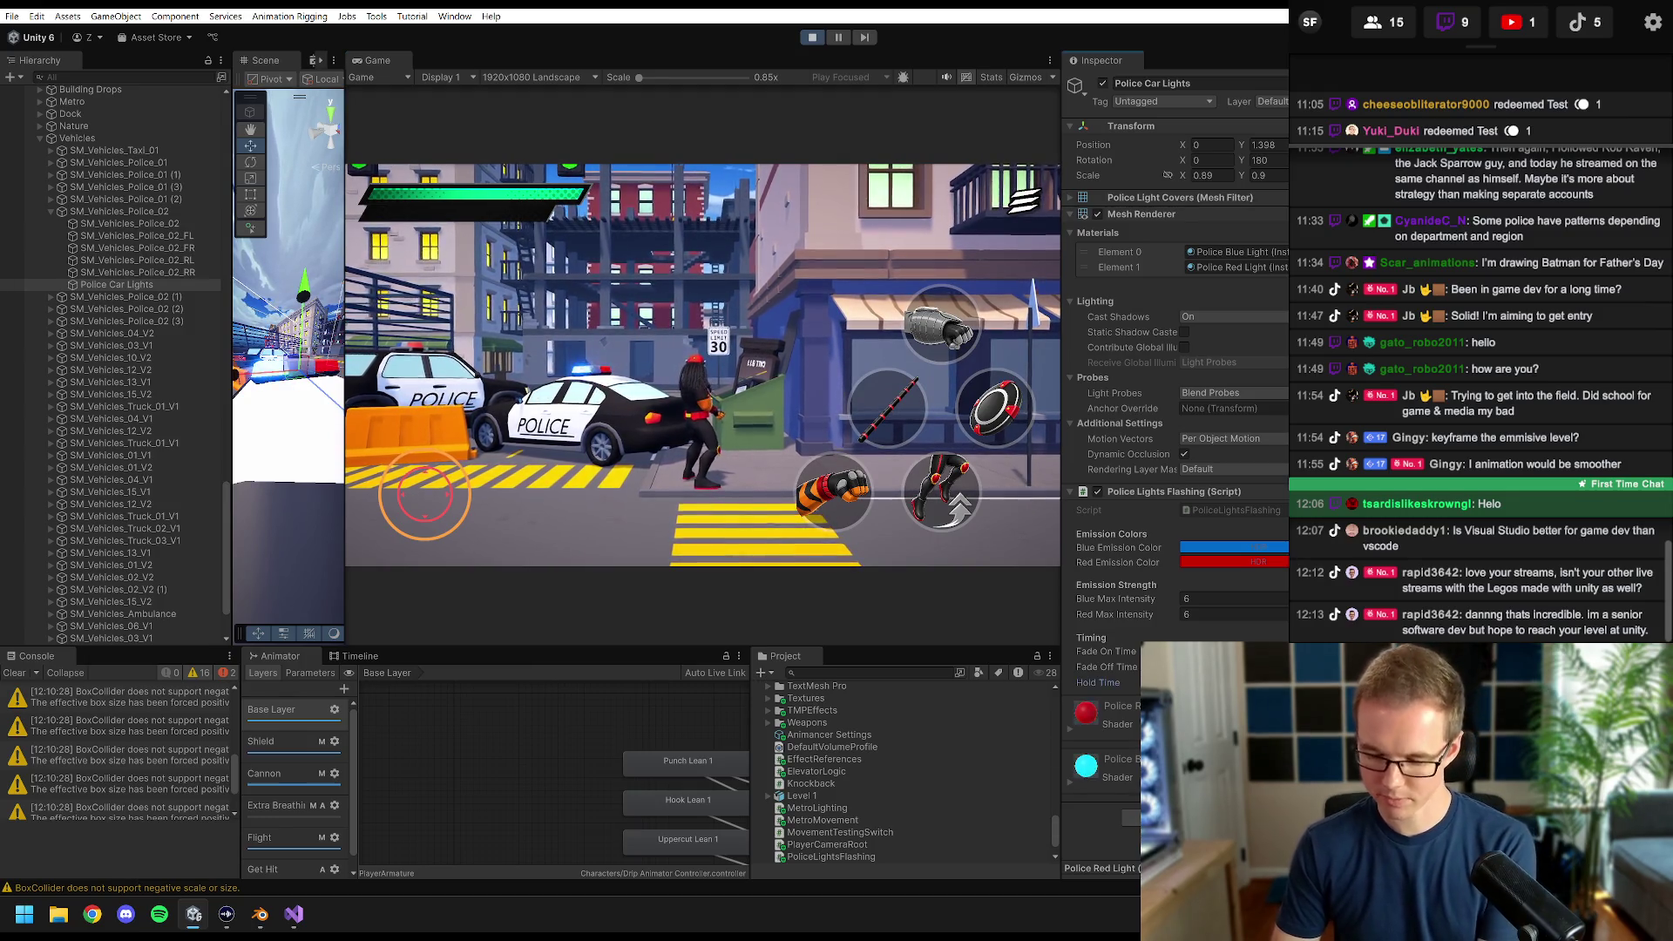
{"action": "key", "text": "a"}
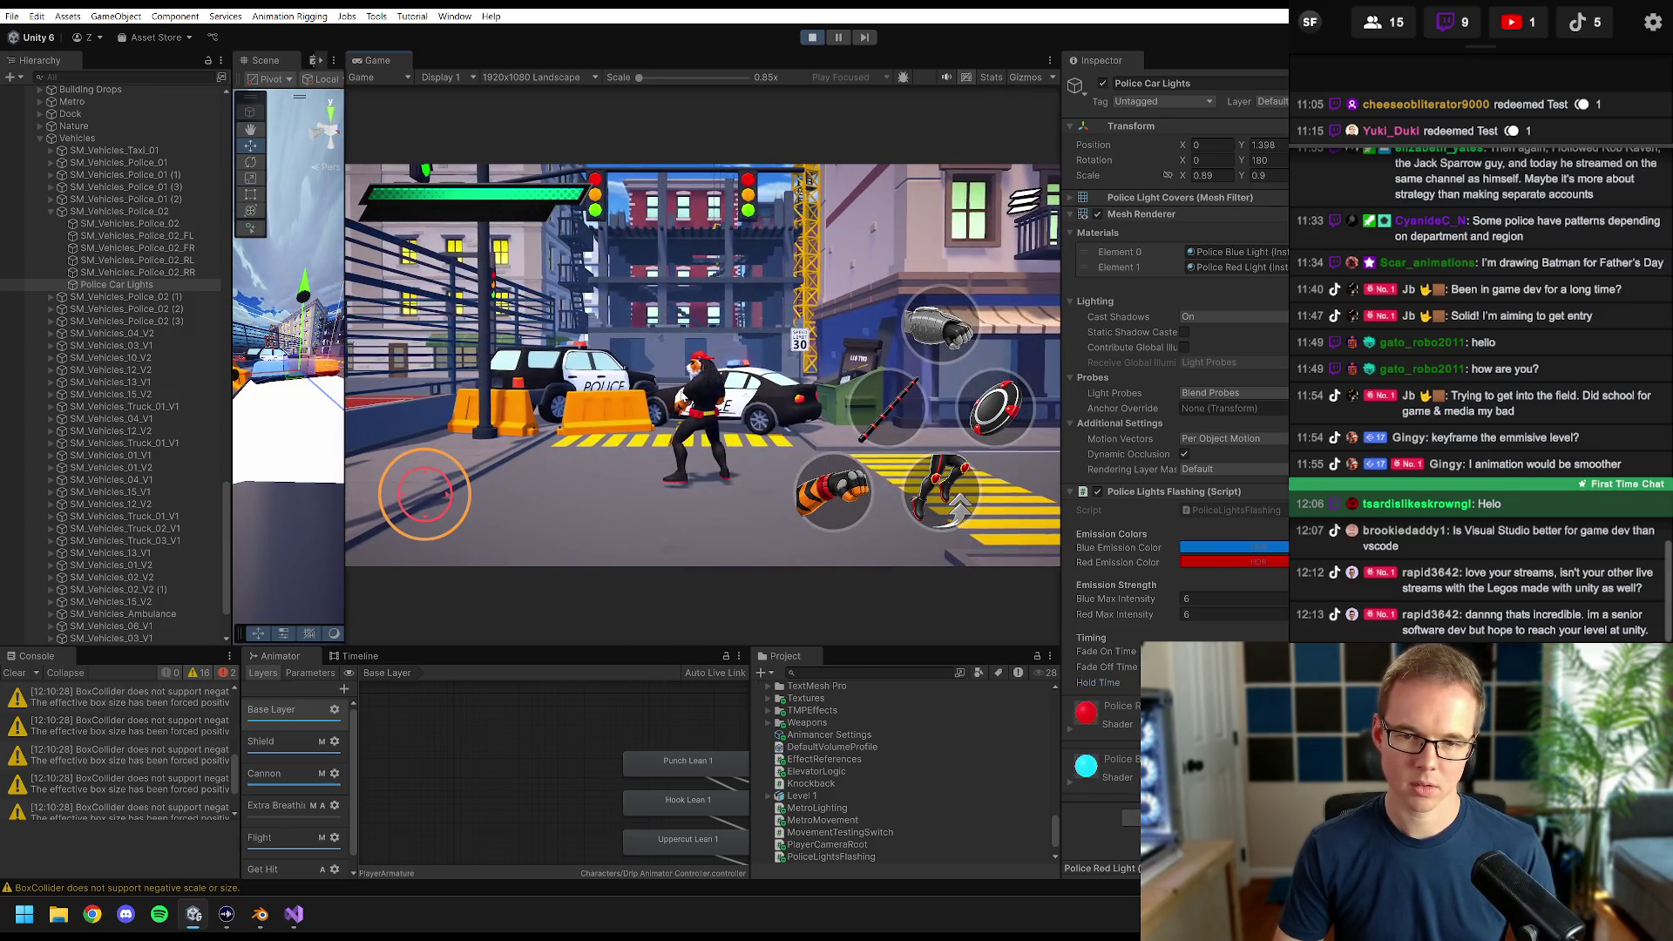
{"action": "key", "text": "a"}
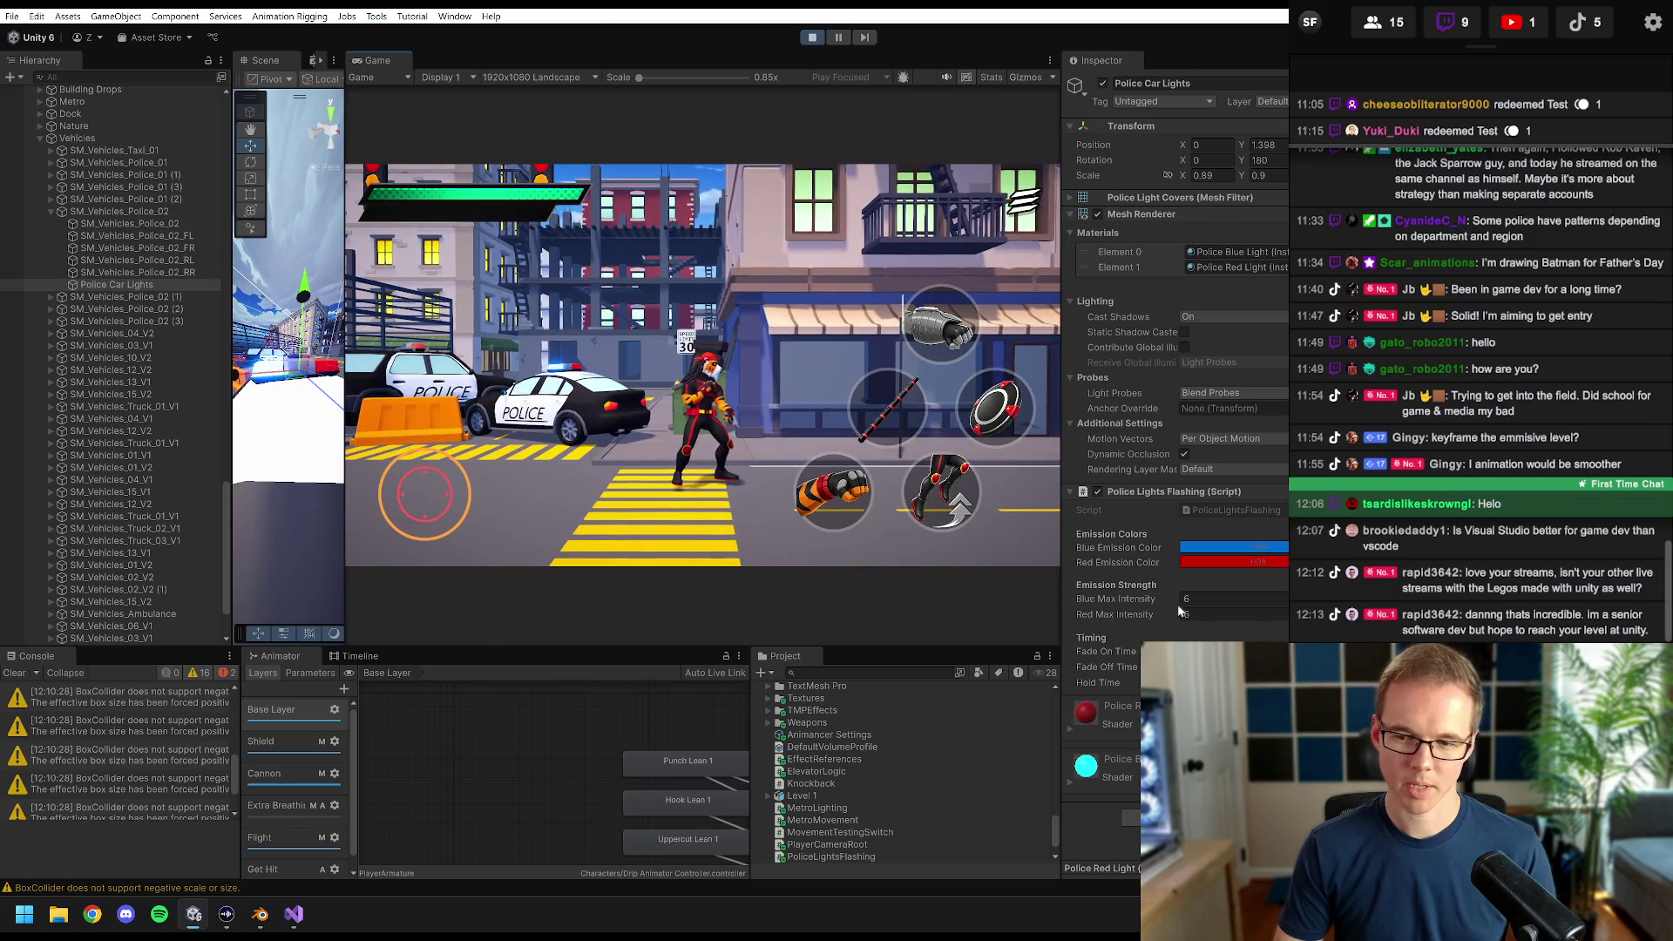
- Set Blue and Red Max Intensity to 8 and run past the cars to compare
{"action": "double_click", "coordinate": [1220, 599]}
{"action": "type", "text": "8"}
{"action": "key", "text": "Tab"}
{"action": "type", "text": "8"}
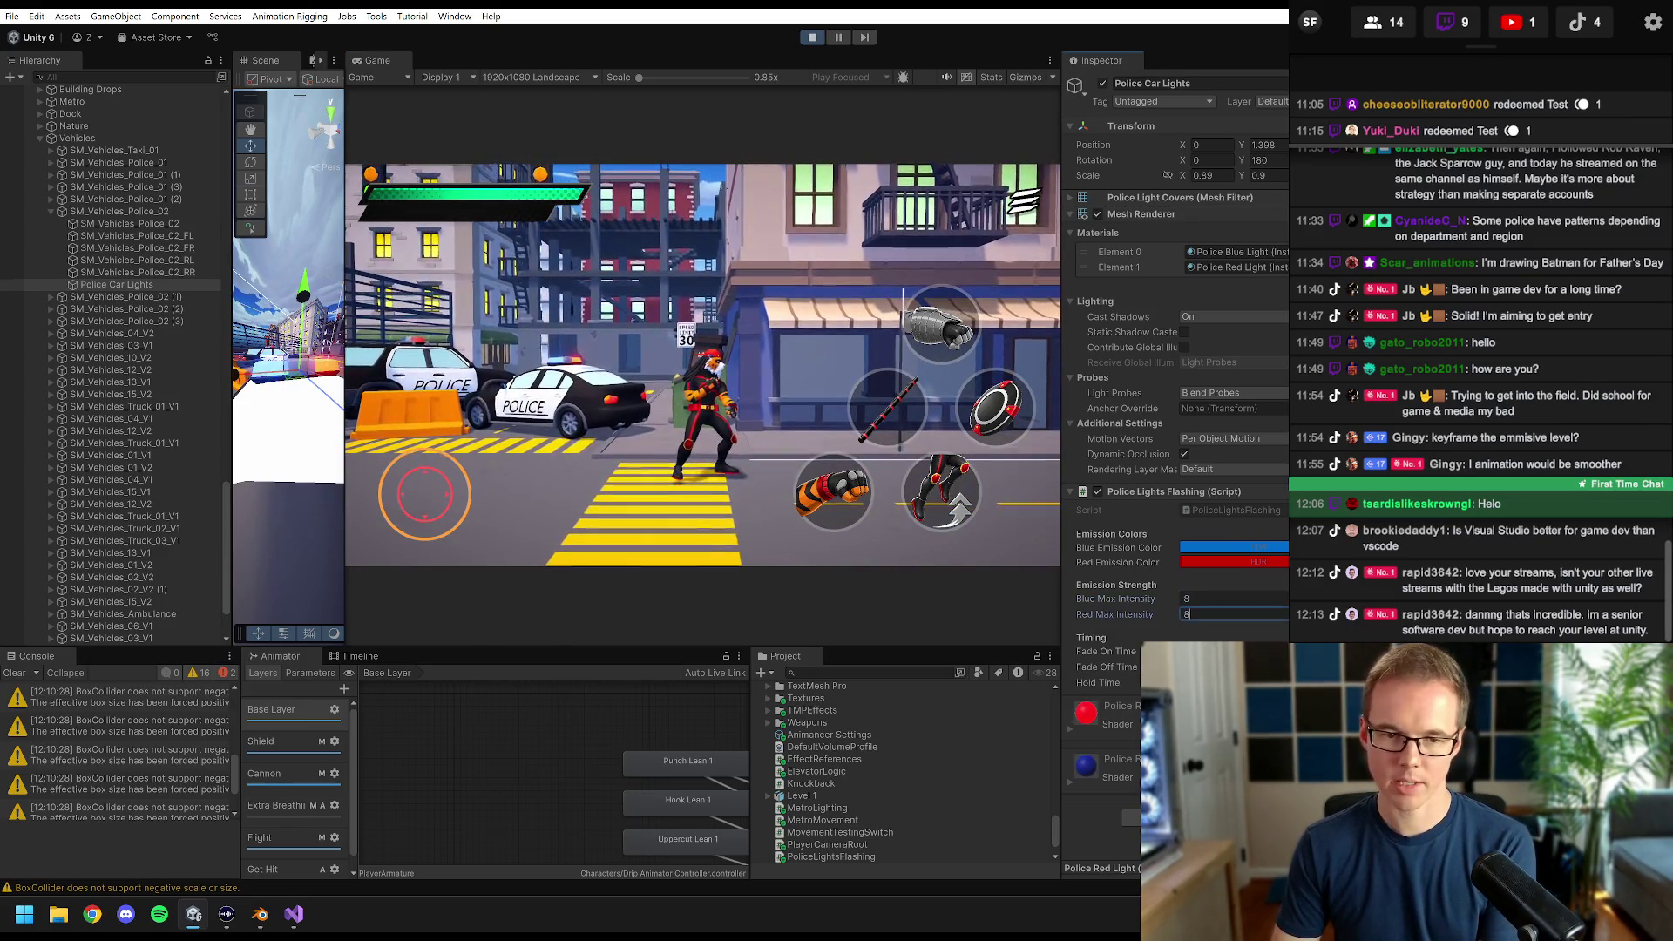
{"action": "left_click", "coordinate": [688, 431]}
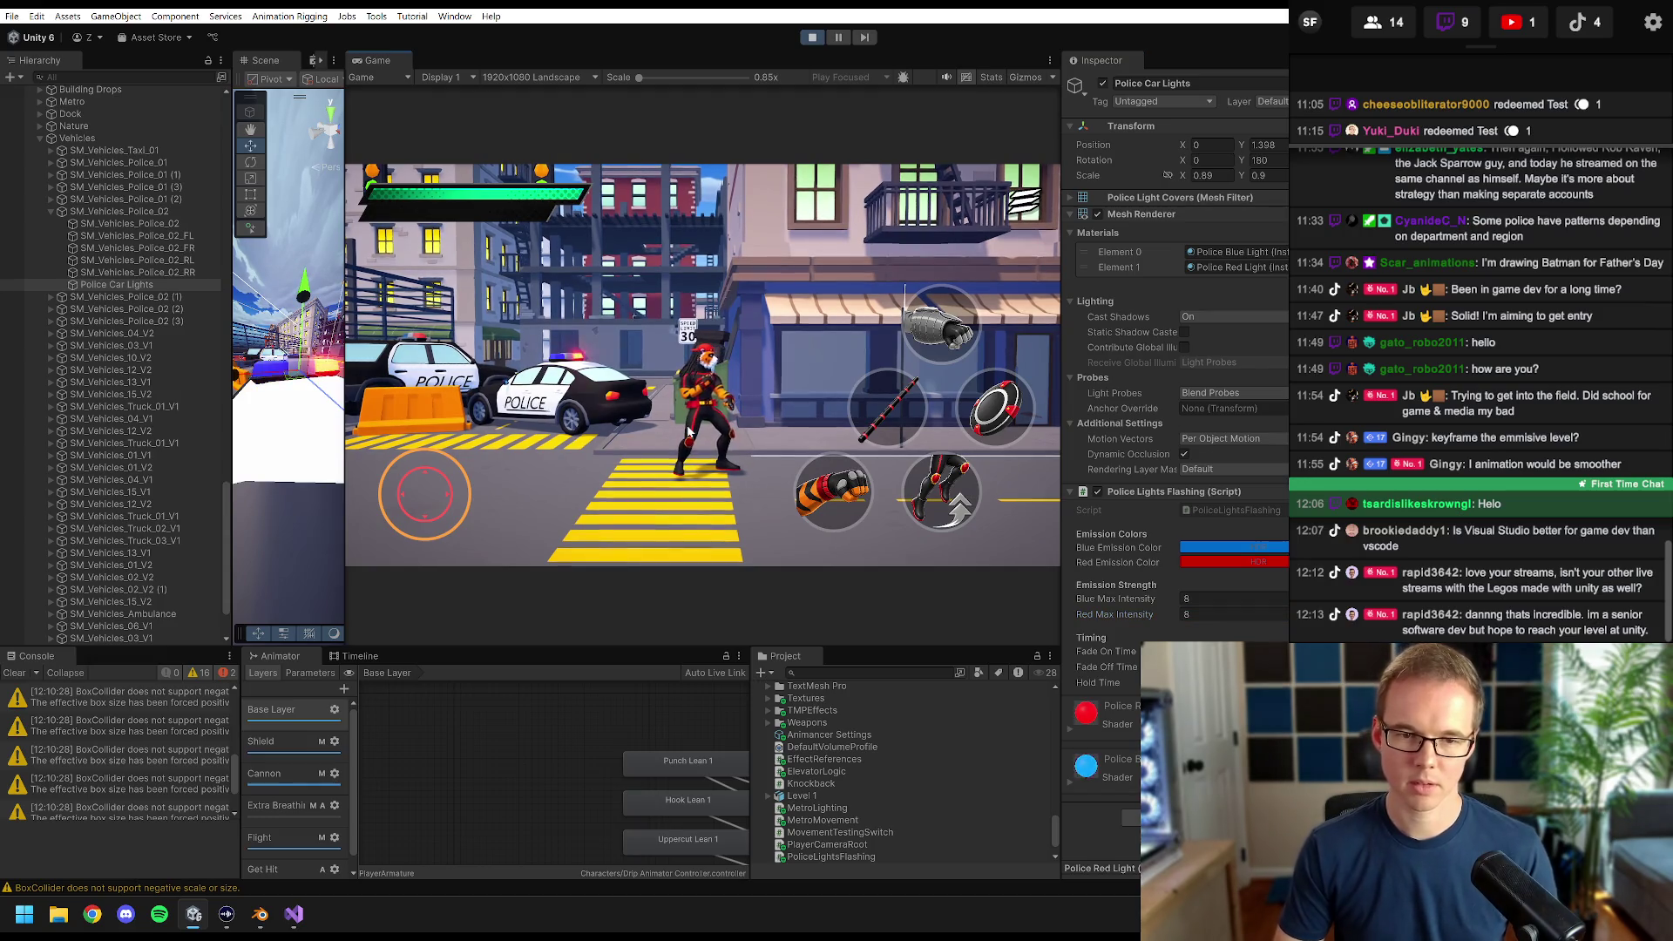
{"action": "key", "text": "a"}
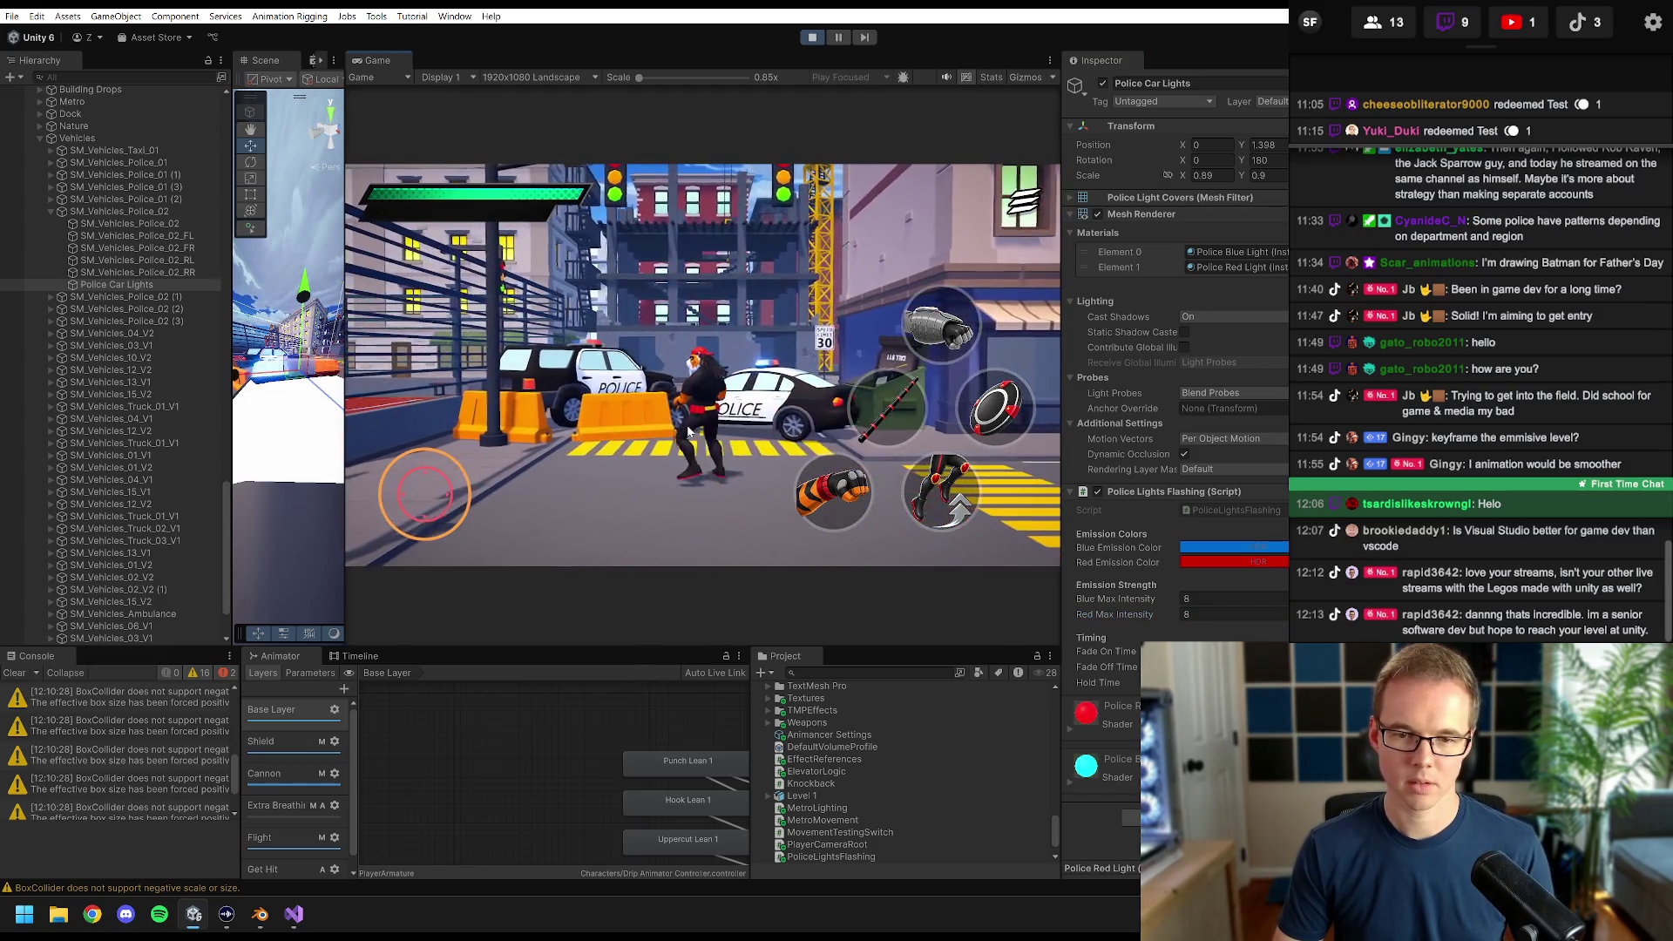
{"action": "key", "text": "d"}
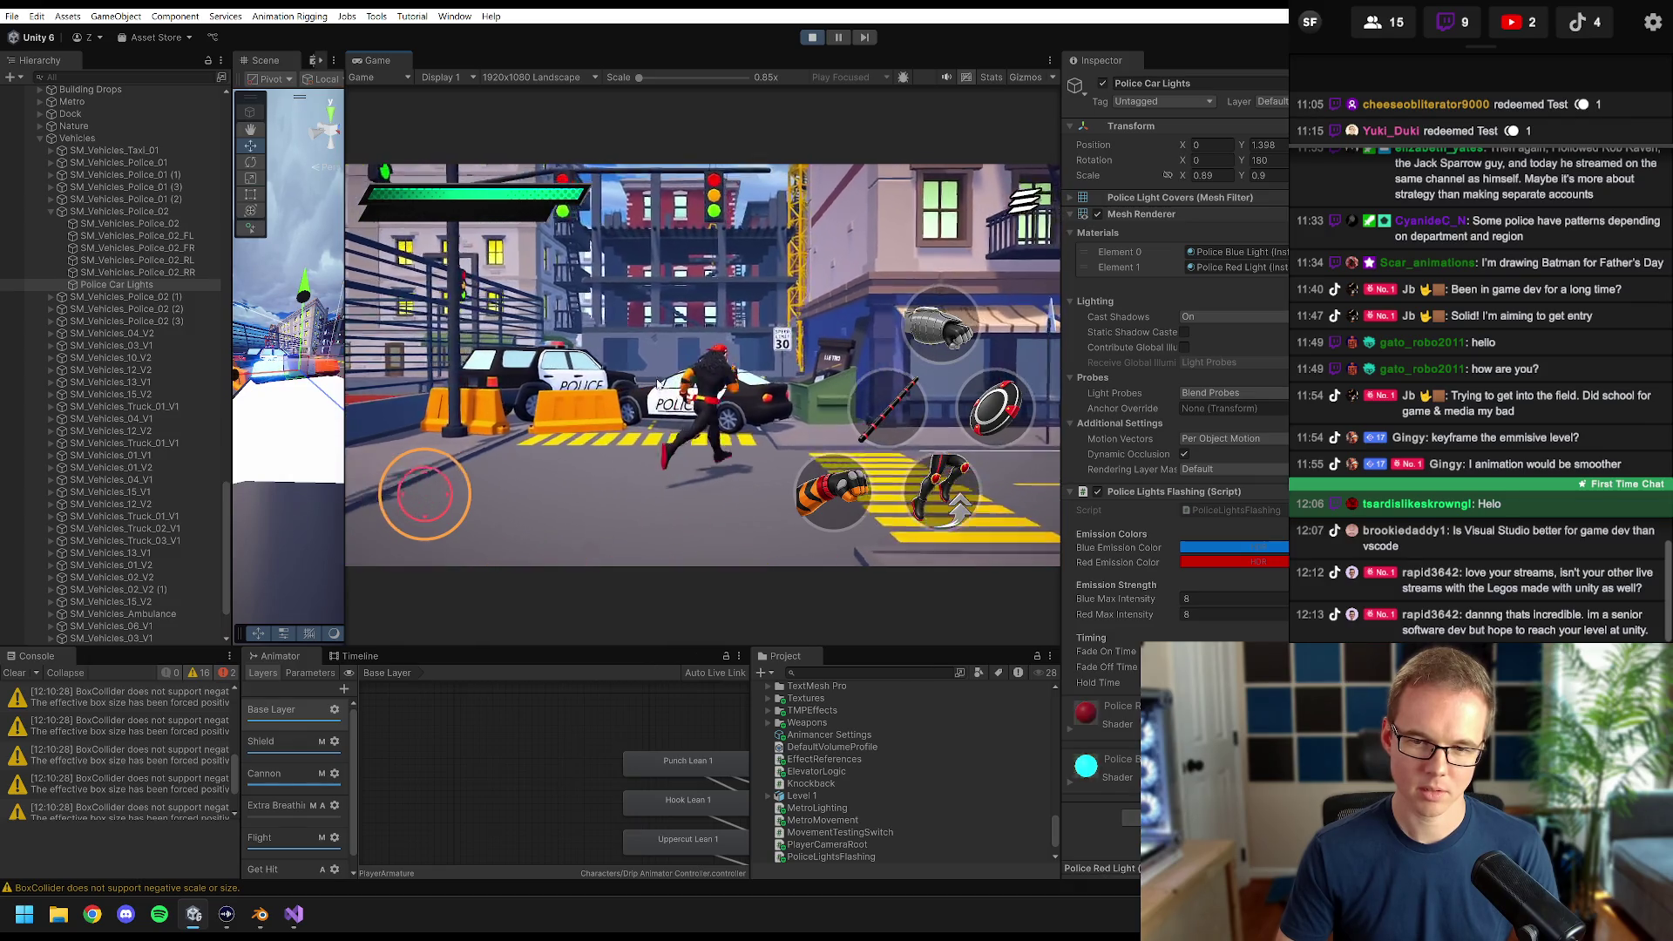
- Try 6 for both max intensities, then settle on 7
{"action": "left_click", "coordinate": [1219, 599]}
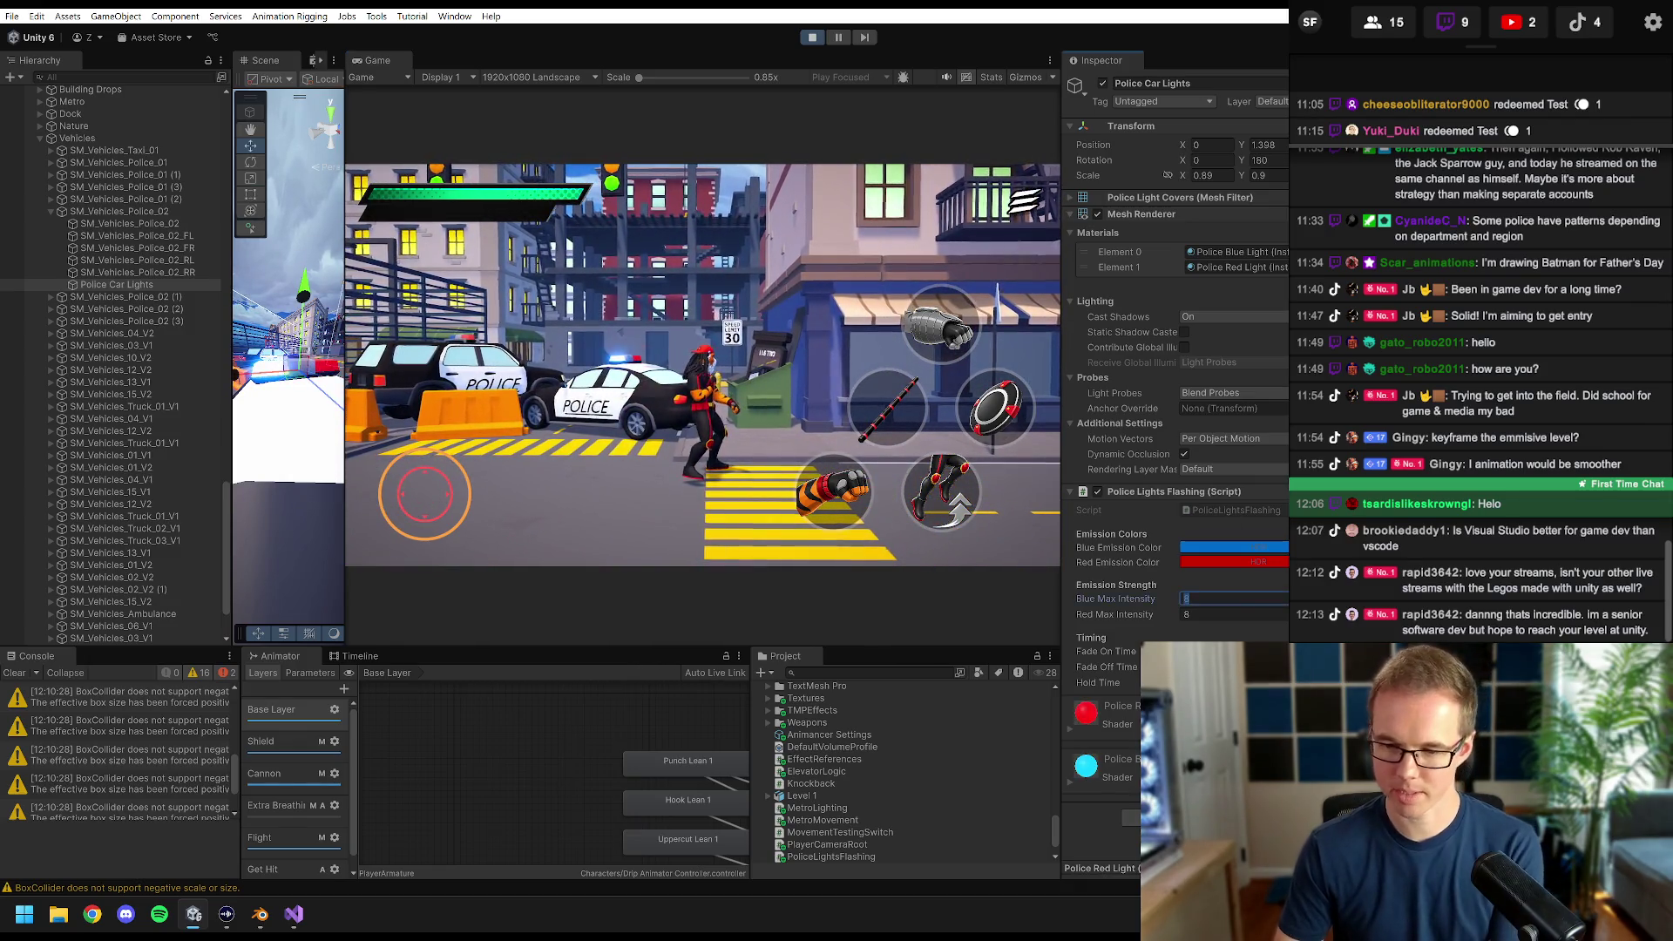
{"action": "type", "text": "6"}
{"action": "key", "text": "Tab"}
{"action": "type", "text": "6"}
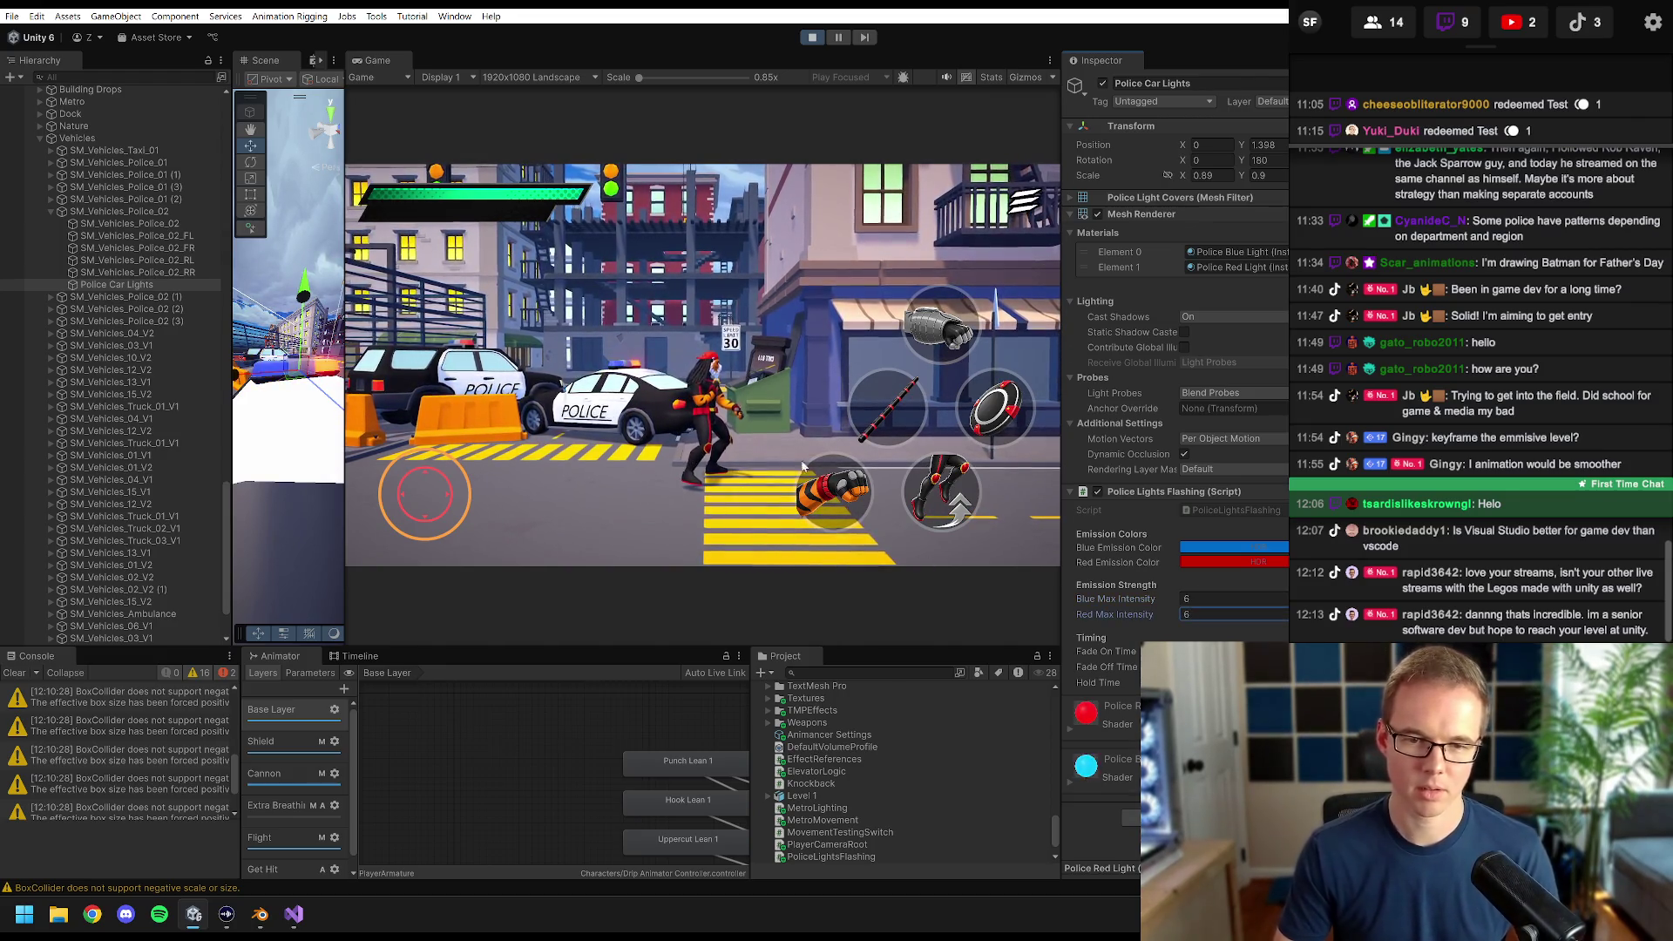
{"action": "left_click", "coordinate": [1218, 598]}
{"action": "type", "text": "7"}
{"action": "key", "text": "Tab"}
{"action": "type", "text": "7"}
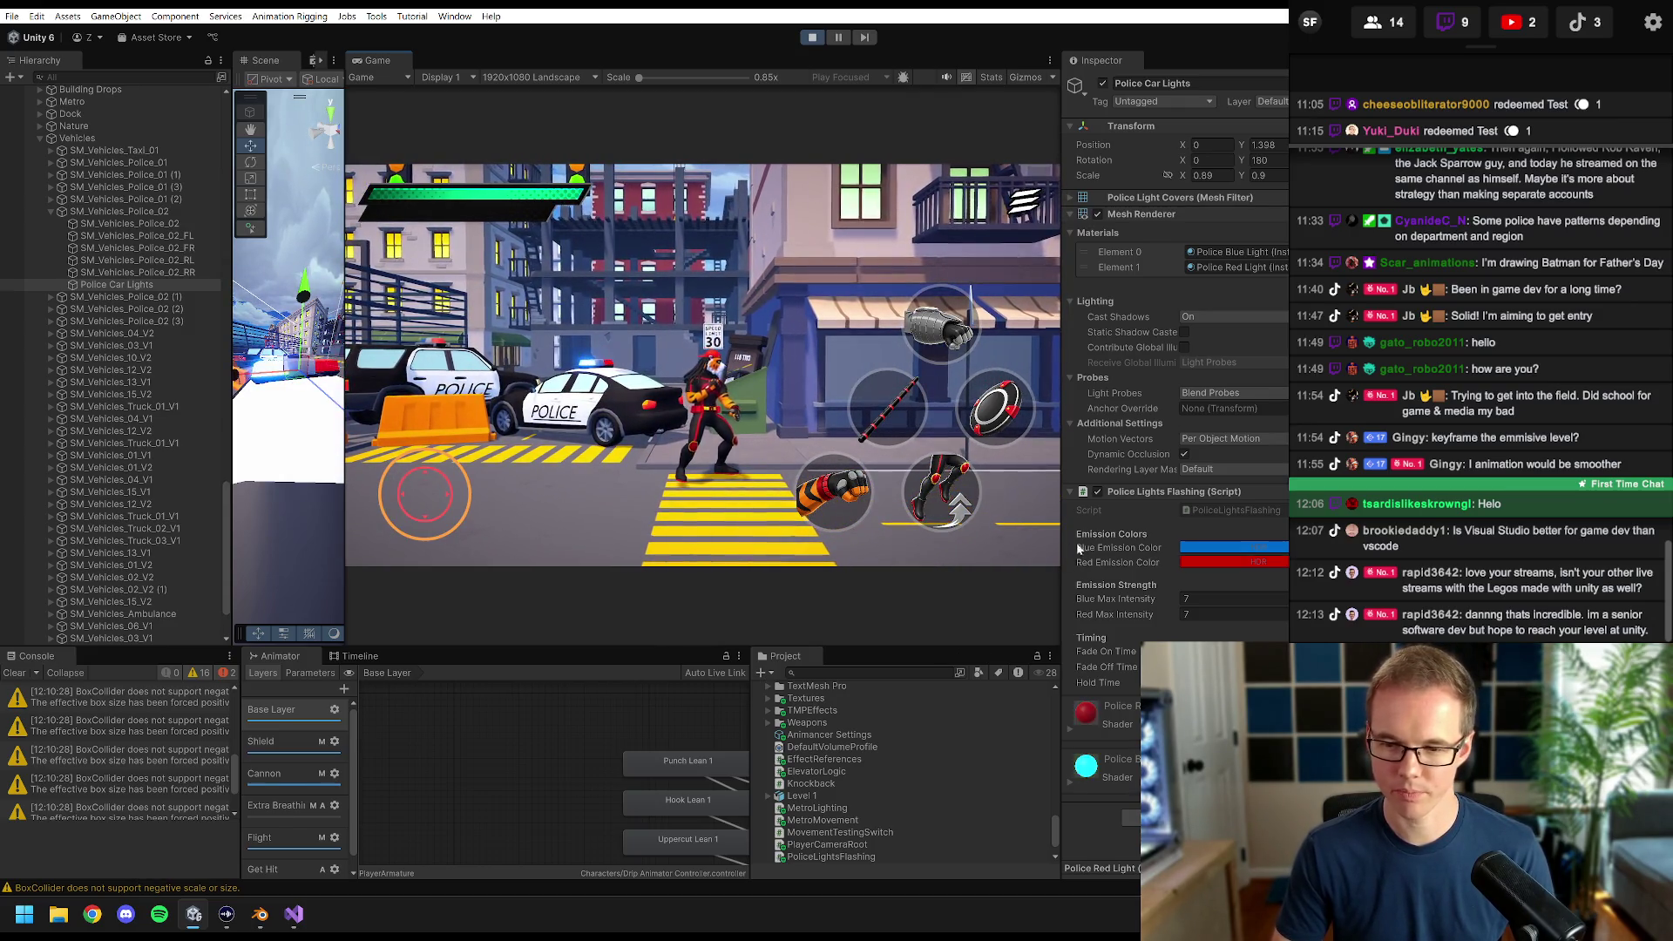
- Copy the Police Lights Flashing component, stop Play mode, and paste its values back
{"action": "right_click", "coordinate": [1139, 499]}
{"action": "left_click", "coordinate": [1178, 576]}
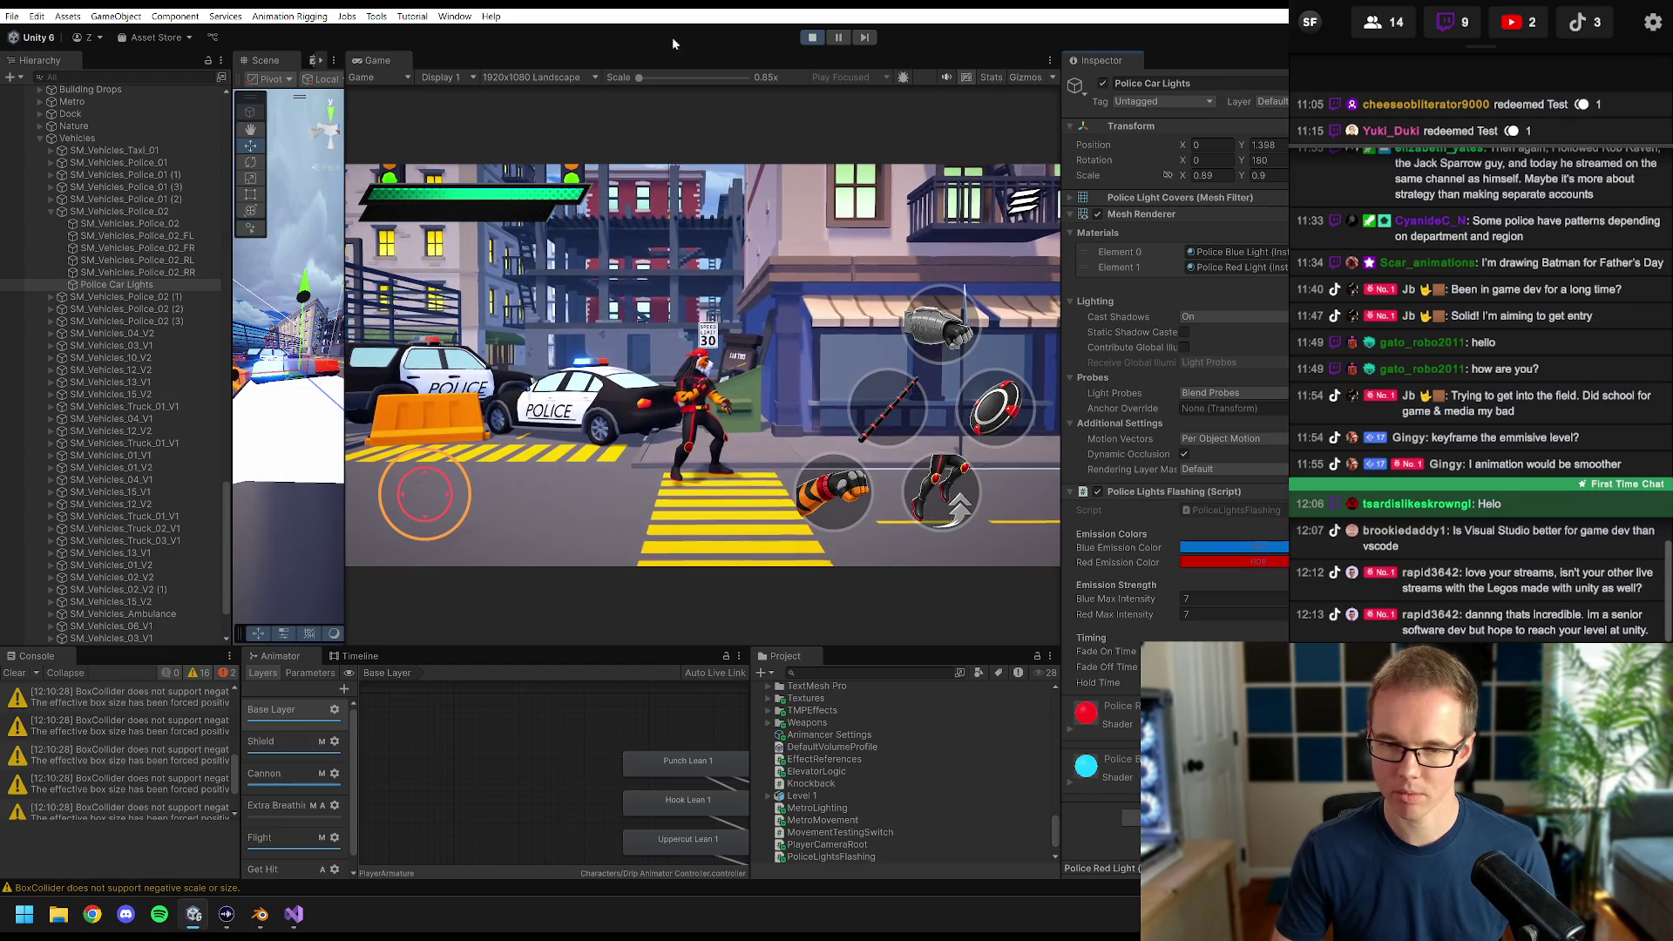
{"action": "left_click", "coordinate": [815, 37]}
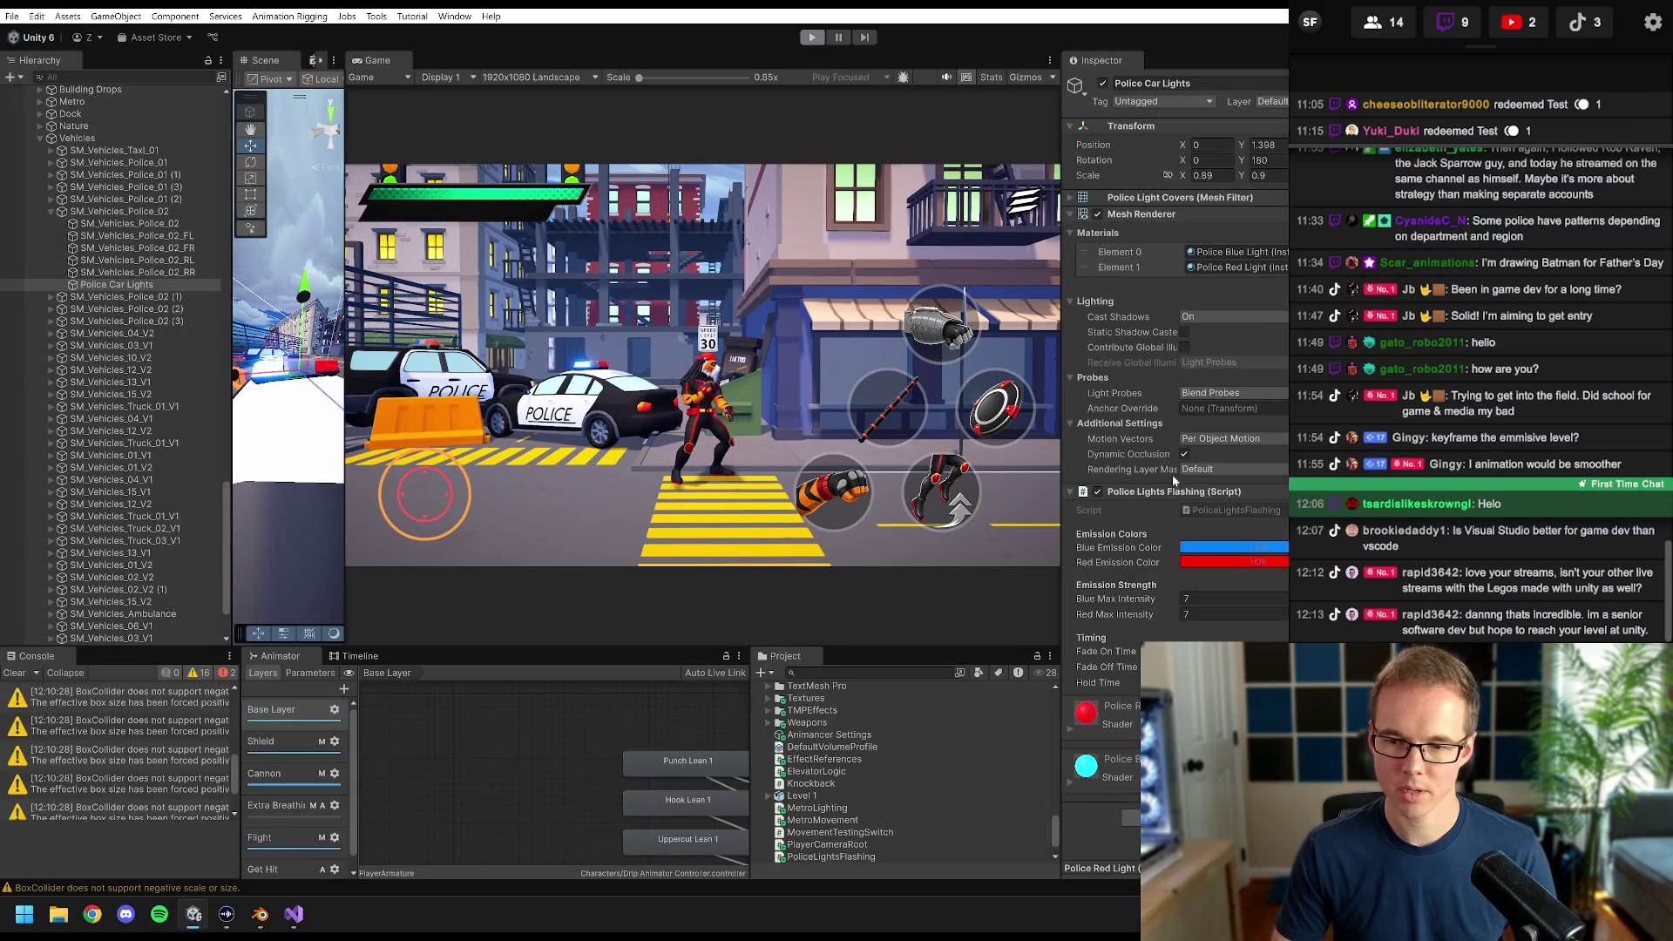
{"action": "right_click", "coordinate": [1155, 535]}
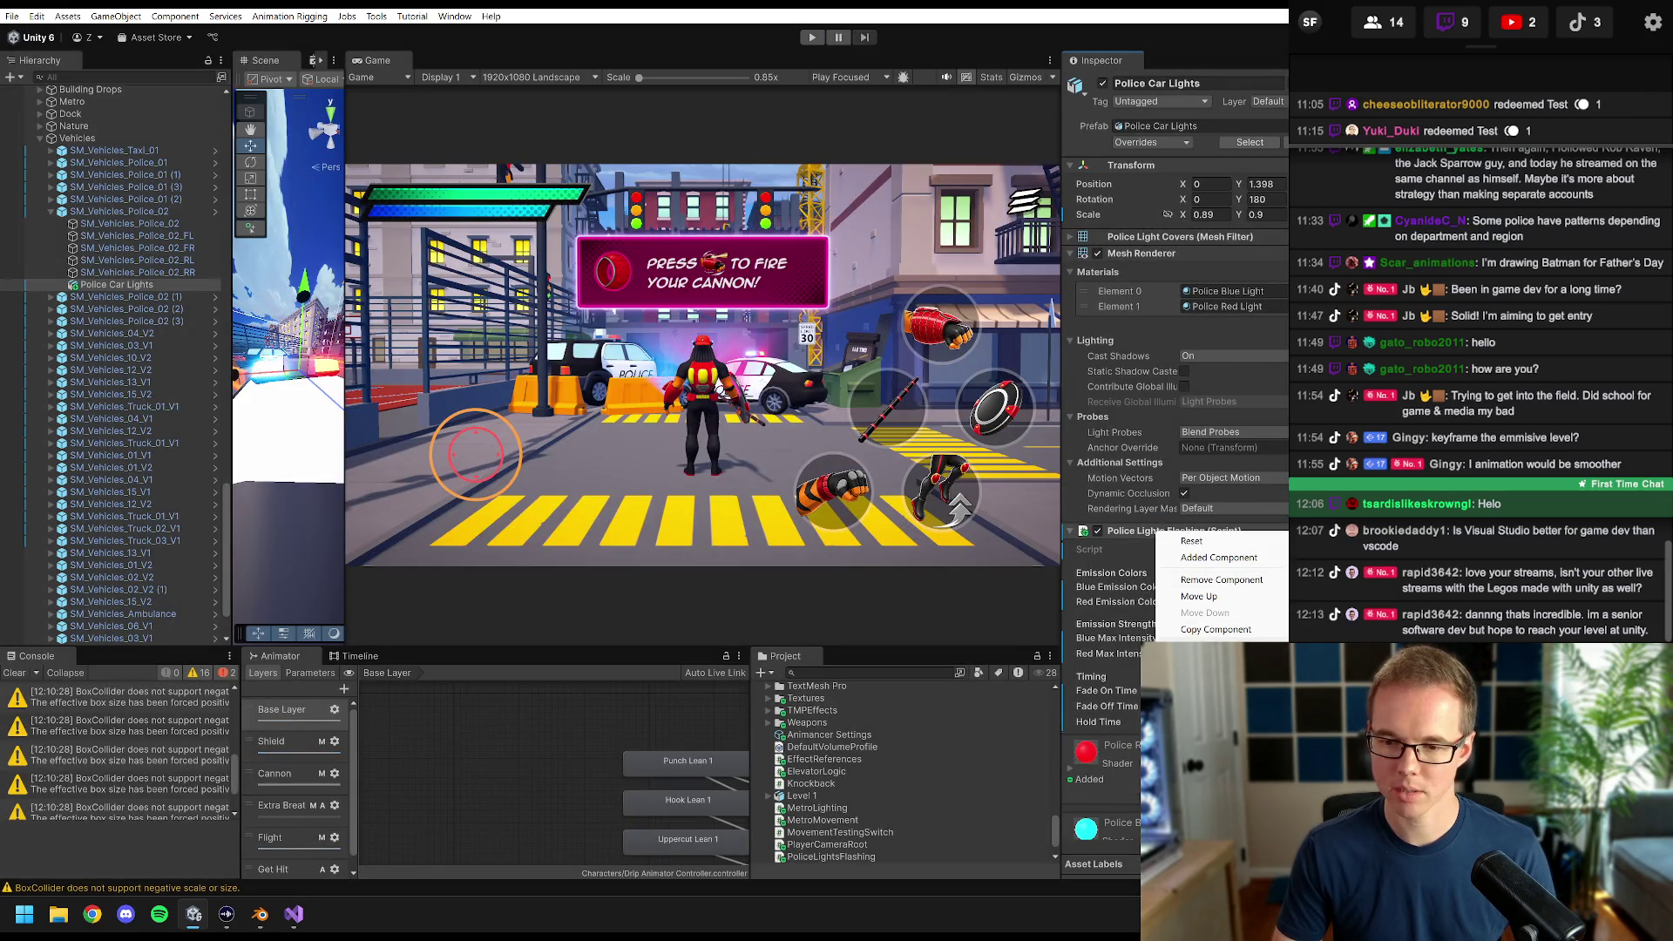
{"action": "left_click", "coordinate": [1219, 662]}
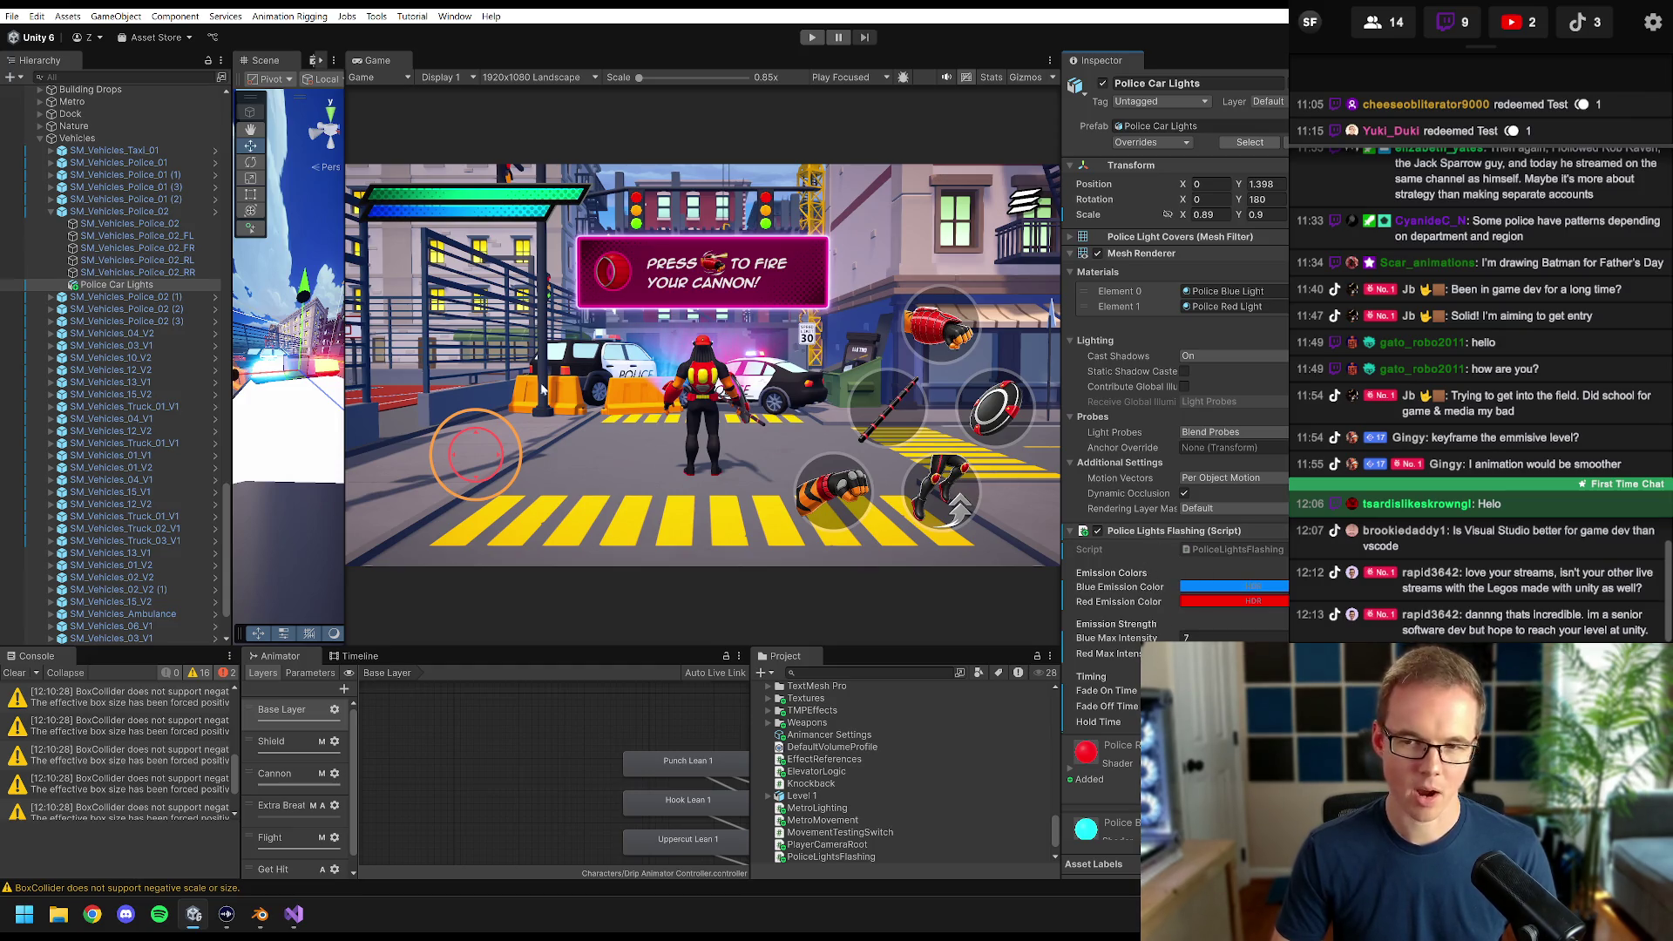
- Widen the Scene view and frame Police Car Lights' light bar up close
{"action": "left_click", "coordinate": [126, 284]}
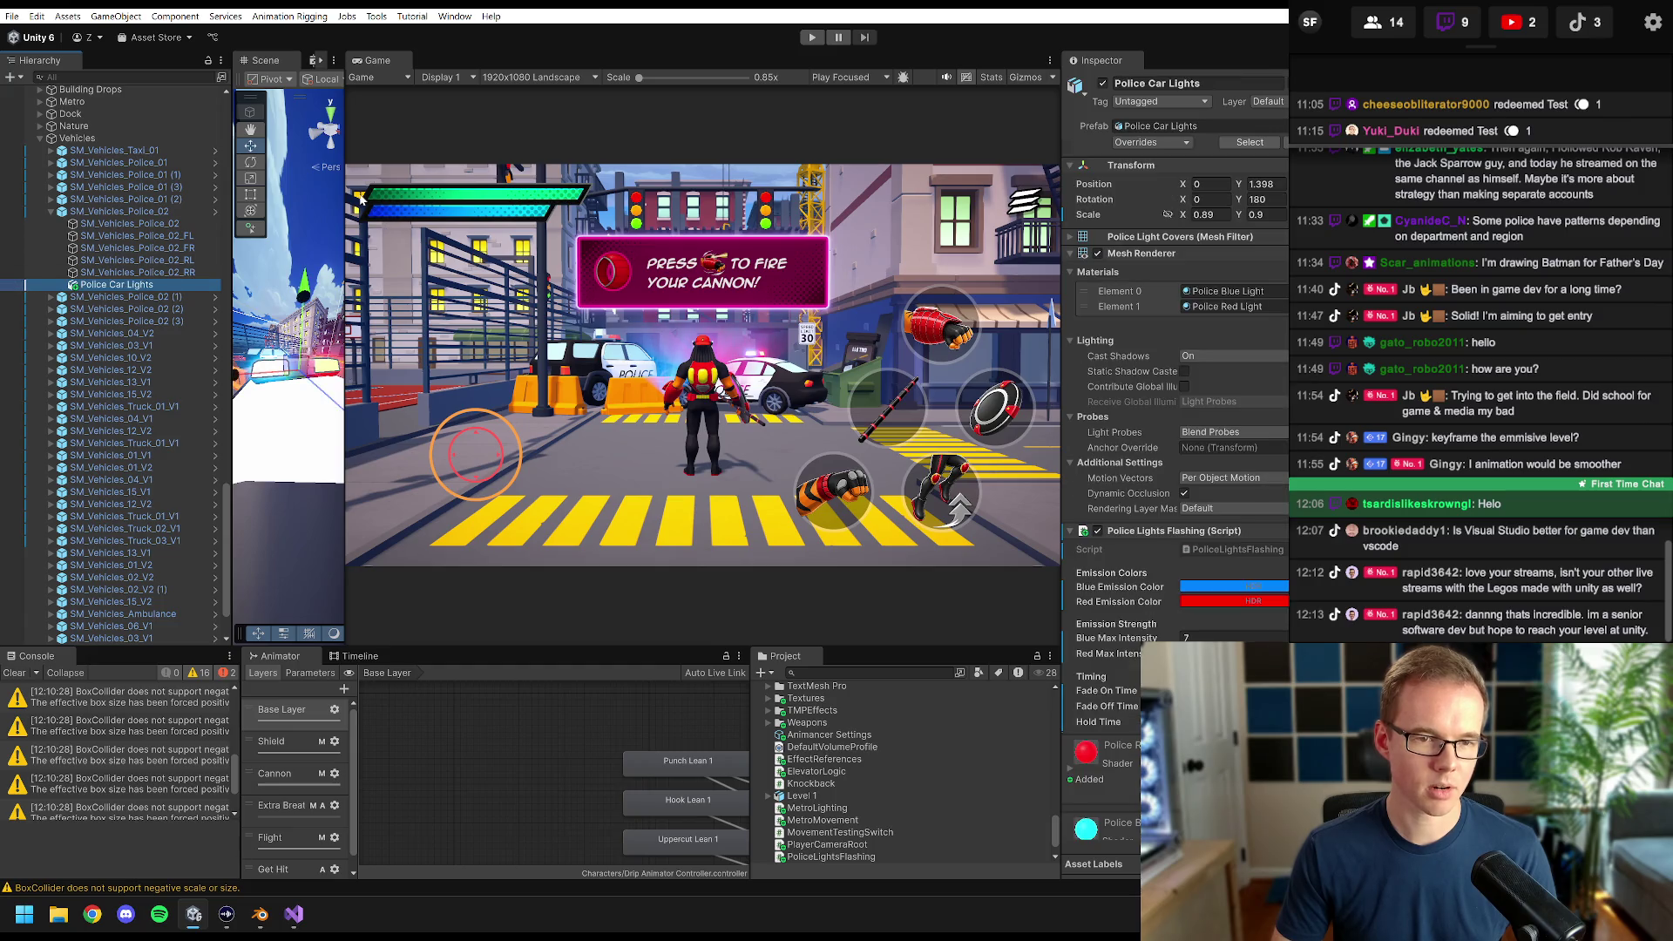
{"action": "left_click_drag", "start_coordinate": [345, 175], "coordinate": [757, 233]}
{"action": "key", "text": "f"}
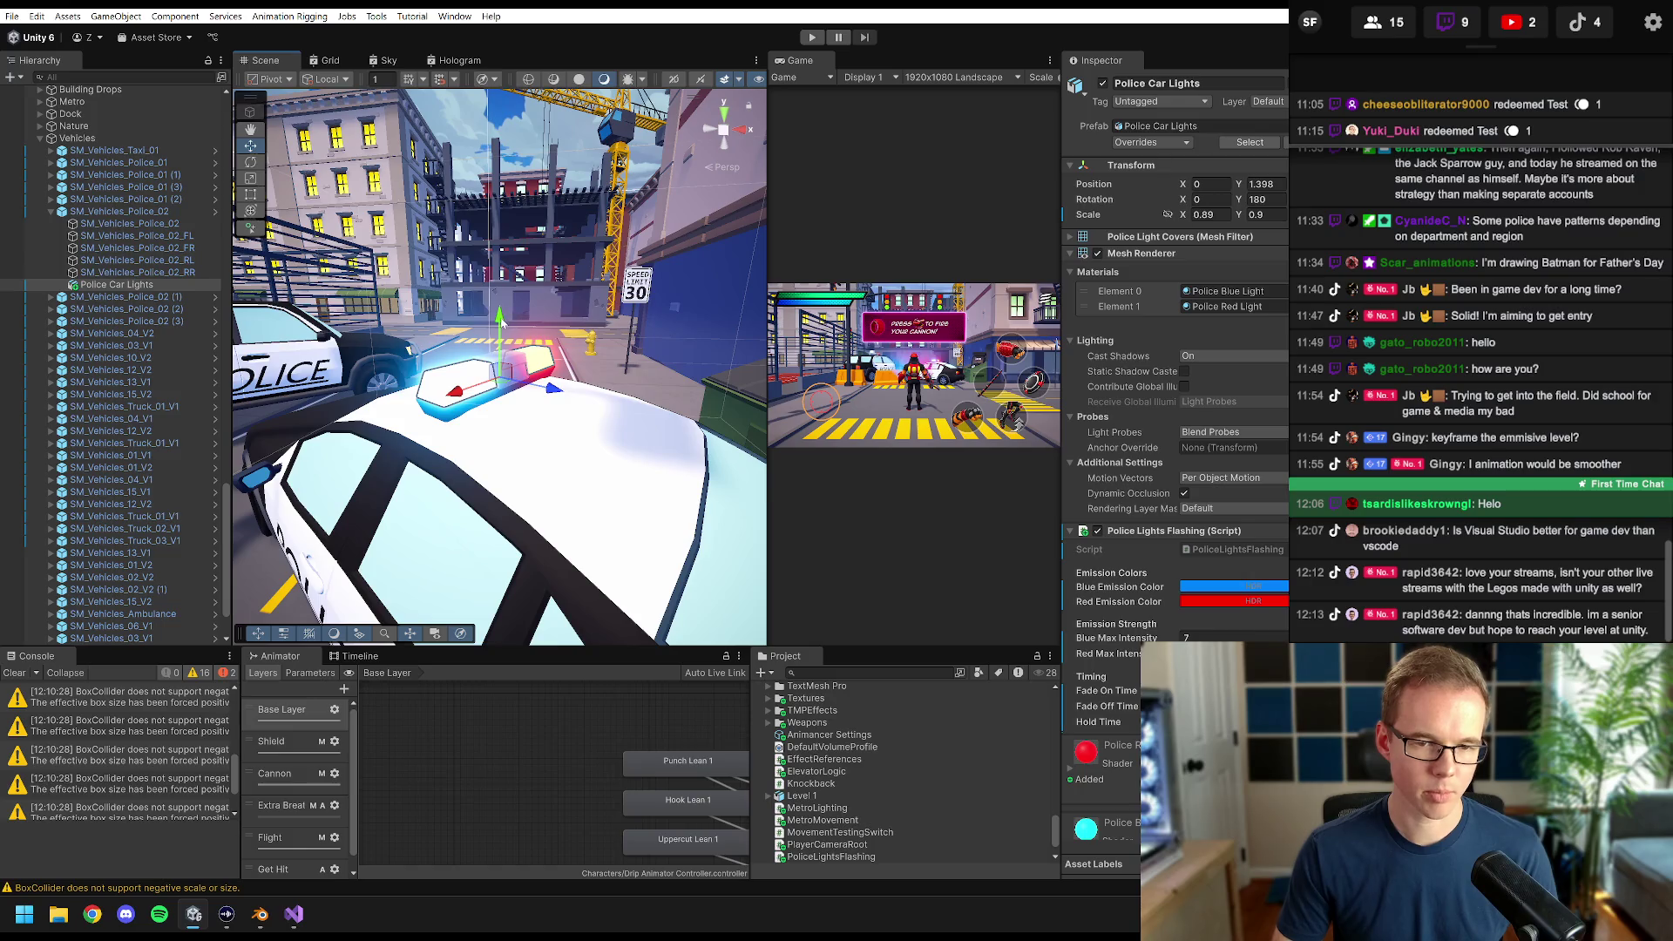
{"action": "left_click_drag", "start_coordinate": [503, 322], "coordinate": [503, 270]}
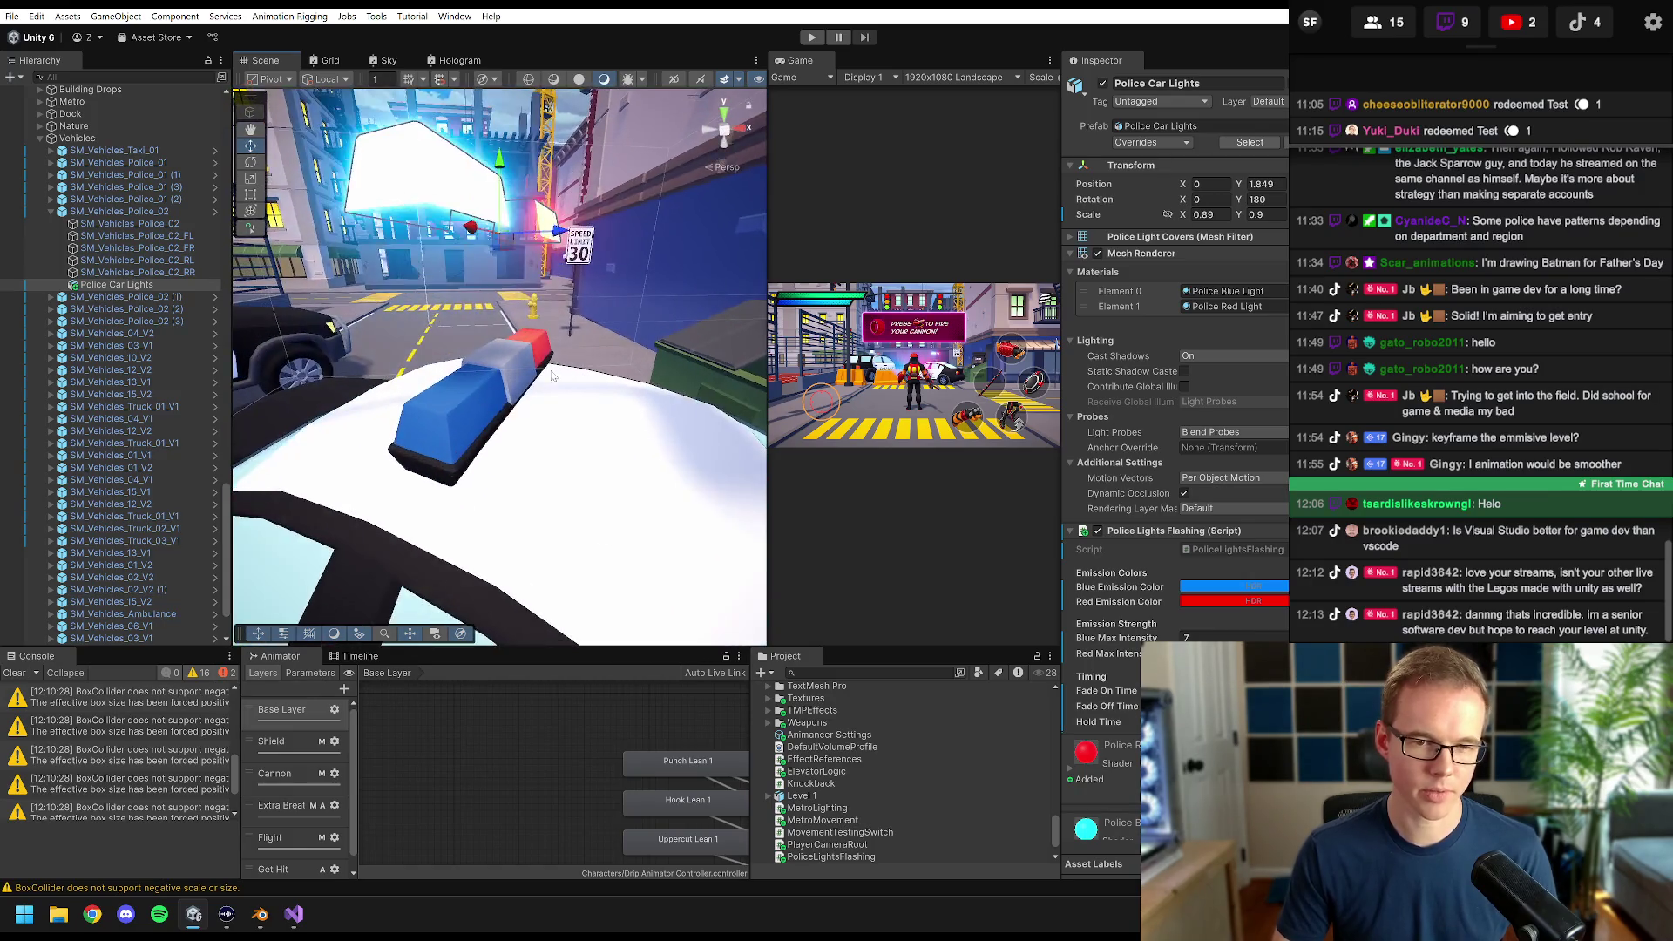
{"action": "key", "text": "ctrl+z"}
{"action": "left_click_drag", "start_coordinate": [552, 374], "coordinate": [543, 371]}
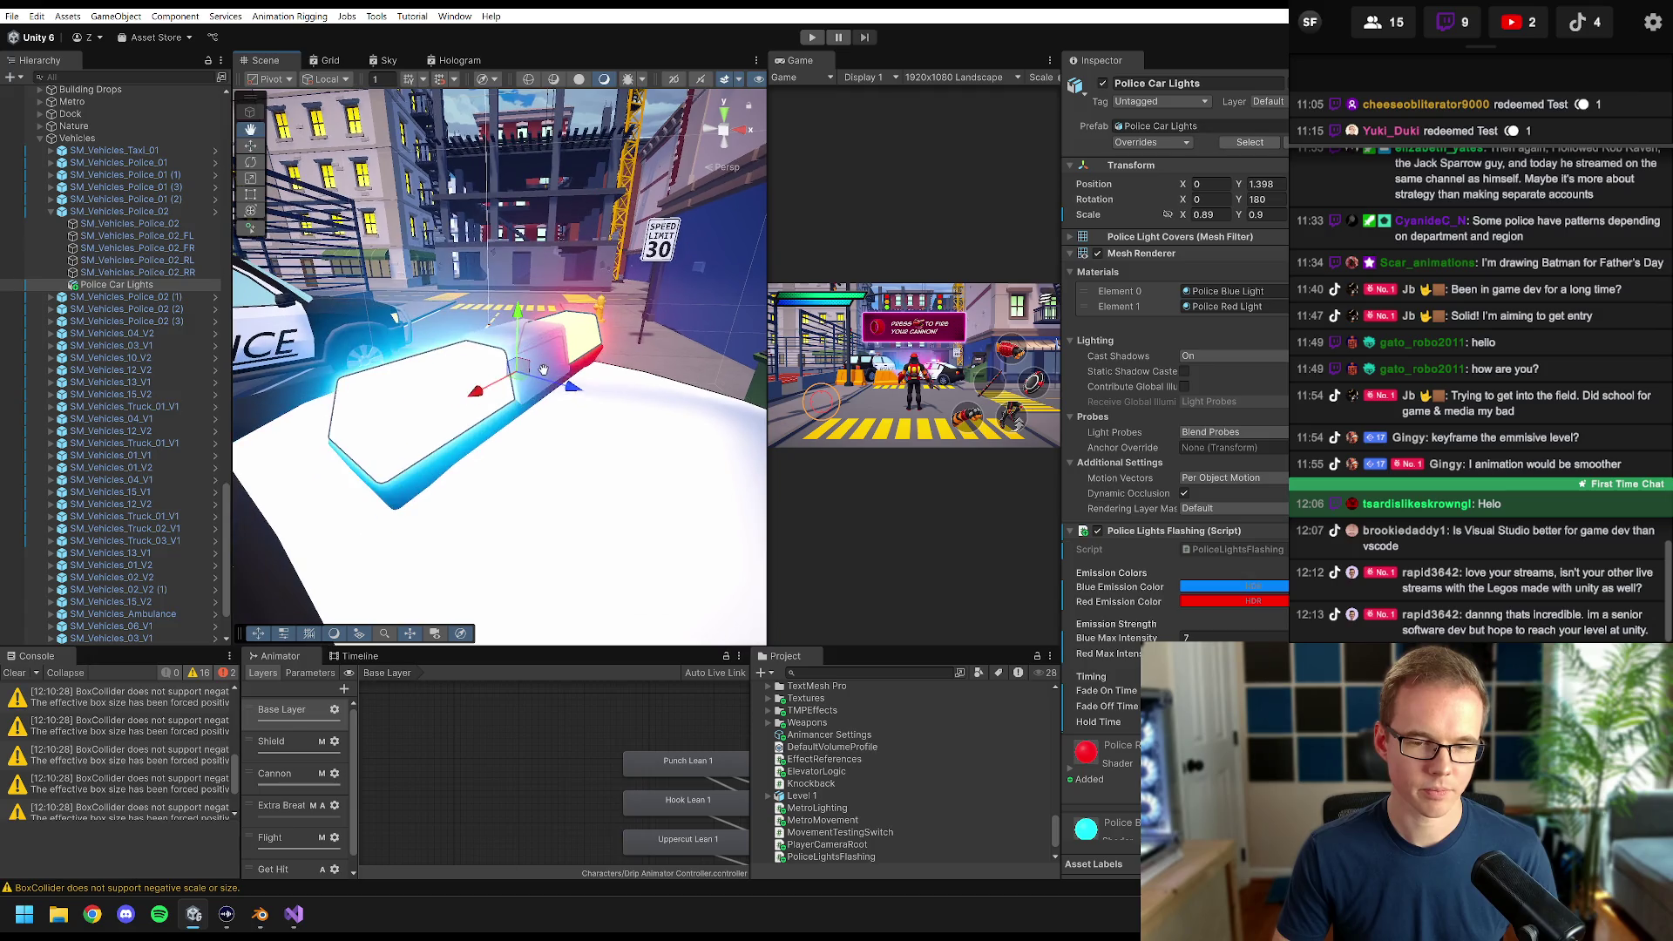
- Toggle off Police Blue Light's emission, set its Smoothness to 1, and expand Police Red Light
{"action": "scroll", "coordinate": [1159, 372], "scroll_direction": "down", "scroll_amount": 5}
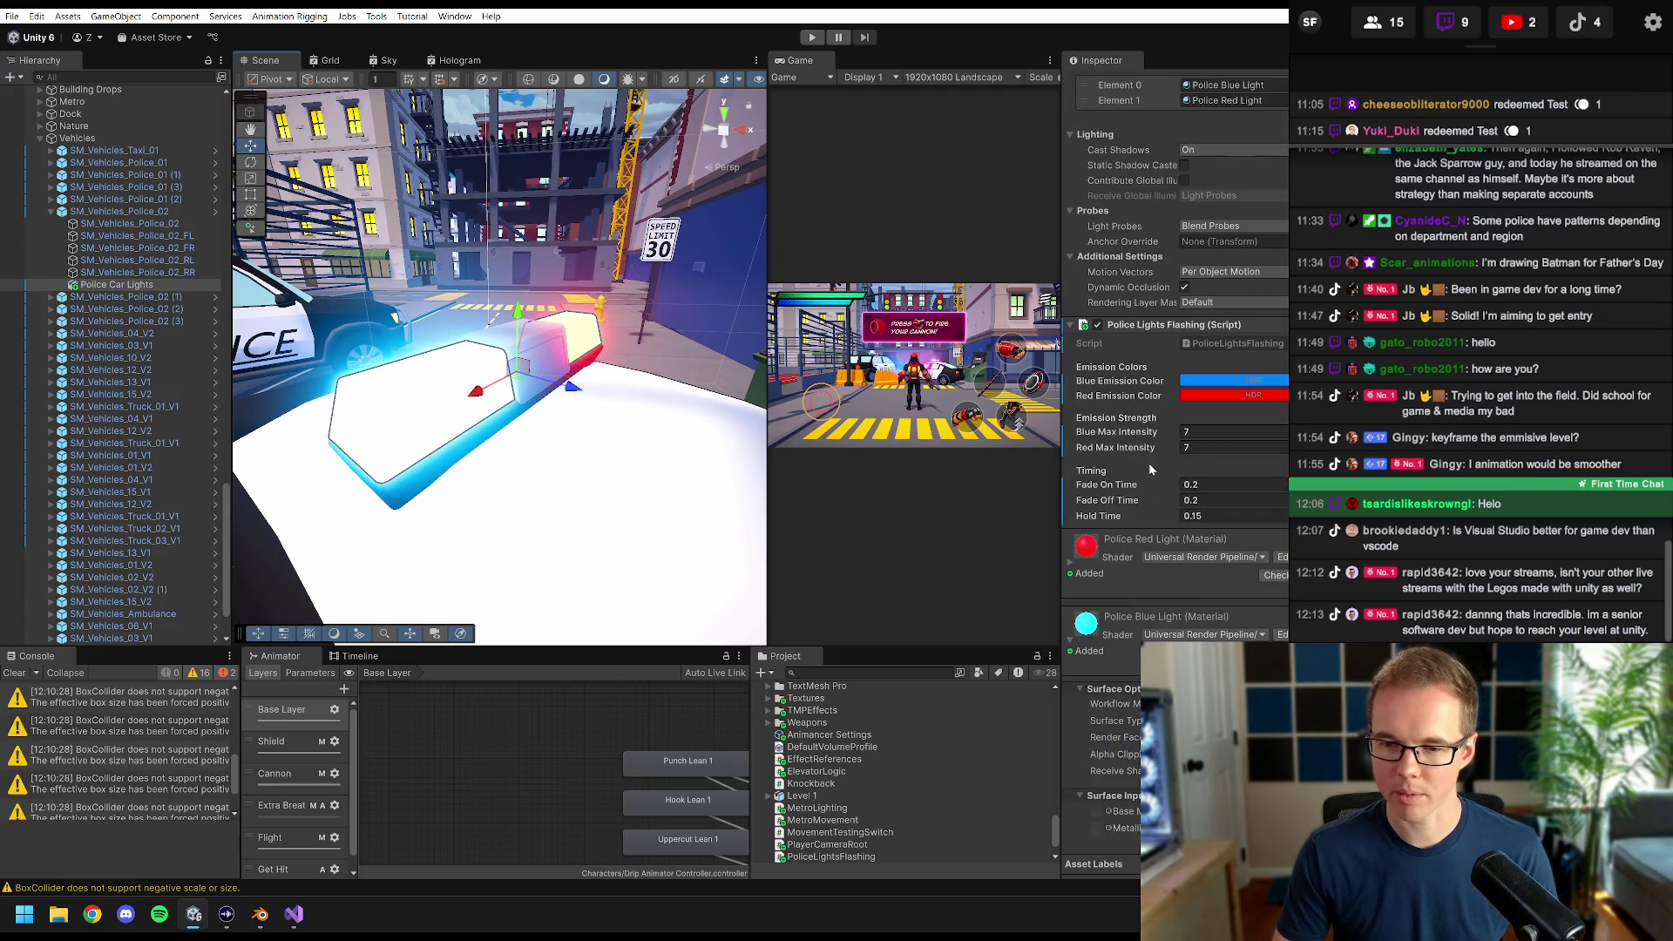
{"action": "scroll", "coordinate": [1168, 470], "scroll_direction": "down", "scroll_amount": 9}
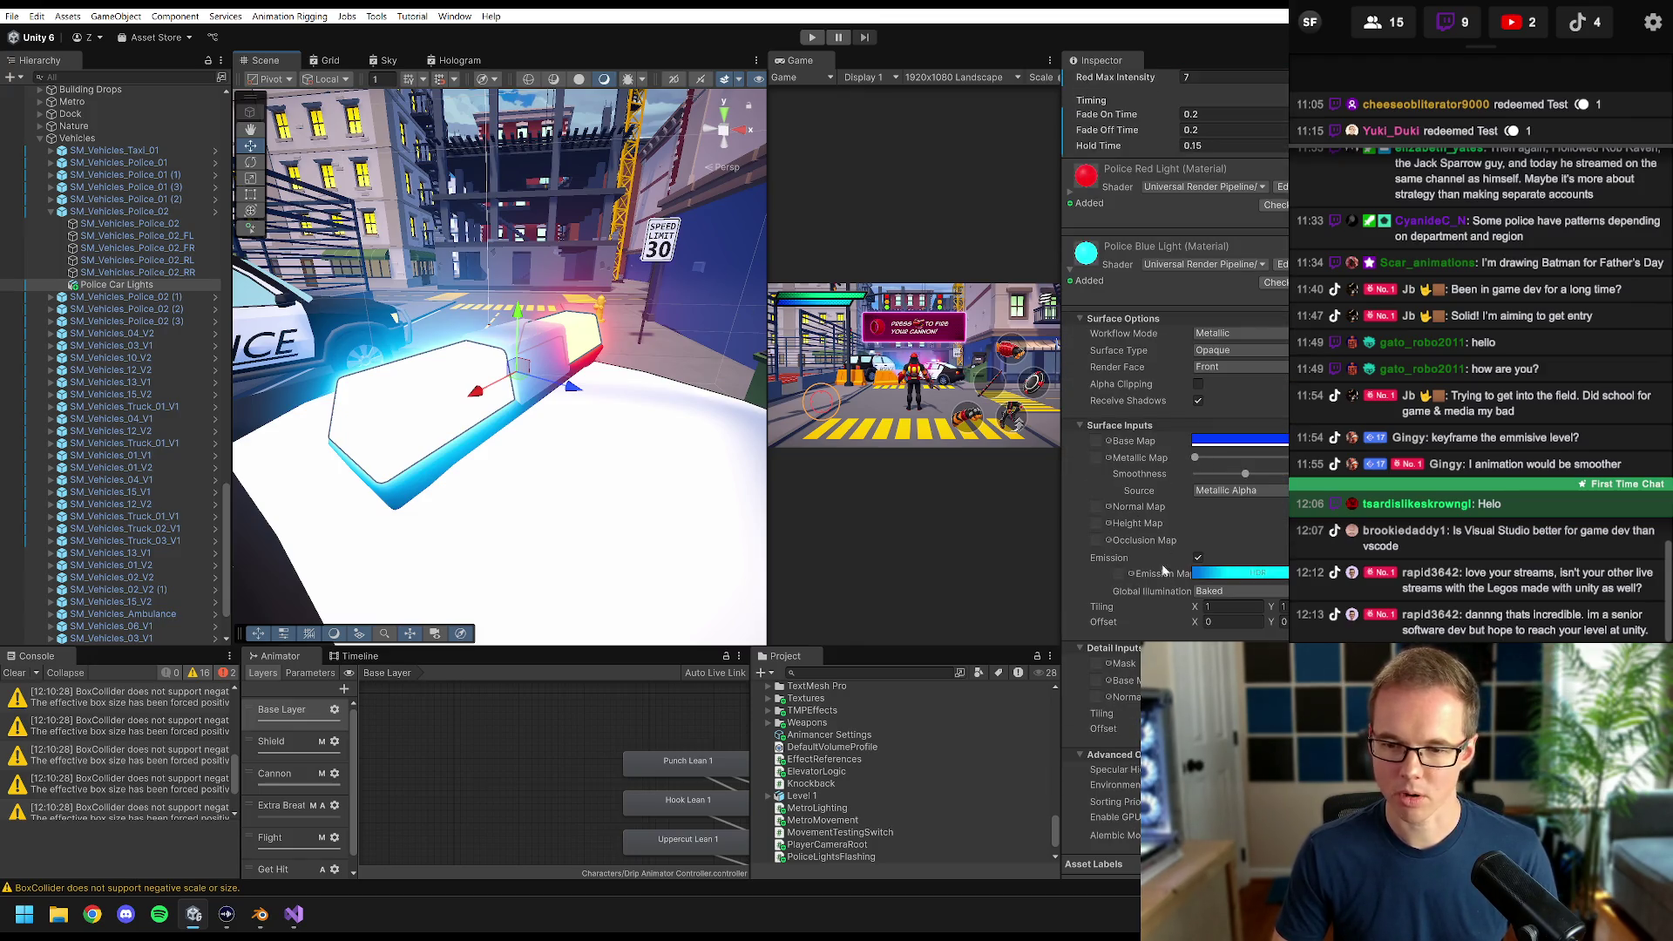
{"action": "left_click", "coordinate": [1197, 559]}
{"action": "mouse_move", "coordinate": [352, 385]}
{"action": "left_mouse_down"}
{"action": "mouse_move", "coordinate": [495, 382]}
{"action": "mouse_move", "coordinate": [637, 345]}
{"action": "mouse_move", "coordinate": [476, 315]}
{"action": "left_mouse_up"}
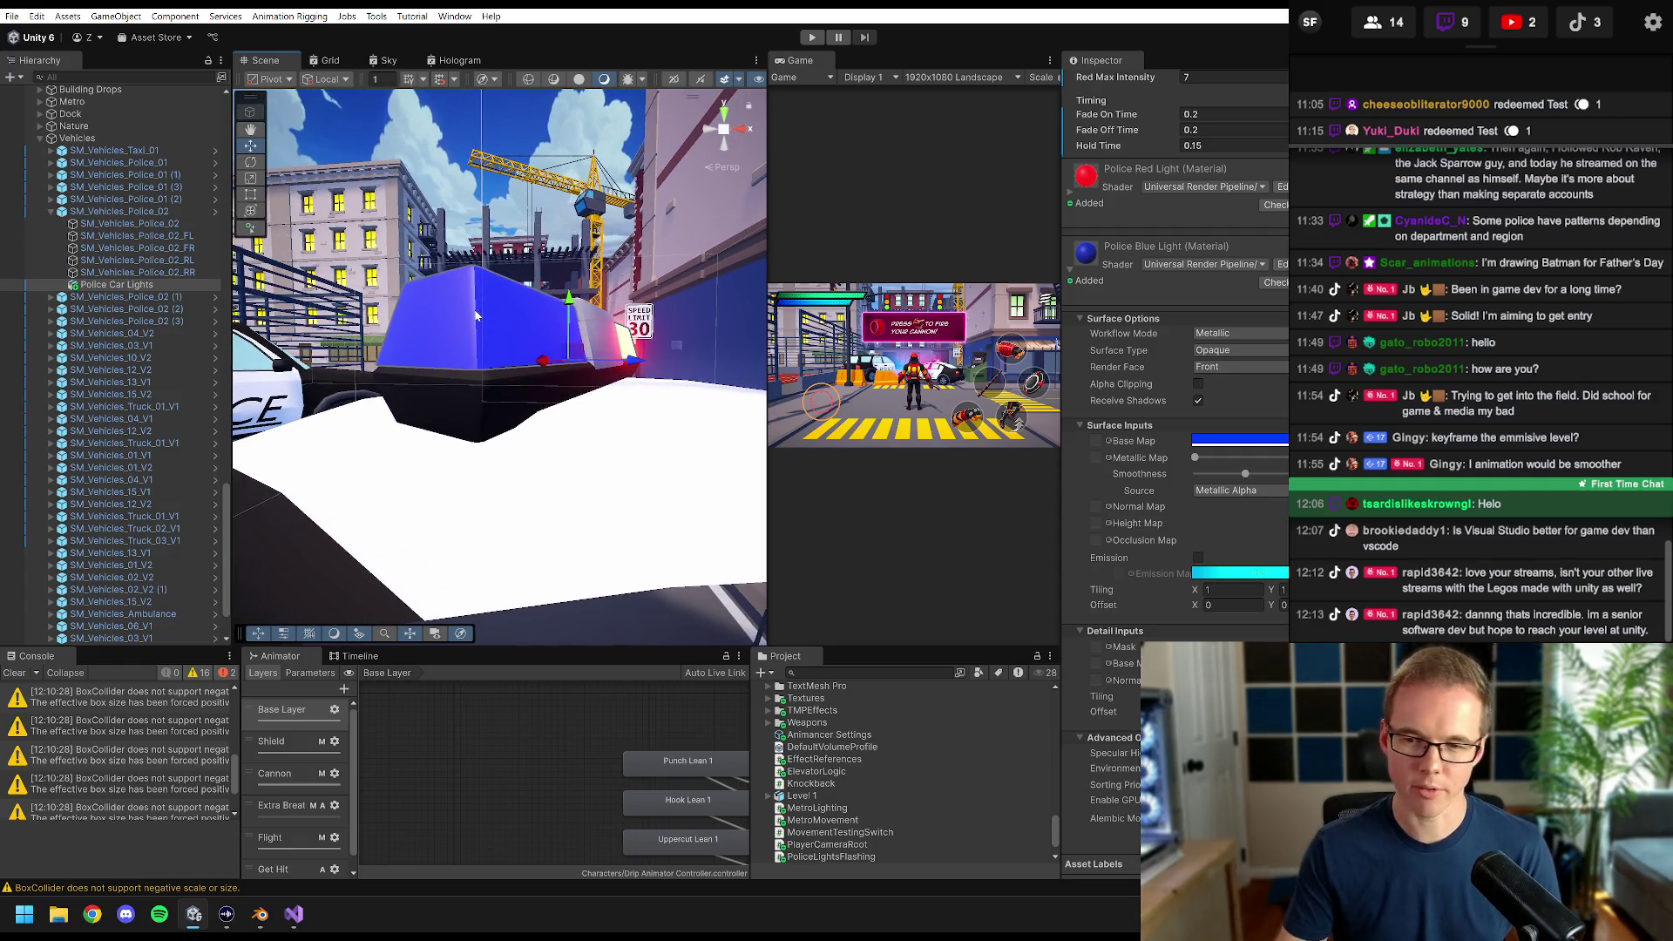
{"action": "left_click_drag", "start_coordinate": [596, 338], "coordinate": [576, 389]}
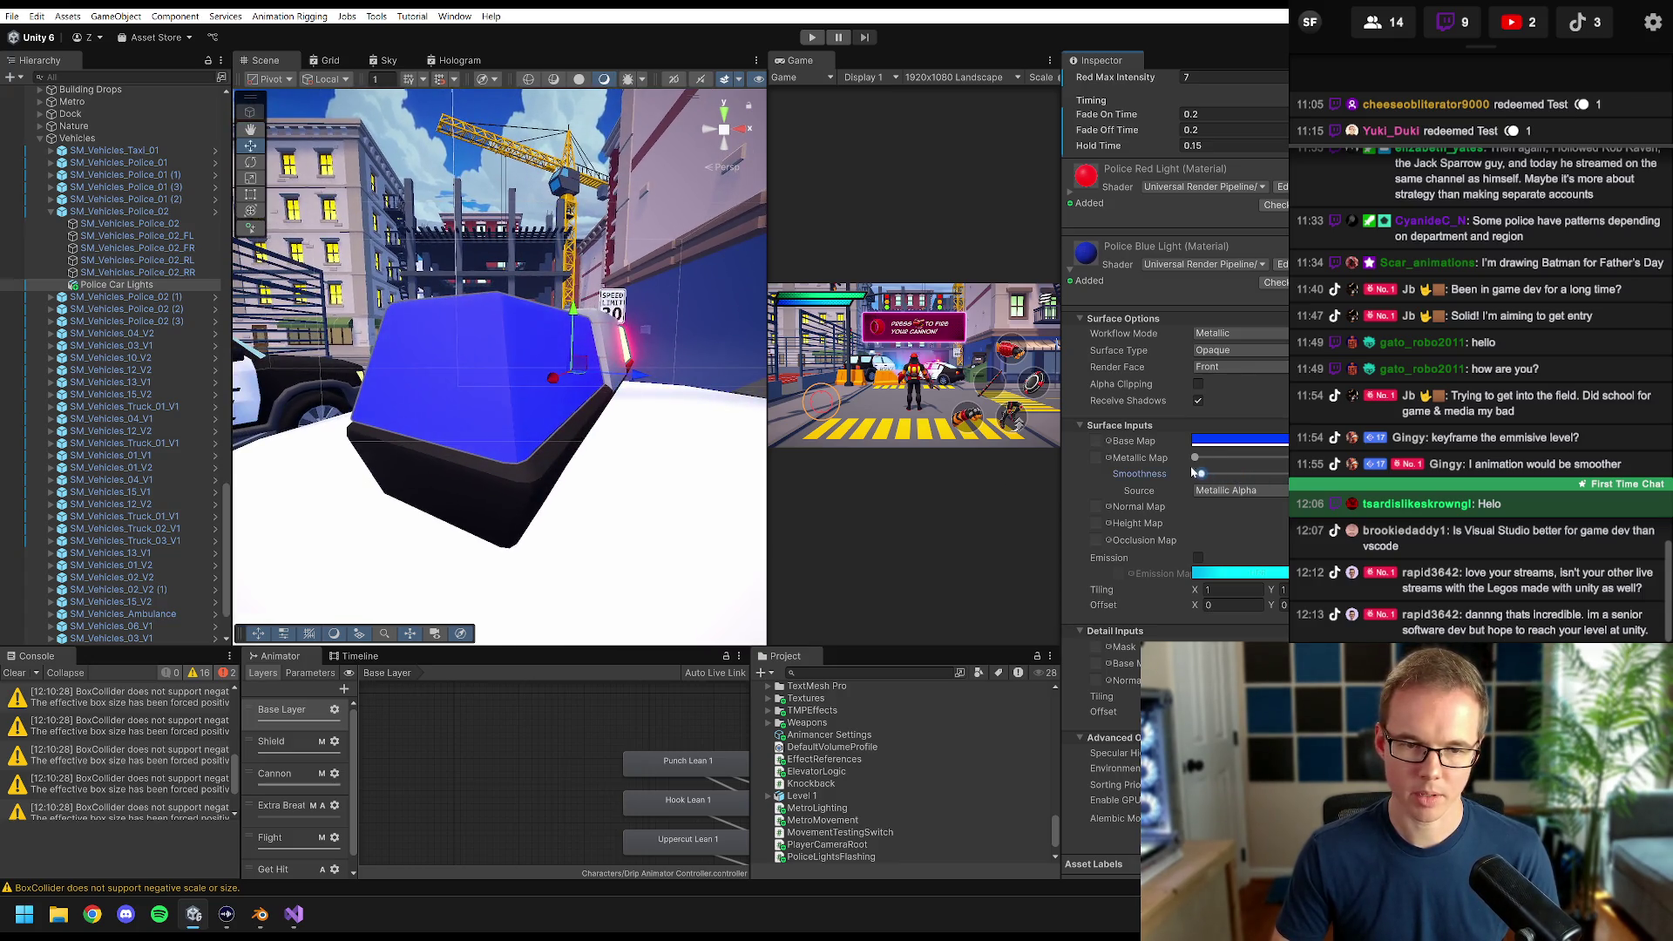
{"action": "left_click_drag", "start_coordinate": [1200, 473], "coordinate": [1286, 474]}
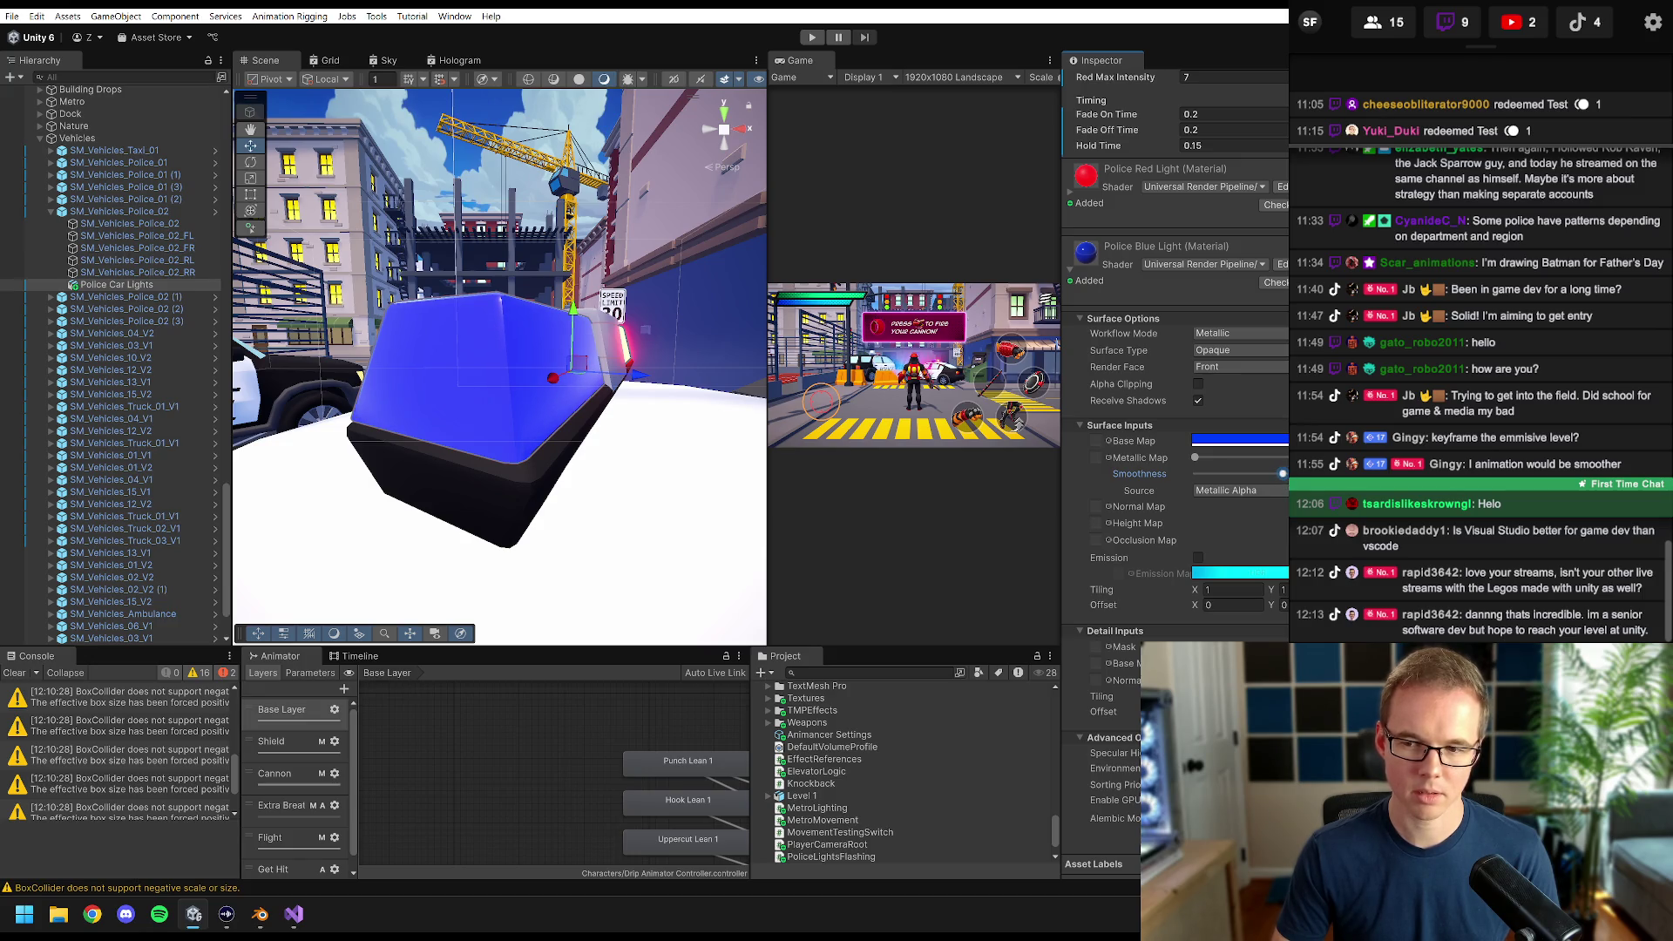
{"action": "mouse_move", "coordinate": [666, 377]}
{"action": "left_mouse_down"}
{"action": "mouse_move", "coordinate": [537, 410]}
{"action": "mouse_move", "coordinate": [546, 383]}
{"action": "mouse_move", "coordinate": [405, 327]}
{"action": "mouse_move", "coordinate": [467, 396]}
{"action": "mouse_move", "coordinate": [583, 426]}
{"action": "left_mouse_up"}
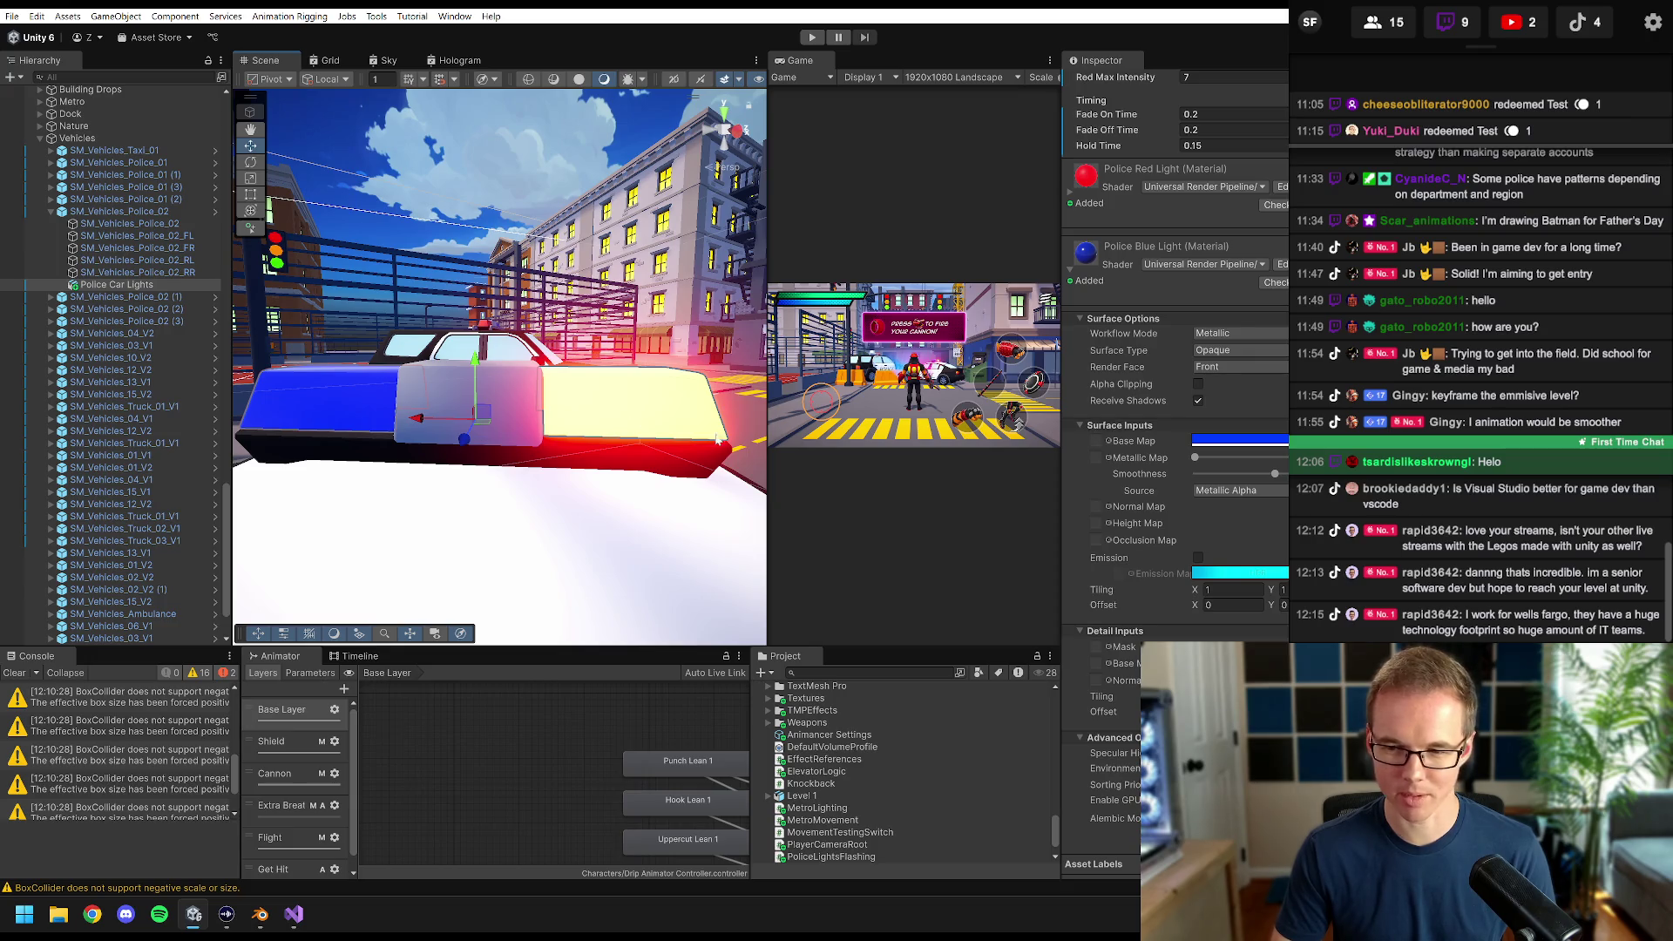
{"action": "left_click", "coordinate": [1070, 196]}
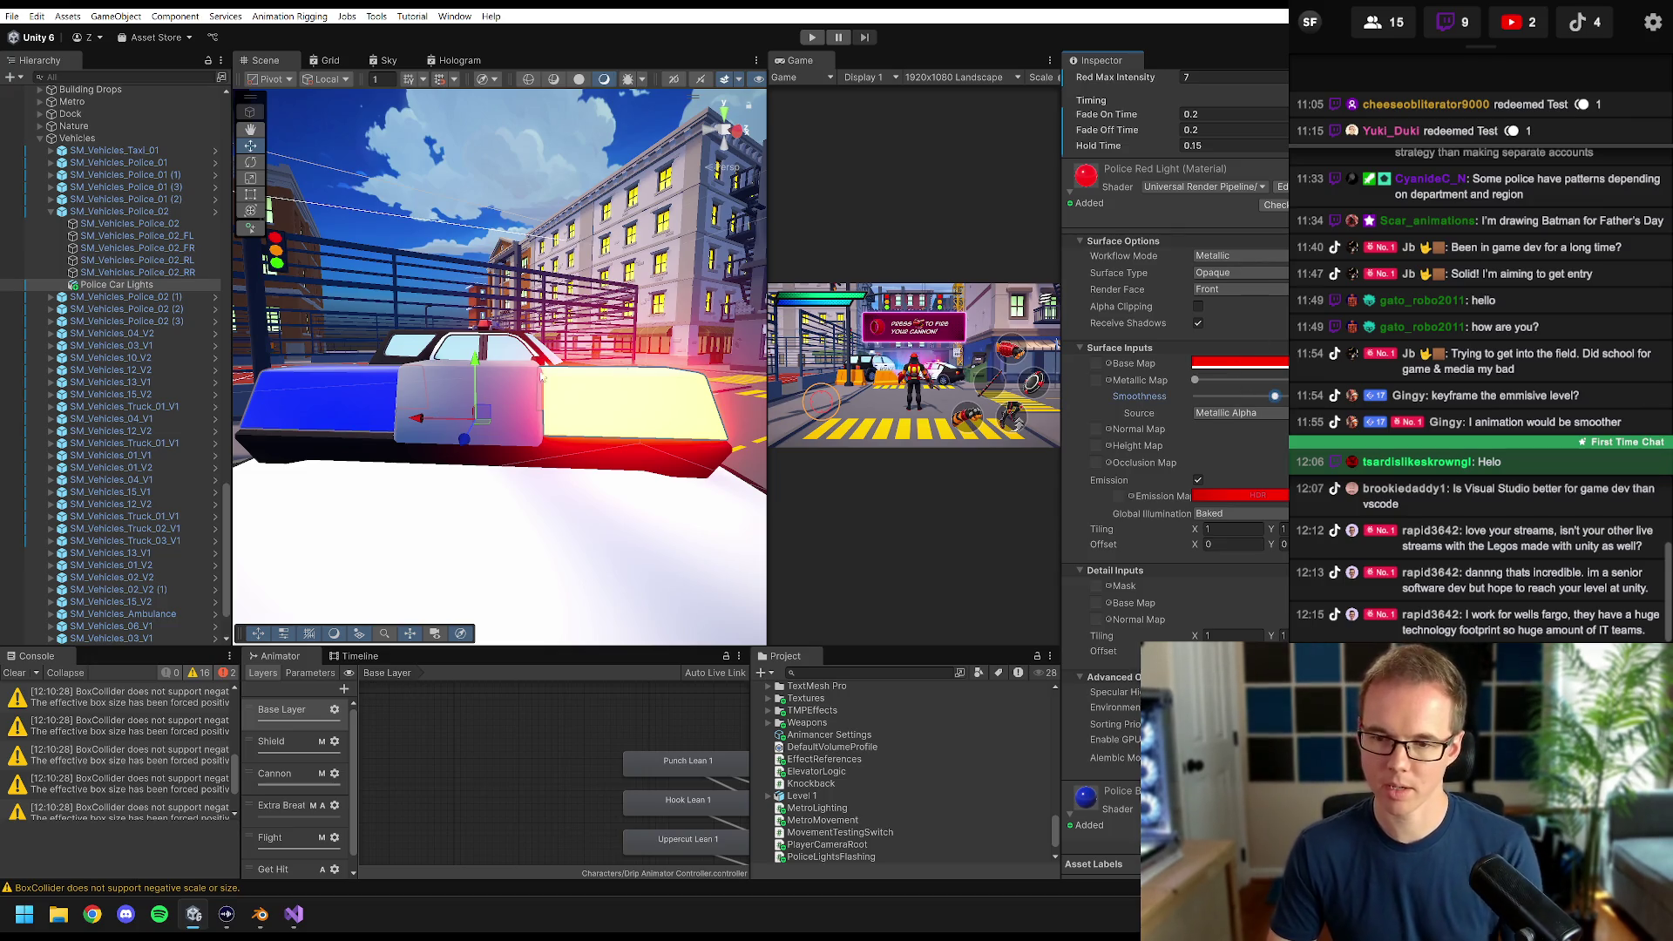
- Orbit and zoom the Scene view to see the light bar from a low front angle
{"action": "left_click_drag", "start_coordinate": [629, 443], "coordinate": [685, 398]}
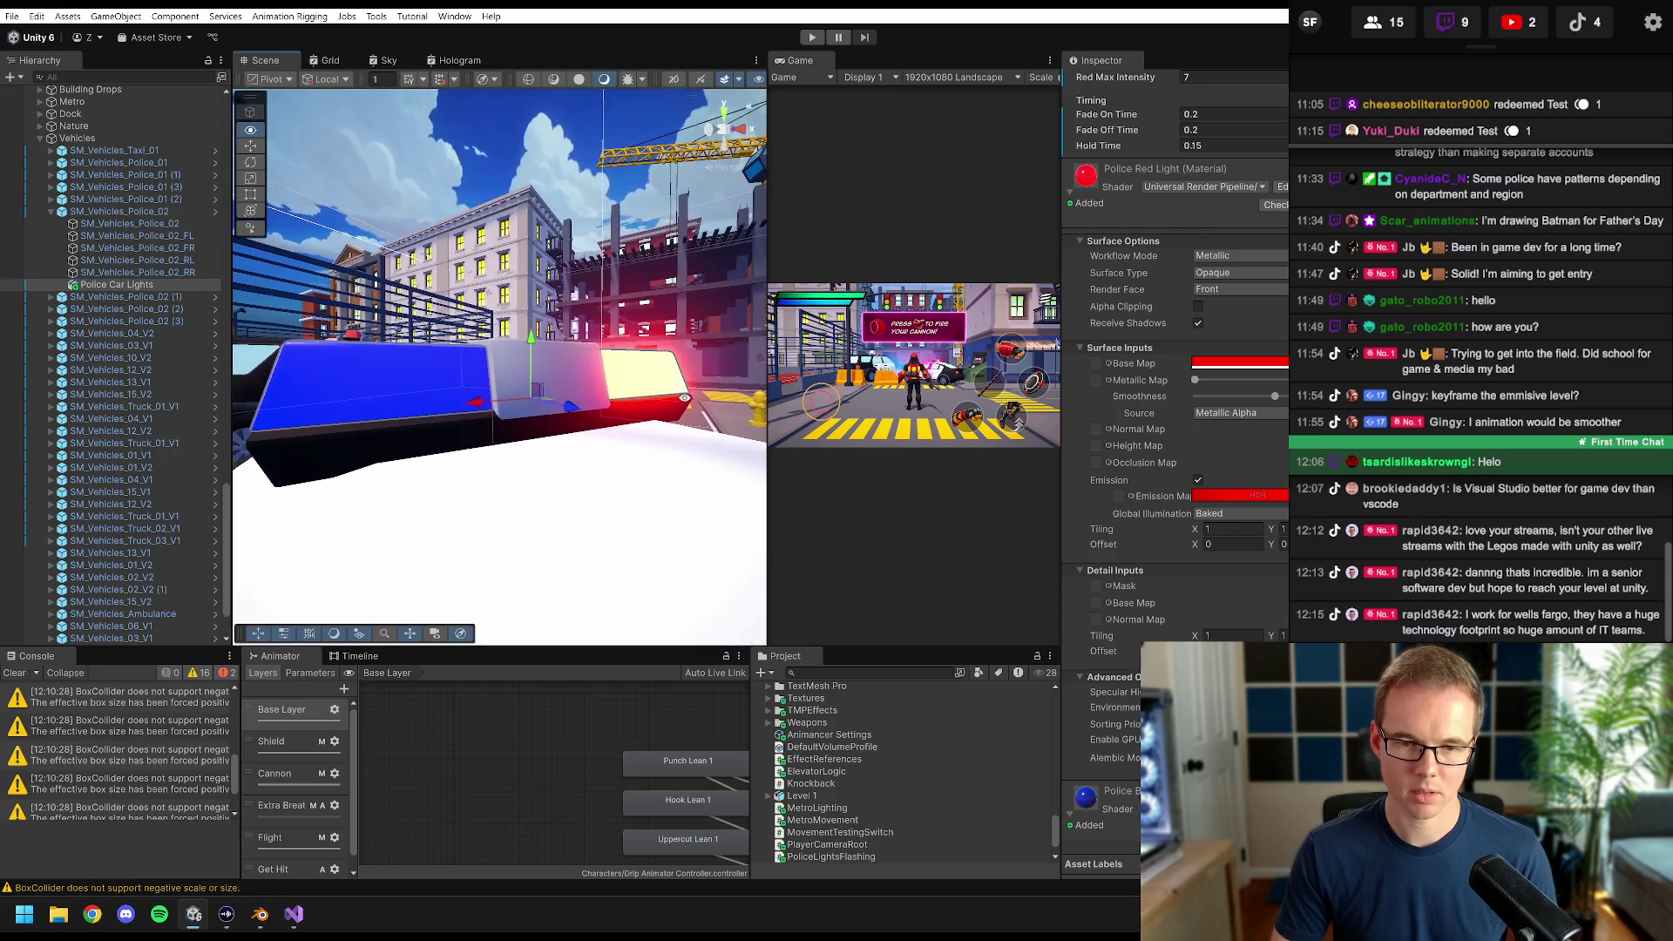
{"action": "left_click_drag", "start_coordinate": [394, 377], "coordinate": [593, 392]}
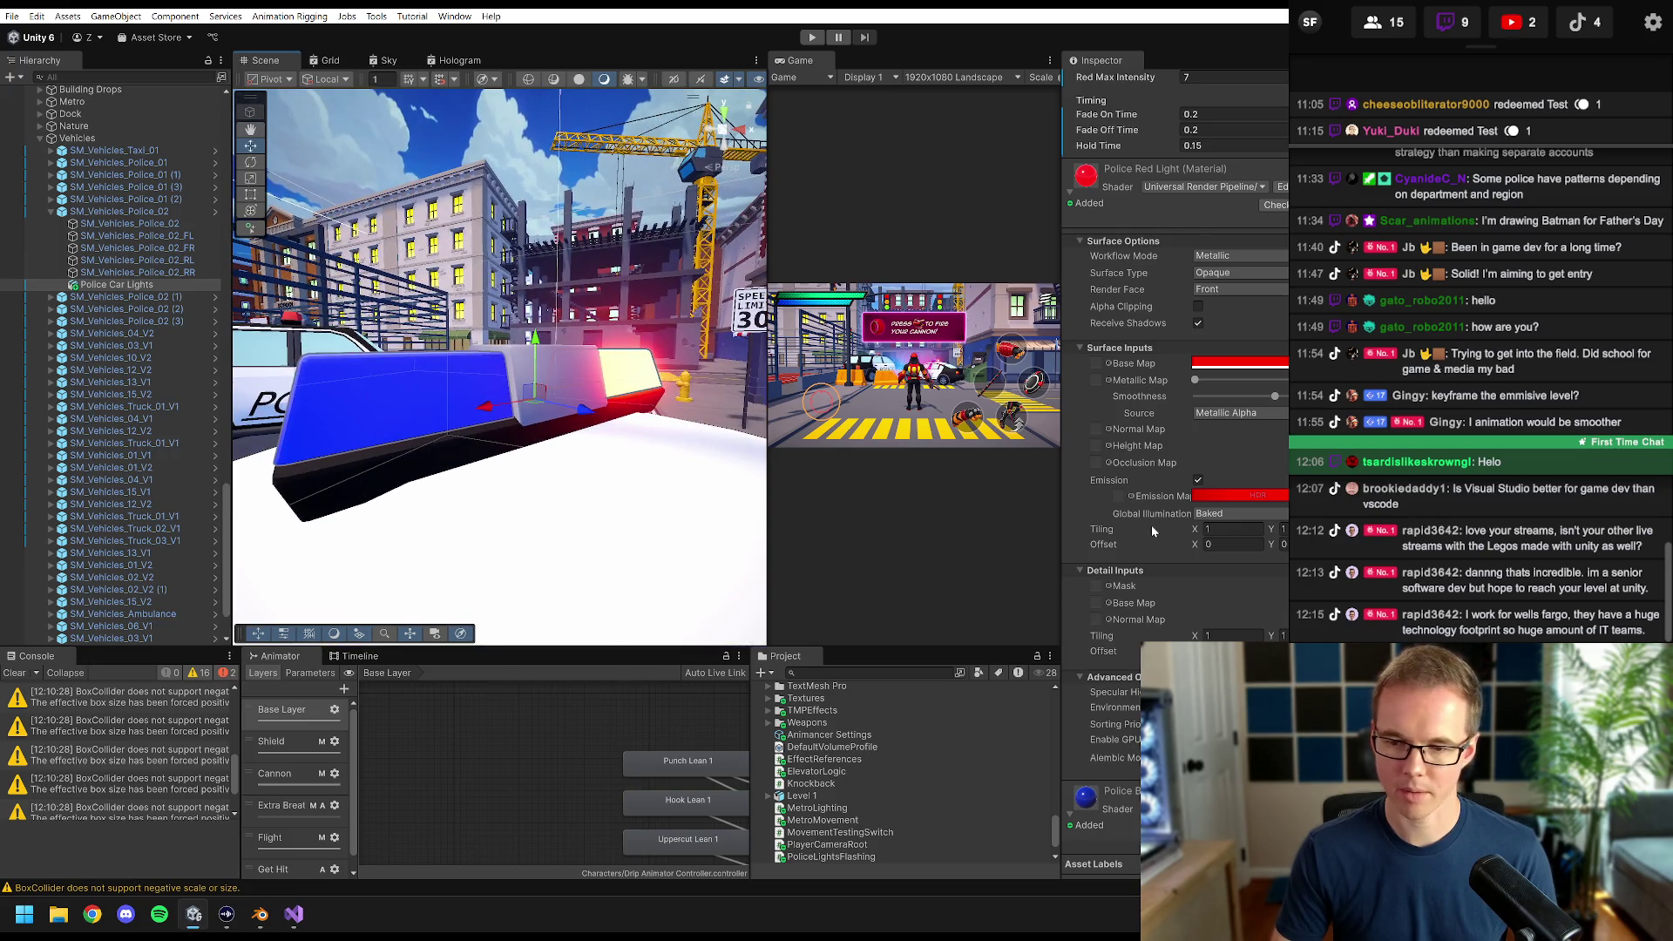
{"action": "scroll", "coordinate": [1155, 549], "scroll_direction": "down", "scroll_amount": 4}
{"action": "scroll", "coordinate": [1157, 585], "scroll_direction": "down", "scroll_amount": 5}
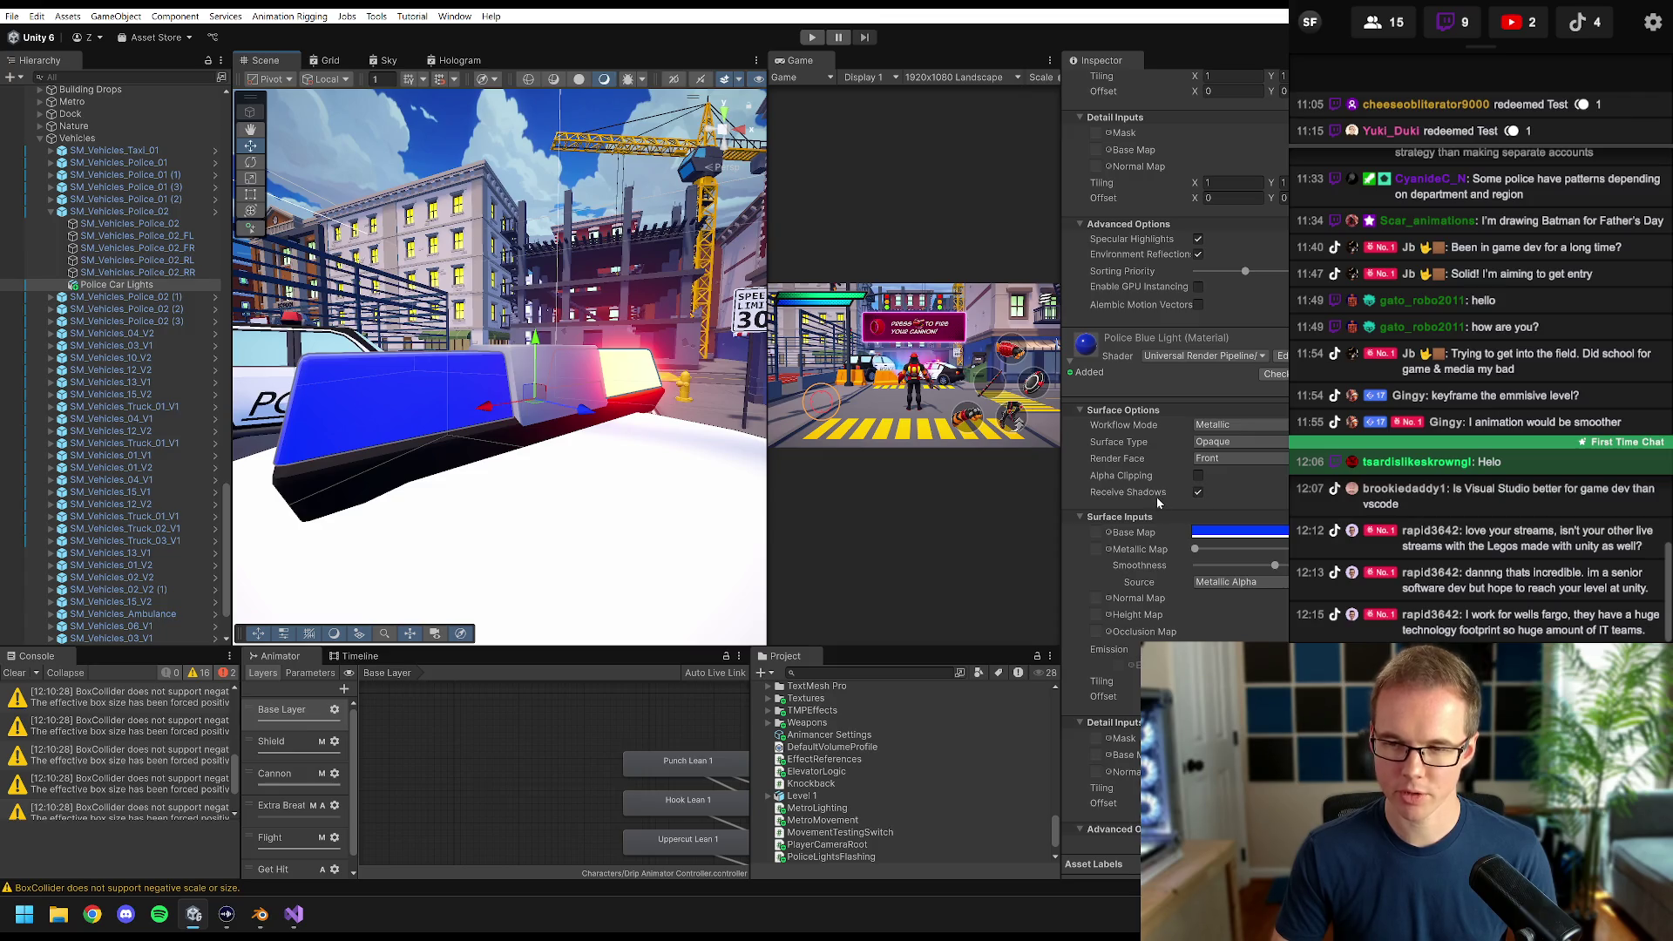
{"action": "scroll", "coordinate": [1157, 501], "scroll_direction": "up", "scroll_amount": 5}
{"action": "scroll", "coordinate": [1147, 503], "scroll_direction": "down", "scroll_amount": 5}
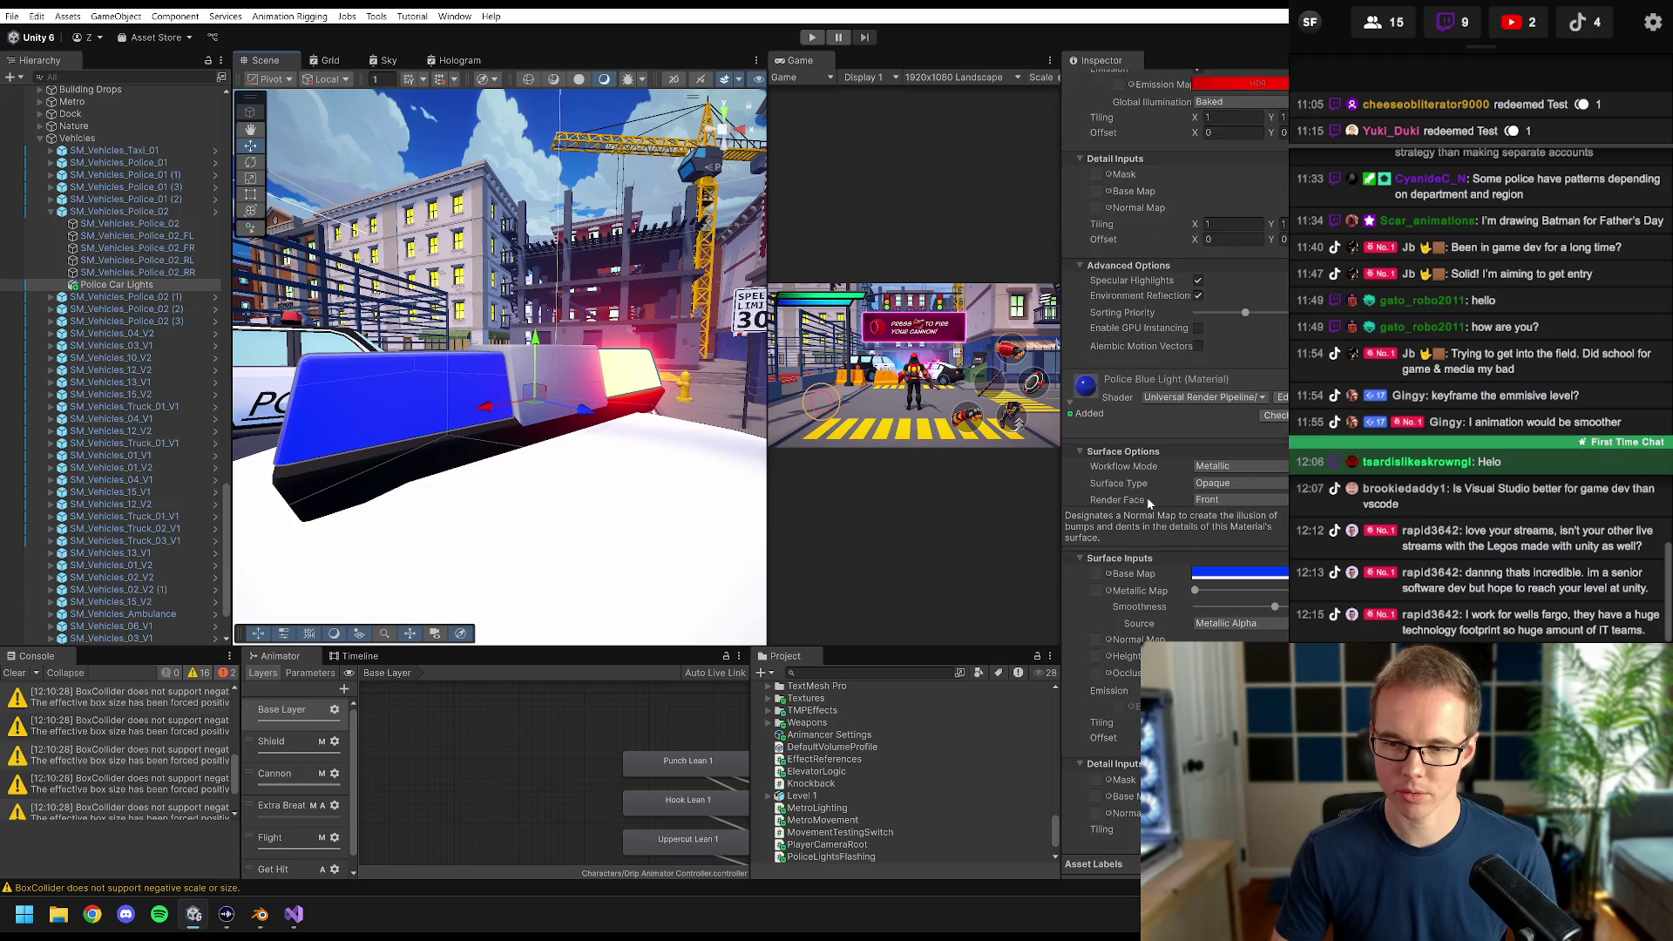
{"action": "left_click_drag", "start_coordinate": [453, 305], "coordinate": [449, 575]}
{"action": "scroll", "coordinate": [800, 756], "scroll_direction": "up", "scroll_amount": 15}
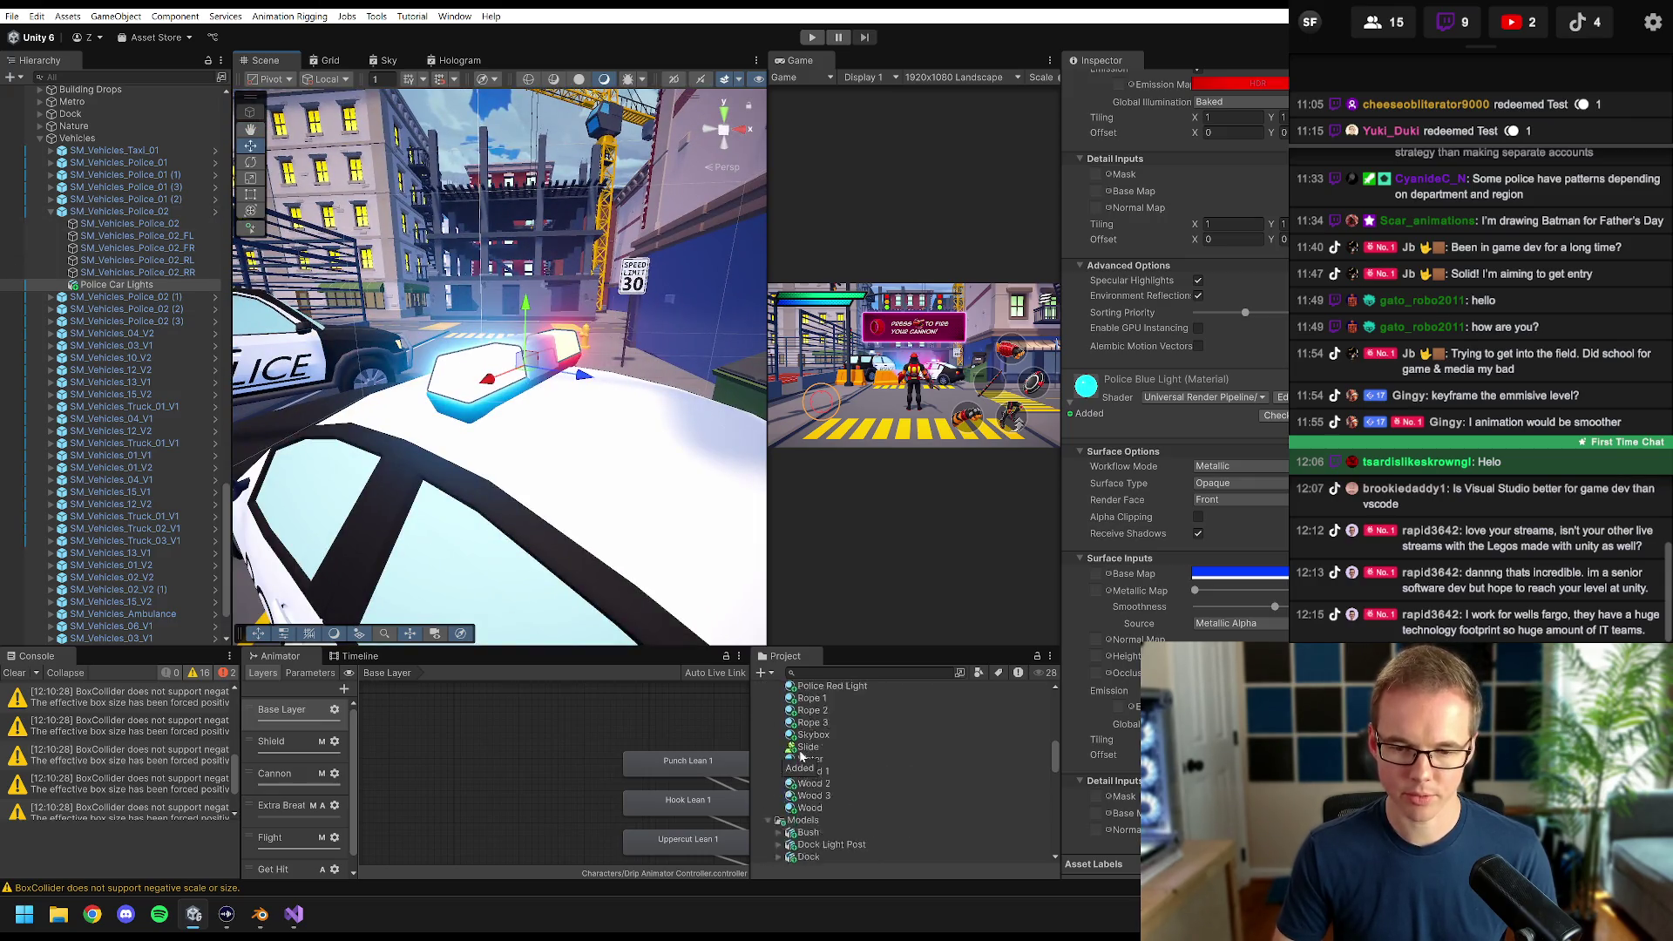
- Drag Police Car Lights into Assets/Prefabs to create Police Car Lights.prefab
{"action": "left_click", "coordinate": [767, 824]}
{"action": "left_click", "coordinate": [768, 835]}
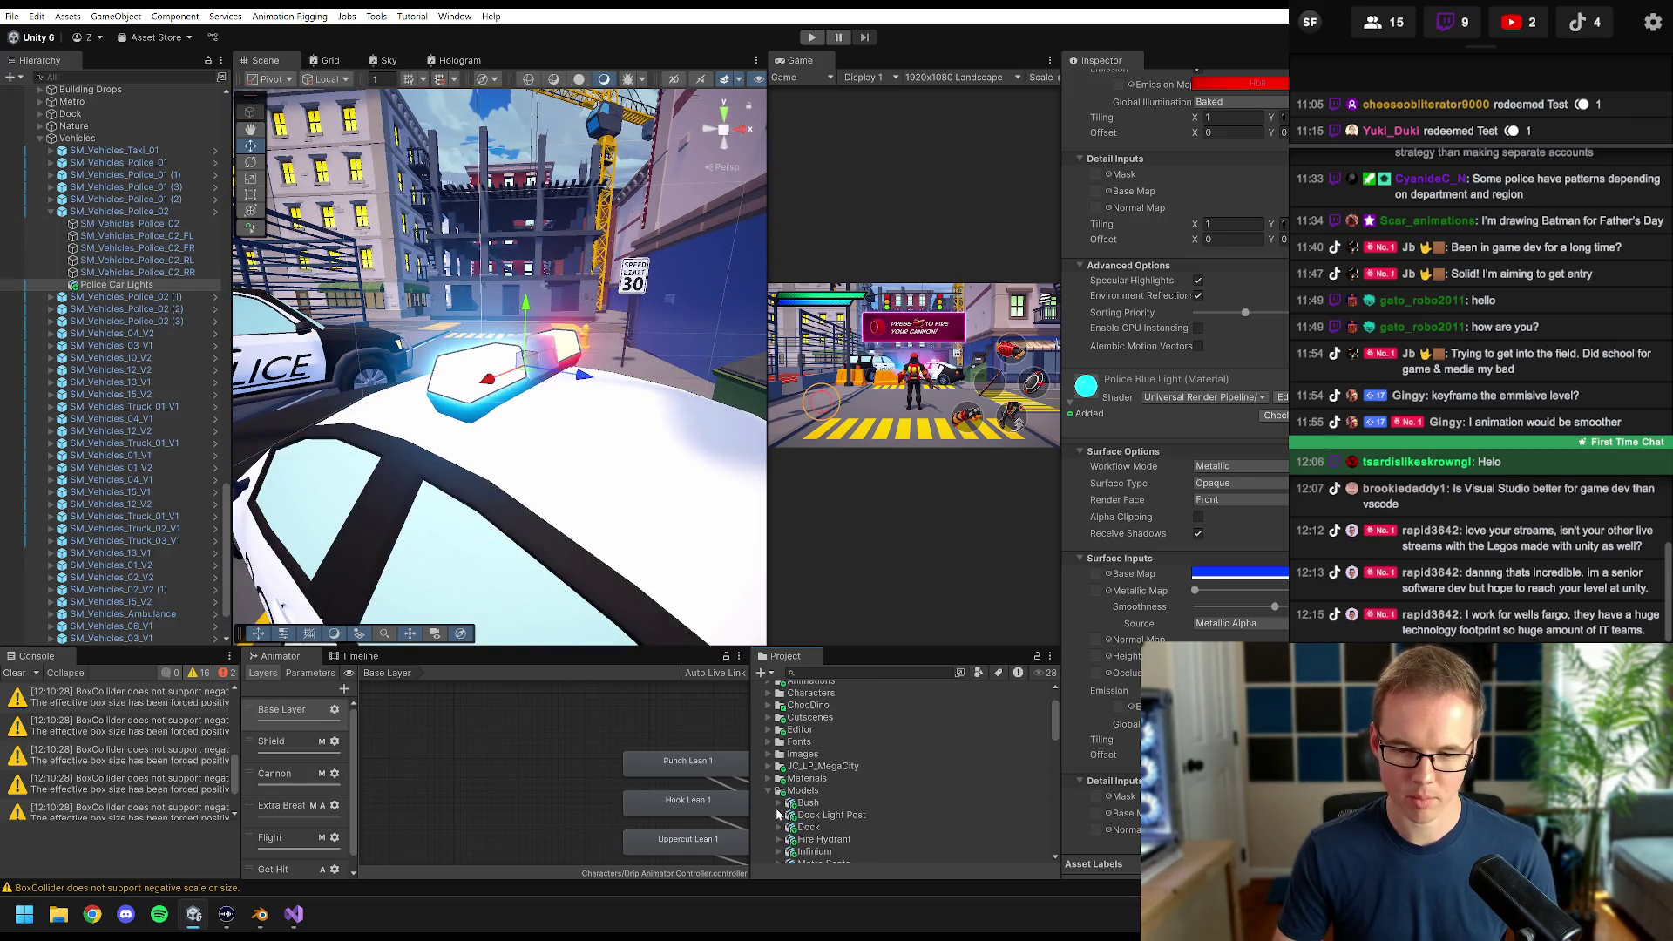
{"action": "left_click", "coordinate": [769, 790]}
{"action": "scroll", "coordinate": [776, 780], "scroll_direction": "down", "scroll_amount": 2}
{"action": "left_click", "coordinate": [768, 772]}
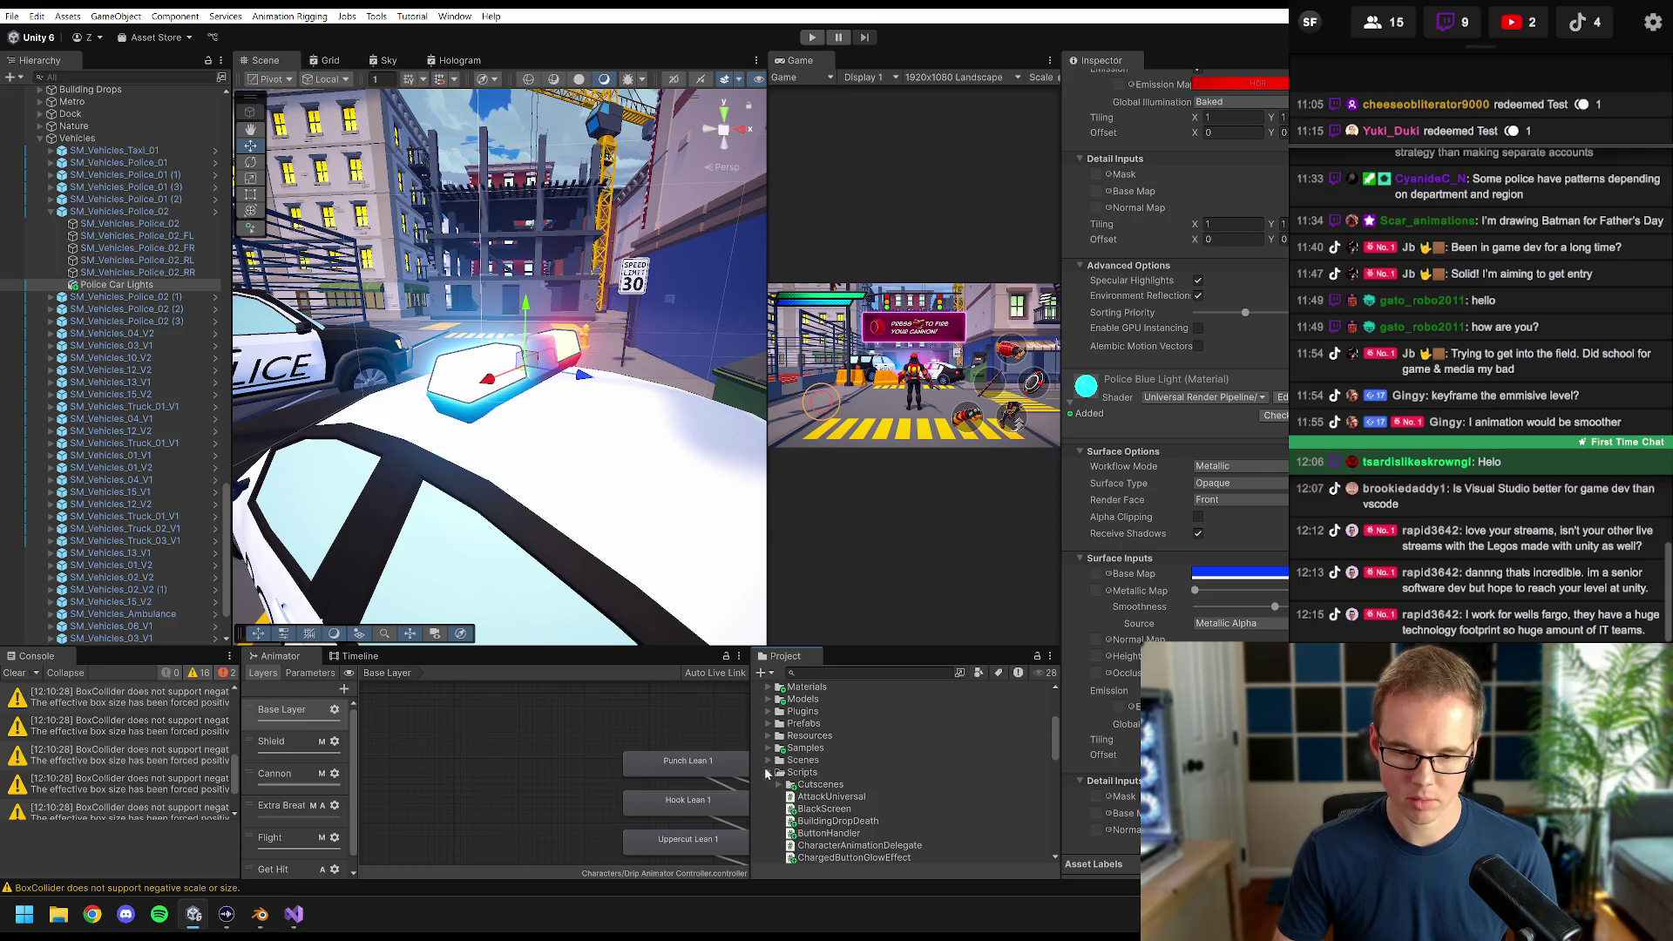
{"action": "left_click", "coordinate": [767, 772]}
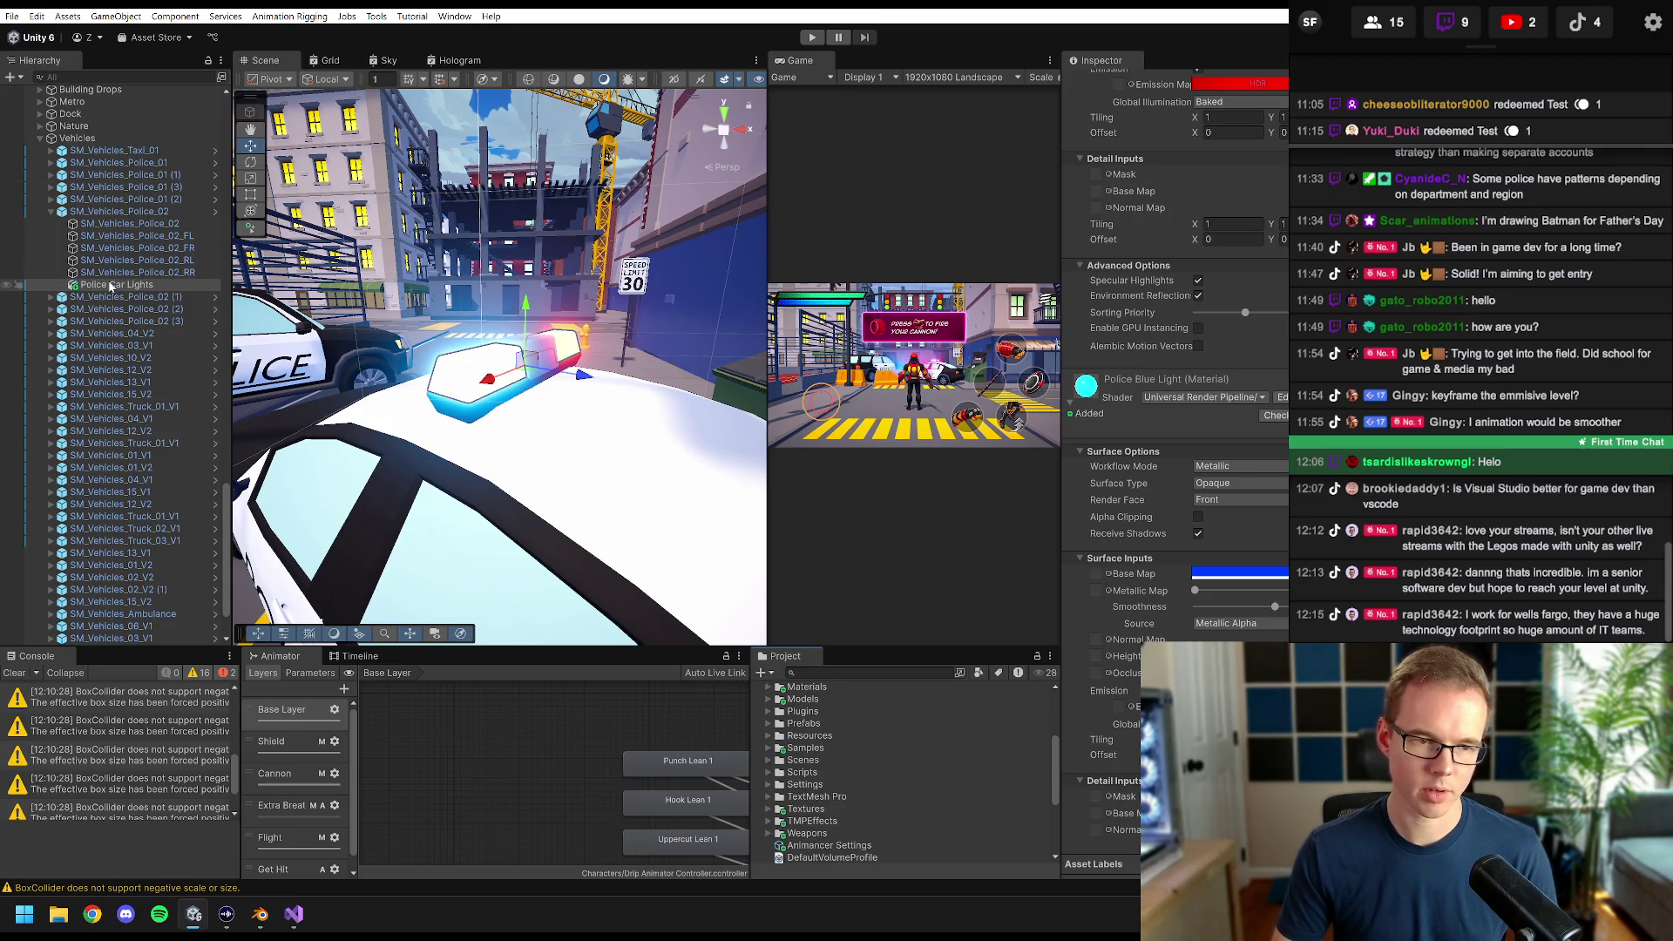
{"action": "scroll", "coordinate": [803, 755], "scroll_direction": "up", "scroll_amount": 1}
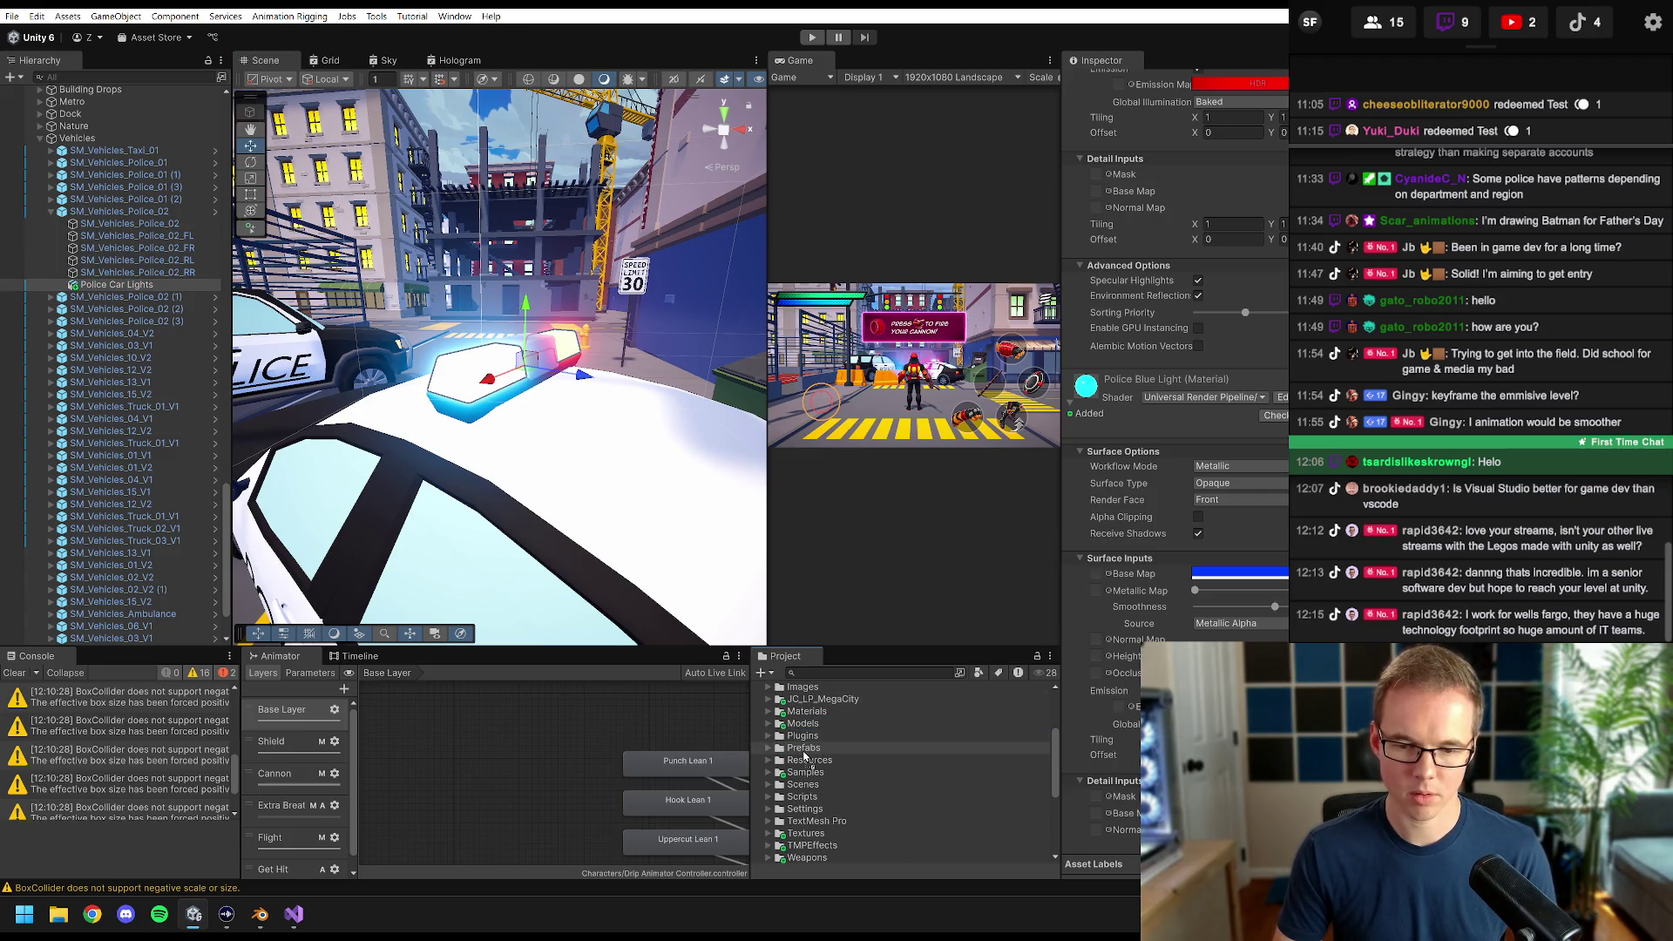
{"action": "left_click_drag", "start_coordinate": [803, 754], "coordinate": [804, 756]}
- Paste a copy of Police Car Lights as a child of the black car SM_Vehicles_Police_01
{"action": "key", "text": "f"}
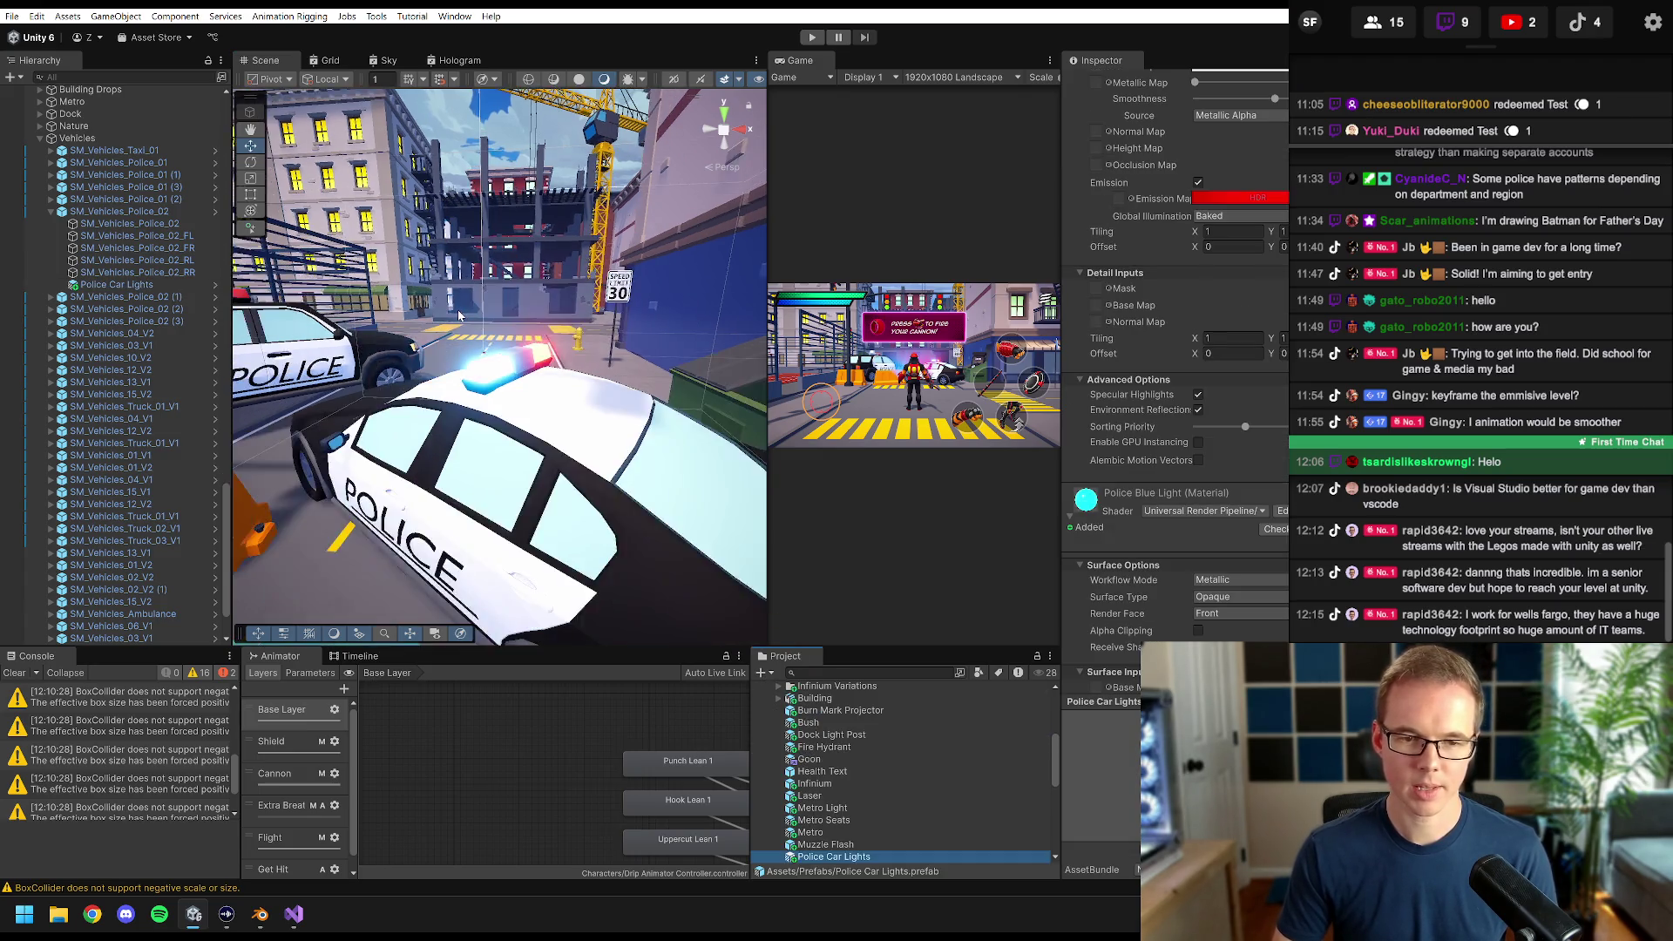
{"action": "left_click_drag", "start_coordinate": [391, 330], "coordinate": [474, 366]}
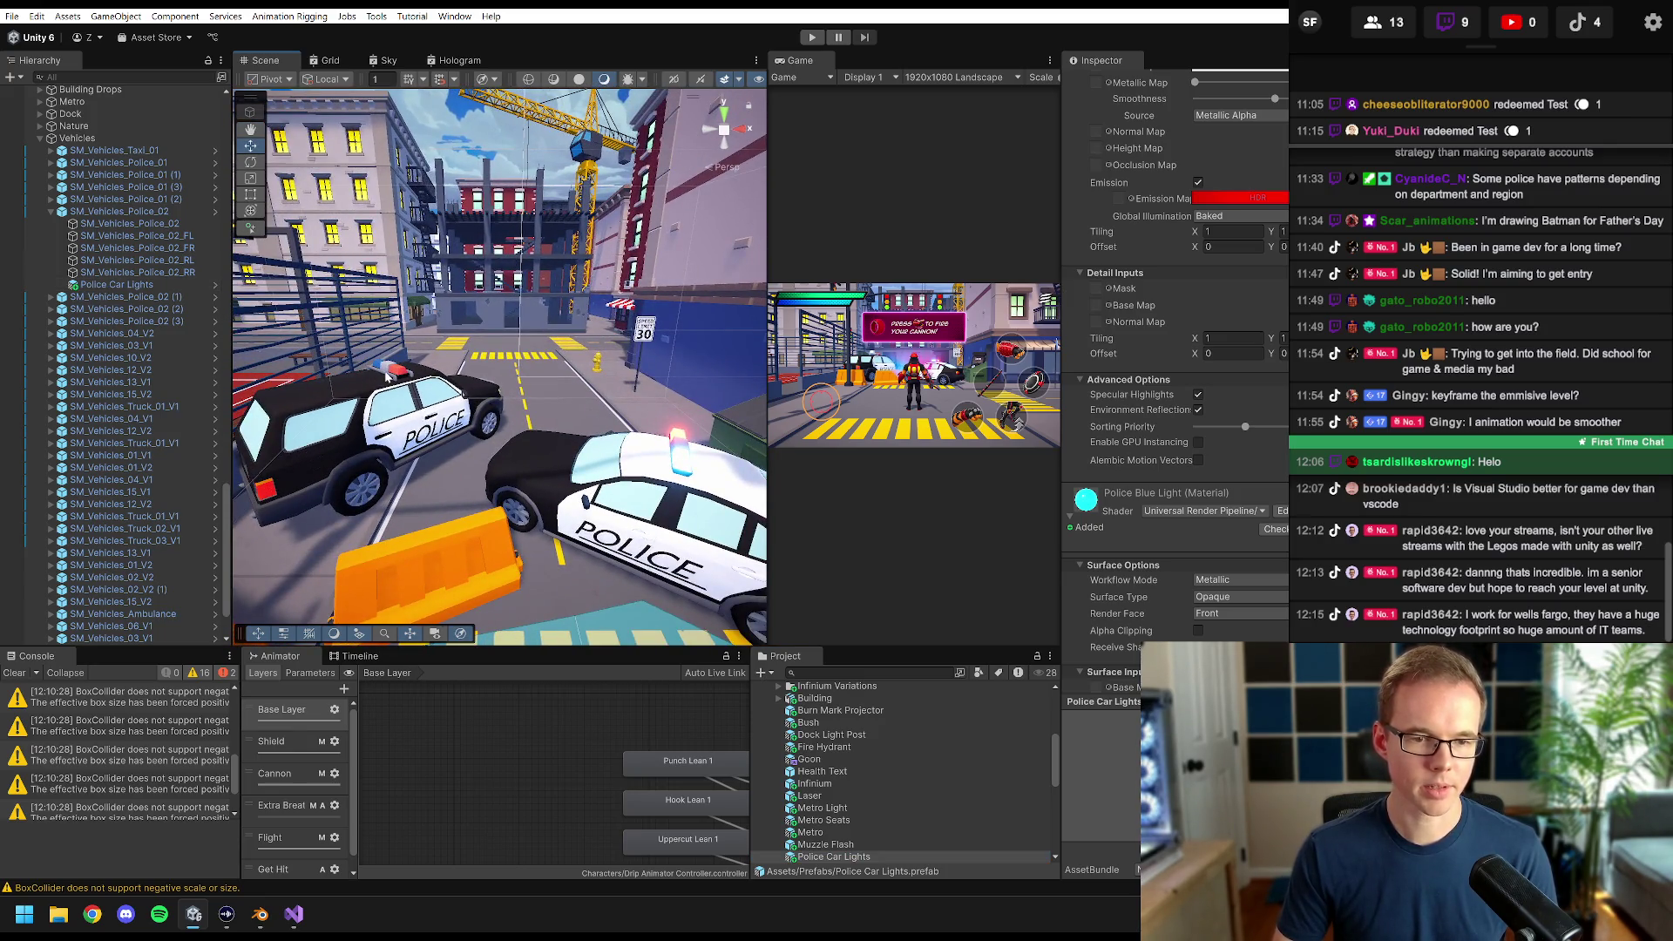
{"action": "left_click", "coordinate": [390, 378]}
{"action": "left_click", "coordinate": [51, 163]}
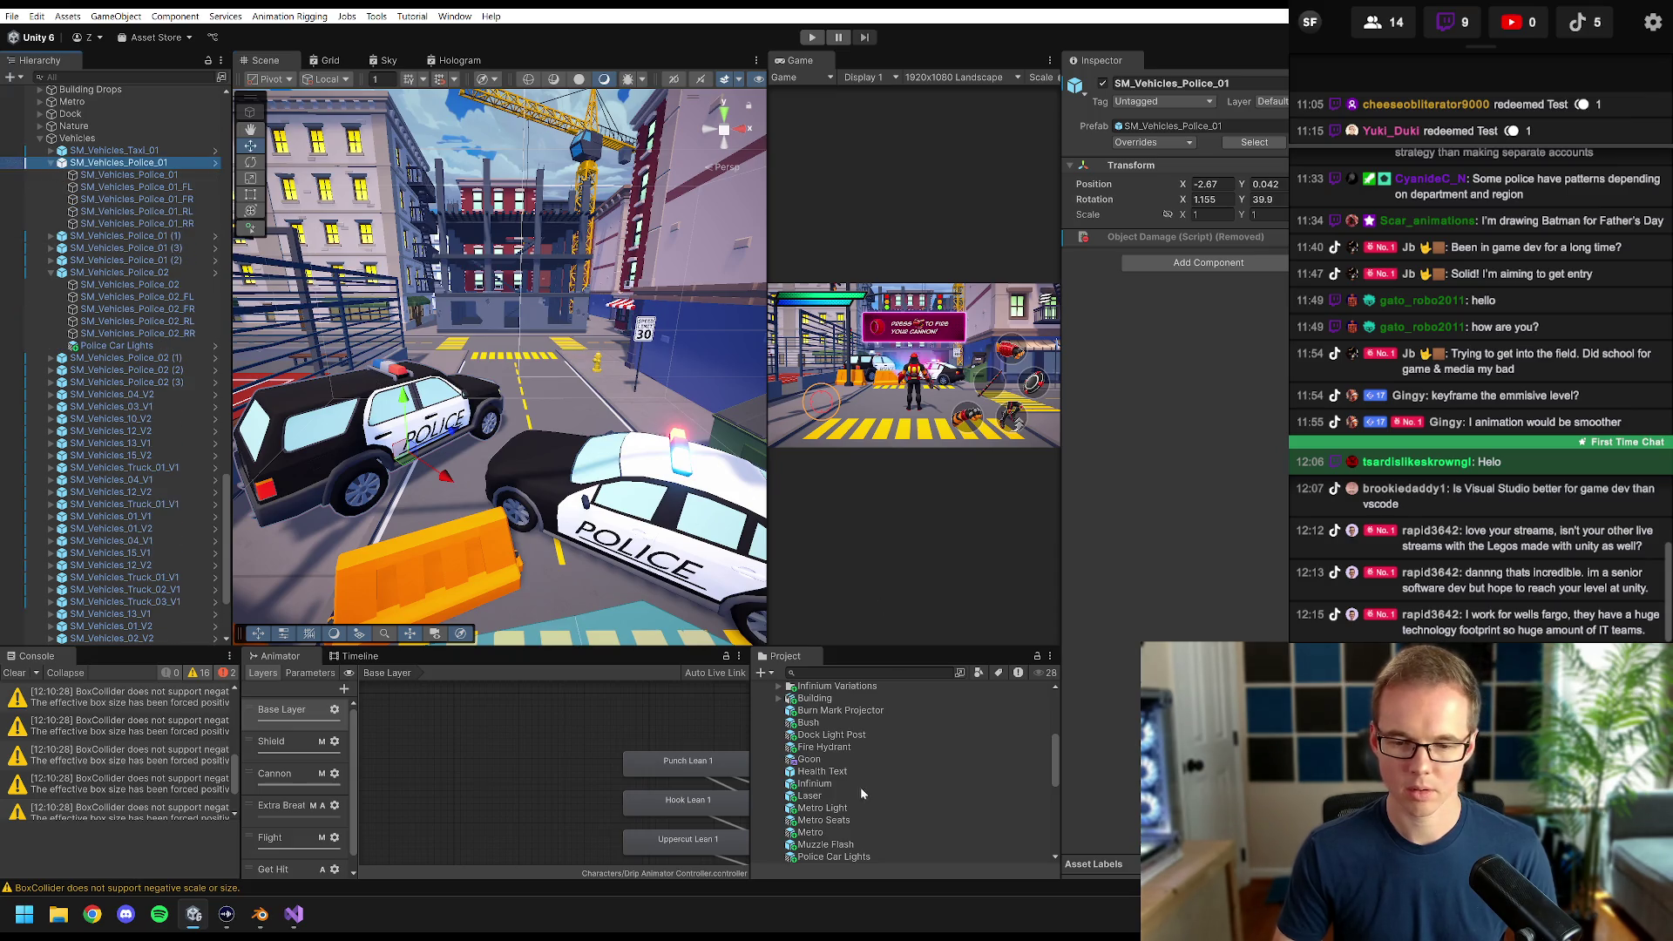
{"action": "scroll", "coordinate": [839, 808], "scroll_direction": "down", "scroll_amount": 2}
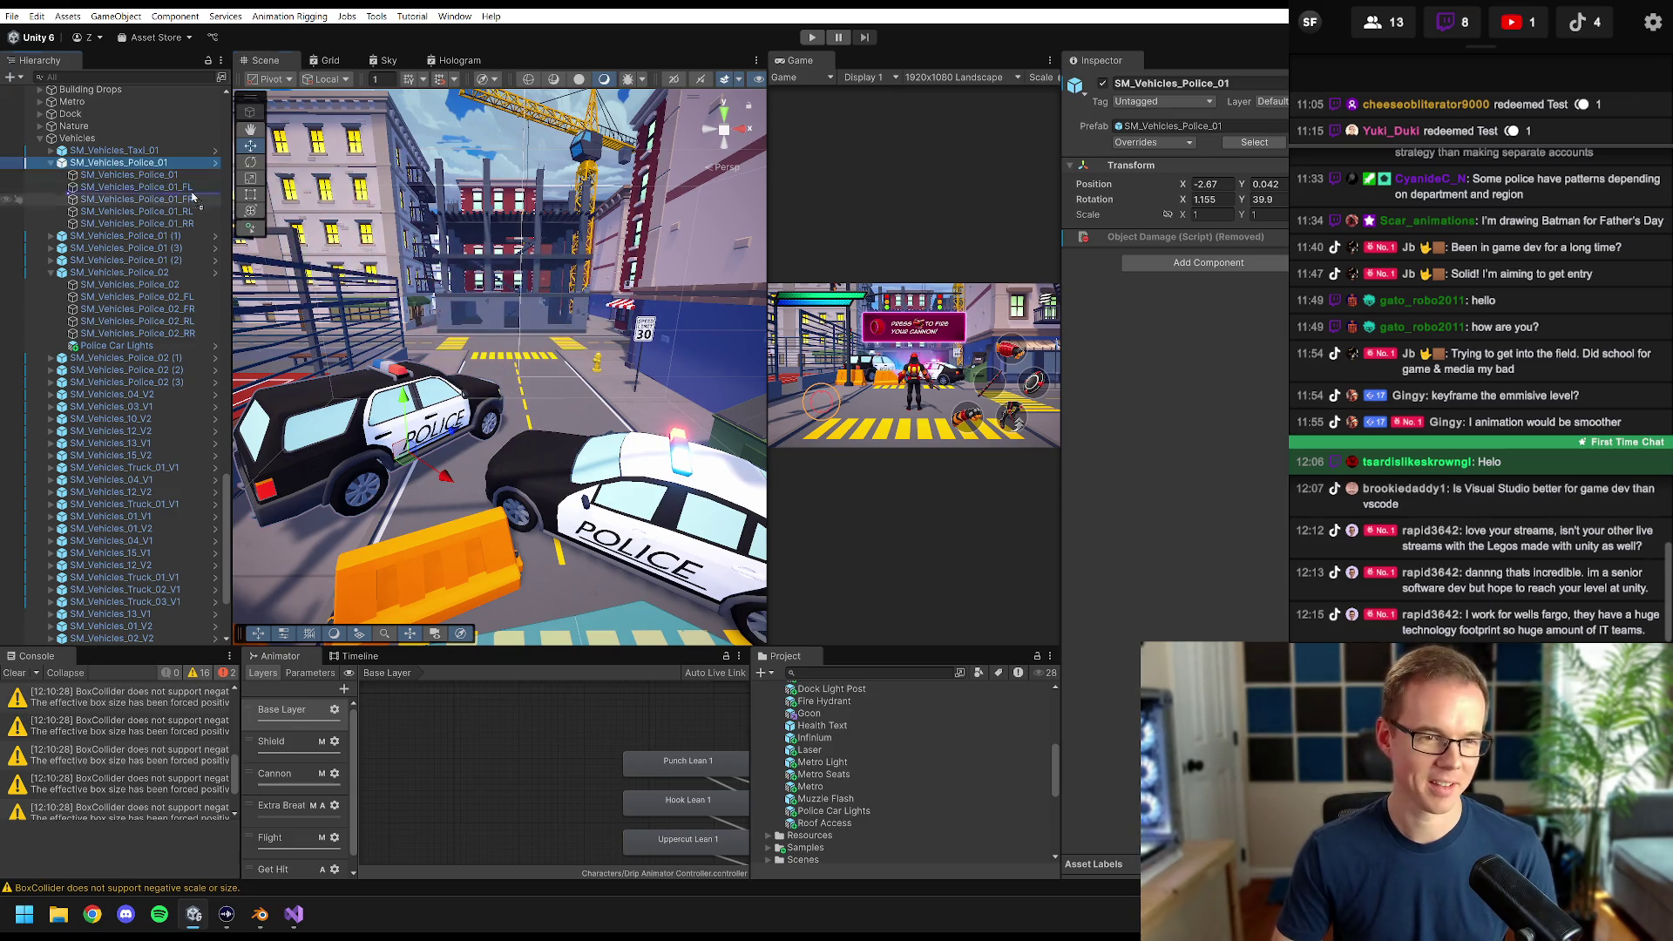
{"action": "left_click", "coordinate": [120, 164]}
{"action": "key", "text": "ctrl+shift+v"}
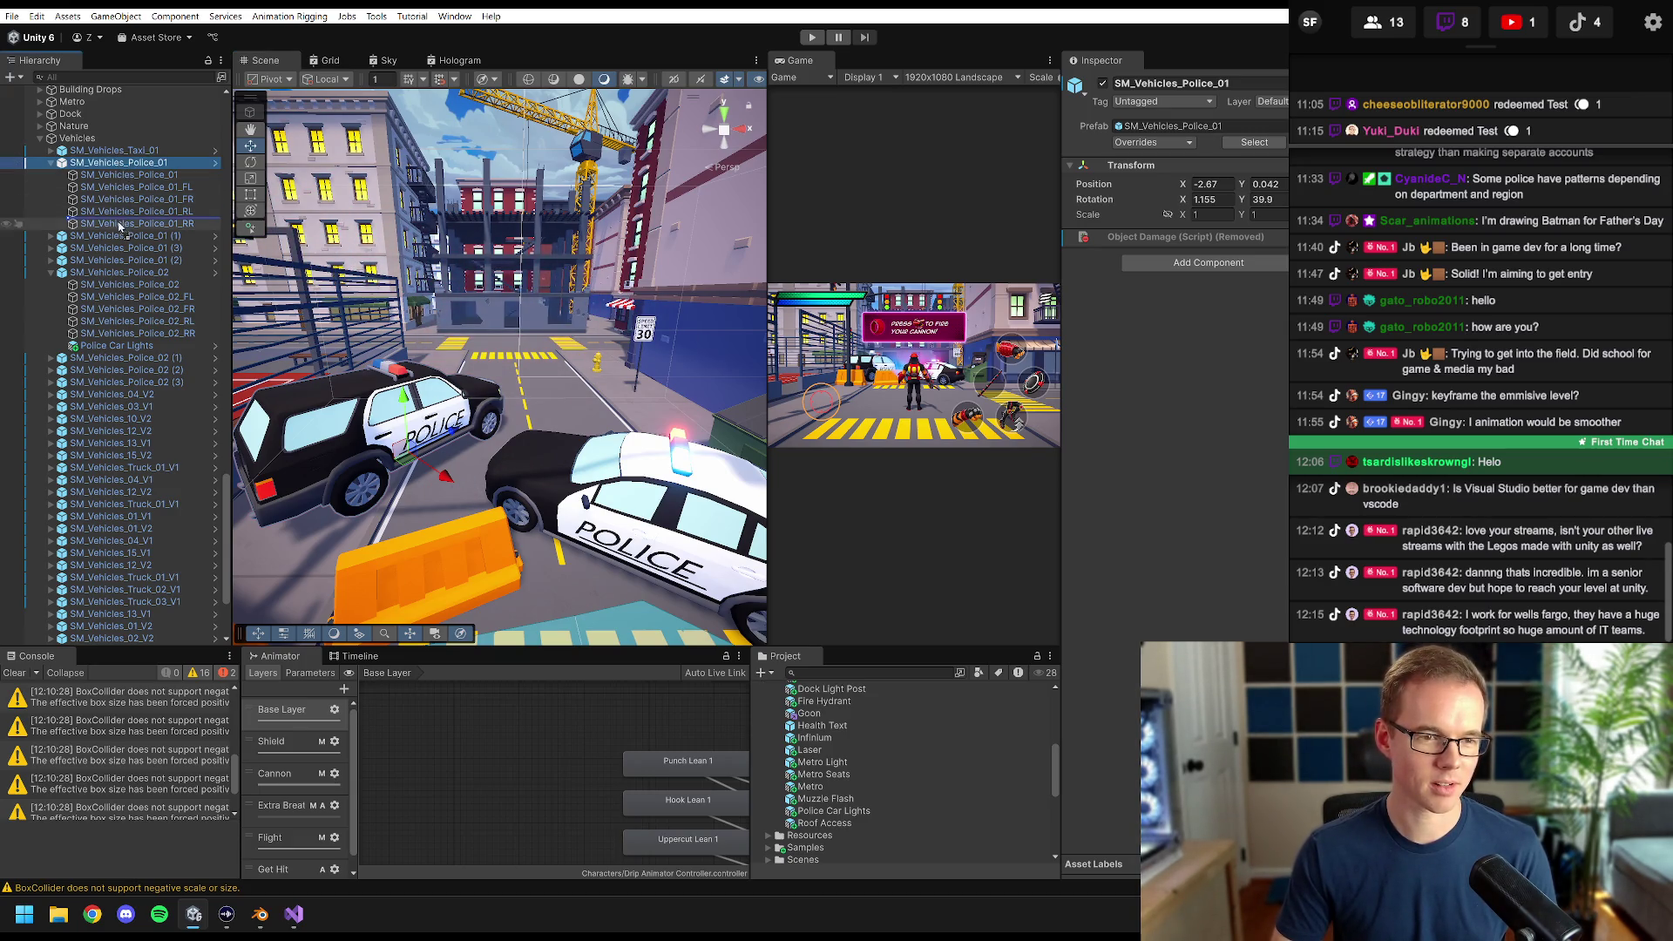
{"action": "left_click", "coordinate": [120, 237]}
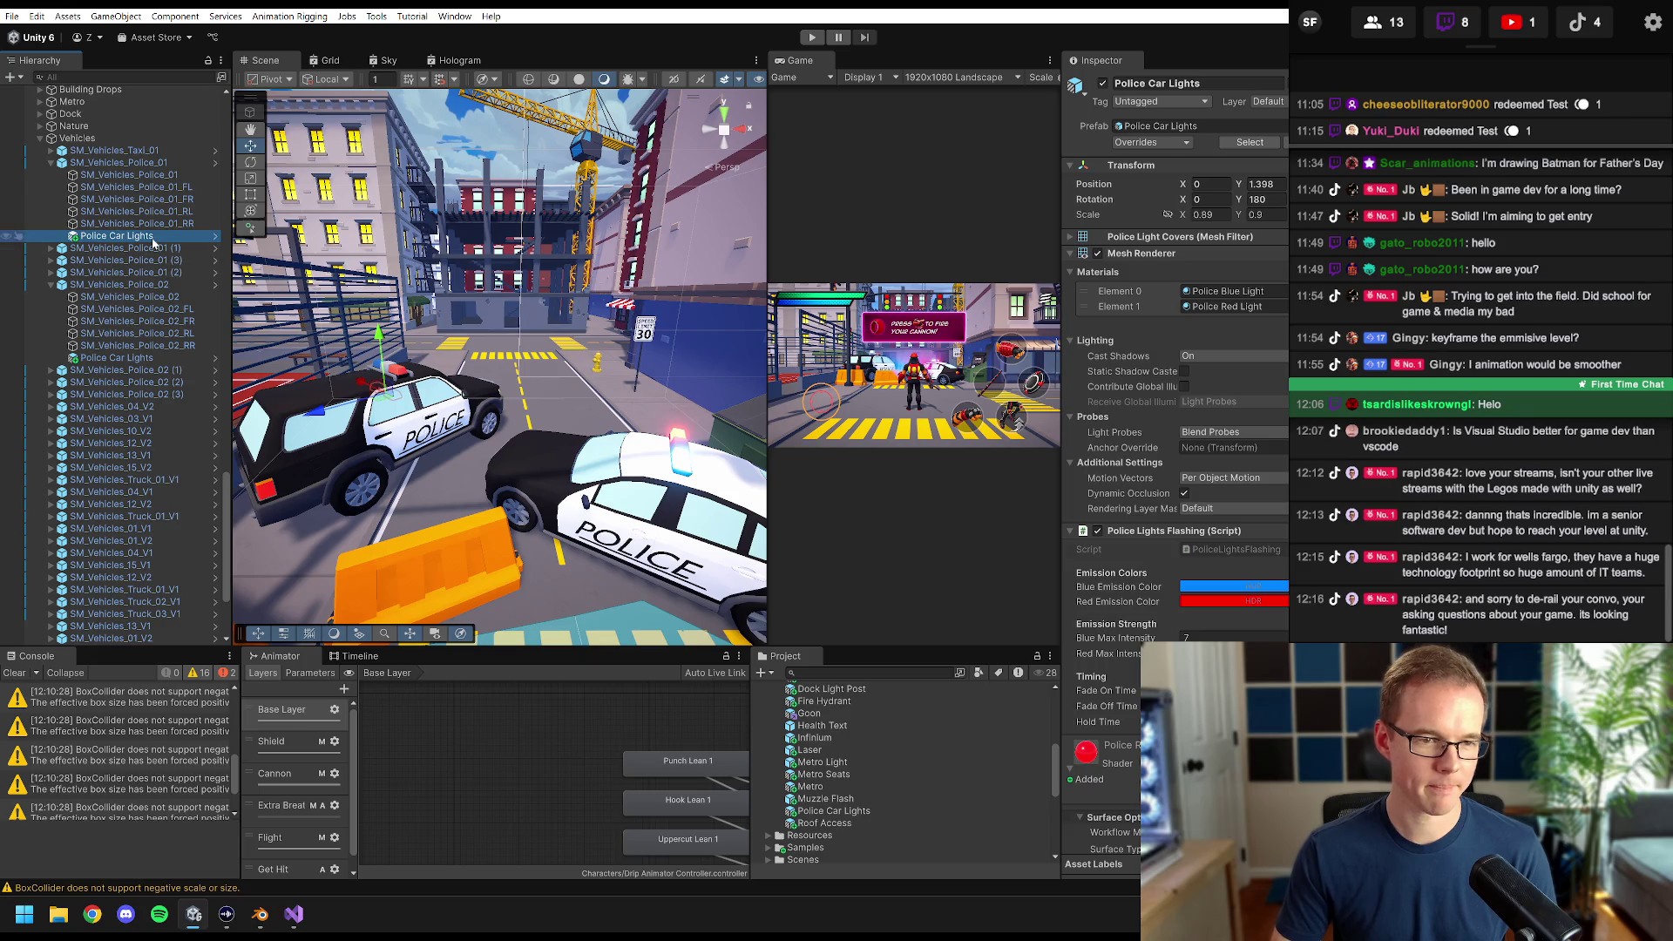
- Frame the new light bar and turn off emission on its red and blue light materials
{"action": "key", "text": "f"}
{"action": "left_click_drag", "start_coordinate": [542, 403], "coordinate": [541, 386]}
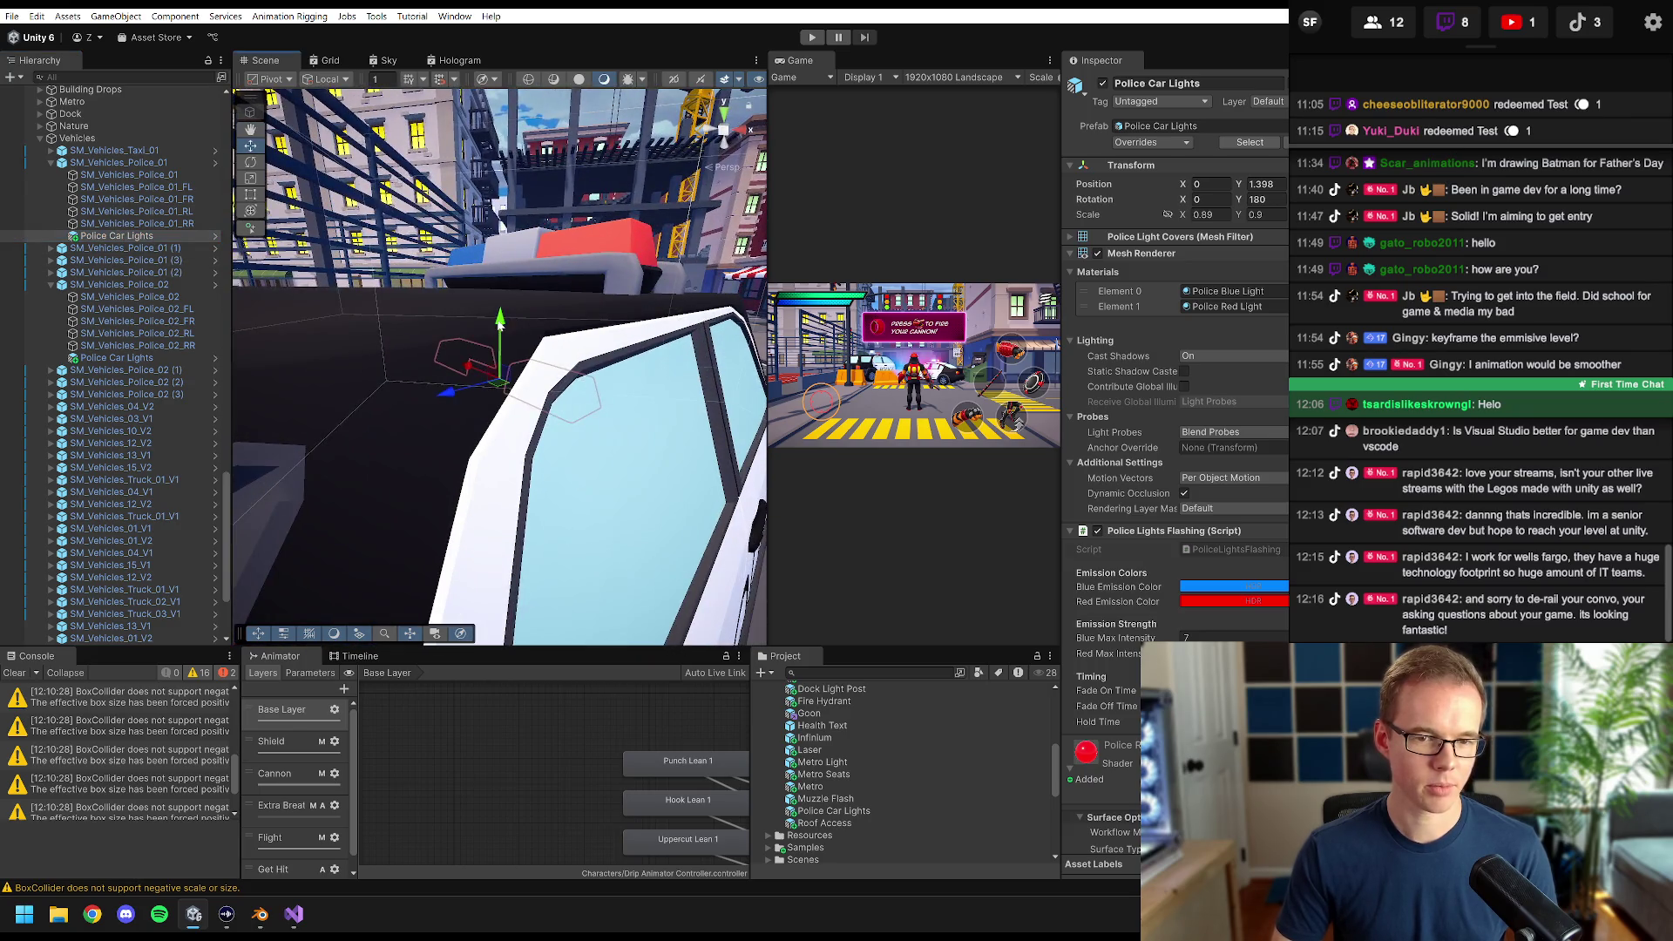
{"action": "mouse_move", "coordinate": [499, 322]}
{"action": "left_mouse_down"}
{"action": "mouse_move", "coordinate": [501, 266]}
{"action": "mouse_move", "coordinate": [471, 367]}
{"action": "mouse_move", "coordinate": [514, 348]}
{"action": "left_mouse_up"}
{"action": "scroll", "coordinate": [1096, 406], "scroll_direction": "down", "scroll_amount": 10}
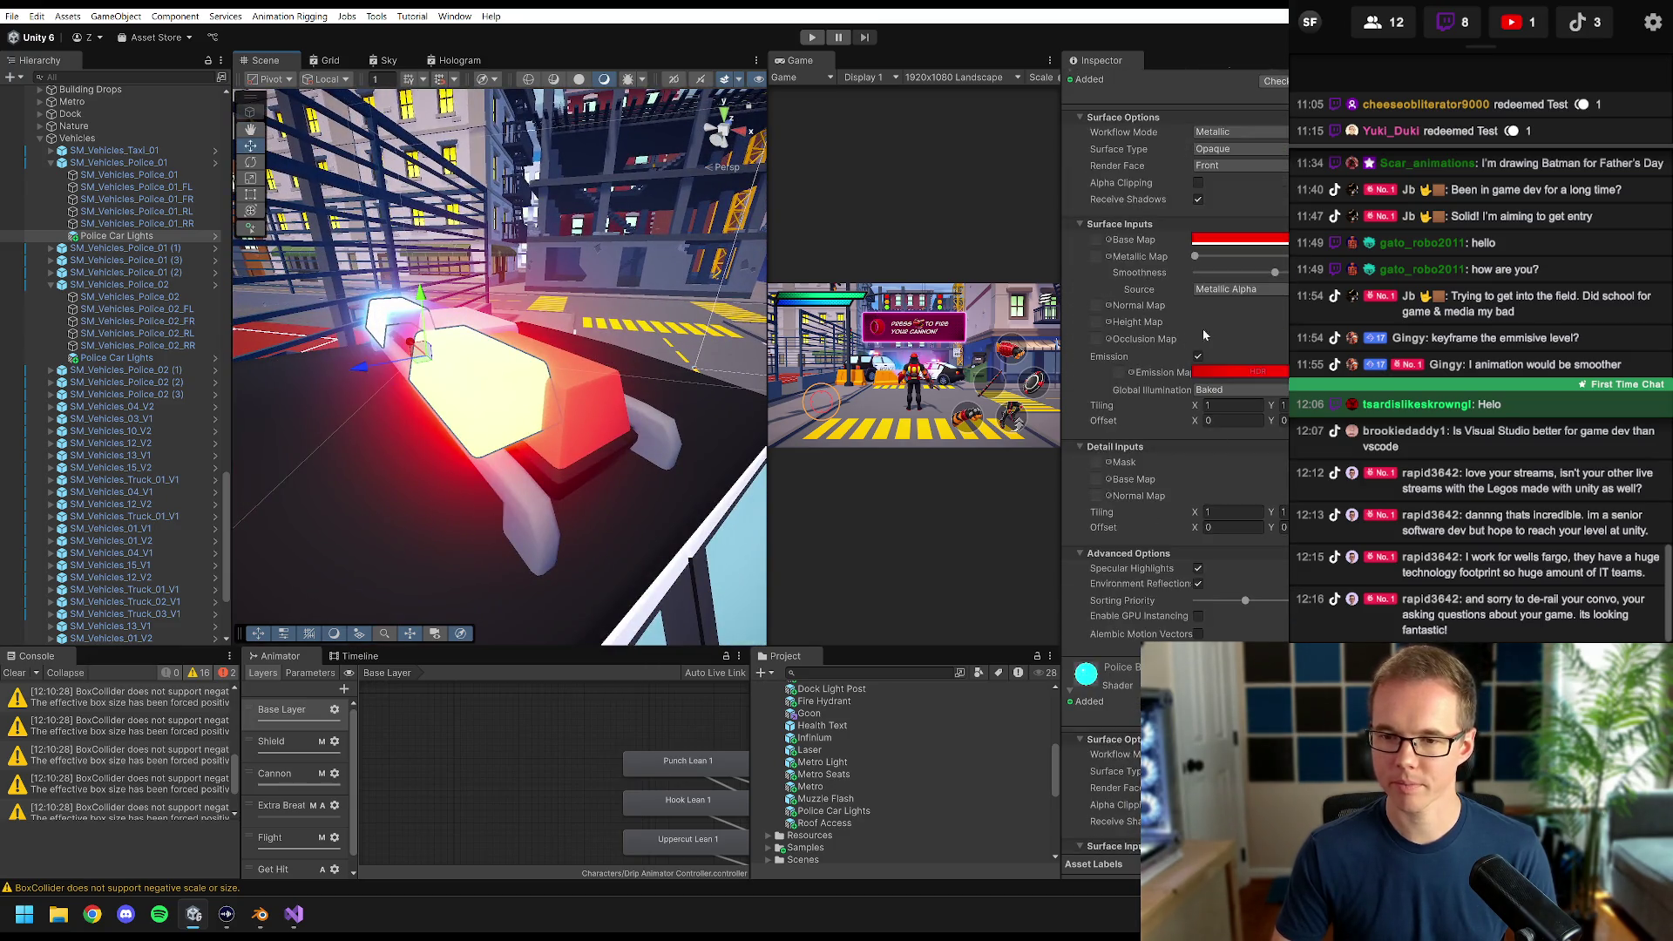
{"action": "left_click", "coordinate": [1197, 357]}
{"action": "scroll", "coordinate": [1194, 425], "scroll_direction": "down", "scroll_amount": 3}
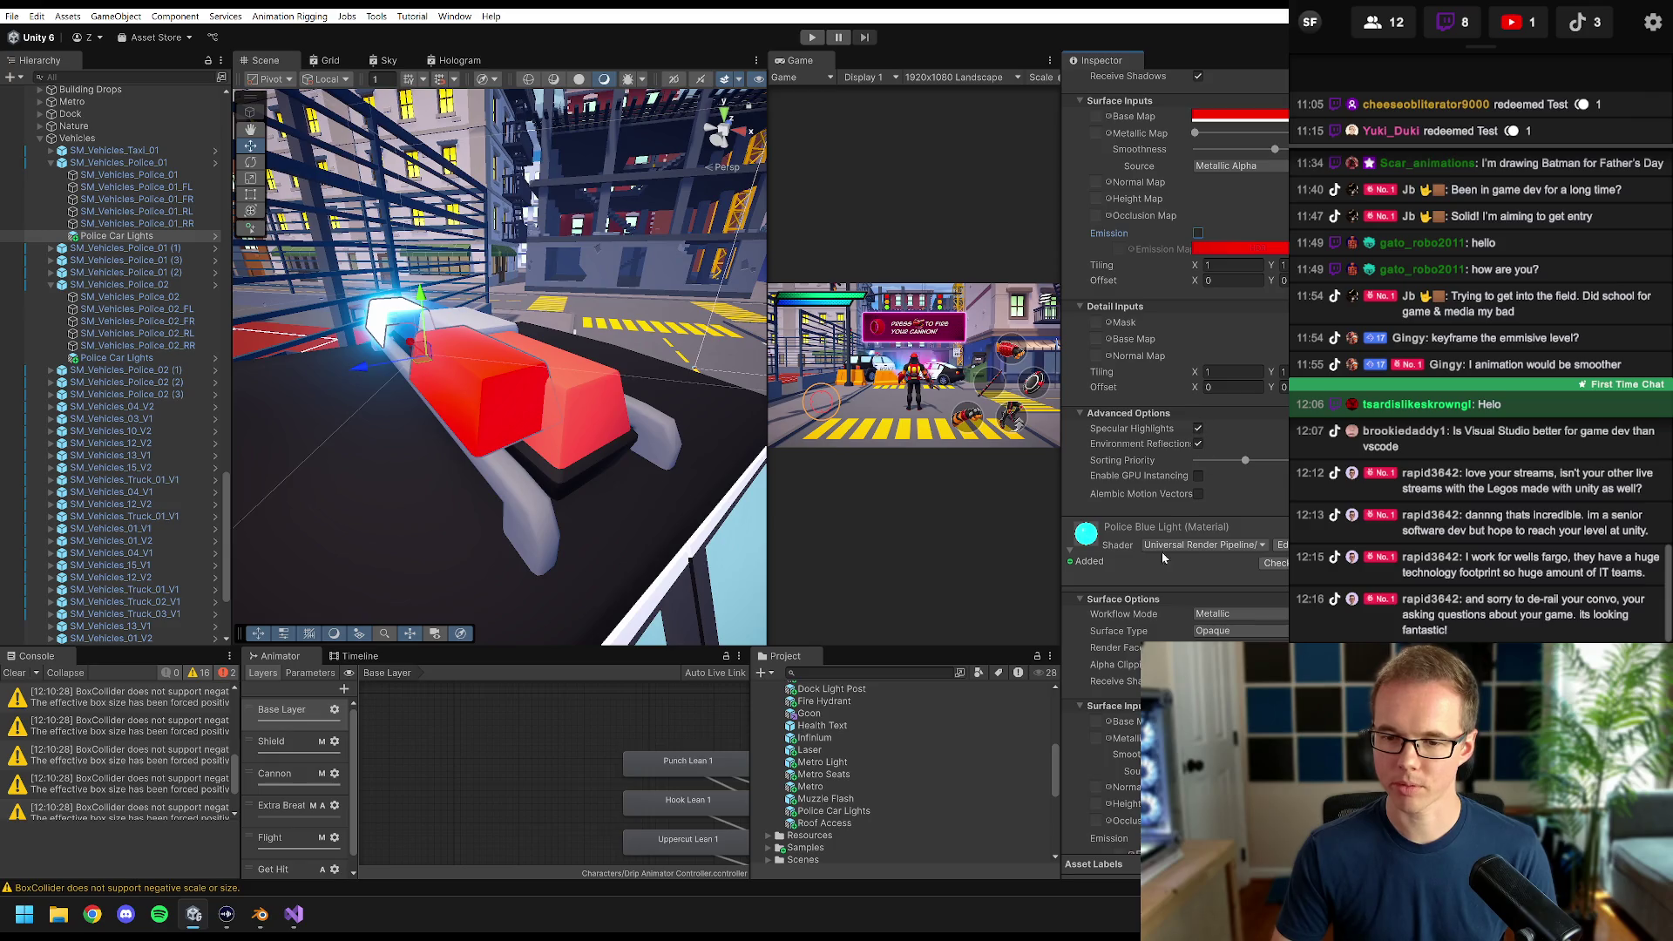
{"action": "scroll", "coordinate": [1167, 616], "scroll_direction": "down", "scroll_amount": 5}
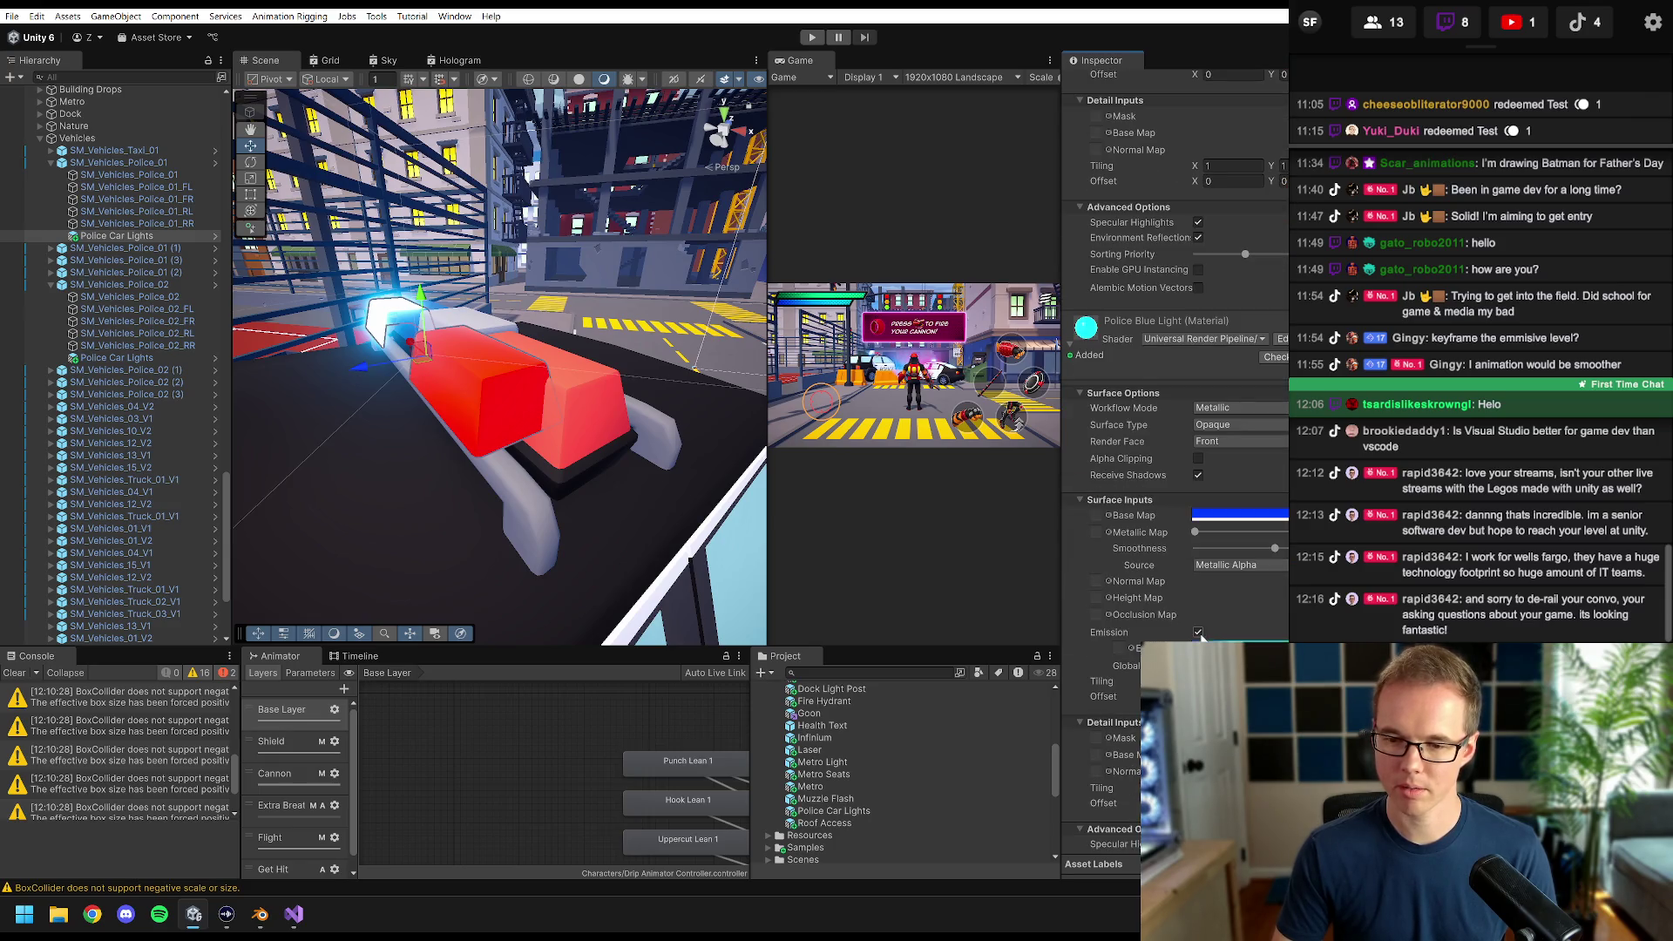
{"action": "left_click", "coordinate": [1198, 633]}
{"action": "mouse_move", "coordinate": [628, 487]}
{"action": "left_mouse_down"}
{"action": "mouse_move", "coordinate": [670, 568]}
{"action": "mouse_move", "coordinate": [512, 378]}
{"action": "left_mouse_up"}
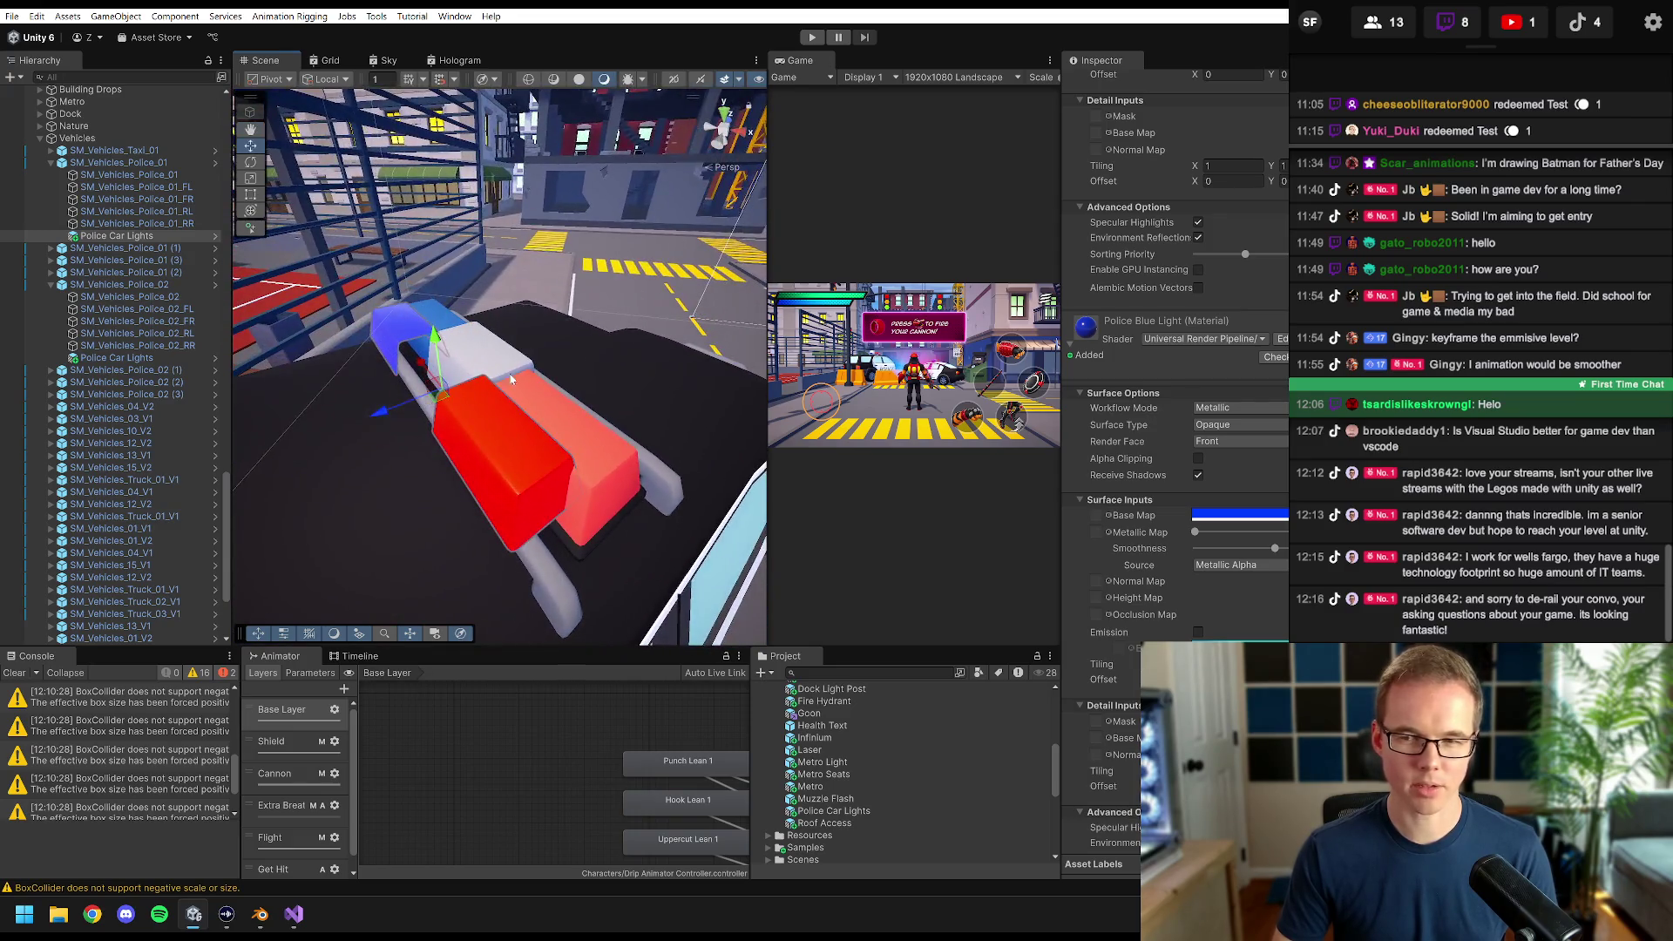
{"action": "scroll", "coordinate": [1183, 202], "scroll_direction": "up", "scroll_amount": 15}
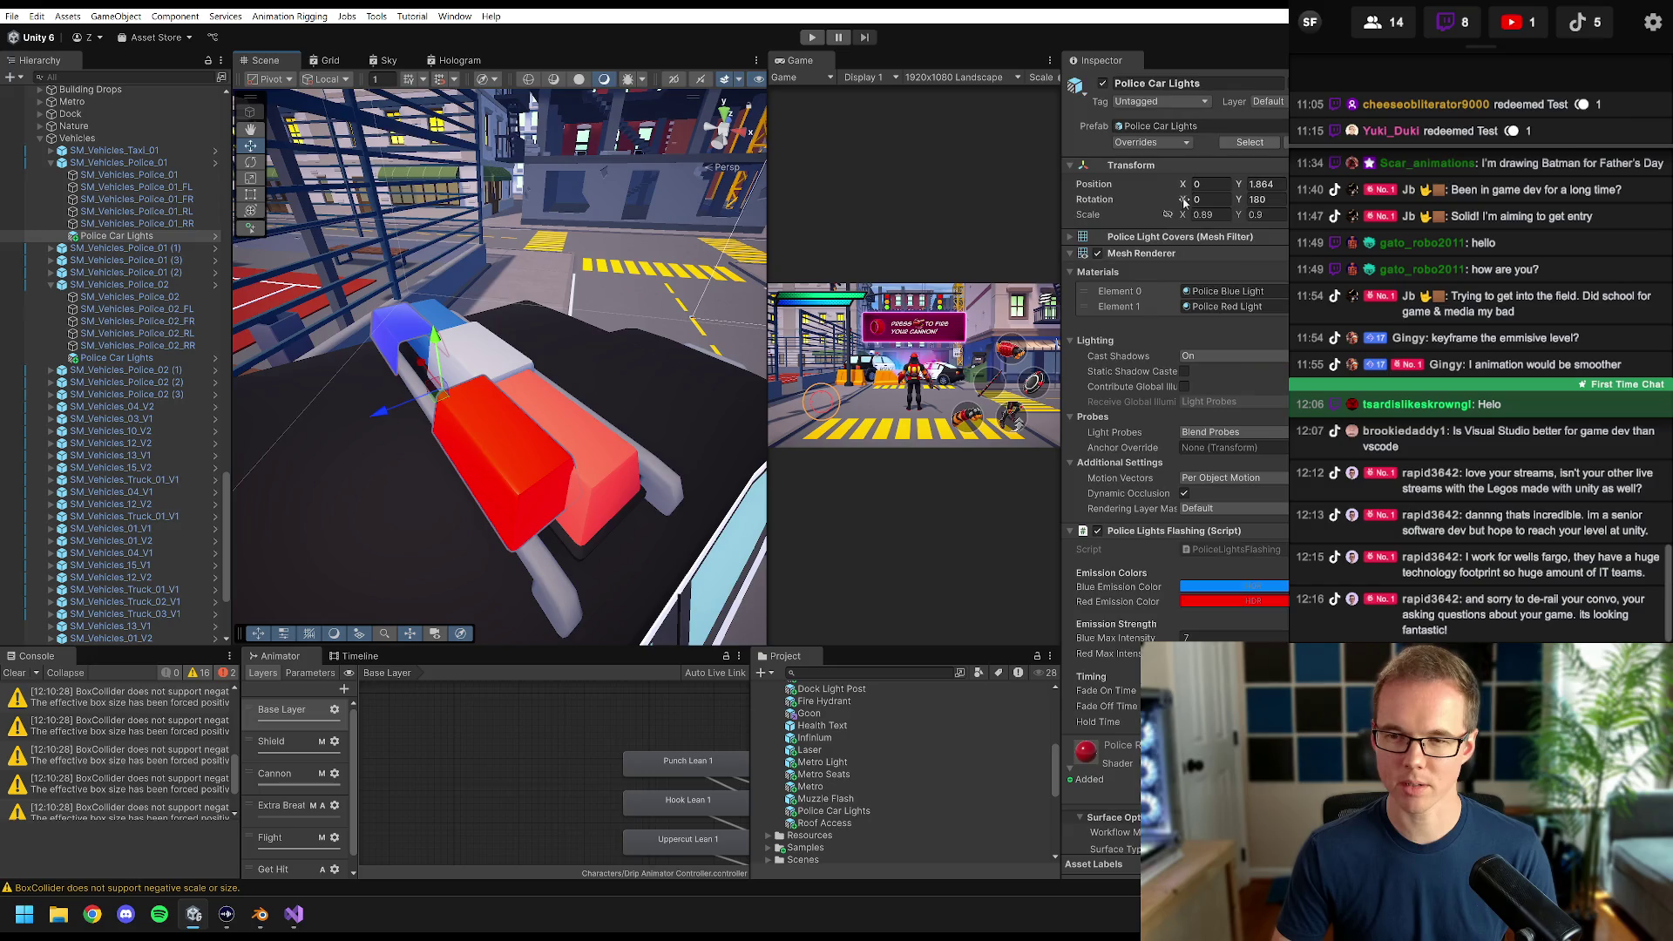
- Edit the light bar's scale, entering X 1 and Y 0.1, then 1 again
{"action": "left_click", "coordinate": [1202, 214]}
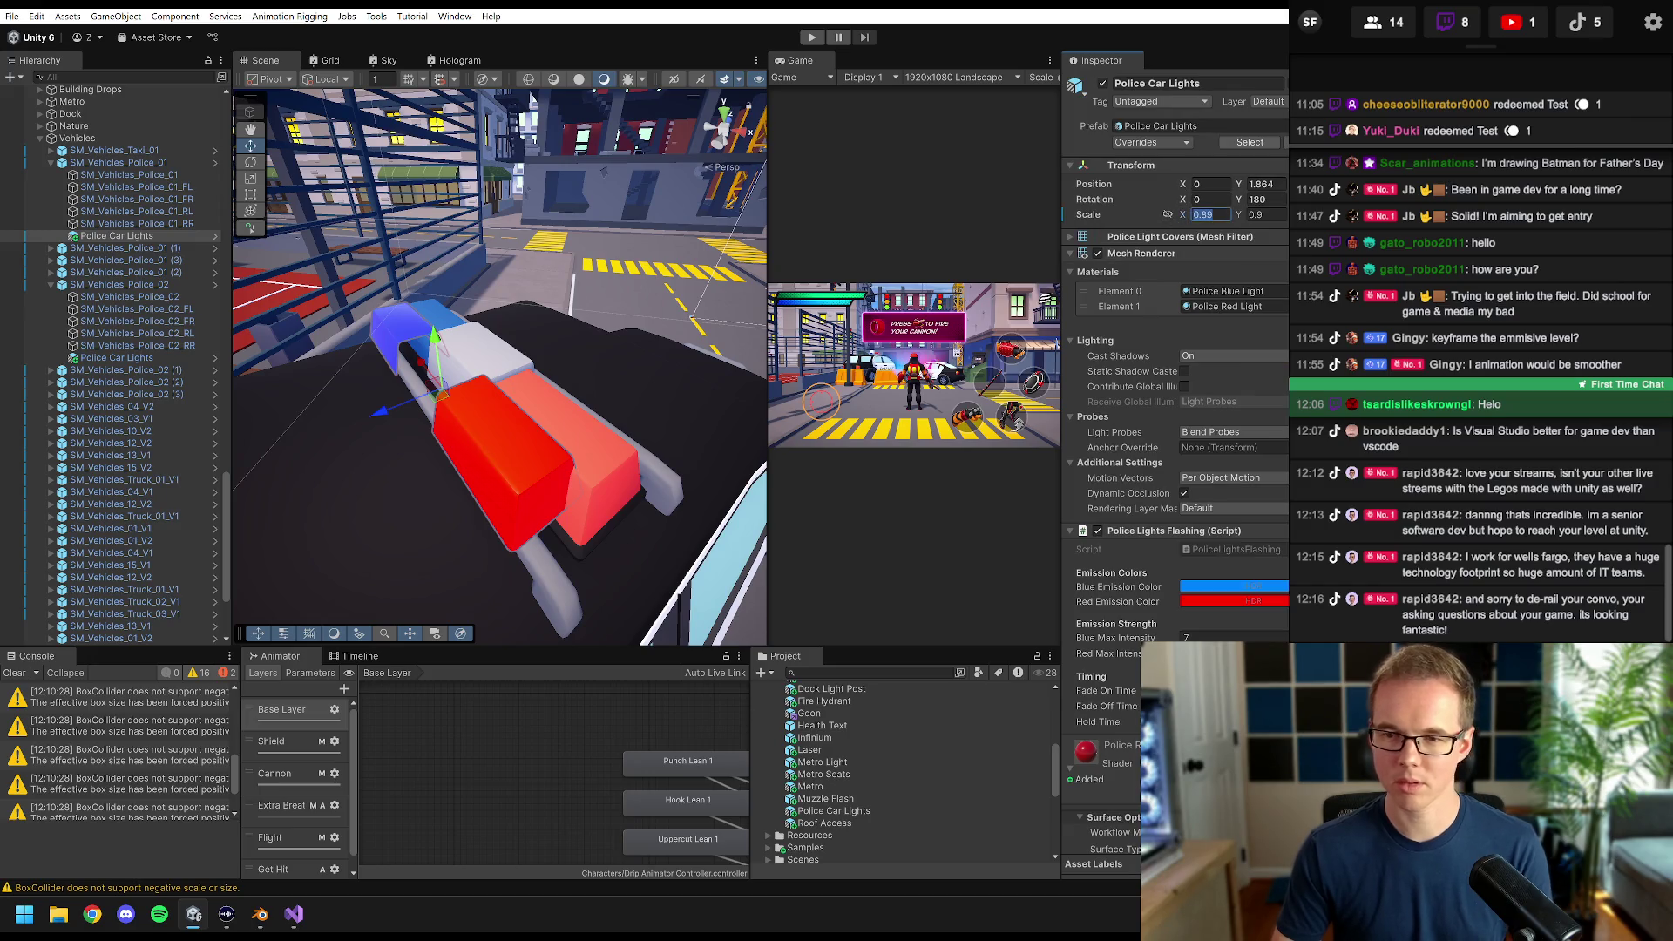
{"action": "type", "text": "1"}
{"action": "key", "text": "Tab"}
{"action": "type", "text": "0.1"}
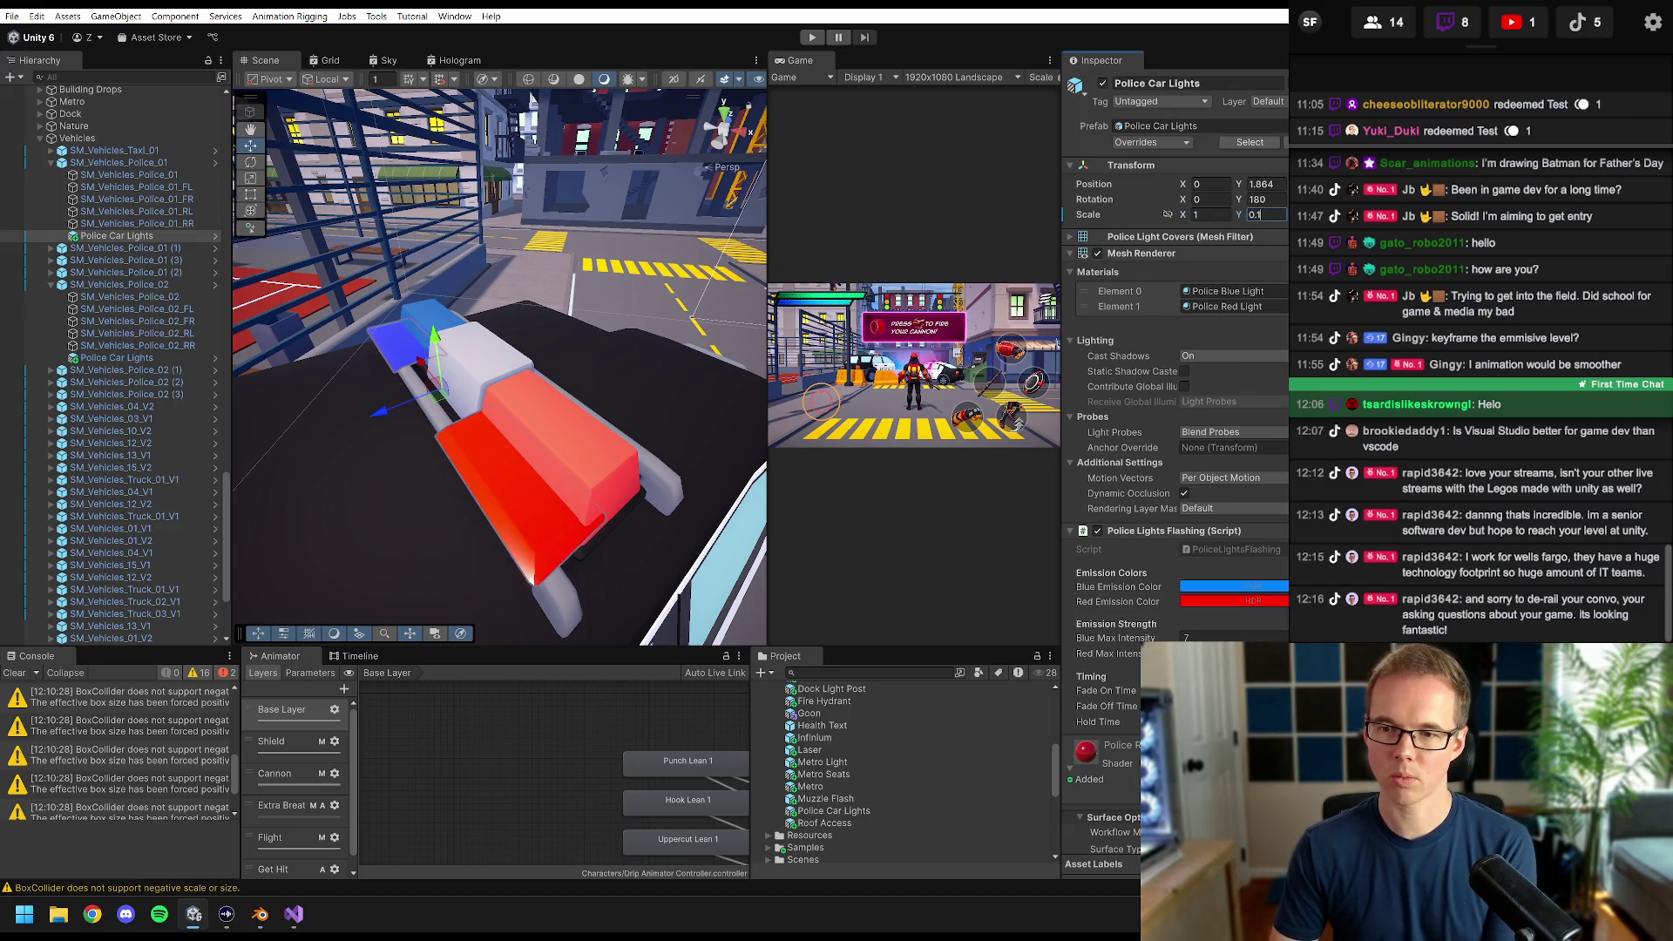
{"action": "key", "text": "Return"}
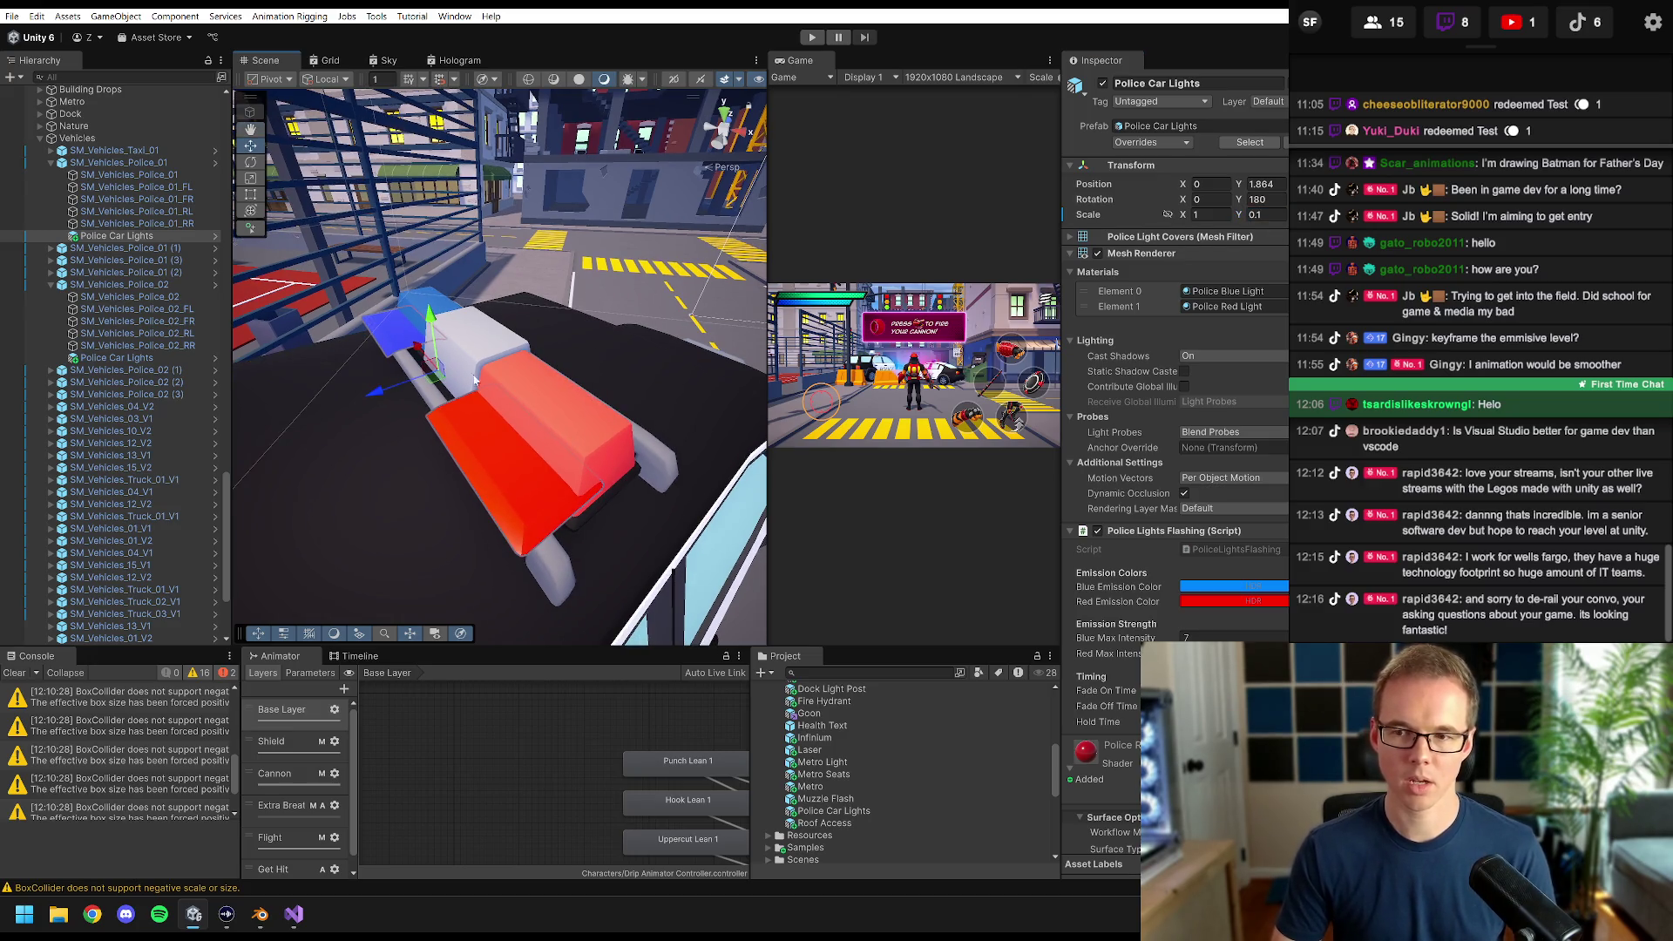
{"action": "type", "text": "1"}
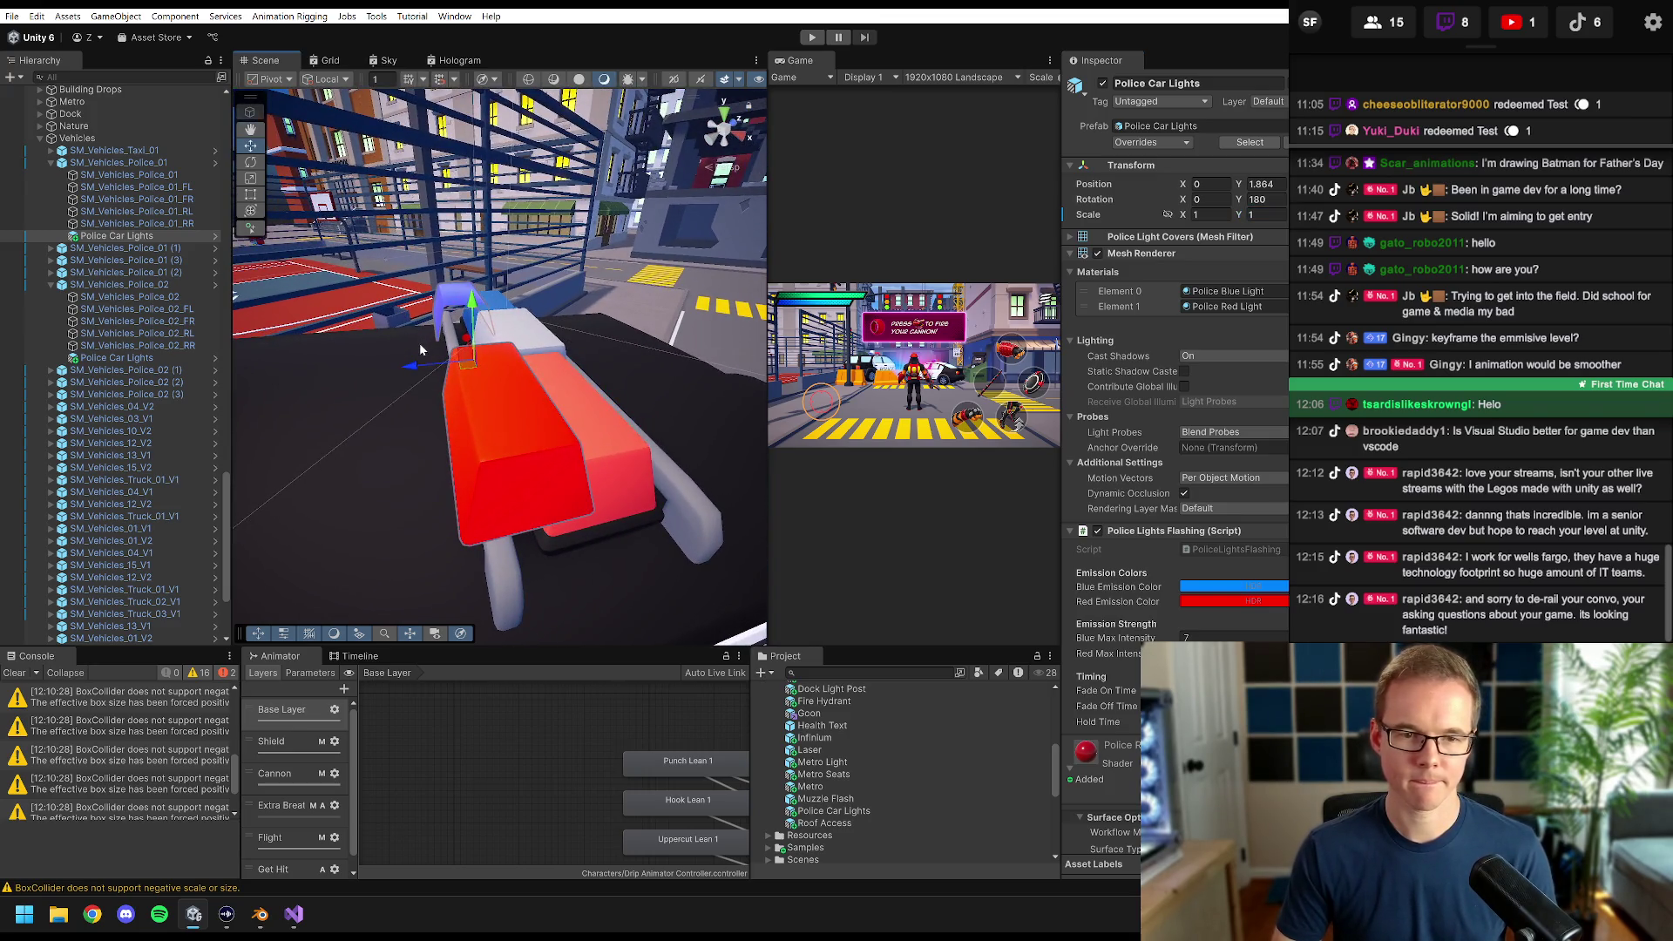
- Inspect beneath the light covers by hiding them and toggling Police Car Lights off and on
{"action": "mouse_move", "coordinate": [420, 349]}
{"action": "left_mouse_down"}
{"action": "mouse_move", "coordinate": [516, 381]}
{"action": "mouse_move", "coordinate": [531, 366]}
{"action": "left_mouse_up"}
{"action": "key", "text": "f"}
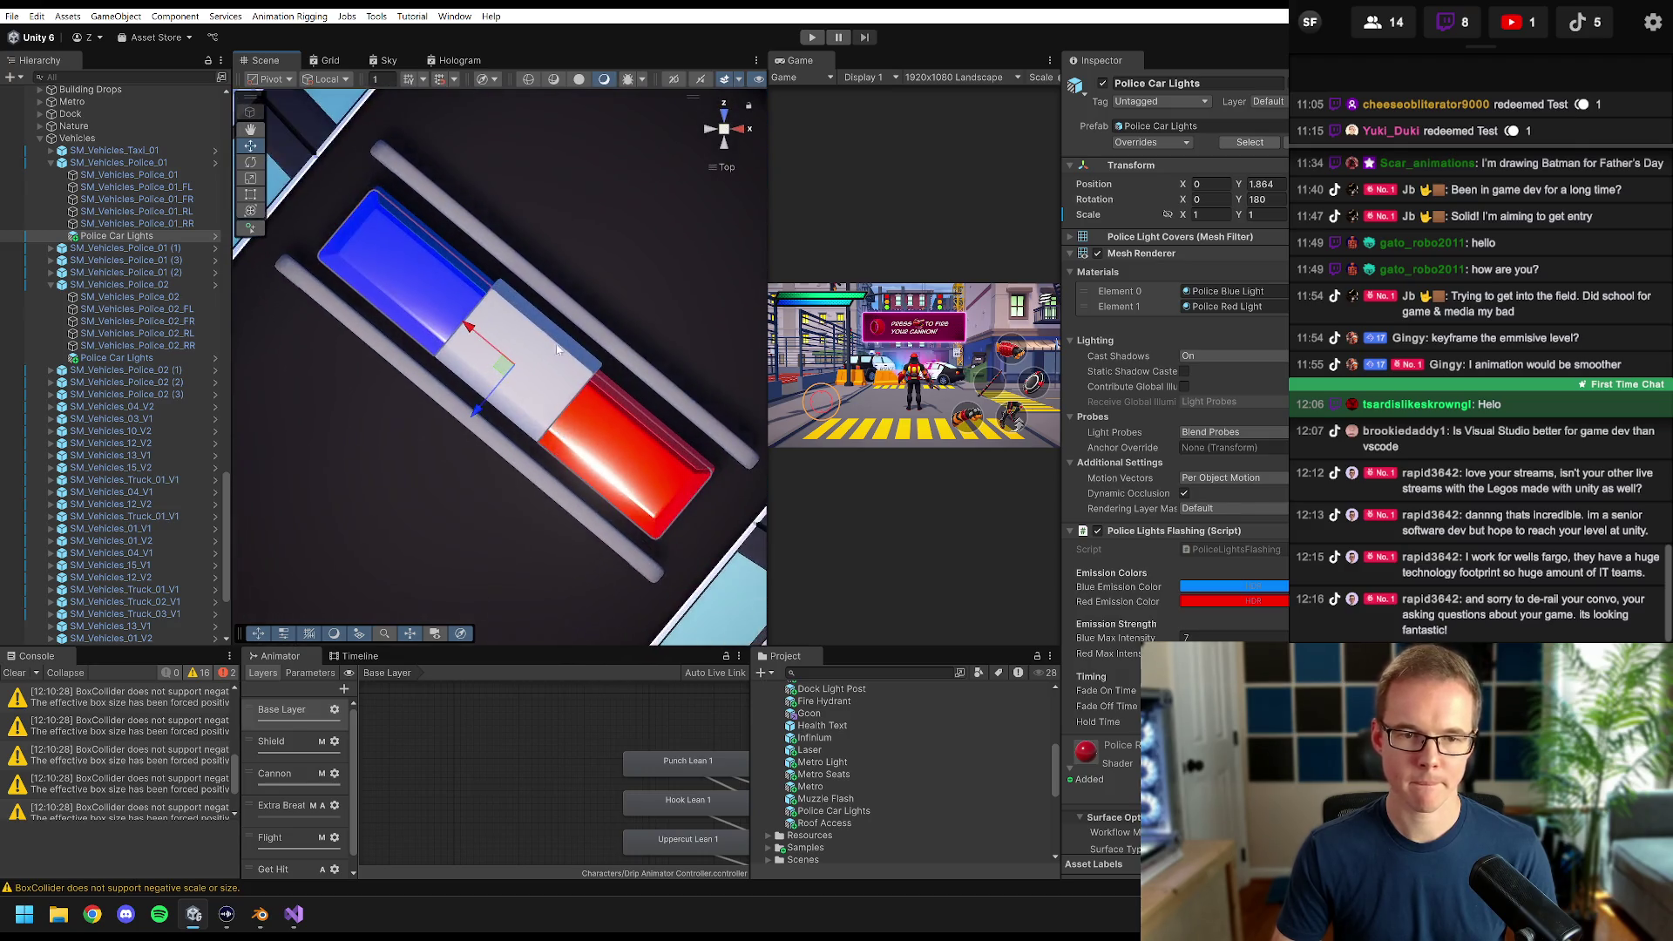
{"action": "left_click_drag", "start_coordinate": [468, 420], "coordinate": [468, 406]}
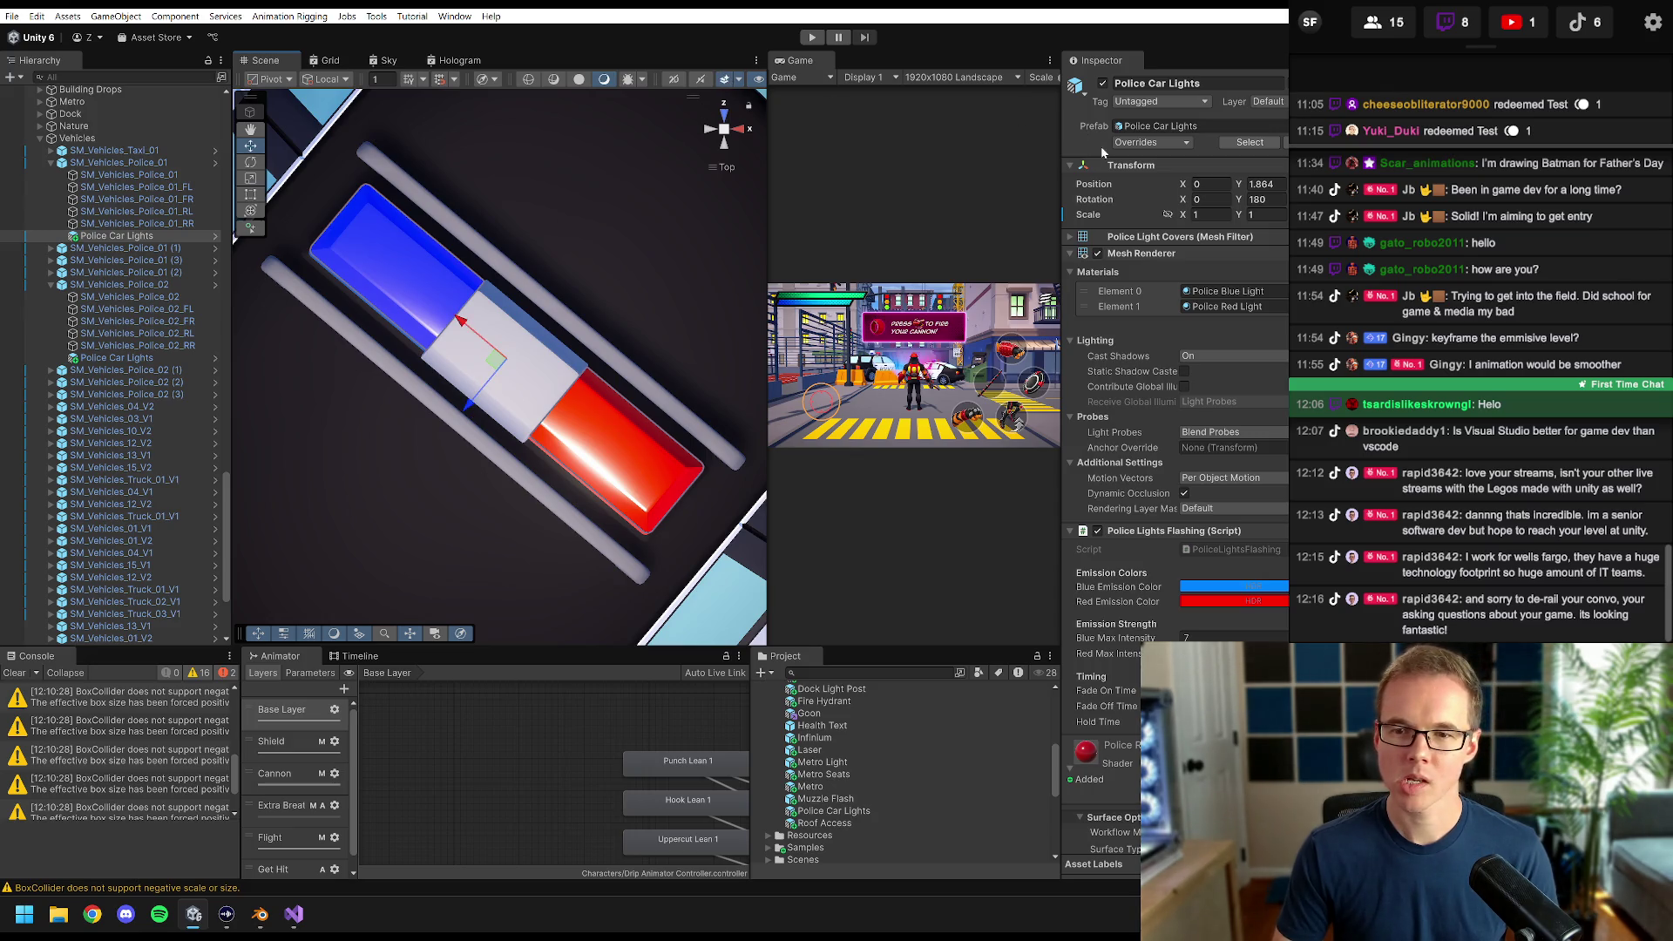
{"action": "left_click", "coordinate": [1098, 254]}
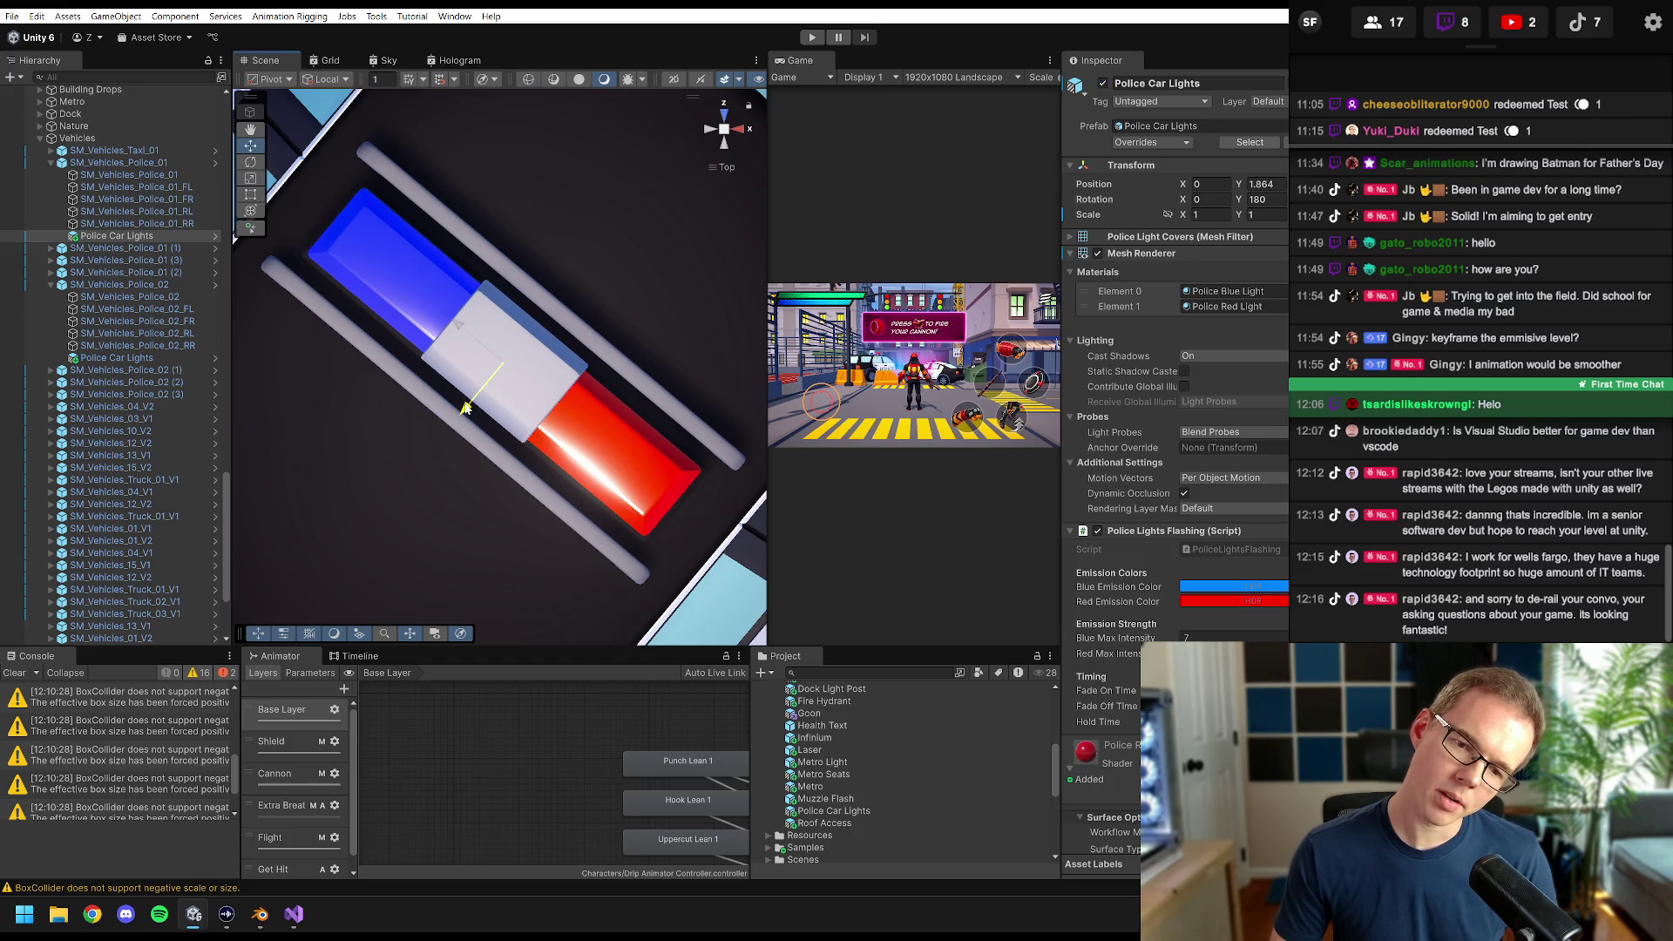
{"action": "left_click", "coordinate": [1102, 84]}
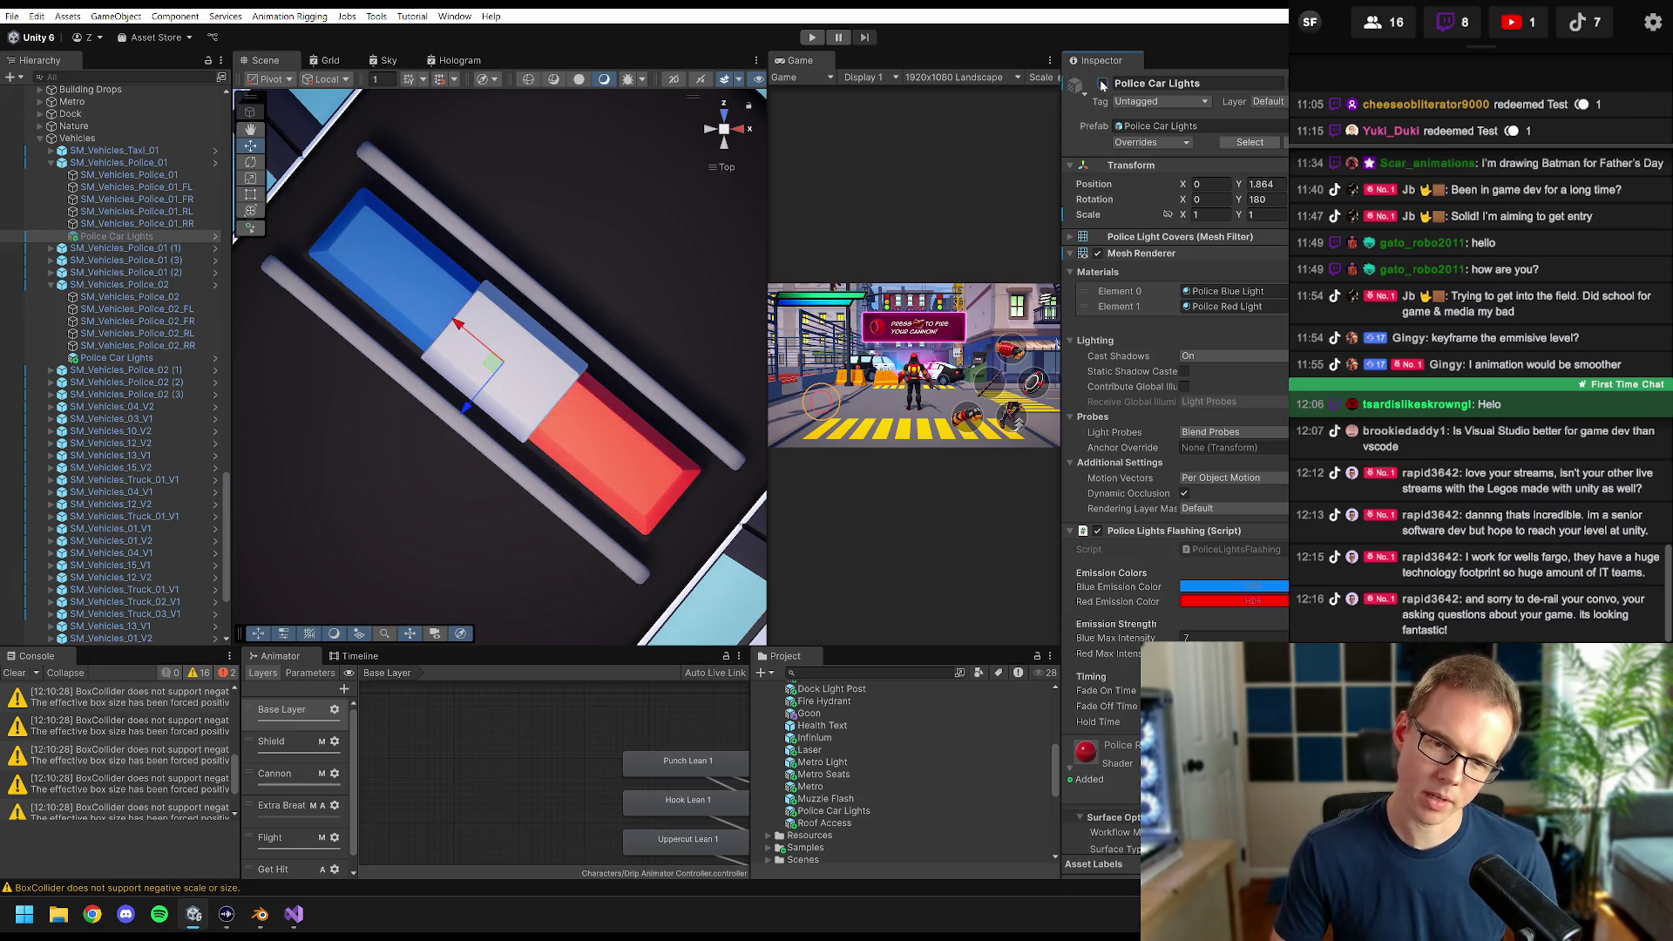
{"action": "left_click", "coordinate": [1102, 84]}
- Lower the light bar slightly onto the police car roof with the Move tool
{"action": "mouse_move", "coordinate": [488, 366]}
{"action": "left_mouse_down"}
{"action": "mouse_move", "coordinate": [503, 408]}
{"action": "mouse_move", "coordinate": [457, 290]}
{"action": "left_mouse_up"}
{"action": "key", "text": "w"}
{"action": "left_click_drag", "start_coordinate": [604, 354], "coordinate": [424, 345]}
{"action": "left_click_drag", "start_coordinate": [453, 275], "coordinate": [453, 280]}
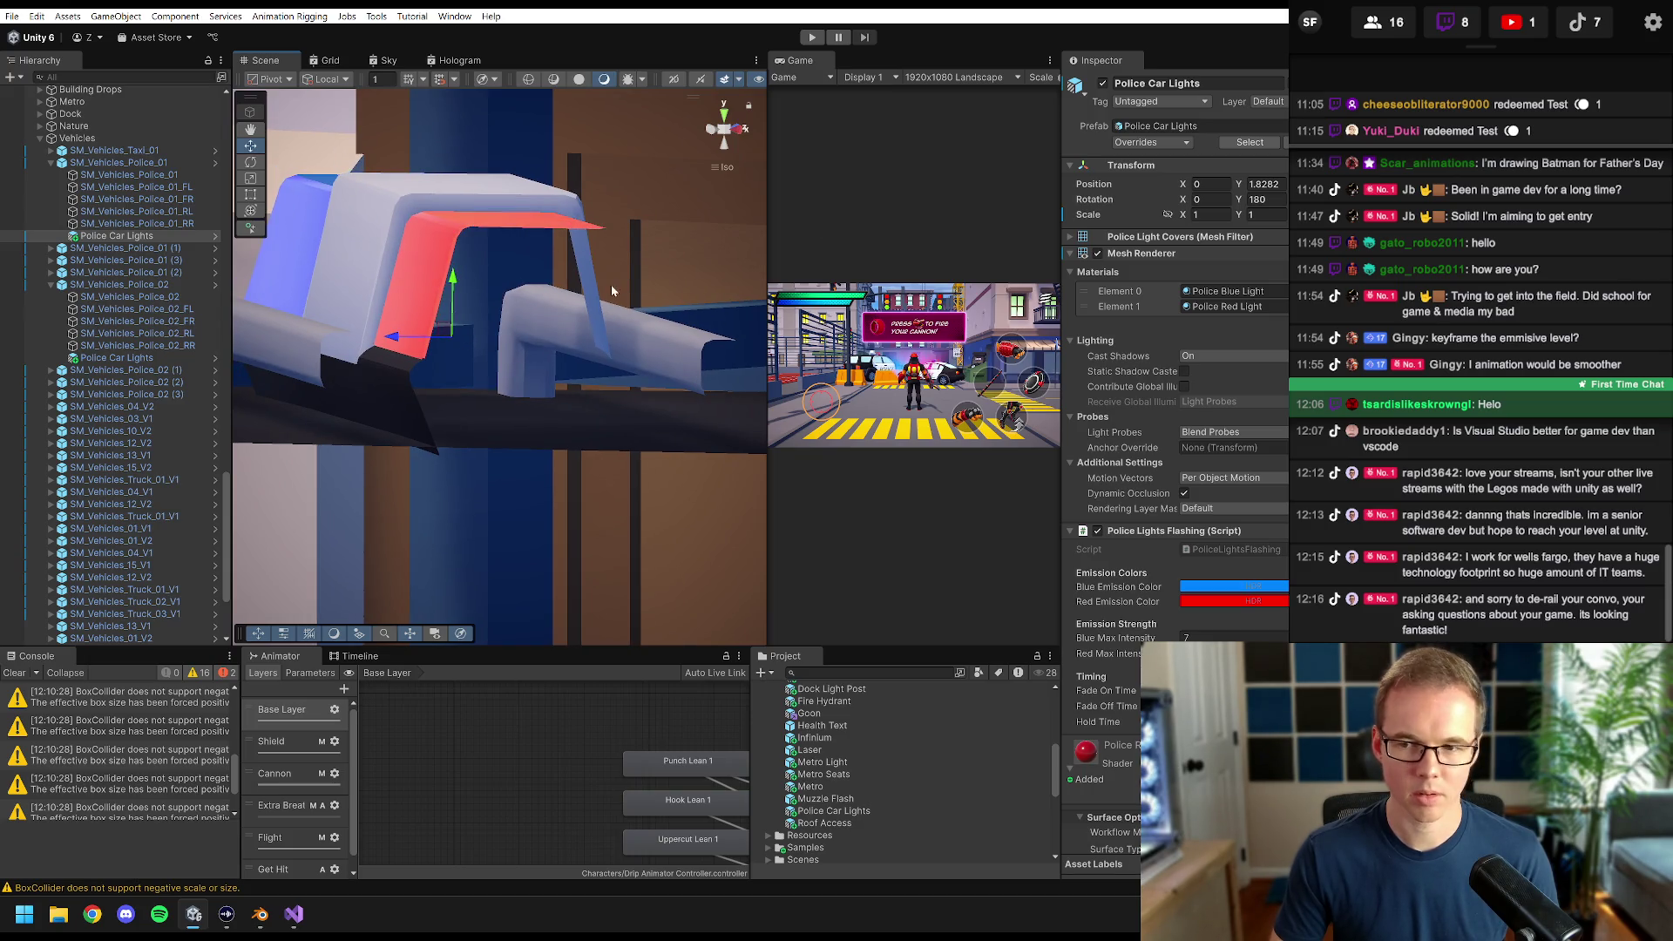
- Try larger Y scales of 1.1 and 1.2 on the Police Car Lights covers
{"action": "left_click_drag", "start_coordinate": [612, 291], "coordinate": [799, 265]}
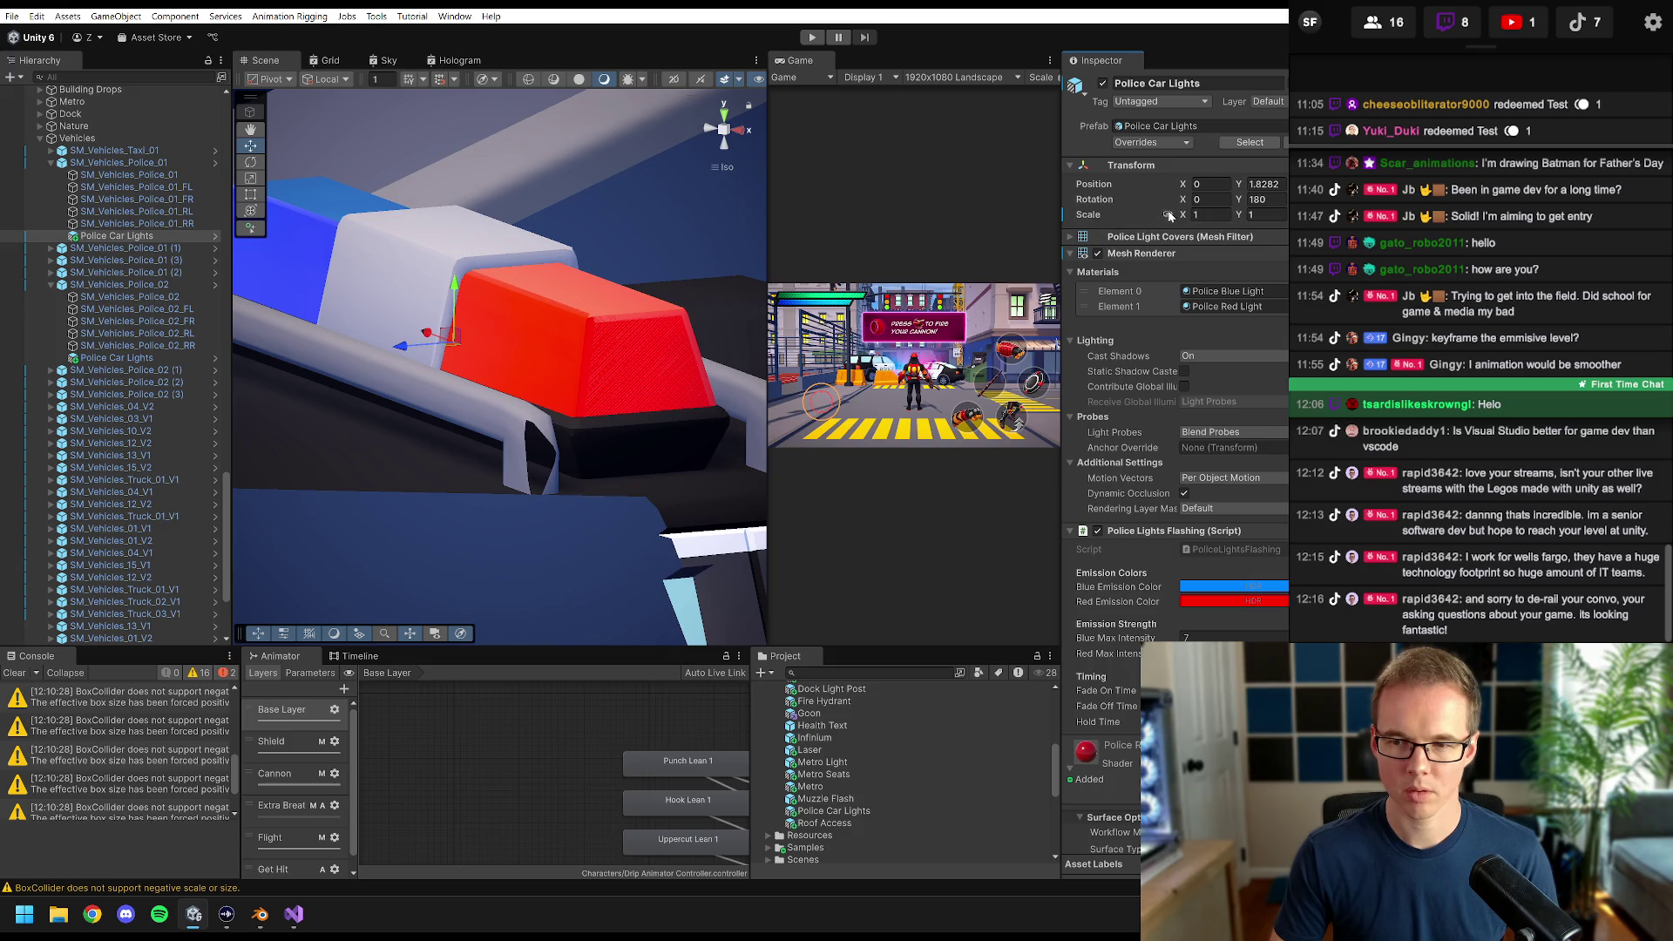
{"action": "left_click", "coordinate": [1263, 214]}
{"action": "type", "text": "1.1"}
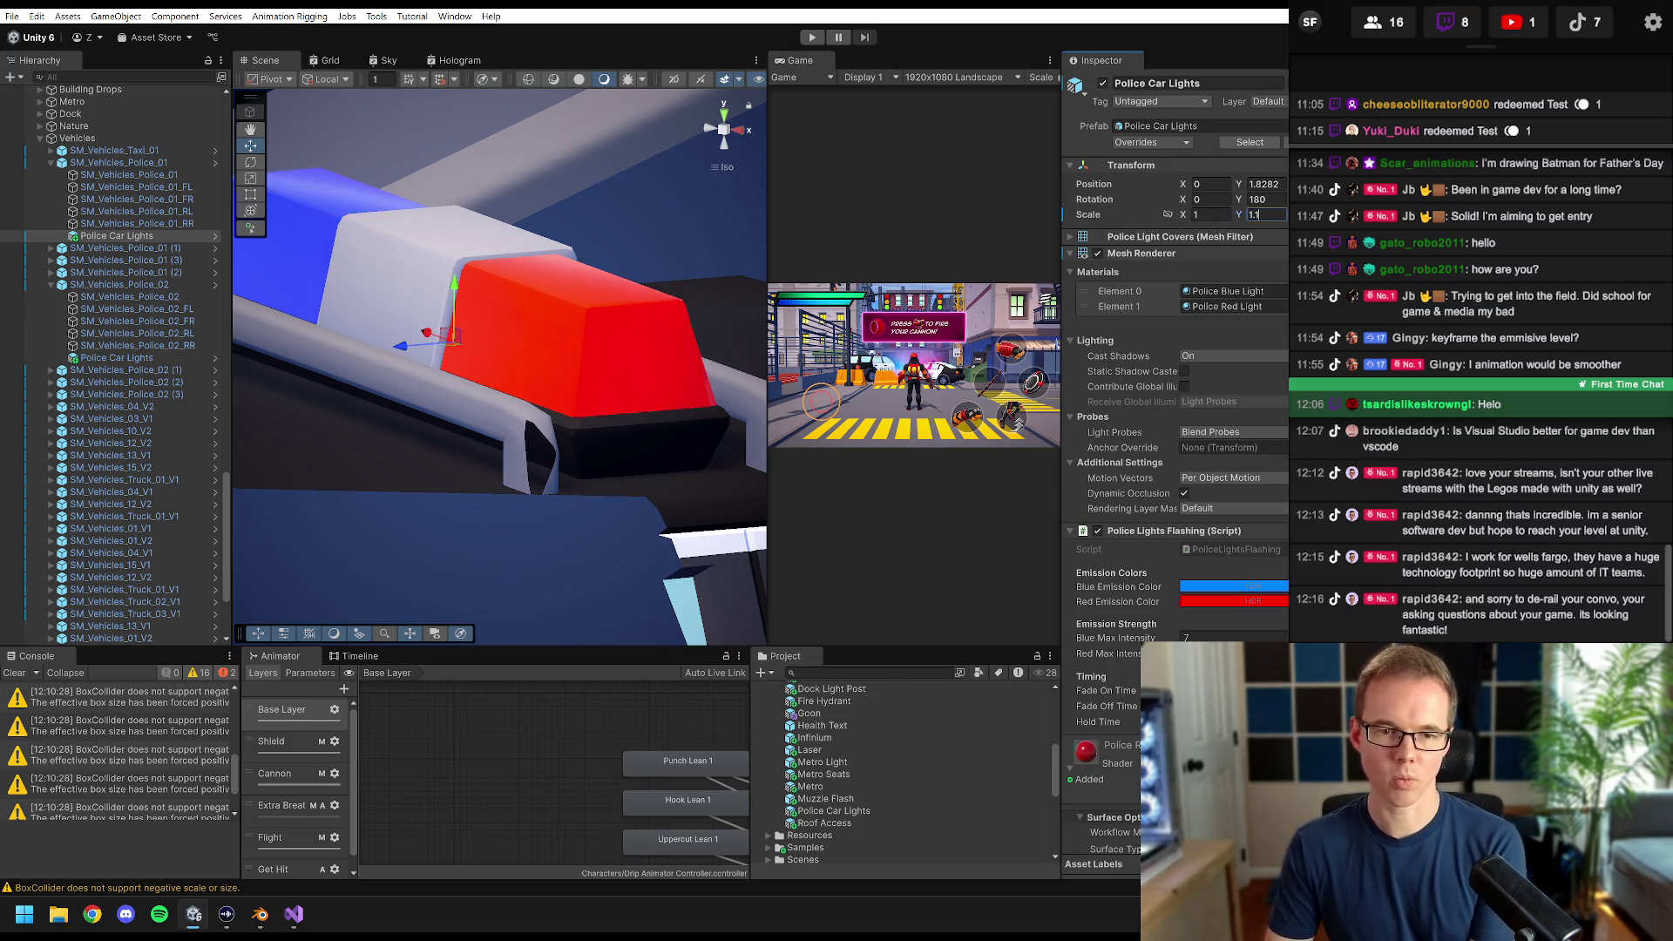
{"action": "key", "text": "BackSpace"}
{"action": "key", "text": "BackSpace"}
{"action": "type", "text": "2"}
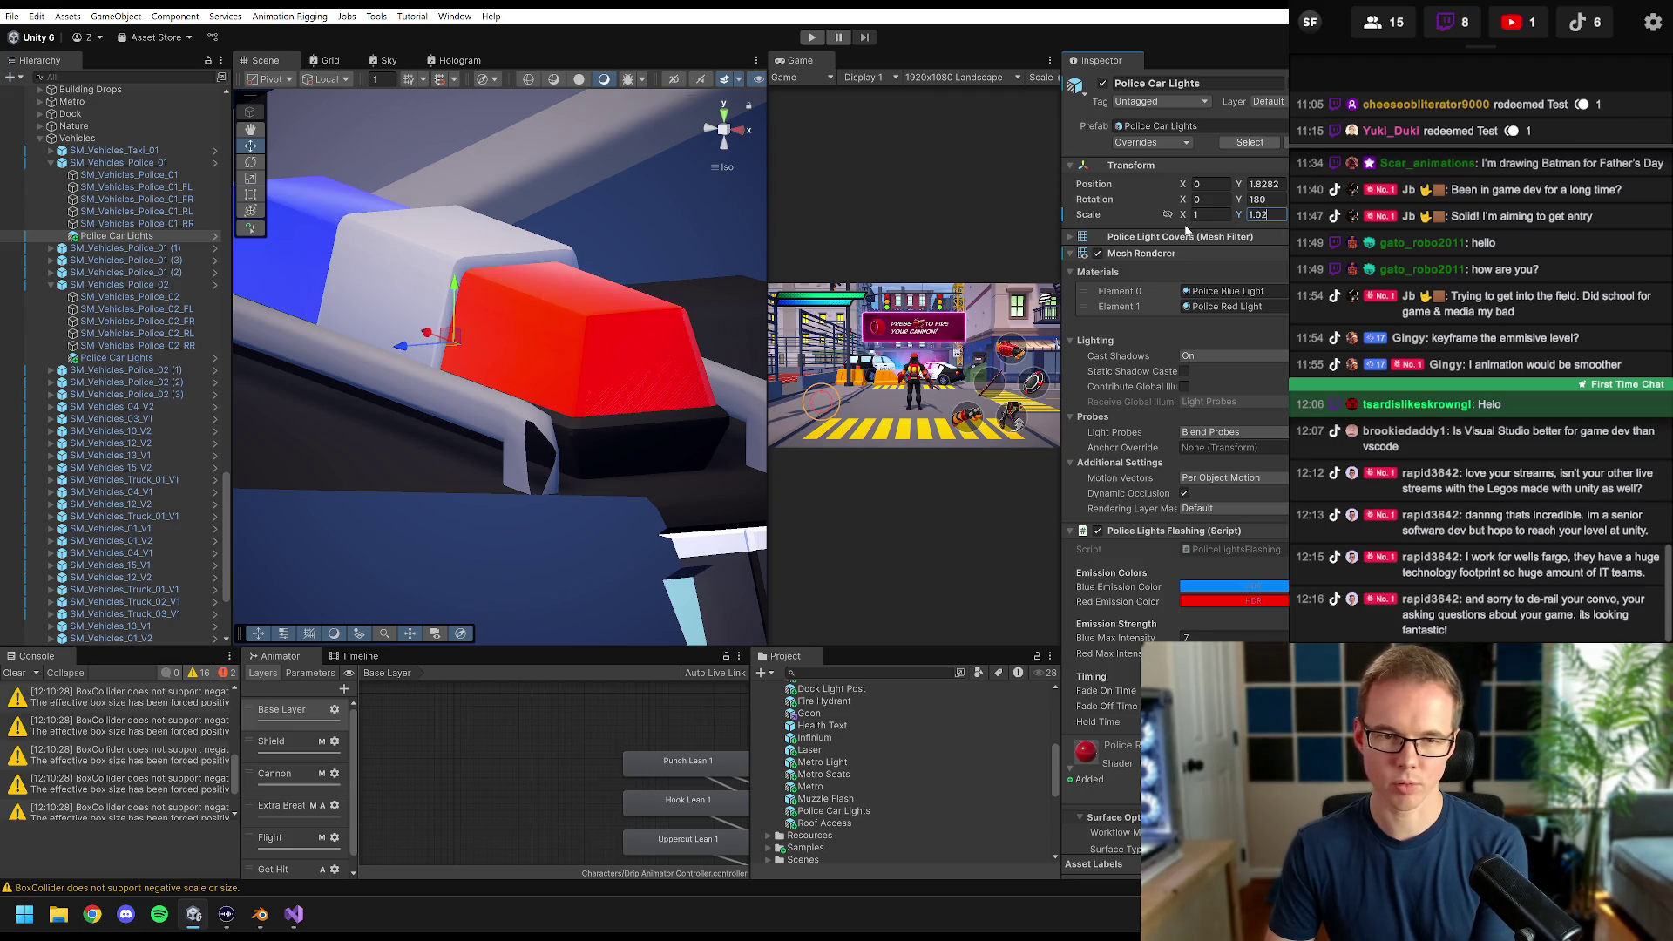
{"action": "key", "text": "BackSpace"}
{"action": "type", "text": "1"}
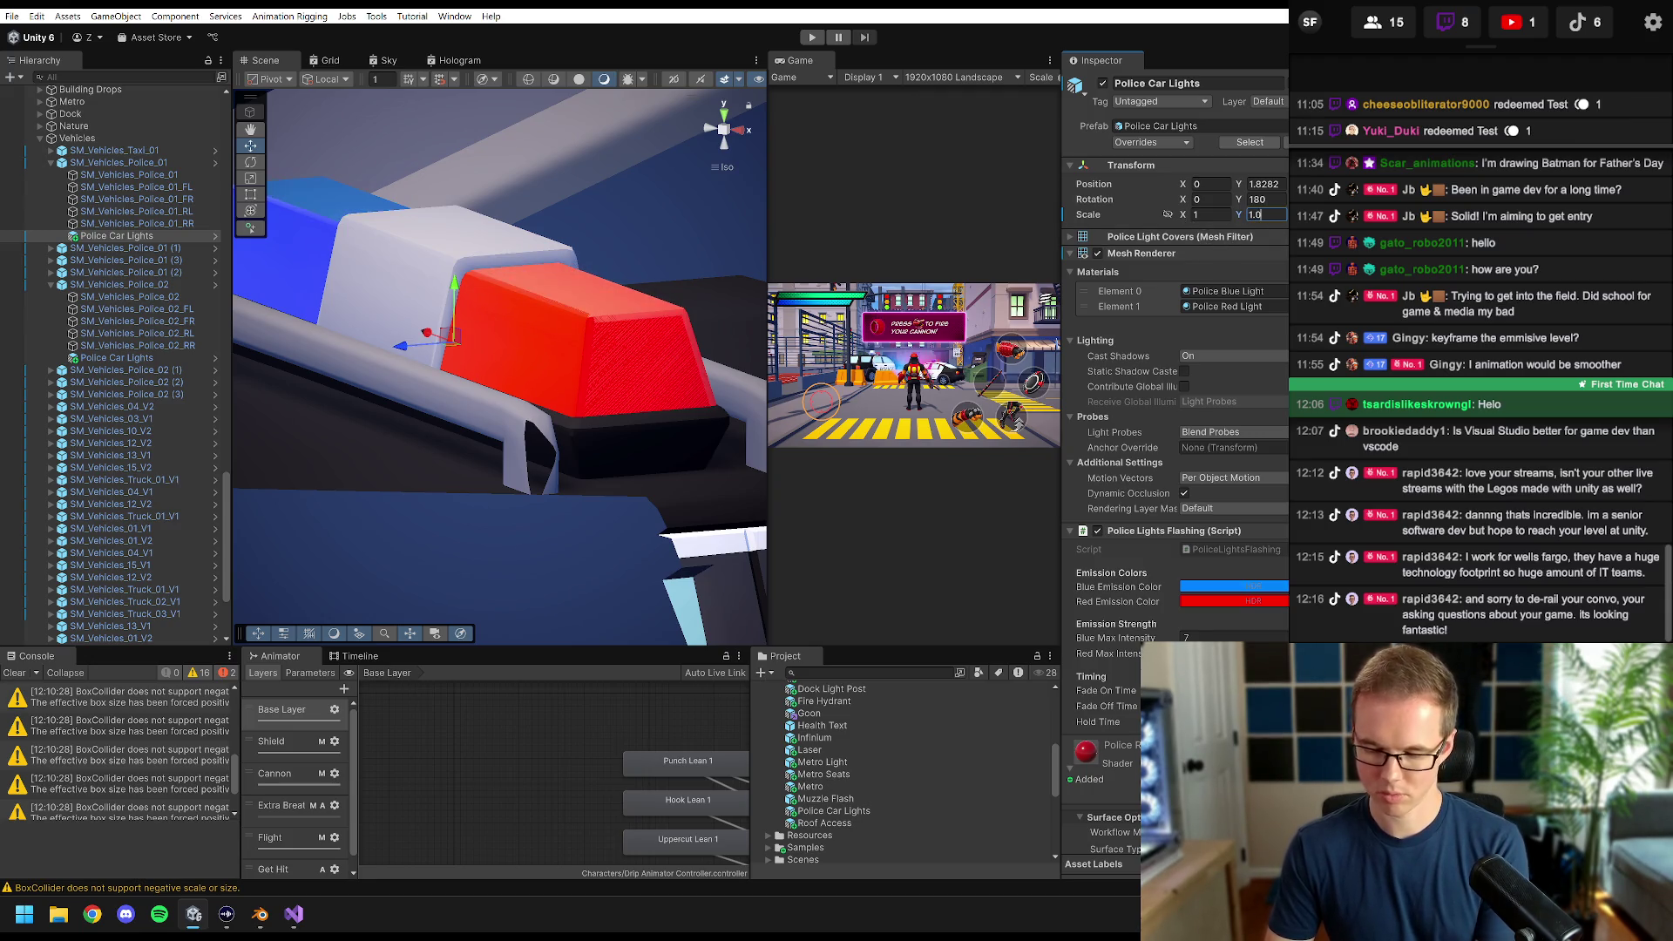
- Set the Y scale back to 1.01 and inspect the red light cover up close
{"action": "mouse_move", "coordinate": [597, 307]}
{"action": "left_mouse_down"}
{"action": "mouse_move", "coordinate": [572, 317]}
{"action": "mouse_move", "coordinate": [616, 269]}
{"action": "mouse_move", "coordinate": [662, 288]}
{"action": "mouse_move", "coordinate": [627, 279]}
{"action": "mouse_move", "coordinate": [753, 256]}
{"action": "left_mouse_up"}
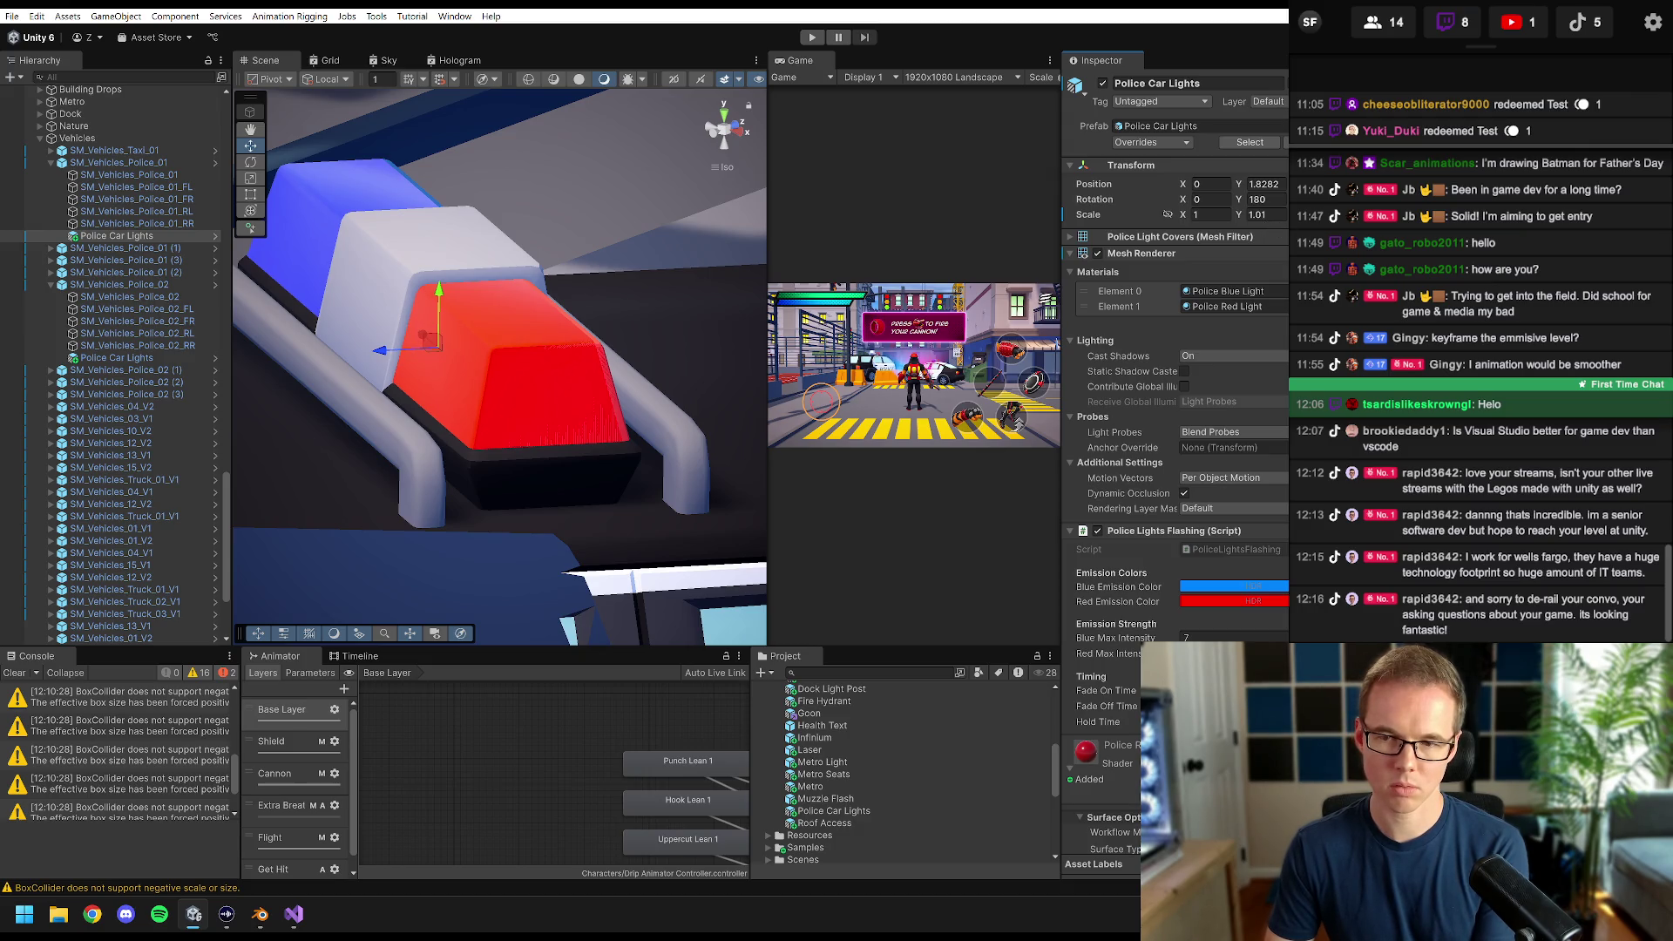
{"action": "left_click_drag", "start_coordinate": [714, 323], "coordinate": [523, 354]}
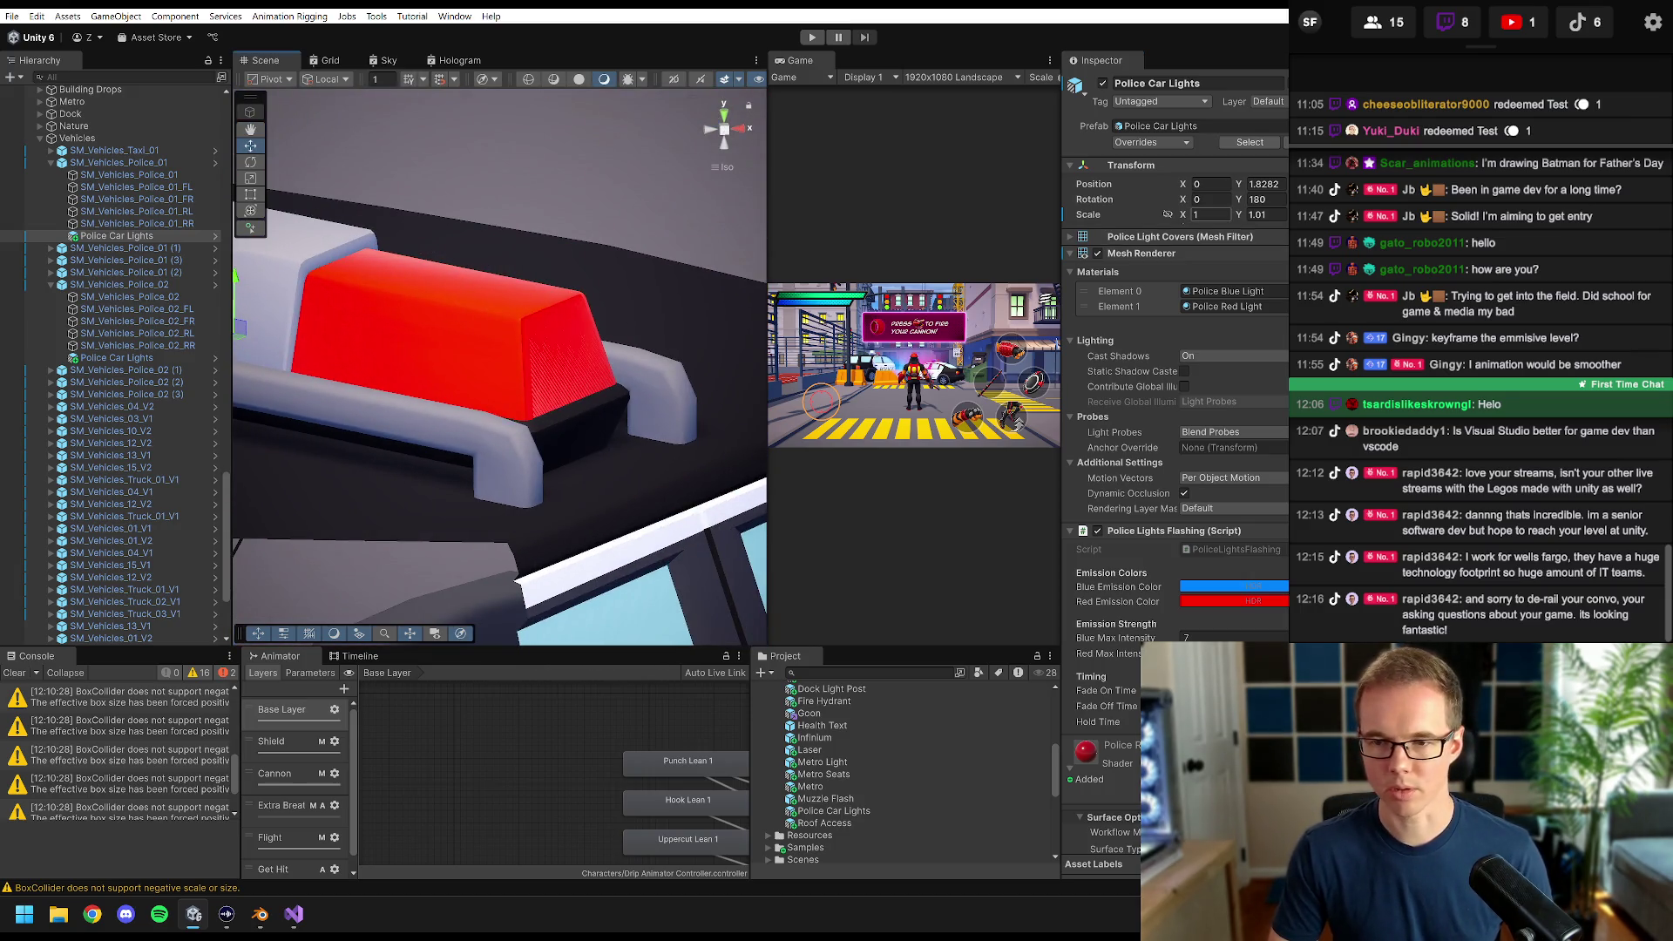
{"action": "type", "text": ".01"}
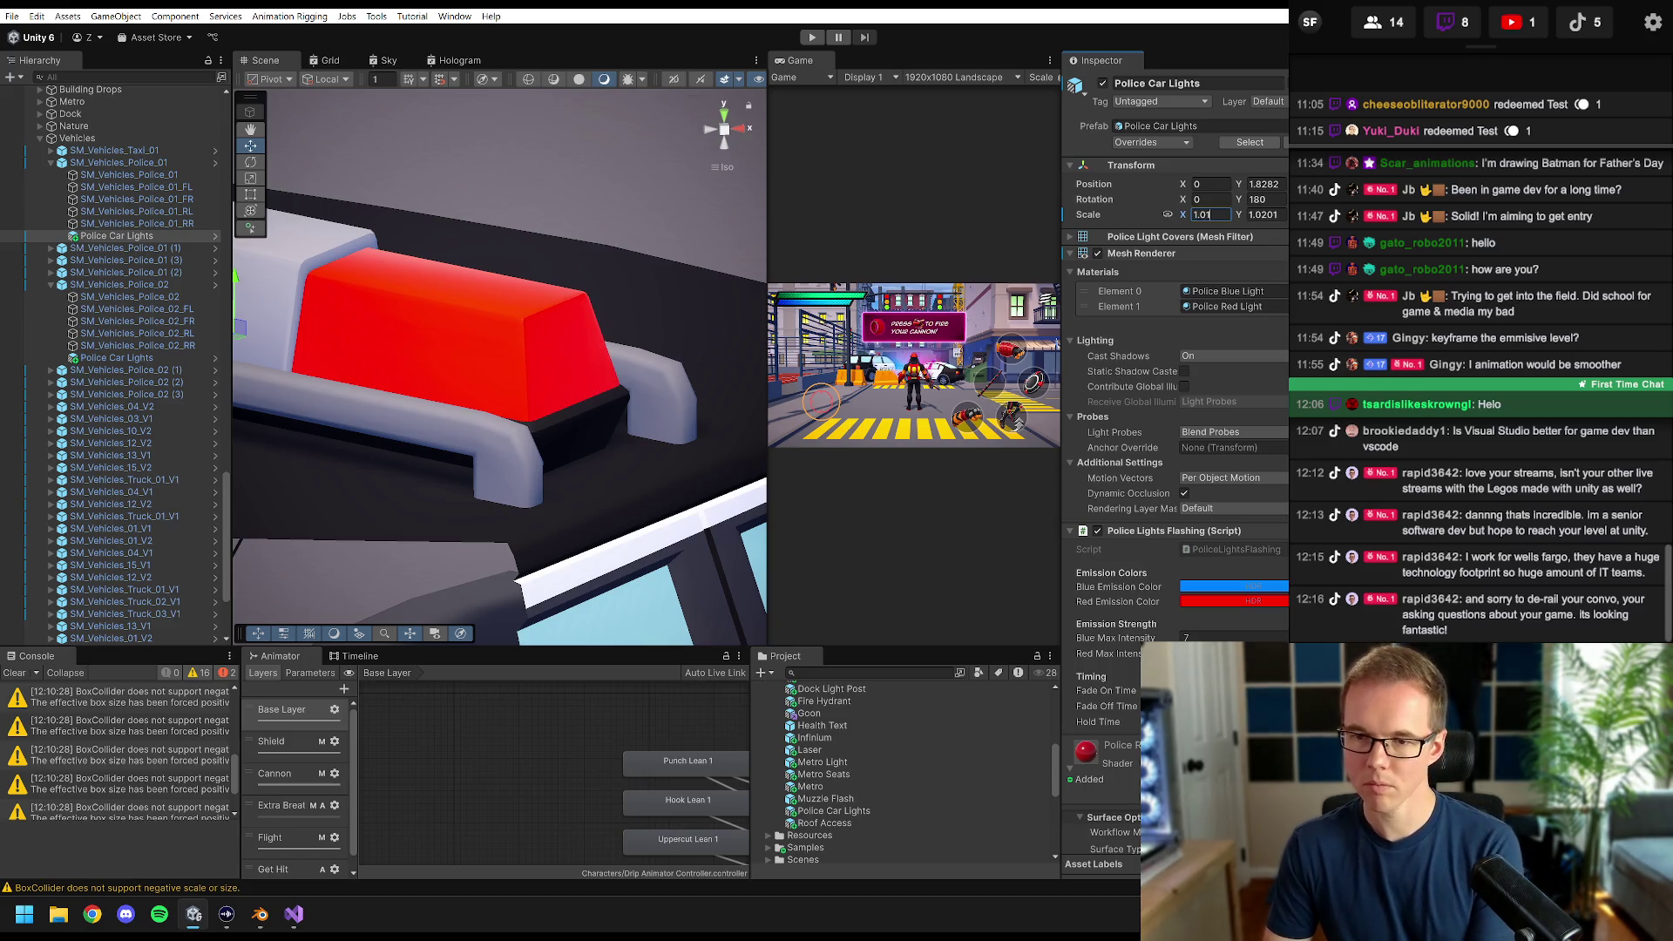
{"action": "left_click", "coordinate": [1263, 214]}
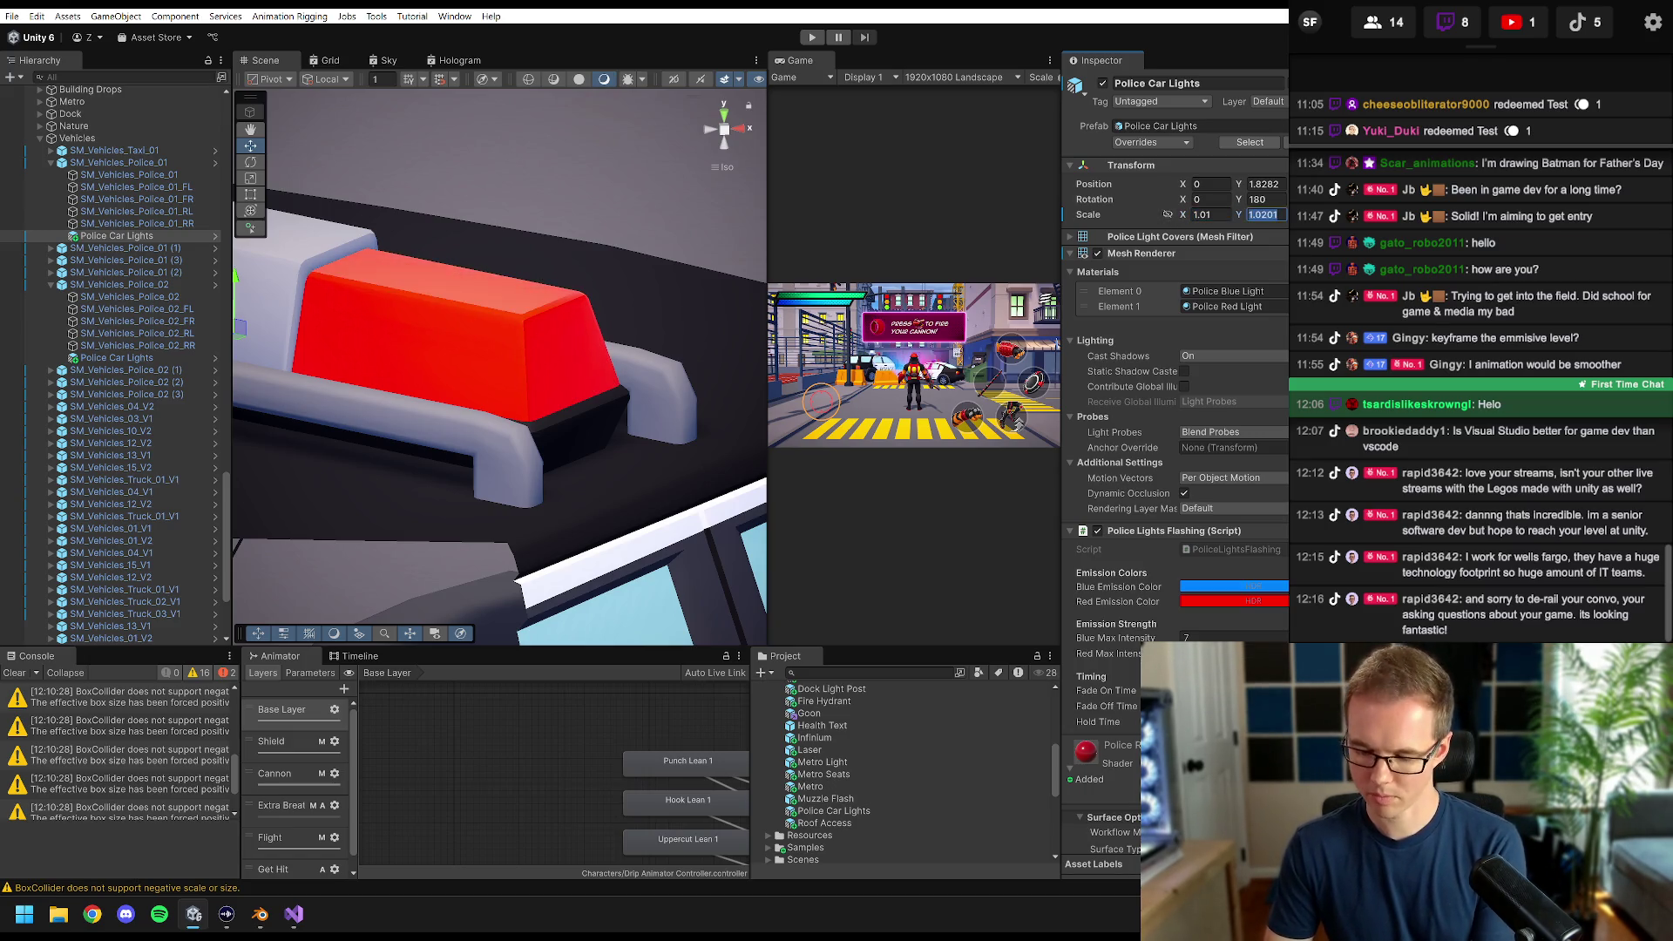
{"action": "type", "text": "1.01"}
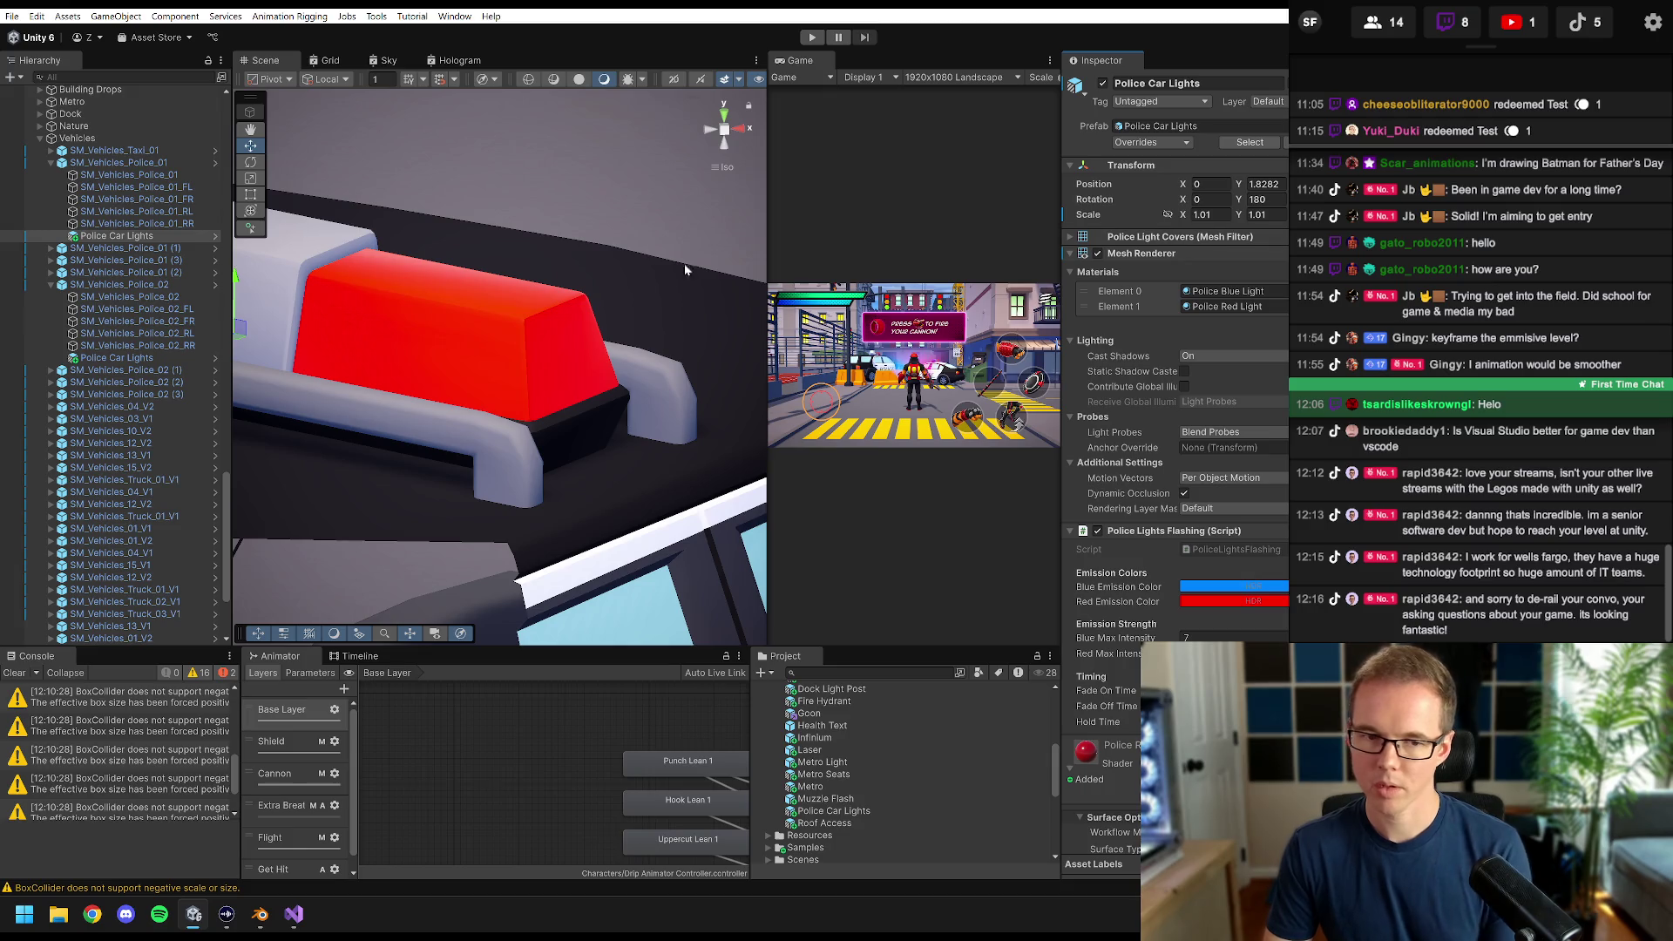
{"action": "mouse_move", "coordinate": [609, 287]}
{"action": "left_mouse_down"}
{"action": "mouse_move", "coordinate": [552, 337]}
{"action": "mouse_move", "coordinate": [352, 325]}
{"action": "mouse_move", "coordinate": [411, 380]}
{"action": "mouse_move", "coordinate": [418, 329]}
{"action": "left_mouse_up"}
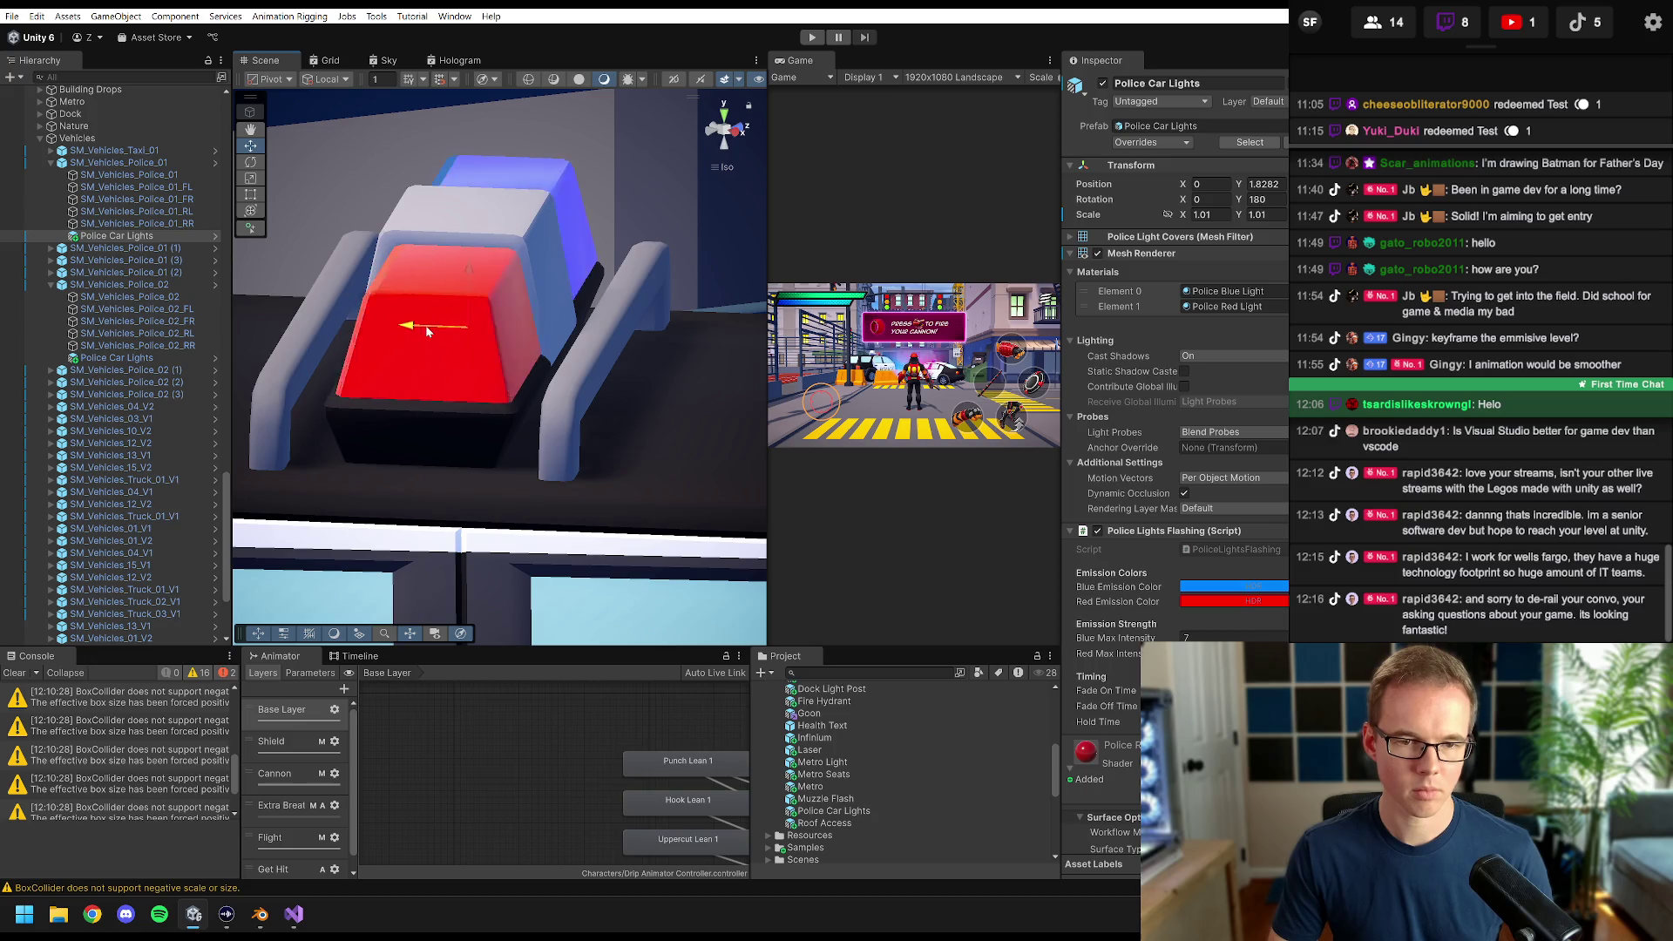
{"action": "key", "text": "f"}
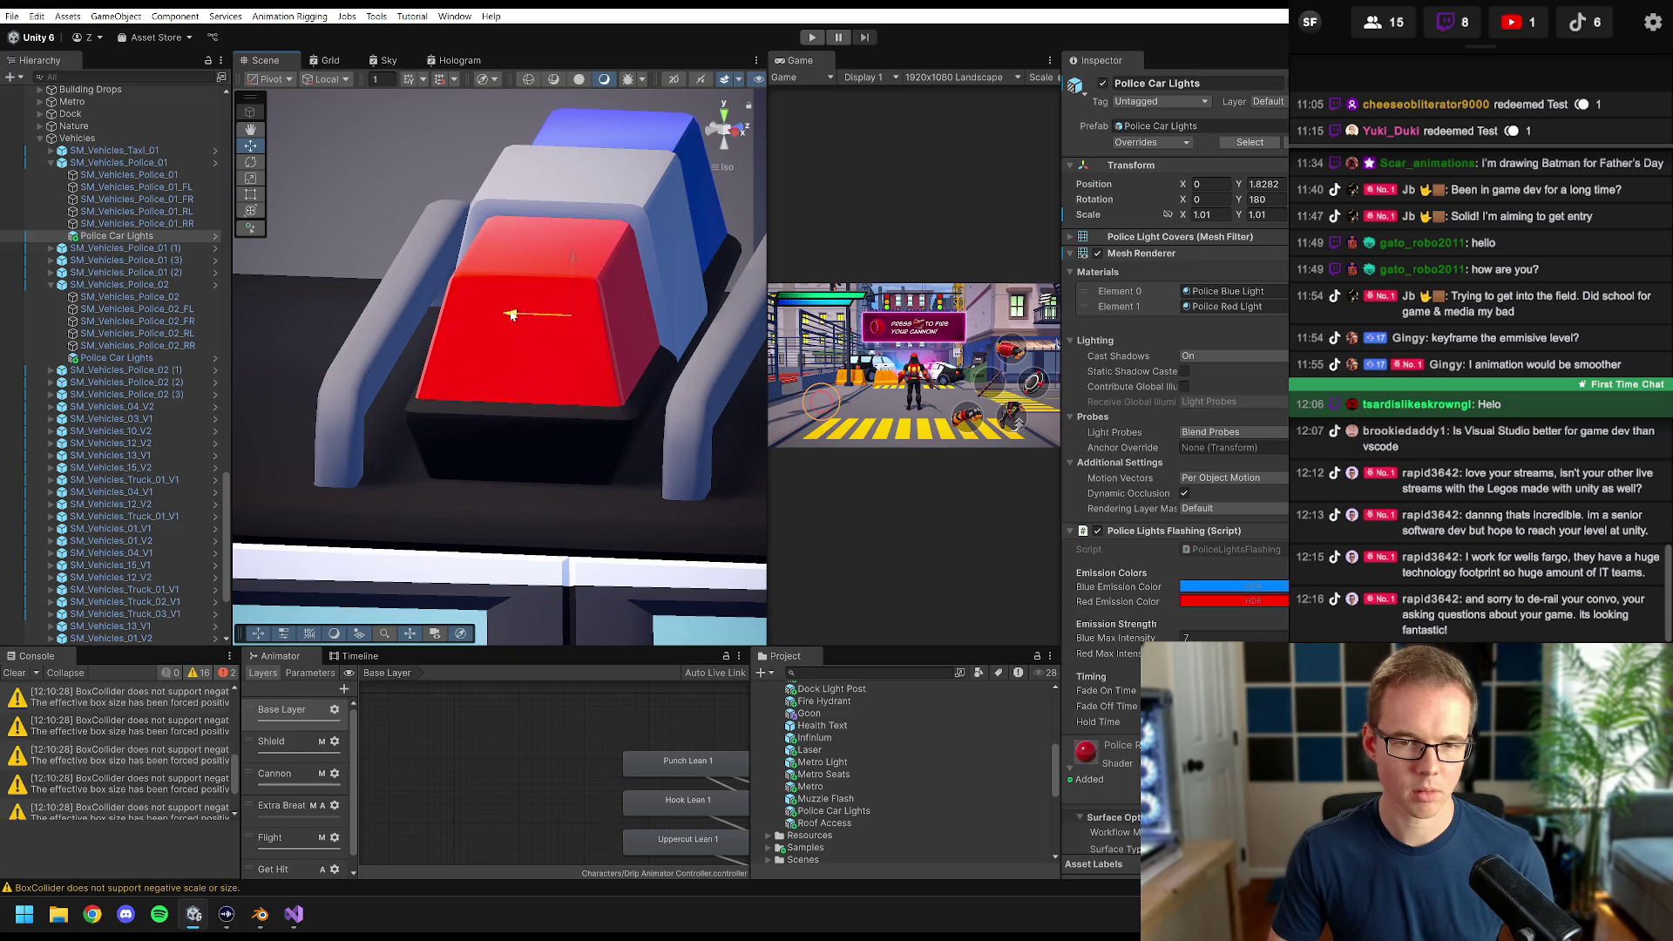
{"action": "left_click_drag", "start_coordinate": [514, 316], "coordinate": [605, 300]}
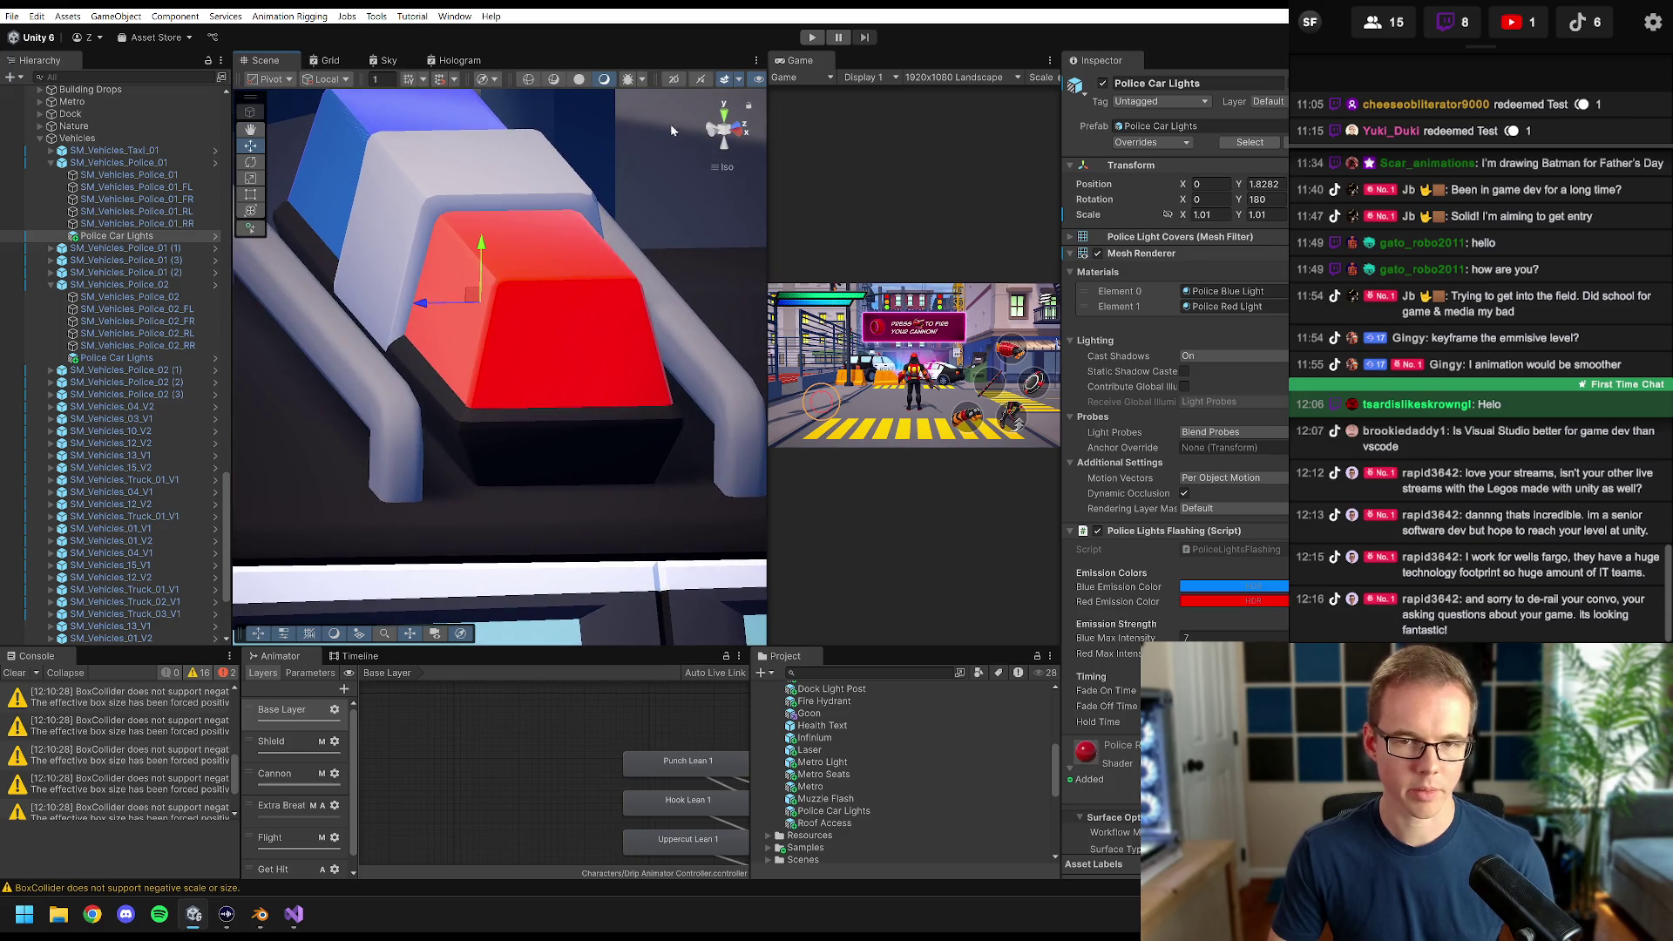
- Disable the Police Car Lights to compare the bar from a top-down and angled view
{"action": "left_click", "coordinate": [730, 117]}
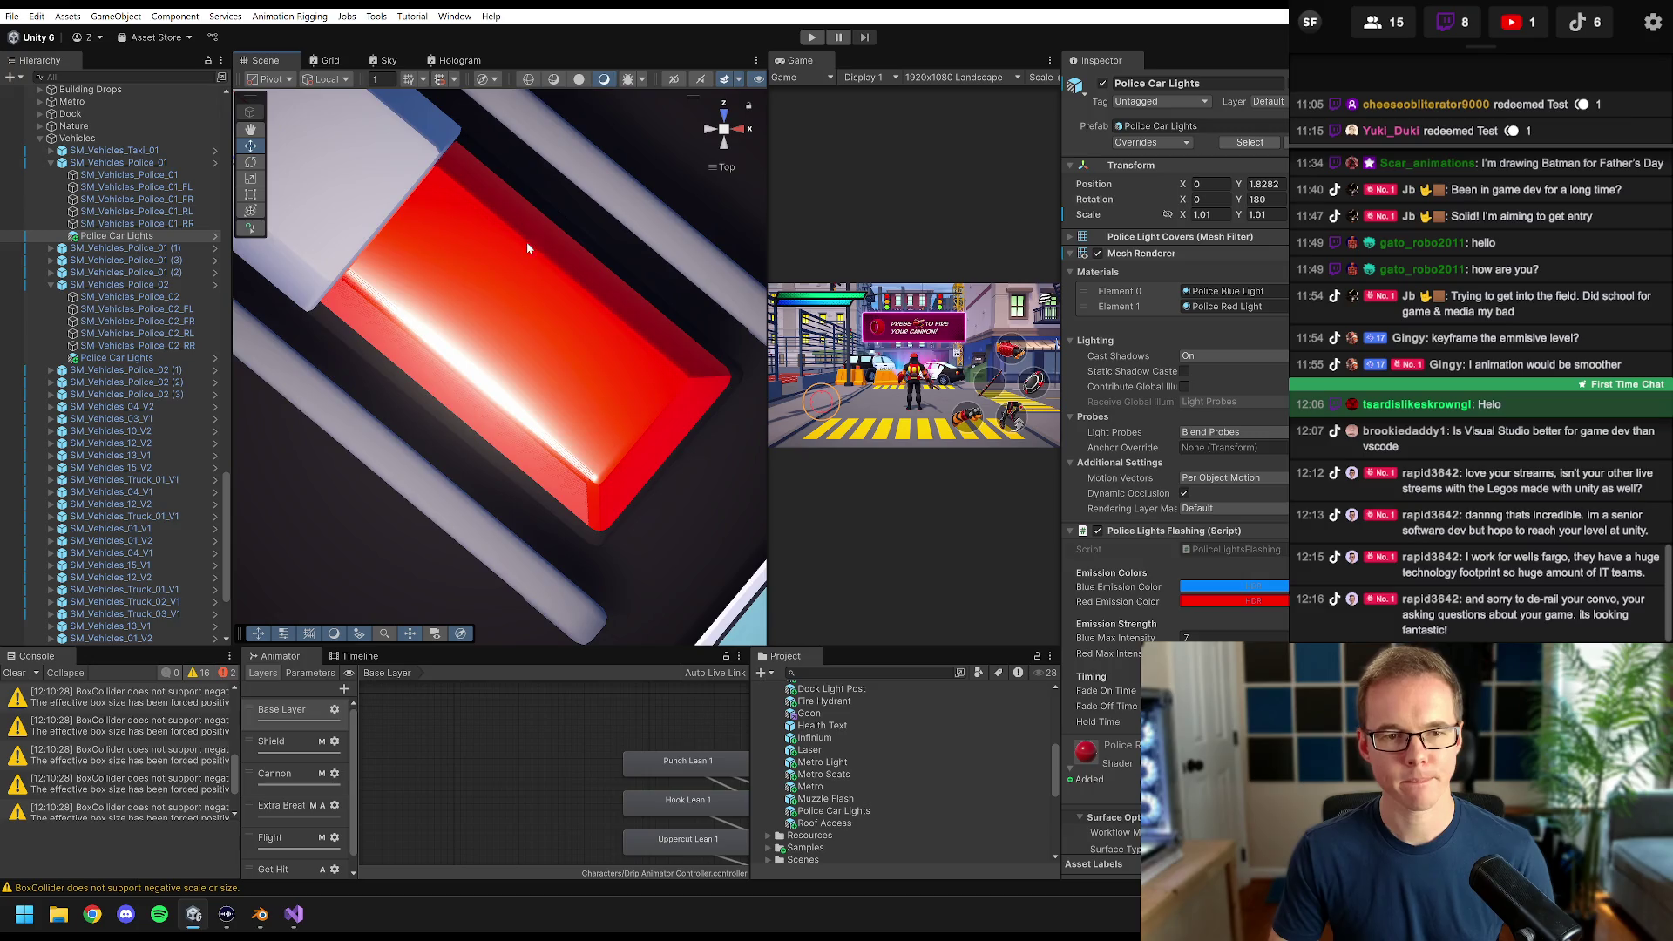
{"action": "left_click", "coordinate": [1103, 84]}
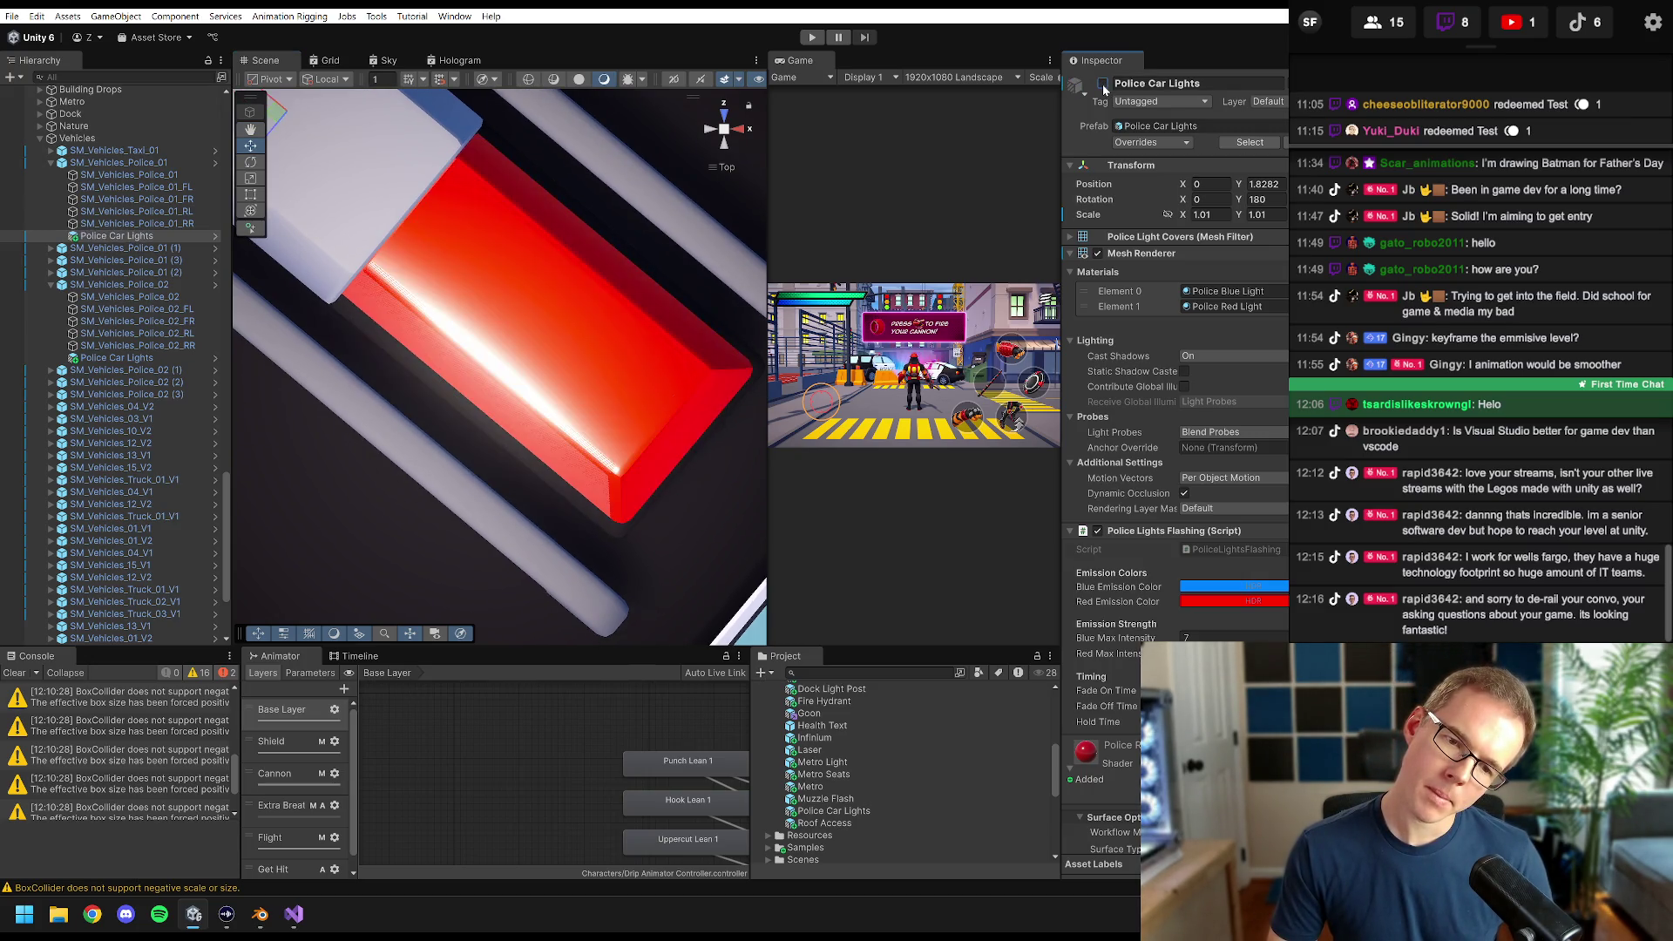
{"action": "left_click_drag", "start_coordinate": [501, 248], "coordinate": [566, 285]}
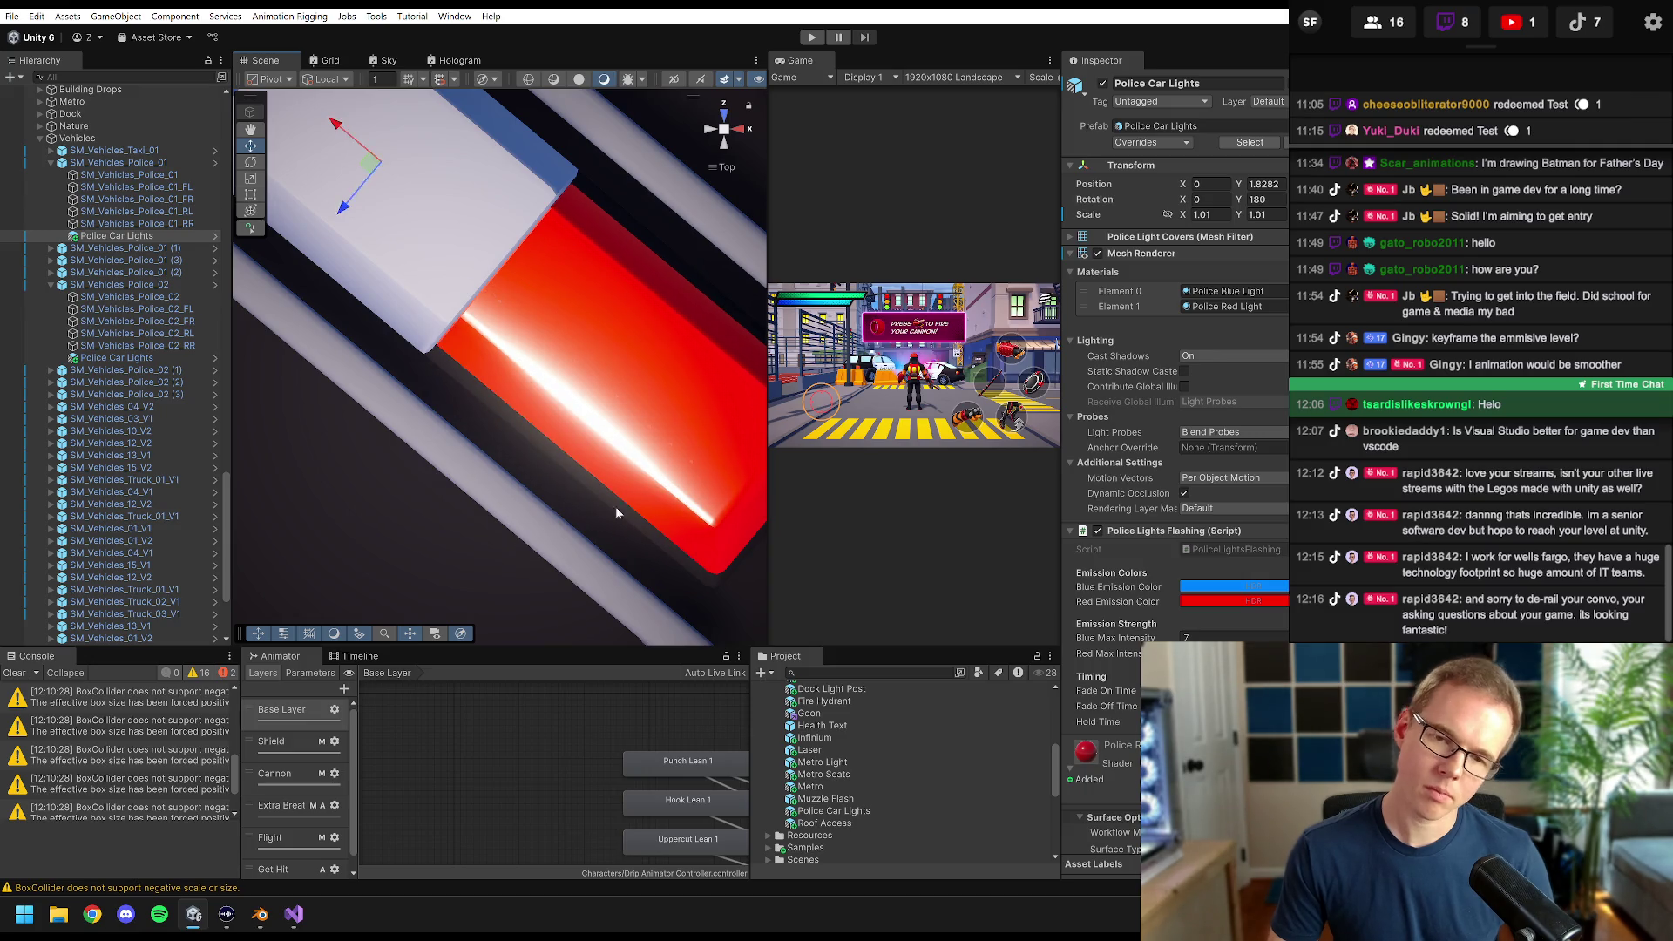
{"action": "left_click_drag", "start_coordinate": [616, 513], "coordinate": [601, 409]}
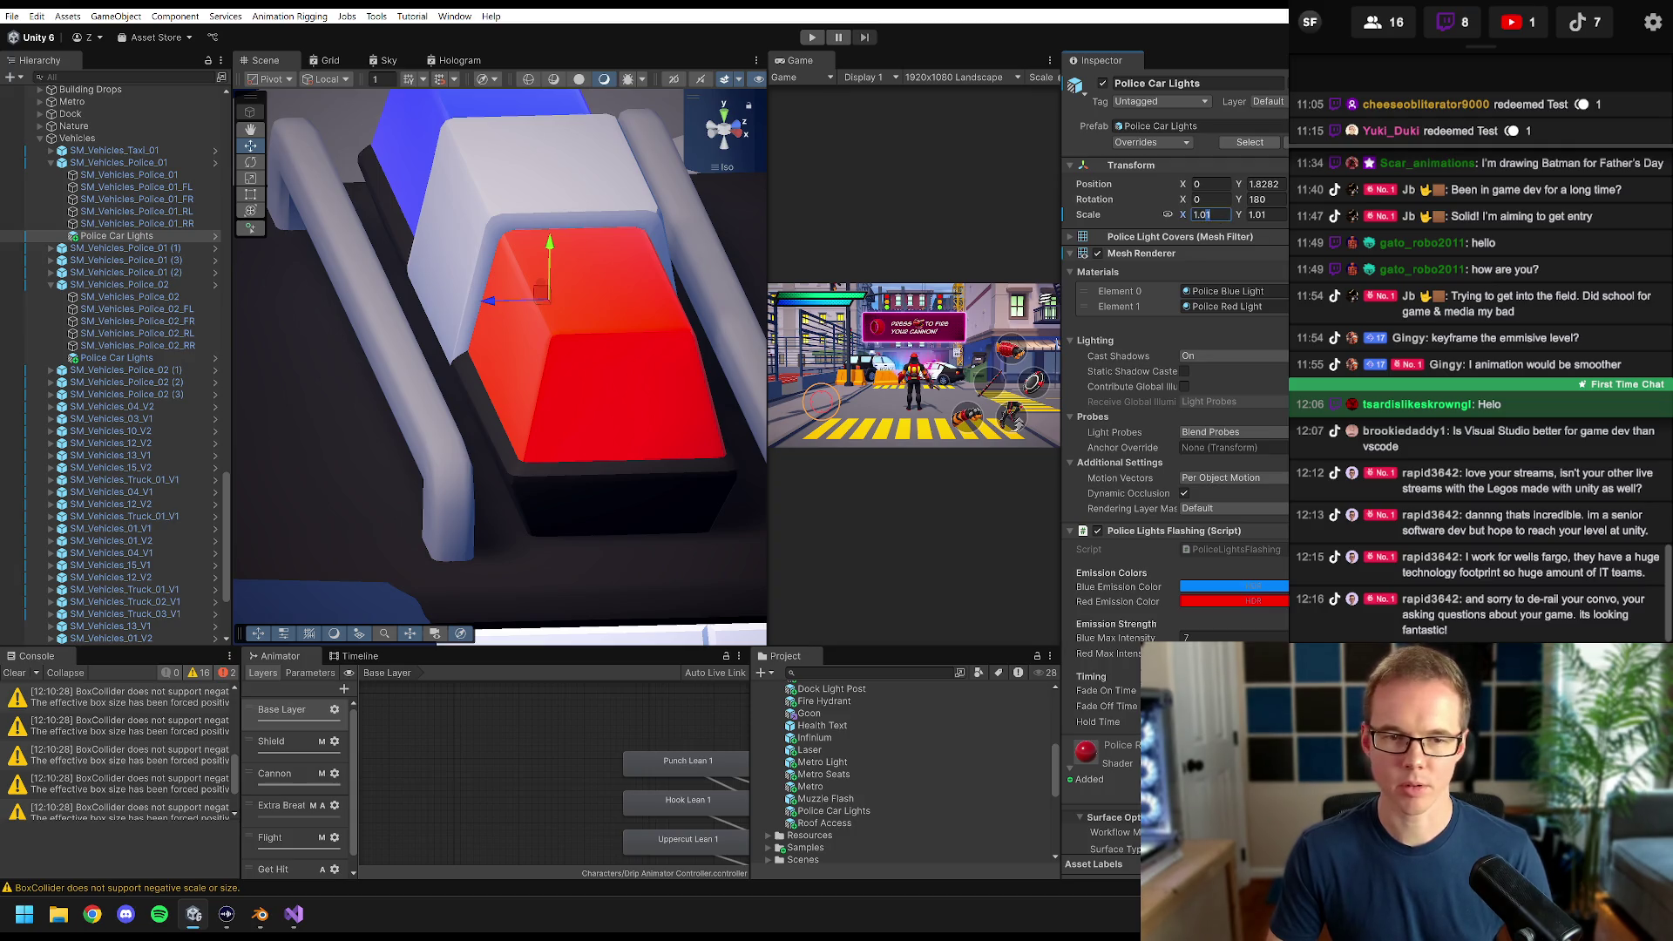
- Set the light covers' scale to 1.03 and nudge the bar up slightly
{"action": "key", "text": "BackSpace"}
{"action": "type", "text": "2"}
{"action": "key", "text": "BackSpace"}
{"action": "type", "text": "3"}
{"action": "key", "text": "Return"}
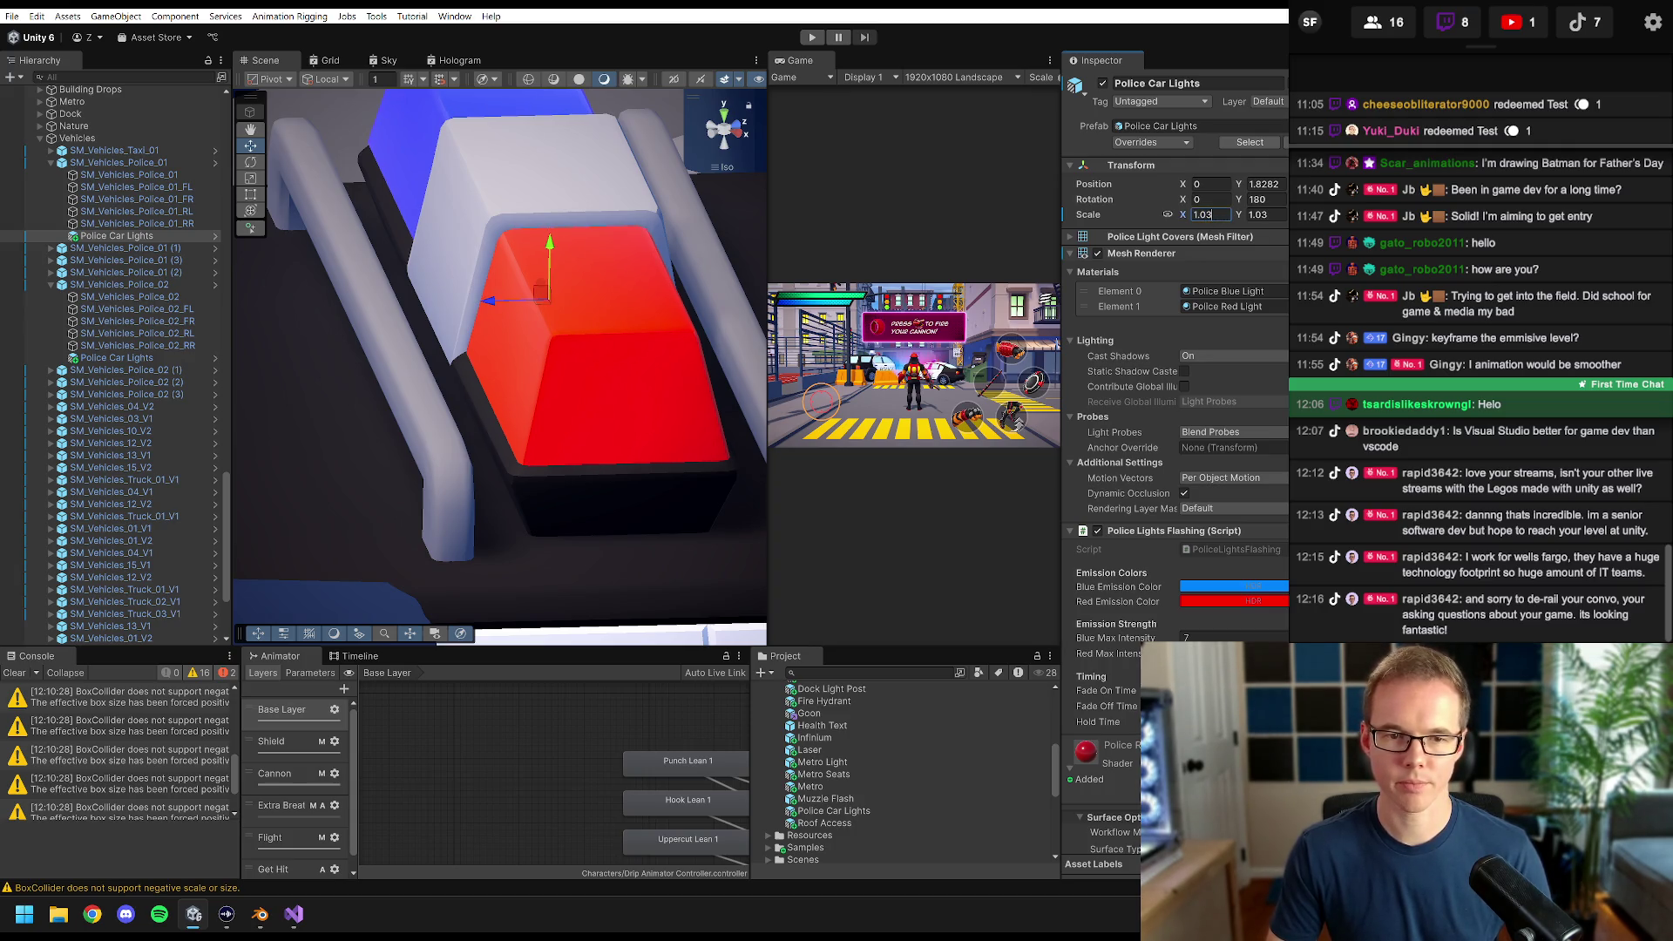
{"action": "mouse_move", "coordinate": [548, 354]}
{"action": "left_mouse_down"}
{"action": "mouse_move", "coordinate": [498, 269]}
{"action": "mouse_move", "coordinate": [549, 340]}
{"action": "mouse_move", "coordinate": [571, 328]}
{"action": "mouse_move", "coordinate": [655, 360]}
{"action": "mouse_move", "coordinate": [657, 171]}
{"action": "left_mouse_up"}
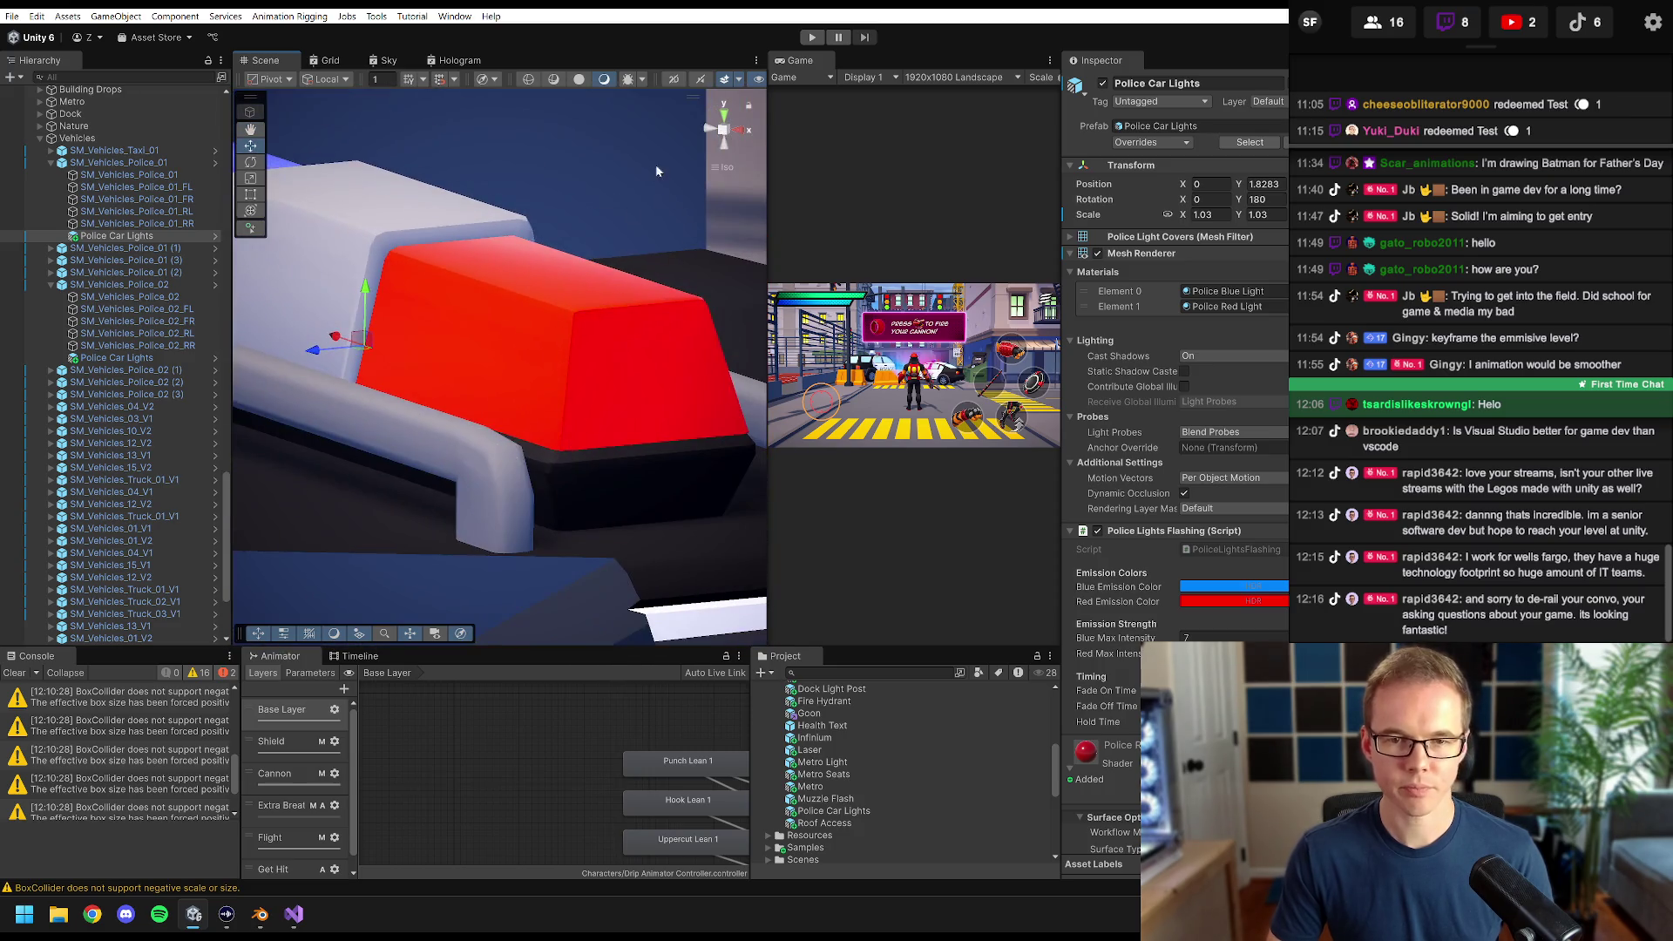
- Check the light covers in Top view, then zoom out to show the whole police car
{"action": "left_click", "coordinate": [724, 119]}
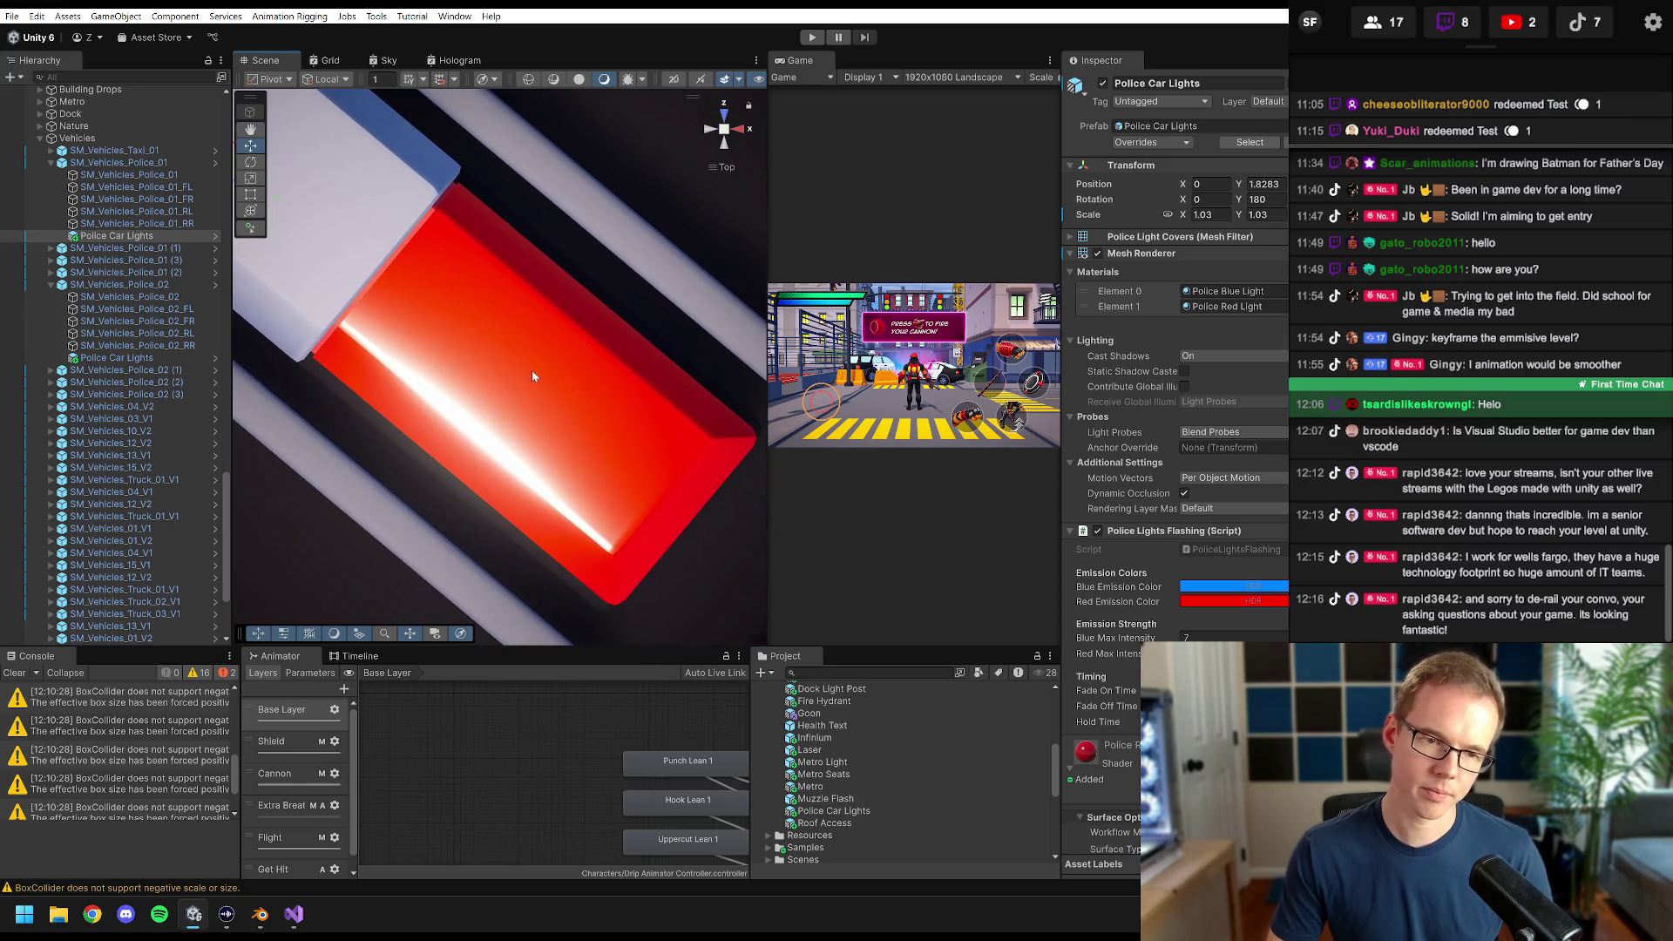
{"action": "scroll", "coordinate": [488, 346], "scroll_direction": "down", "scroll_amount": 3}
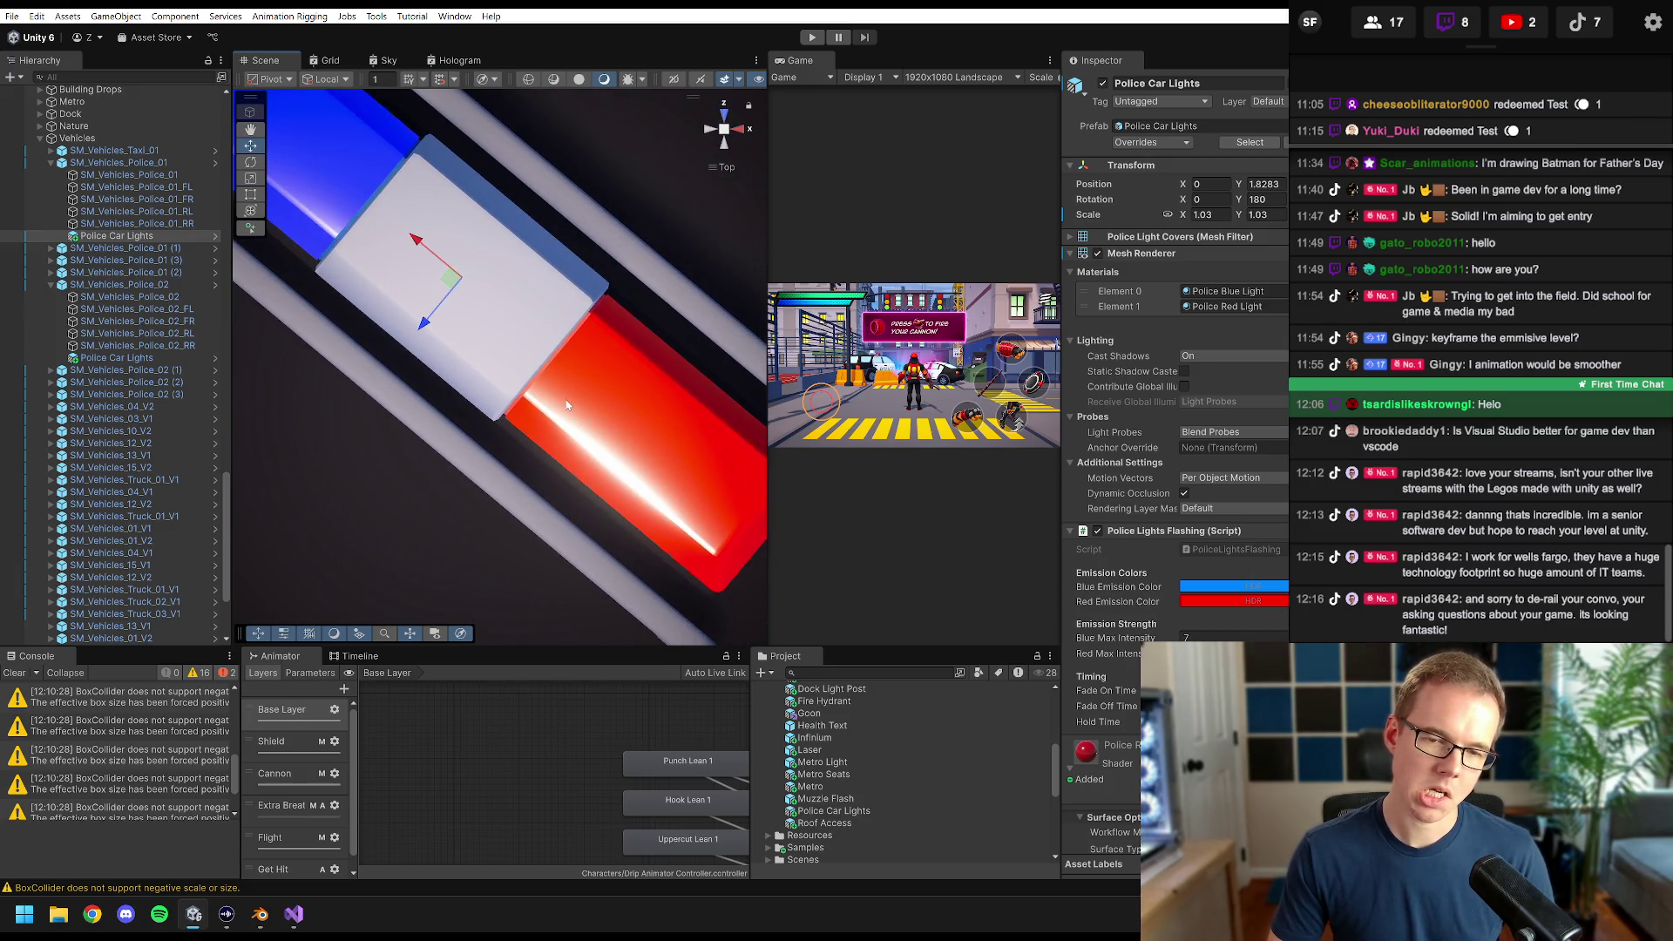
{"action": "mouse_move", "coordinate": [563, 398]}
{"action": "left_mouse_down"}
{"action": "mouse_move", "coordinate": [662, 488]}
{"action": "mouse_move", "coordinate": [540, 430]}
{"action": "mouse_move", "coordinate": [515, 337]}
{"action": "mouse_move", "coordinate": [515, 359]}
{"action": "mouse_move", "coordinate": [618, 435]}
{"action": "mouse_move", "coordinate": [592, 470]}
{"action": "mouse_move", "coordinate": [514, 327]}
{"action": "mouse_move", "coordinate": [594, 314]}
{"action": "mouse_move", "coordinate": [575, 331]}
{"action": "mouse_move", "coordinate": [589, 318]}
{"action": "mouse_move", "coordinate": [564, 540]}
{"action": "mouse_move", "coordinate": [493, 449]}
{"action": "left_mouse_up"}
{"action": "scroll", "coordinate": [515, 344], "scroll_direction": "up", "scroll_amount": 3}
{"action": "scroll", "coordinate": [649, 453], "scroll_direction": "down", "scroll_amount": 2}
{"action": "scroll", "coordinate": [645, 437], "scroll_direction": "down", "scroll_amount": 4}
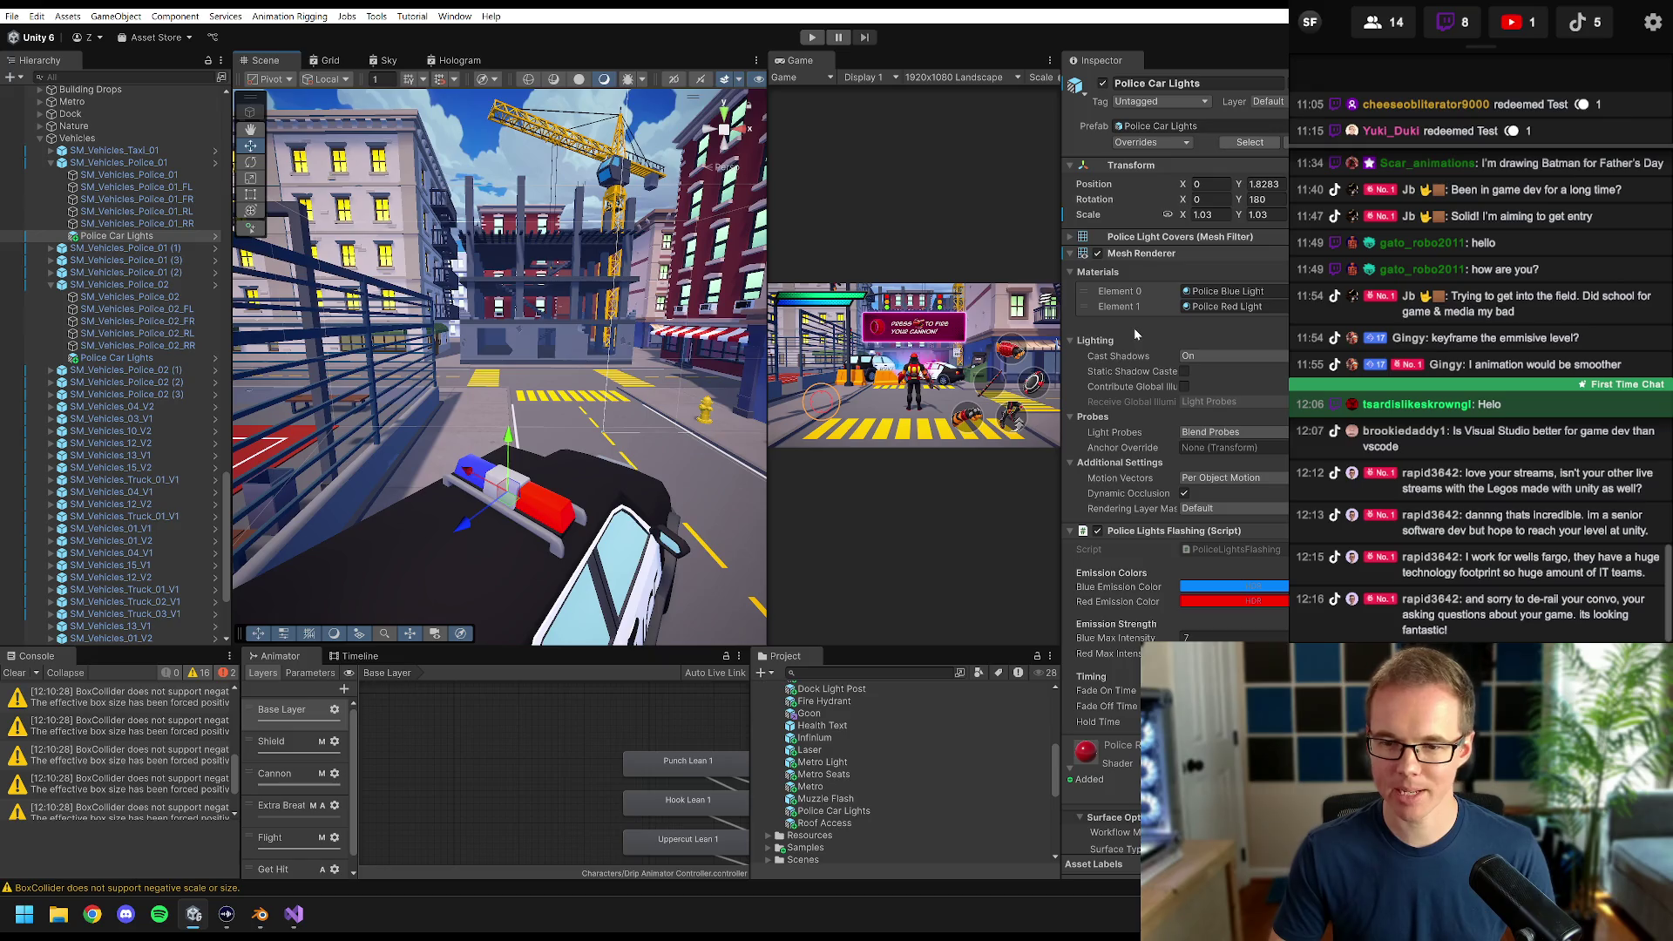
{"action": "scroll", "coordinate": [1134, 333], "scroll_direction": "down", "scroll_amount": 12}
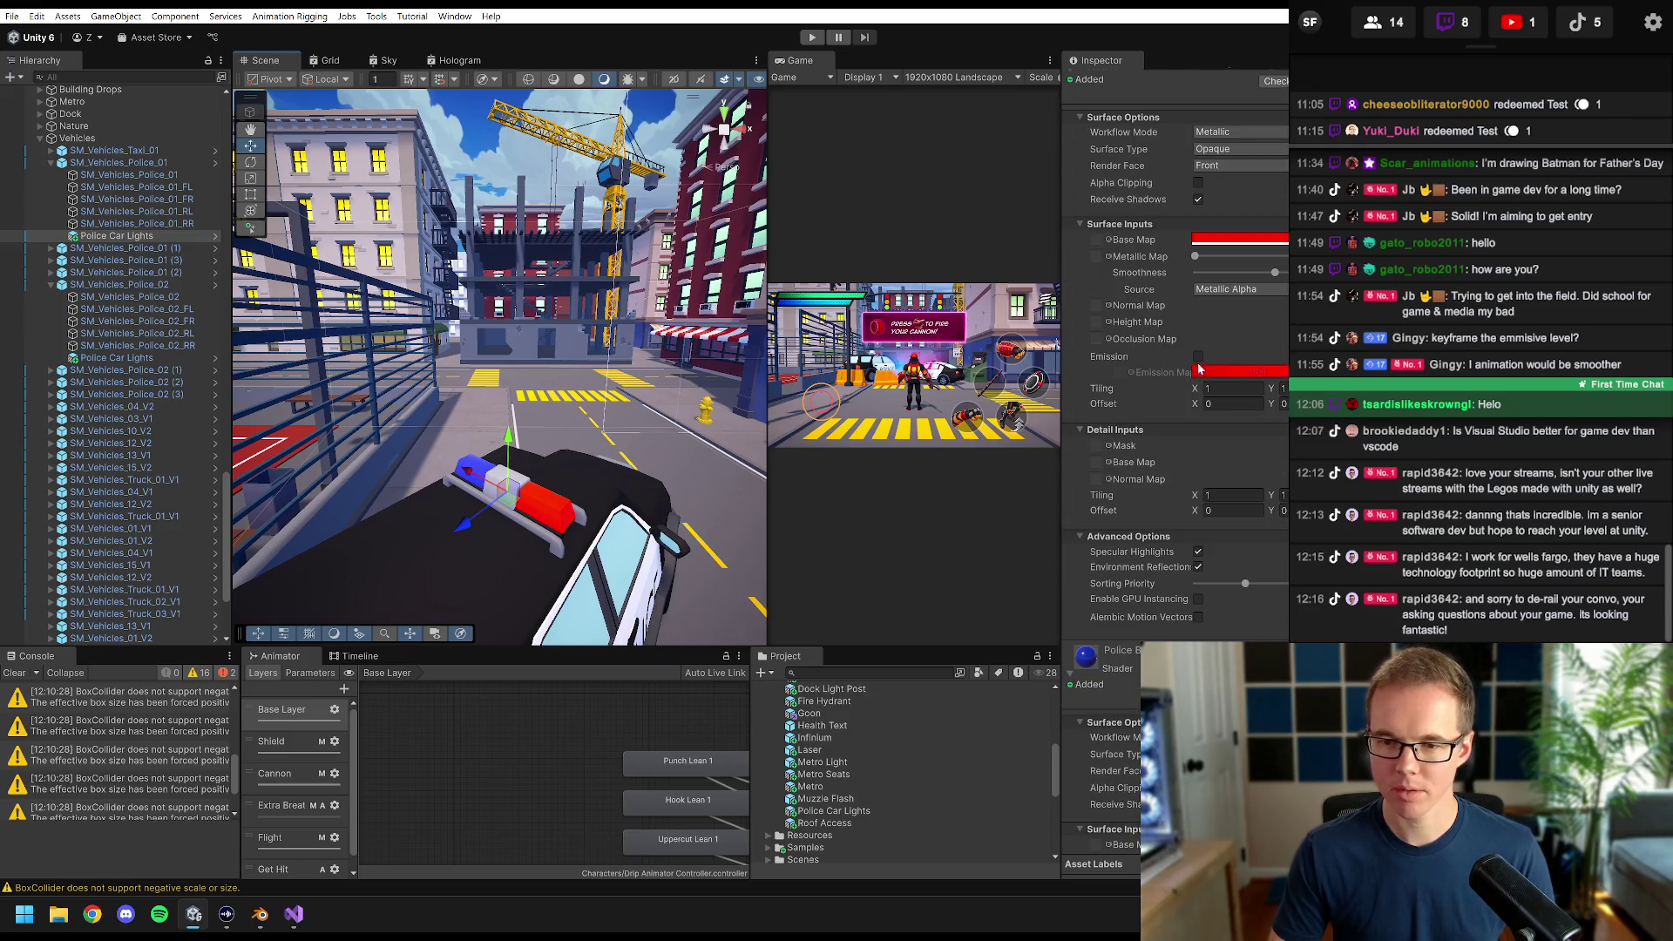
{"action": "left_click", "coordinate": [1198, 357]}
{"action": "scroll", "coordinate": [1126, 400], "scroll_direction": "down", "scroll_amount": 5}
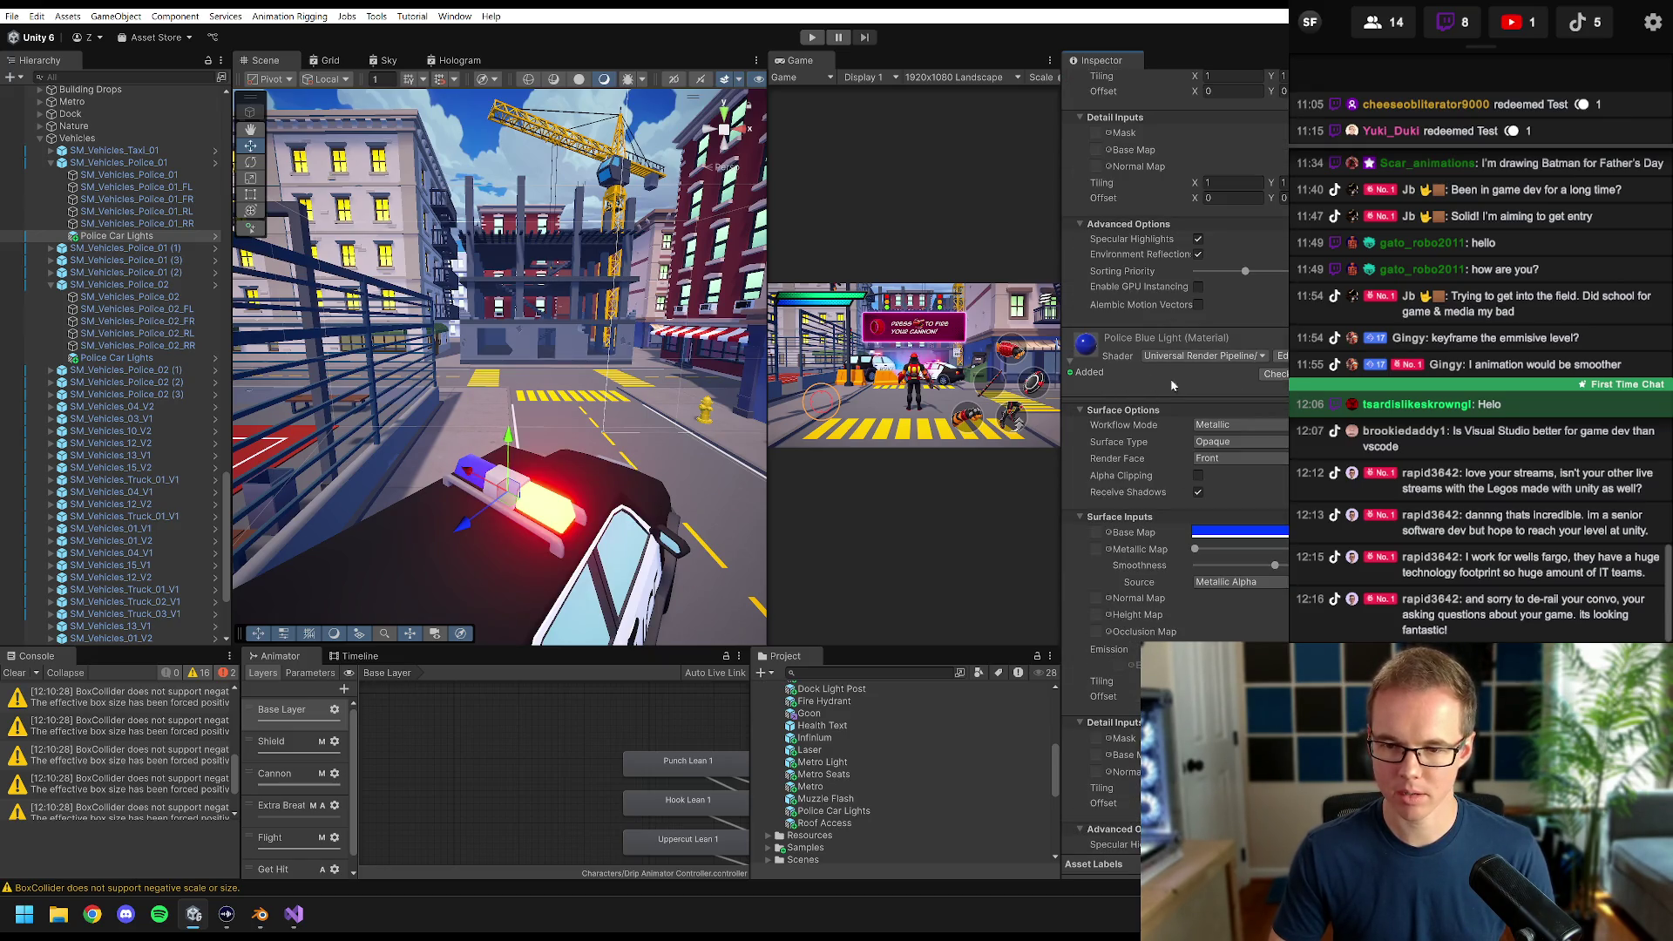
{"action": "left_click", "coordinate": [1198, 649]}
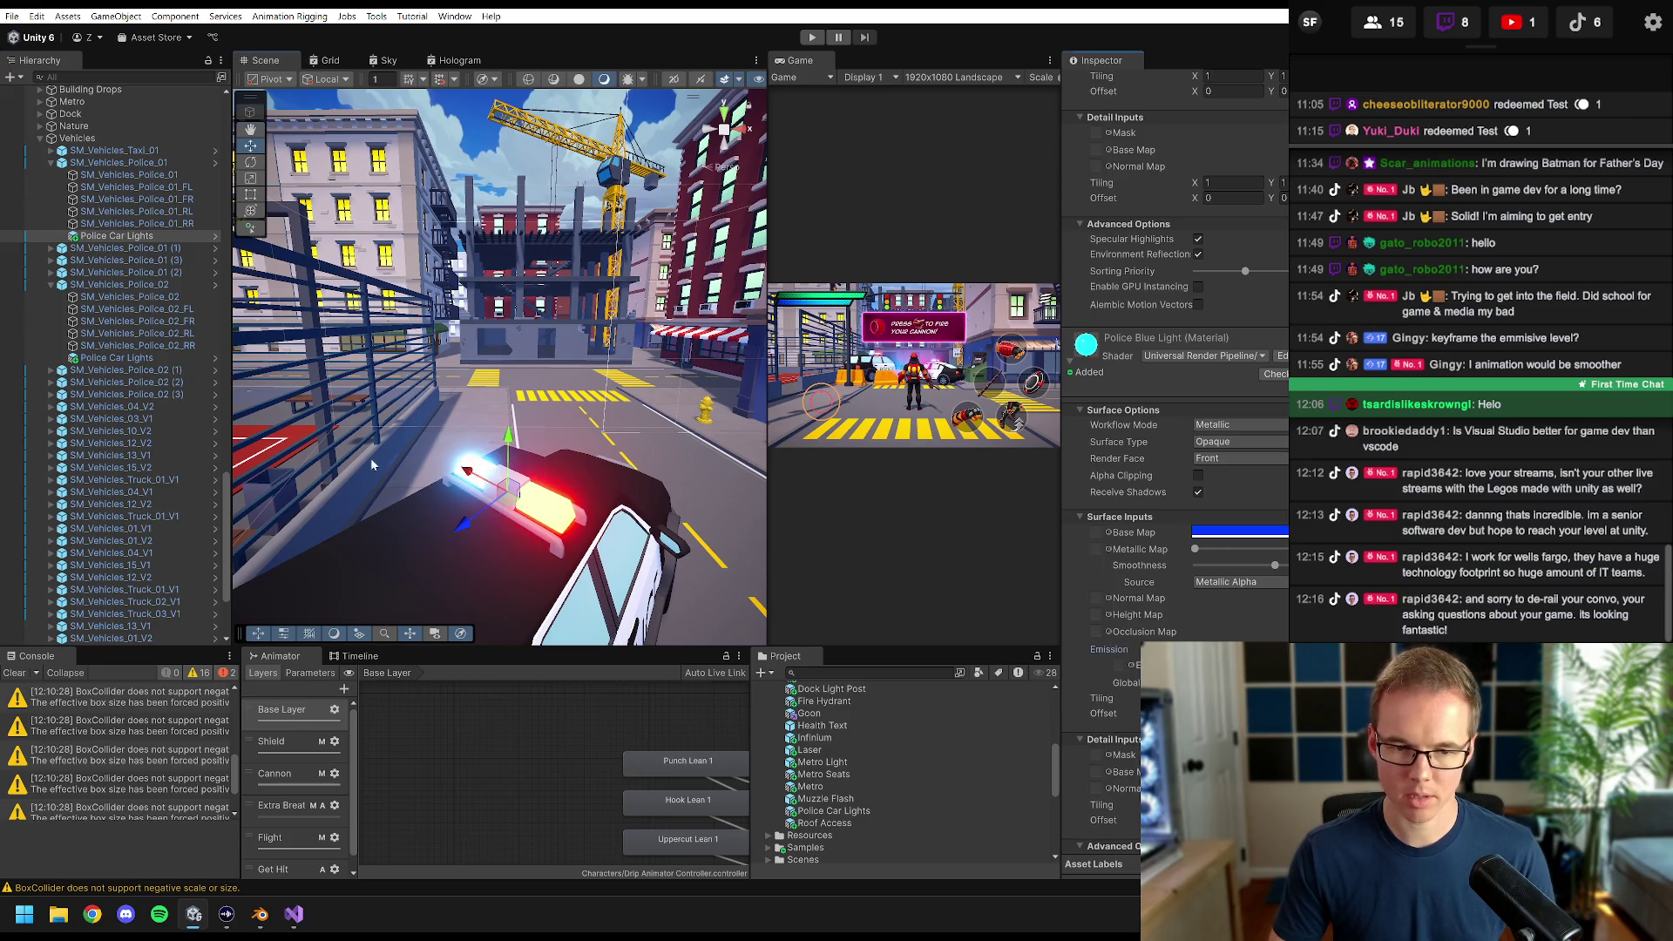
{"action": "mouse_move", "coordinate": [496, 366]}
{"action": "left_mouse_down"}
{"action": "mouse_move", "coordinate": [427, 340]}
{"action": "mouse_move", "coordinate": [484, 365]}
{"action": "left_mouse_up"}
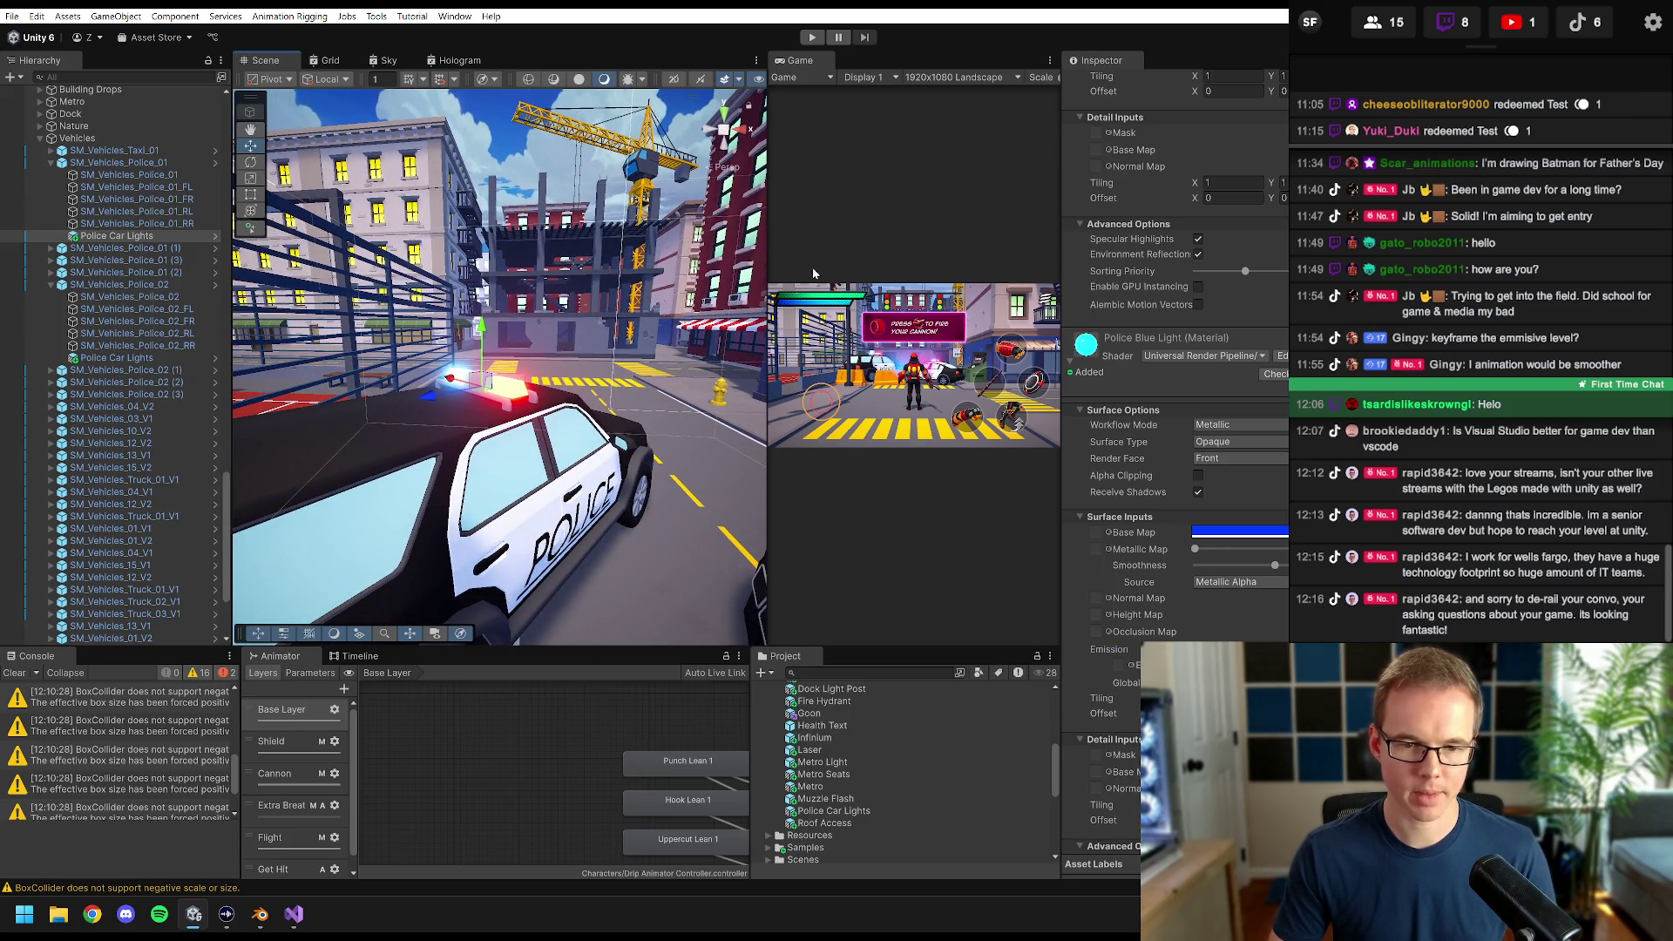
{"action": "left_click_drag", "start_coordinate": [764, 215], "coordinate": [361, 272]}
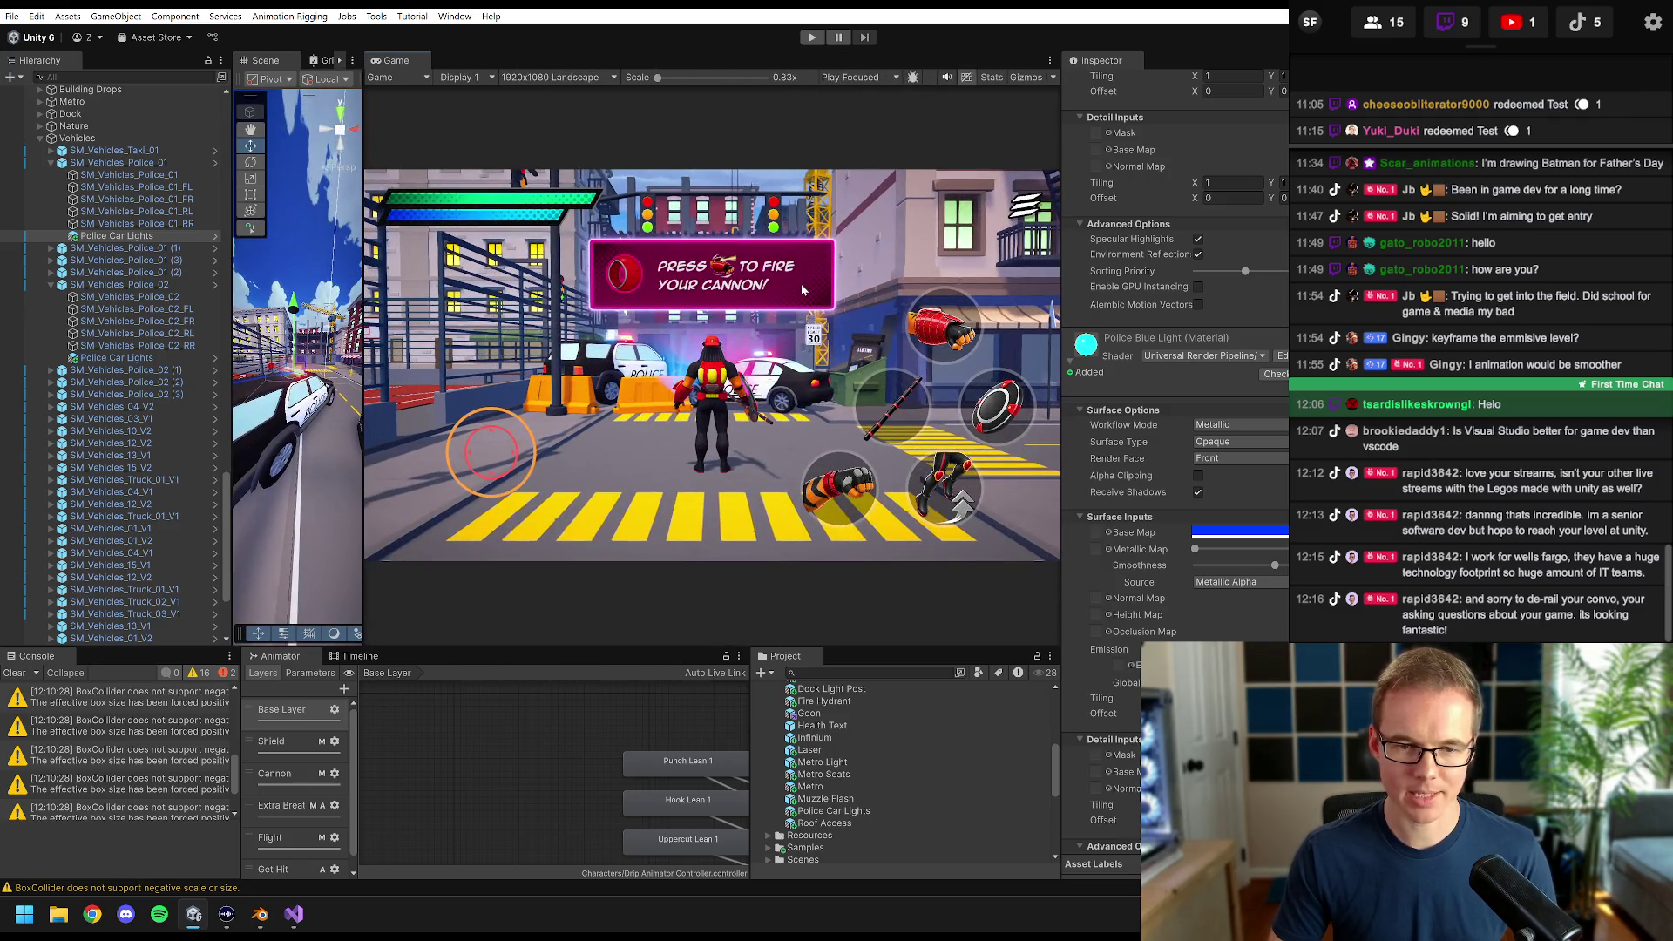
{"action": "left_click", "coordinate": [811, 38]}
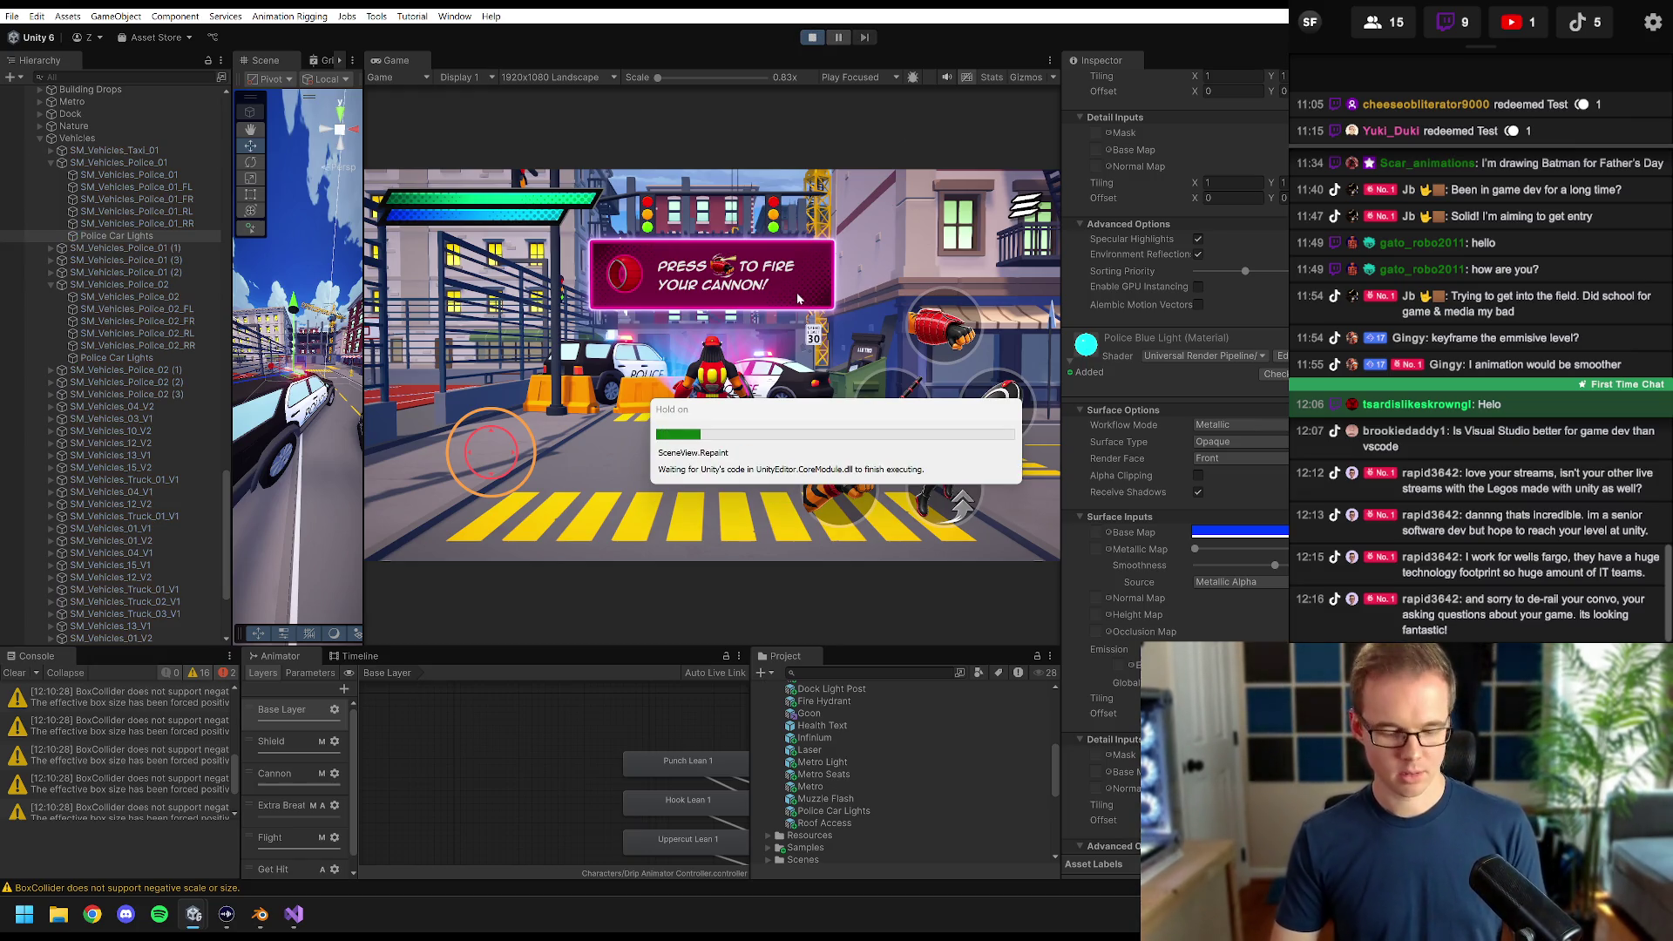
{"action": "key", "text": "w"}
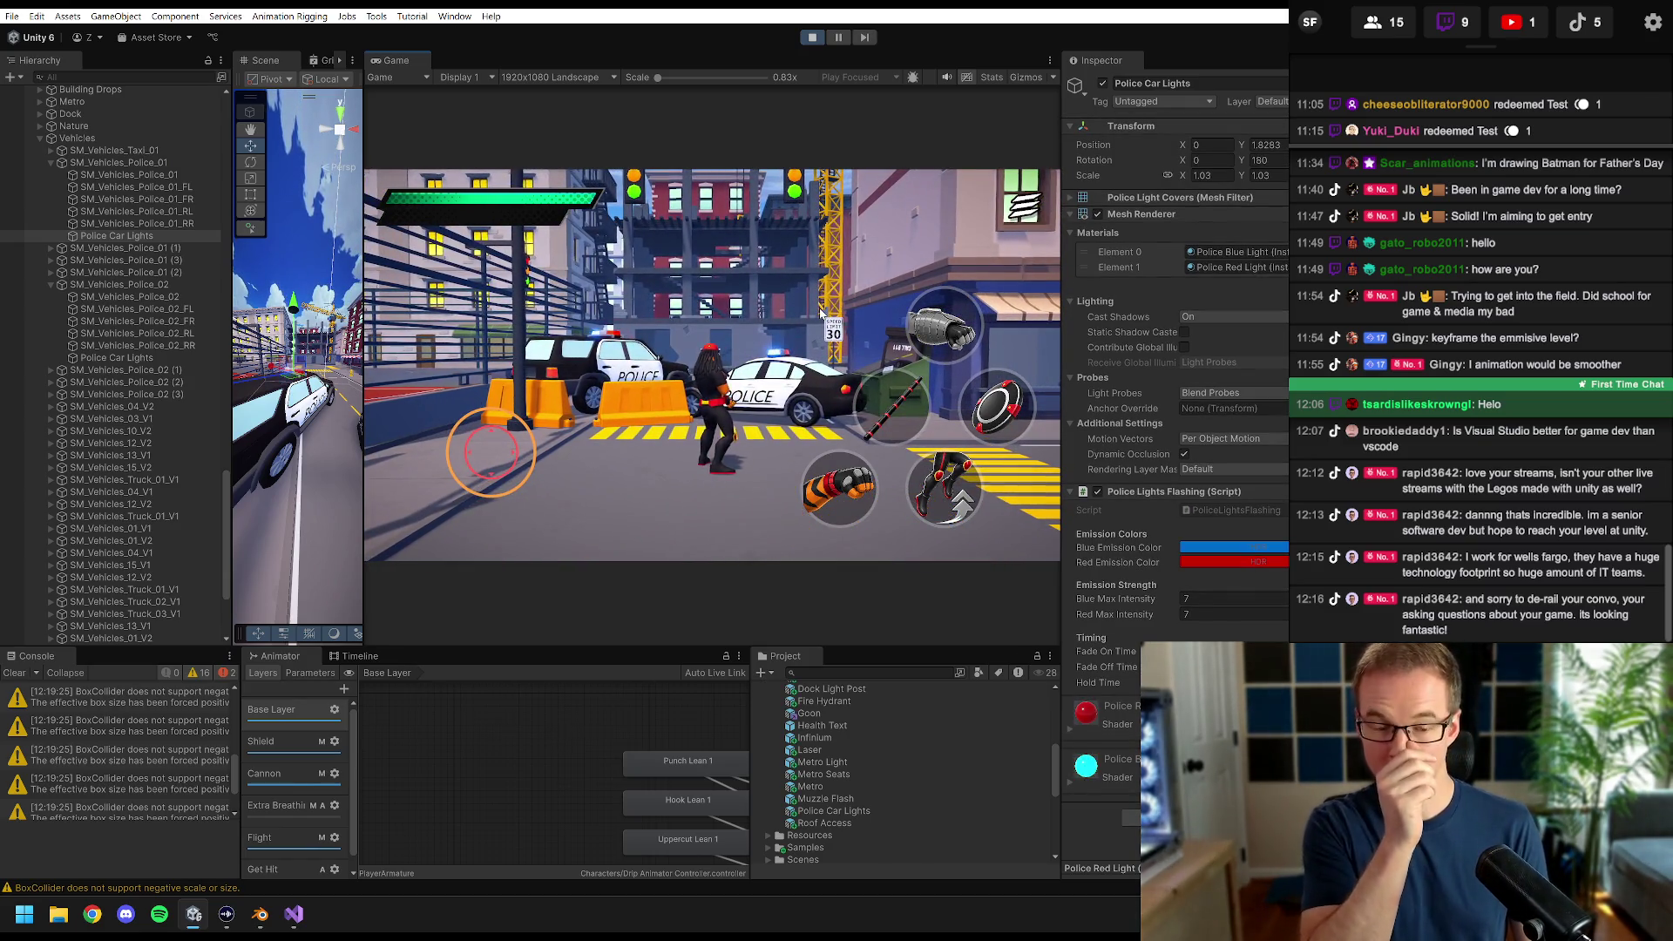
{"action": "key", "text": "w"}
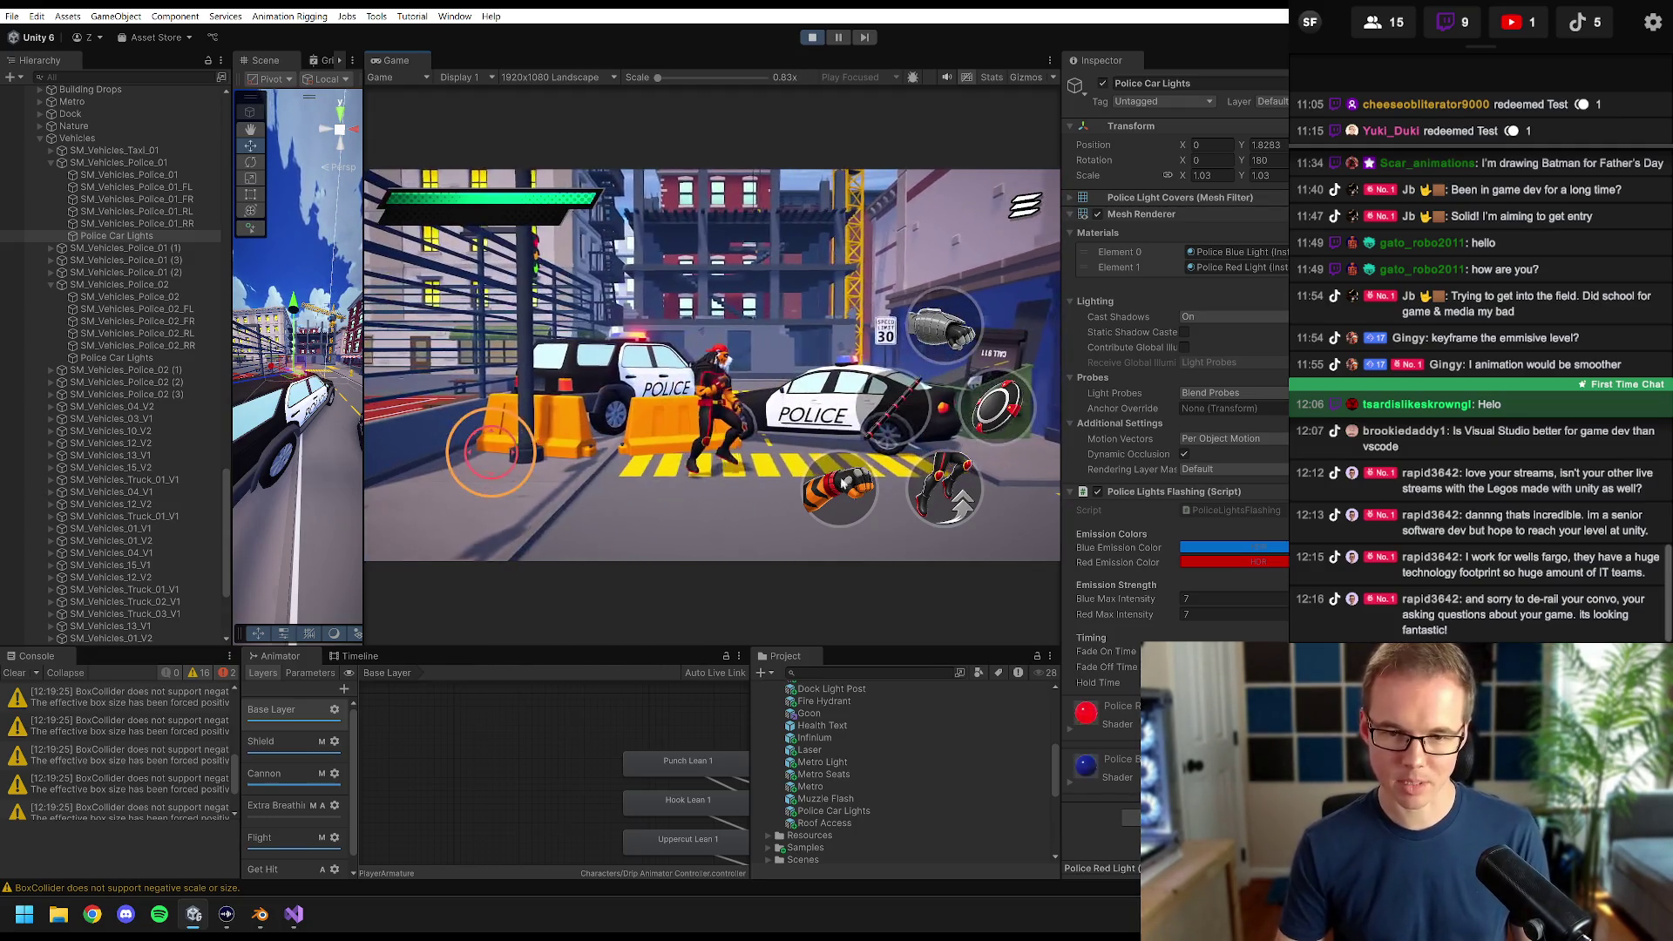
{"action": "key", "text": "a"}
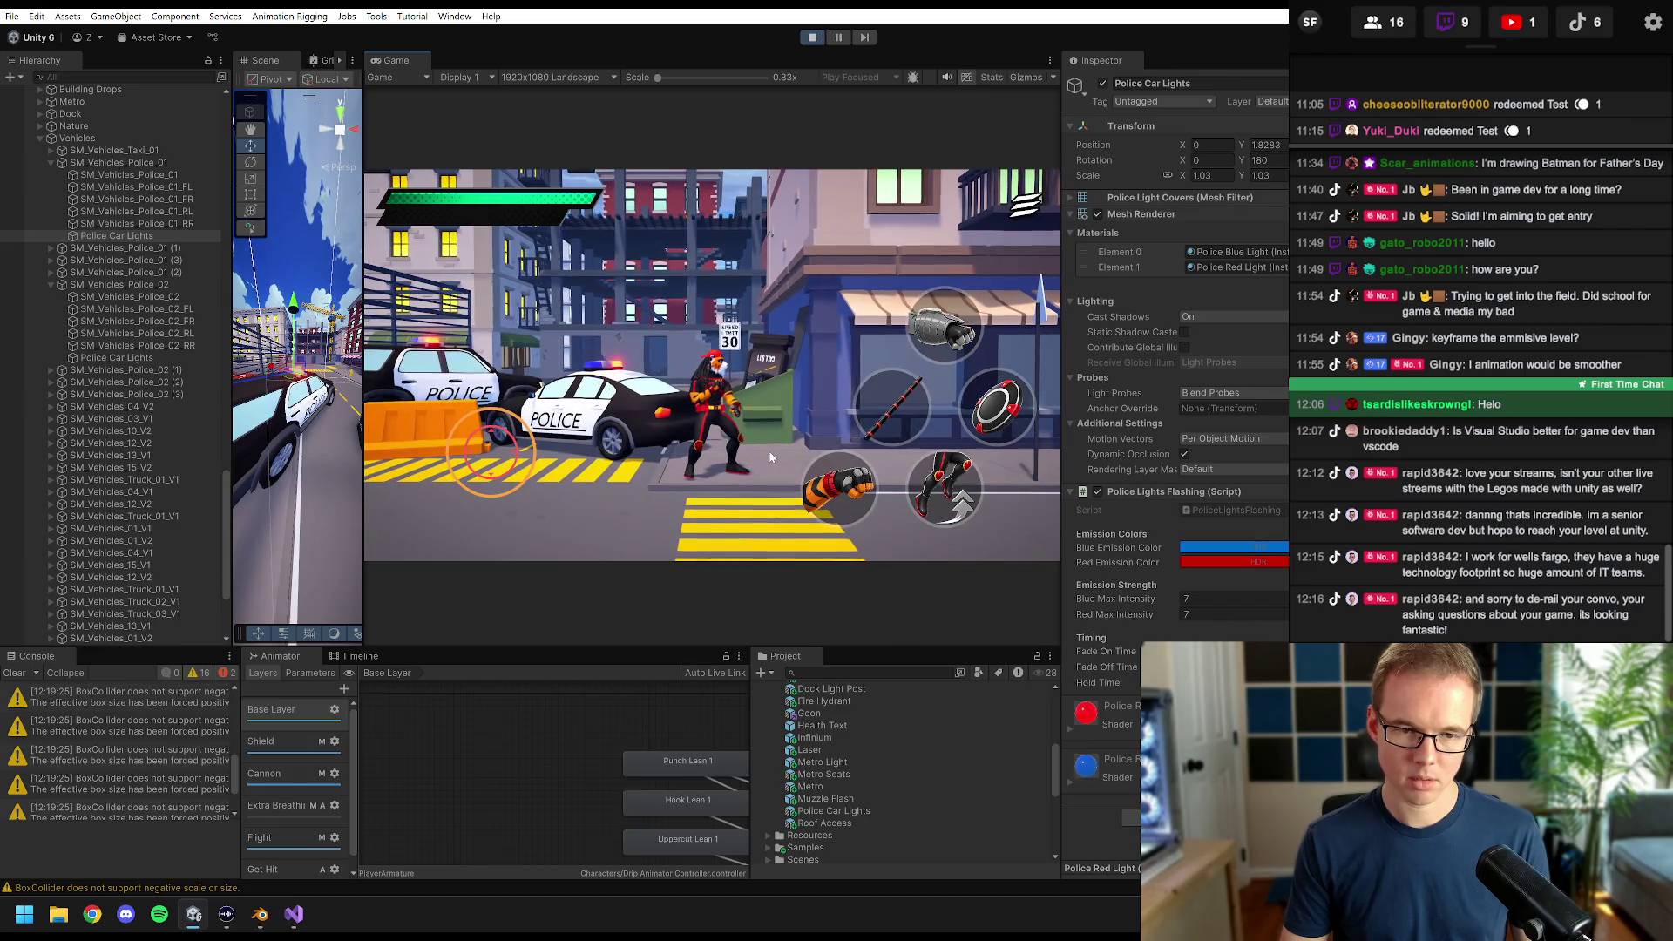
{"action": "key", "text": "a"}
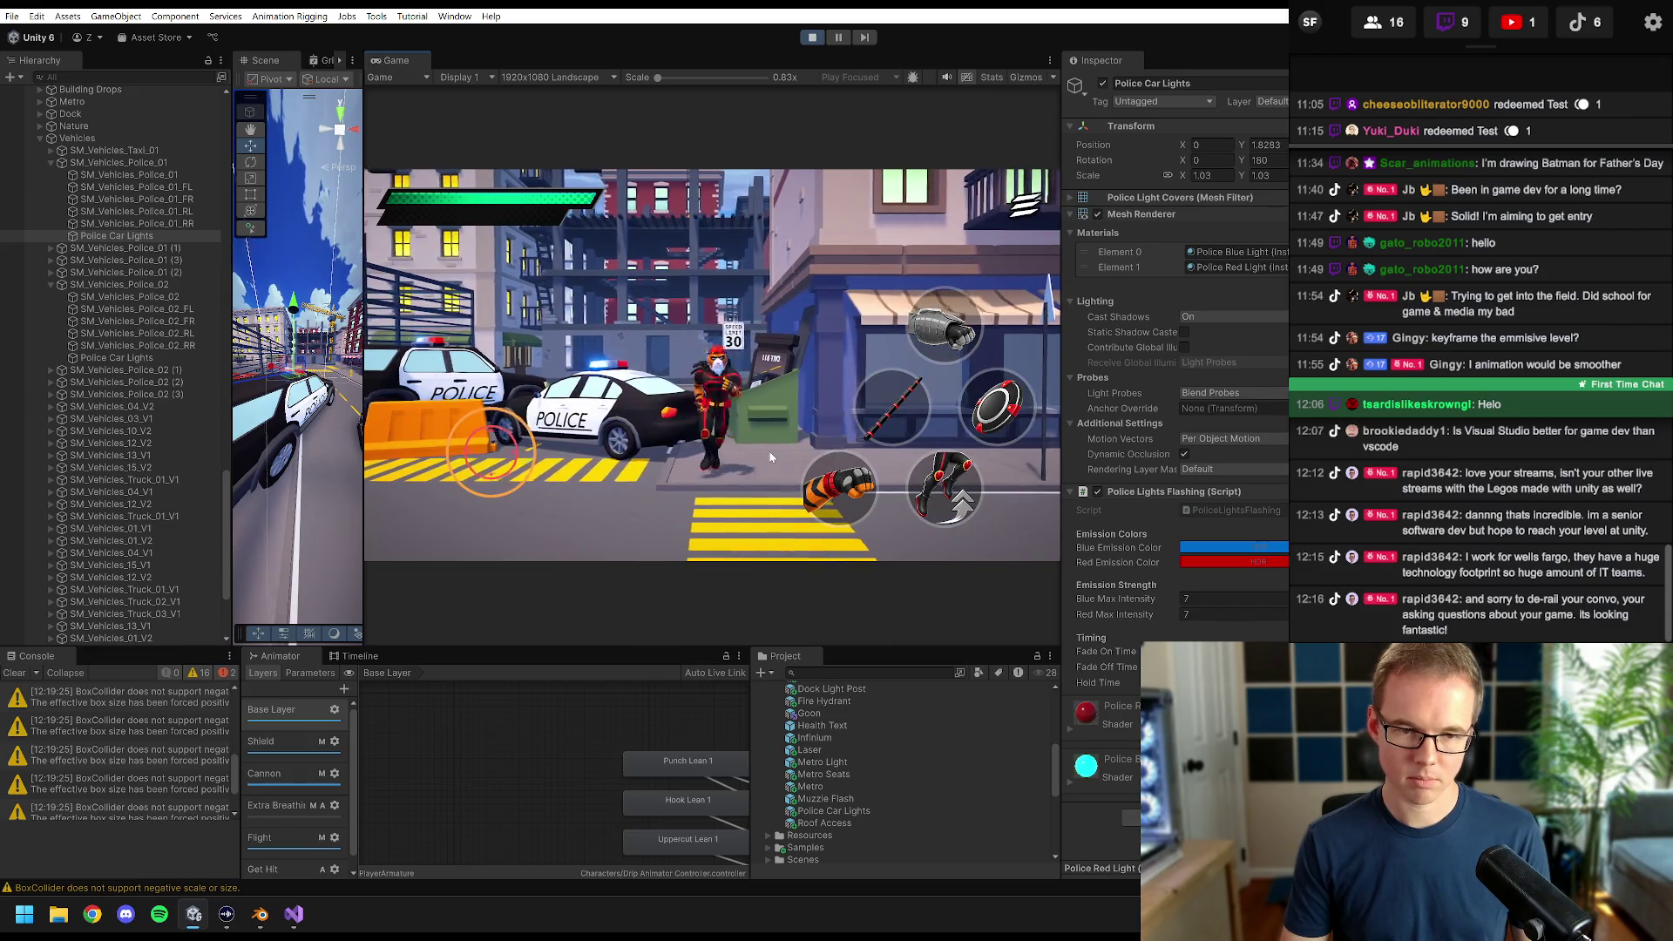
{"action": "key", "text": "d"}
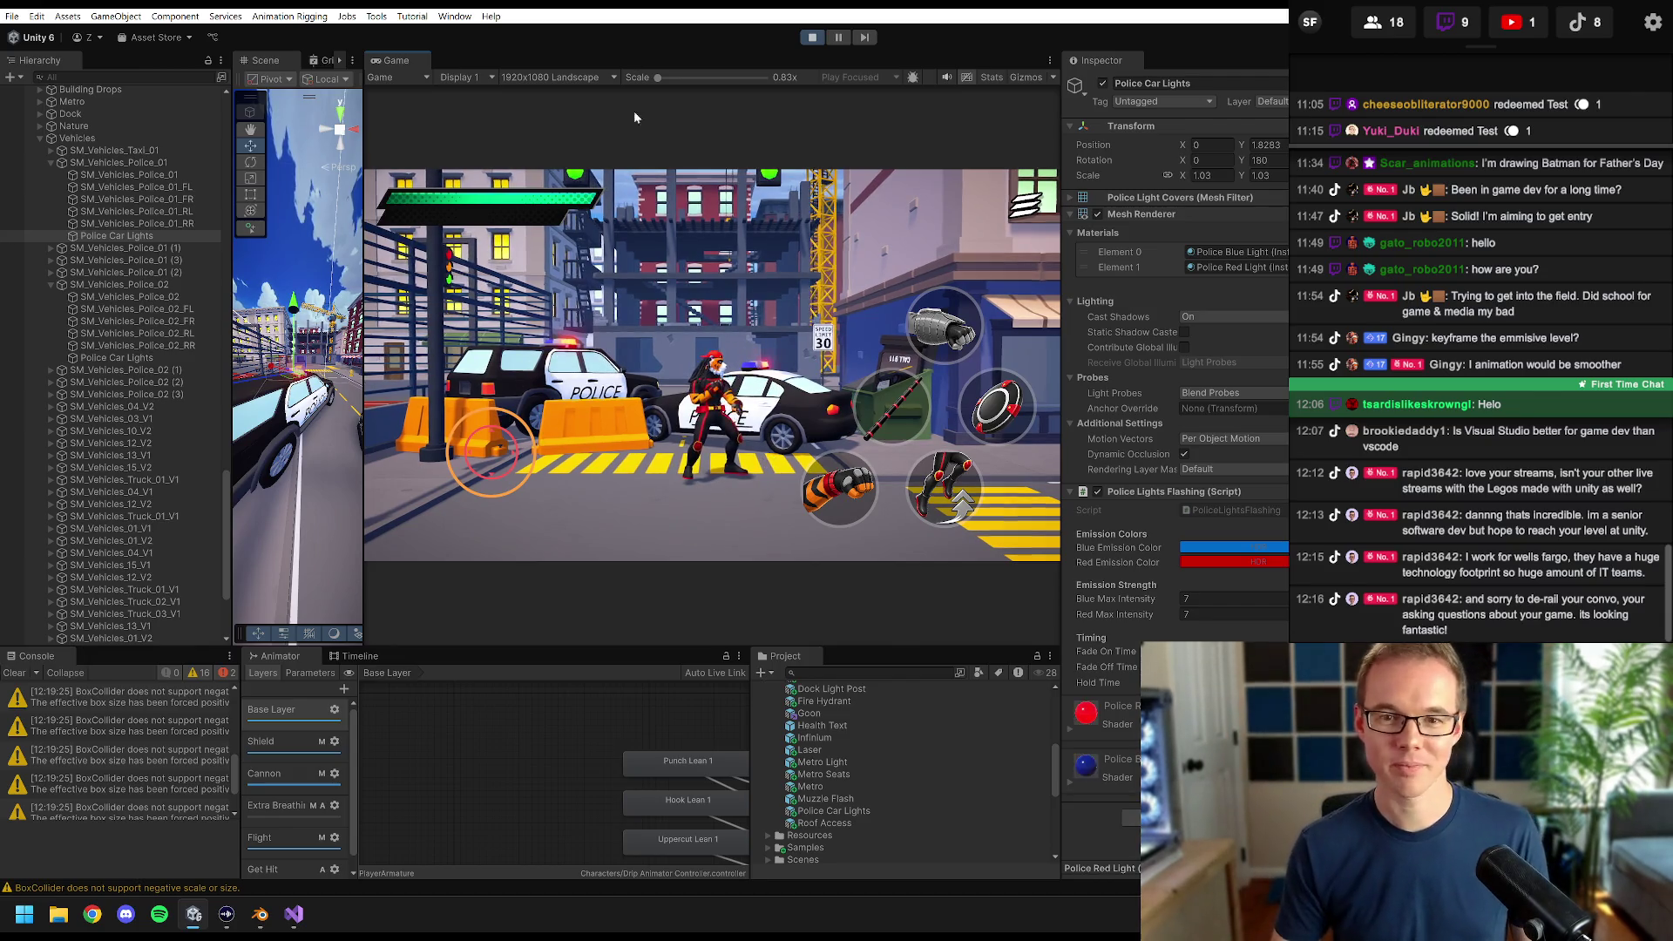
{"action": "left_click", "coordinate": [813, 39]}
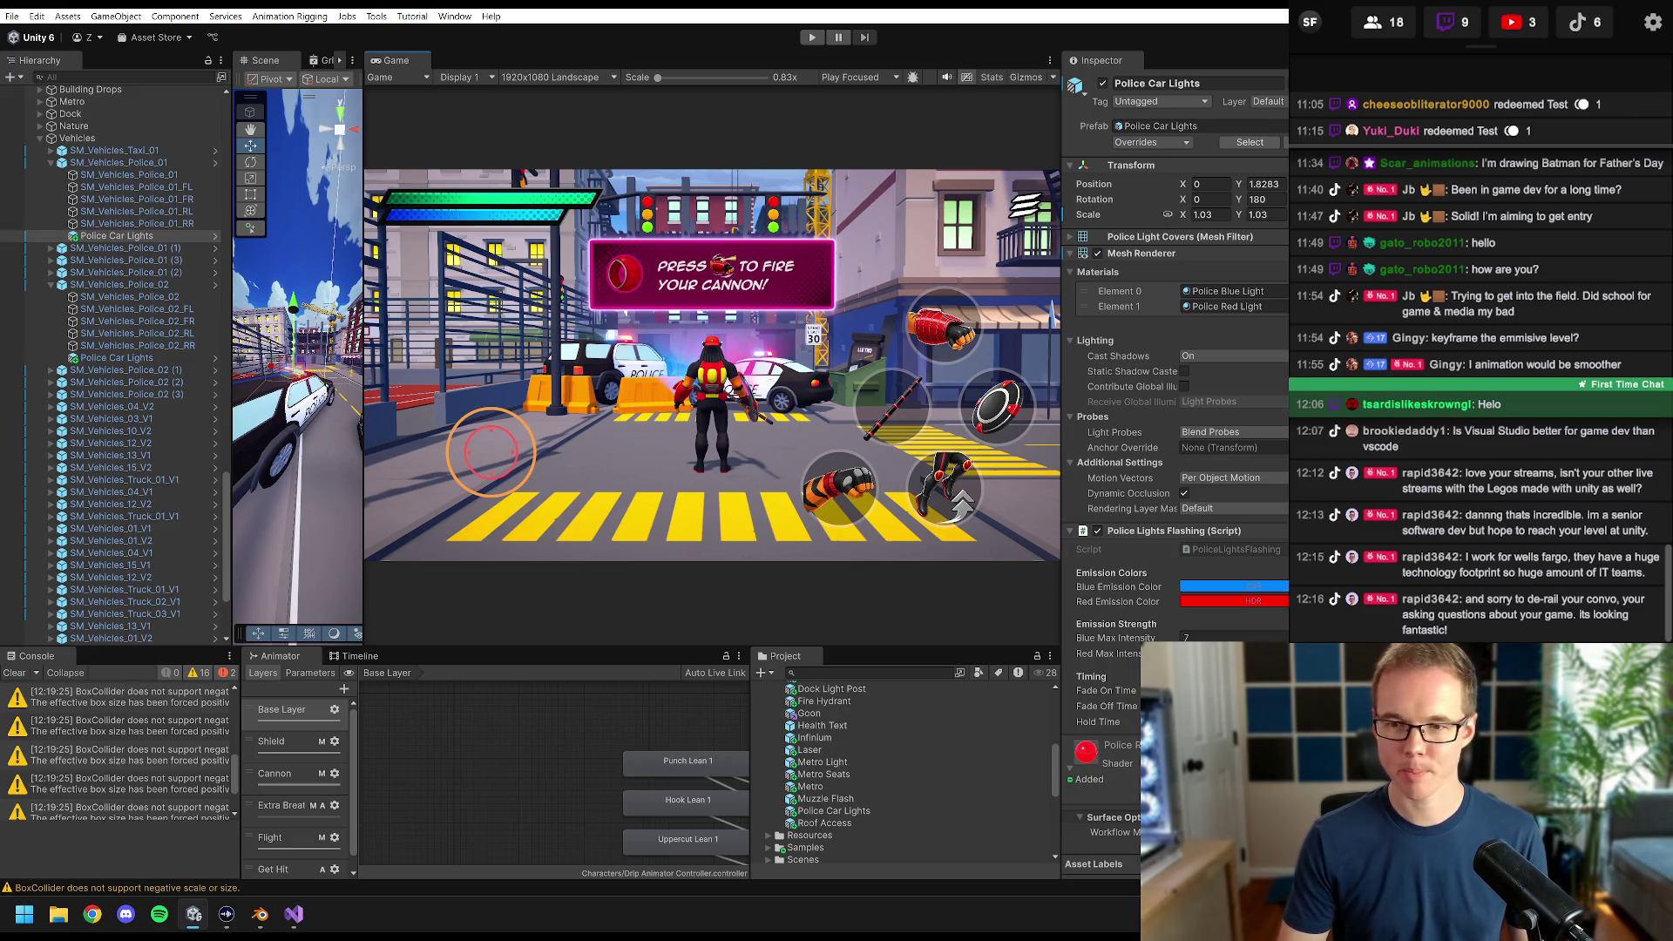
- Open PoliceLightsFlashing.cs in Visual Studio and find the FlashPoliceLights() declaration
{"action": "double_click", "coordinate": [1235, 553]}
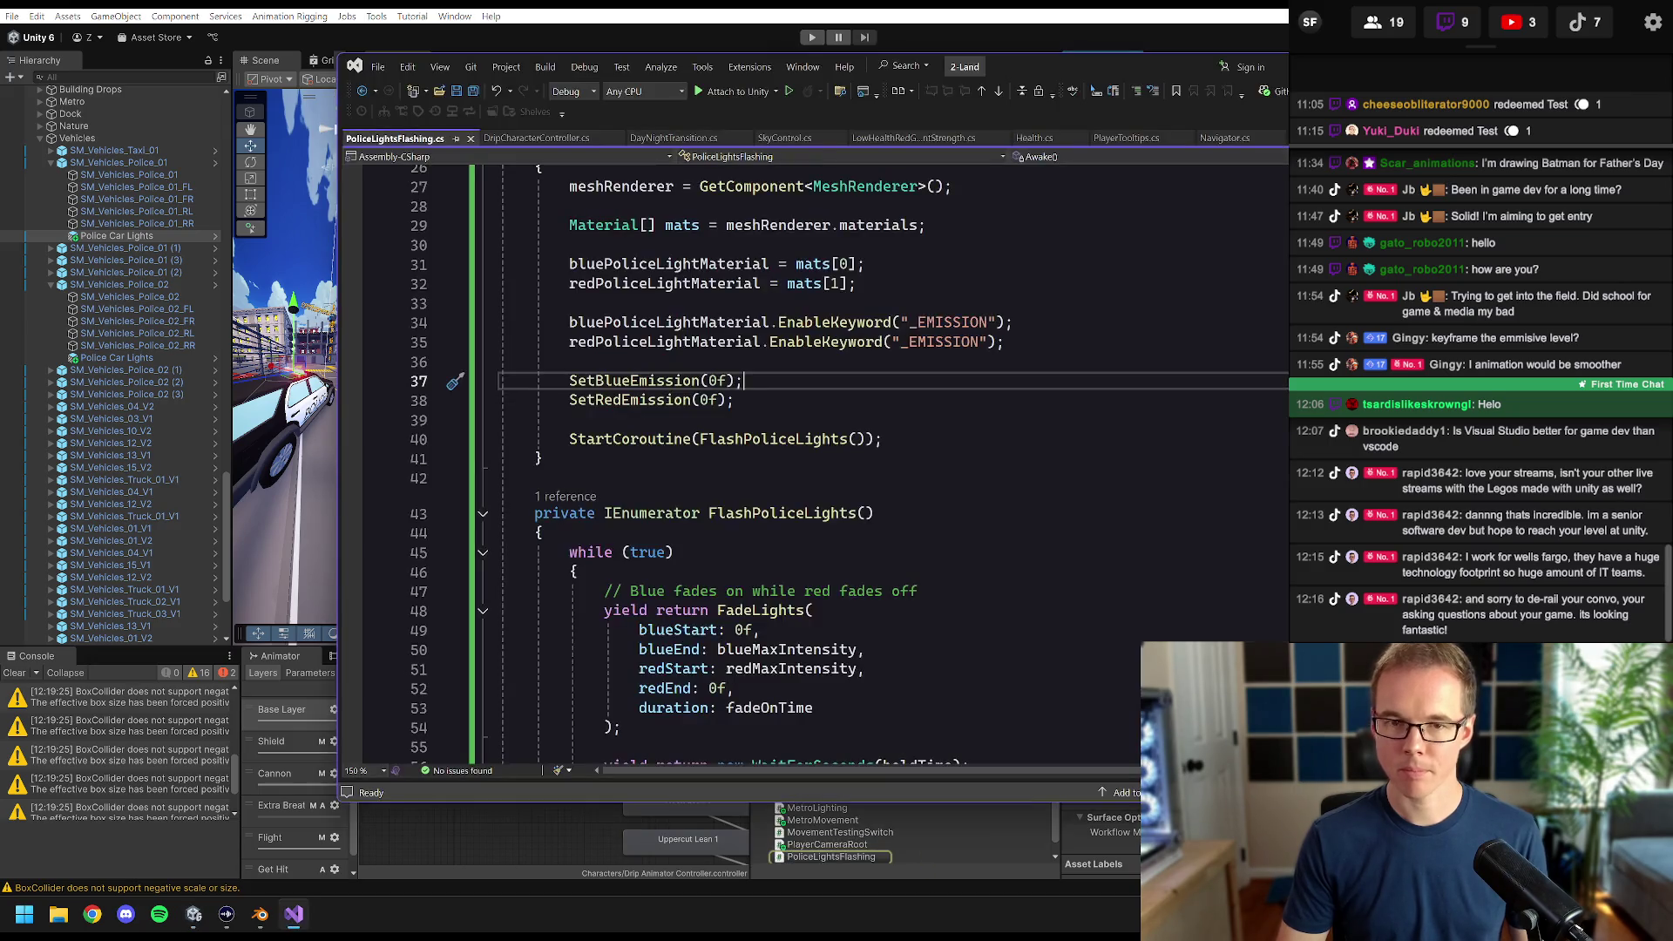
{"action": "left_click_drag", "start_coordinate": [1141, 67], "coordinate": [1096, 61]}
{"action": "scroll", "coordinate": [784, 453], "scroll_direction": "down", "scroll_amount": 2}
{"action": "left_click", "coordinate": [829, 391]}
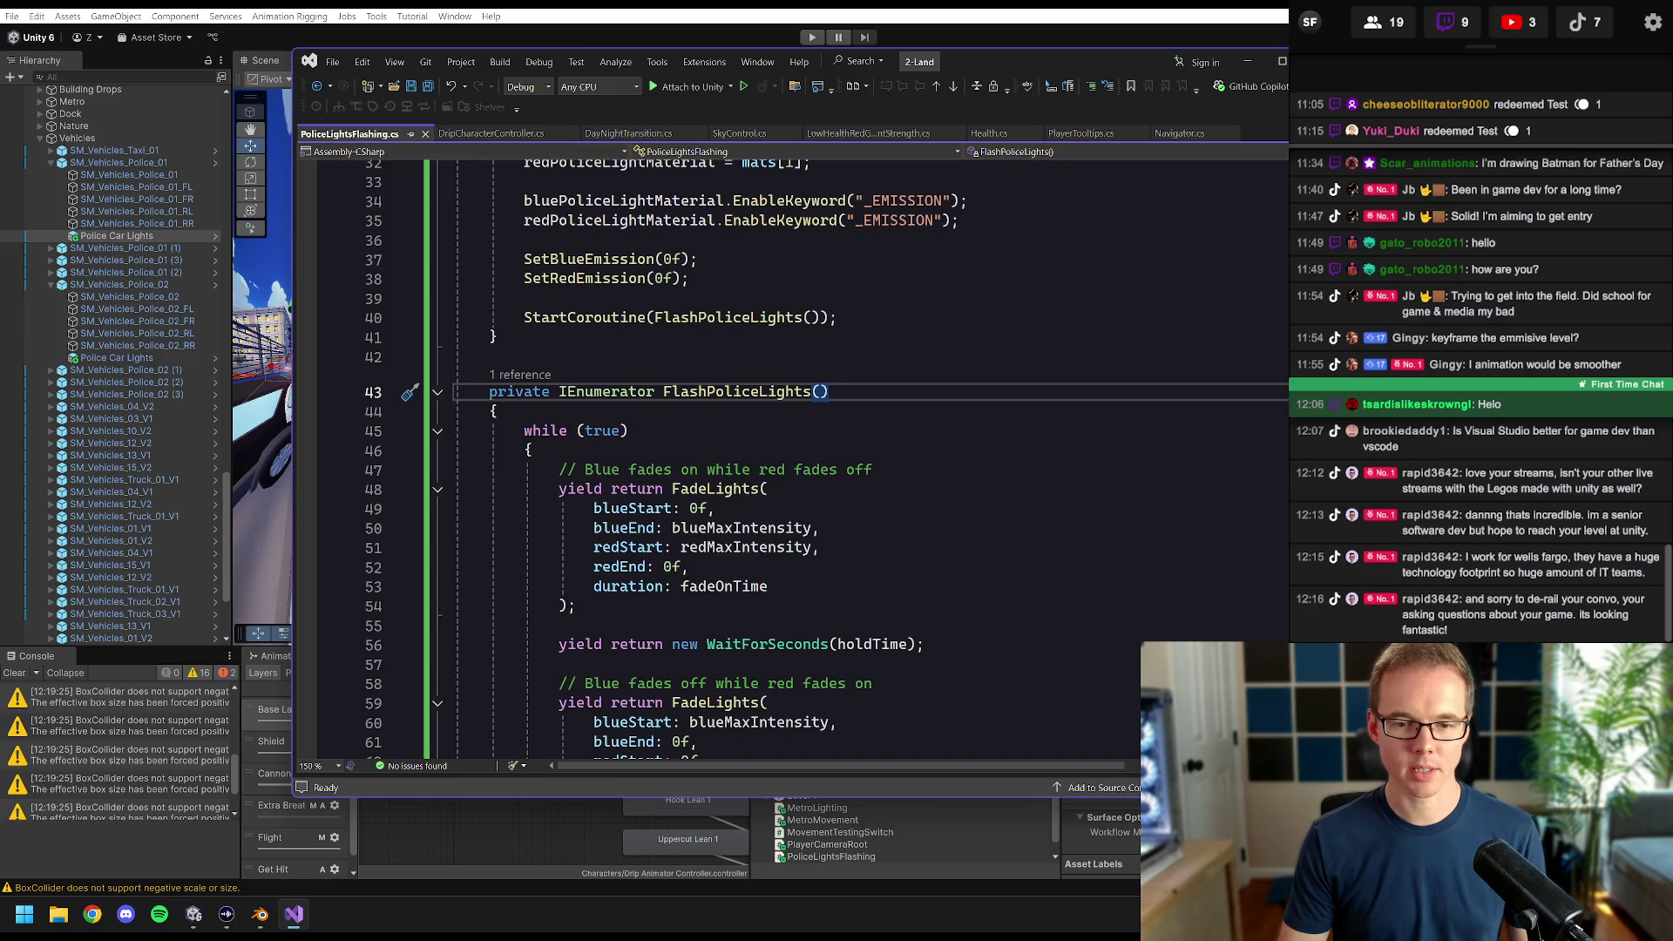
- Insert two blank lines after the FlashPoliceLights coroutine's opening brace
{"action": "scroll", "coordinate": [784, 453], "scroll_direction": "down", "scroll_amount": 5}
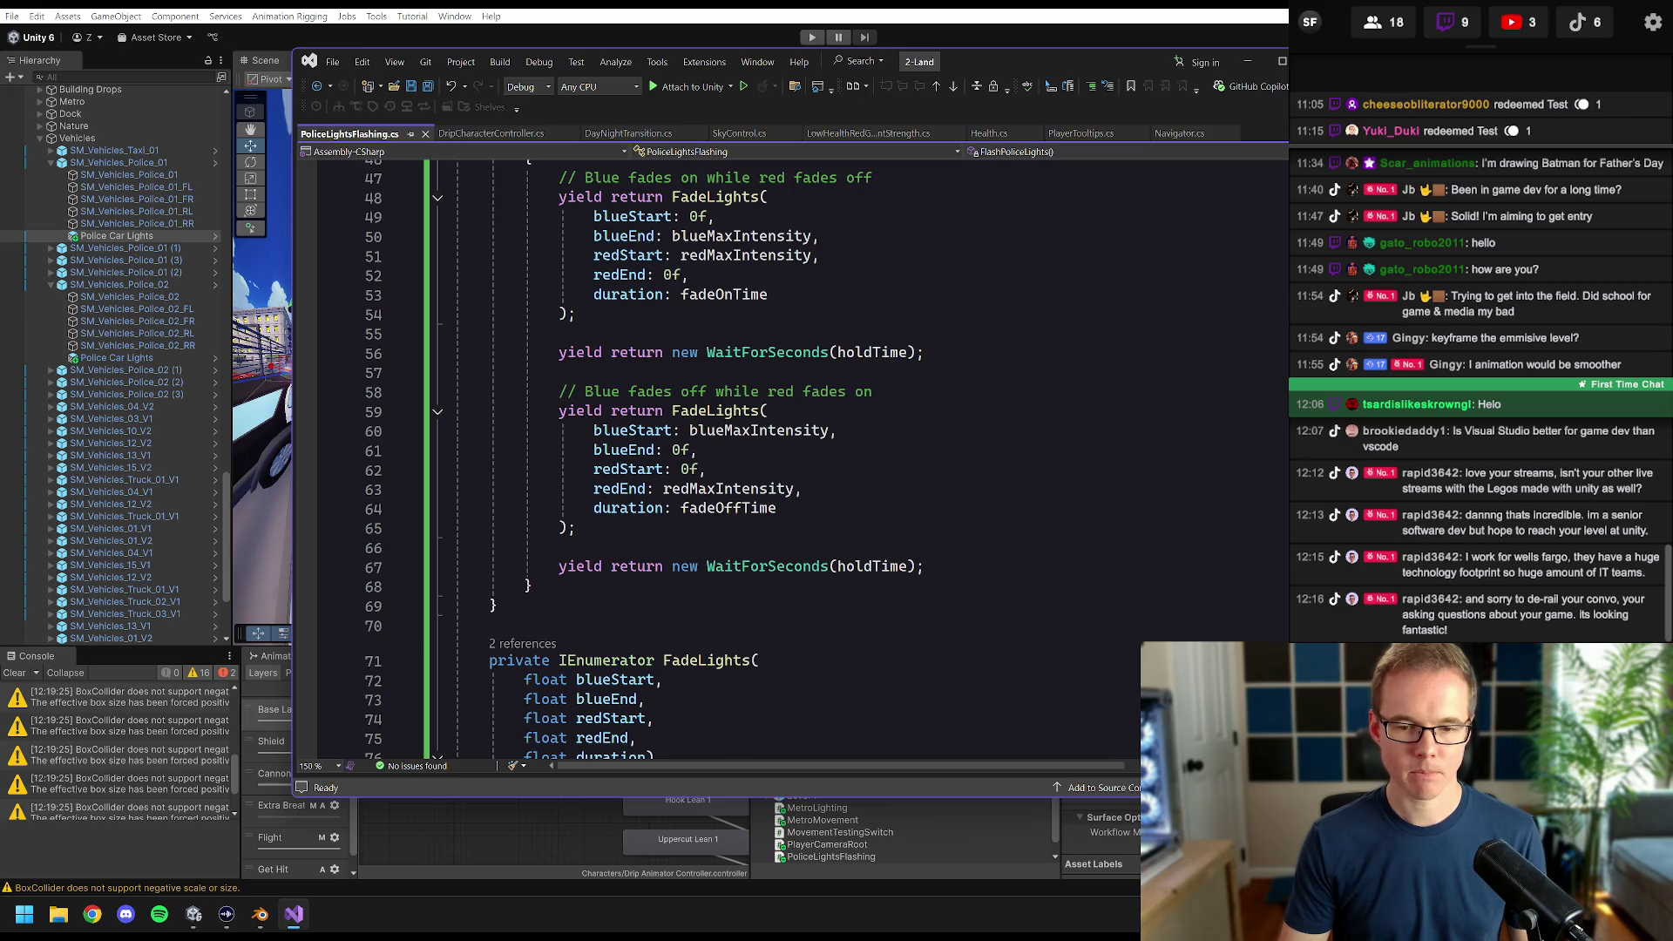
{"action": "scroll", "coordinate": [784, 453], "scroll_direction": "up", "scroll_amount": 1}
{"action": "scroll", "coordinate": [784, 453], "scroll_direction": "up", "scroll_amount": 6}
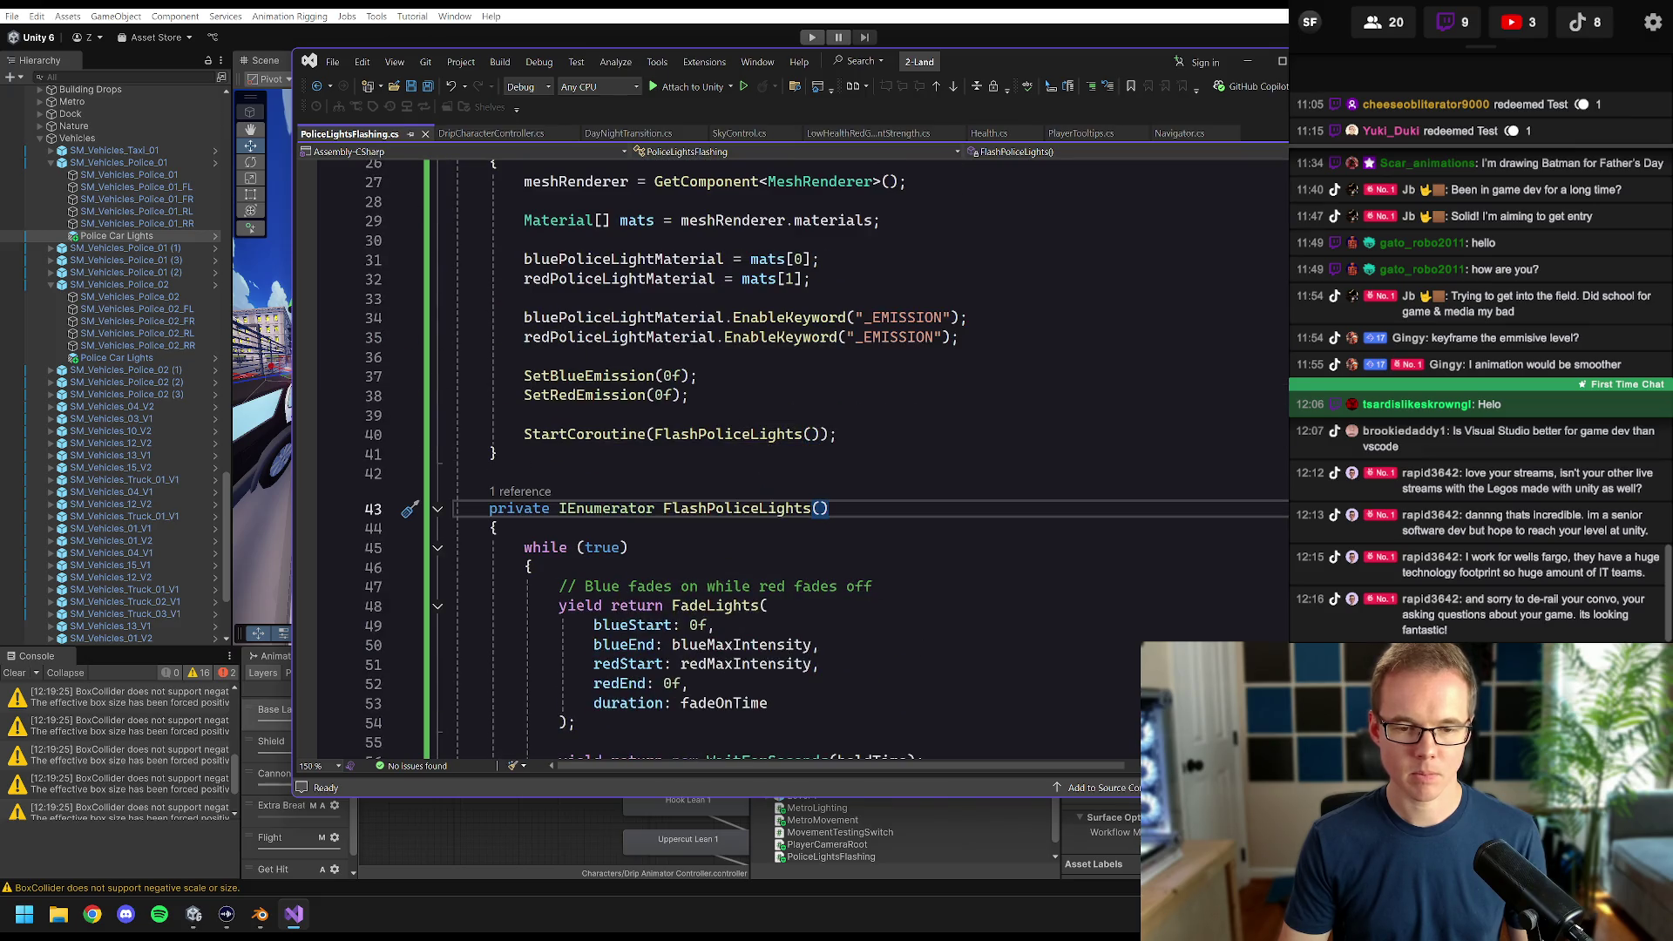
{"action": "scroll", "coordinate": [784, 453], "scroll_direction": "down", "scroll_amount": 3}
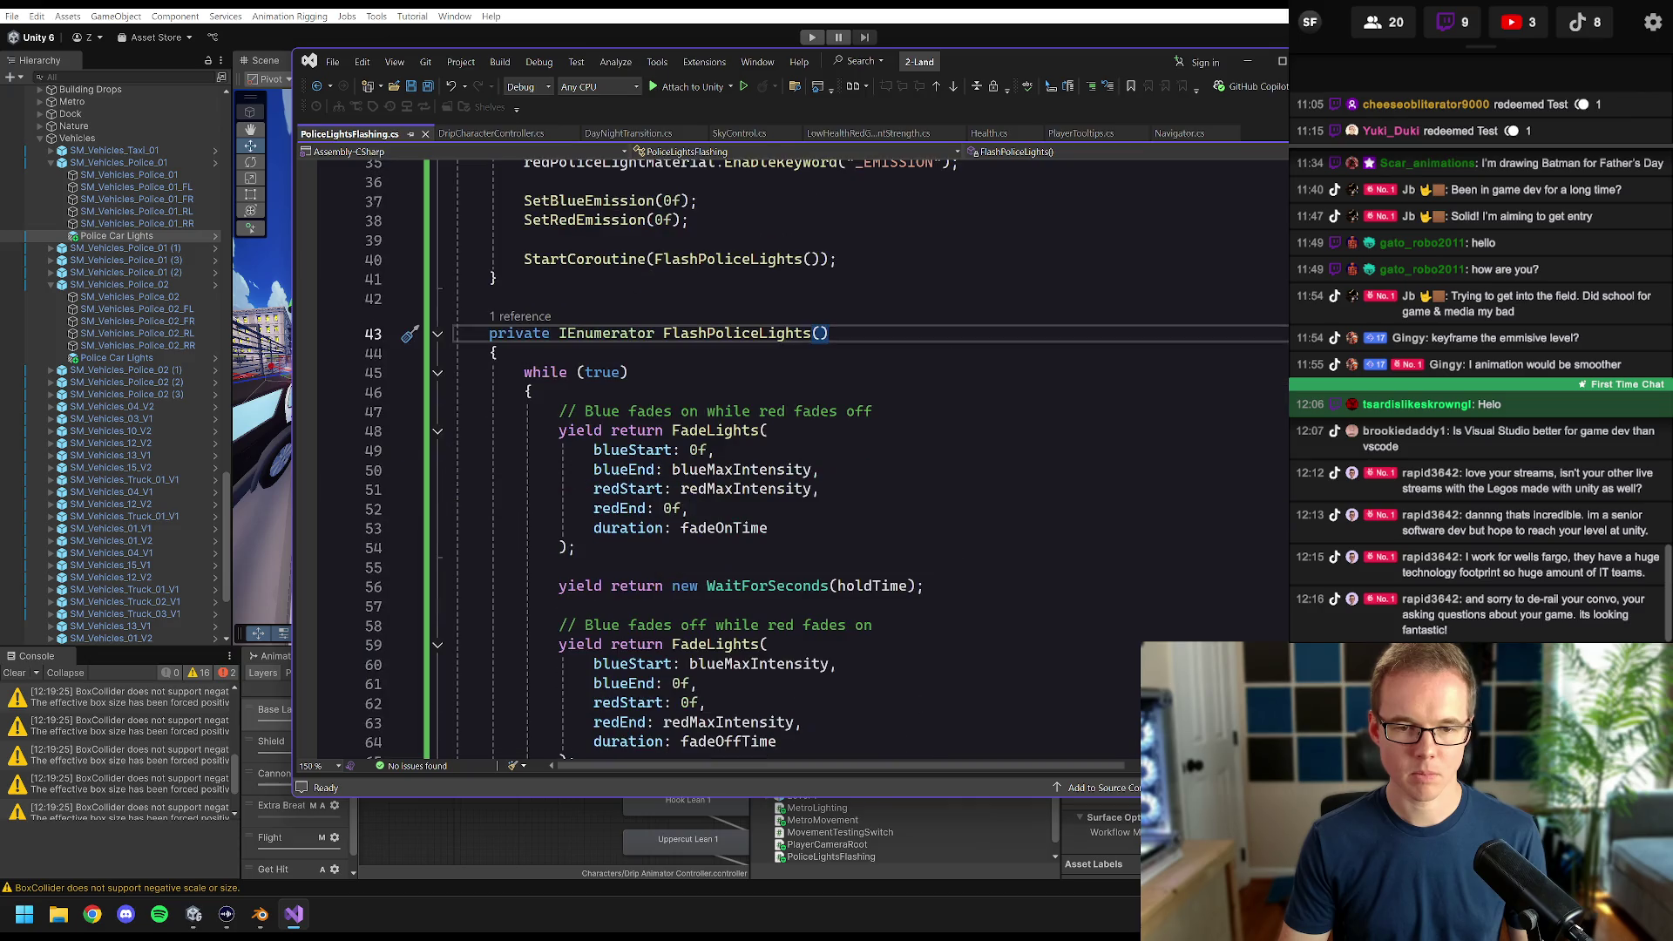
{"action": "key", "text": "Down"}
{"action": "scroll", "coordinate": [826, 453], "scroll_direction": "down", "scroll_amount": 9}
{"action": "scroll", "coordinate": [826, 453], "scroll_direction": "up", "scroll_amount": 8}
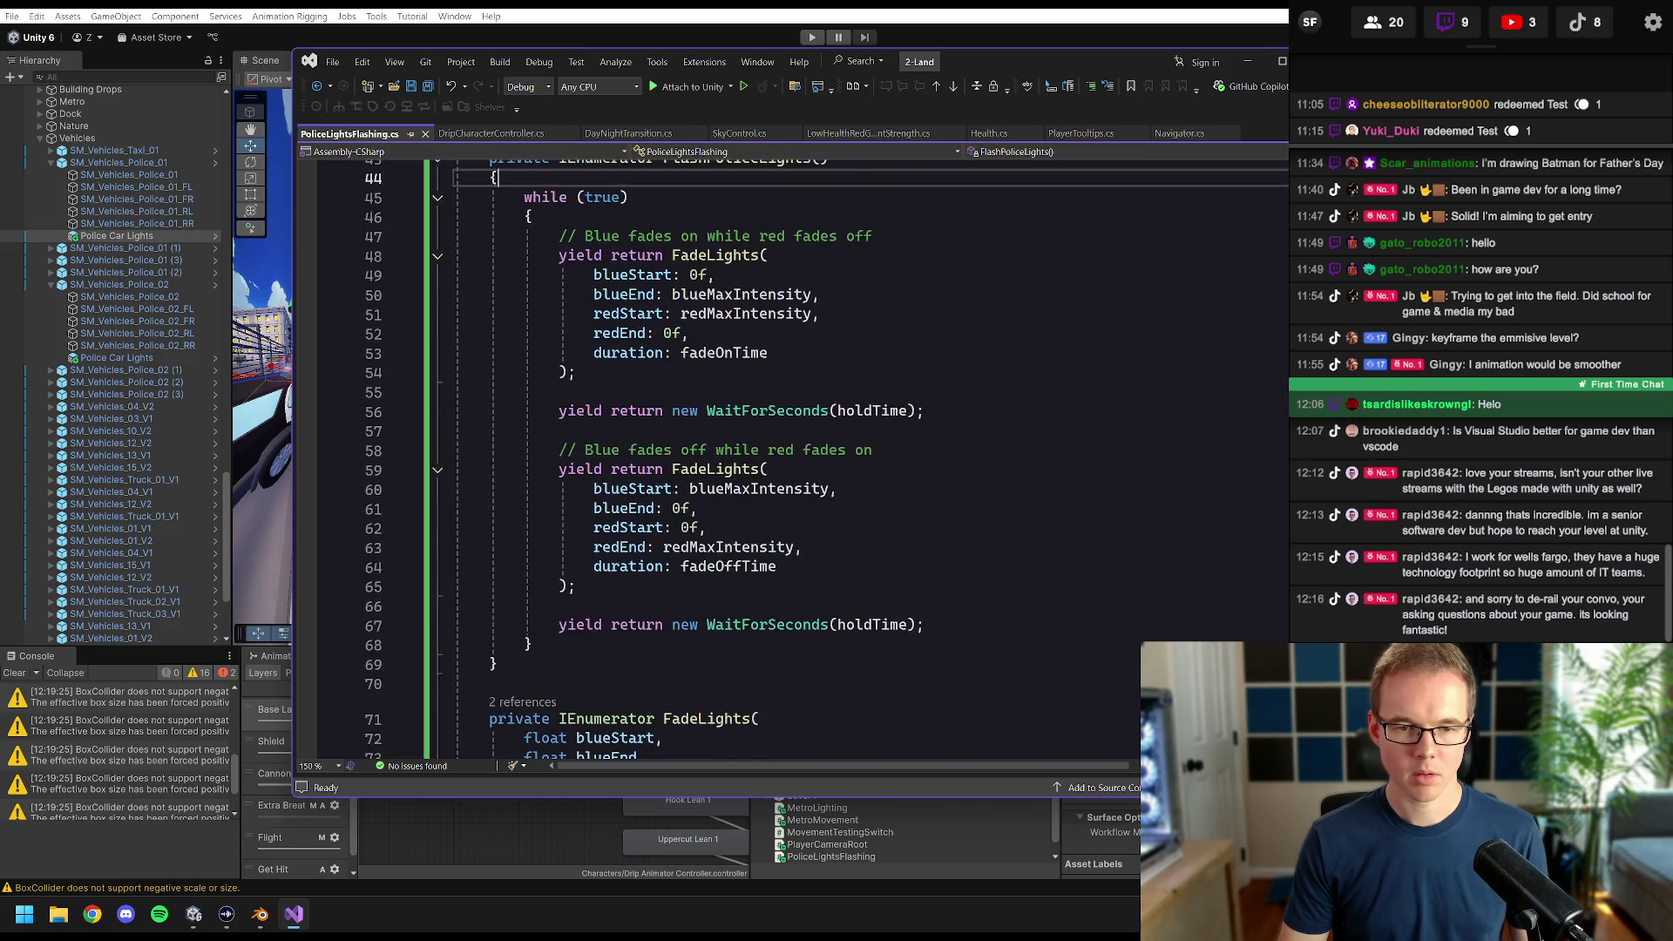
{"action": "key", "text": "Return"}
{"action": "key", "text": "Return"}
{"action": "key", "text": "Up"}
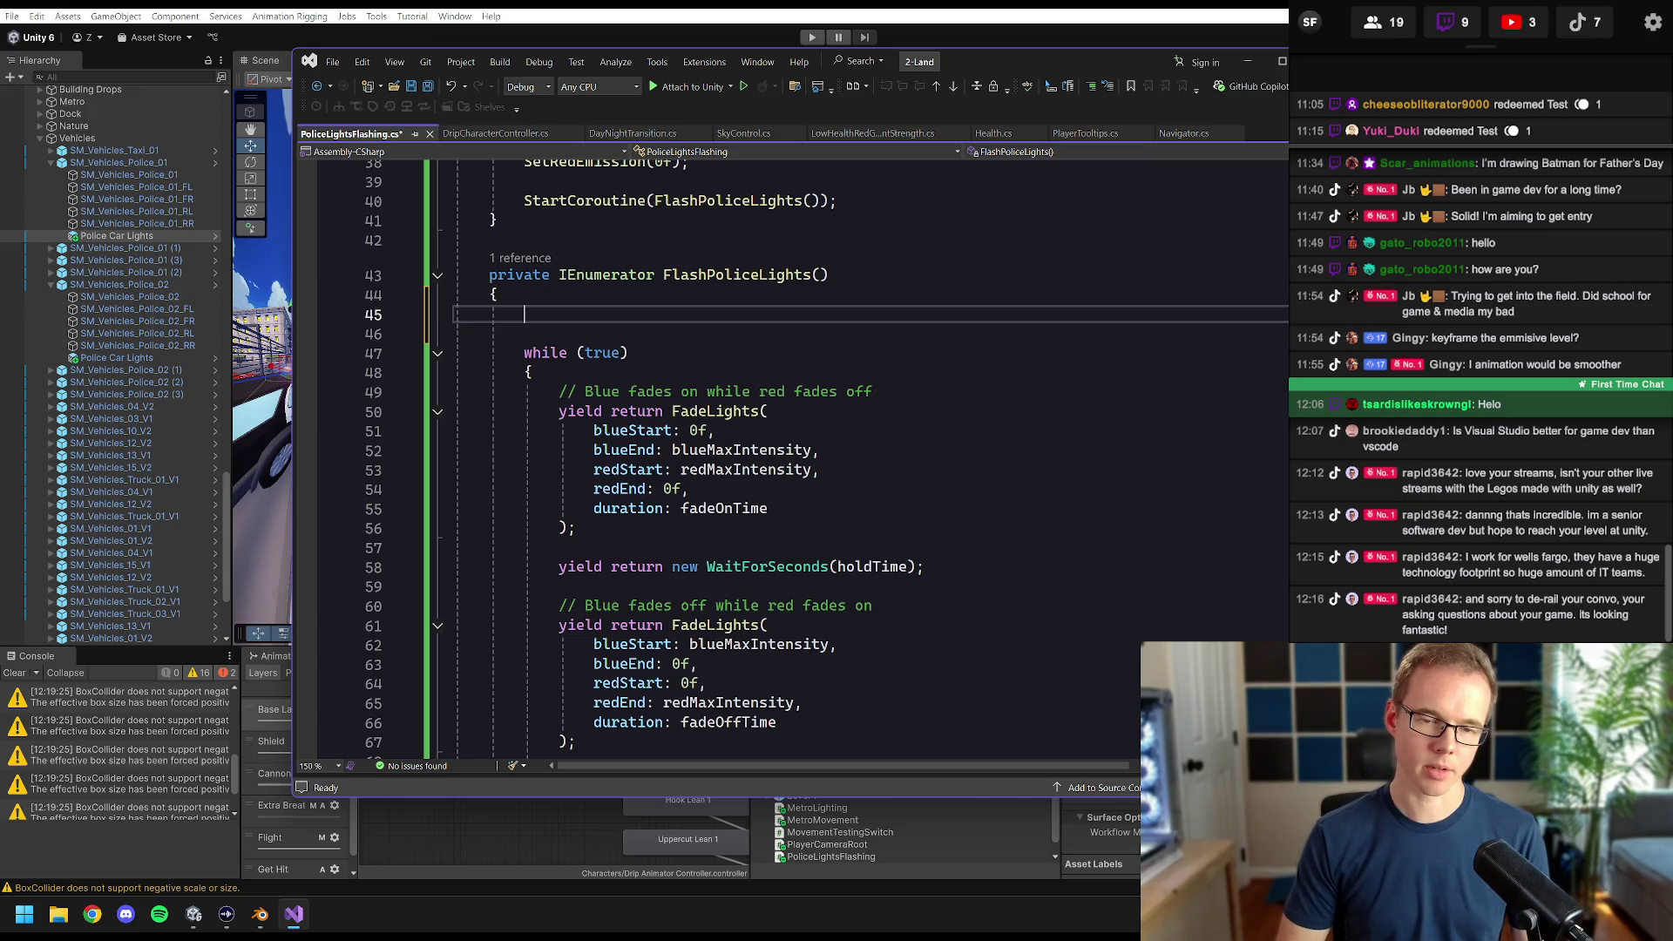
{"action": "scroll", "coordinate": [784, 453], "scroll_direction": "up", "scroll_amount": 5}
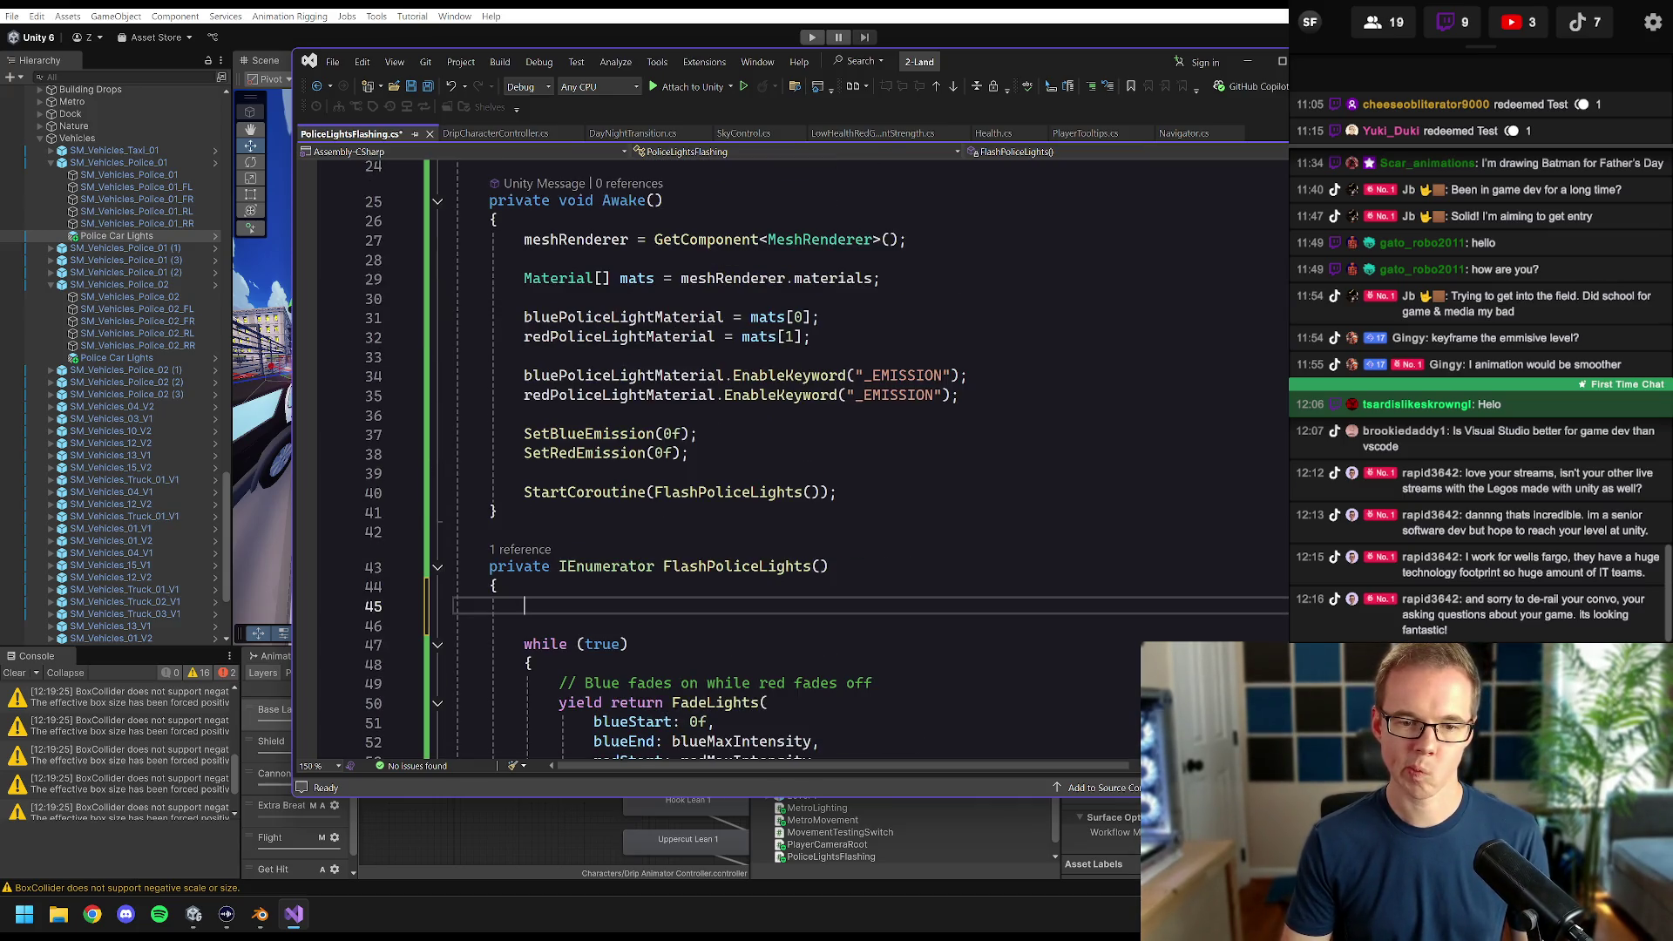
{"action": "scroll", "coordinate": [784, 453], "scroll_direction": "up", "scroll_amount": 8}
{"action": "scroll", "coordinate": [784, 453], "scroll_direction": "down", "scroll_amount": 5}
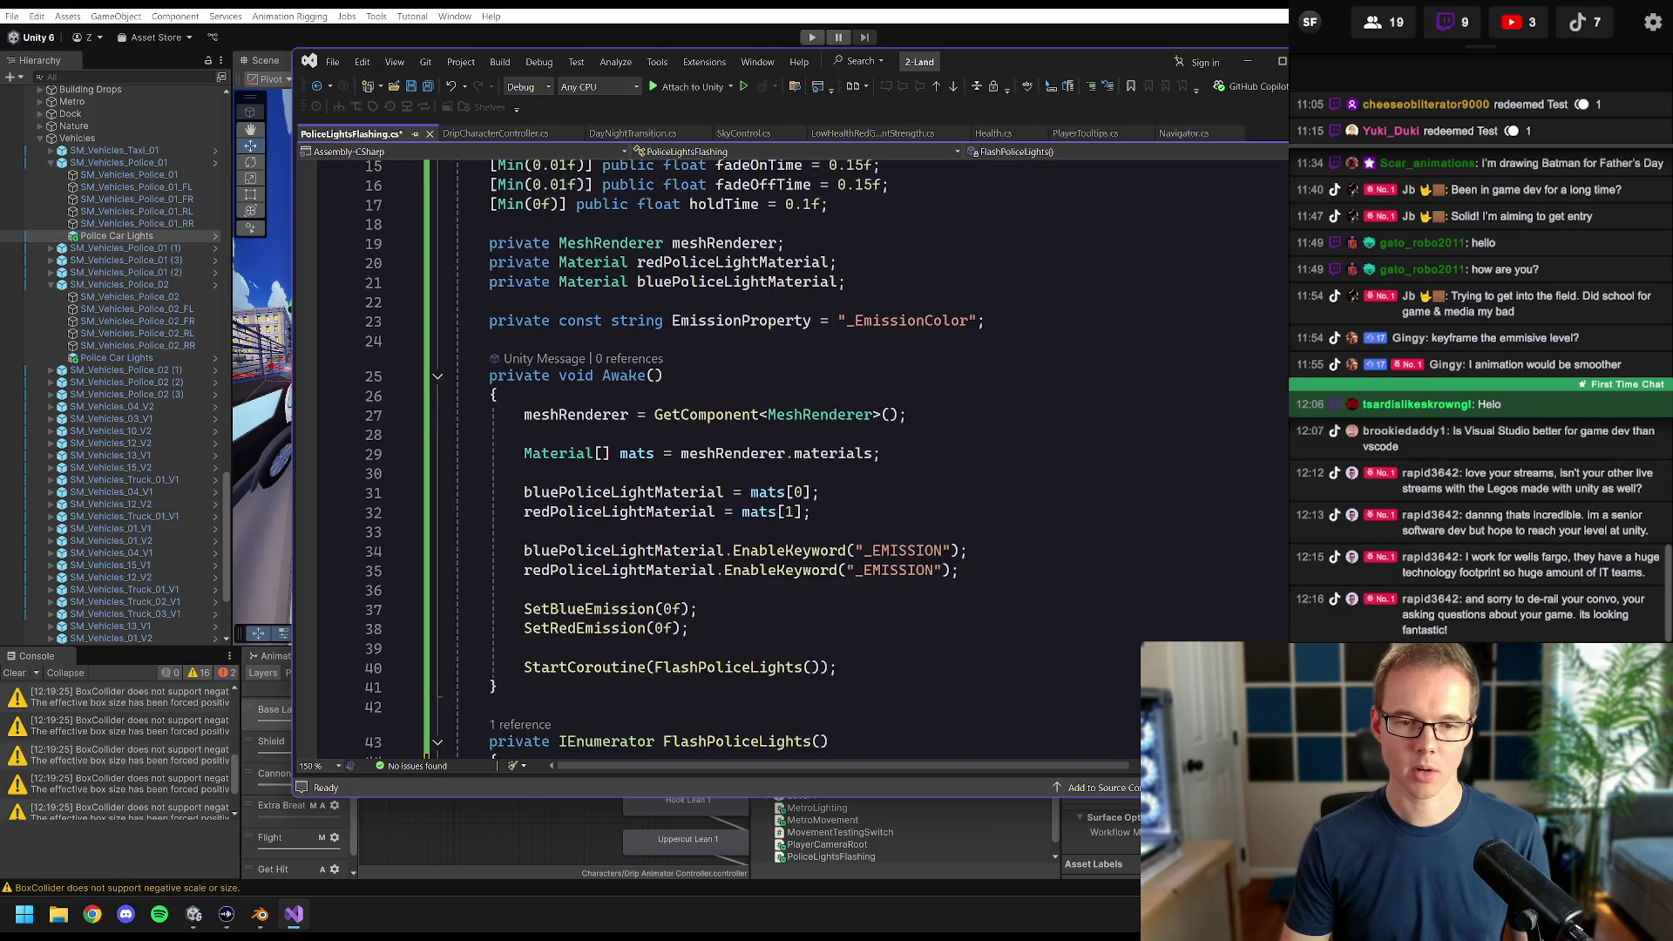
{"action": "left_click", "coordinate": [986, 321]}
- Declare a private float field randomOffsetInSeconds below EmissionProperty and save
{"action": "key", "text": "Return"}
{"action": "key", "text": "Return"}
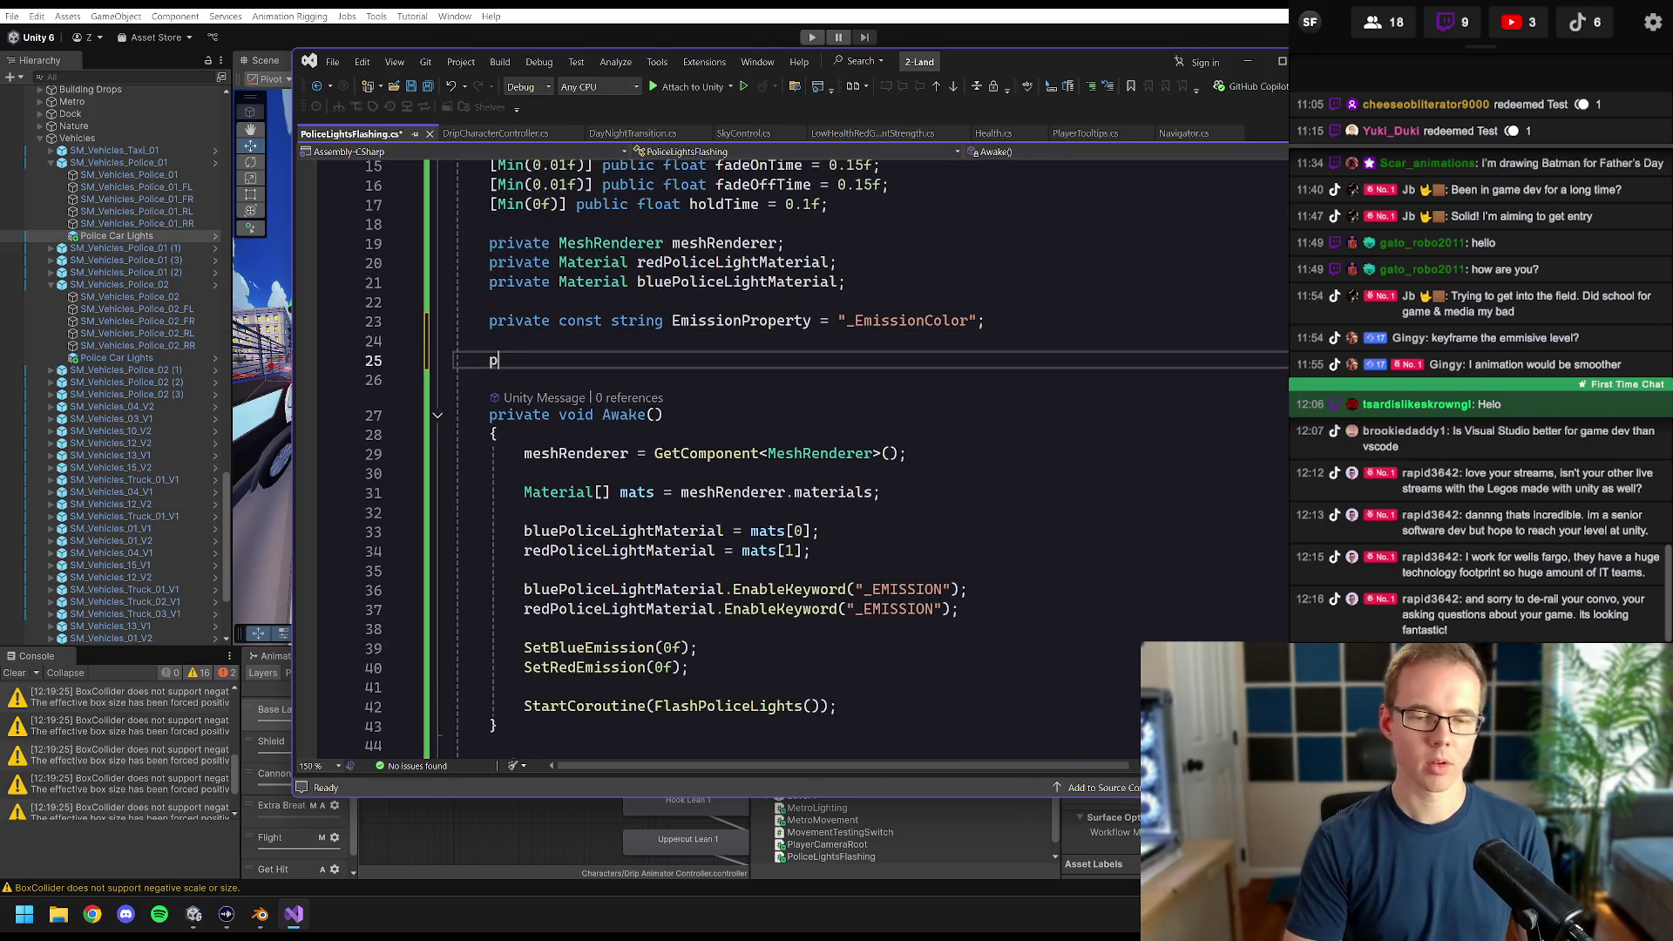
{"action": "type", "text": "private float random"}
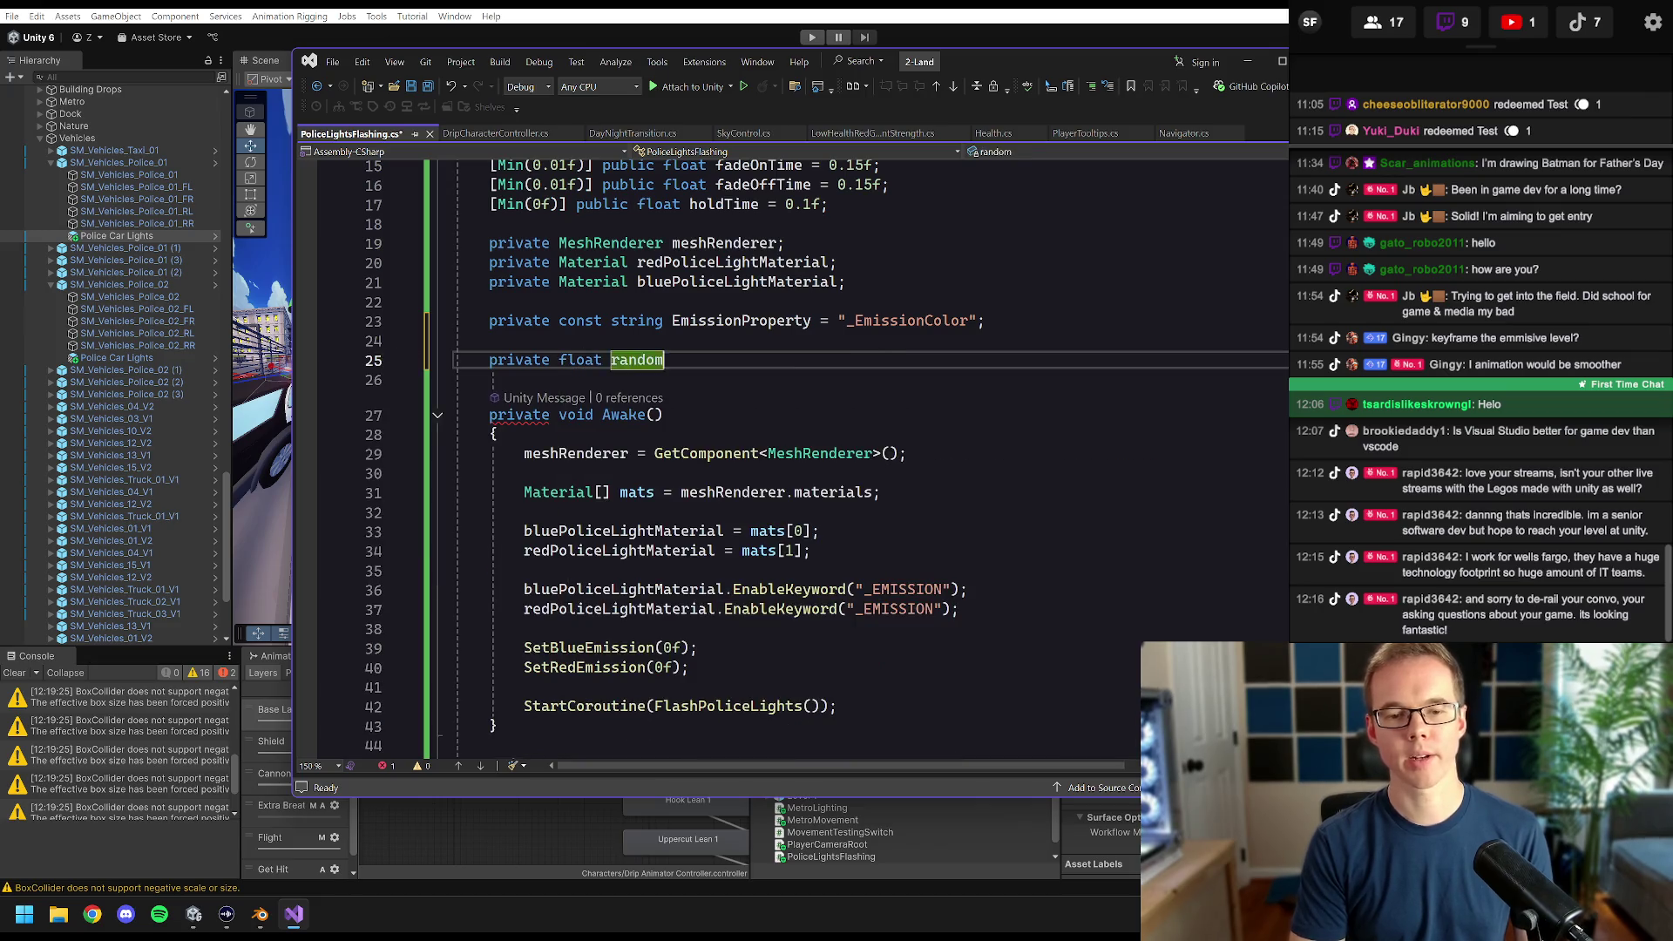
{"action": "key", "text": "Tab"}
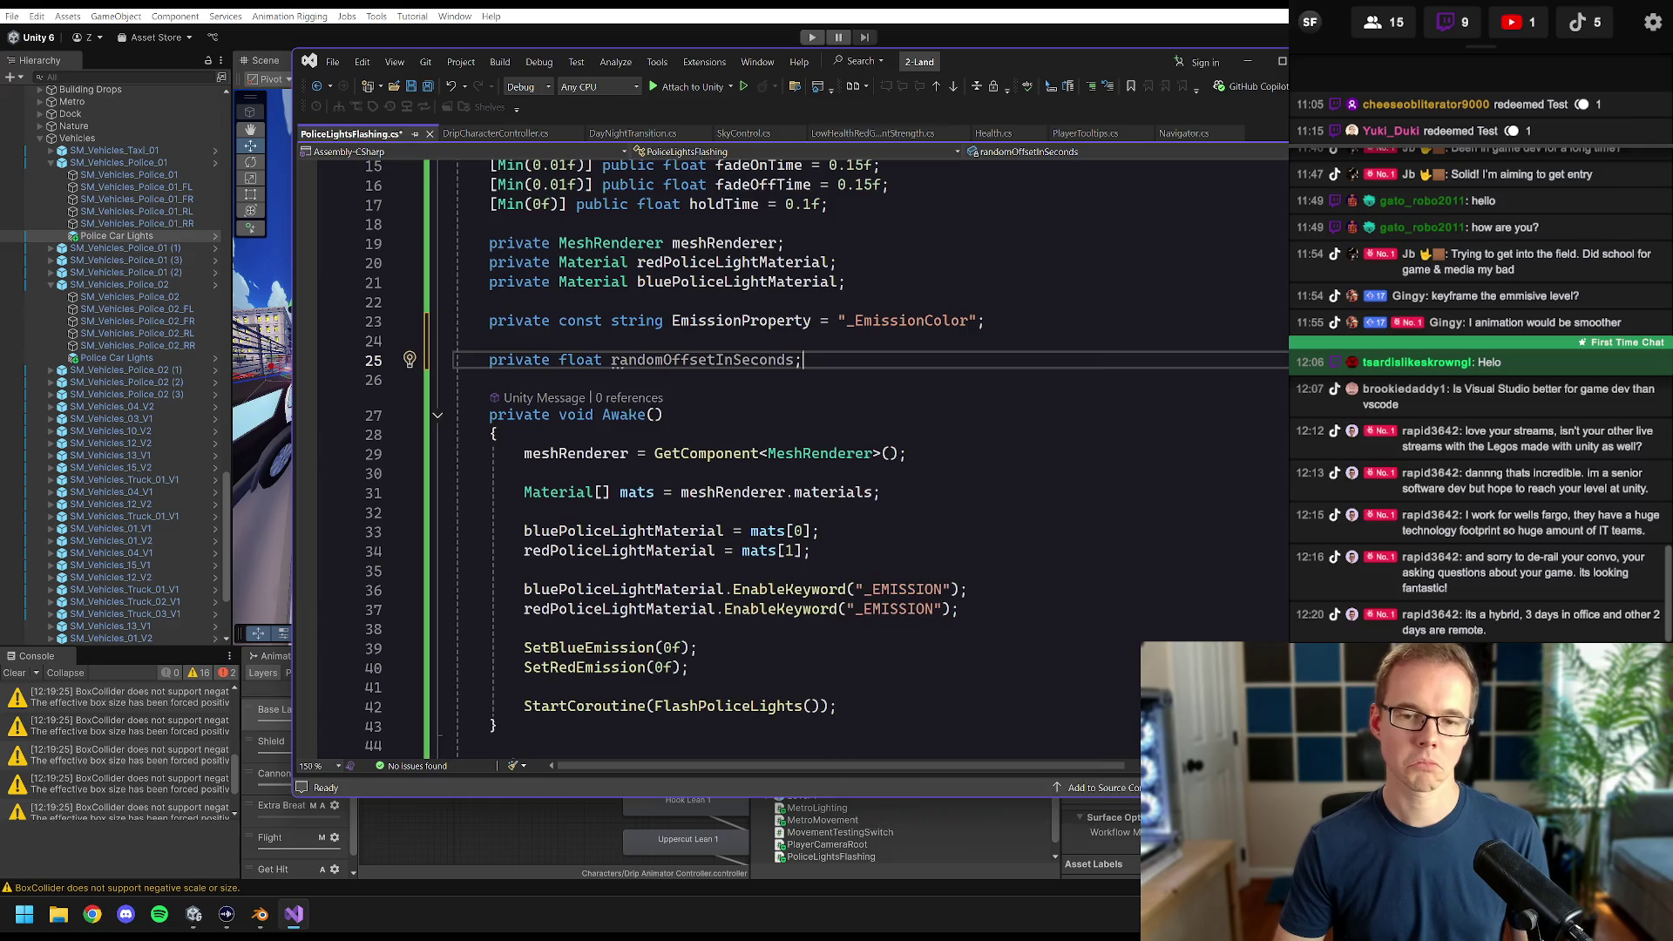
{"action": "key", "text": "ctrl+s"}
- Above StartCoroutine in Awake, assign randomOffsetInSeconds a Random.Range value
{"action": "scroll", "coordinate": [714, 462], "scroll_direction": "down", "scroll_amount": 3}
{"action": "left_click", "coordinate": [523, 530]}
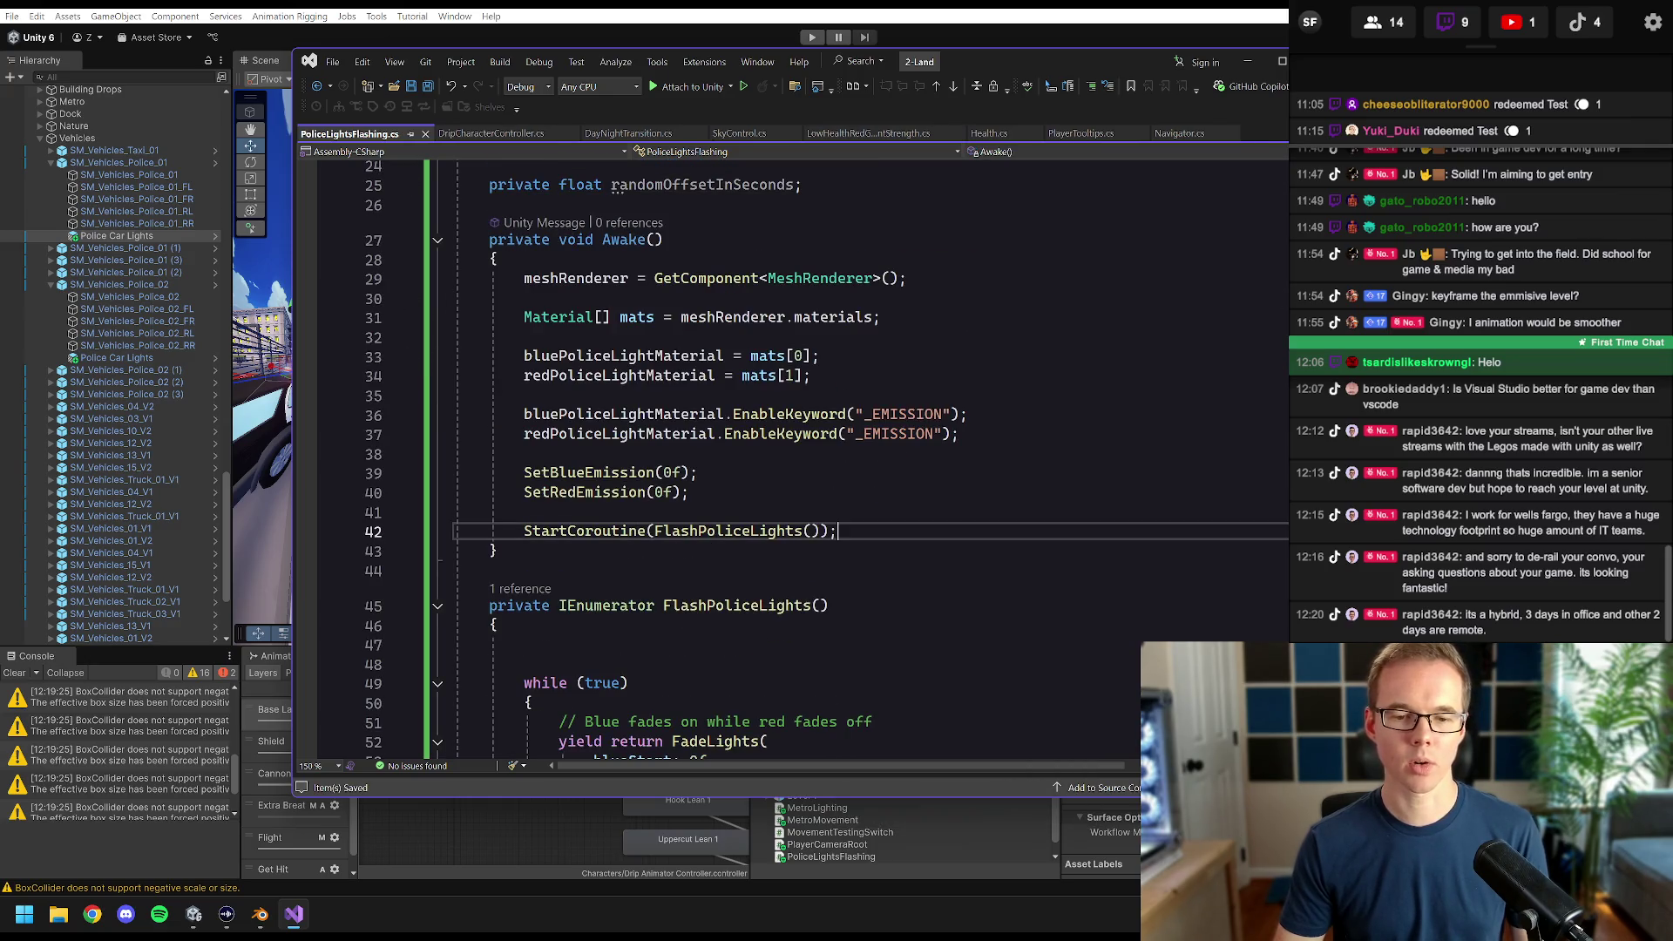
{"action": "key", "text": "Return"}
{"action": "key", "text": "Return"}
{"action": "left_click", "coordinate": [523, 531]}
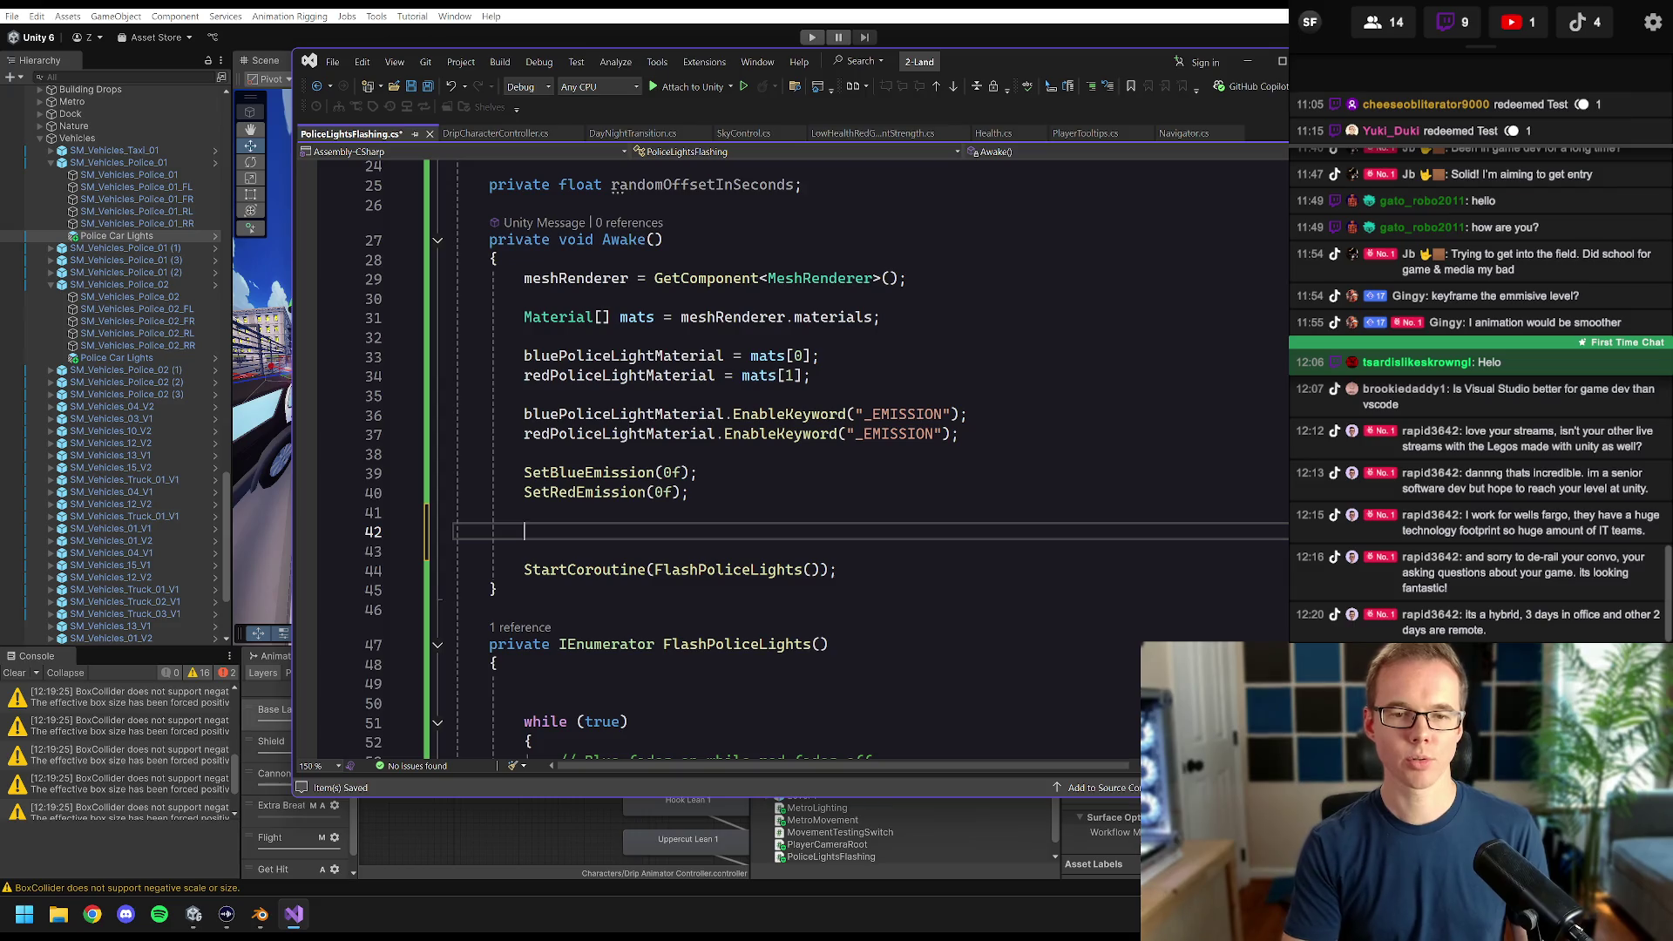
{"action": "type", "text": "randomoff"}
{"action": "key", "text": "Tab"}
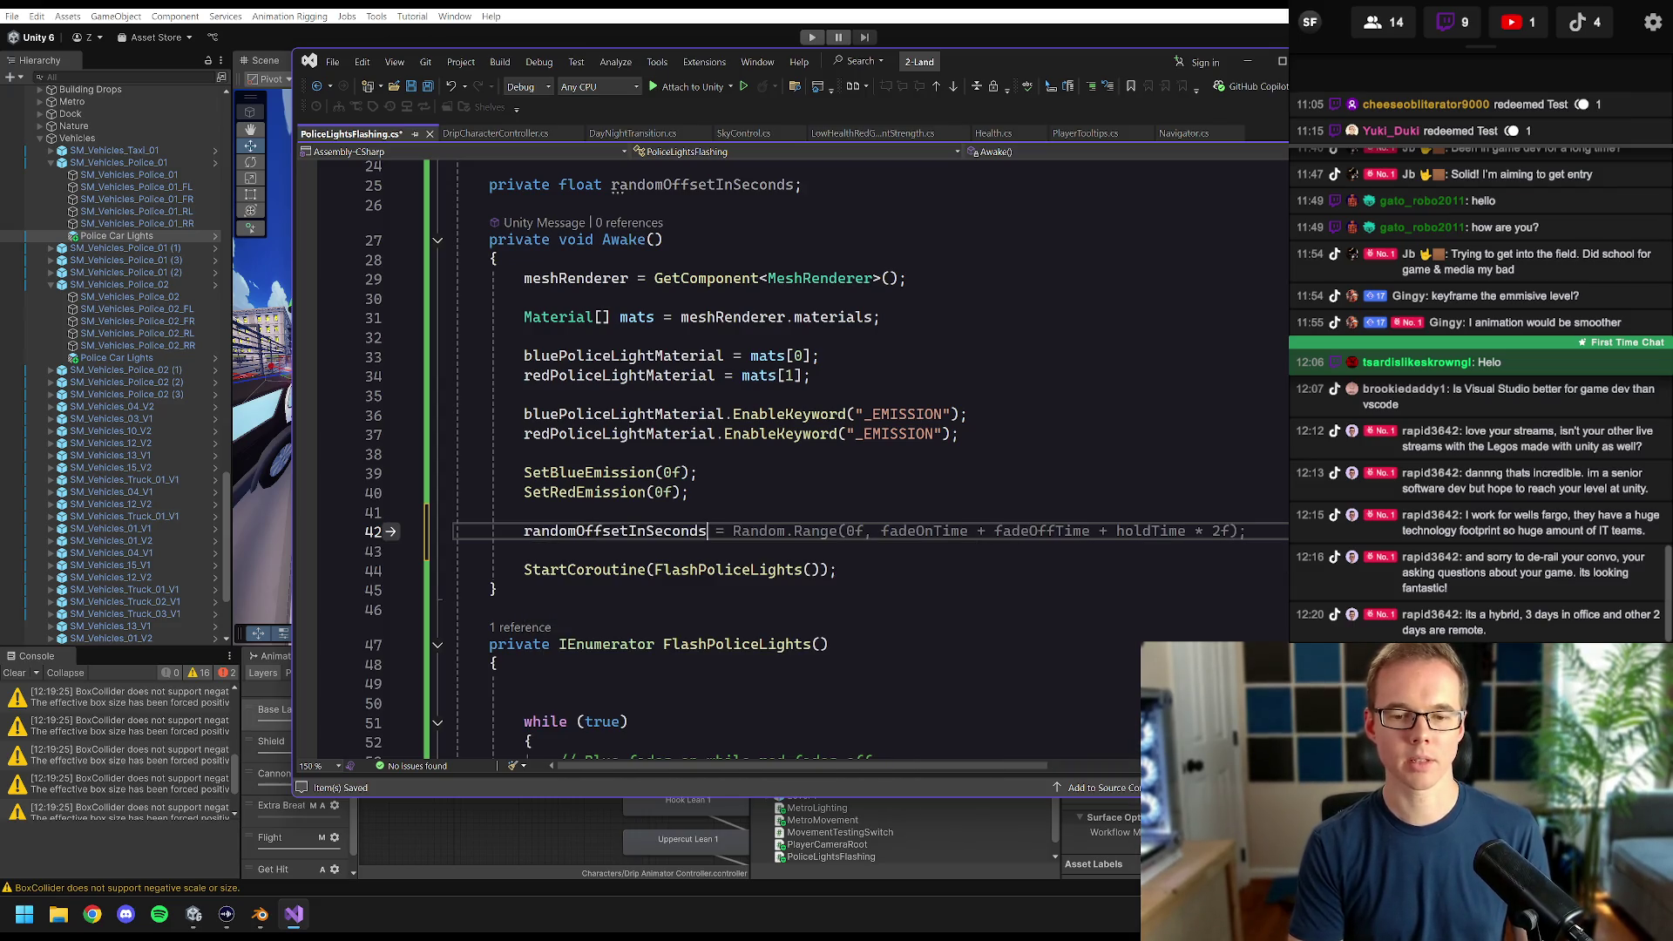
{"action": "key", "text": "Tab"}
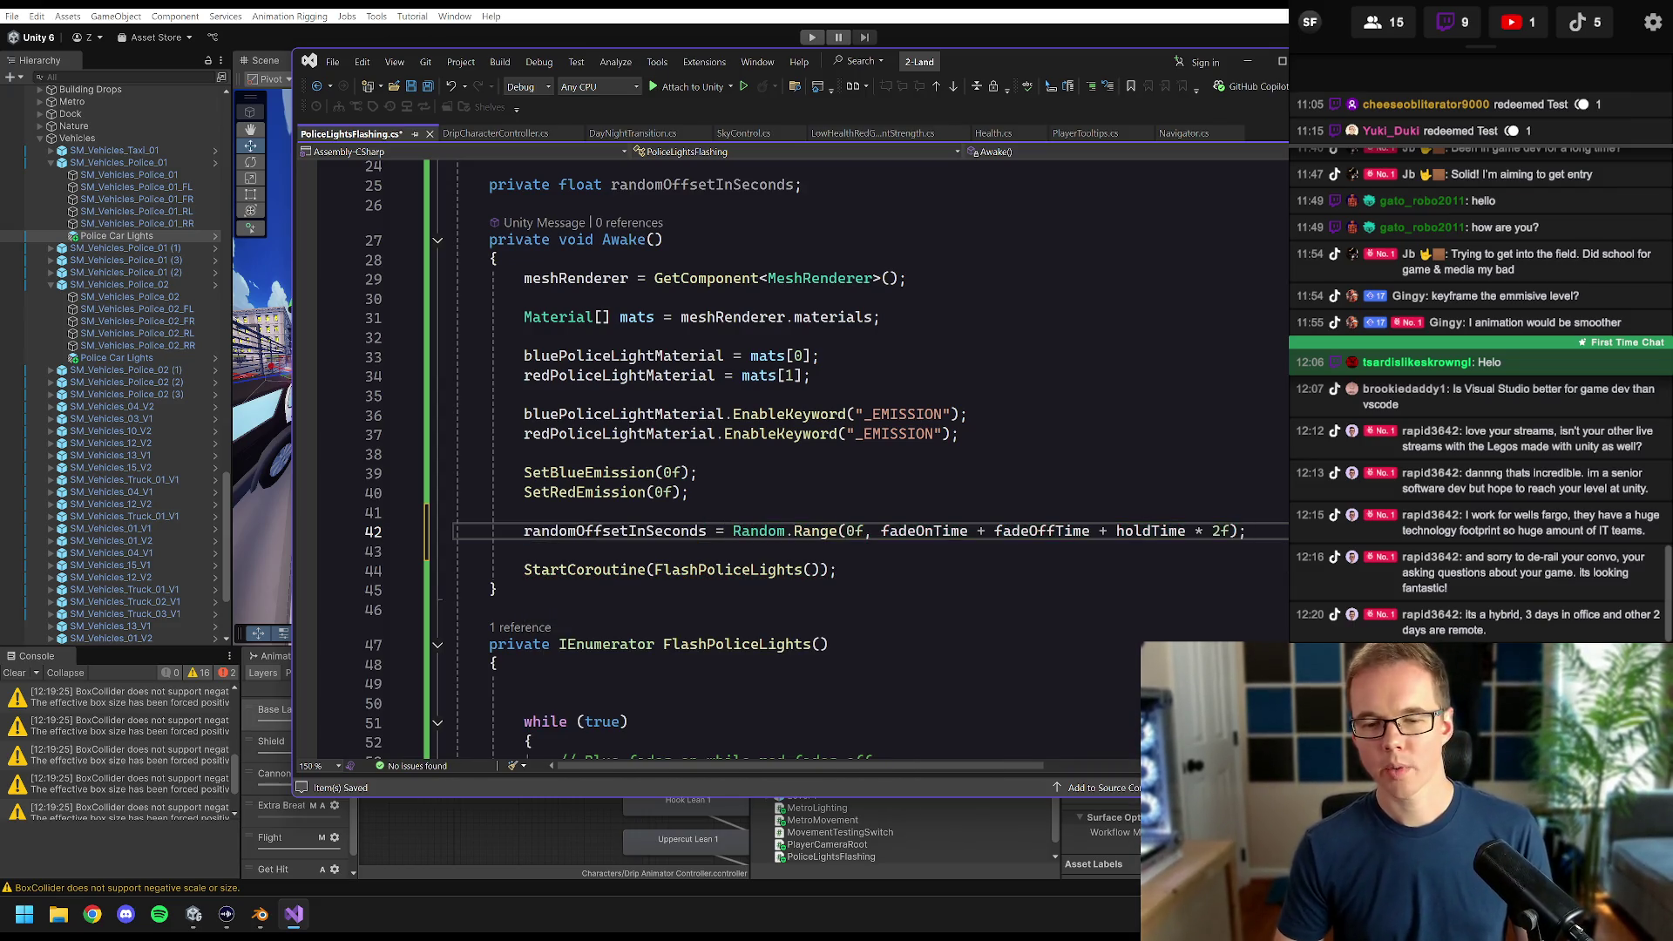
{"action": "key", "text": "Tab"}
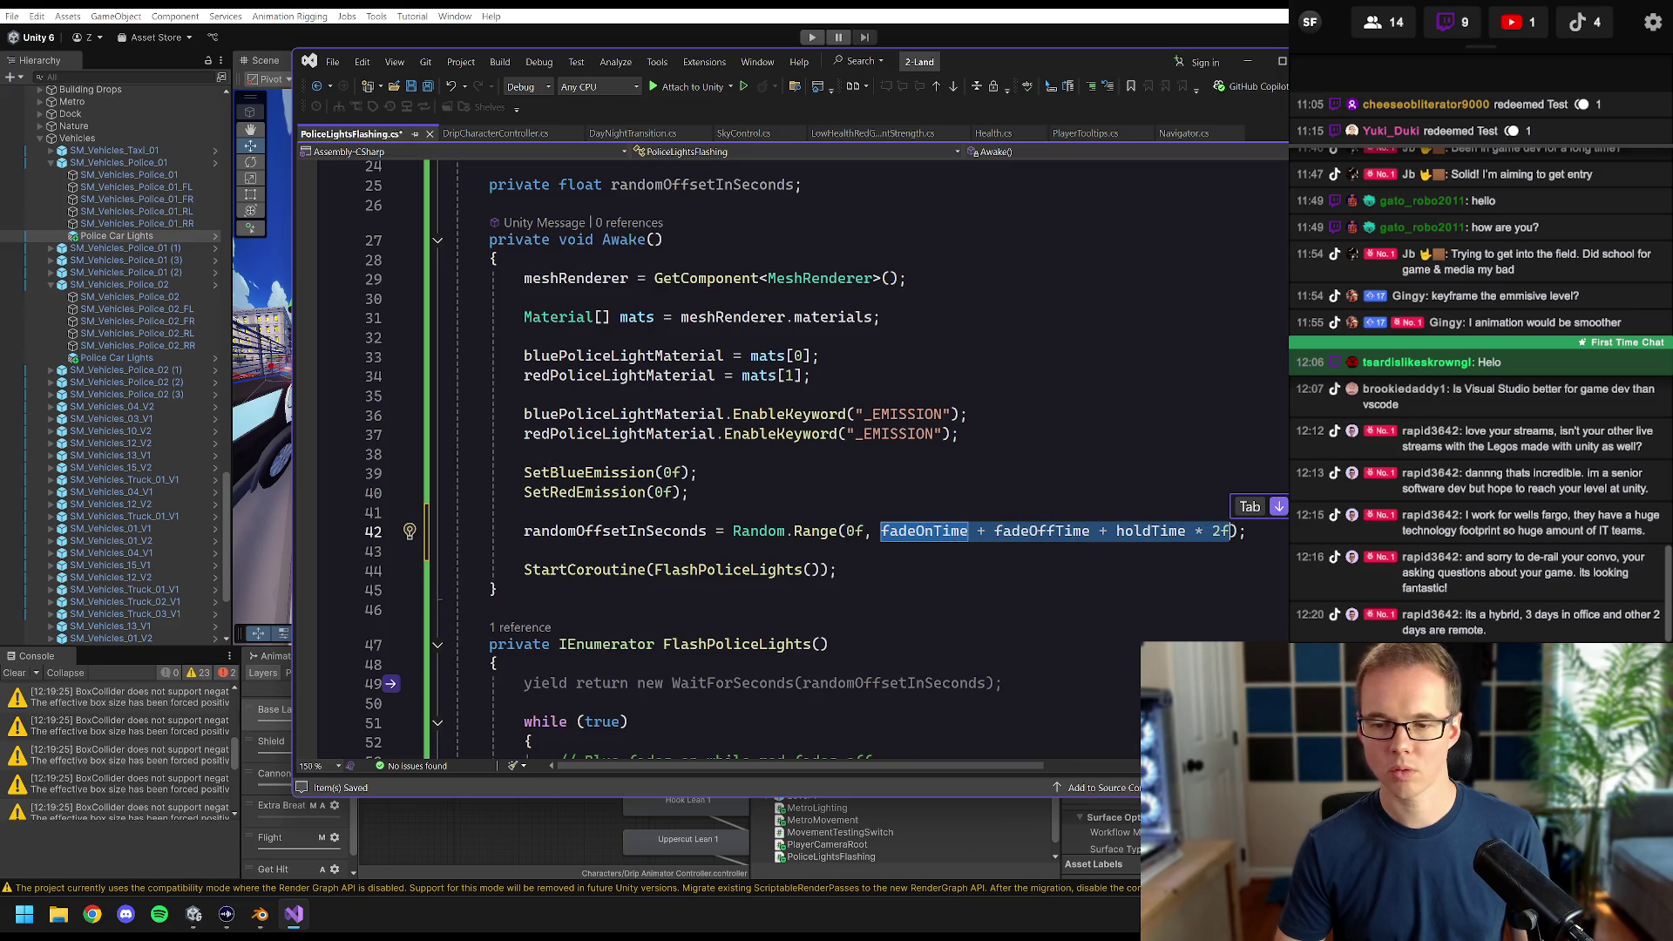
{"action": "key", "text": "BackSpace"}
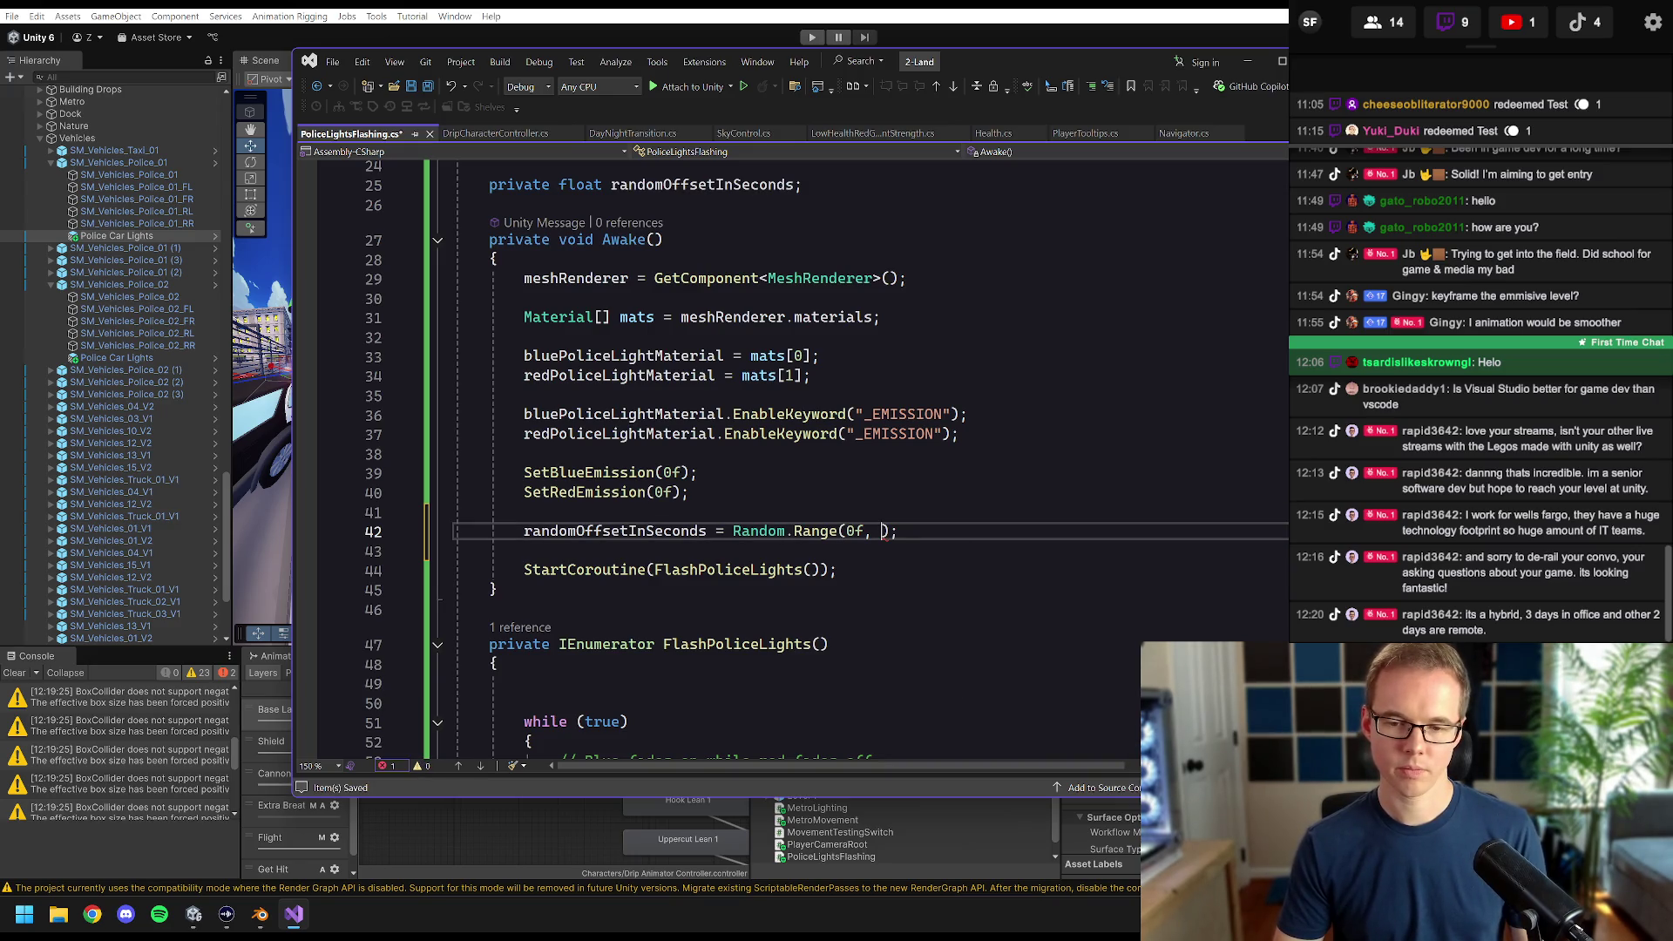
{"action": "type", "text": "1f"}
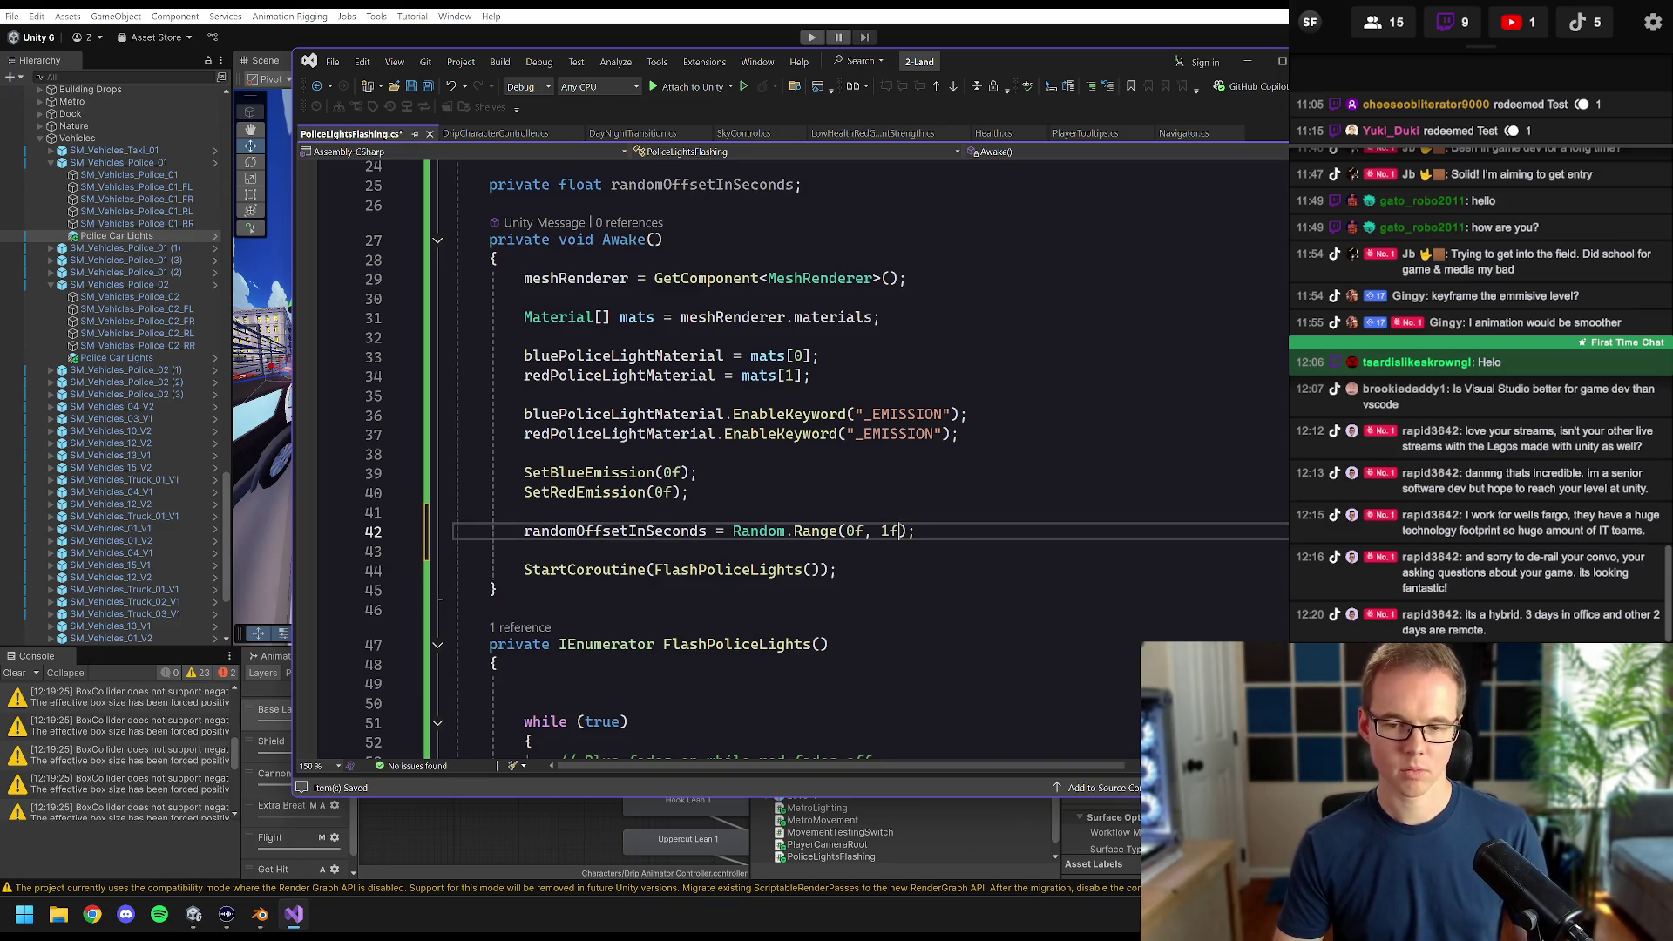
{"action": "left_click", "coordinate": [526, 513]}
- Change the Random.Range upper bound to 2f and save the script
{"action": "left_click", "coordinate": [892, 531]}
{"action": "key", "text": "BackSpace"}
{"action": "type", "text": "2"}
{"action": "left_click", "coordinate": [526, 513]}
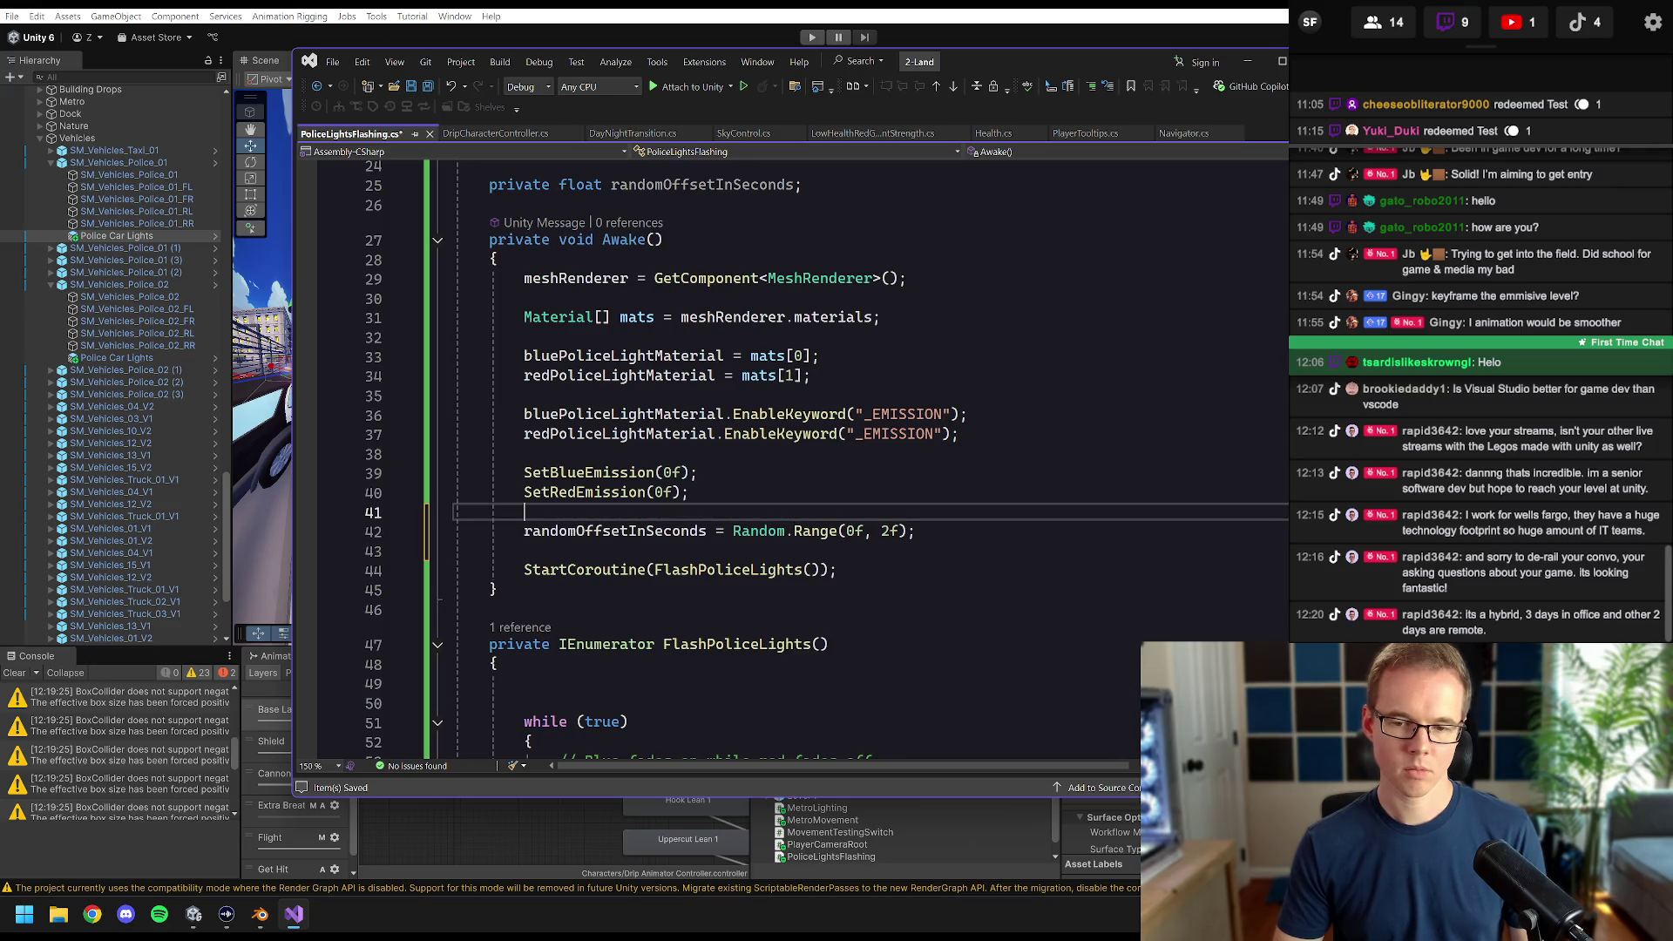
{"action": "key", "text": "ctrl+s"}
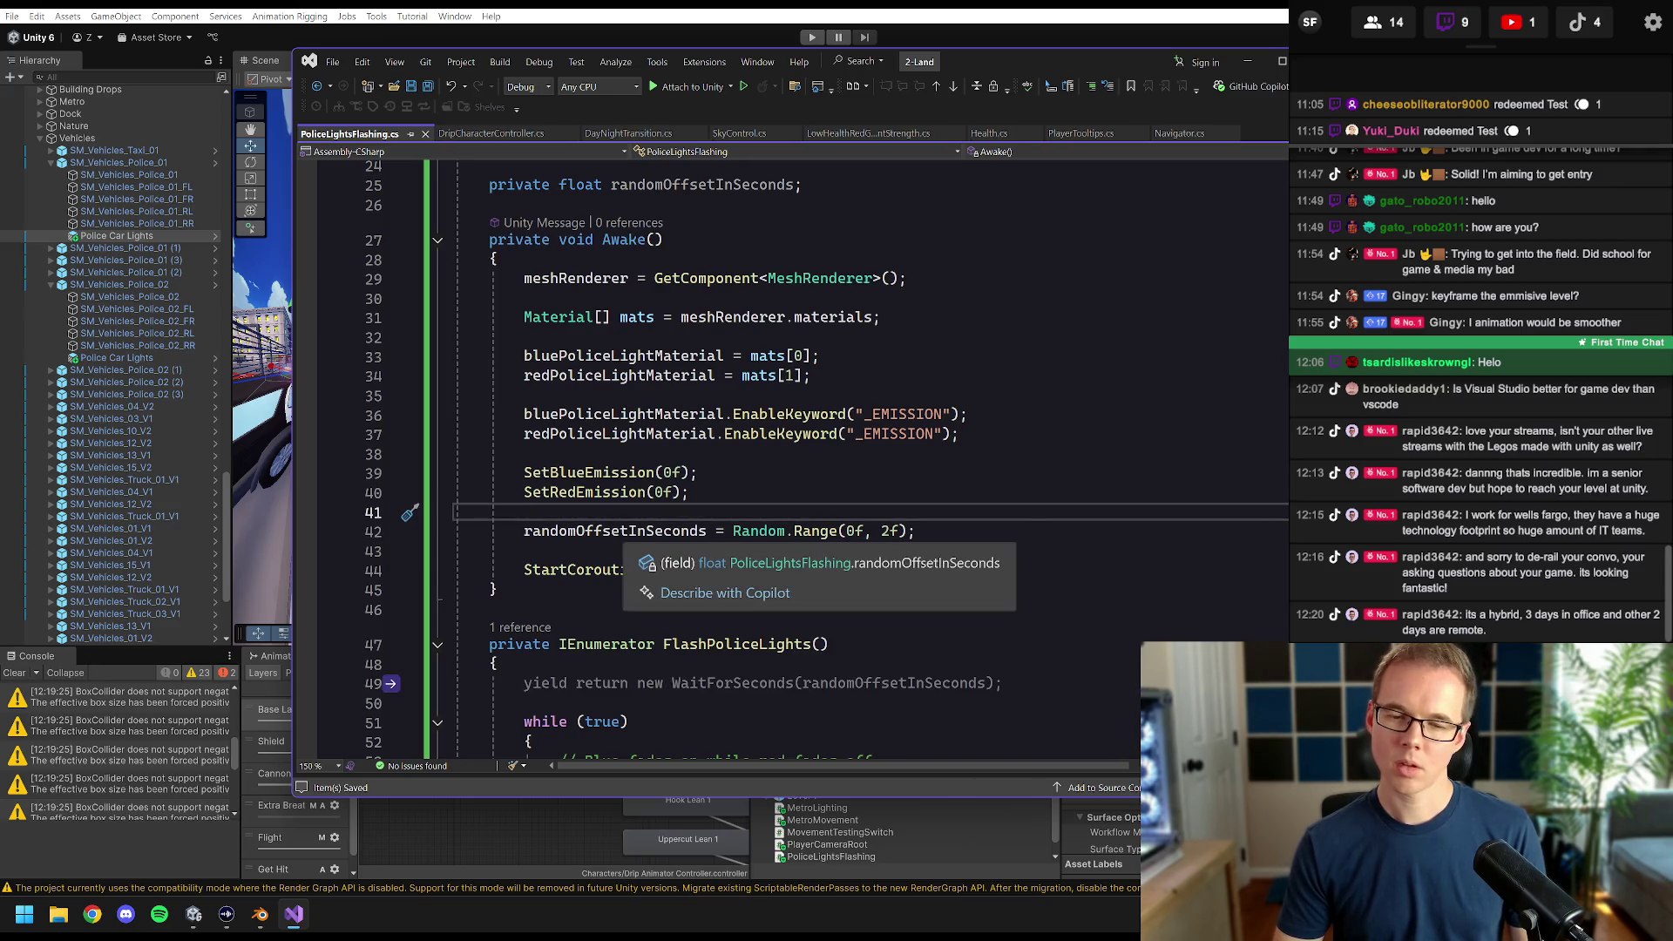
- Add an outdented initial WaitForSeconds(randomOffsetInSeconds) to FlashPoliceLights and save
{"action": "key", "text": "Tab"}
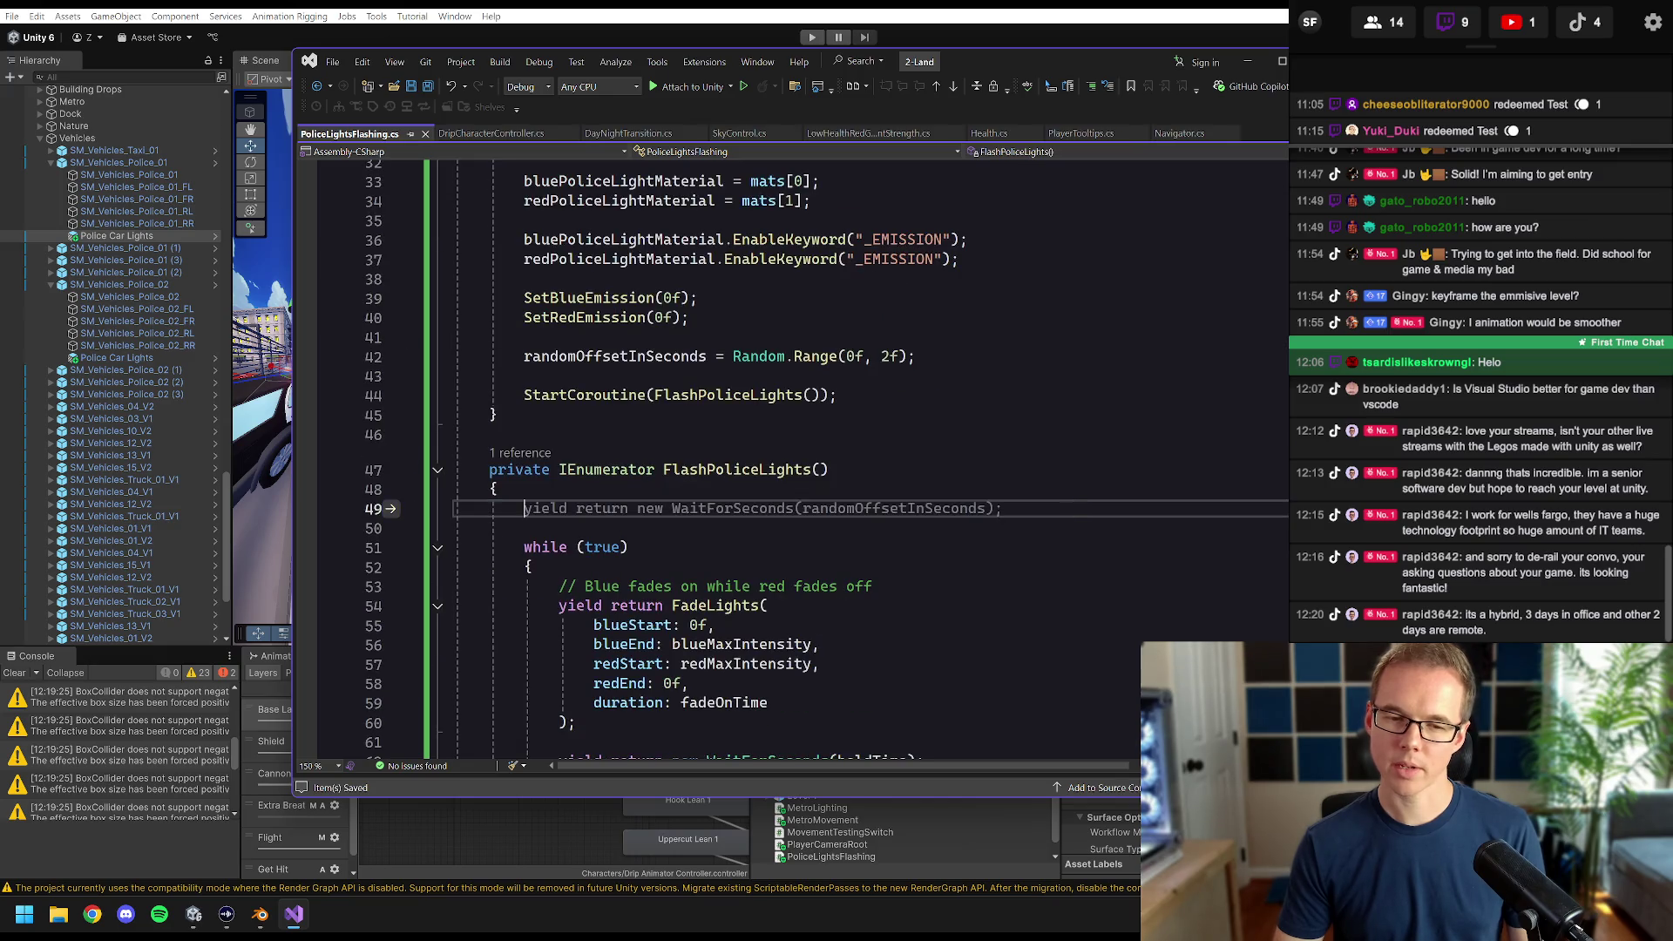
{"action": "key", "text": "Tab"}
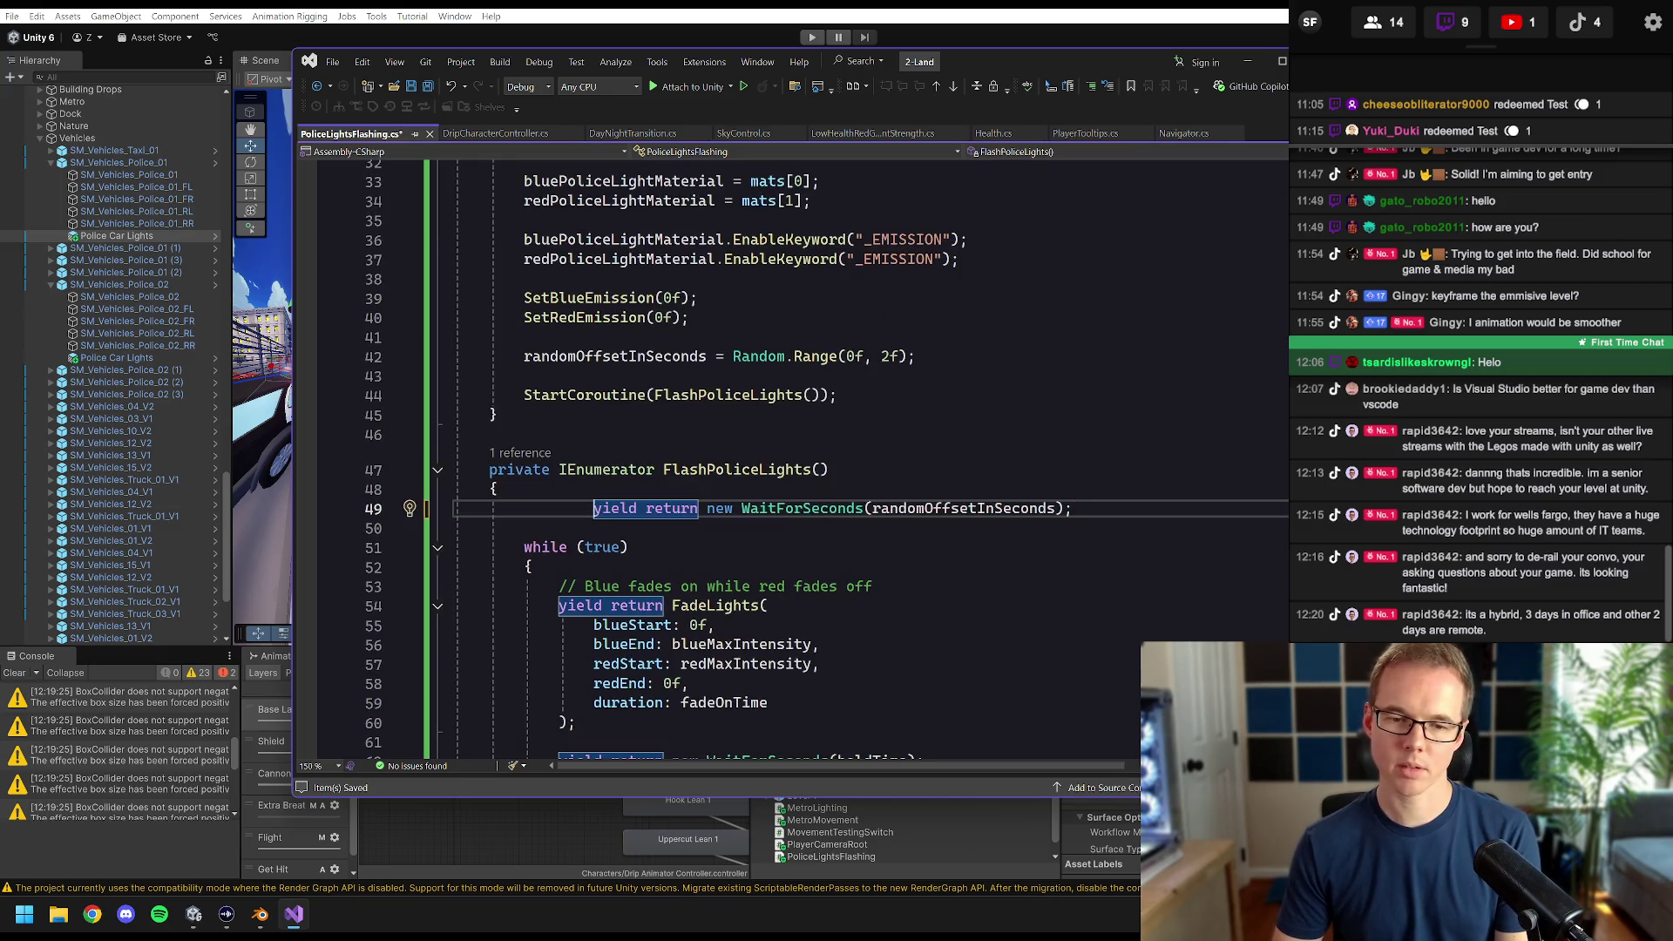
{"action": "key", "text": "Home"}
{"action": "key", "text": "shift+Tab"}
{"action": "key", "text": "shift+Tab"}
{"action": "key", "text": "Up"}
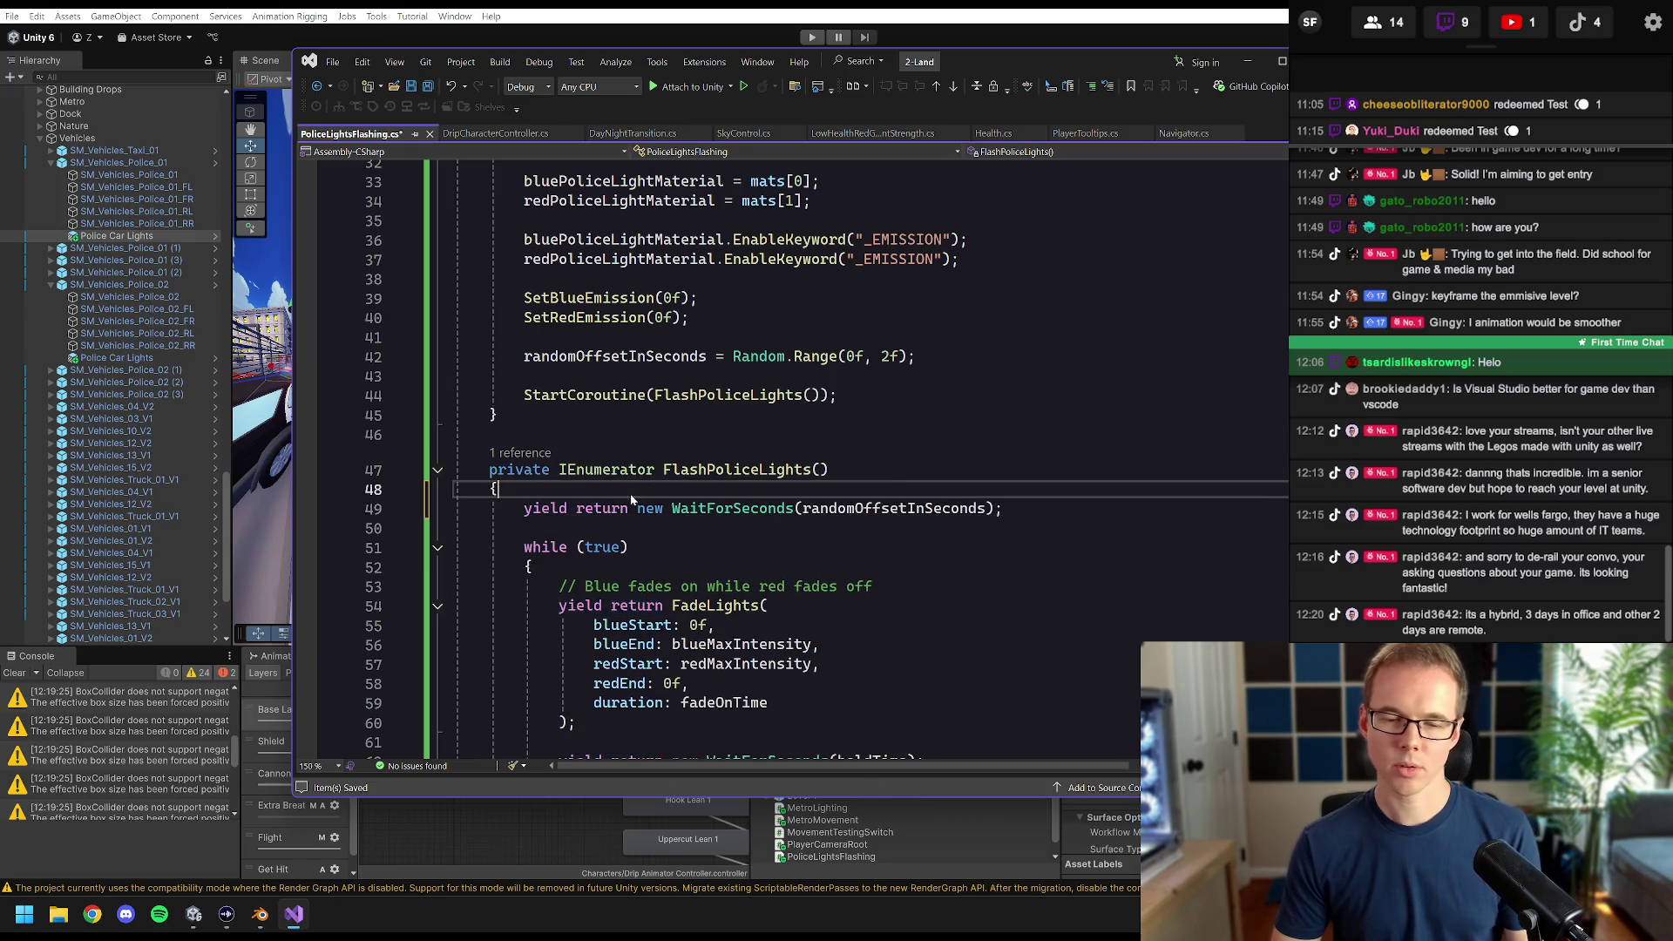
{"action": "key", "text": "ctrl+s"}
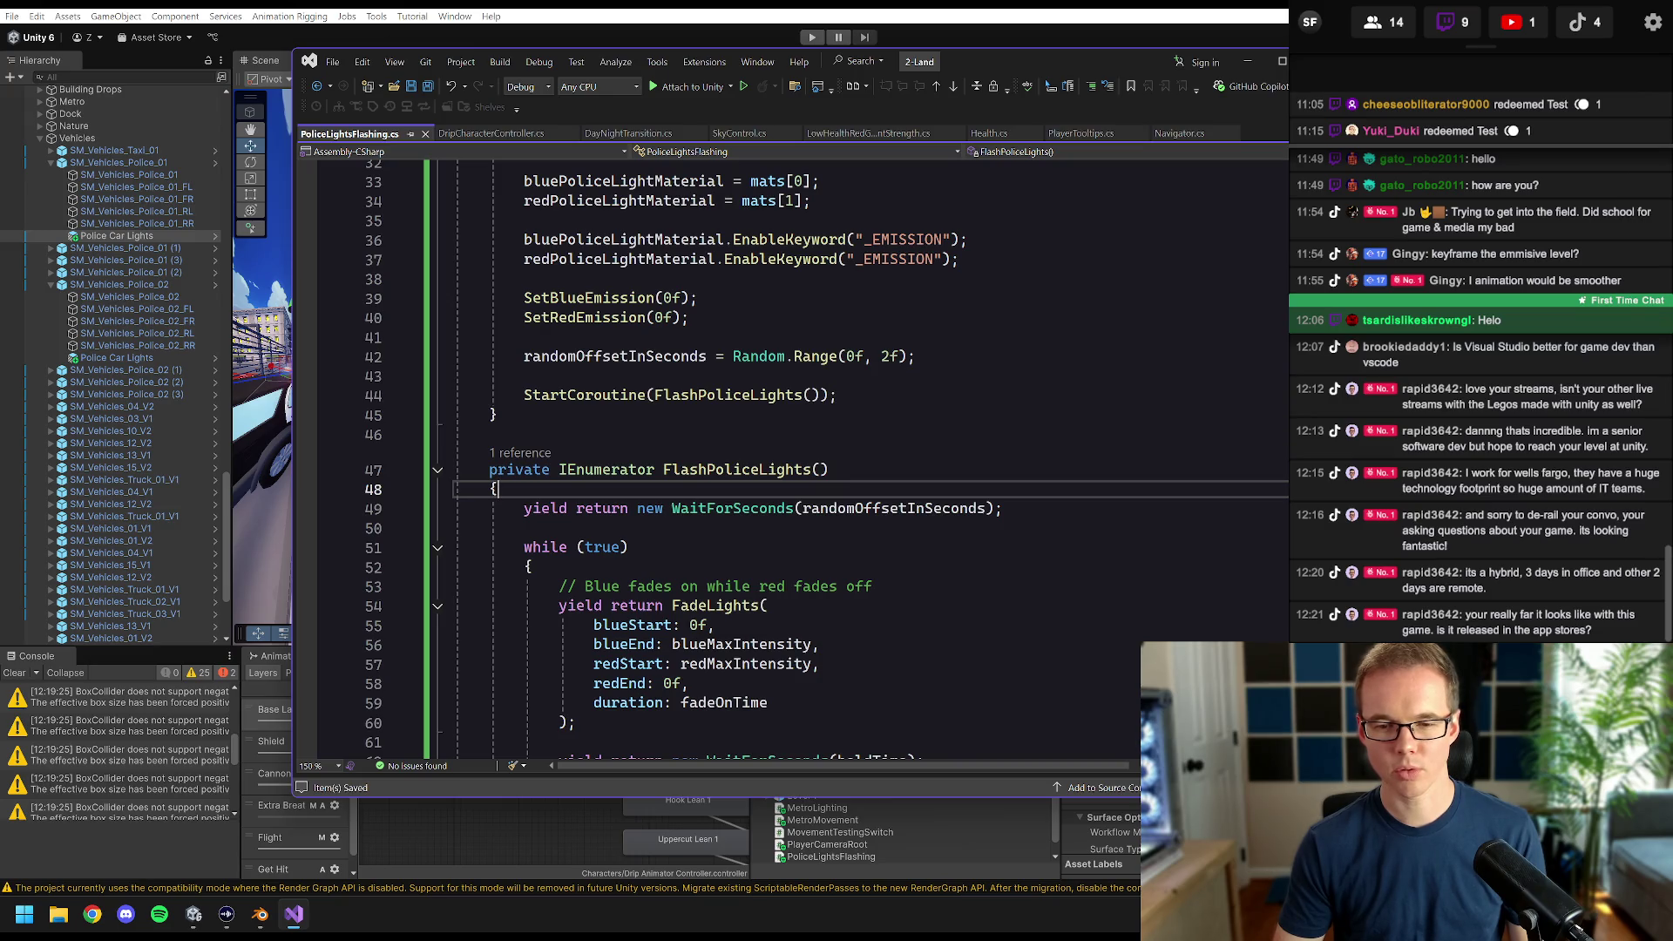
{"action": "left_click", "coordinate": [629, 548]}
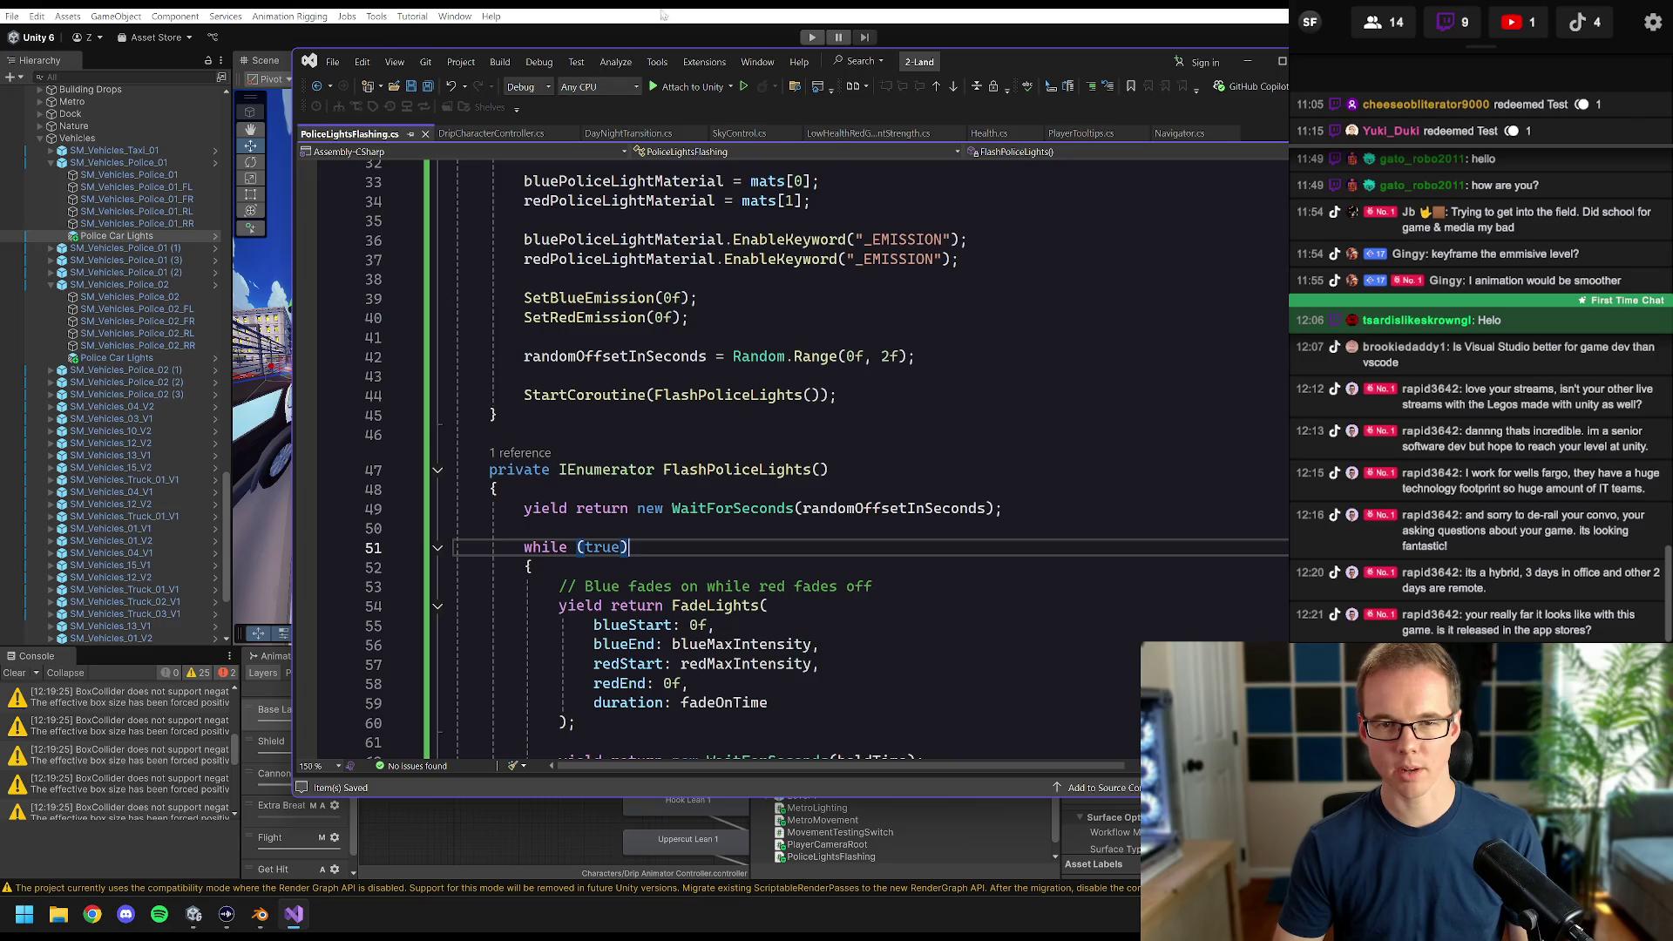
{"action": "left_click", "coordinate": [695, 20]}
- Run the game twice to watch the offset police lights, then return to Visual Studio
{"action": "left_click", "coordinate": [808, 37]}
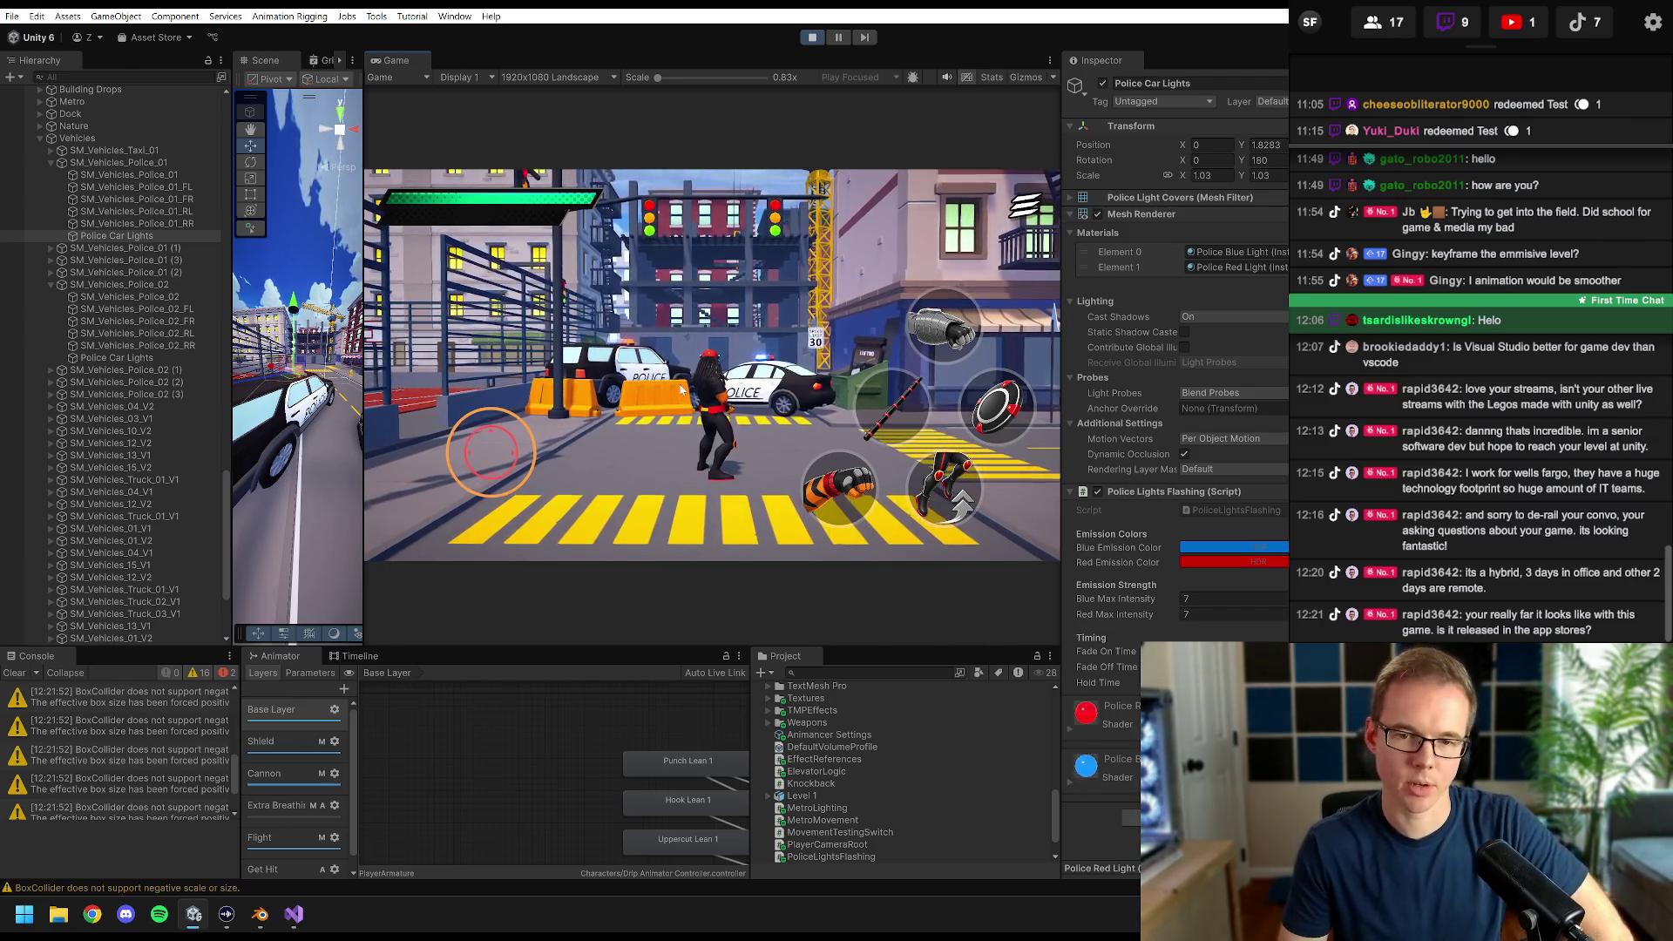
{"action": "left_click_drag", "start_coordinate": [681, 389], "coordinate": [801, 398]}
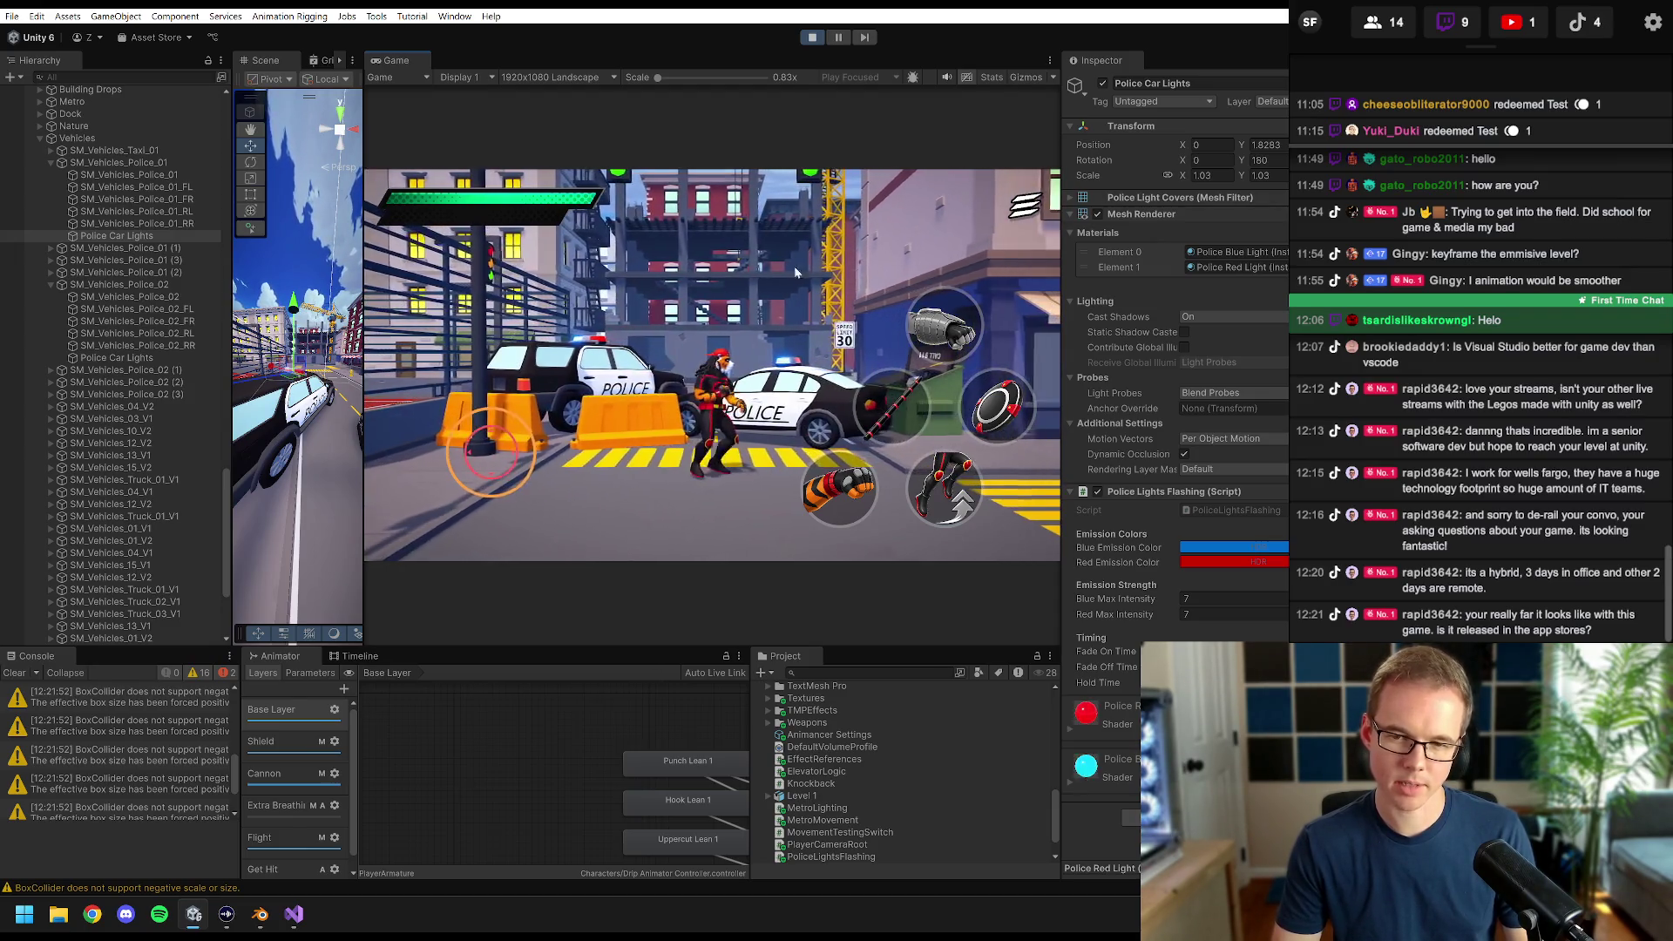
{"action": "left_click", "coordinate": [813, 37]}
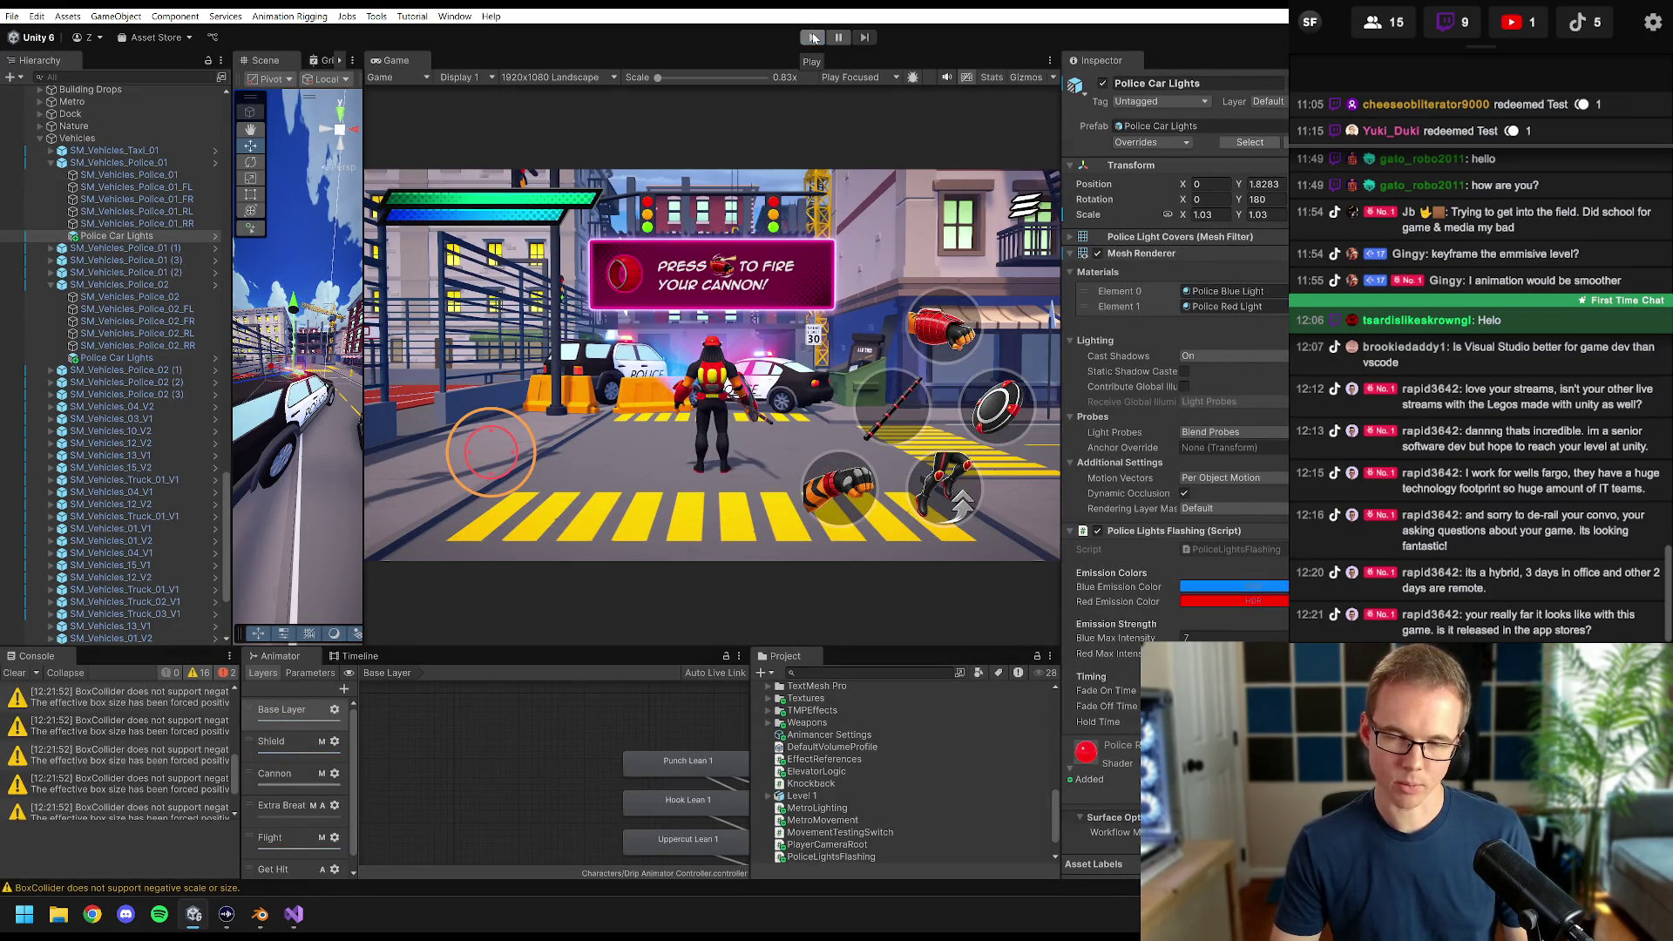
{"action": "left_click", "coordinate": [813, 38]}
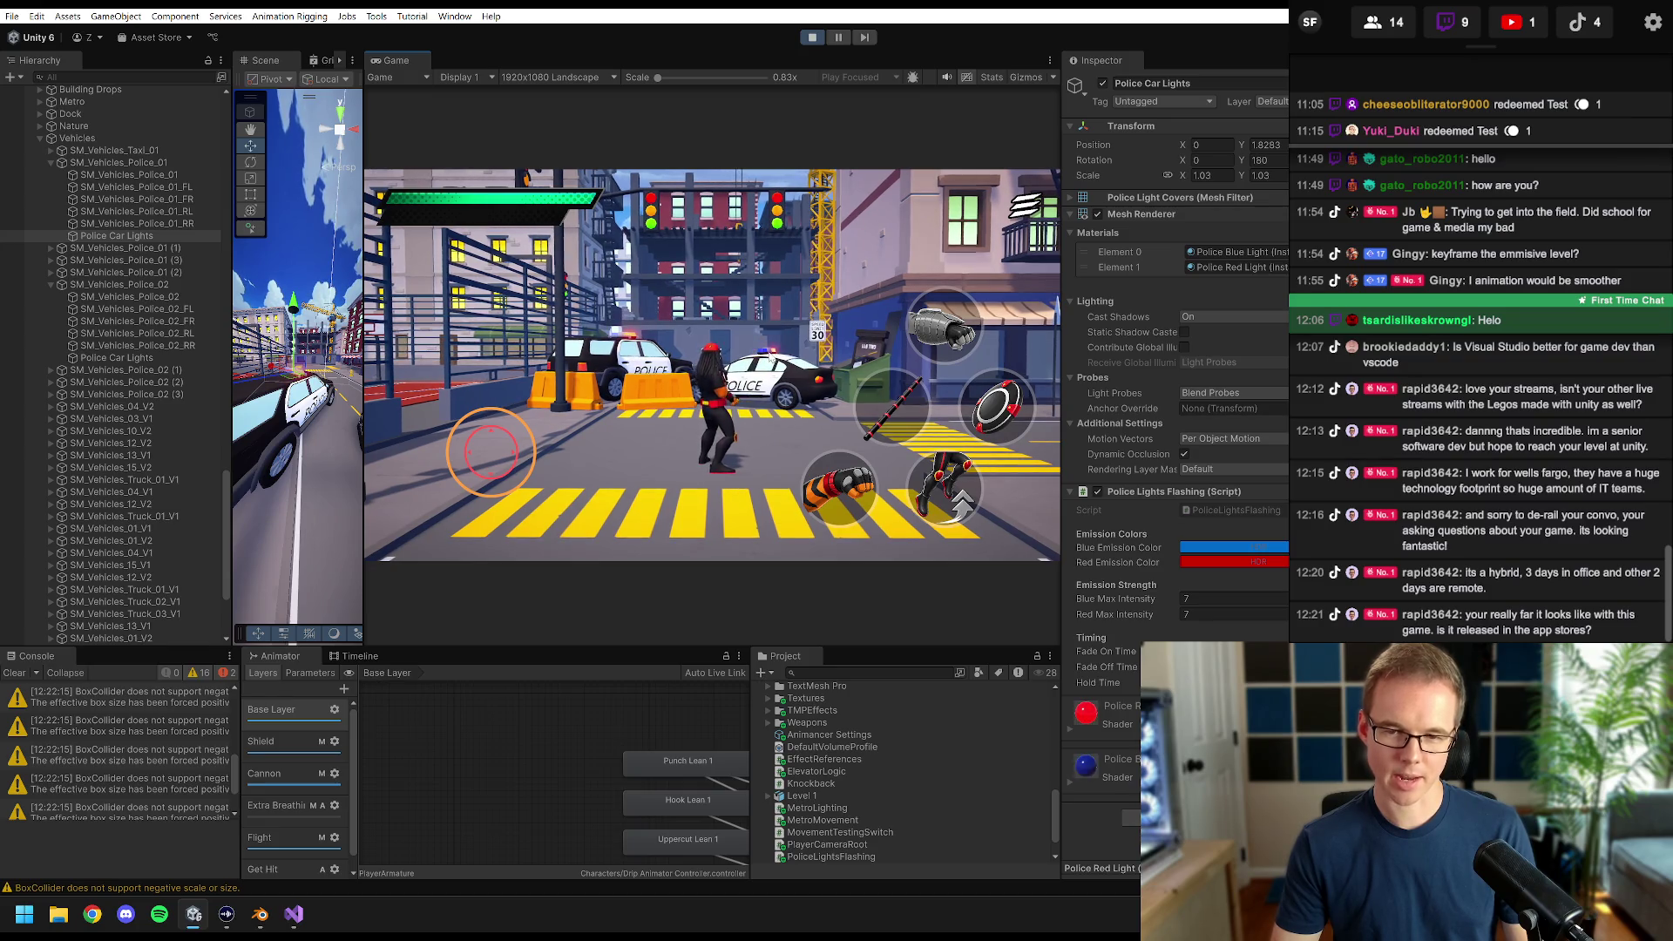
{"action": "left_click", "coordinate": [813, 37]}
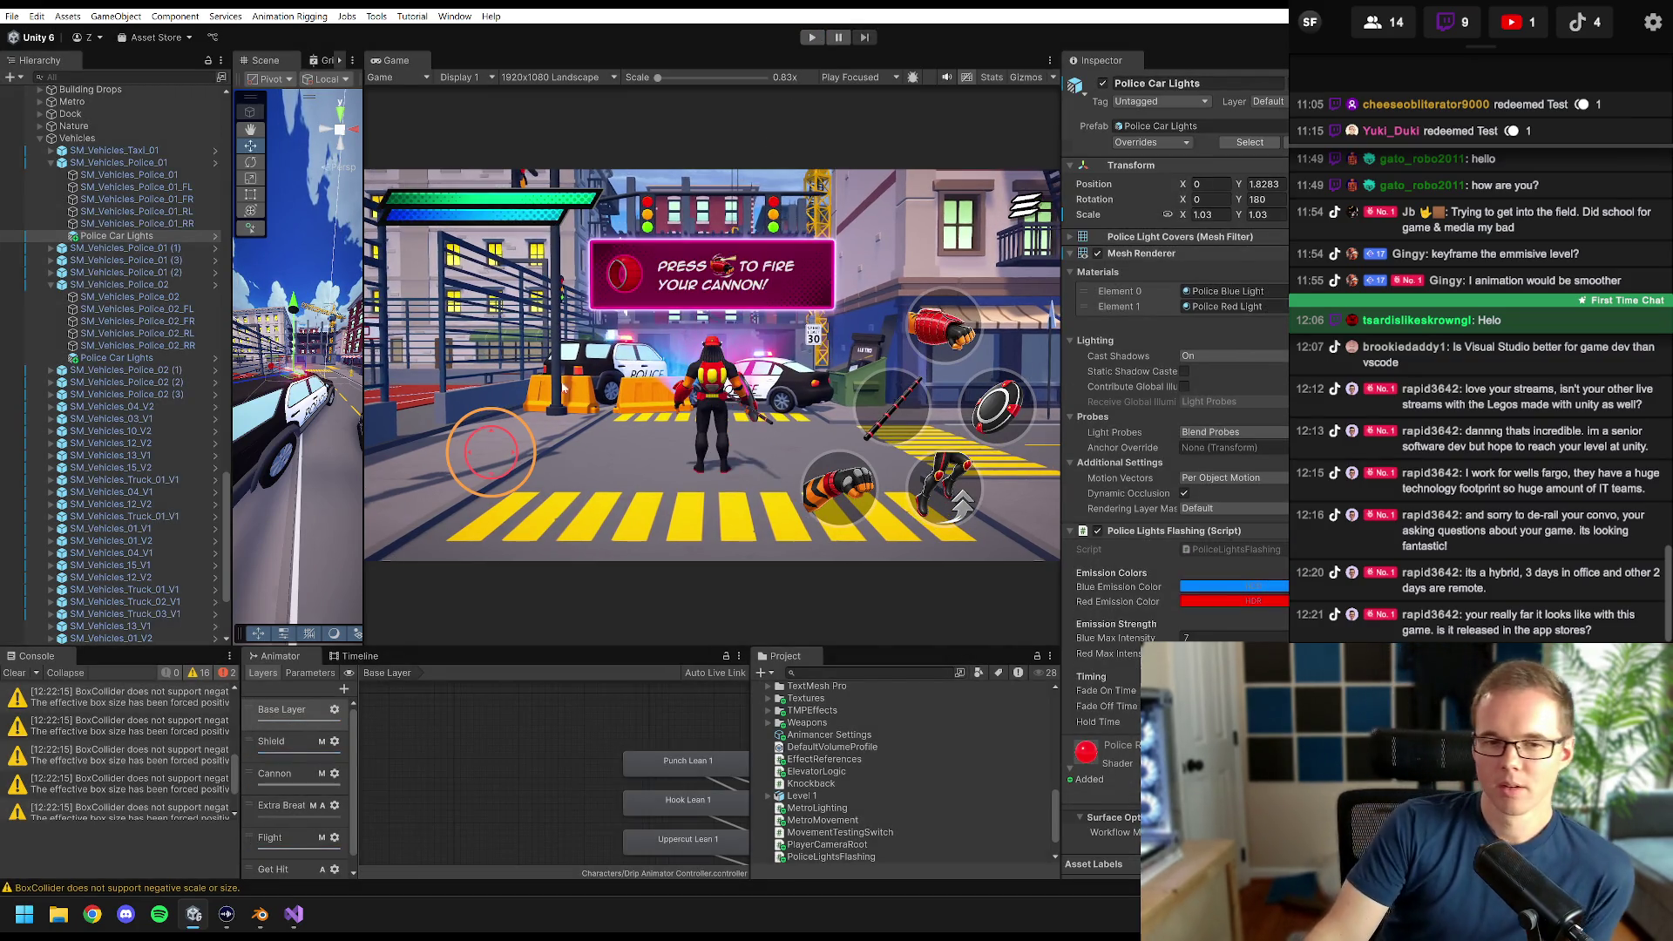
{"action": "left_click", "coordinate": [296, 919]}
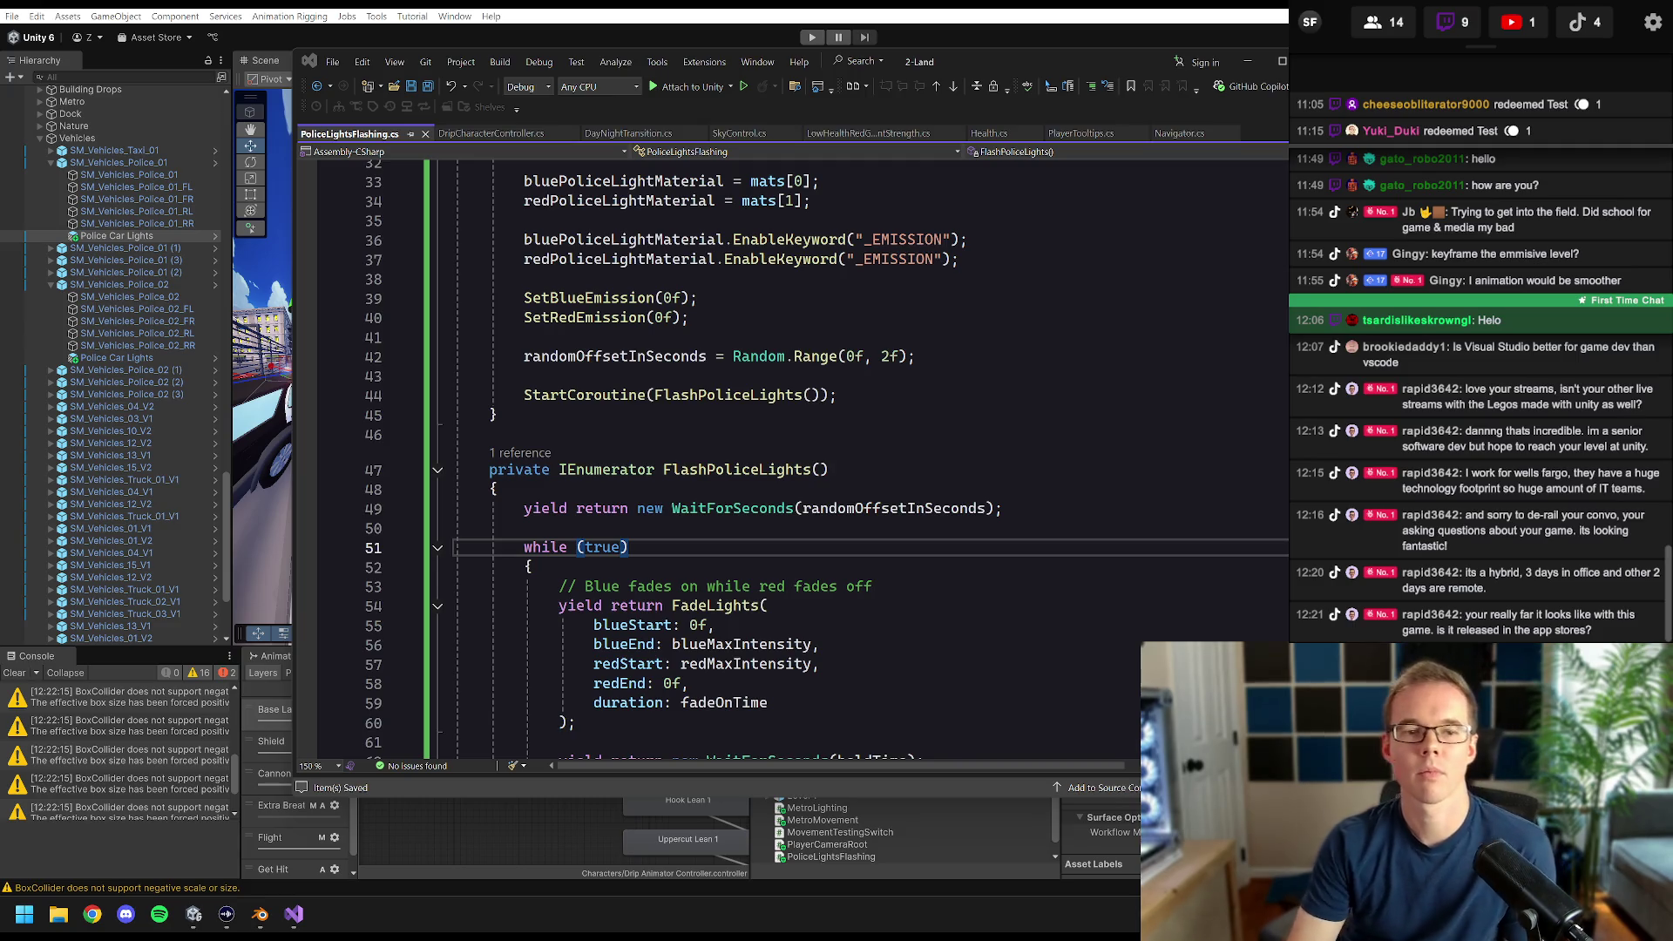
{"action": "left_click", "coordinate": [699, 298]}
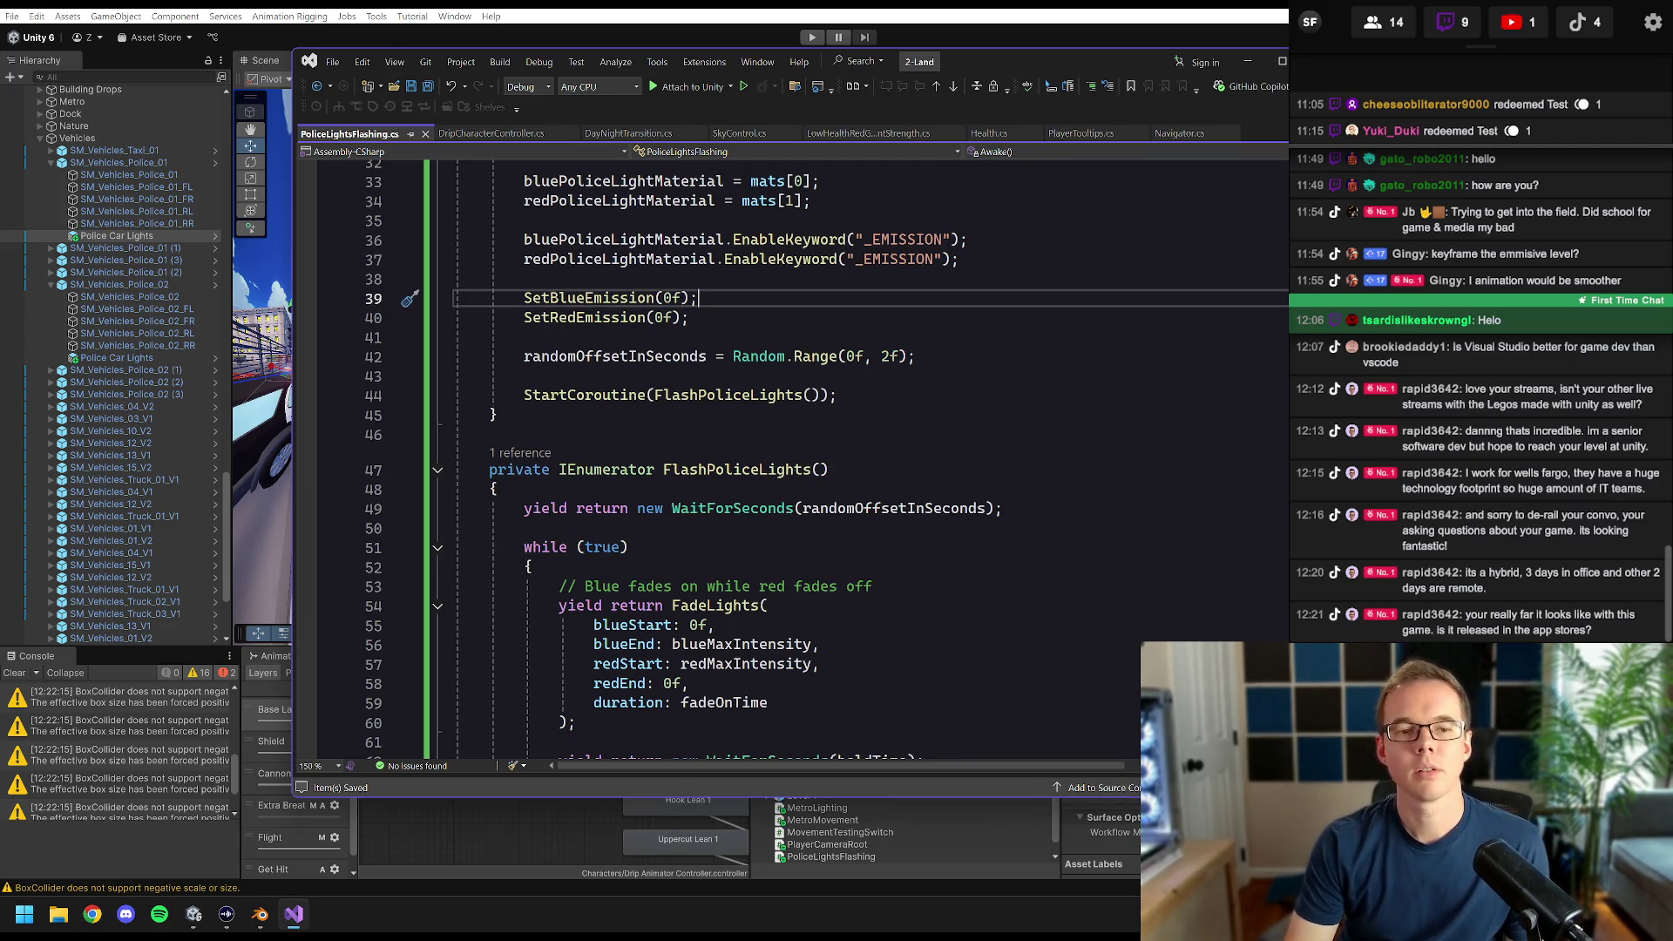
{"action": "key", "text": "ctrl+a"}
{"action": "left_click", "coordinate": [531, 309]}
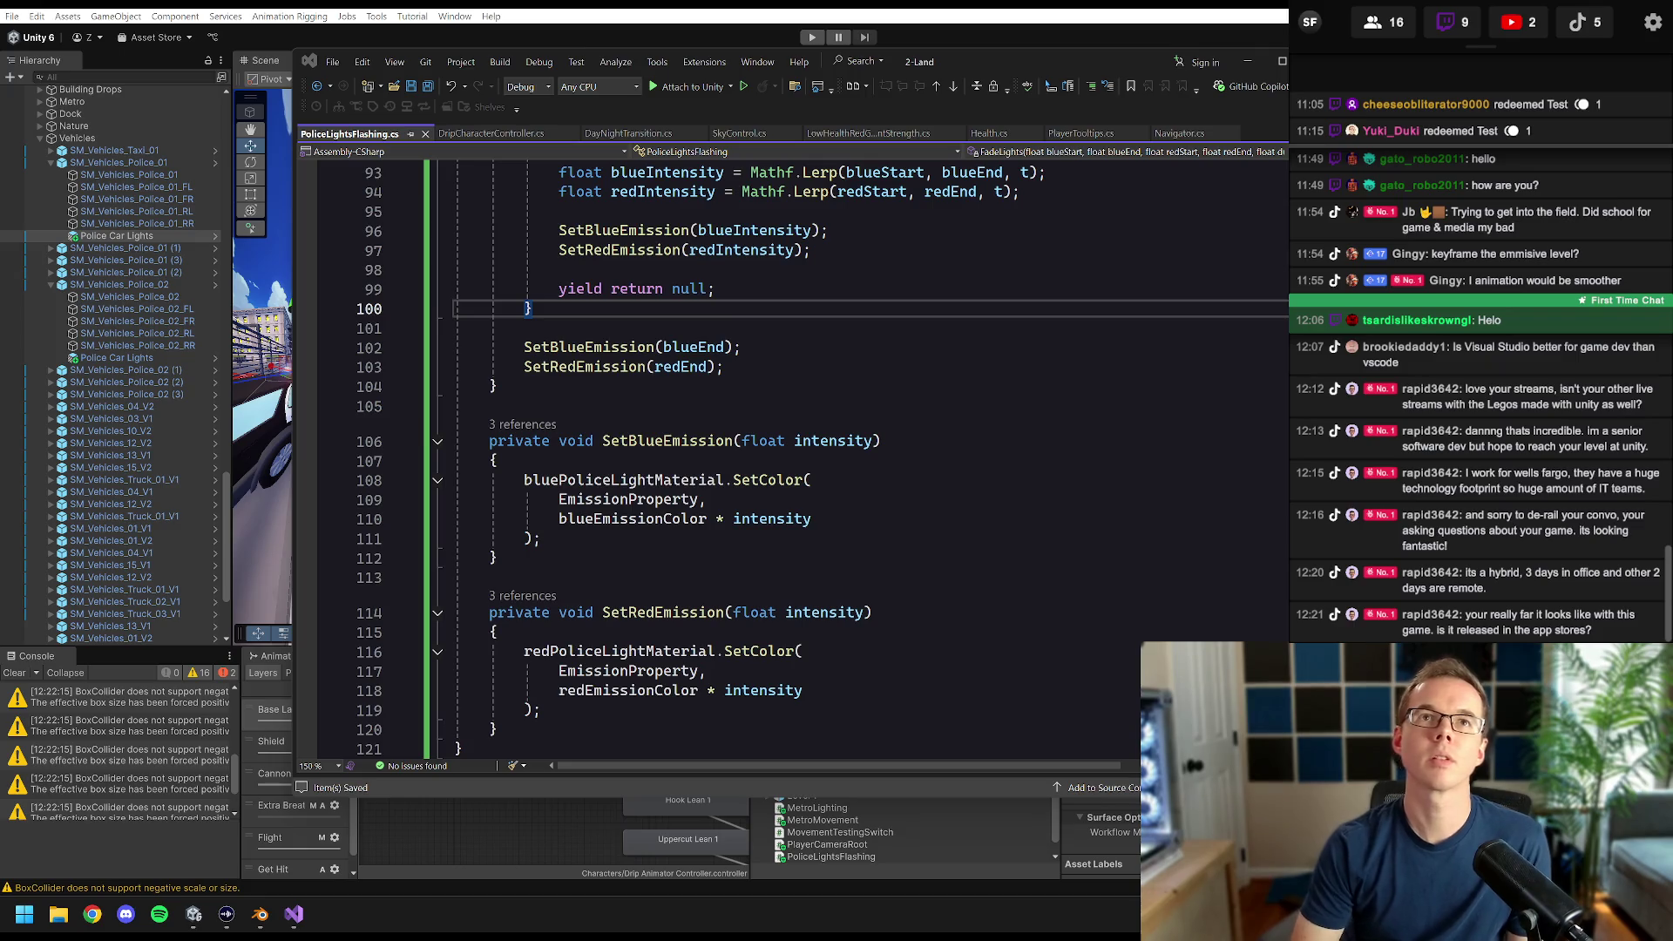
{"action": "left_click", "coordinate": [1175, 13]}
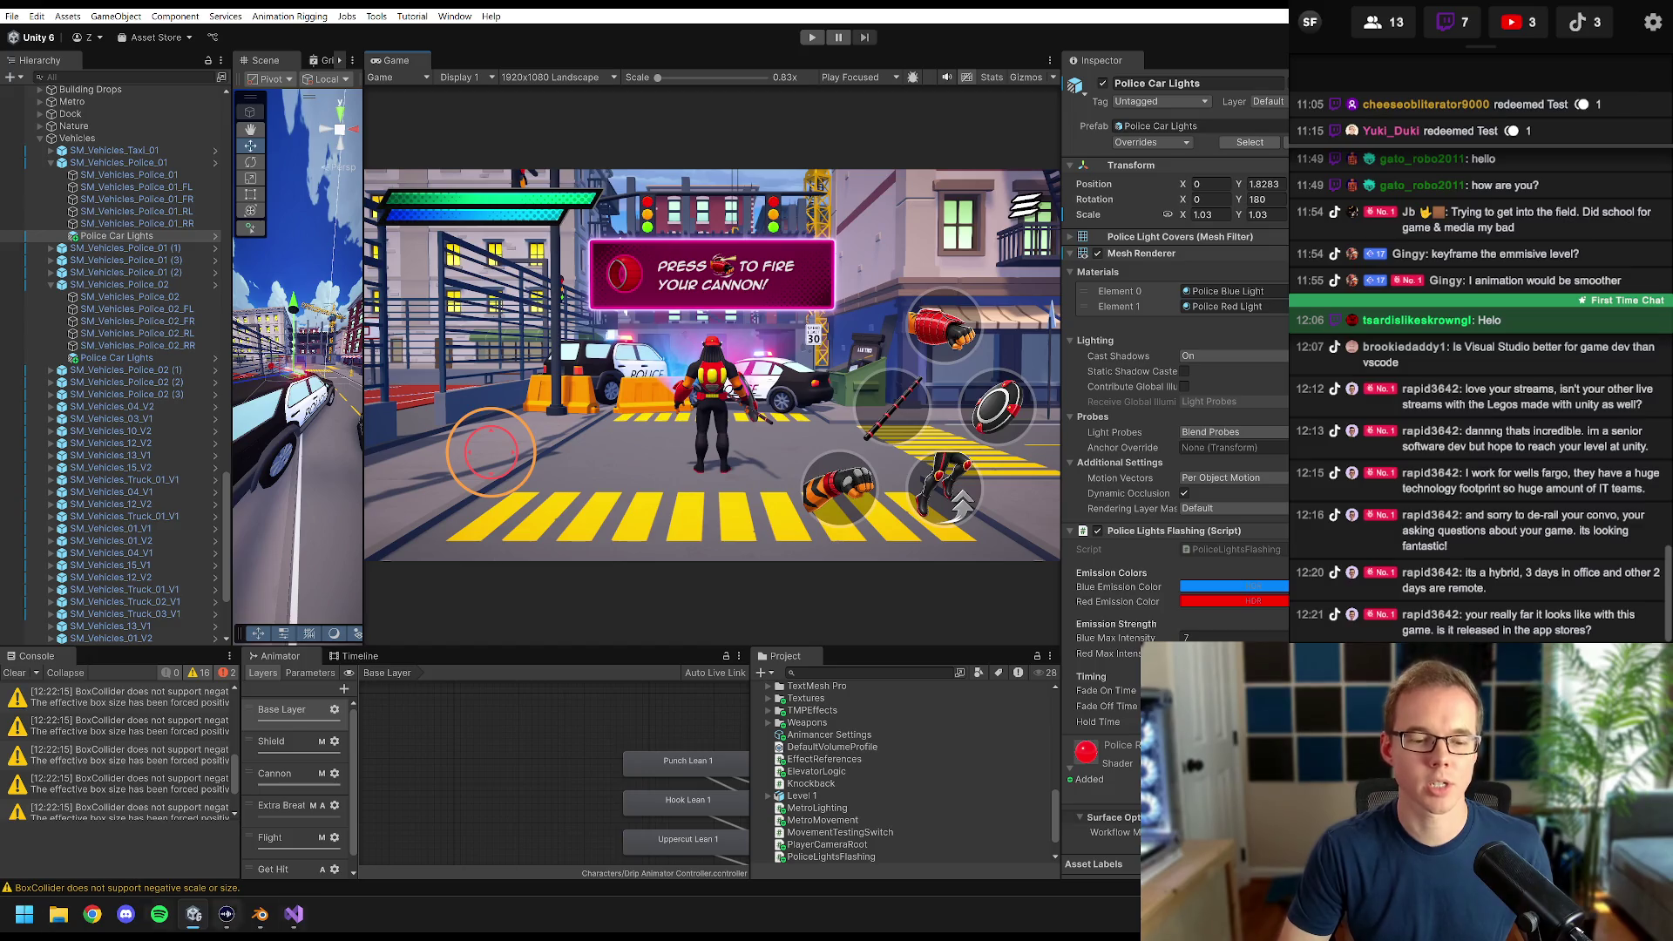
{"action": "left_click", "coordinate": [300, 924]}
{"action": "scroll", "coordinate": [715, 453], "scroll_direction": "up", "scroll_amount": 10}
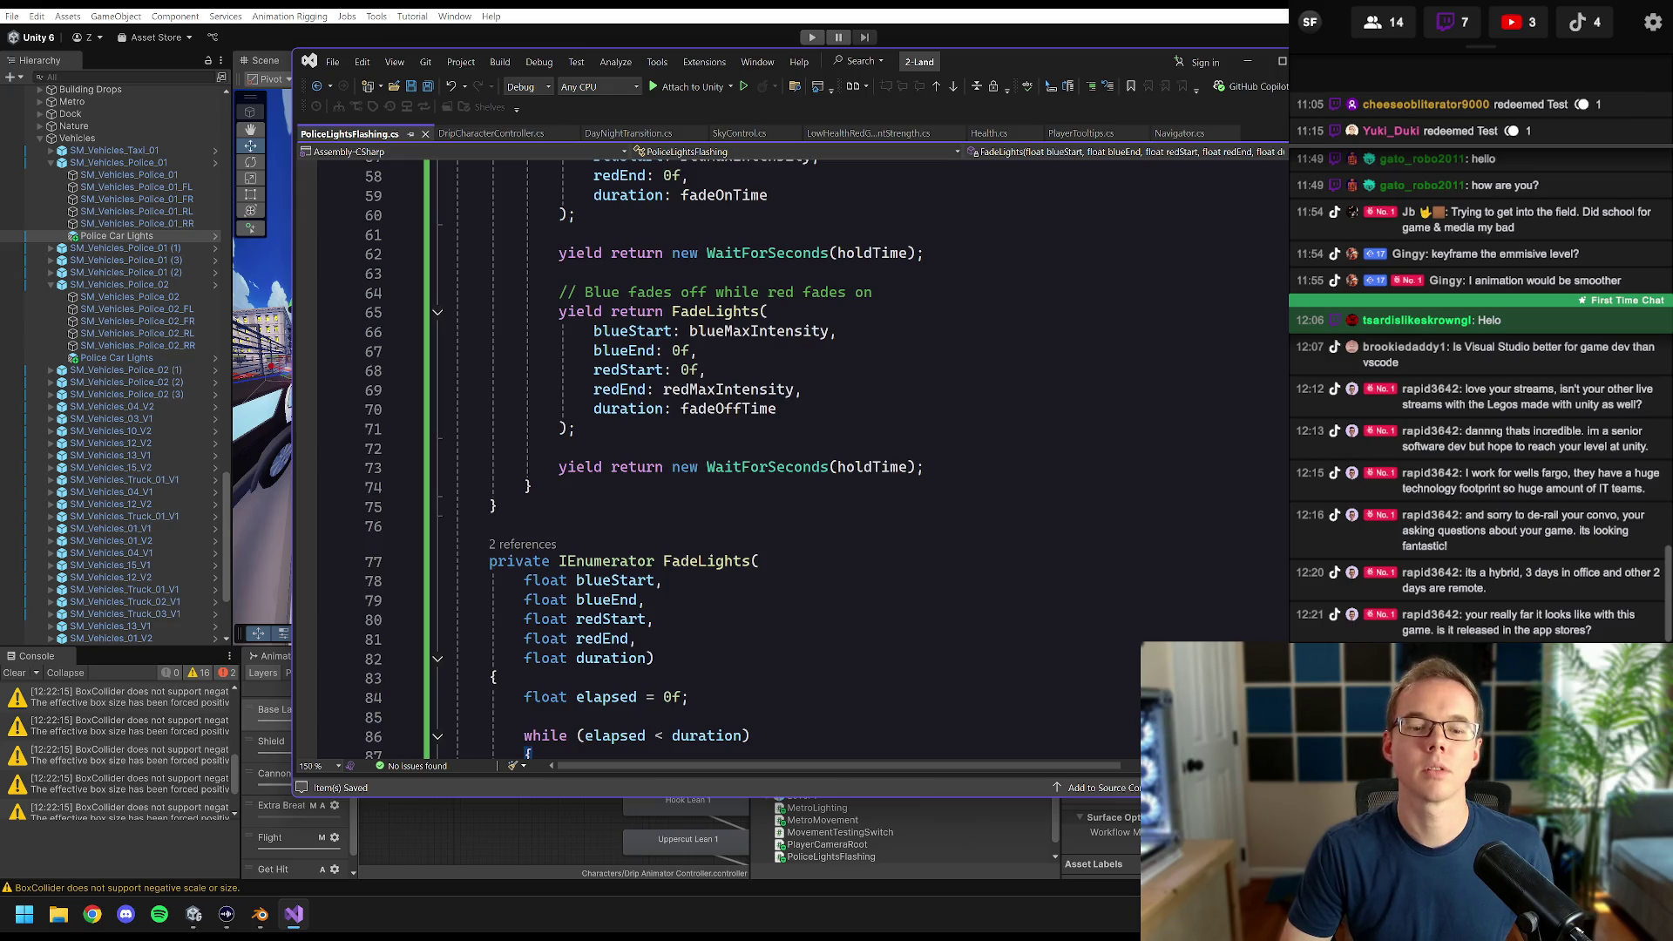
{"action": "scroll", "coordinate": [715, 453], "scroll_direction": "up", "scroll_amount": 8}
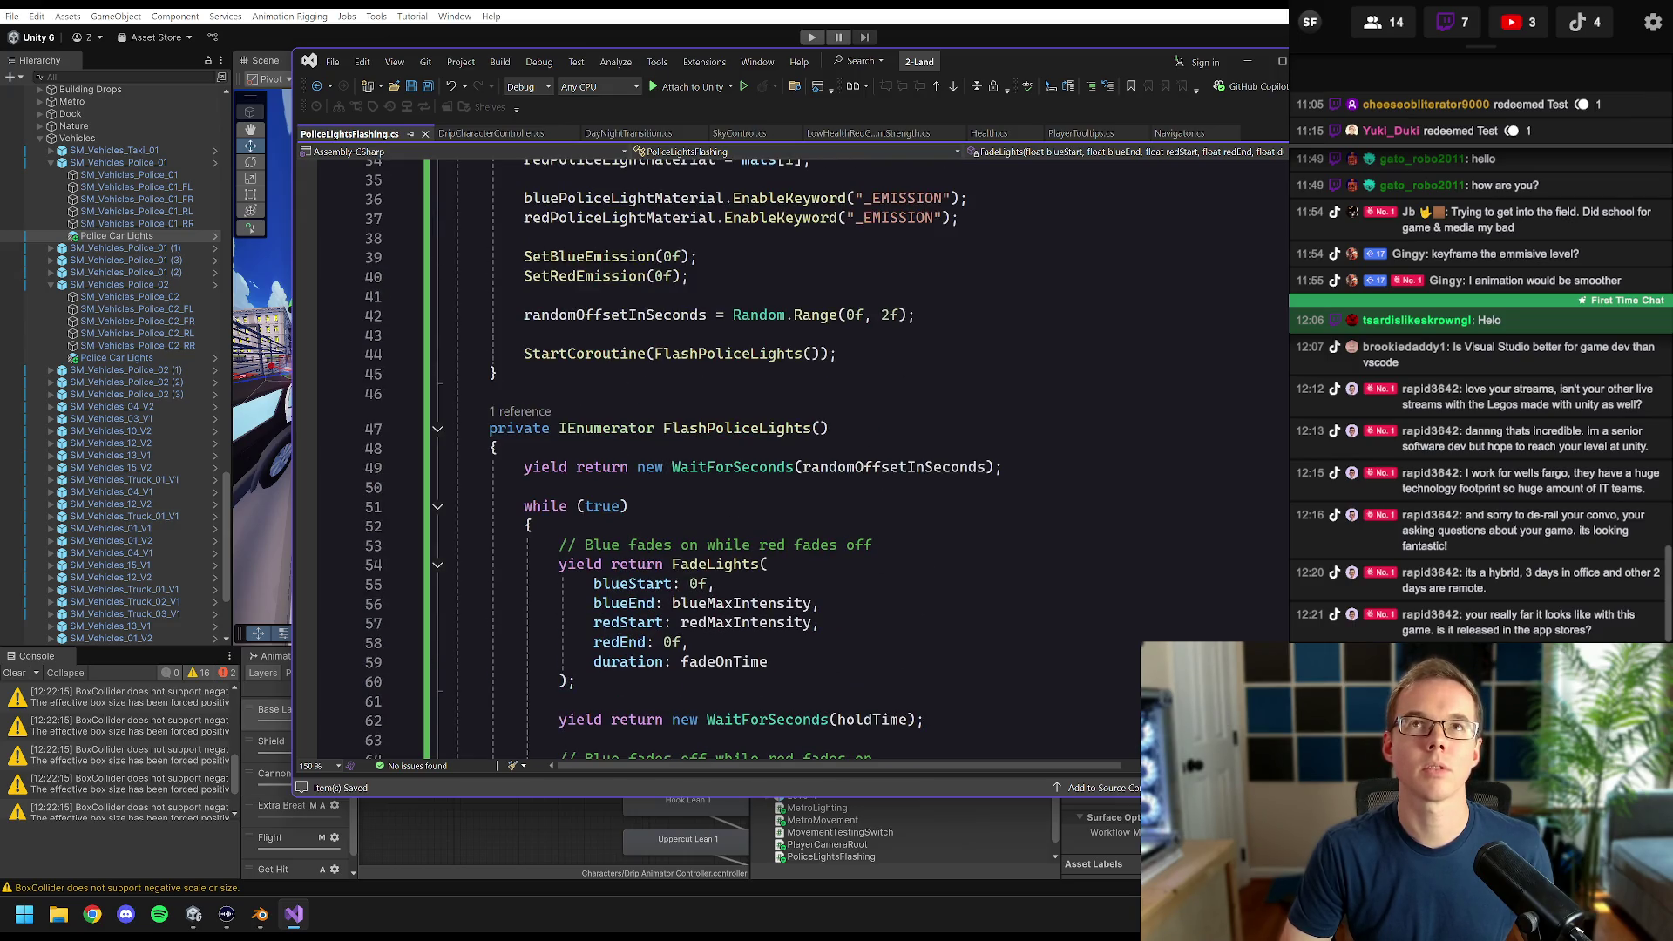
- Delete the randomOffsetInSeconds = Random.Range(0f, 2f) line from Awake and save
{"action": "scroll", "coordinate": [732, 353], "scroll_direction": "down", "scroll_amount": 2}
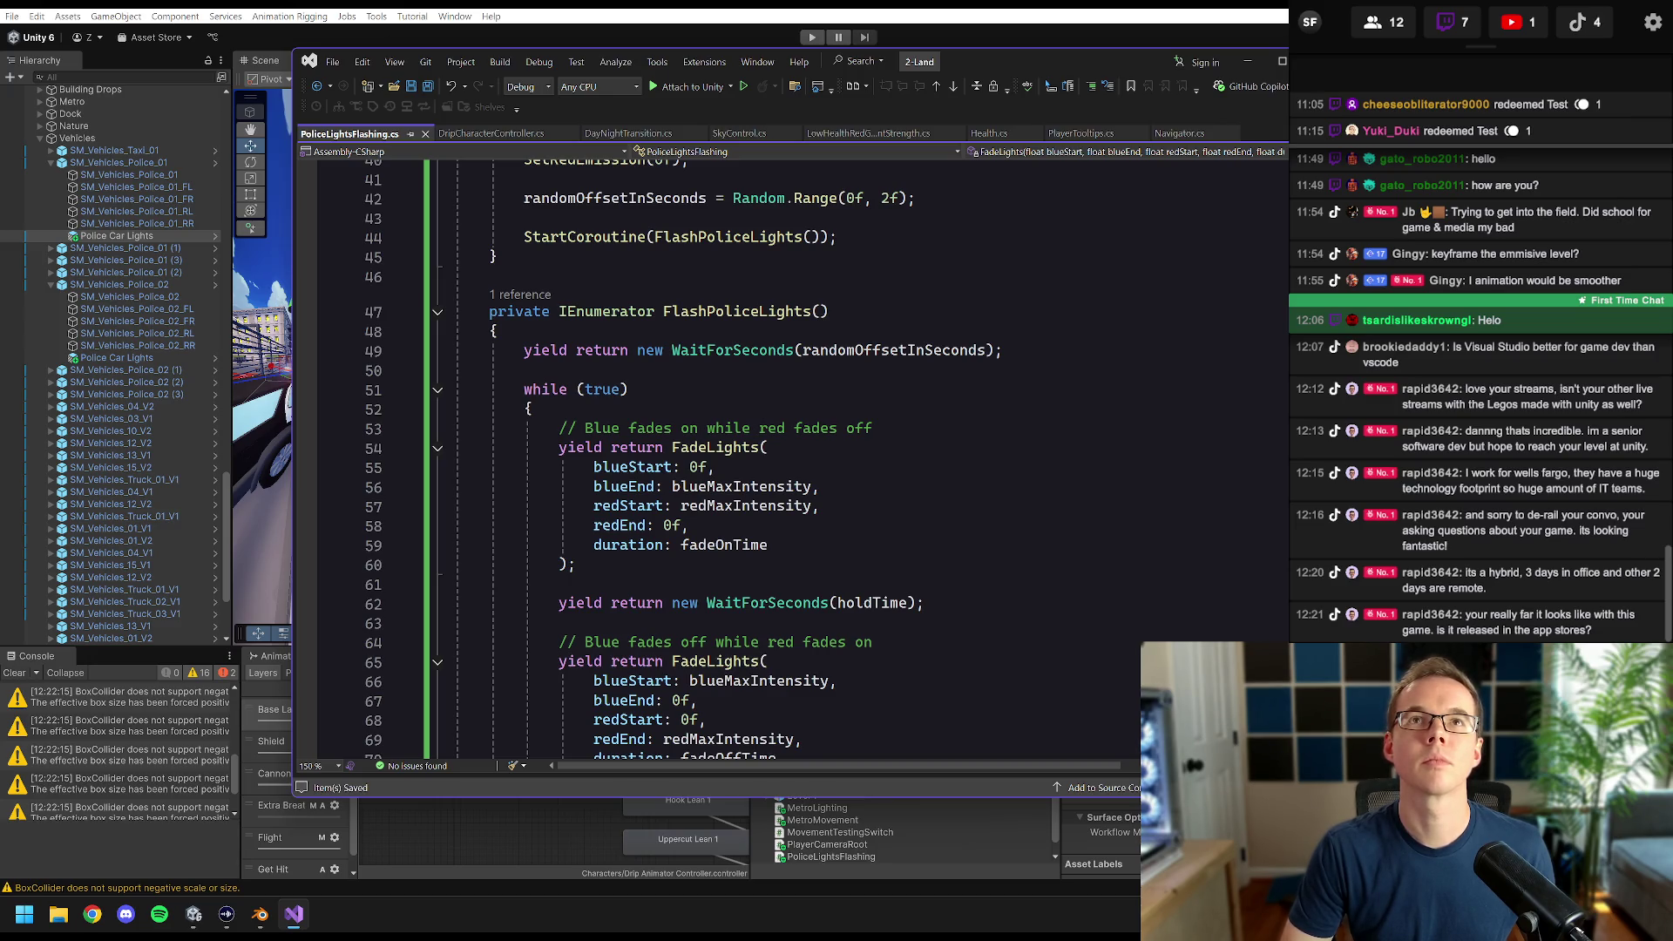
{"action": "scroll", "coordinate": [732, 453], "scroll_direction": "up", "scroll_amount": 9}
{"action": "scroll", "coordinate": [732, 454], "scroll_direction": "down", "scroll_amount": 2}
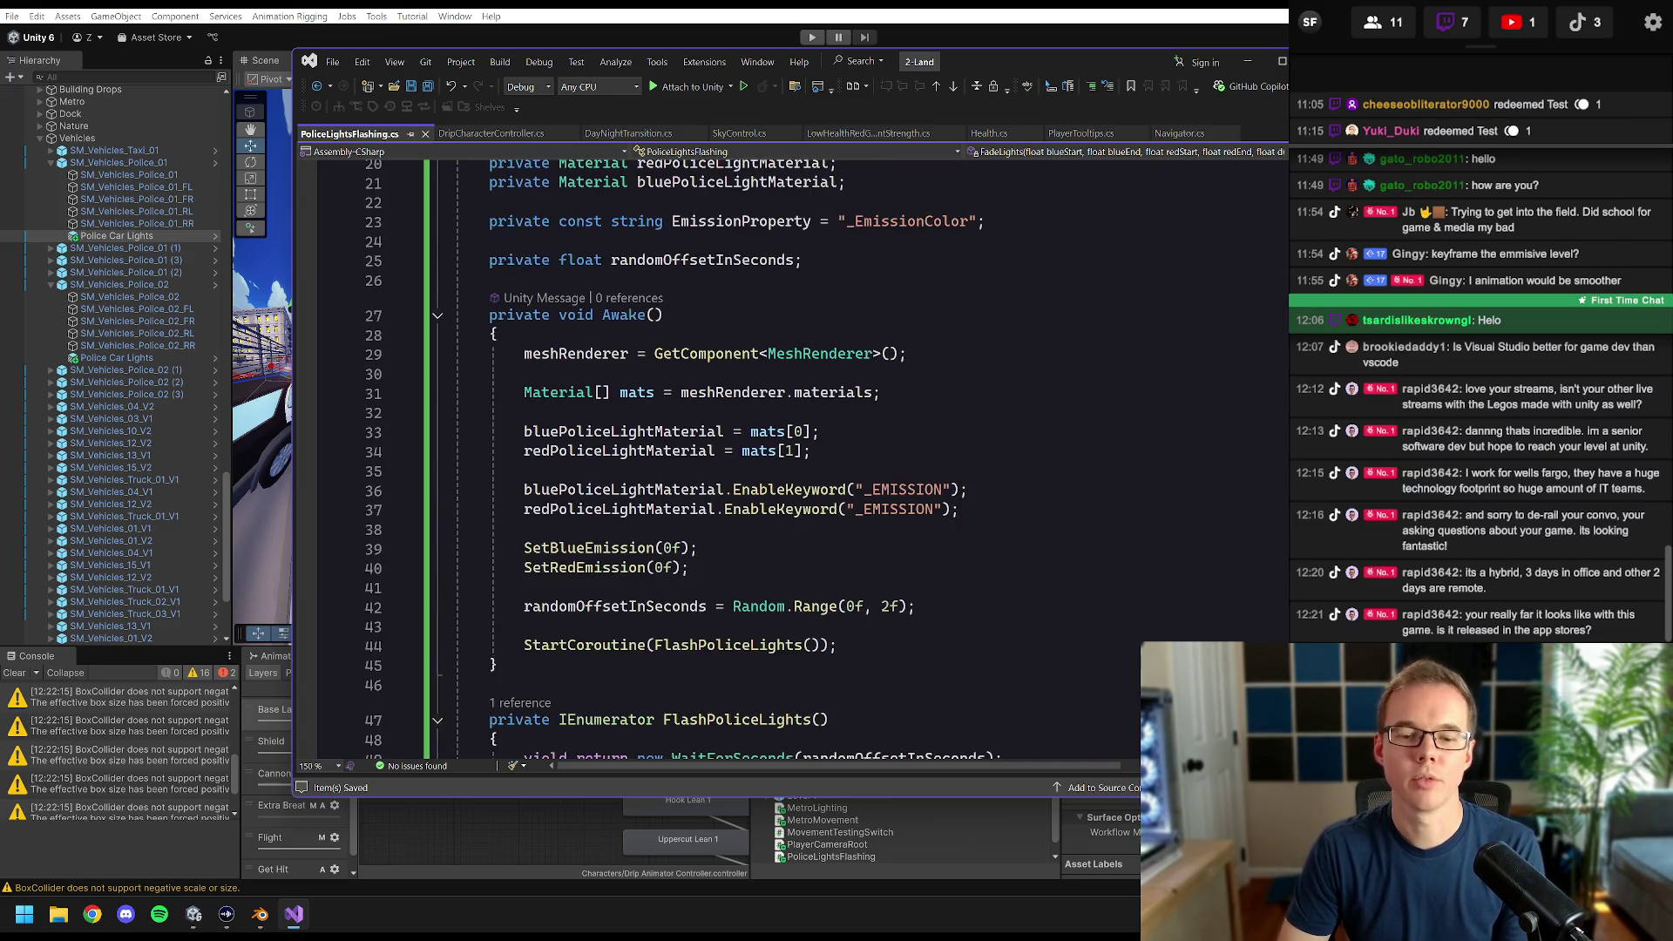
{"action": "key", "text": "shift+Home"}
{"action": "key", "text": "shift+Home"}
{"action": "key", "text": "BackSpace"}
{"action": "key", "text": "BackSpace"}
{"action": "key", "text": "BackSpace"}
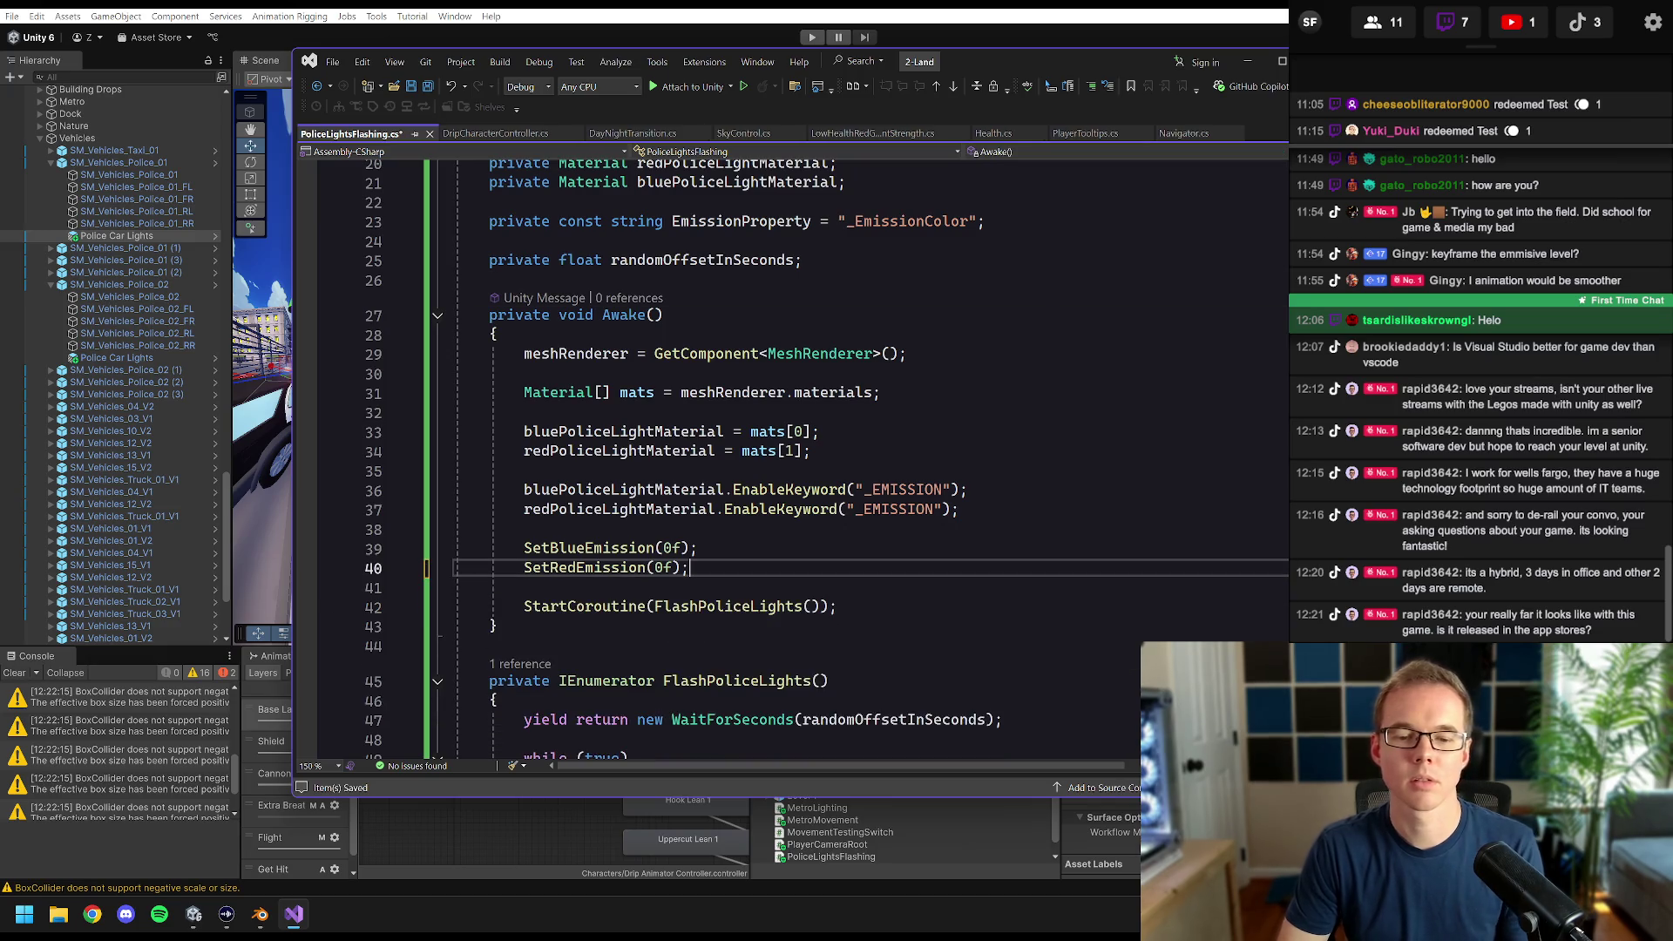
{"action": "key", "text": "ctrl+s"}
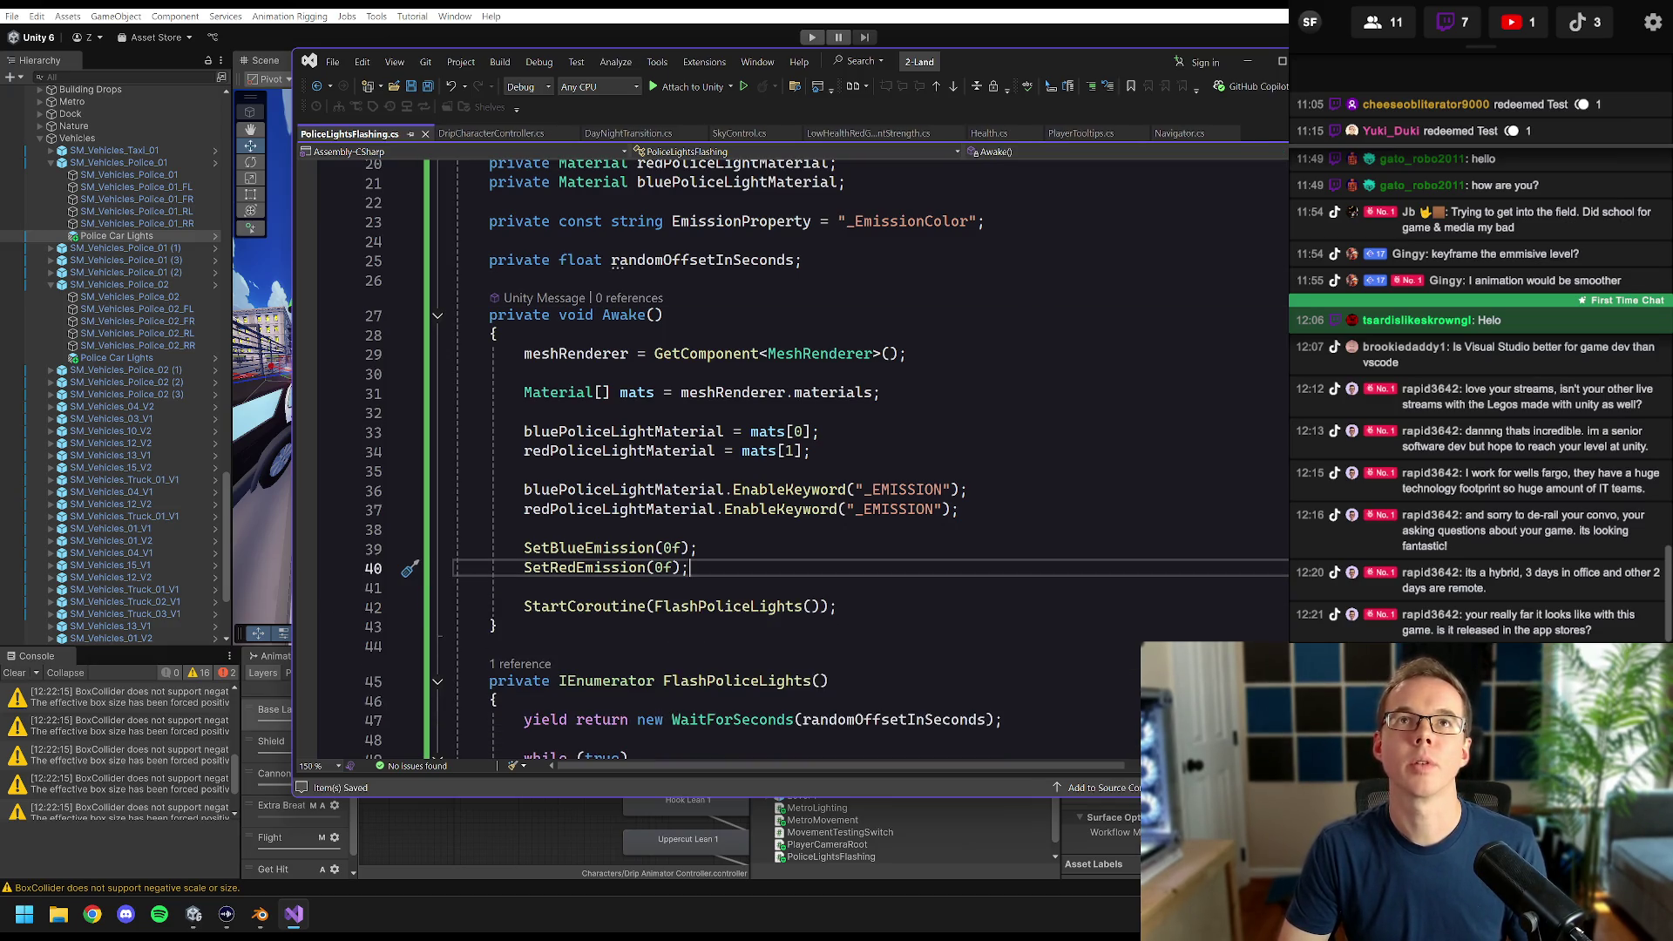
- Add new lines after the FlashPoliceLights coroutine and save the script
{"action": "scroll", "coordinate": [784, 462], "scroll_direction": "down", "scroll_amount": 6}
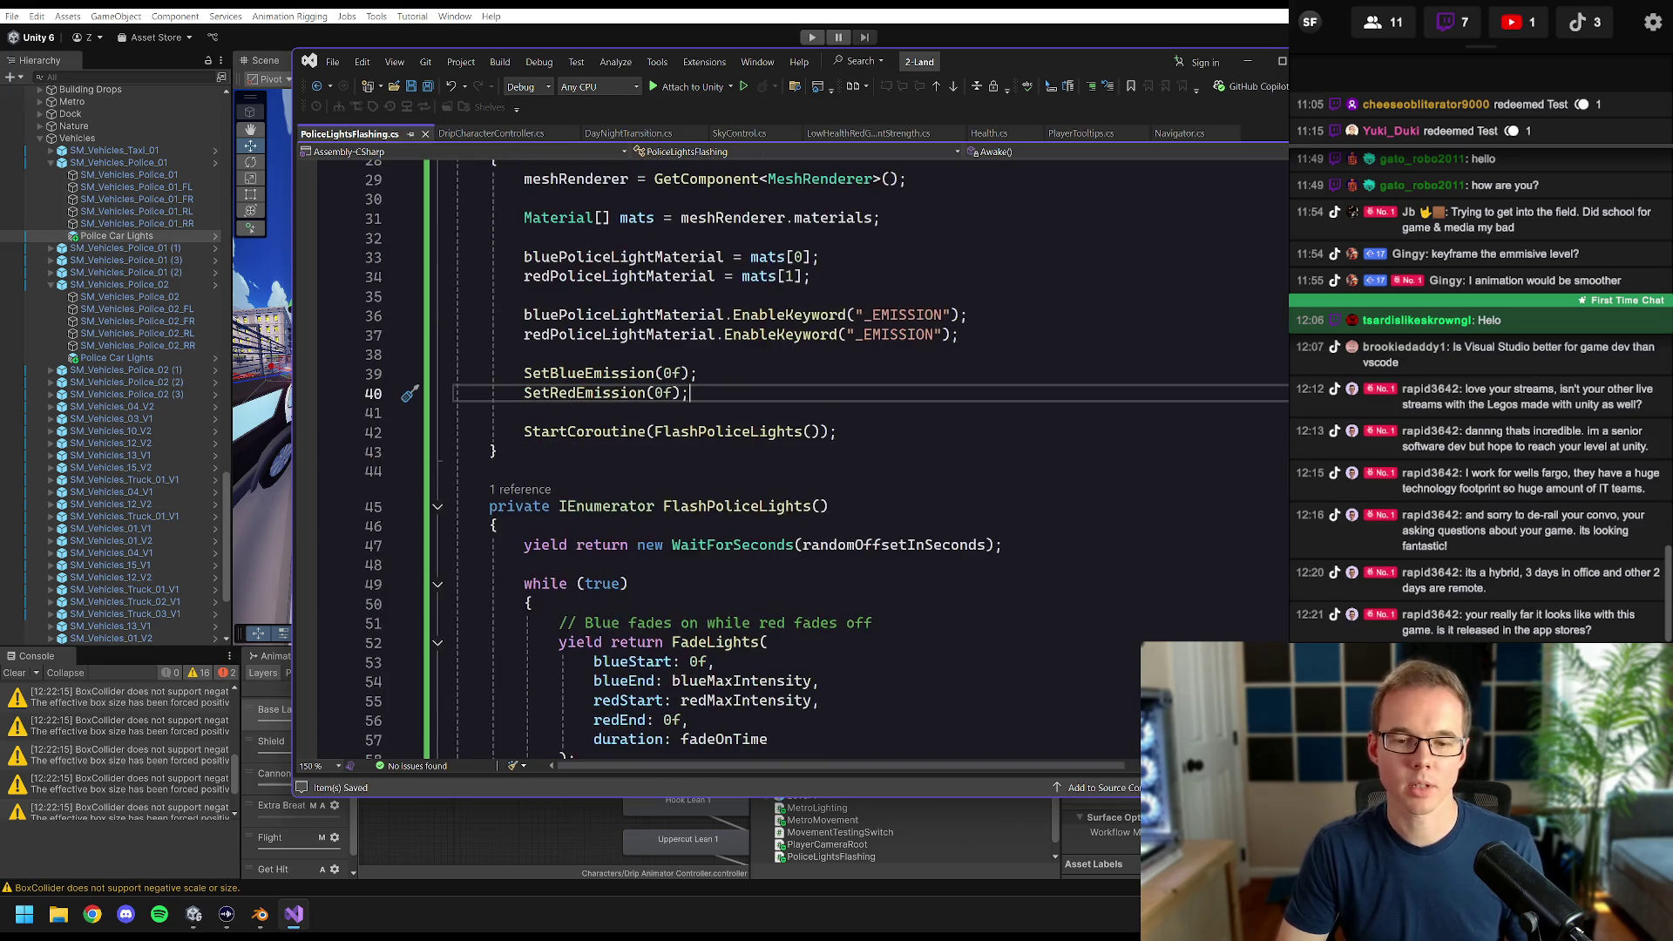
{"action": "scroll", "coordinate": [784, 462], "scroll_direction": "down", "scroll_amount": 2}
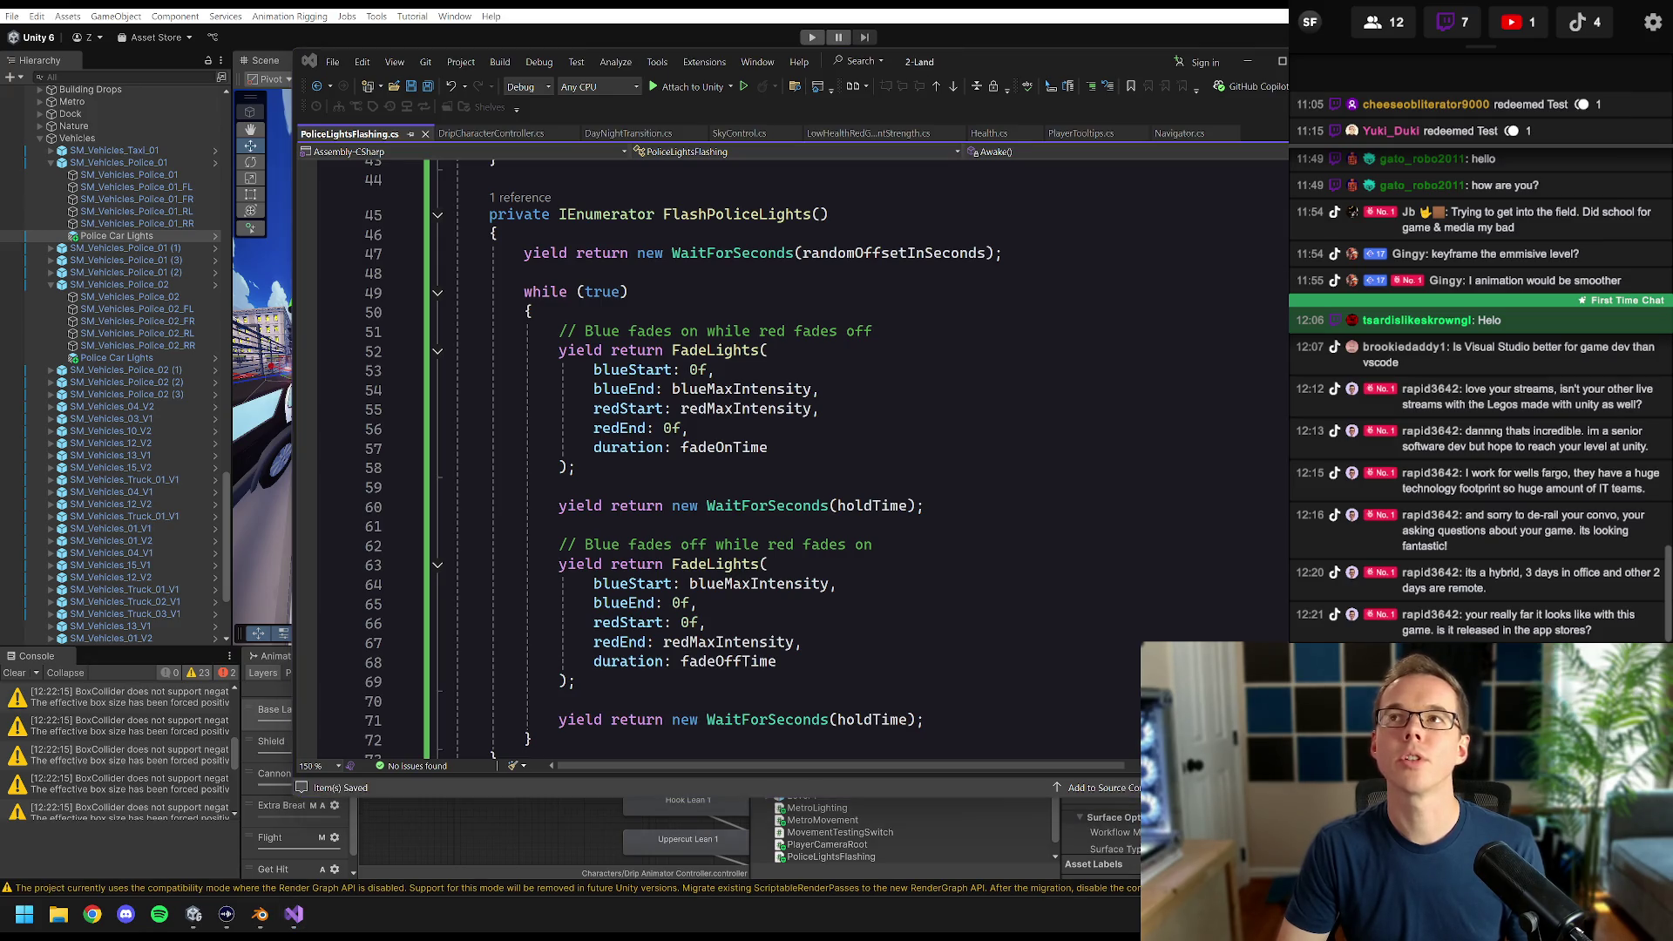
{"action": "scroll", "coordinate": [785, 462], "scroll_direction": "down", "scroll_amount": 4}
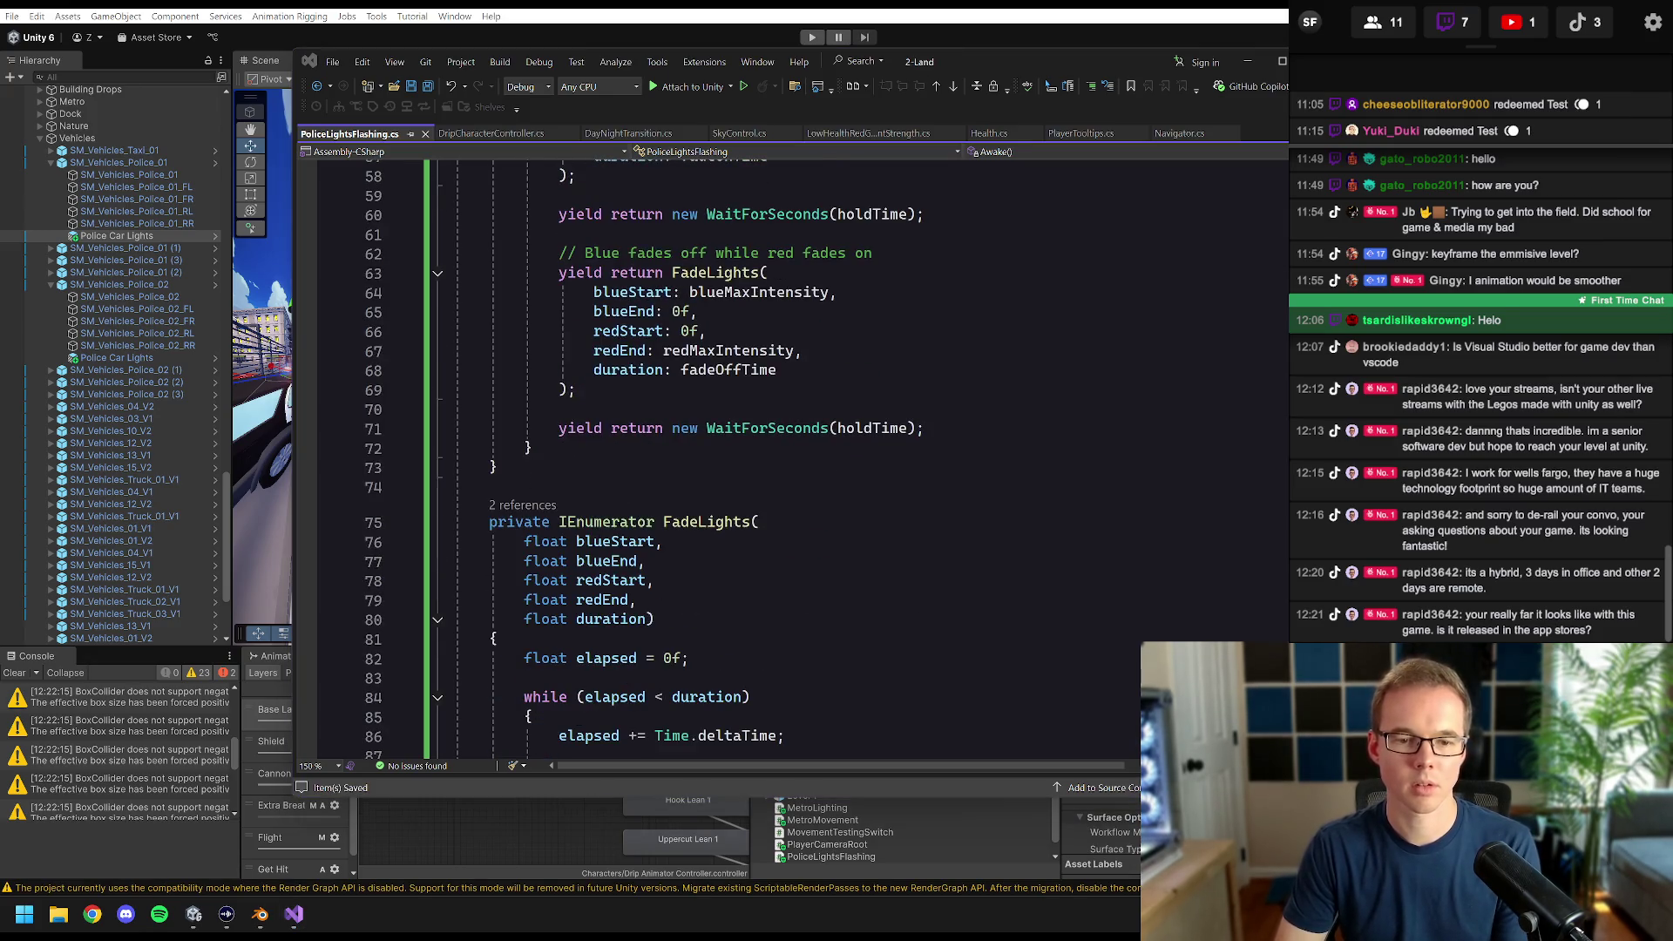
{"action": "left_click", "coordinate": [523, 467]}
{"action": "key", "text": "Return"}
{"action": "key", "text": "Return"}
{"action": "key", "text": "ctrl+s"}
- Review every use of holdTime and the random offset assignment in the new code
{"action": "scroll", "coordinate": [784, 462], "scroll_direction": "down", "scroll_amount": 11}
{"action": "left_click", "coordinate": [889, 262]}
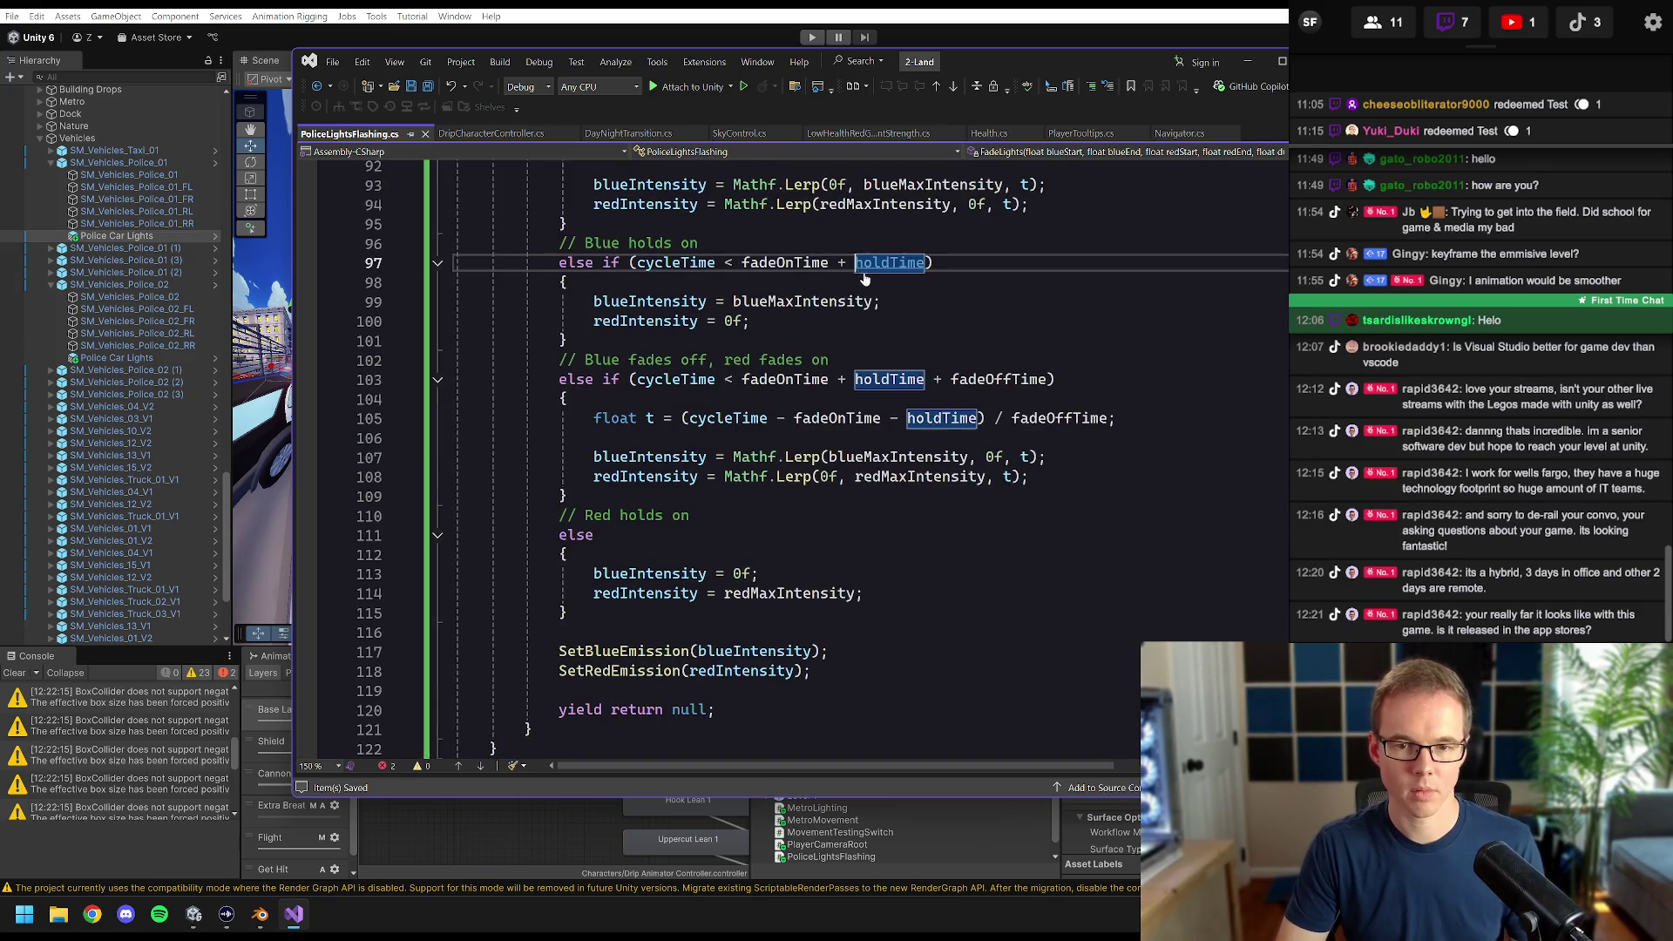
{"action": "scroll", "coordinate": [784, 462], "scroll_direction": "up", "scroll_amount": 10}
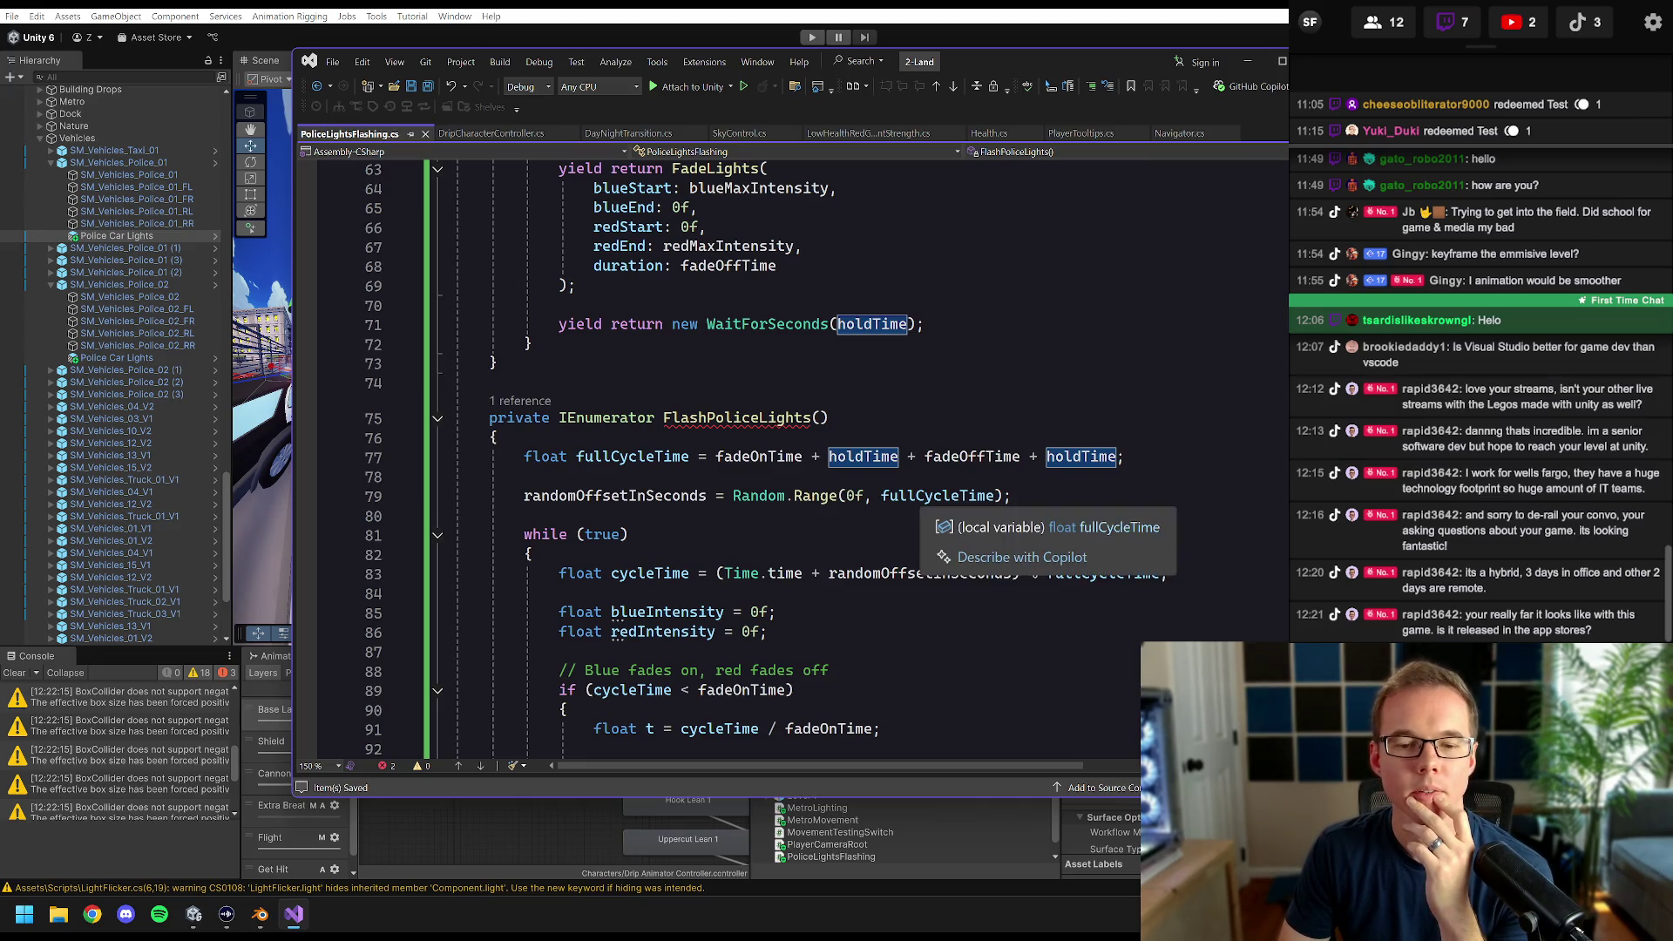
{"action": "mouse_move", "coordinate": [863, 457]}
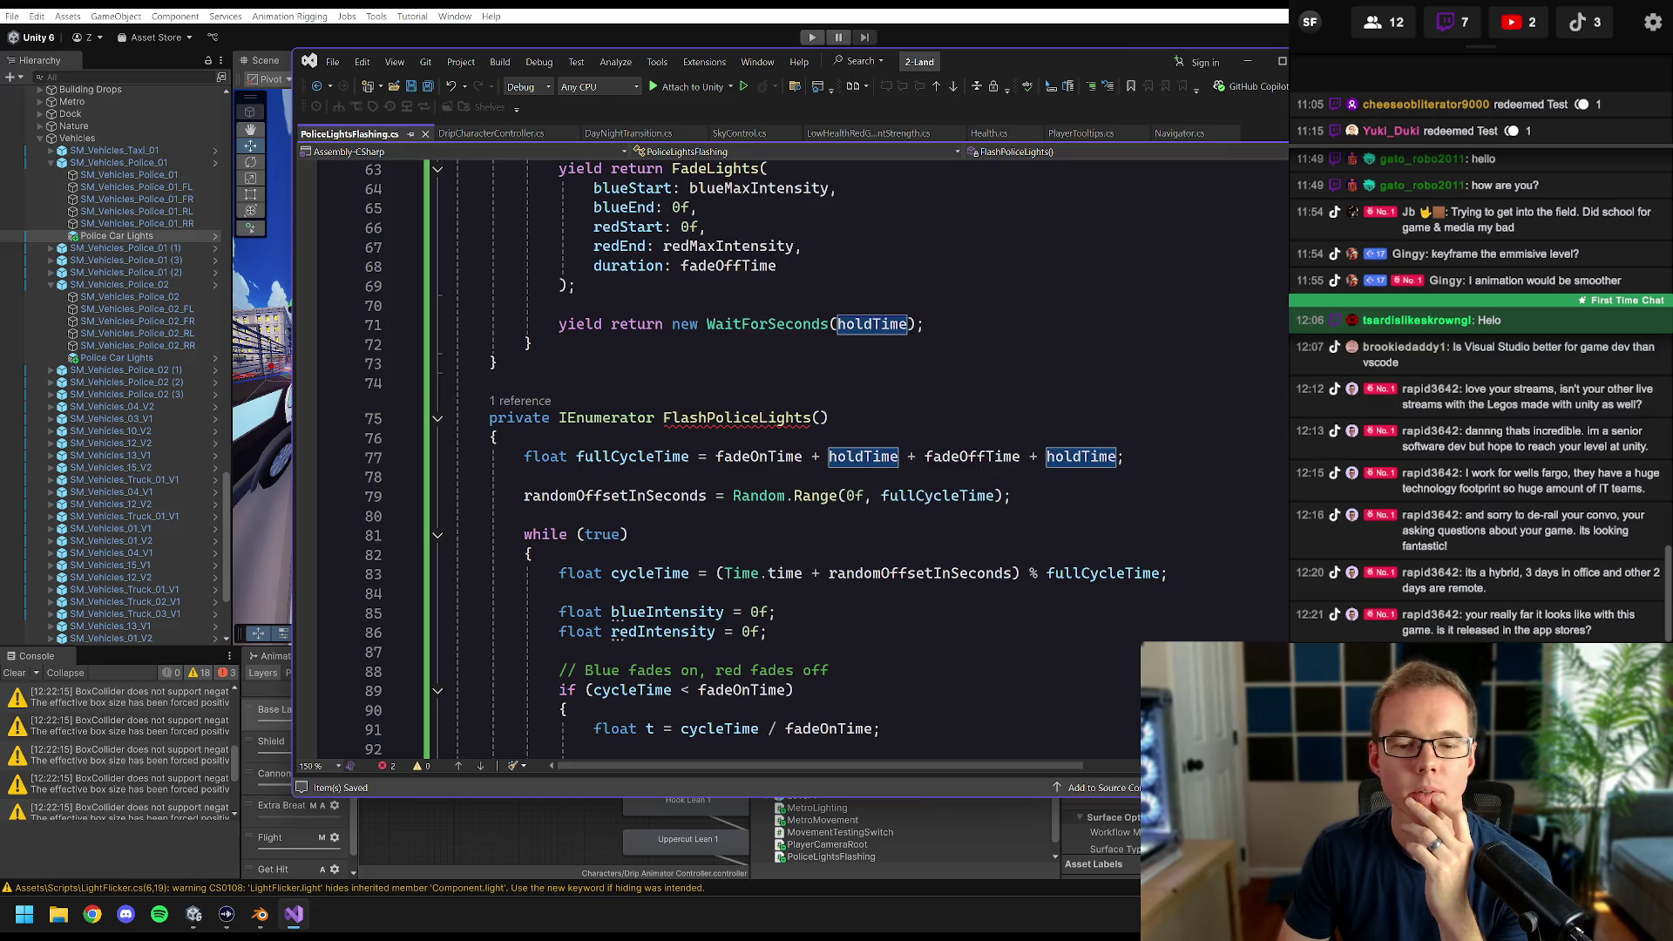
{"action": "key", "text": "Down"}
{"action": "key", "text": "Down"}
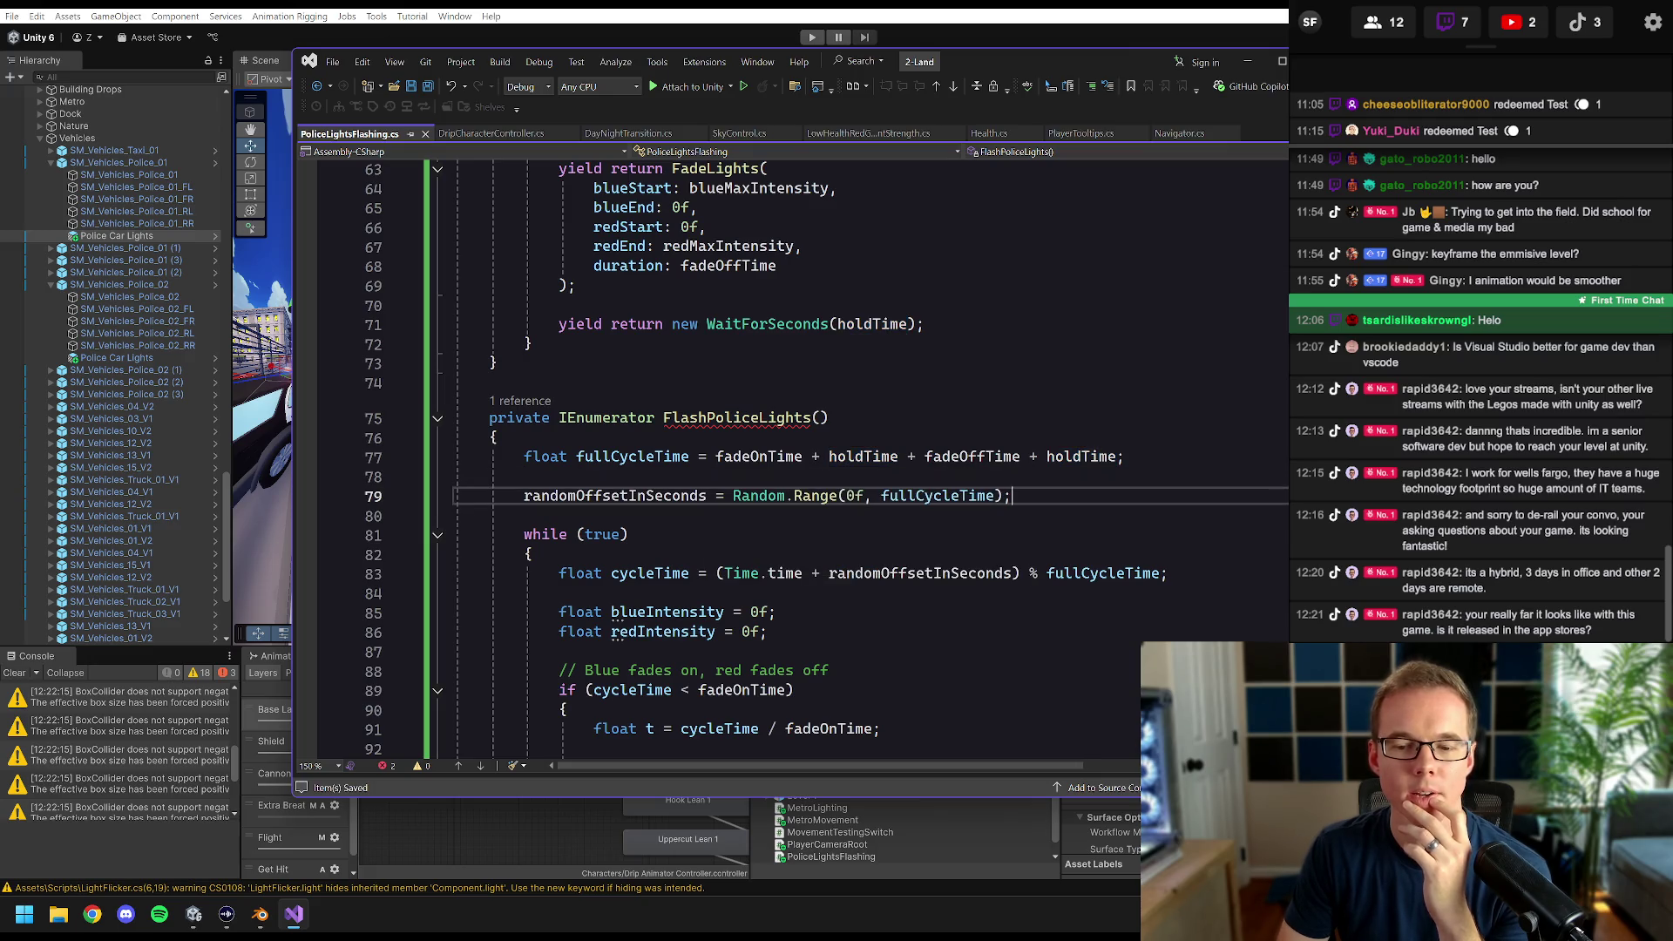
{"action": "scroll", "coordinate": [628, 262], "scroll_direction": "up", "scroll_amount": 5}
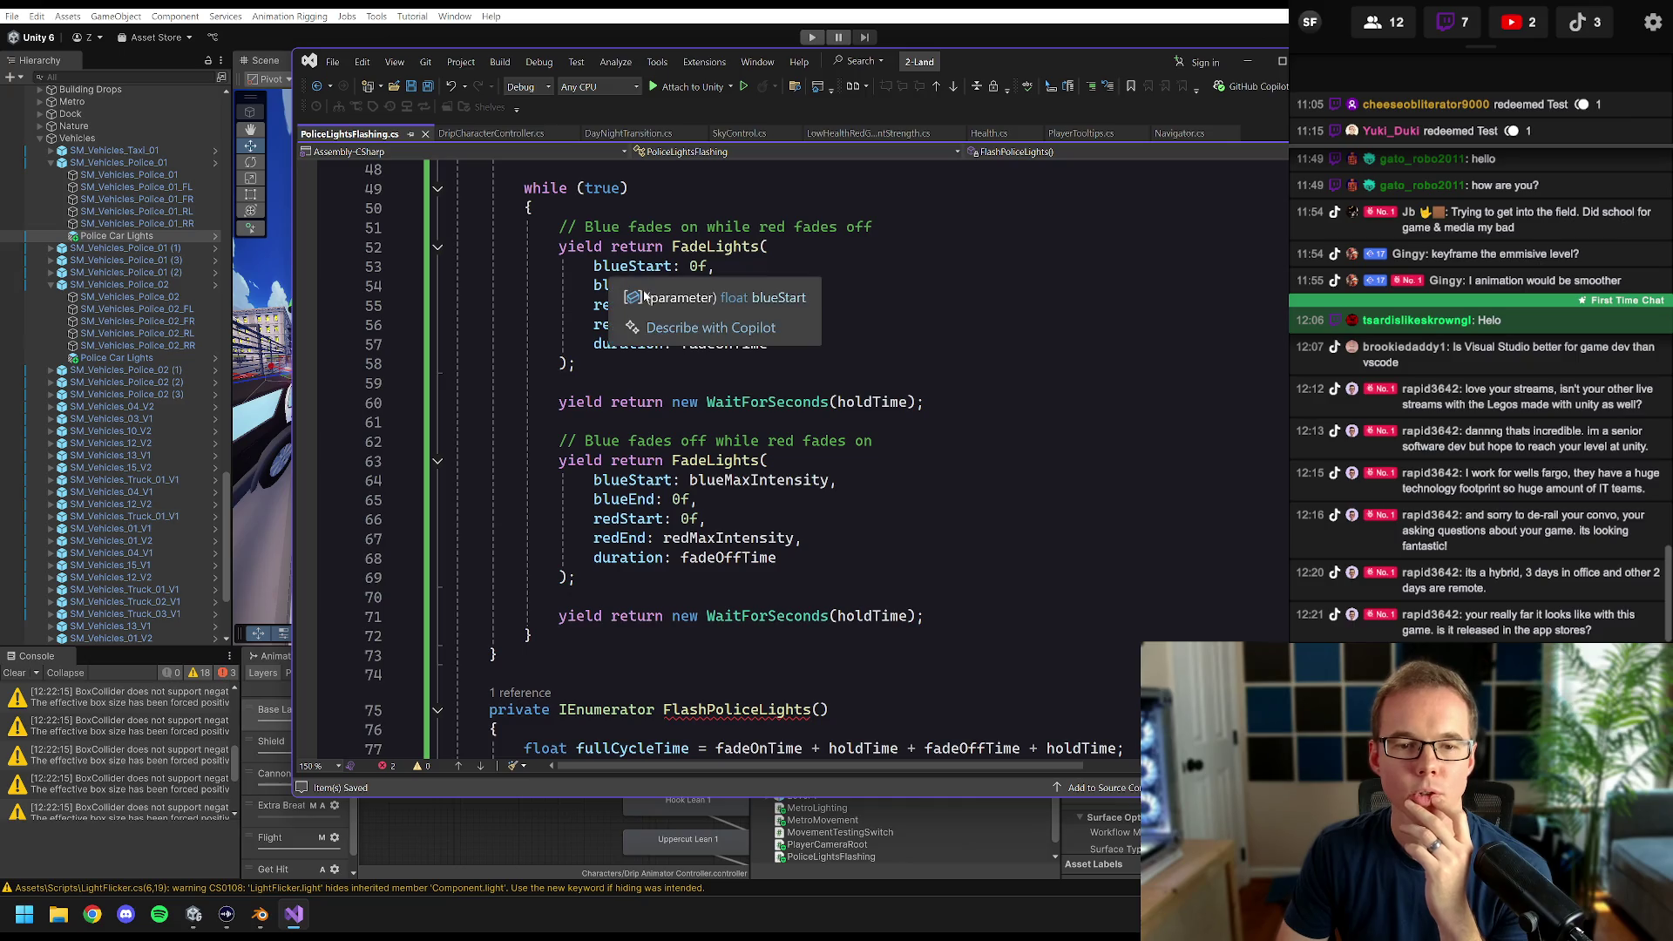
{"action": "scroll", "coordinate": [627, 262], "scroll_direction": "down", "scroll_amount": 6}
{"action": "scroll", "coordinate": [784, 453], "scroll_direction": "down", "scroll_amount": 2}
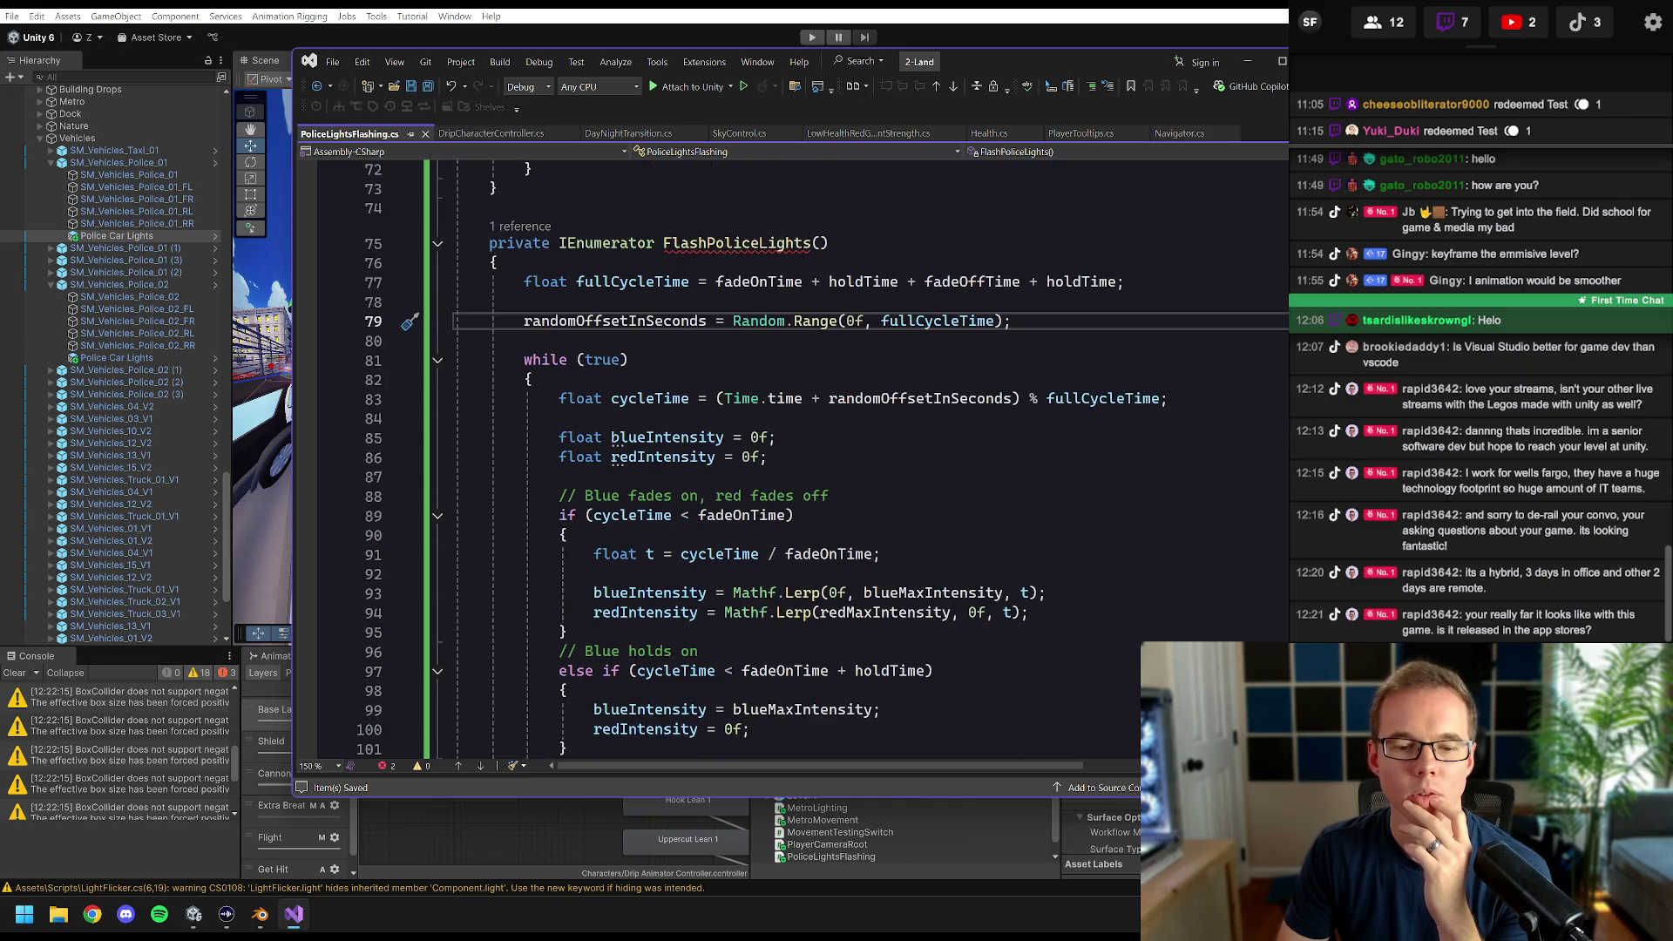
{"action": "scroll", "coordinate": [784, 453], "scroll_direction": "down", "scroll_amount": 4}
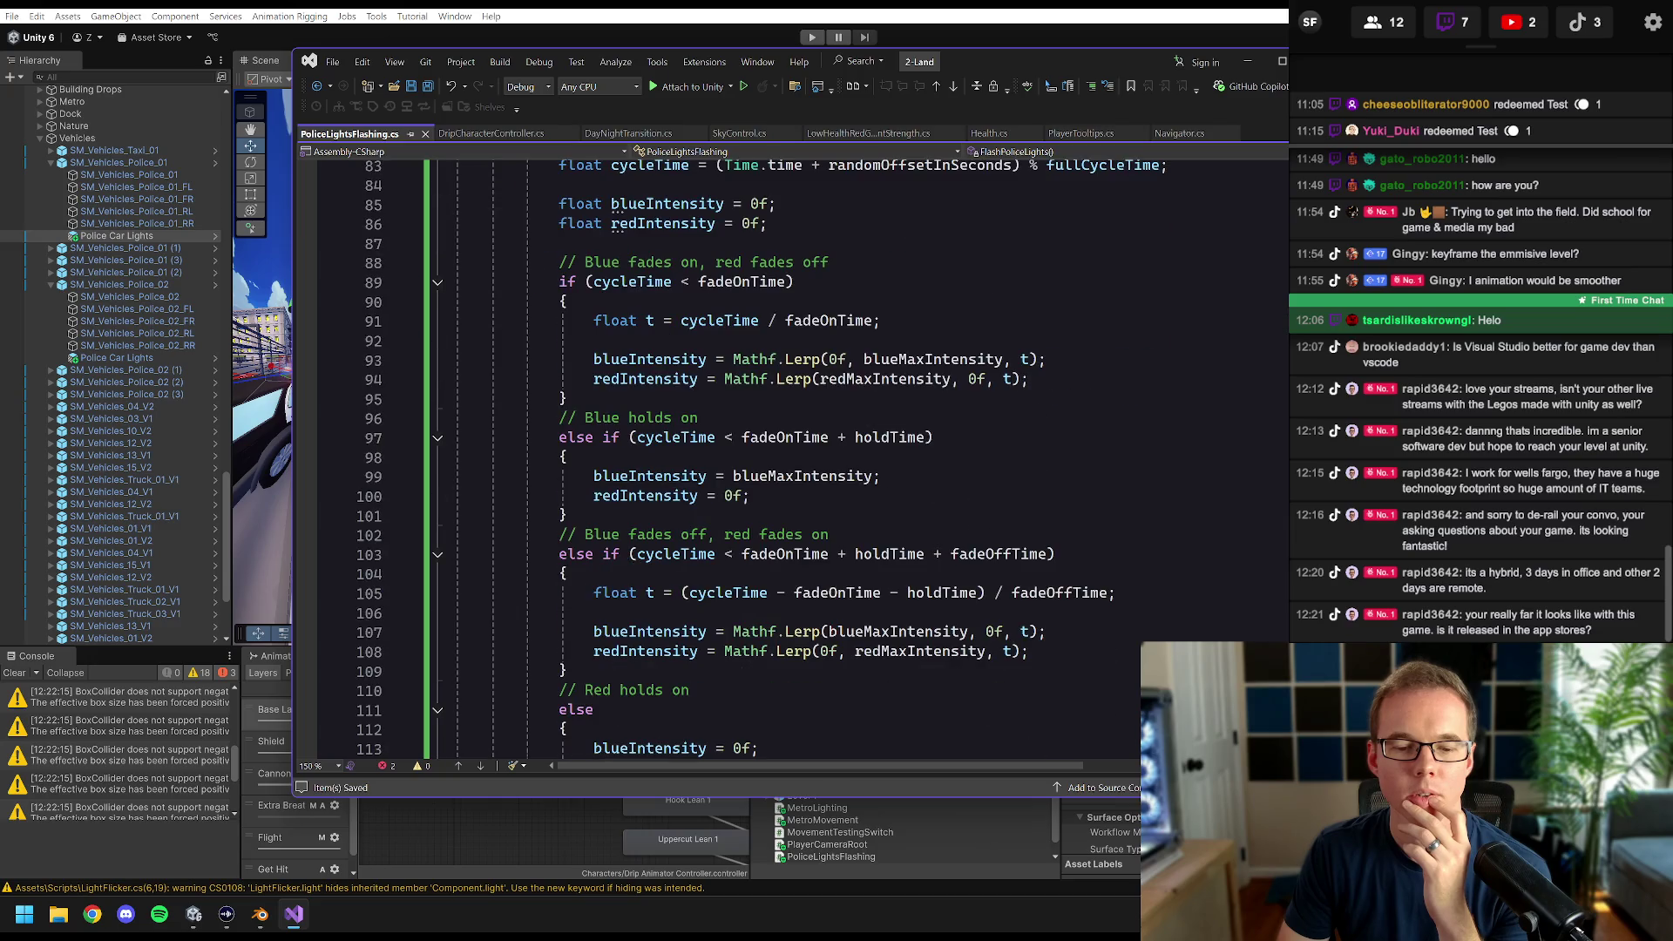
{"action": "scroll", "coordinate": [662, 497], "scroll_direction": "down", "scroll_amount": 3}
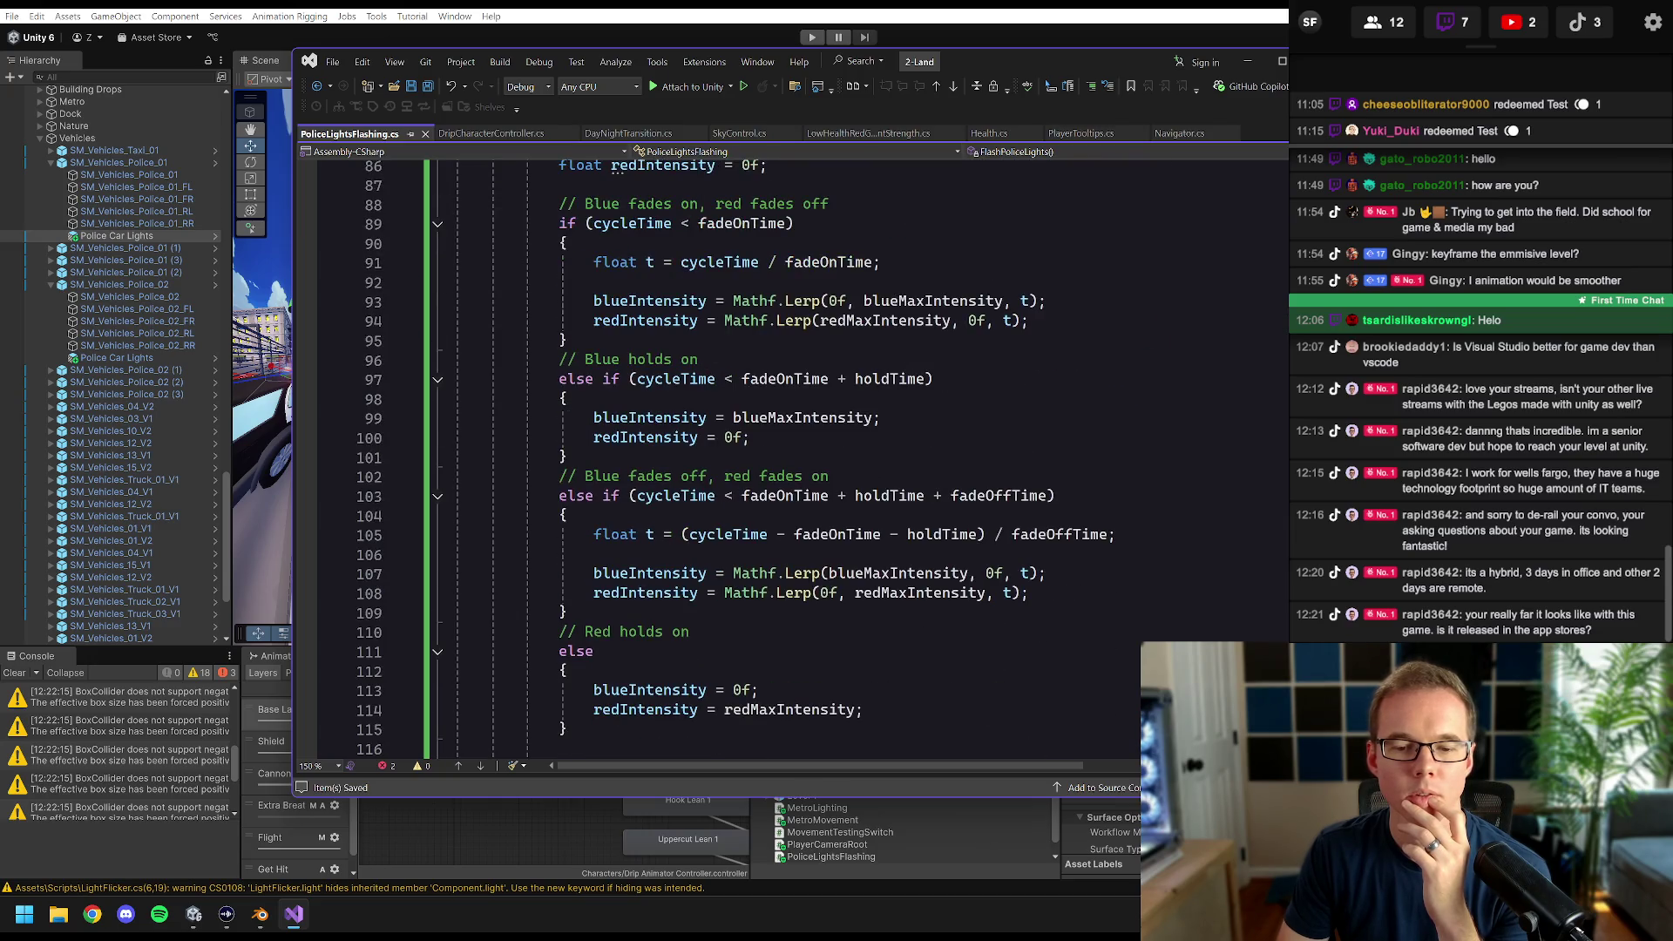
{"action": "scroll", "coordinate": [732, 453], "scroll_direction": "up", "scroll_amount": 12}
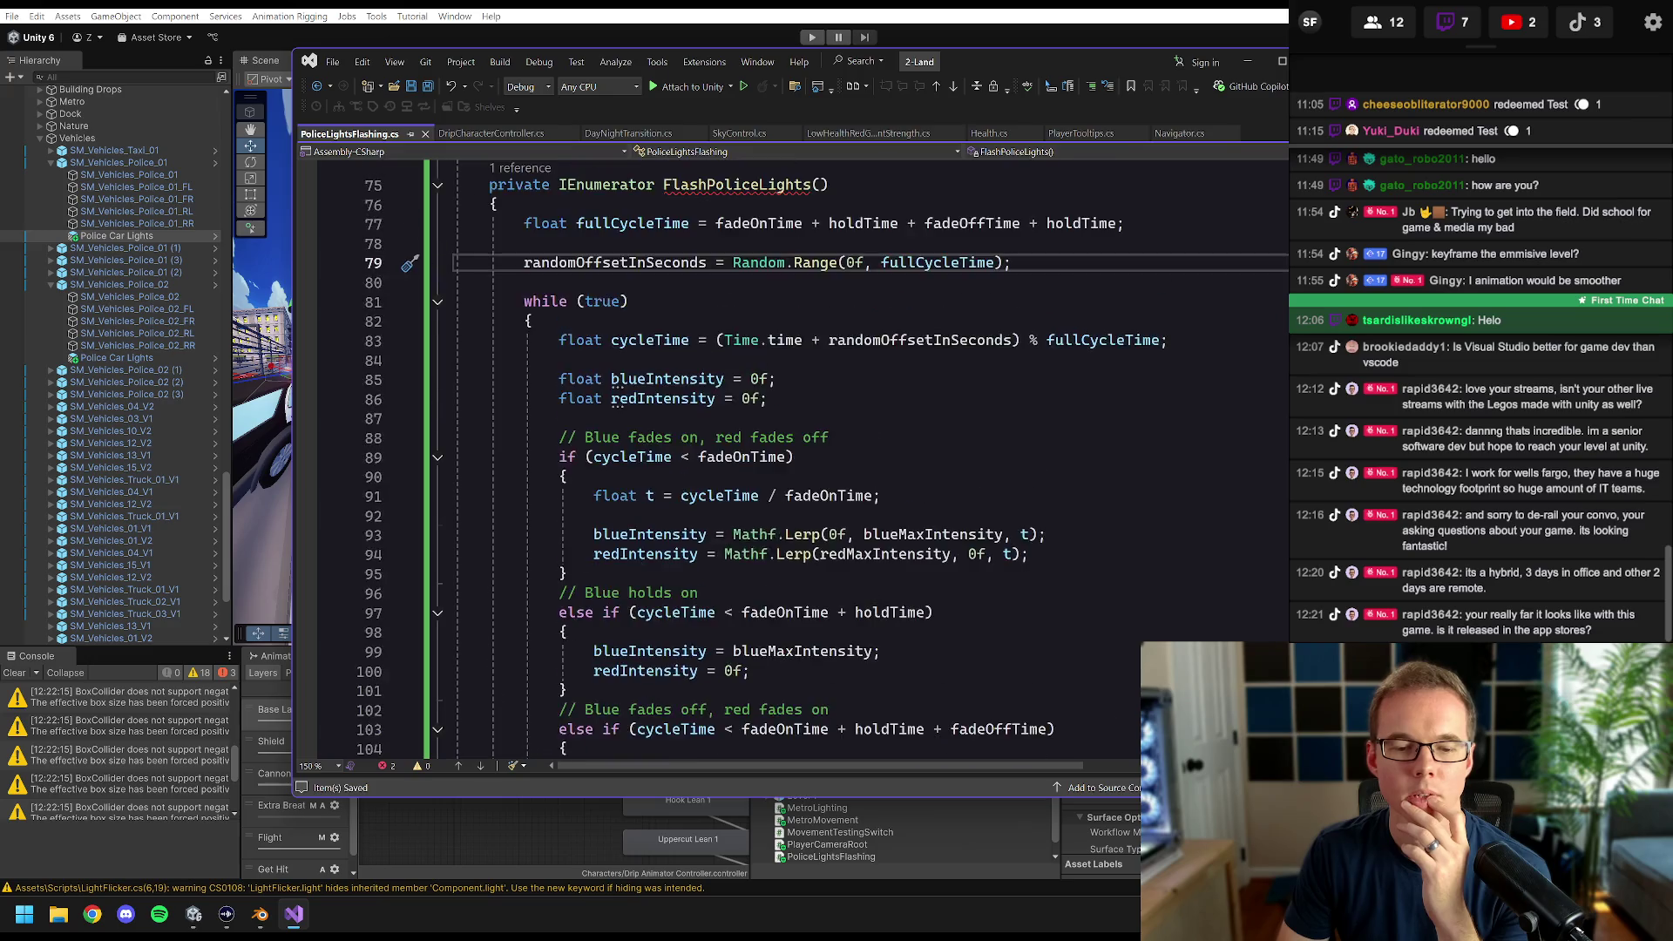
- Undo and redo the latest edits to compare, then save the script
{"action": "key", "text": "ctrl+z"}
{"action": "key", "text": "ctrl+z"}
{"action": "key", "text": "ctrl+z"}
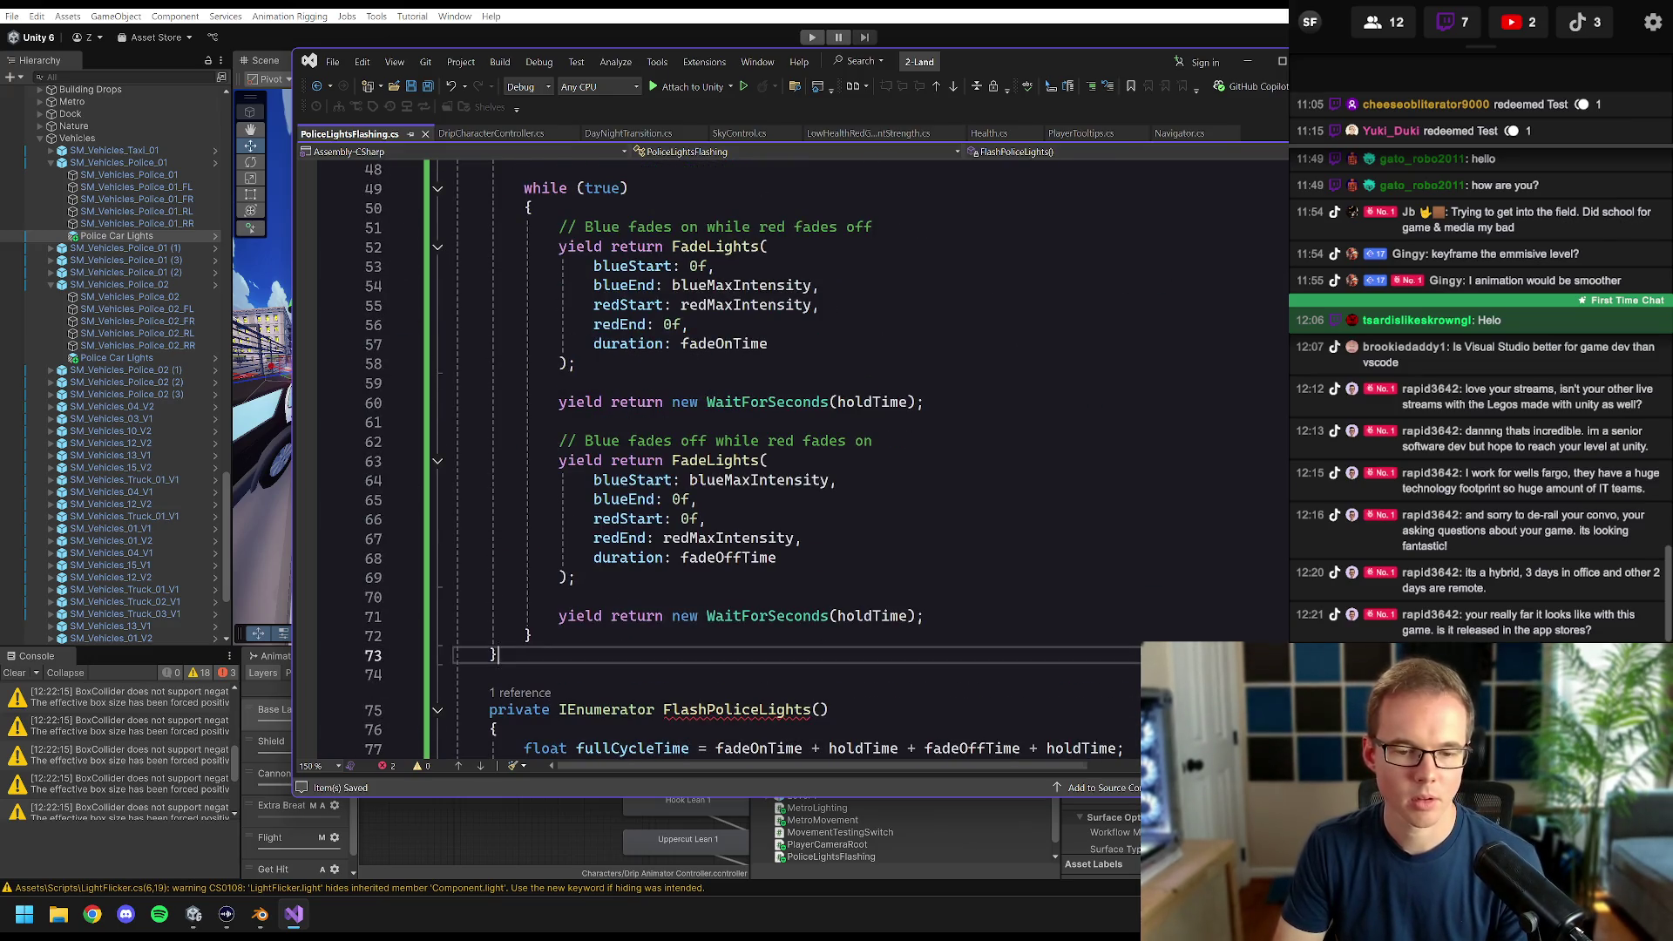
{"action": "key", "text": "ctrl+y"}
{"action": "key", "text": "ctrl+y"}
{"action": "key", "text": "ctrl+y"}
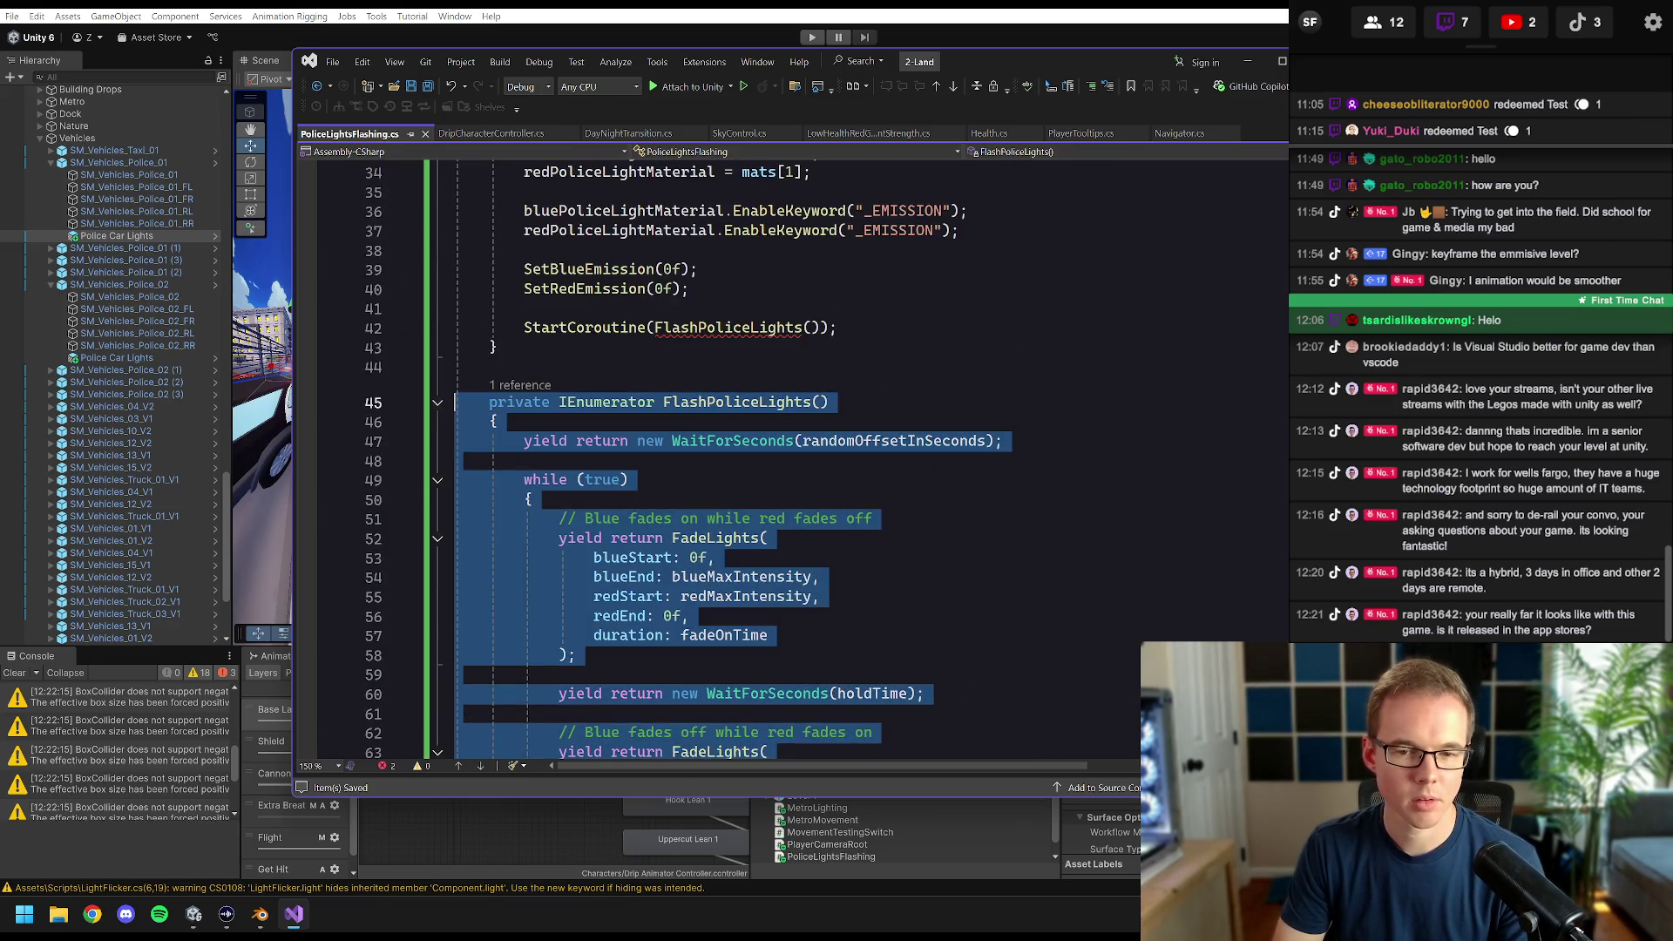
{"action": "key", "text": "ctrl+s"}
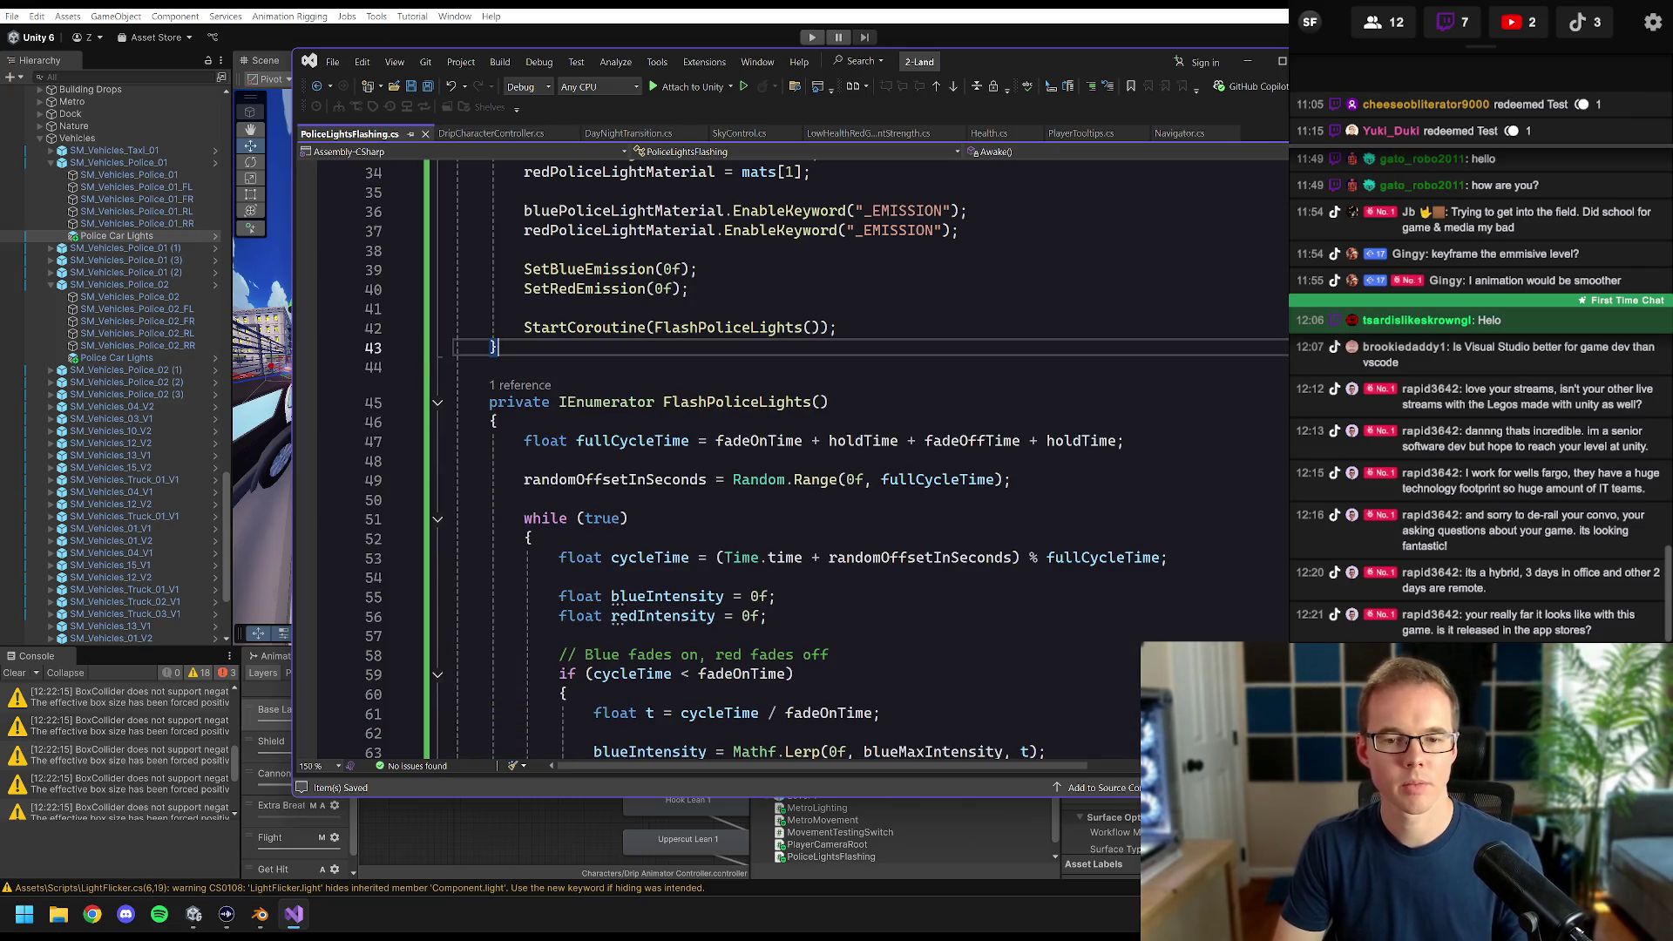
{"action": "scroll", "coordinate": [732, 462], "scroll_direction": "down", "scroll_amount": 8}
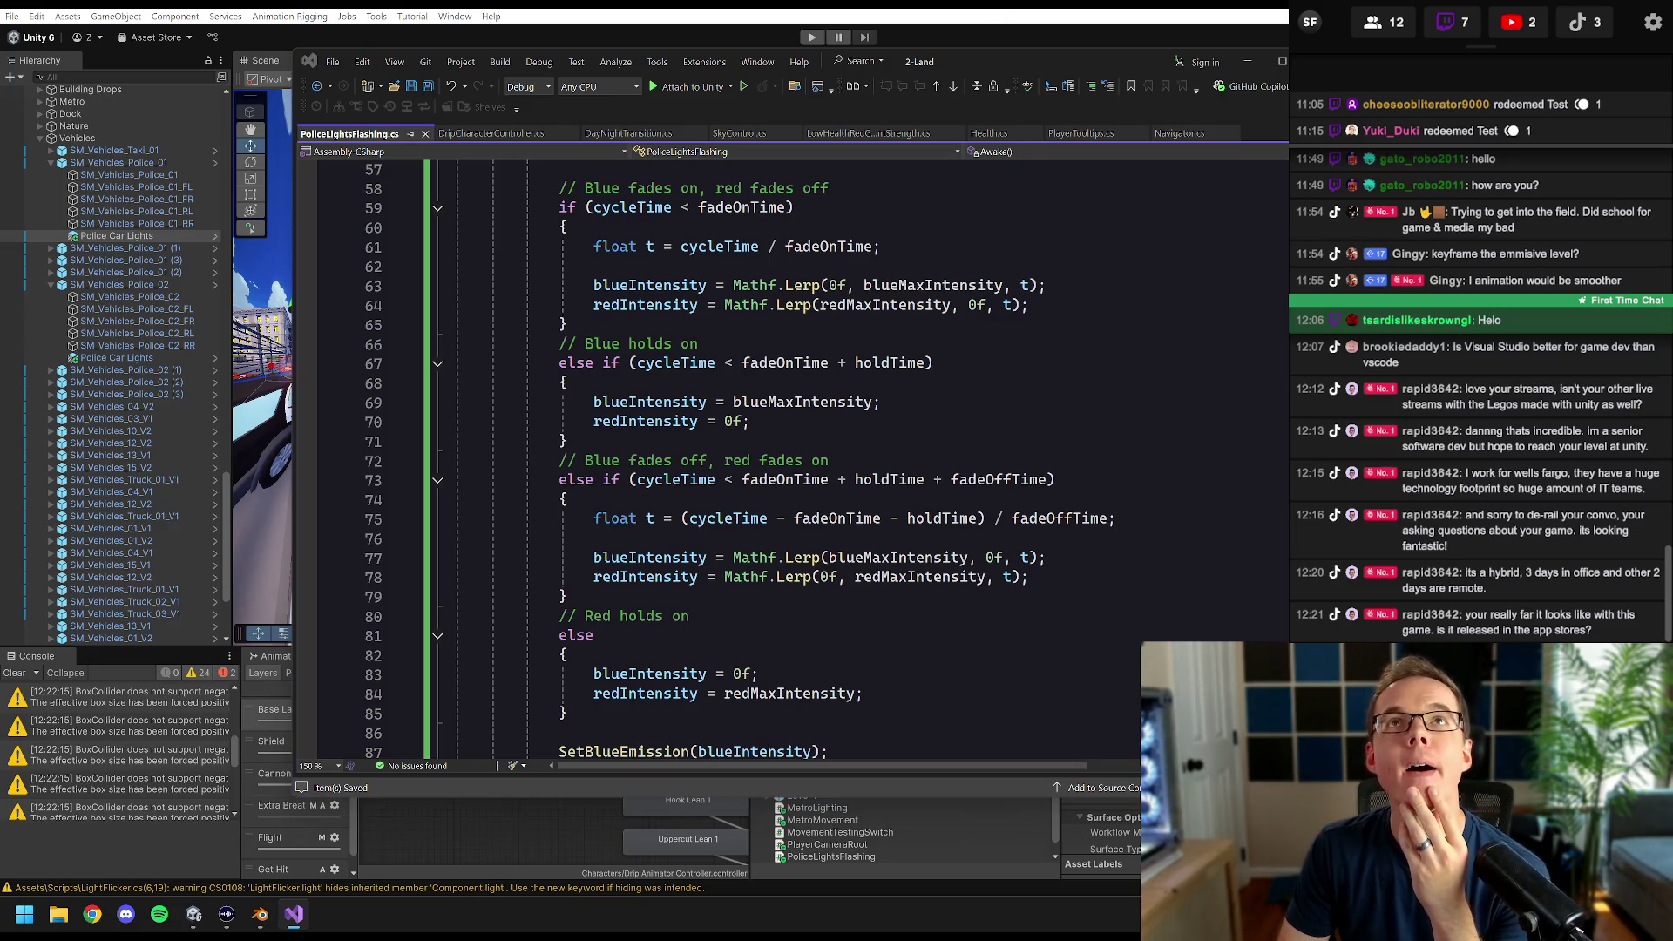
{"action": "key", "text": "alt+Tab"}
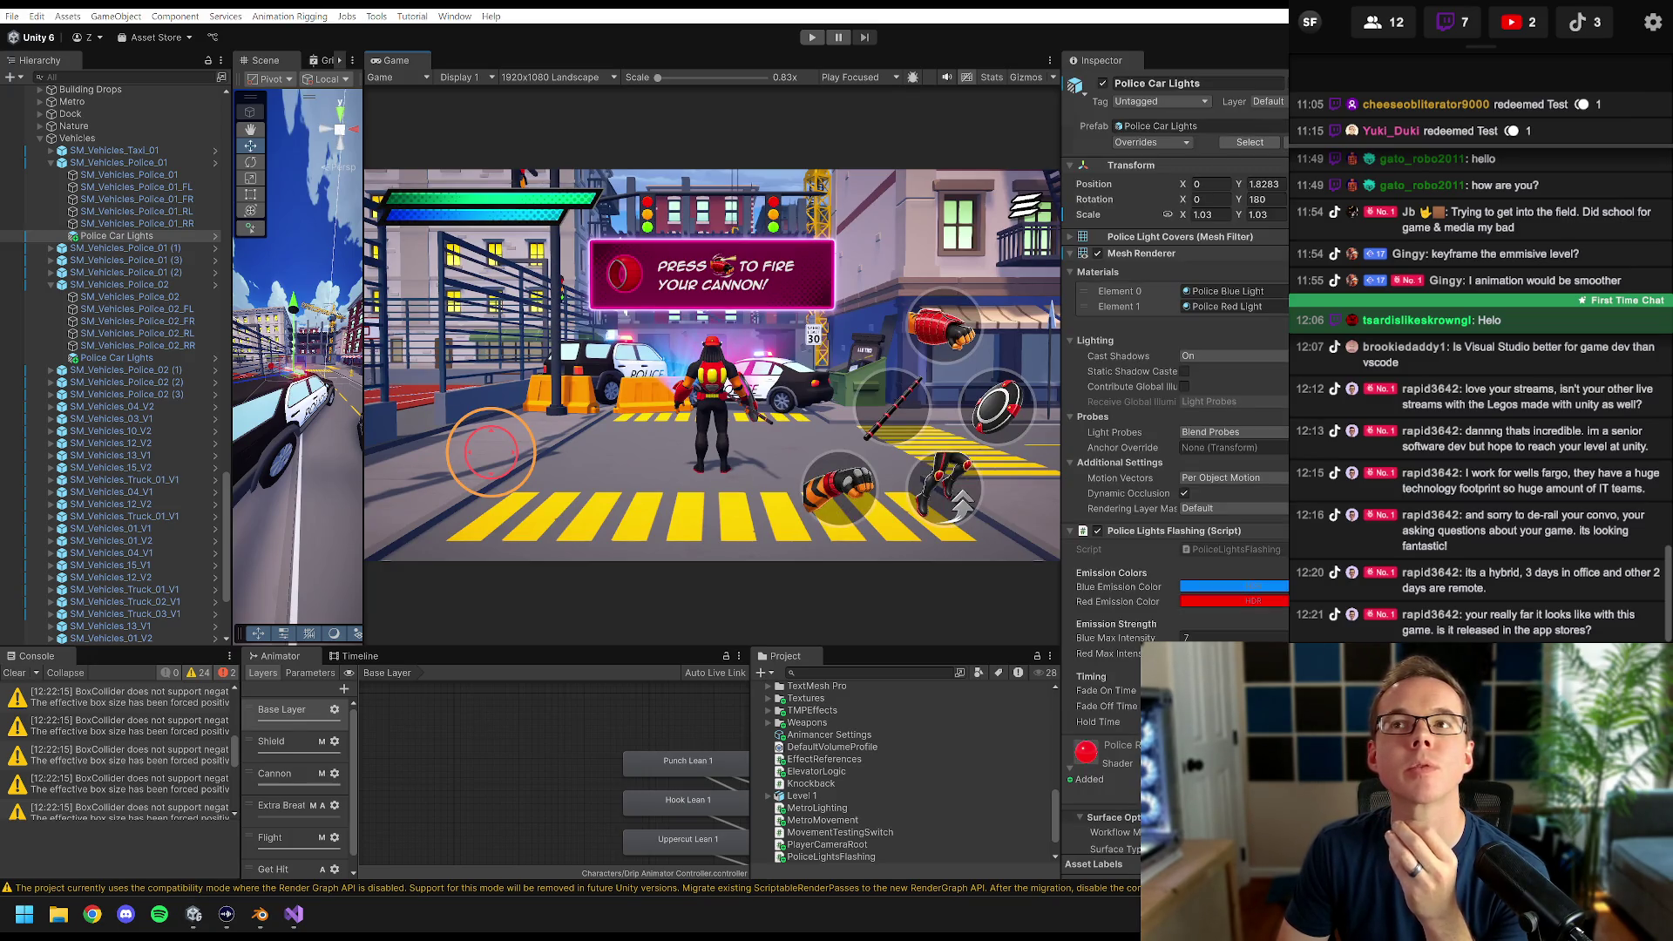
{"action": "scroll", "coordinate": [1176, 393], "scroll_direction": "down", "scroll_amount": 1}
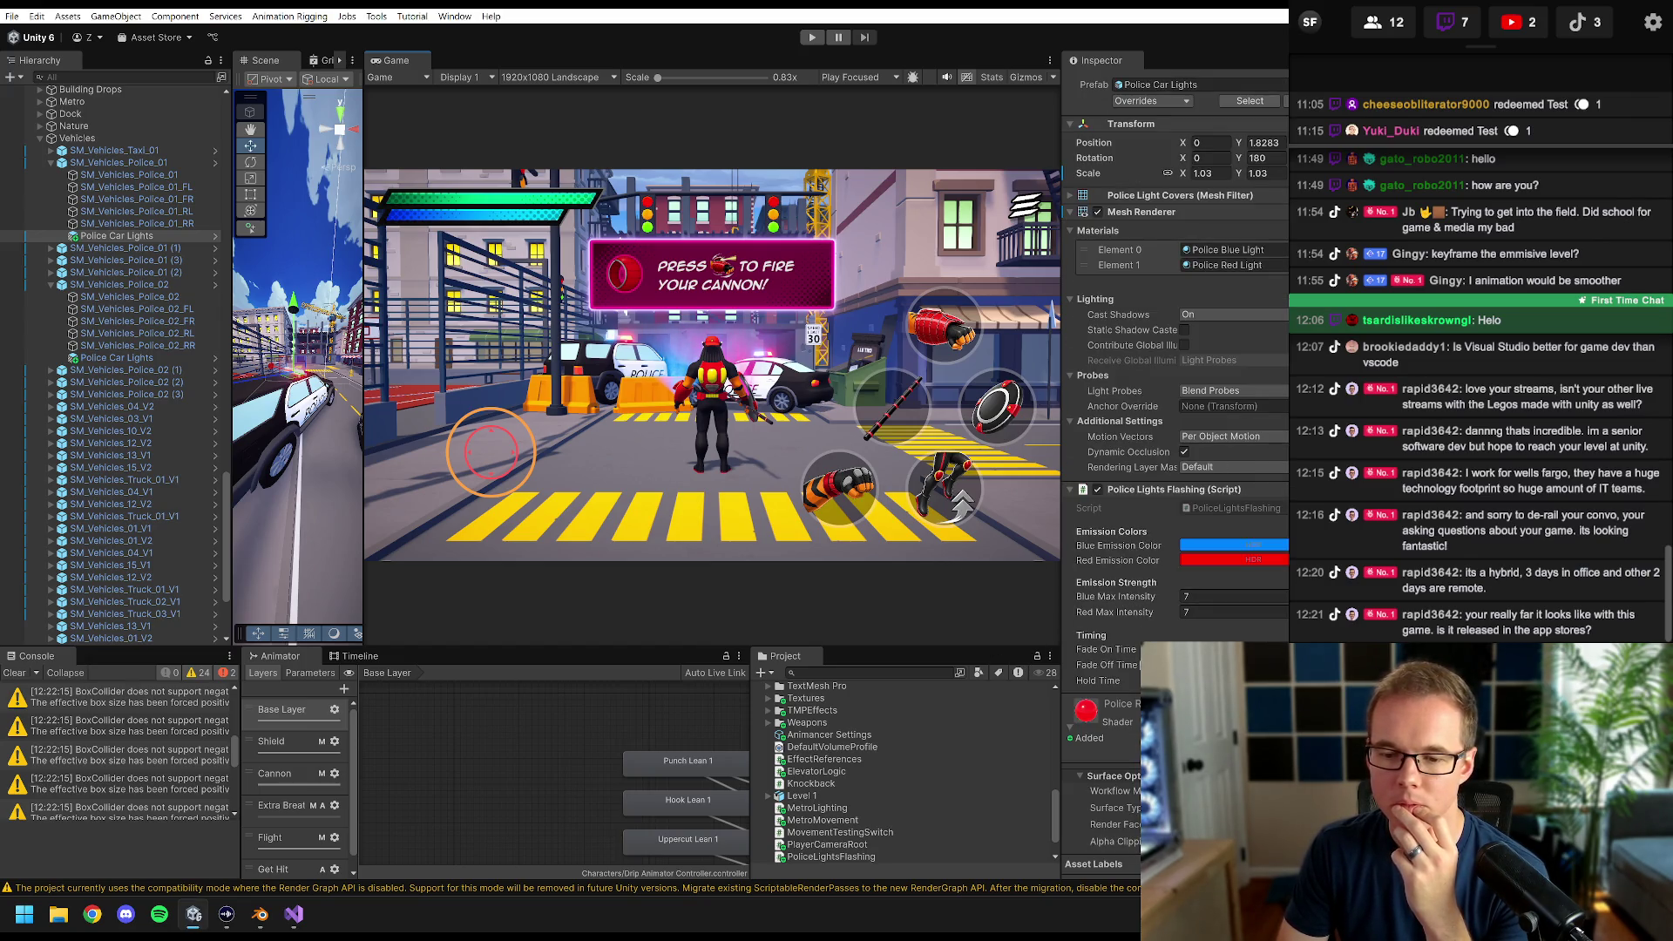
{"action": "left_click", "coordinate": [811, 37]}
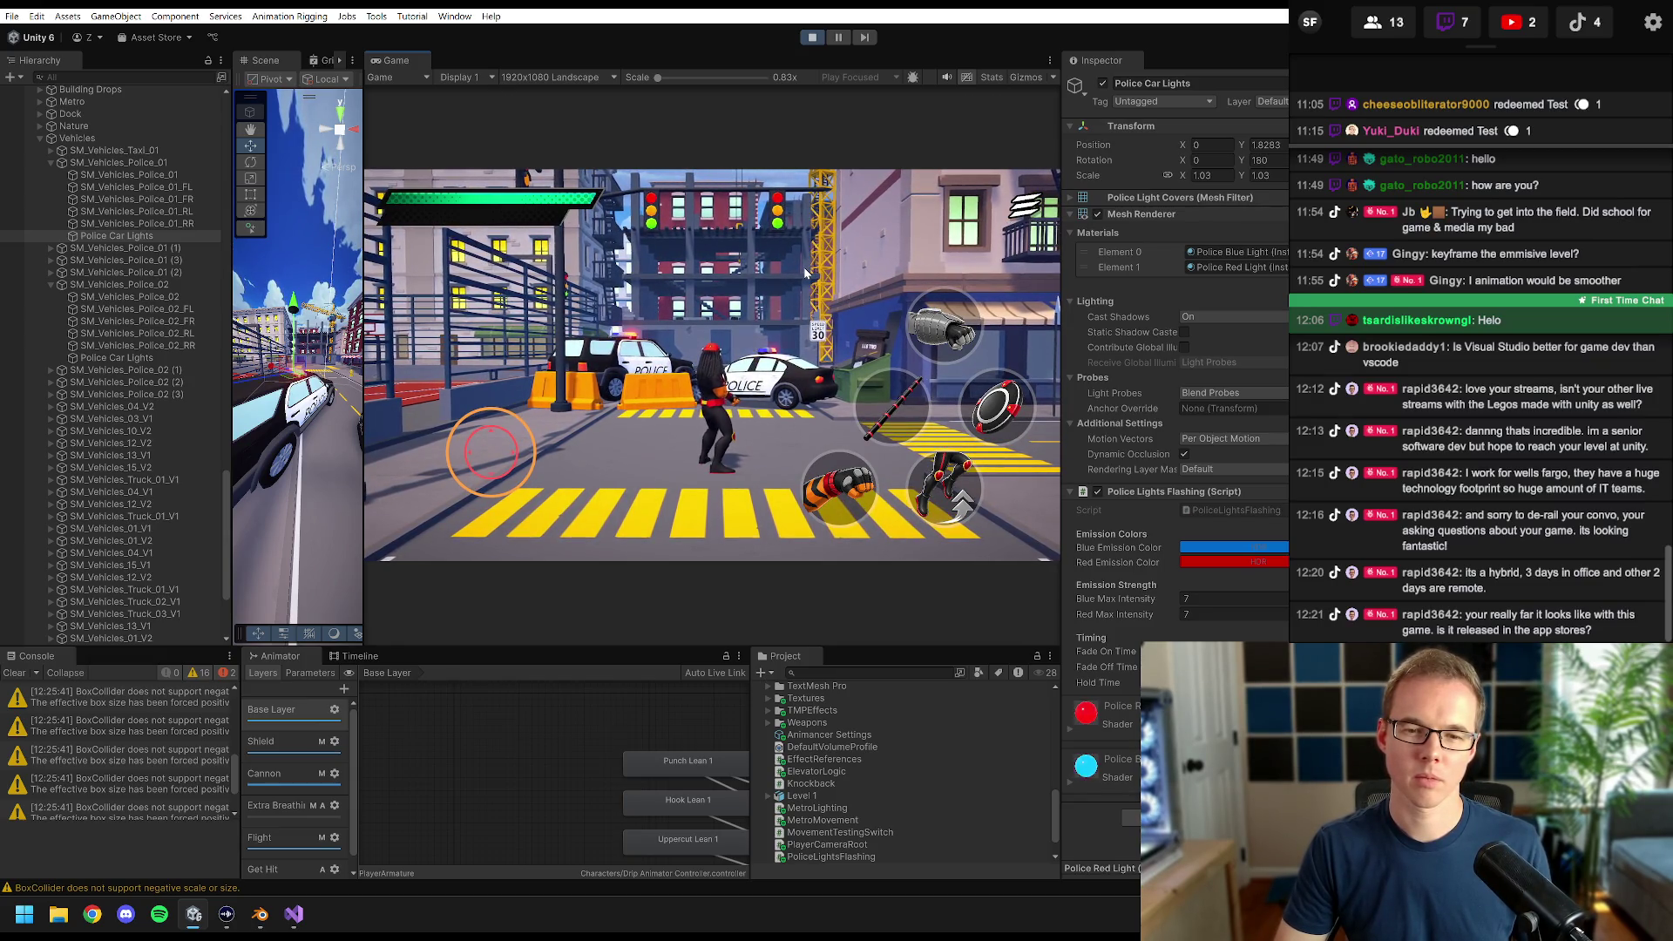
{"action": "key", "text": "w"}
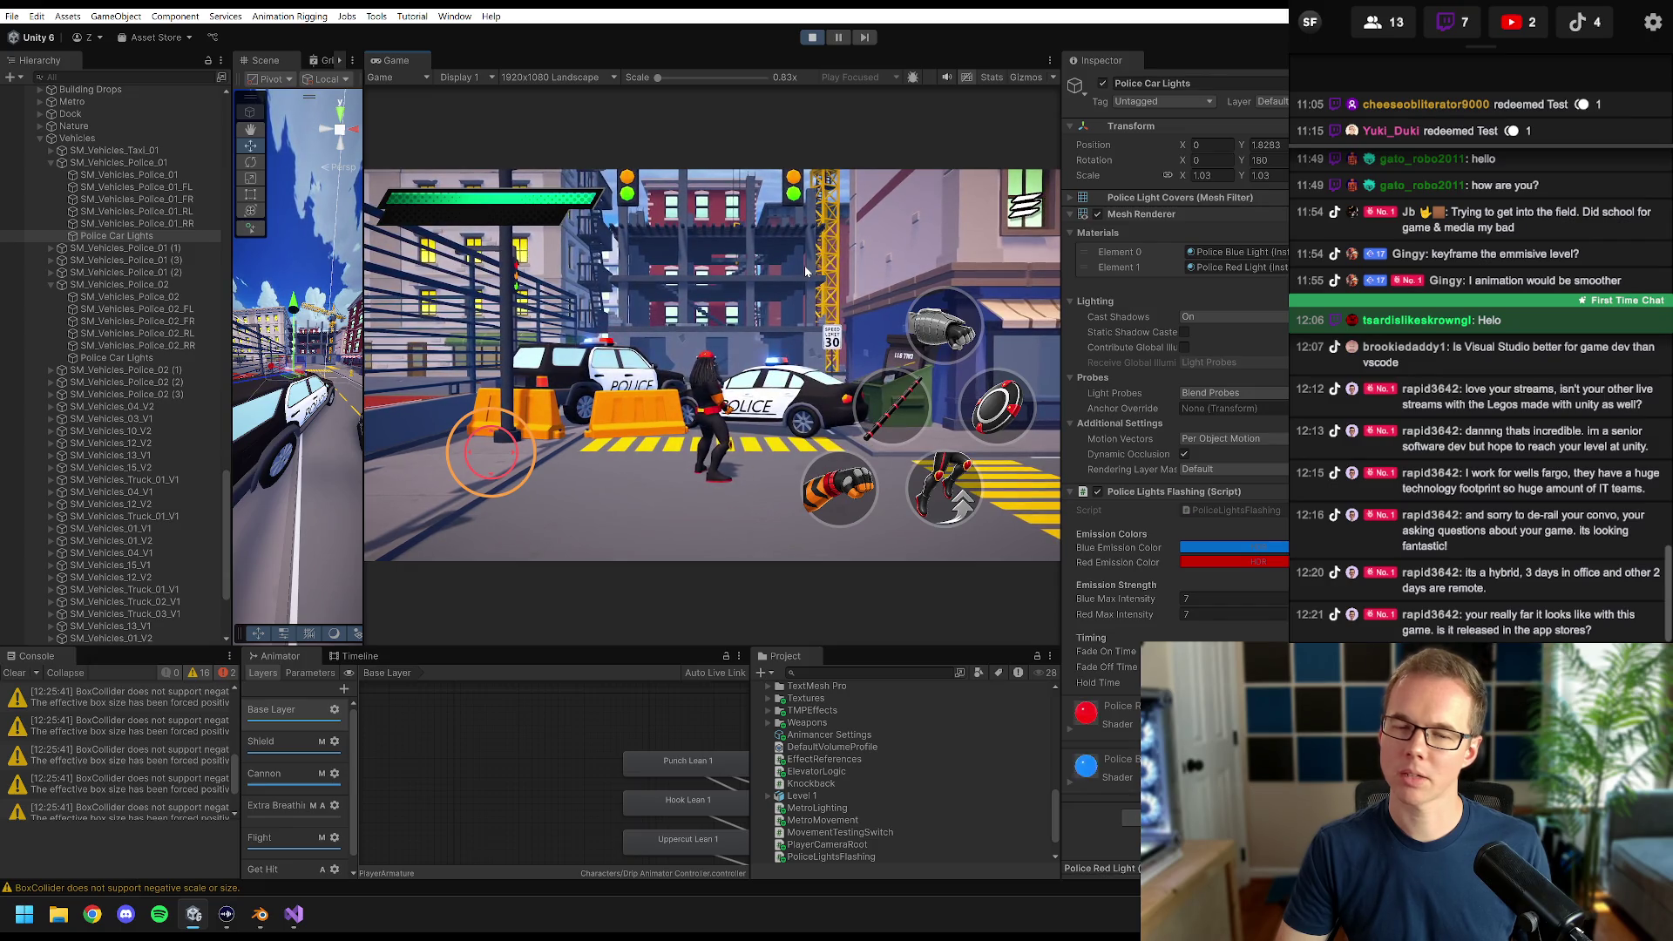
{"action": "left_click", "coordinate": [816, 39]}
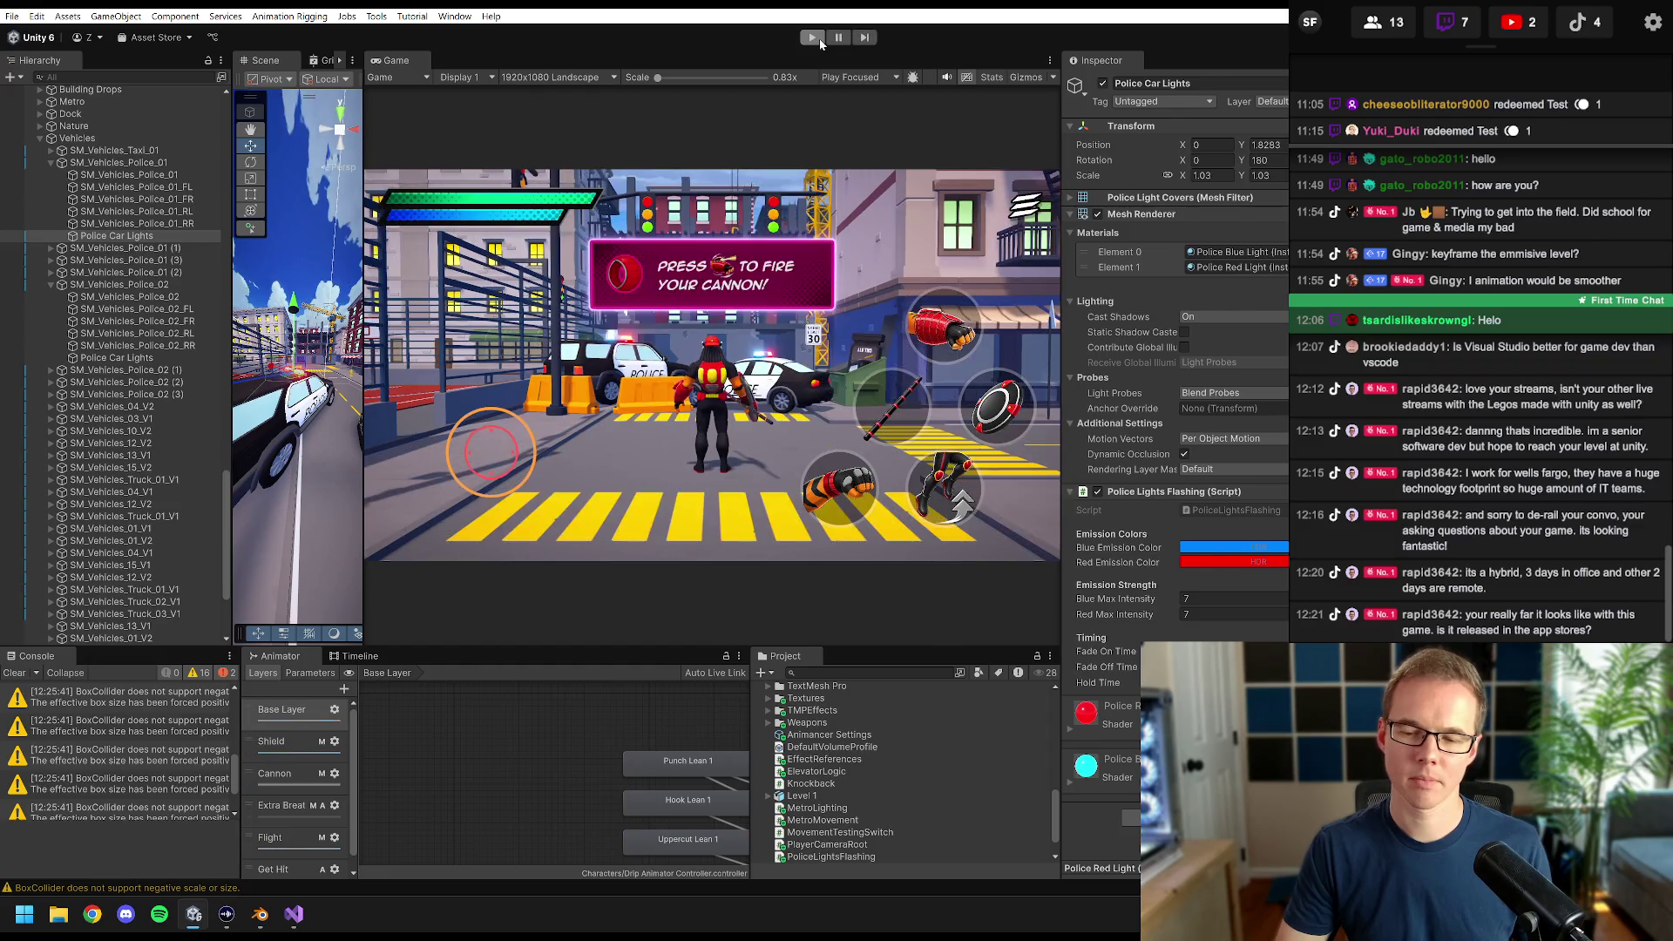
{"action": "left_click", "coordinate": [817, 39]}
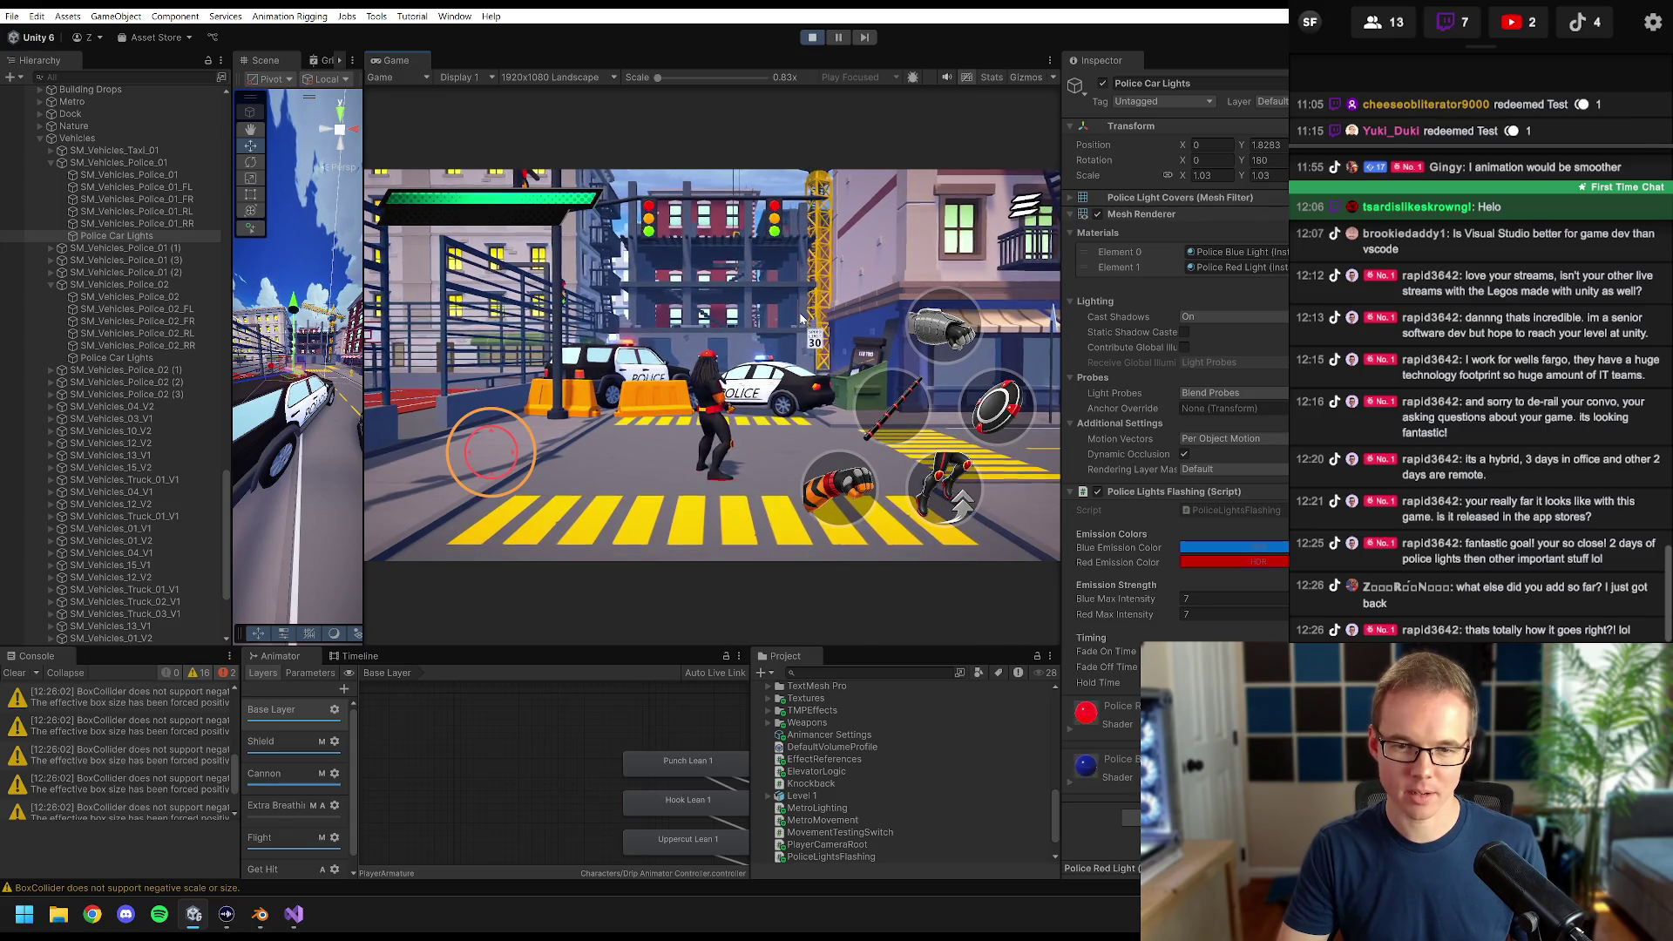
- Walk the character toward the police cars, stop, and start another Play run
{"action": "key", "text": "w"}
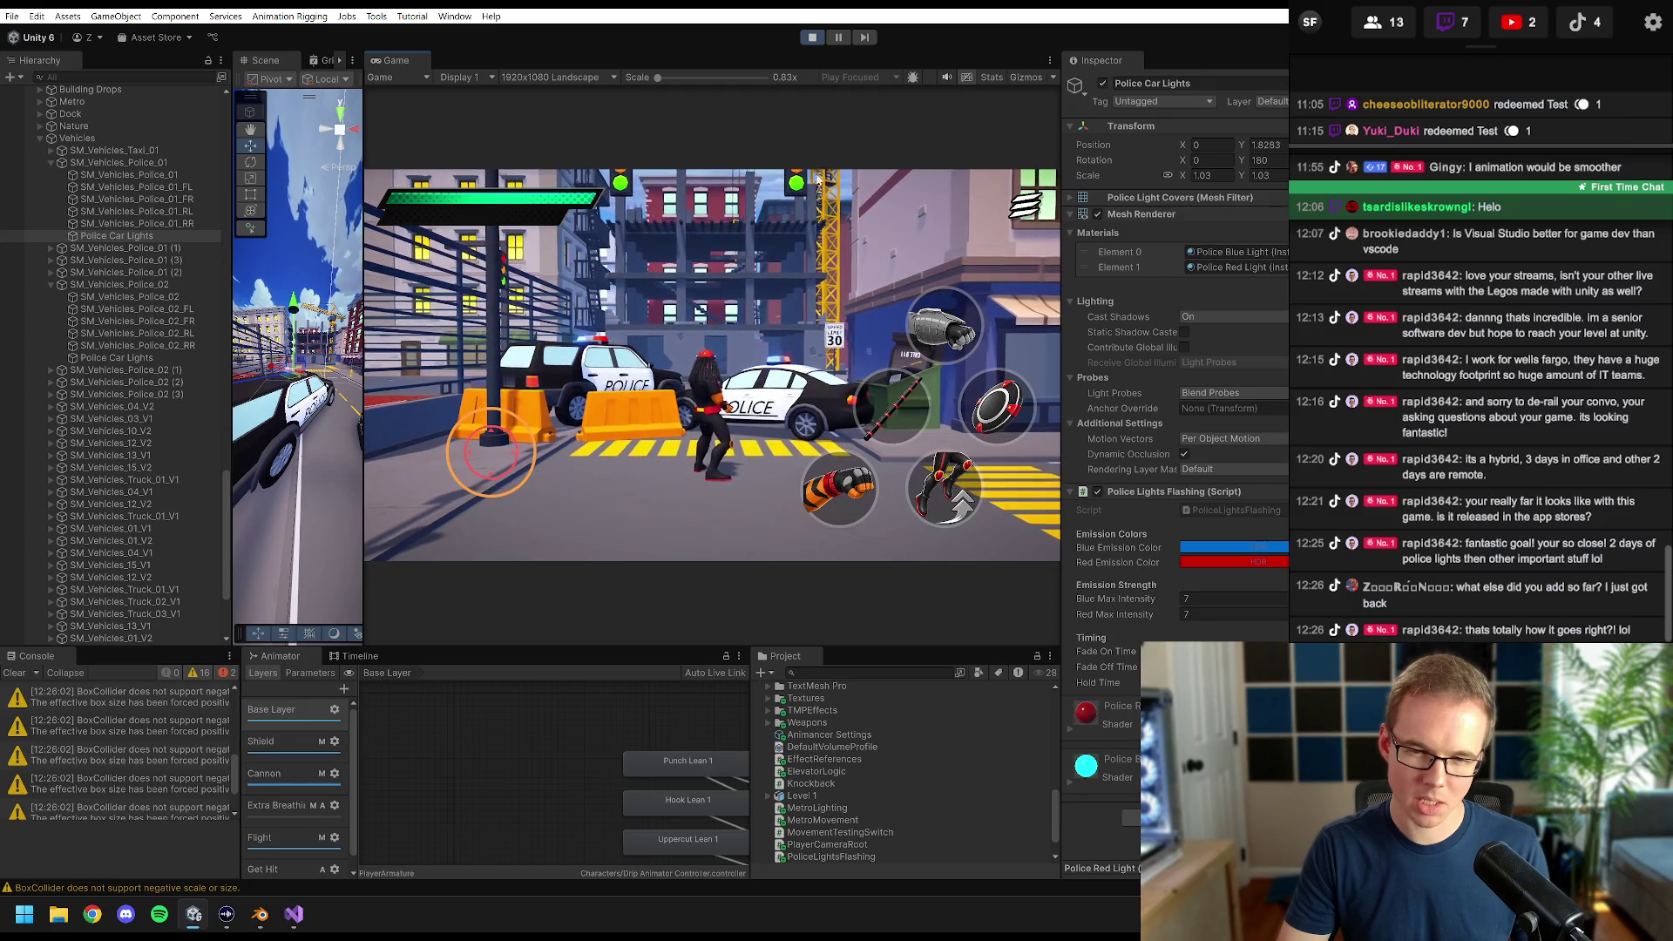
{"action": "left_click", "coordinate": [814, 38]}
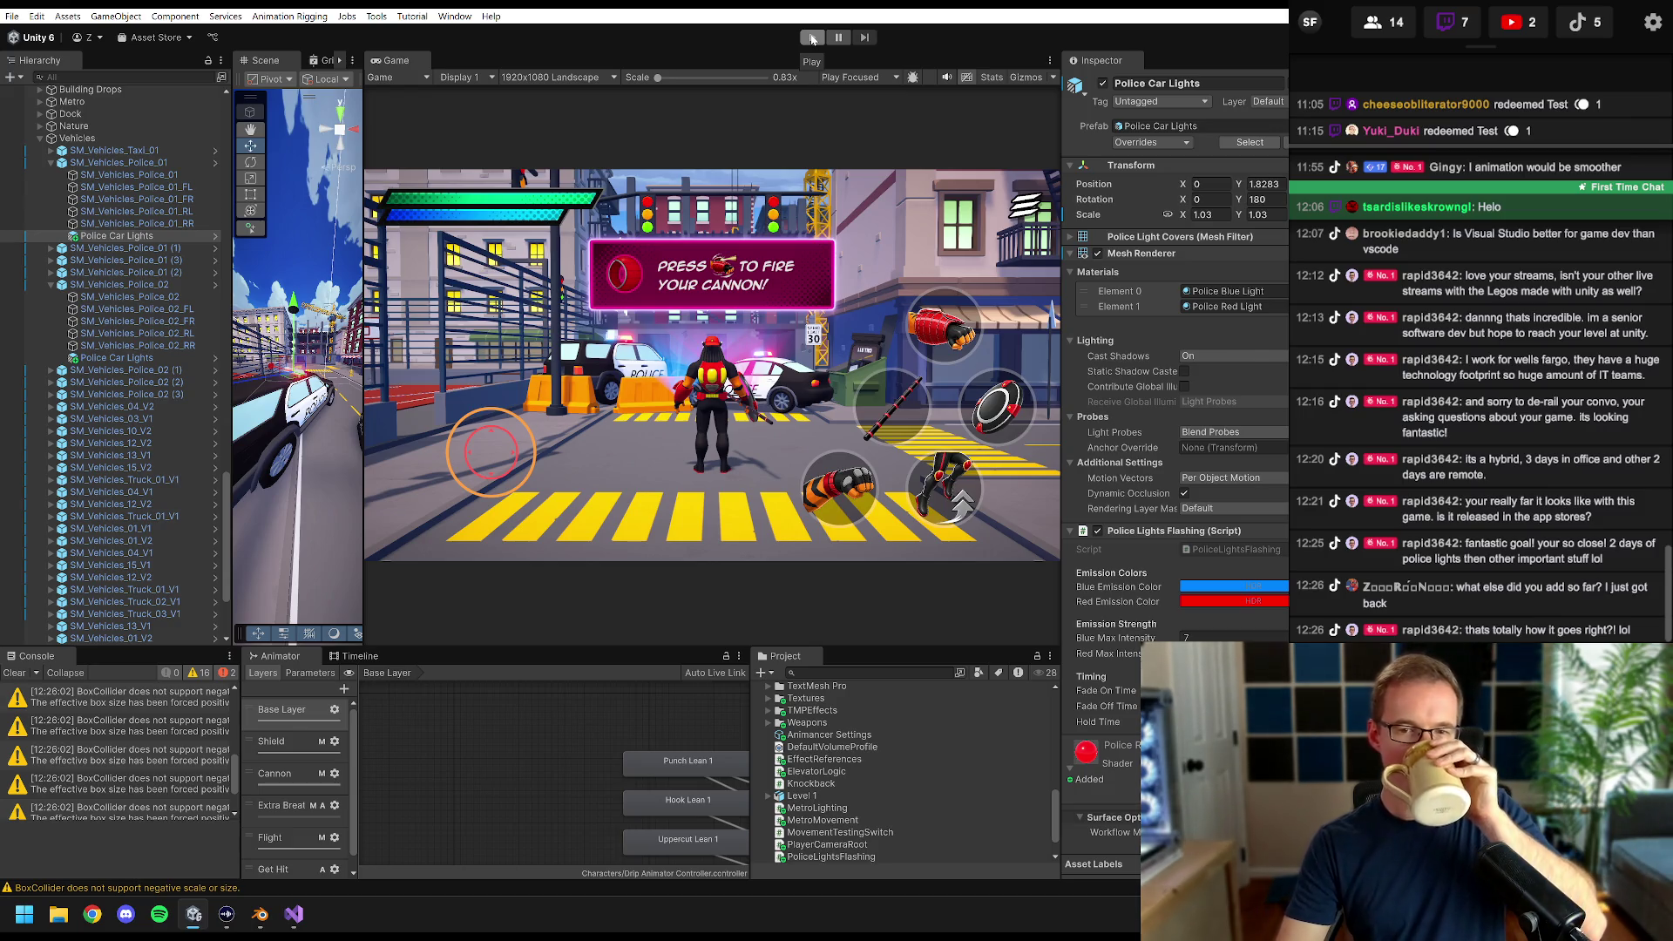
{"action": "left_click", "coordinate": [812, 38]}
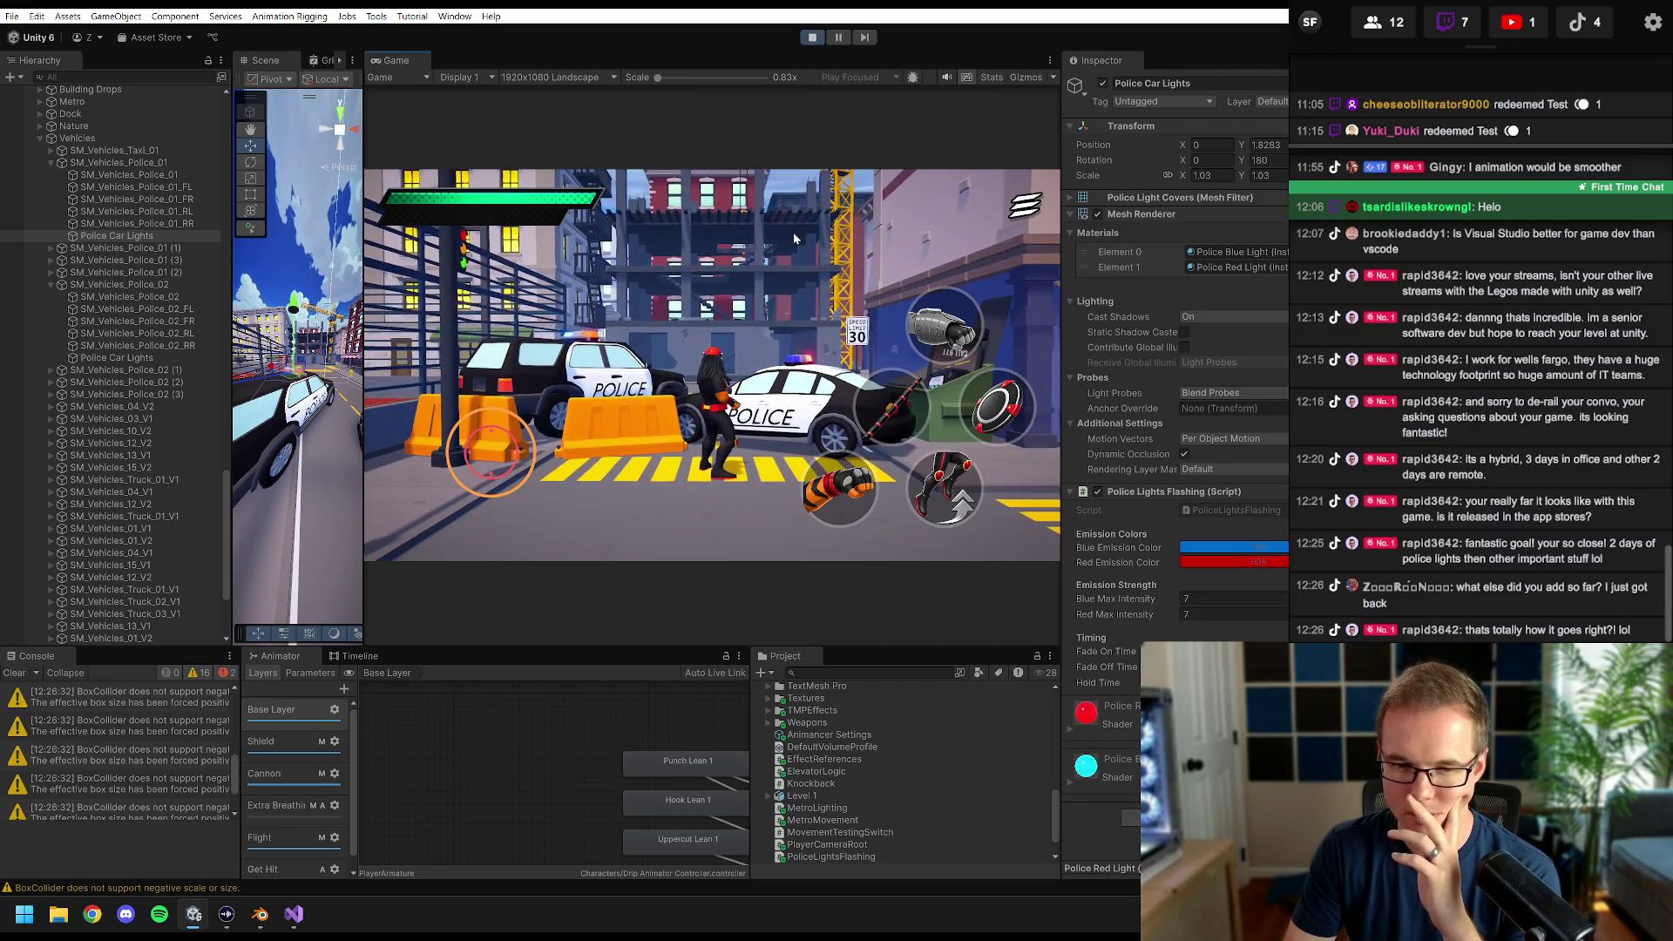
- Stop the game and make the randomOffsetInSeconds field public instead of private
{"action": "left_click", "coordinate": [813, 40]}
{"action": "left_click", "coordinate": [293, 914]}
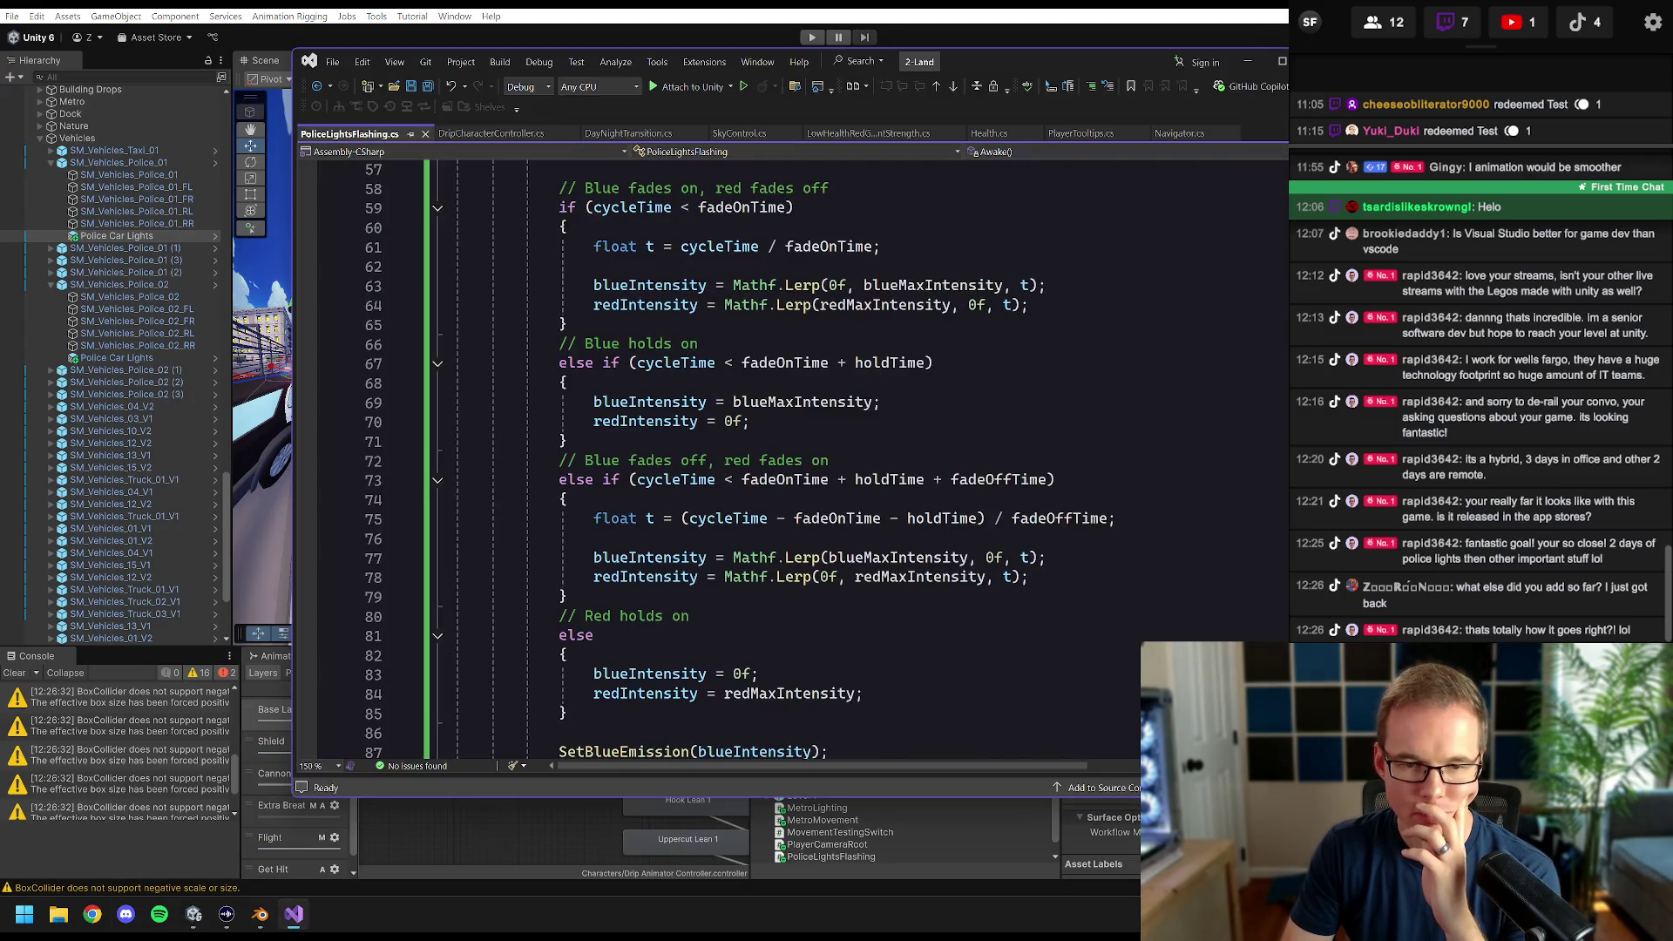
{"action": "scroll", "coordinate": [784, 462], "scroll_direction": "up", "scroll_amount": 7}
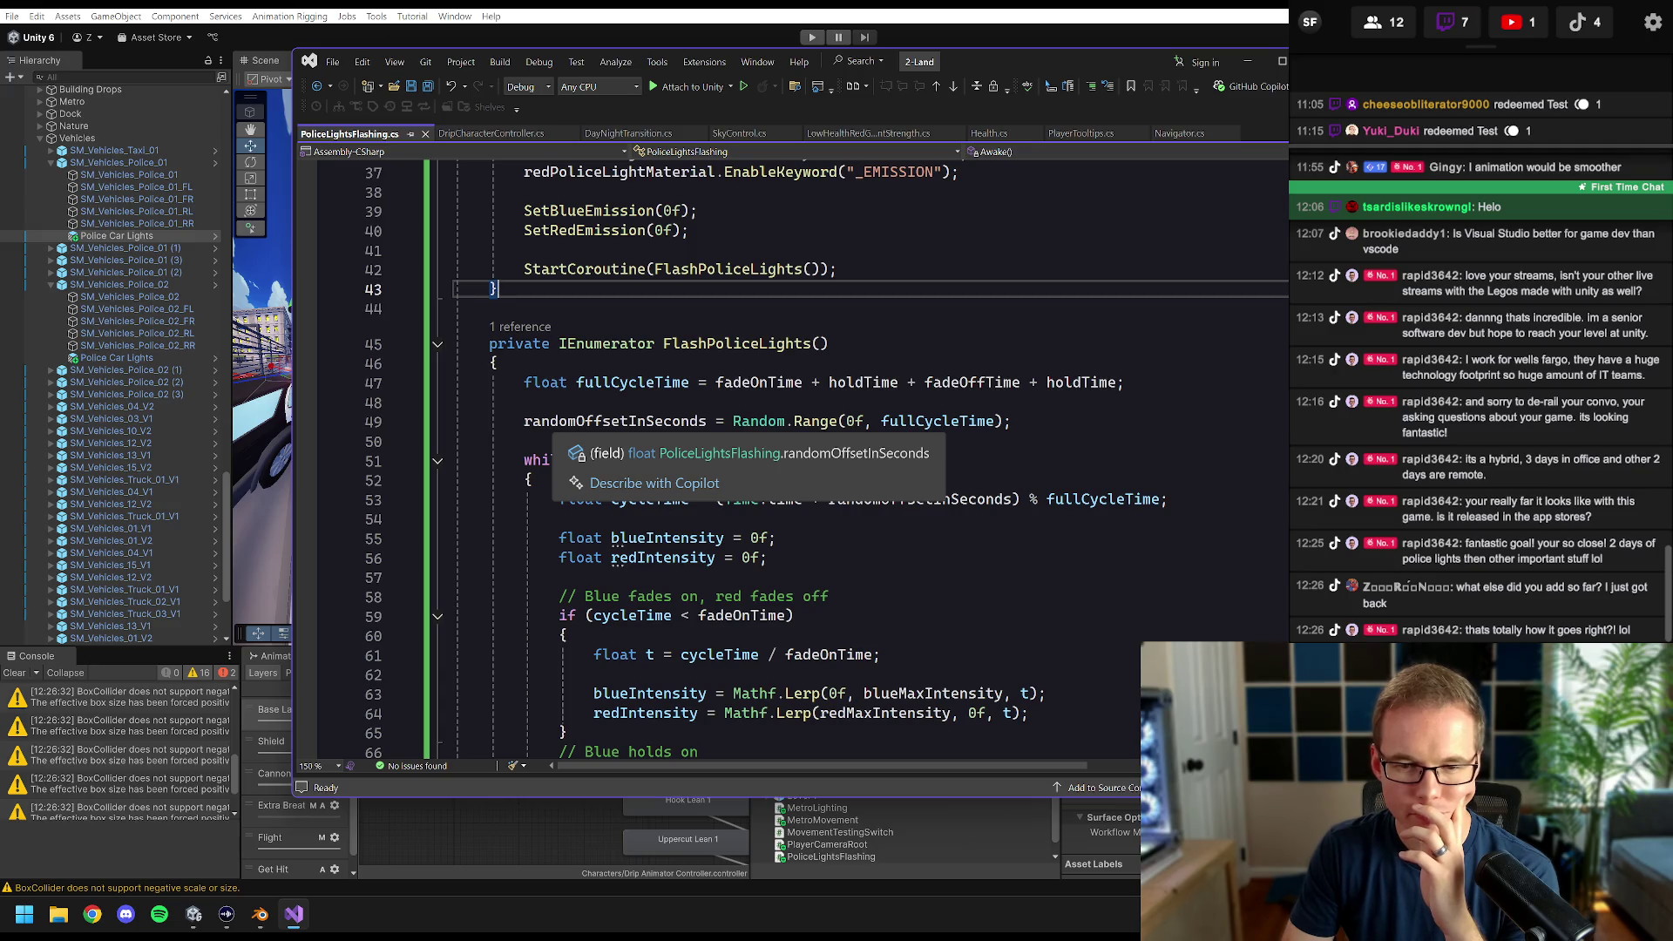
{"action": "double_click", "coordinate": [690, 421]}
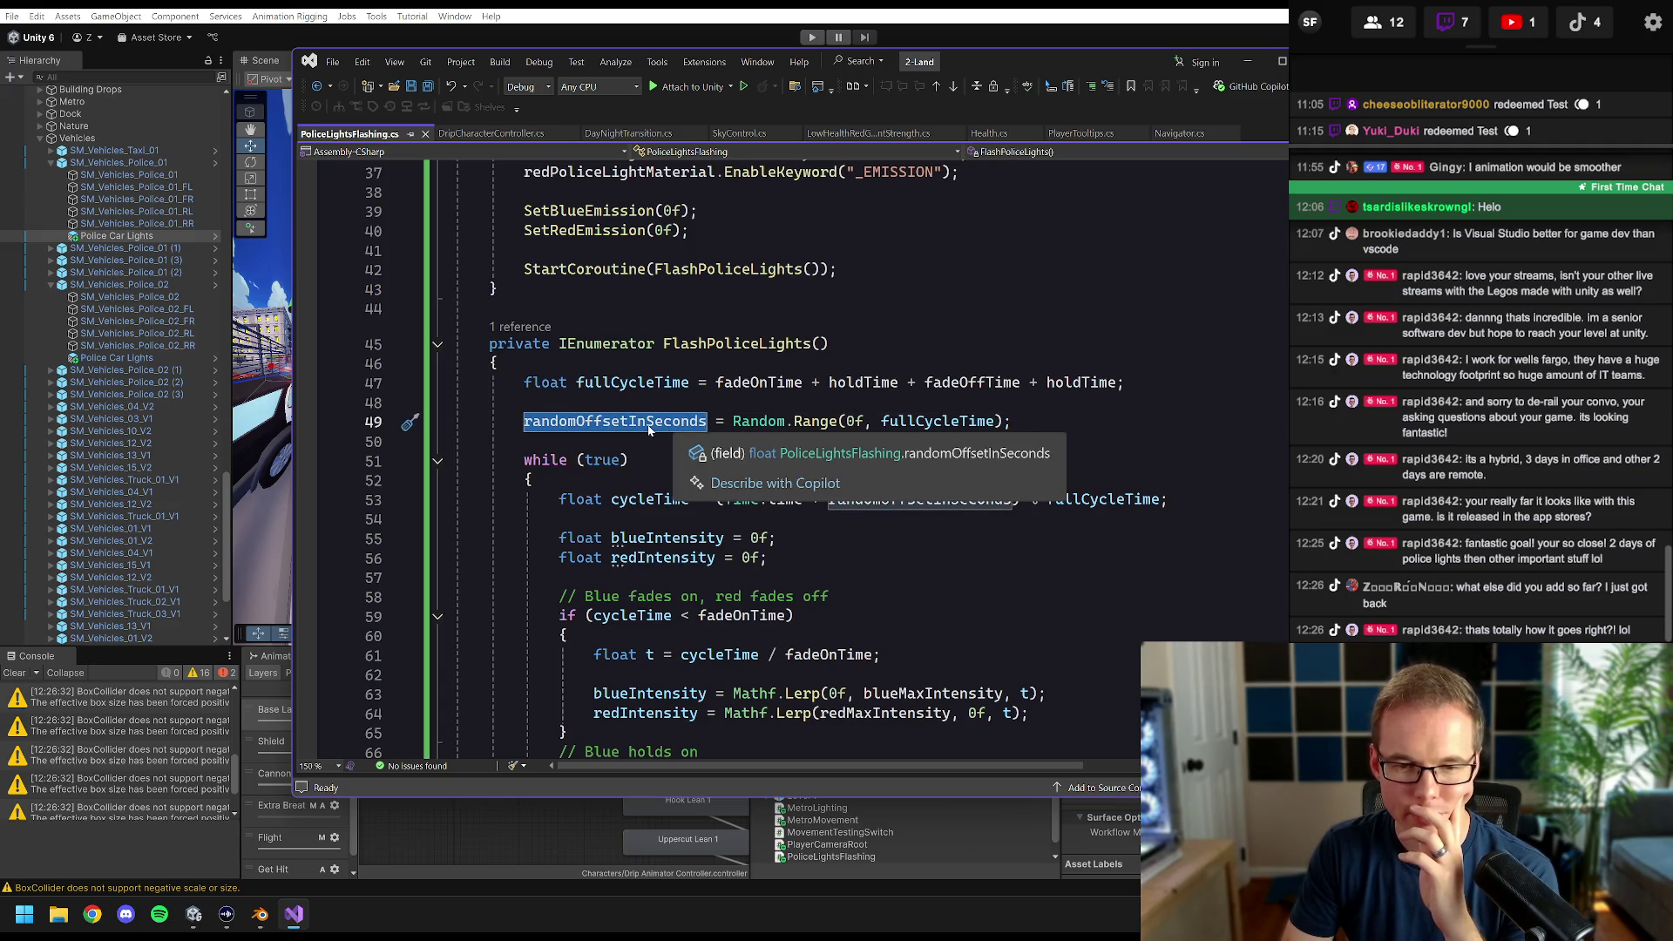
{"action": "key", "text": "F12"}
{"action": "scroll", "coordinate": [663, 471], "scroll_direction": "down", "scroll_amount": 3}
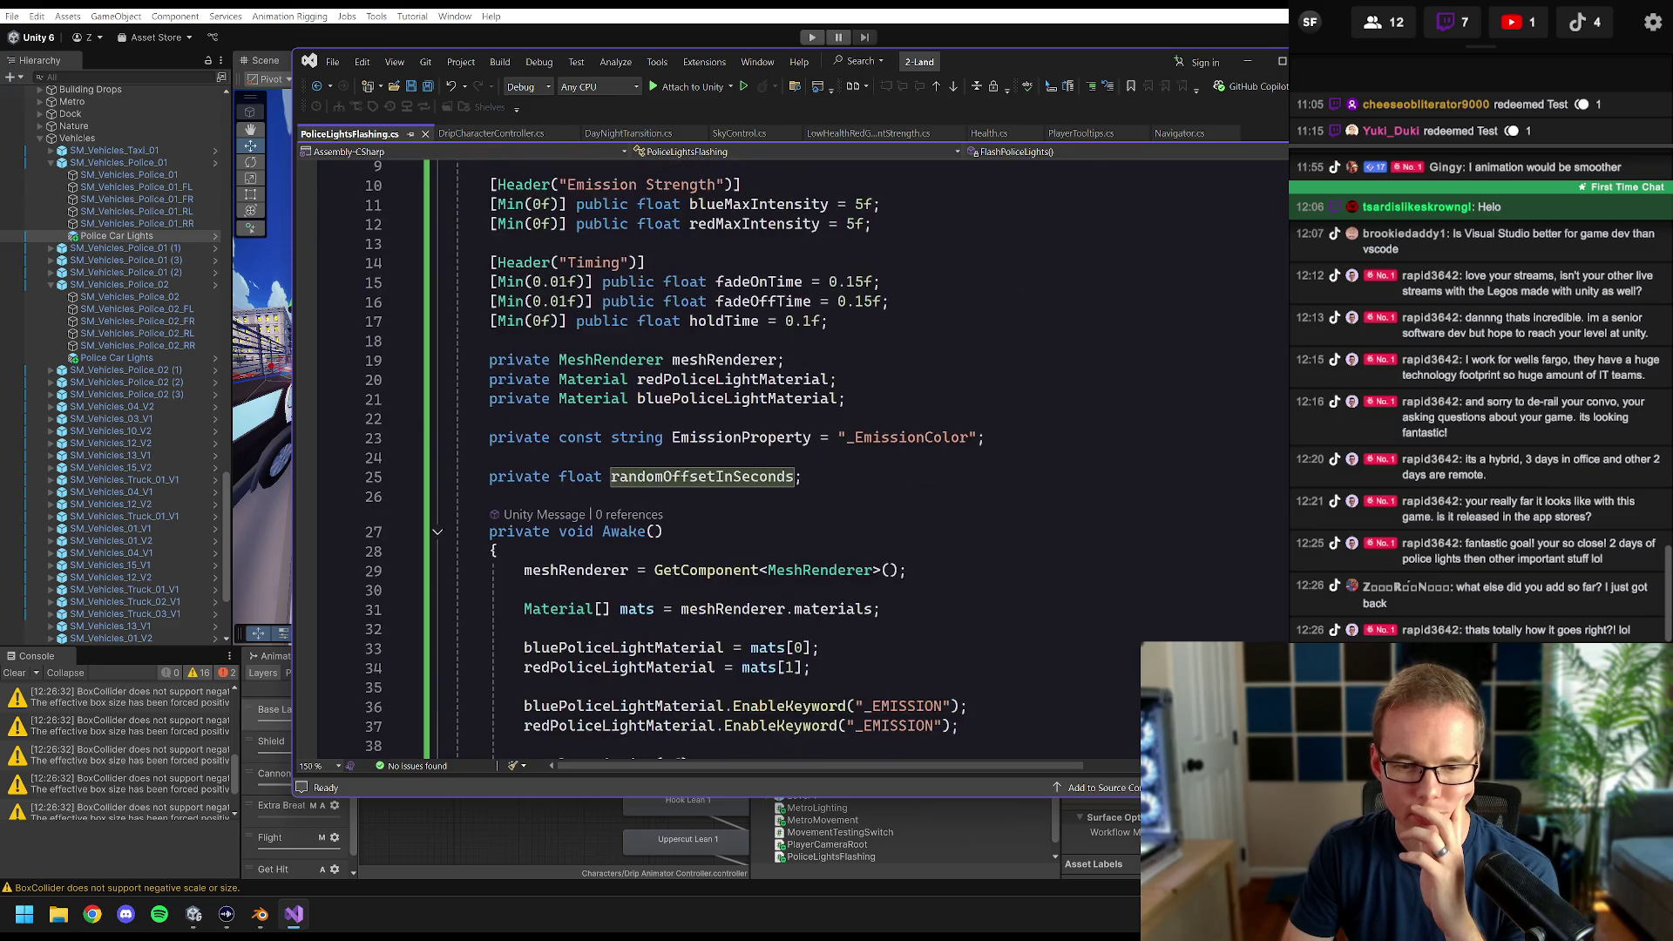
{"action": "scroll", "coordinate": [662, 471], "scroll_direction": "down", "scroll_amount": 3}
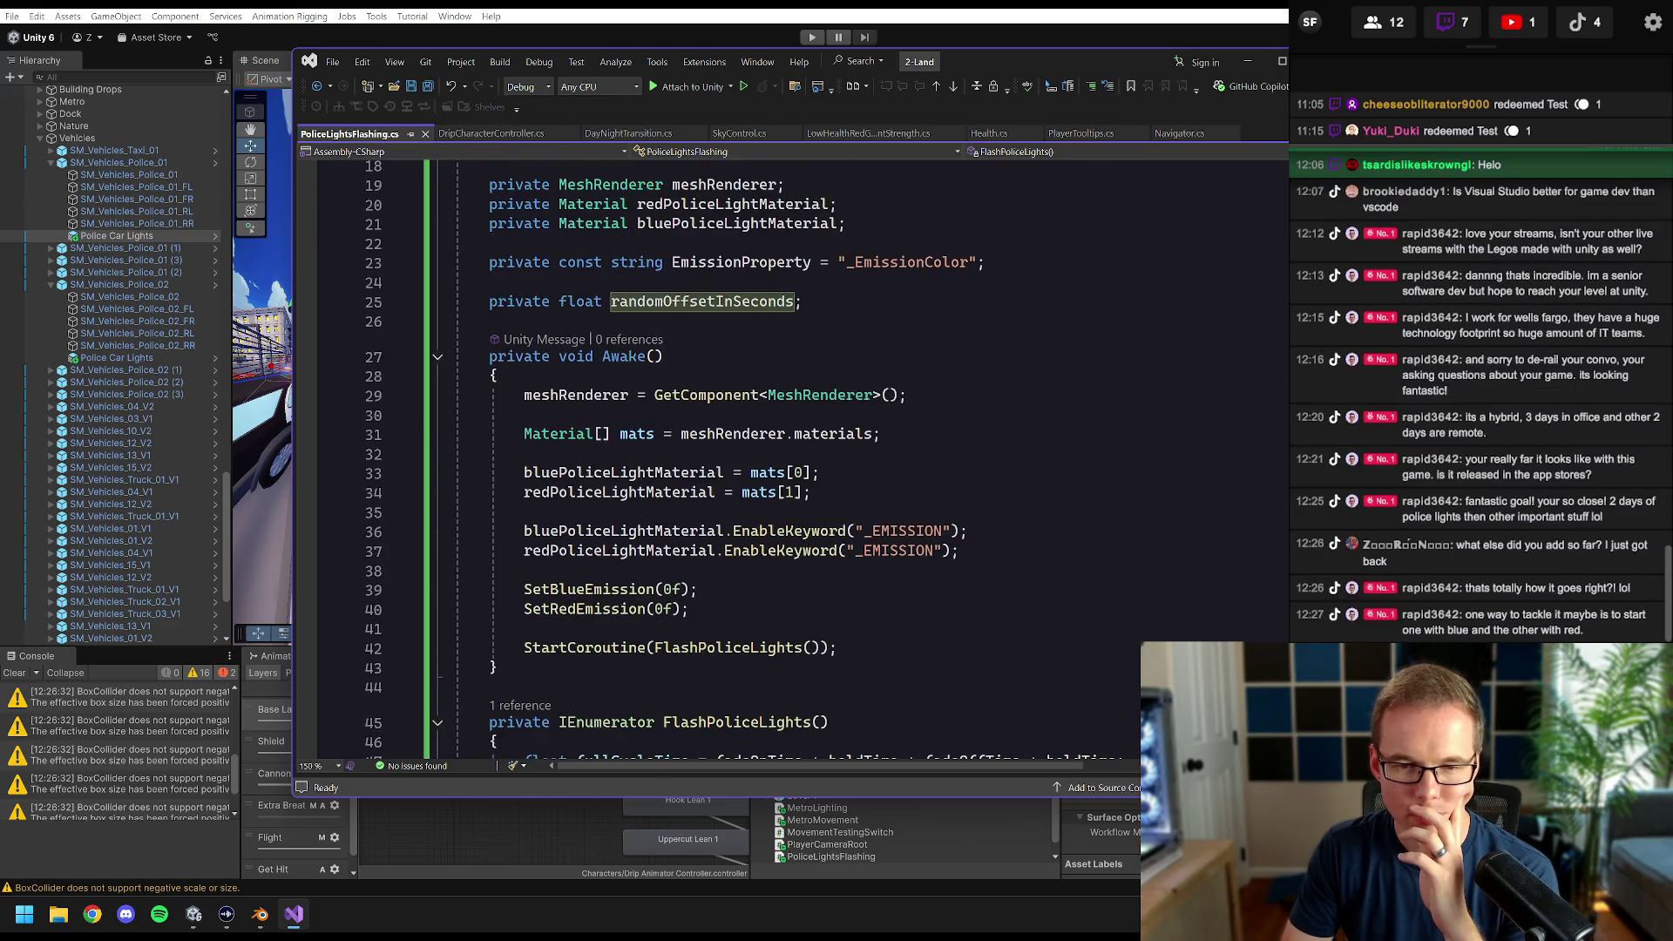
{"action": "double_click", "coordinate": [518, 301]}
{"action": "type", "text": "public"}
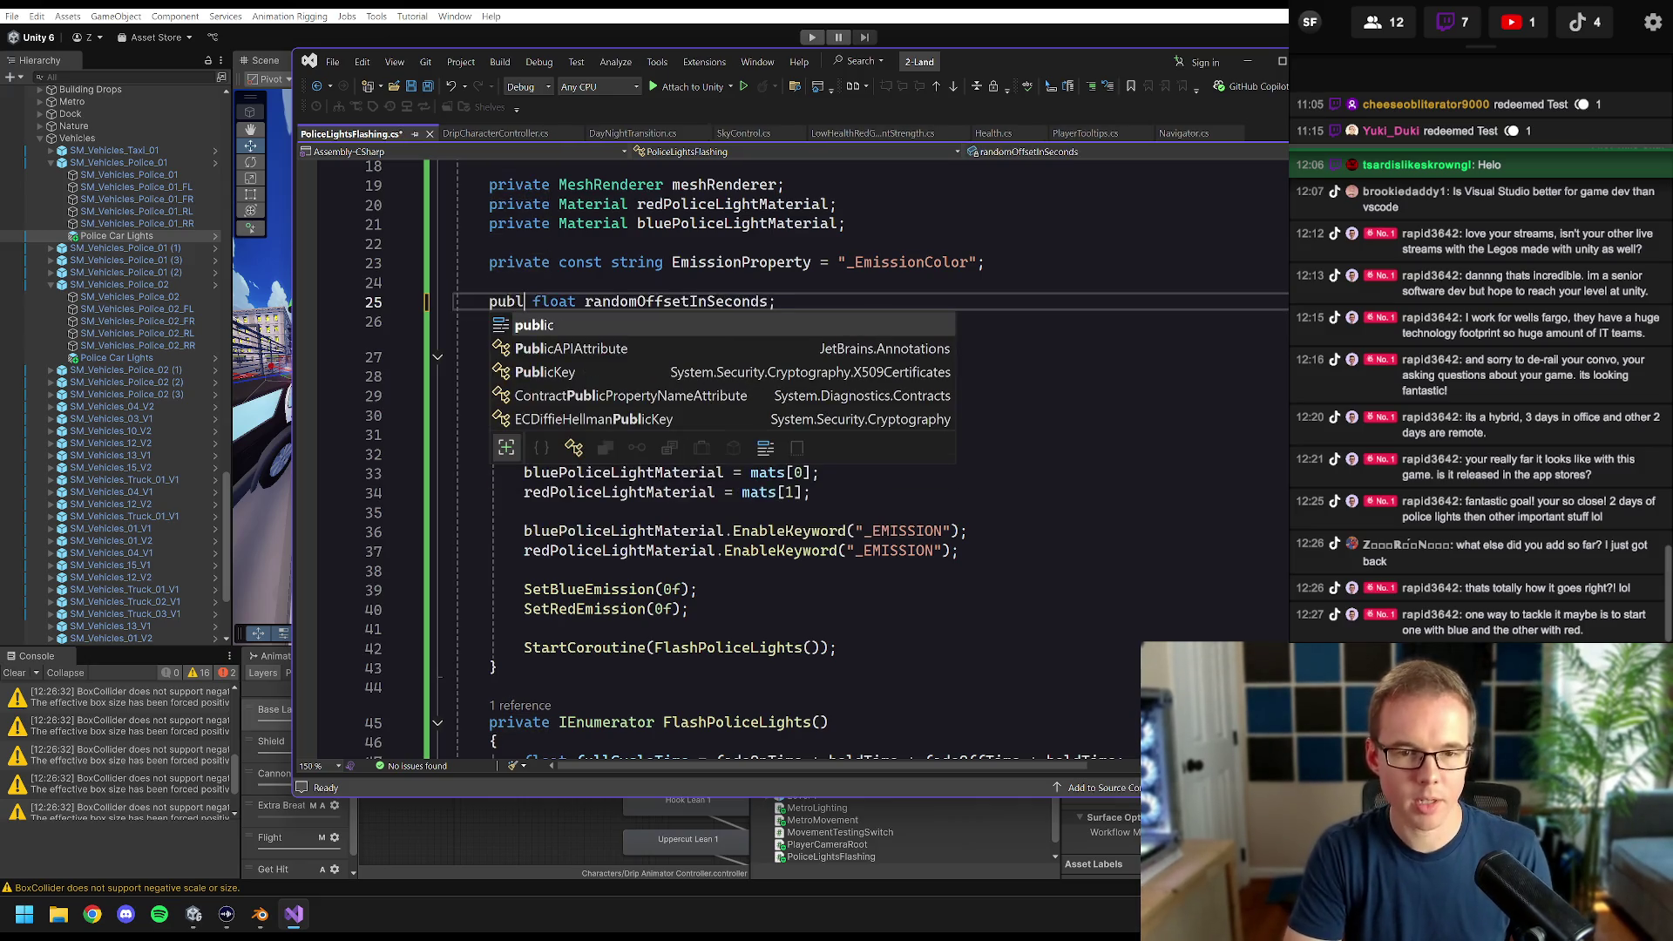
{"action": "key", "text": "Escape"}
- Delete the fullCycleTime and random offset lines from FlashPoliceLights and save
{"action": "scroll", "coordinate": [723, 471], "scroll_direction": "down", "scroll_amount": 6}
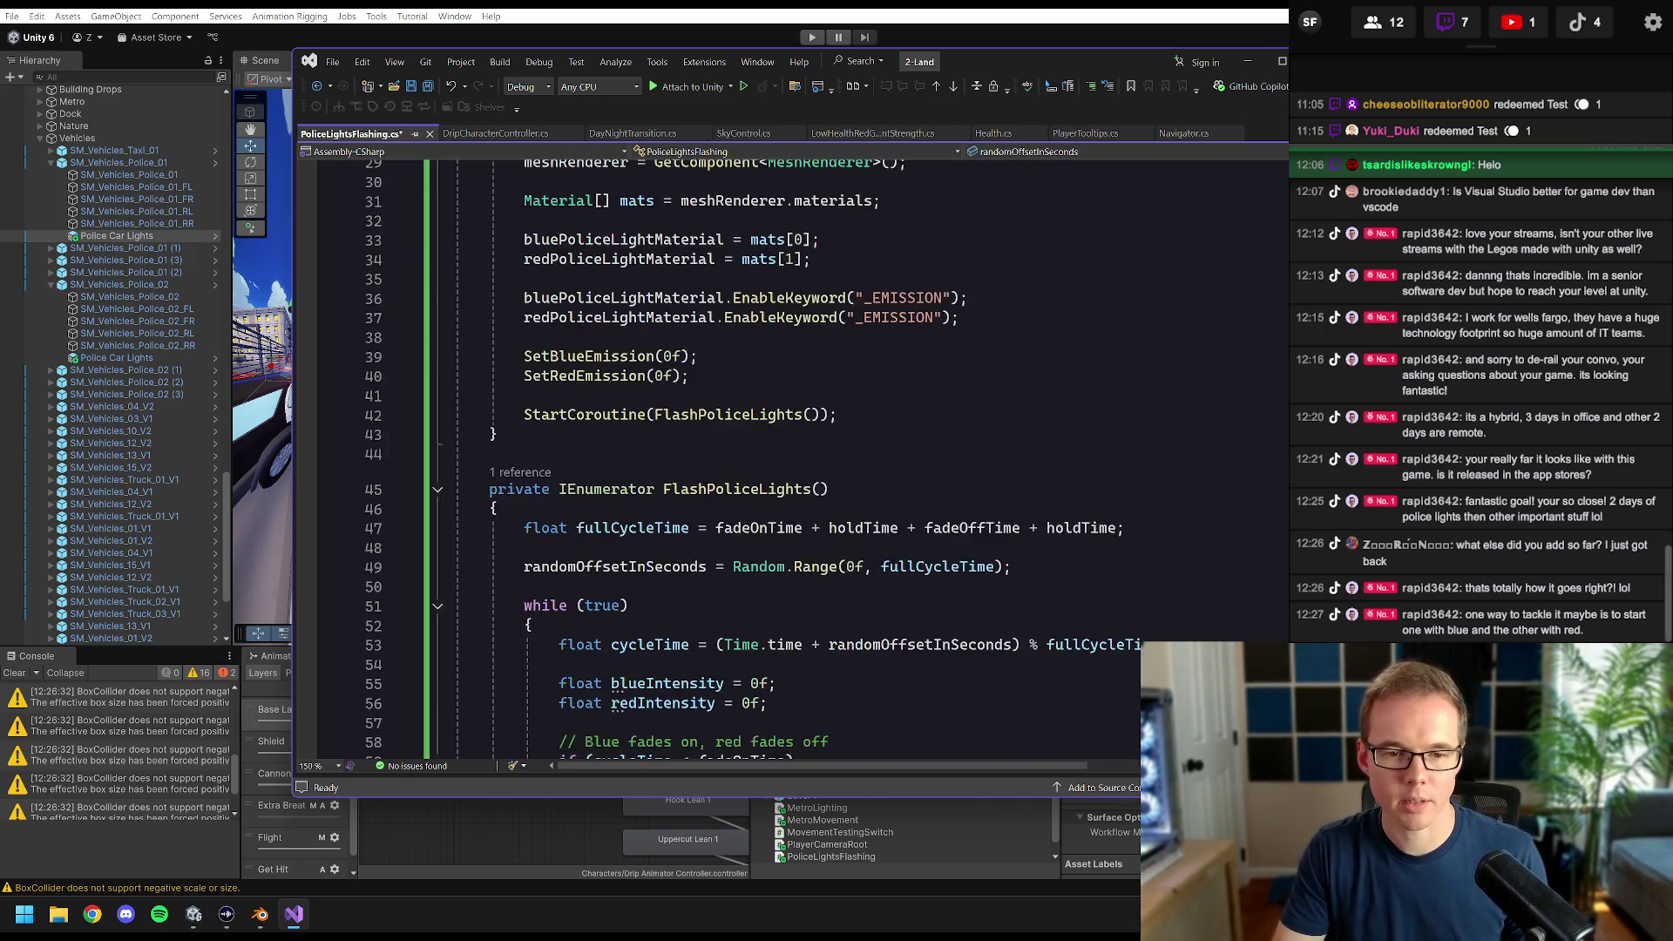
{"action": "left_click", "coordinate": [1010, 449]}
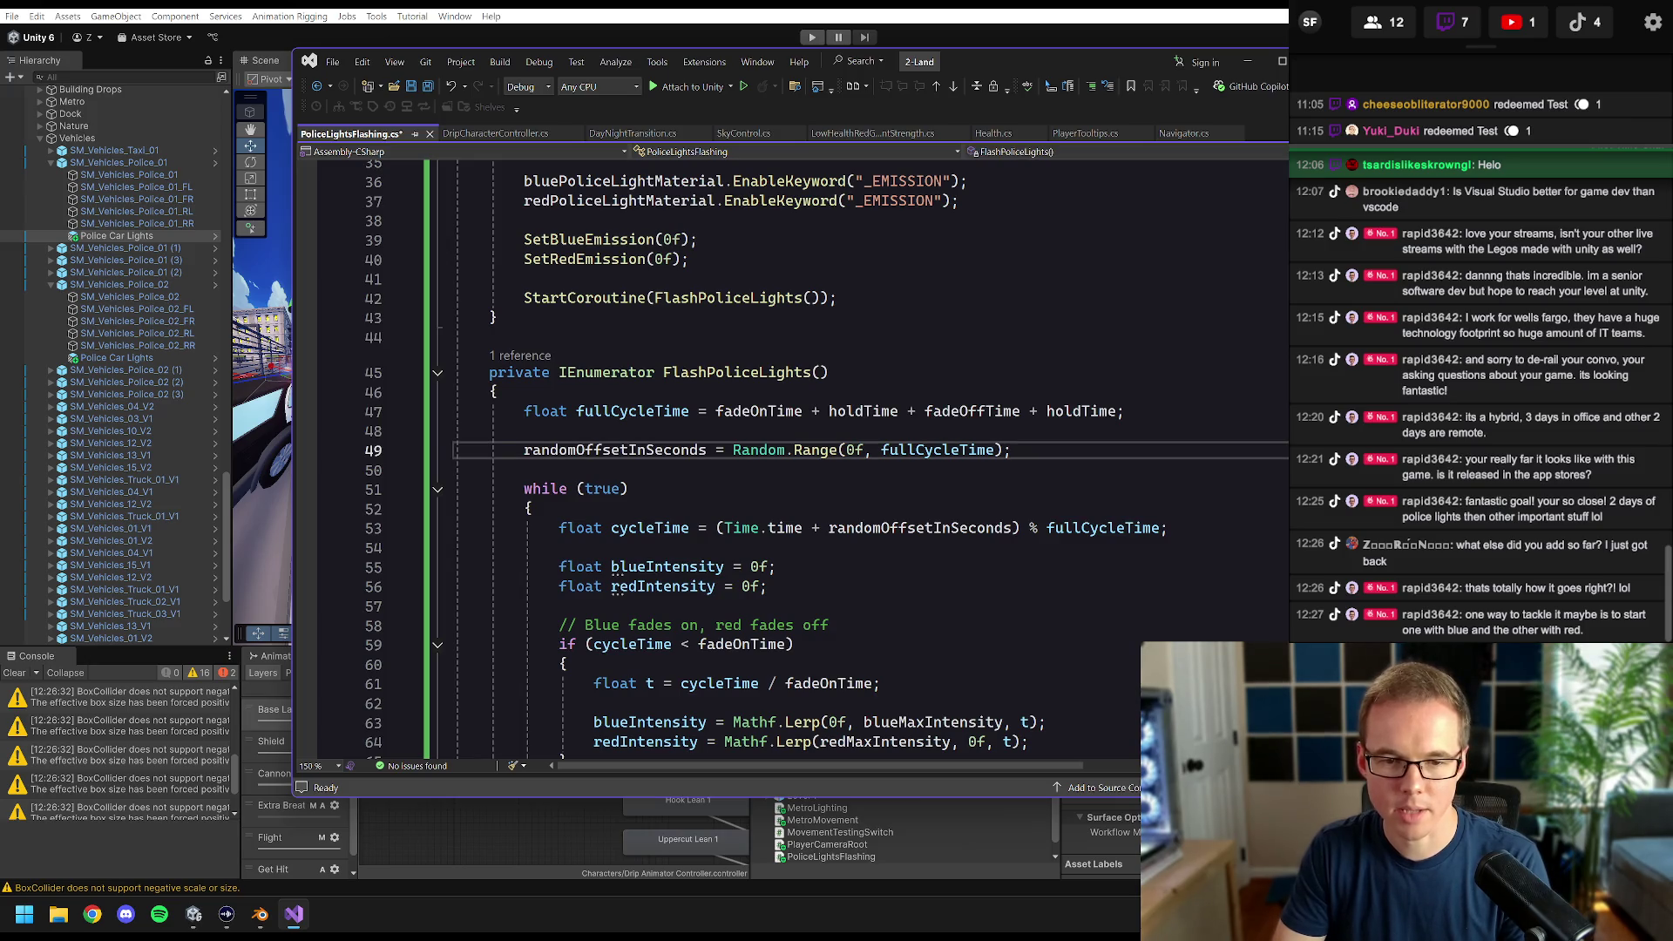
{"action": "mouse_move", "coordinate": [1011, 450]}
{"action": "left_mouse_down"}
{"action": "mouse_move", "coordinate": [679, 450]}
{"action": "mouse_move", "coordinate": [454, 411]}
{"action": "left_mouse_up"}
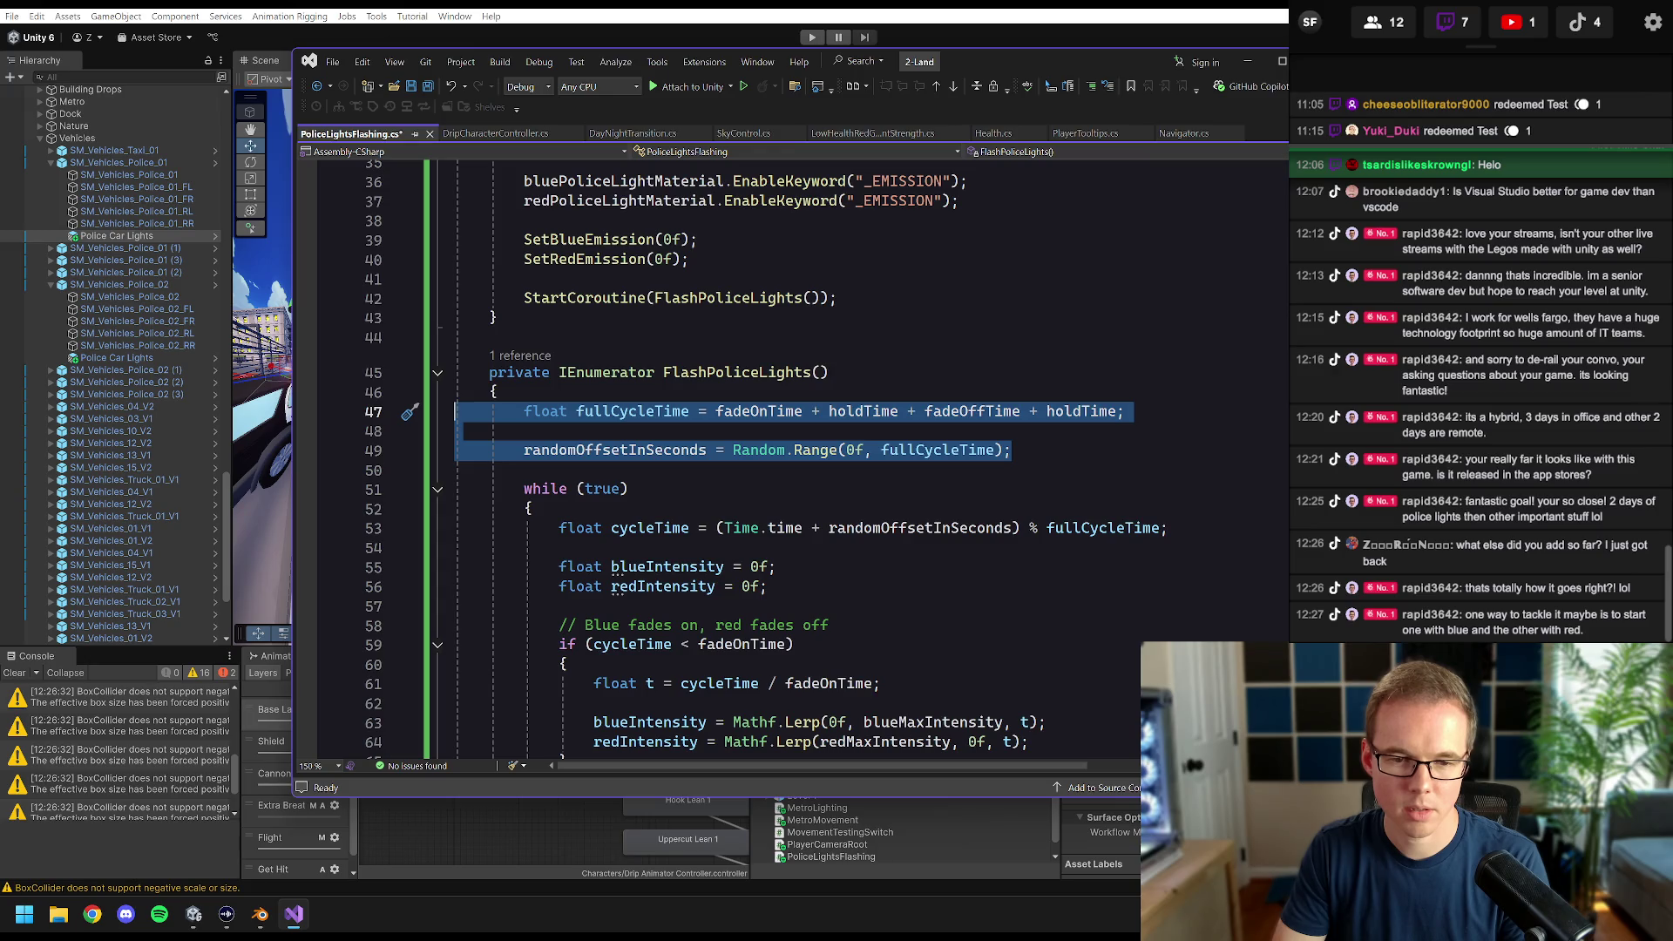
{"action": "key", "text": "Delete"}
{"action": "key", "text": "Delete"}
{"action": "key", "text": "Delete"}
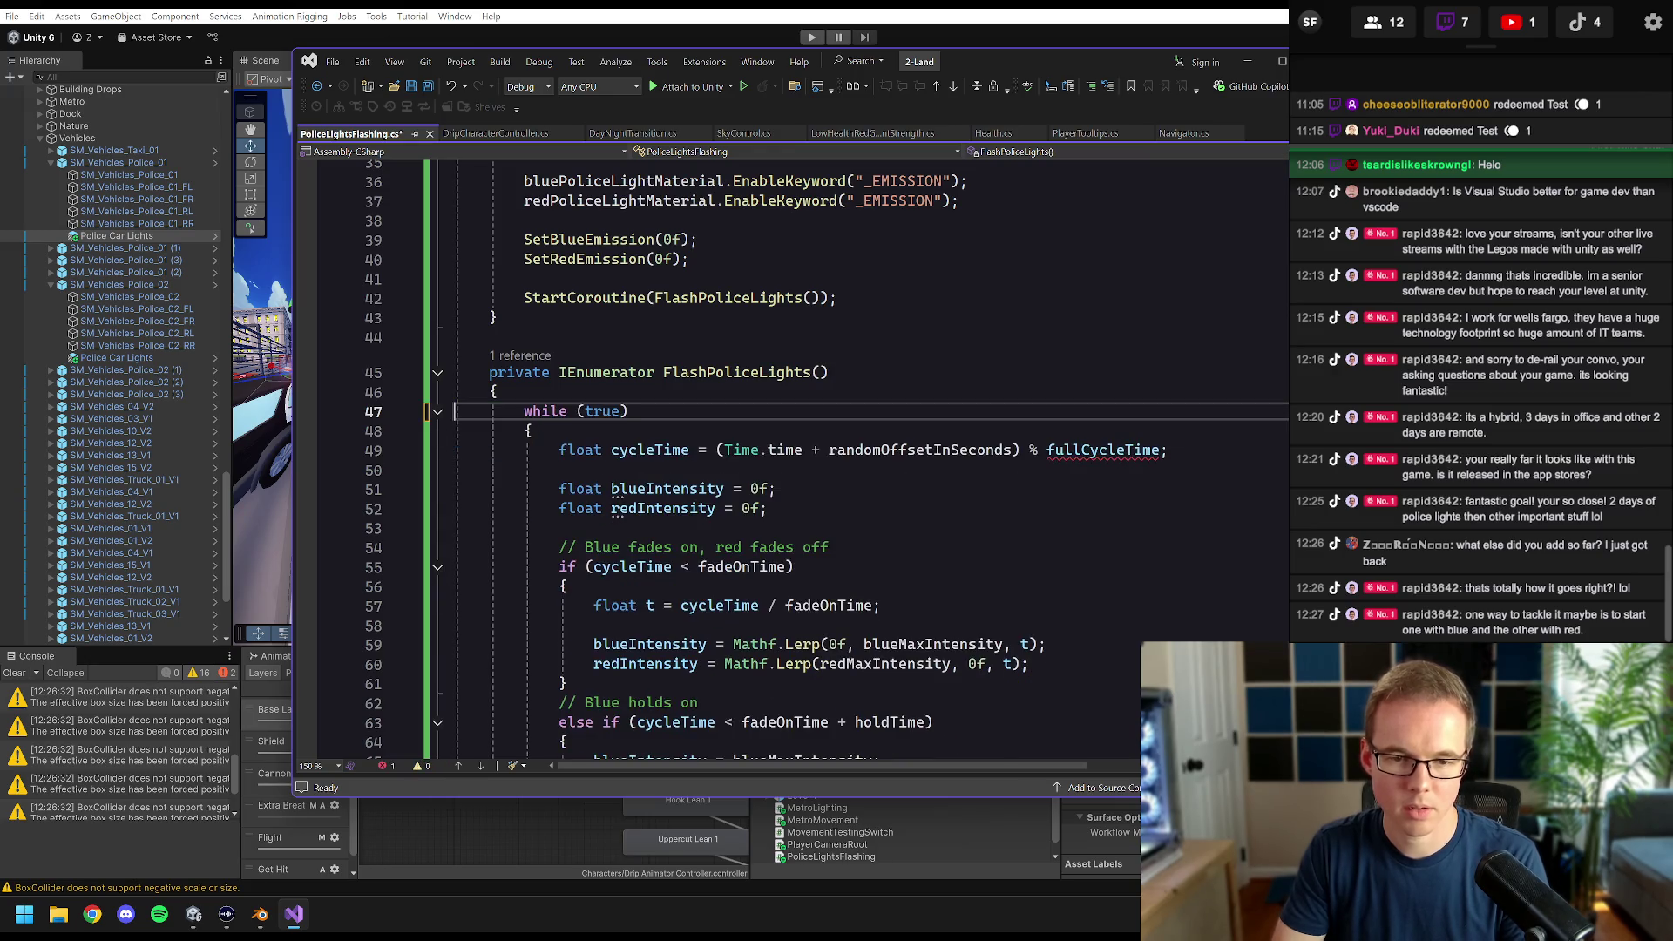
{"action": "key", "text": "ctrl+s"}
{"action": "key", "text": "Page_Down"}
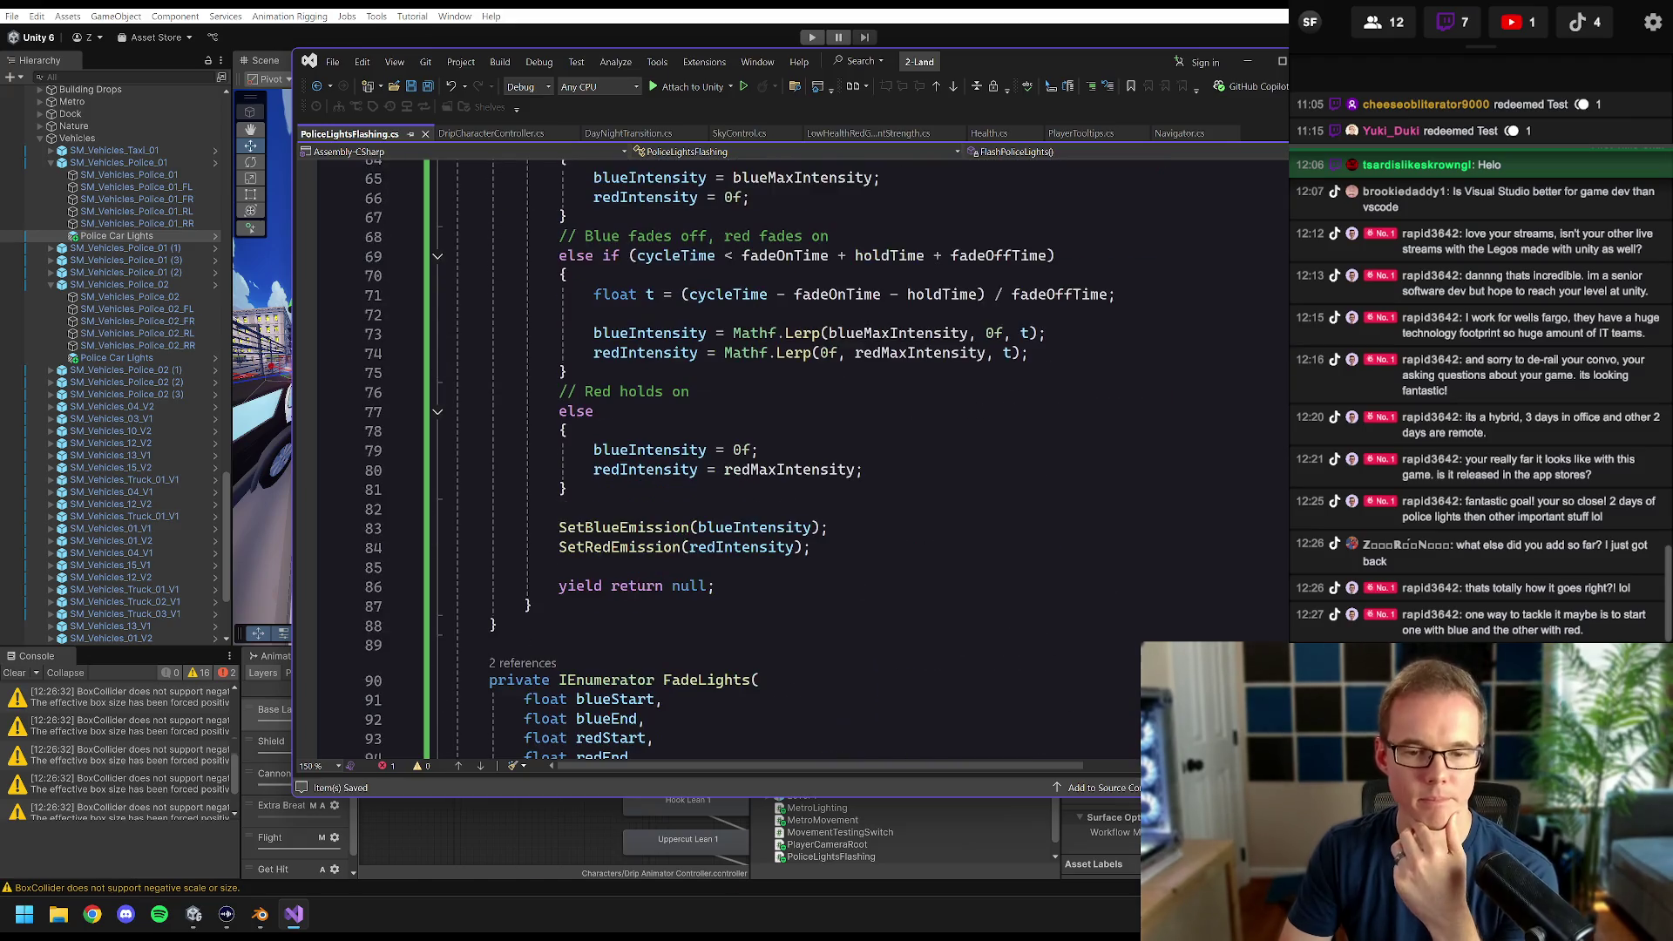
{"action": "scroll", "coordinate": [785, 462], "scroll_direction": "up", "scroll_amount": 15}
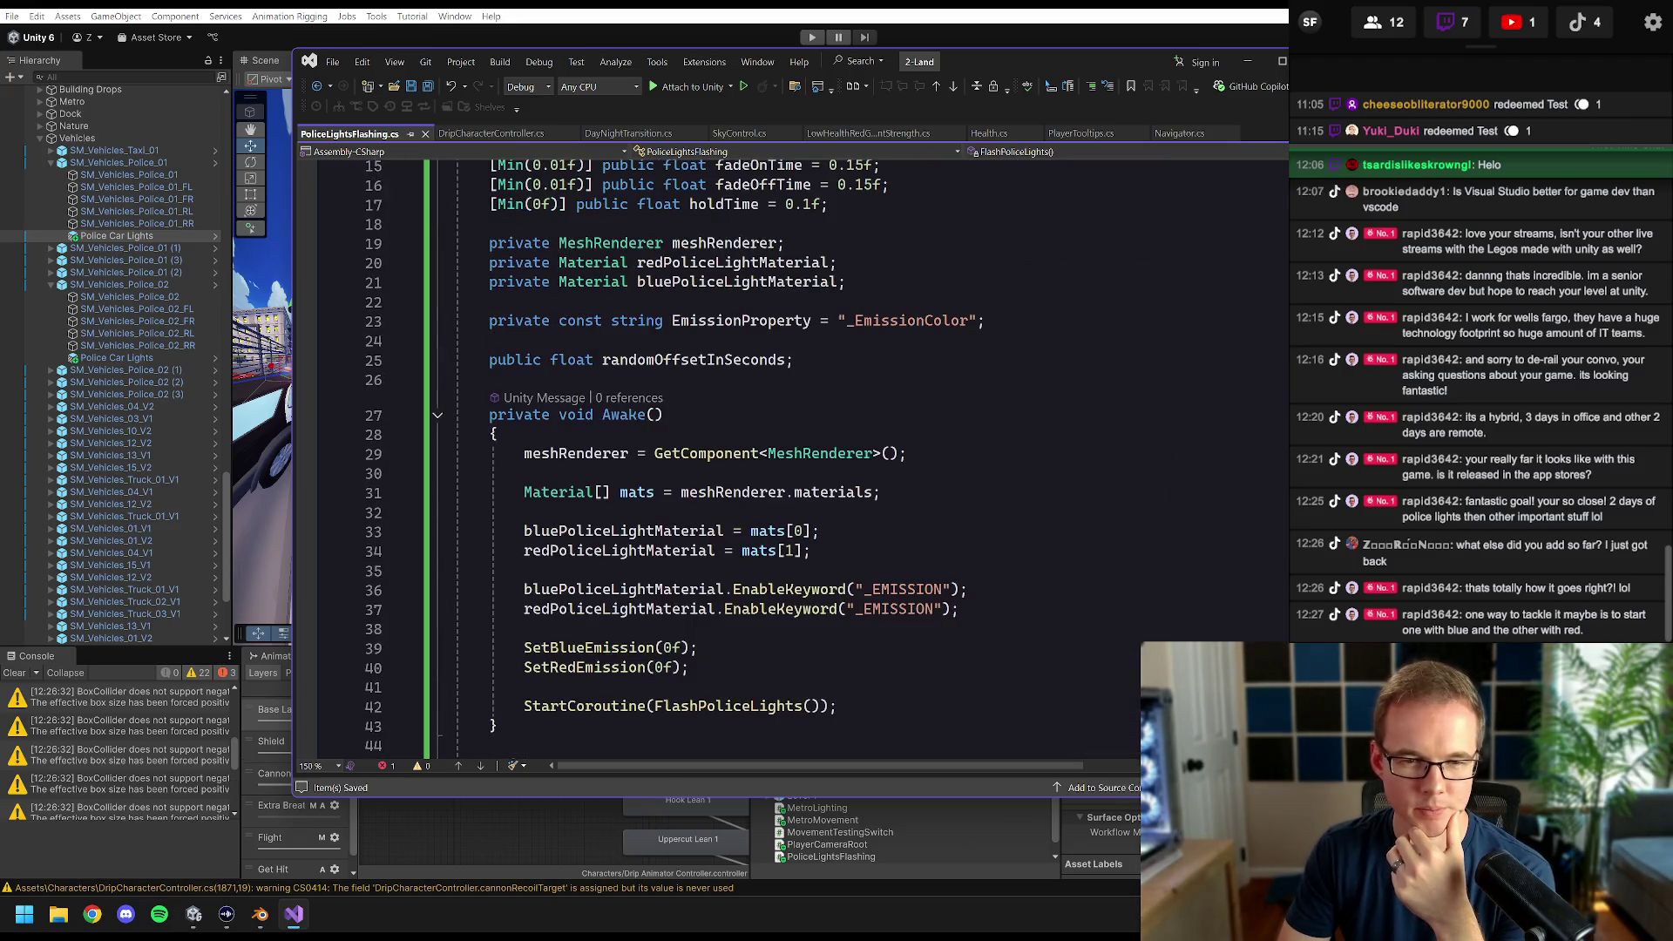
{"action": "left_click", "coordinate": [958, 12]}
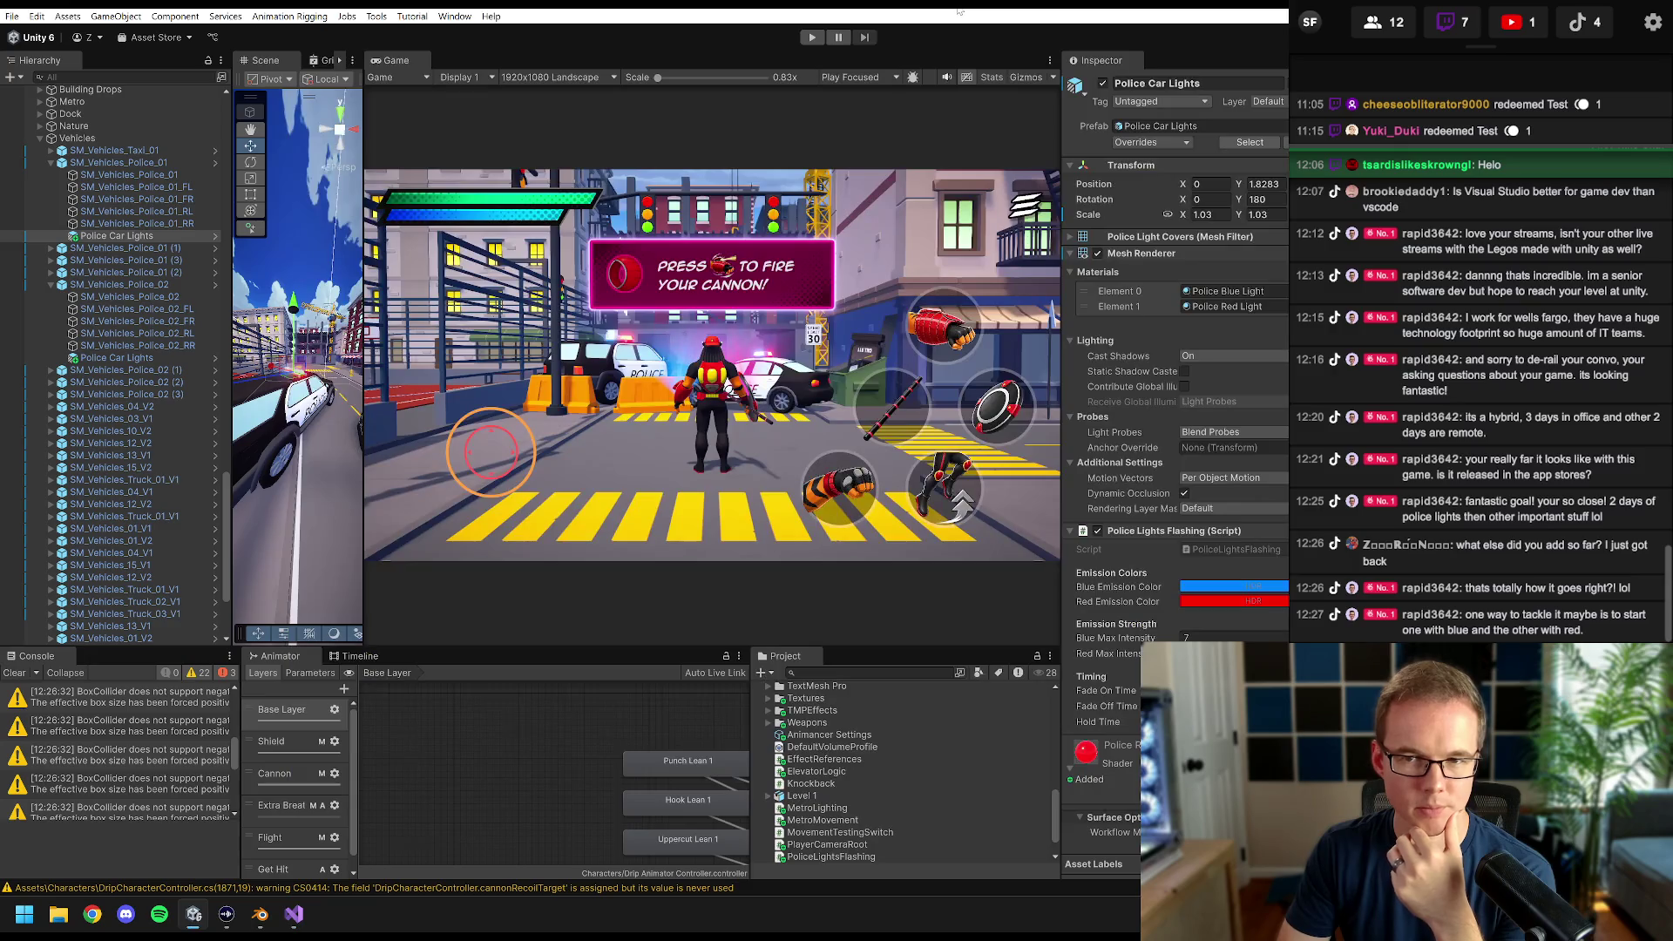
- Select Police Car Lights, clear the Console, and open the fullCycleTime error at line 49
{"action": "left_click", "coordinate": [112, 223]}
{"action": "left_click", "coordinate": [111, 236]}
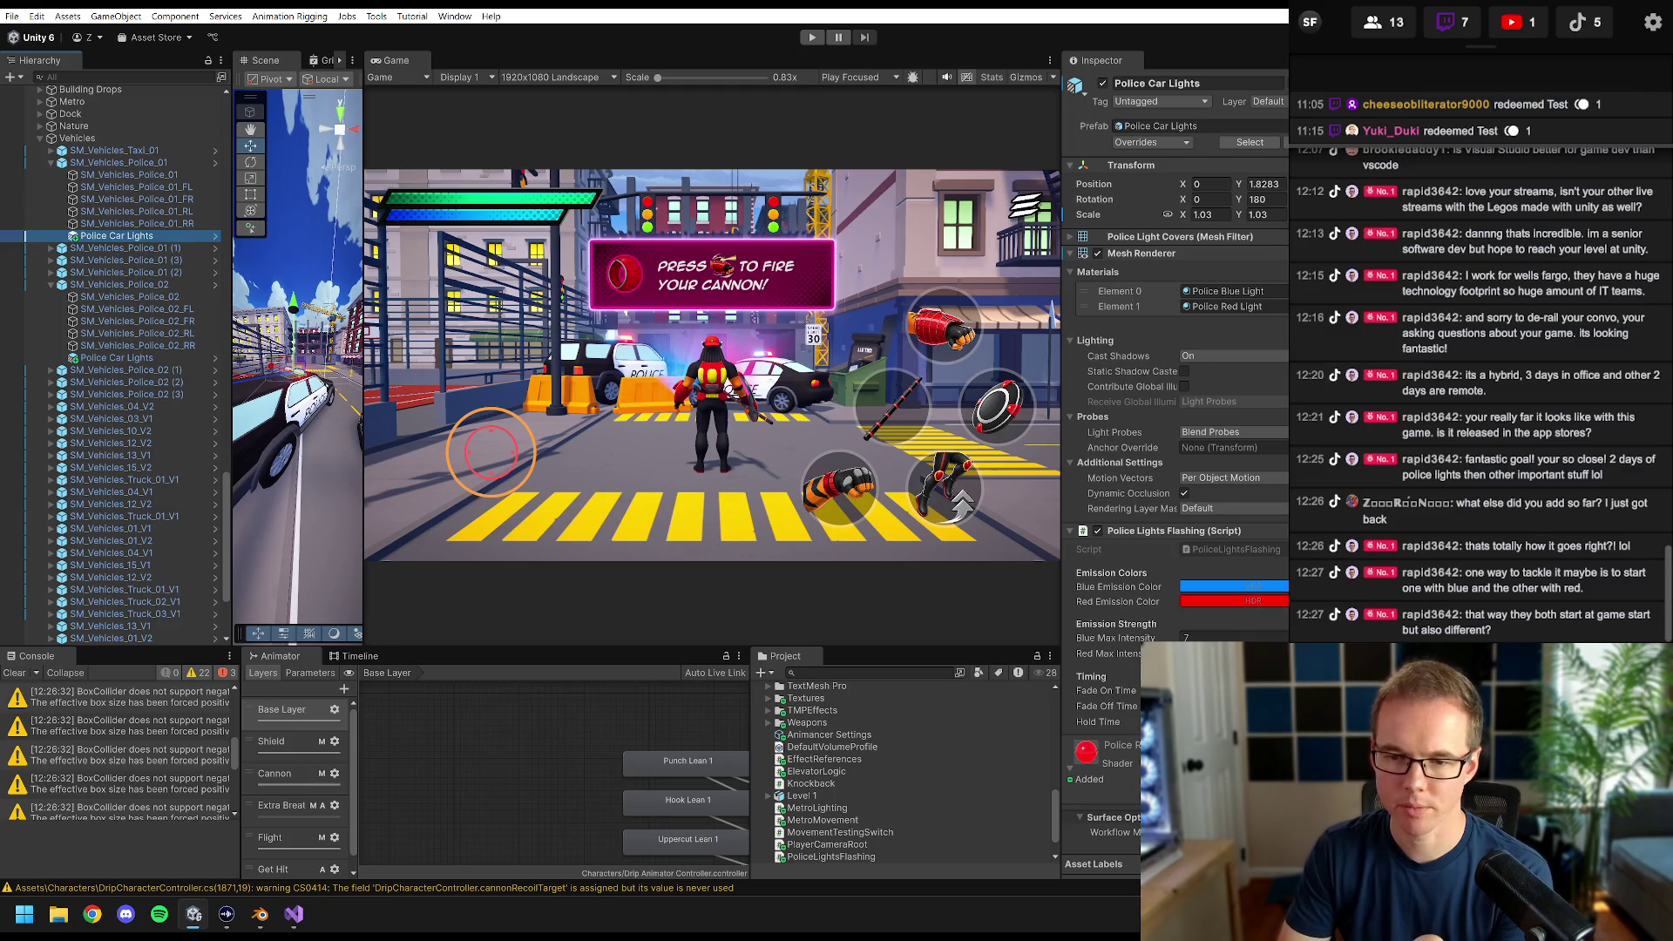
{"action": "scroll", "coordinate": [1132, 688], "scroll_direction": "down", "scroll_amount": 3}
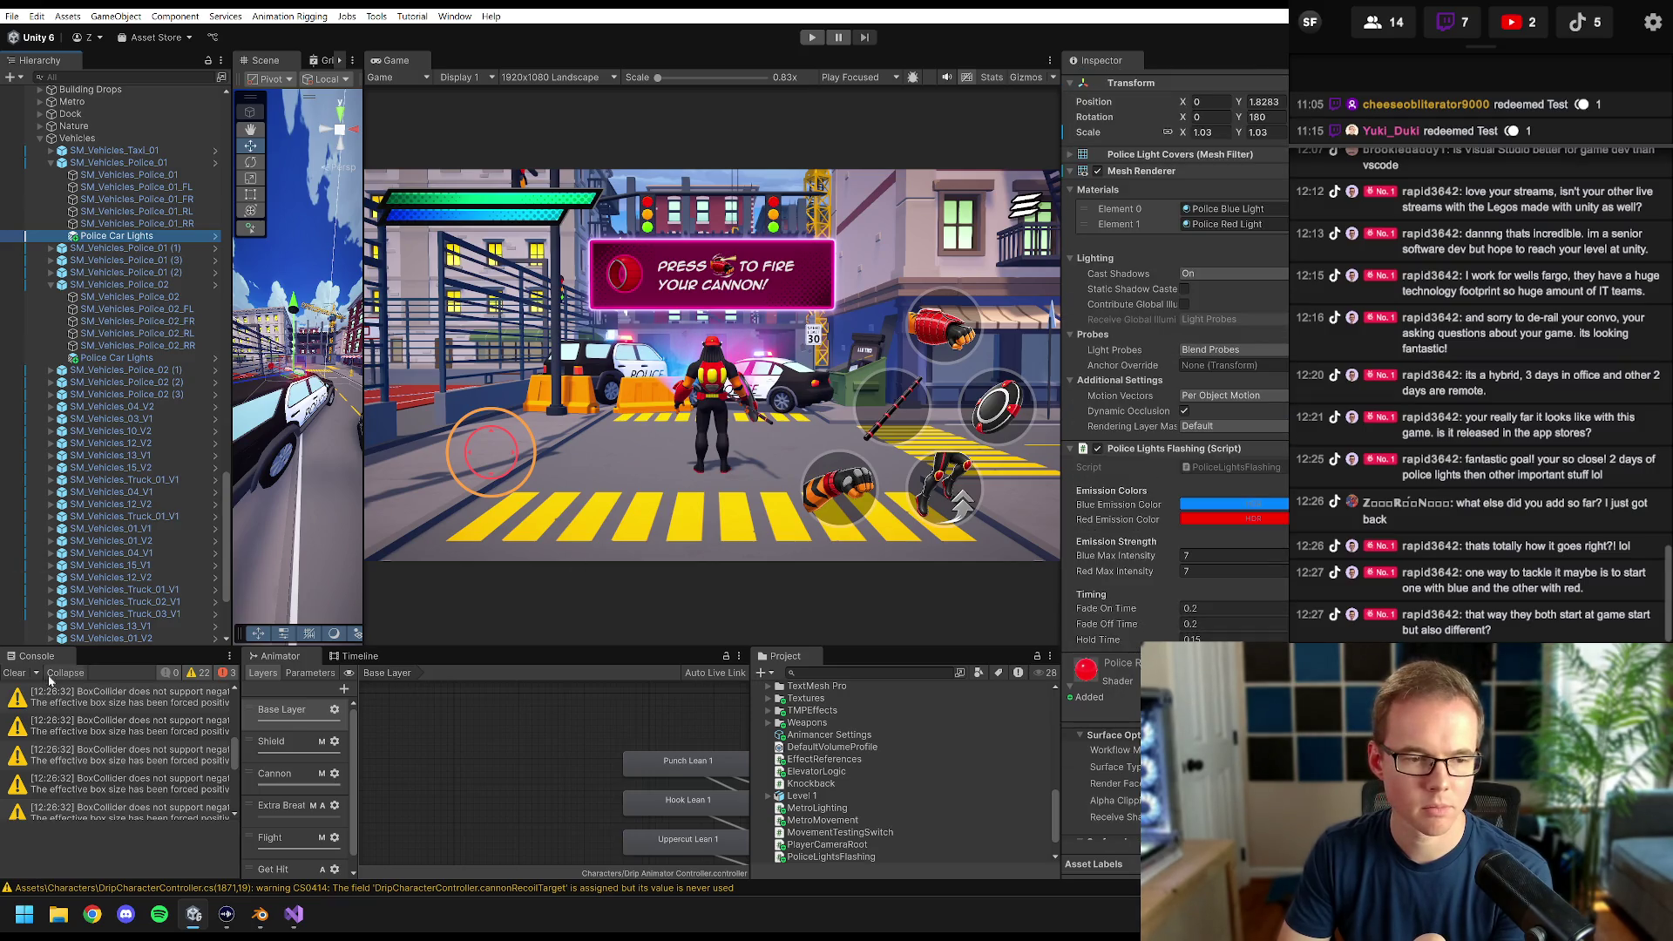
{"action": "left_click", "coordinate": [14, 673]}
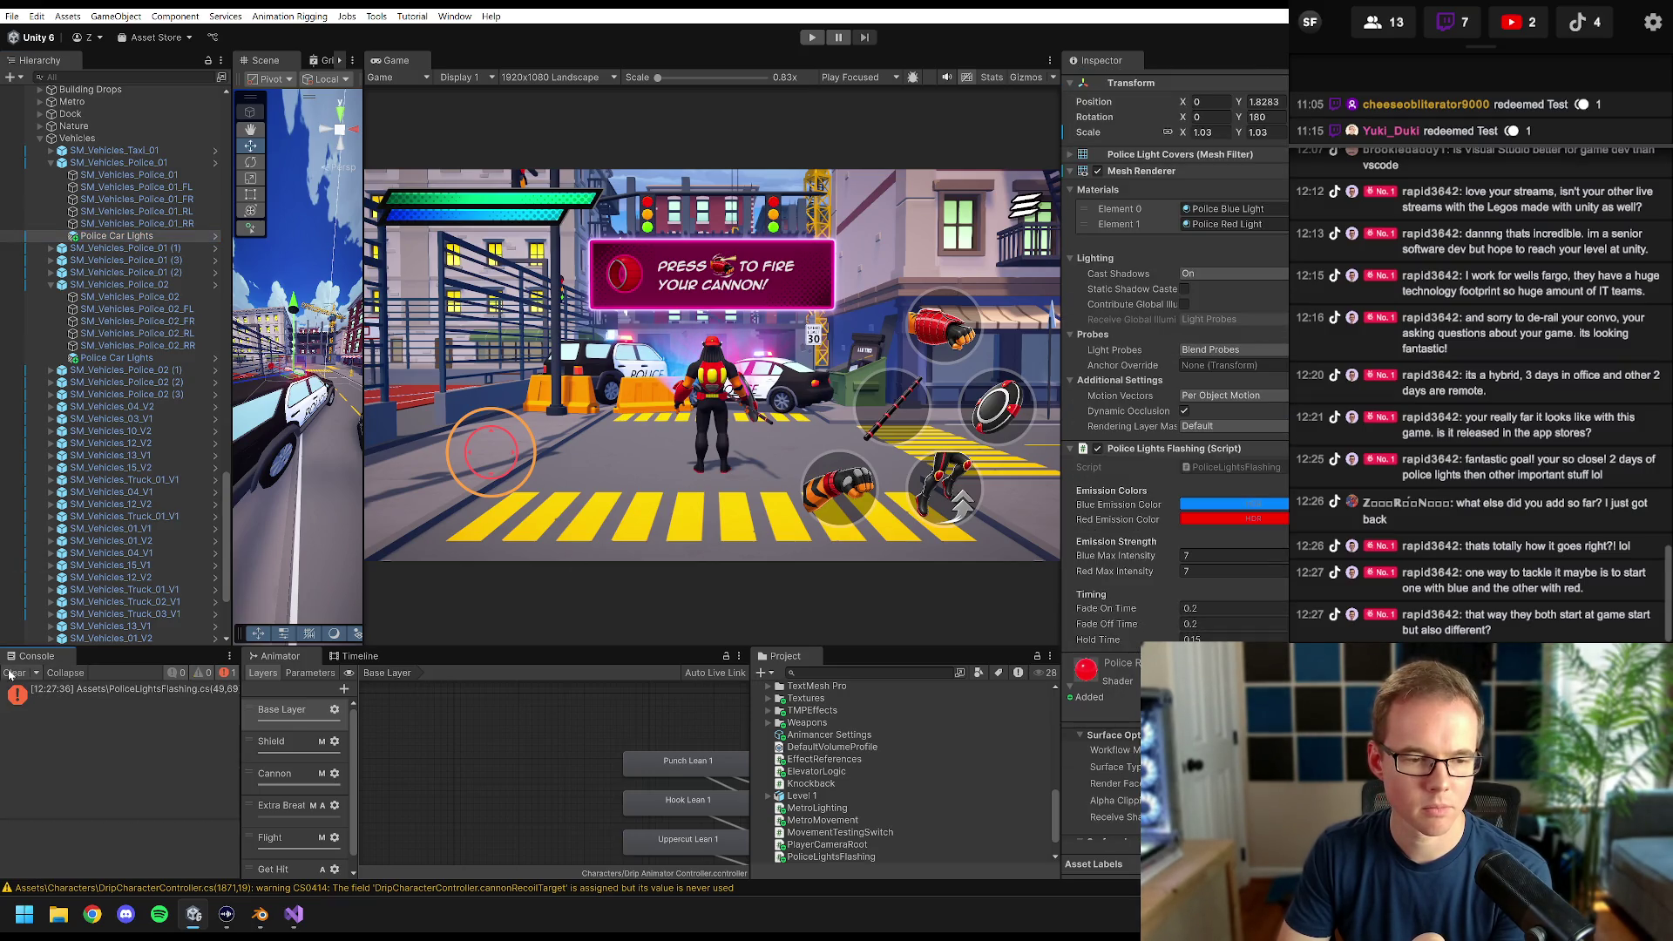
{"action": "double_click", "coordinate": [160, 690]}
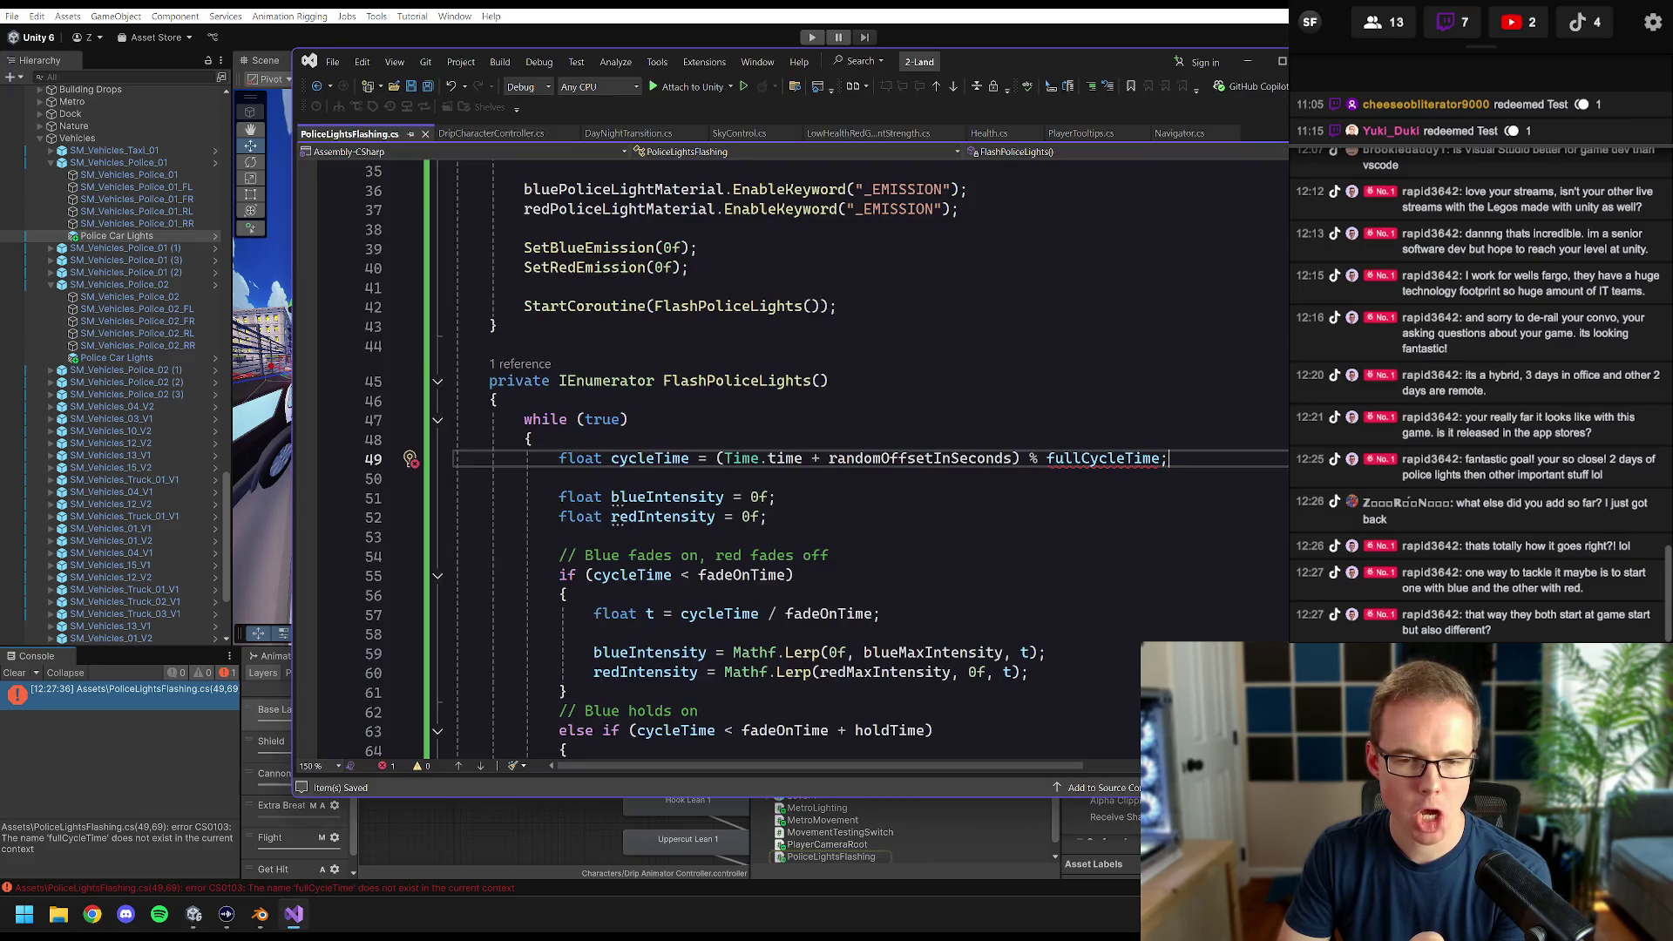
- Remove '% fullCycleTime' and the parentheses so line 49 reads cycleTime = Time.time + randomOffsetInSeconds, then save
{"action": "left_click", "coordinate": [532, 439]}
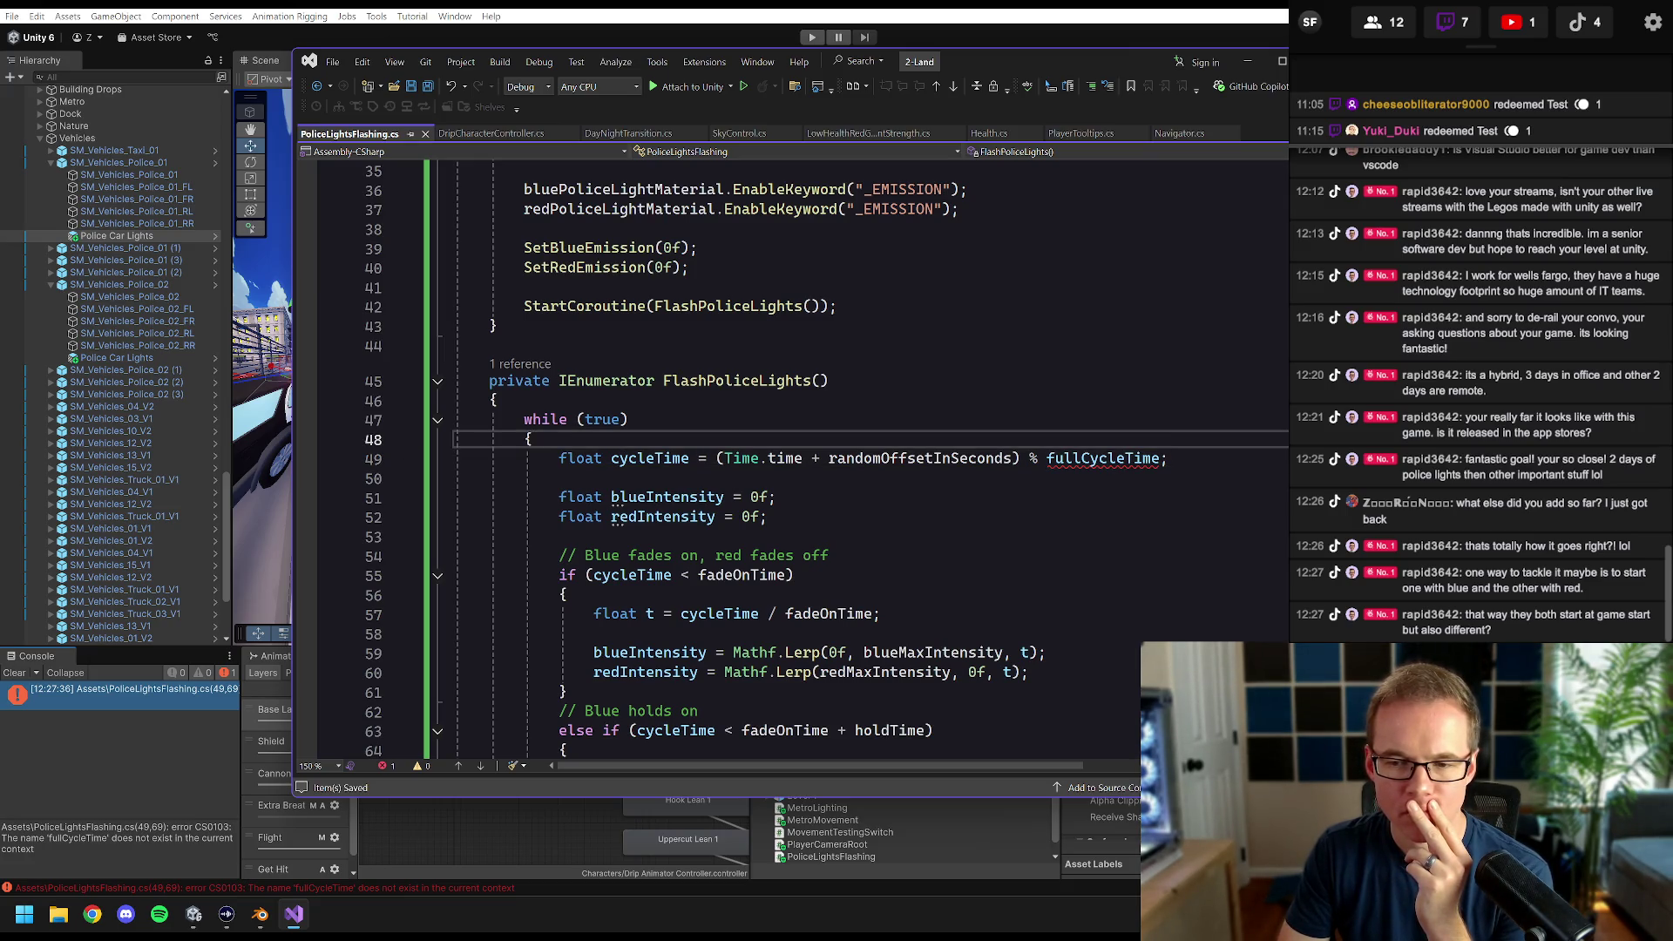
{"action": "mouse_move", "coordinate": [1102, 459]}
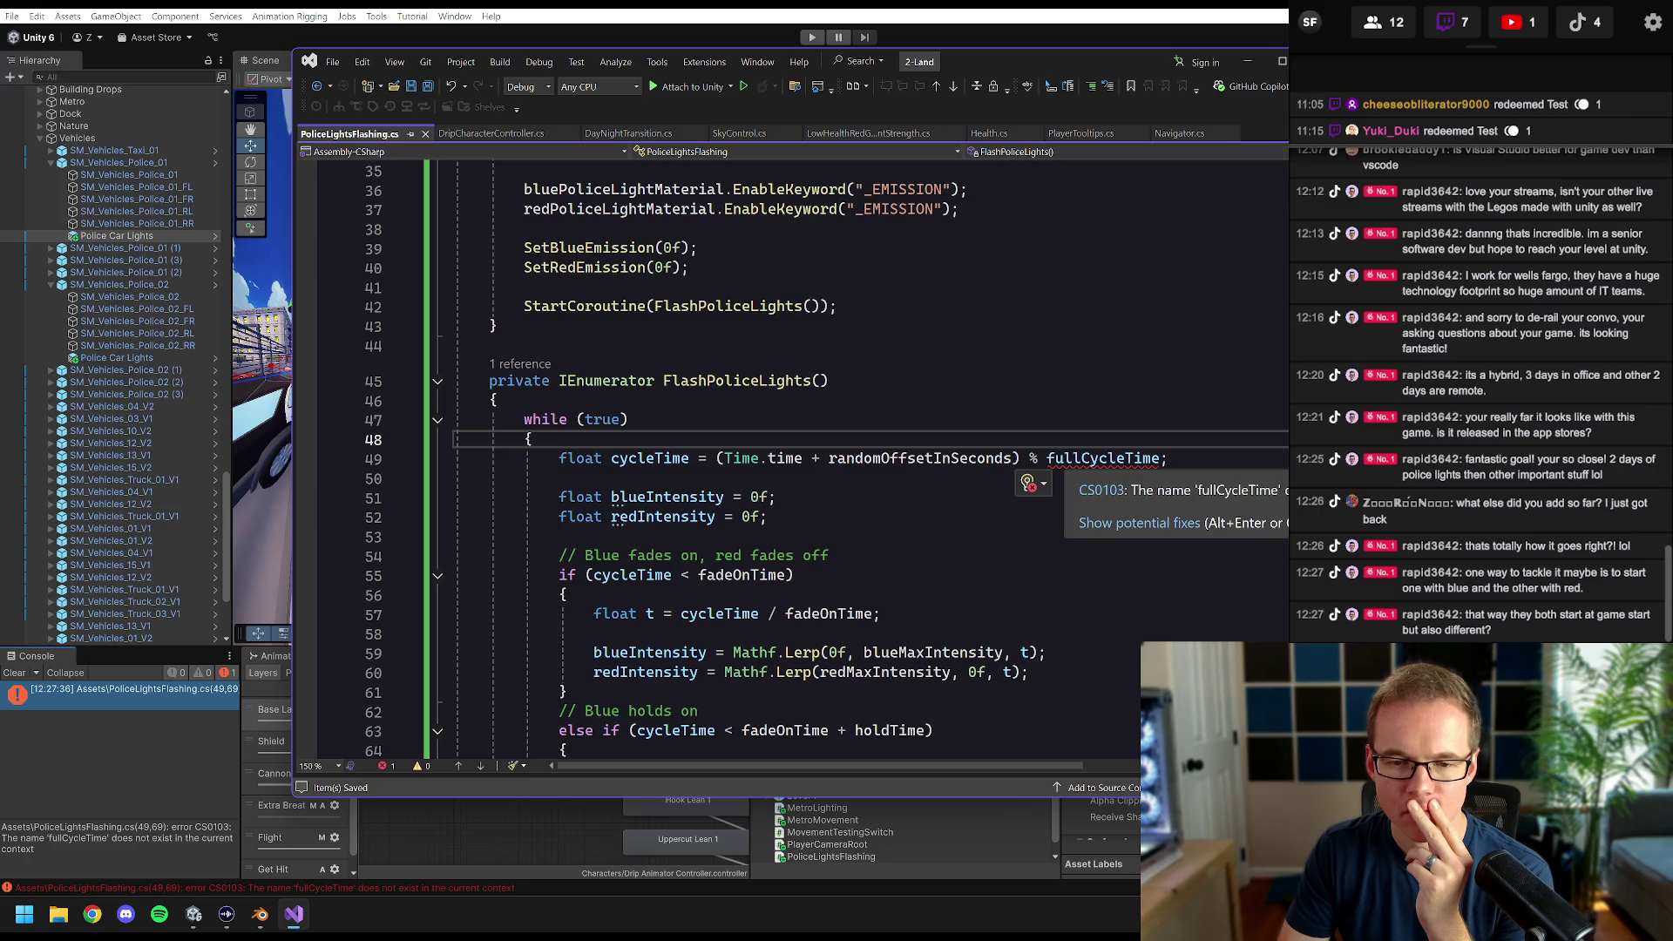
{"action": "double_click", "coordinate": [1102, 458]}
{"action": "key", "text": "BackSpace"}
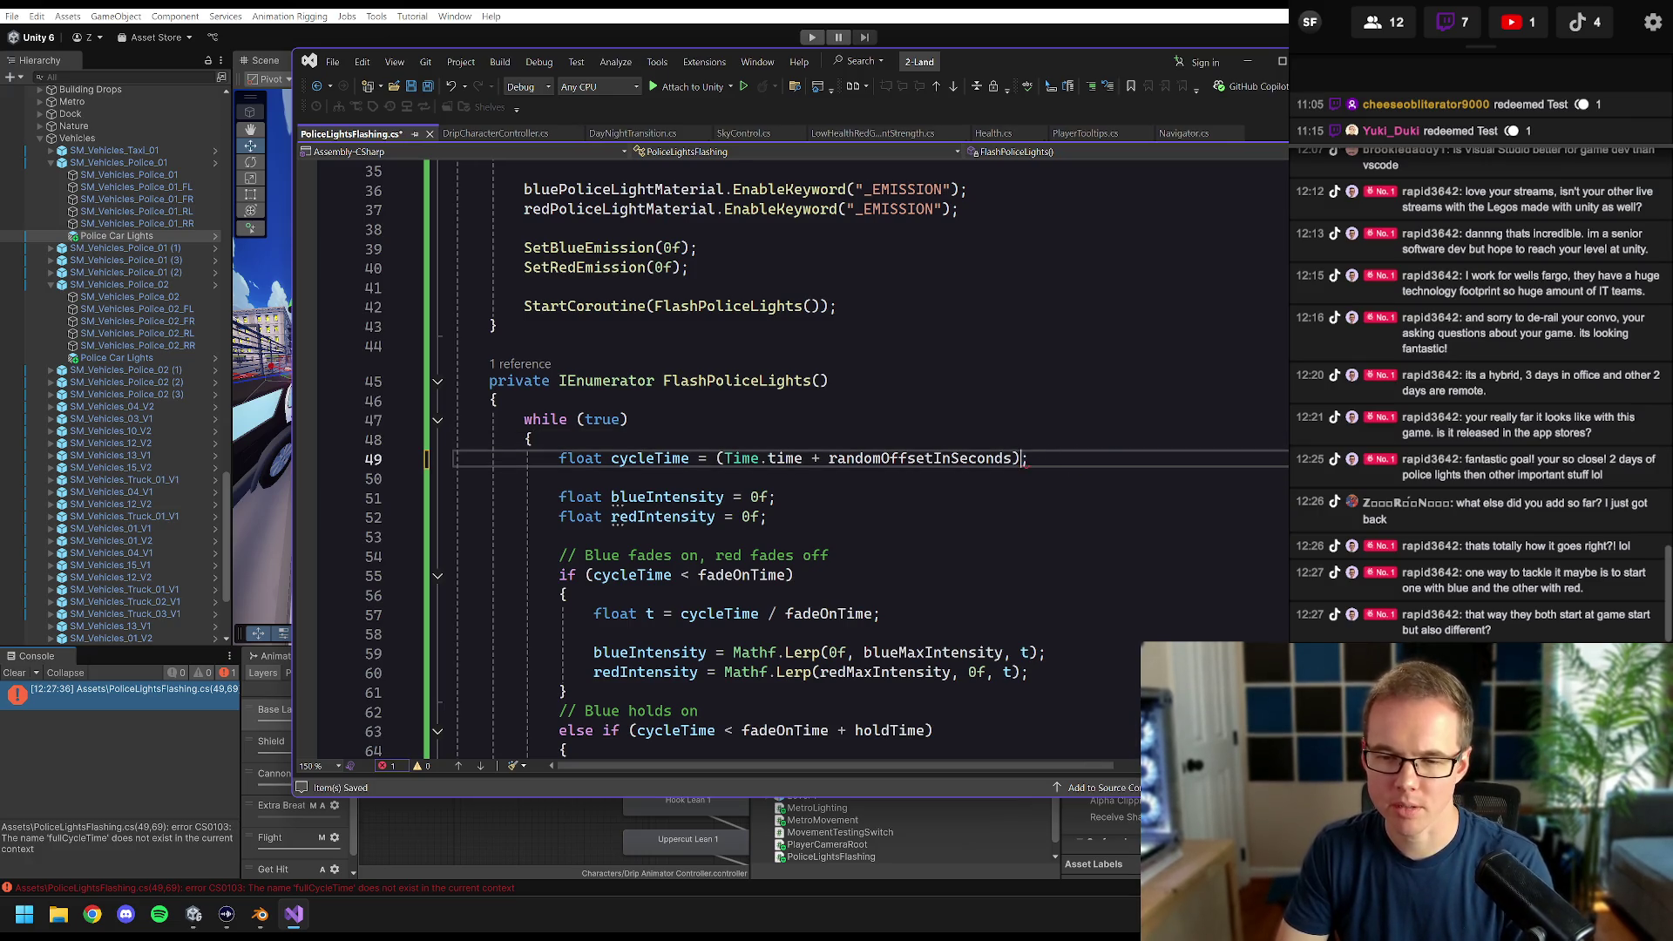
{"action": "key", "text": "BackSpace"}
{"action": "key", "text": "ctrl+shift+Left"}
{"action": "left_click", "coordinate": [723, 459]}
{"action": "key", "text": "BackSpace"}
{"action": "left_click", "coordinate": [494, 400]}
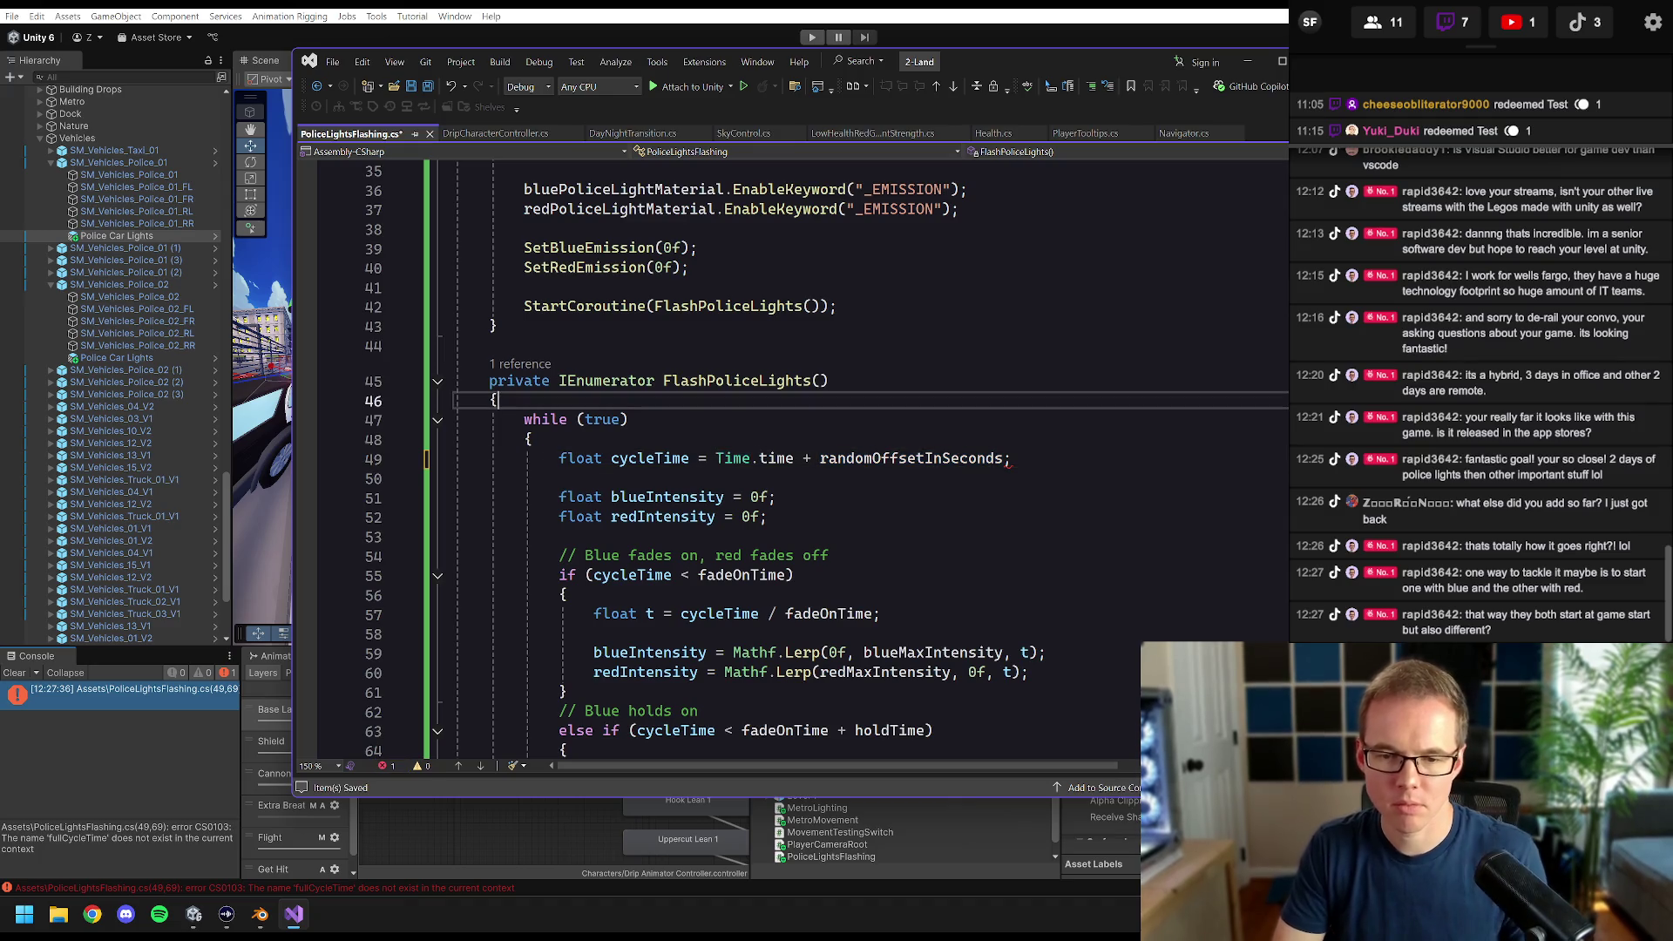
{"action": "key", "text": "ctrl+s"}
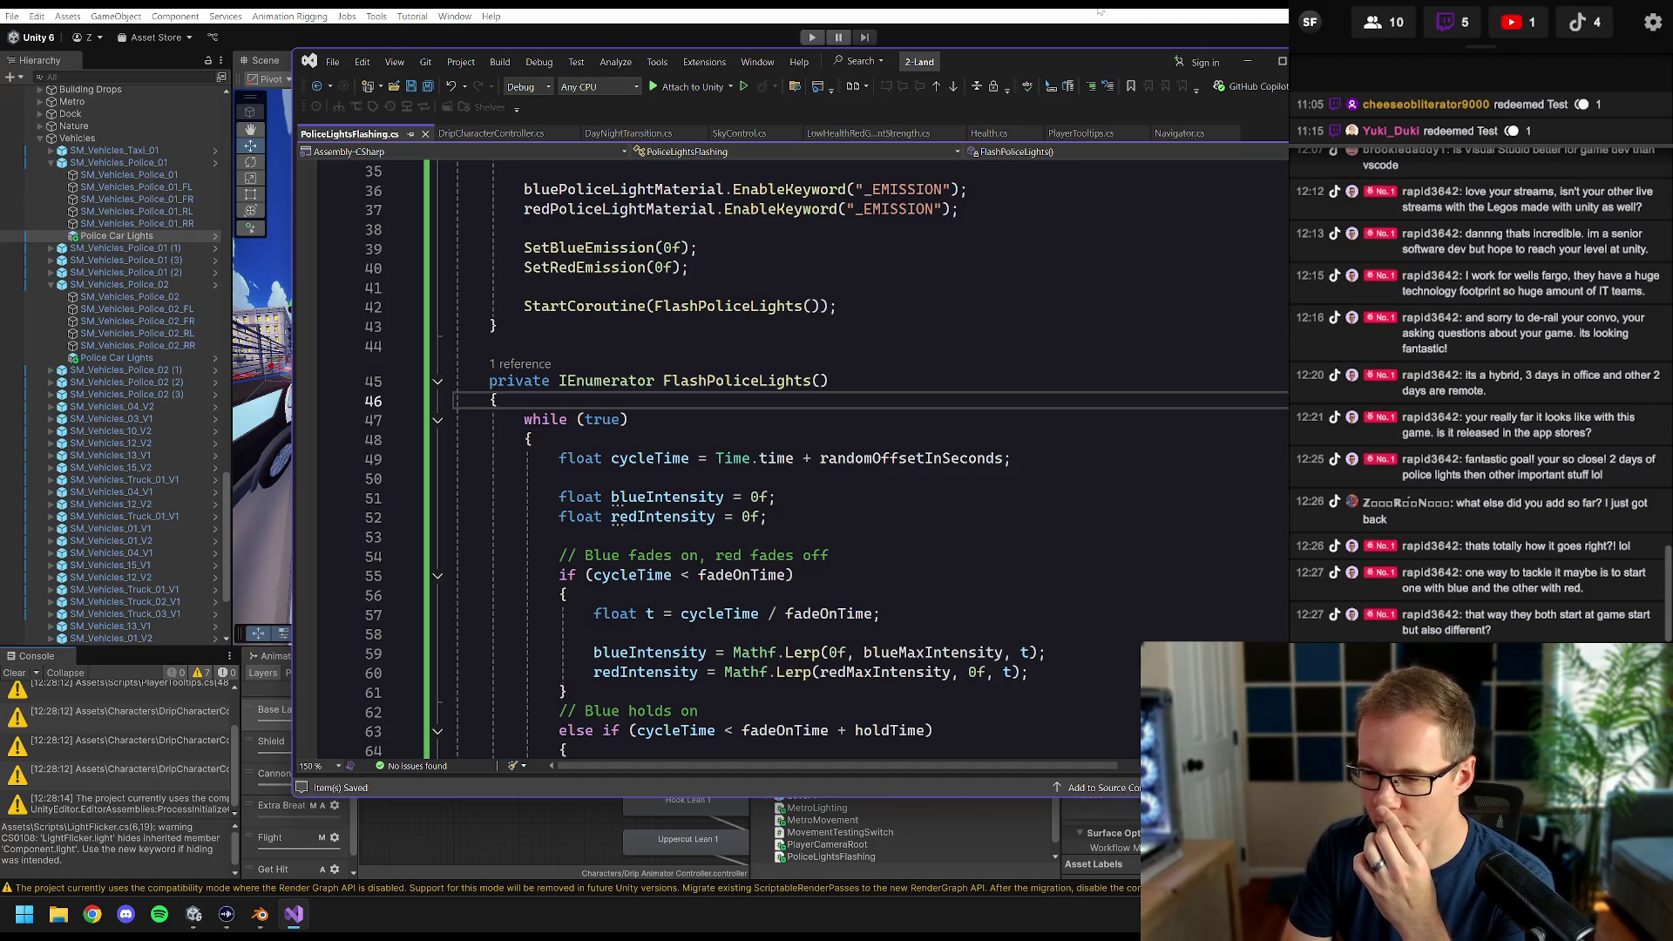
{"action": "key", "text": "alt+Tab"}
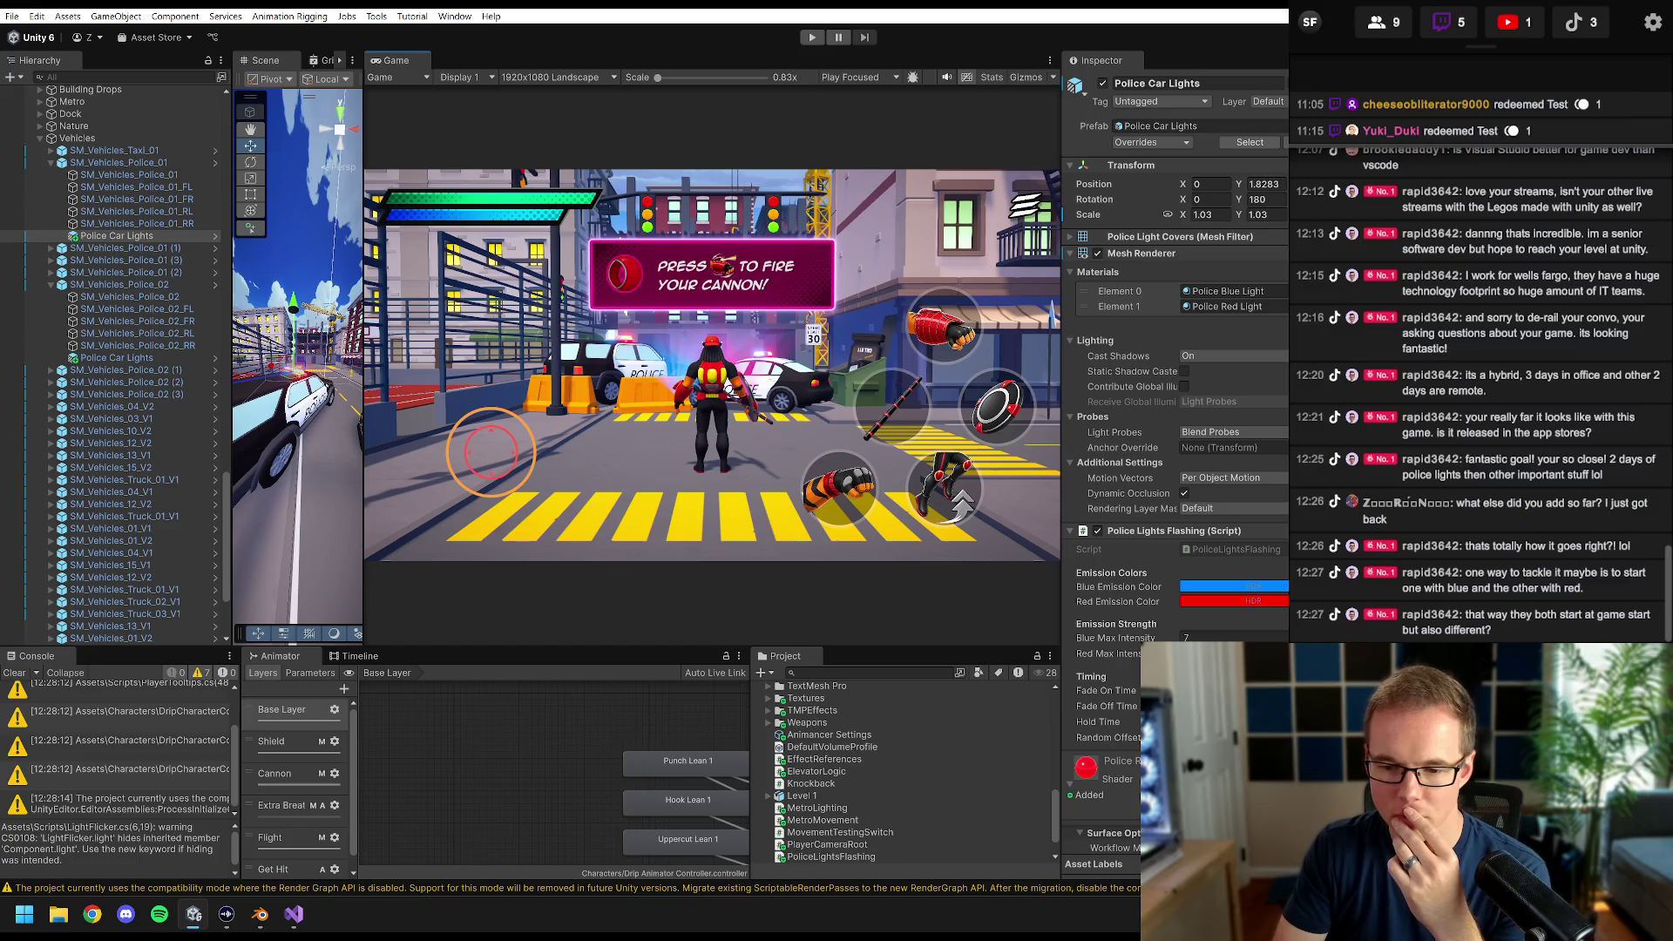
{"action": "left_click", "coordinate": [144, 358]}
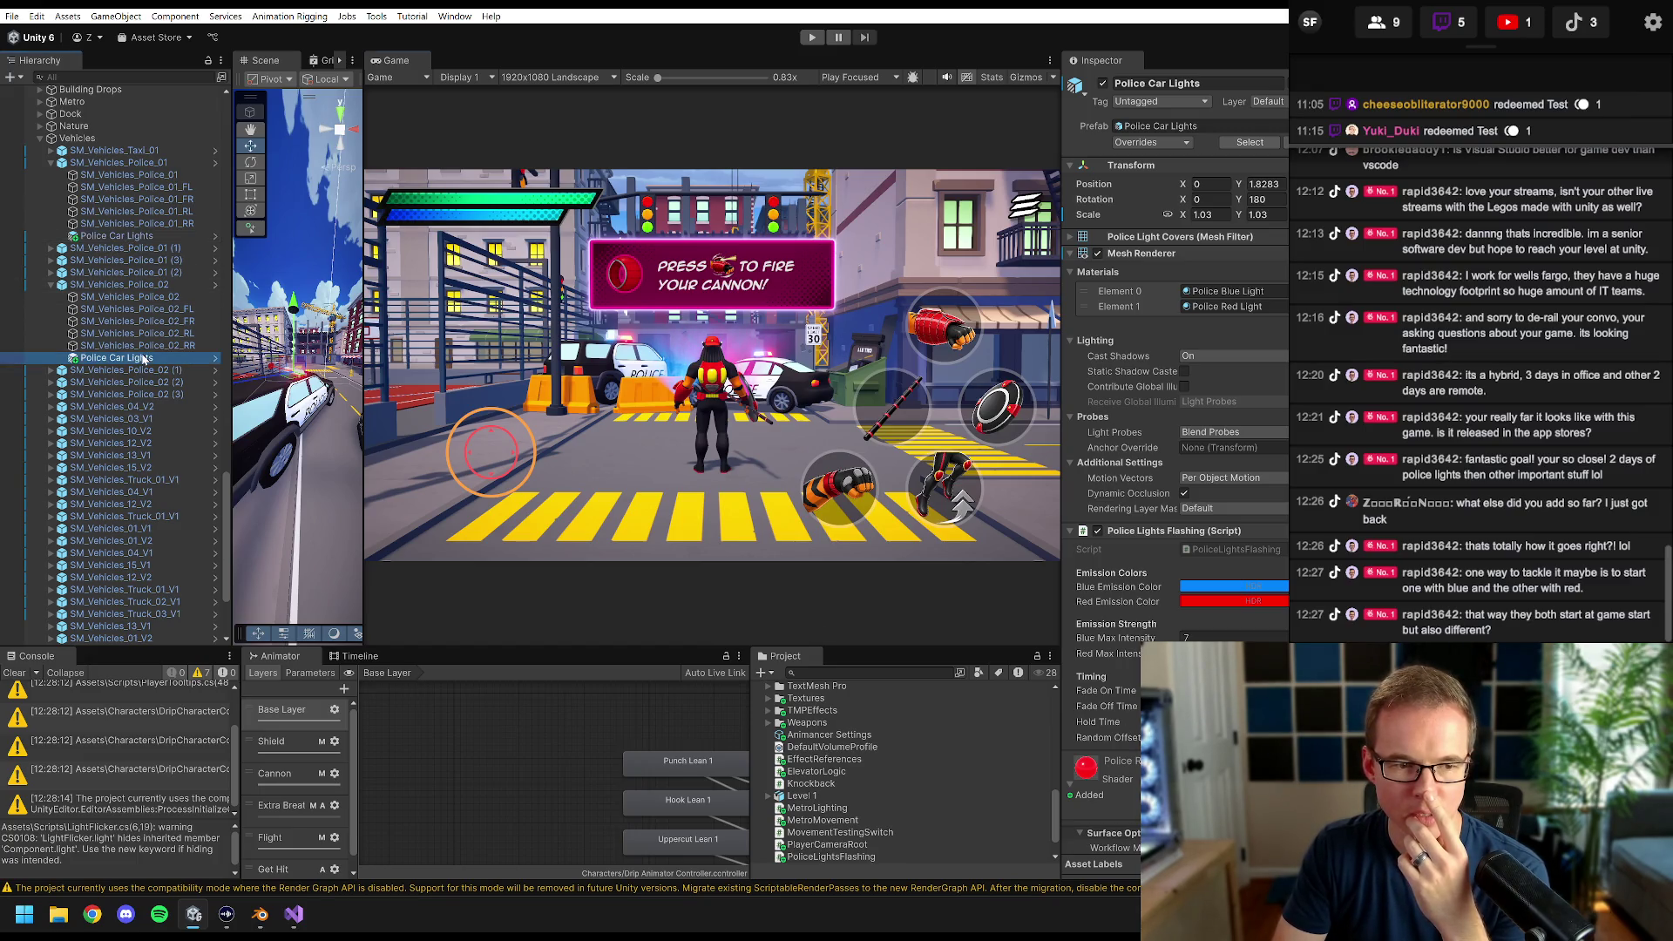
{"action": "left_click", "coordinate": [1108, 737]}
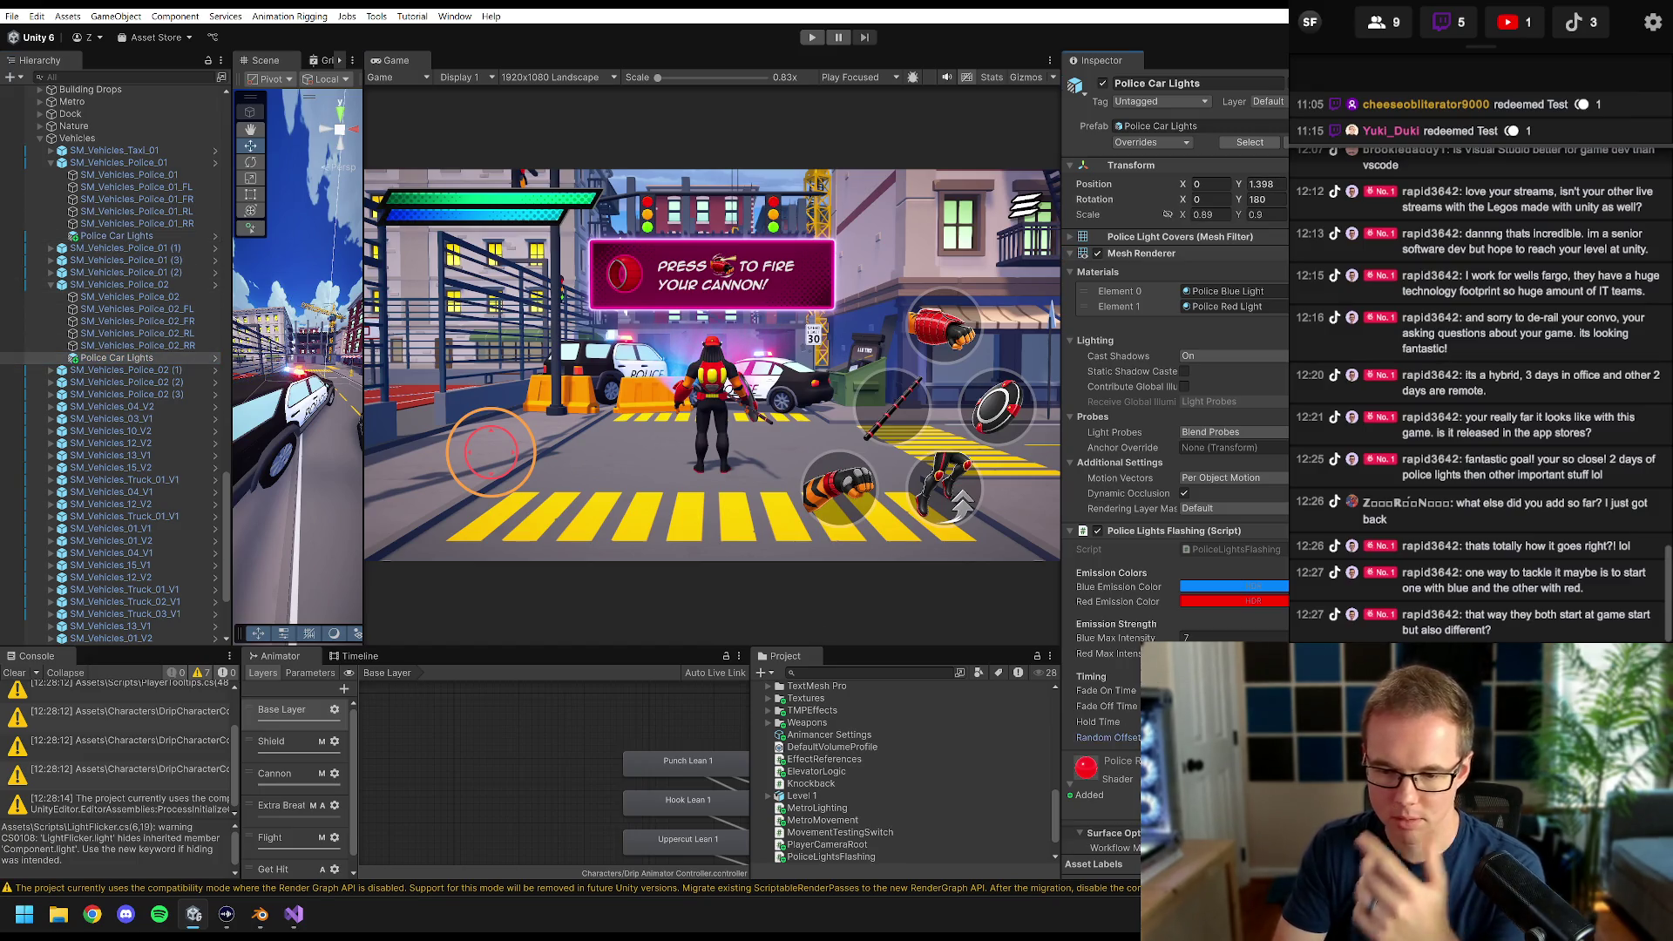
{"action": "left_click", "coordinate": [811, 37]}
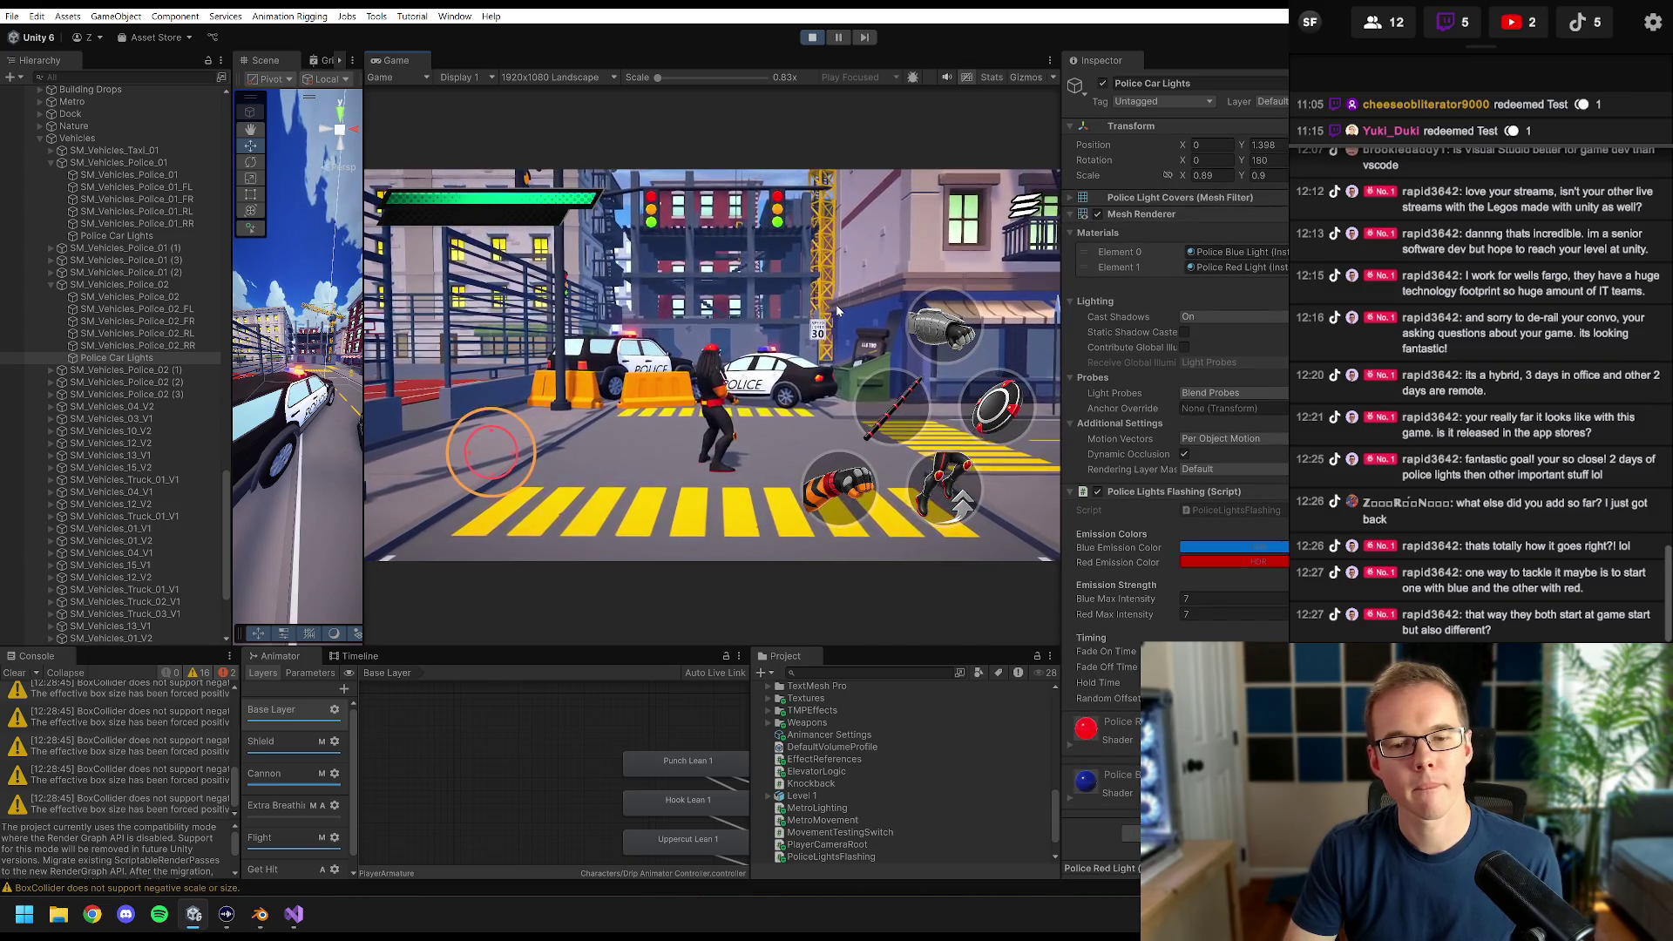
{"action": "key", "text": "w"}
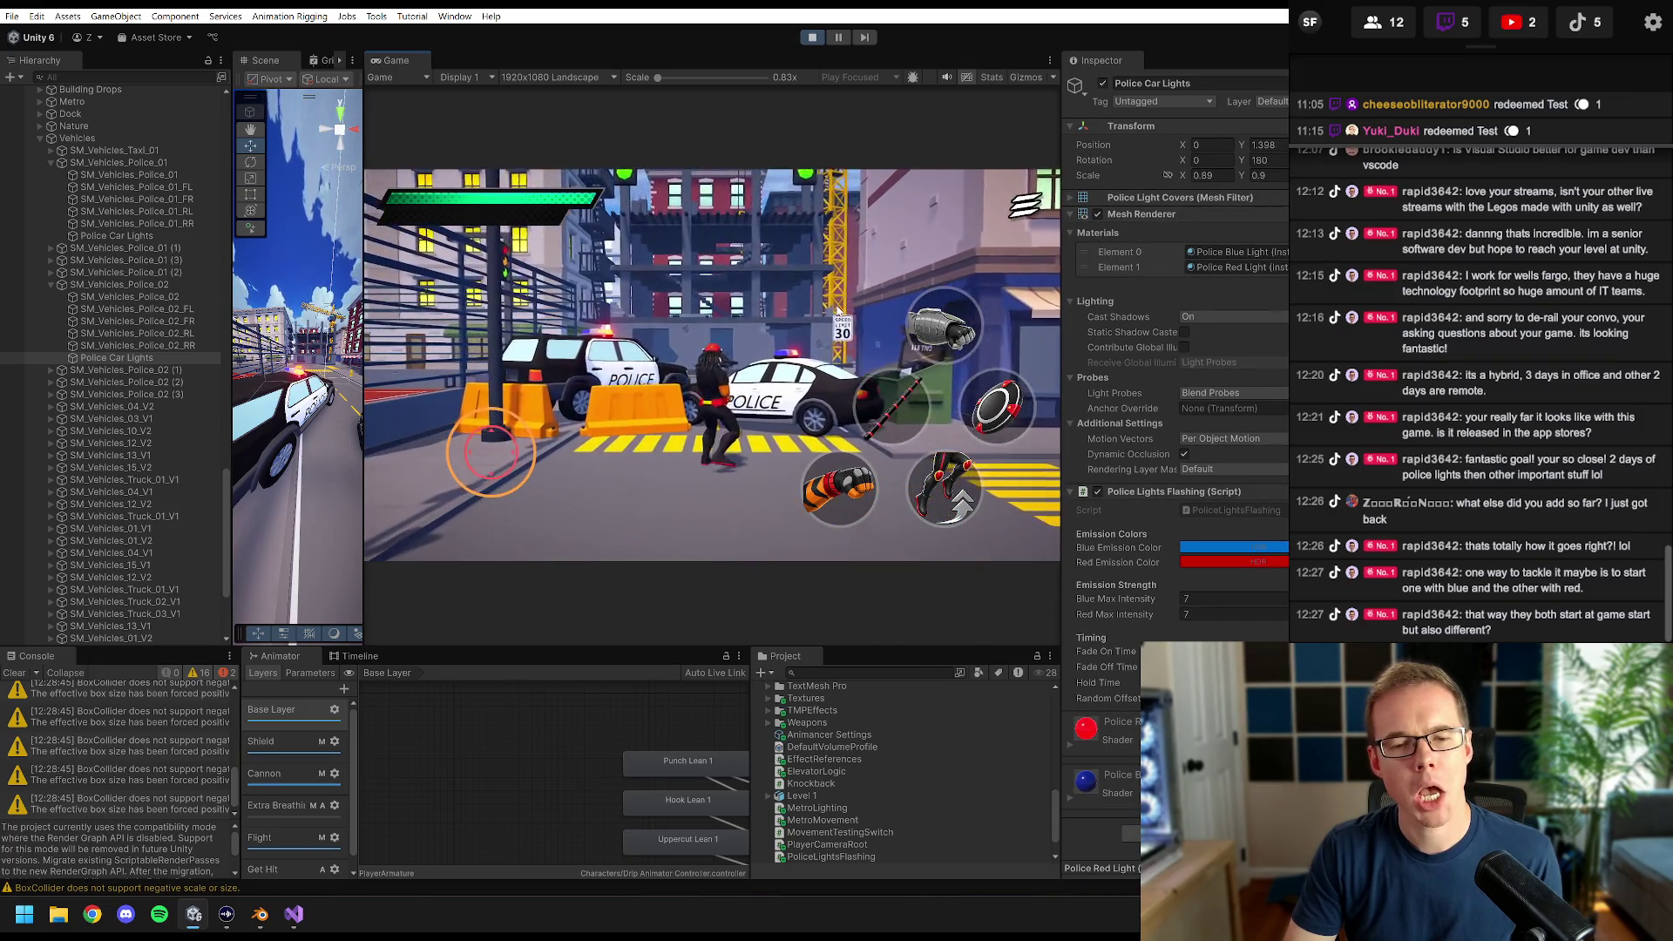
{"action": "left_click", "coordinate": [813, 37]}
{"action": "left_click", "coordinate": [293, 914]}
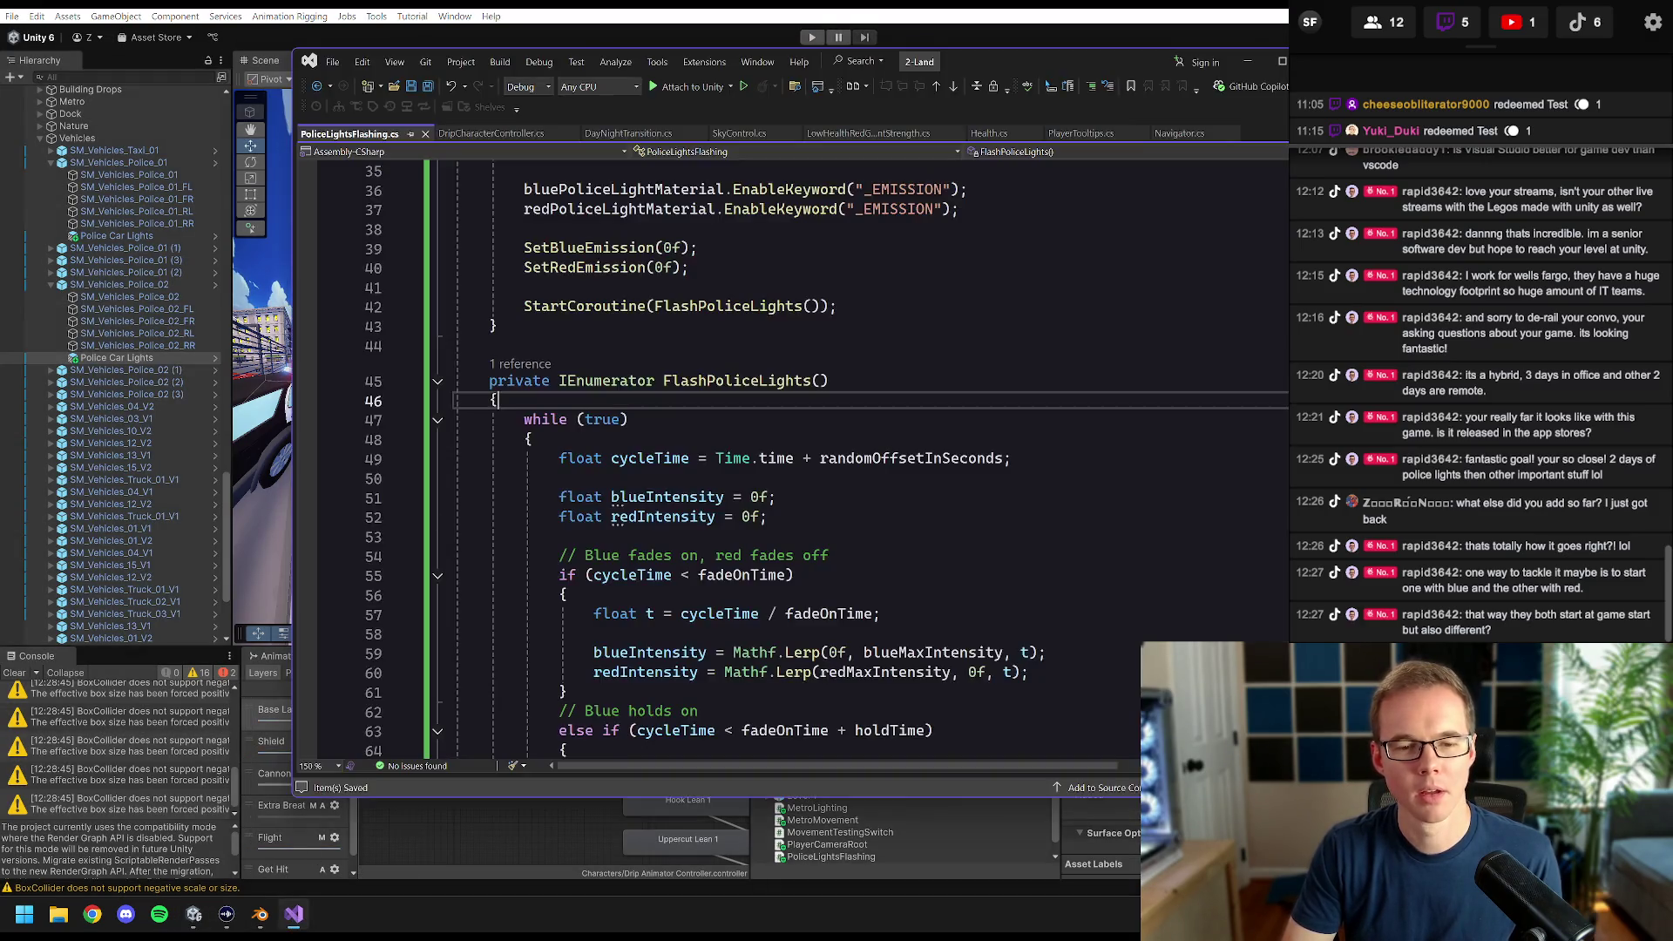
{"action": "left_click", "coordinate": [532, 439]}
{"action": "key", "text": "ctrl+a"}
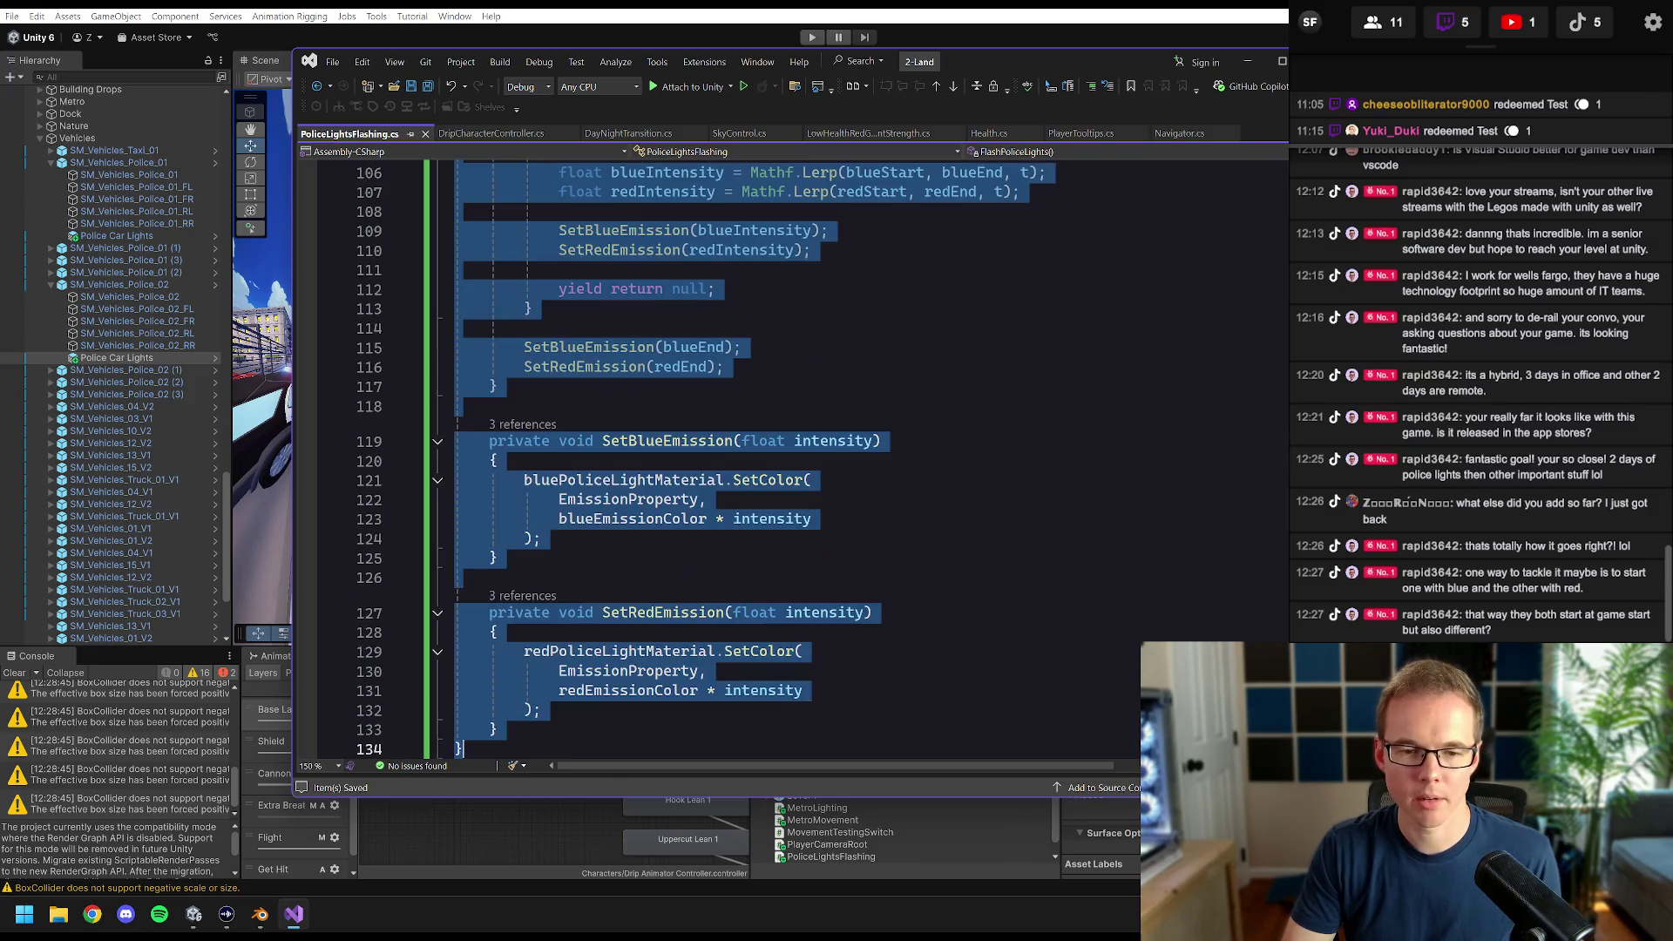
{"action": "key", "text": "alt+Tab"}
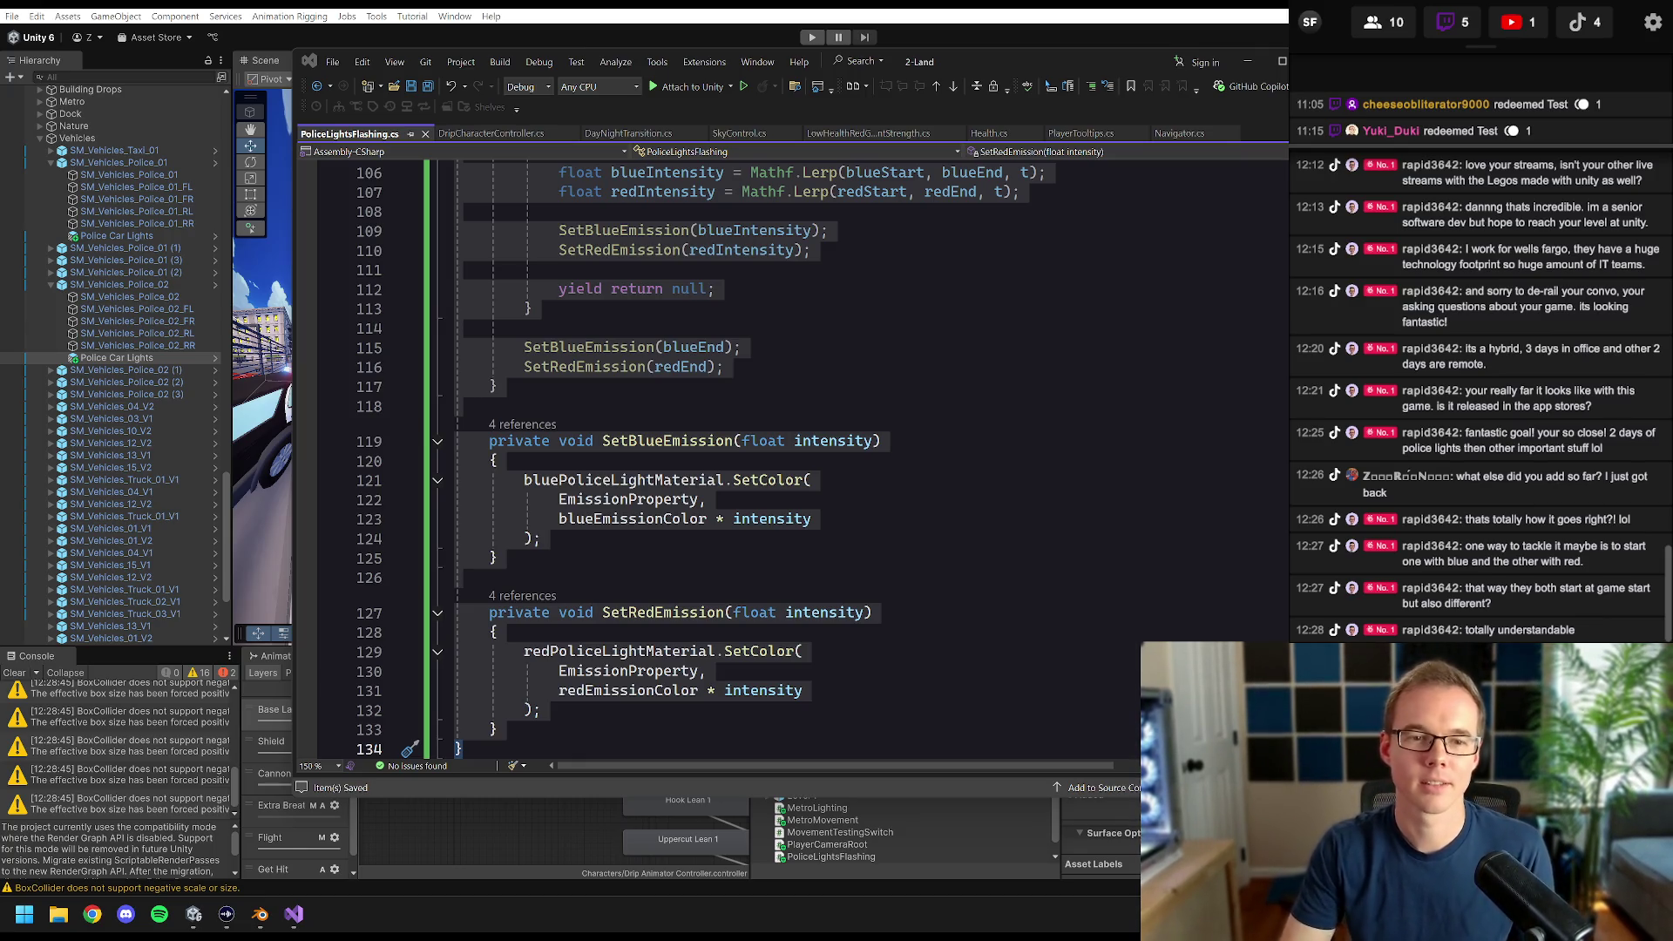
{"action": "left_click", "coordinate": [872, 441]}
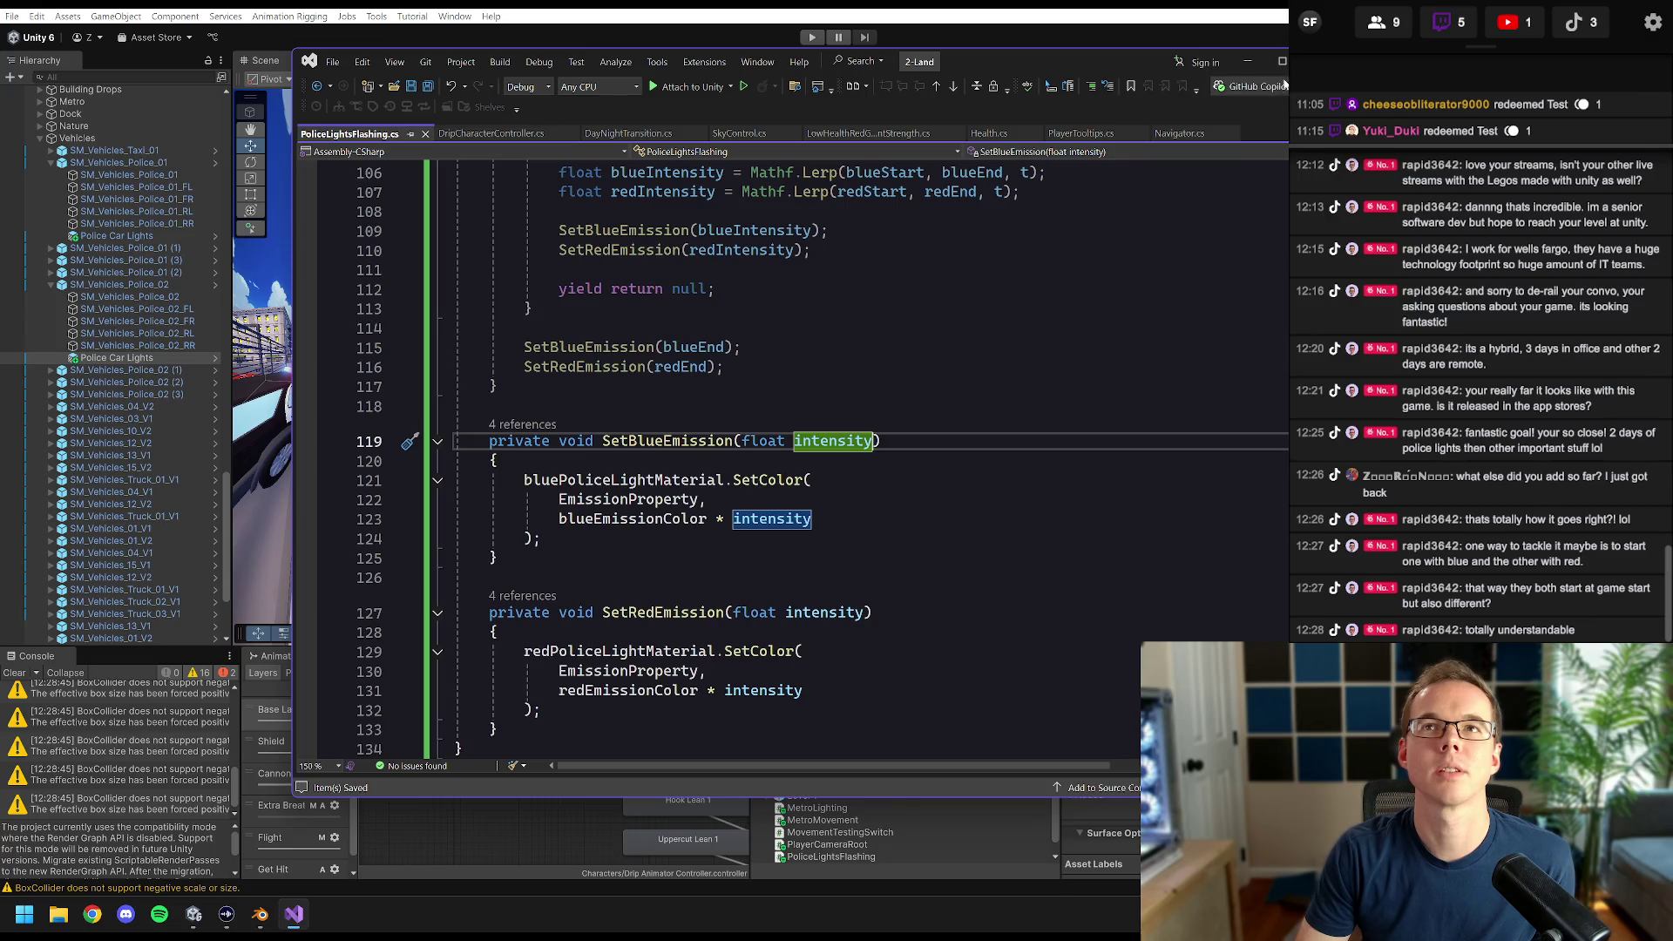
{"action": "scroll", "coordinate": [715, 453], "scroll_direction": "up", "scroll_amount": 20}
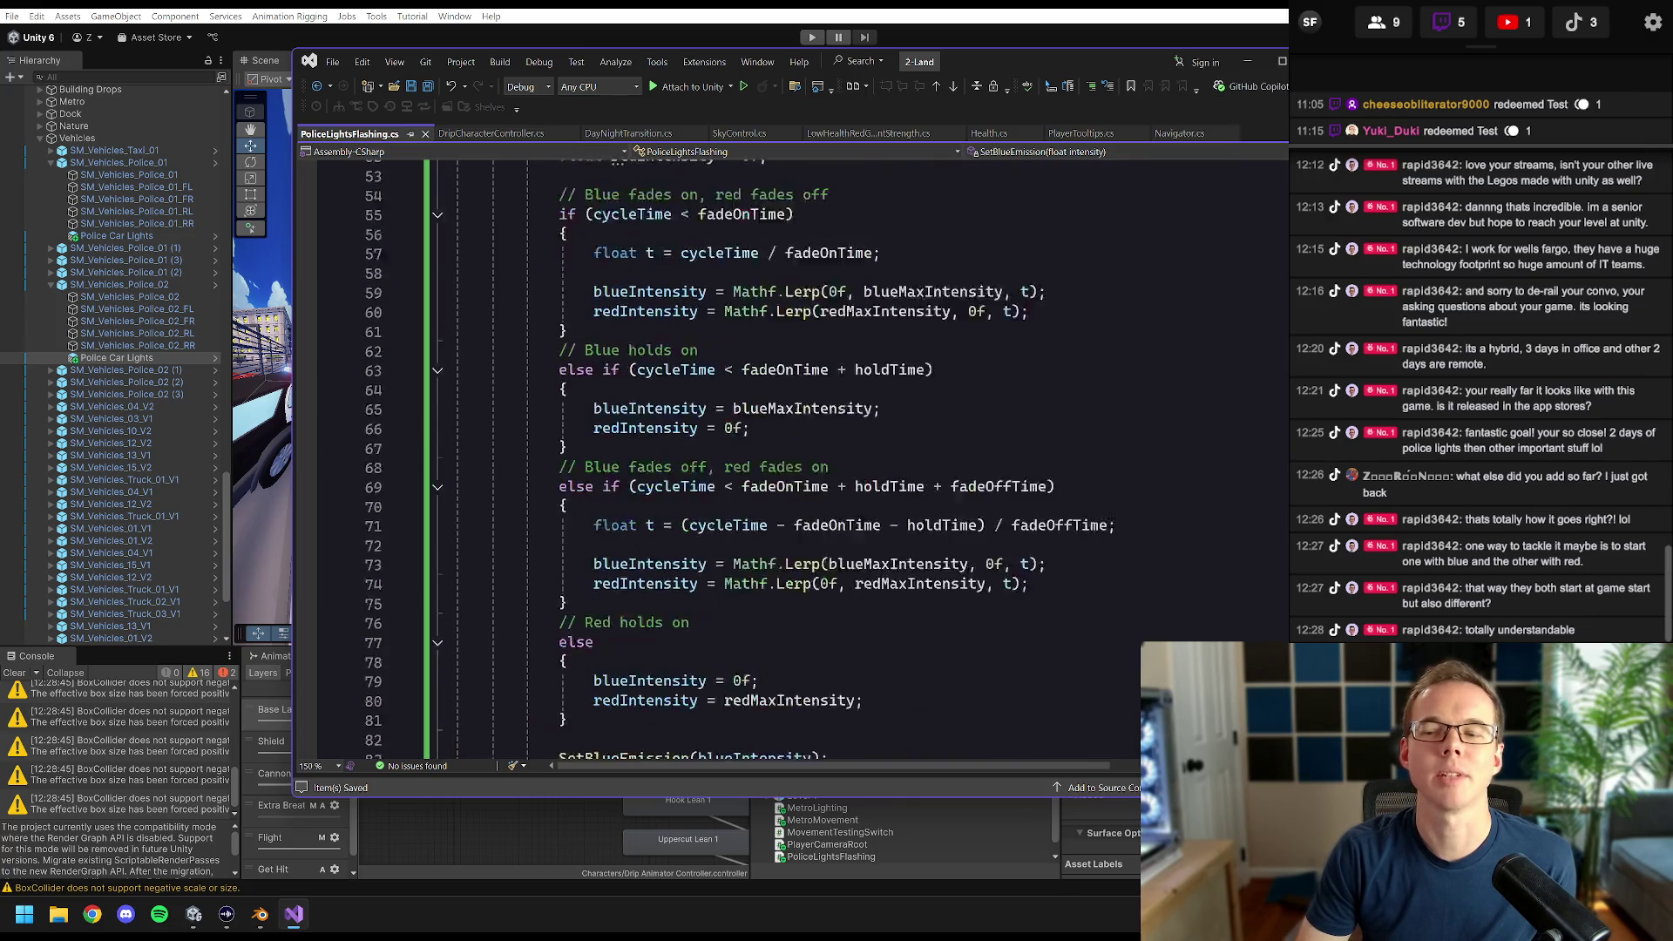
{"action": "scroll", "coordinate": [715, 453], "scroll_direction": "down", "scroll_amount": 5}
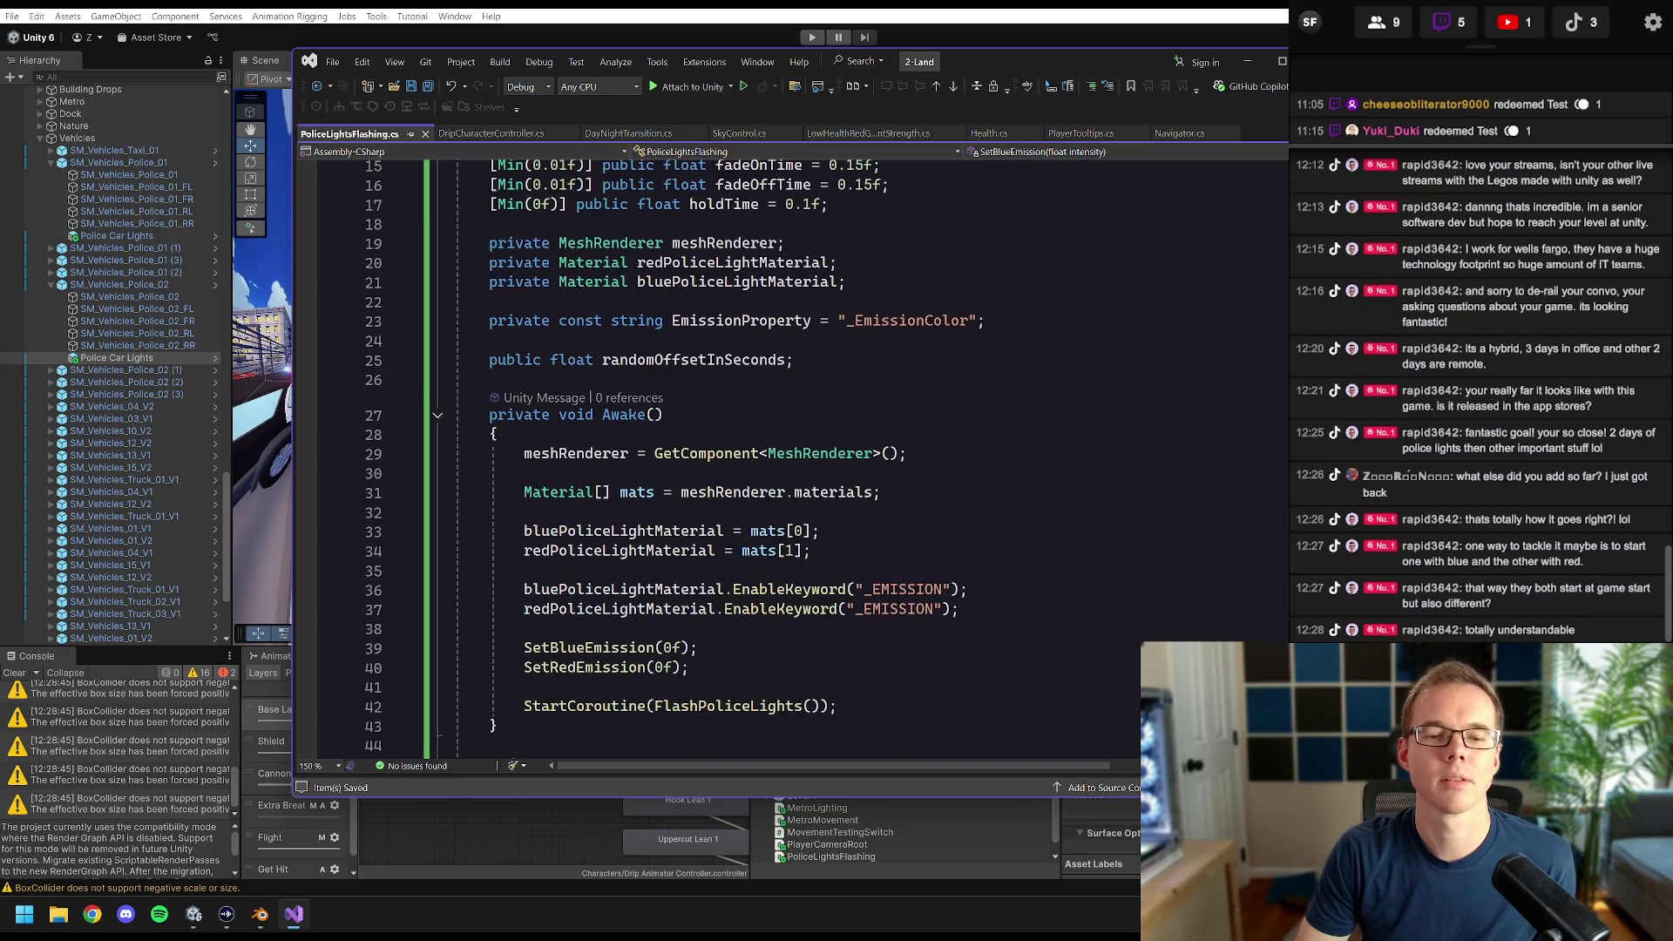
{"action": "left_click", "coordinate": [489, 341]}
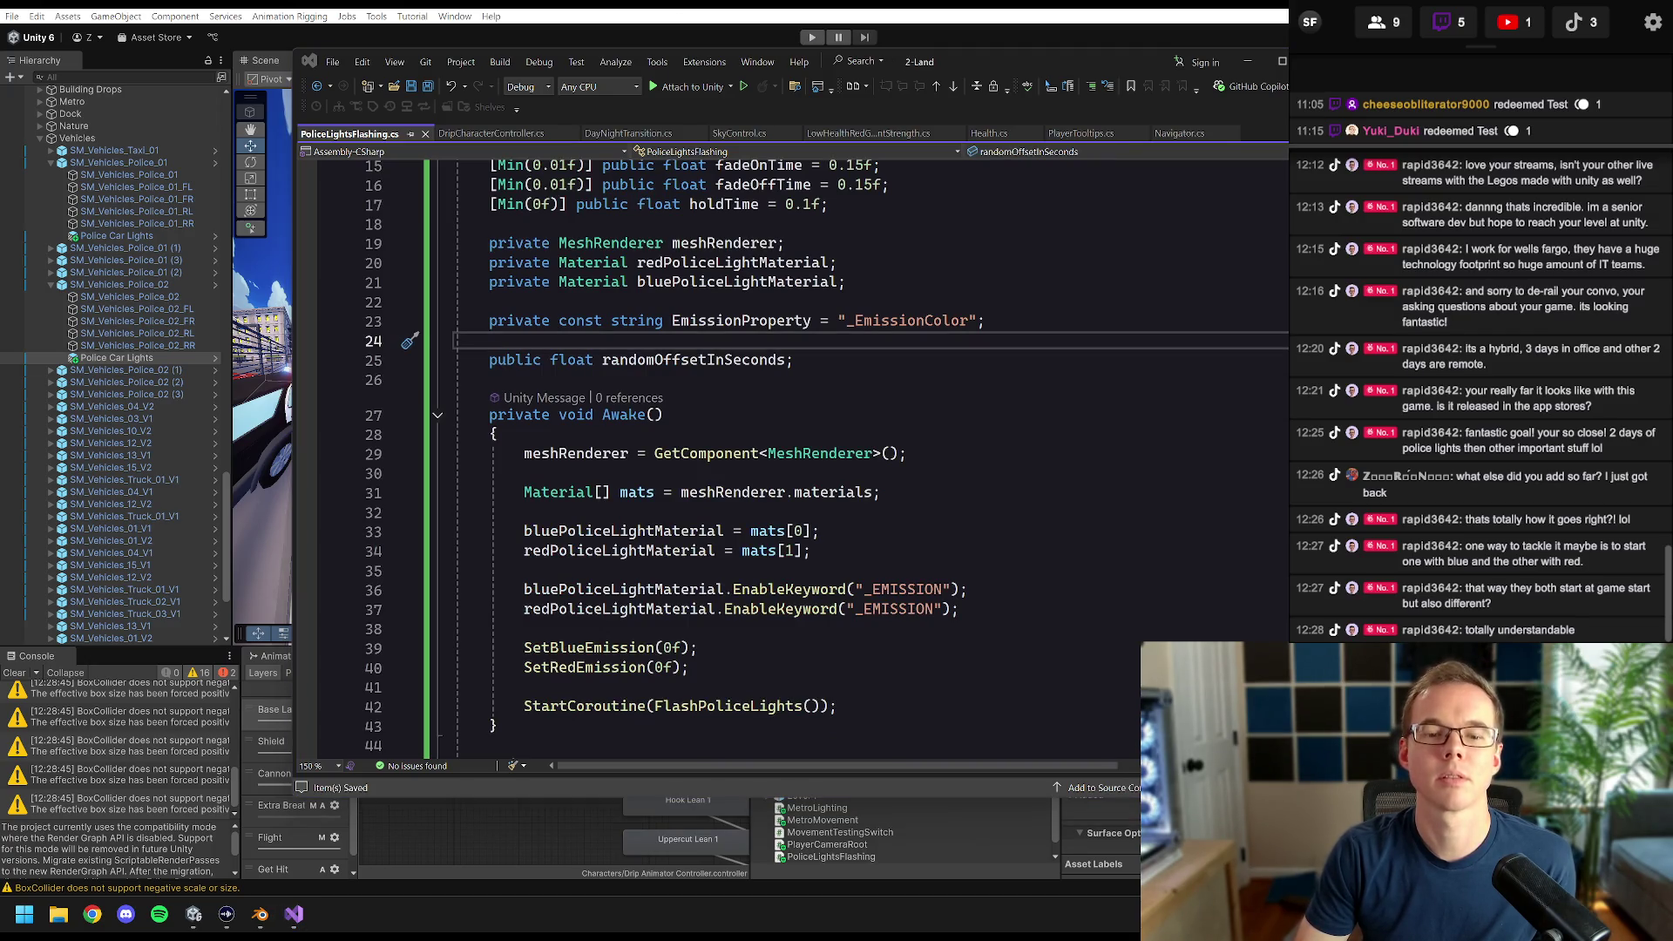
{"action": "key", "text": "Down"}
{"action": "key", "text": "shift+End"}
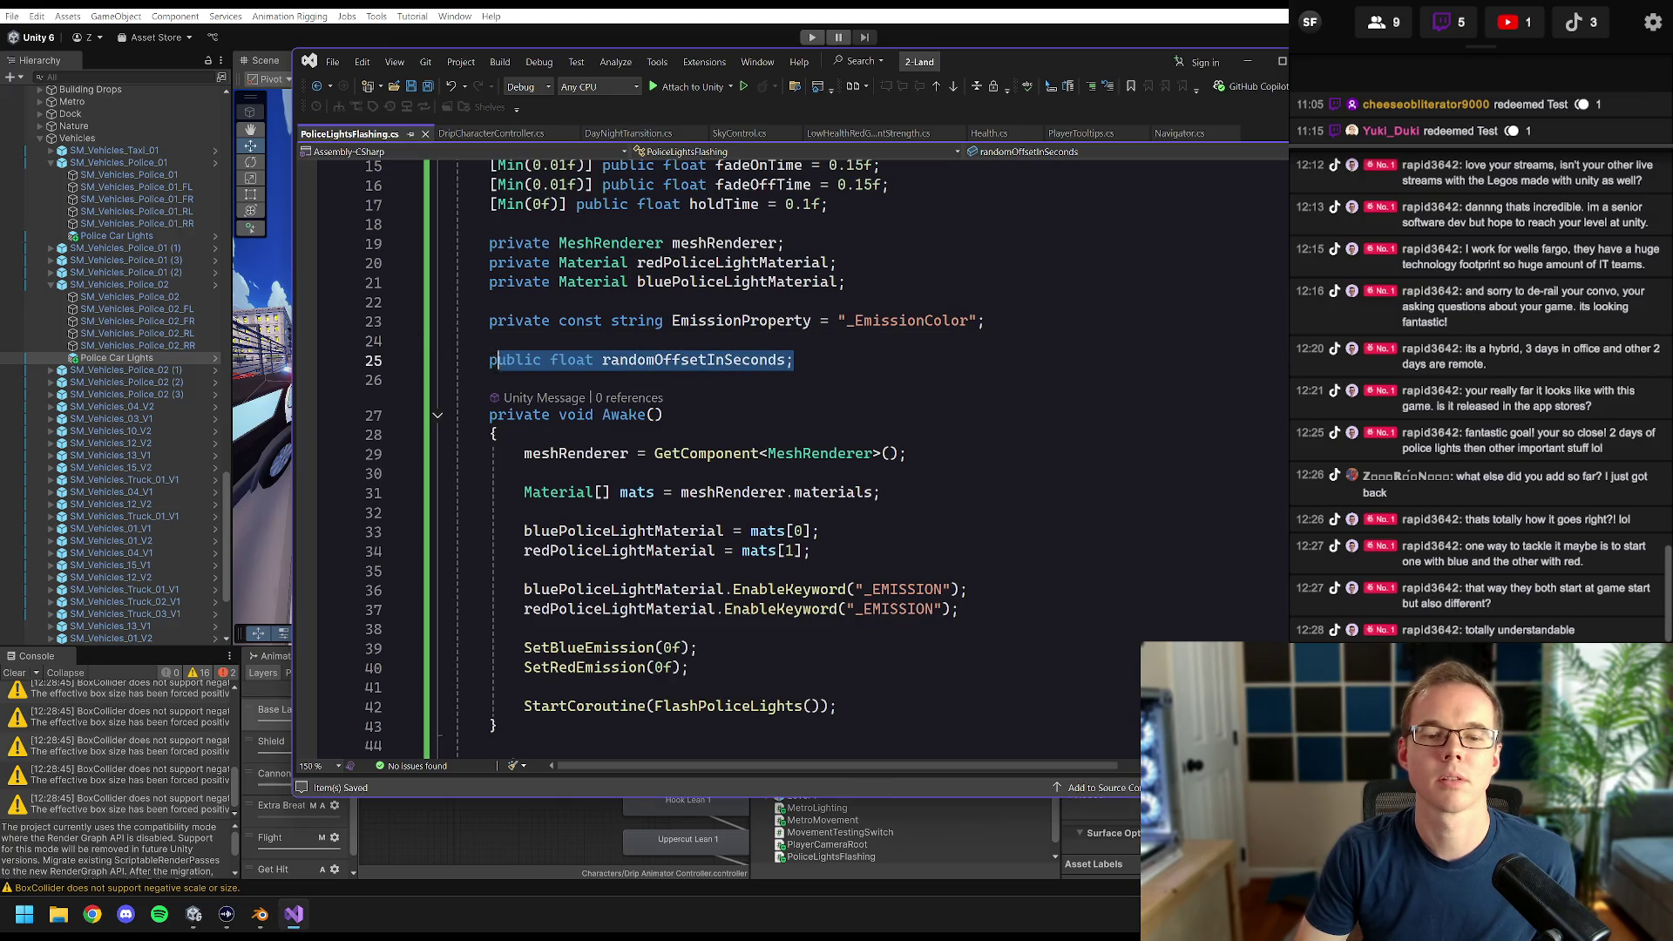
- Paste the exposed flashOffsetInSeconds field with its Offset header and save the script
{"action": "type", "text": "[Header(\"Offset\")] [Min(0f)] public float flashOffsetInSeconds = 0f;"}
{"action": "left_click", "coordinate": [645, 360]}
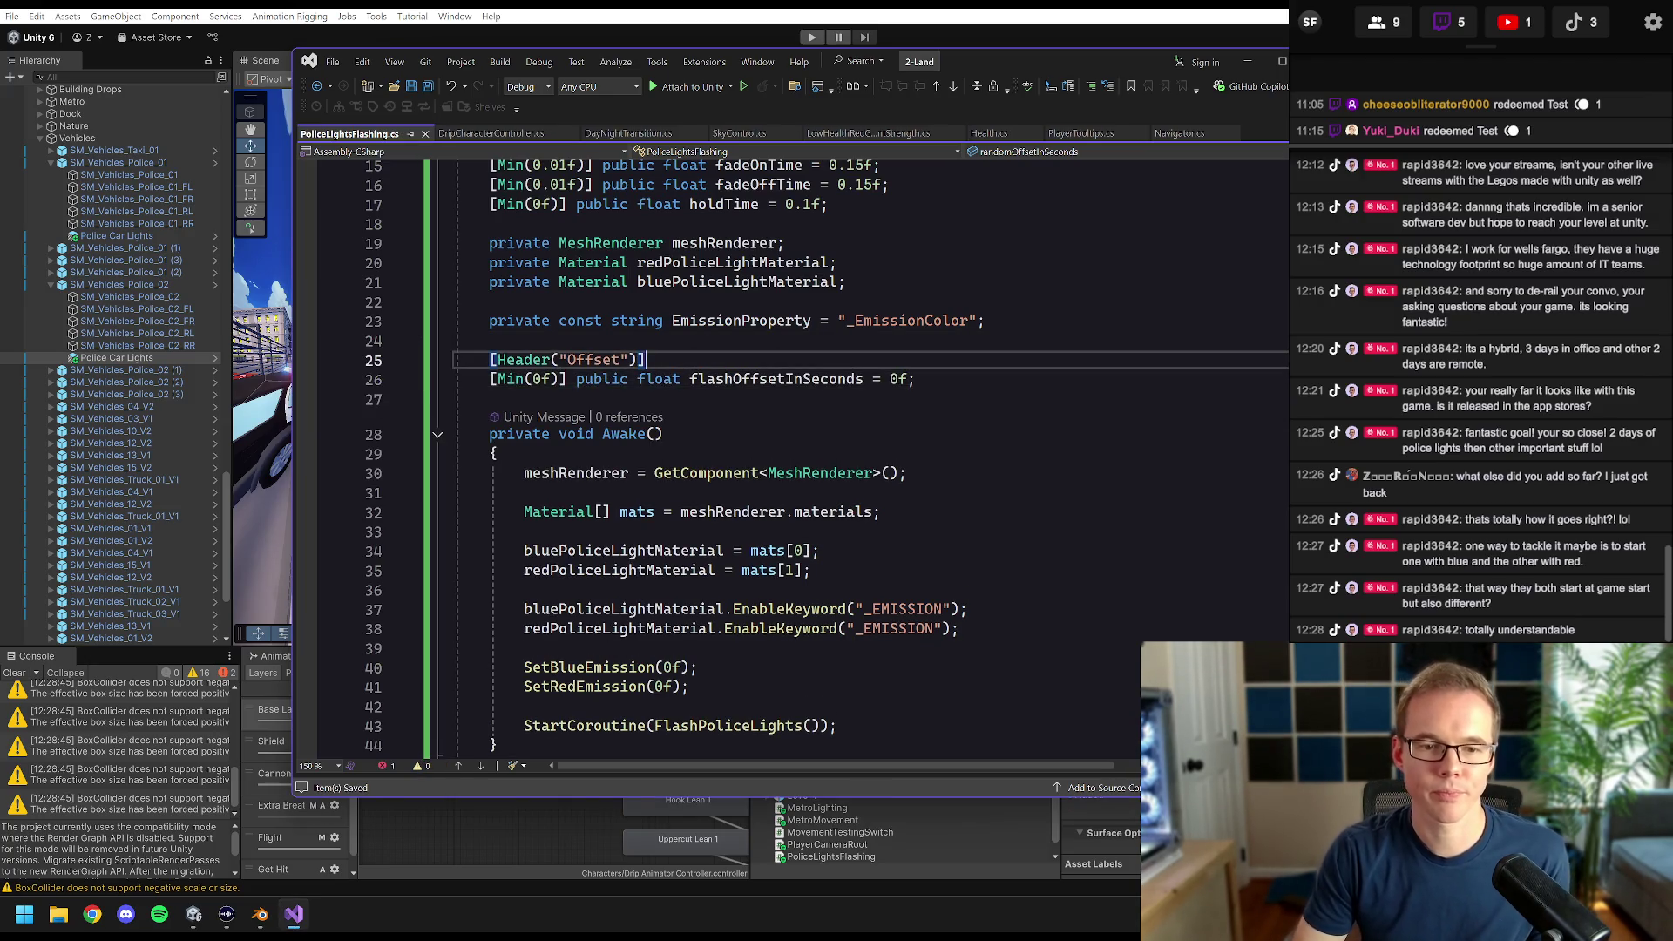
{"action": "key", "text": "ctrl+s"}
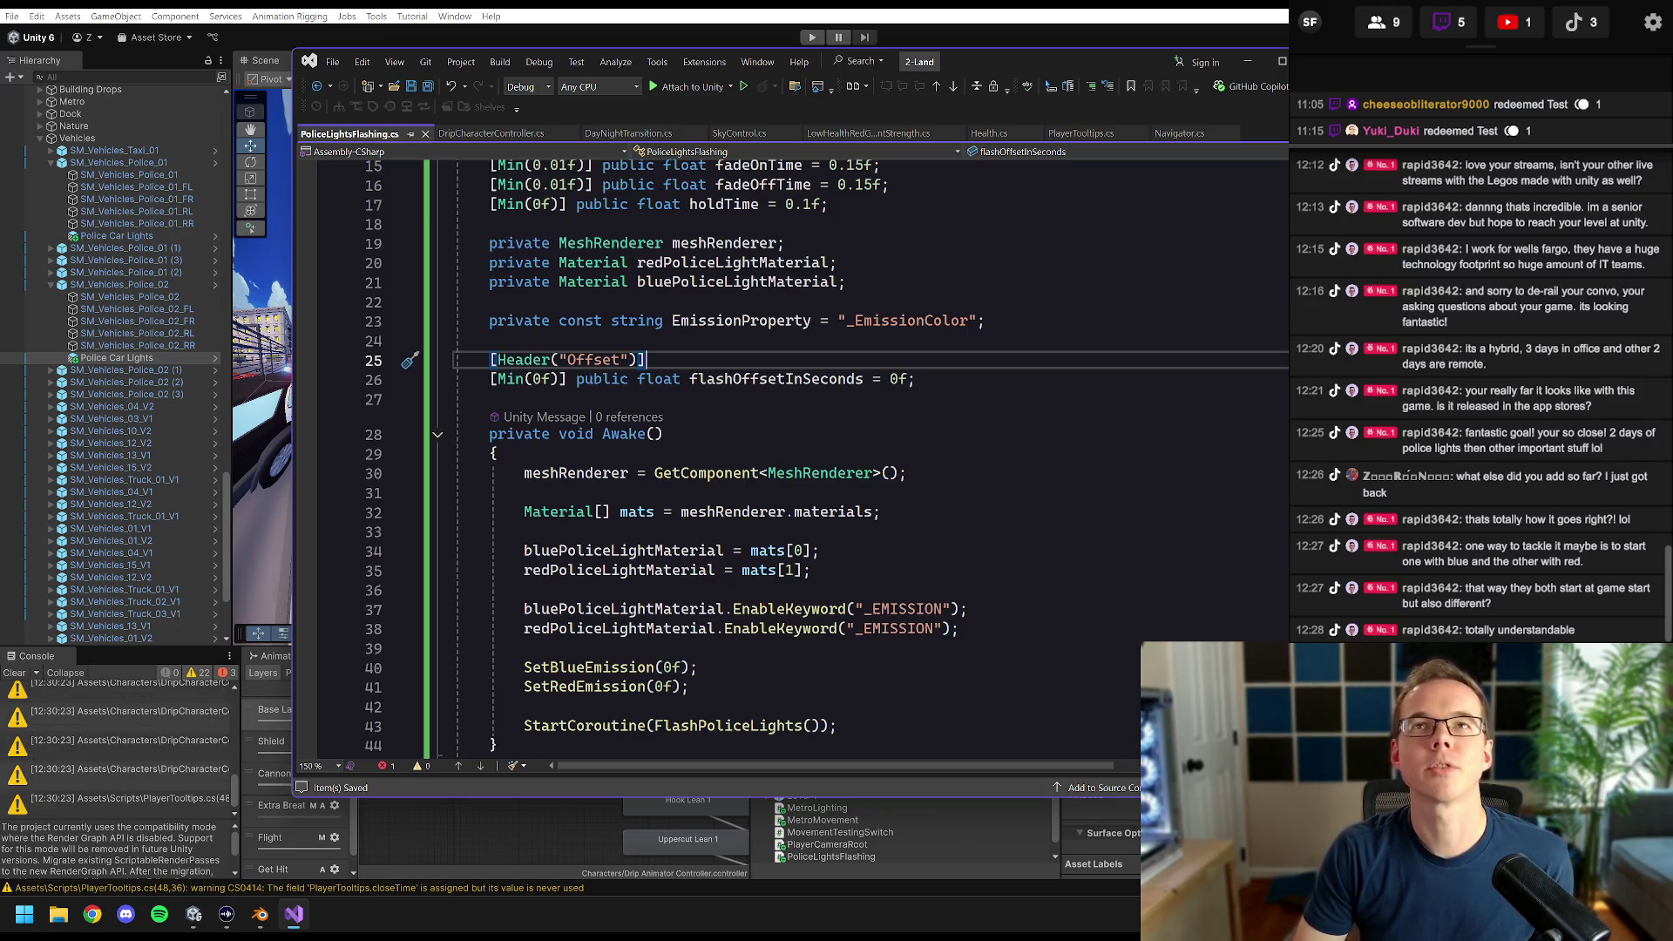
{"action": "scroll", "coordinate": [785, 453], "scroll_direction": "down", "scroll_amount": 10}
{"action": "scroll", "coordinate": [784, 453], "scroll_direction": "up", "scroll_amount": 3}
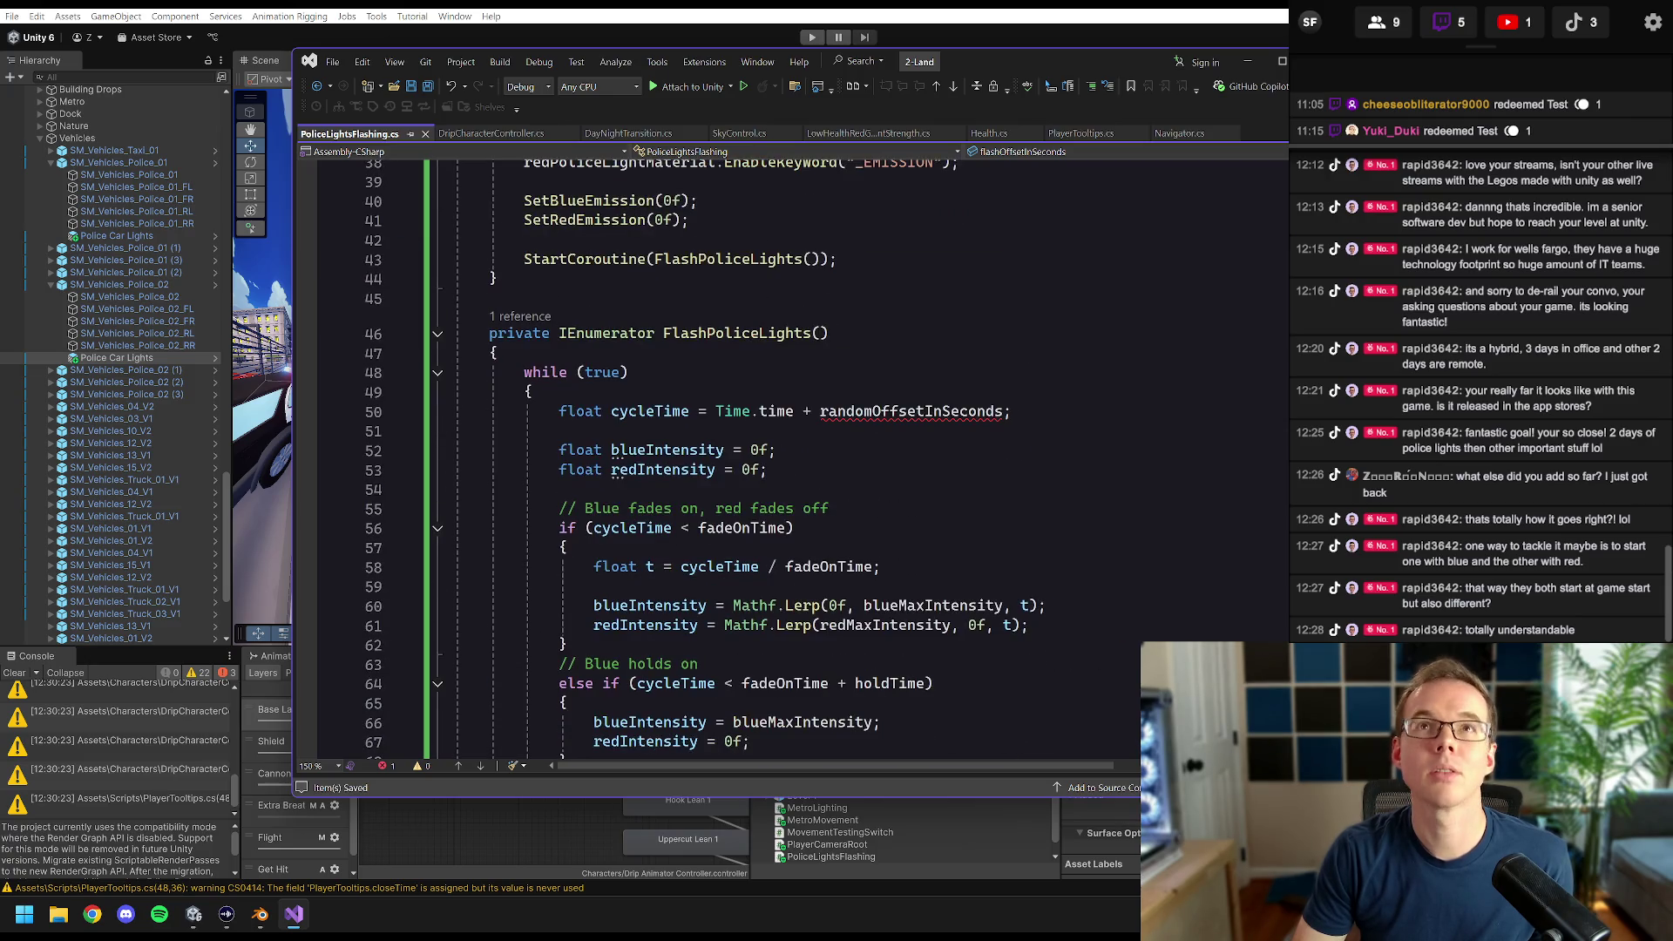
- Add a float fullCycleTime line at the coroutine start, summing the timings plus holdTime
{"action": "left_click", "coordinate": [499, 353]}
{"action": "key", "text": "Return"}
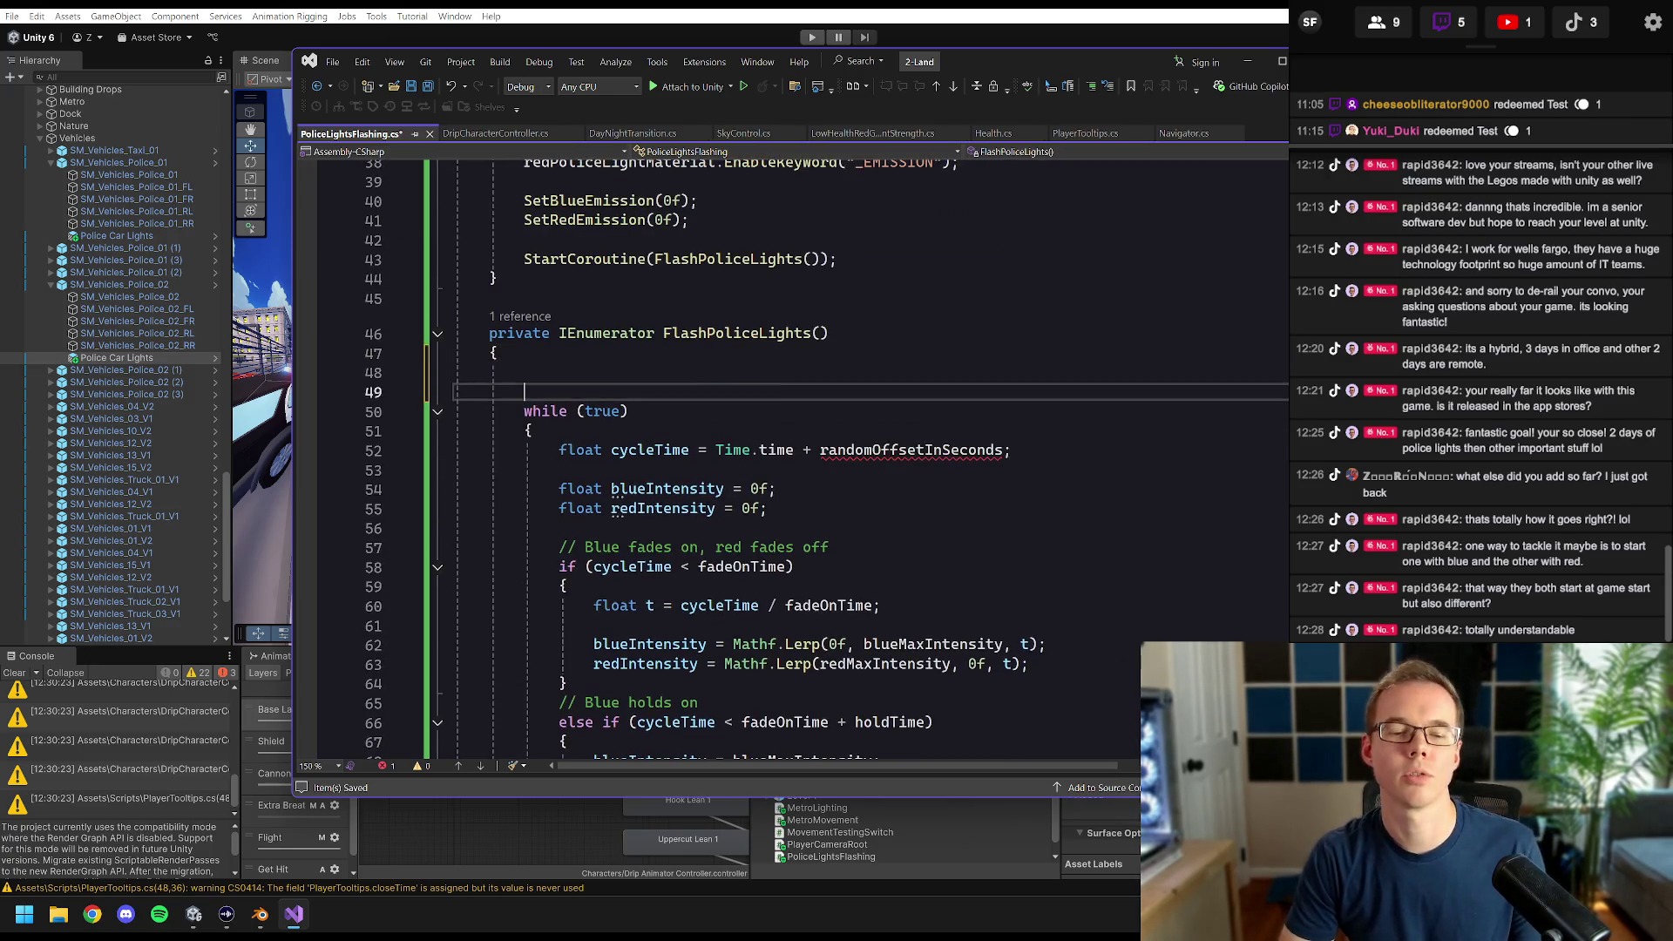
{"action": "type", "text": "float fullCycl"}
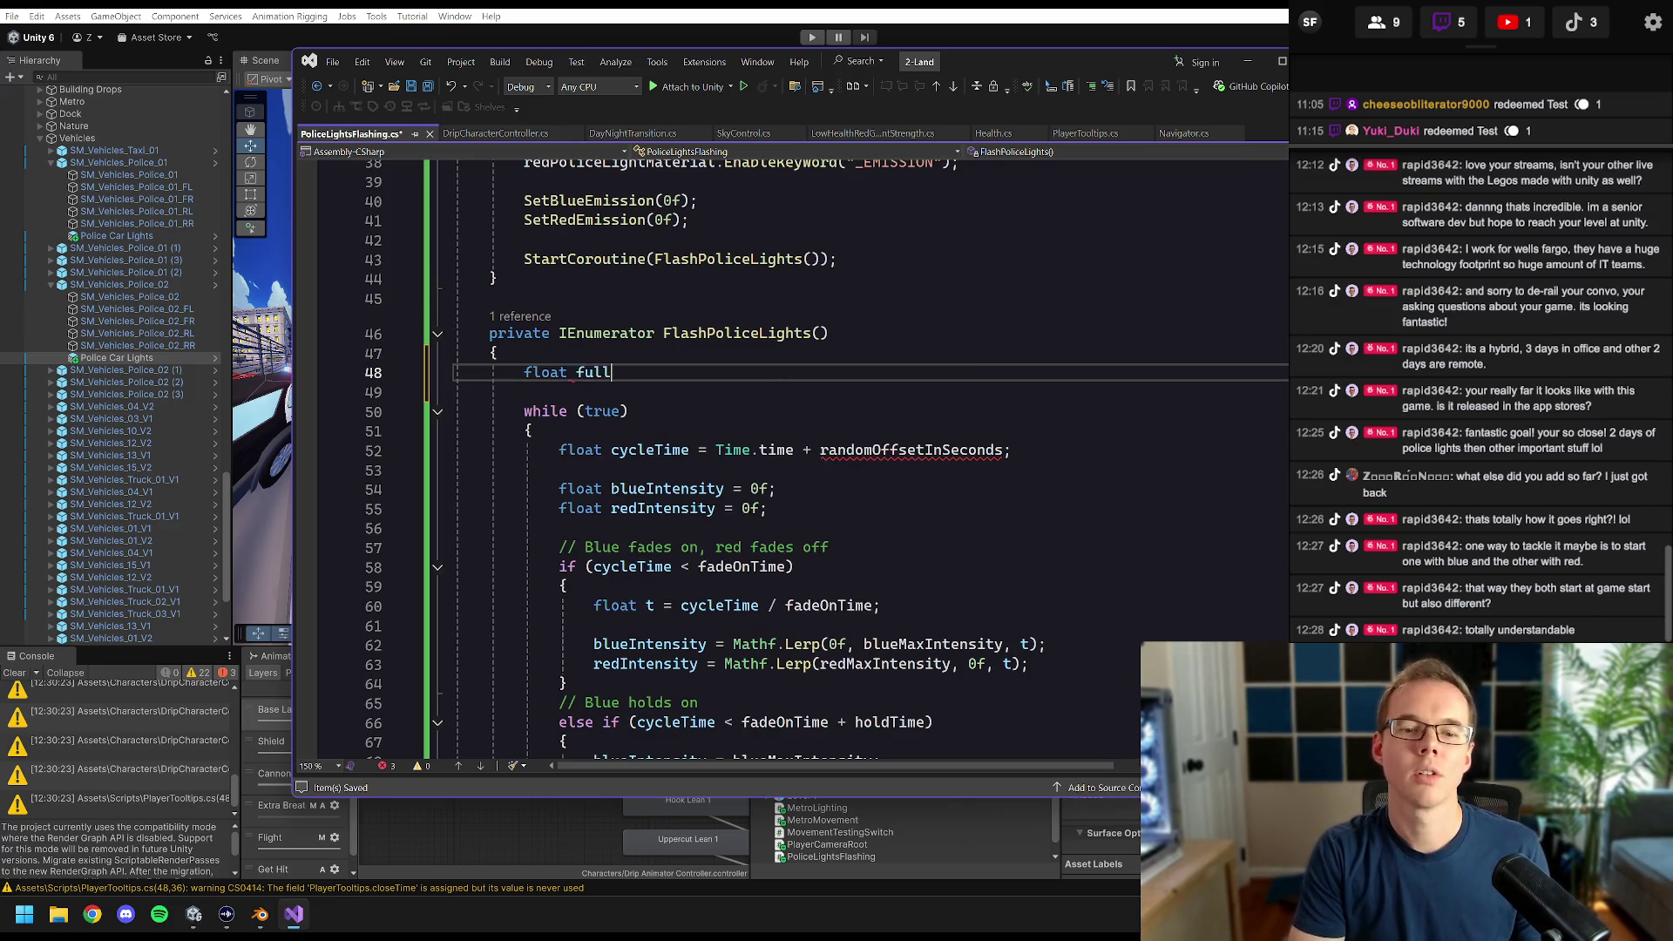
{"action": "type", "text": "eTime ="}
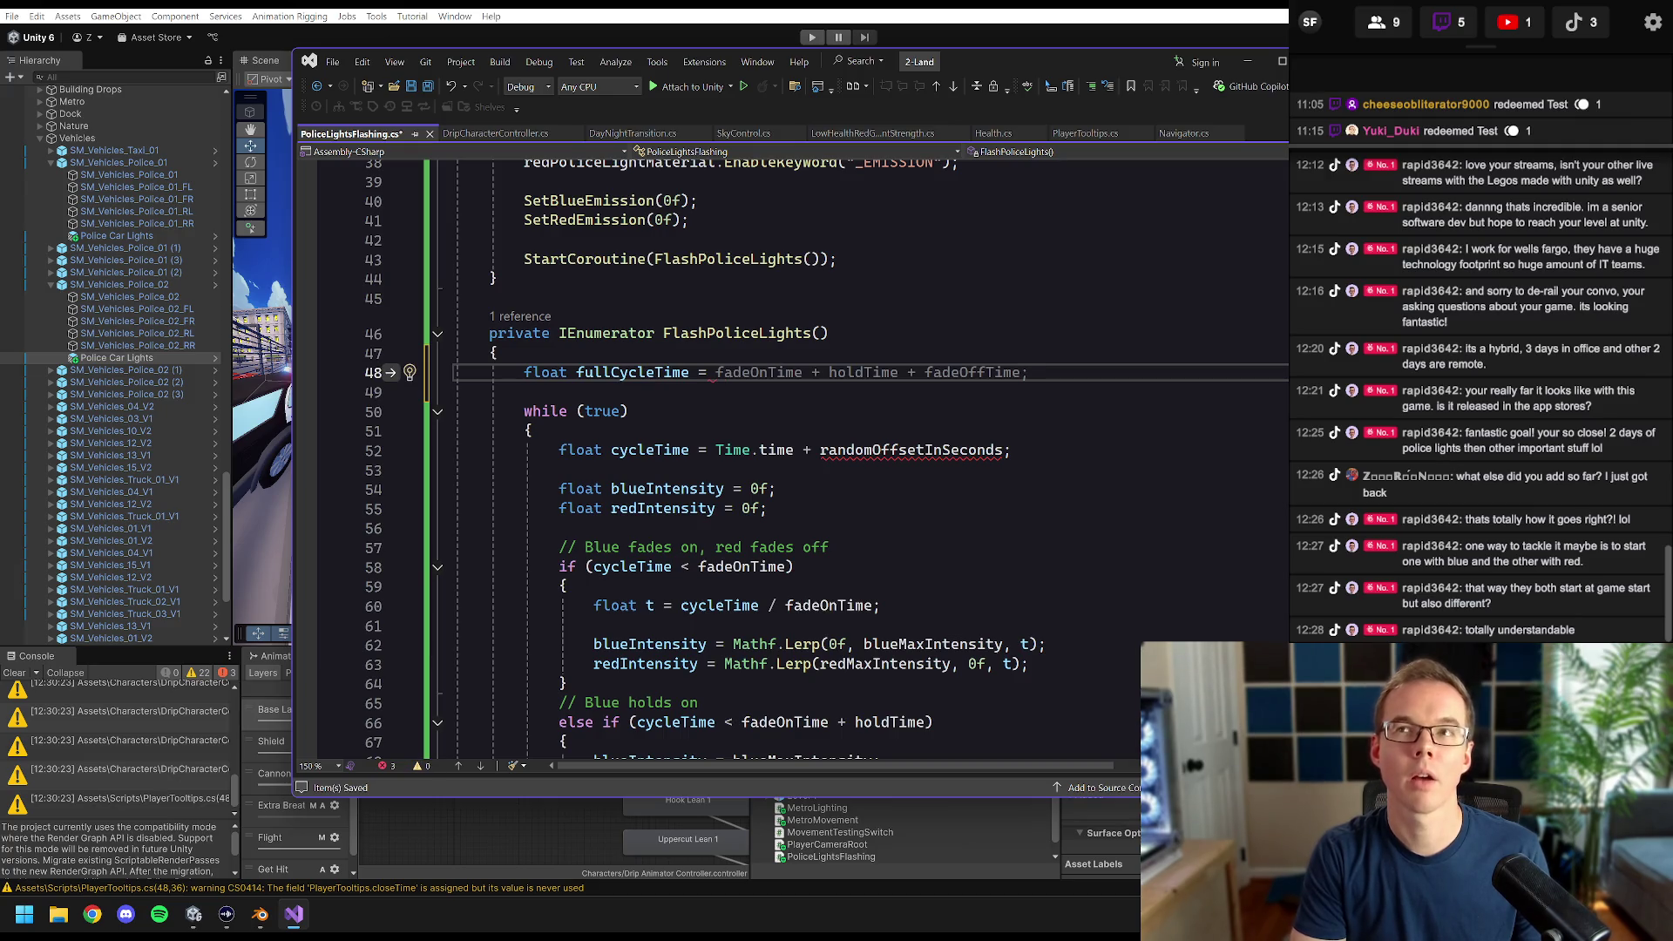
{"action": "key", "text": "Tab"}
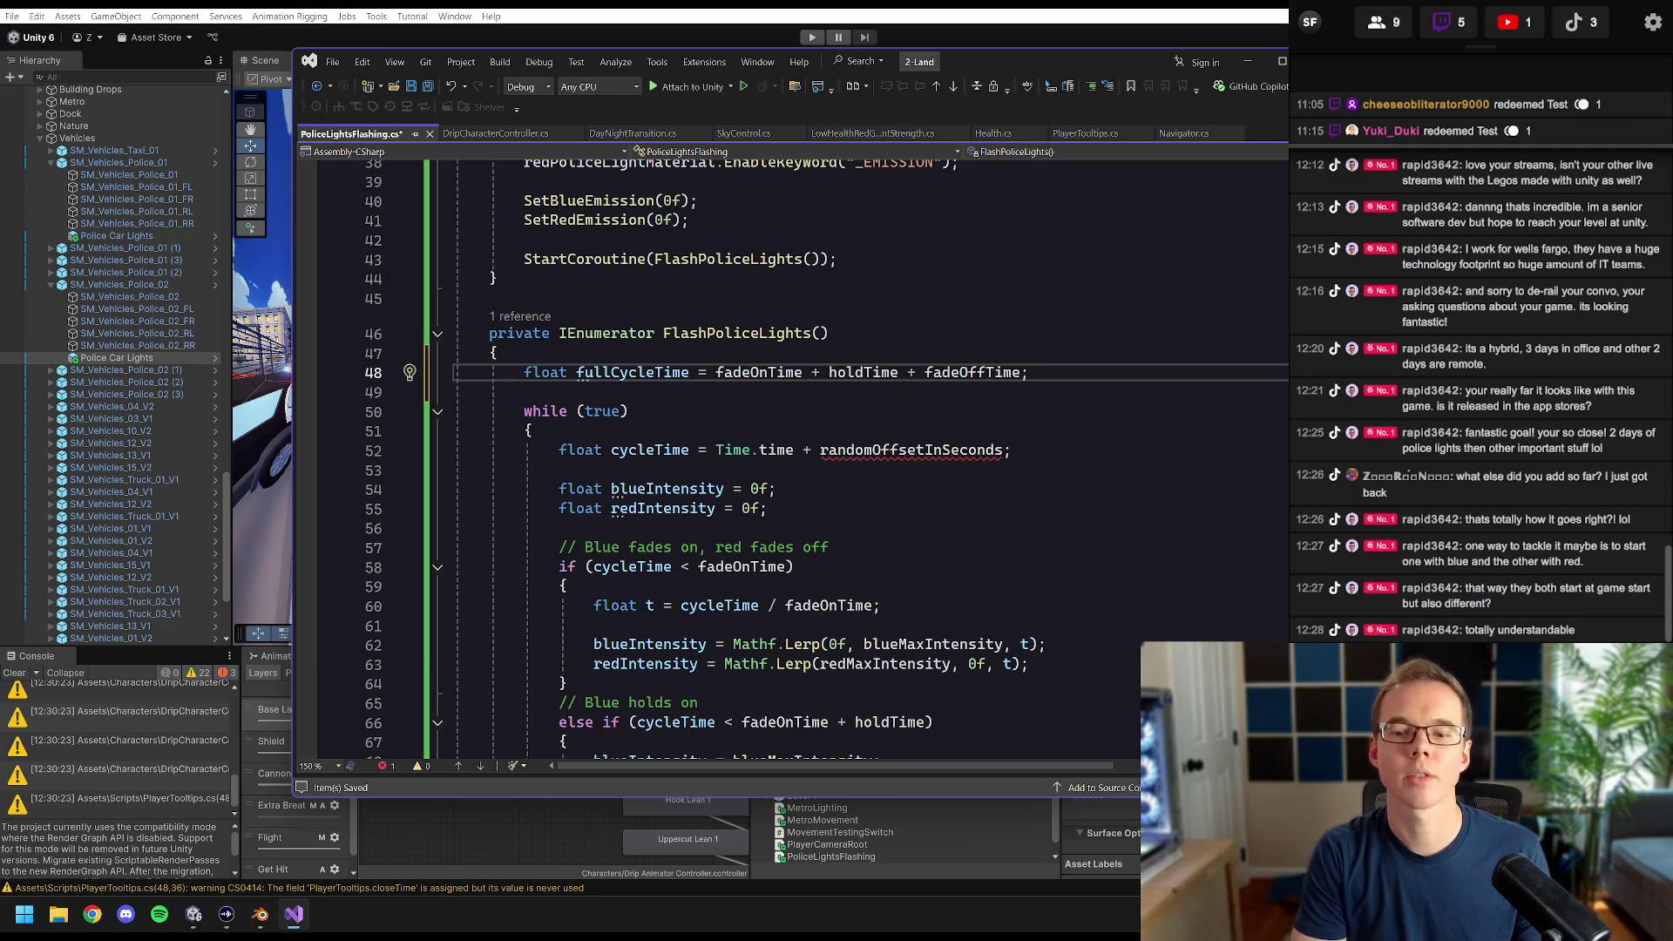
{"action": "type", "text": "+ holdTime;"}
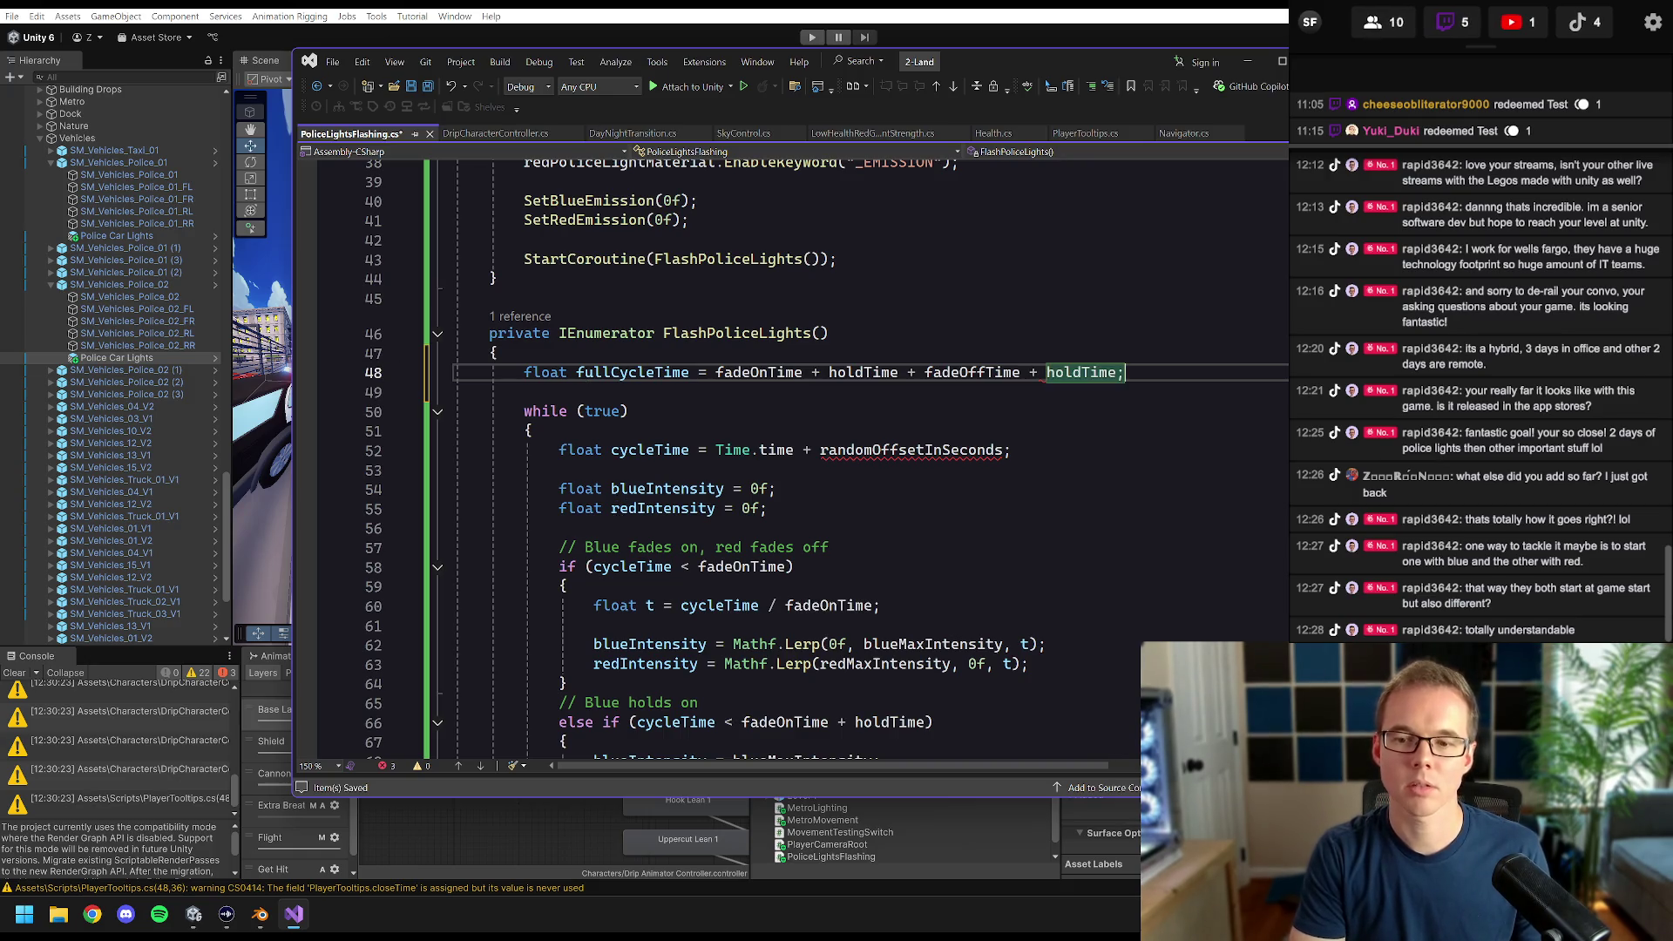
- On line 52, apply modulo by fullCycleTime and replace randomOffsetInSeconds with flashOffsetInSeconds
{"action": "left_click", "coordinate": [1011, 450]}
{"action": "key", "text": "BackSpace"}
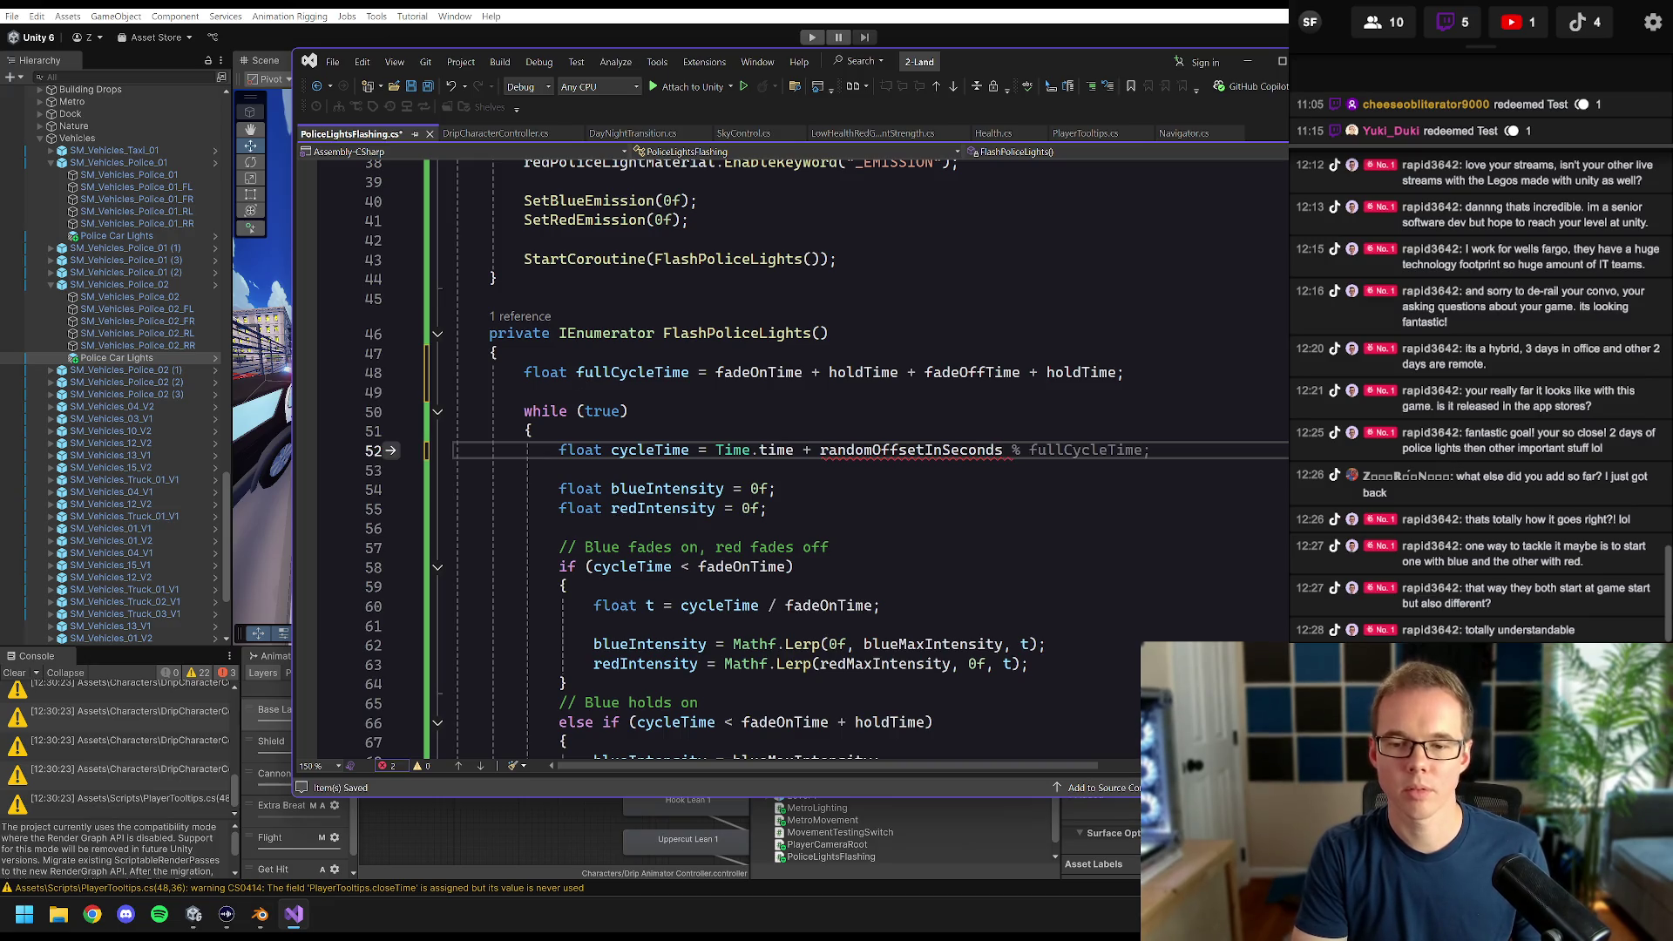
{"action": "key", "text": "Tab"}
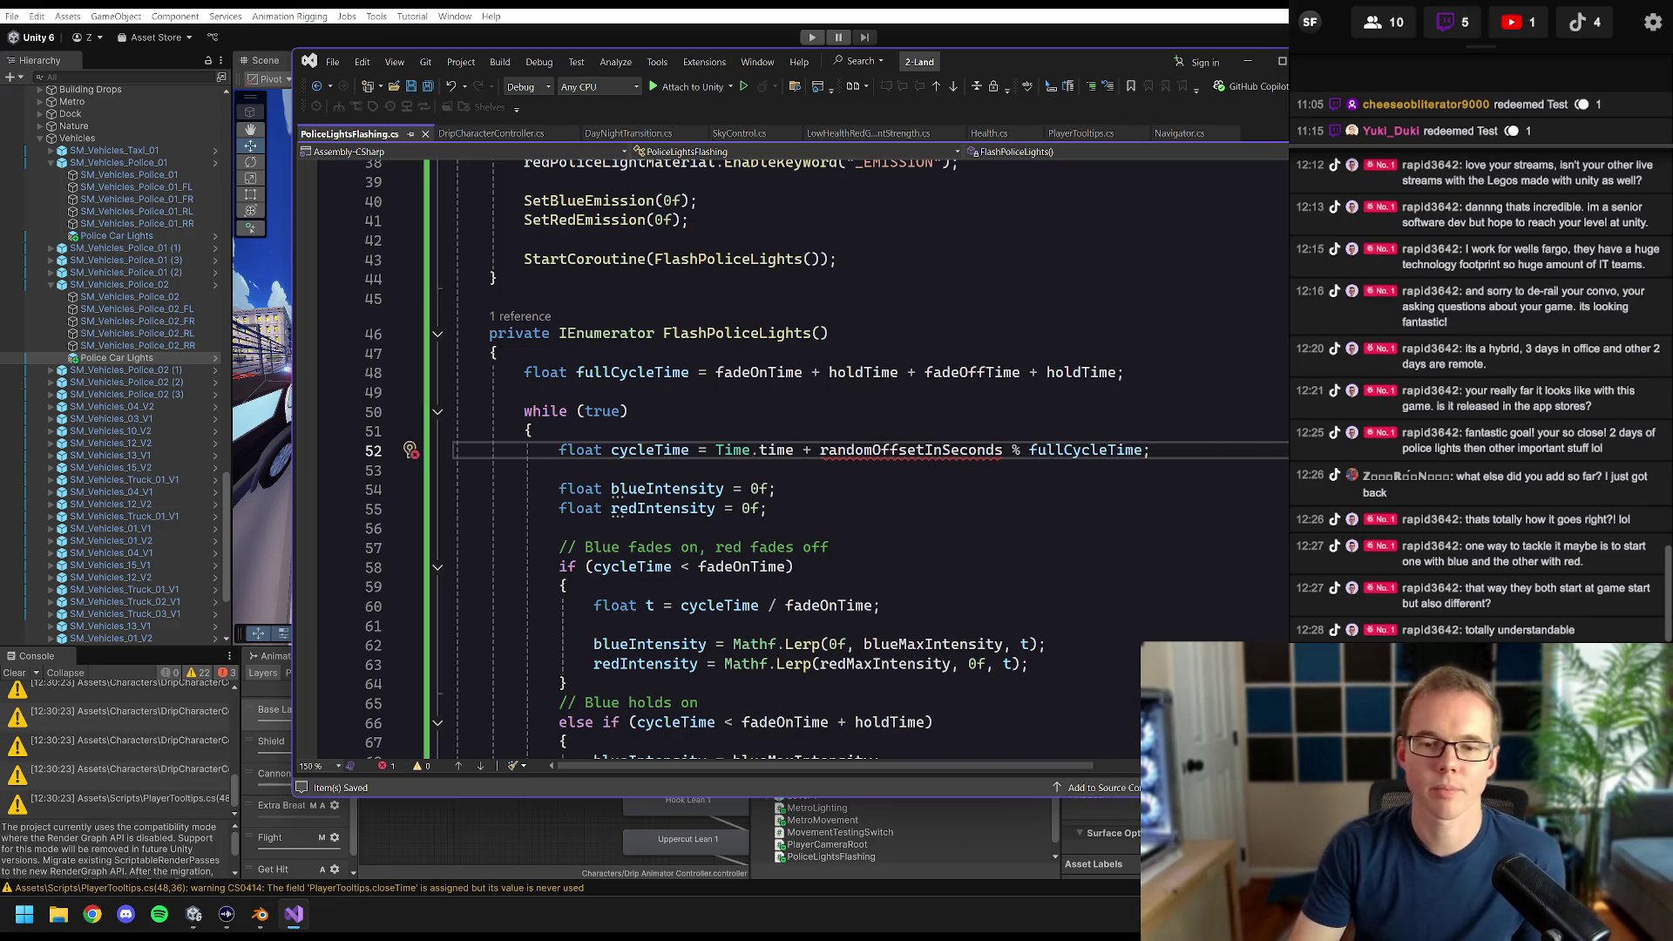
{"action": "left_click", "coordinate": [716, 450]}
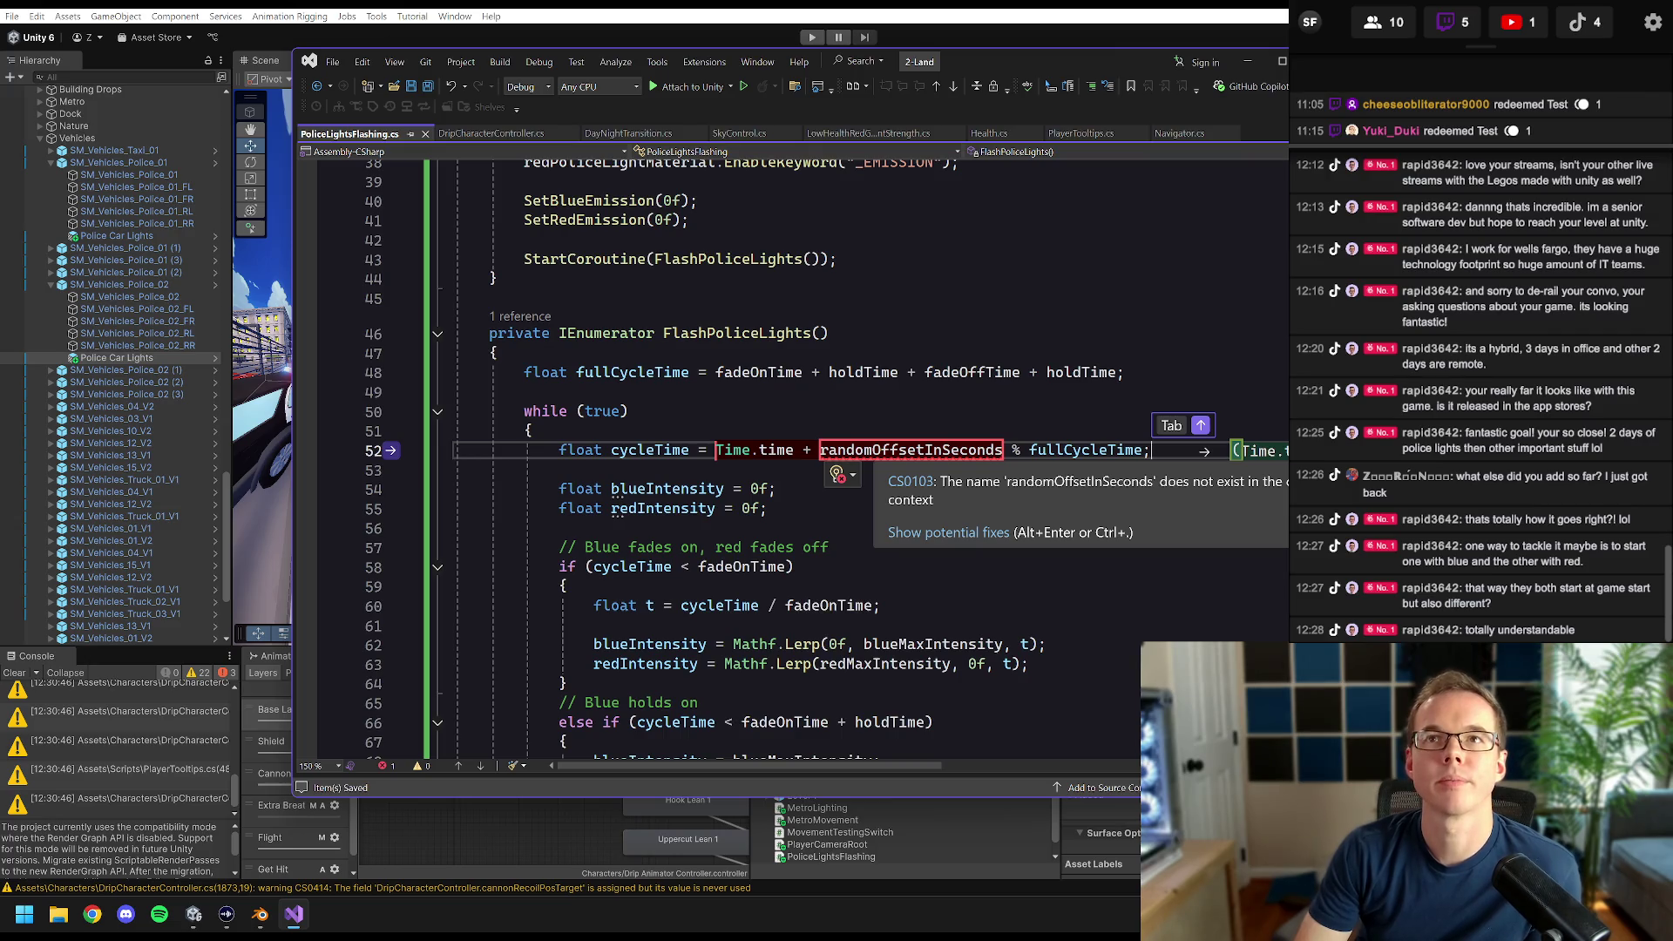
{"action": "double_click", "coordinate": [910, 450]}
{"action": "type", "text": "flash"}
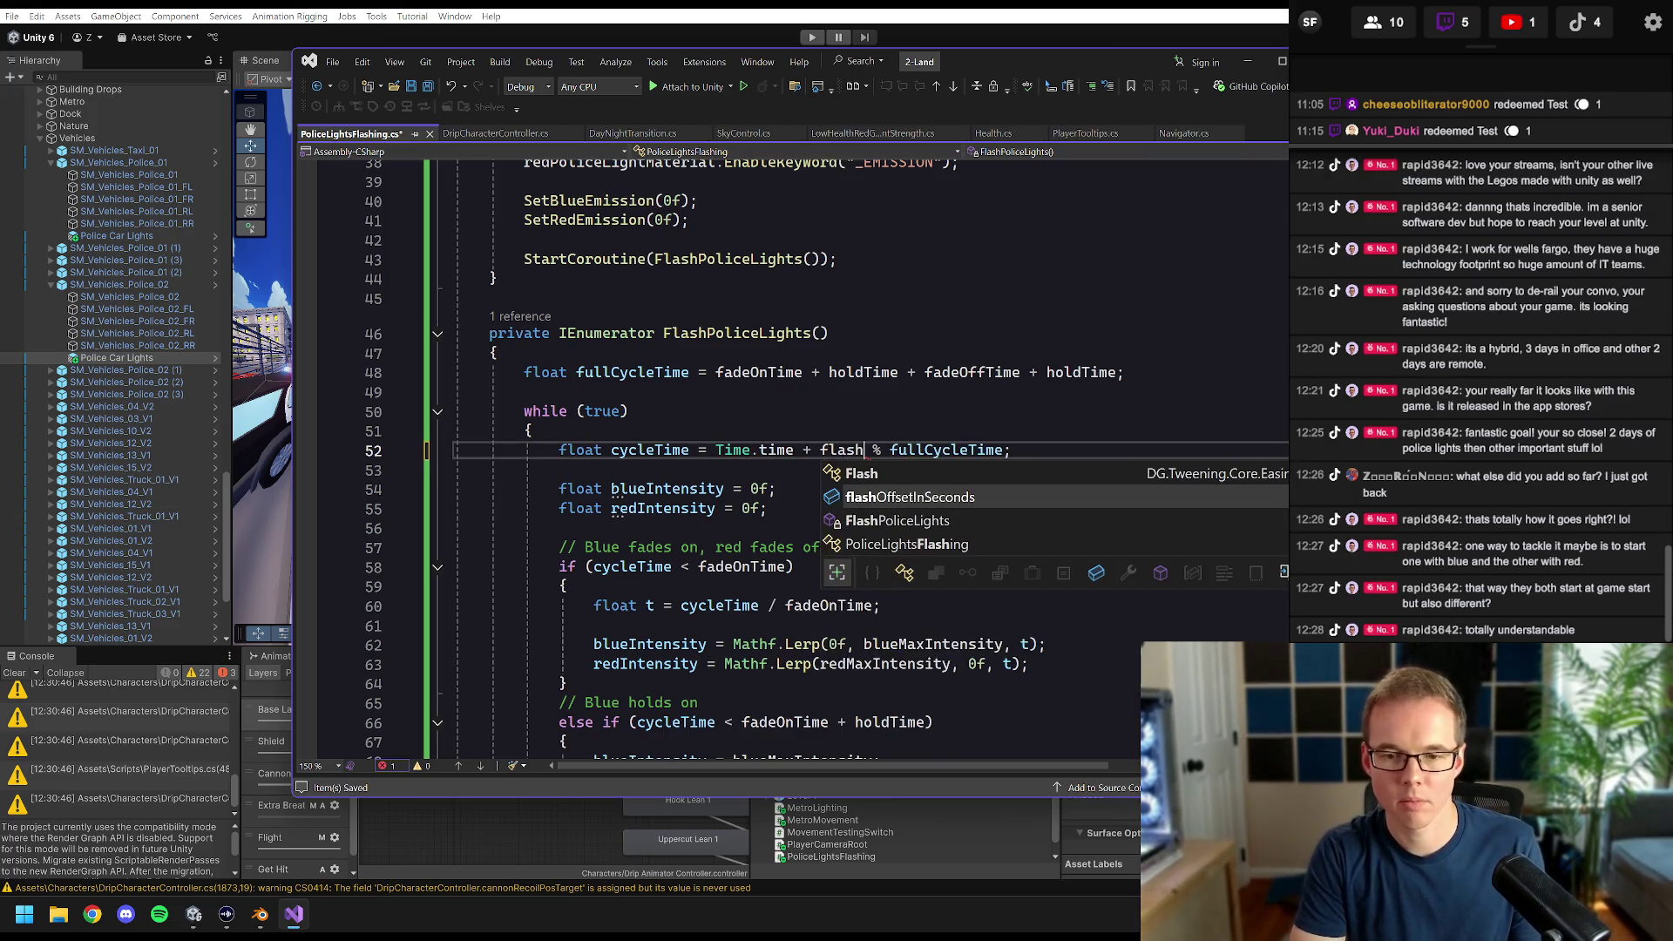
{"action": "key", "text": "Tab"}
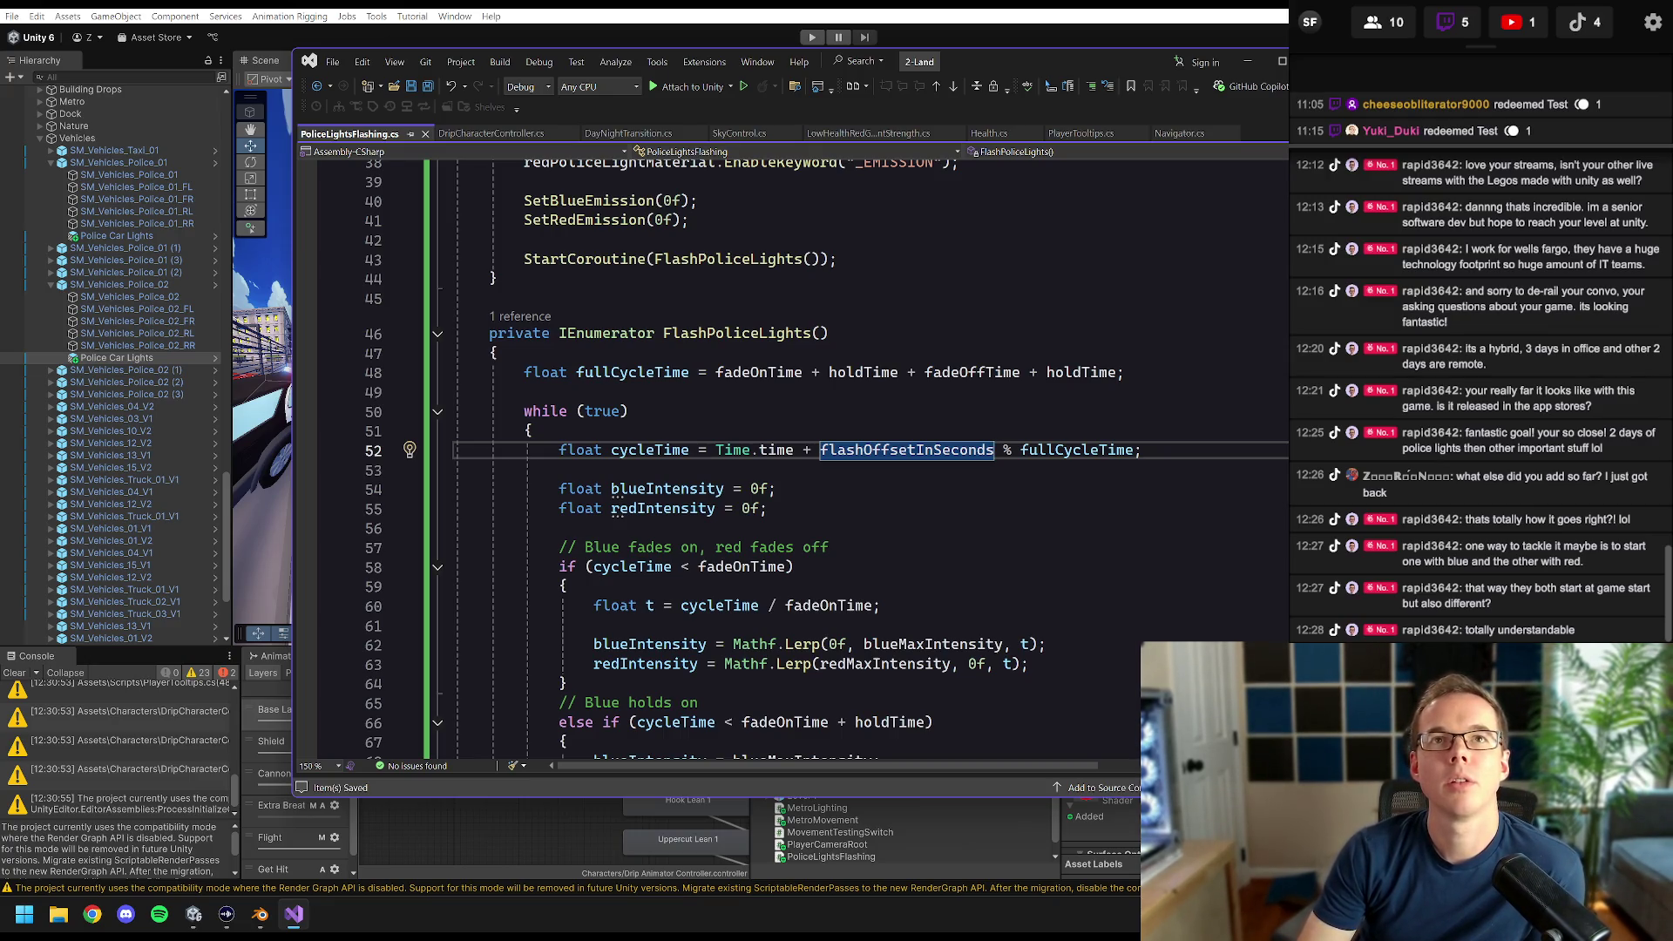
- Delete the unused FadeLights method, save PoliceLightsFlashing.cs, and return to Unity
{"action": "scroll", "coordinate": [784, 453], "scroll_direction": "down", "scroll_amount": 14}
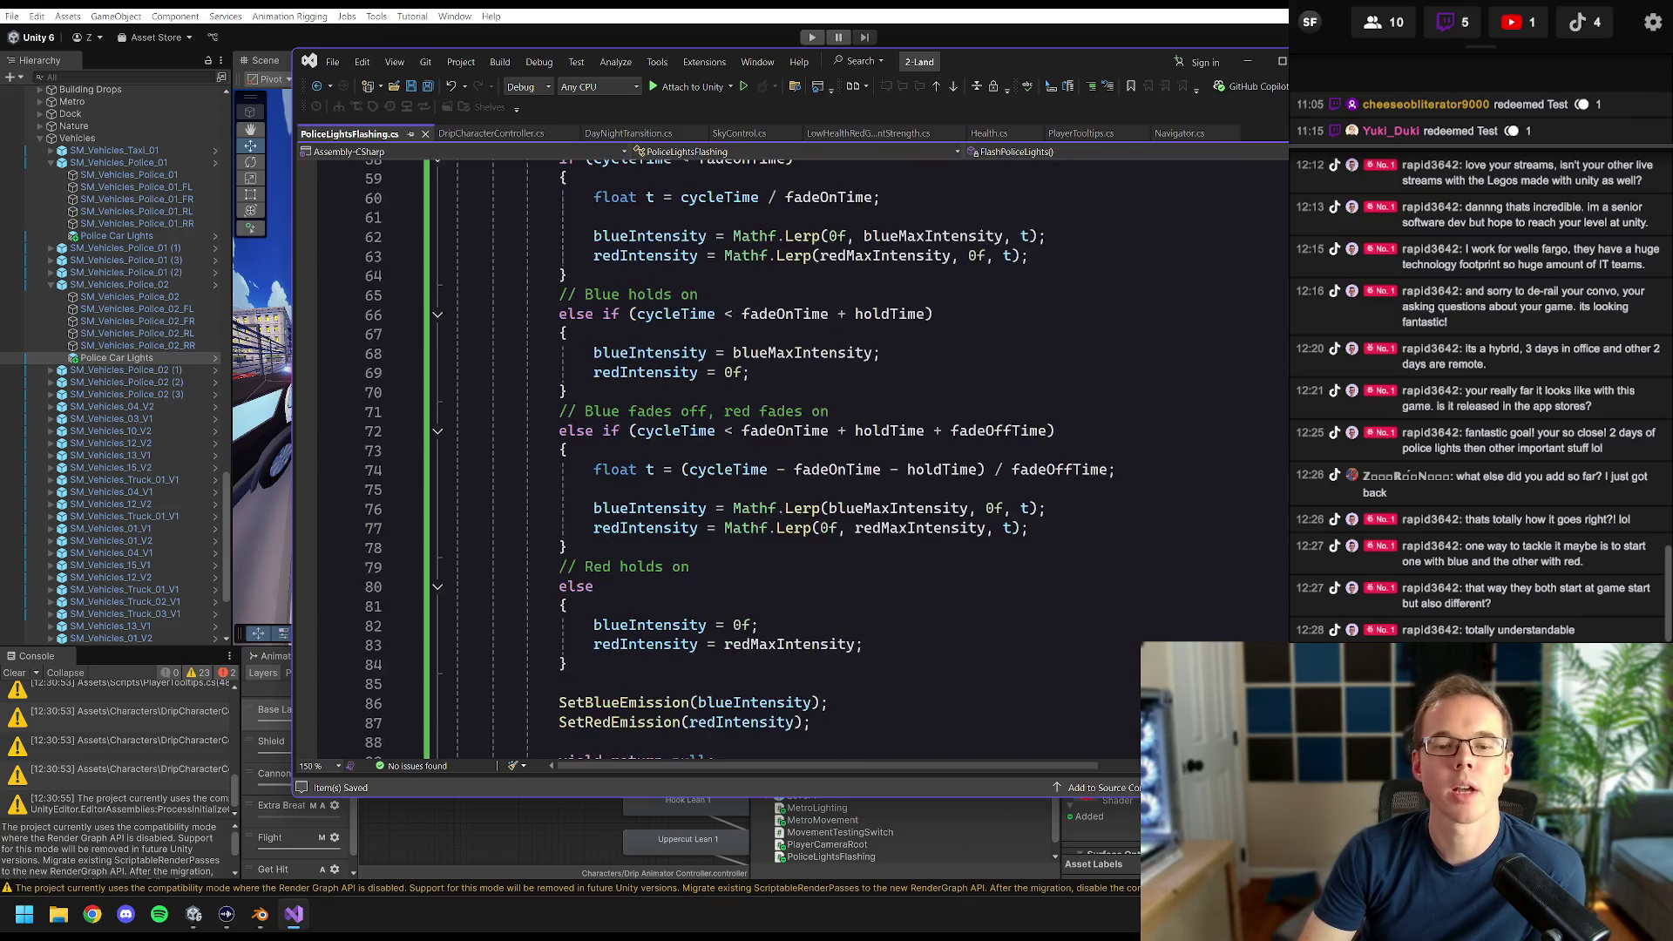
{"action": "scroll", "coordinate": [697, 462], "scroll_direction": "down", "scroll_amount": 3}
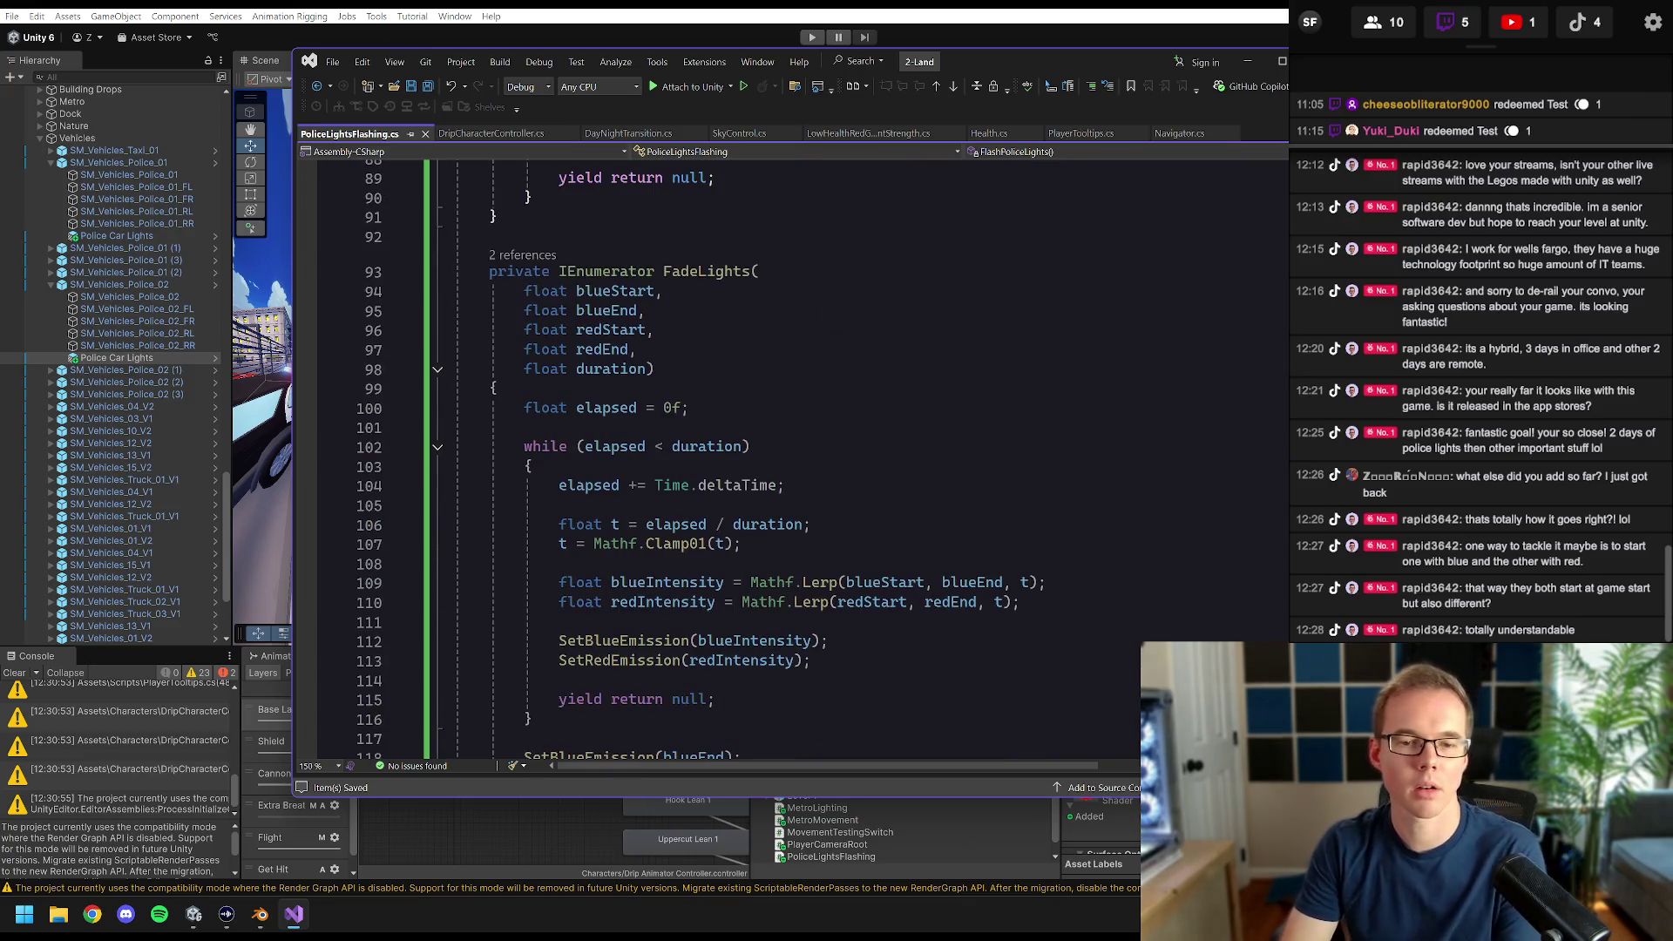
{"action": "mouse_move", "coordinate": [427, 277]}
{"action": "left_mouse_down"}
{"action": "mouse_move", "coordinate": [516, 311]}
{"action": "mouse_move", "coordinate": [475, 523]}
{"action": "mouse_move", "coordinate": [499, 507]}
{"action": "left_mouse_up"}
{"action": "key", "text": "Delete"}
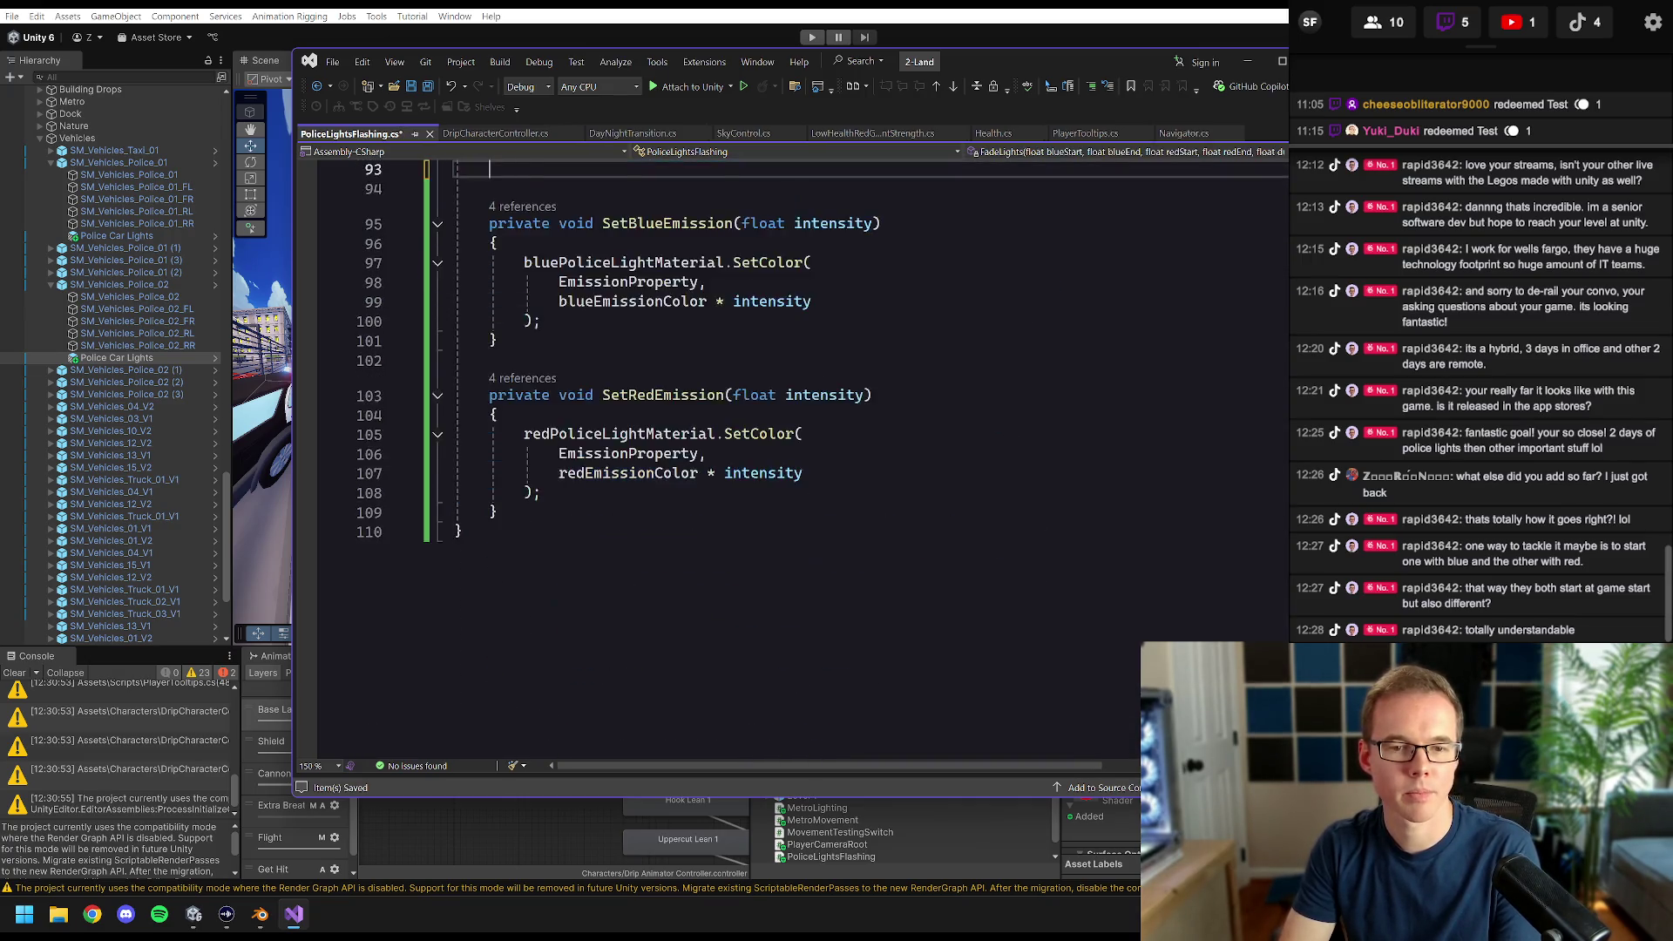
{"action": "key", "text": "BackSpace"}
{"action": "key", "text": "BackSpace"}
{"action": "left_click", "coordinate": [559, 481]}
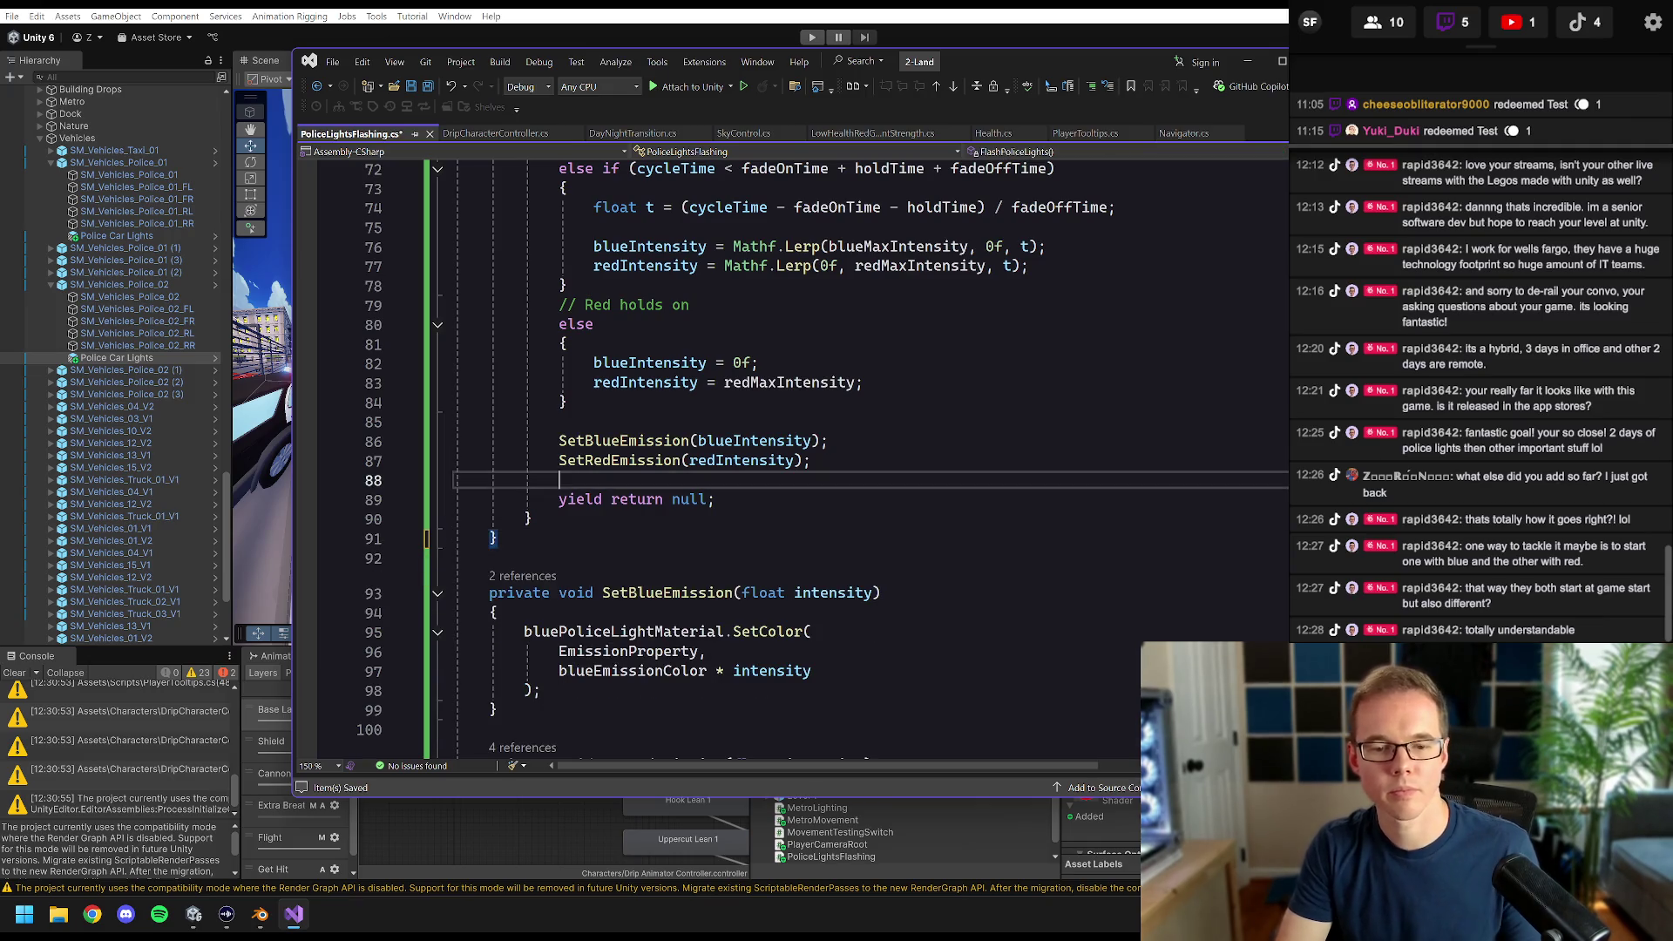
{"action": "key", "text": "ctrl+s"}
{"action": "scroll", "coordinate": [784, 453], "scroll_direction": "down", "scroll_amount": 5}
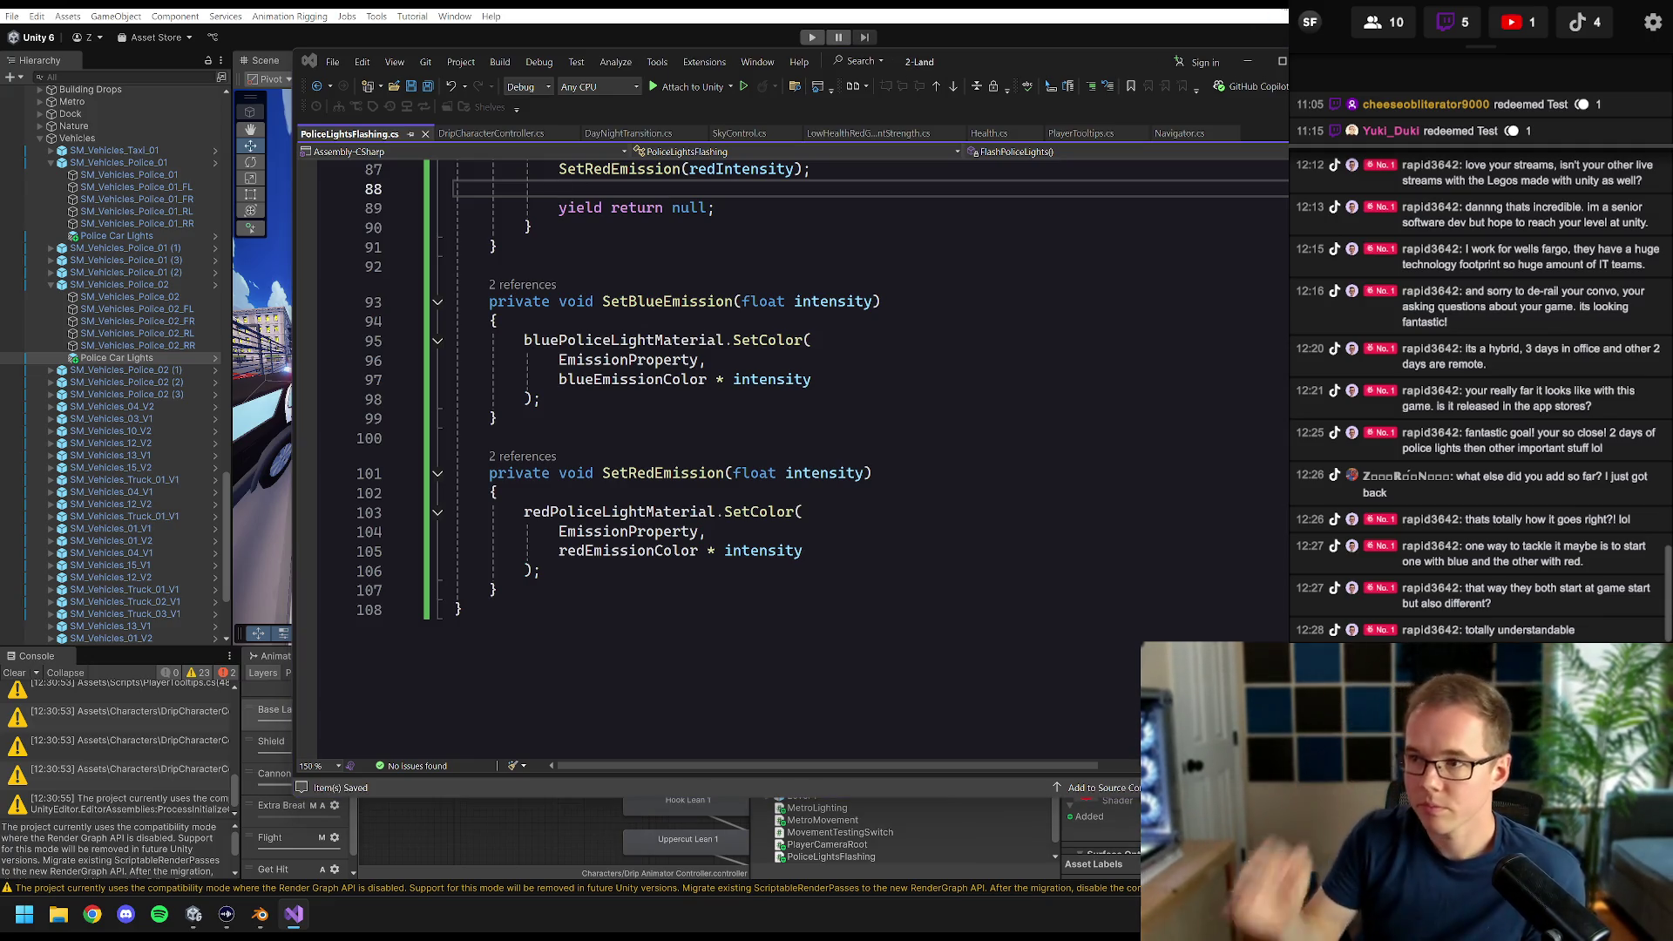
{"action": "left_click", "coordinate": [945, 24]}
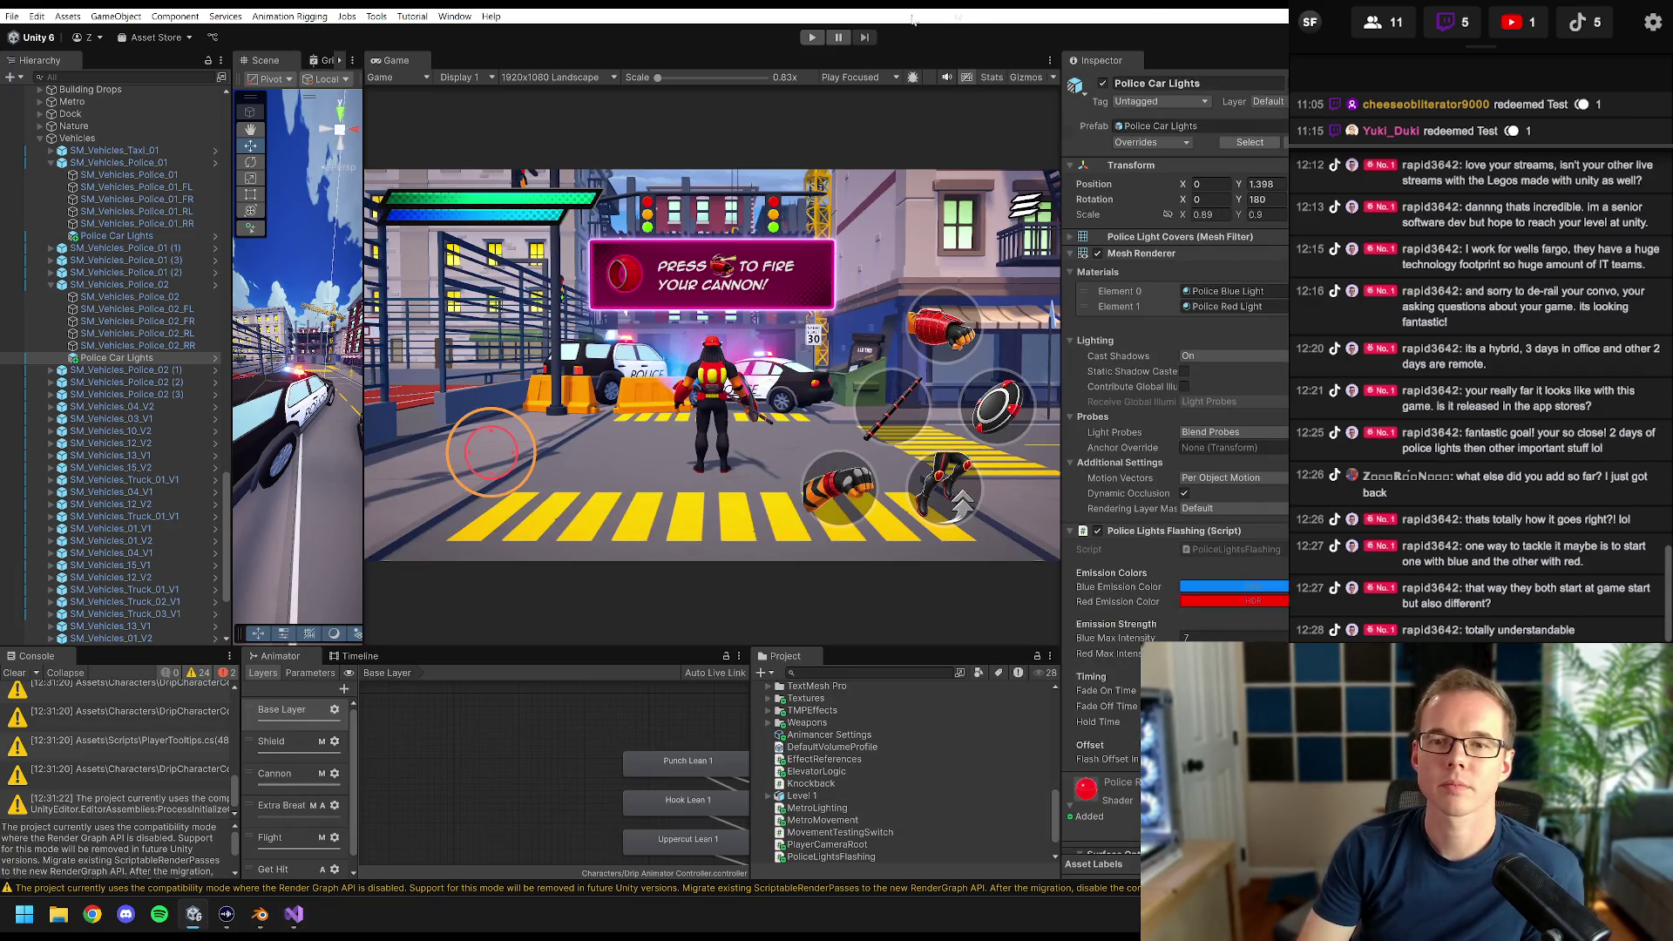
{"action": "left_click", "coordinate": [811, 37]}
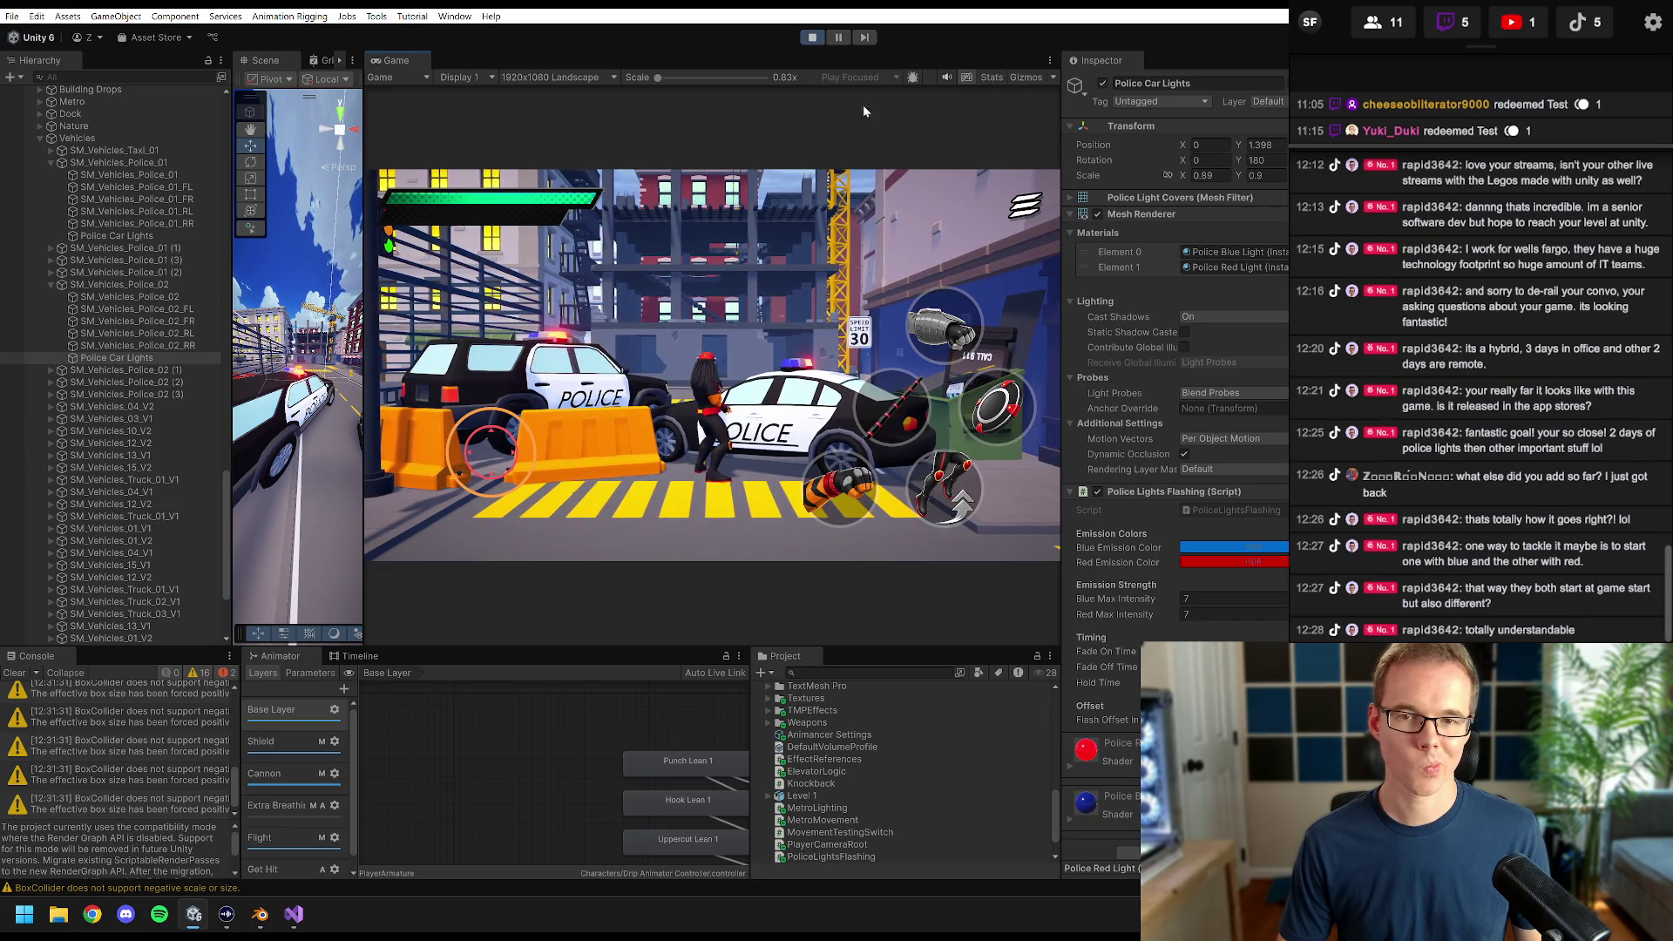
{"action": "key", "text": "ctrl+p"}
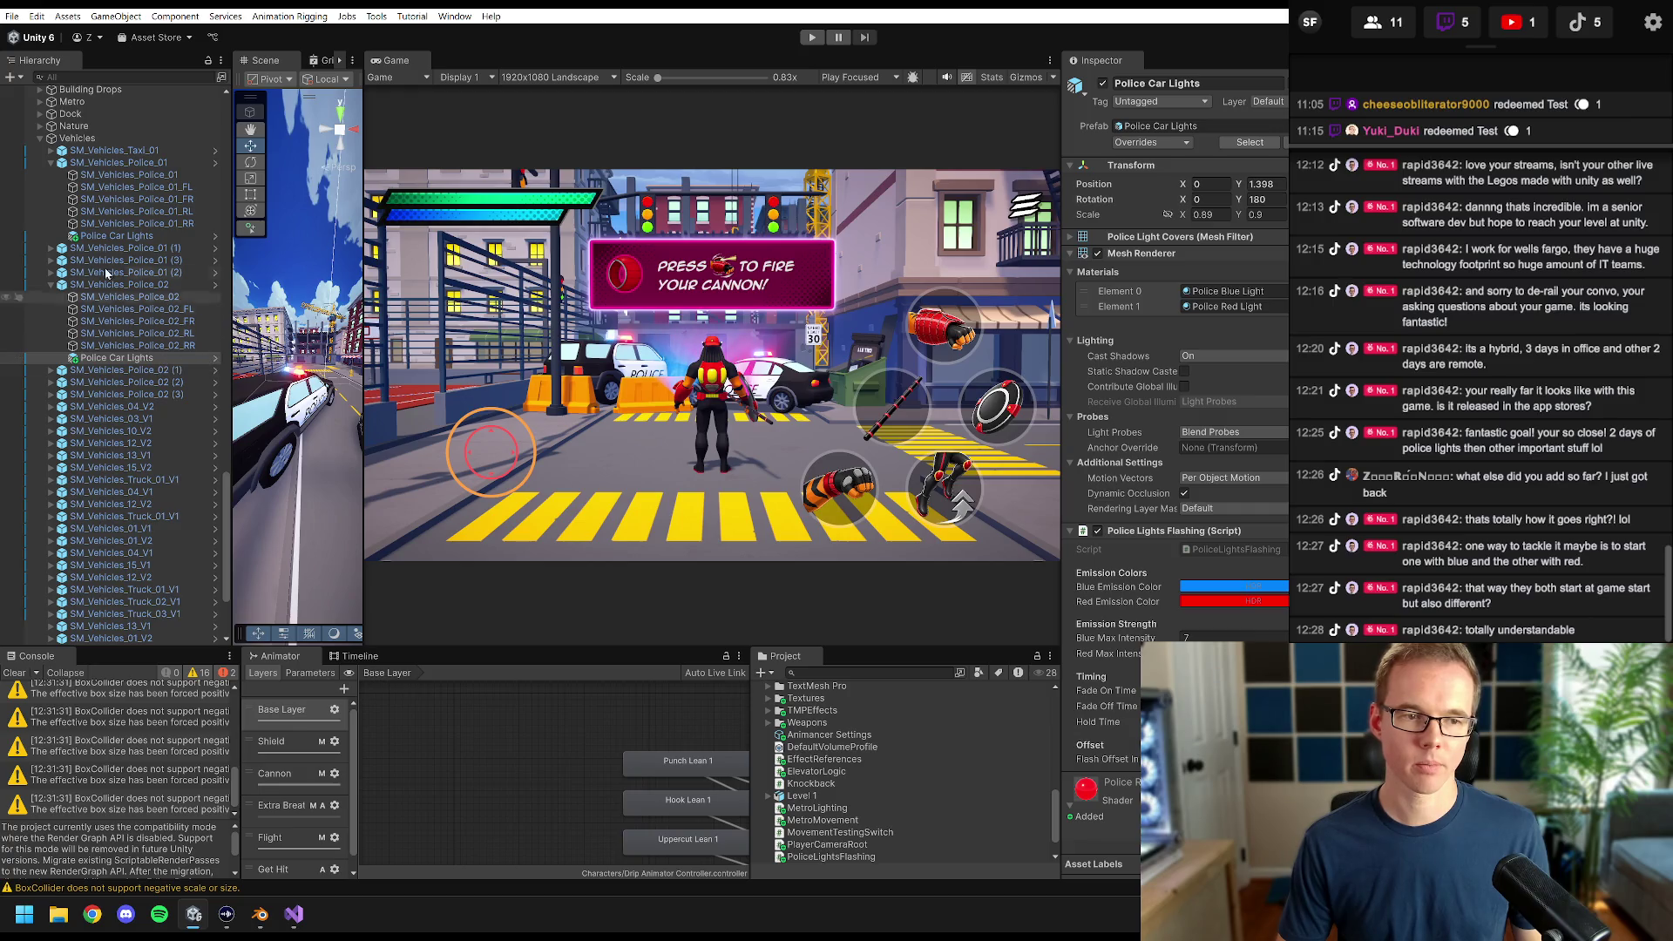
{"action": "left_click", "coordinate": [117, 236]}
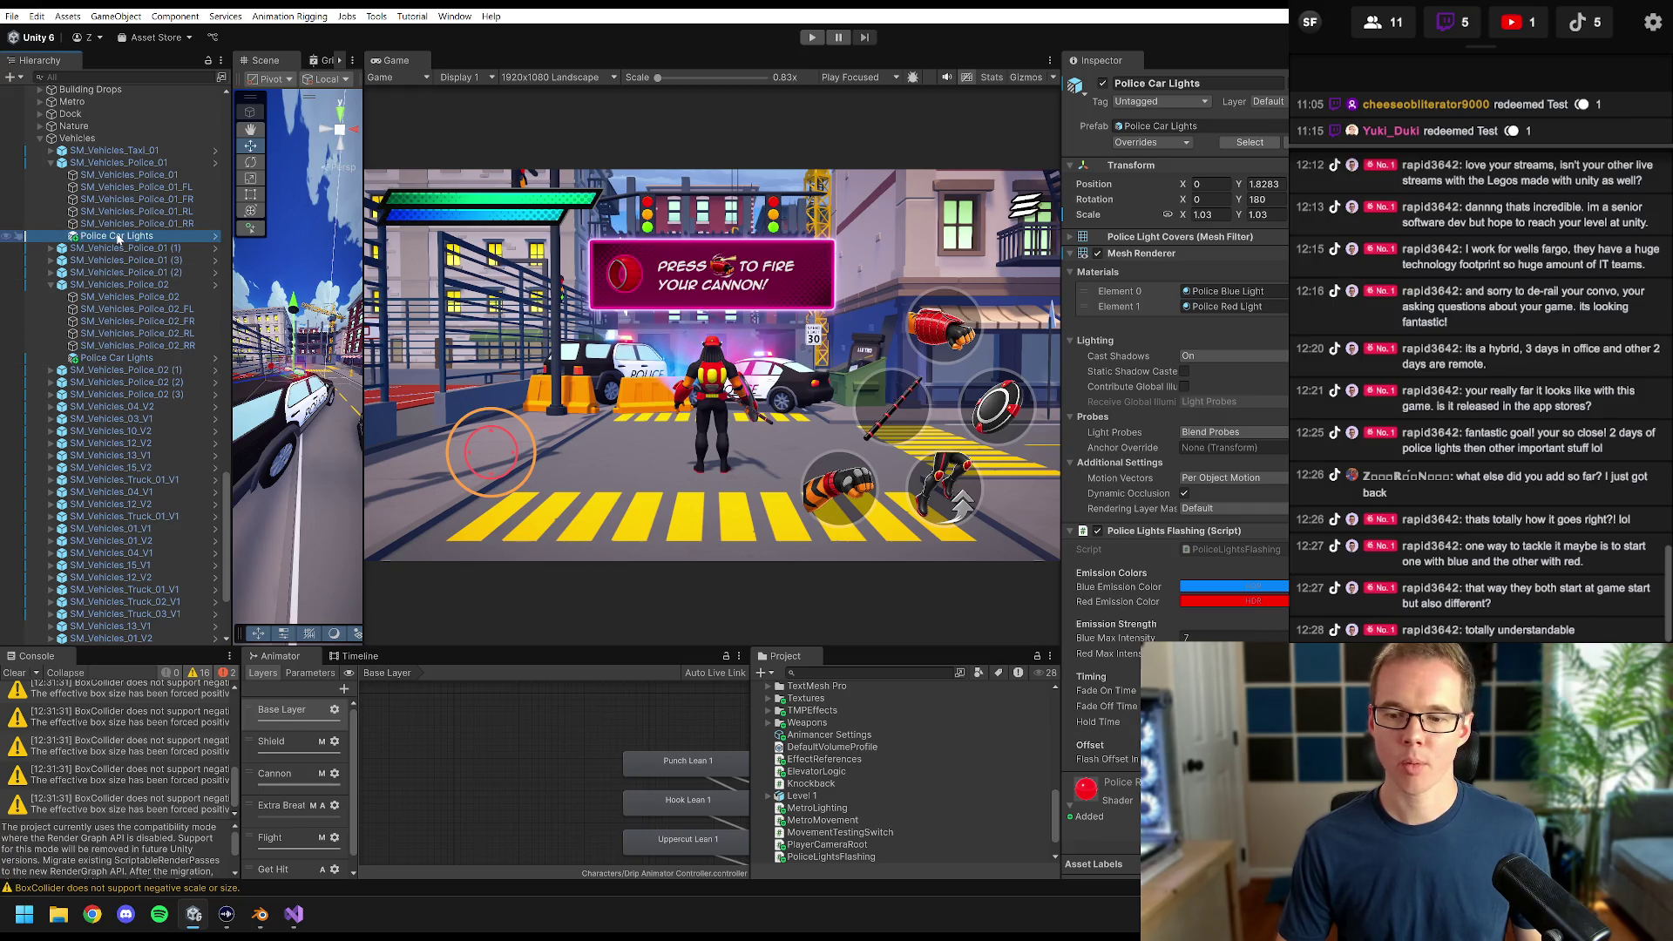
{"action": "left_click", "coordinate": [120, 358]}
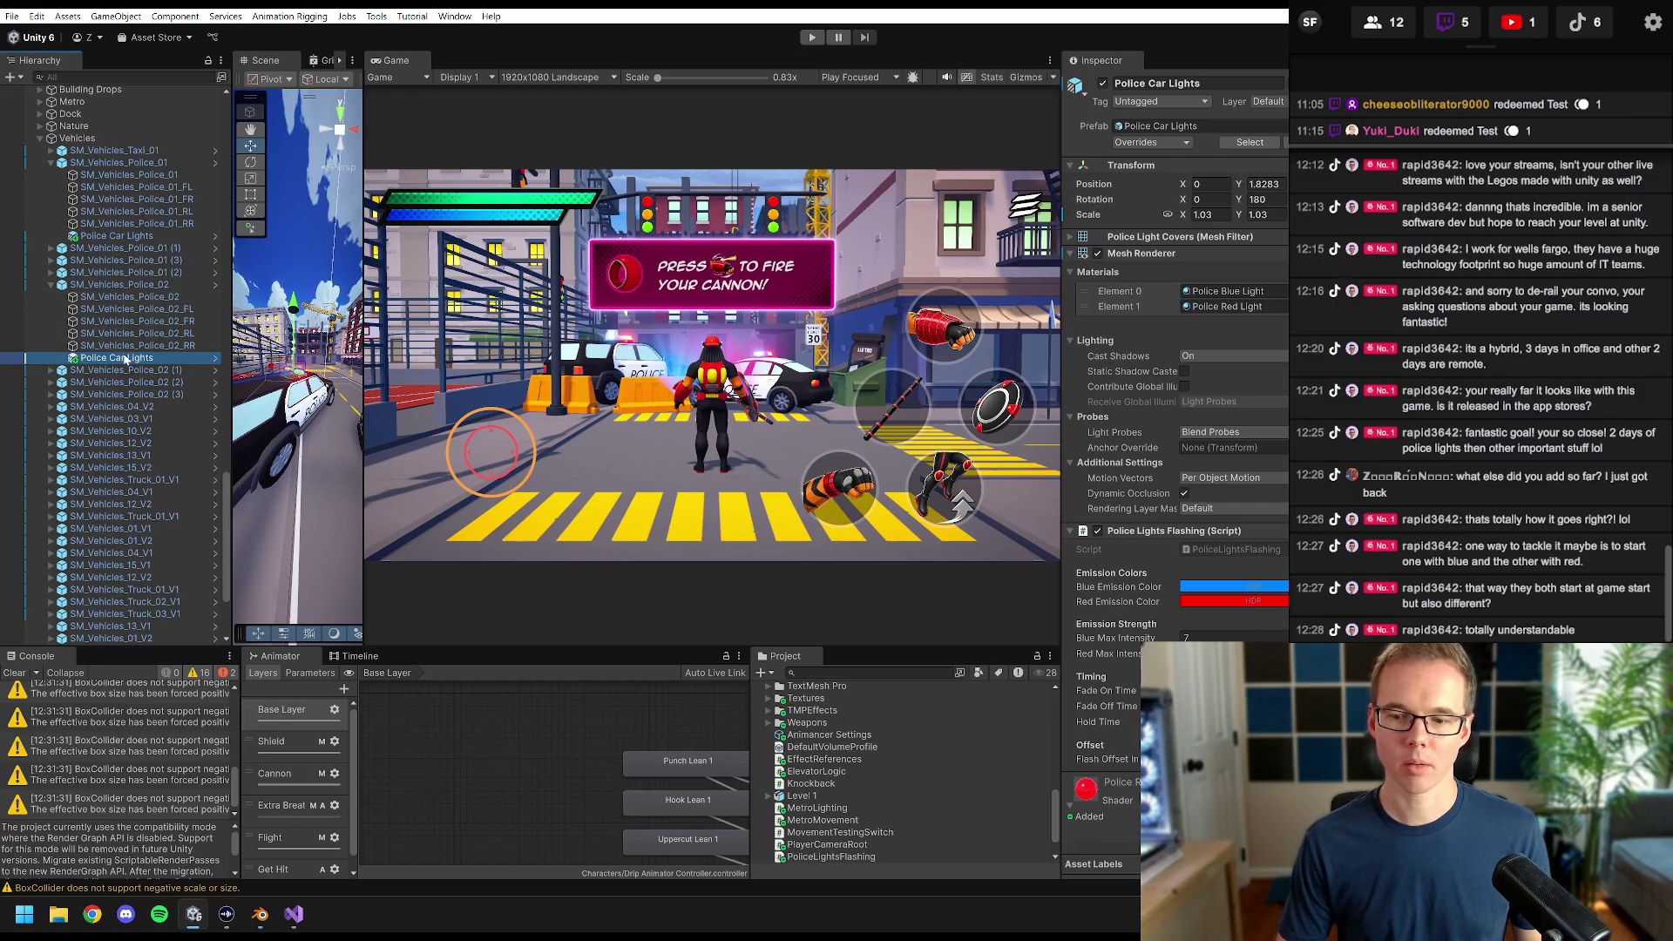
{"action": "left_click", "coordinate": [14, 672]}
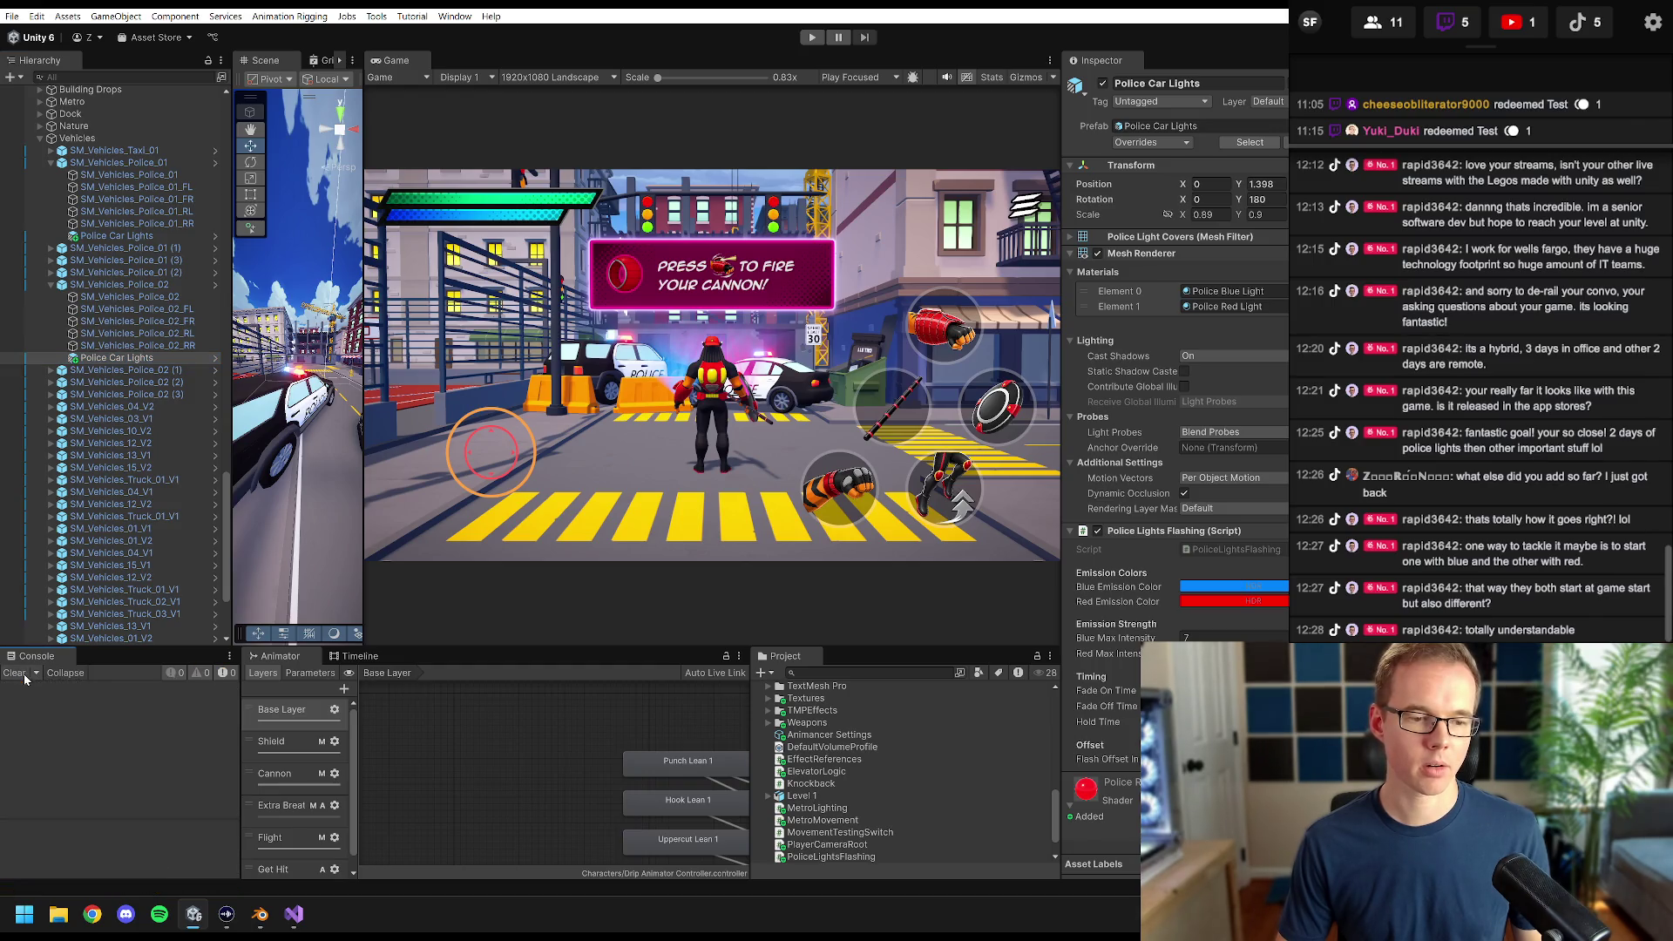
{"action": "left_click", "coordinate": [141, 239]}
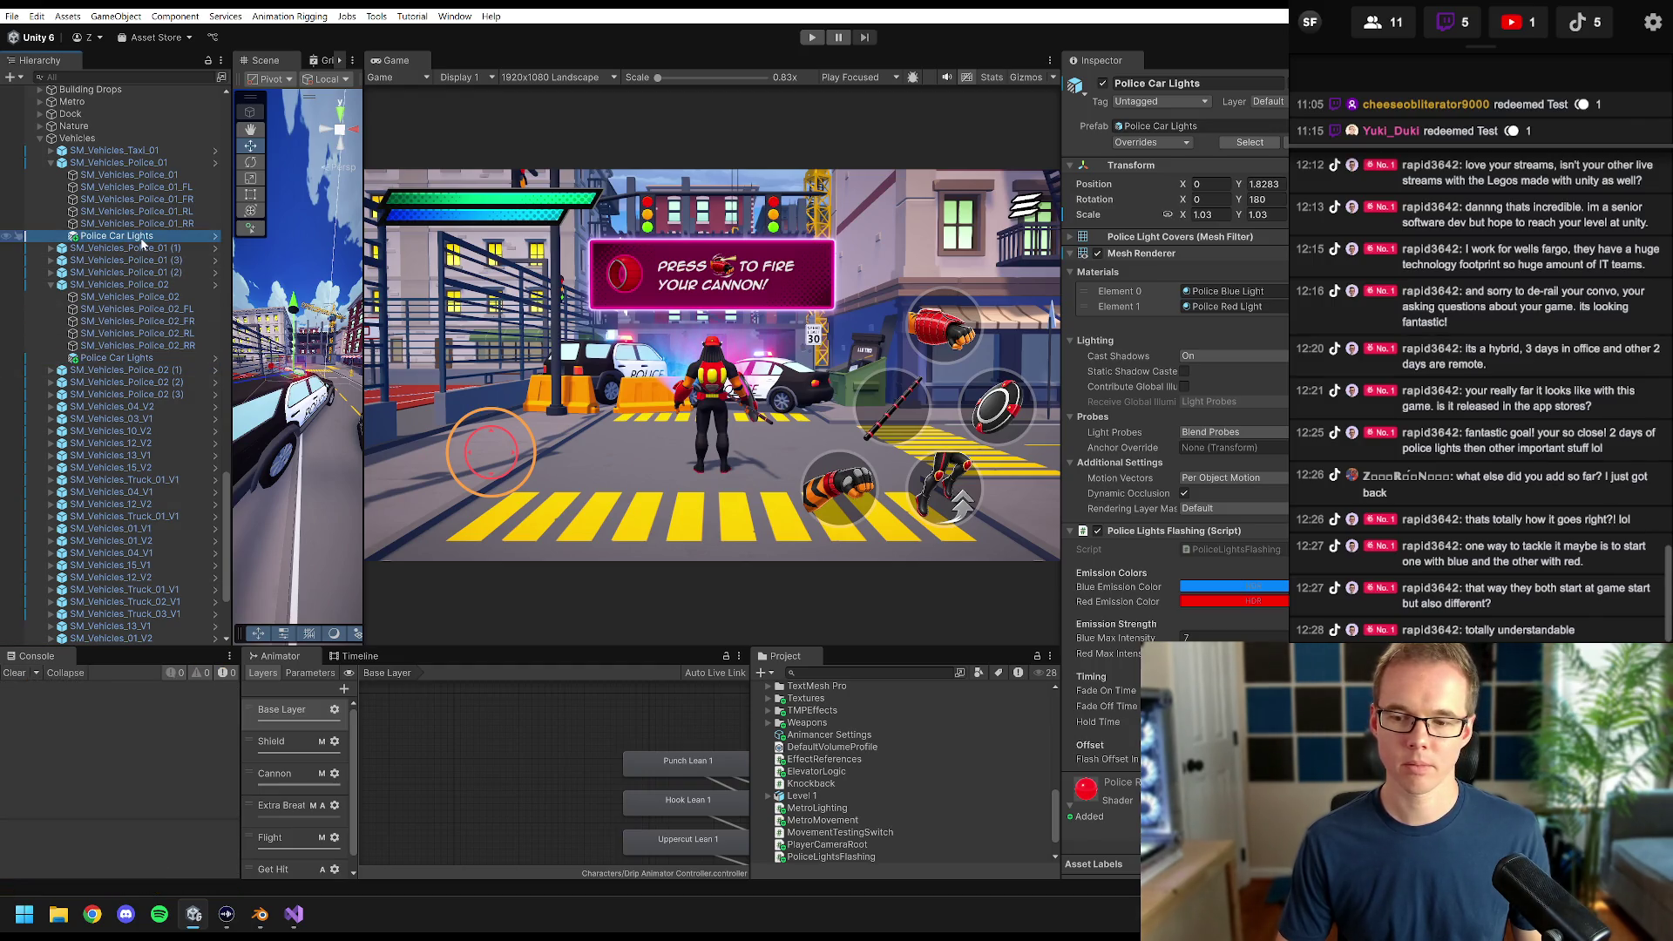
{"action": "left_click", "coordinate": [134, 358]}
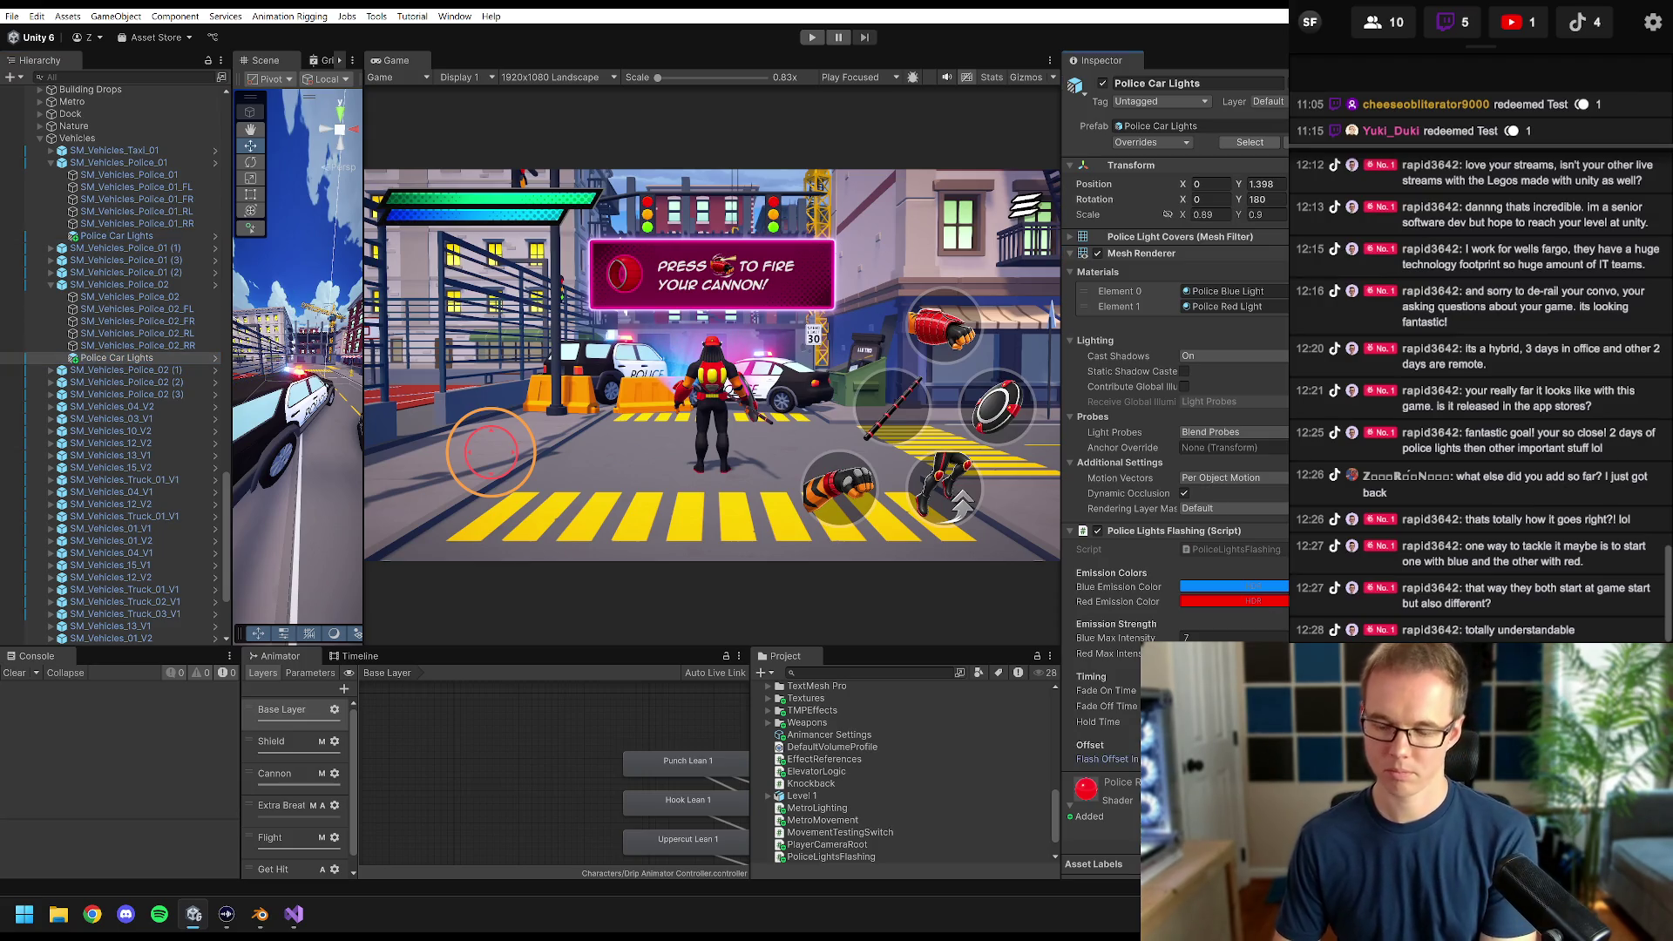
{"action": "left_click", "coordinate": [812, 37]}
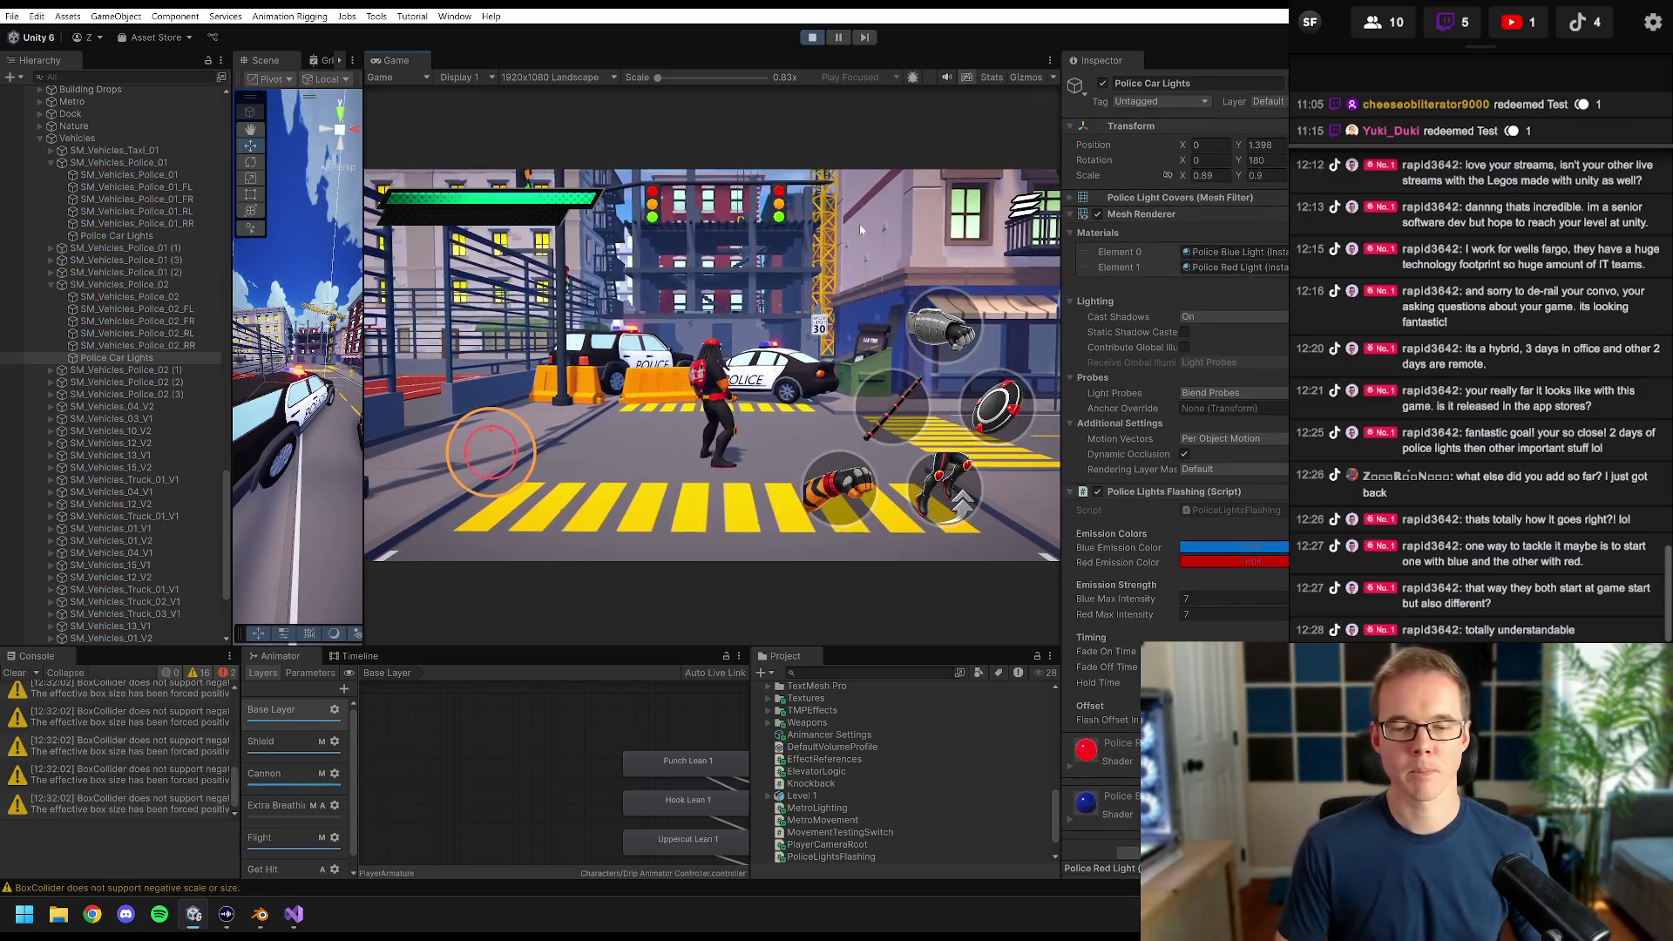
{"action": "left_click", "coordinate": [811, 36]}
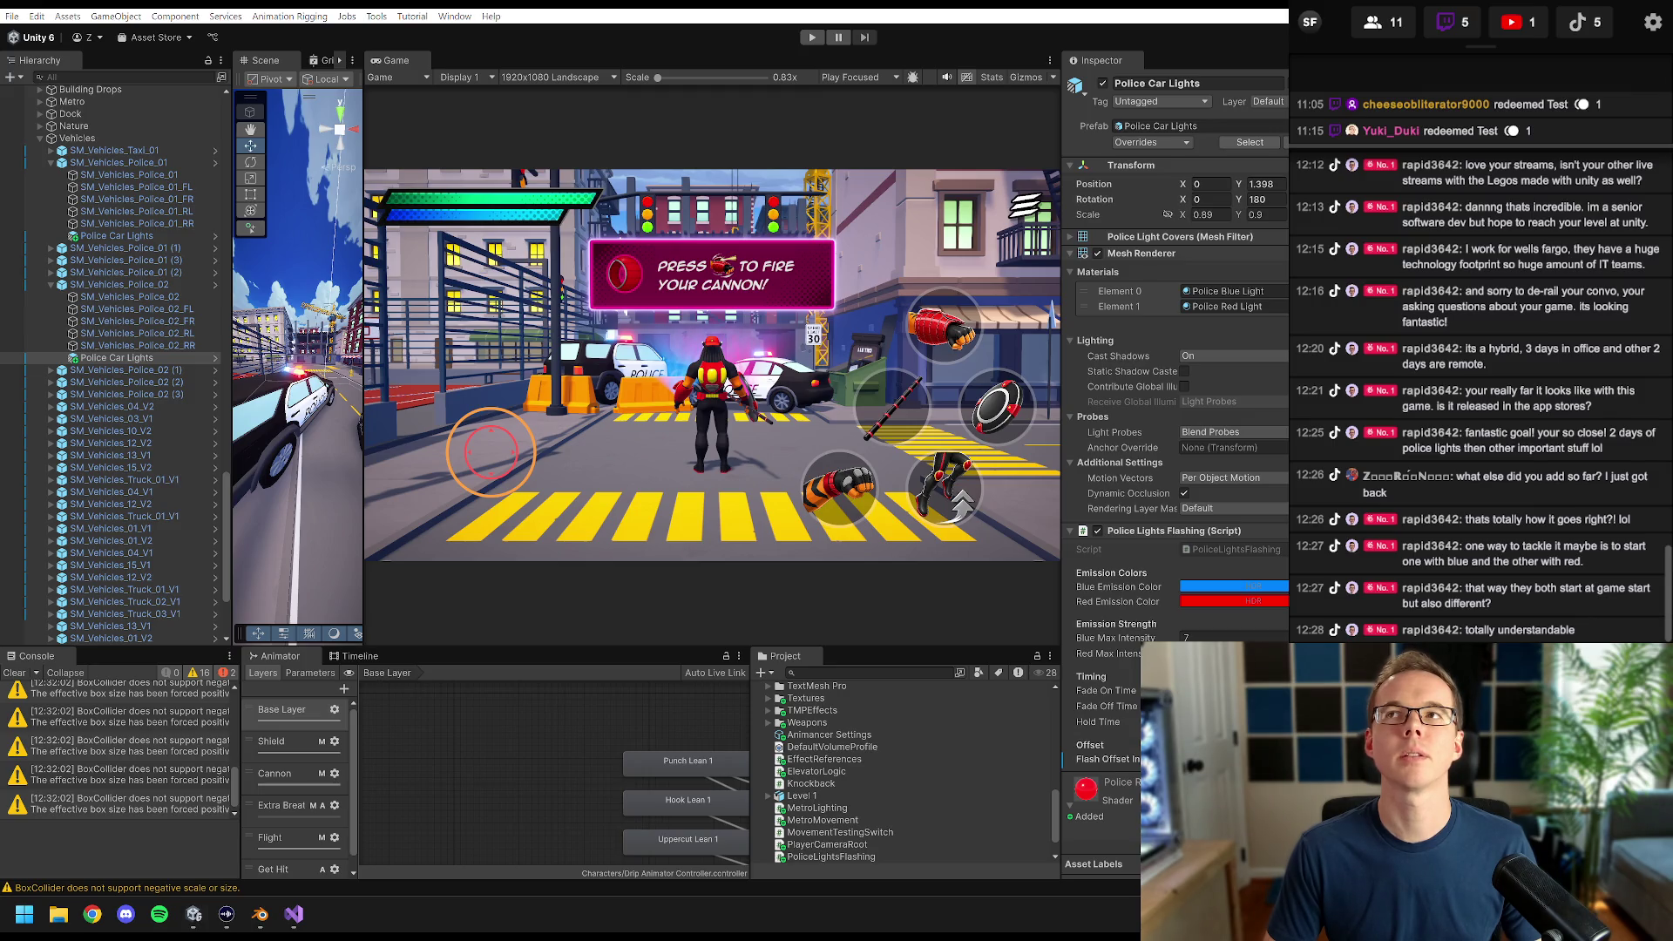
{"action": "left_click", "coordinate": [296, 914]}
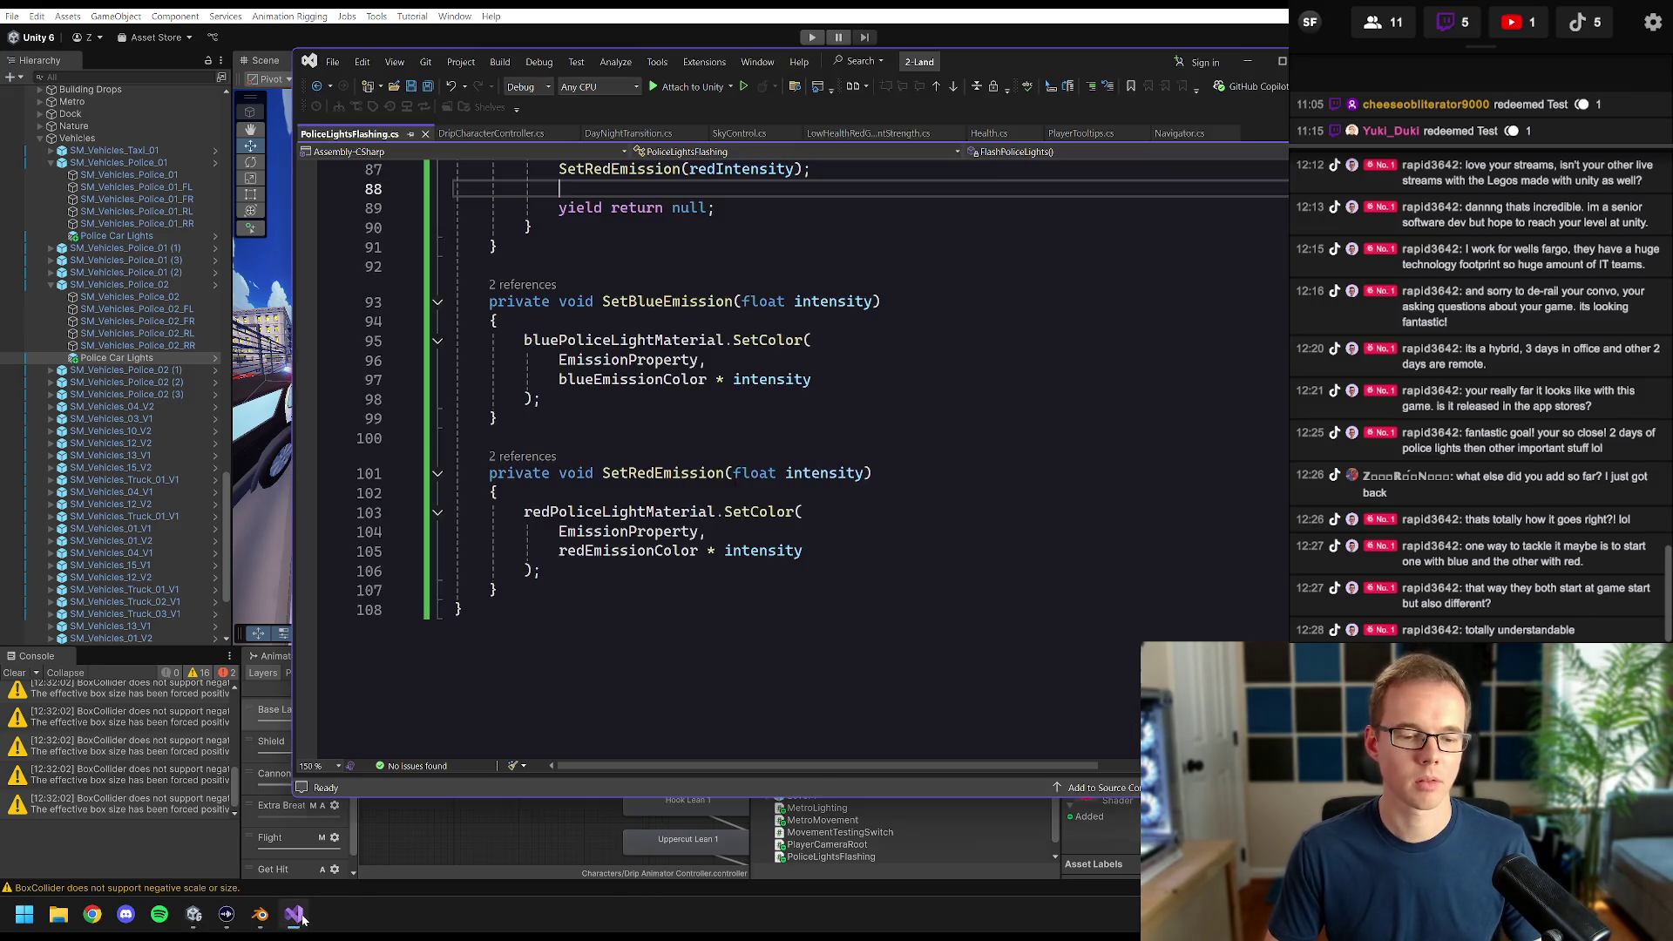
- Re-save PoliceLightsFlashing.cs with FlashPoliceLights intact, and return to Unity to recompile it
{"action": "scroll", "coordinate": [784, 462], "scroll_direction": "up", "scroll_amount": 15}
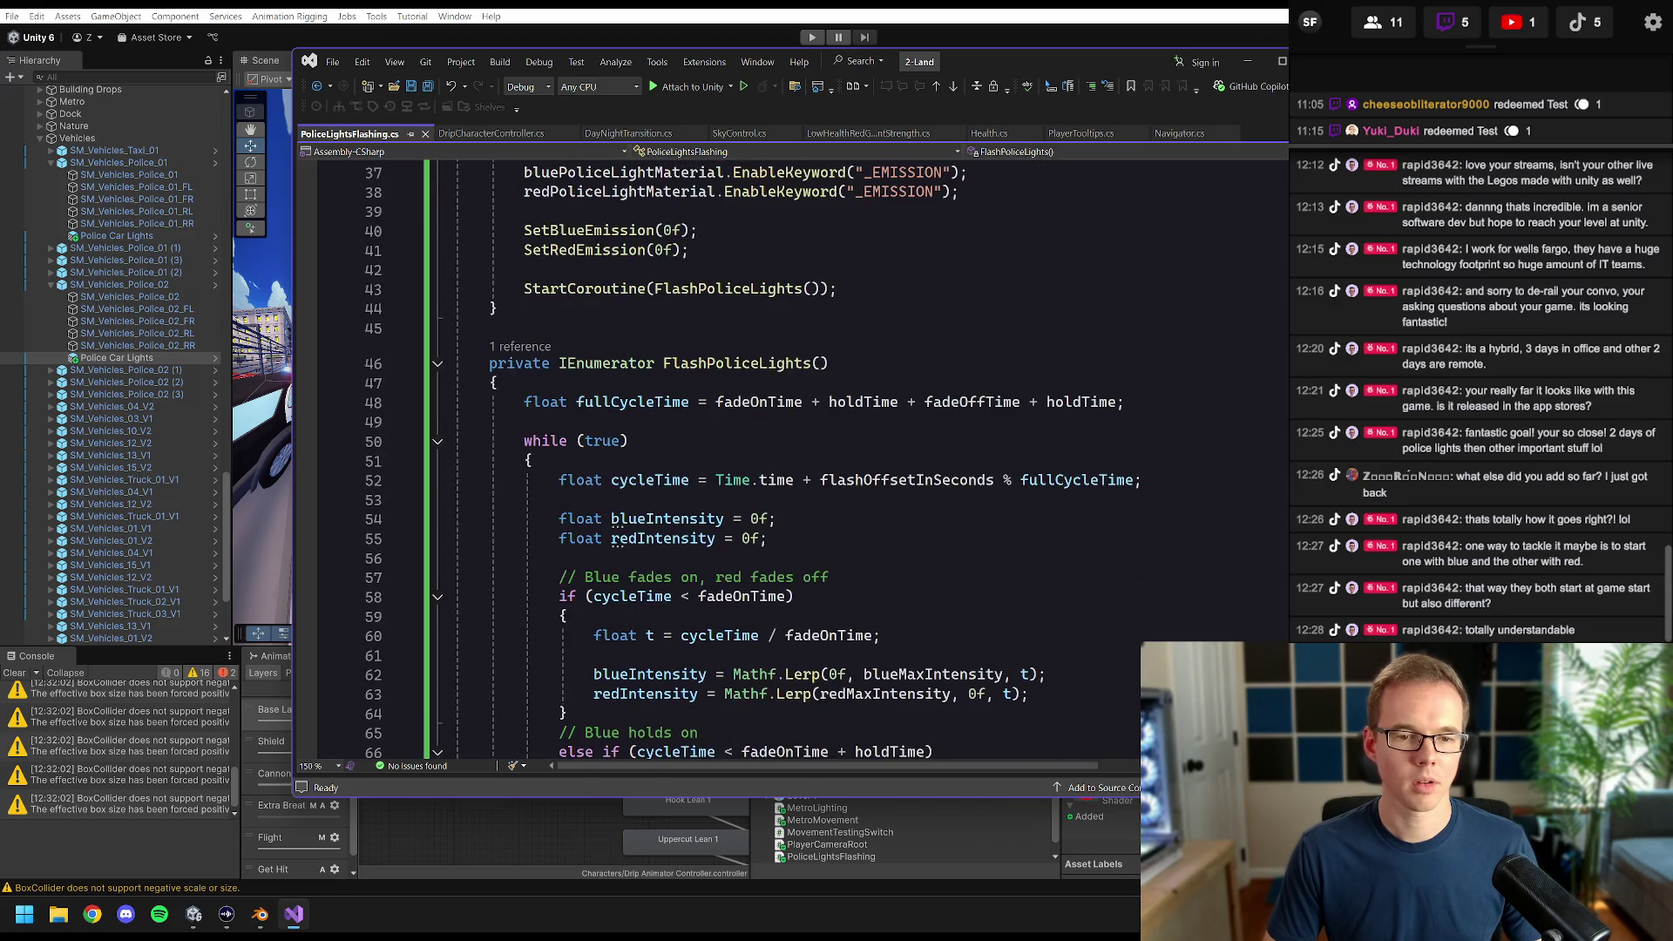
{"action": "left_click", "coordinate": [438, 364]}
{"action": "left_click_drag", "start_coordinate": [857, 363], "coordinate": [481, 364]}
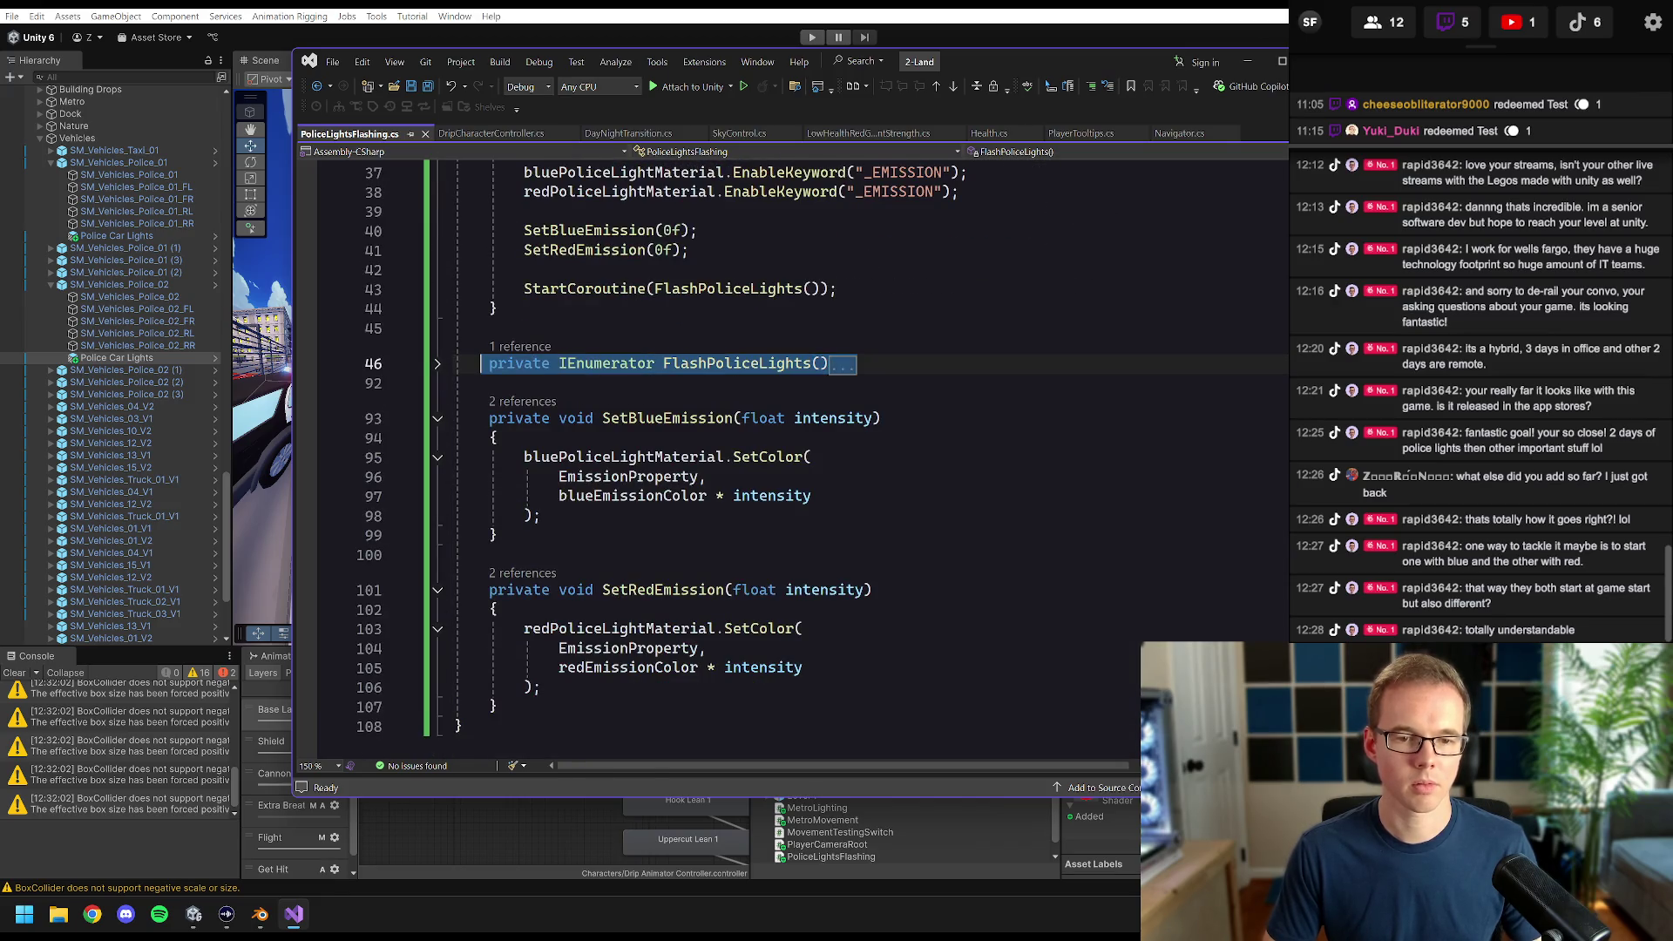
{"action": "key", "text": "ctrl+v"}
{"action": "key", "text": "ctrl+s"}
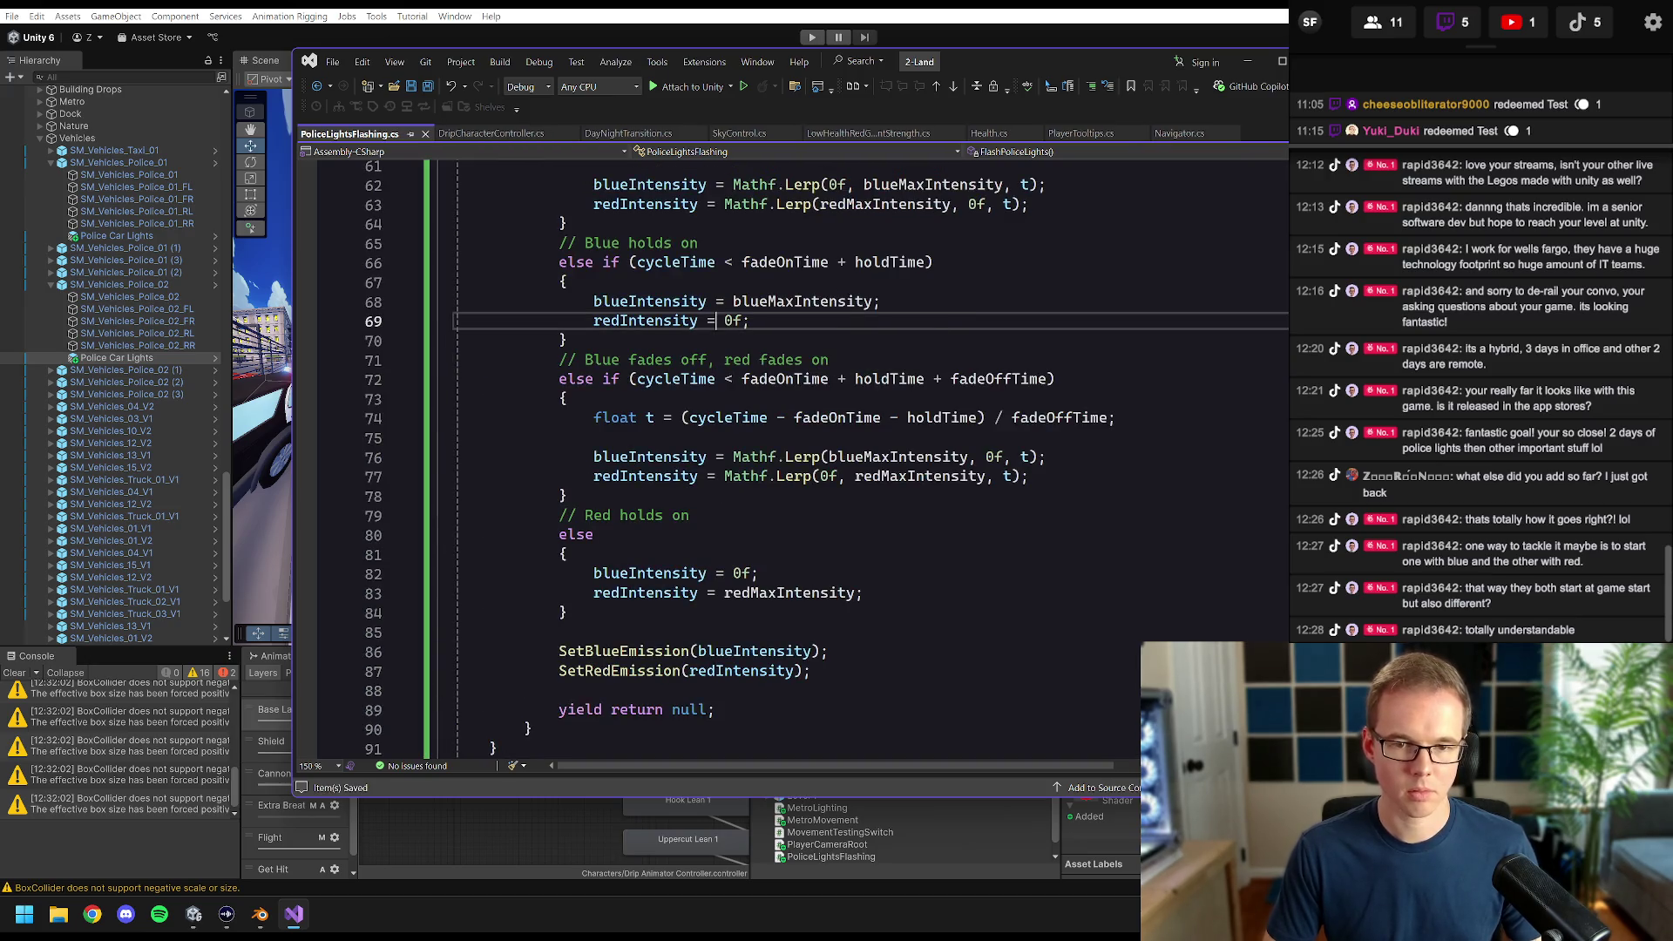
{"action": "key", "text": "alt+Tab"}
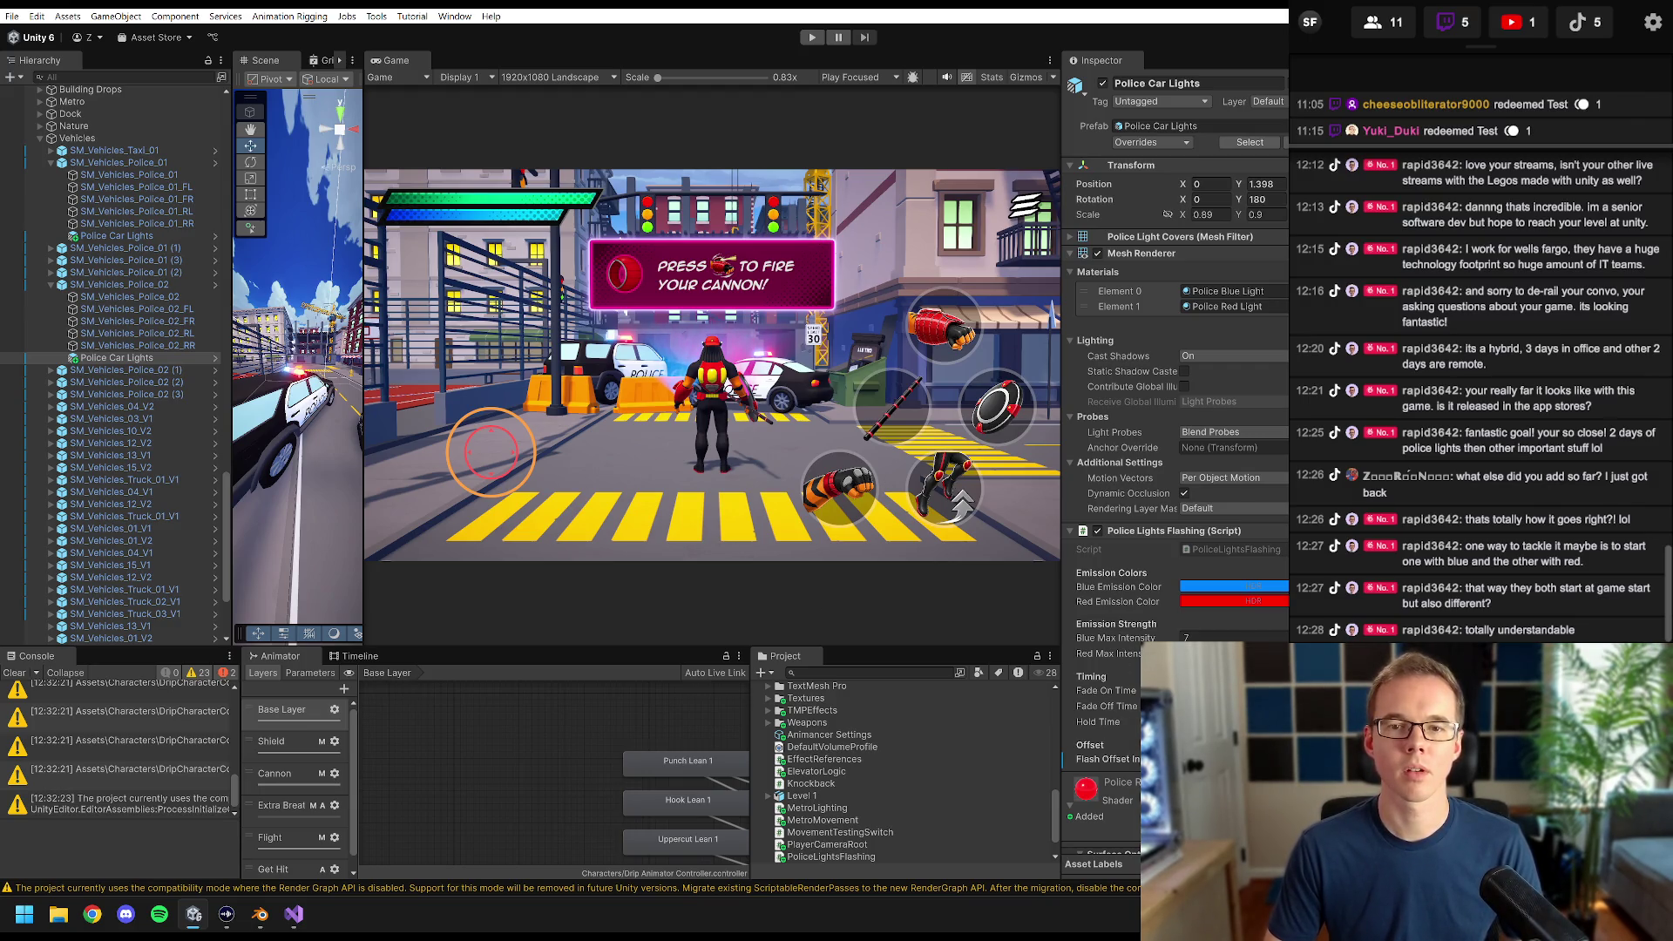
- Enter Play mode and run the character forward to the parked police cars
{"action": "left_click", "coordinate": [811, 37]}
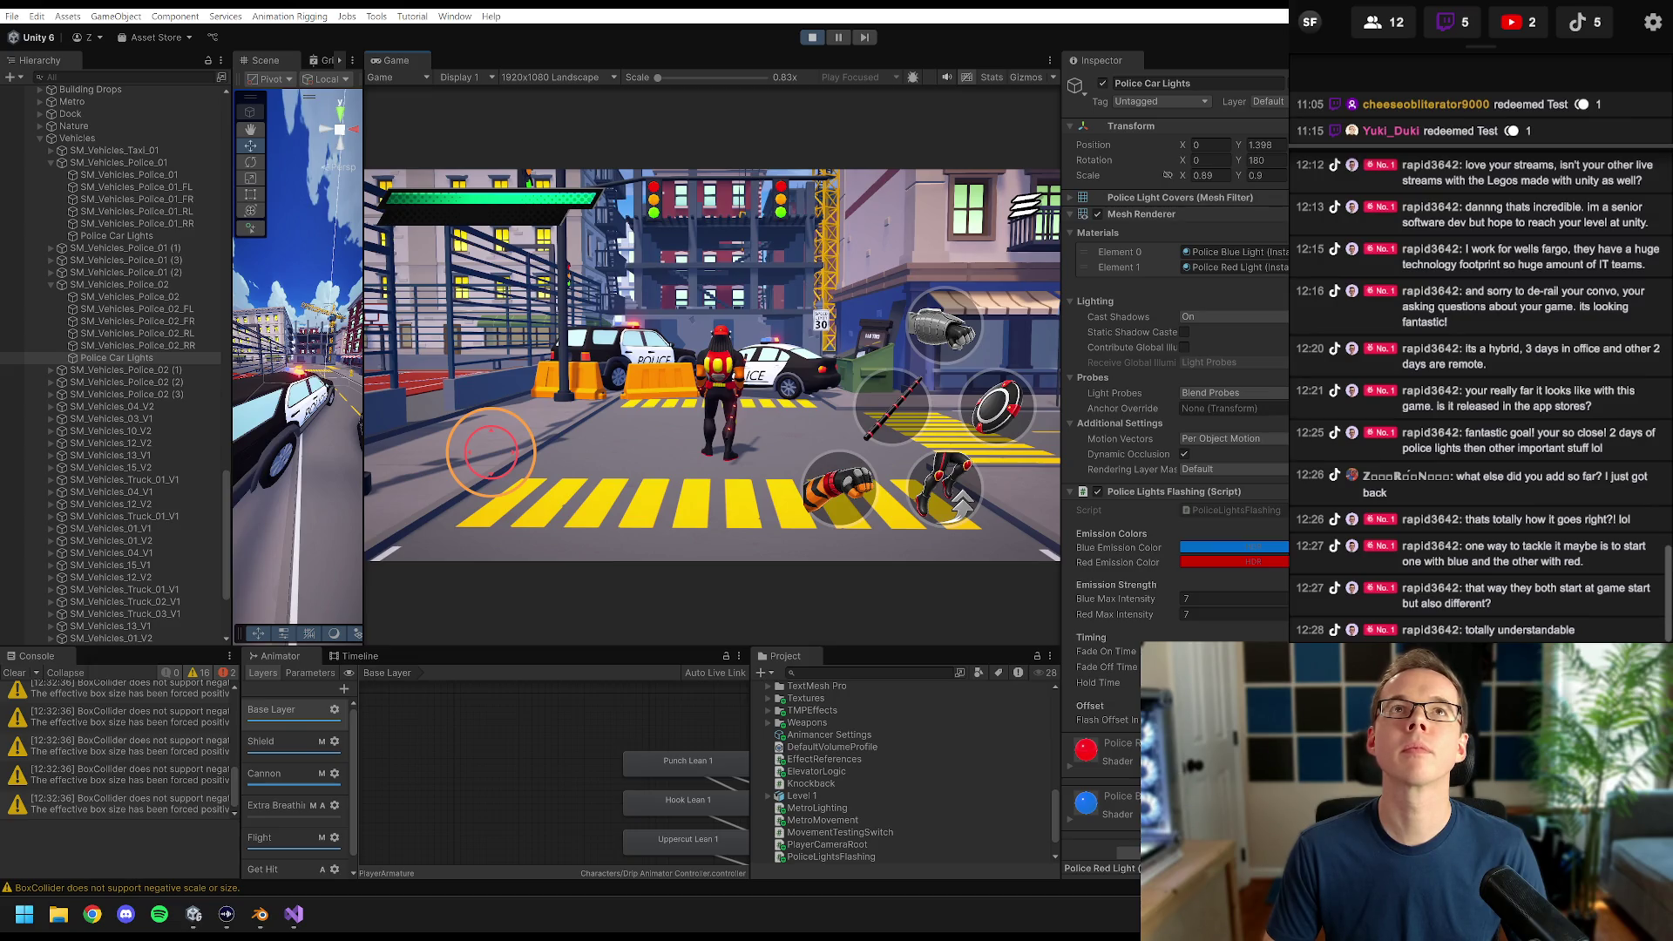
{"action": "key", "text": "w"}
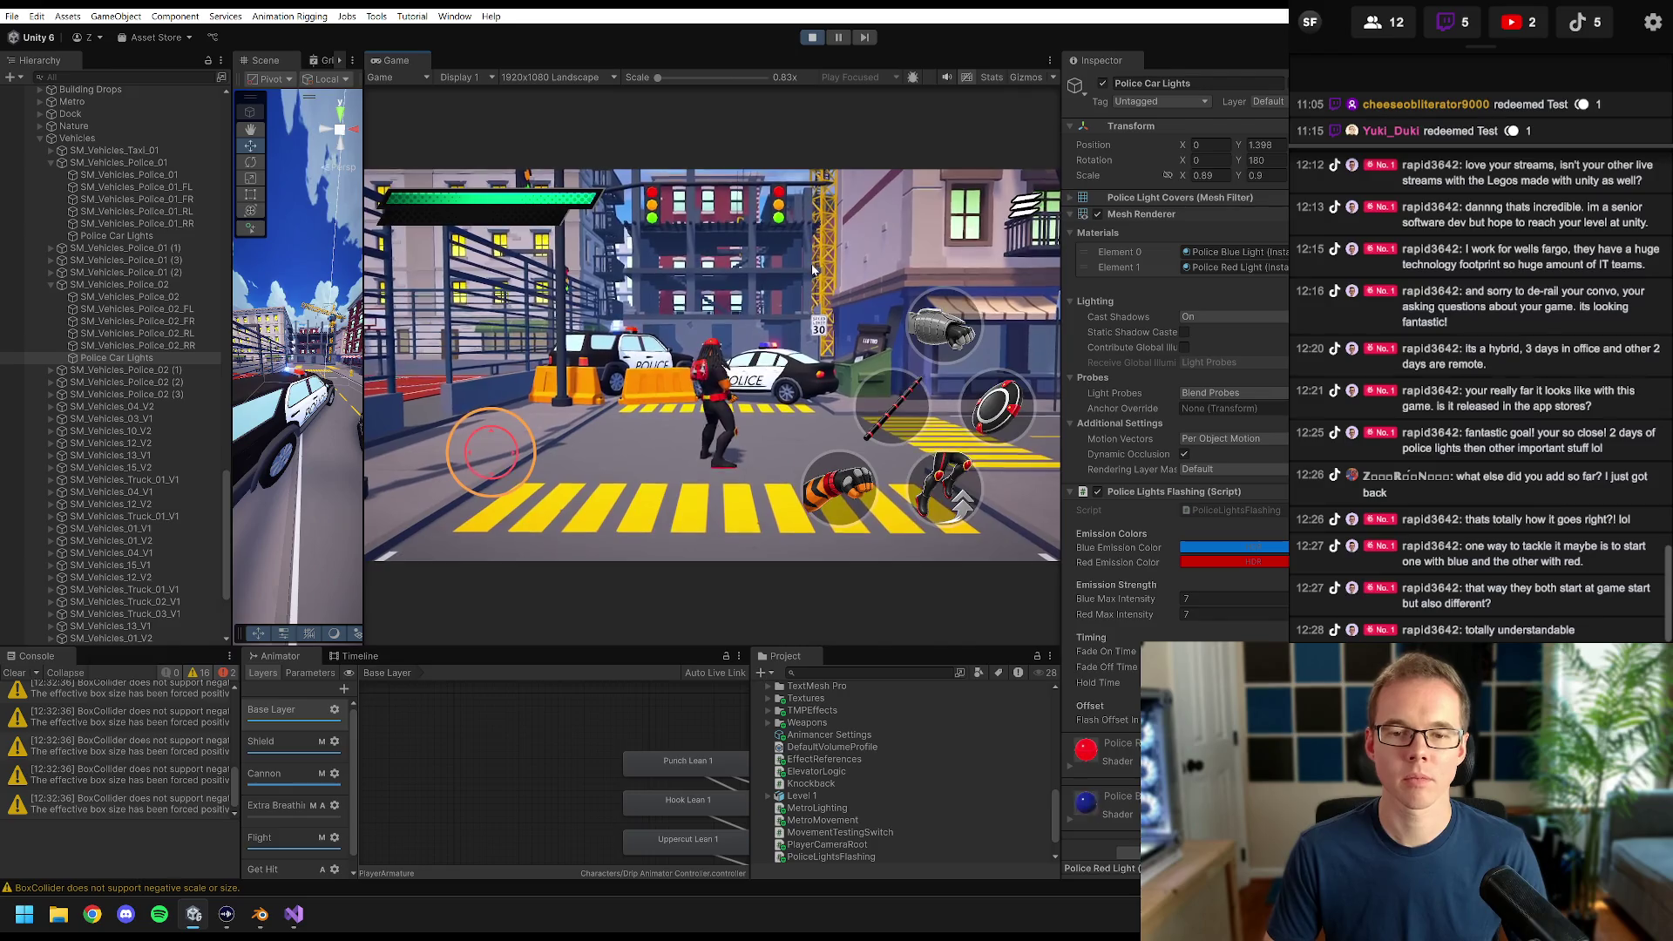
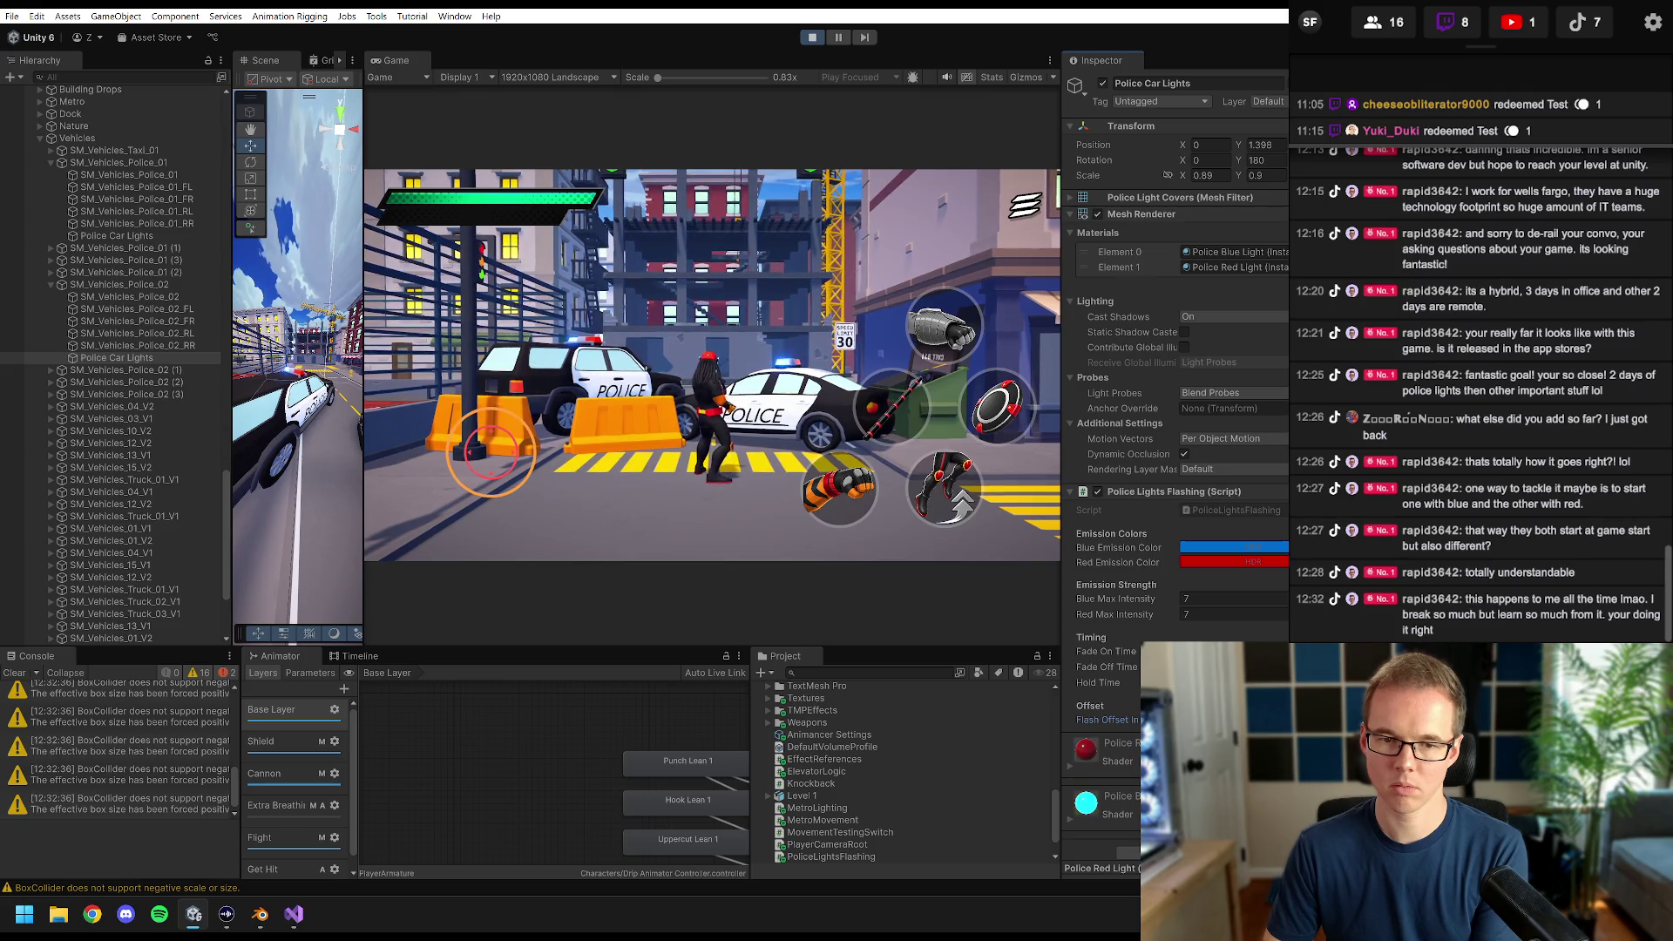
- Stop the game, select the first Police Car Lights, and start Play mode again
{"action": "left_click", "coordinate": [807, 38]}
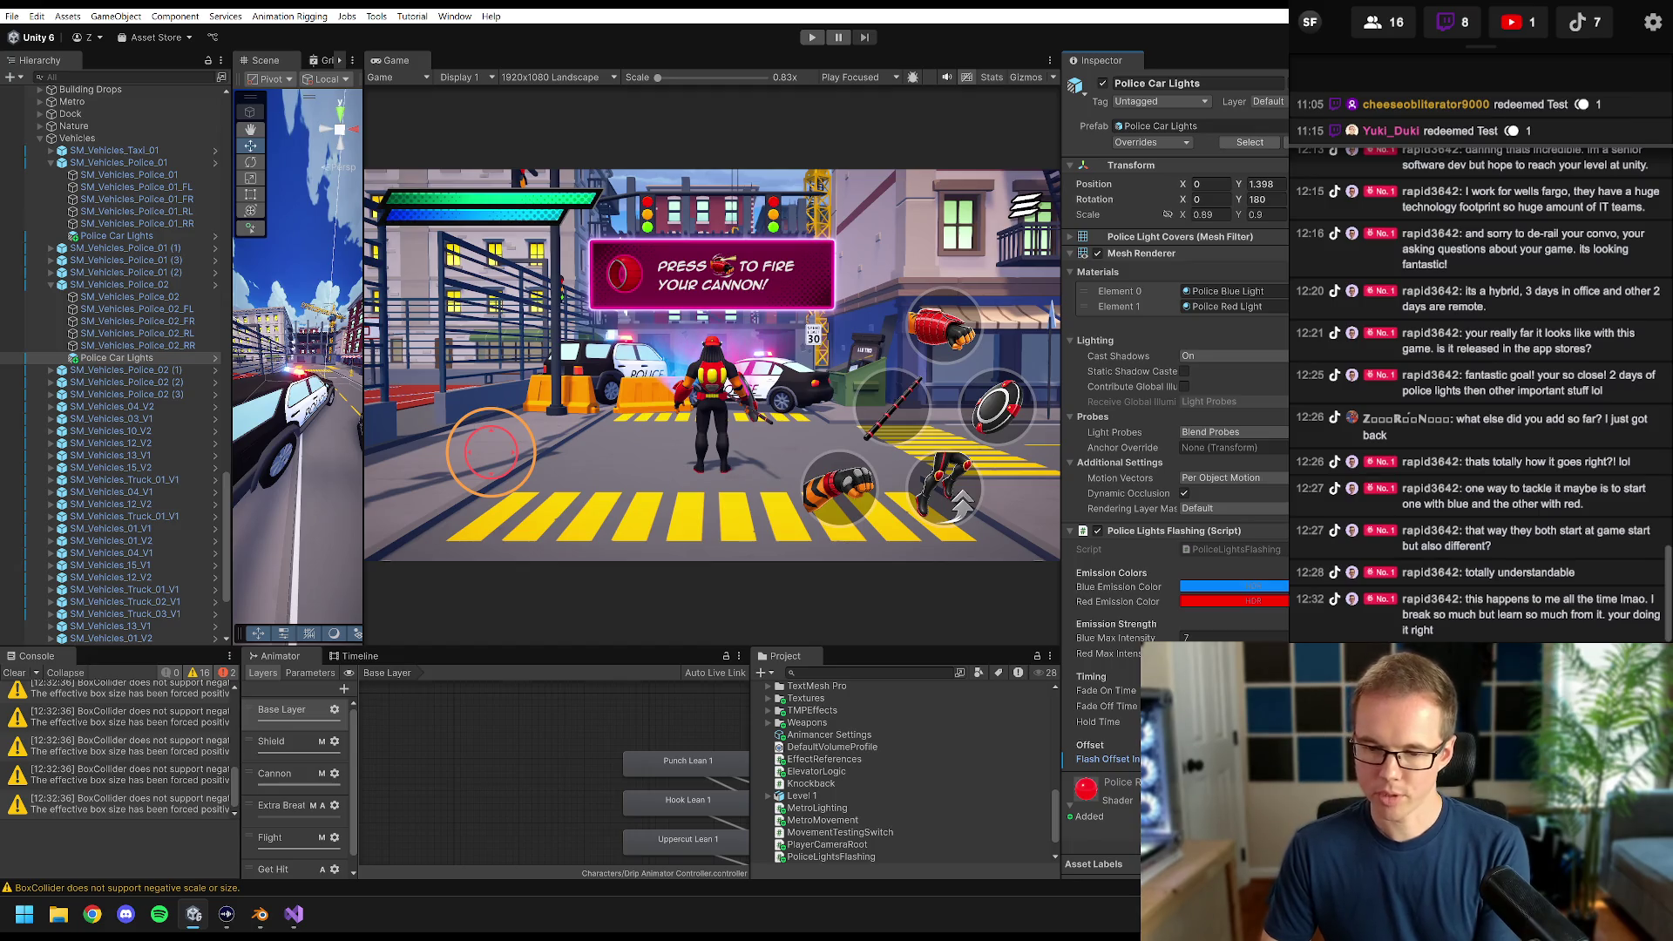
{"action": "left_click", "coordinate": [107, 237]}
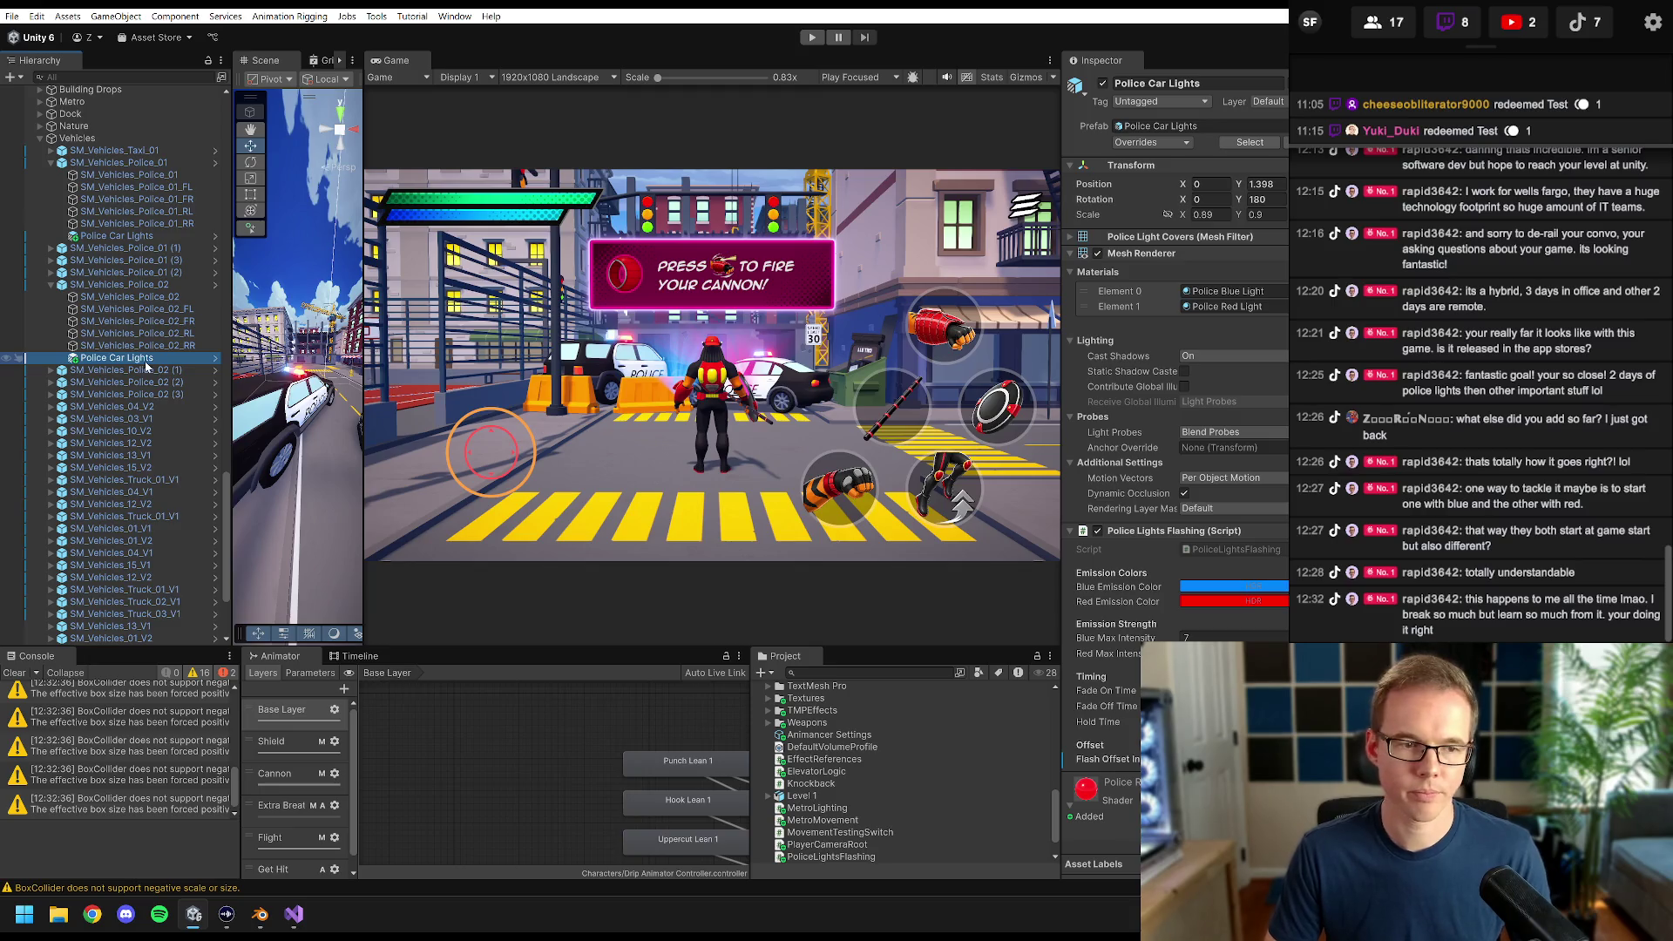
{"action": "left_click", "coordinate": [810, 39]}
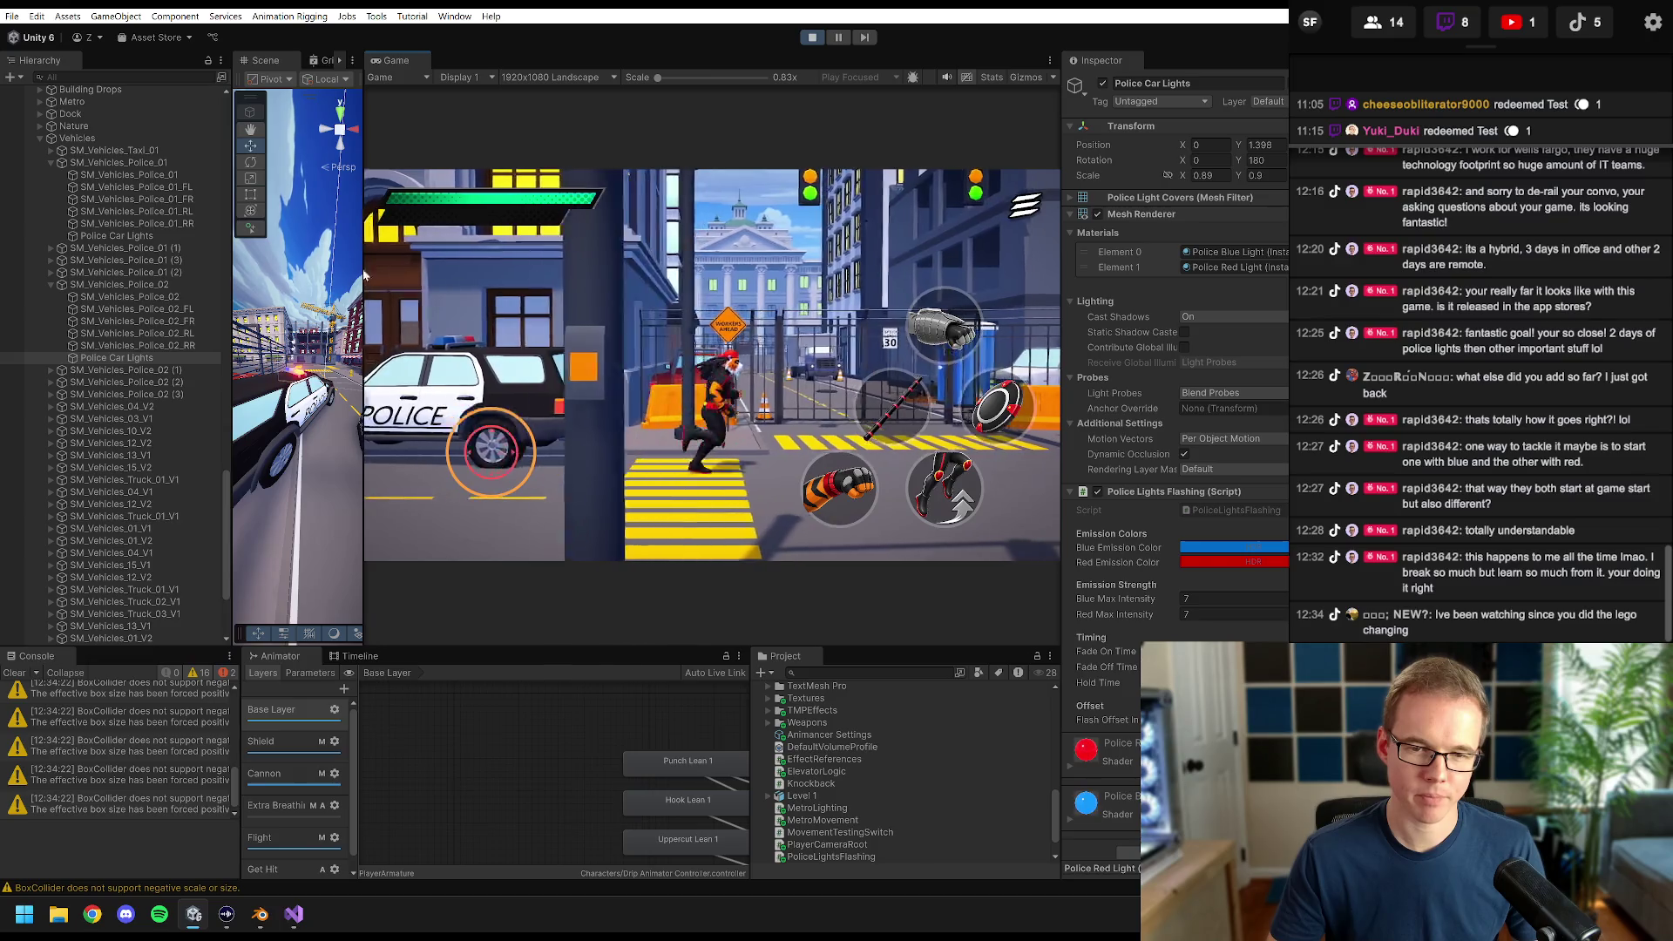
{"action": "scroll", "coordinate": [87, 251], "scroll_direction": "up", "scroll_amount": 10}
- Select PlayerArmature, run it left and right along the street, then stop Play
{"action": "scroll", "coordinate": [88, 251], "scroll_direction": "up", "scroll_amount": 15}
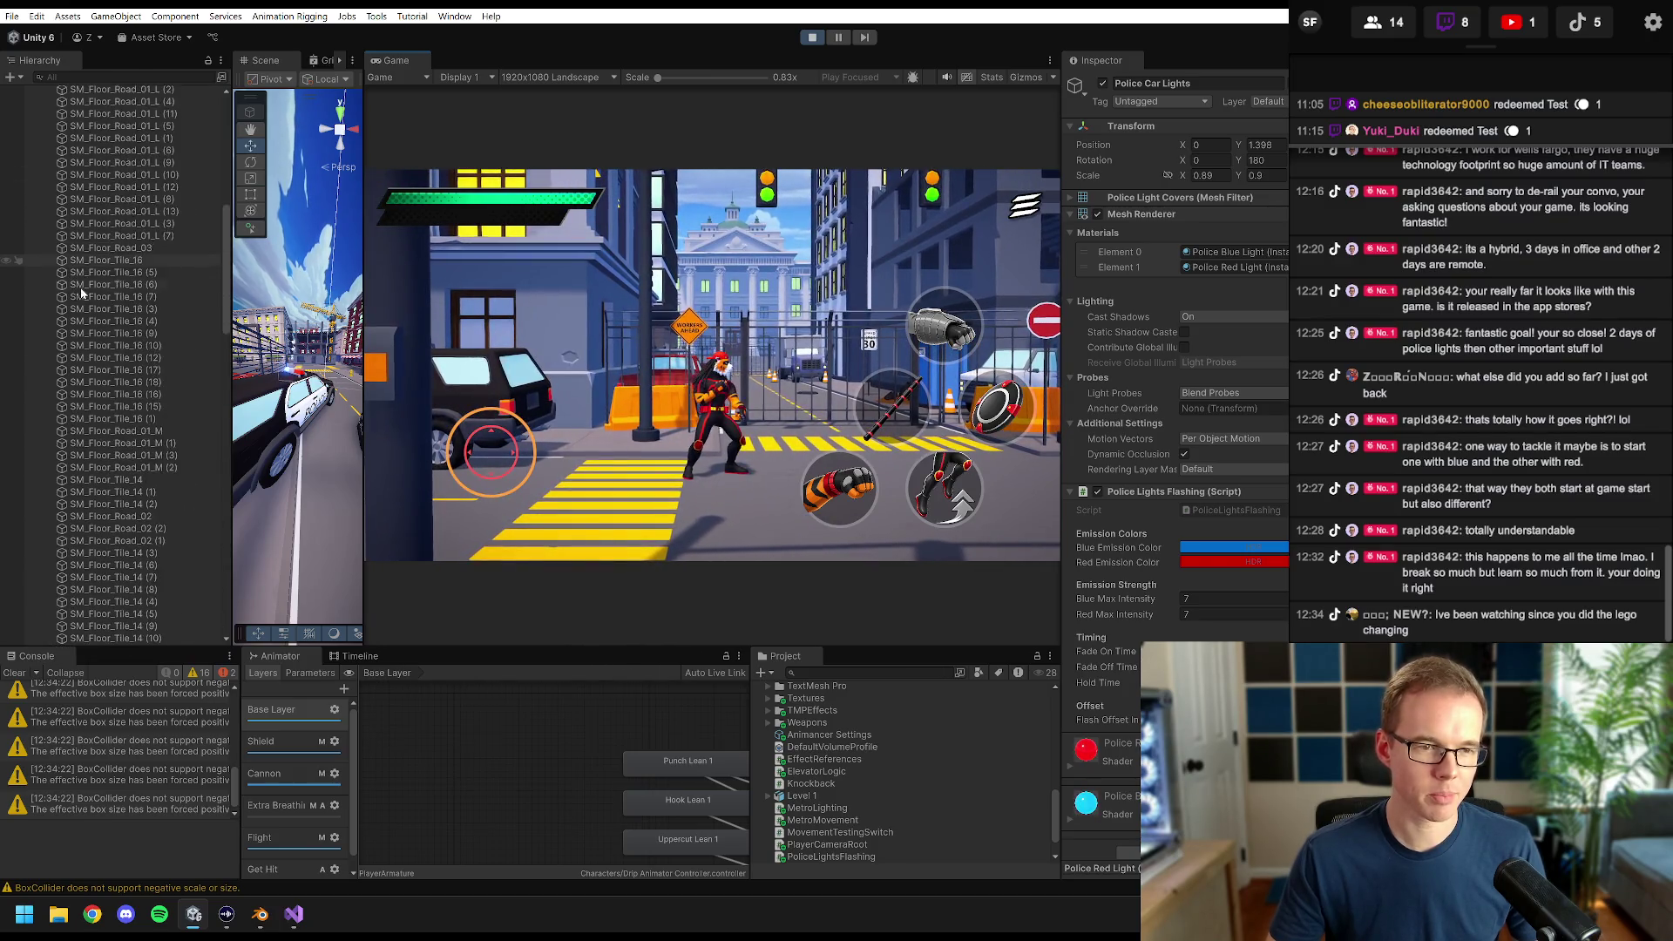
{"action": "left_click", "coordinate": [81, 342]}
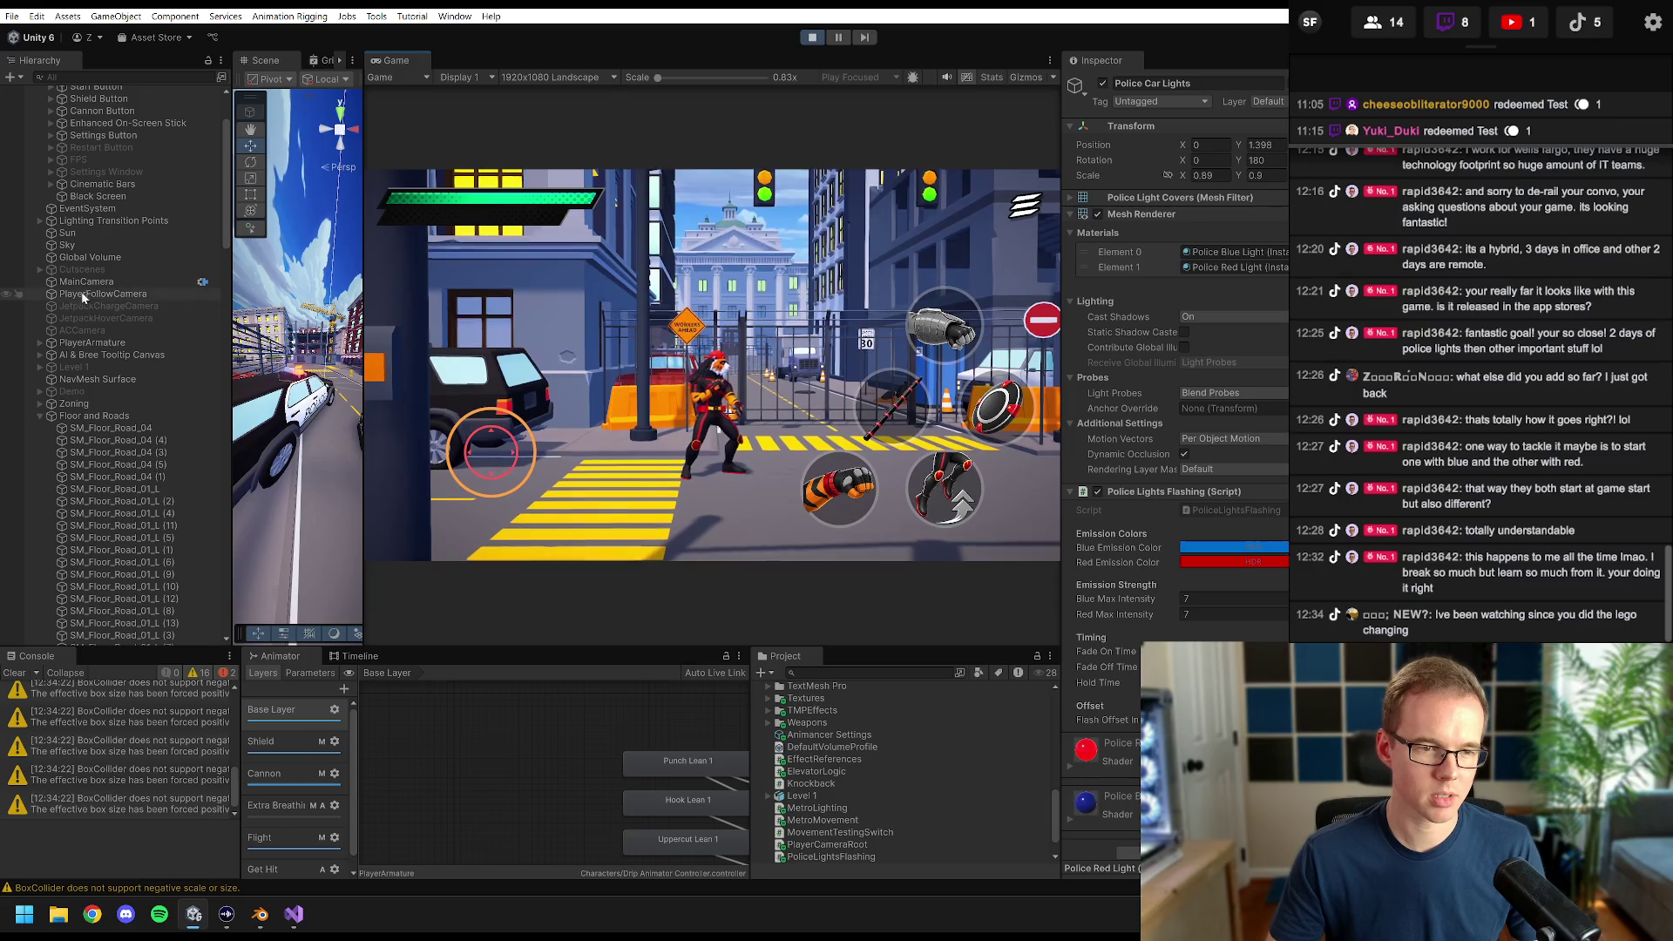
{"action": "left_click", "coordinate": [1211, 145]}
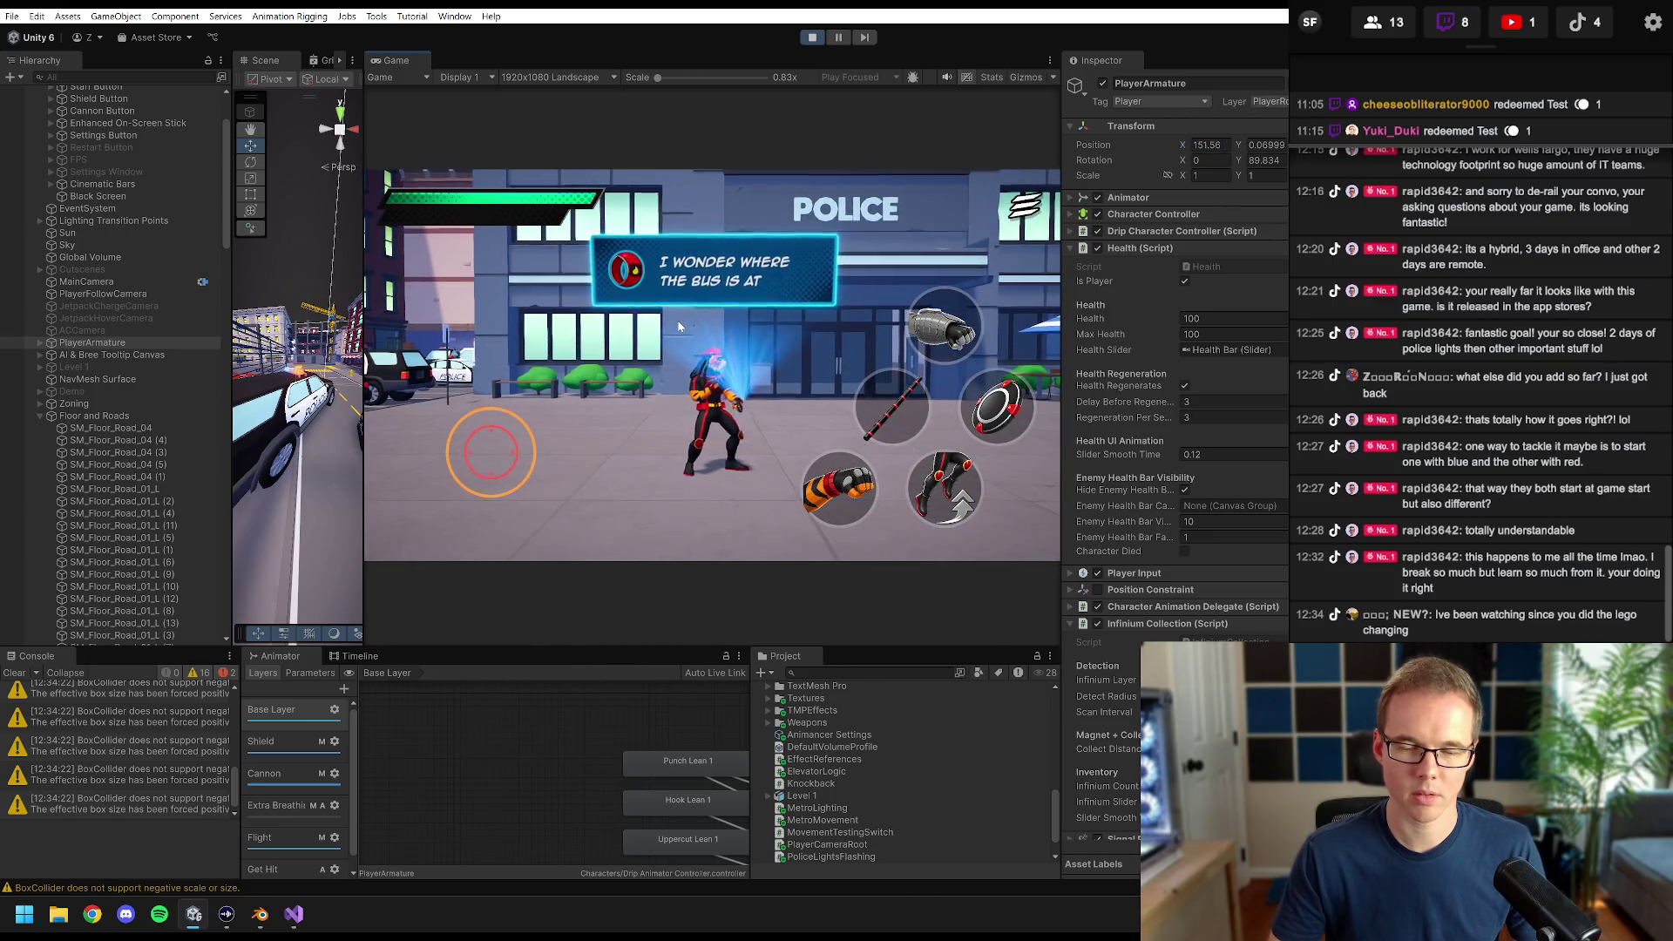
{"action": "left_click", "coordinate": [716, 340]}
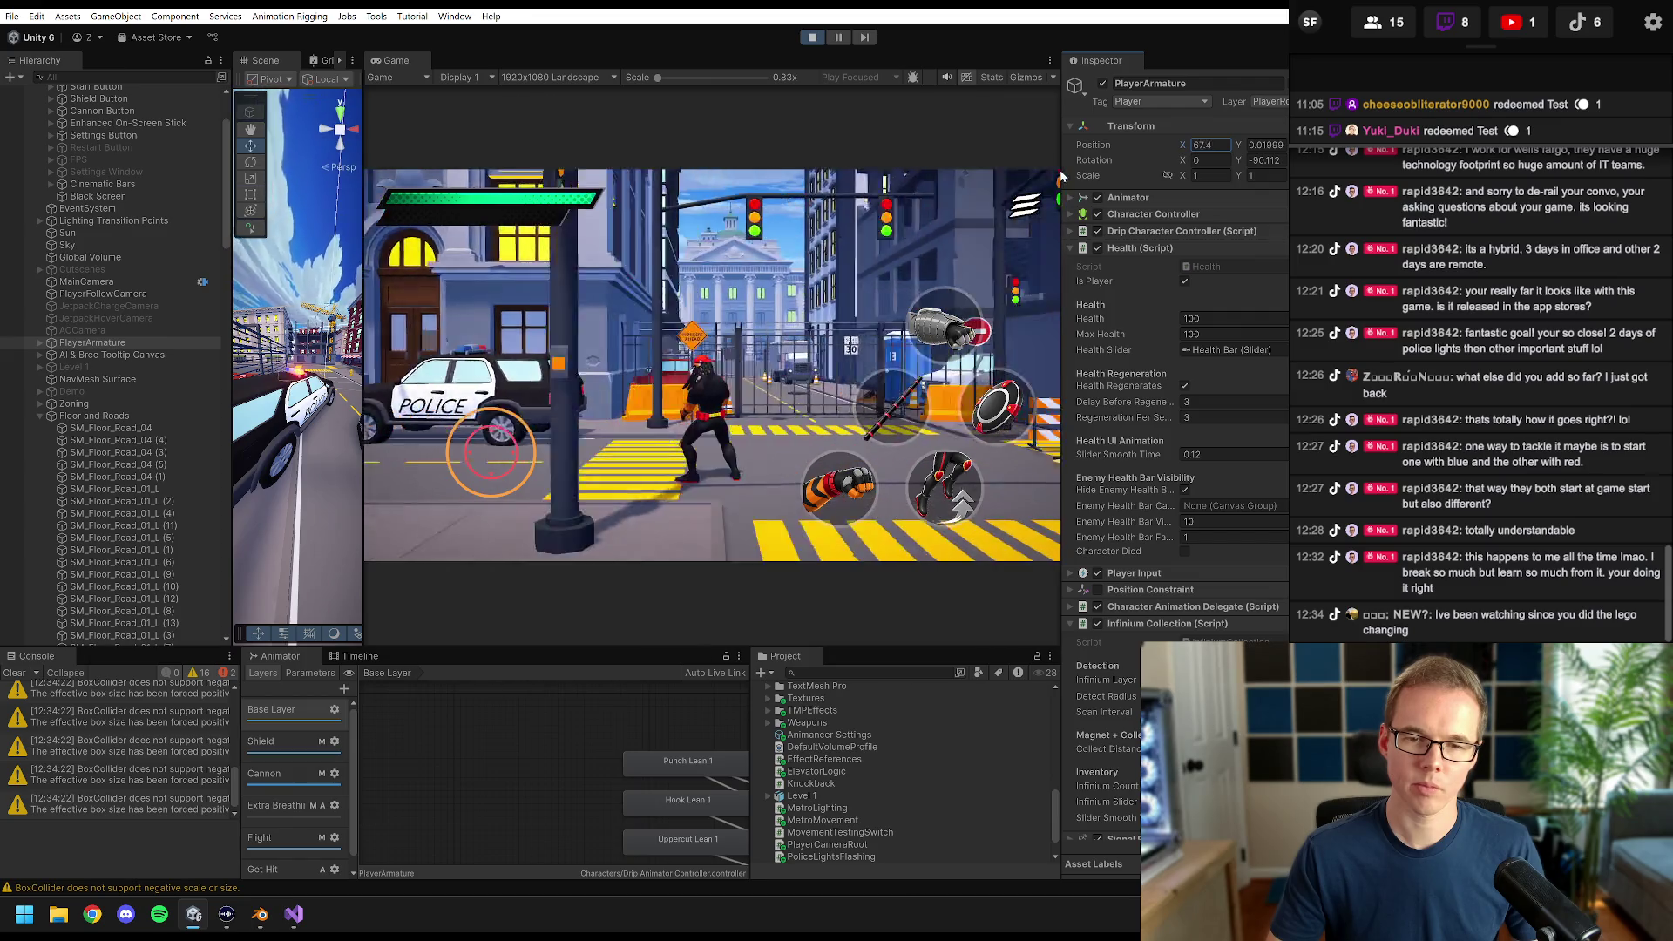
{"action": "key", "text": "a"}
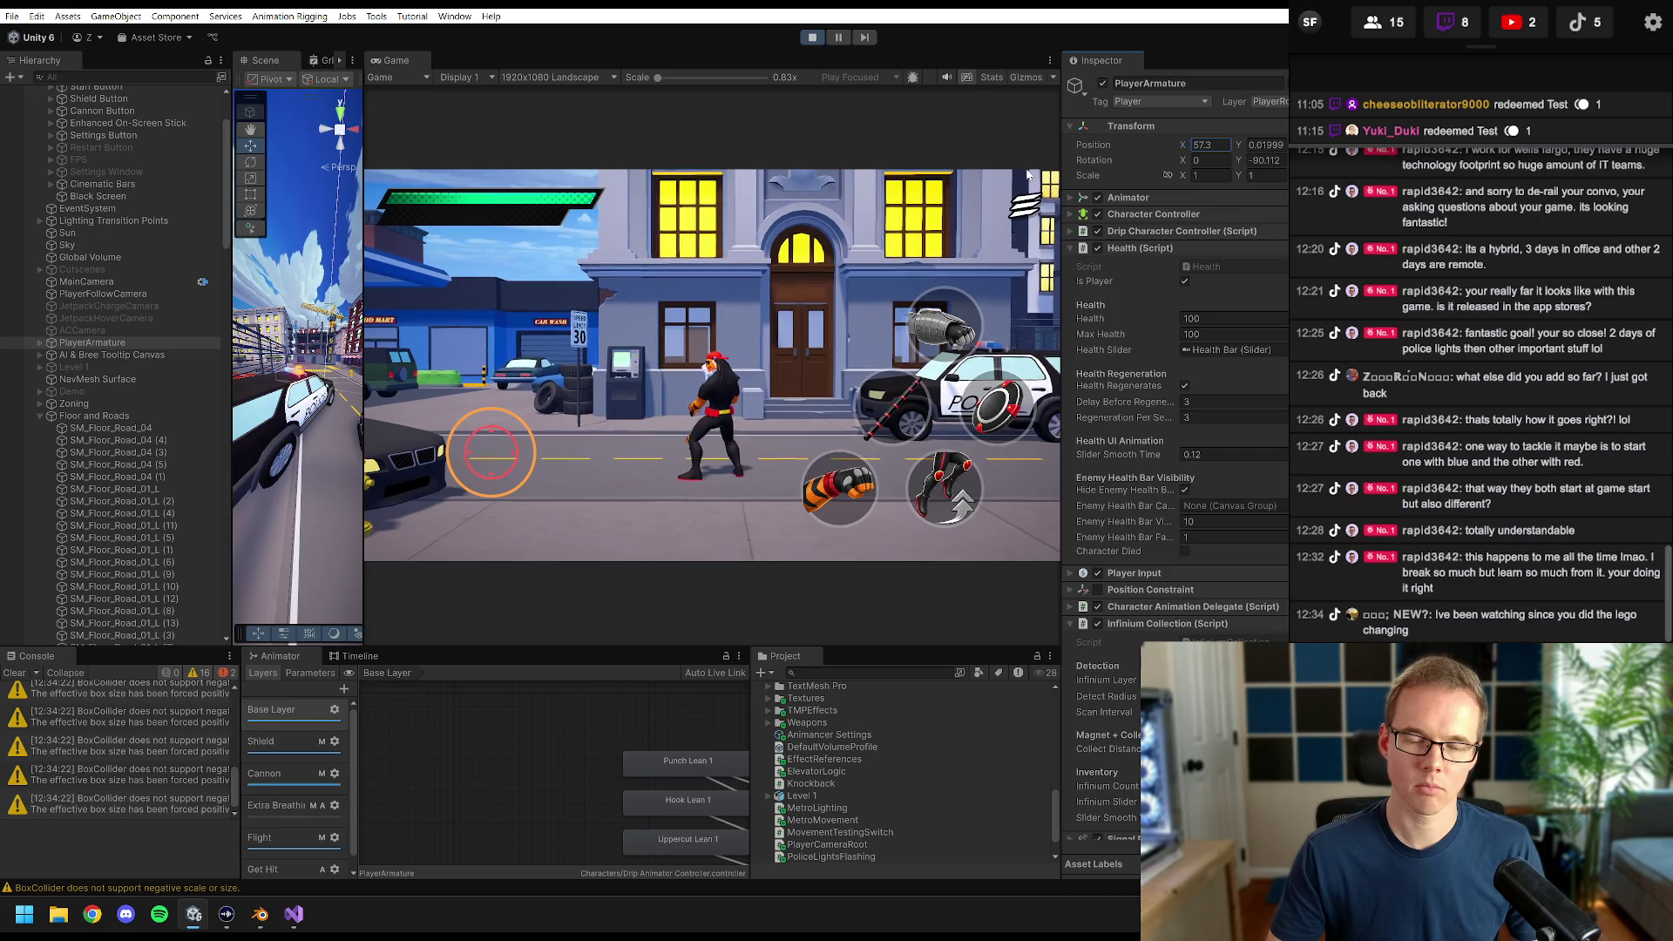
{"action": "key", "text": "d"}
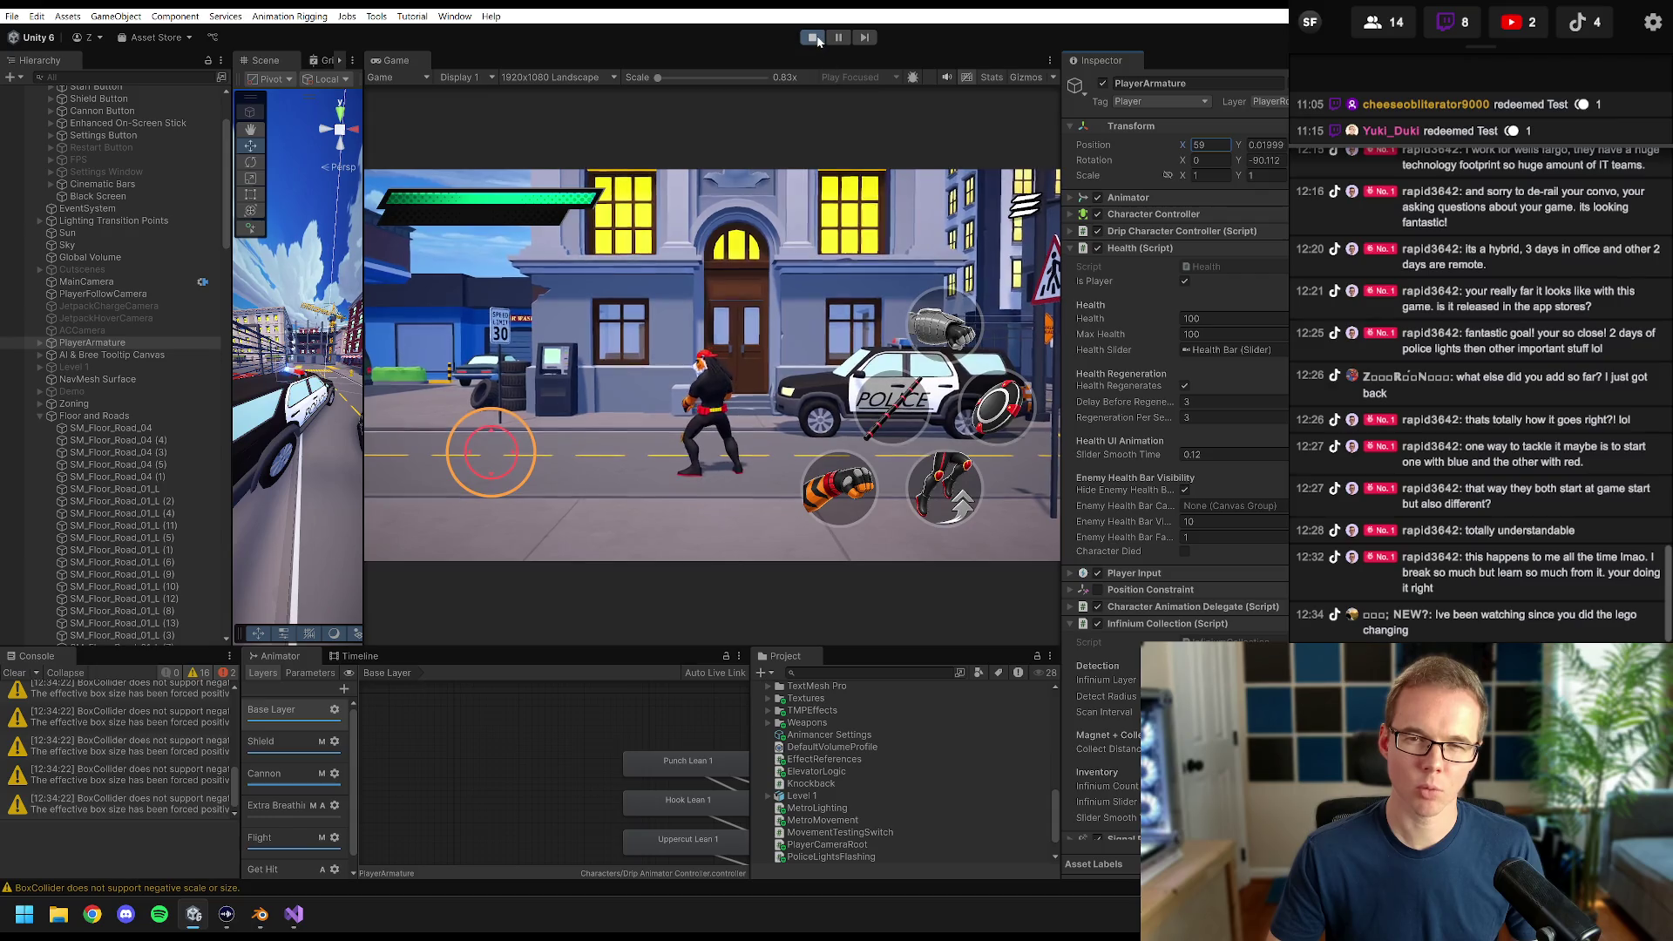
{"action": "key", "text": "ctrl+p"}
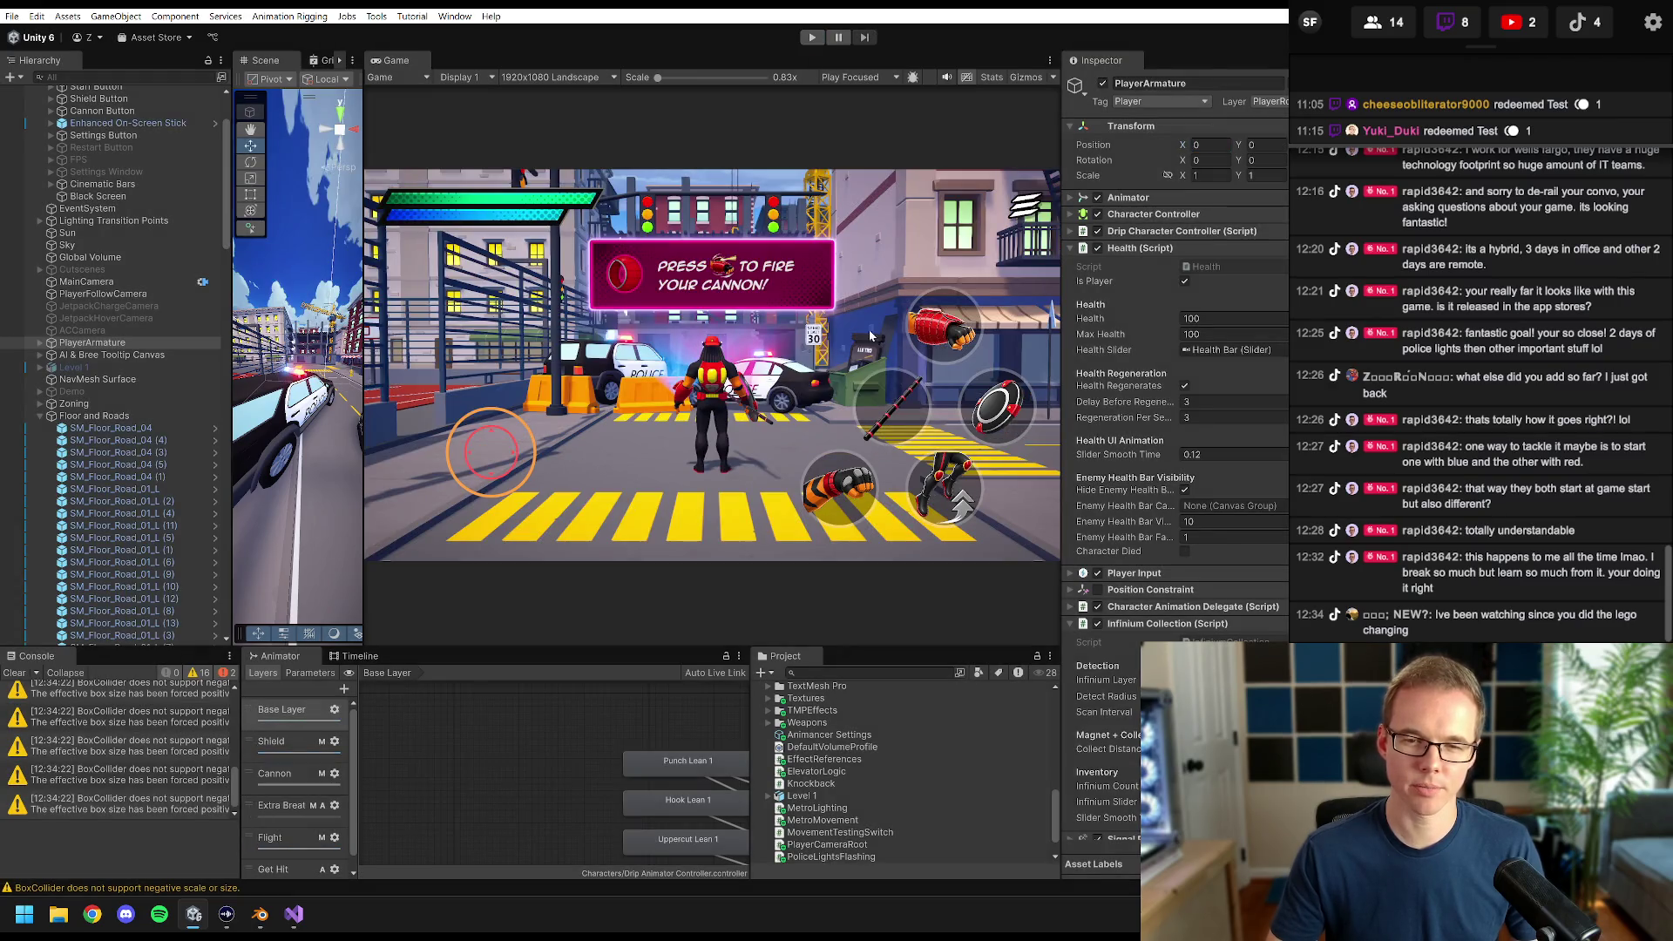
- Locate the first police car's lights, then select the second police car SM_Vehicles_Police_01 (3)
{"action": "left_click_drag", "start_coordinate": [361, 218], "coordinate": [753, 218]}
{"action": "left_click", "coordinate": [87, 417]}
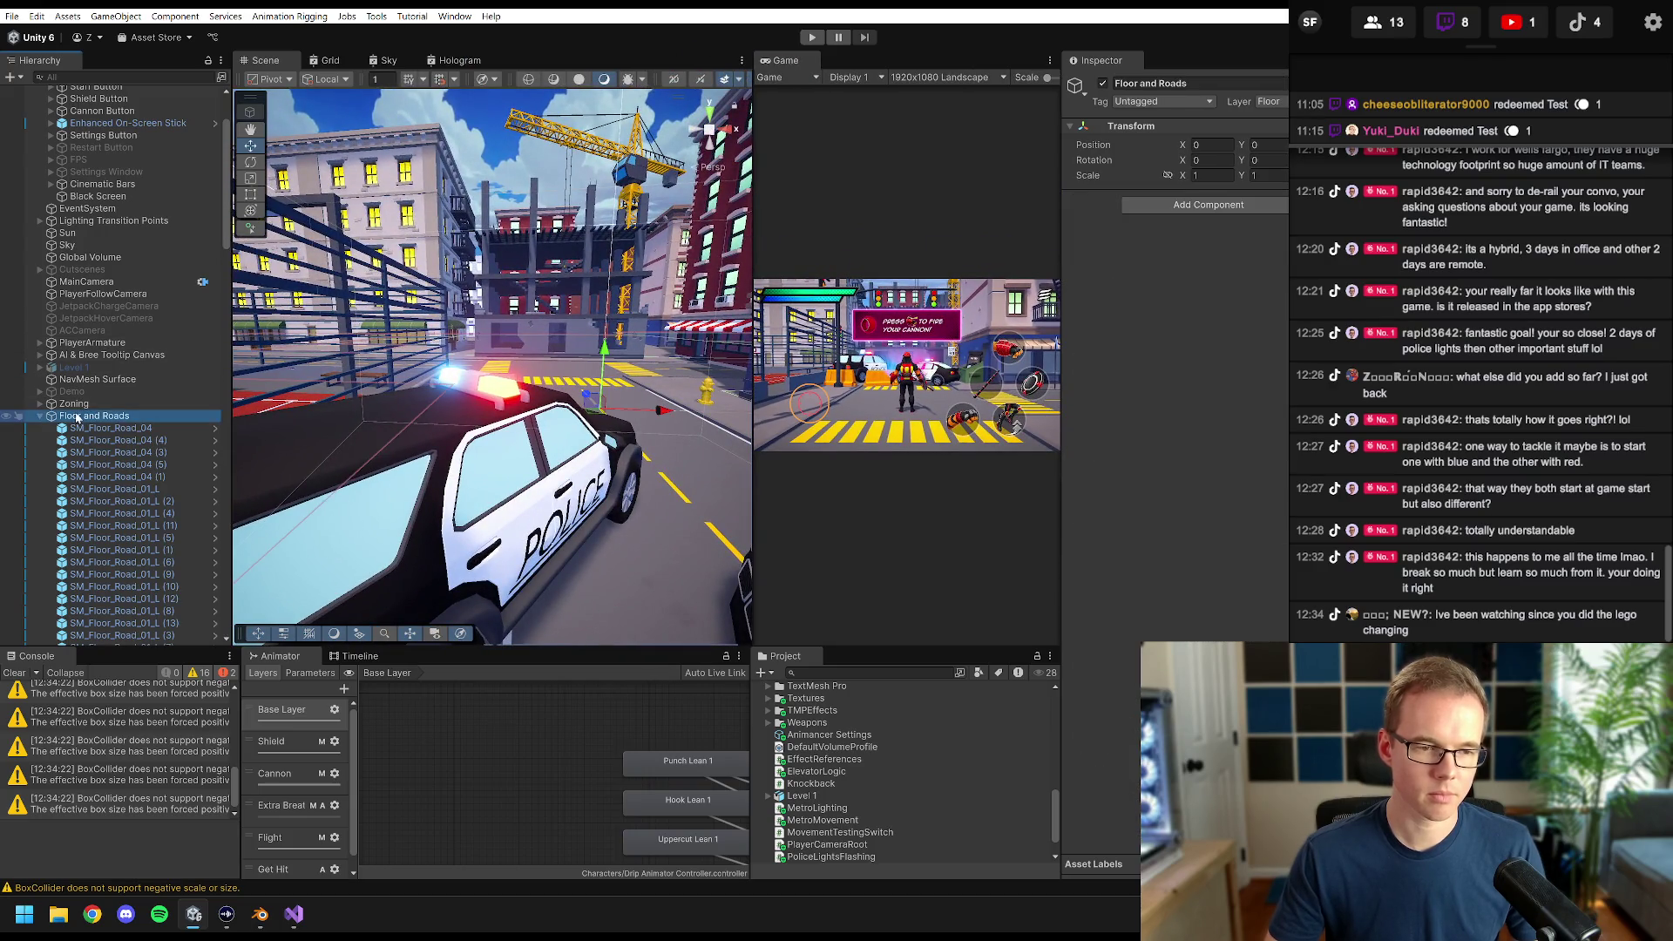
{"action": "left_click", "coordinate": [487, 418]}
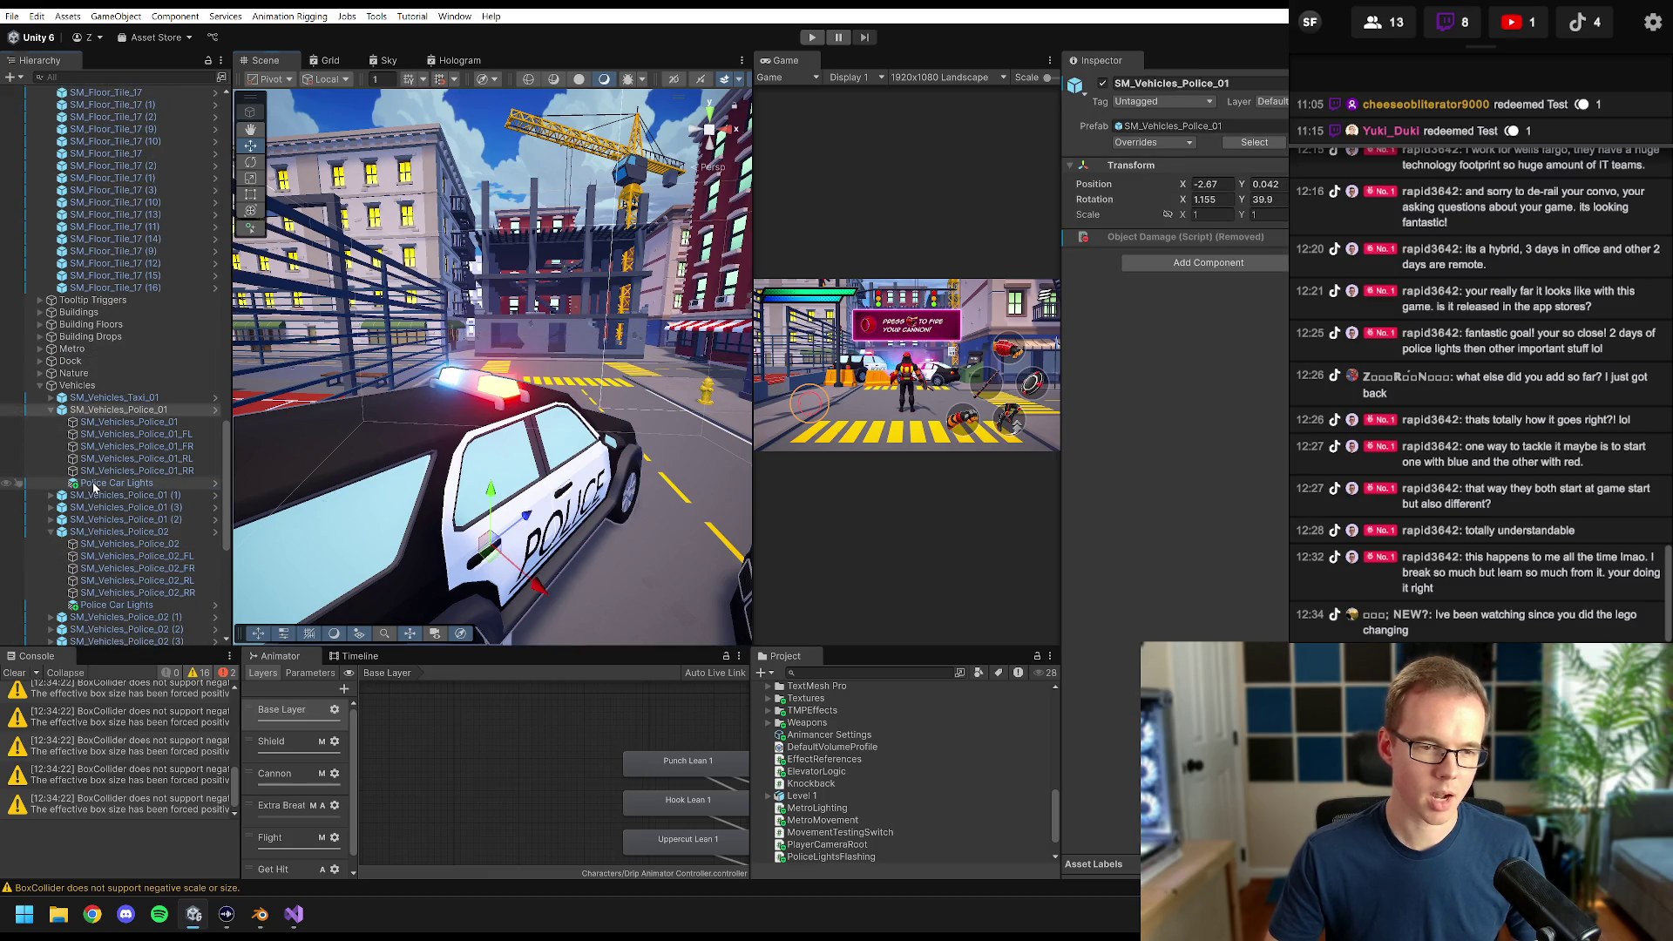
{"action": "left_click", "coordinate": [94, 485]}
{"action": "left_click_drag", "start_coordinate": [260, 445], "coordinate": [626, 418]}
{"action": "left_click", "coordinate": [658, 433]}
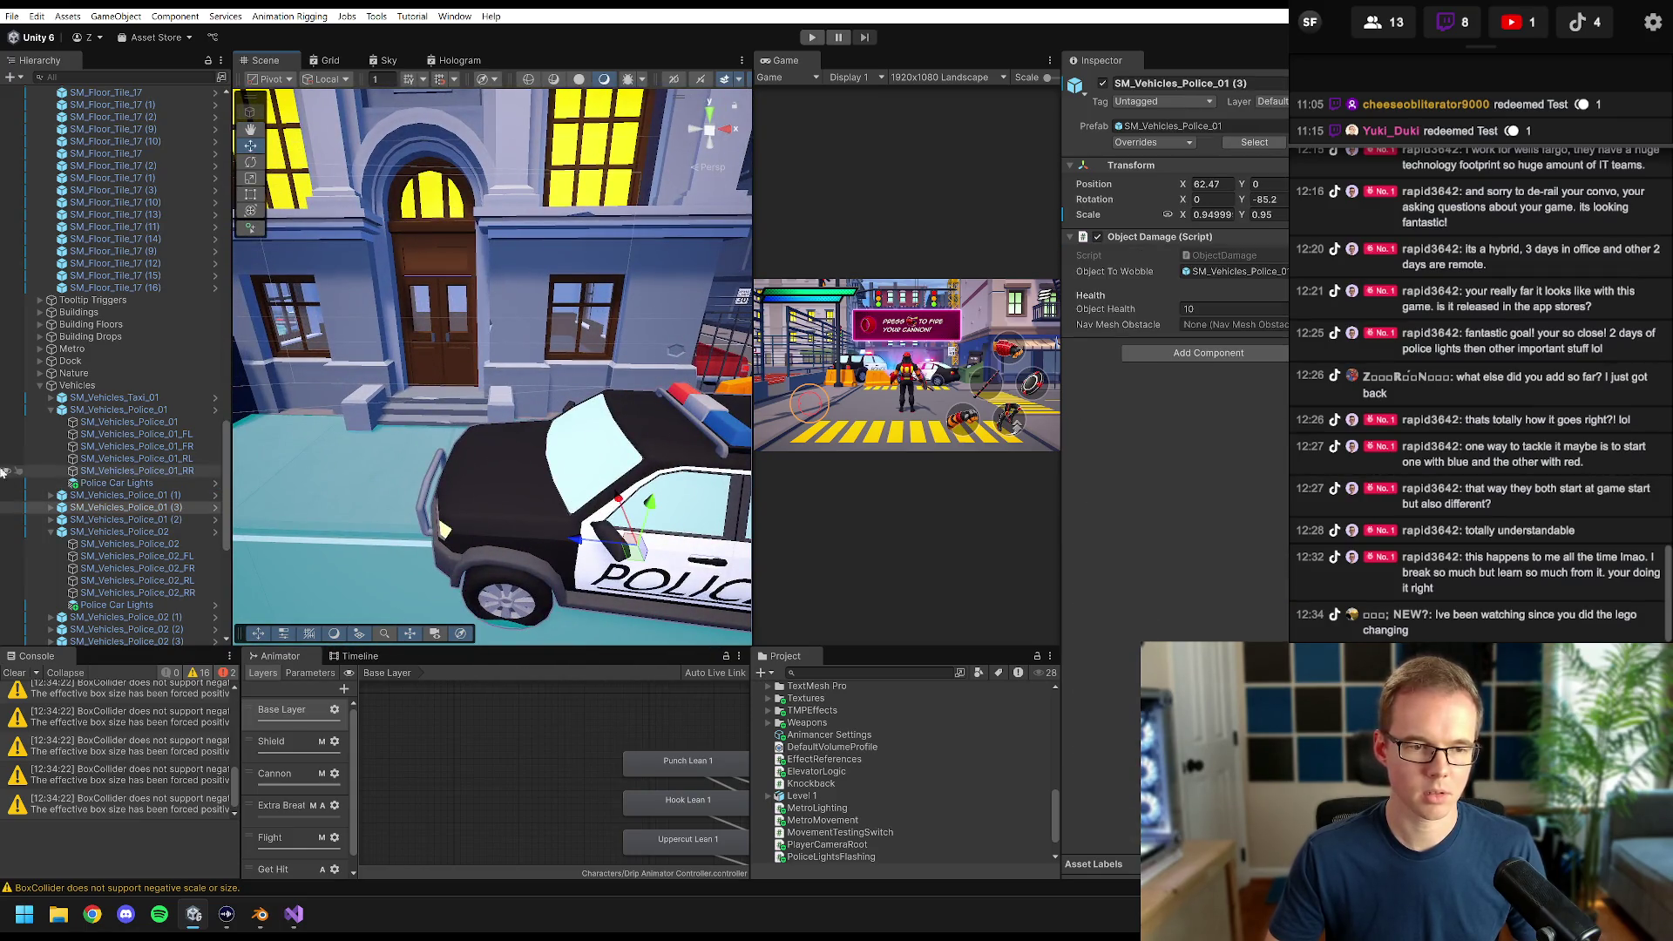
- Paste Police Car Lights under the second police car, frame them, and enlarge the Game view
{"action": "left_click", "coordinate": [52, 508]}
{"action": "left_click", "coordinate": [132, 571]}
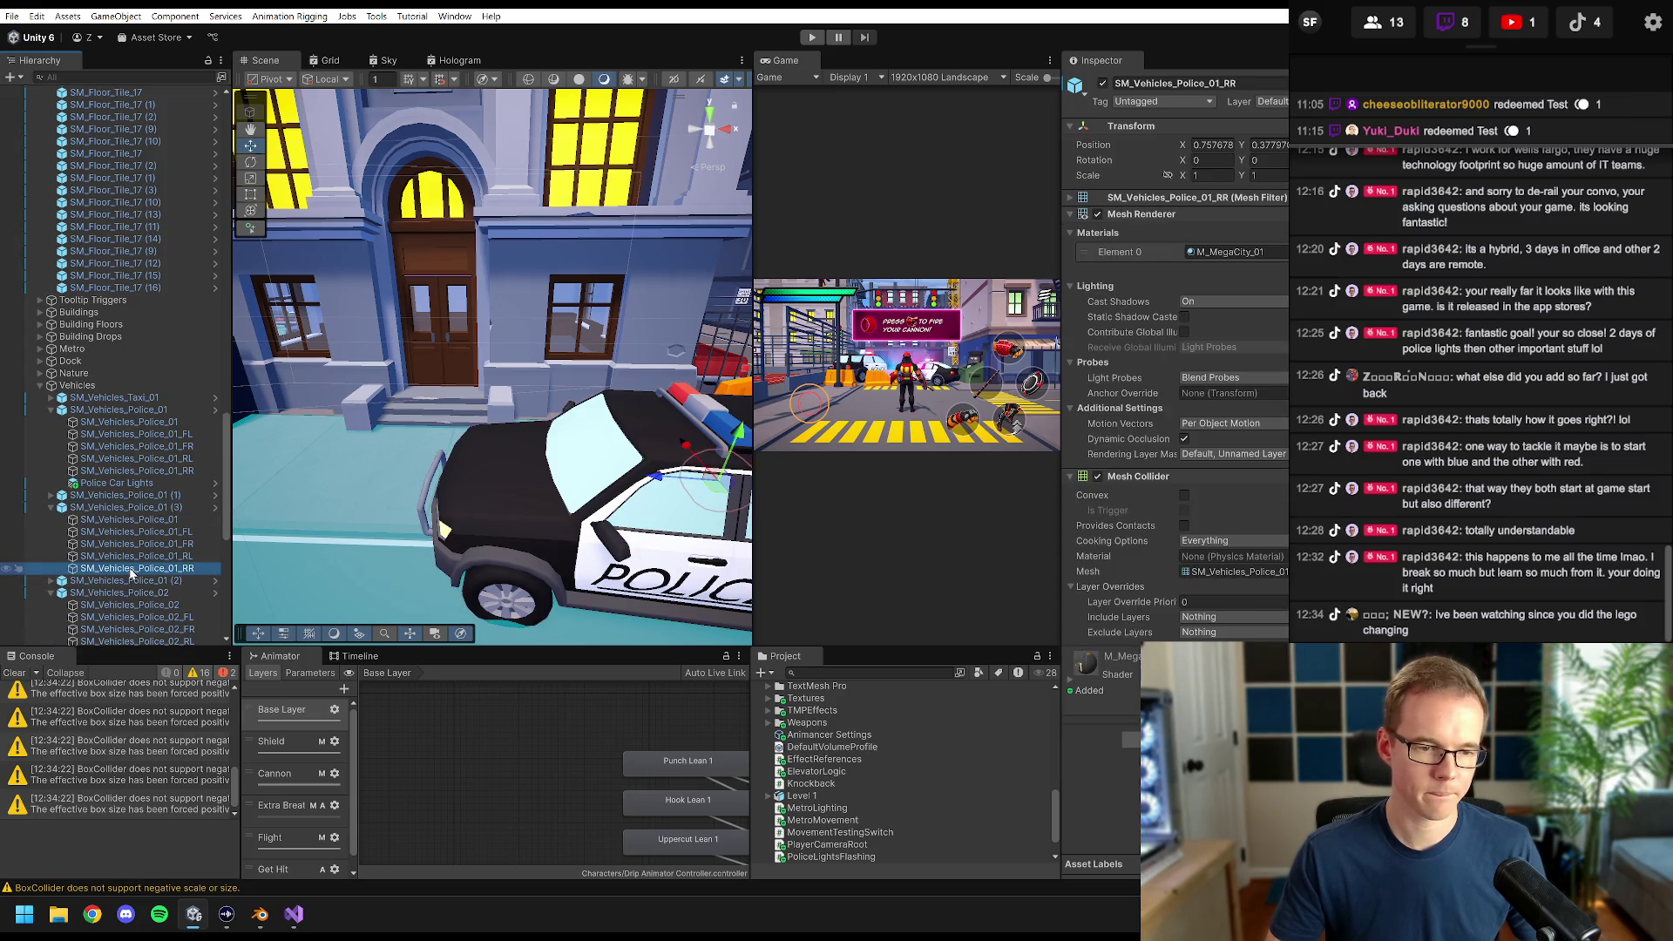
{"action": "key", "text": "ctrl+v"}
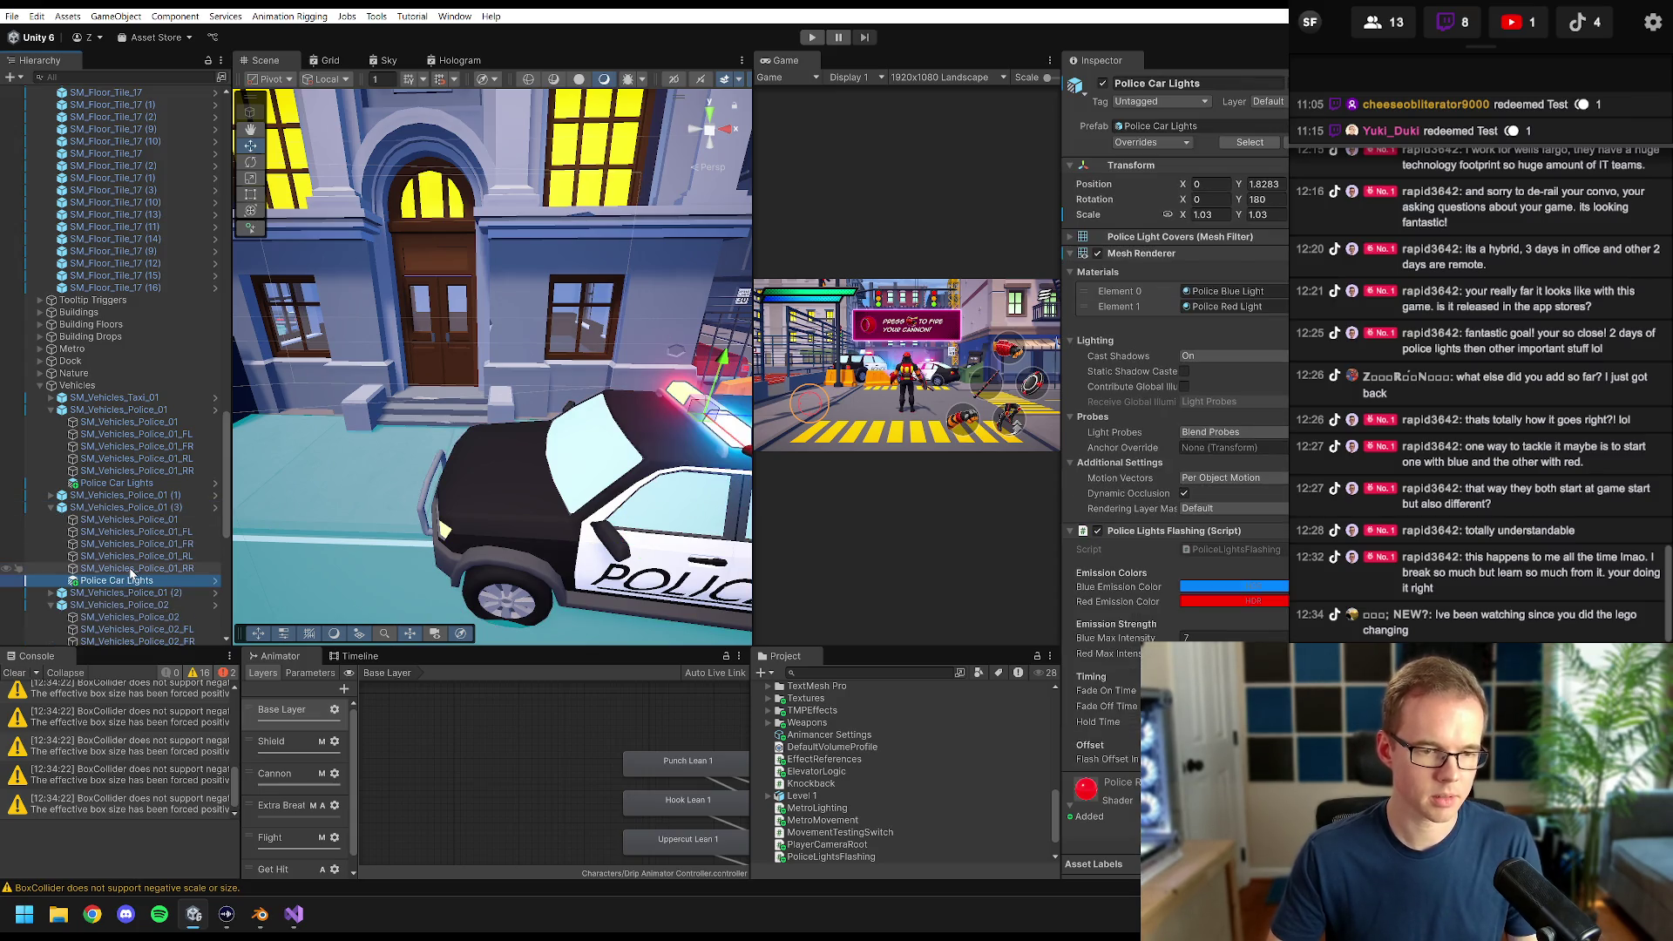
{"action": "key", "text": "f"}
{"action": "left_click_drag", "start_coordinate": [563, 398], "coordinate": [471, 354]}
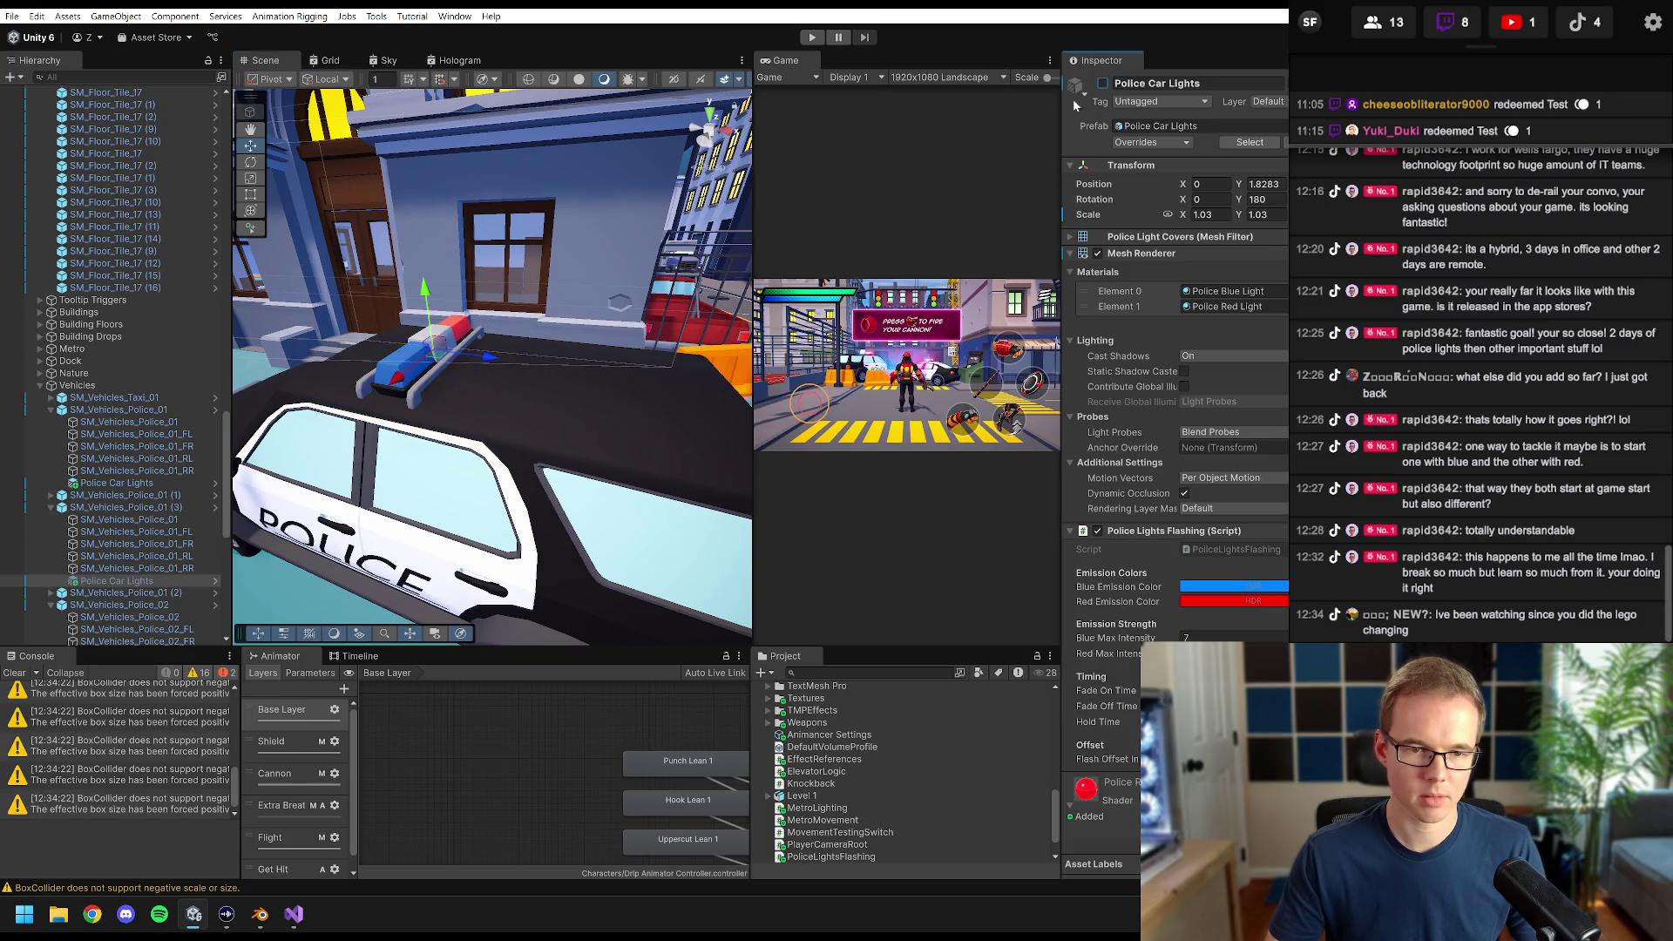
{"action": "left_click", "coordinate": [123, 482]}
{"action": "double_click", "coordinate": [117, 580]}
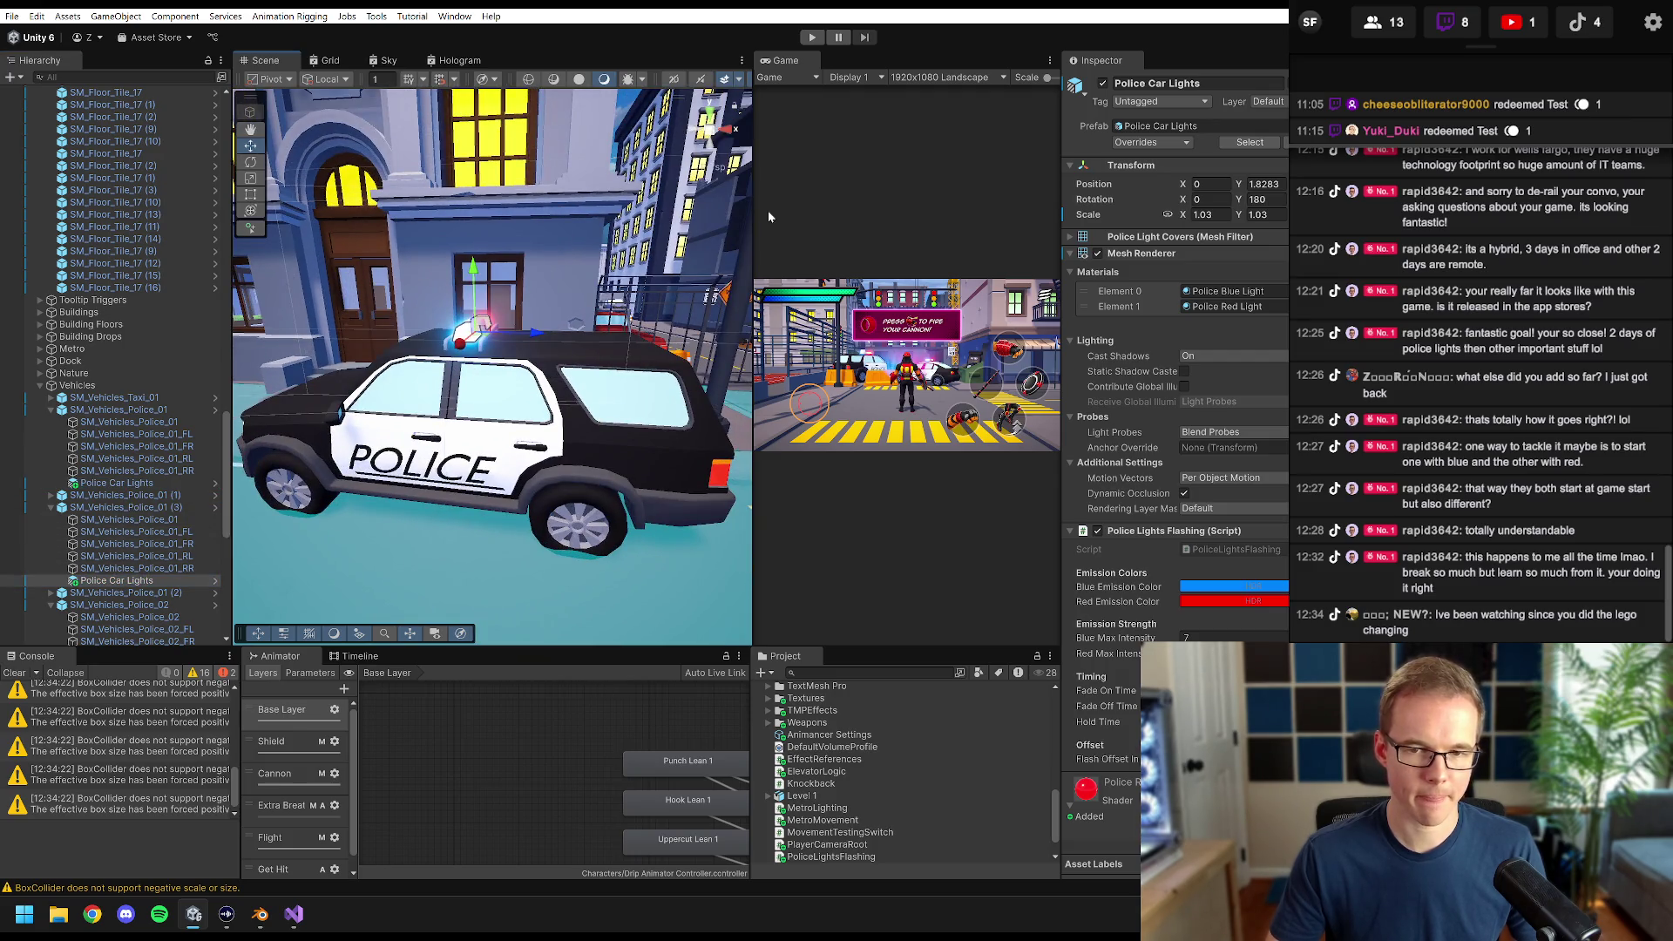
{"action": "mouse_move", "coordinate": [750, 190]}
{"action": "left_mouse_down"}
{"action": "mouse_move", "coordinate": [187, 222]}
{"action": "mouse_move", "coordinate": [243, 250]}
{"action": "left_mouse_up"}
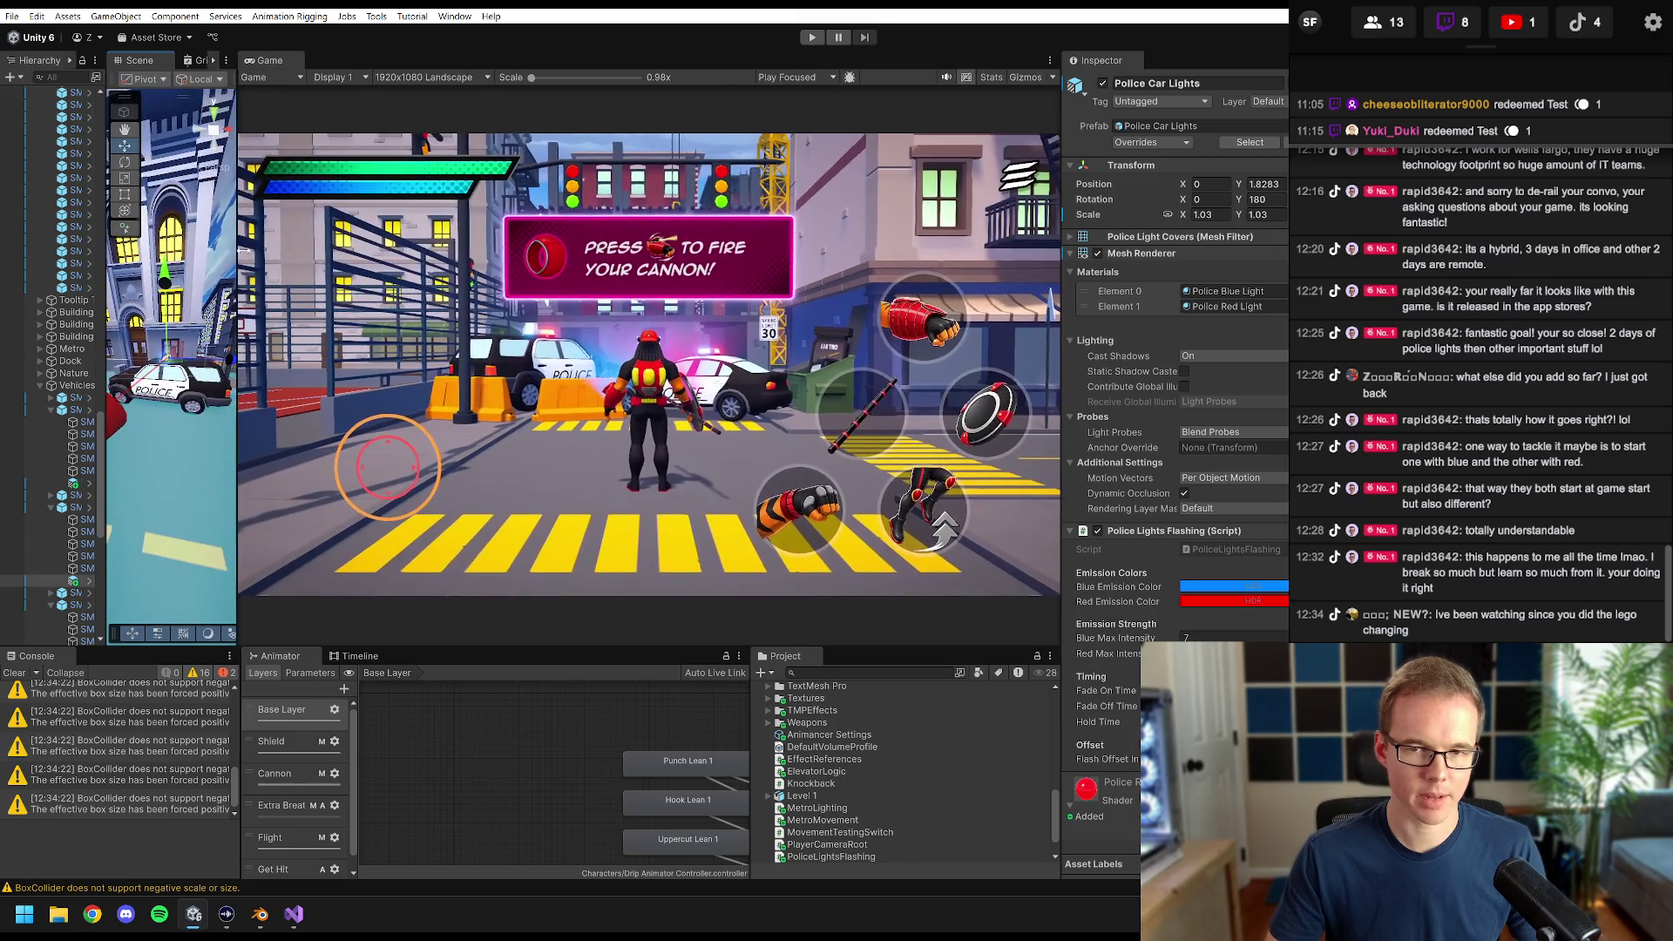
{"action": "left_click", "coordinate": [819, 40]}
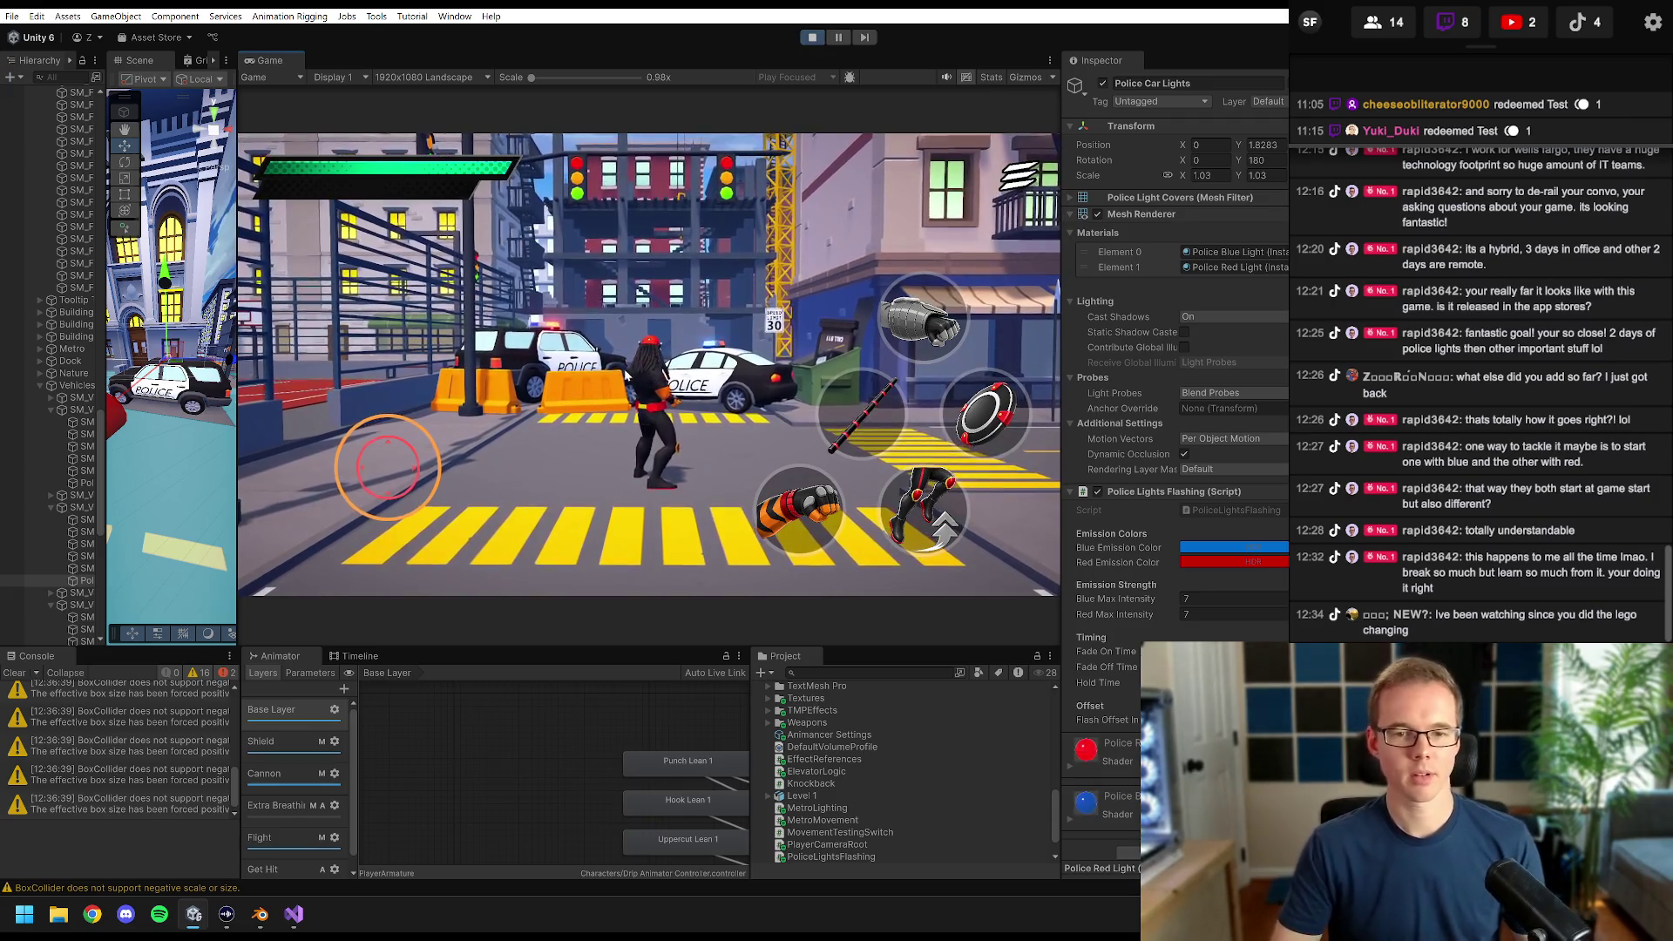
{"action": "key", "text": "d"}
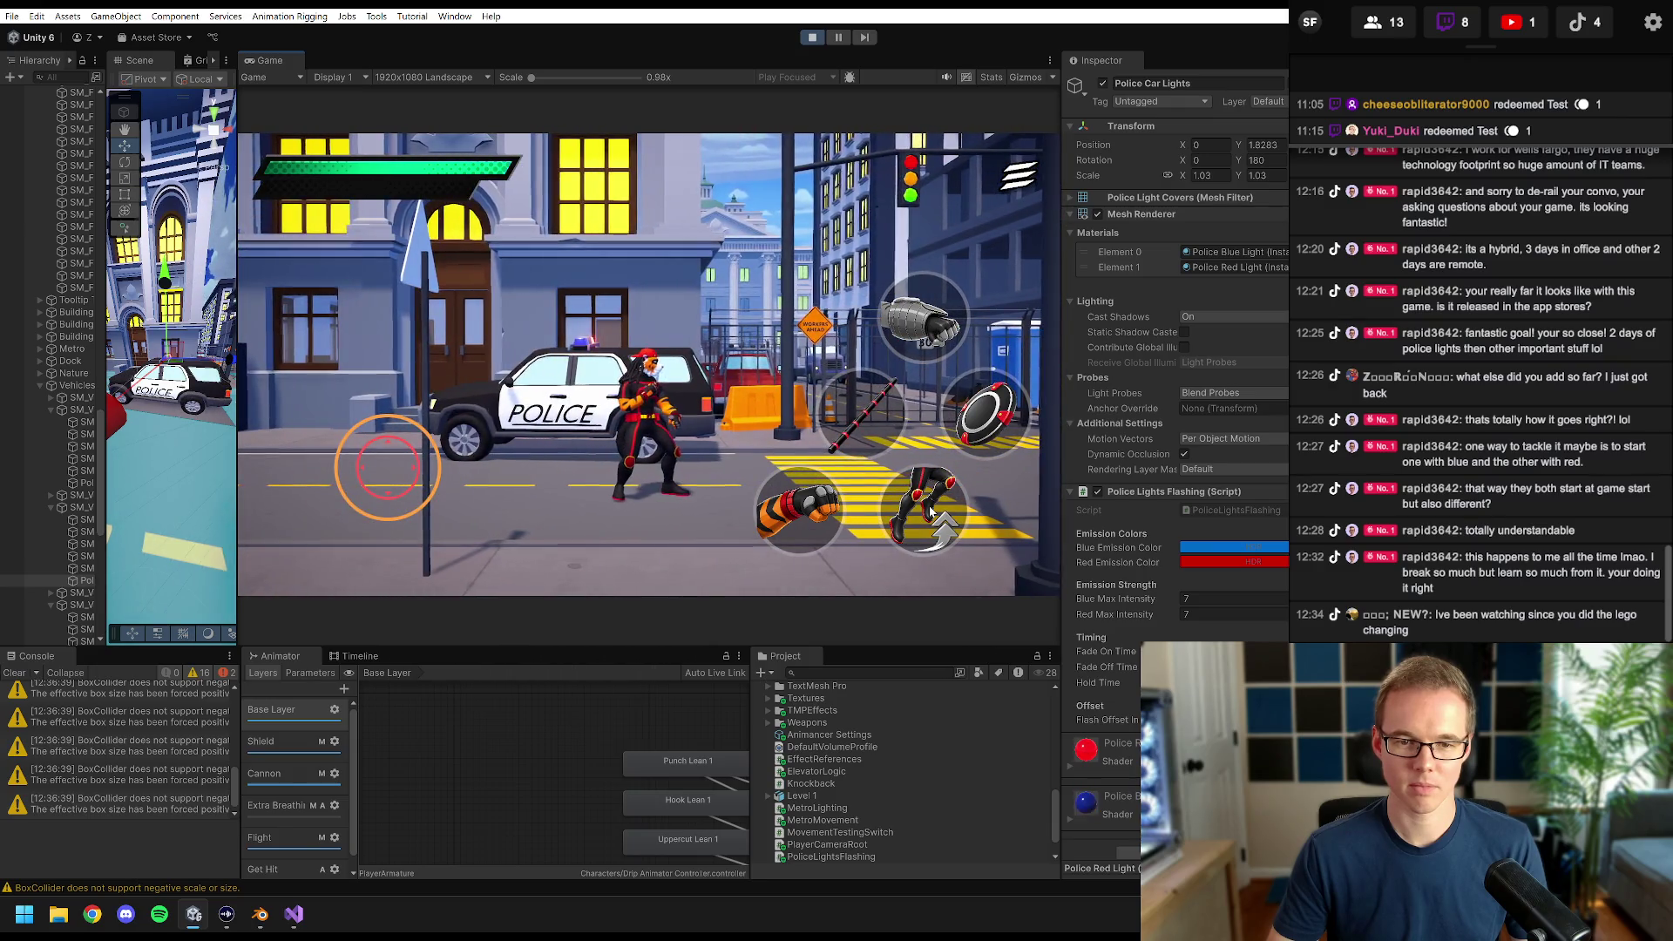
{"action": "key", "text": "a"}
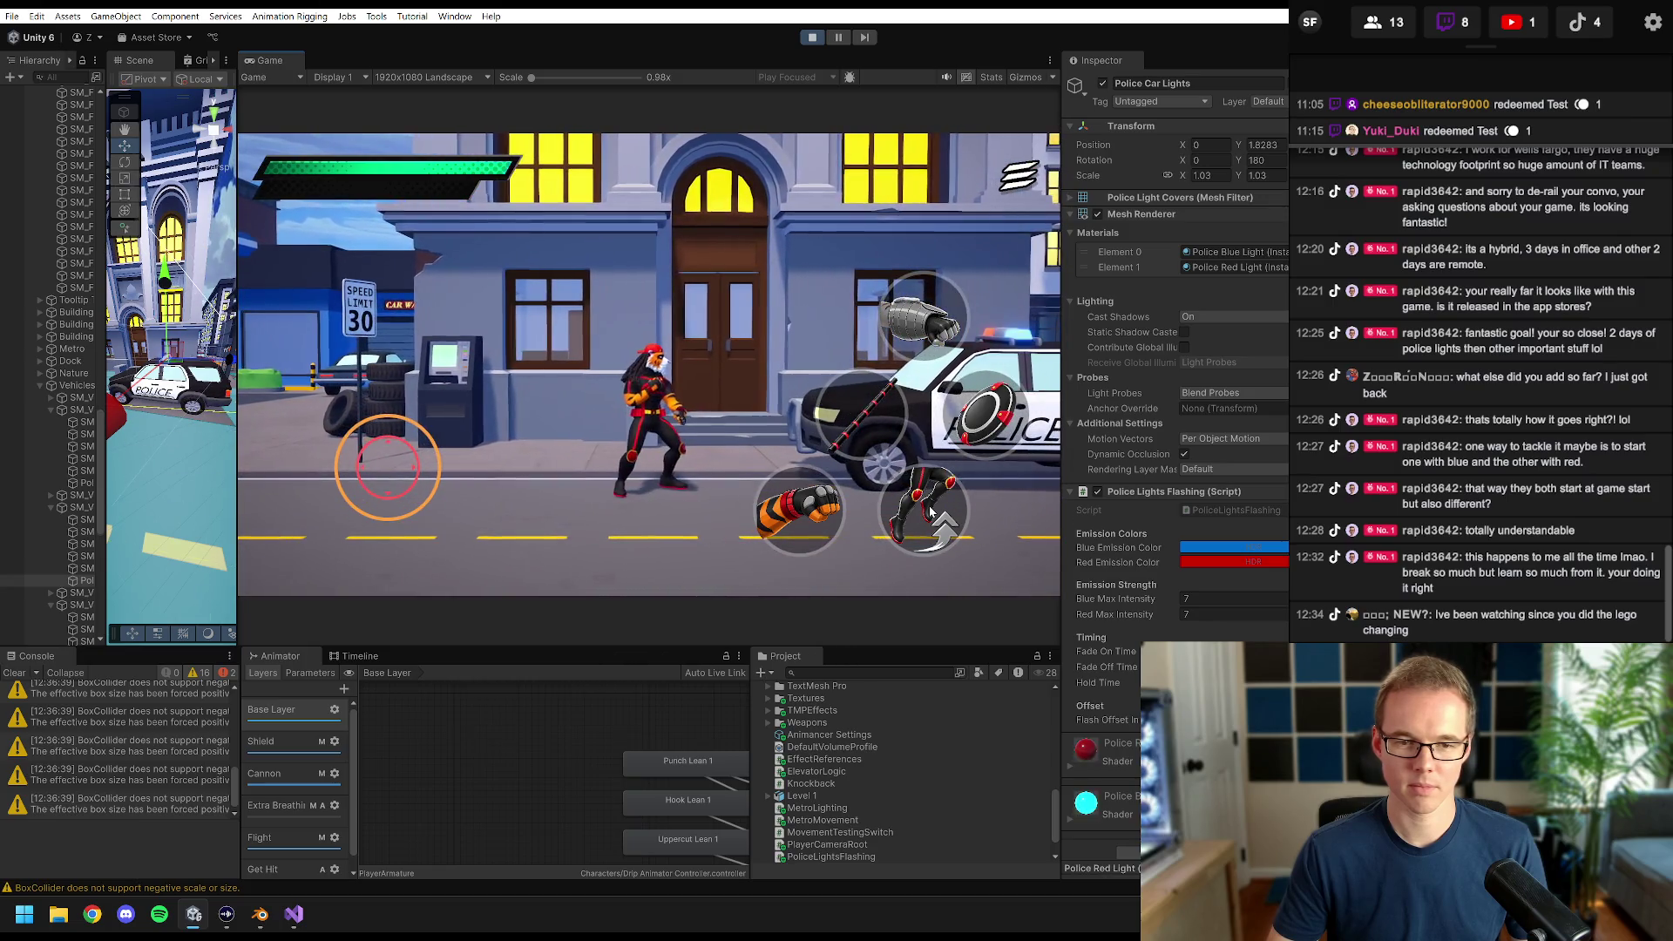
{"action": "left_click", "coordinate": [930, 514]}
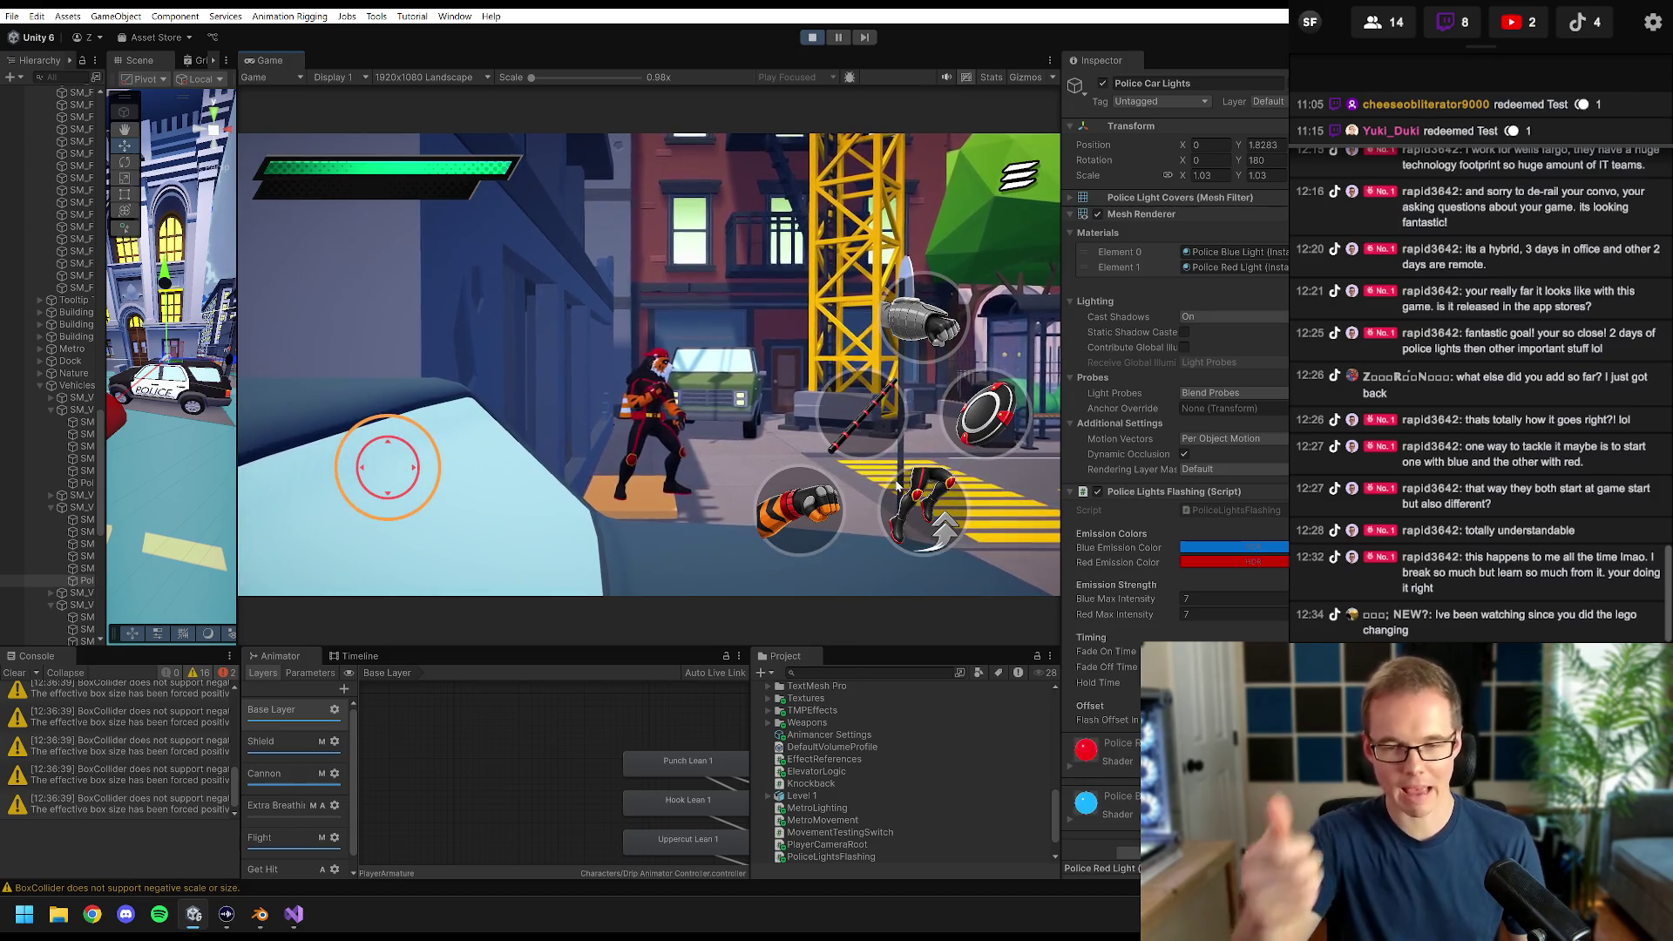
{"action": "key", "text": "d"}
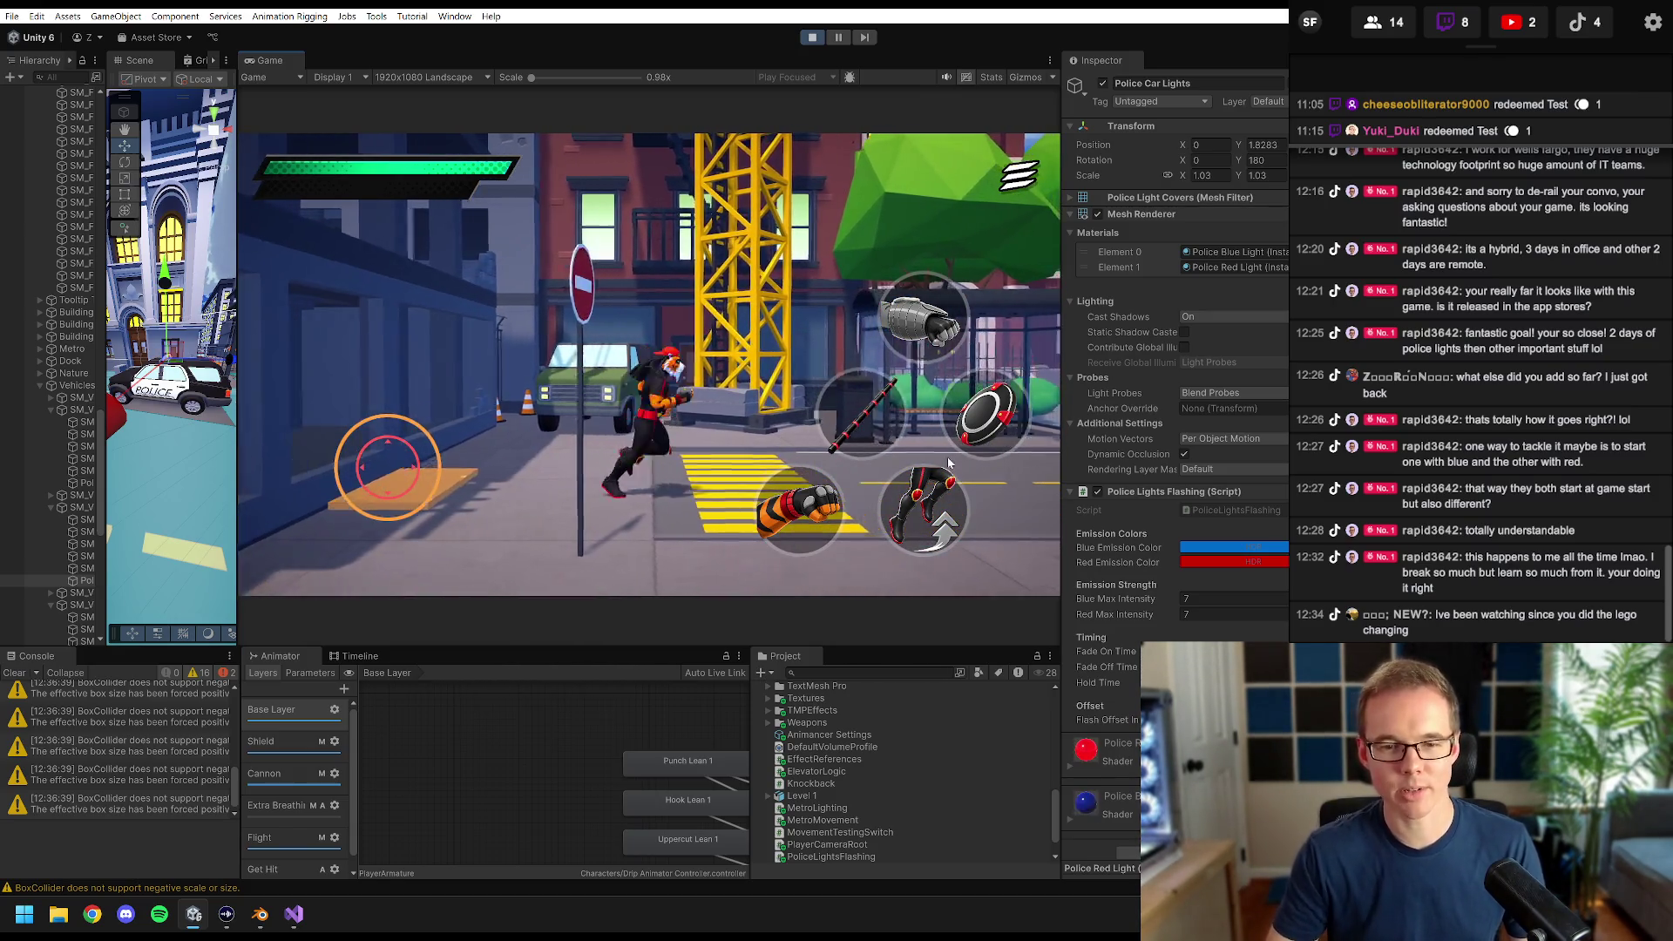
{"action": "key", "text": "d"}
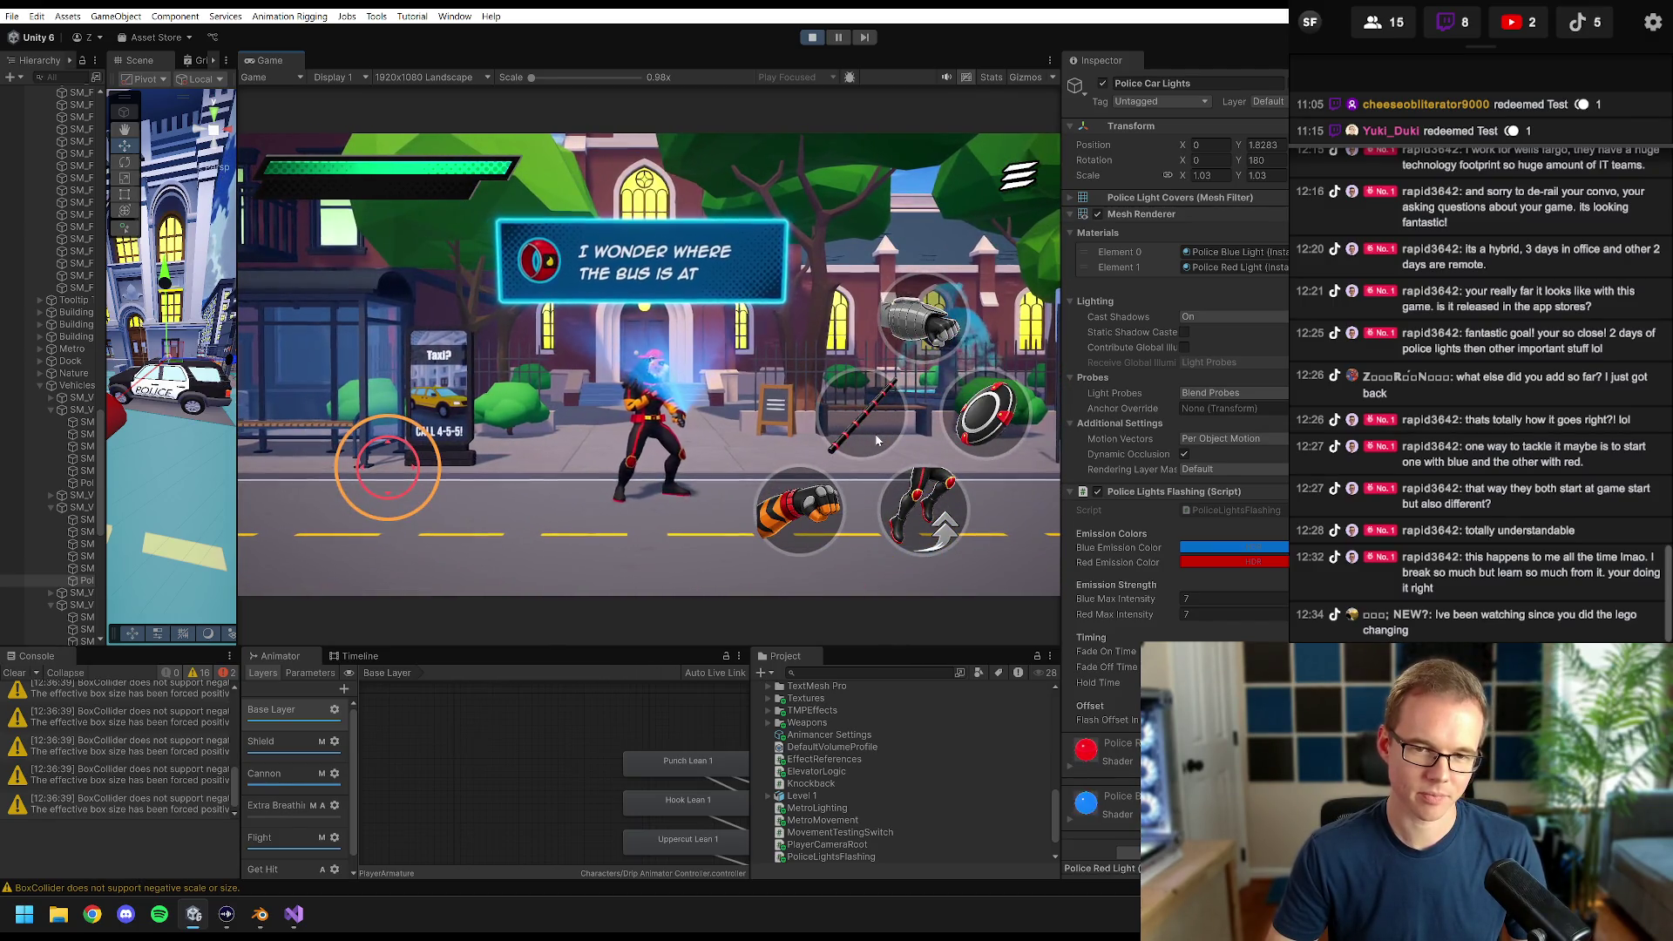
{"action": "key", "text": "d"}
{"action": "key", "text": "d"}
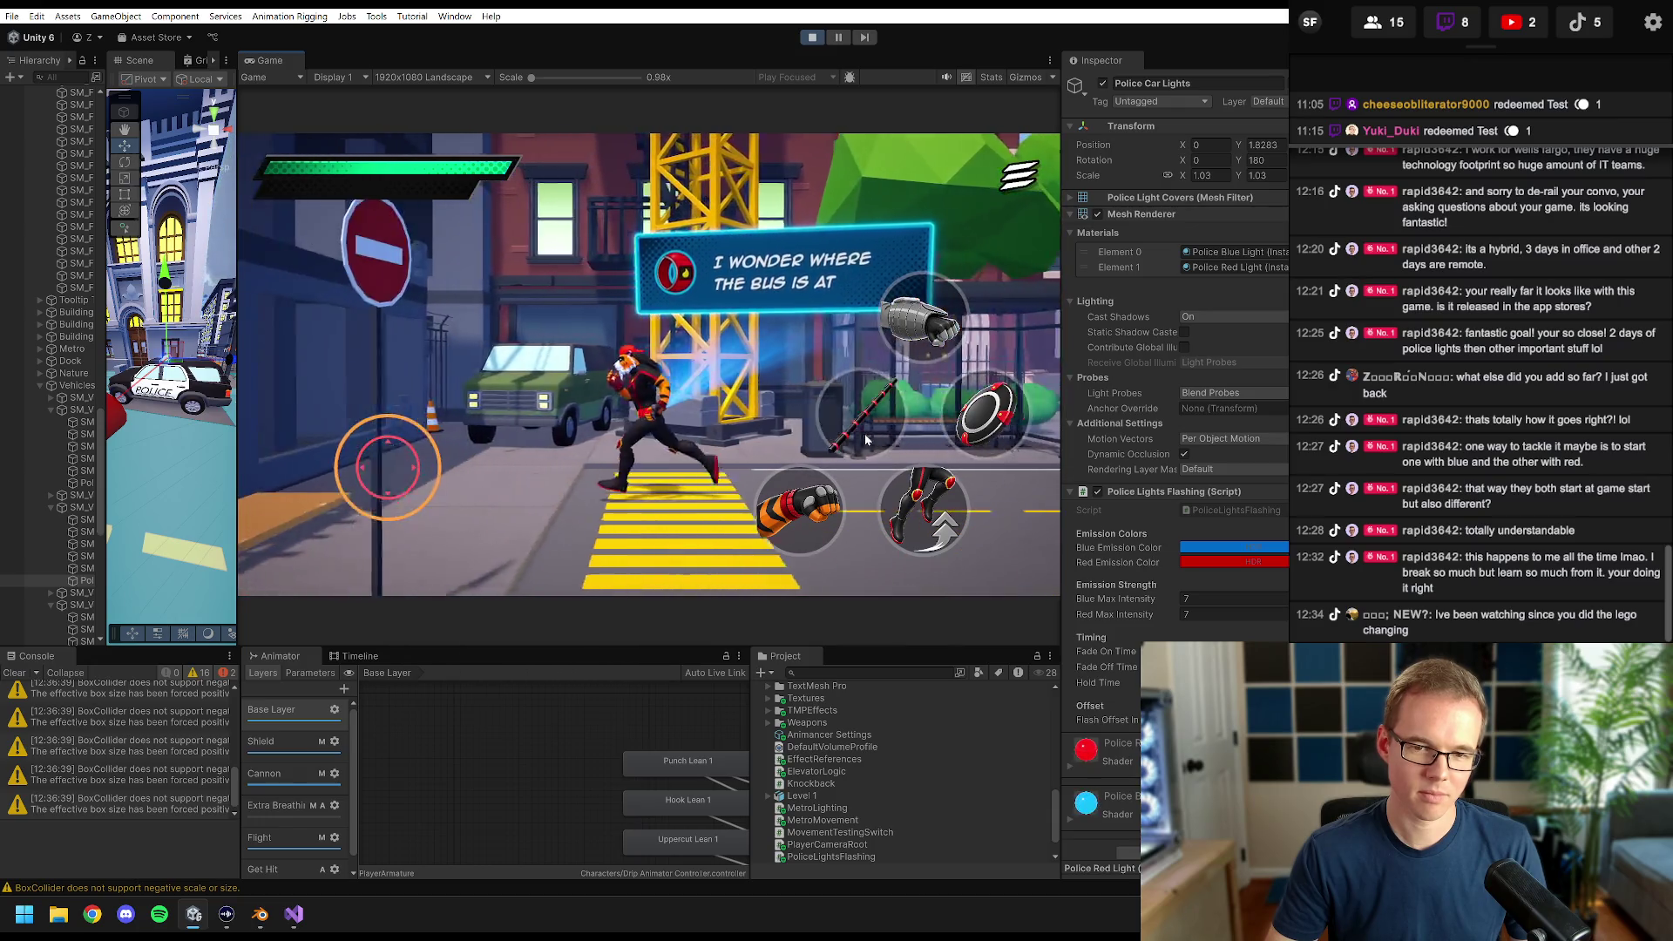
{"action": "key", "text": "a"}
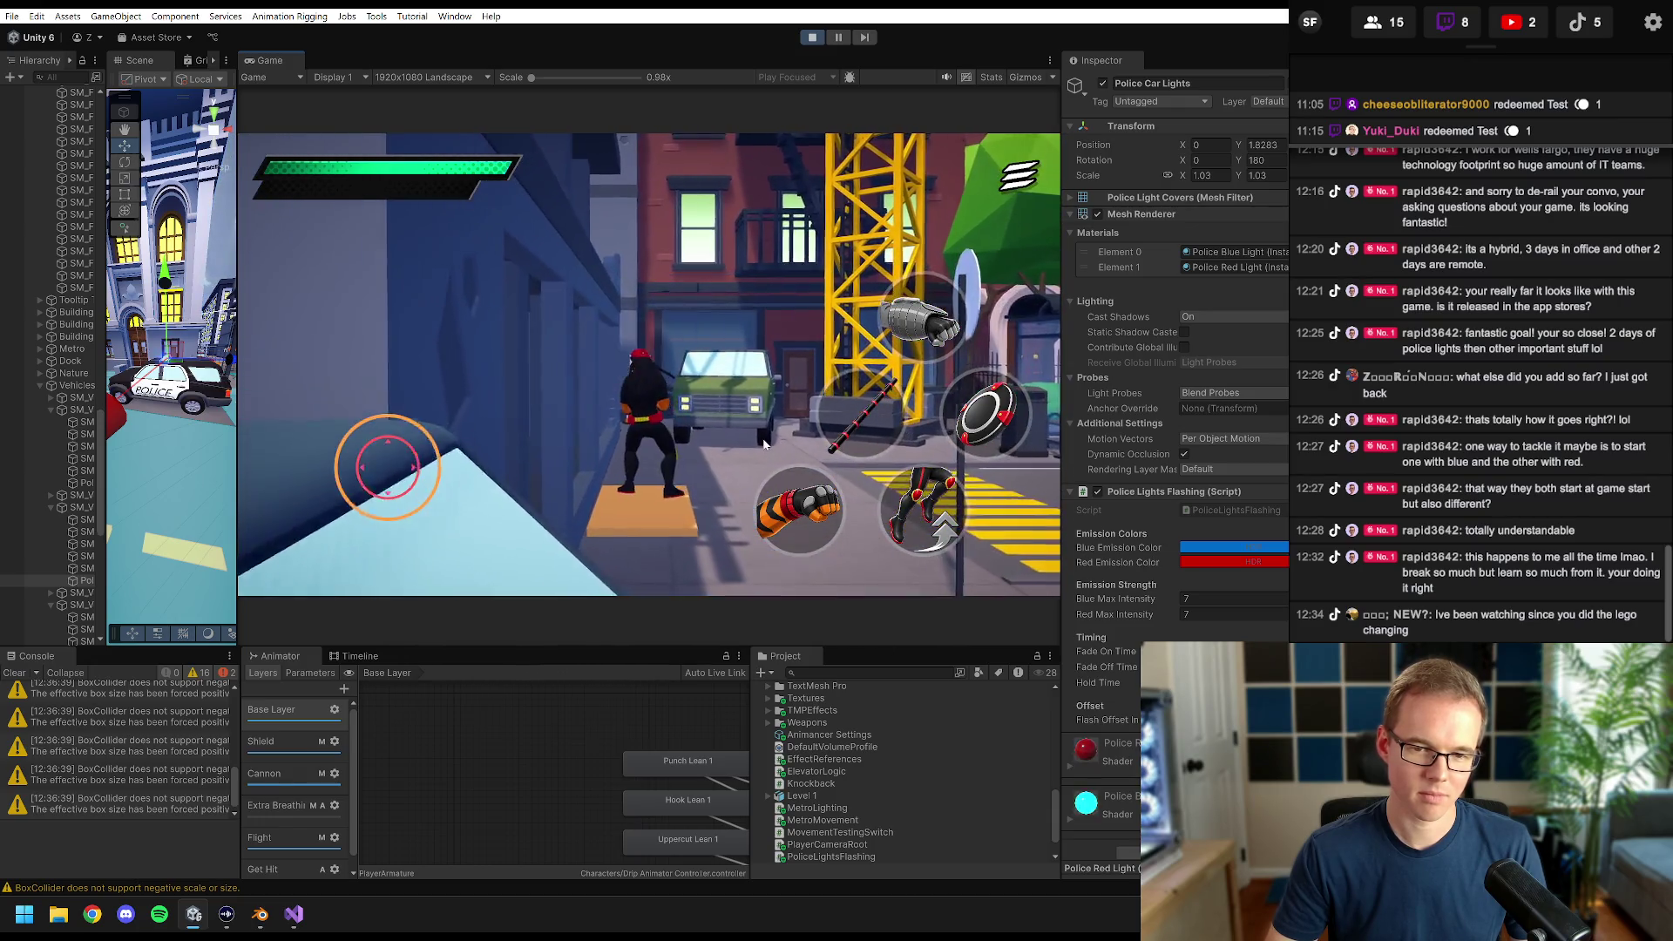
{"action": "left_click", "coordinate": [812, 38]}
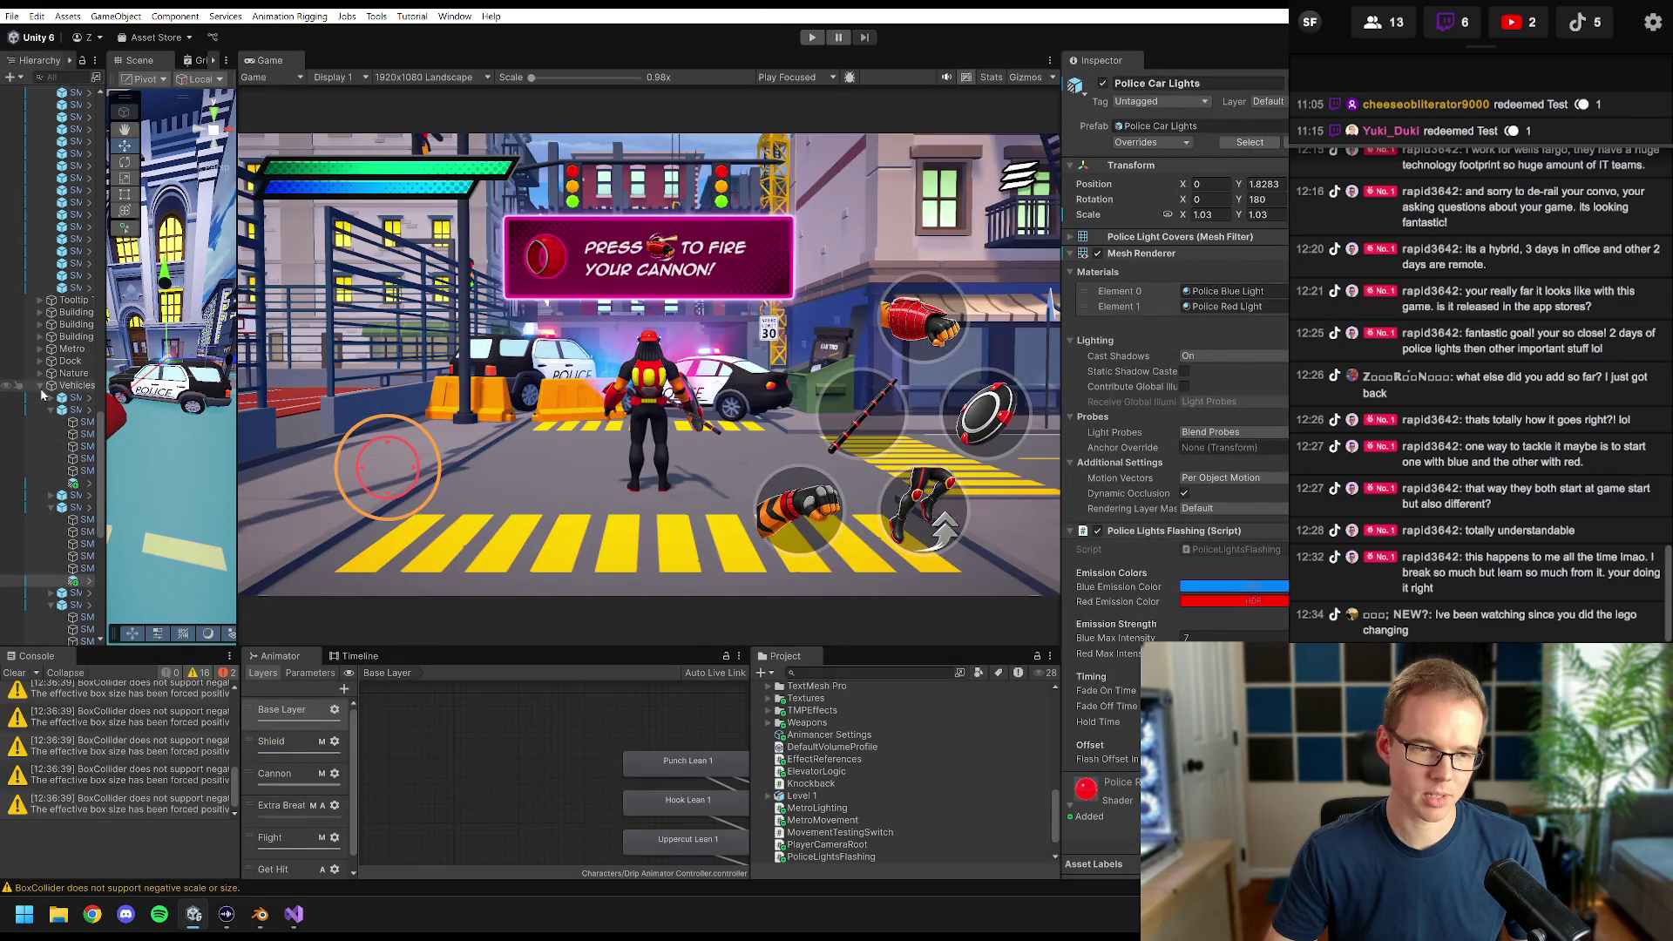
- Collapse the Vehicles and Floor and Roads groups and select Level 1 to see its box colliders
{"action": "left_click", "coordinate": [41, 386]}
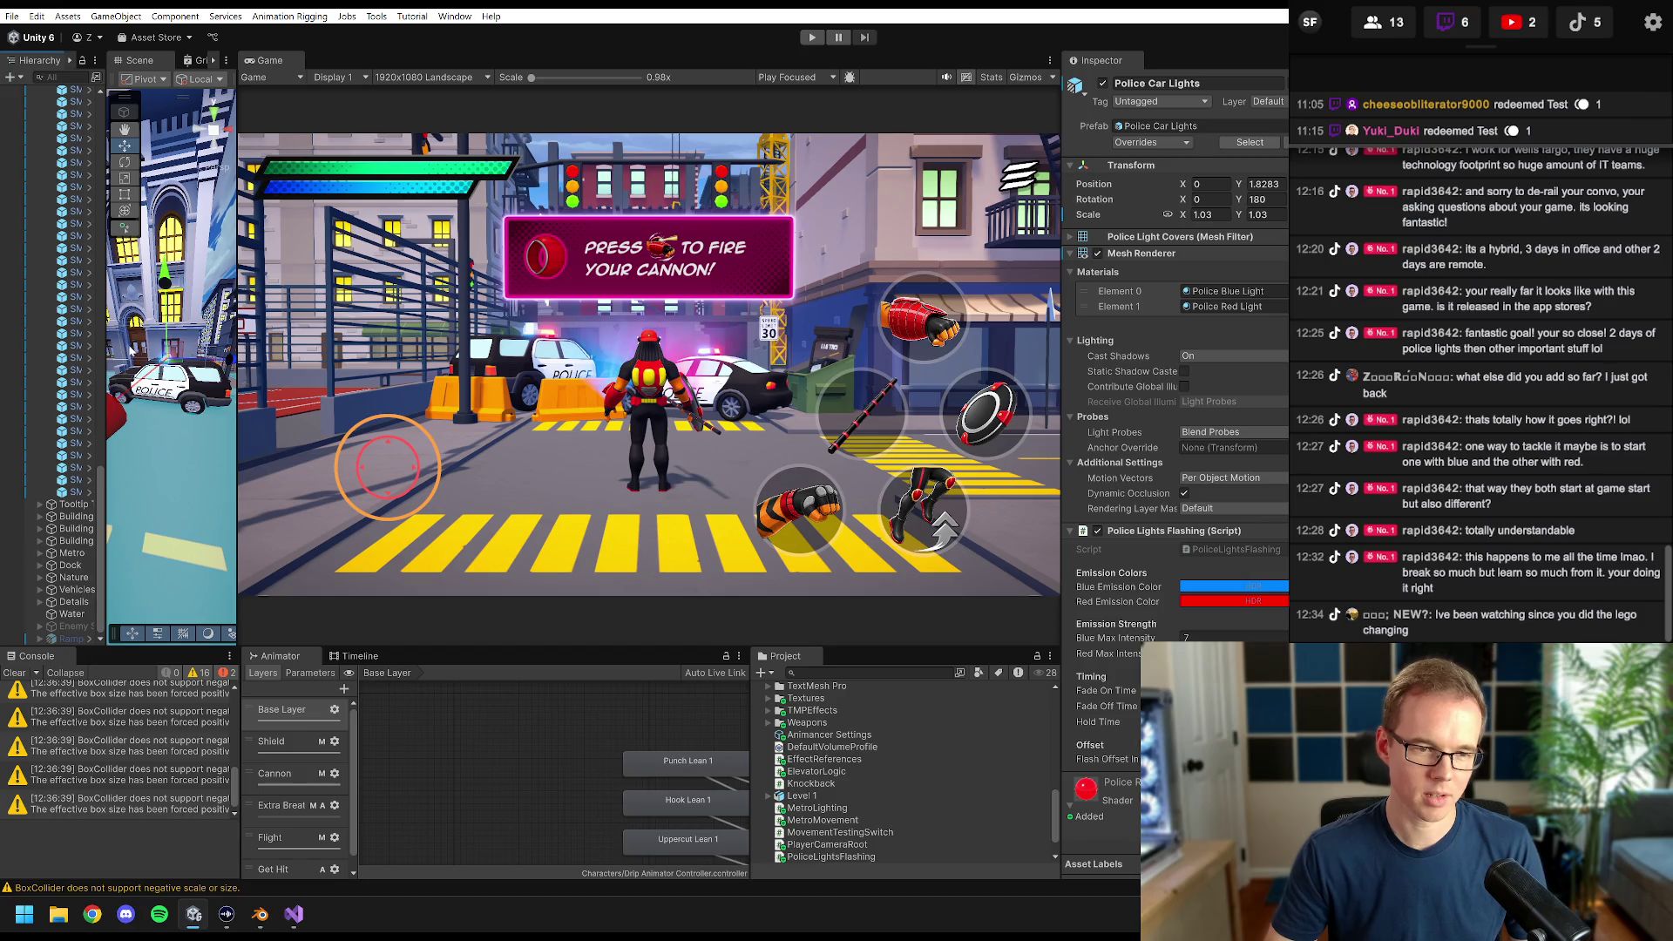
{"action": "left_click_drag", "start_coordinate": [105, 349], "coordinate": [158, 349]}
{"action": "scroll", "coordinate": [96, 274], "scroll_direction": "up", "scroll_amount": 10}
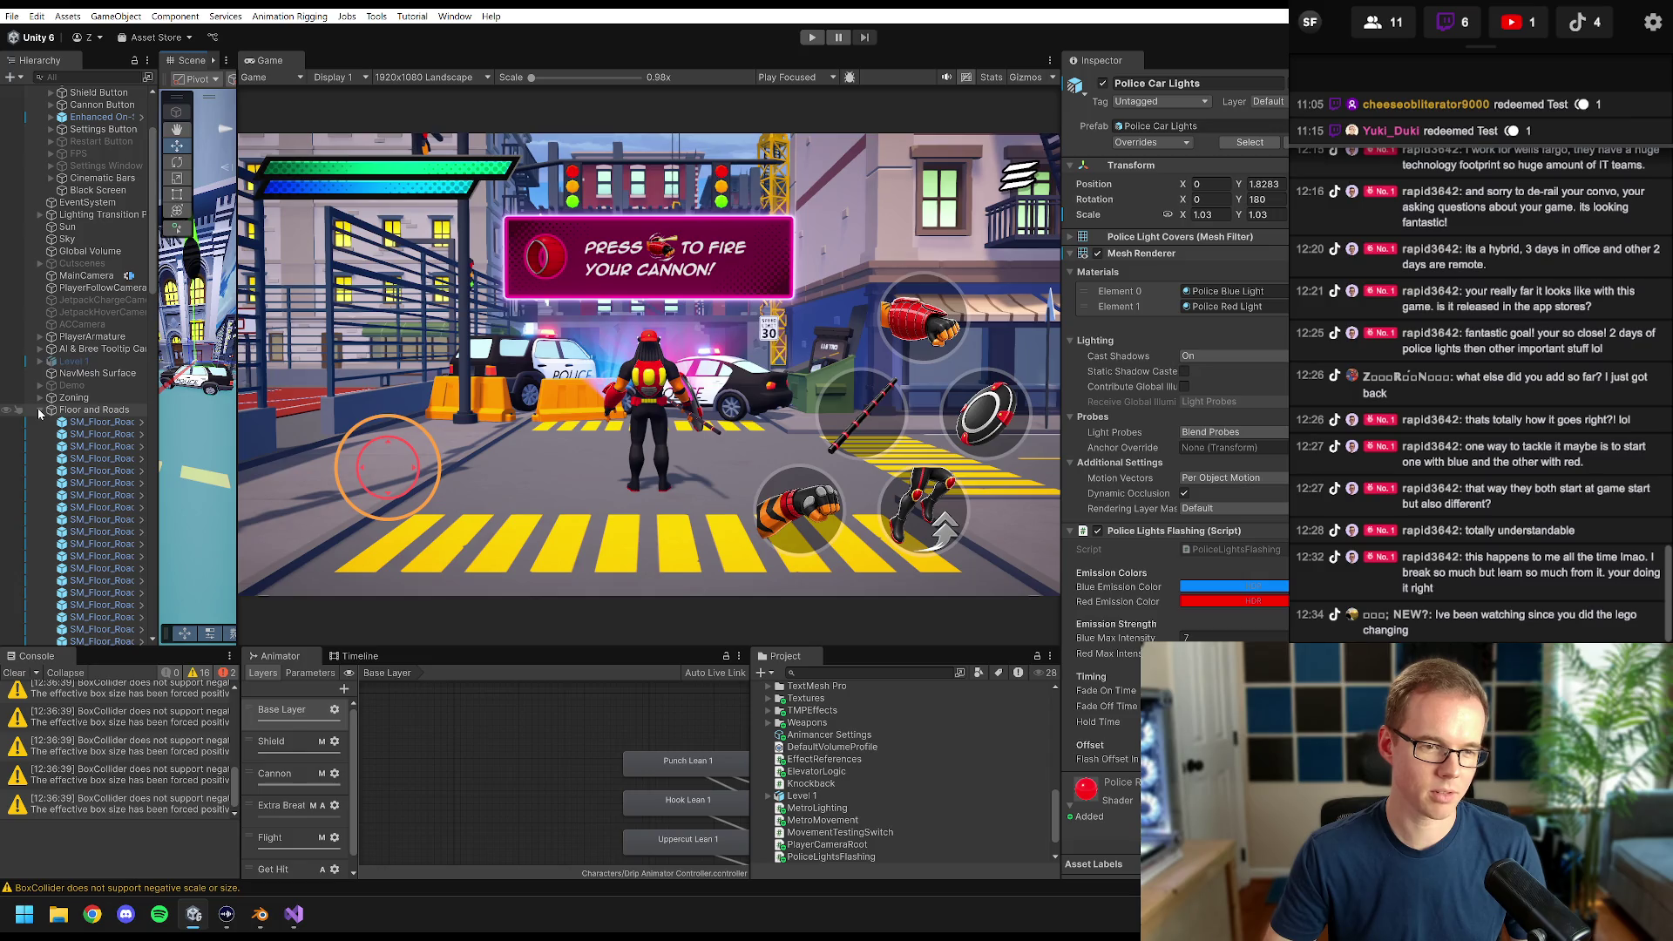
{"action": "left_click", "coordinate": [39, 413]}
{"action": "left_click", "coordinate": [82, 444]}
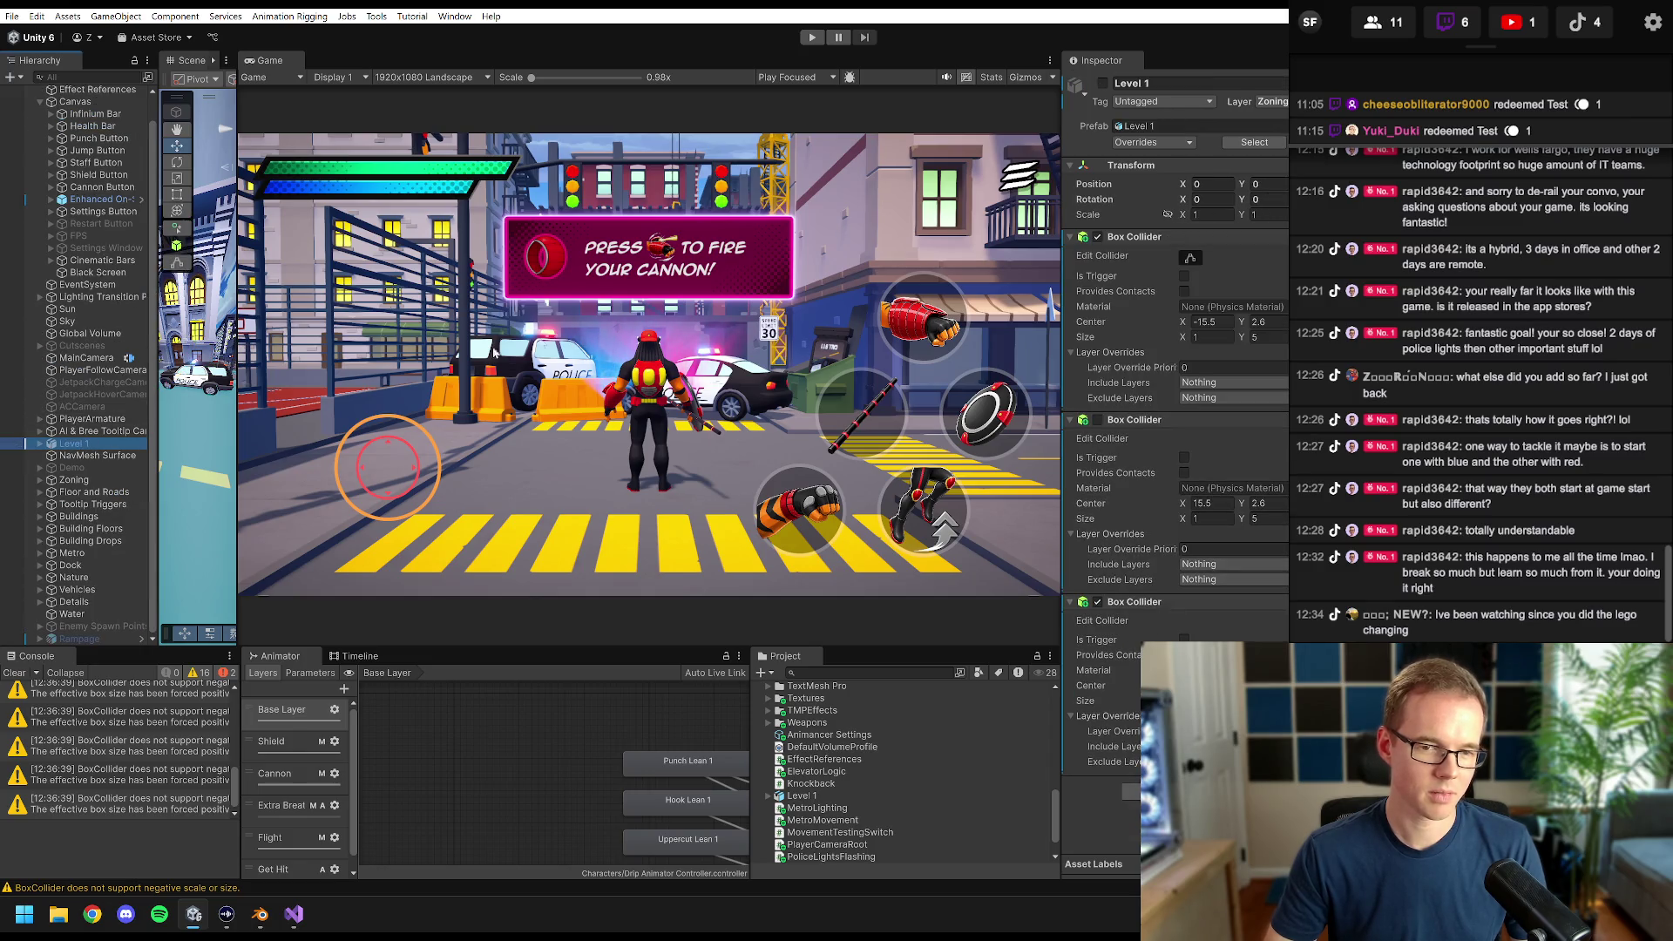
- Widen the Scene view and inspect the yellow Ramp plank and the construction building's beam
{"action": "left_click_drag", "start_coordinate": [235, 198], "coordinate": [871, 235]}
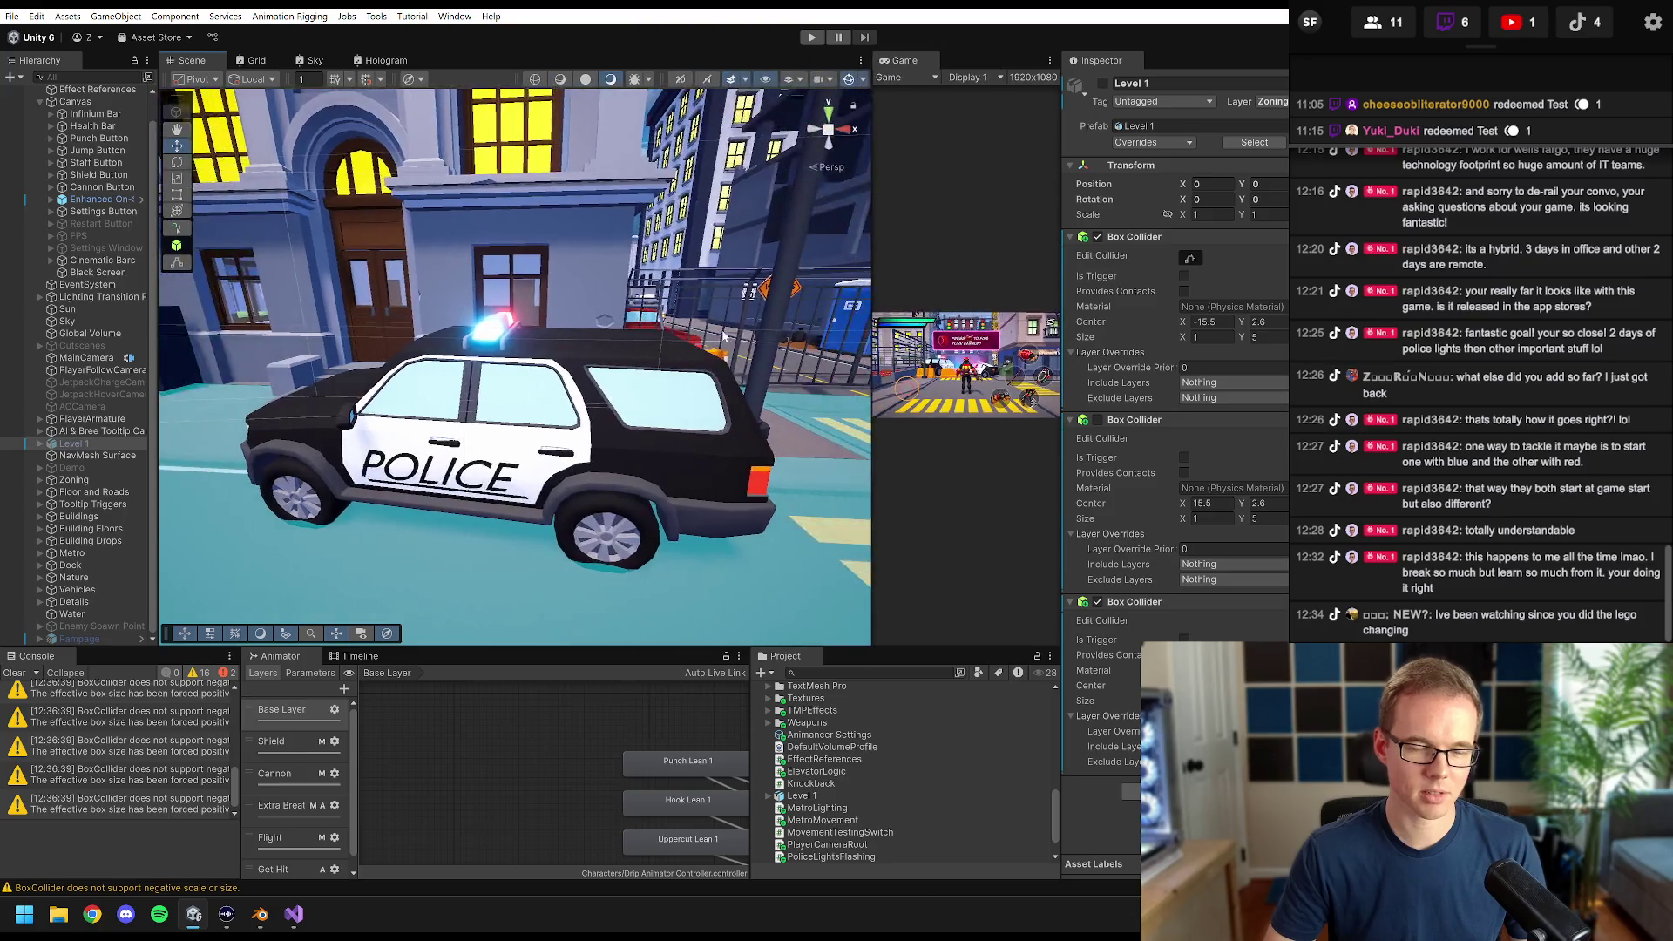
{"action": "scroll", "coordinate": [549, 416], "scroll_direction": "down", "scroll_amount": 5}
{"action": "scroll", "coordinate": [549, 417], "scroll_direction": "up", "scroll_amount": 5}
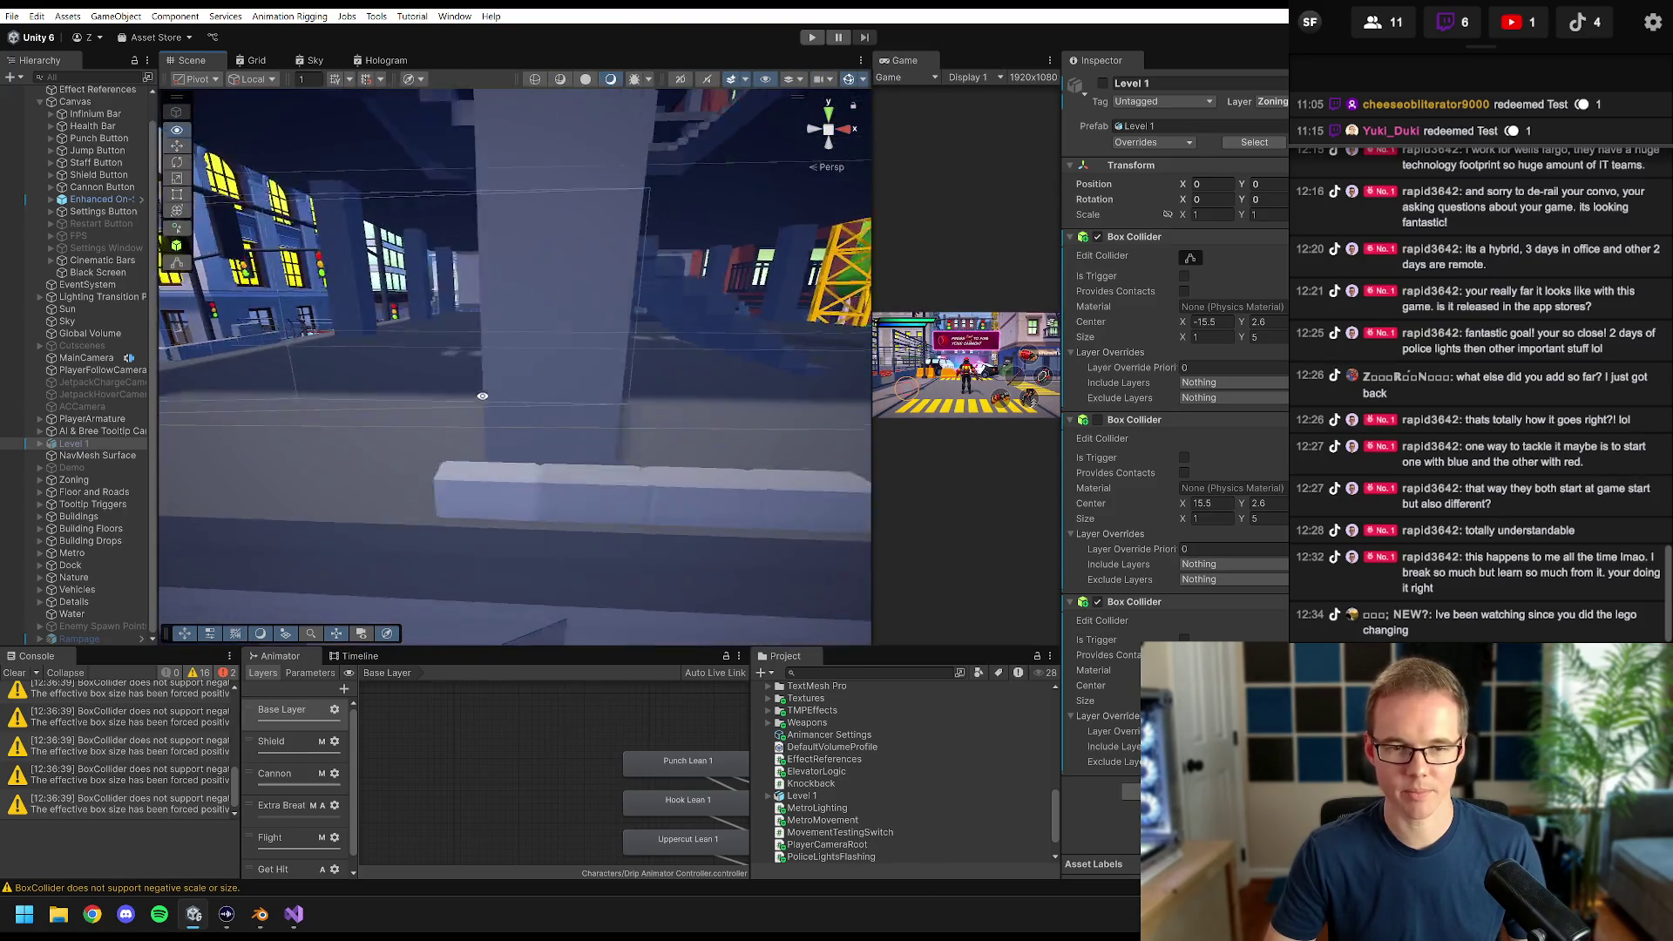
{"action": "left_click_drag", "start_coordinate": [603, 359], "coordinate": [605, 327]}
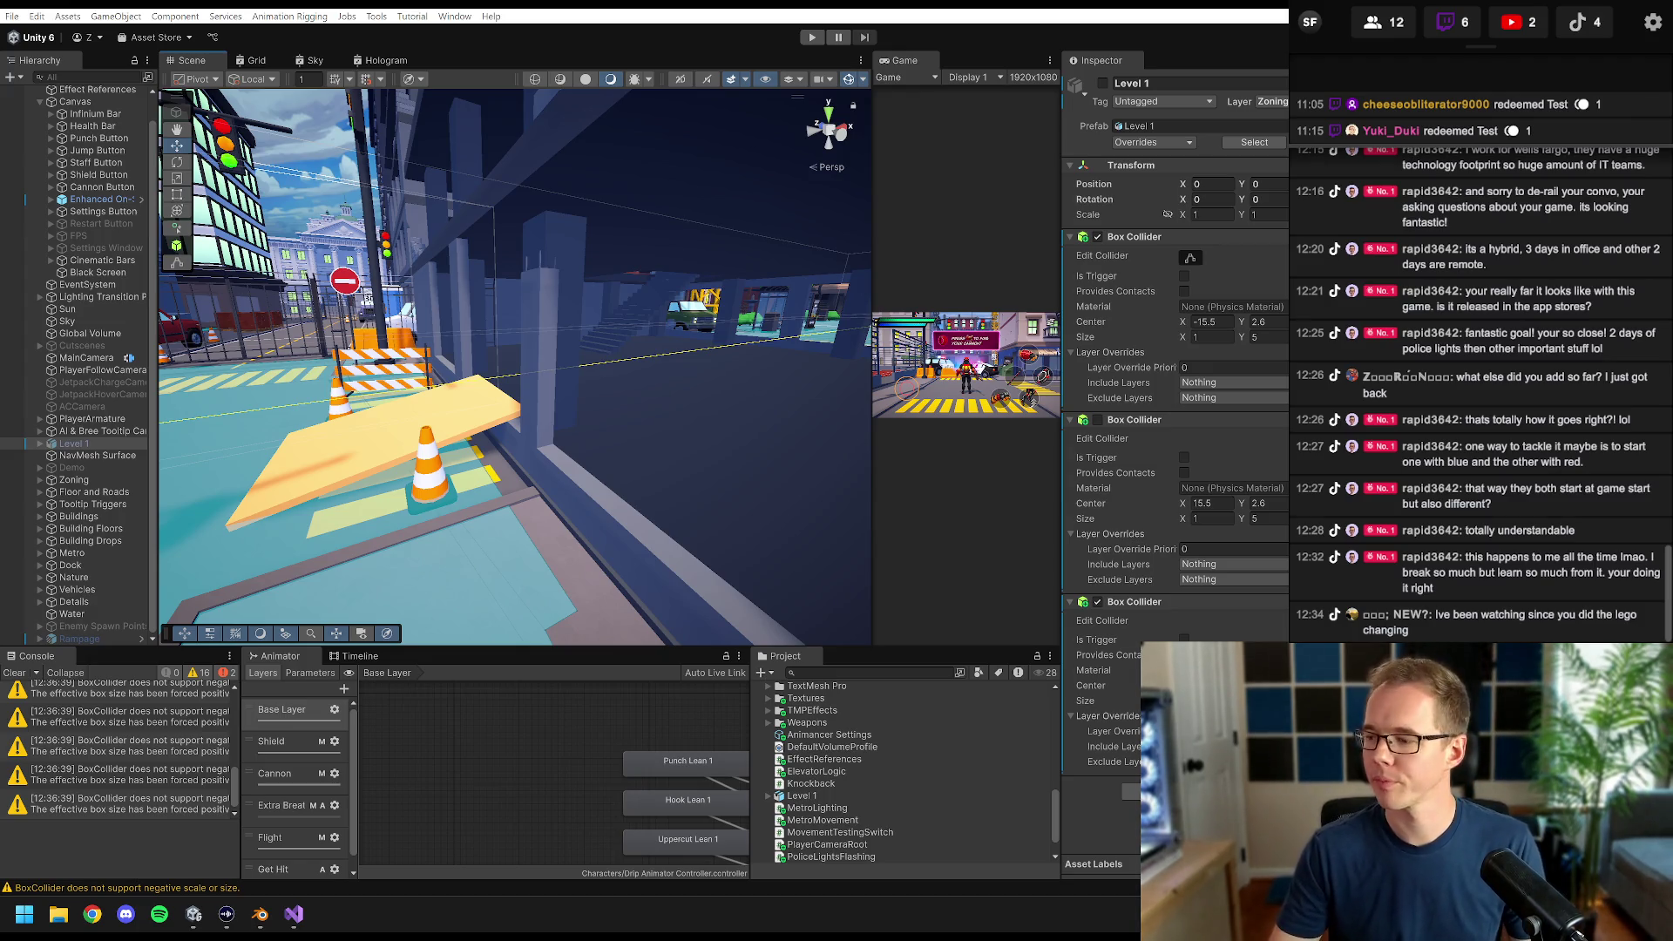
{"action": "mouse_move", "coordinate": [557, 401]}
{"action": "left_mouse_down"}
{"action": "mouse_move", "coordinate": [522, 410]}
{"action": "mouse_move", "coordinate": [604, 424]}
{"action": "left_mouse_up"}
{"action": "left_click", "coordinate": [546, 420]}
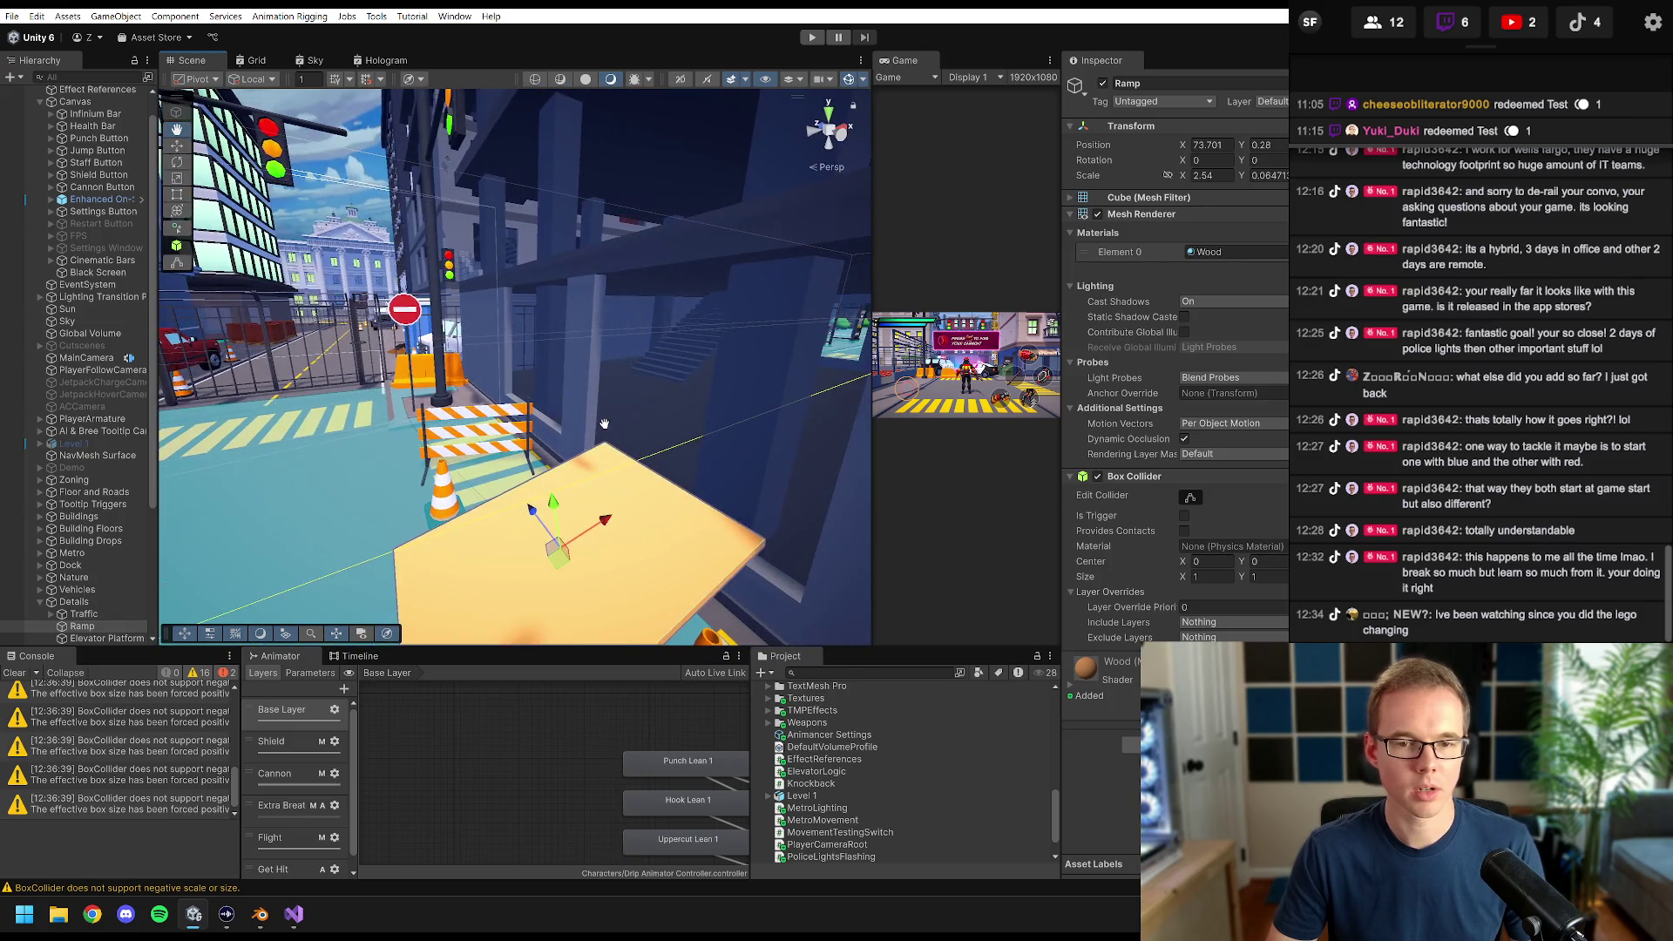
{"action": "left_click", "coordinate": [635, 244]}
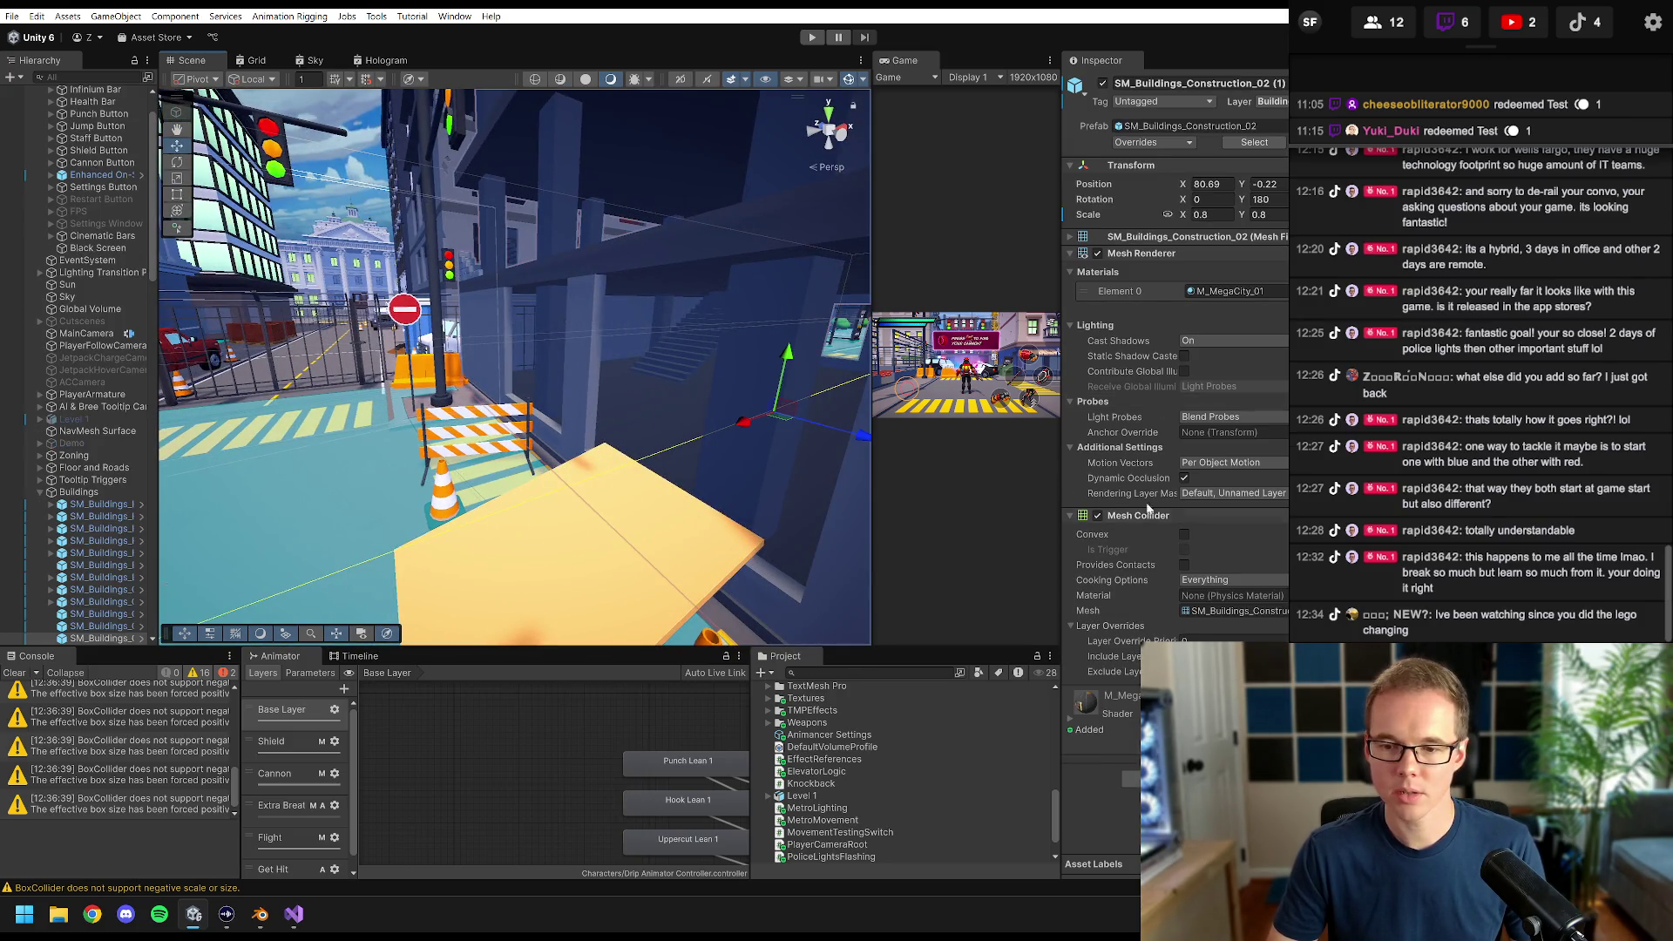
- Explore the construction building's interior, reselecting the Ramp and the building
{"action": "mouse_move", "coordinate": [806, 417]}
{"action": "left_mouse_down"}
{"action": "mouse_move", "coordinate": [629, 384]}
{"action": "mouse_move", "coordinate": [658, 396]}
{"action": "mouse_move", "coordinate": [660, 422]}
{"action": "left_mouse_up"}
{"action": "scroll", "coordinate": [649, 416], "scroll_direction": "up", "scroll_amount": 5}
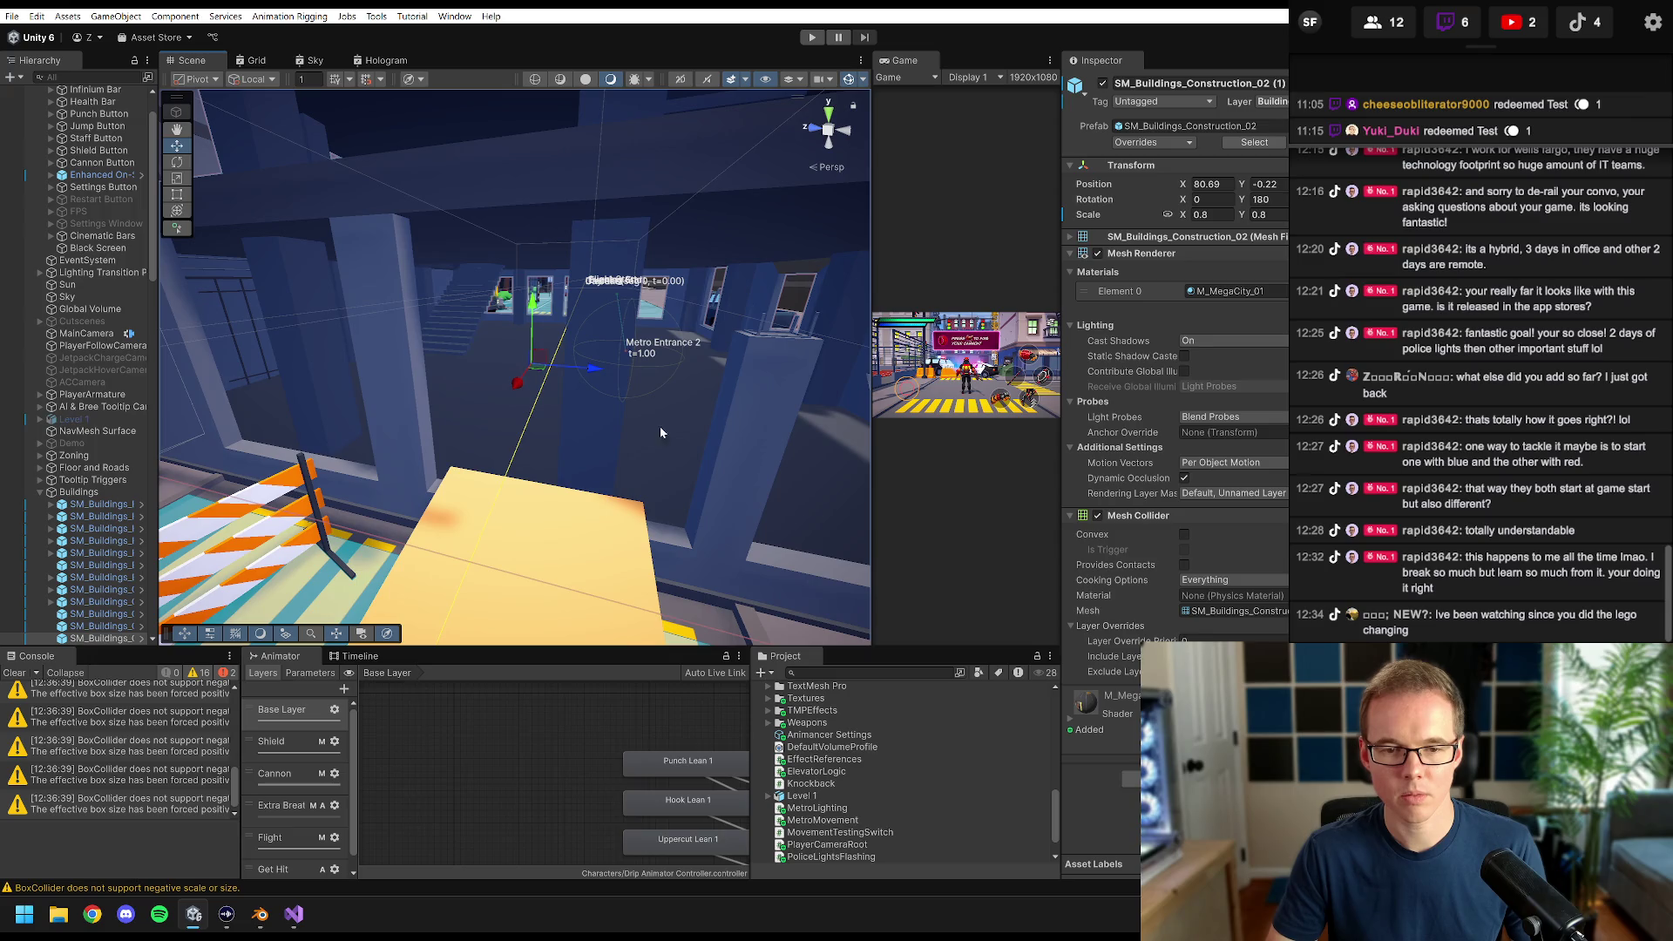
{"action": "left_click", "coordinate": [534, 596]}
{"action": "left_click", "coordinate": [587, 413]}
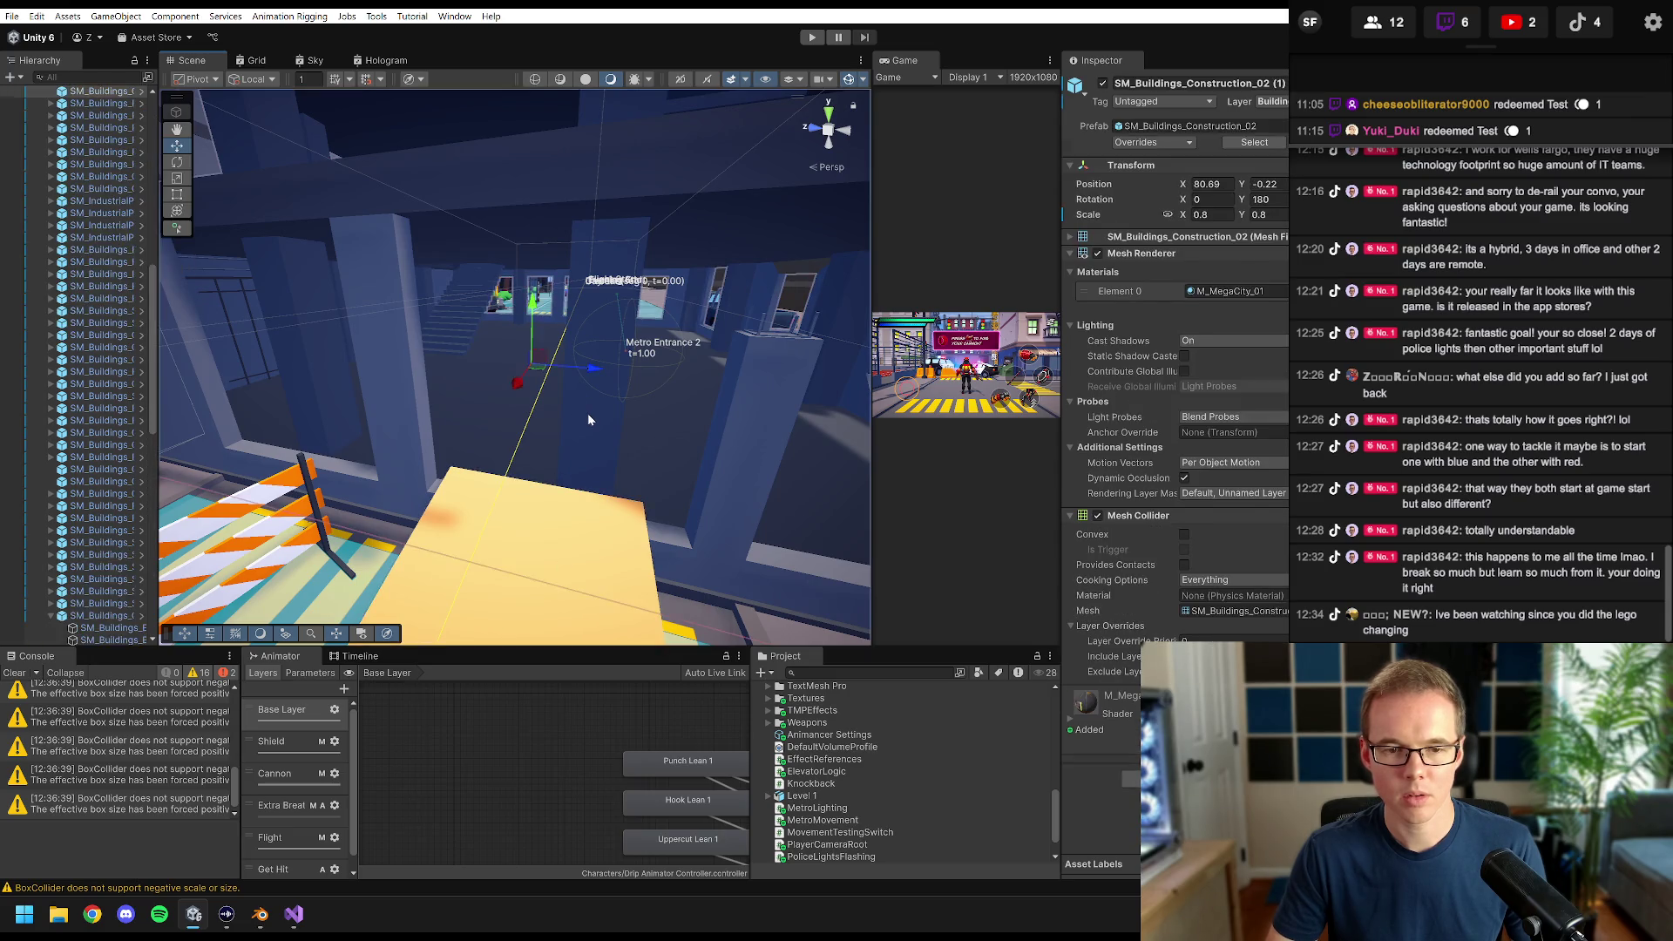
{"action": "left_click_drag", "start_coordinate": [587, 413], "coordinate": [634, 437]}
{"action": "scroll", "coordinate": [634, 440], "scroll_direction": "up", "scroll_amount": 4}
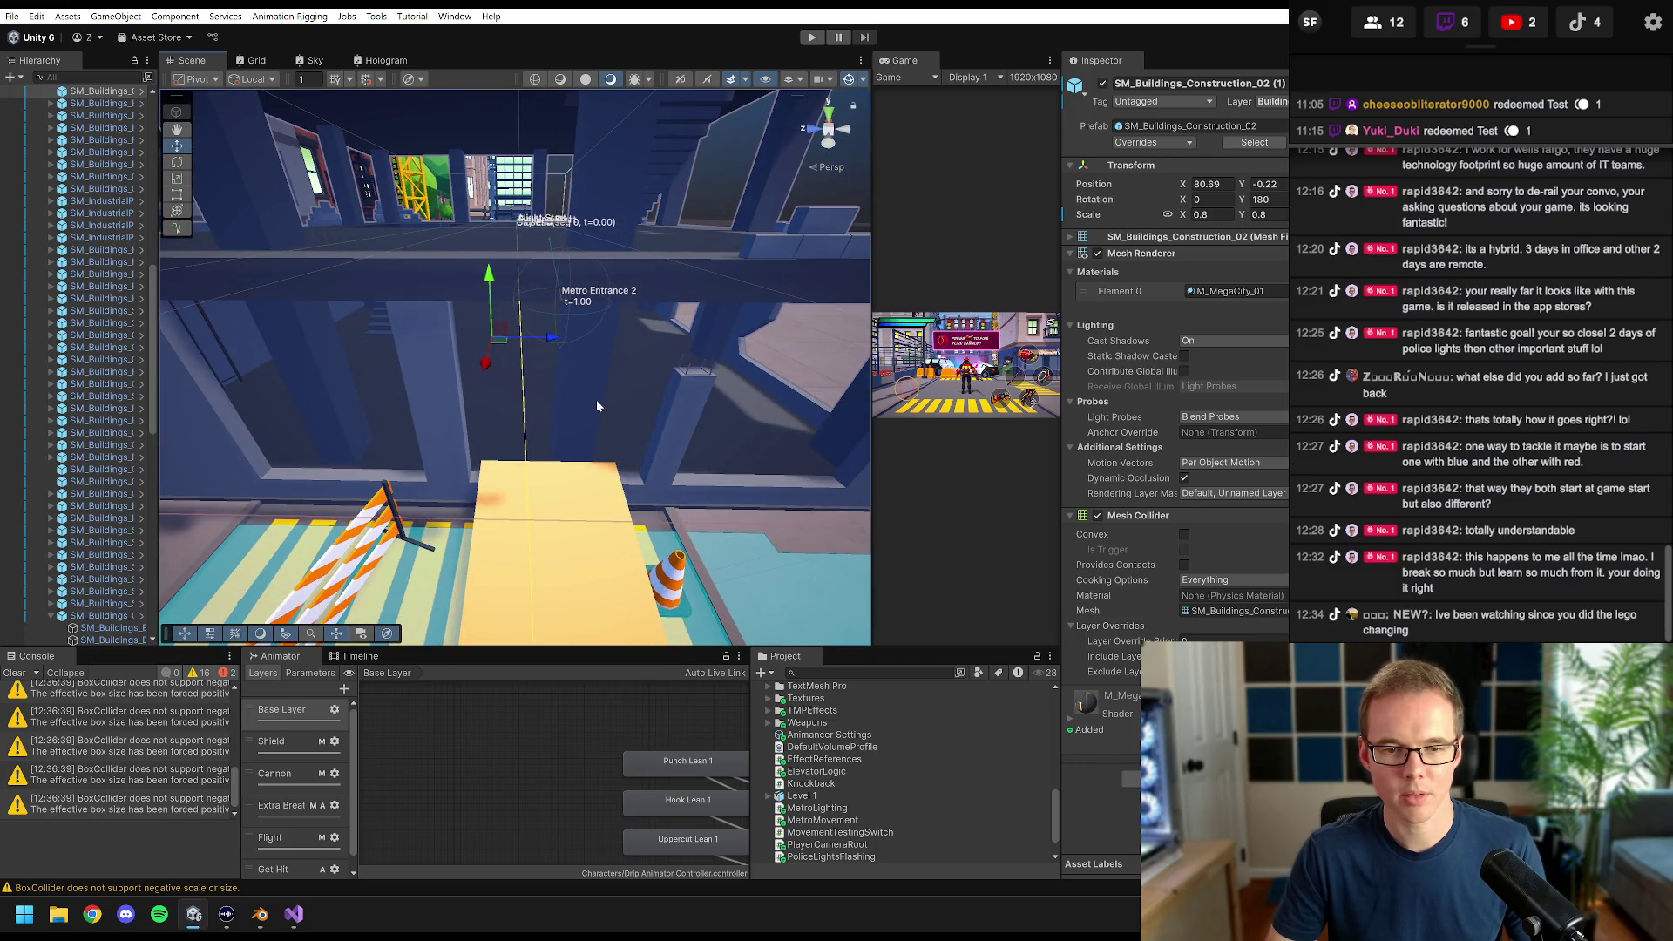
{"action": "mouse_move", "coordinate": [596, 399]}
{"action": "left_mouse_down"}
{"action": "mouse_move", "coordinate": [607, 432]}
{"action": "mouse_move", "coordinate": [592, 341]}
{"action": "mouse_move", "coordinate": [610, 421]}
{"action": "left_mouse_up"}
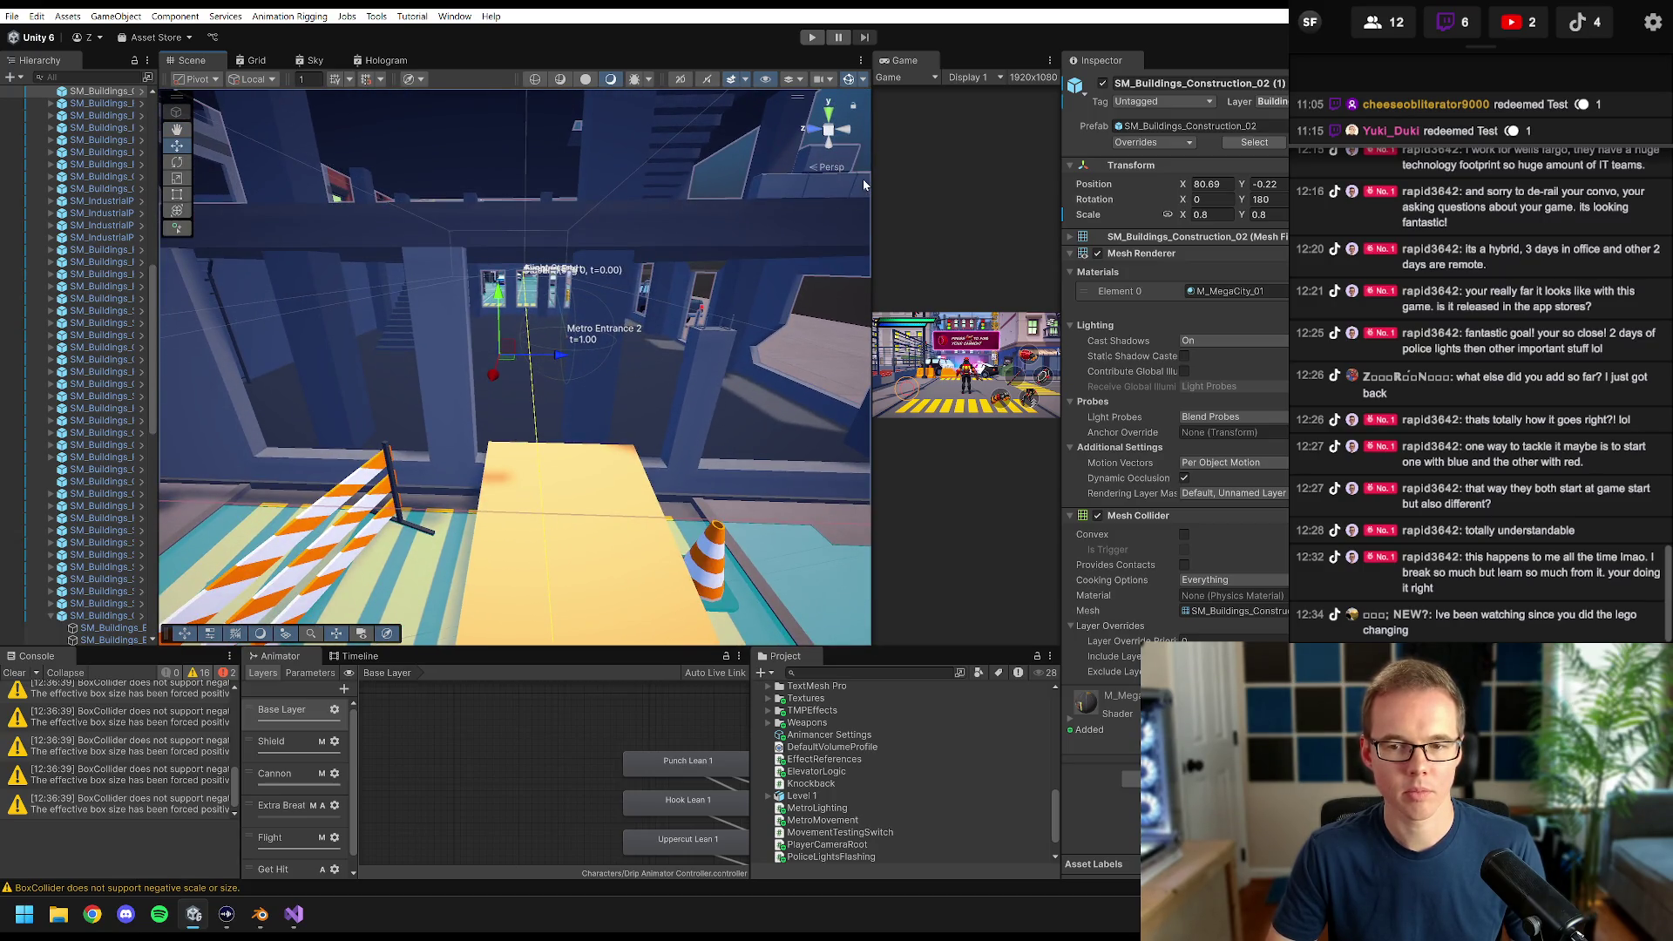
{"action": "left_click_drag", "start_coordinate": [862, 183], "coordinate": [656, 183]}
{"action": "scroll", "coordinate": [58, 346], "scroll_direction": "up", "scroll_amount": 5}
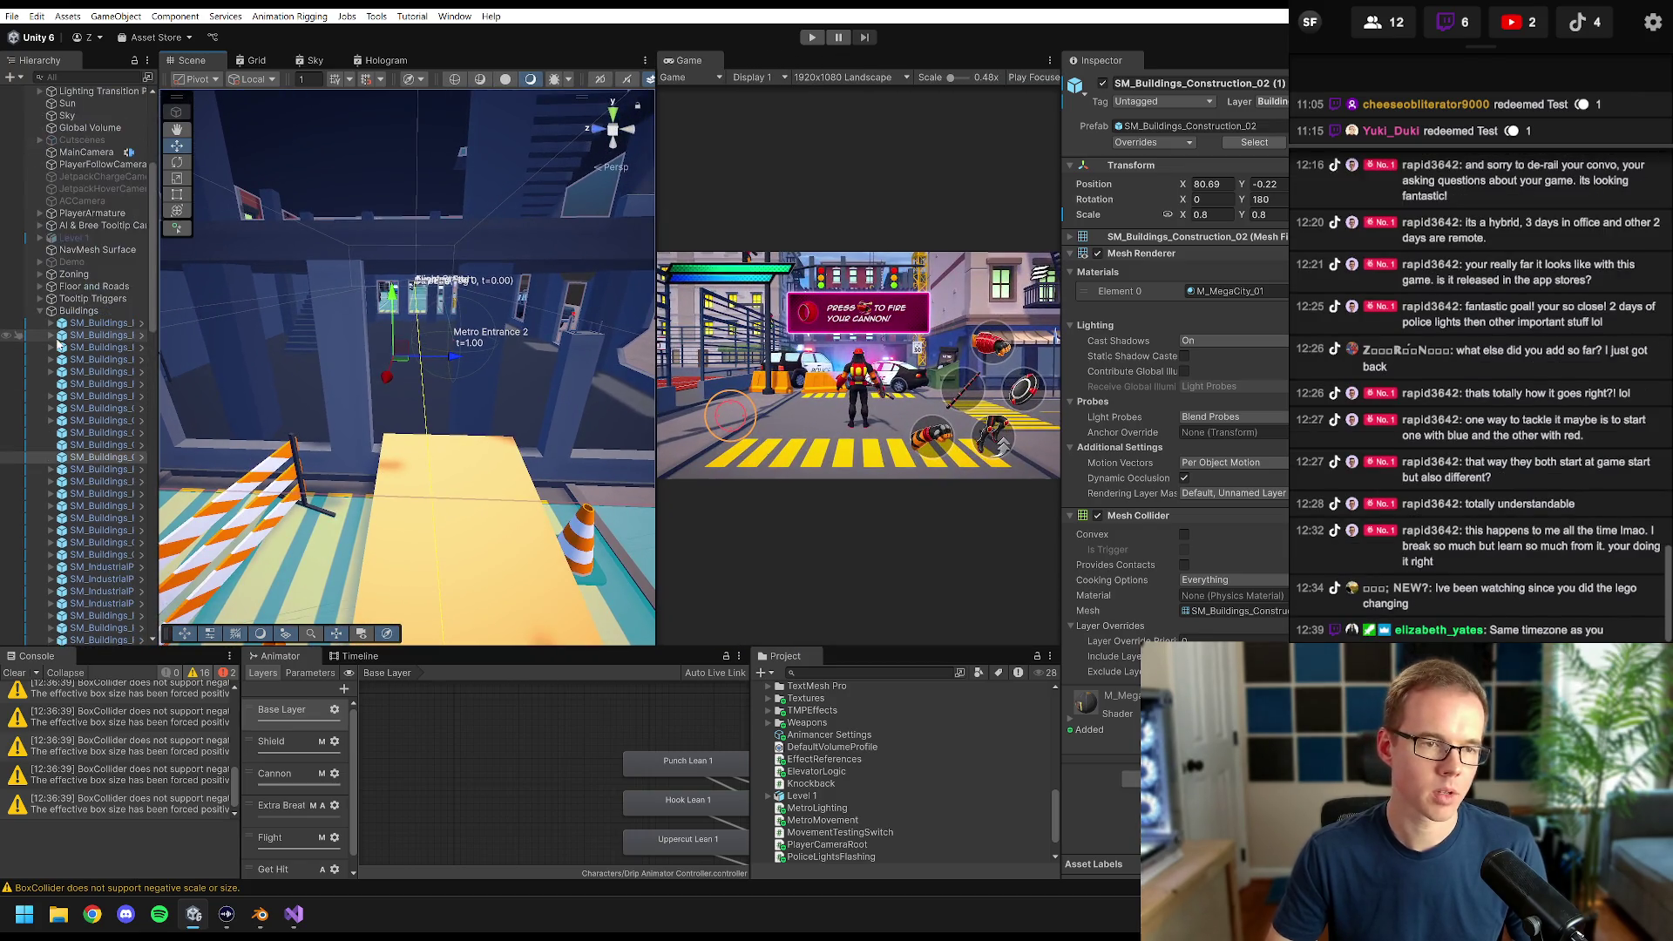
- Collapse the Buildings and Details groups and select PlayerArmature
{"action": "left_click", "coordinate": [39, 313]}
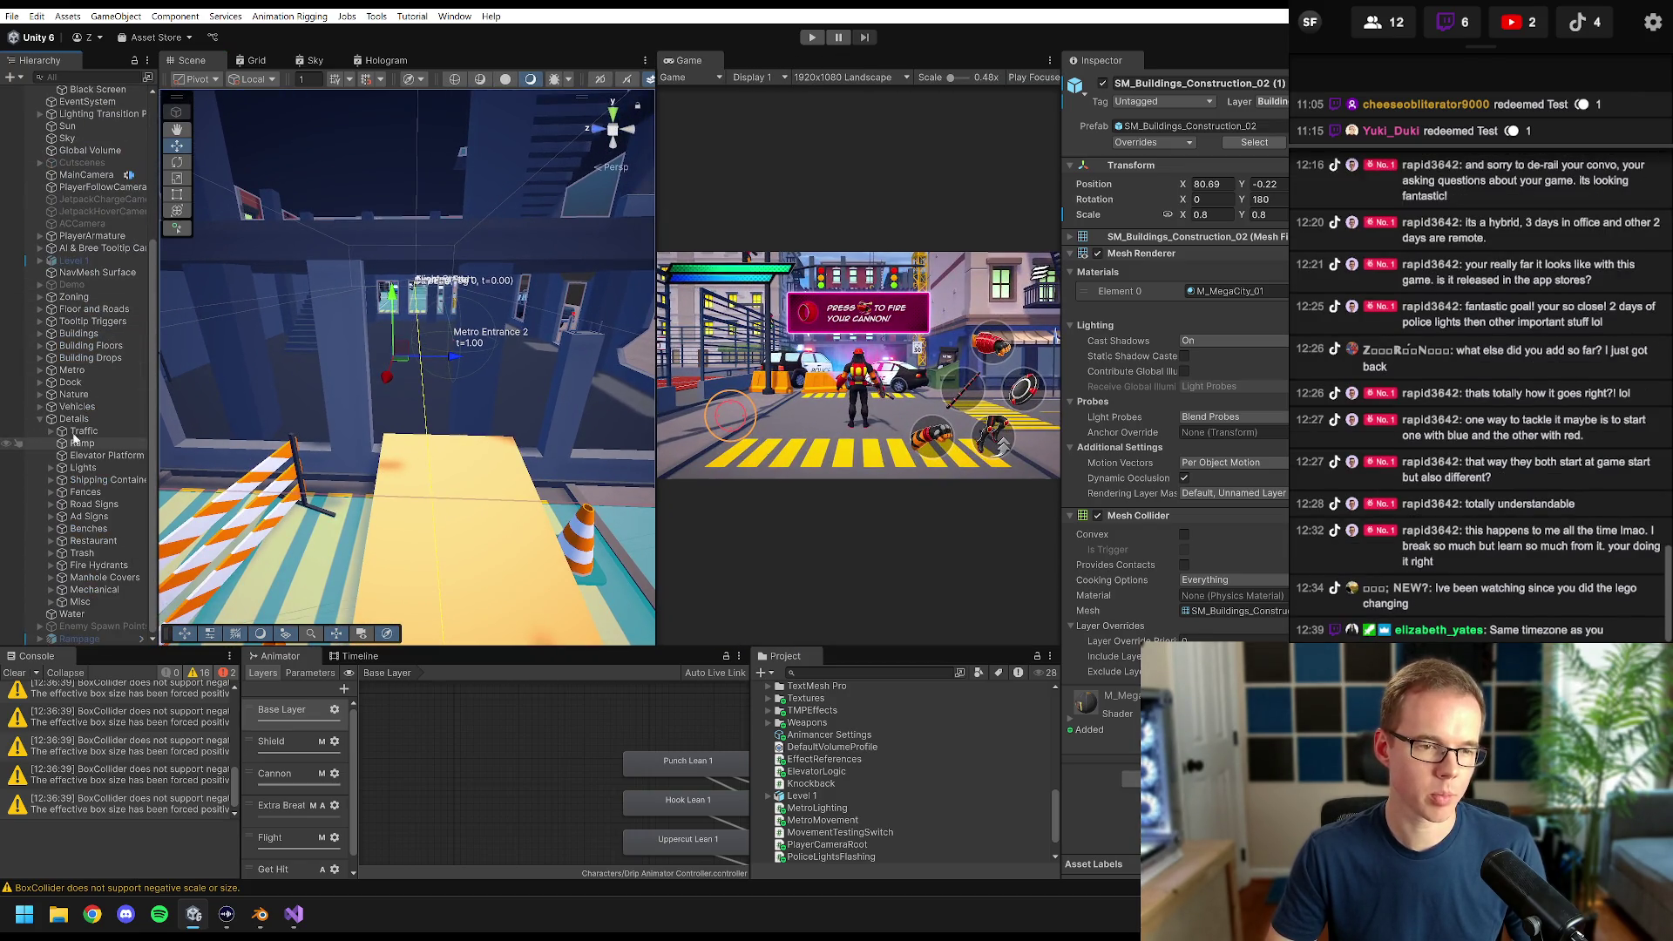
{"action": "left_click", "coordinate": [41, 419]}
{"action": "left_click", "coordinate": [88, 419]}
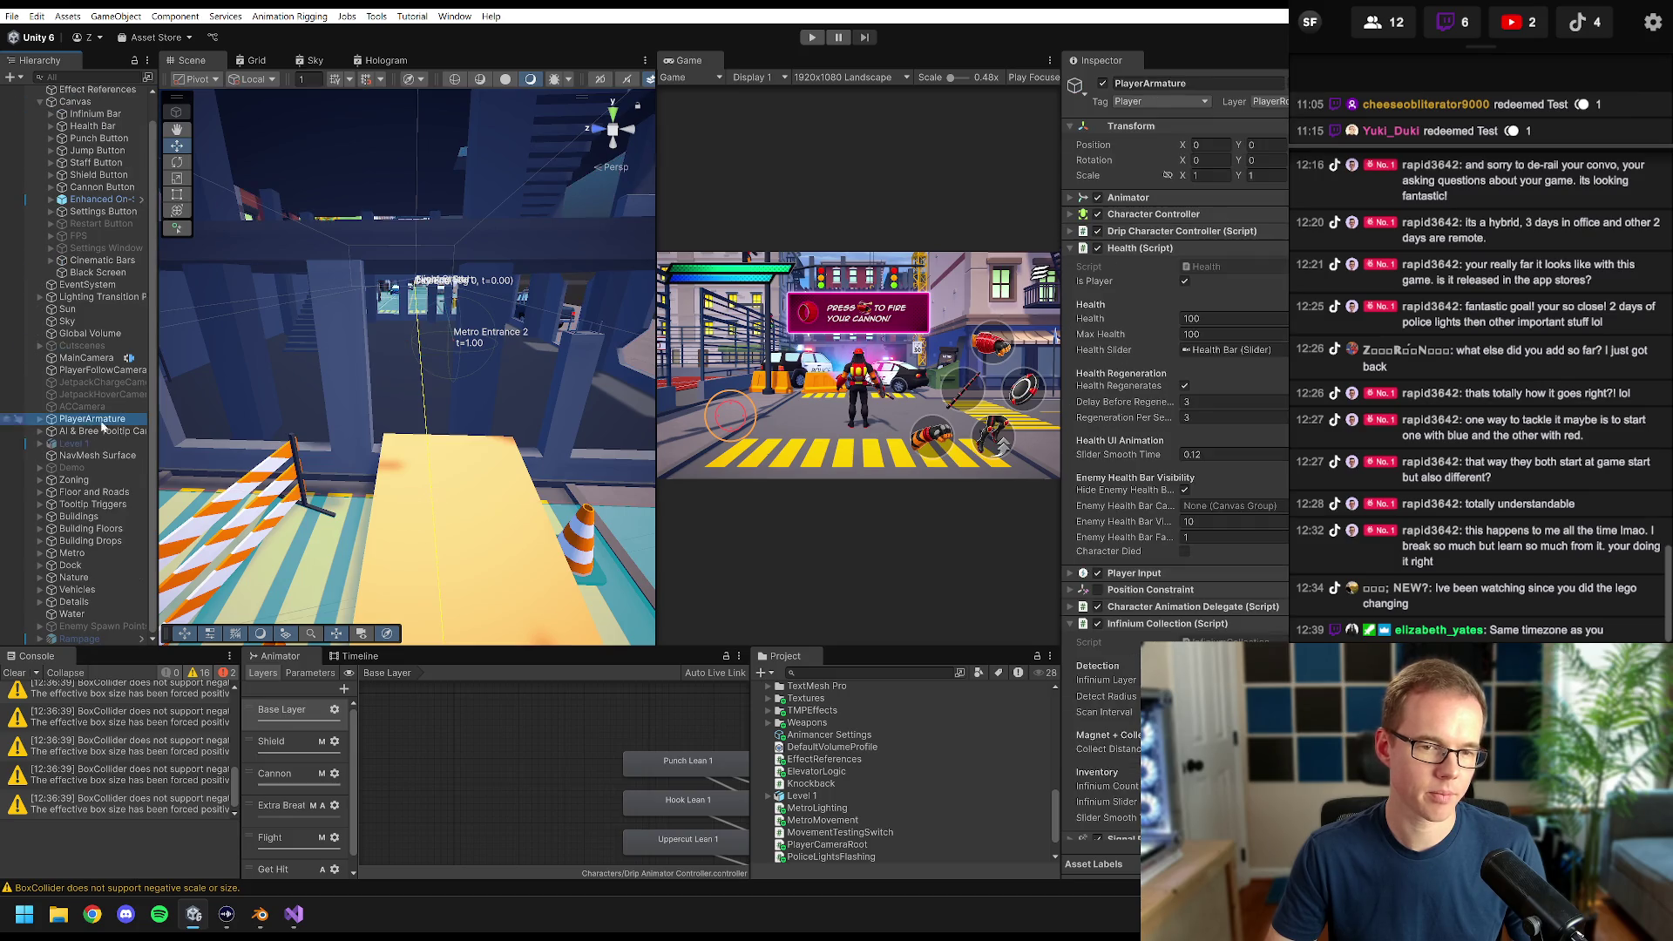
- Move PlayerArmature to X 69.75 beside the construction site and start a play test
{"action": "mouse_move", "coordinate": [1183, 147]}
{"action": "left_mouse_down"}
{"action": "mouse_move", "coordinate": [954, 80]}
{"action": "mouse_move", "coordinate": [650, 83]}
{"action": "mouse_move", "coordinate": [644, 105]}
{"action": "mouse_move", "coordinate": [289, 106]}
{"action": "left_mouse_up"}
{"action": "left_click", "coordinate": [819, 36]}
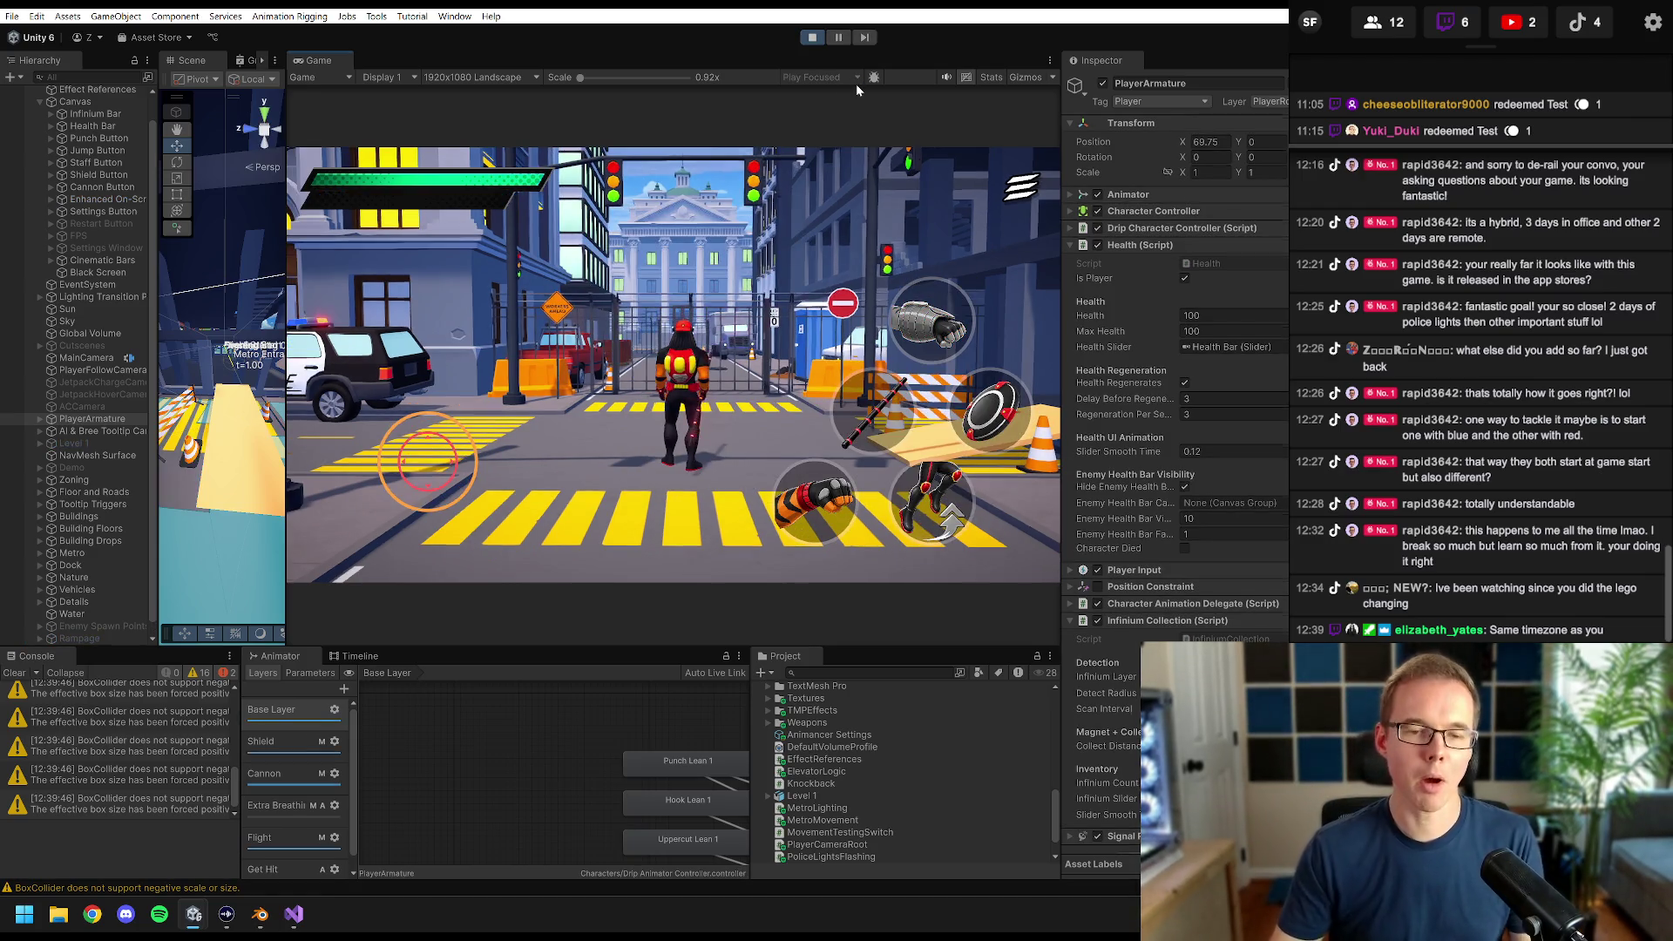
{"action": "key", "text": "d"}
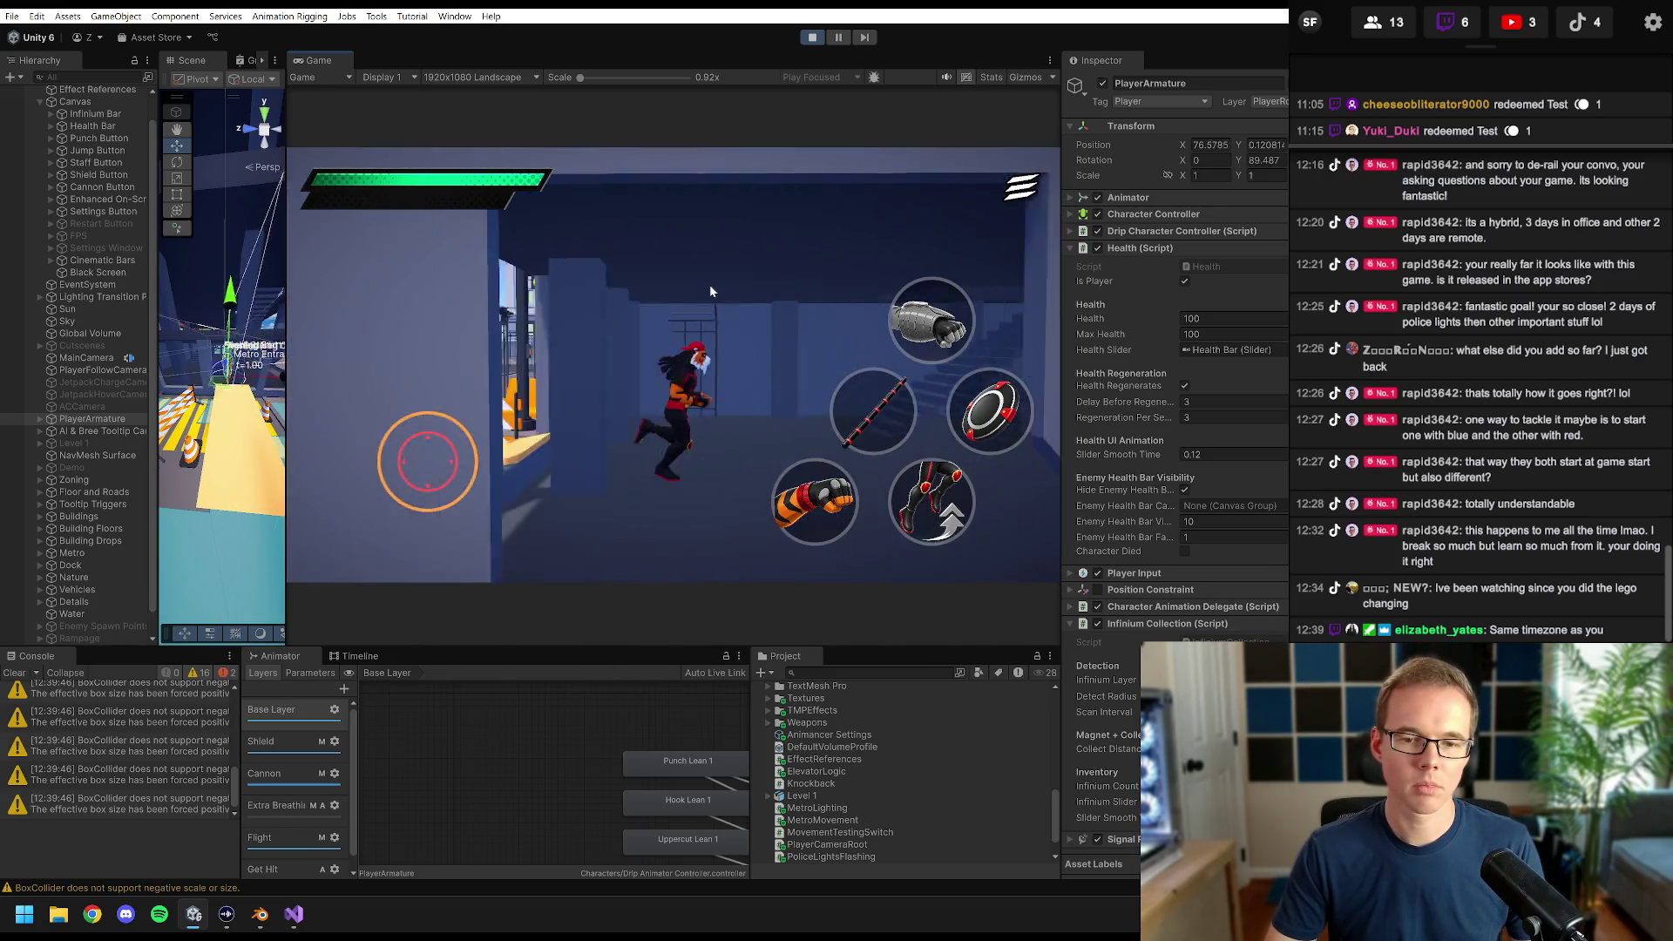
{"action": "key", "text": "a"}
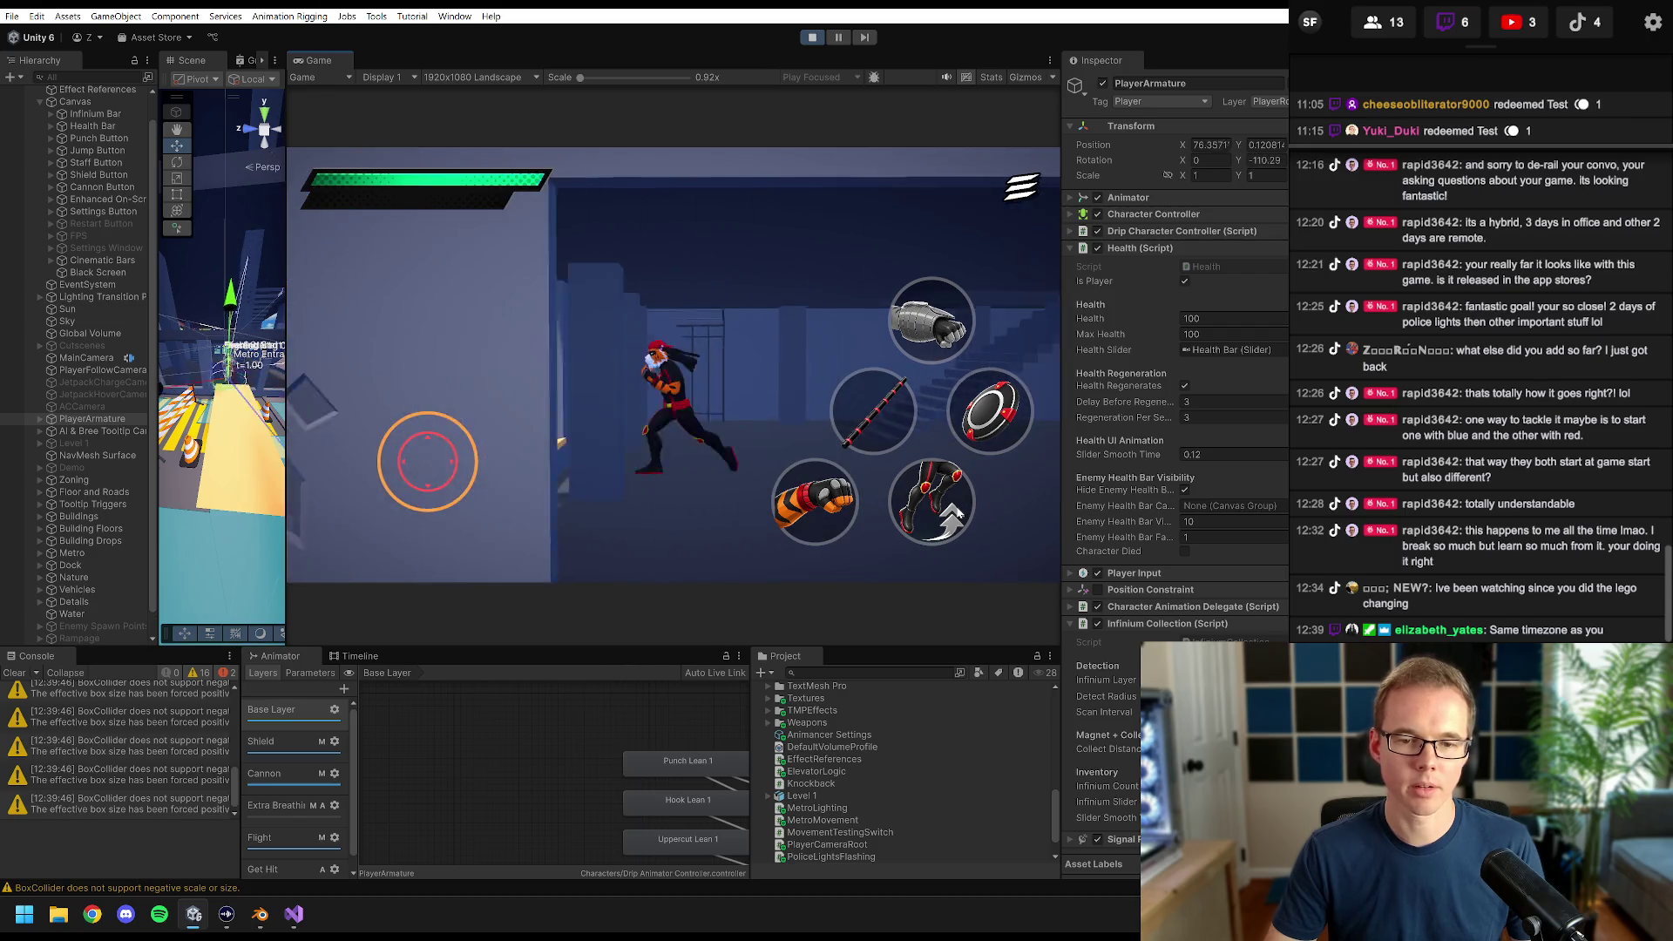
- Run the character into the dark building interior and back onto the street, then stop Play
{"action": "key", "text": "d"}
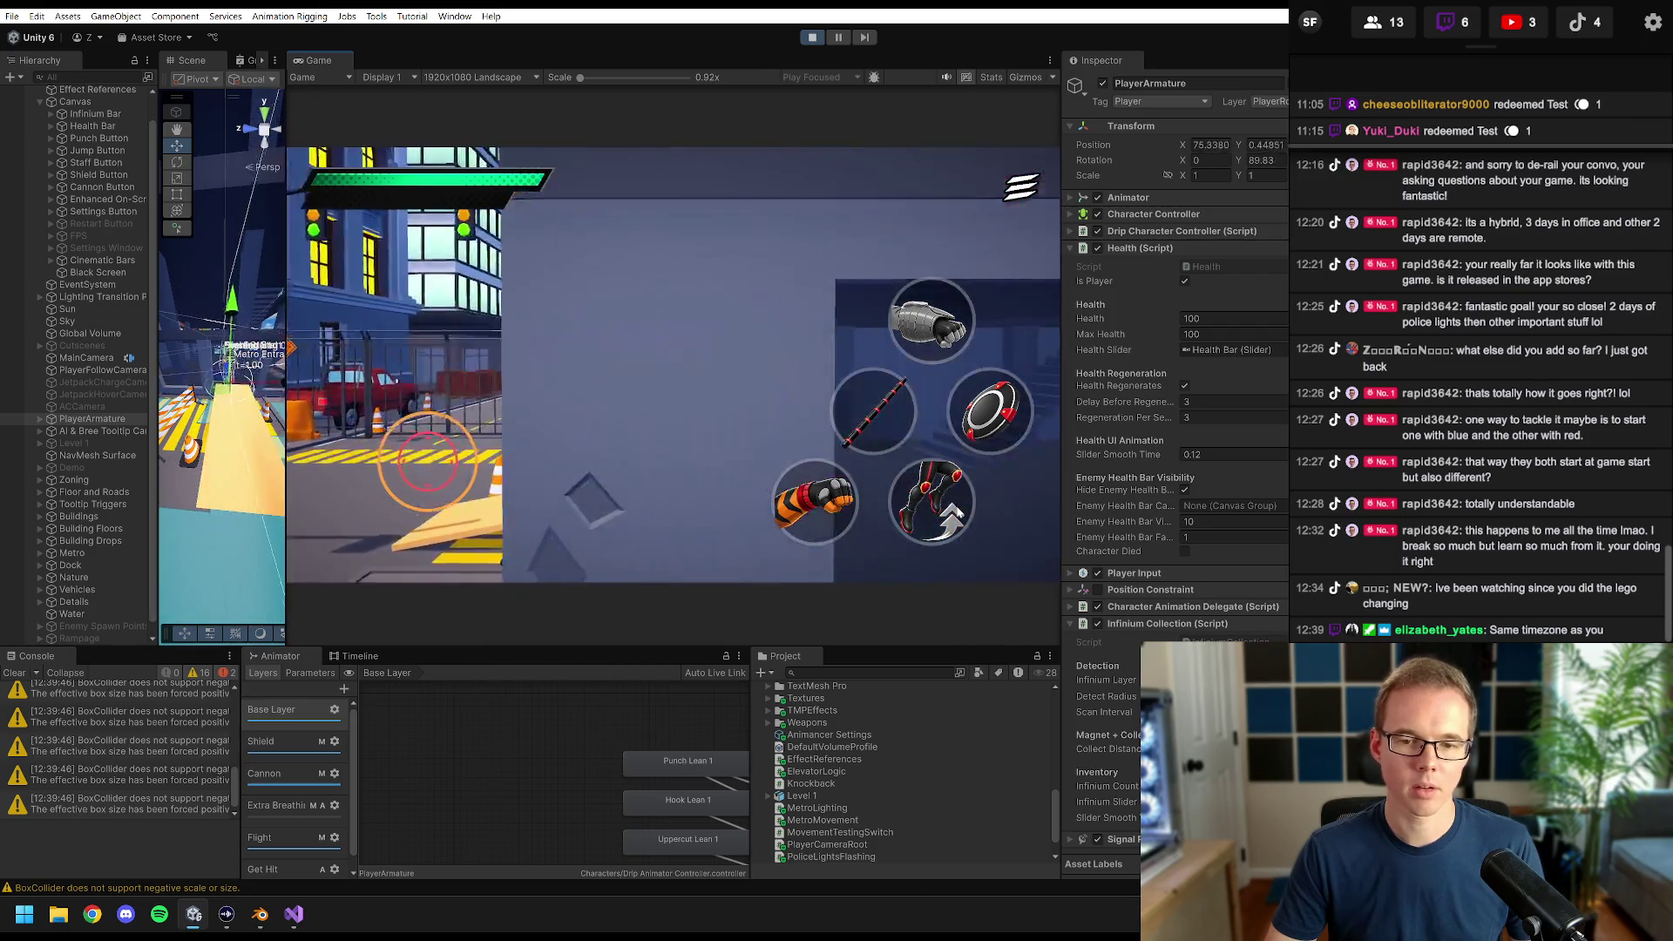
{"action": "key", "text": "a"}
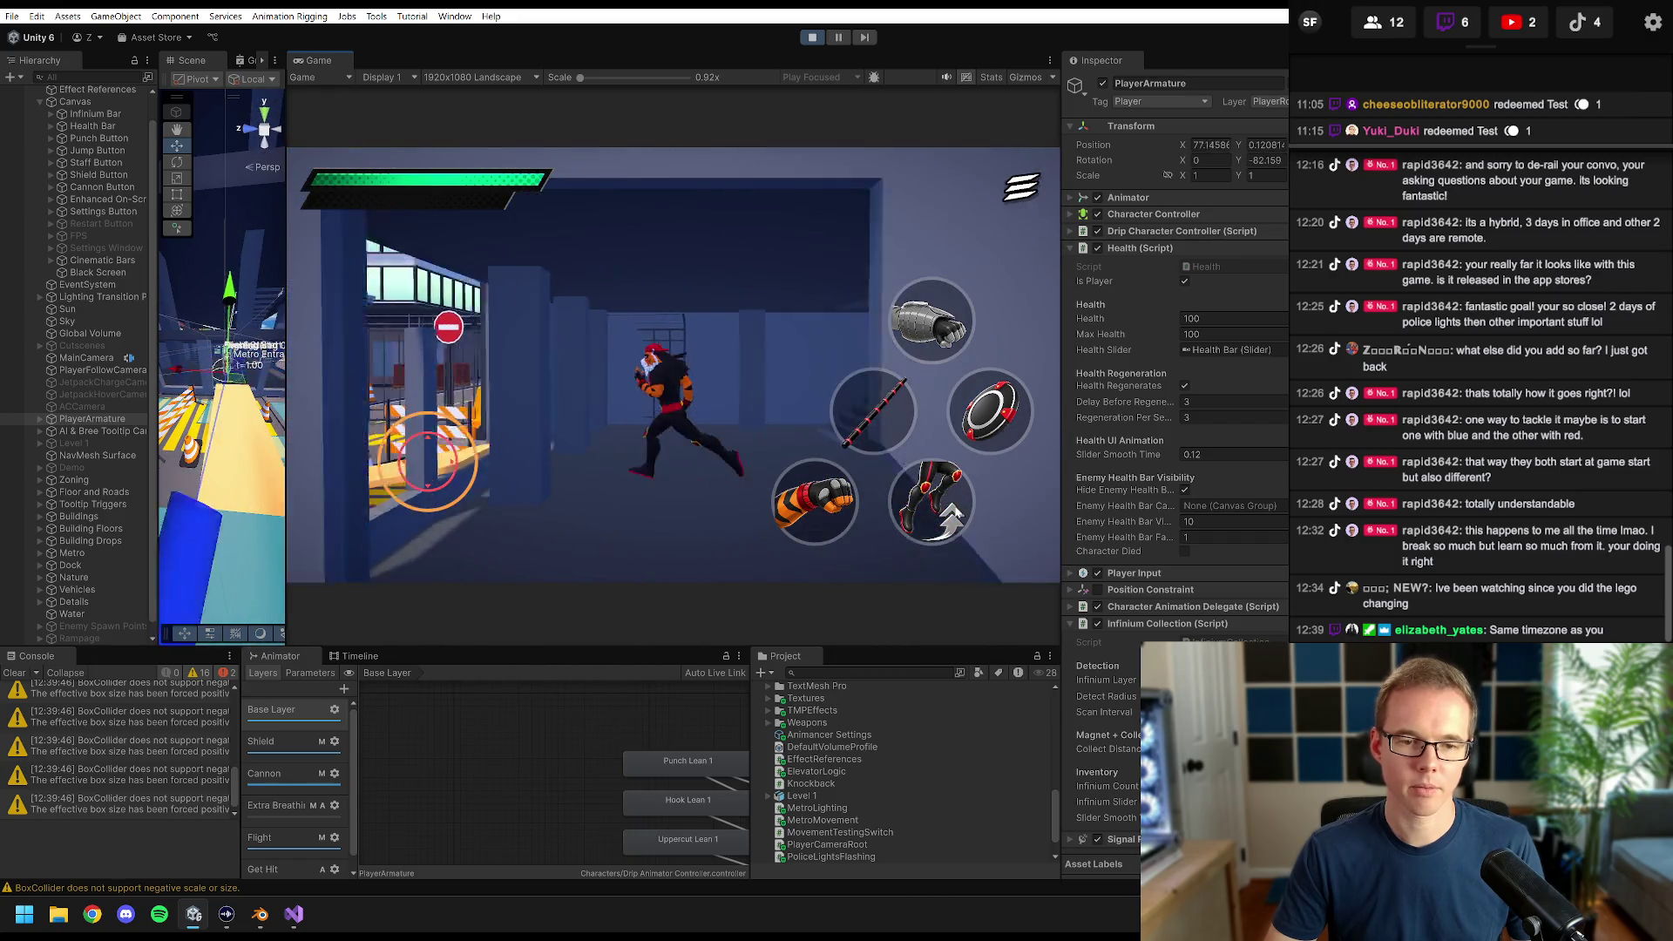
{"action": "key", "text": "d"}
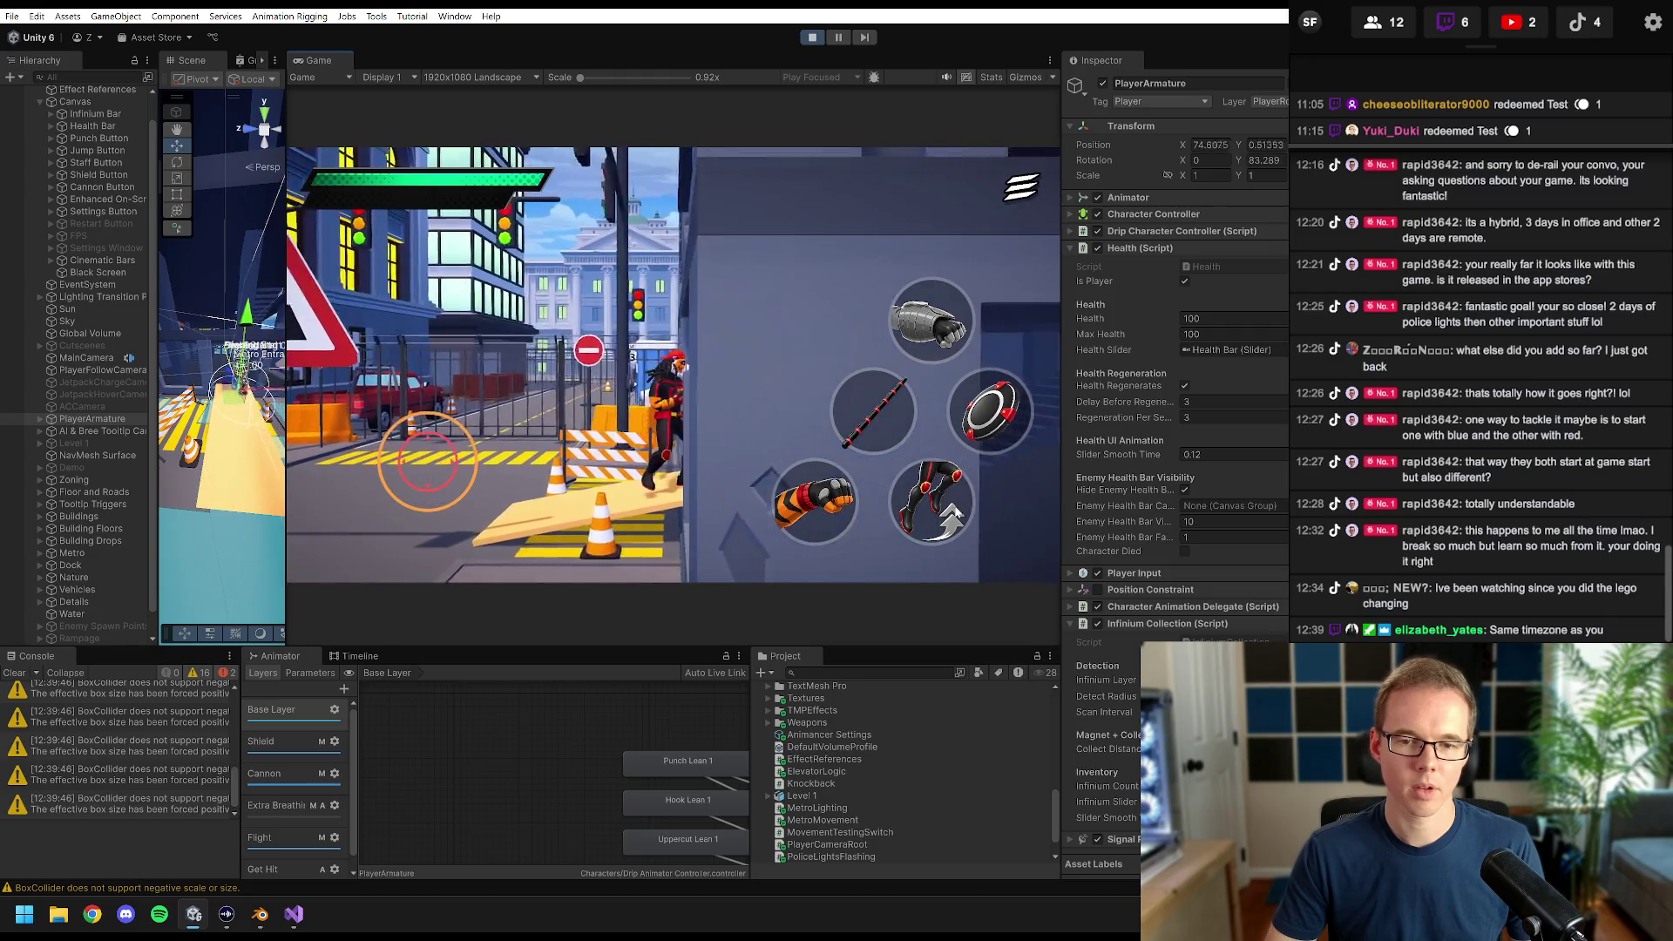
{"action": "key", "text": "w"}
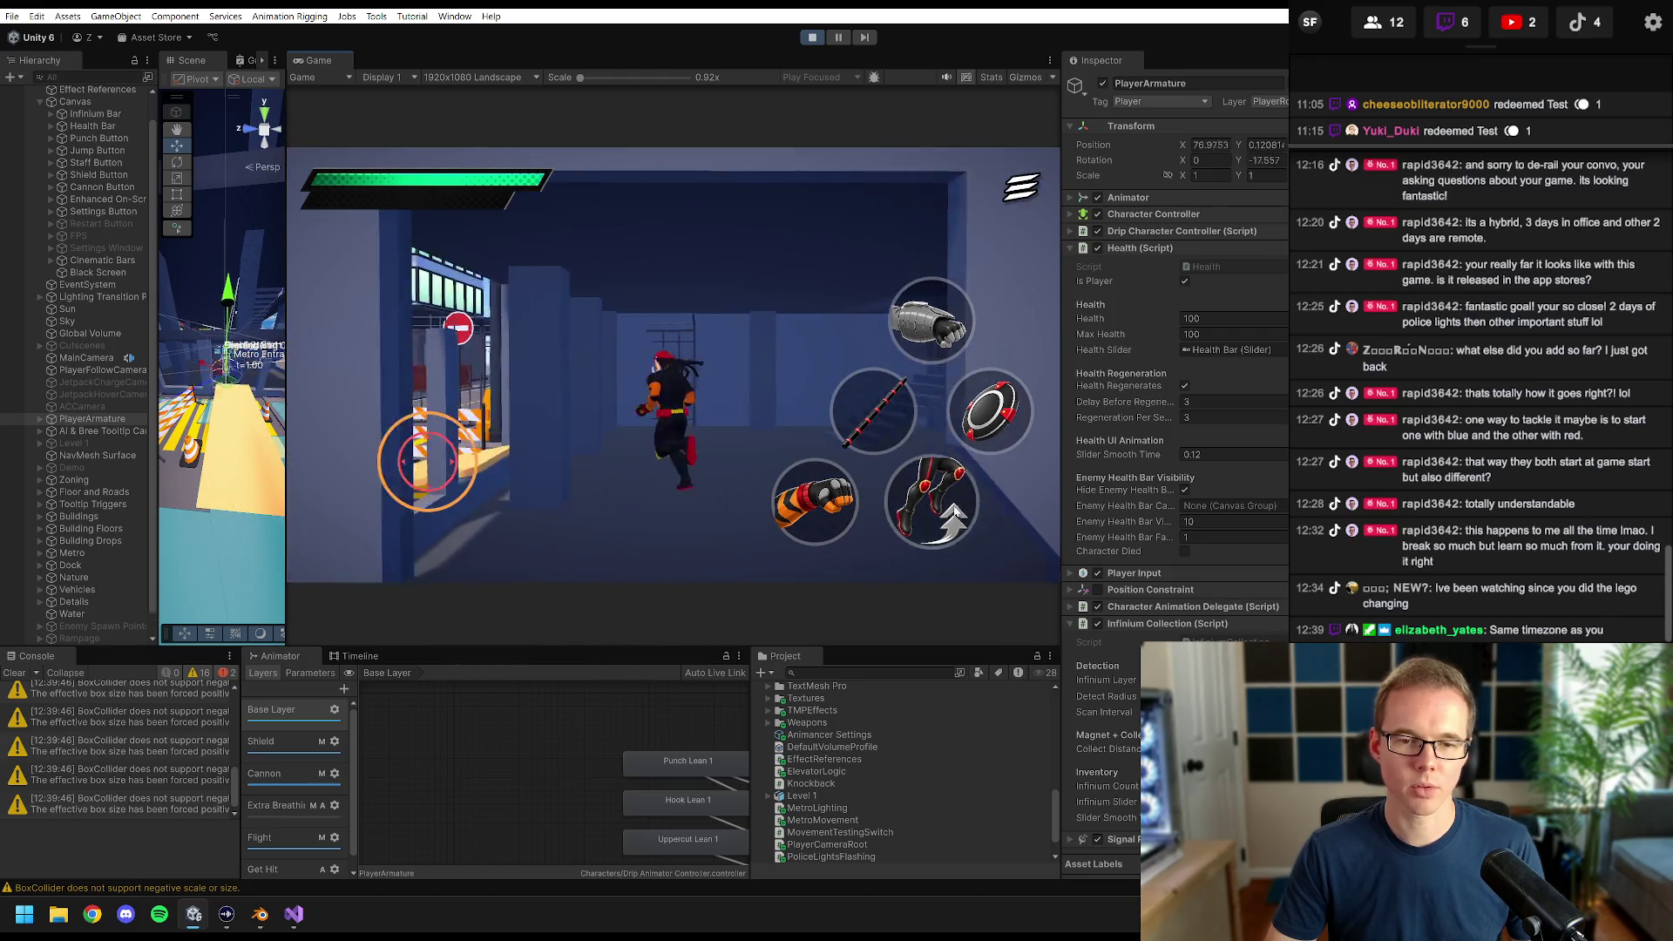
{"action": "key", "text": "d"}
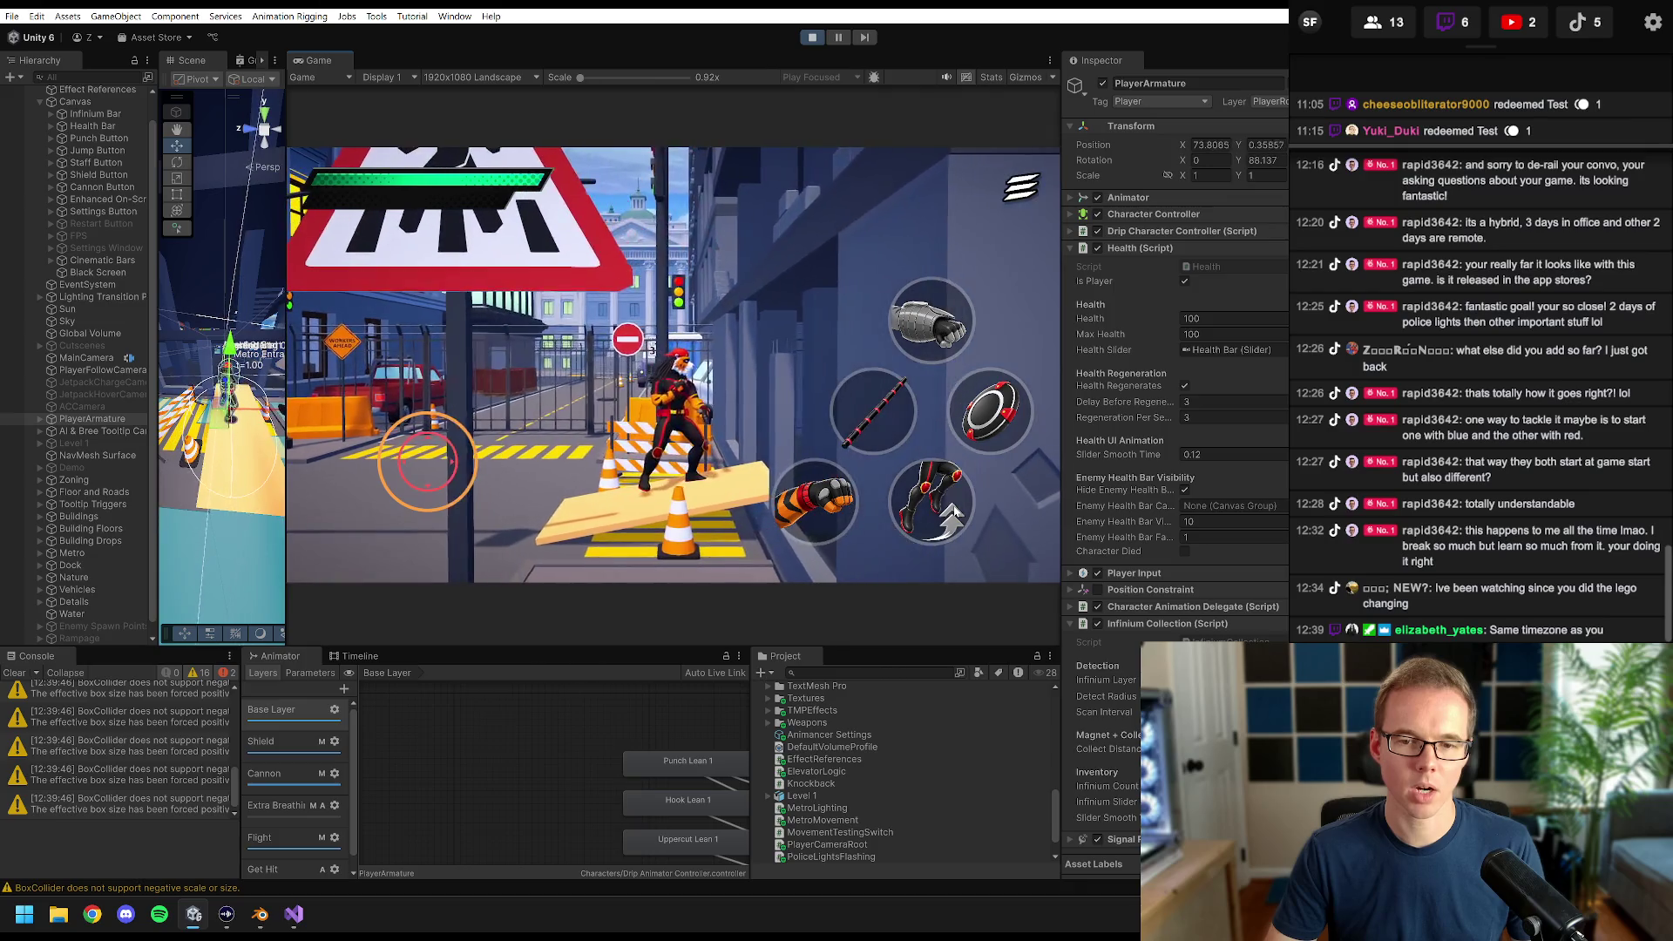
{"action": "key", "text": "d"}
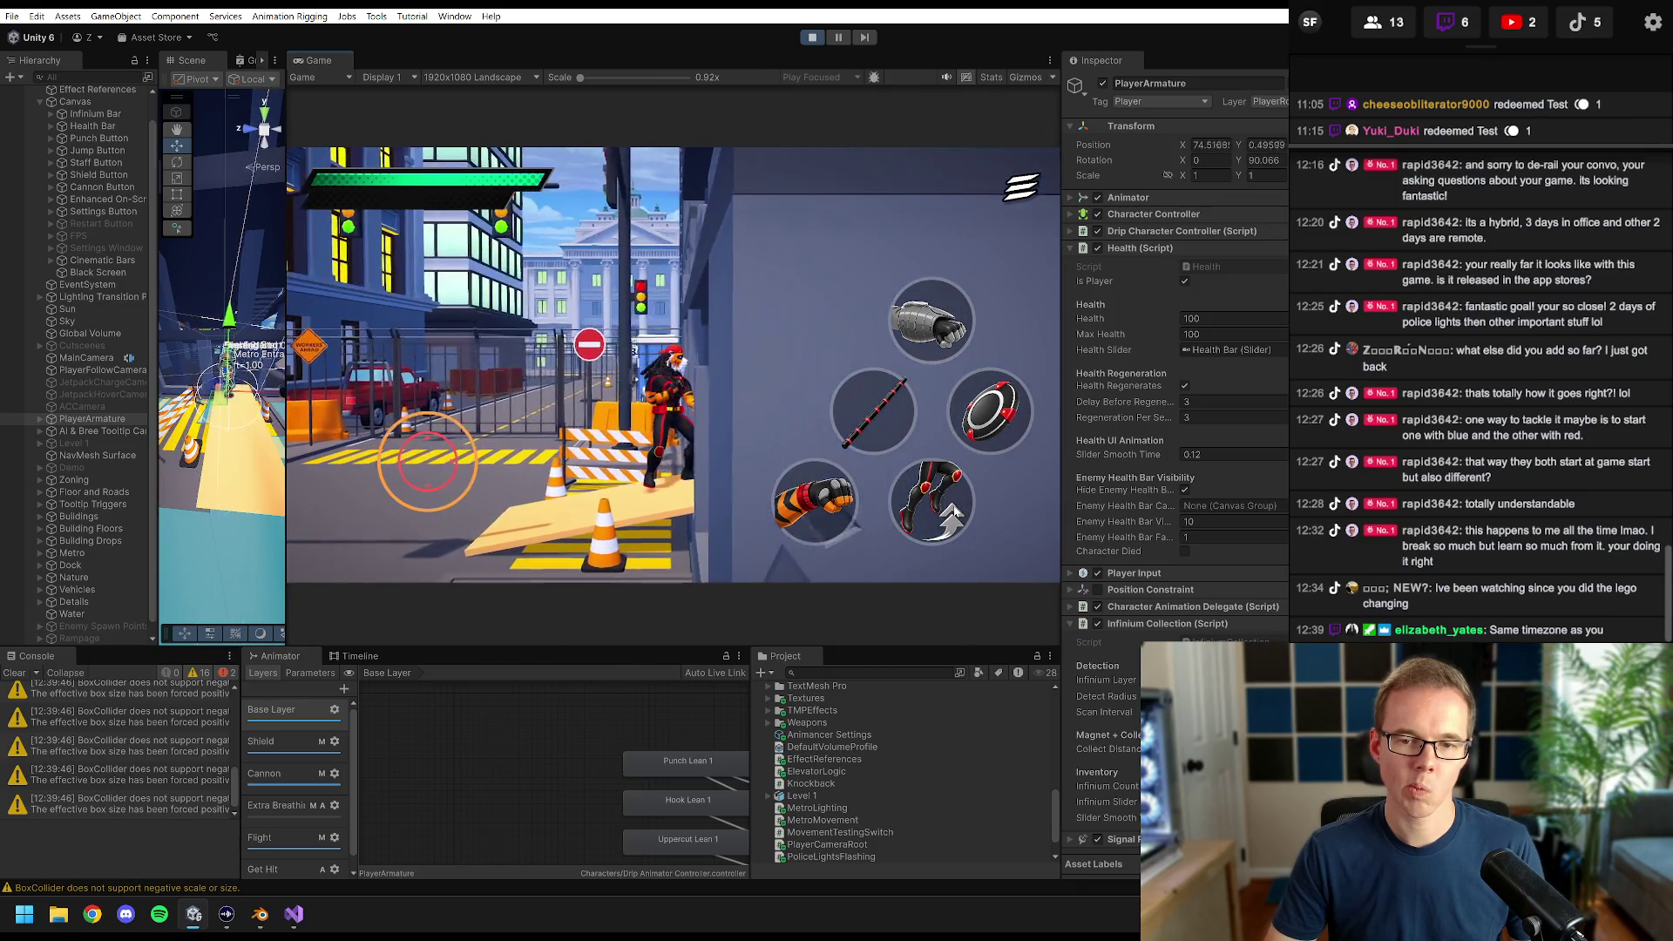
{"action": "key", "text": "a"}
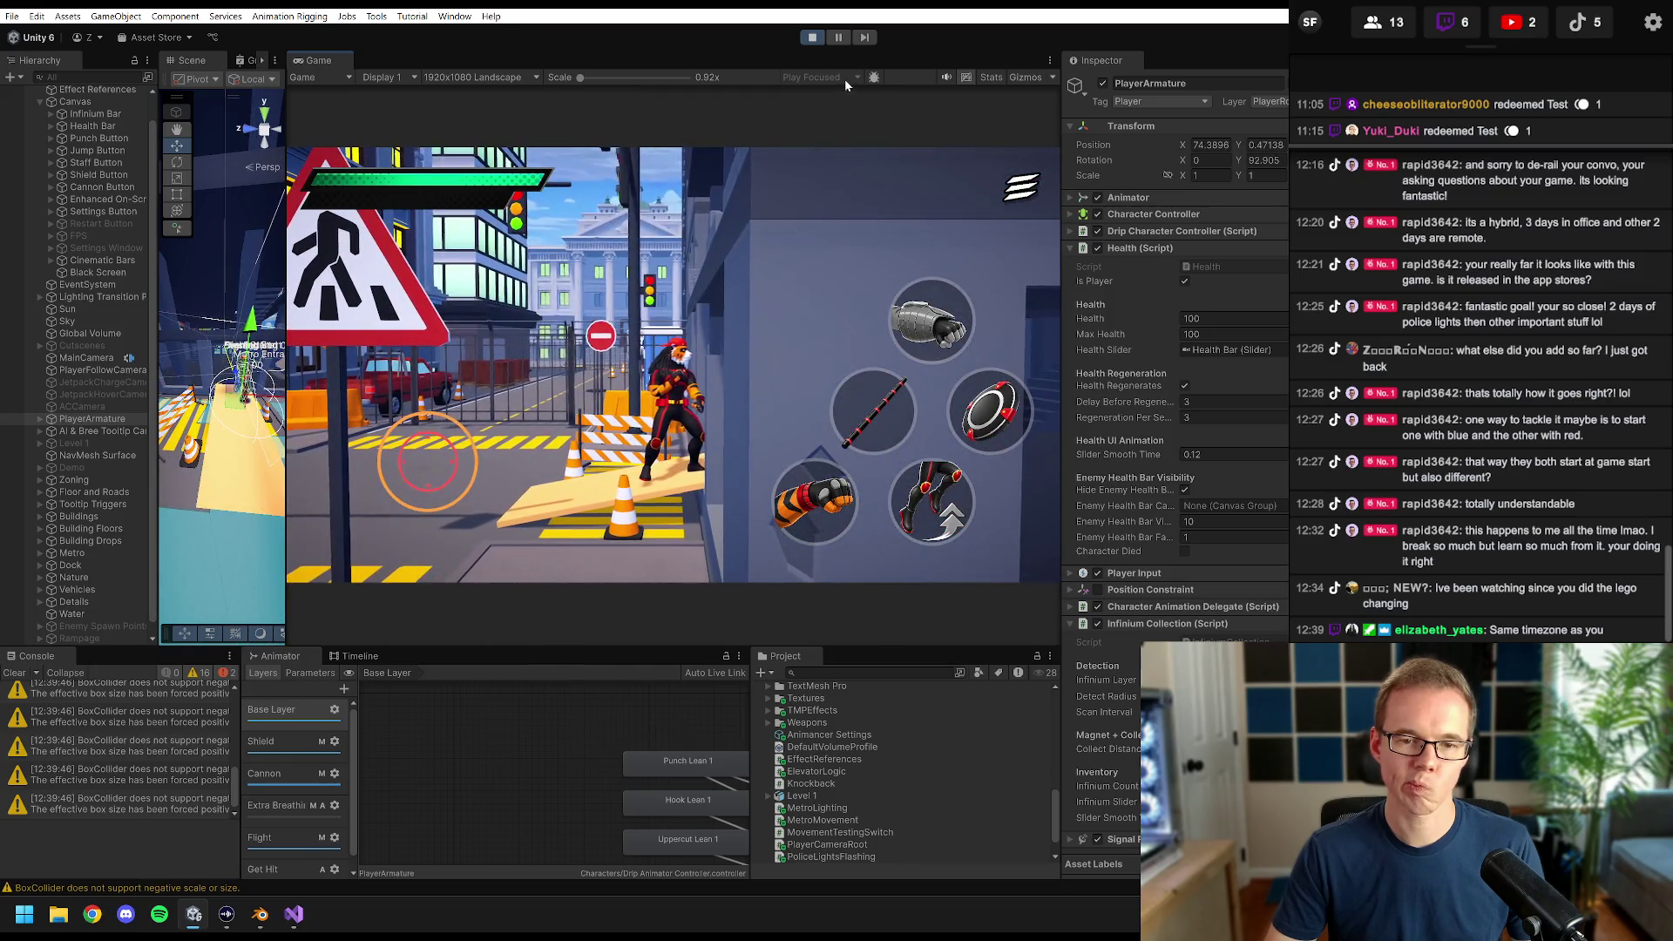
{"action": "left_click", "coordinate": [814, 37]}
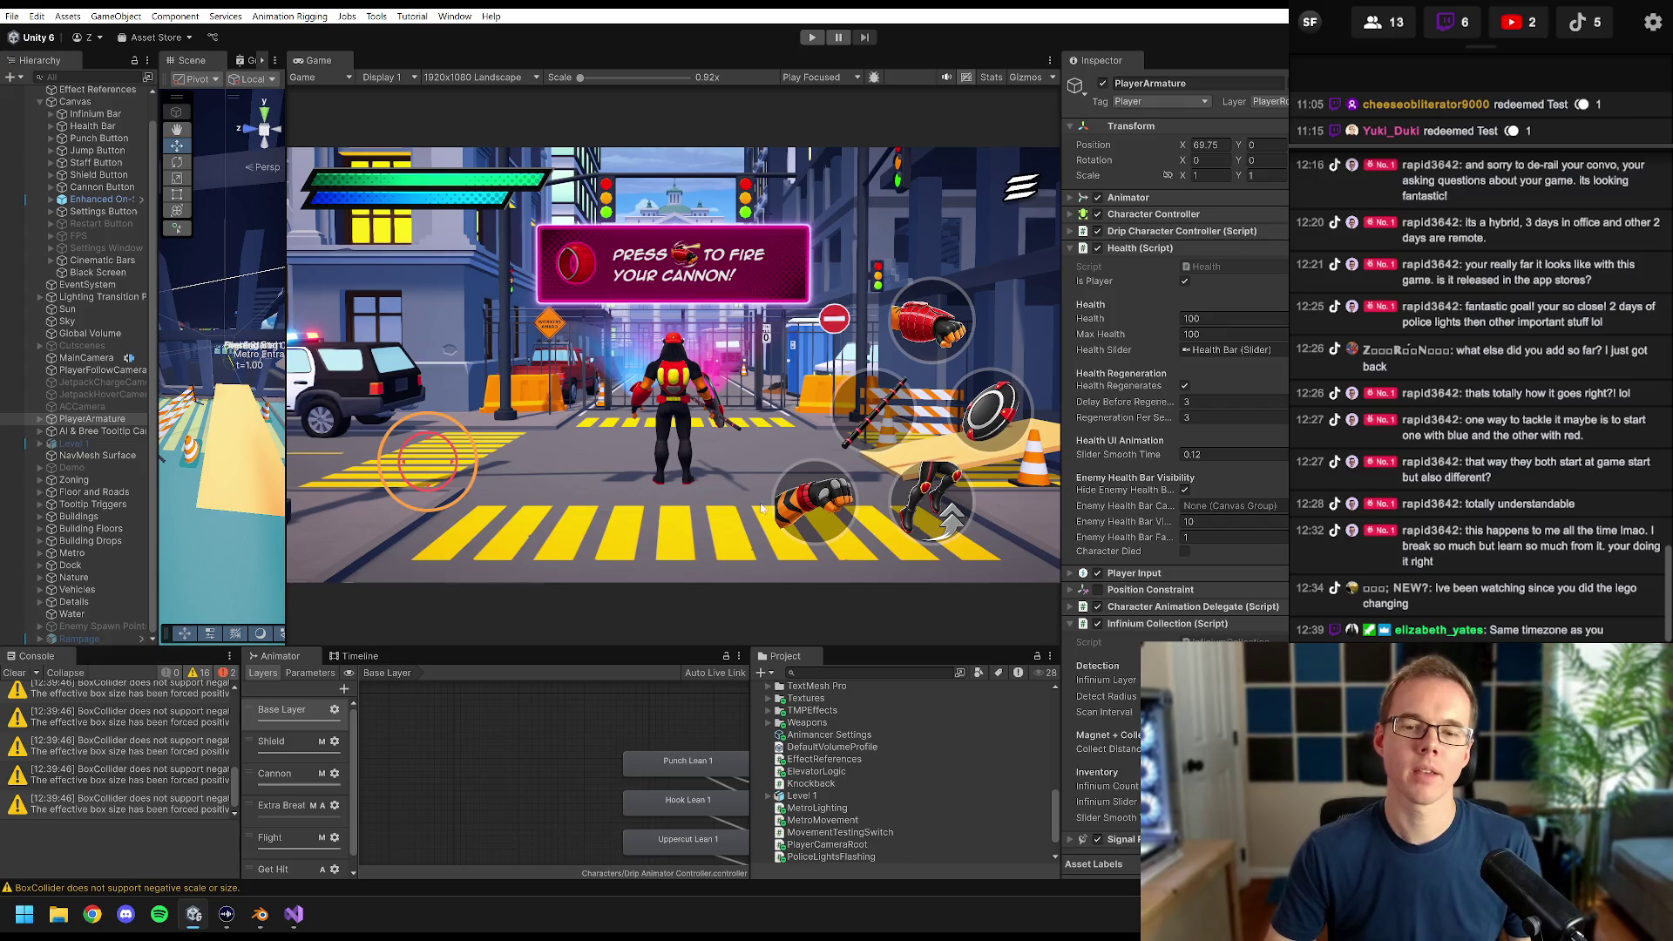
- Select the construction building while viewing its pillar and ceiling from inside
{"action": "left_click_drag", "start_coordinate": [286, 254], "coordinate": [984, 349]}
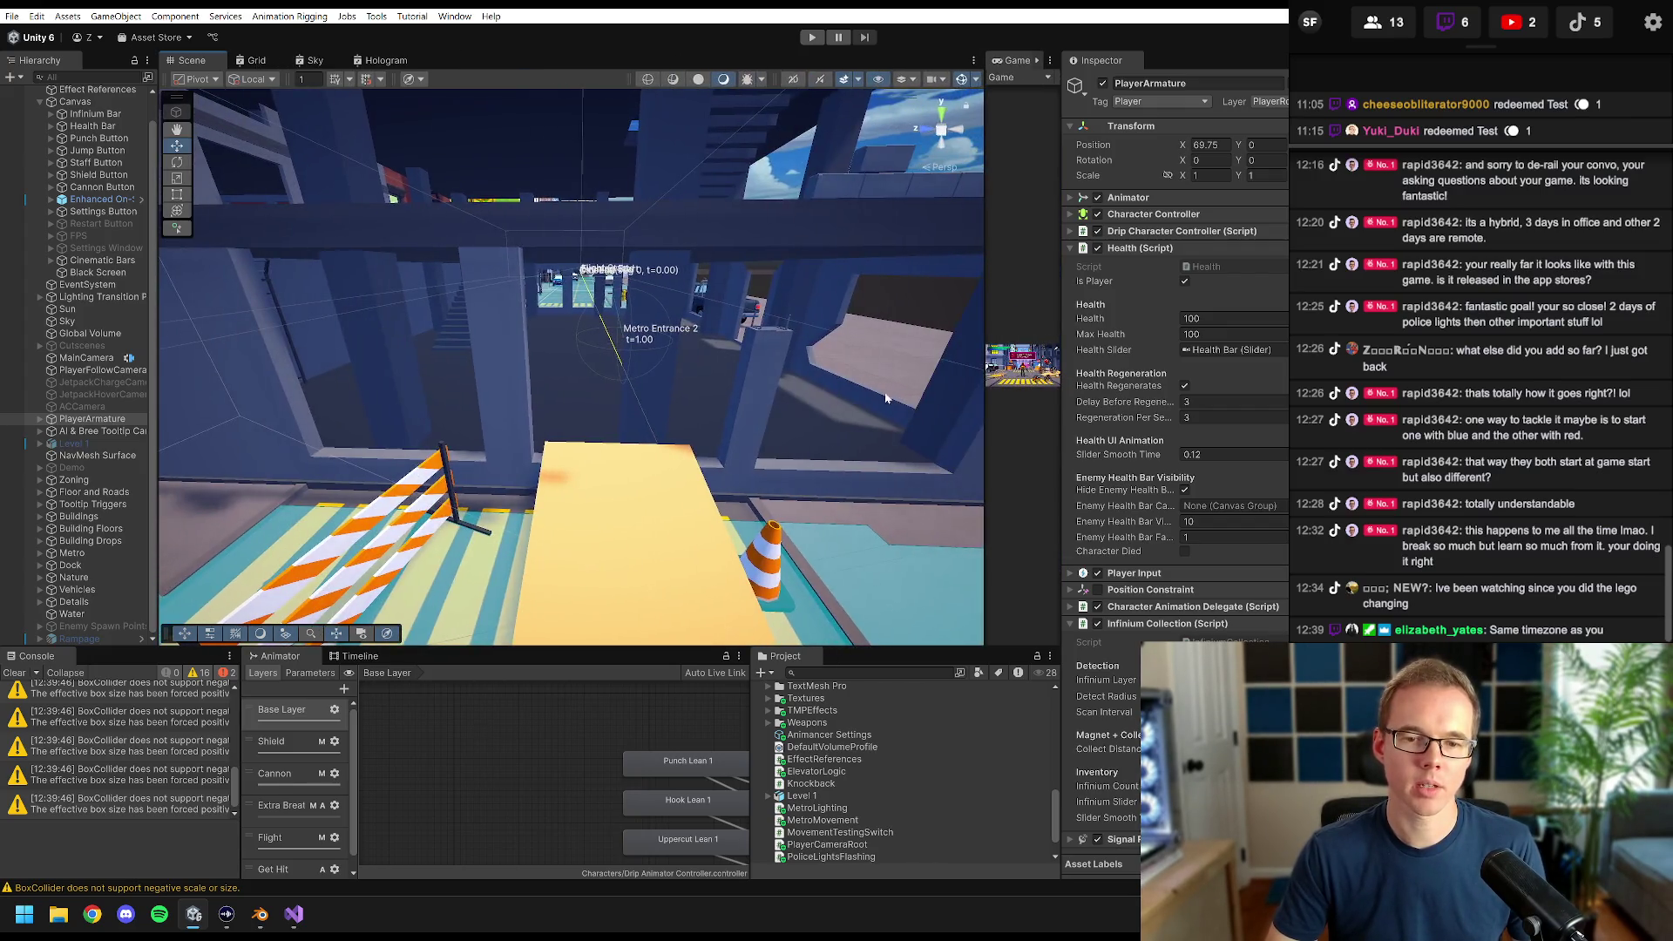
{"action": "scroll", "coordinate": [624, 507], "scroll_direction": "up", "scroll_amount": 3}
{"action": "mouse_move", "coordinate": [624, 507]}
{"action": "left_mouse_down"}
{"action": "mouse_move", "coordinate": [641, 526]}
{"action": "mouse_move", "coordinate": [638, 483]}
{"action": "mouse_move", "coordinate": [587, 485]}
{"action": "mouse_move", "coordinate": [622, 440]}
{"action": "left_mouse_up"}
{"action": "left_click", "coordinate": [622, 440]}
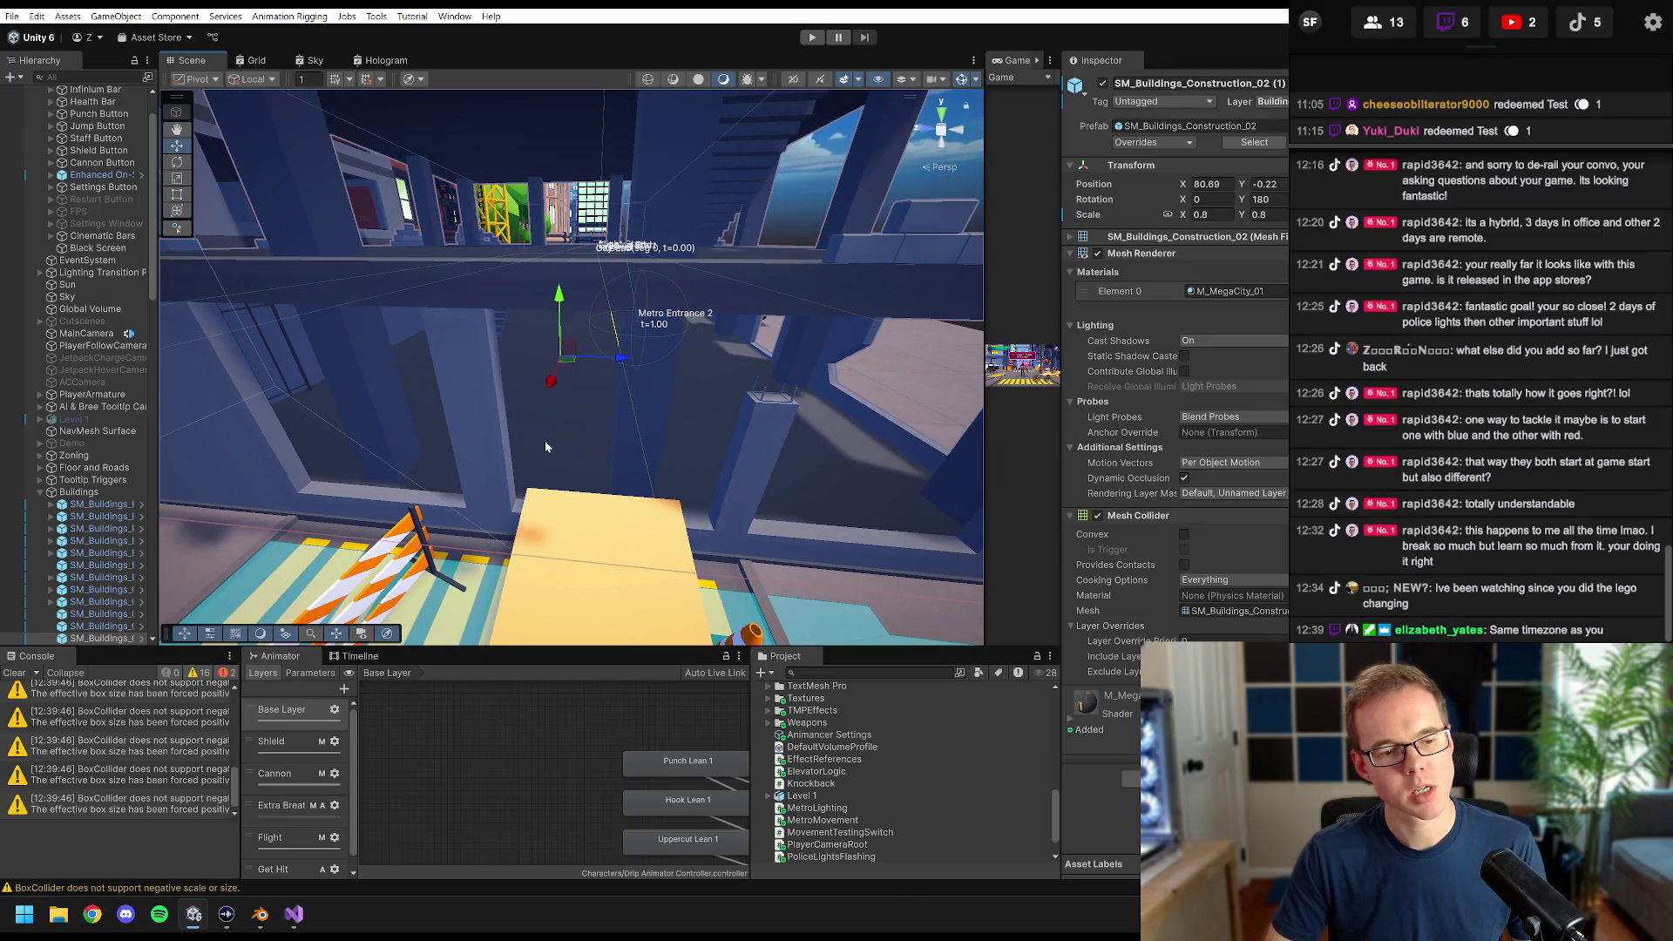
{"action": "scroll", "coordinate": [102, 546], "scroll_direction": "down", "scroll_amount": 3}
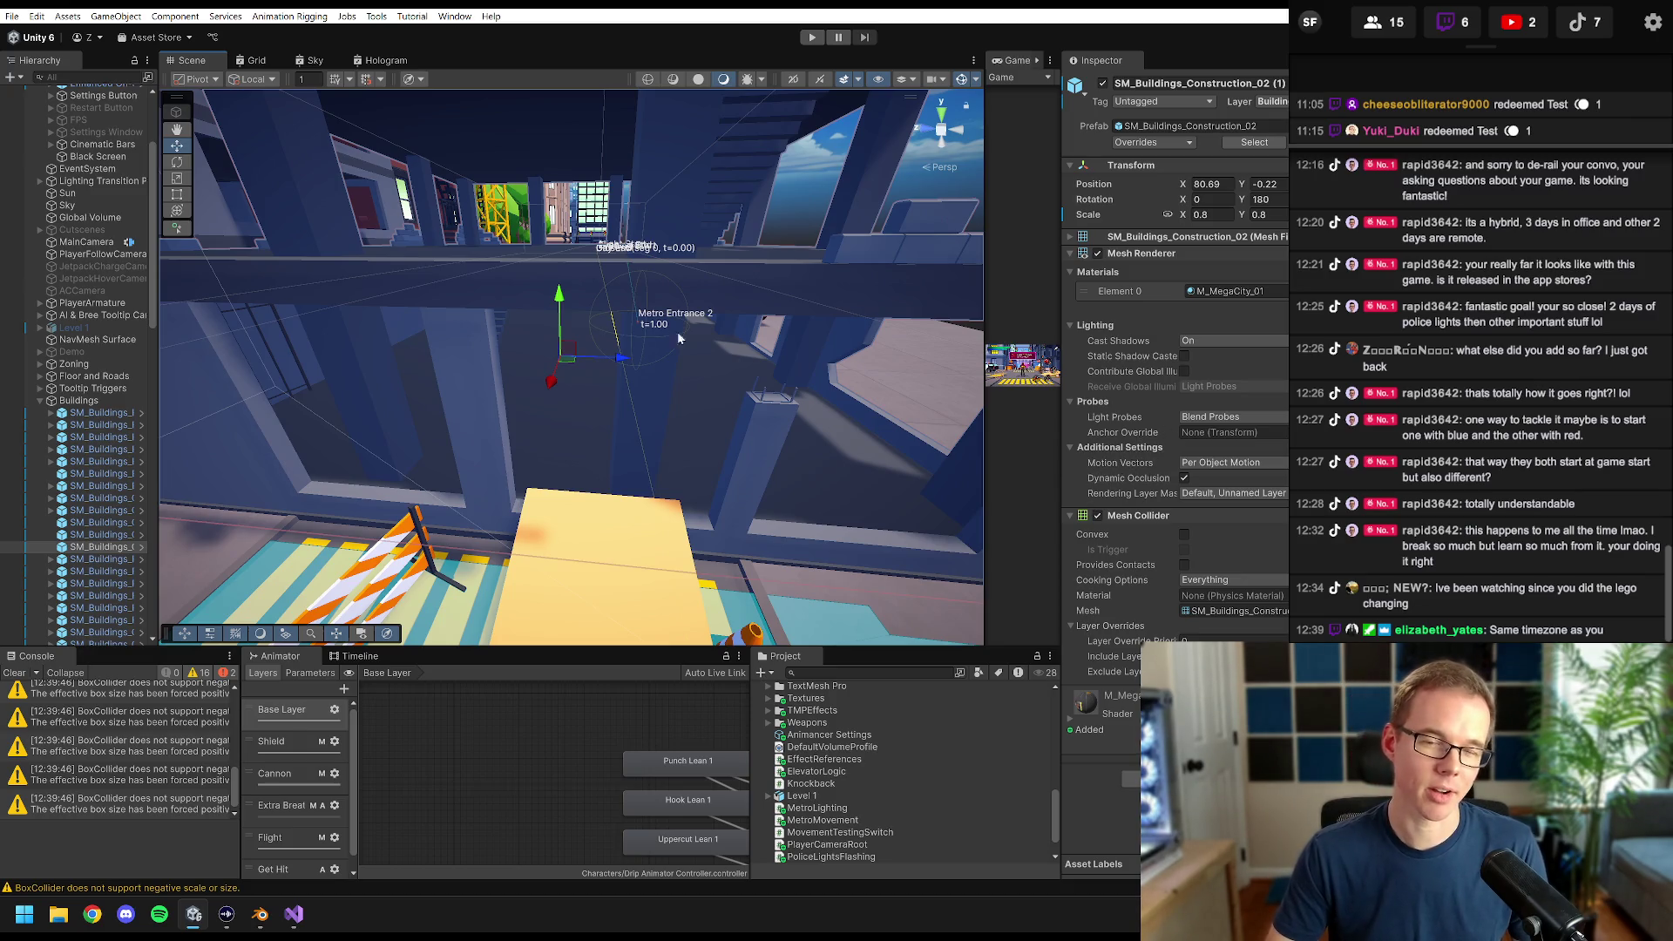
- View the building from outside, widen the Hierarchy, and enable its Mesh Collider
{"action": "mouse_move", "coordinate": [679, 338]}
{"action": "left_mouse_down"}
{"action": "mouse_move", "coordinate": [641, 494]}
{"action": "mouse_move", "coordinate": [627, 361]}
{"action": "left_mouse_up"}
{"action": "scroll", "coordinate": [629, 368], "scroll_direction": "up", "scroll_amount": 2}
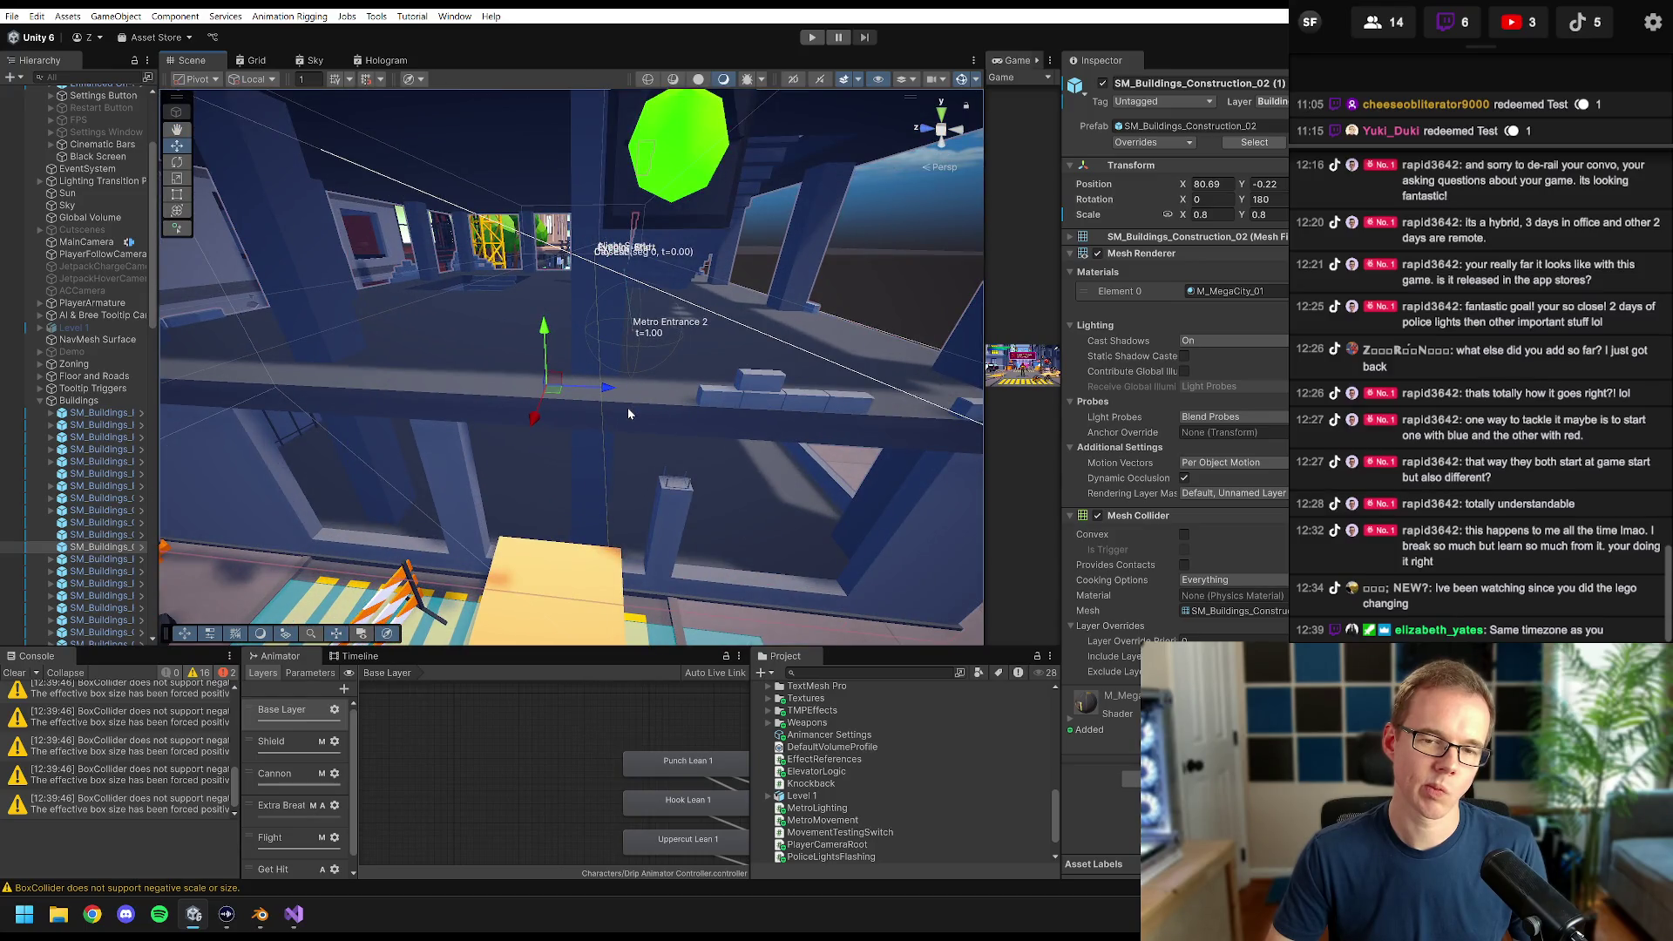
{"action": "mouse_move", "coordinate": [629, 414]}
{"action": "left_mouse_down"}
{"action": "mouse_move", "coordinate": [630, 366]}
{"action": "mouse_move", "coordinate": [643, 654]}
{"action": "mouse_move", "coordinate": [671, 557]}
{"action": "mouse_move", "coordinate": [724, 497]}
{"action": "mouse_move", "coordinate": [476, 450]}
{"action": "mouse_move", "coordinate": [542, 379]}
{"action": "mouse_move", "coordinate": [660, 377]}
{"action": "mouse_move", "coordinate": [425, 367]}
{"action": "left_mouse_up"}
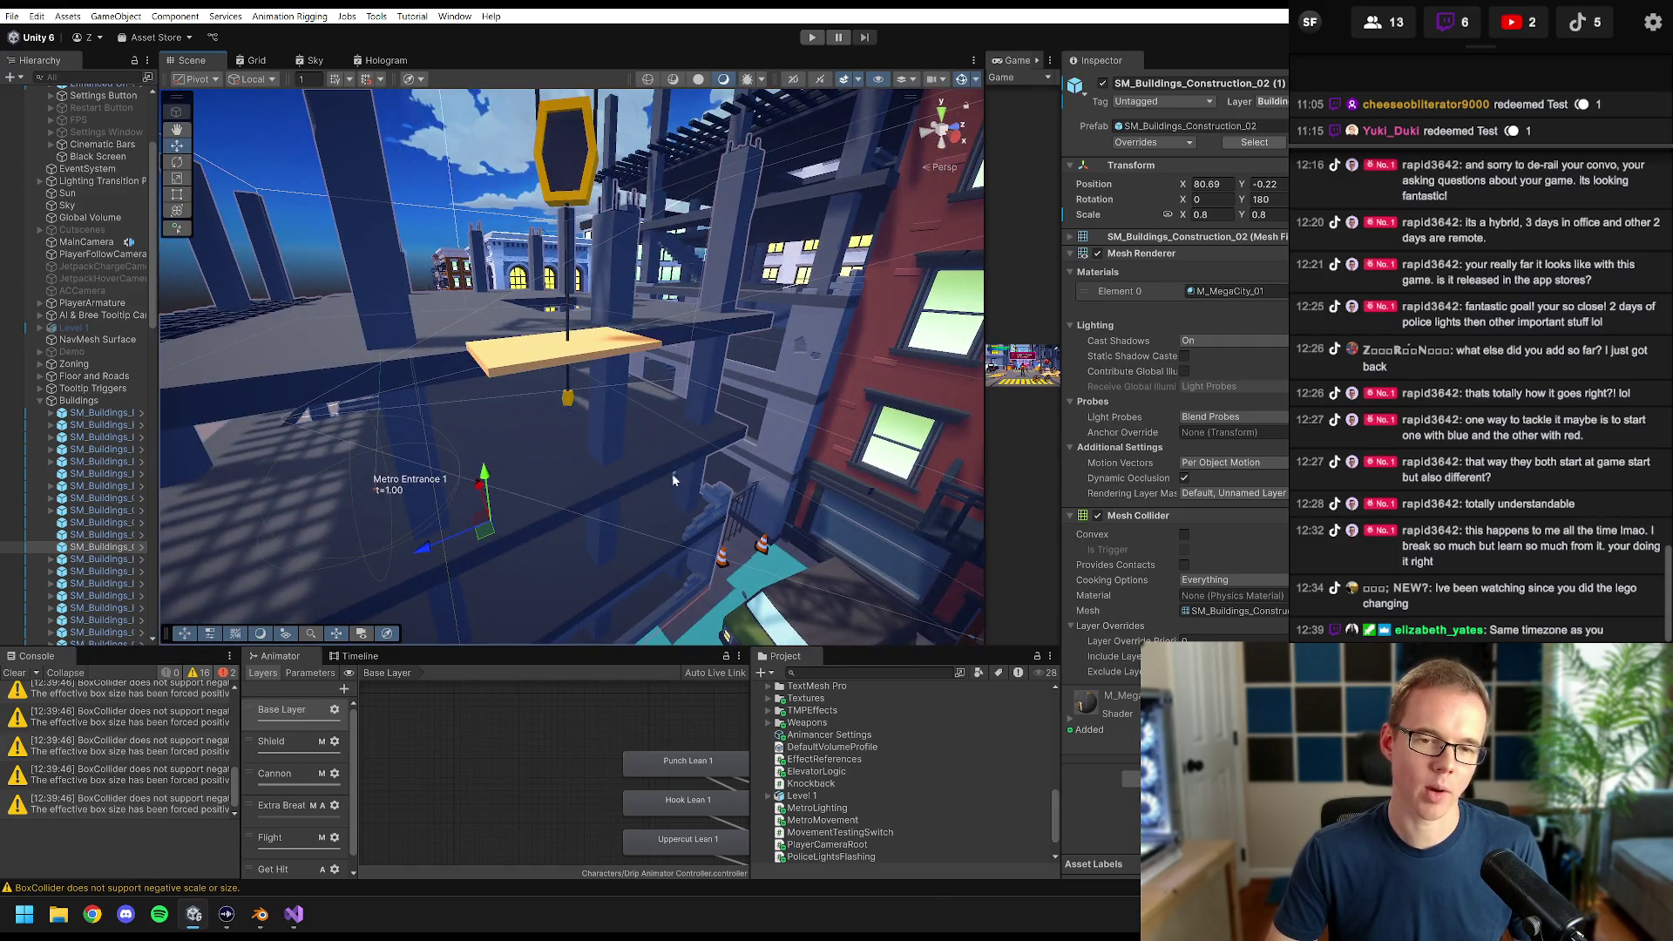
{"action": "mouse_move", "coordinate": [671, 479]}
{"action": "left_mouse_down"}
{"action": "mouse_move", "coordinate": [478, 231]}
{"action": "mouse_move", "coordinate": [731, 409]}
{"action": "mouse_move", "coordinate": [723, 290]}
{"action": "mouse_move", "coordinate": [486, 319]}
{"action": "mouse_move", "coordinate": [658, 292]}
{"action": "mouse_move", "coordinate": [688, 527]}
{"action": "mouse_move", "coordinate": [721, 489]}
{"action": "mouse_move", "coordinate": [948, 440]}
{"action": "mouse_move", "coordinate": [732, 418]}
{"action": "mouse_move", "coordinate": [746, 323]}
{"action": "mouse_move", "coordinate": [679, 374]}
{"action": "mouse_move", "coordinate": [783, 275]}
{"action": "mouse_move", "coordinate": [765, 323]}
{"action": "mouse_move", "coordinate": [712, 283]}
{"action": "mouse_move", "coordinate": [745, 298]}
{"action": "left_mouse_up"}
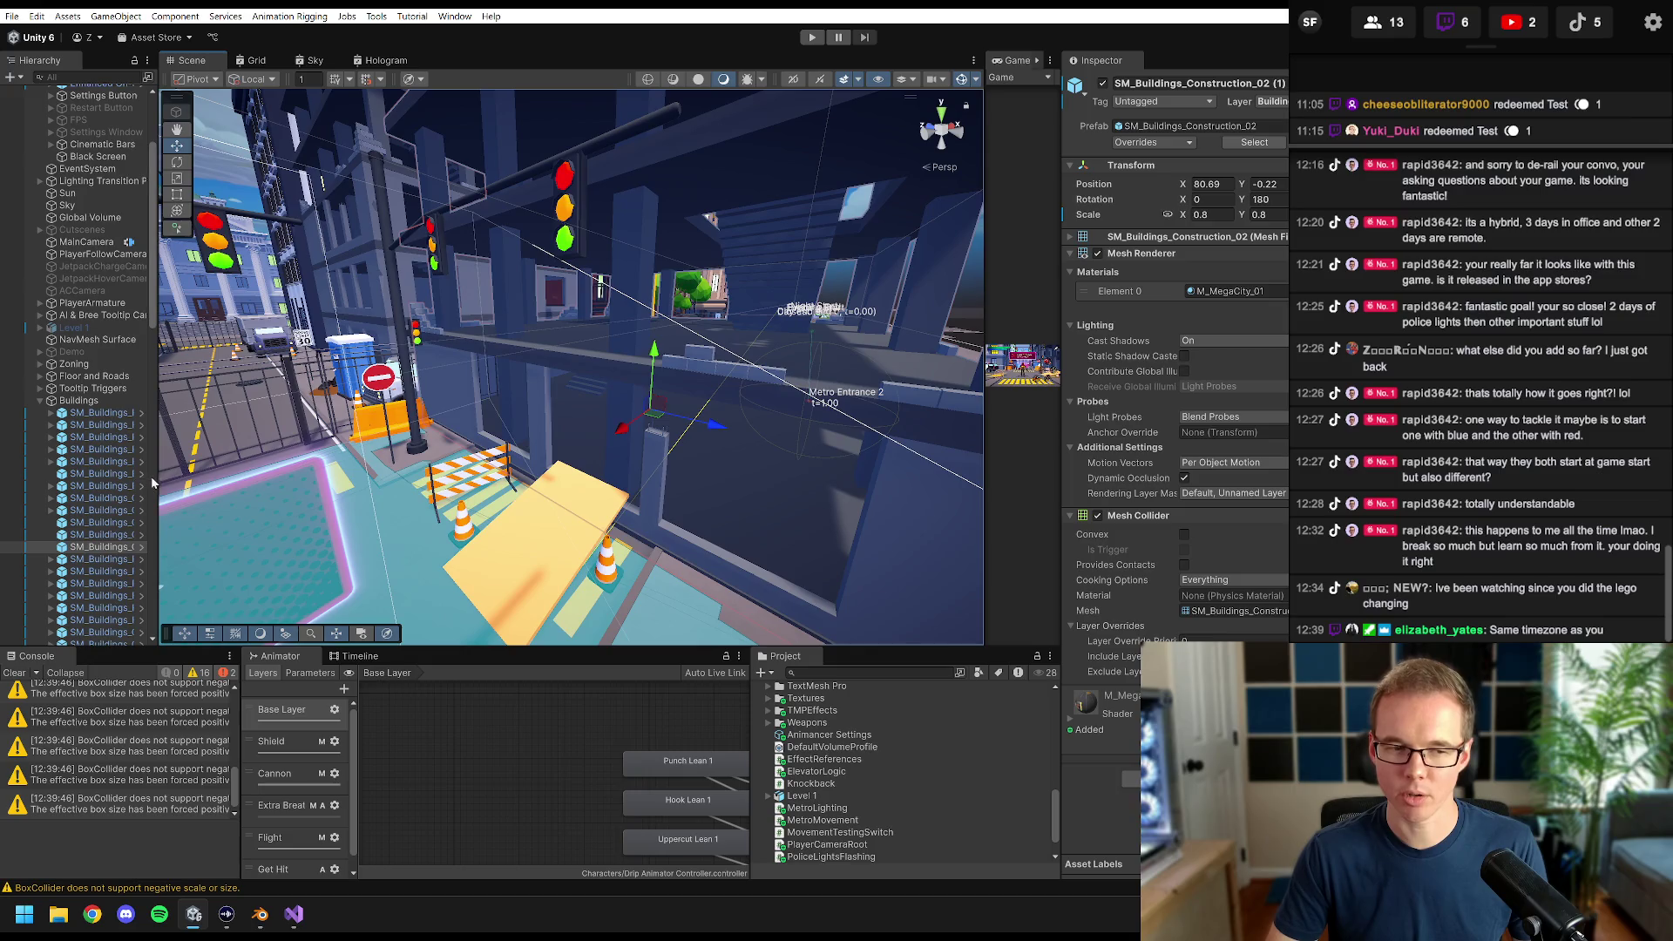
{"action": "left_click_drag", "start_coordinate": [158, 475], "coordinate": [206, 459]}
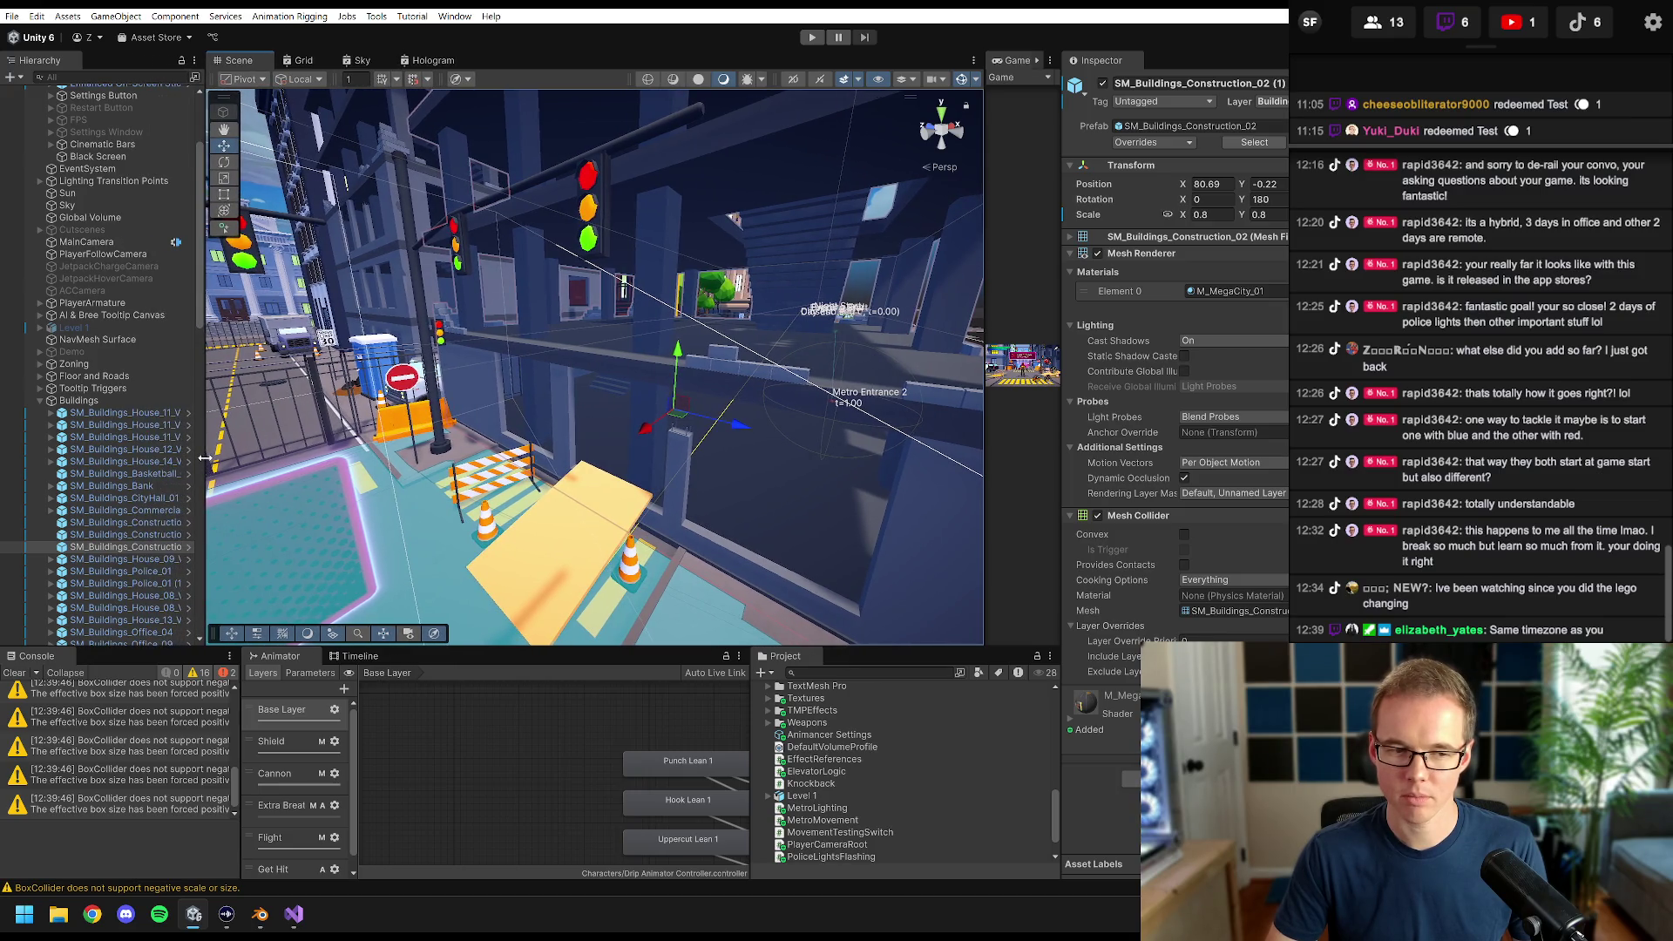
{"action": "left_click", "coordinate": [1097, 515]}
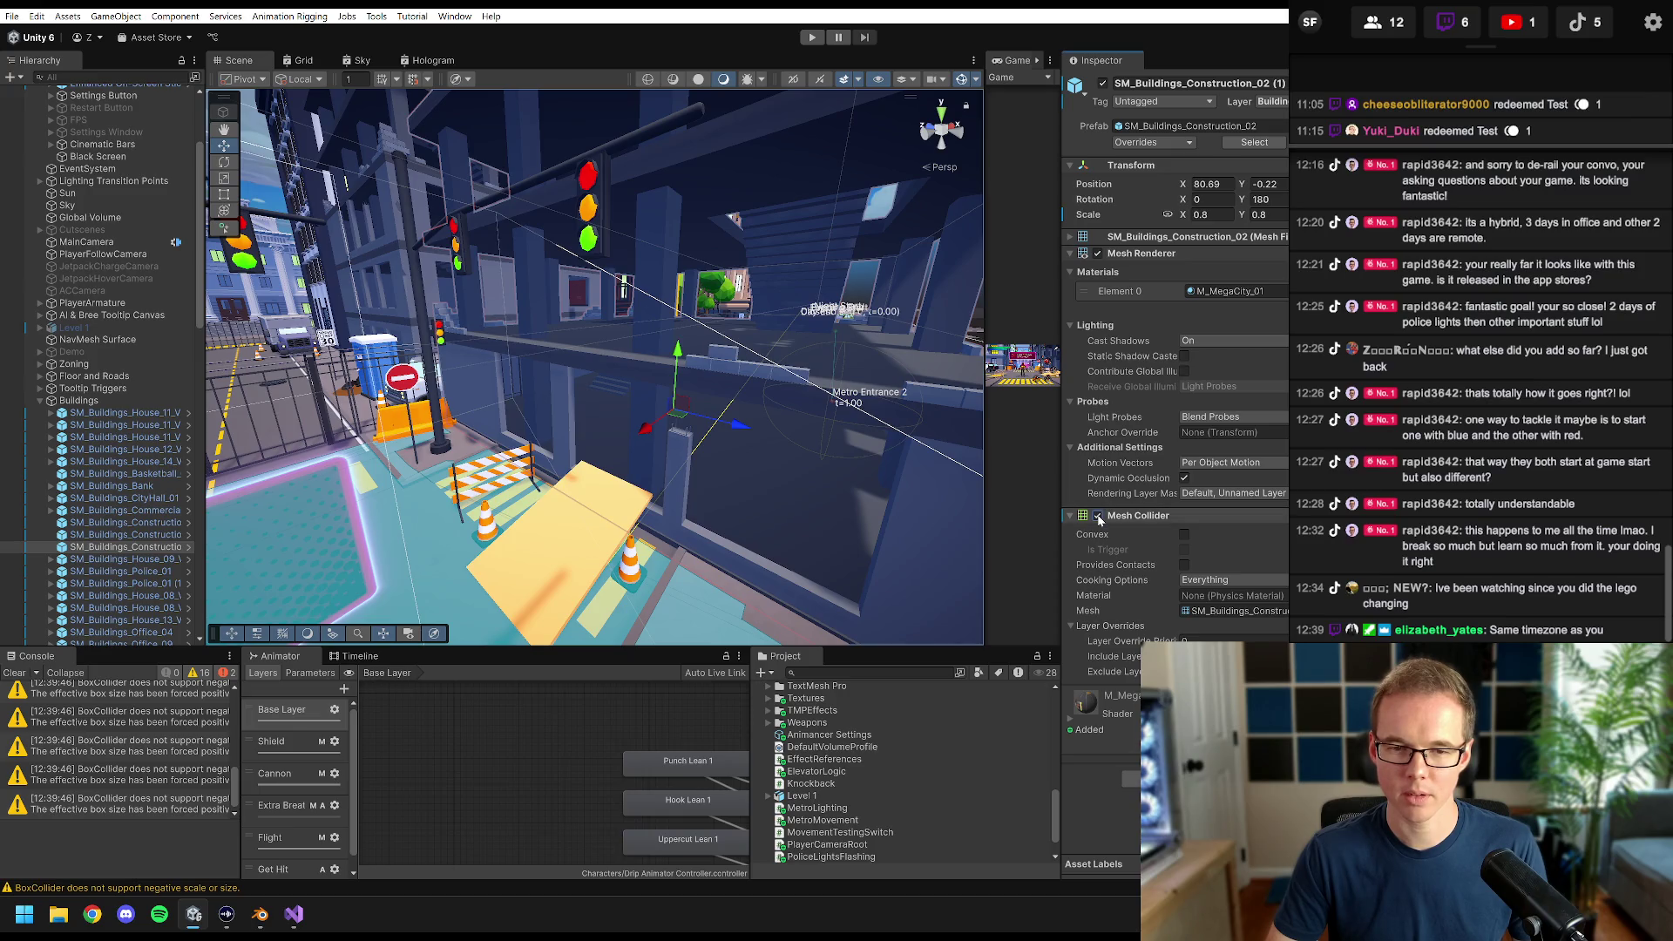
- Remove the building's Mesh Collider and switch to an orthographic side view
{"action": "right_click", "coordinate": [1135, 521]}
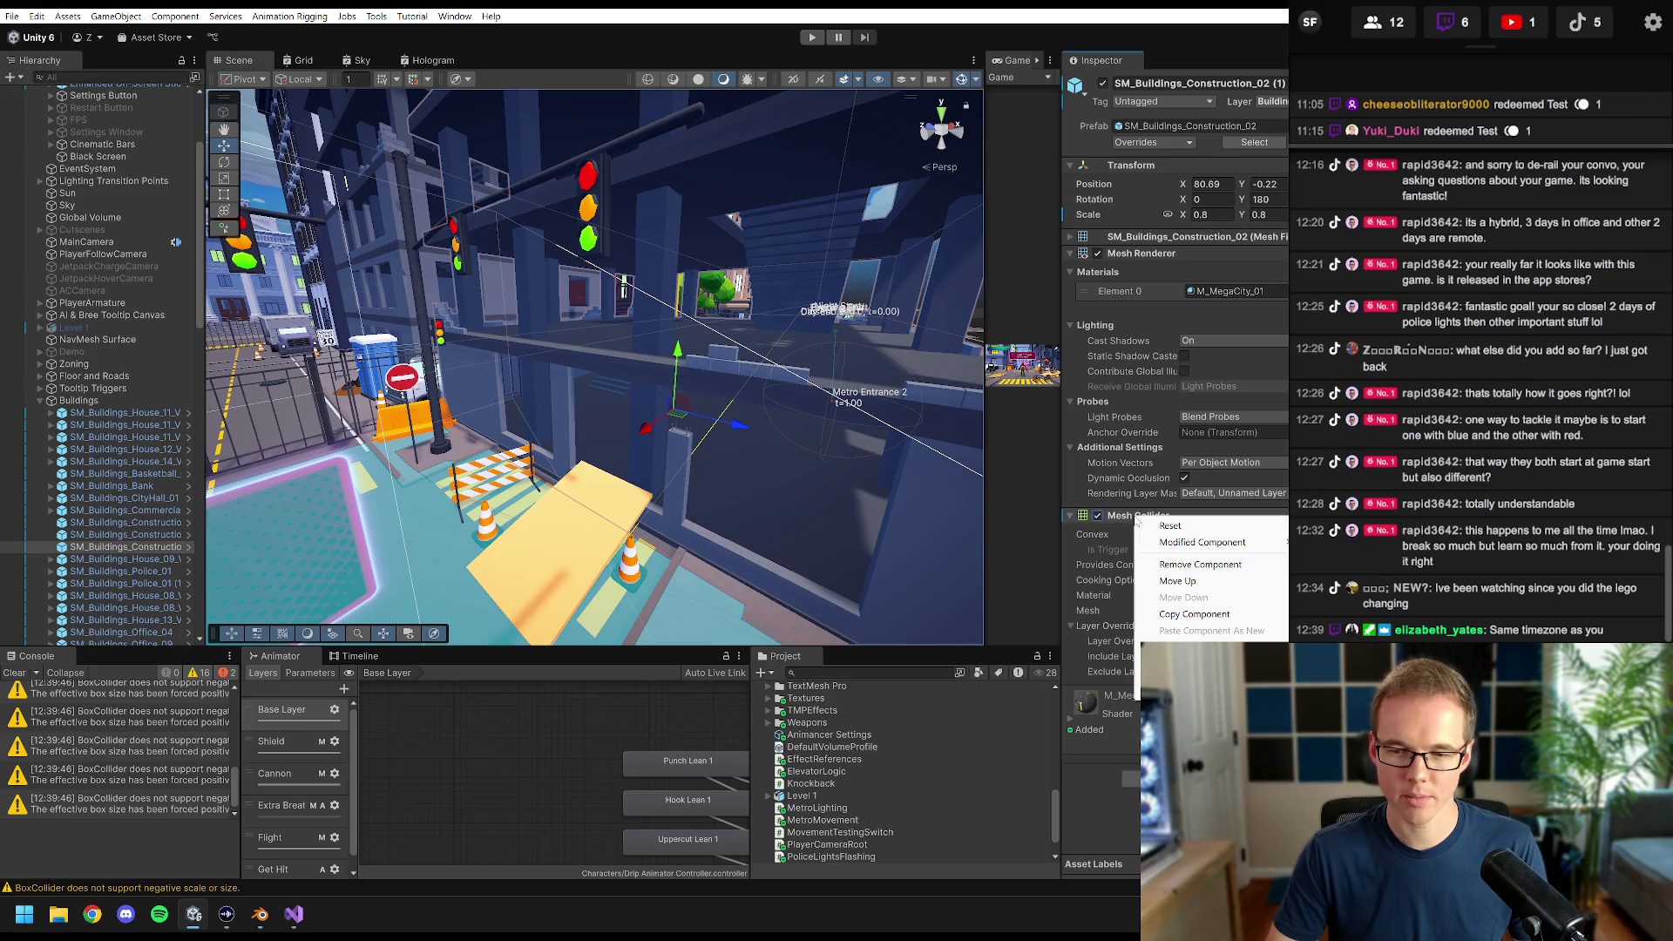
{"action": "left_click", "coordinate": [1191, 567]}
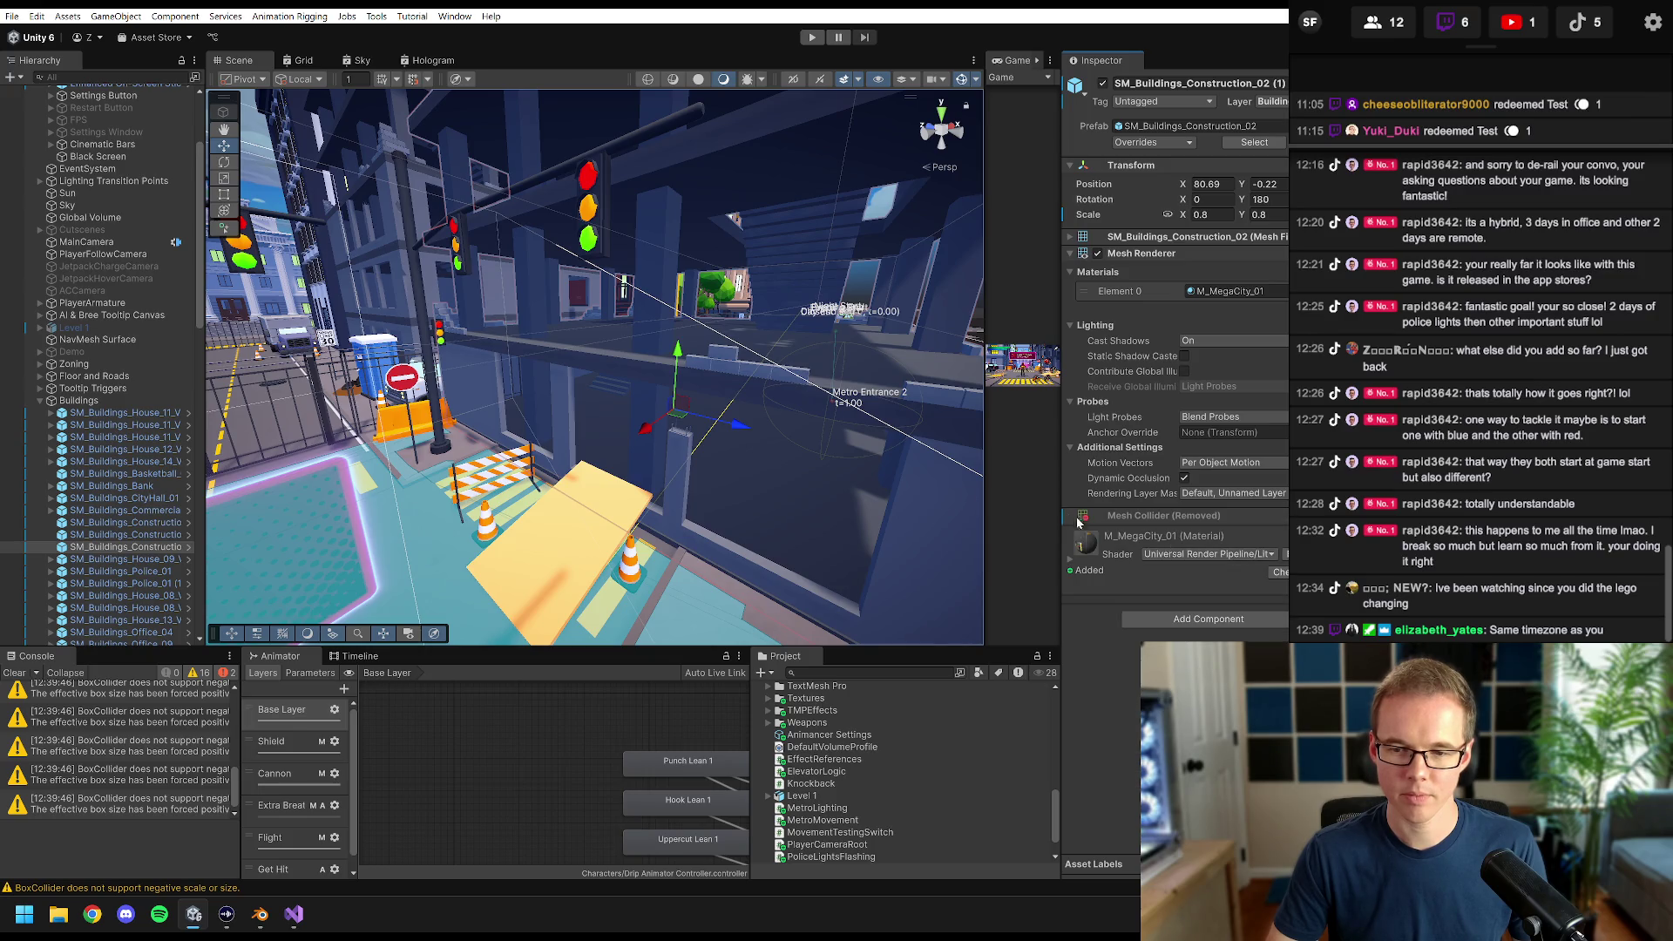
{"action": "mouse_move", "coordinate": [525, 374]}
{"action": "left_mouse_down"}
{"action": "mouse_move", "coordinate": [714, 466]}
{"action": "mouse_move", "coordinate": [716, 340]}
{"action": "mouse_move", "coordinate": [684, 305]}
{"action": "left_mouse_up"}
{"action": "left_click", "coordinate": [951, 135]}
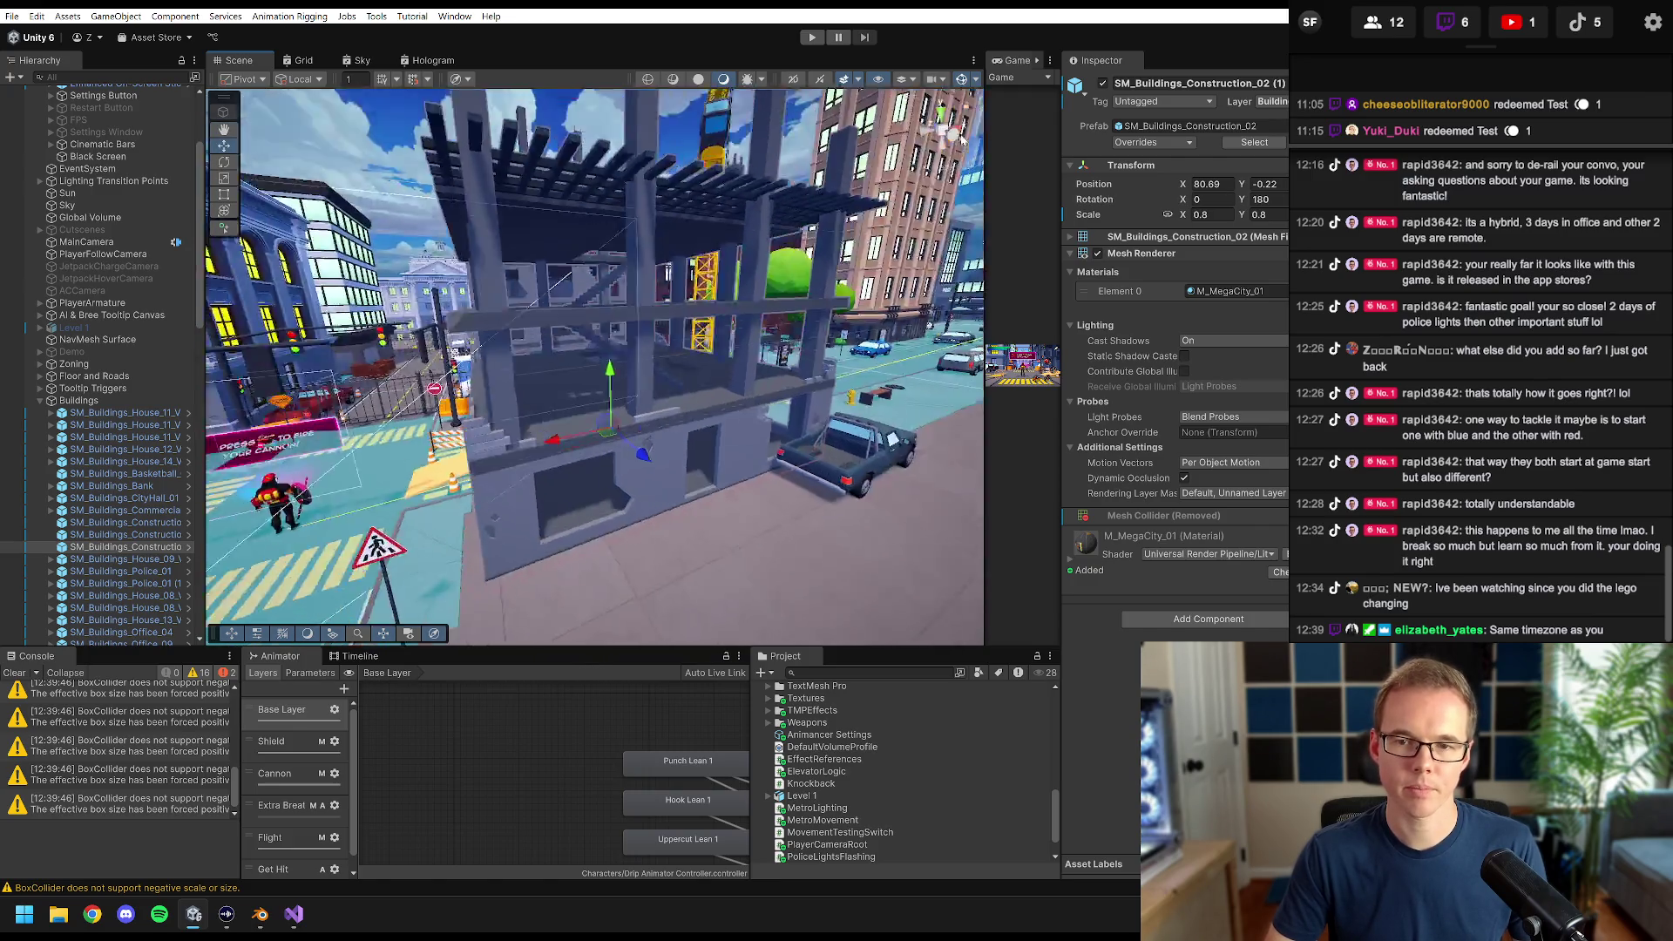
{"action": "left_click", "coordinate": [942, 131]}
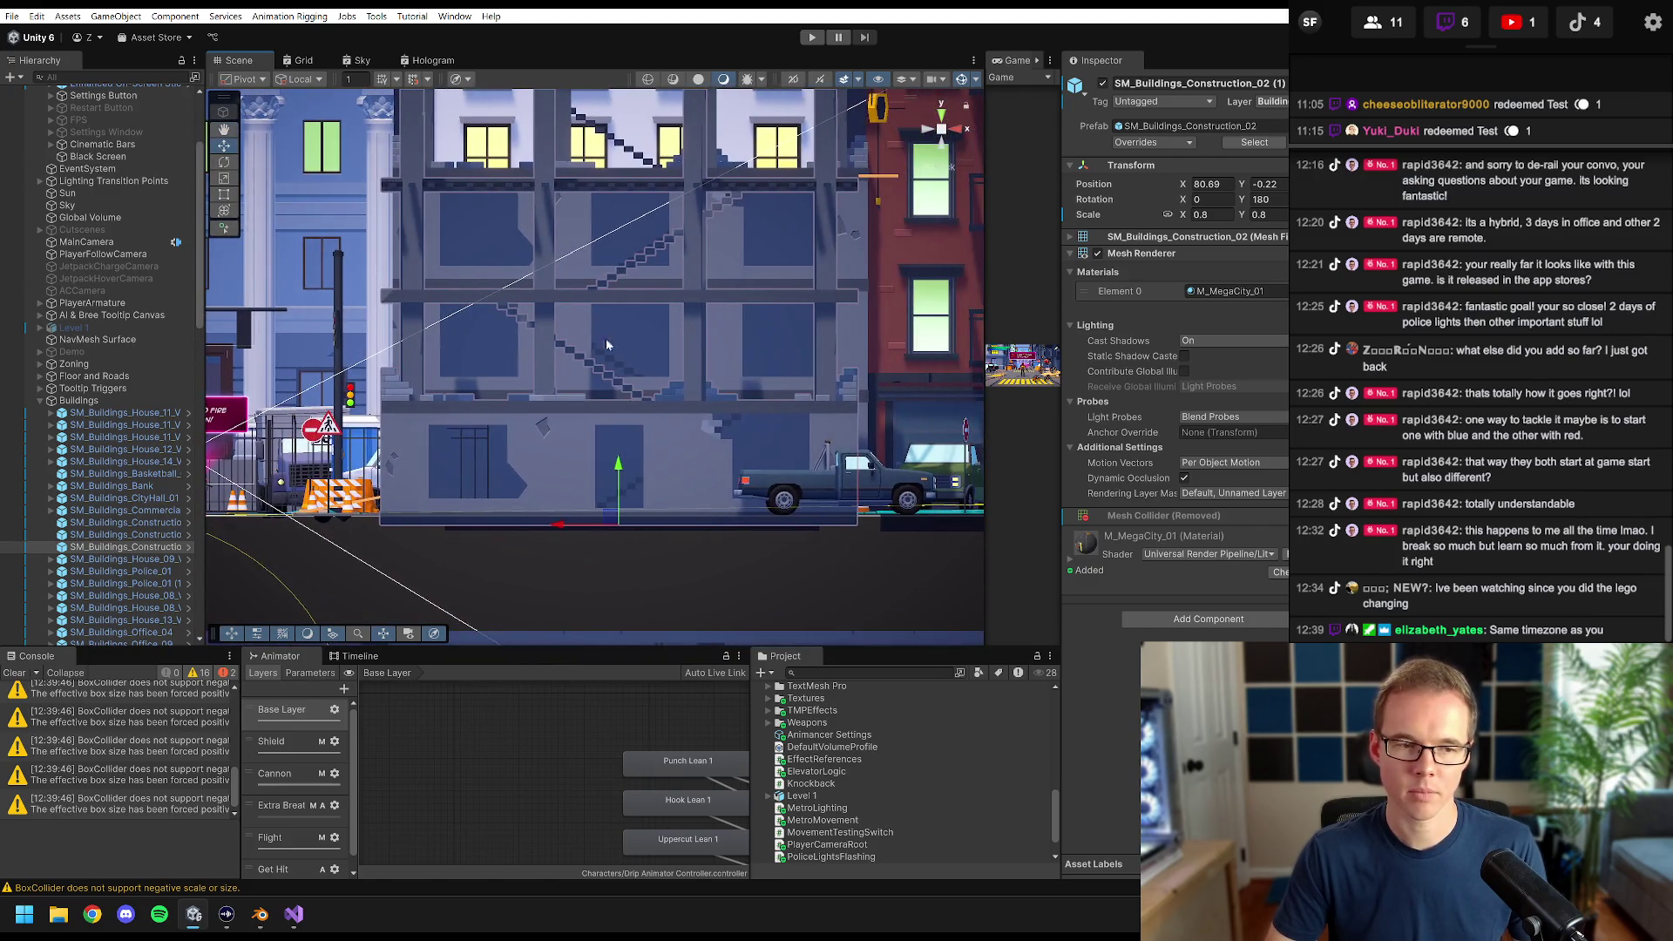
- Add a Cube as a child of the construction building and select it
{"action": "right_click", "coordinate": [110, 549]}
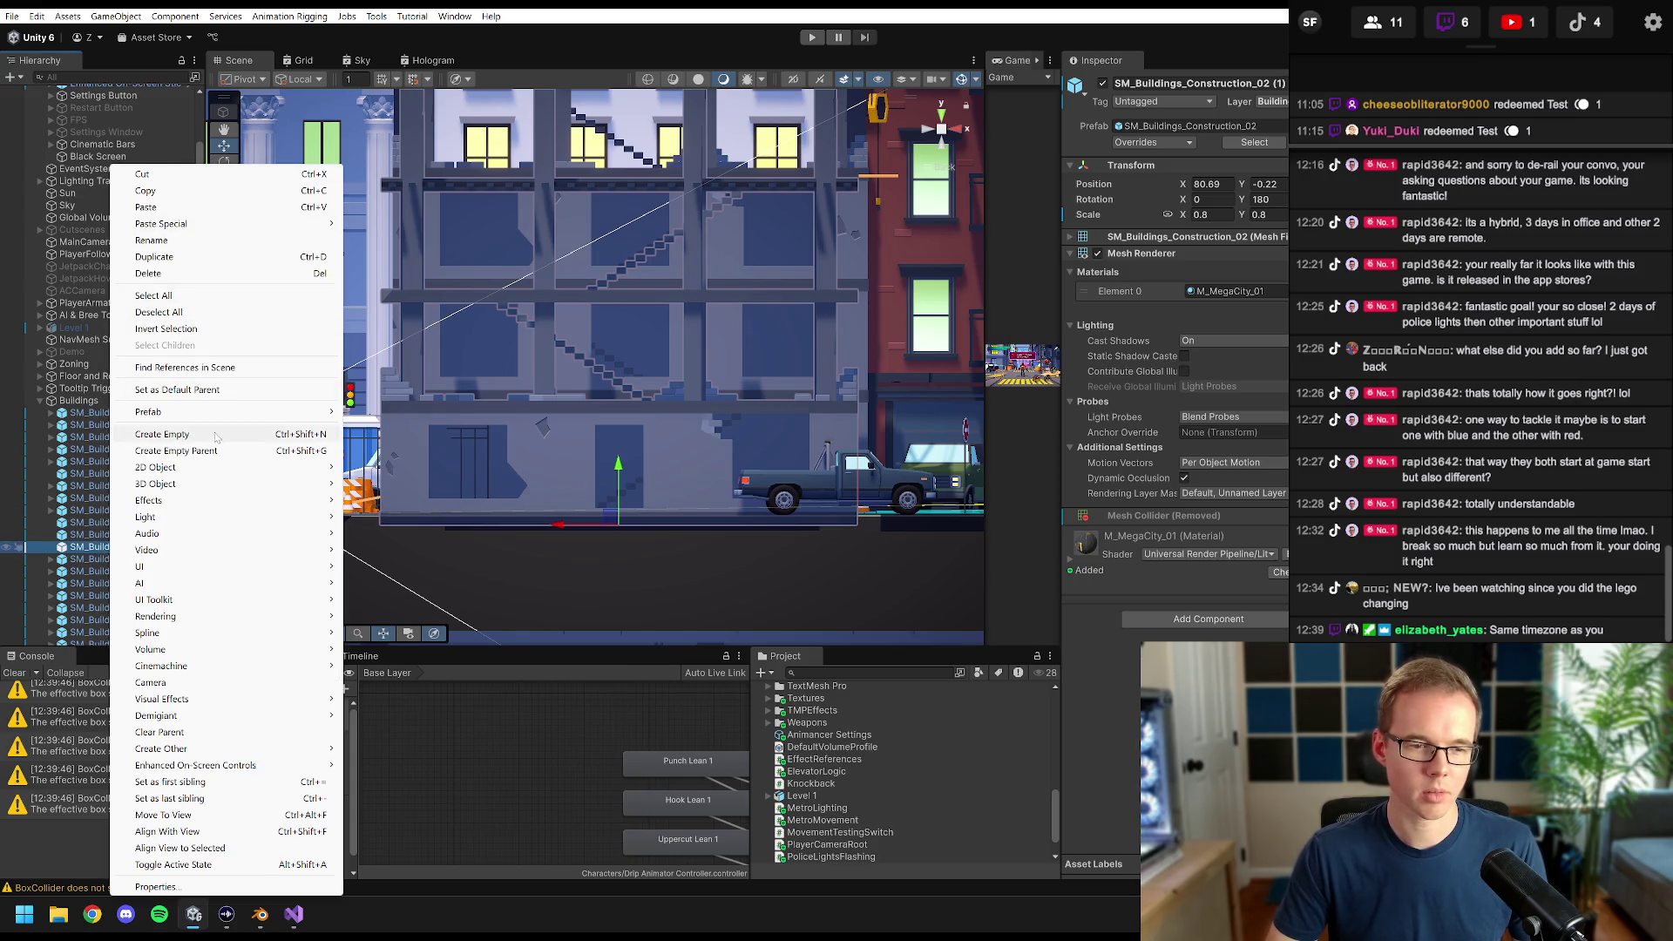
{"action": "mouse_move", "coordinate": [207, 489]}
{"action": "left_click", "coordinate": [406, 484]}
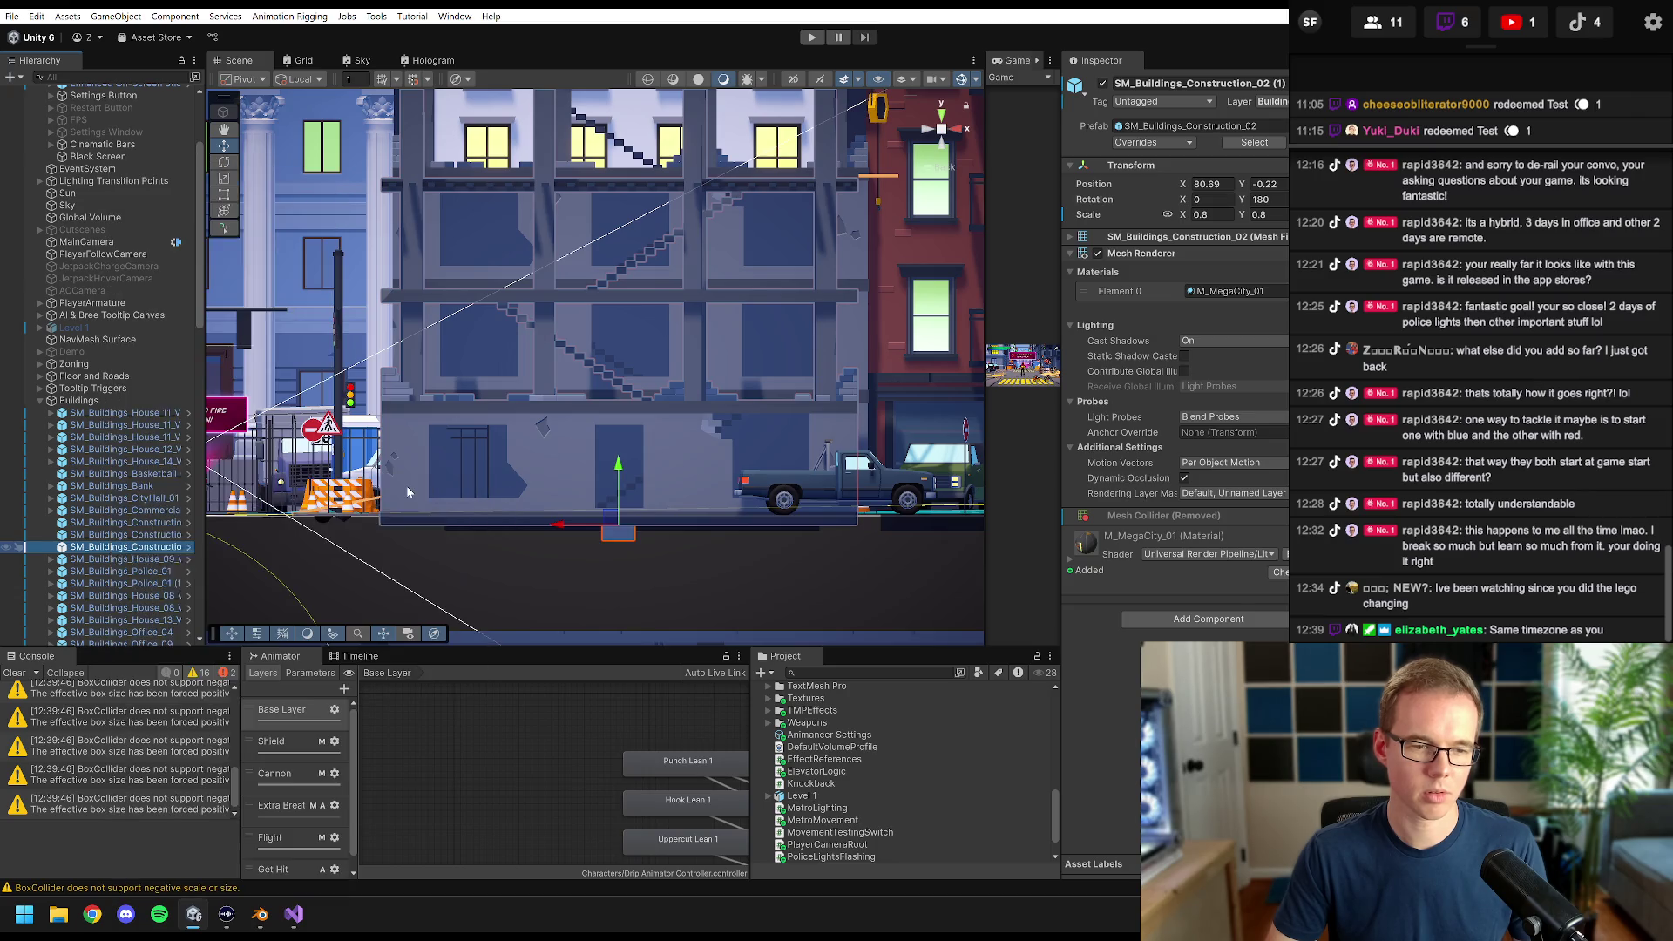
{"action": "left_click", "coordinate": [102, 562]}
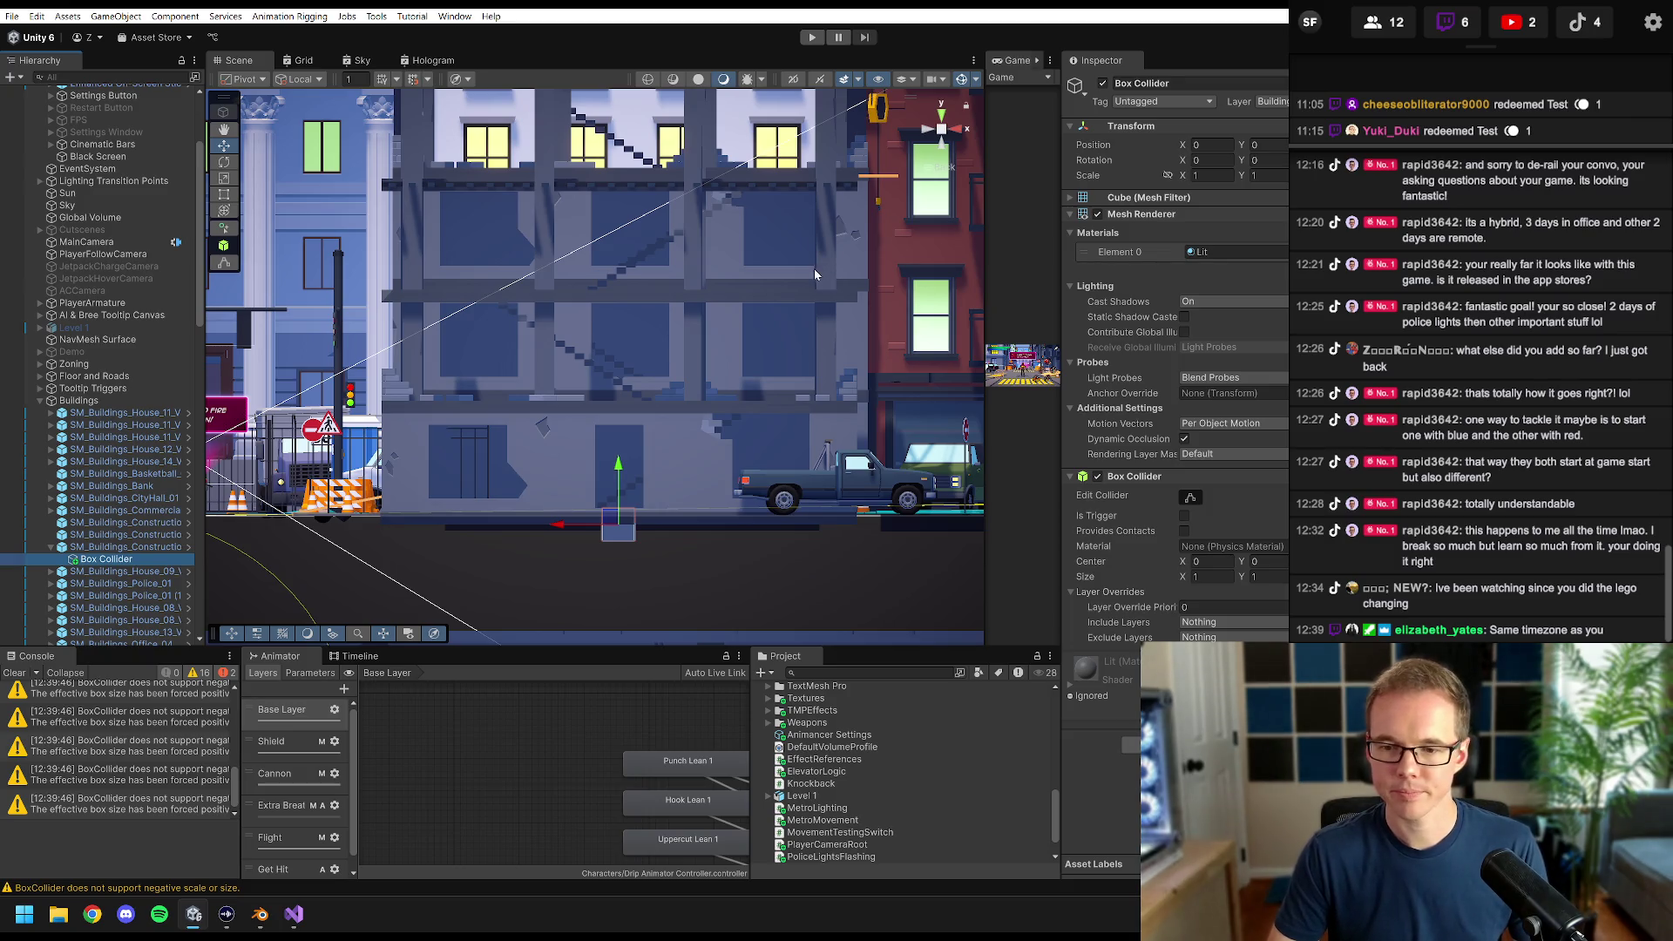
{"action": "left_click_drag", "start_coordinate": [669, 334], "coordinate": [652, 322]}
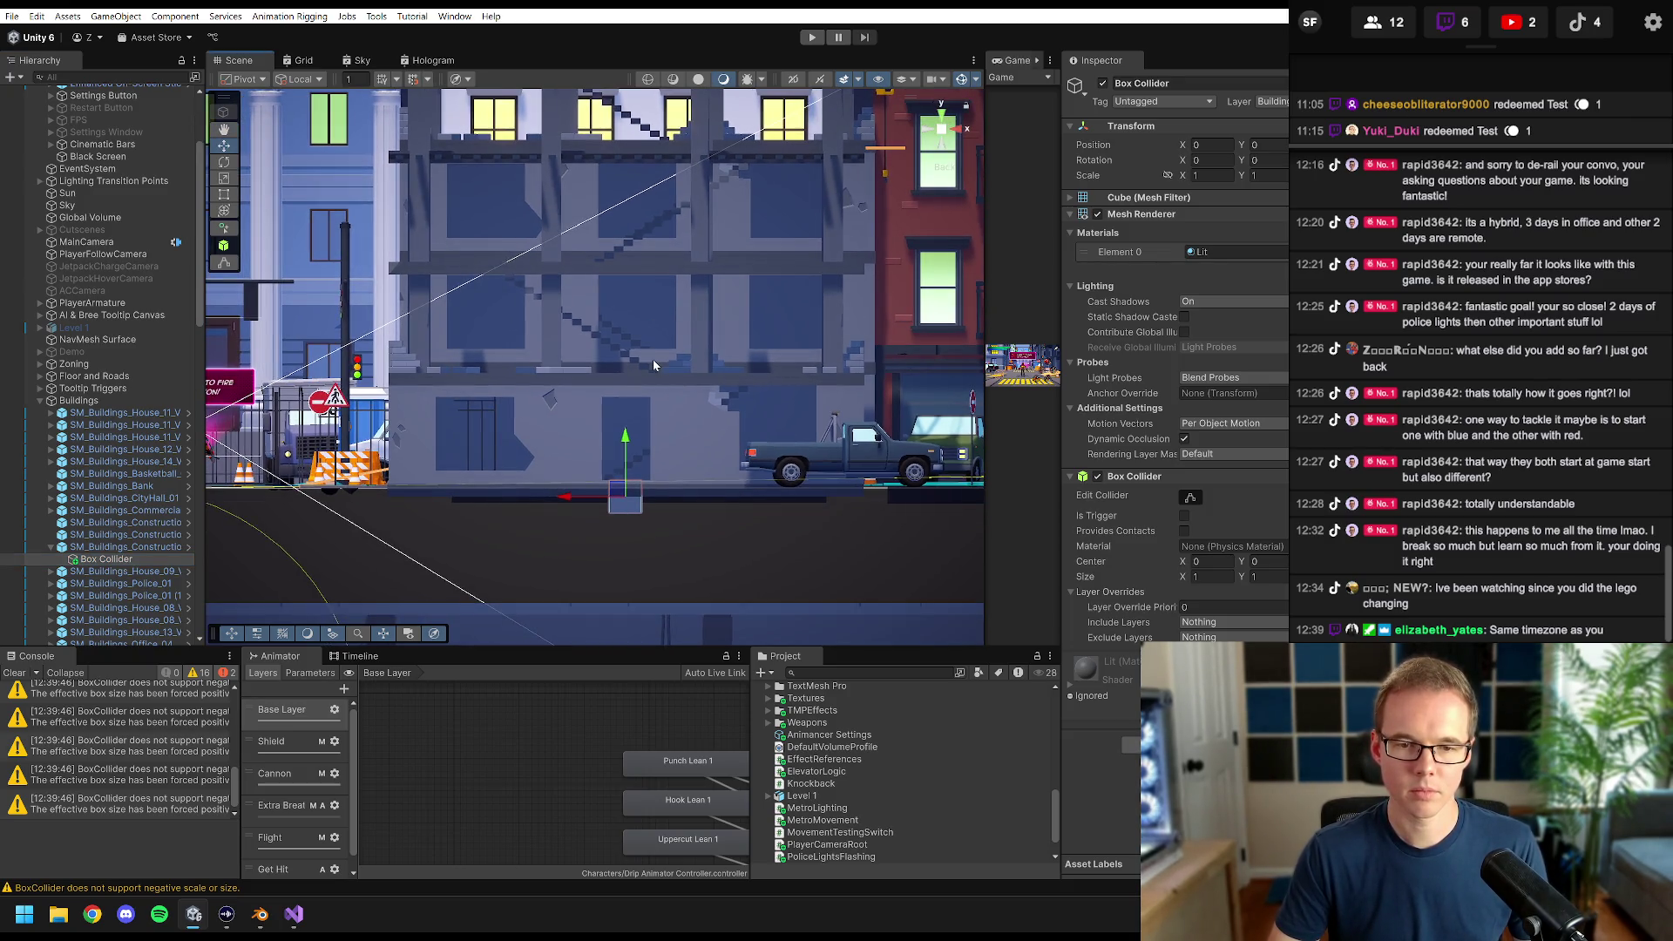
{"action": "scroll", "coordinate": [654, 363], "scroll_direction": "up", "scroll_amount": 2}
- Remove the cube's Mesh Renderer so only its collider remains, then check it in perspective
{"action": "right_click", "coordinate": [1124, 217]}
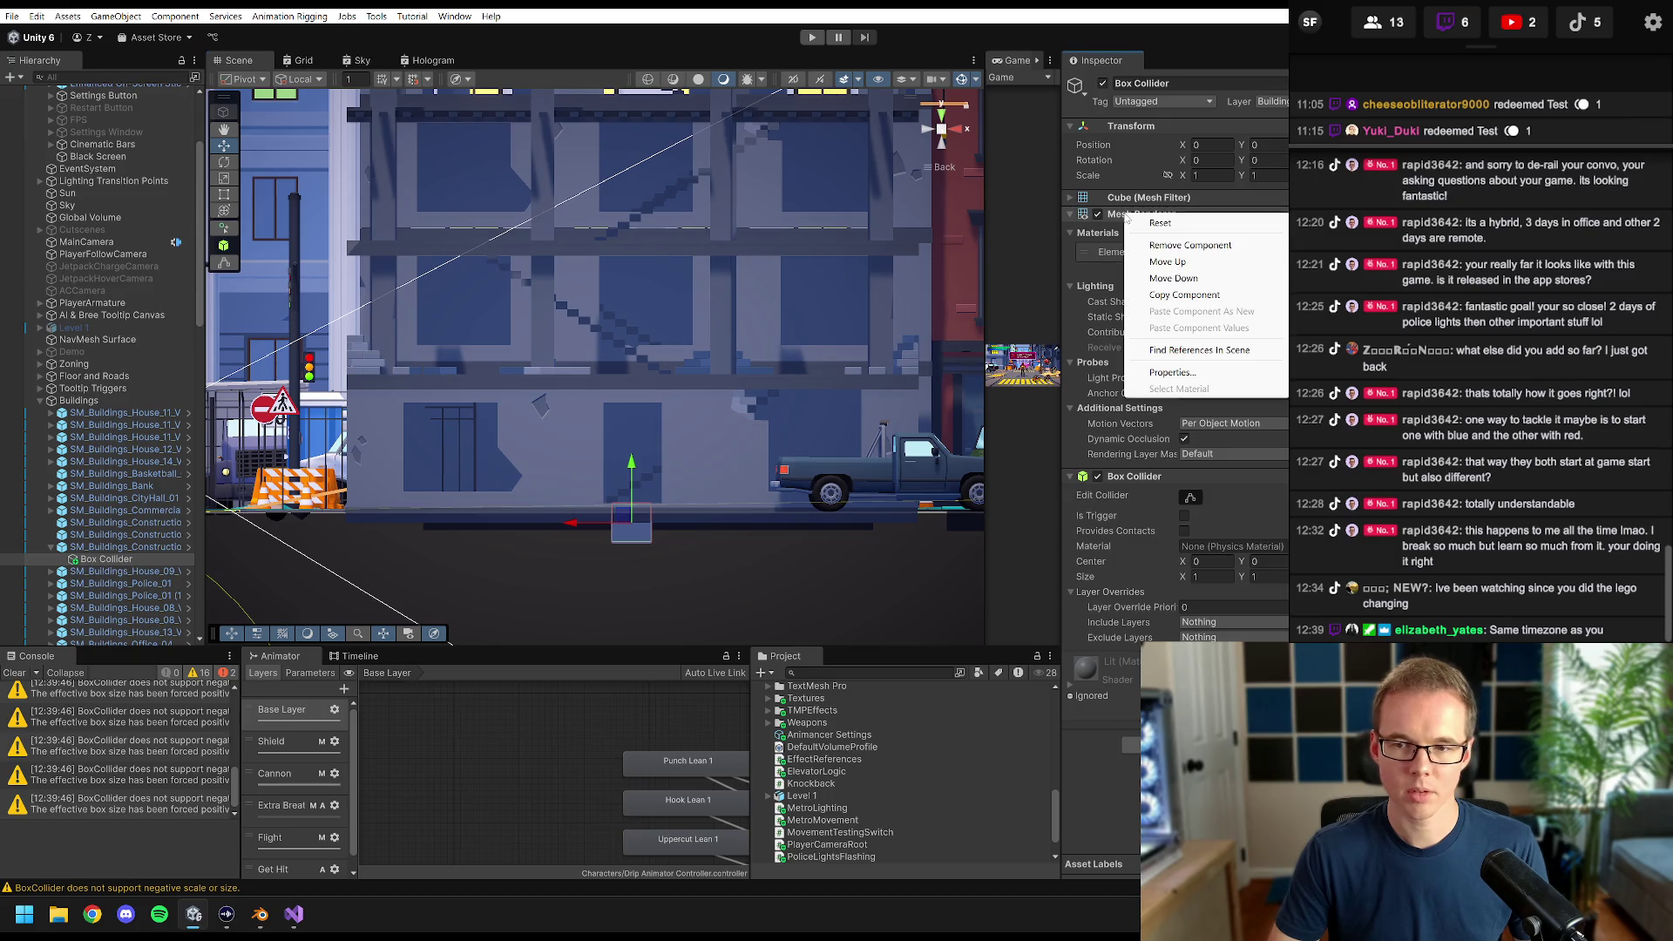
{"action": "left_click", "coordinate": [1190, 246]}
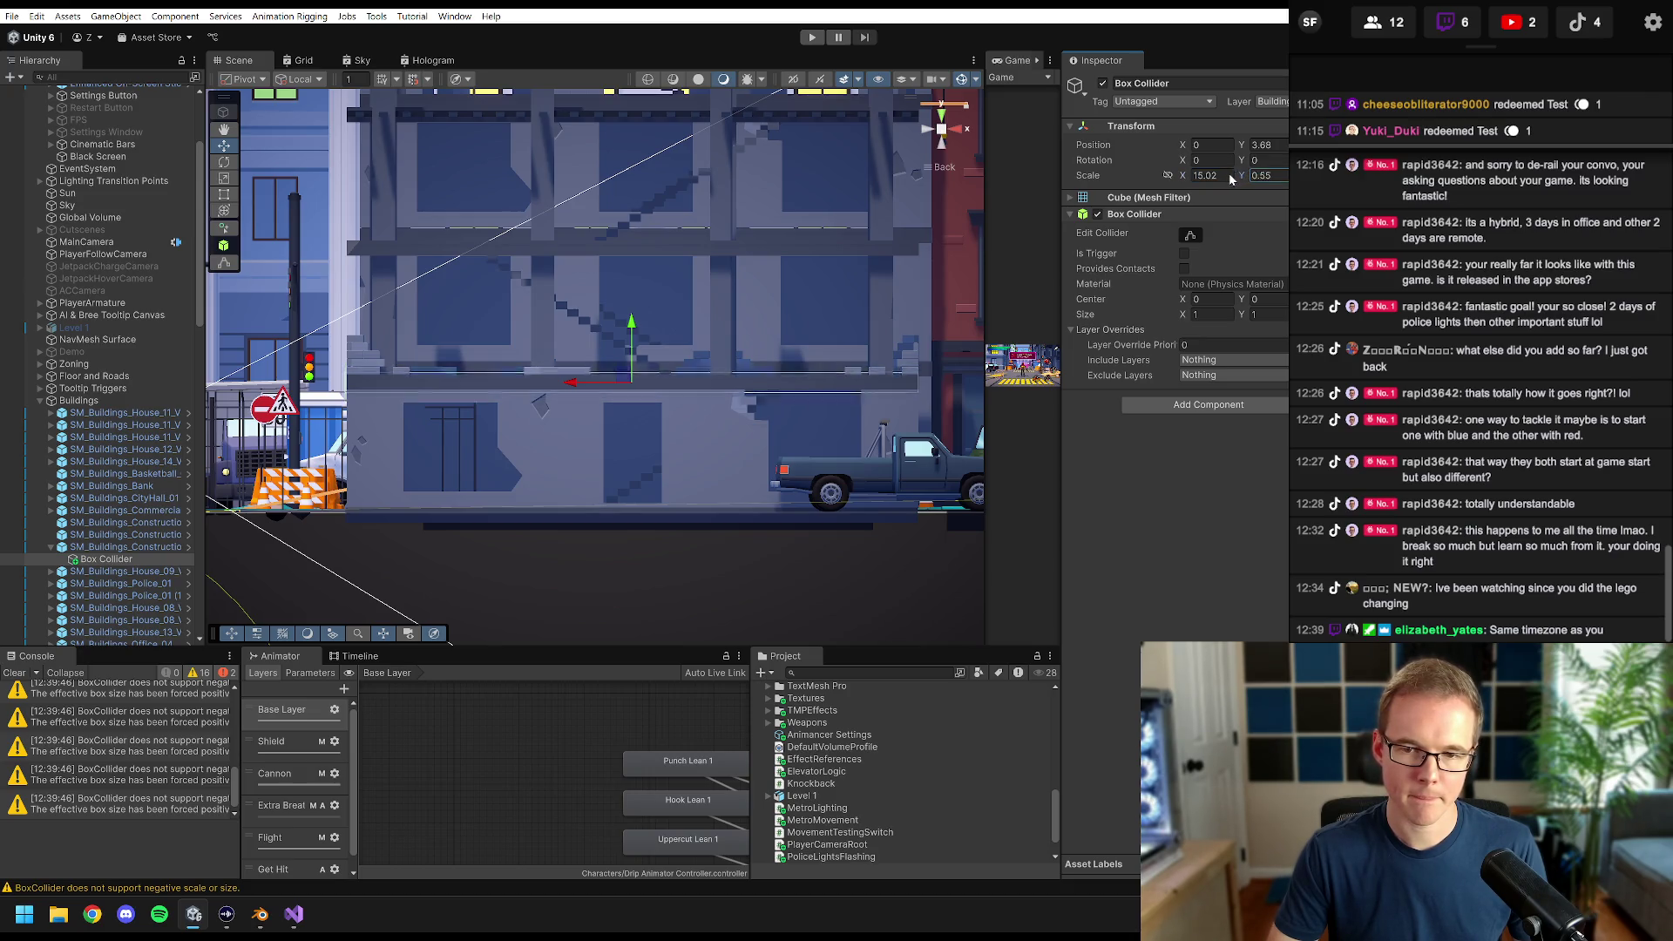
{"action": "scroll", "coordinate": [635, 375], "scroll_direction": "up", "scroll_amount": 5}
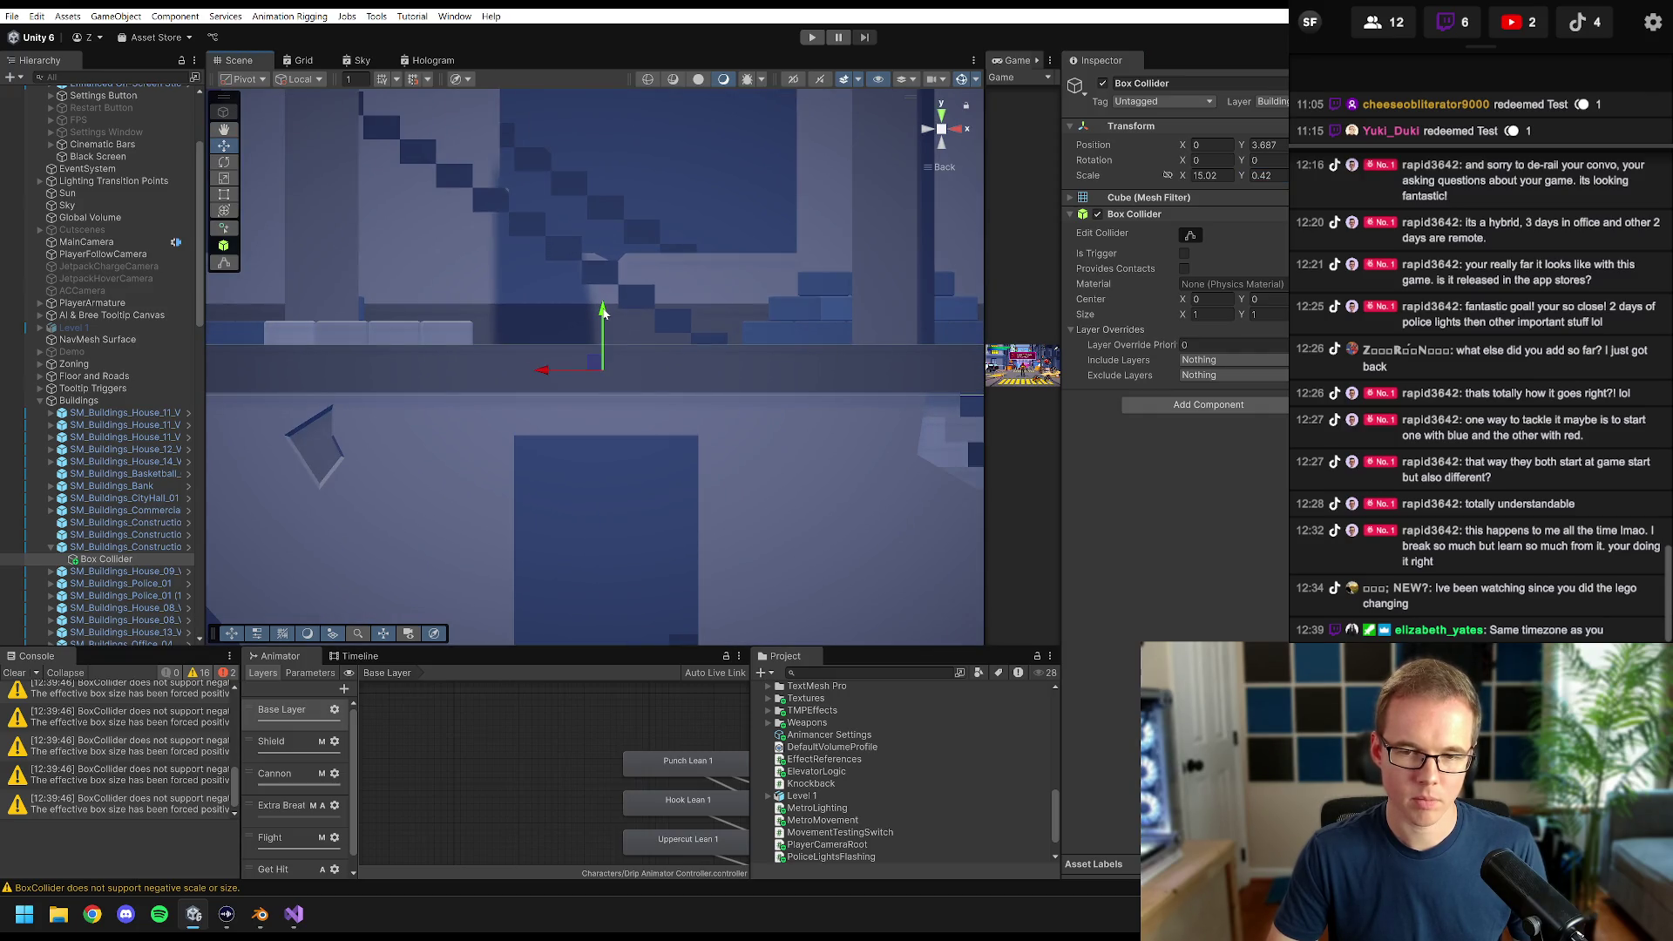
{"action": "scroll", "coordinate": [652, 331], "scroll_direction": "down", "scroll_amount": 5}
{"action": "mouse_move", "coordinate": [632, 333]}
{"action": "left_mouse_down"}
{"action": "mouse_move", "coordinate": [738, 492]}
{"action": "mouse_move", "coordinate": [748, 477]}
{"action": "mouse_move", "coordinate": [669, 397]}
{"action": "left_mouse_up"}
{"action": "scroll", "coordinate": [750, 474], "scroll_direction": "up", "scroll_amount": 6}
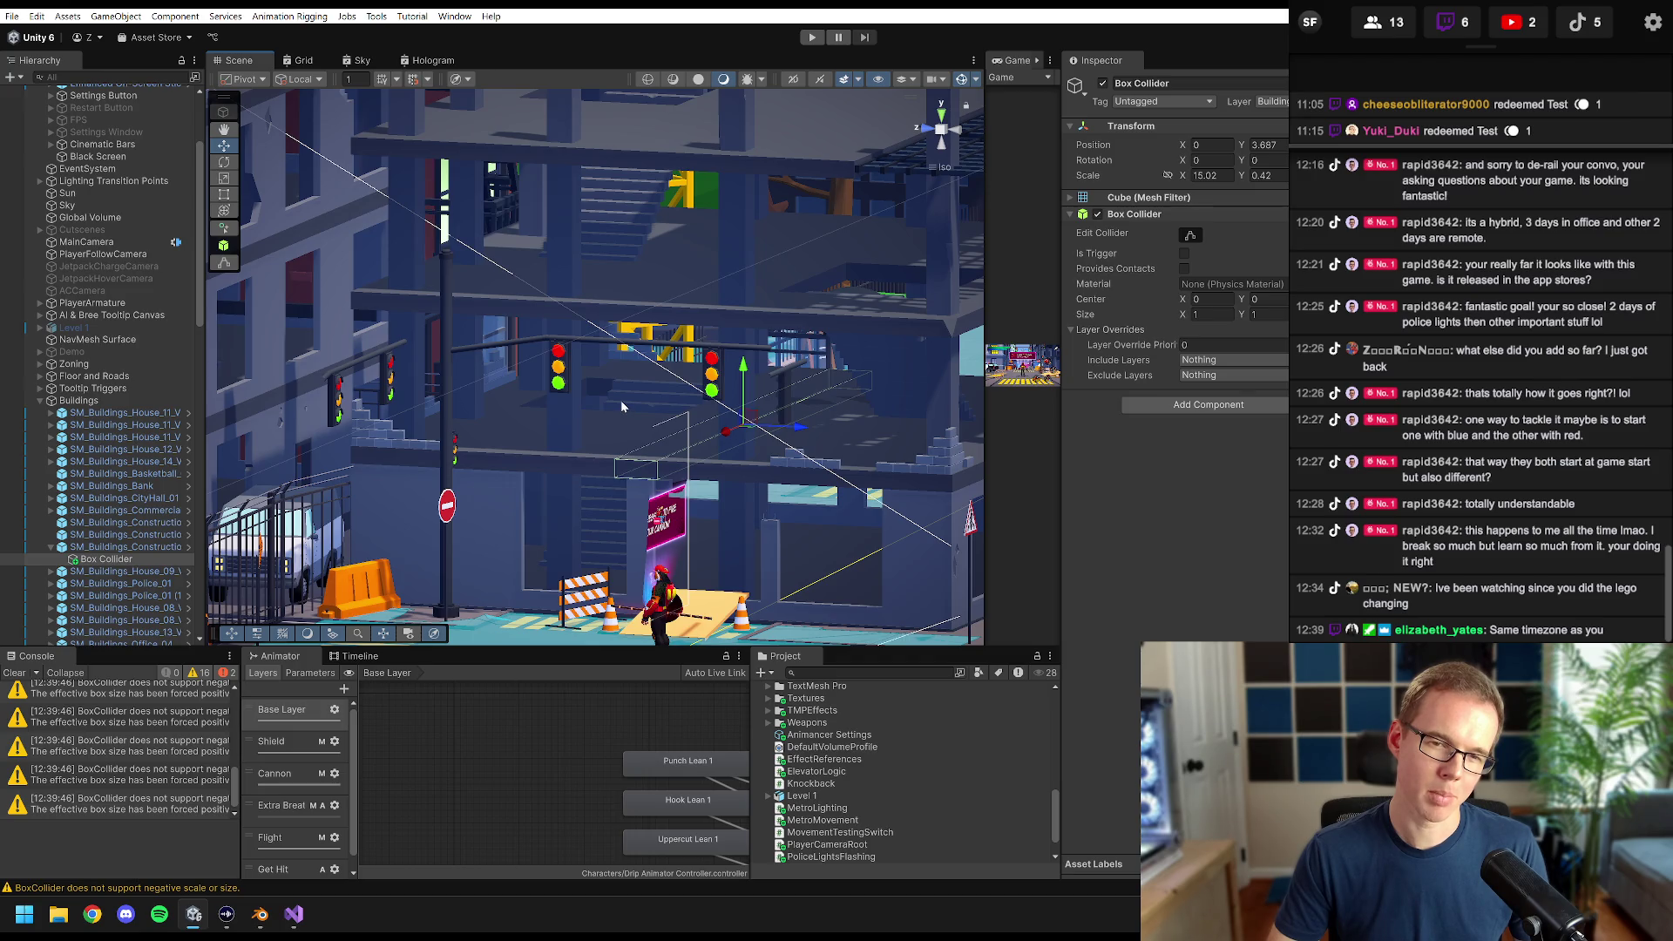
{"action": "scroll", "coordinate": [622, 406], "scroll_direction": "down", "scroll_amount": 4}
{"action": "mouse_move", "coordinate": [622, 406]}
{"action": "left_mouse_down"}
{"action": "mouse_move", "coordinate": [781, 399]}
{"action": "mouse_move", "coordinate": [555, 399]}
{"action": "mouse_move", "coordinate": [618, 434]}
{"action": "left_mouse_up"}
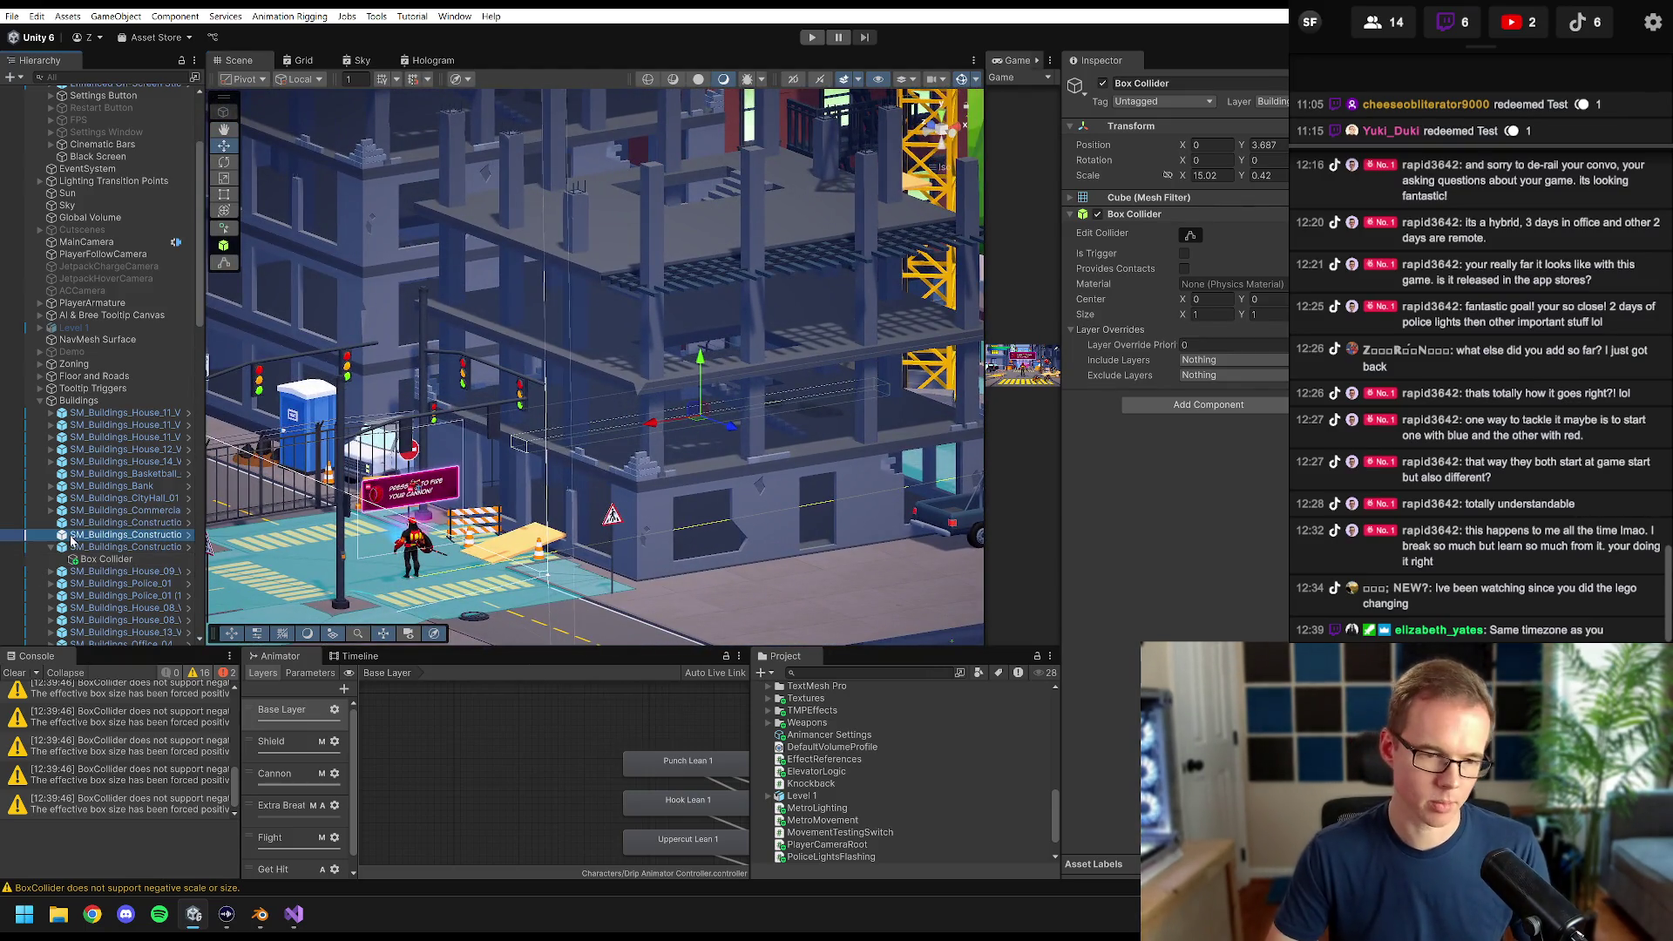
- Use Prefab > Select Asset on the construction building instance to find its asset
{"action": "left_click", "coordinate": [122, 547]}
{"action": "left_click", "coordinate": [95, 561]}
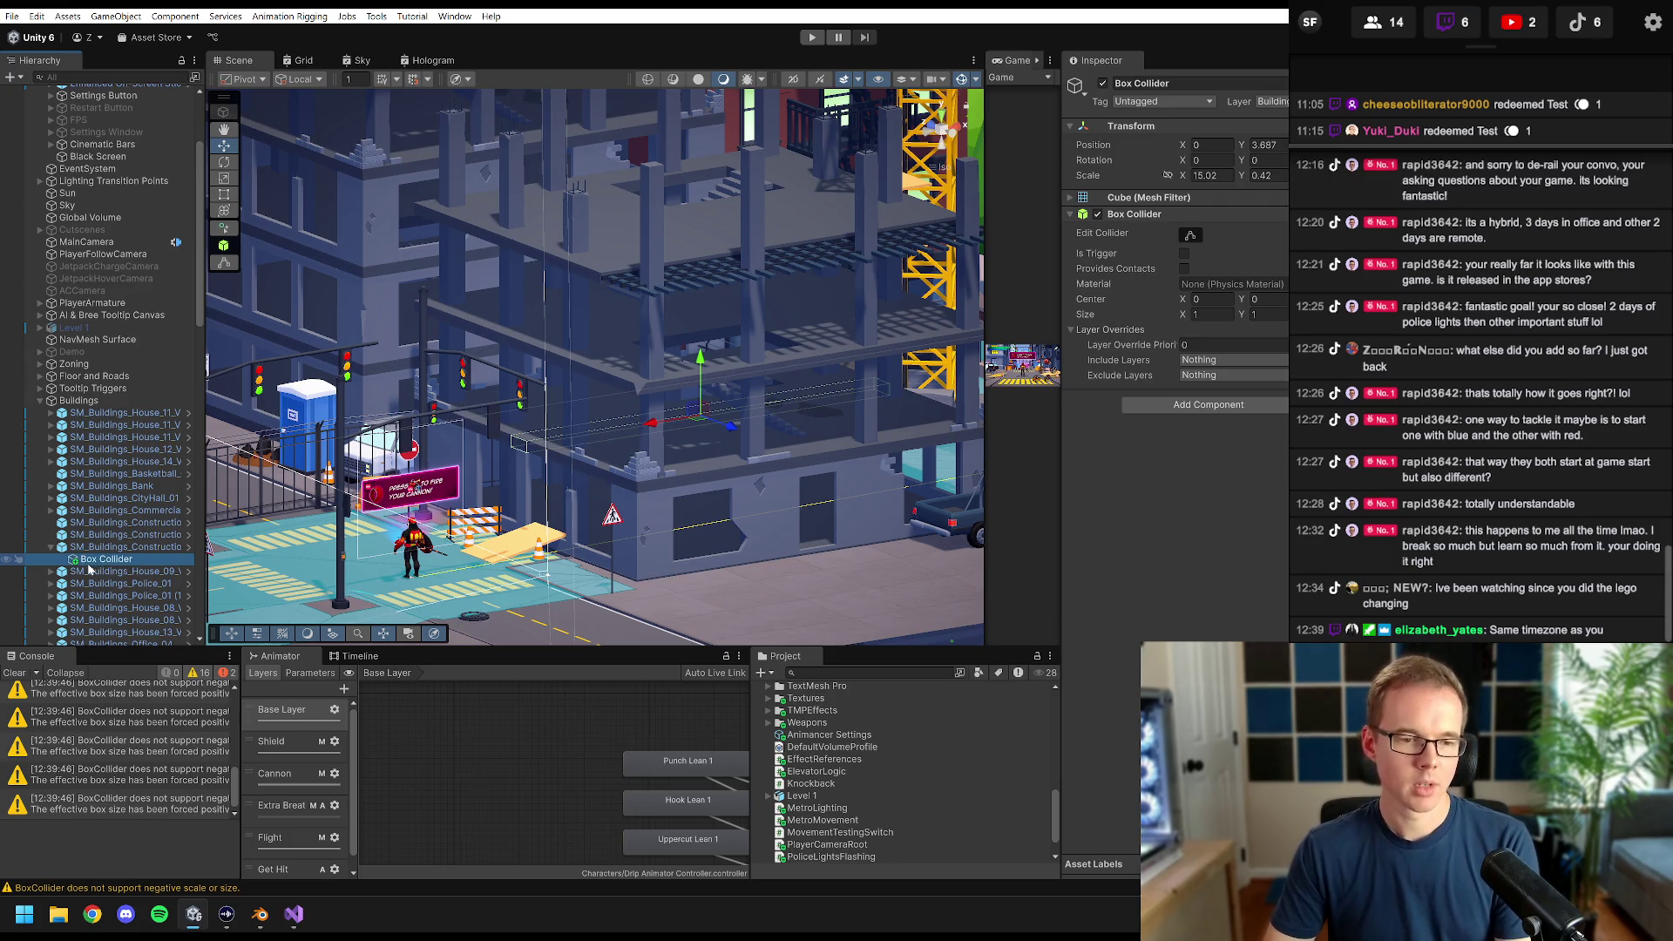
{"action": "left_click", "coordinate": [105, 546]}
{"action": "right_click", "coordinate": [108, 546]}
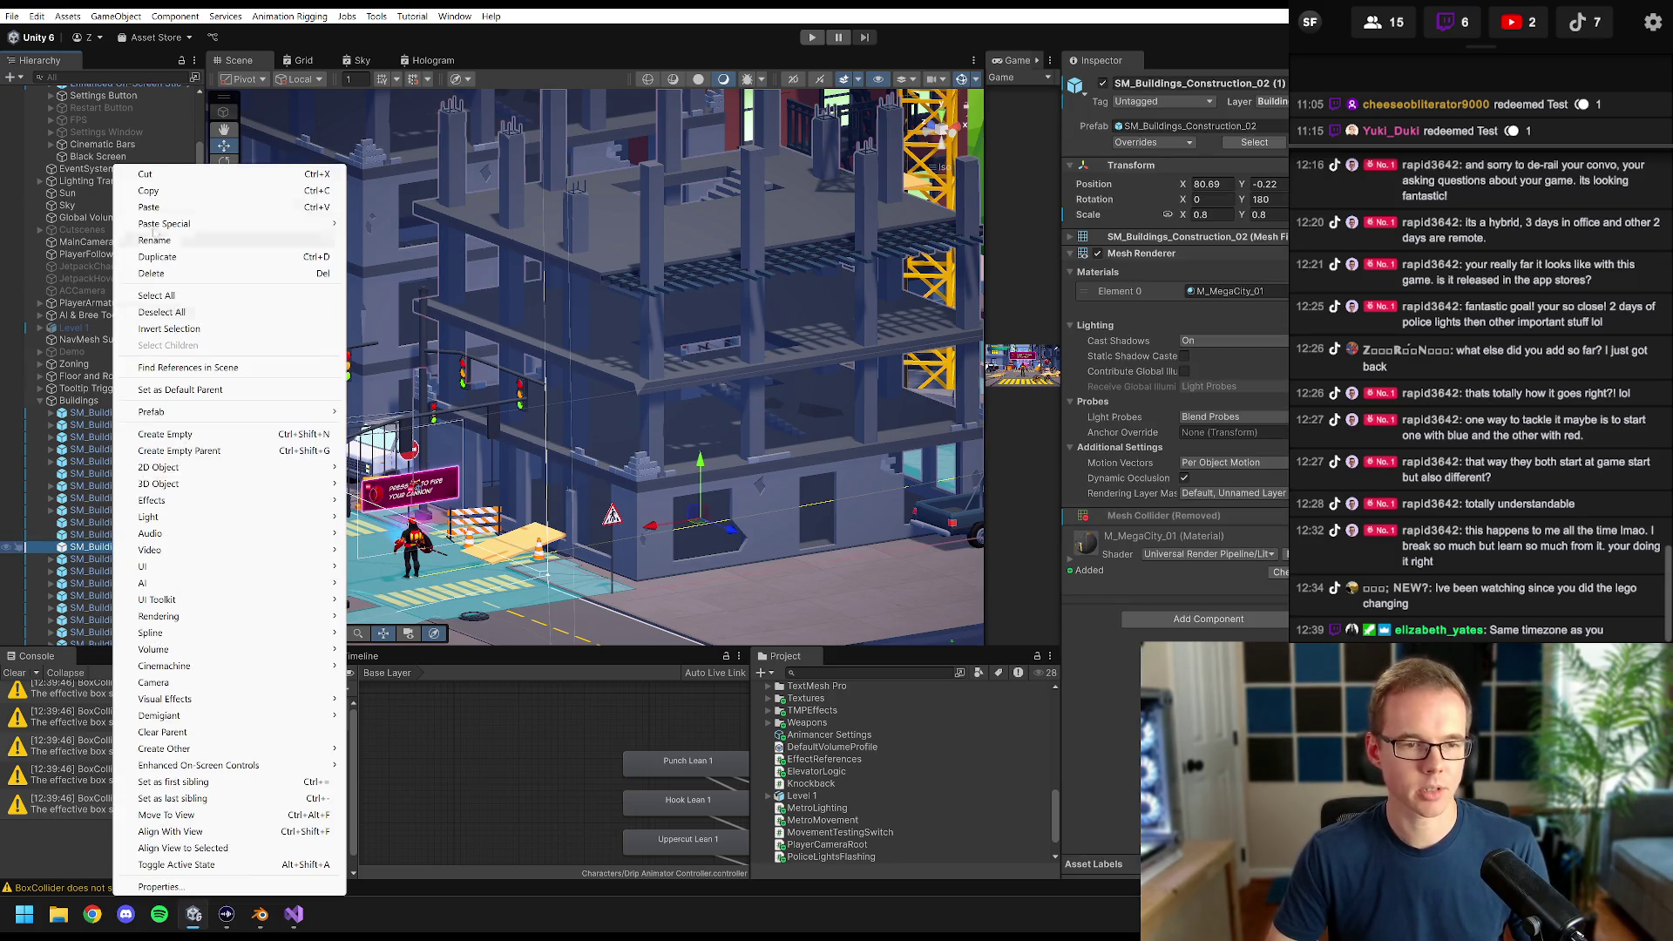
{"action": "mouse_move", "coordinate": [313, 411]}
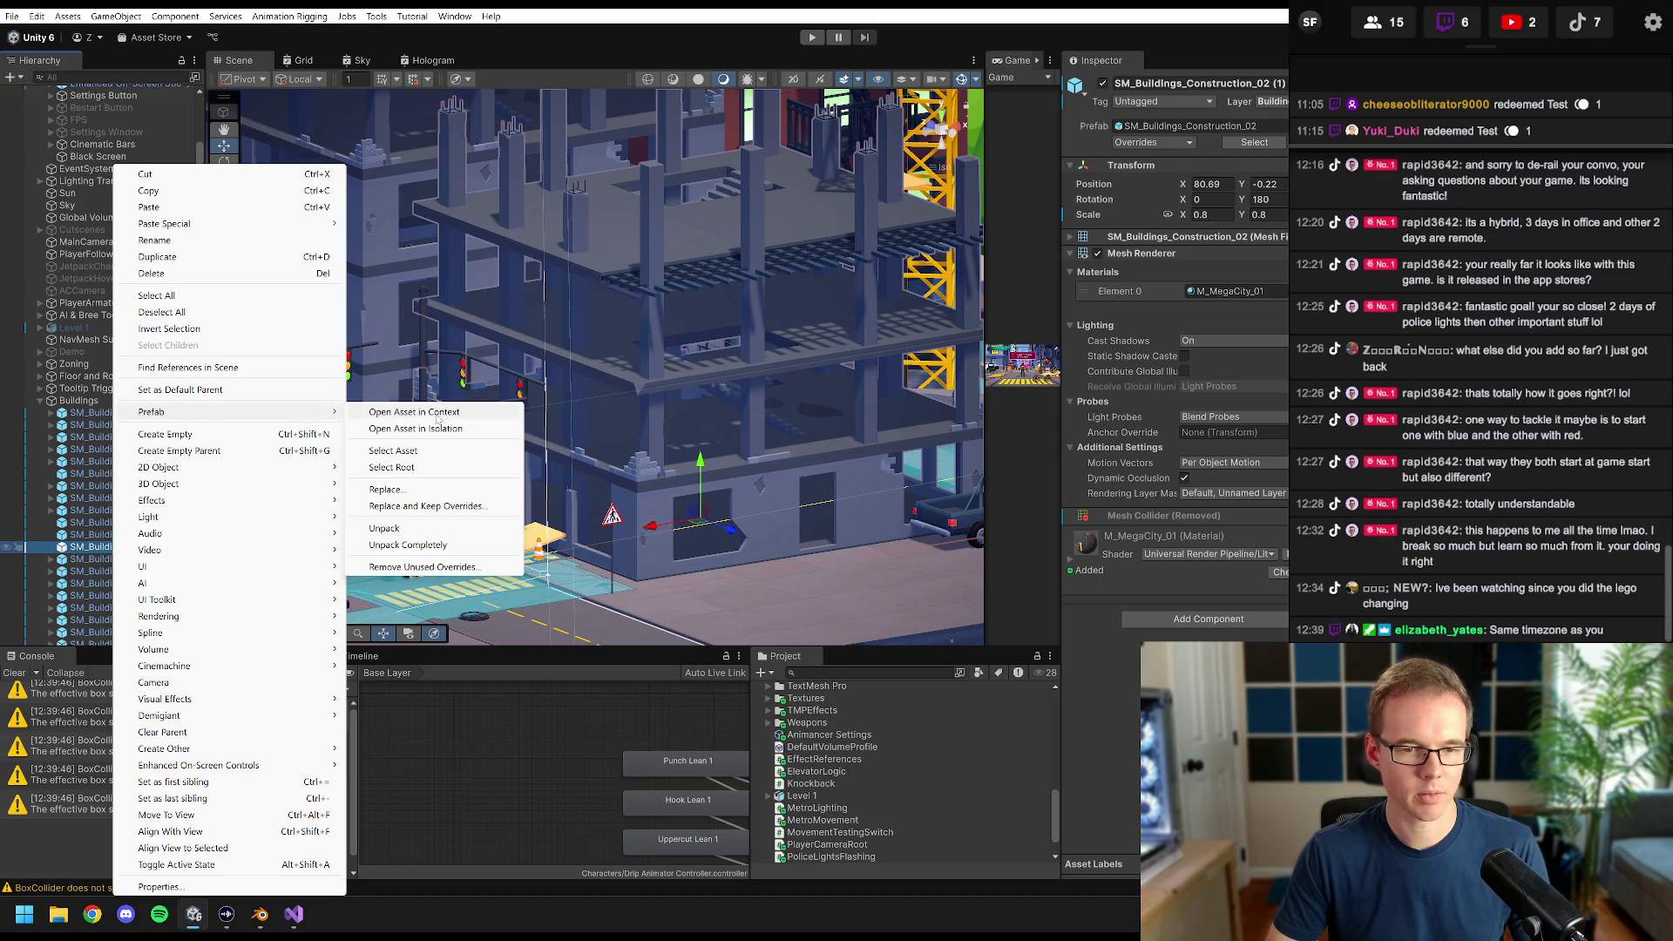
{"action": "left_click", "coordinate": [403, 451]}
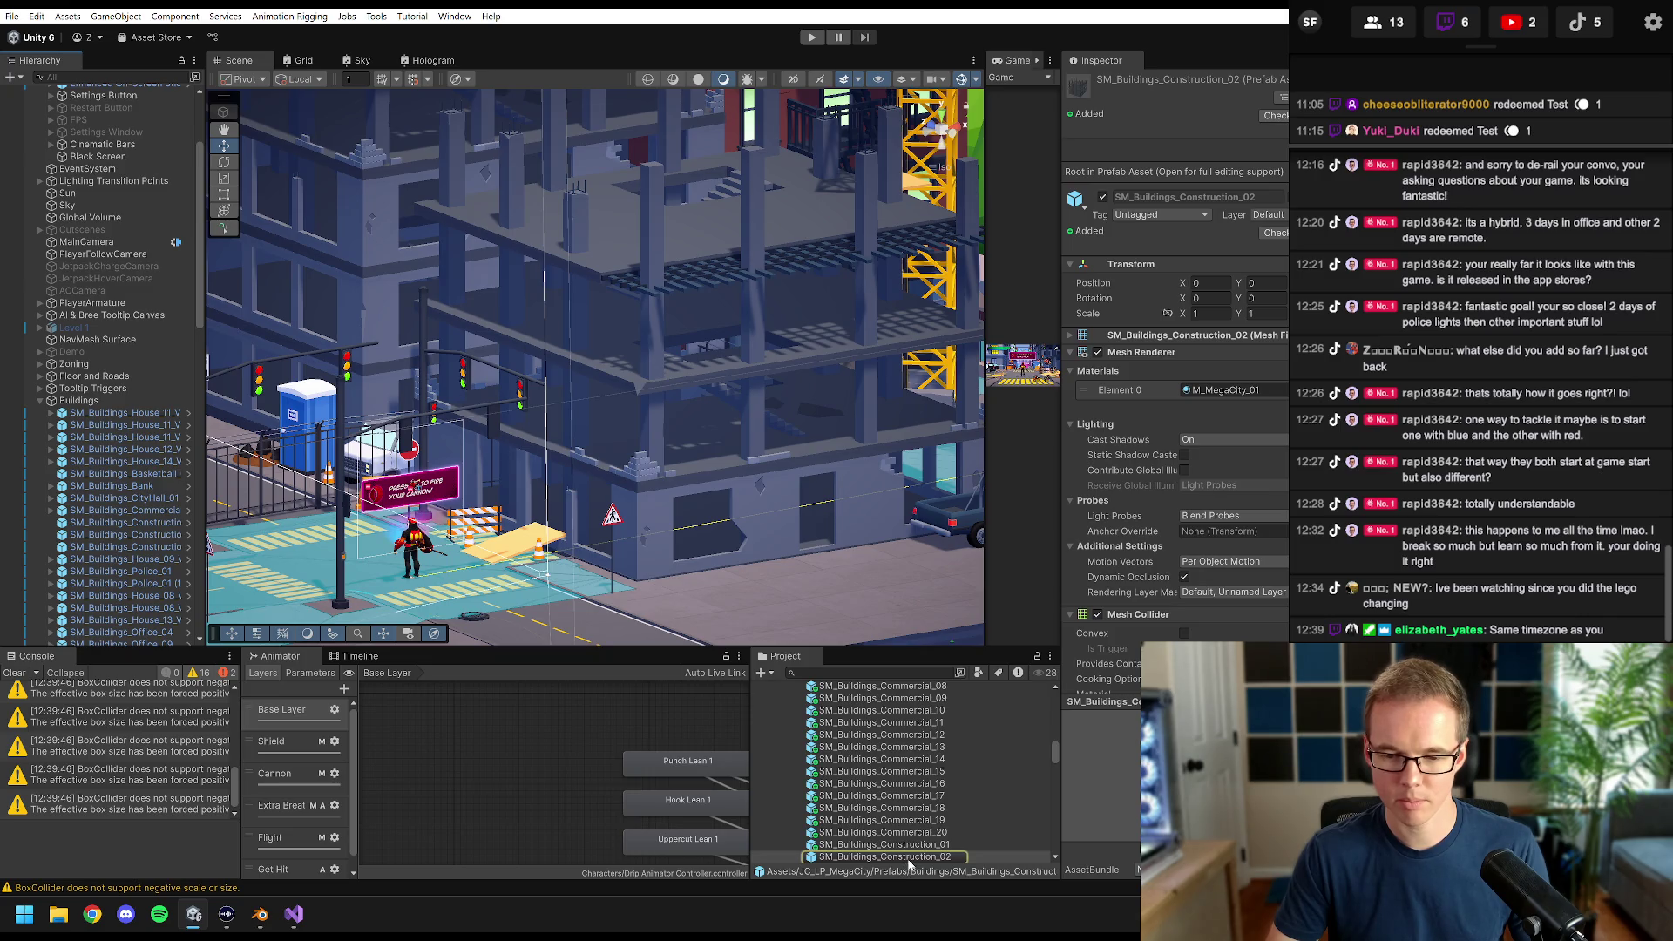
- Find SM_Buildings_Construction_02 under Models/Buildings and show it in Explorer
{"action": "scroll", "coordinate": [901, 863], "scroll_direction": "up", "scroll_amount": 10}
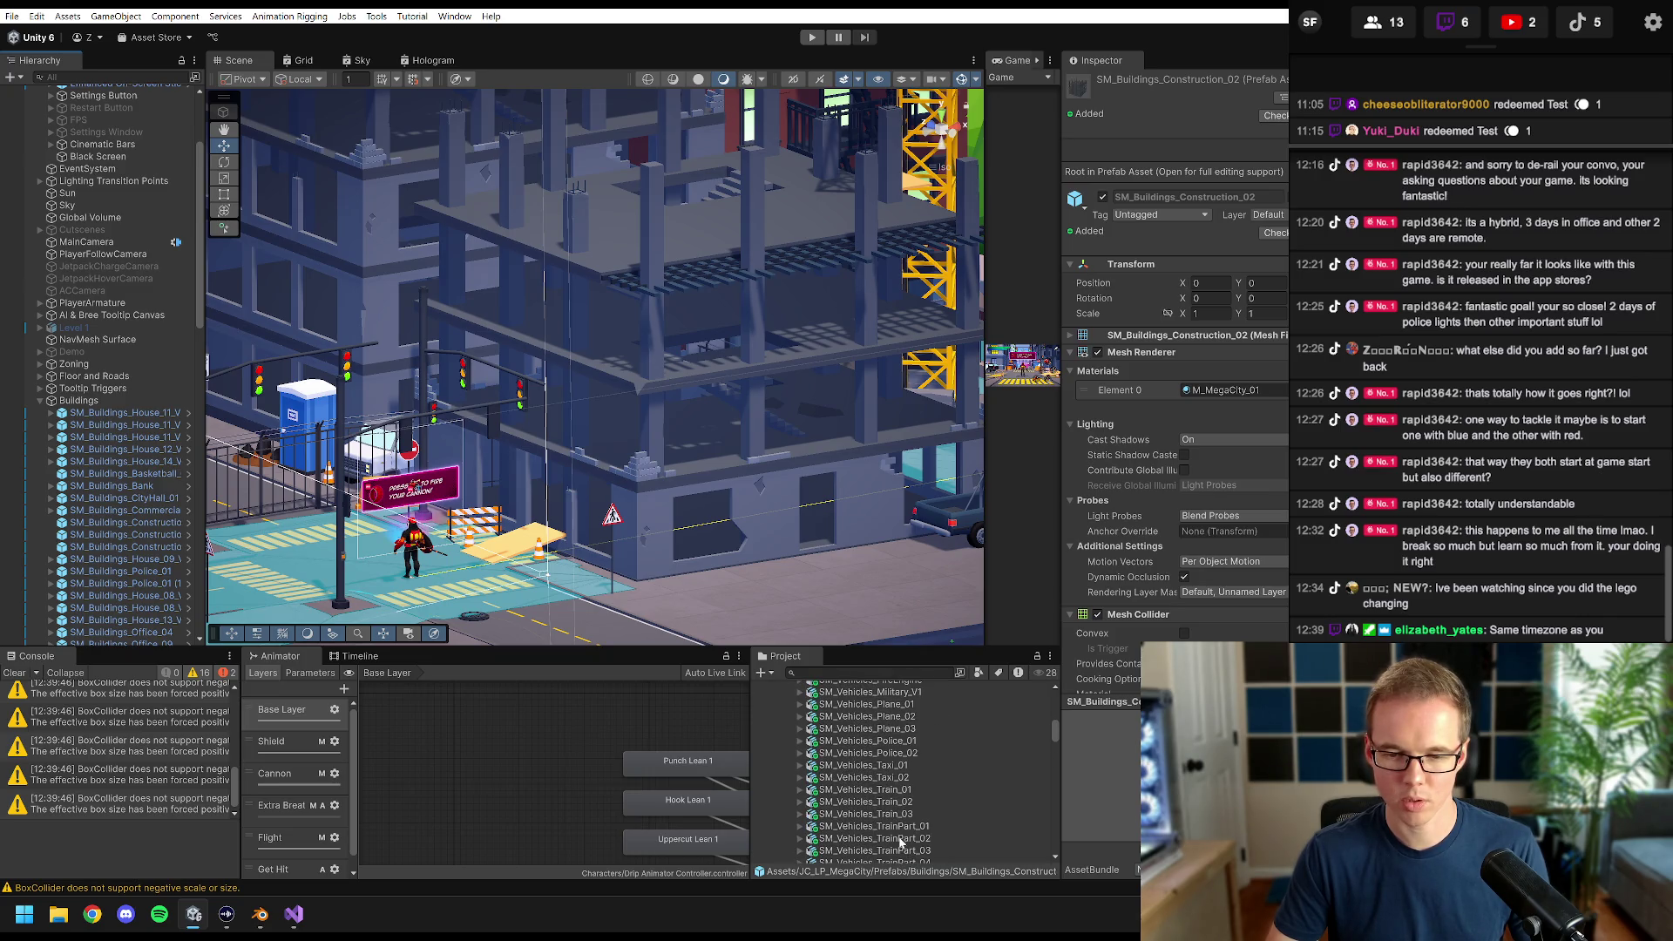
{"action": "scroll", "coordinate": [897, 834], "scroll_direction": "up", "scroll_amount": 5}
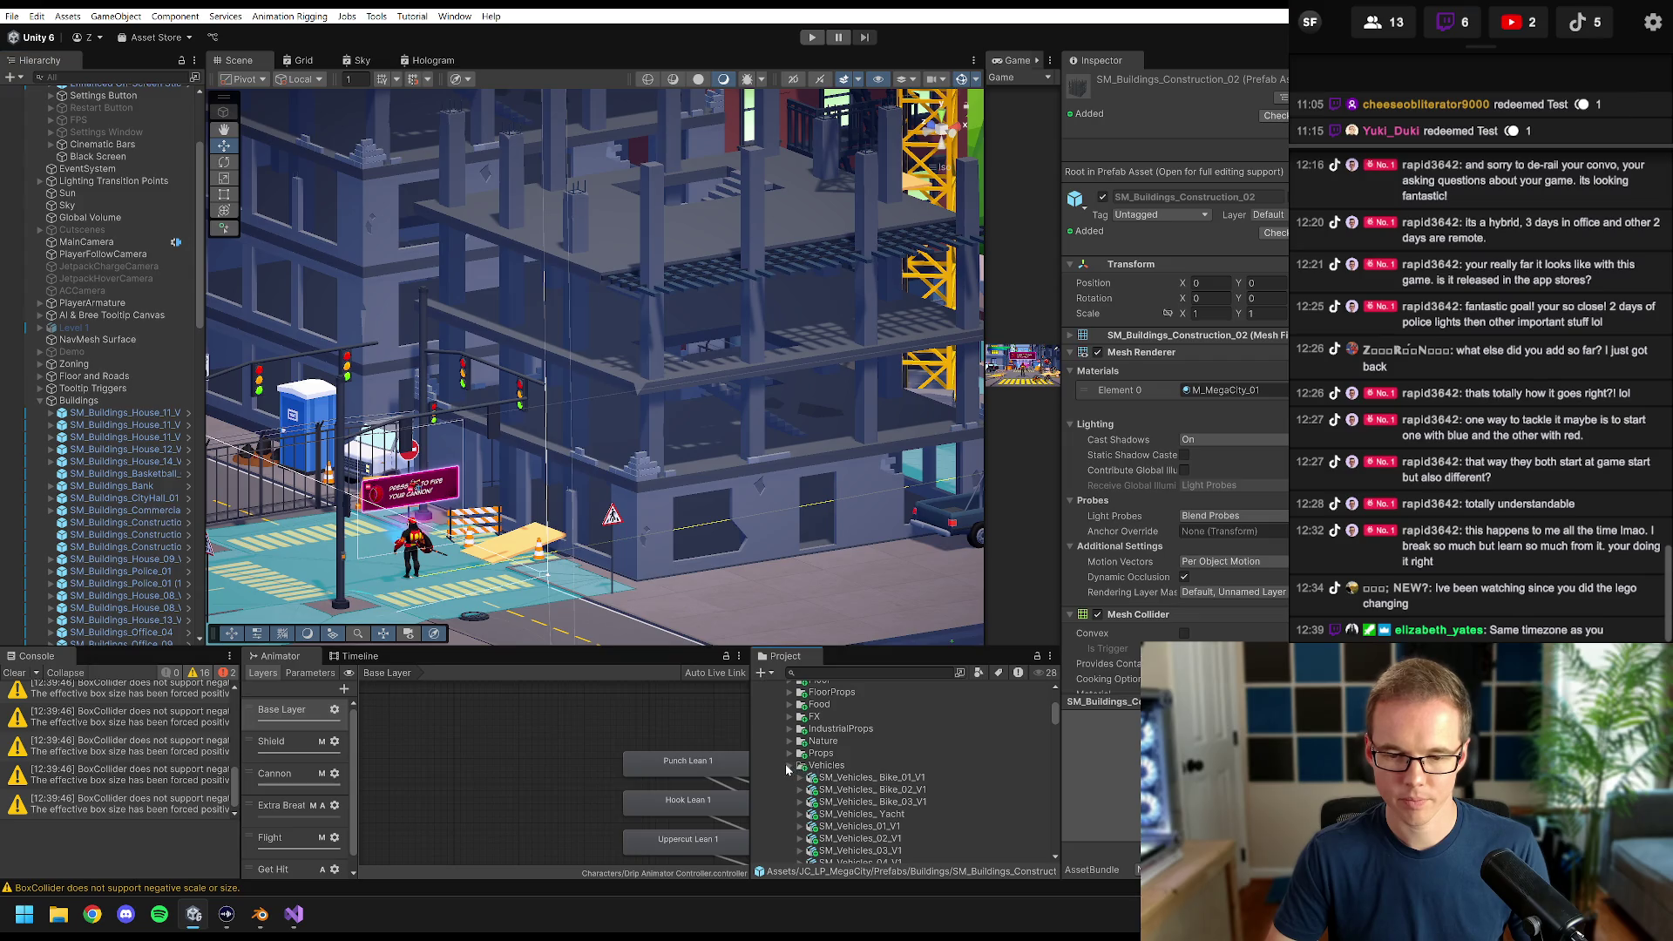
{"action": "scroll", "coordinate": [789, 771], "scroll_direction": "up", "scroll_amount": 5}
{"action": "left_click", "coordinate": [791, 795]}
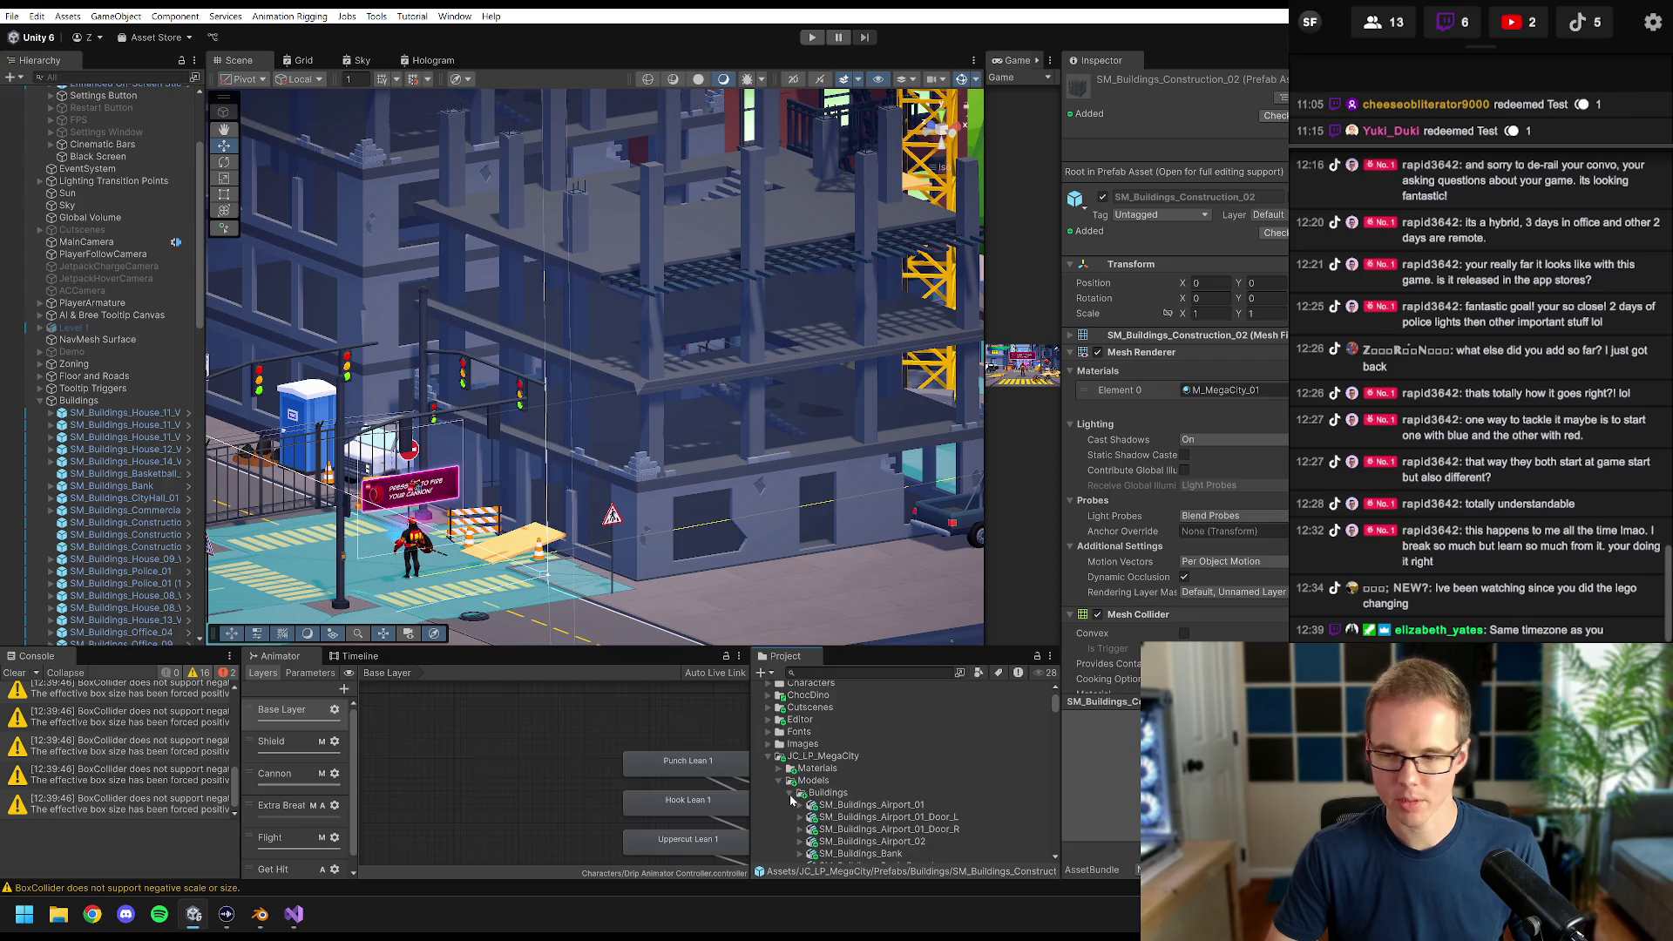
{"action": "scroll", "coordinate": [828, 801], "scroll_direction": "down", "scroll_amount": 8}
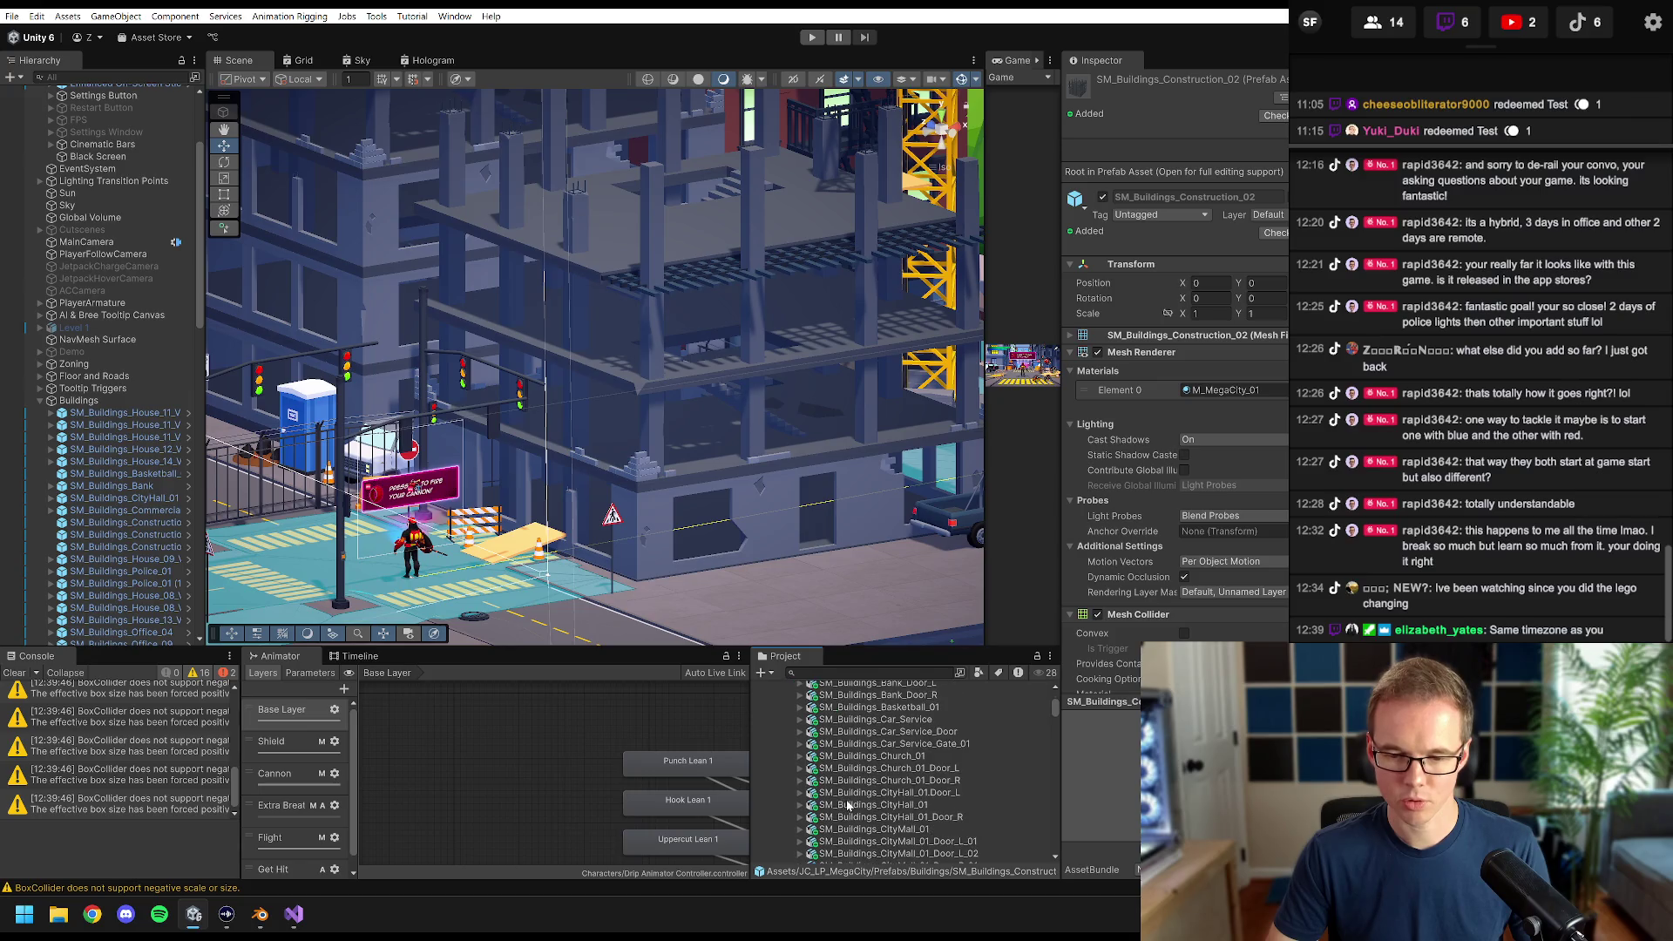
{"action": "scroll", "coordinate": [857, 807], "scroll_direction": "down", "scroll_amount": 4}
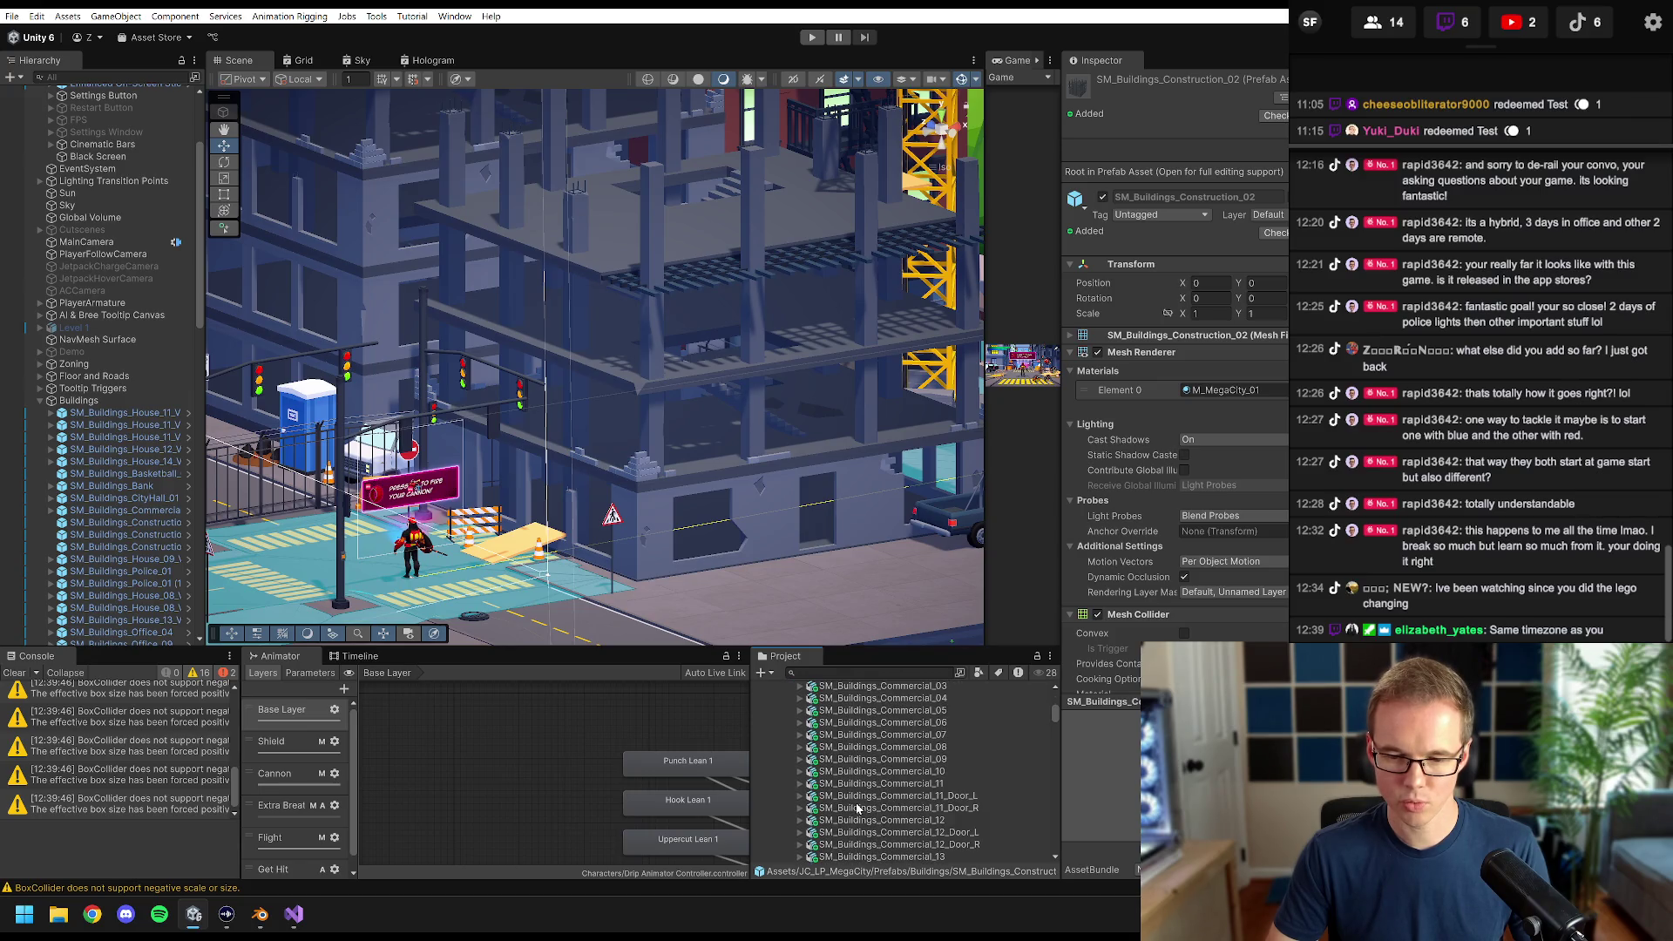
{"action": "scroll", "coordinate": [857, 808], "scroll_direction": "down", "scroll_amount": 8}
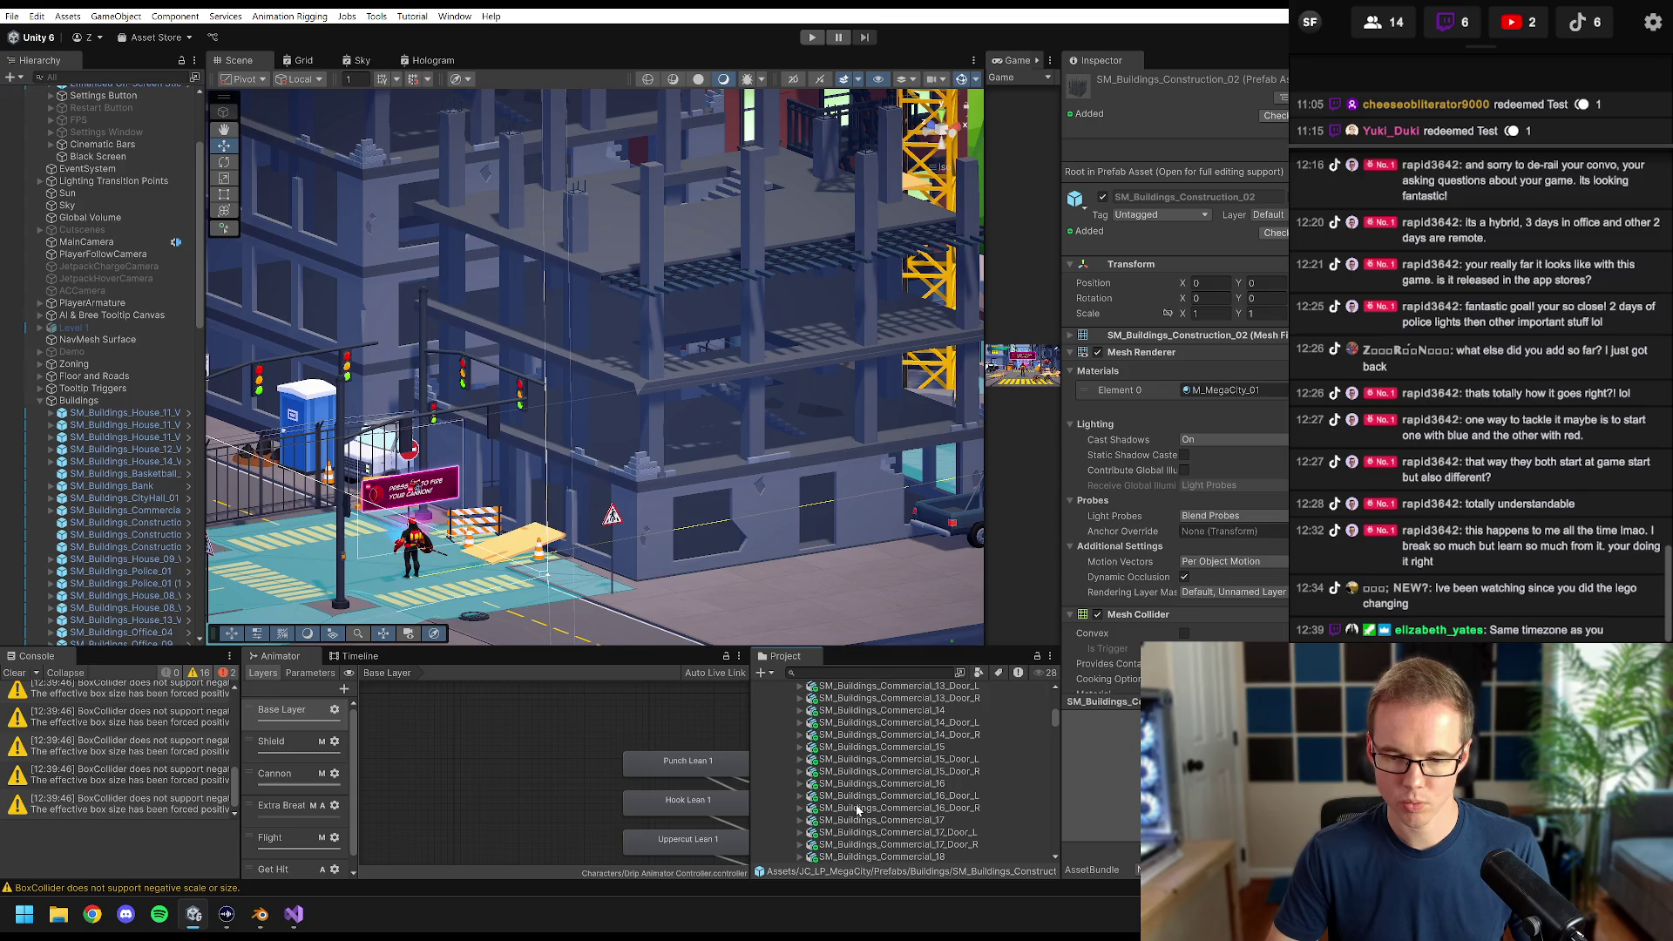
{"action": "left_click", "coordinate": [865, 754]}
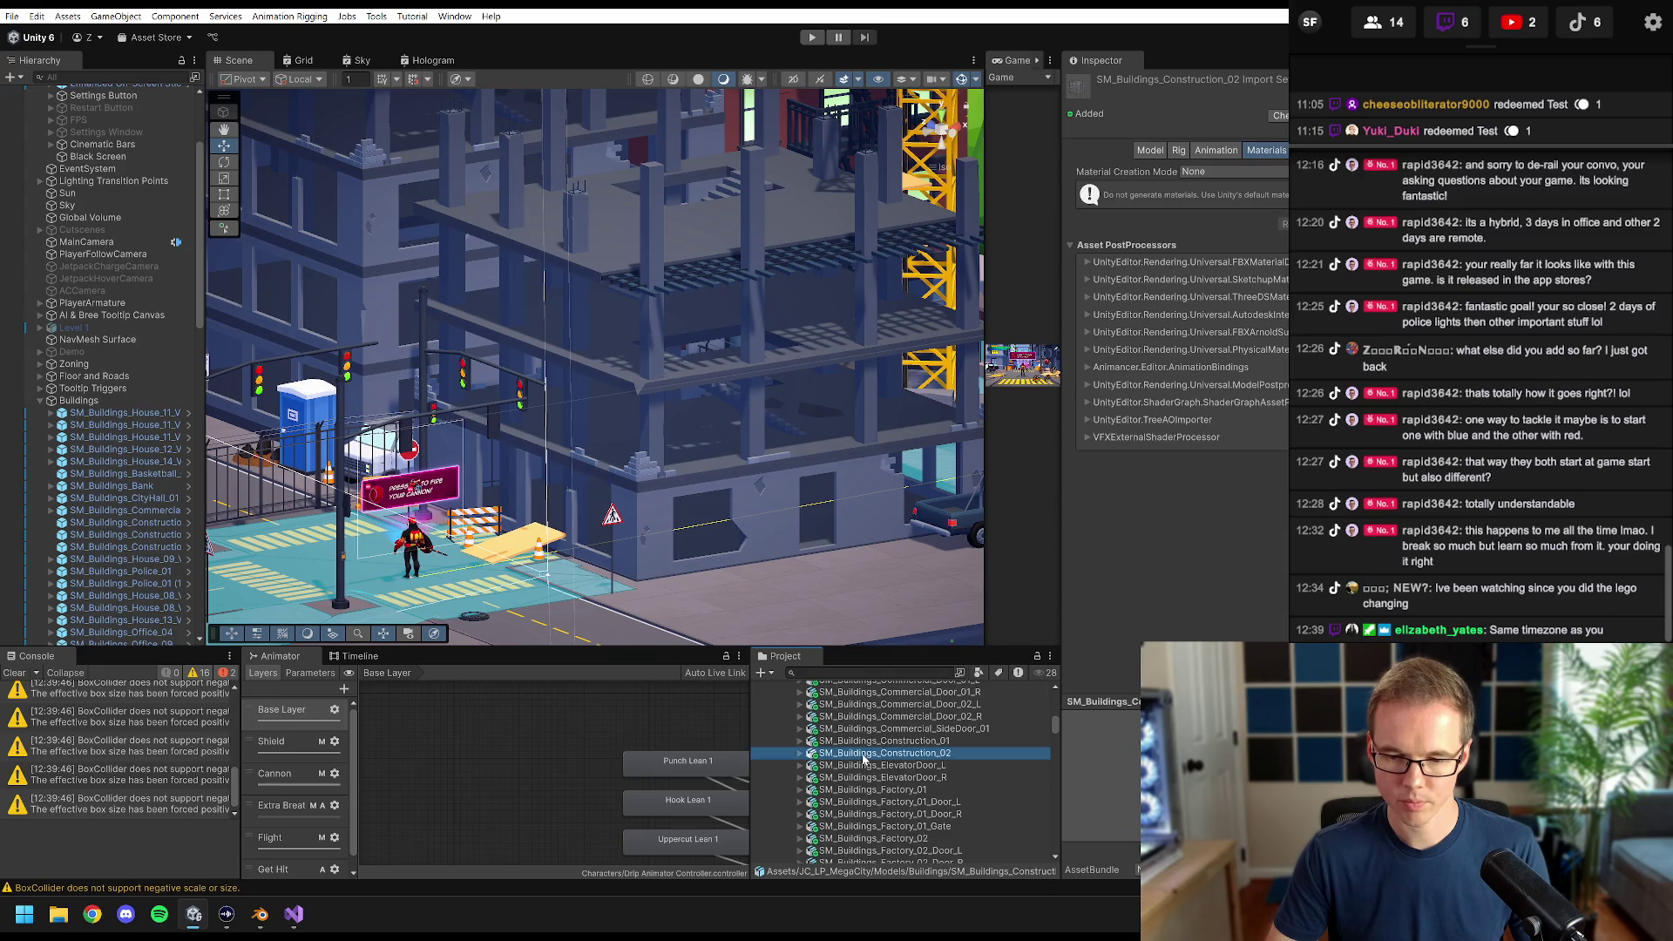
{"action": "right_click", "coordinate": [860, 757]}
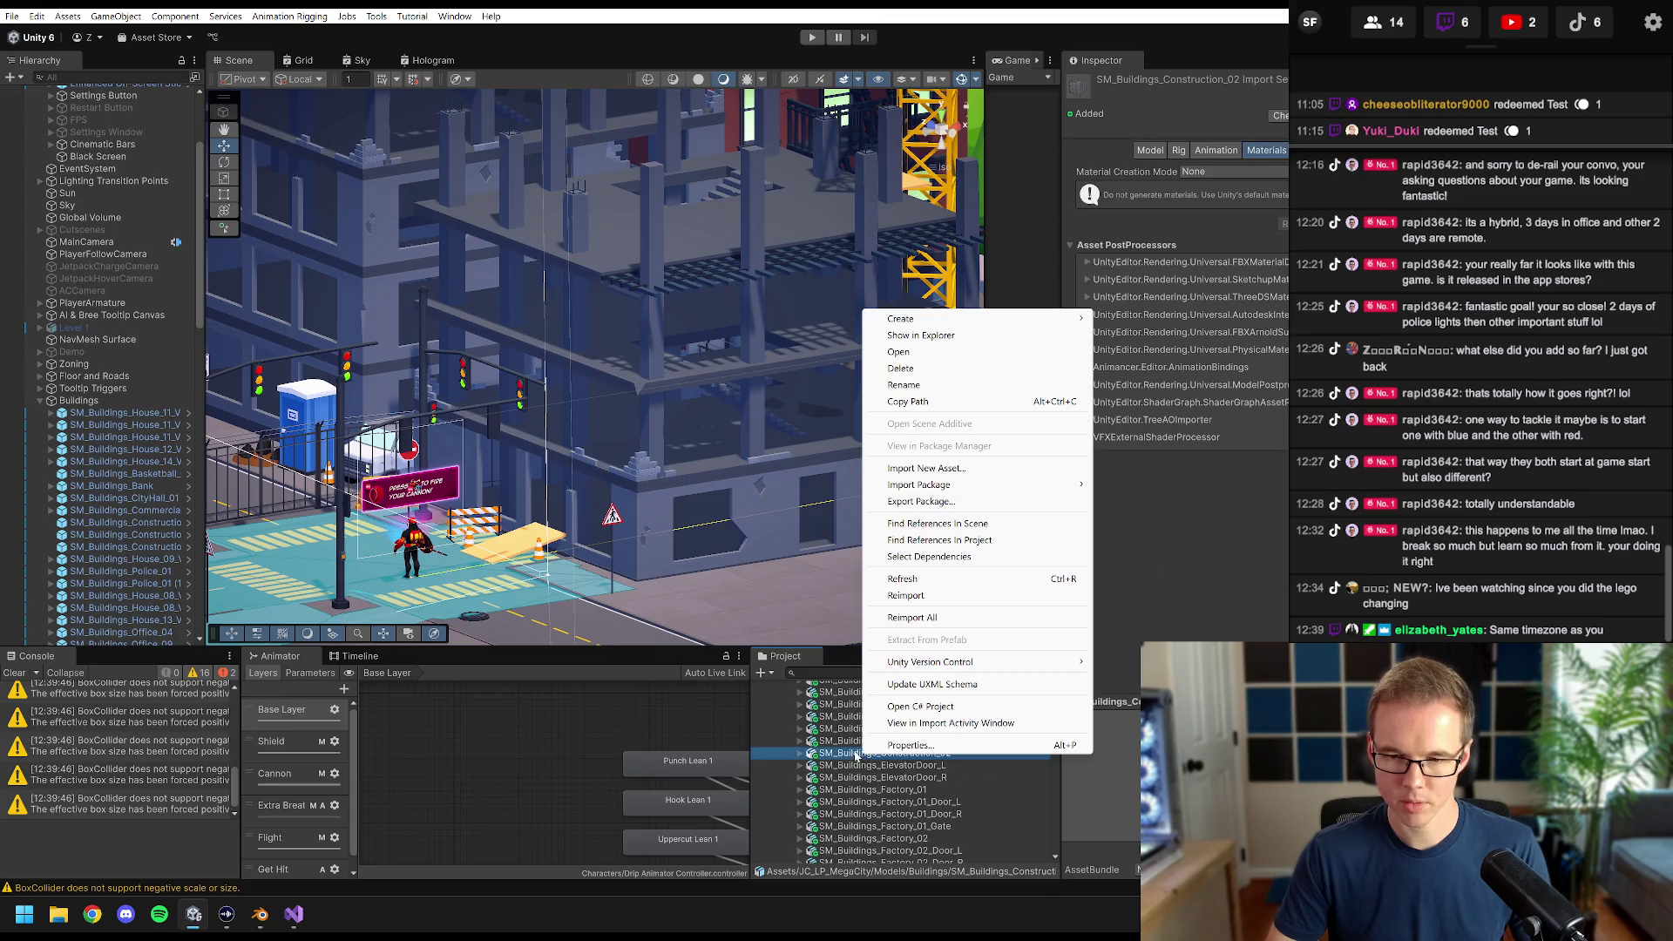
{"action": "left_click", "coordinate": [964, 338]}
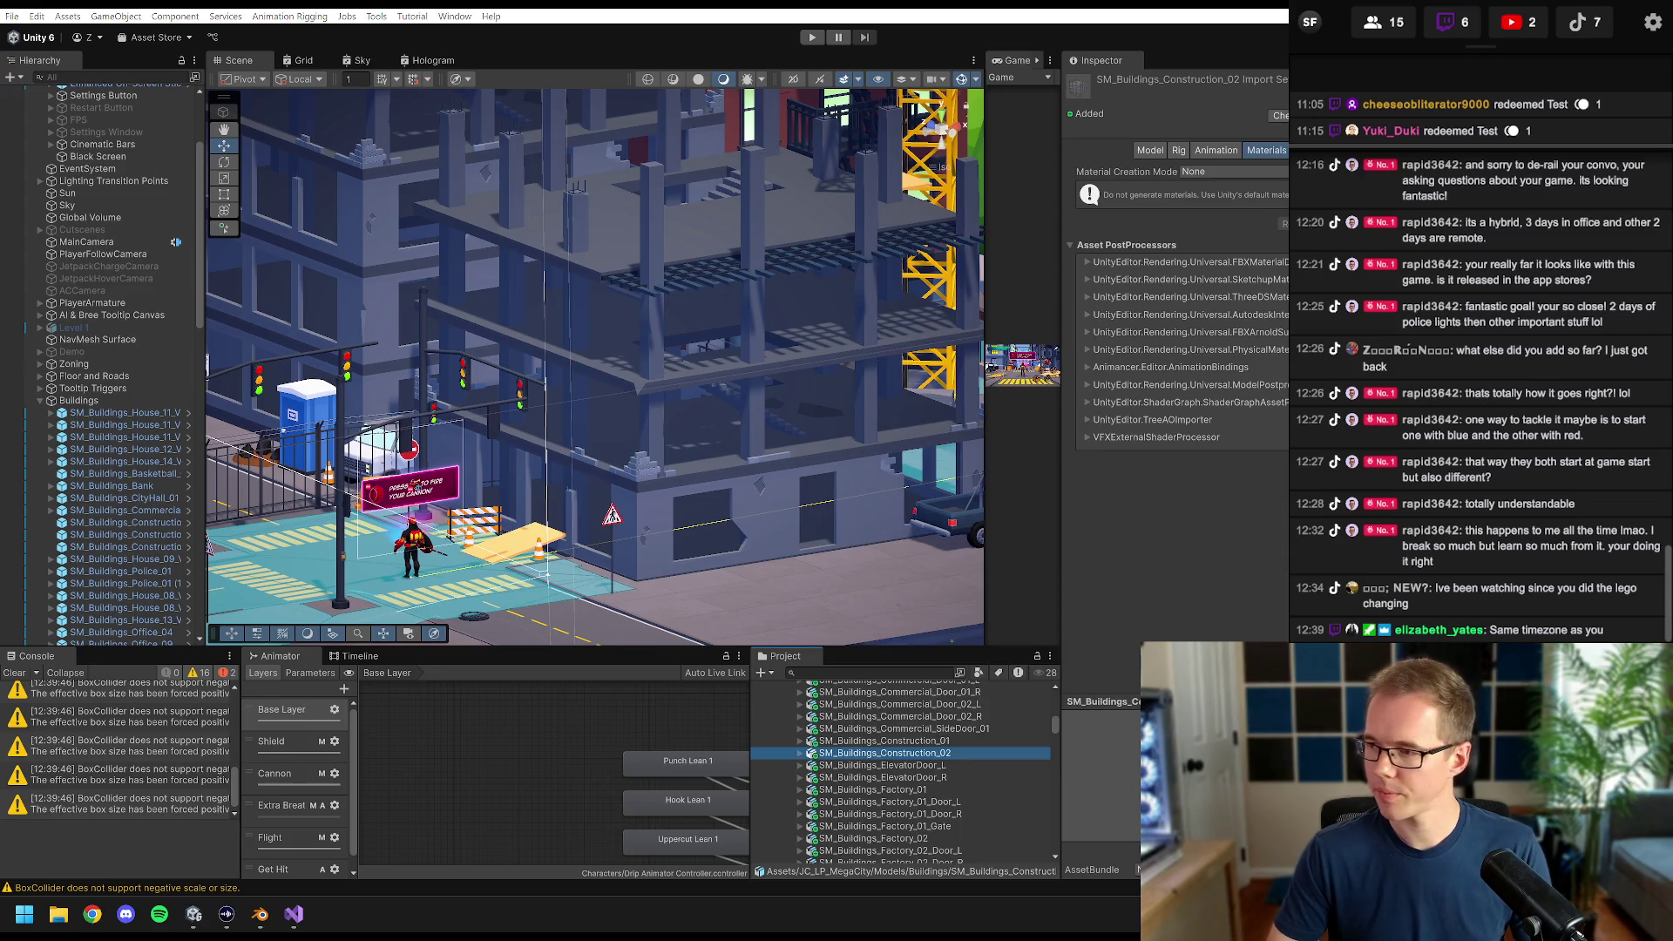
{"action": "left_click", "coordinate": [263, 913]}
- Save the file as Construction Building Collider Edit.blend and delete both police light cover meshes
{"action": "left_click", "coordinate": [695, 281]}
{"action": "mouse_move", "coordinate": [695, 281]}
{"action": "left_mouse_down"}
{"action": "mouse_move", "coordinate": [675, 313]}
{"action": "mouse_move", "coordinate": [682, 382]}
{"action": "left_mouse_up"}
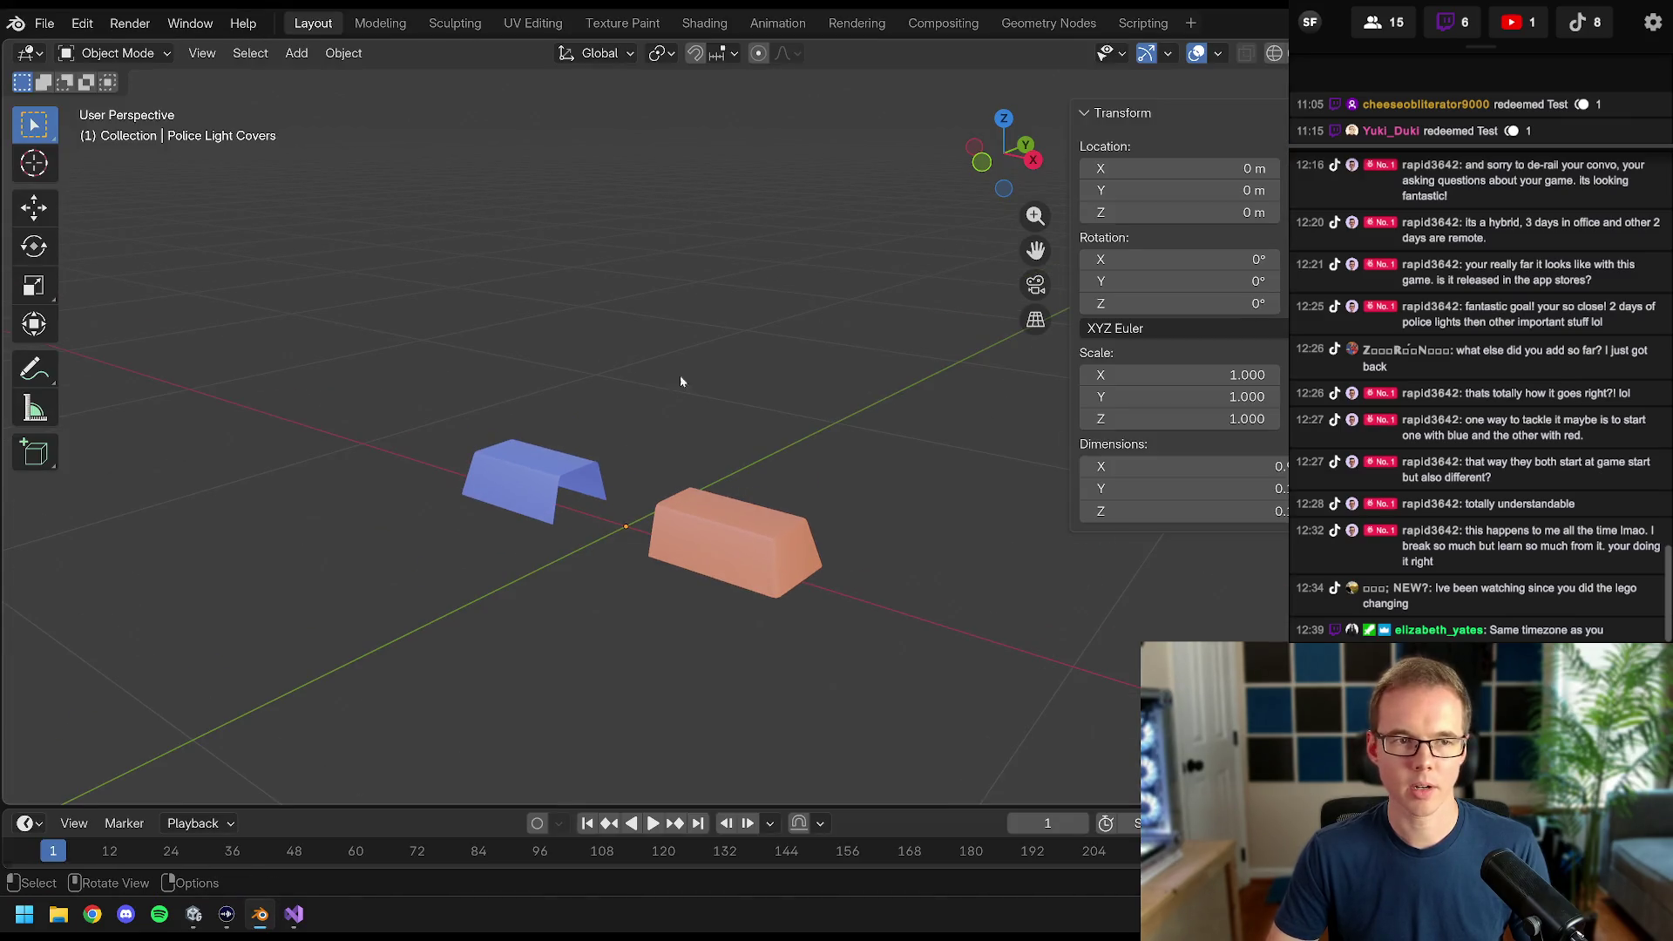
{"action": "key", "text": "ctrl+s"}
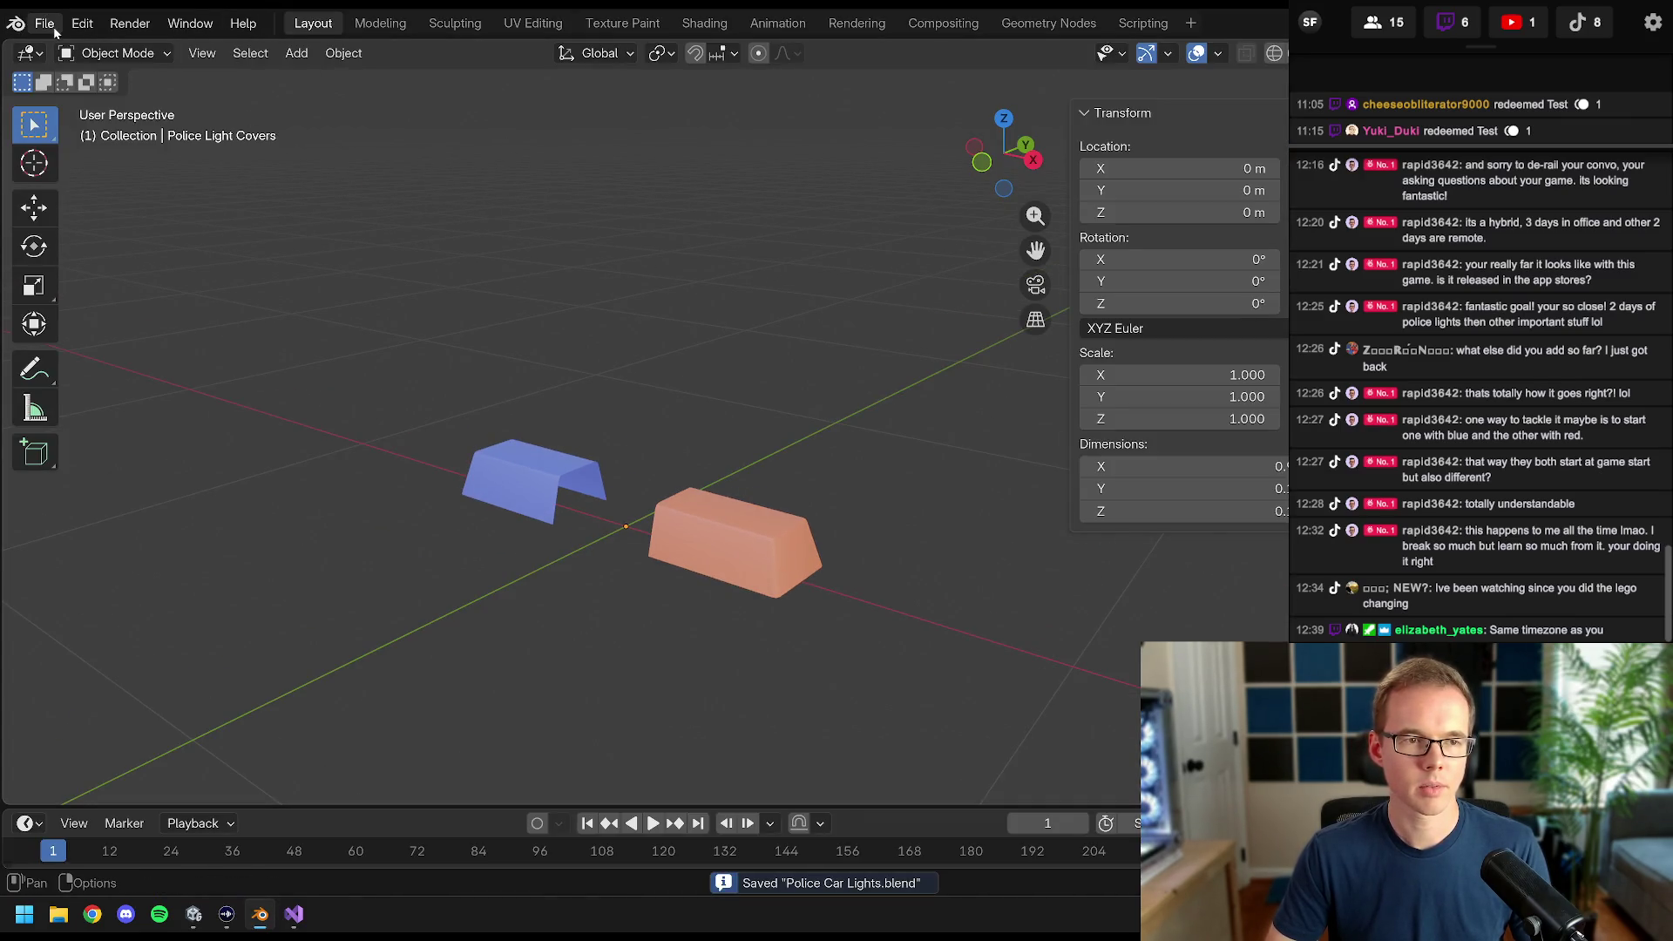
{"action": "left_click", "coordinate": [54, 28]}
{"action": "left_click", "coordinate": [100, 190]}
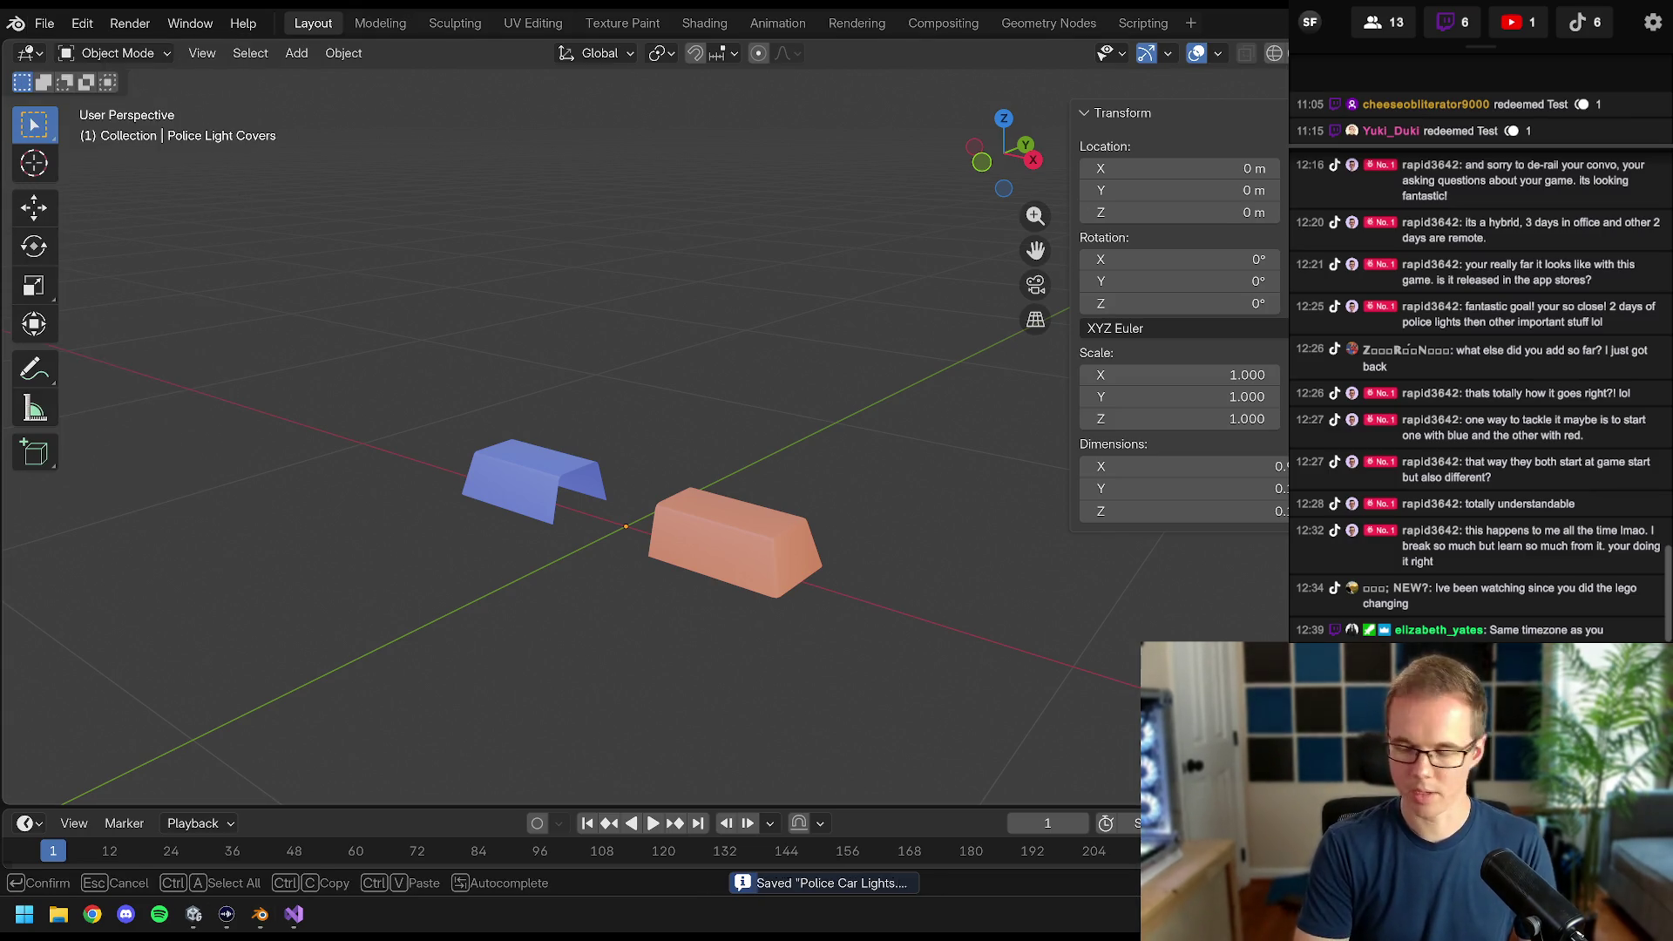
{"action": "key", "text": "F2"}
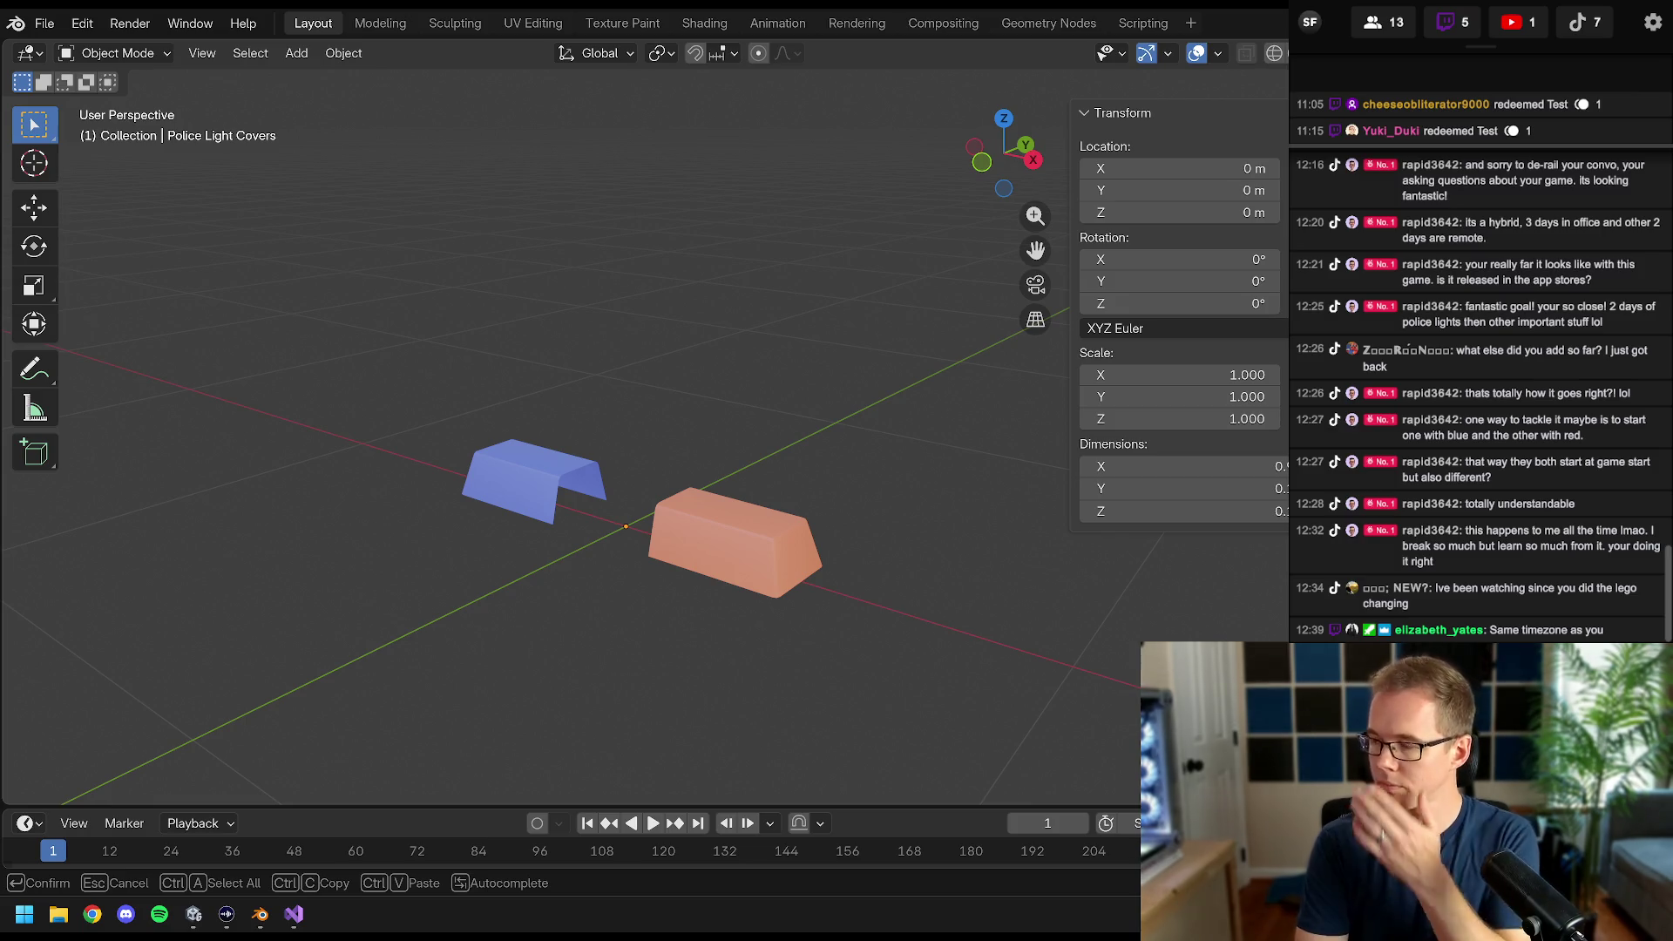
{"action": "key", "text": "Return"}
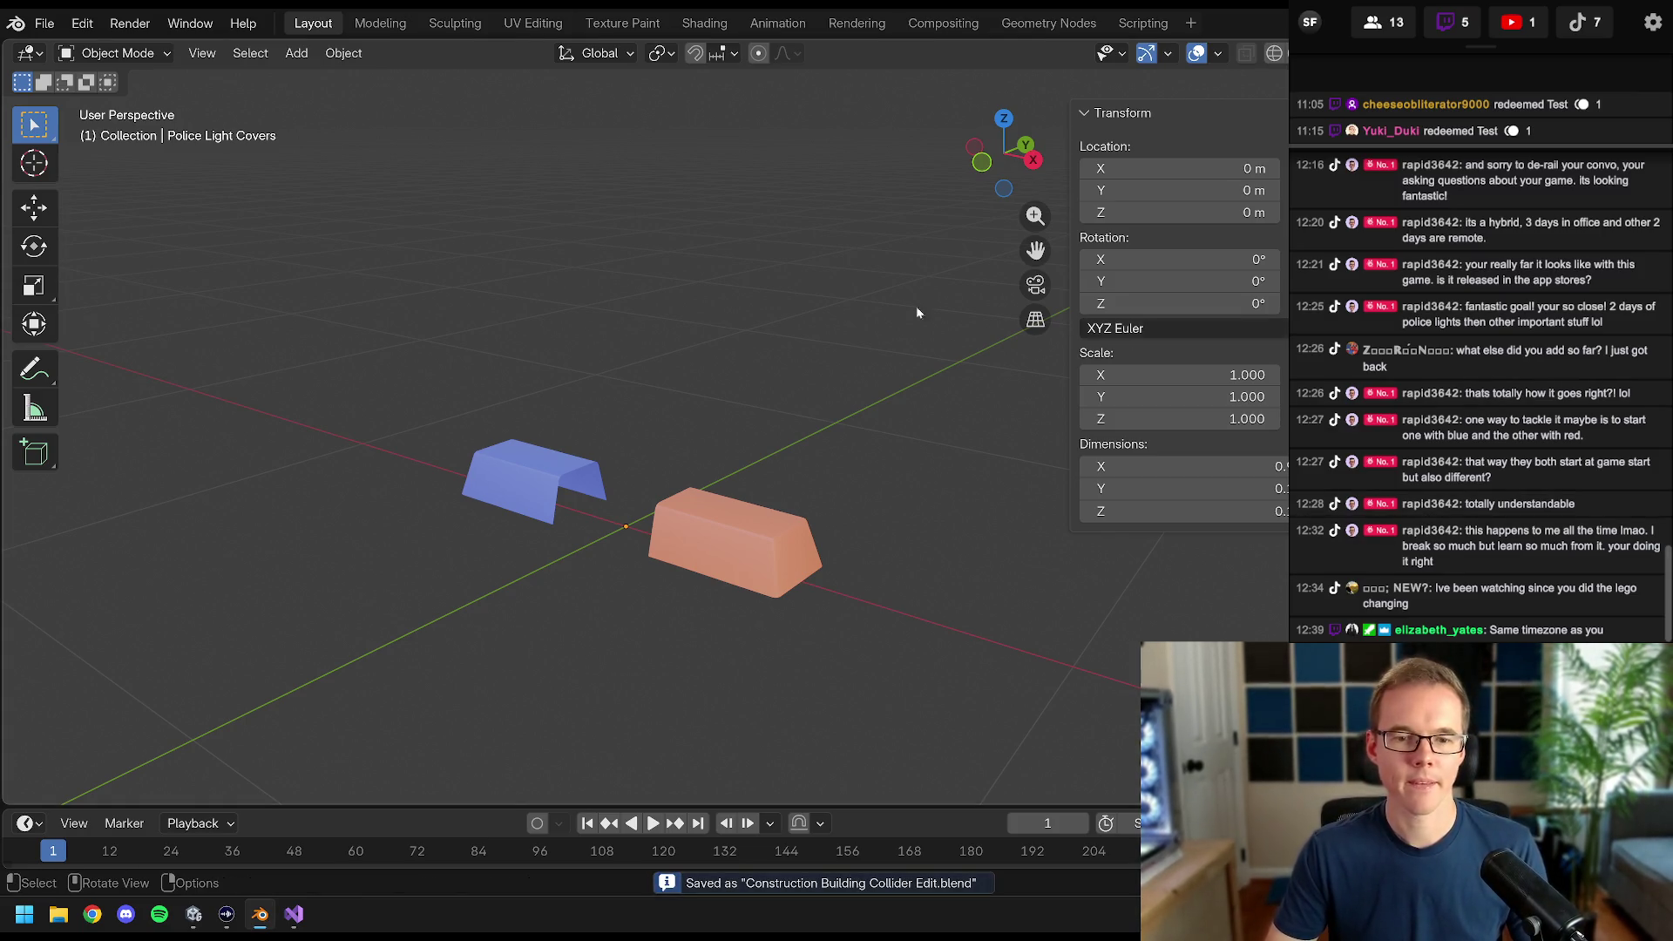
{"action": "key", "text": "a"}
{"action": "key", "text": "Delete"}
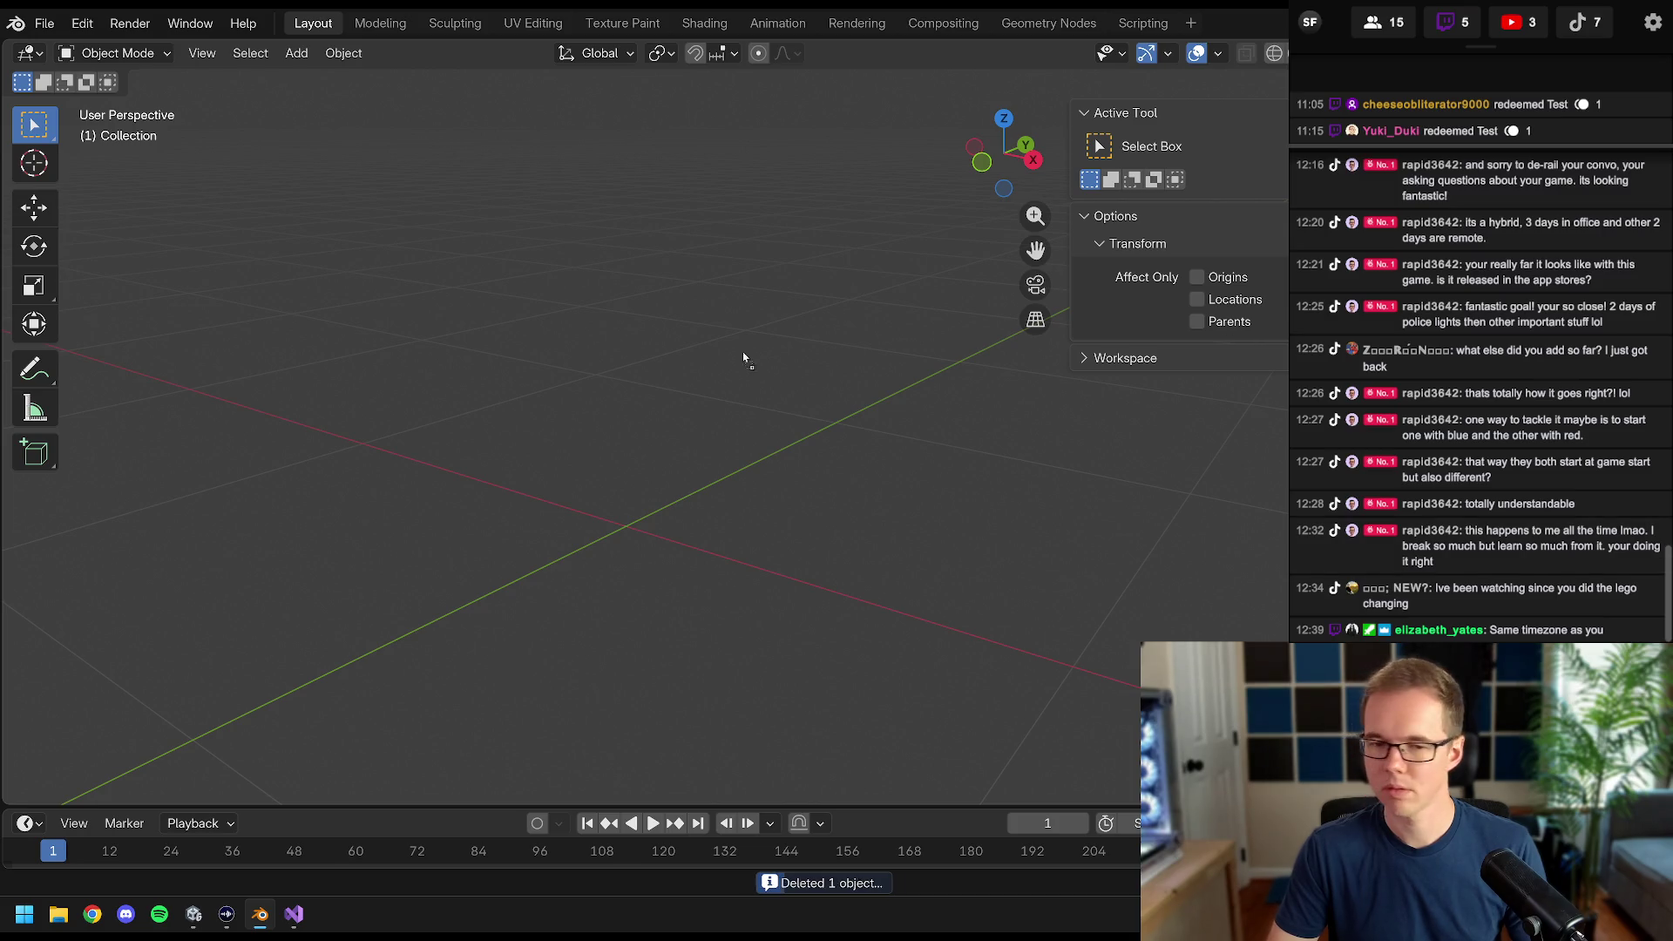
- Import SM_Buildings_Construction_02.fbx and zoom out to view the 15 m building
{"action": "left_click_drag", "start_coordinate": [744, 353], "coordinate": [733, 353]}
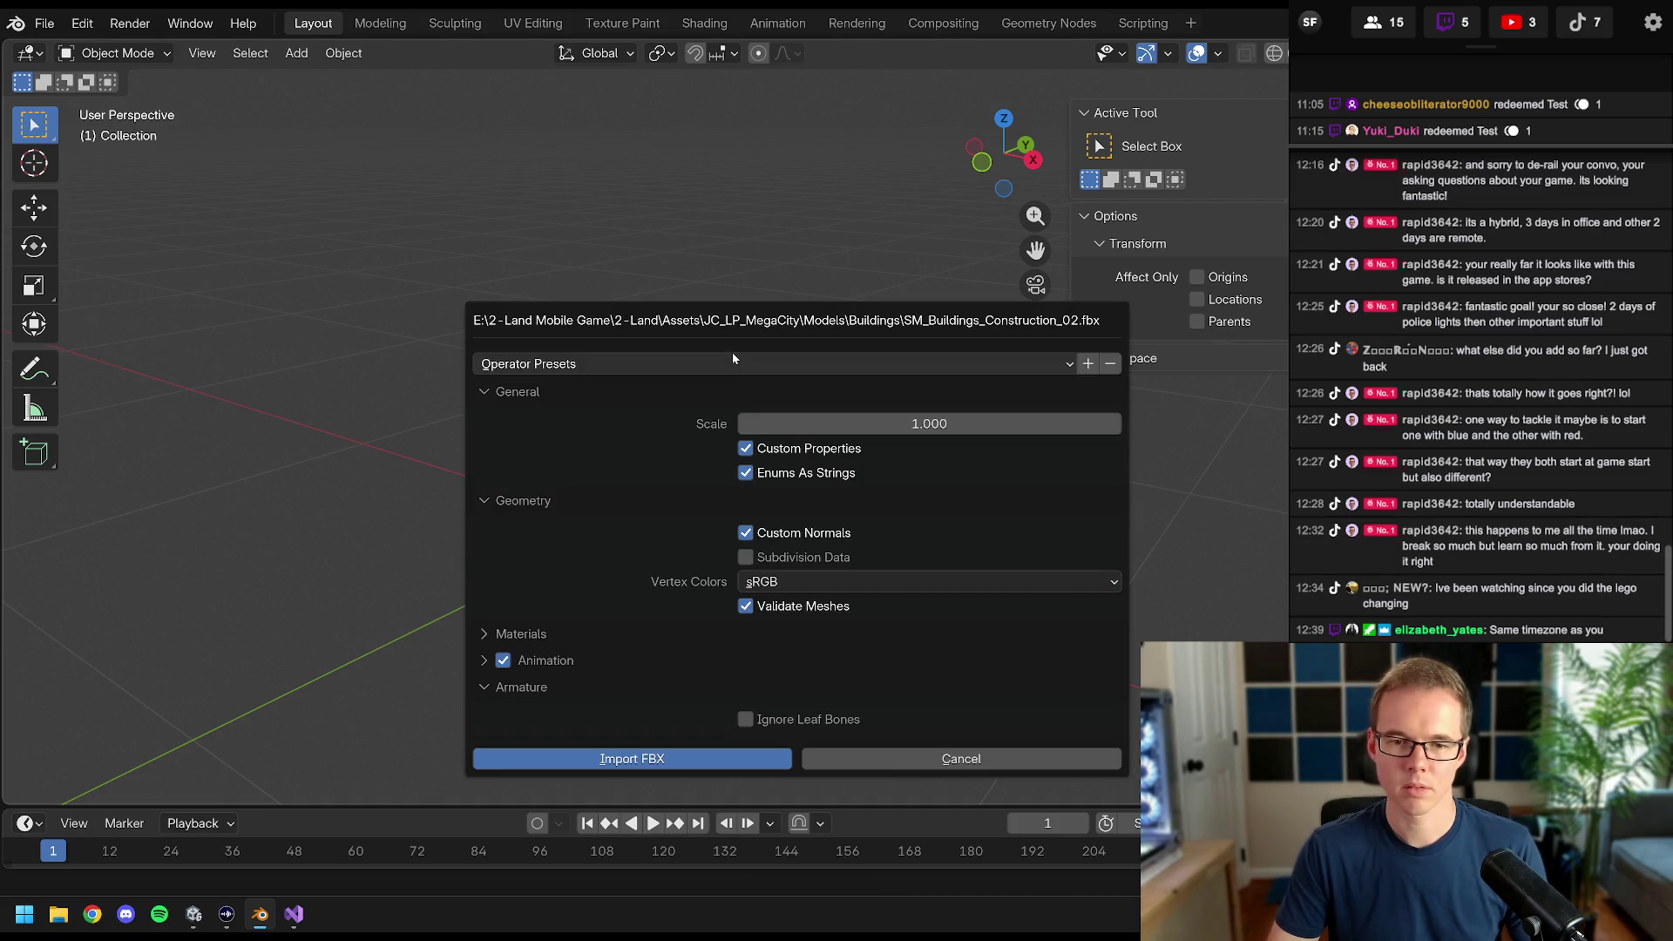
{"action": "left_click", "coordinate": [613, 763]}
{"action": "scroll", "coordinate": [696, 580], "scroll_direction": "down", "scroll_amount": 6}
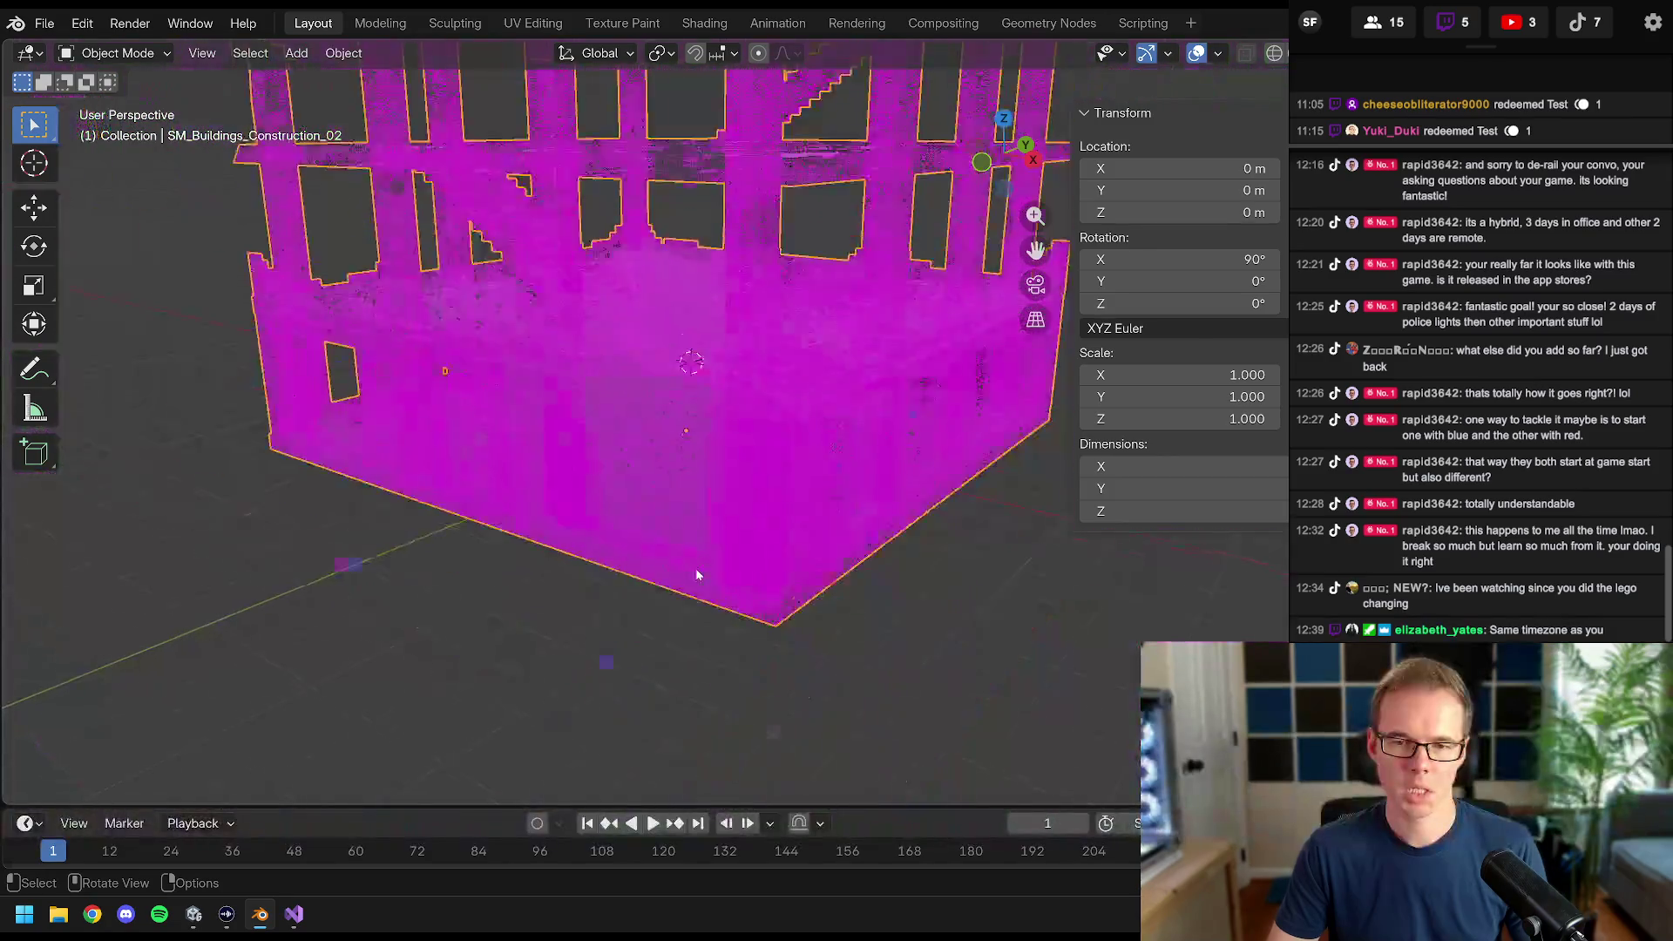
{"action": "left_click_drag", "start_coordinate": [963, 425], "coordinate": [881, 447]}
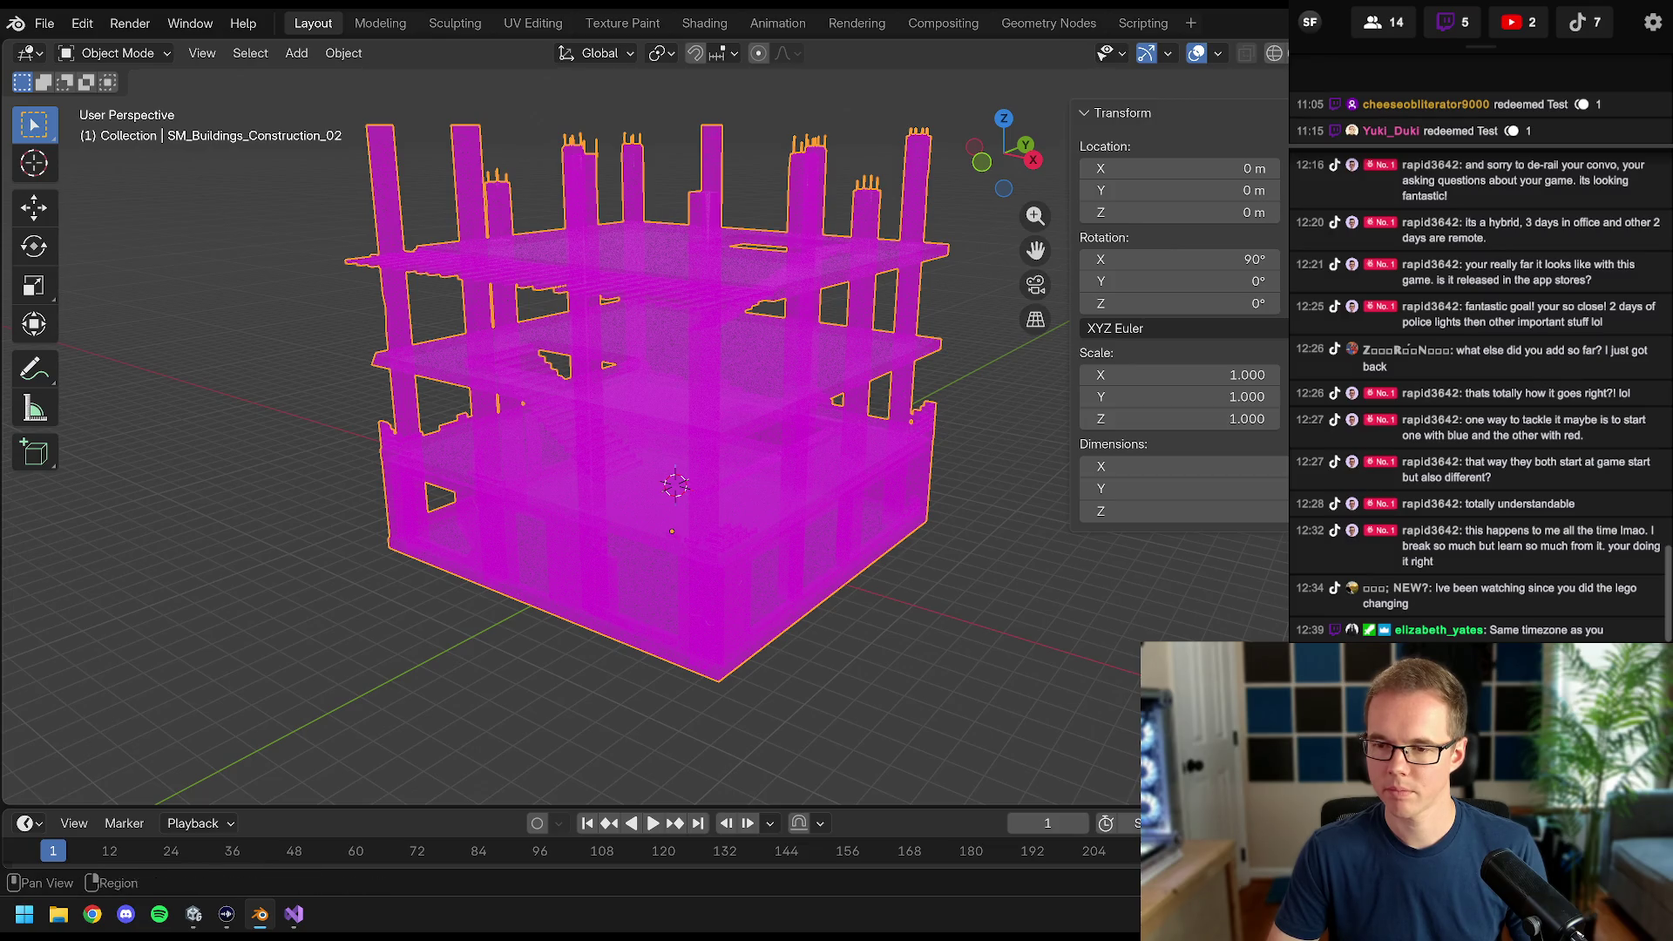
- Widen the sidebar and display the building with Solid viewport shading
{"action": "mouse_move", "coordinate": [1394, 324]}
{"action": "left_mouse_down"}
{"action": "mouse_move", "coordinate": [1282, 324]}
{"action": "mouse_move", "coordinate": [1301, 324]}
{"action": "left_mouse_up"}
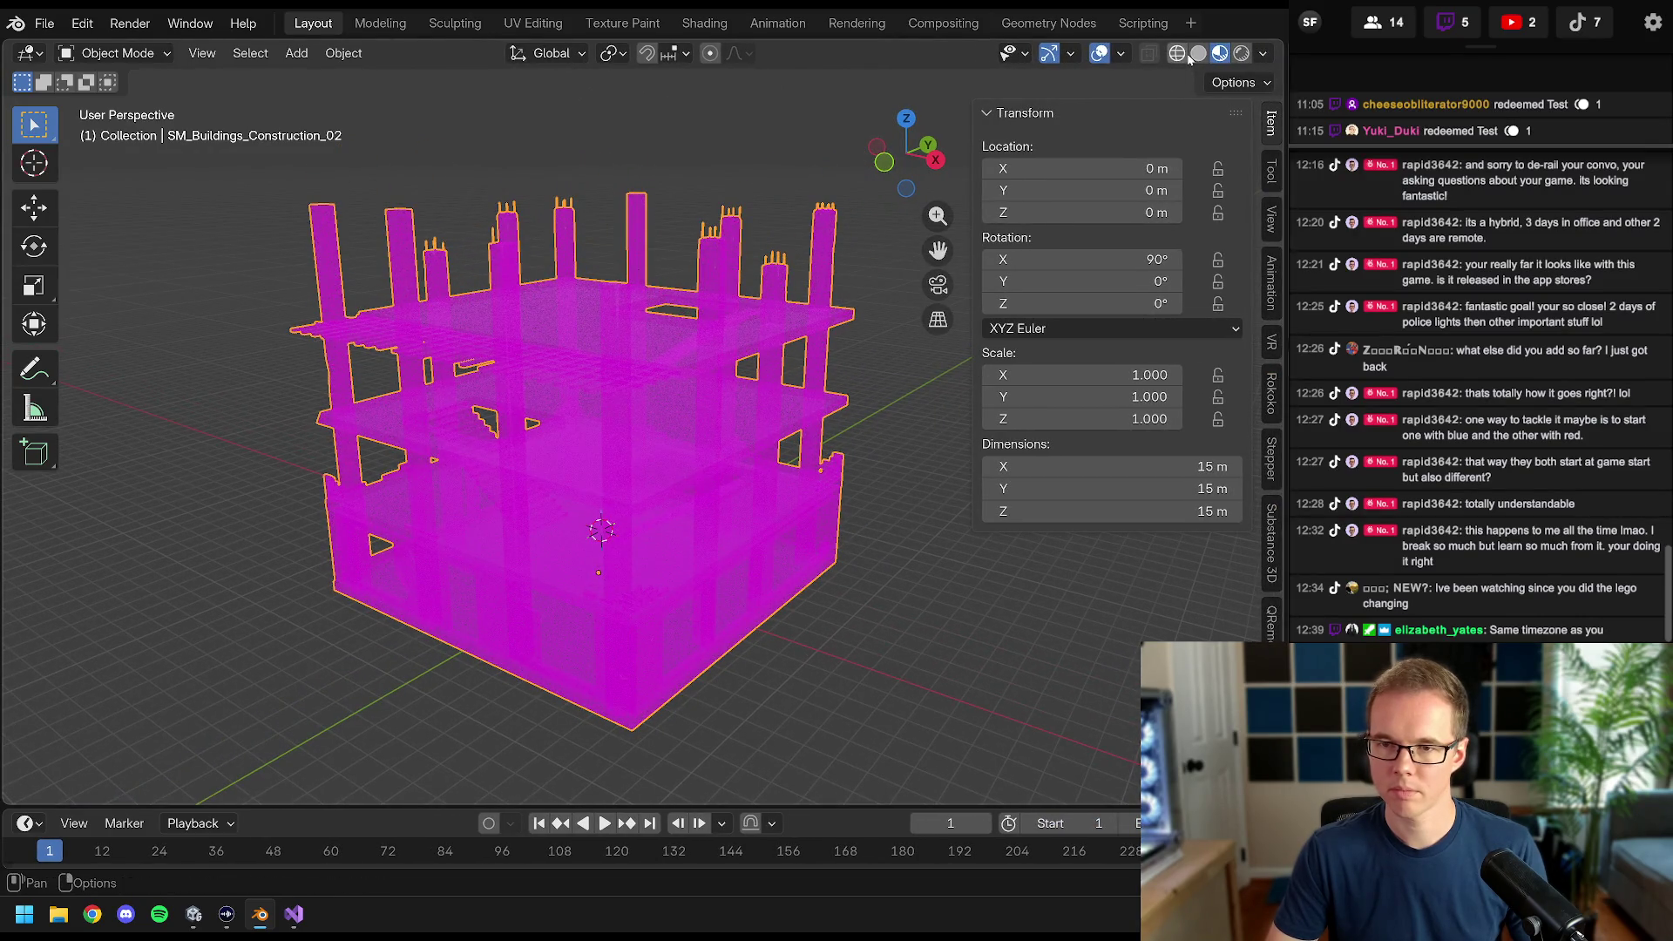
{"action": "left_click", "coordinate": [1198, 54]}
{"action": "left_click_drag", "start_coordinate": [697, 357], "coordinate": [687, 362]}
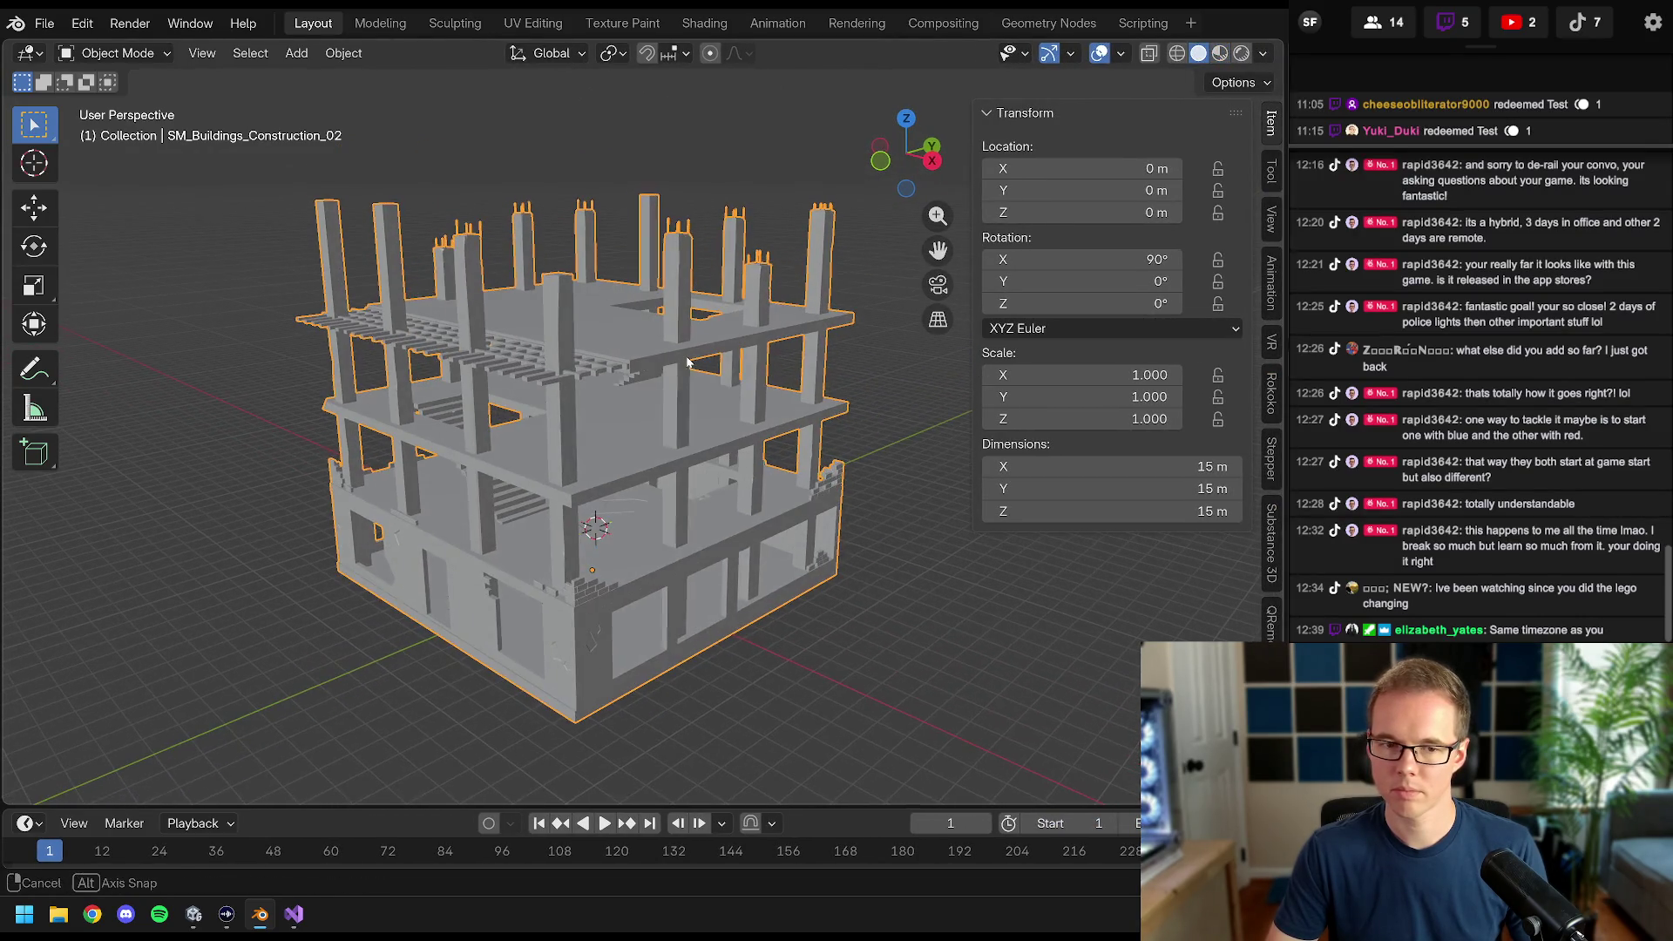
- Toggle the Statistics overlay on and back off, then orbit around the building
{"action": "left_click", "coordinate": [1261, 55]}
{"action": "left_click", "coordinate": [1120, 53]}
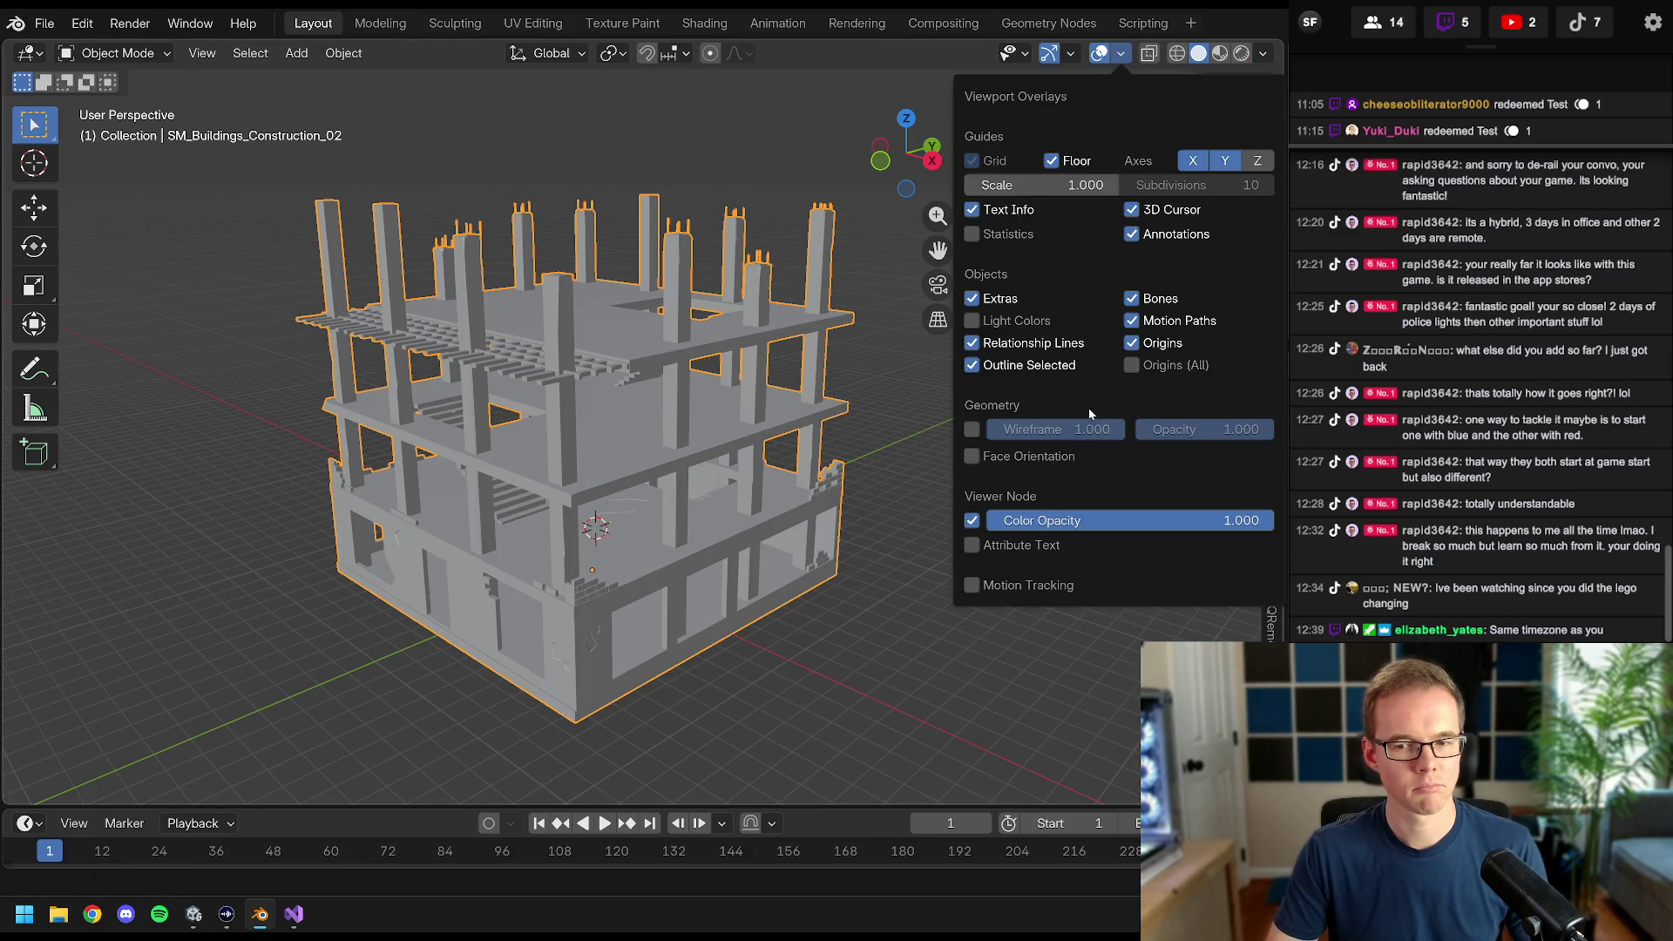
{"action": "left_click", "coordinate": [972, 234]}
{"action": "left_click", "coordinate": [1019, 237]}
{"action": "key", "text": "n"}
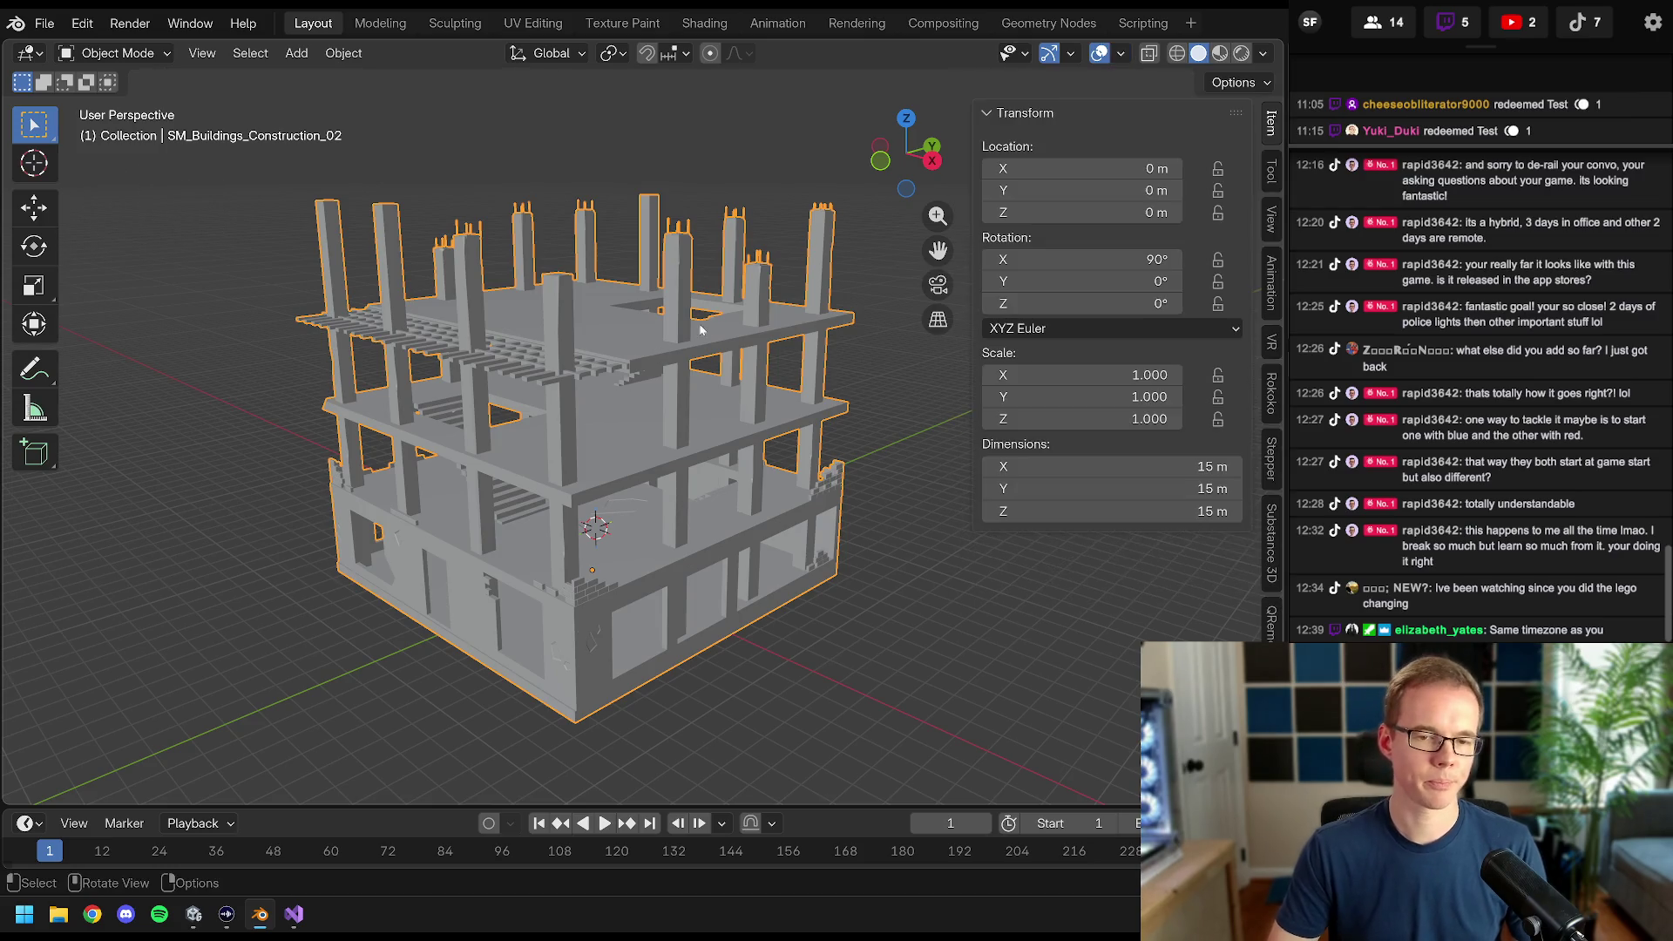
{"action": "mouse_move", "coordinate": [663, 331]}
{"action": "left_mouse_down"}
{"action": "mouse_move", "coordinate": [729, 321]}
{"action": "mouse_move", "coordinate": [697, 394]}
{"action": "mouse_move", "coordinate": [662, 388]}
{"action": "mouse_move", "coordinate": [638, 427]}
{"action": "mouse_move", "coordinate": [560, 425]}
{"action": "mouse_move", "coordinate": [623, 377]}
{"action": "mouse_move", "coordinate": [642, 336]}
{"action": "mouse_move", "coordinate": [619, 325]}
{"action": "mouse_move", "coordinate": [781, 356]}
{"action": "mouse_move", "coordinate": [707, 357]}
{"action": "left_mouse_up"}
{"action": "scroll", "coordinate": [697, 400], "scroll_direction": "up", "scroll_amount": 5}
- In Edit Mode, select the building geometry linked to one vertex, then return to Object Mode
{"action": "key", "text": "Tab"}
{"action": "left_click", "coordinate": [661, 367]}
{"action": "key", "text": "ctrl+l"}
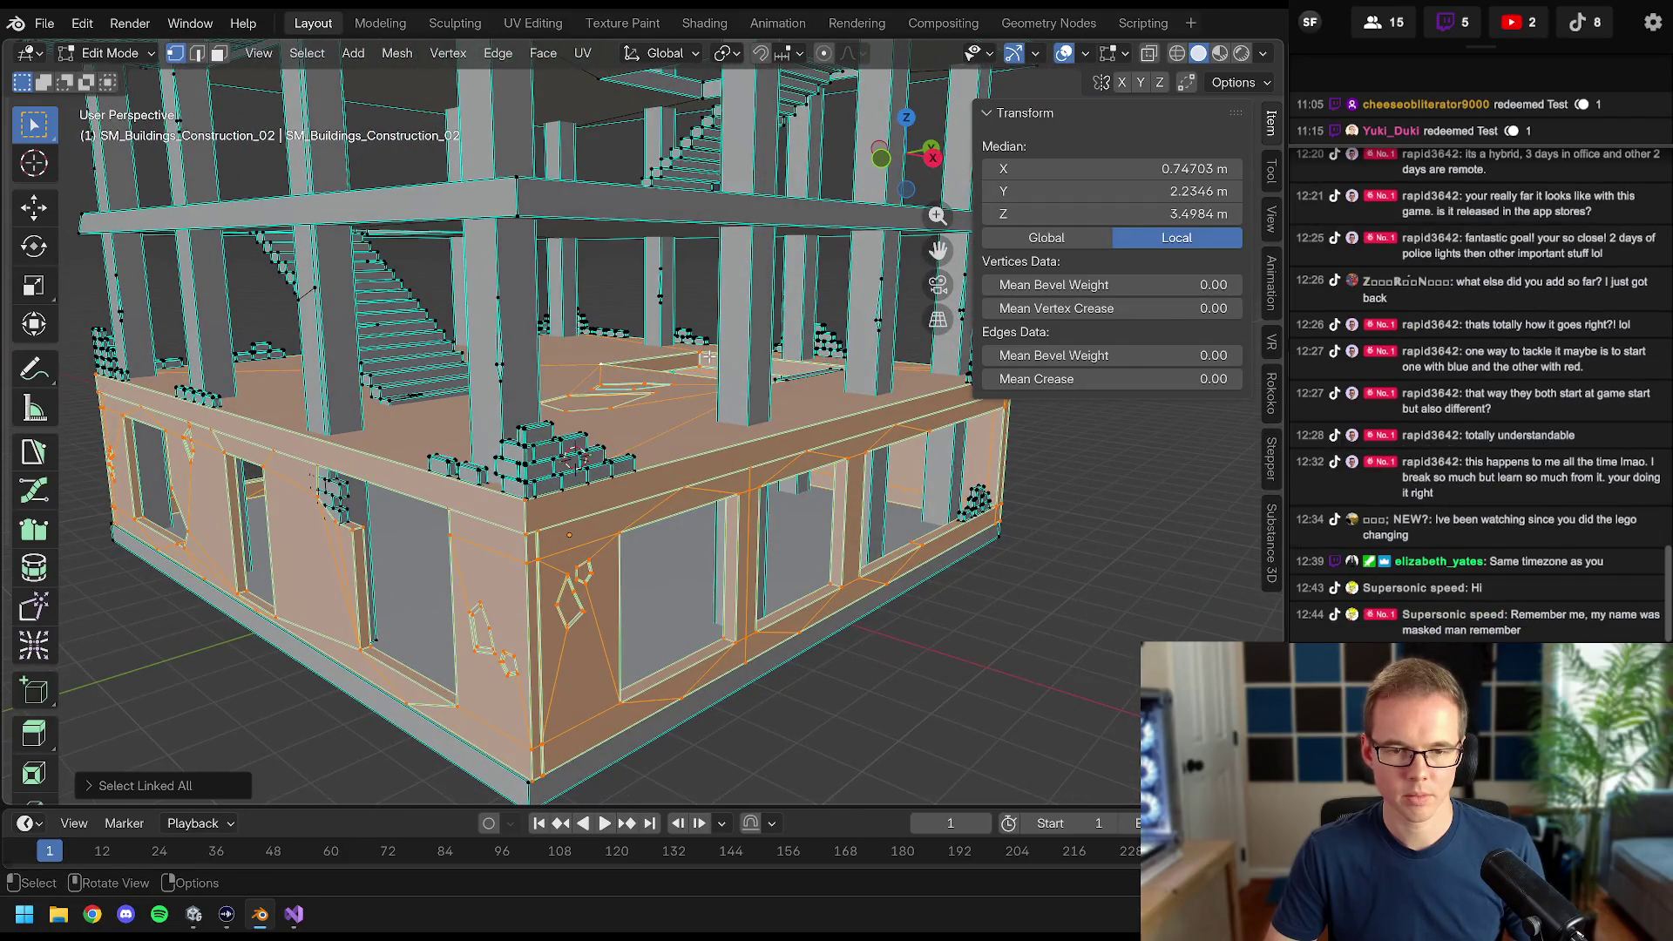
{"action": "mouse_move", "coordinate": [599, 414]}
{"action": "left_mouse_down"}
{"action": "mouse_move", "coordinate": [589, 429]}
{"action": "mouse_move", "coordinate": [620, 489]}
{"action": "mouse_move", "coordinate": [613, 462]}
{"action": "left_mouse_up"}
{"action": "key", "text": "Tab"}
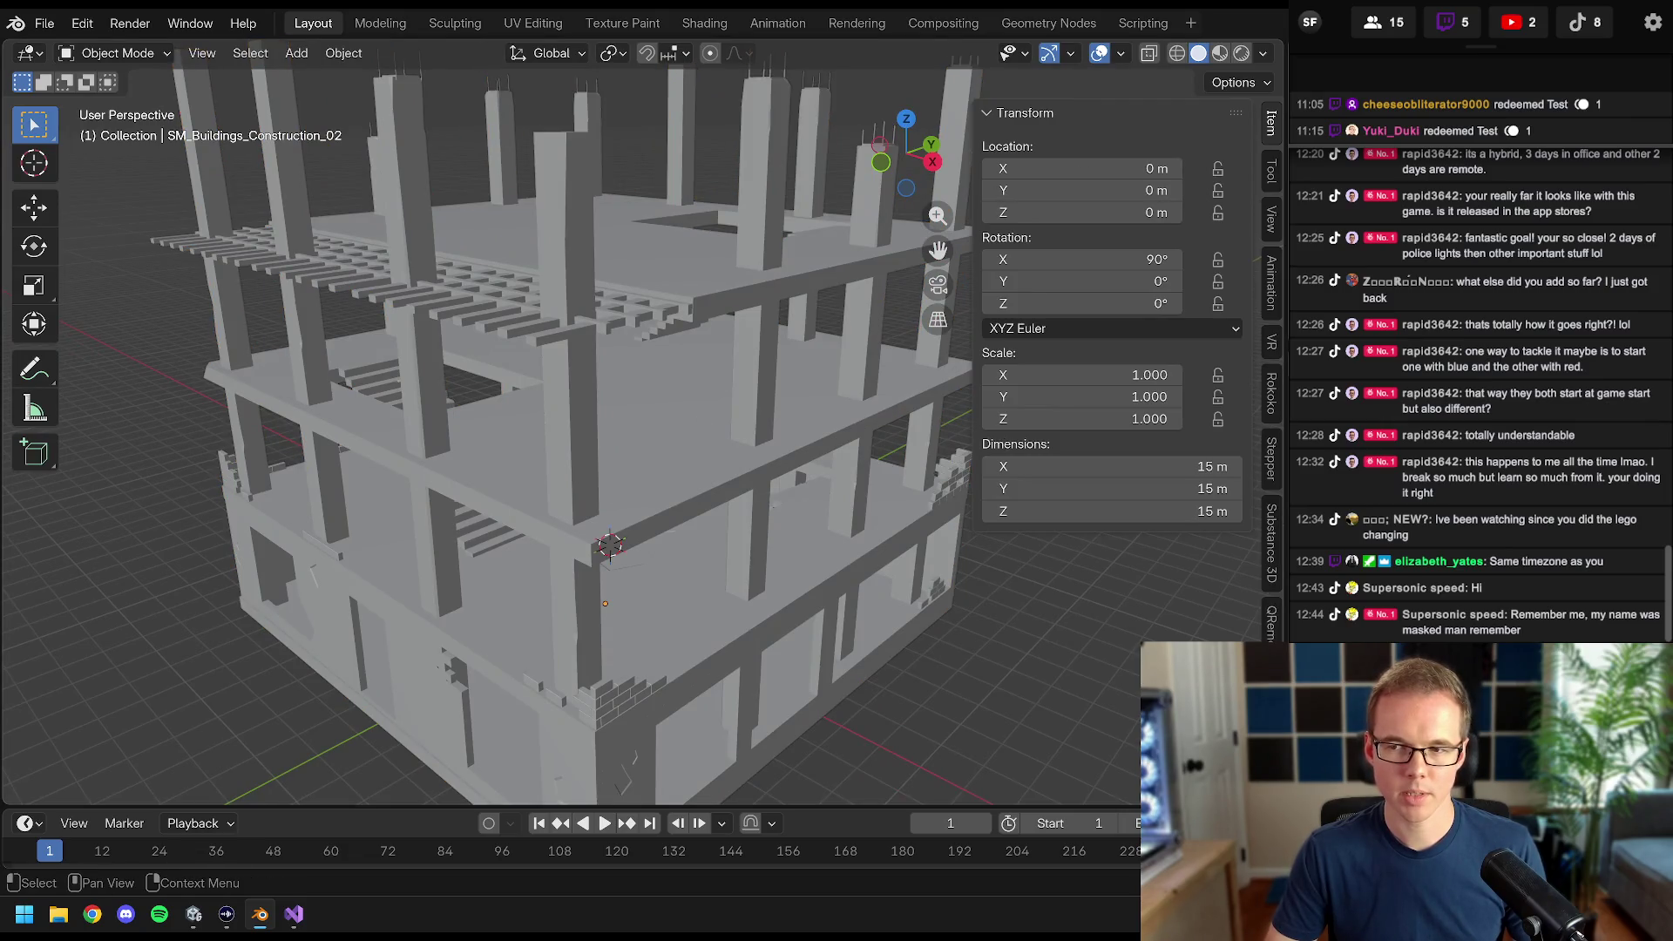
- Add Collection 2 from the Outliner context menu and reselect the imported building
{"action": "right_click", "coordinate": [1307, 198]}
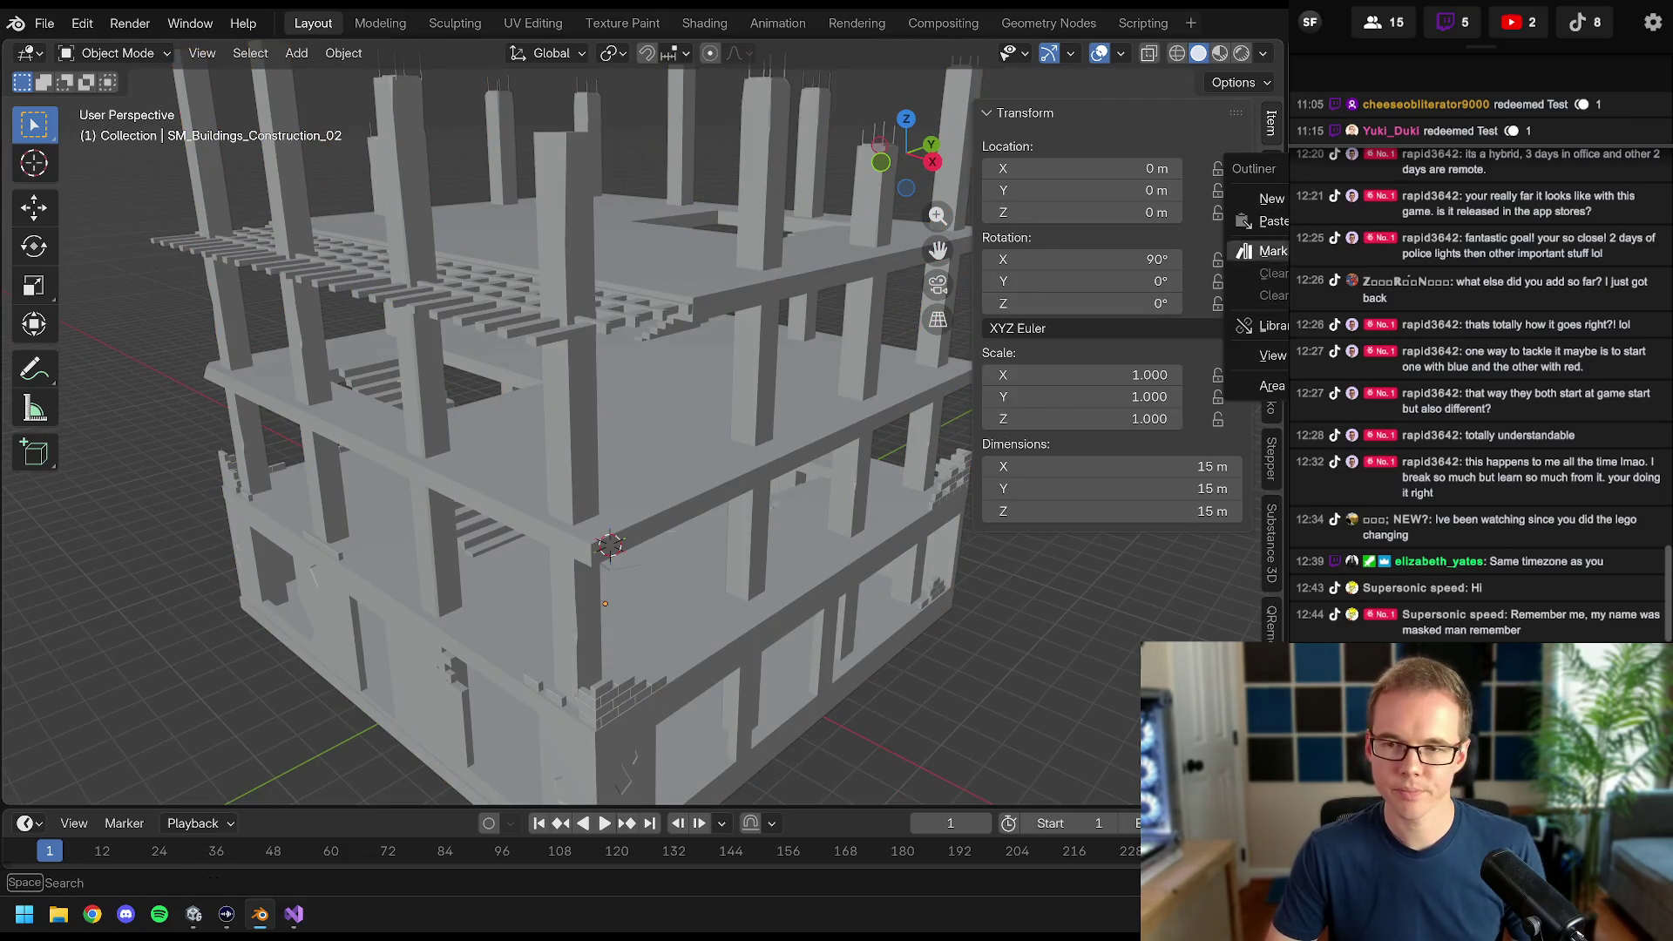
{"action": "right_click", "coordinate": [1347, 177]}
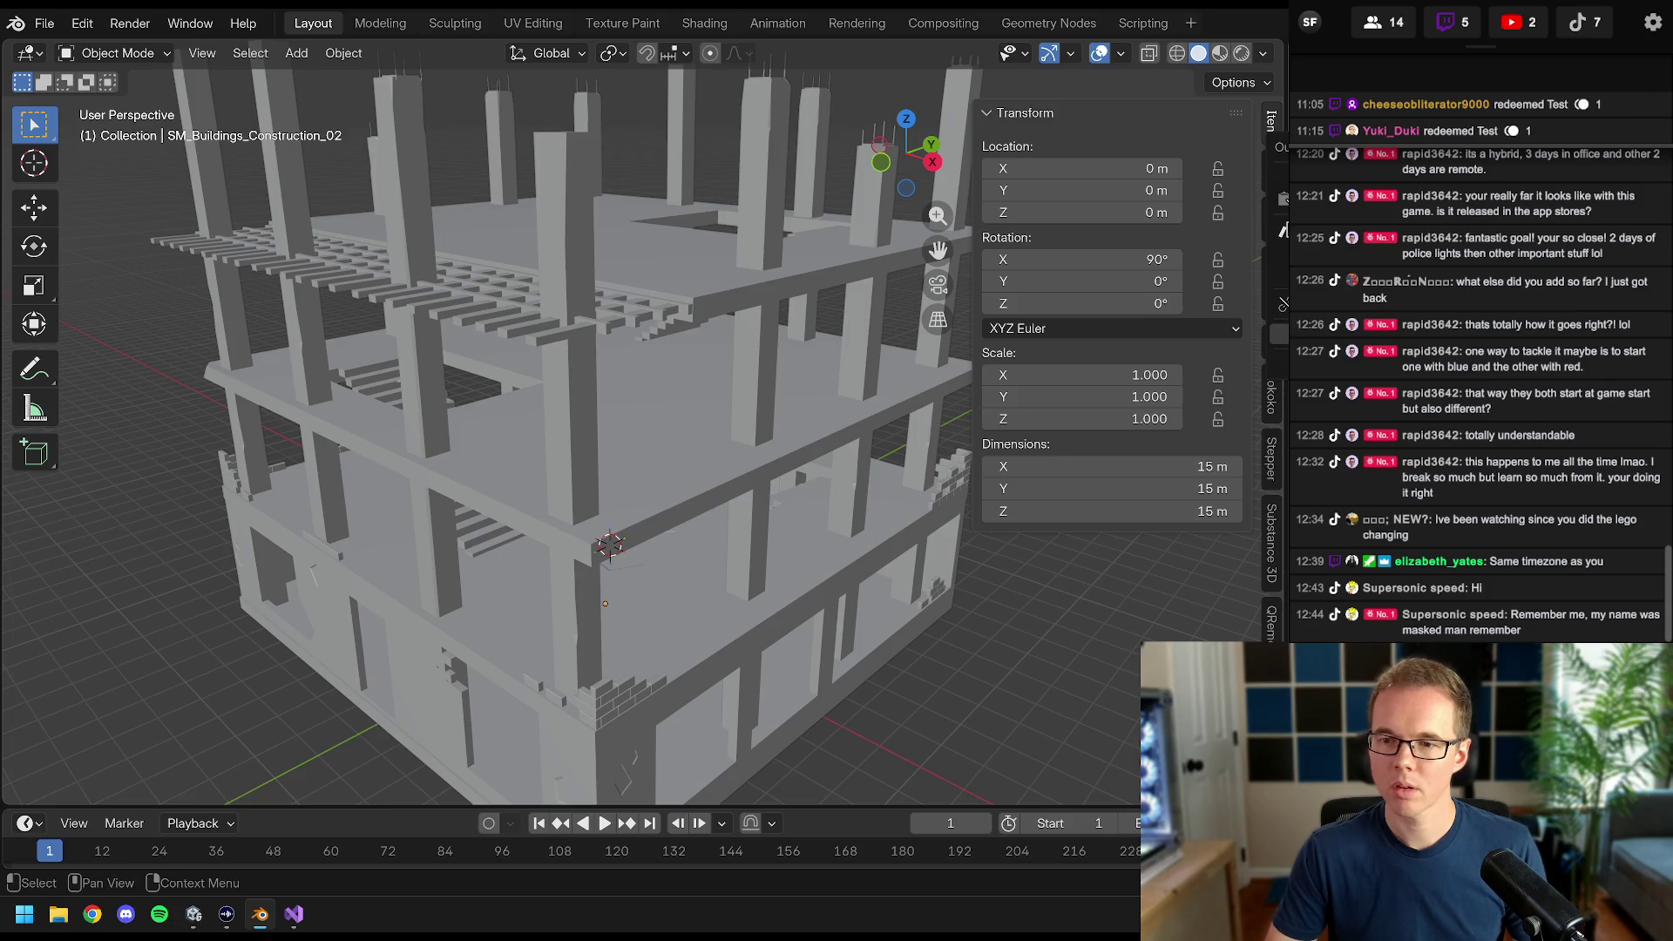
{"action": "key", "text": "Escape"}
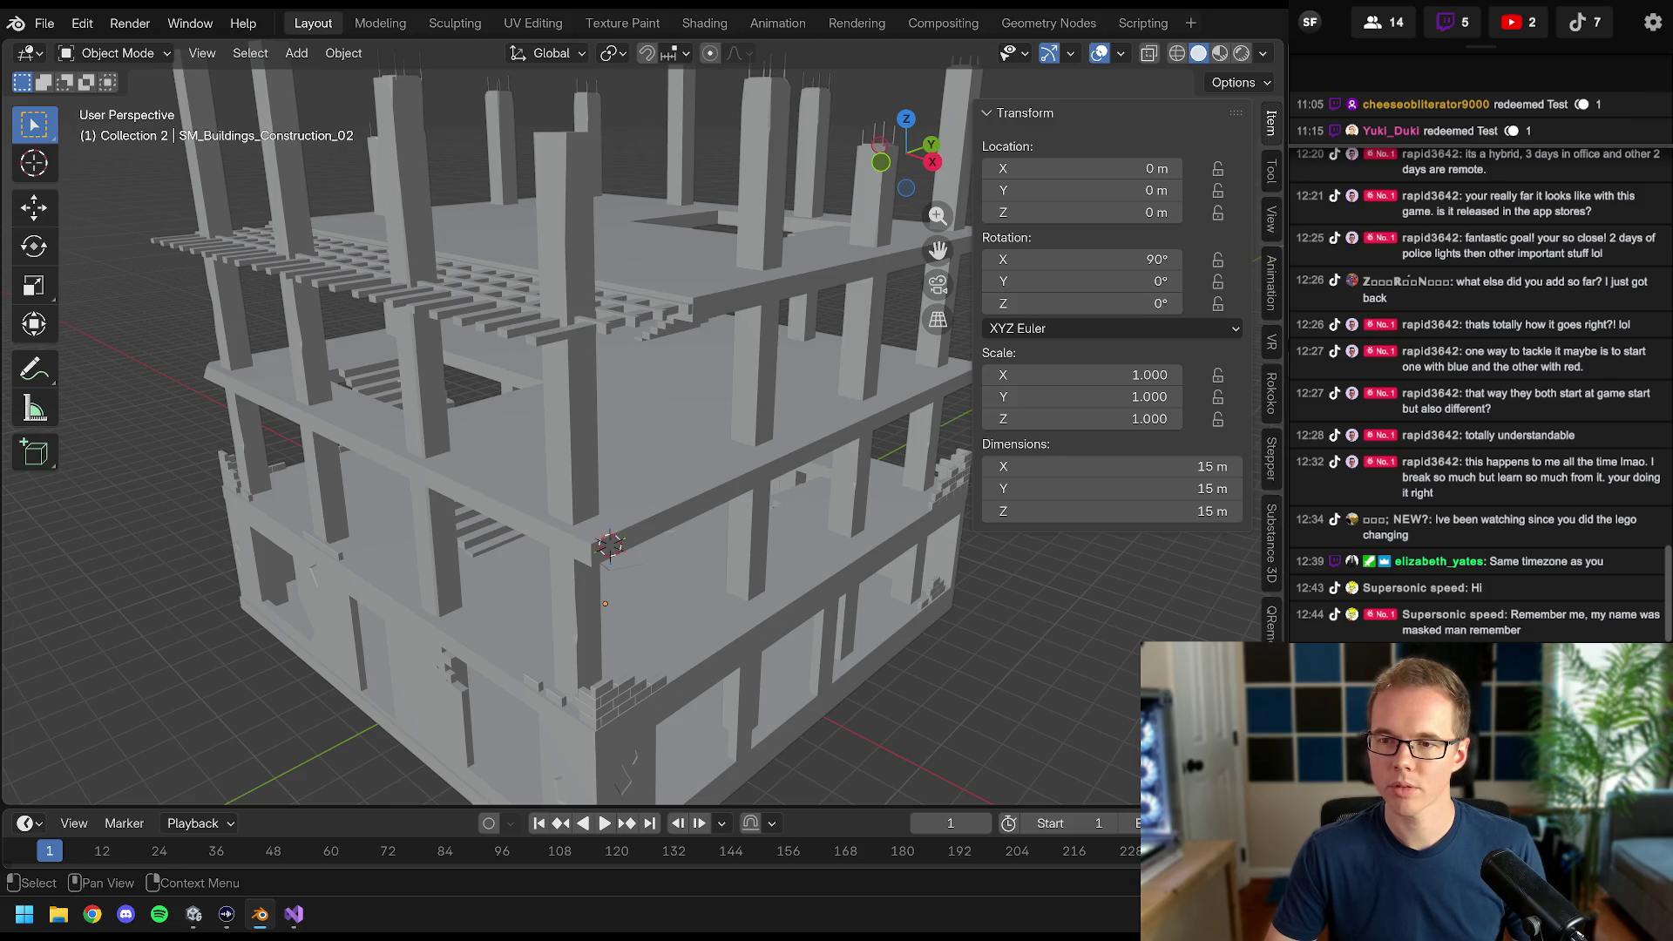
{"action": "right_click", "coordinate": [1307, 146]}
{"action": "left_click", "coordinate": [734, 431]}
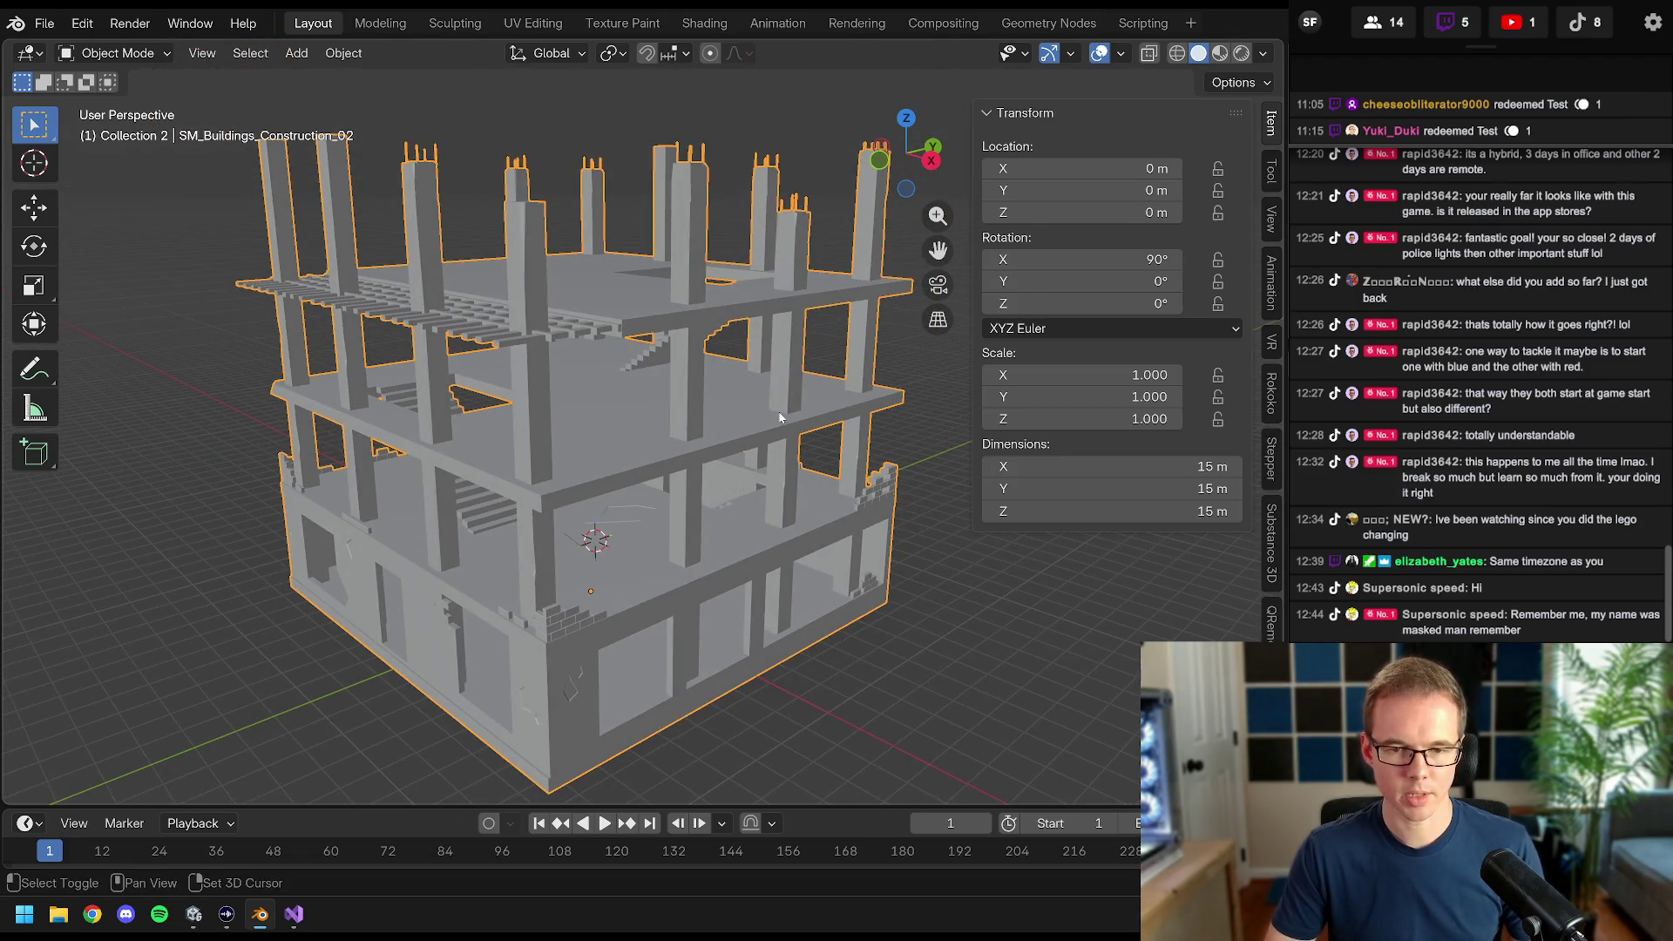
- Duplicate the building in place and move the copy into Collection 2
{"action": "key", "text": "shift+d"}
{"action": "key", "text": "Escape"}
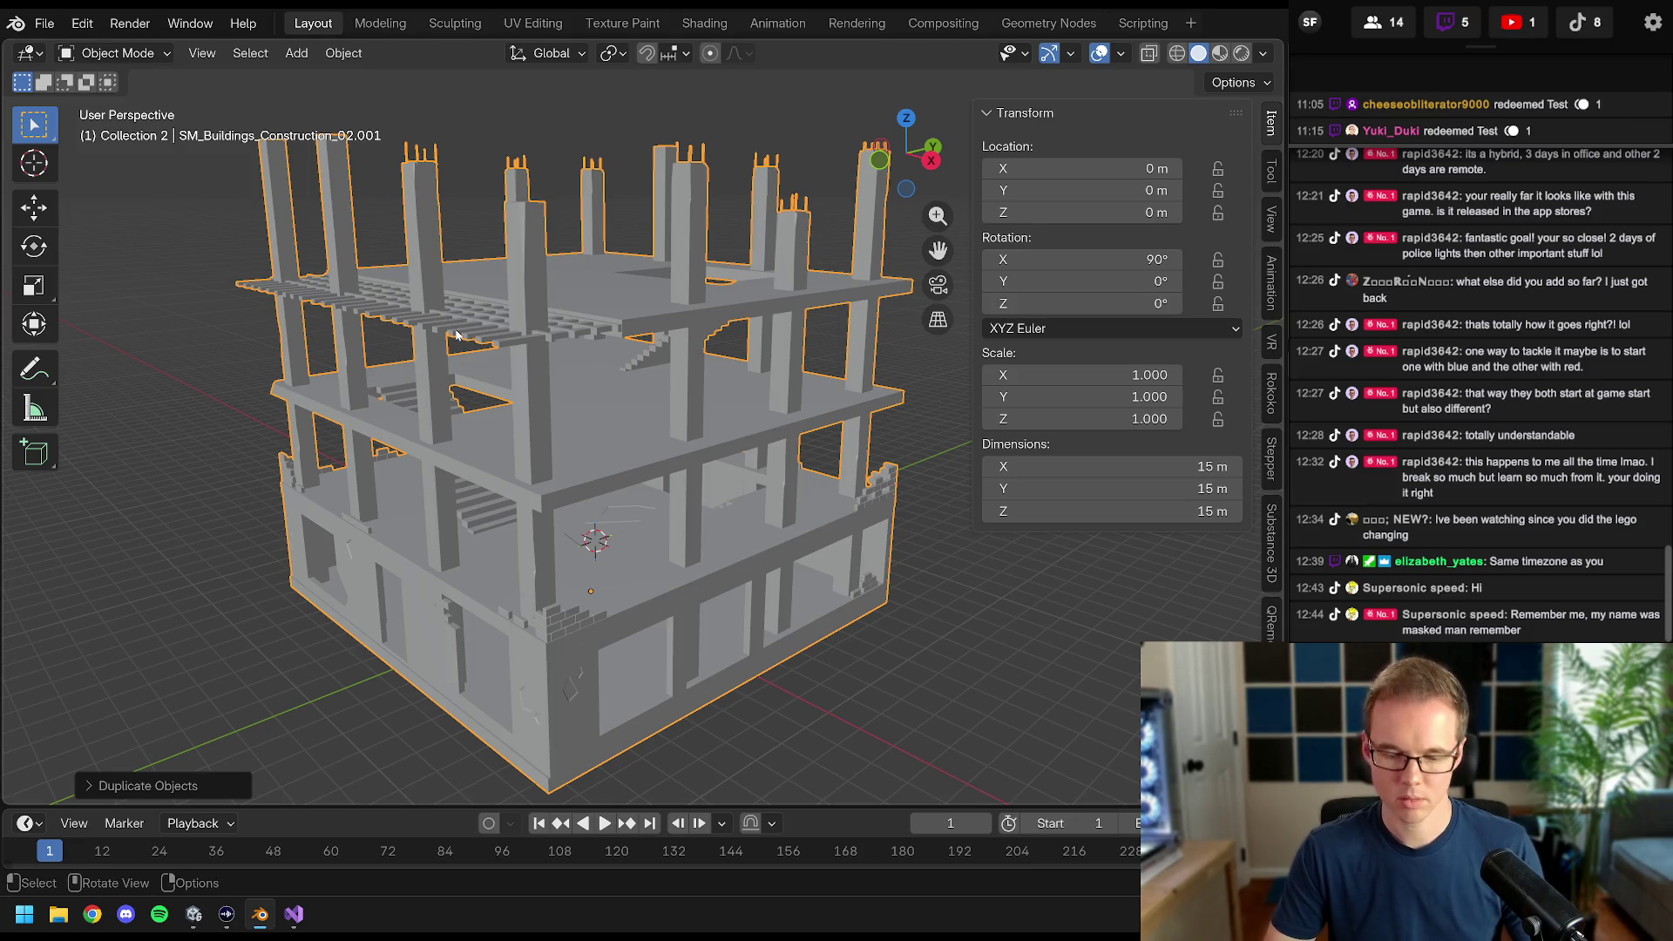
{"action": "key", "text": "m"}
{"action": "left_click", "coordinate": [383, 433]}
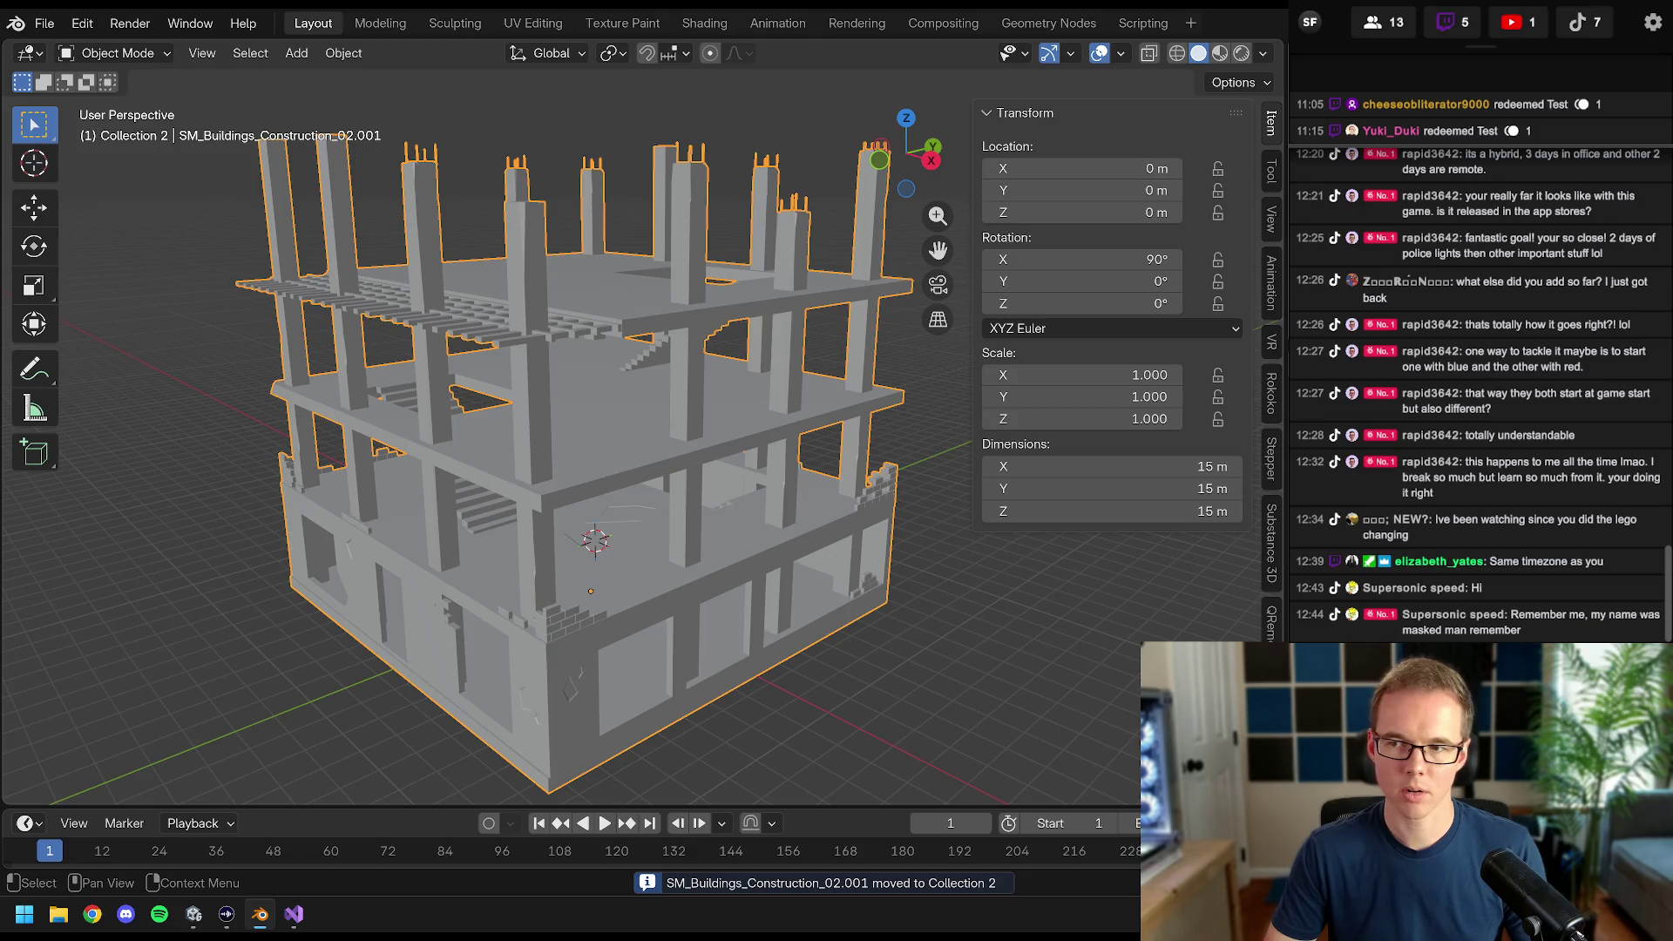
{"action": "mouse_move", "coordinate": [549, 382]}
{"action": "left_mouse_down"}
{"action": "mouse_move", "coordinate": [593, 366]}
{"action": "mouse_move", "coordinate": [589, 435]}
{"action": "mouse_move", "coordinate": [492, 427]}
{"action": "left_mouse_up"}
- In Edit Mode on the copy, select the top floor slab, other slabs and base as linked geometry
{"action": "key", "text": "Tab"}
{"action": "left_click", "coordinate": [490, 426]}
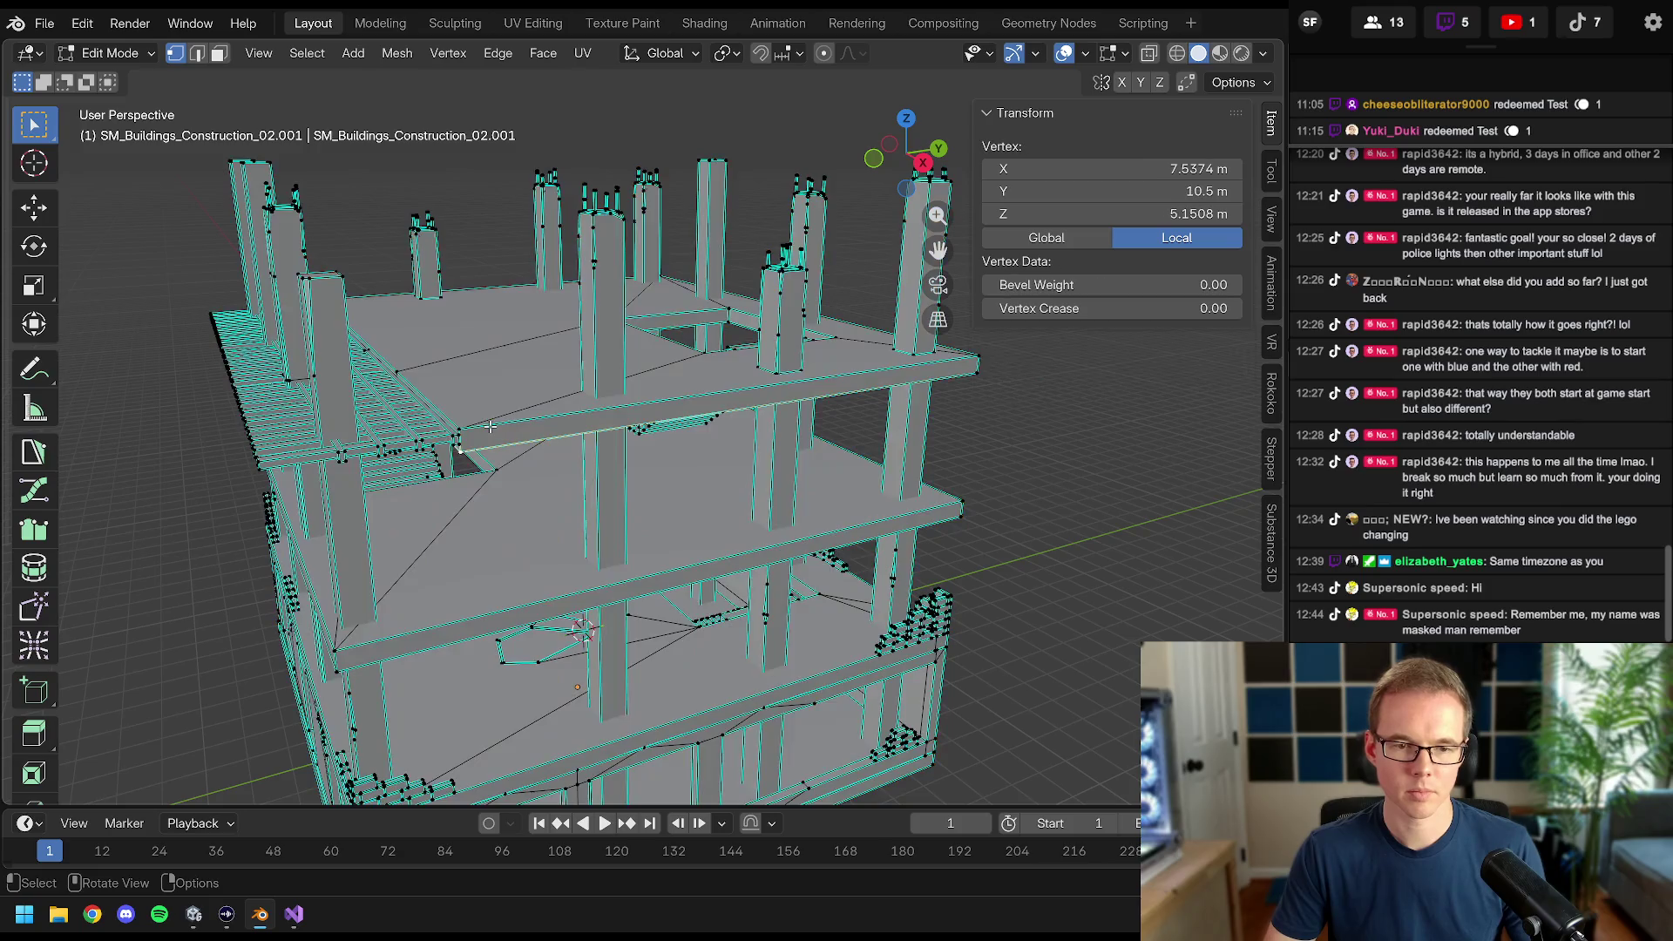
{"action": "key", "text": "ctrl+l"}
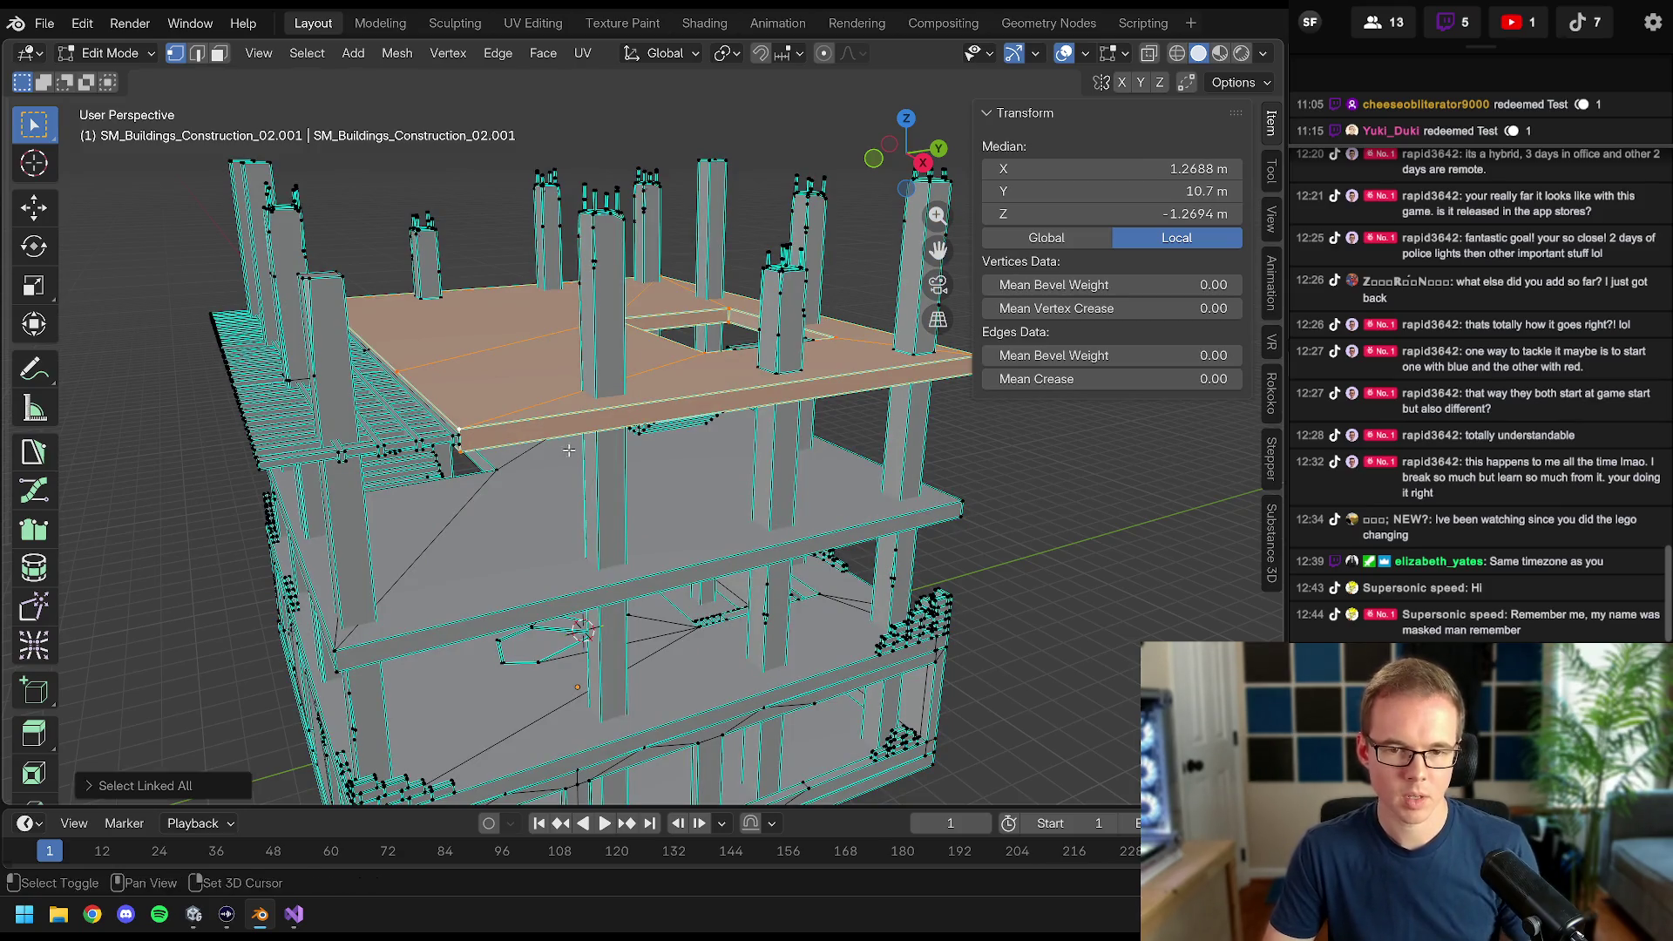
{"action": "scroll", "coordinate": [589, 354], "scroll_direction": "up", "scroll_amount": 2}
{"action": "left_click_drag", "start_coordinate": [589, 354], "coordinate": [562, 396]}
{"action": "left_click_drag", "start_coordinate": [413, 466], "coordinate": [455, 342]}
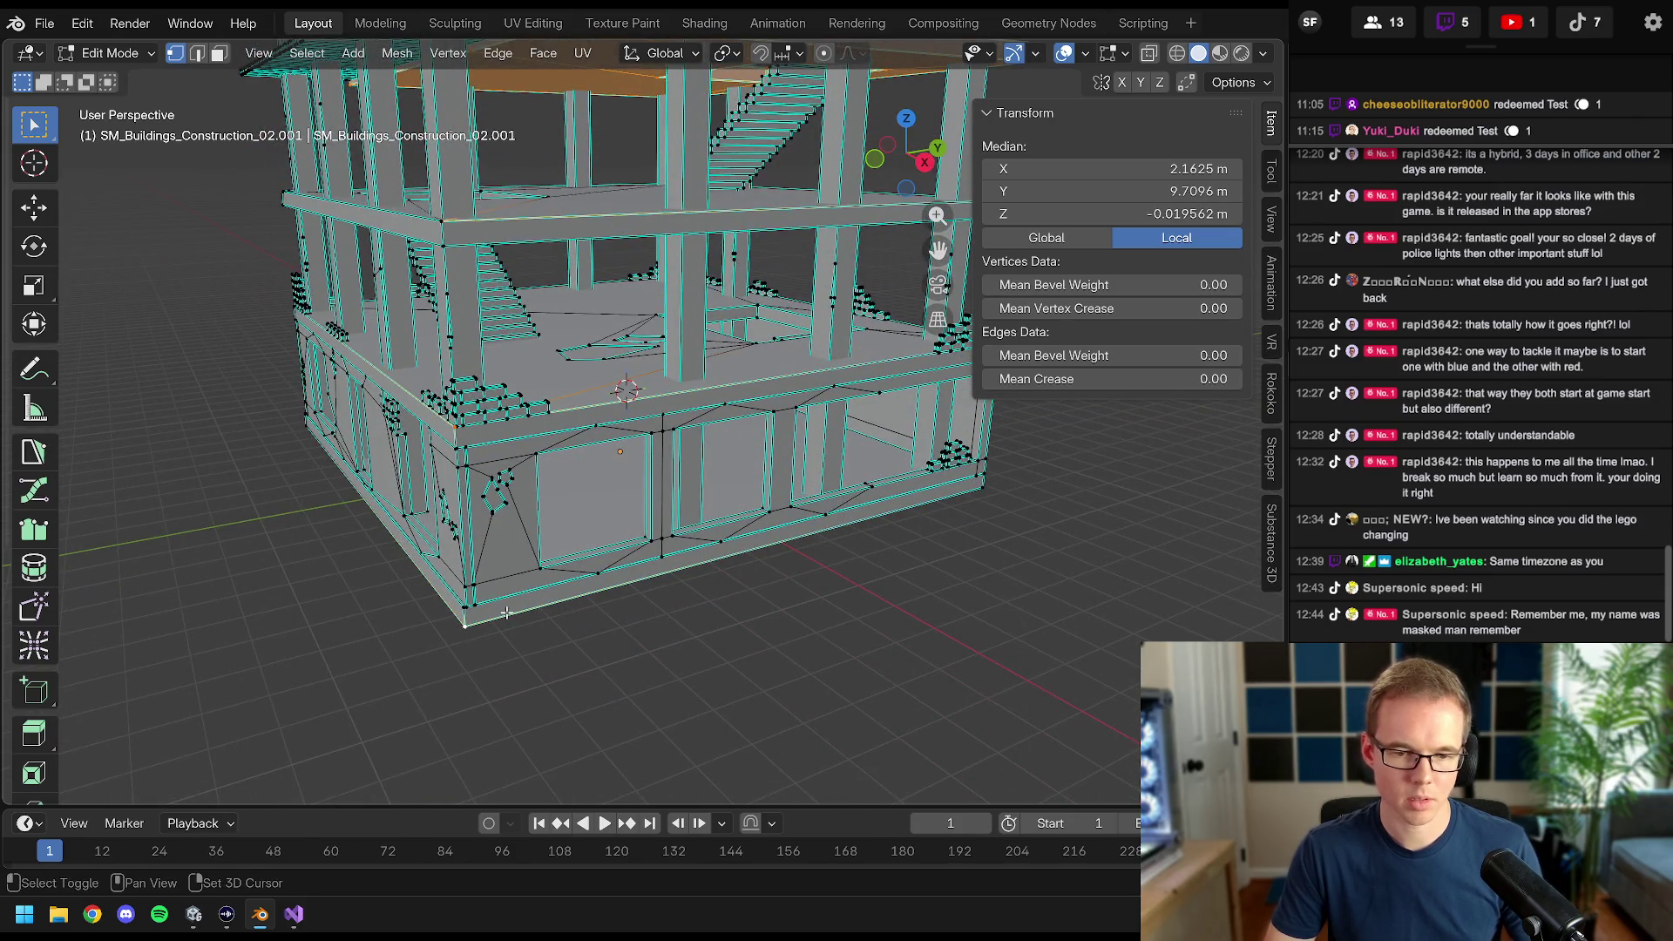
{"action": "key", "text": "ctrl+l"}
{"action": "mouse_move", "coordinate": [505, 612]}
{"action": "left_mouse_down"}
{"action": "mouse_move", "coordinate": [678, 571]}
{"action": "mouse_move", "coordinate": [688, 520]}
{"action": "left_mouse_up"}
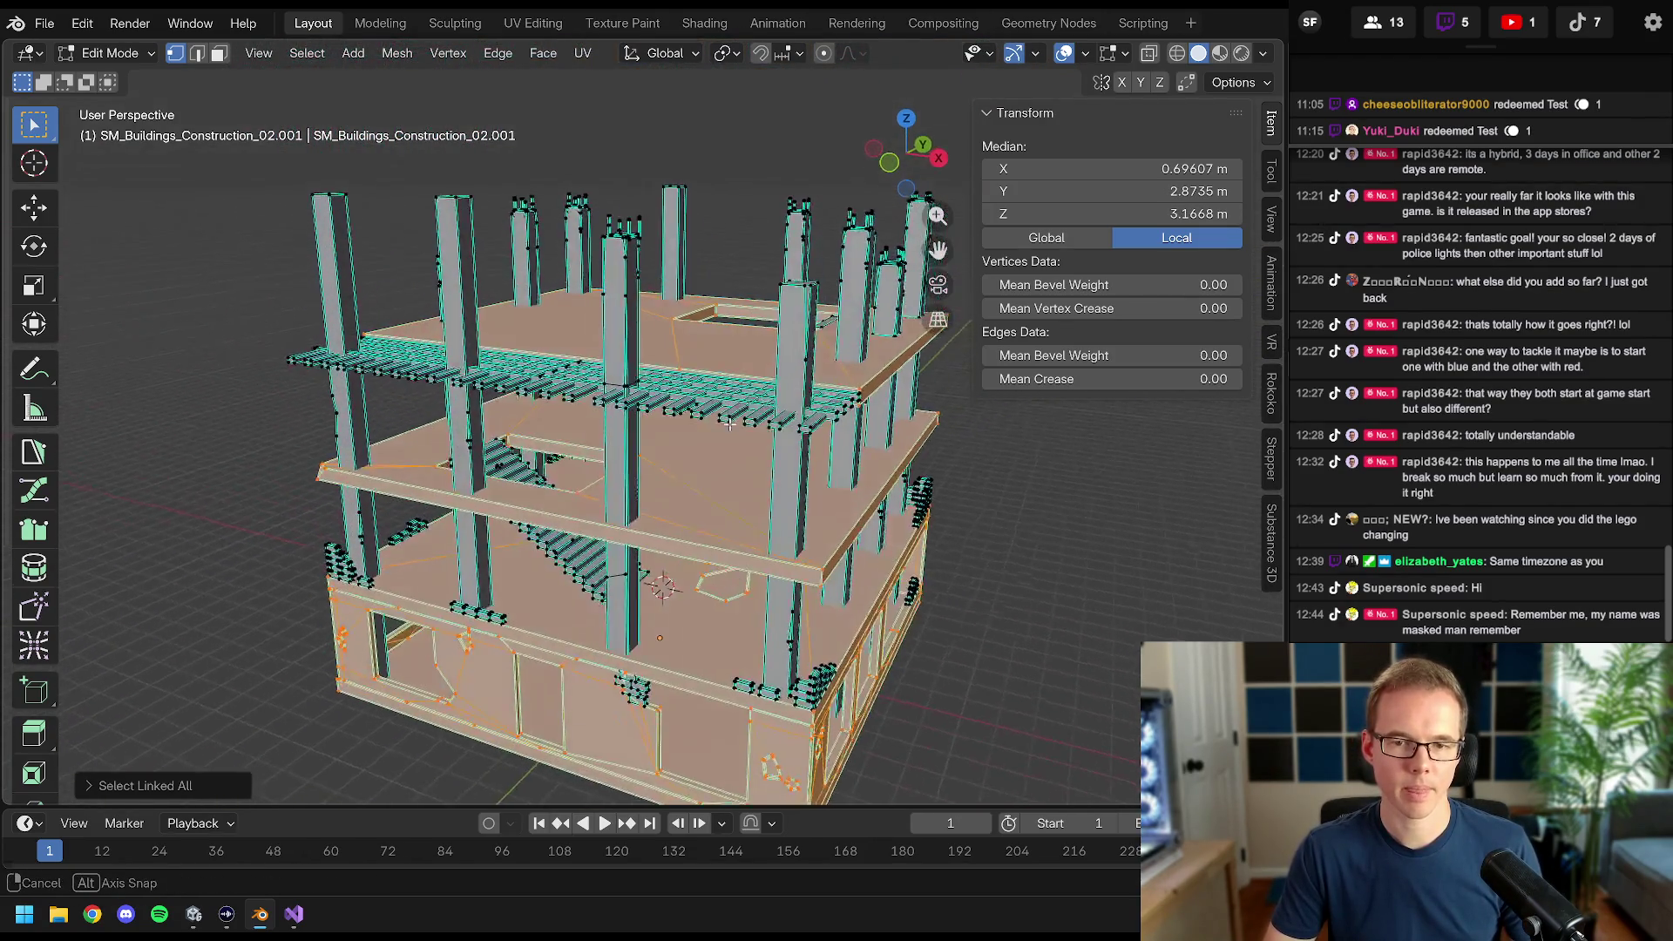
{"action": "mouse_move", "coordinate": [629, 432]}
{"action": "left_mouse_down"}
{"action": "mouse_move", "coordinate": [716, 408]}
{"action": "mouse_move", "coordinate": [690, 458]}
{"action": "mouse_move", "coordinate": [600, 410]}
{"action": "mouse_move", "coordinate": [631, 494]}
{"action": "mouse_move", "coordinate": [576, 445]}
{"action": "mouse_move", "coordinate": [600, 415]}
{"action": "left_mouse_up"}
- Separate the selected slabs into their own object and delete the leftover columns object
{"action": "key", "text": "p"}
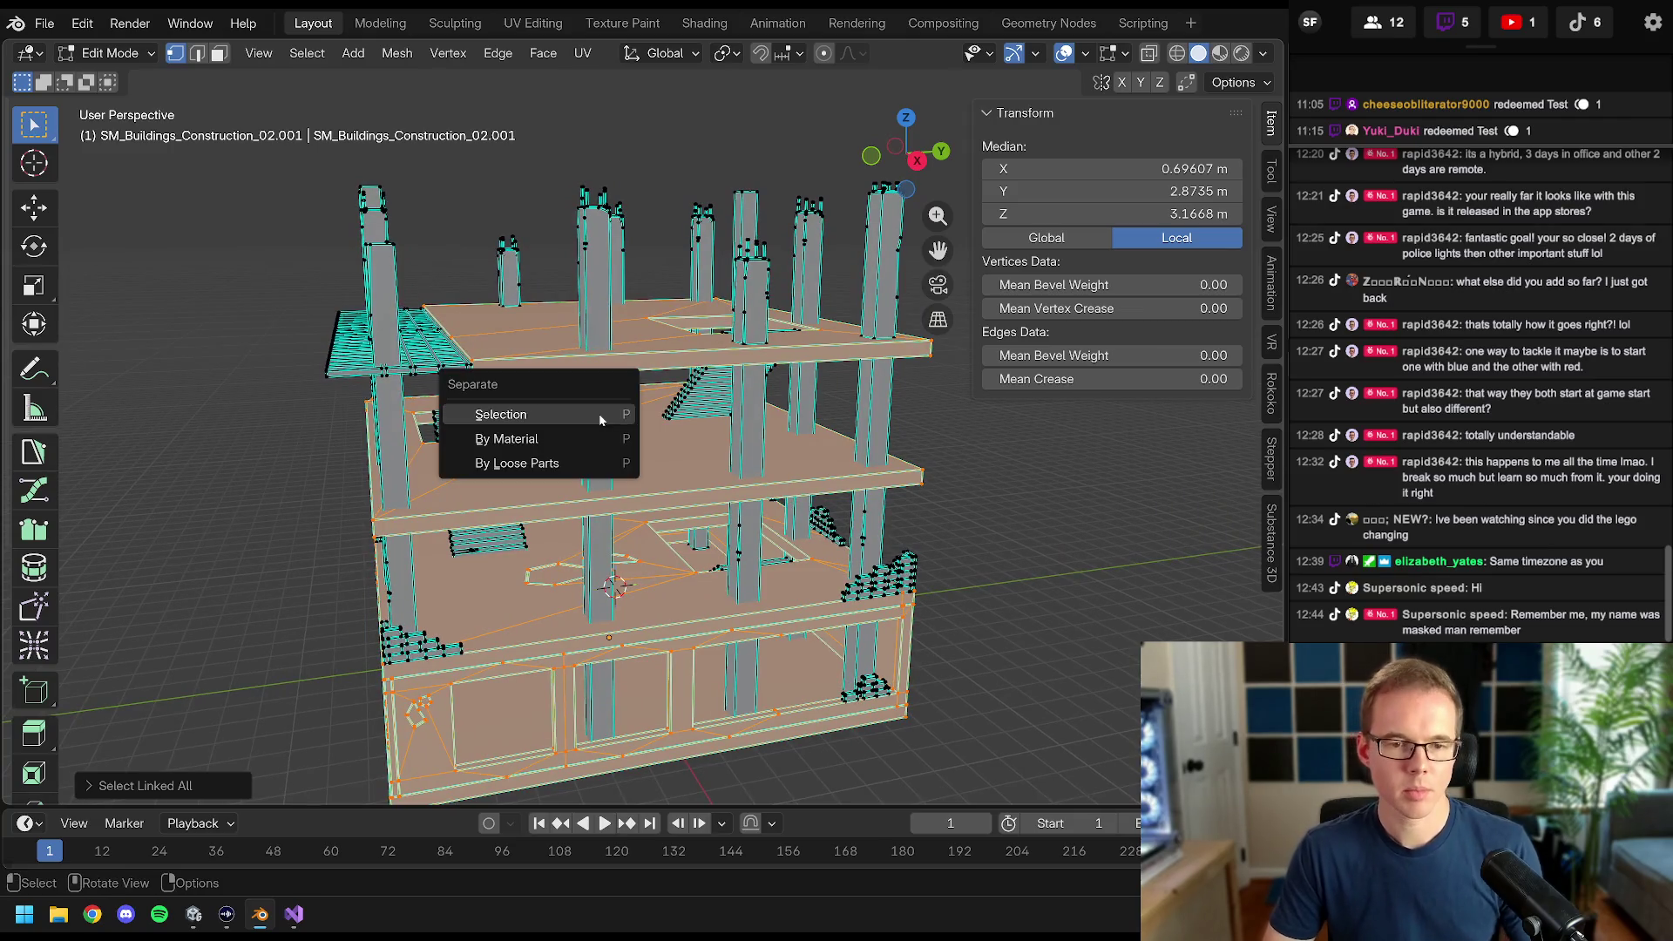
{"action": "left_click", "coordinate": [575, 415]}
{"action": "key", "text": "Tab"}
{"action": "left_click", "coordinate": [549, 334]}
{"action": "left_click", "coordinate": [601, 273]}
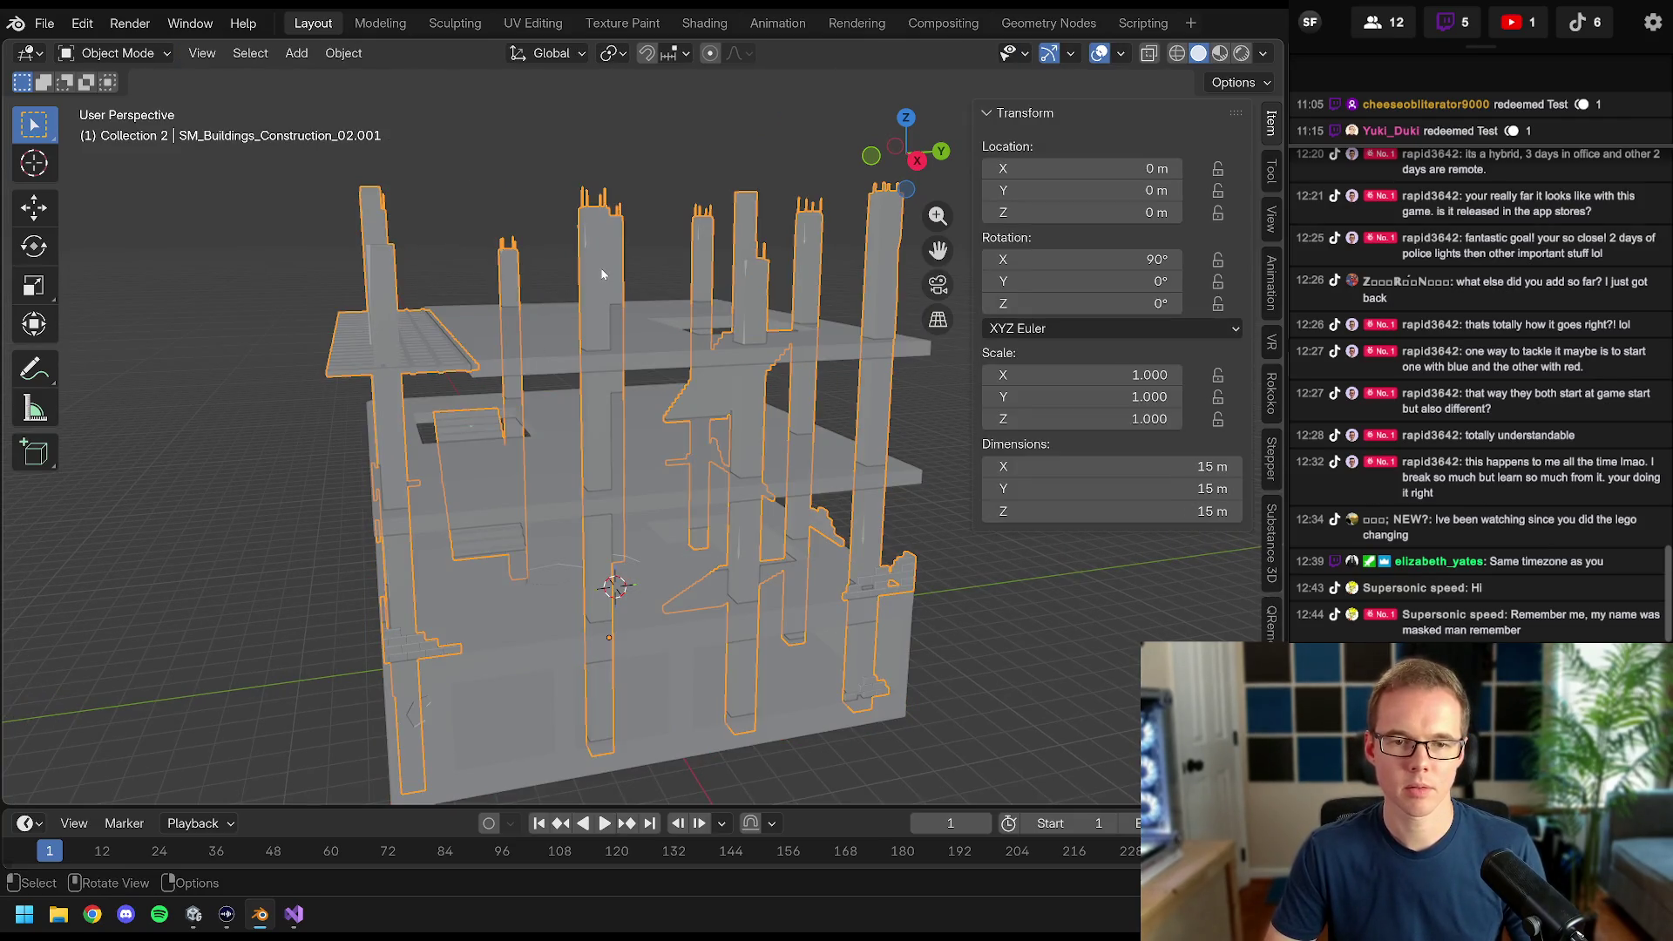
{"action": "key", "text": "Delete"}
{"action": "left_click", "coordinate": [714, 421]}
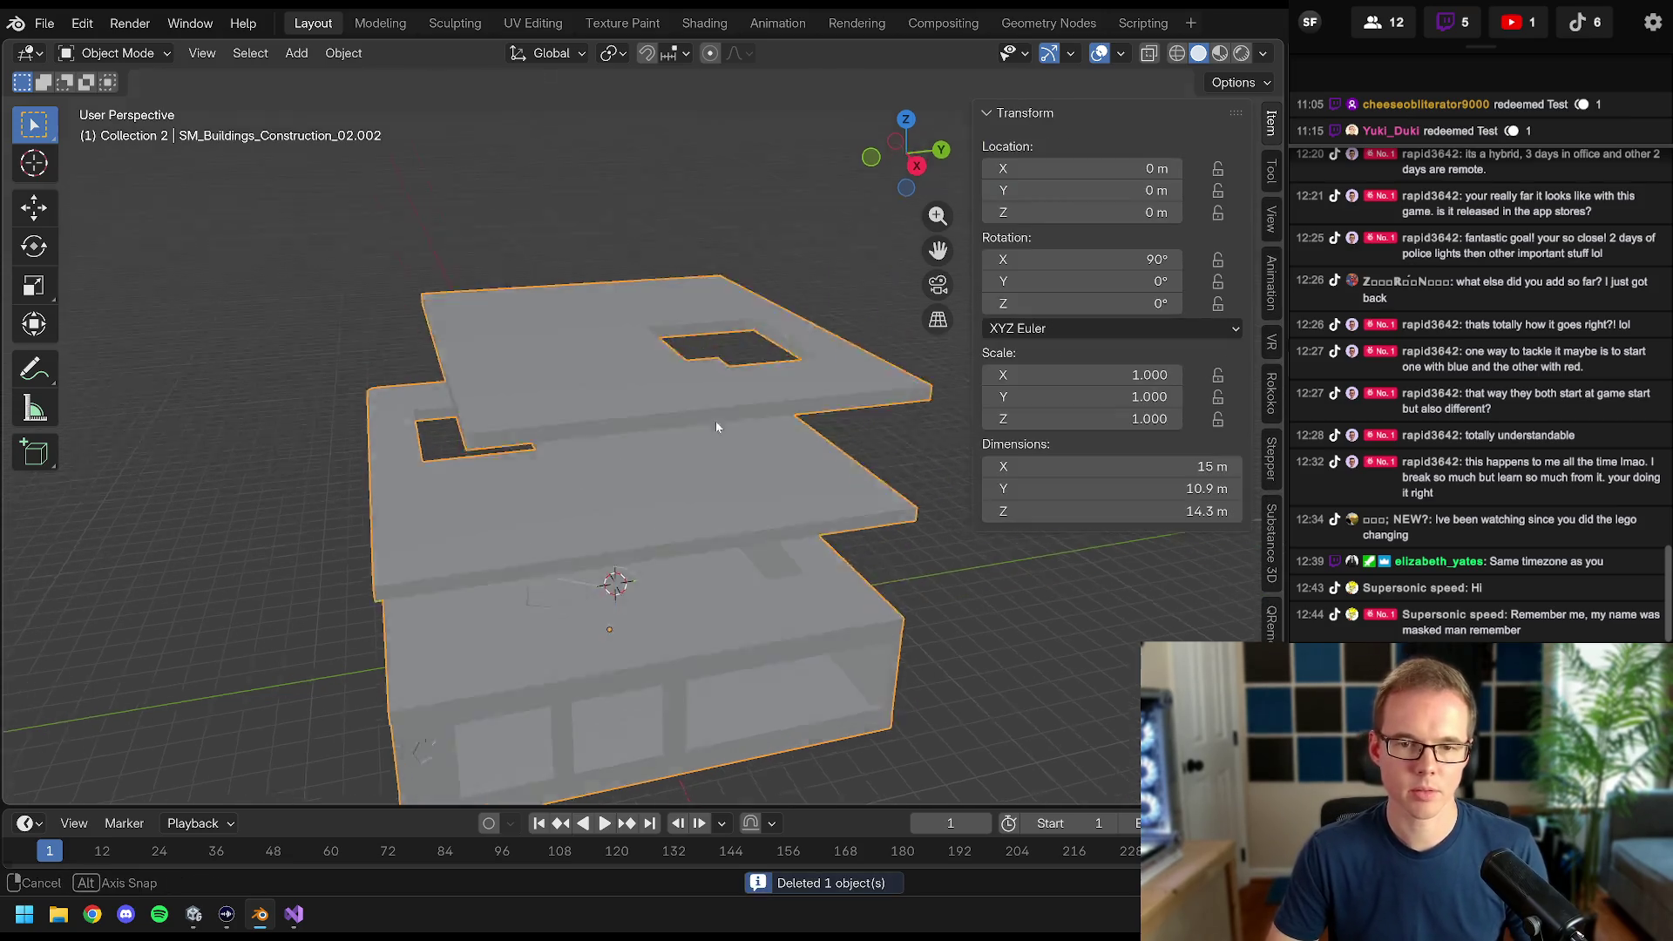
- In a front X-ray view of the slab object, box-select and delete the ground-floor walls
{"action": "key", "text": "Tab"}
{"action": "mouse_move", "coordinate": [738, 433]}
{"action": "left_mouse_down"}
{"action": "mouse_move", "coordinate": [585, 373]}
{"action": "mouse_move", "coordinate": [504, 377]}
{"action": "mouse_move", "coordinate": [633, 395]}
{"action": "mouse_move", "coordinate": [616, 272]}
{"action": "mouse_move", "coordinate": [620, 378]}
{"action": "mouse_move", "coordinate": [519, 451]}
{"action": "left_mouse_up"}
{"action": "key", "text": "KP_1"}
{"action": "key", "text": "z"}
{"action": "left_click", "coordinate": [468, 406]}
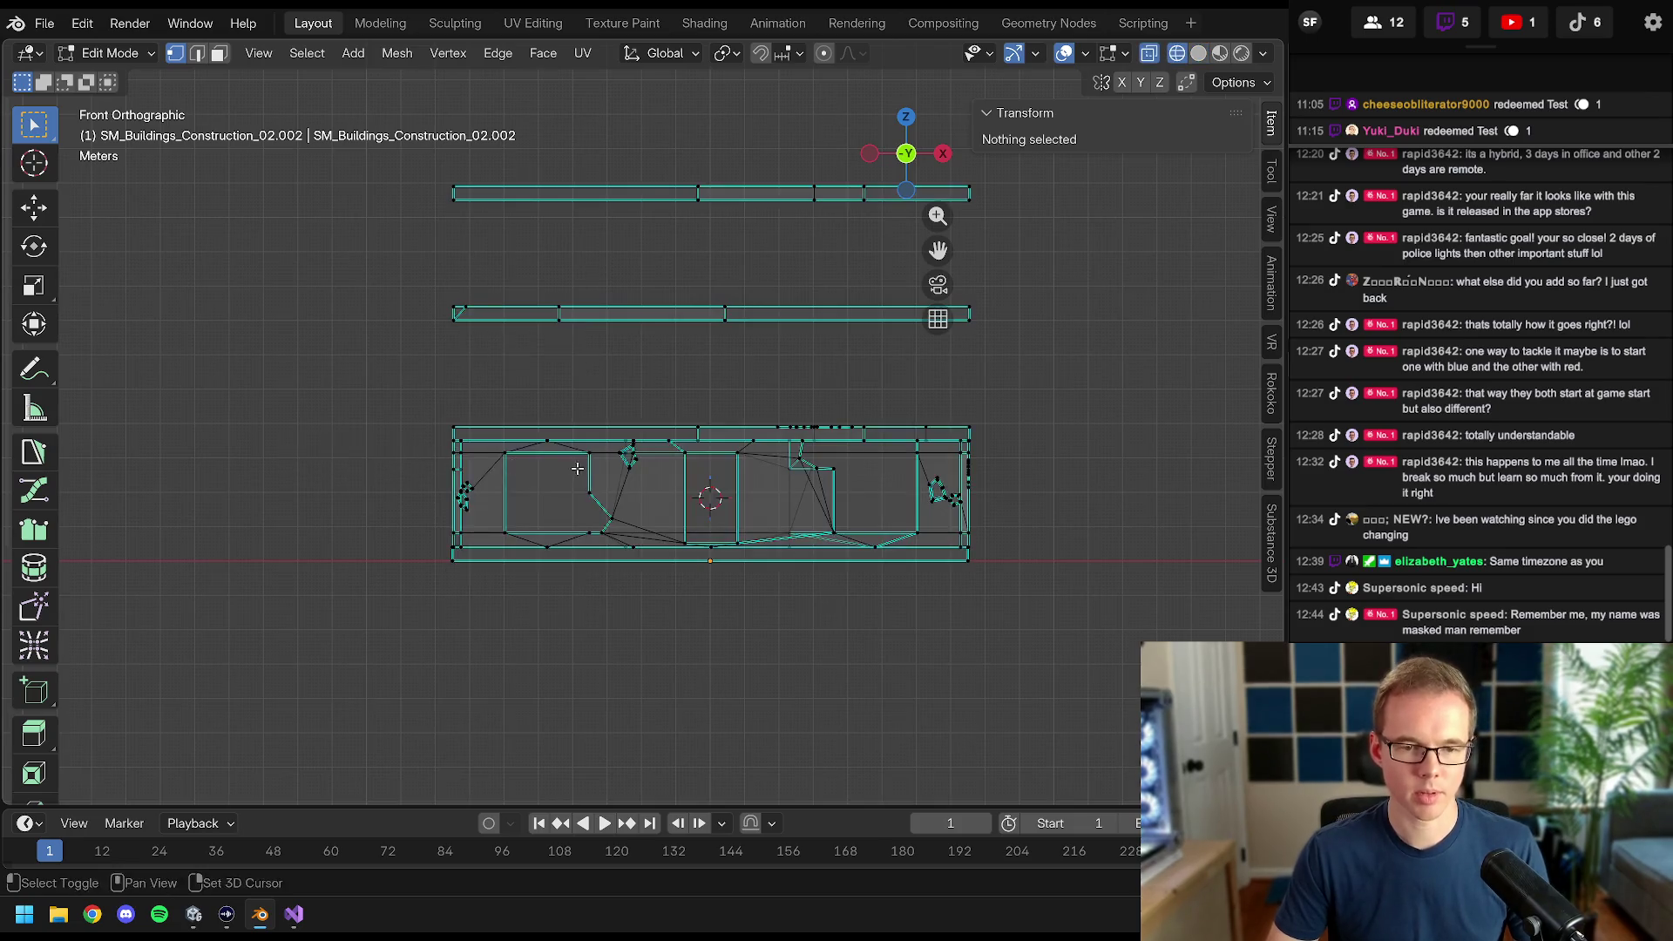
{"action": "scroll", "coordinate": [468, 406], "scroll_direction": "up", "scroll_amount": 2}
{"action": "key", "text": "b"}
{"action": "mouse_move", "coordinate": [58, 362]}
{"action": "left_mouse_down"}
{"action": "mouse_move", "coordinate": [1215, 523]}
{"action": "mouse_move", "coordinate": [1148, 540]}
{"action": "left_mouse_up"}
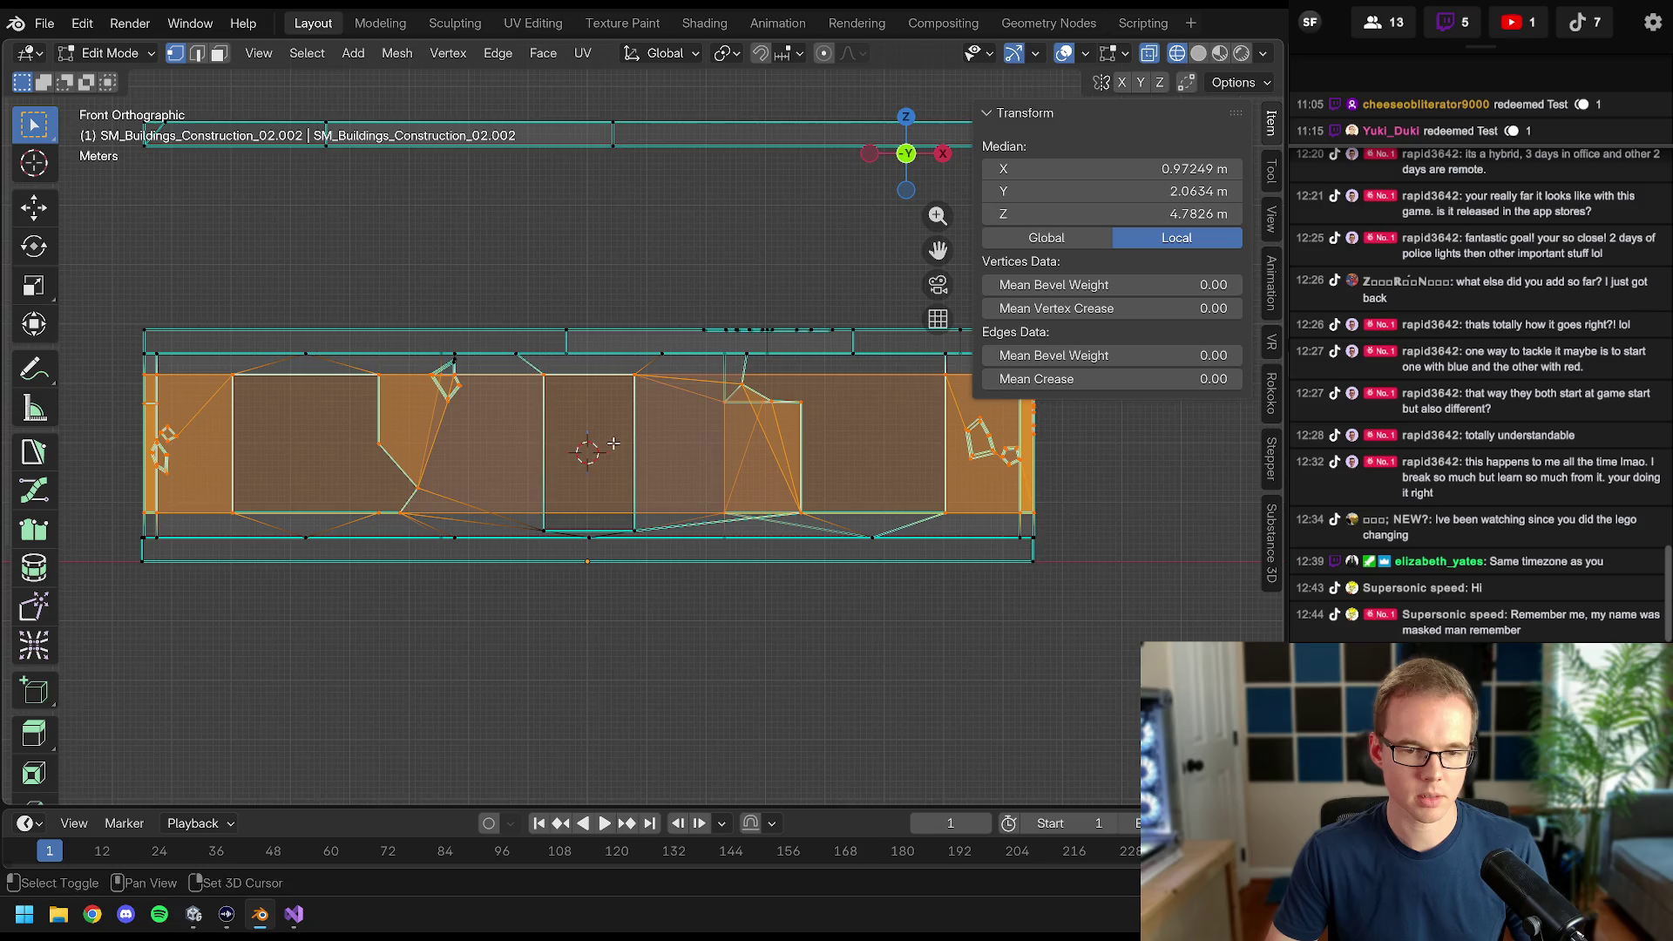
{"action": "key", "text": "x"}
{"action": "left_click", "coordinate": [359, 378]}
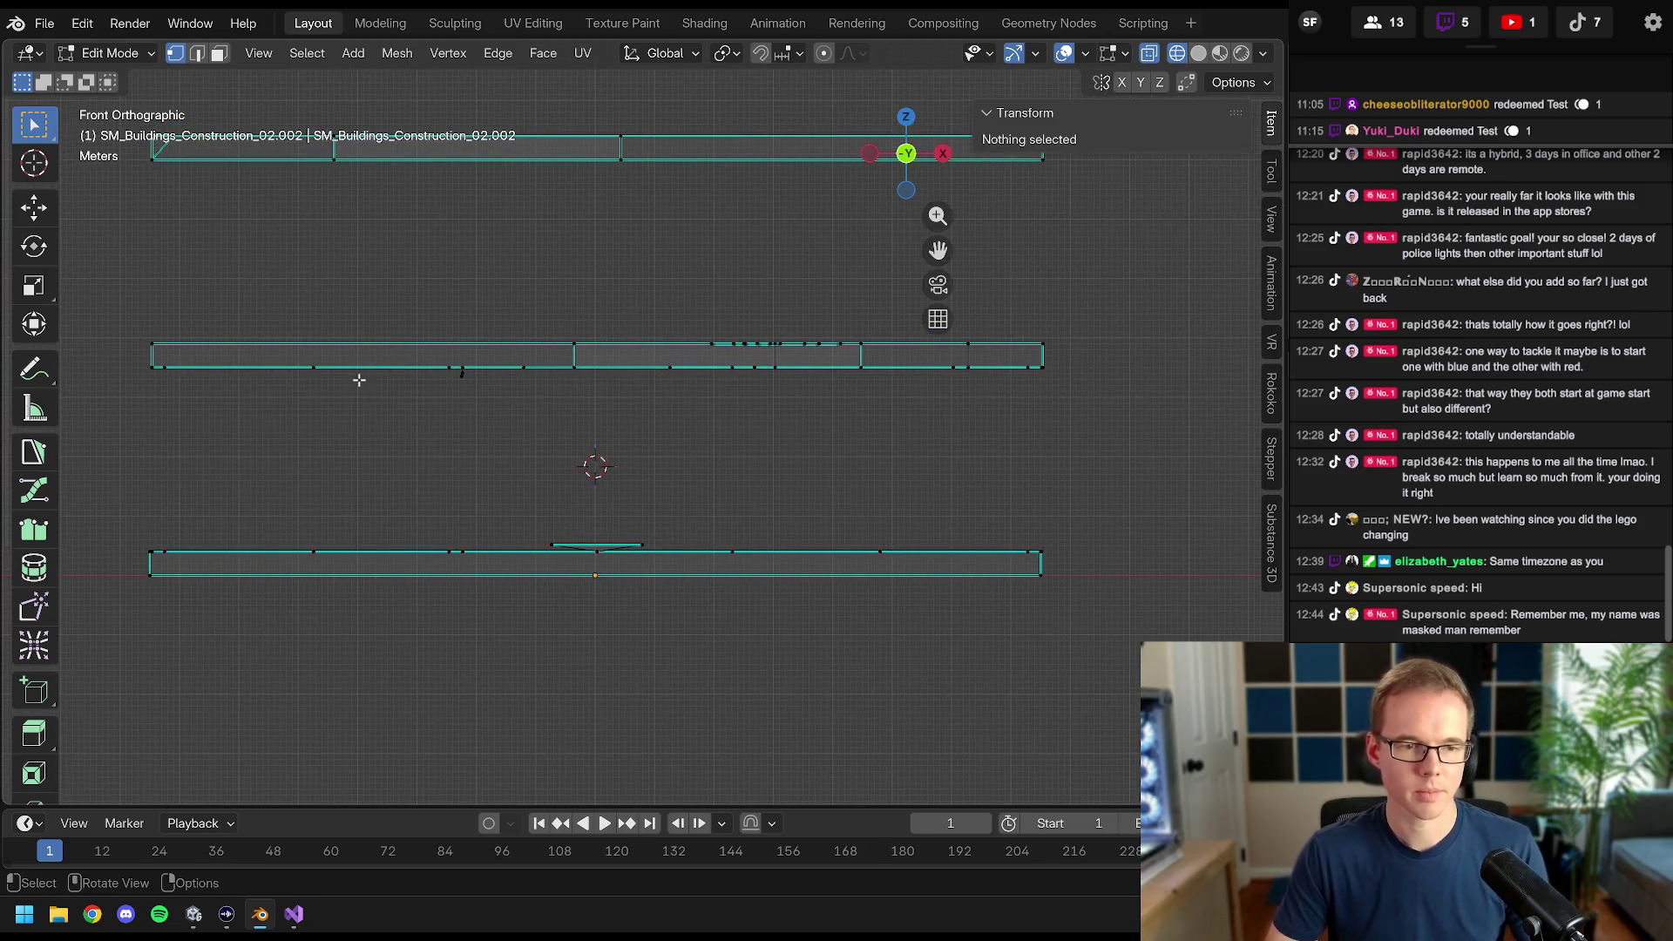
- Delete the stray edge below the base plate and switch the viewport to wireframe
{"action": "scroll", "coordinate": [566, 429], "scroll_direction": "up", "scroll_amount": 8}
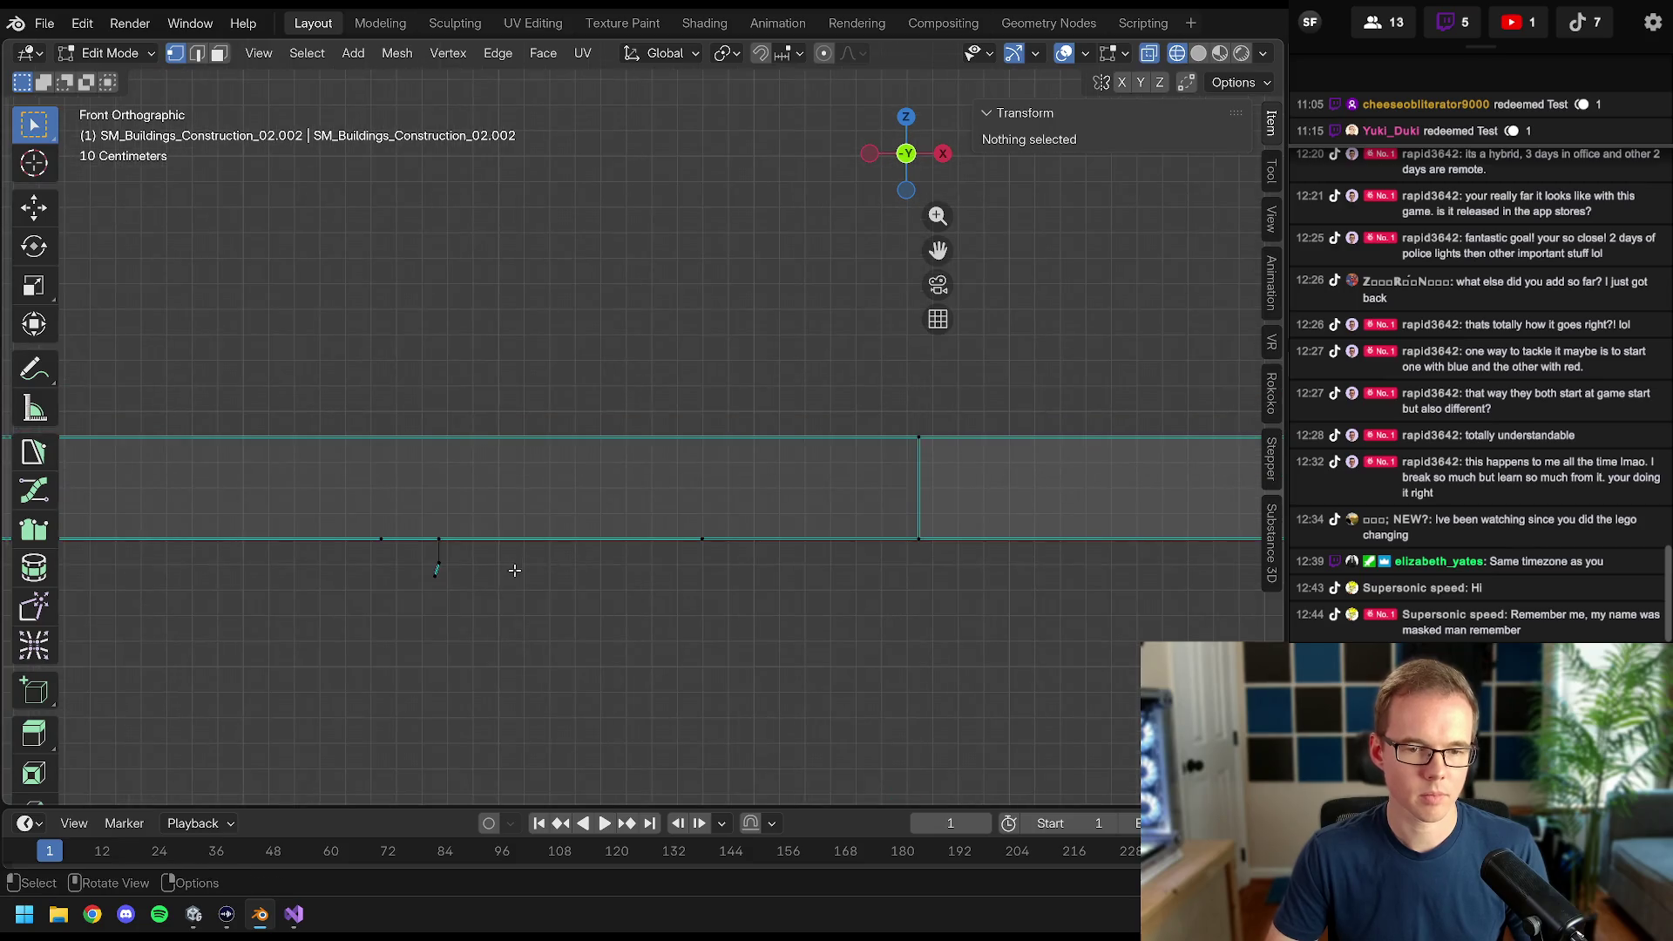
{"action": "mouse_move", "coordinate": [423, 527]}
{"action": "left_mouse_down"}
{"action": "mouse_move", "coordinate": [522, 615]}
{"action": "mouse_move", "coordinate": [566, 566]}
{"action": "mouse_move", "coordinate": [873, 428]}
{"action": "mouse_move", "coordinate": [674, 420]}
{"action": "left_mouse_up"}
{"action": "key", "text": "x"}
{"action": "left_click", "coordinate": [551, 626]}
{"action": "scroll", "coordinate": [549, 614], "scroll_direction": "down", "scroll_amount": 8}
{"action": "key", "text": "z"}
{"action": "left_click", "coordinate": [471, 612]}
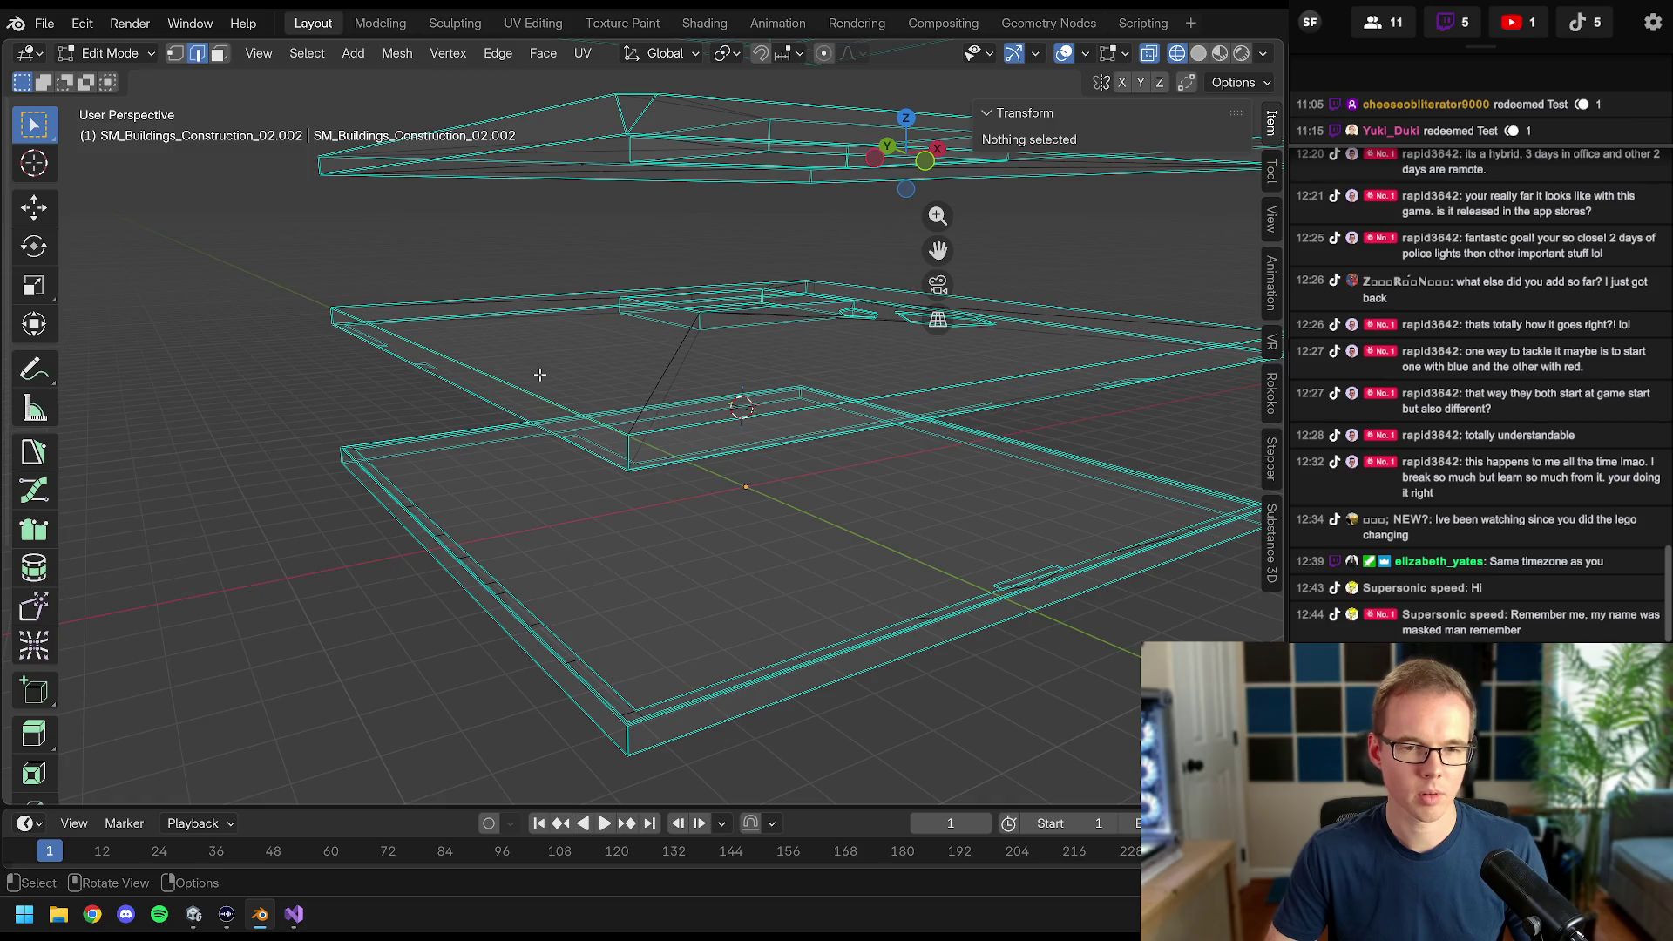
- In face mode, select faces of the middle slab and grow the selection with Select More
{"action": "left_click_drag", "start_coordinate": [757, 298], "coordinate": [760, 311]}
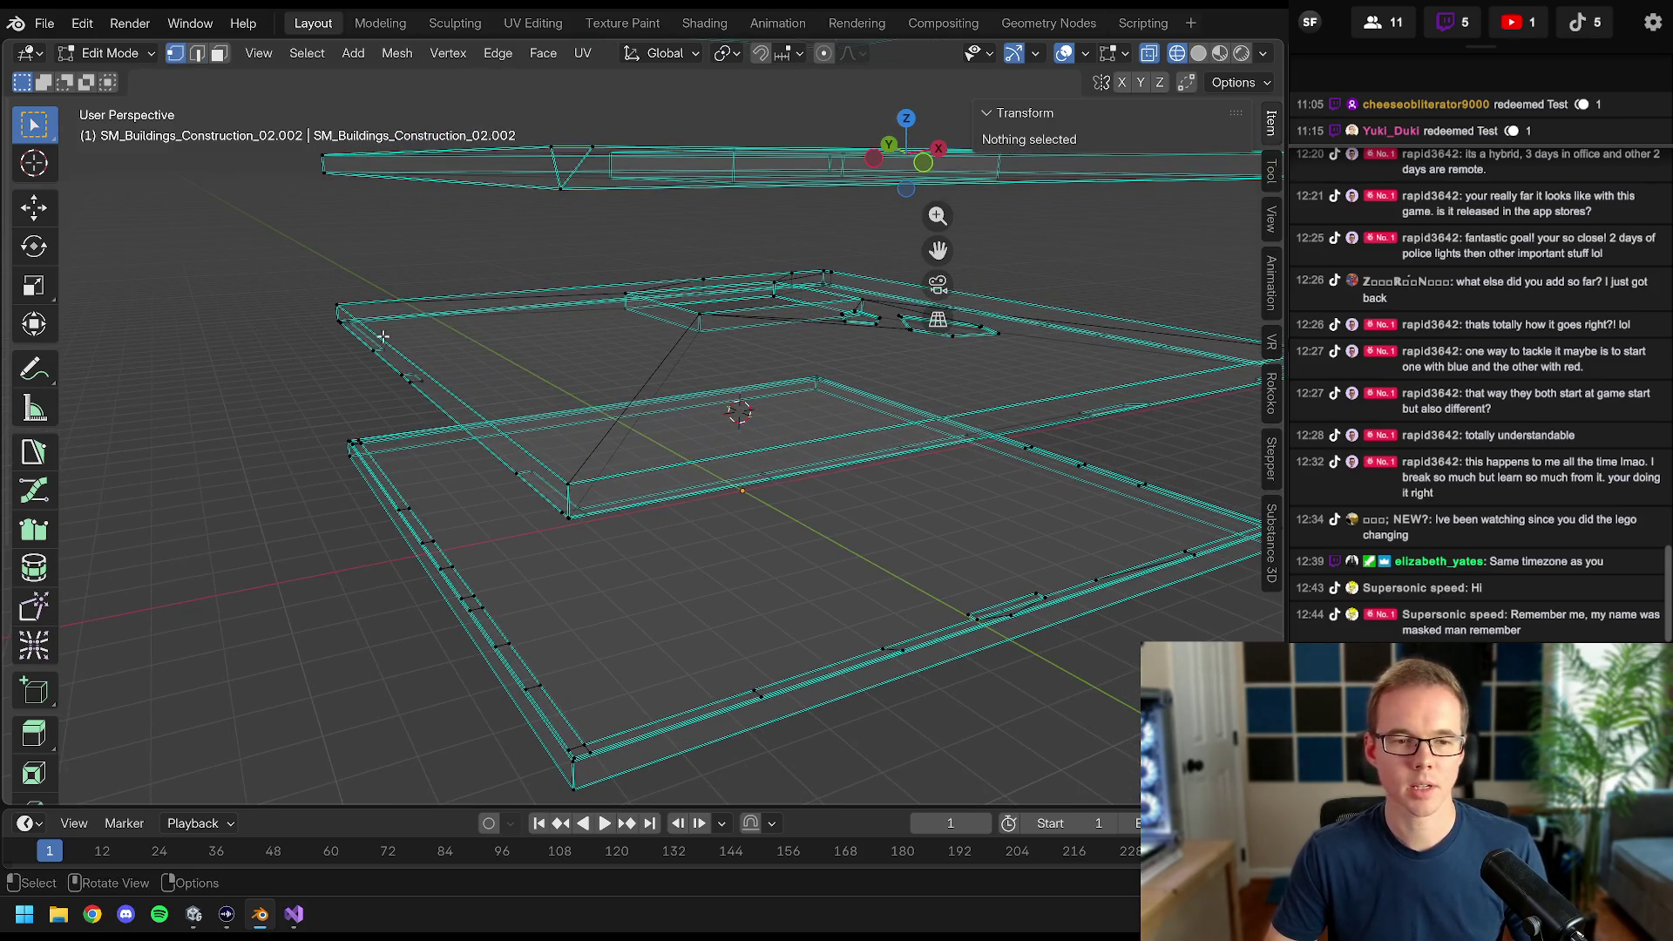
{"action": "left_click", "coordinate": [340, 310]}
{"action": "scroll", "coordinate": [441, 334], "scroll_direction": "up", "scroll_amount": 3}
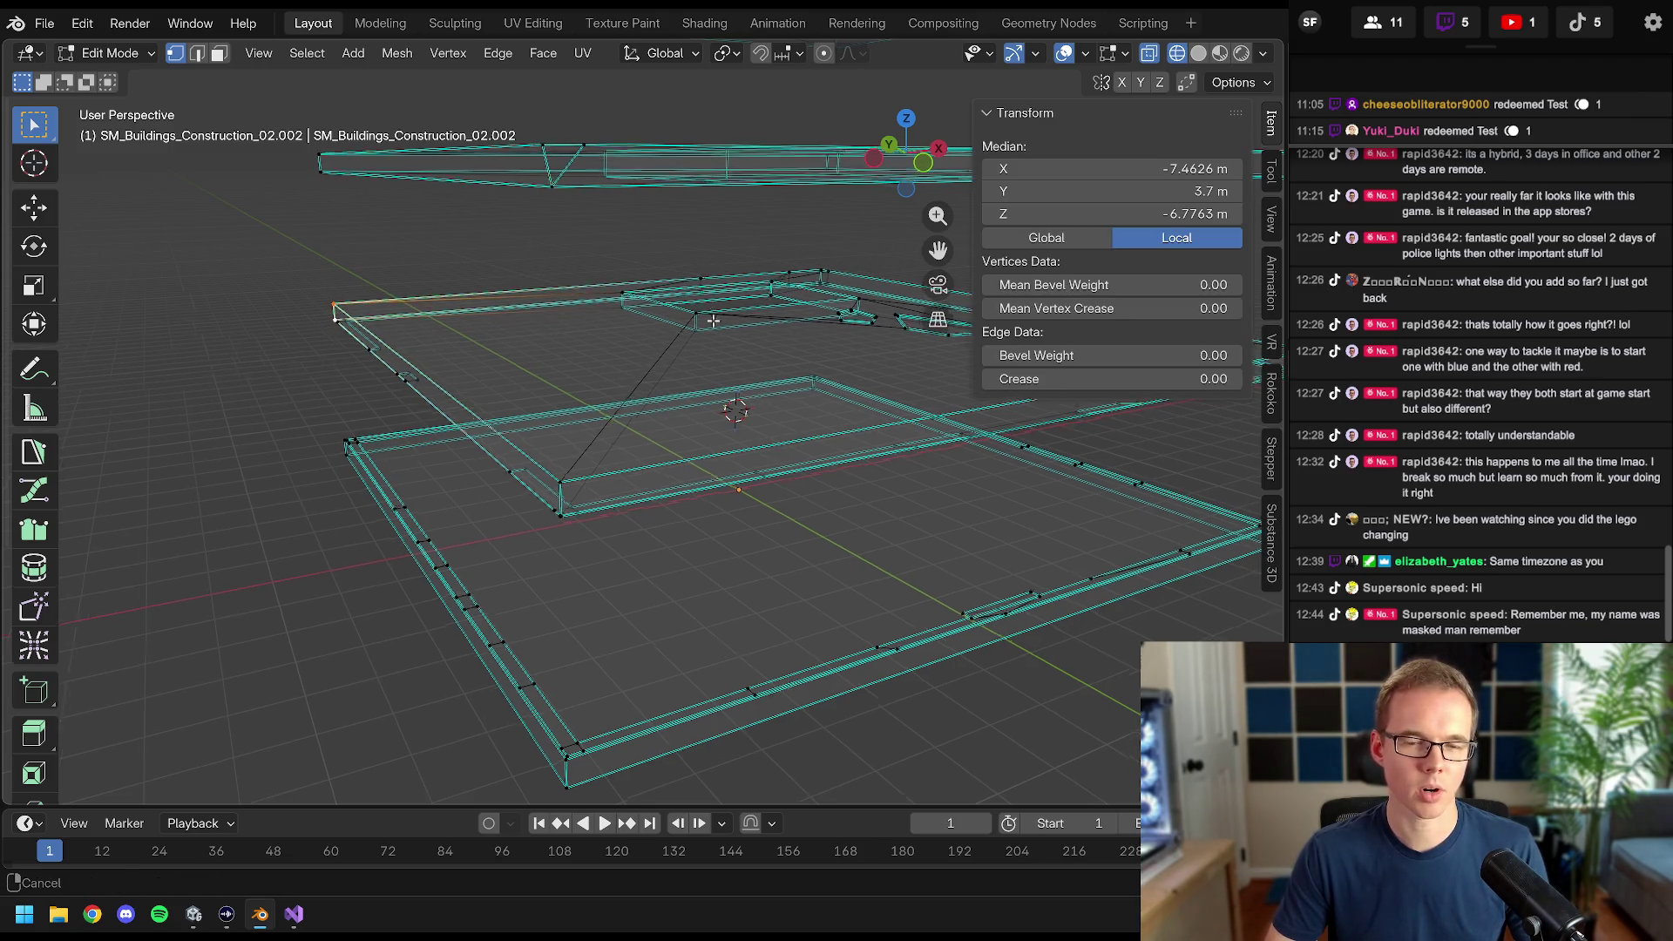
{"action": "mouse_move", "coordinate": [488, 357]}
{"action": "left_mouse_down"}
{"action": "mouse_move", "coordinate": [702, 461]}
{"action": "mouse_move", "coordinate": [657, 445]}
{"action": "left_mouse_up"}
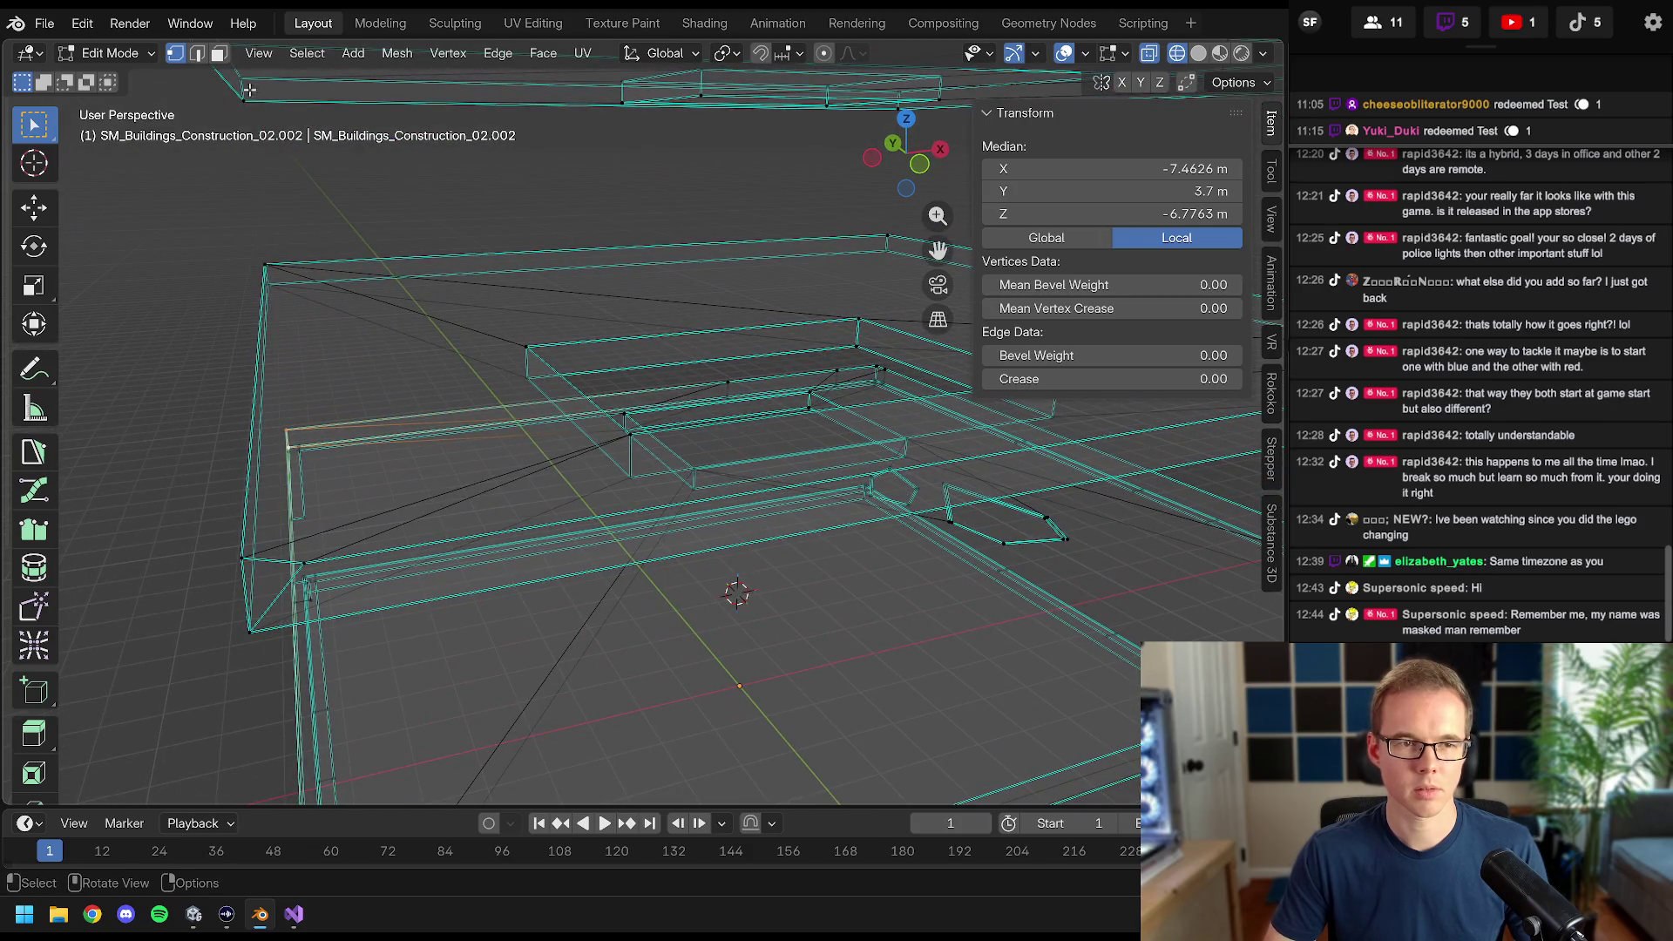
{"action": "left_click", "coordinate": [218, 54]}
{"action": "left_click", "coordinate": [700, 346]}
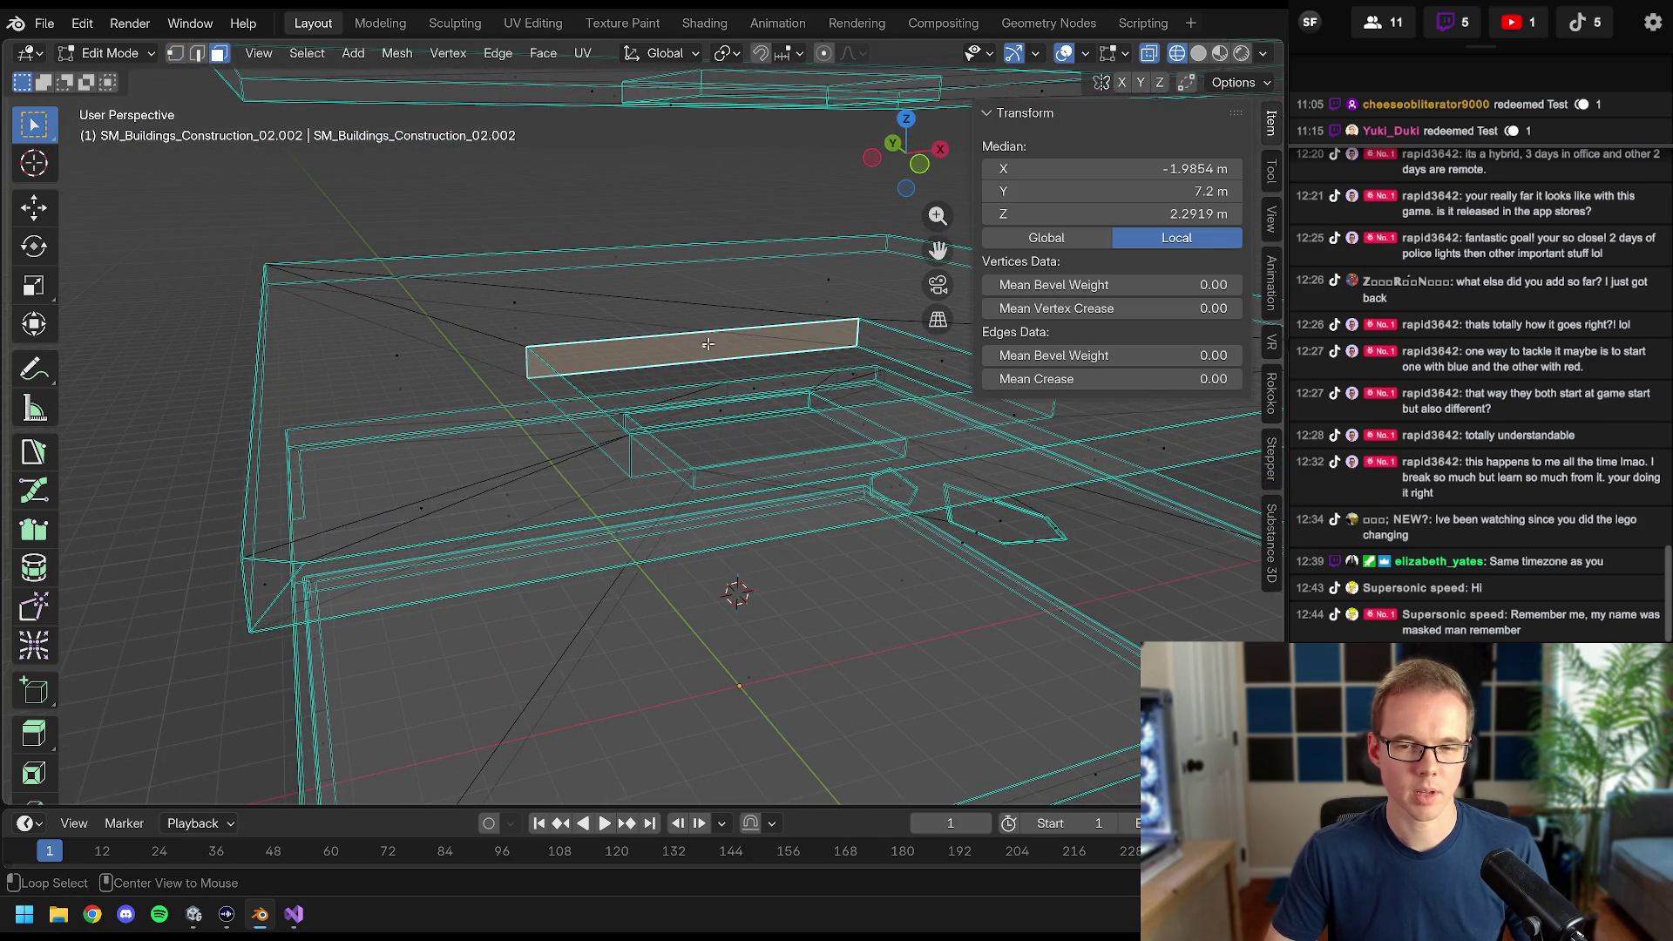
{"action": "left_click", "coordinate": [855, 332], "text": "alt"}
{"action": "scroll", "coordinate": [855, 332], "scroll_direction": "down", "scroll_amount": 3}
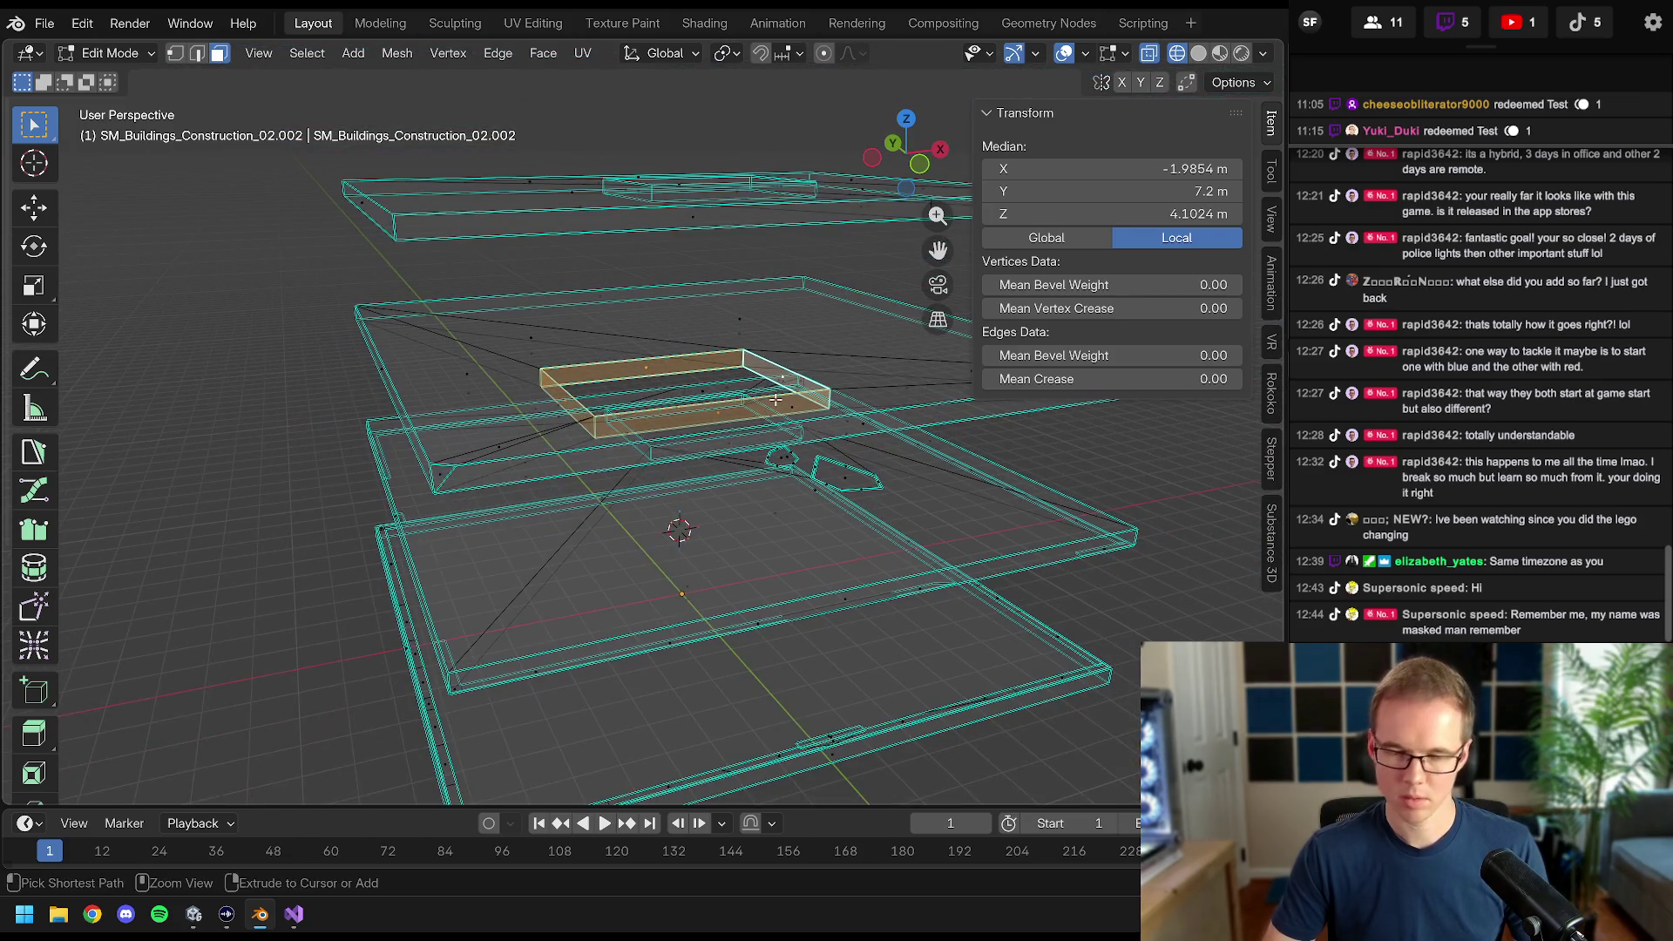
{"action": "key", "text": "ctrl+KP_Add"}
- Orbit around the stacked plates to inspect the grown selection
{"action": "mouse_move", "coordinate": [738, 410]}
{"action": "left_mouse_down"}
{"action": "mouse_move", "coordinate": [485, 454]}
{"action": "mouse_move", "coordinate": [610, 437]}
{"action": "left_mouse_up"}
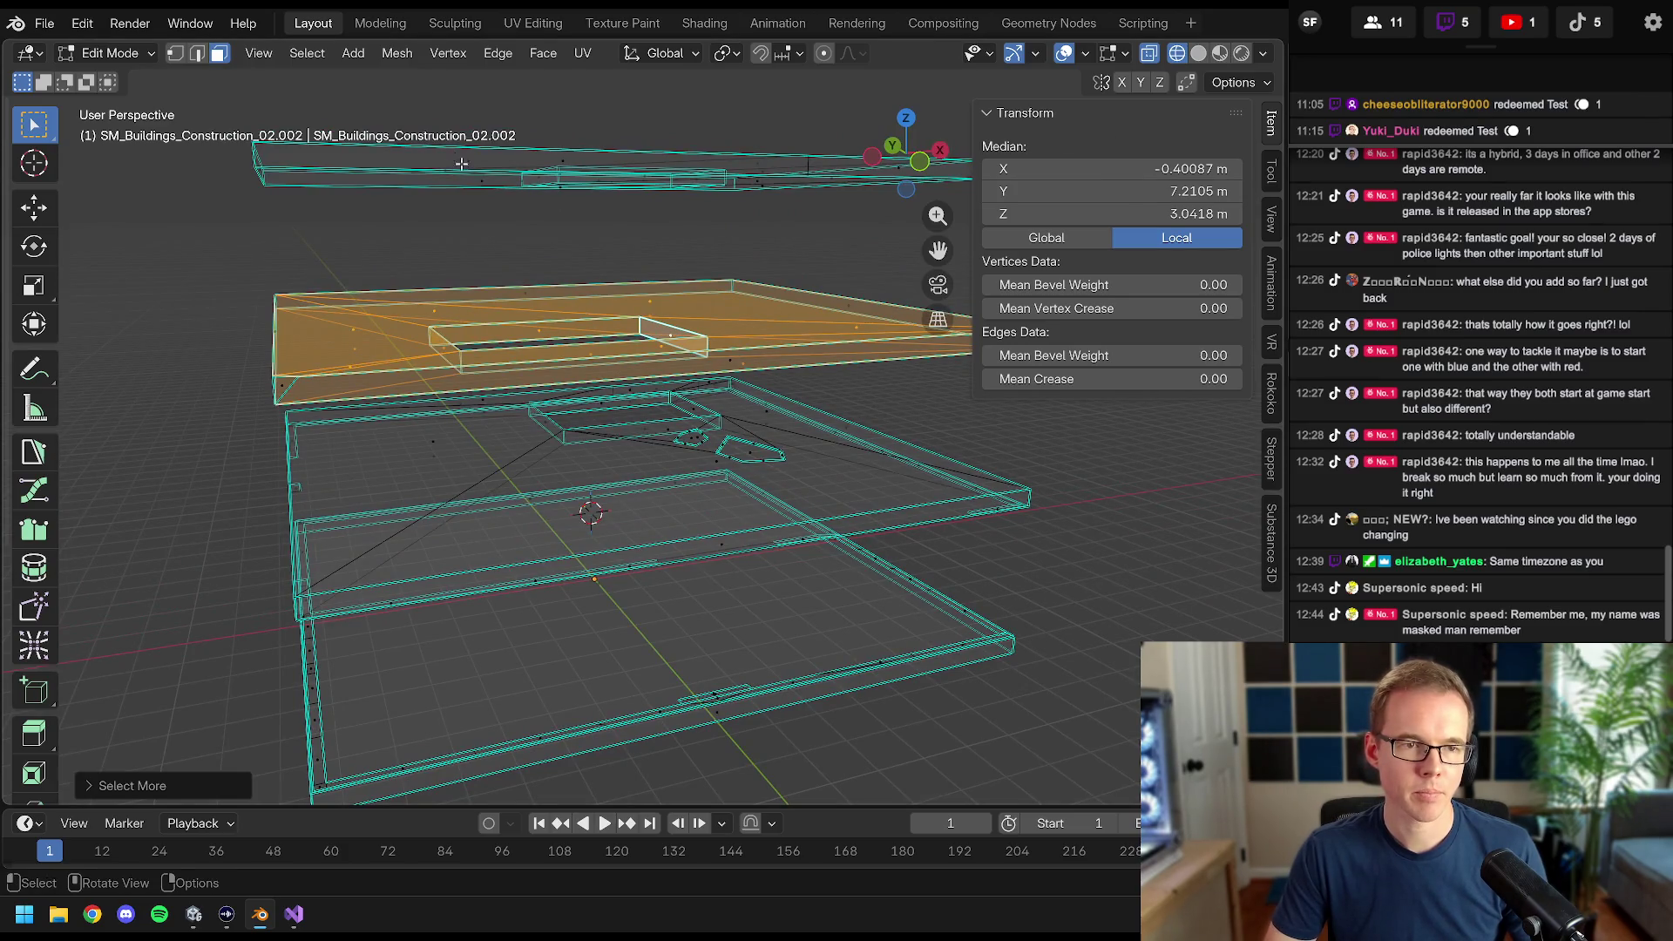
{"action": "left_click_drag", "start_coordinate": [488, 340], "coordinate": [547, 331]}
{"action": "left_click_drag", "start_coordinate": [575, 344], "coordinate": [538, 349]}
{"action": "scroll", "coordinate": [549, 402], "scroll_direction": "up", "scroll_amount": 2}
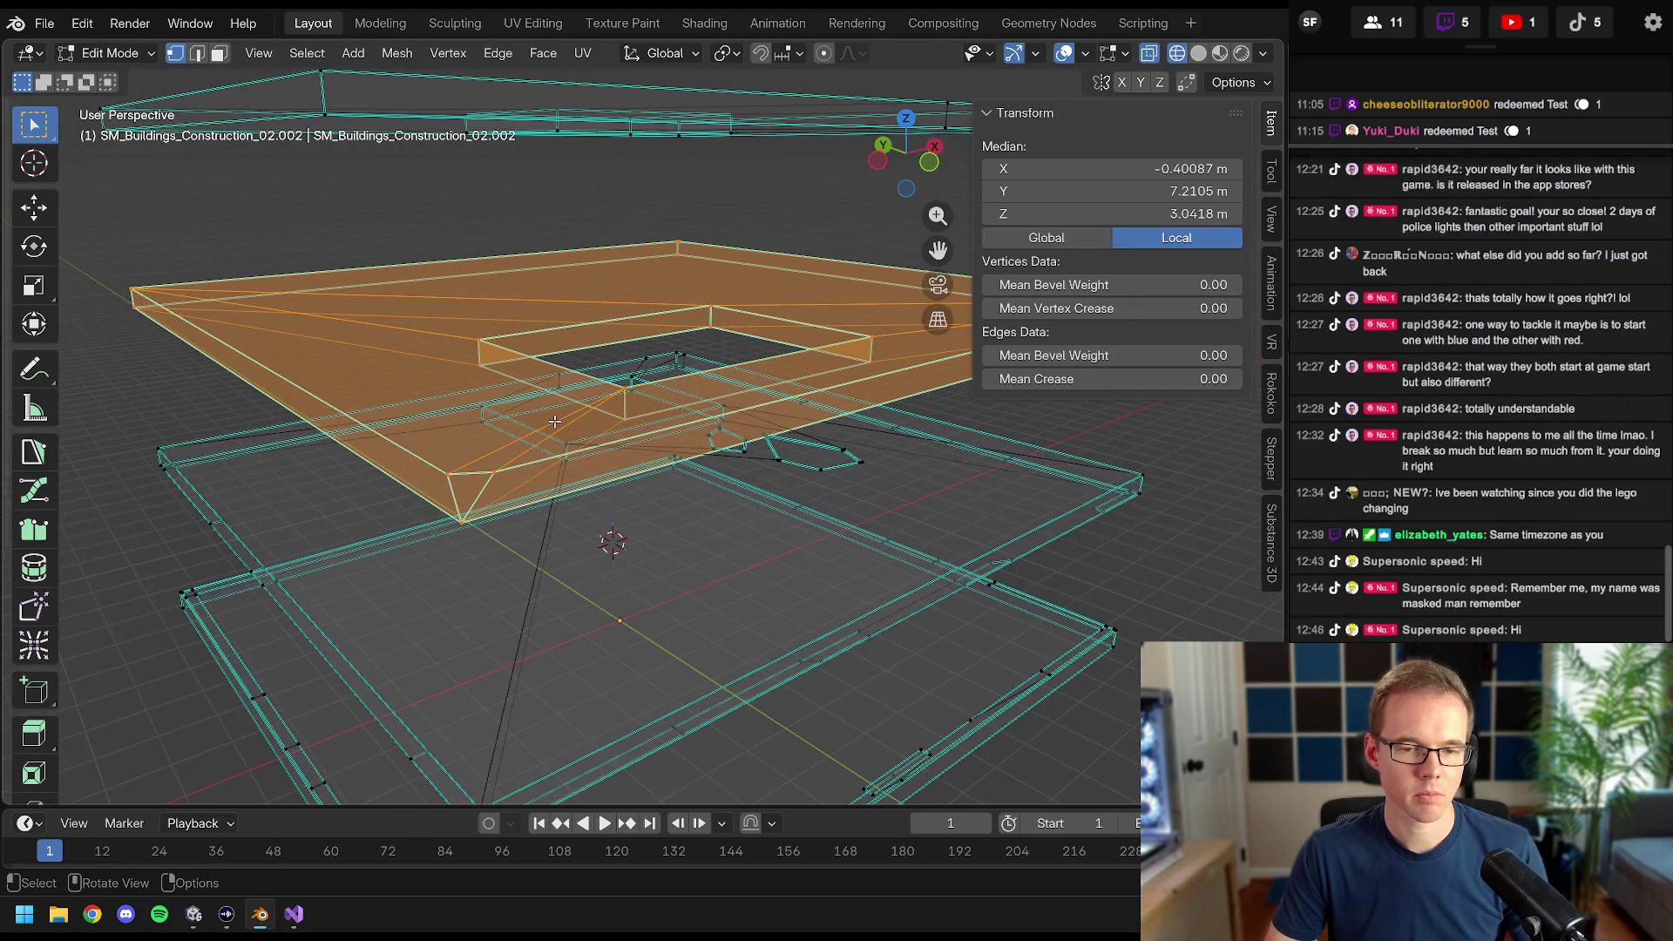
{"action": "mouse_move", "coordinate": [555, 421]}
{"action": "left_mouse_down"}
{"action": "mouse_move", "coordinate": [537, 439]}
{"action": "mouse_move", "coordinate": [514, 309]}
{"action": "mouse_move", "coordinate": [651, 349]}
{"action": "left_mouse_up"}
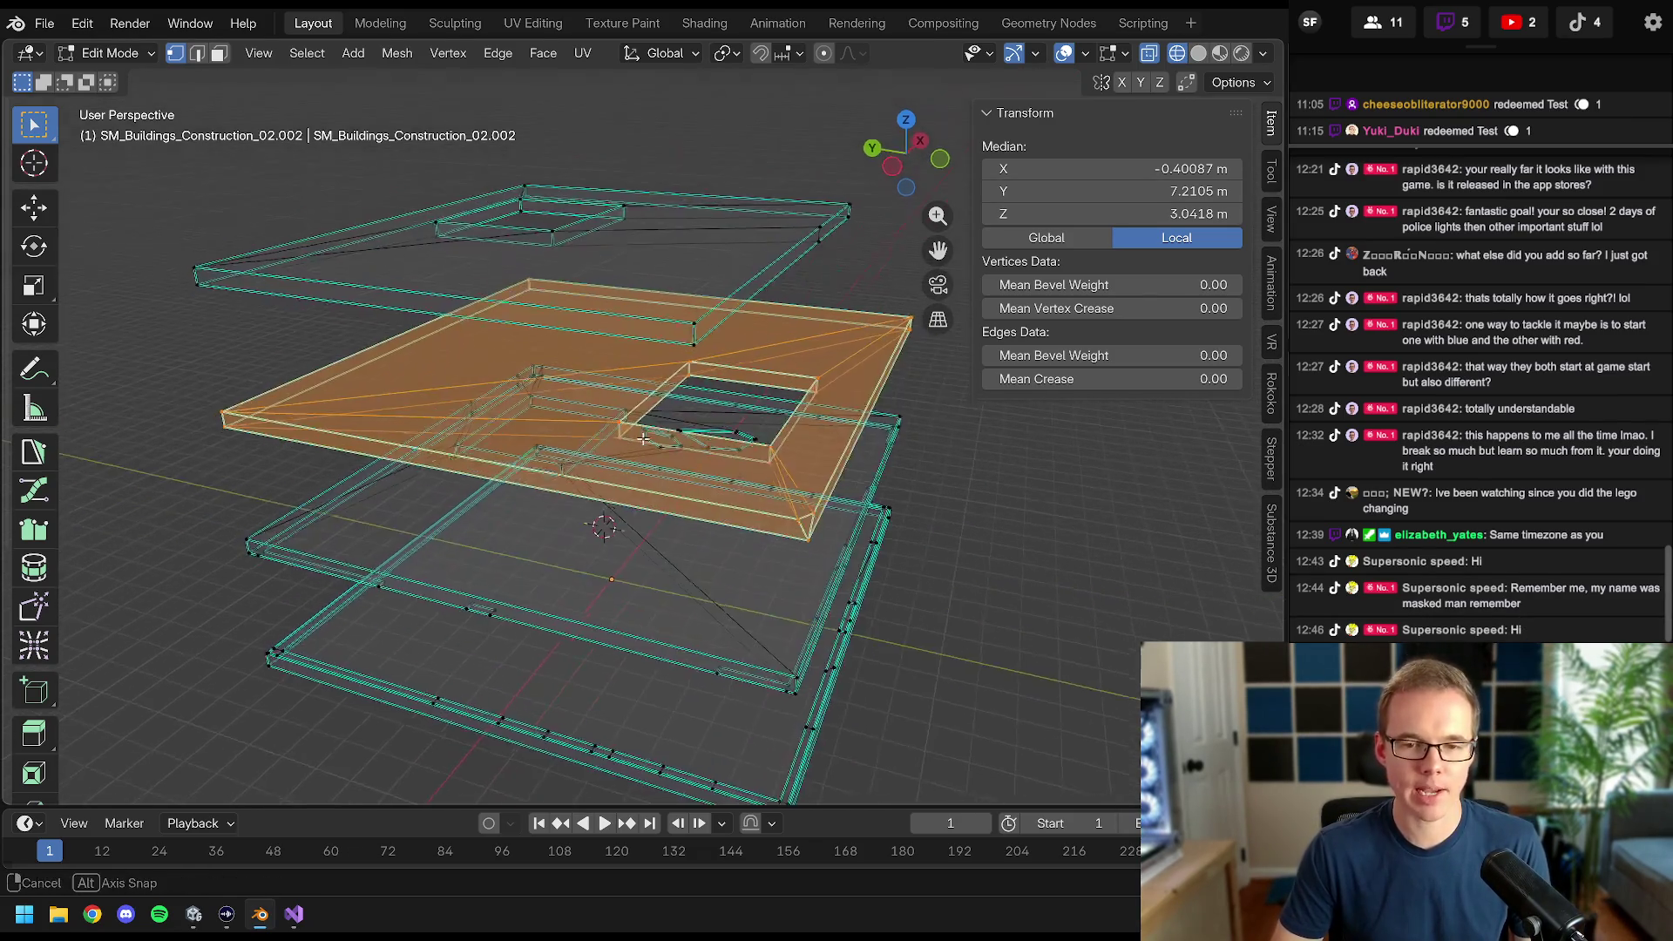
{"action": "scroll", "coordinate": [641, 431], "scroll_direction": "up", "scroll_amount": 4}
{"action": "scroll", "coordinate": [640, 431], "scroll_direction": "down", "scroll_amount": 5}
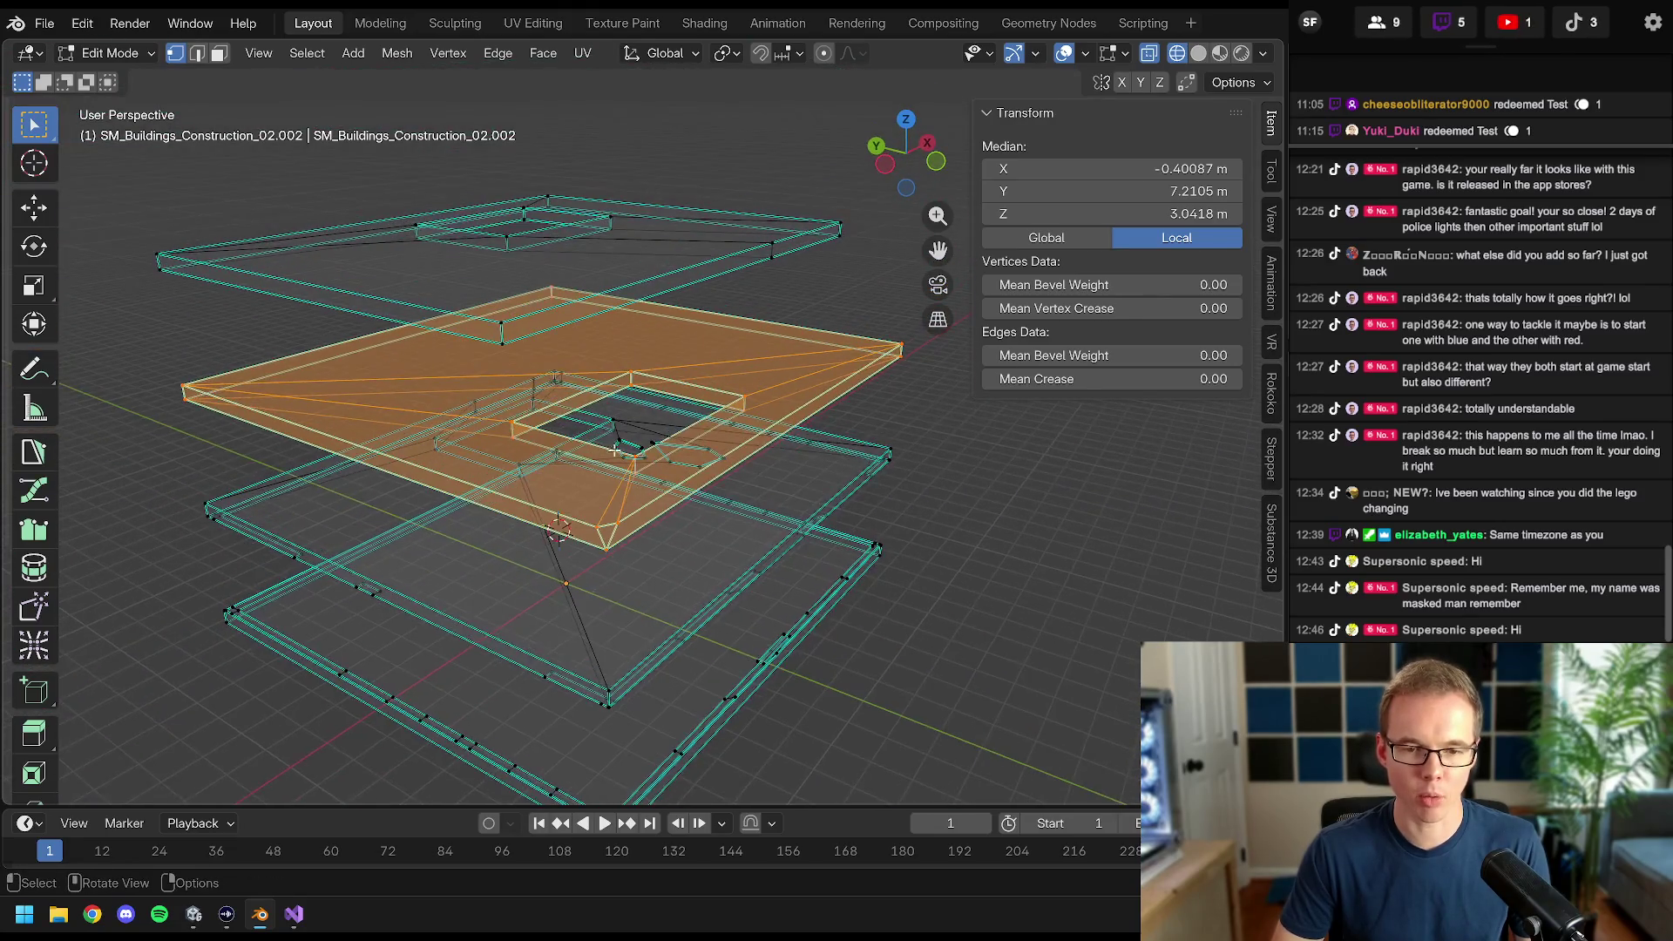
{"action": "mouse_move", "coordinate": [639, 443]}
{"action": "left_mouse_down"}
{"action": "mouse_move", "coordinate": [674, 460]}
{"action": "mouse_move", "coordinate": [654, 409]}
{"action": "left_mouse_up"}
- Clear the selection, then pick a vertex on the top plate and select it linked
{"action": "key", "text": "a"}
{"action": "key", "text": "alt+a"}
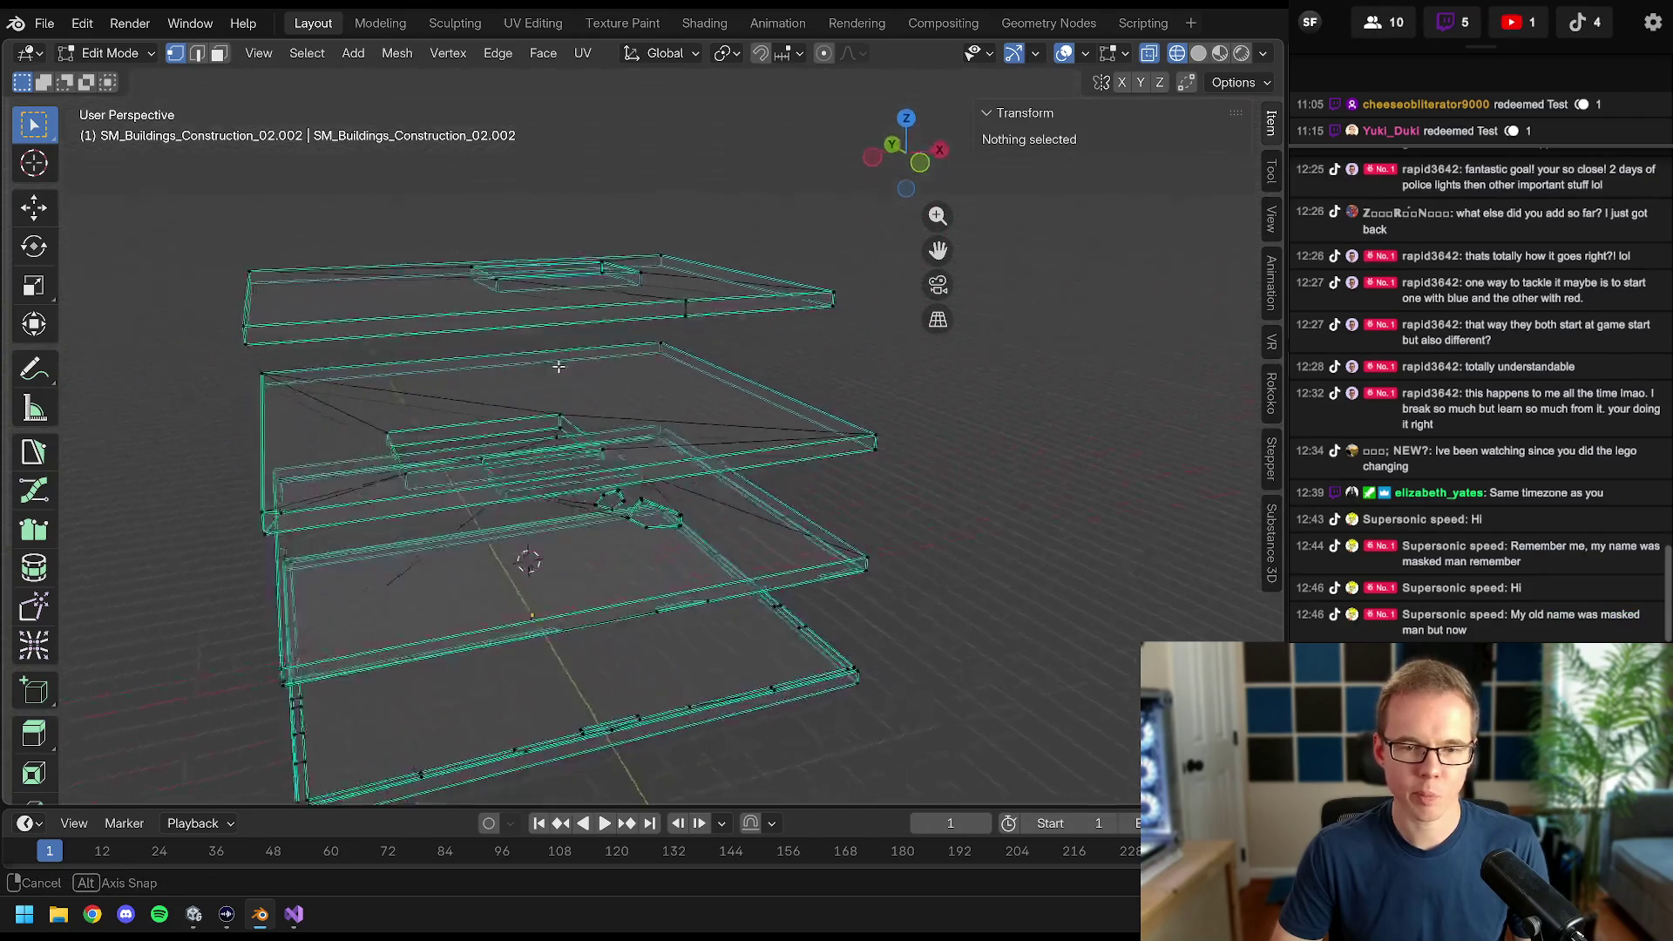
{"action": "mouse_move", "coordinate": [575, 350]}
{"action": "left_mouse_down"}
{"action": "mouse_move", "coordinate": [538, 364]}
{"action": "mouse_move", "coordinate": [577, 345]}
{"action": "mouse_move", "coordinate": [618, 359]}
{"action": "left_mouse_up"}
{"action": "left_click", "coordinate": [475, 429]}
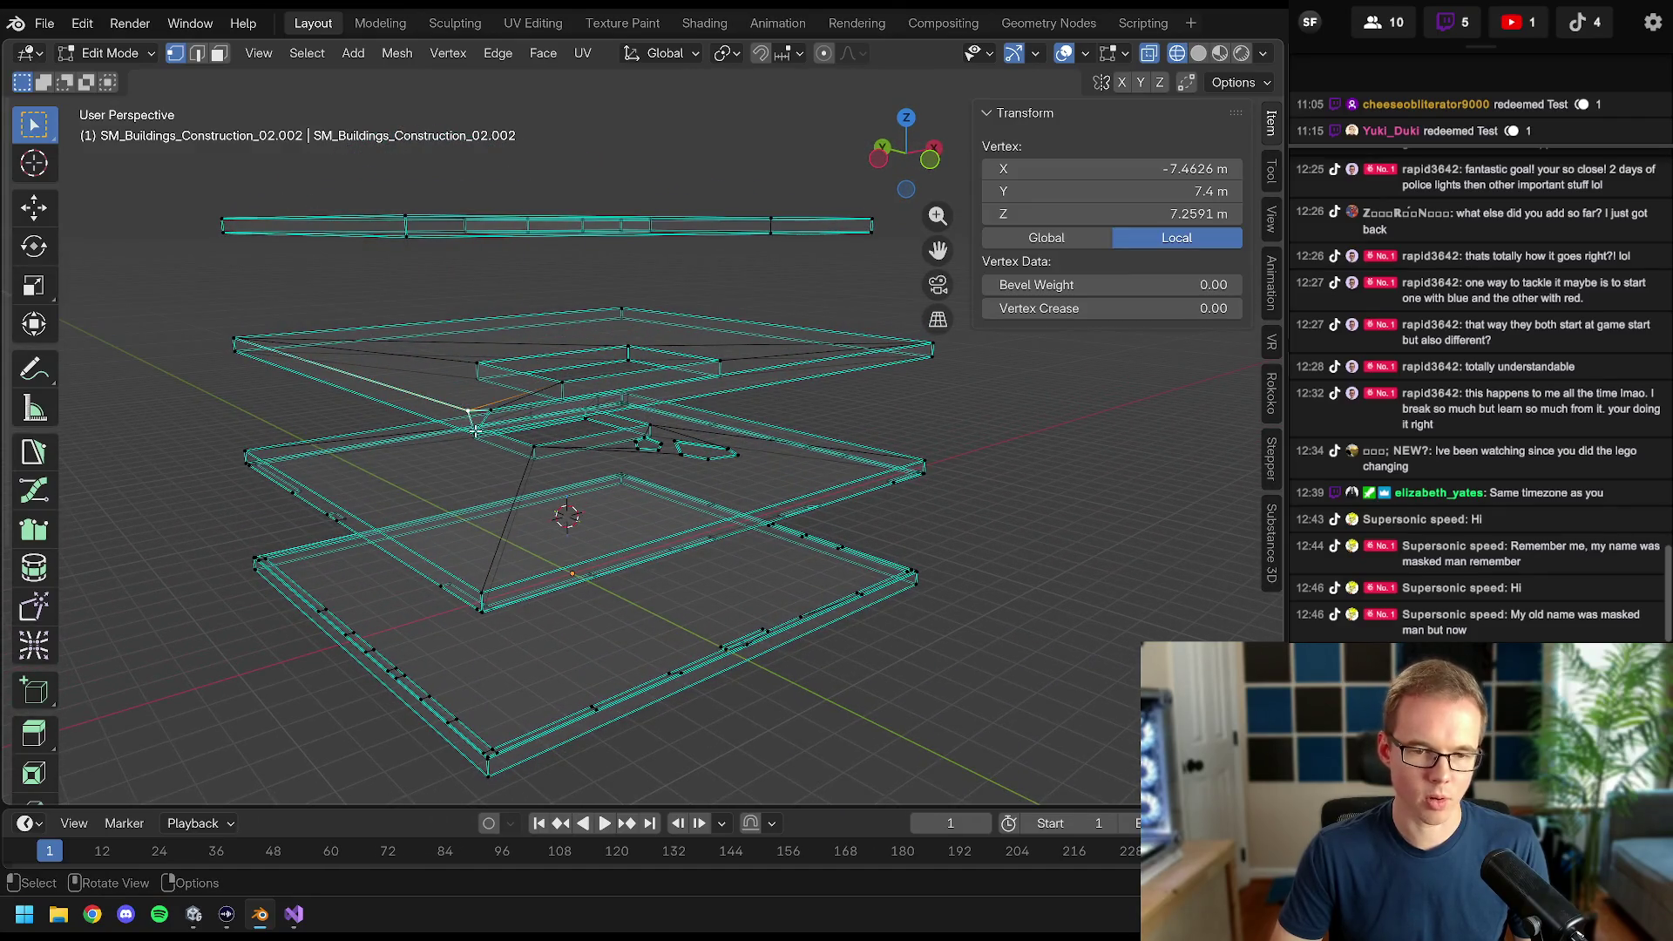
{"action": "left_click", "coordinate": [467, 391], "text": "shift"}
{"action": "scroll", "coordinate": [488, 392], "scroll_direction": "up", "scroll_amount": 3}
{"action": "mouse_move", "coordinate": [523, 384]}
{"action": "left_mouse_down"}
{"action": "mouse_move", "coordinate": [585, 334]}
{"action": "mouse_move", "coordinate": [488, 354]}
{"action": "left_mouse_up"}
{"action": "scroll", "coordinate": [560, 370], "scroll_direction": "down", "scroll_amount": 5}
{"action": "scroll", "coordinate": [486, 355], "scroll_direction": "up", "scroll_amount": 4}
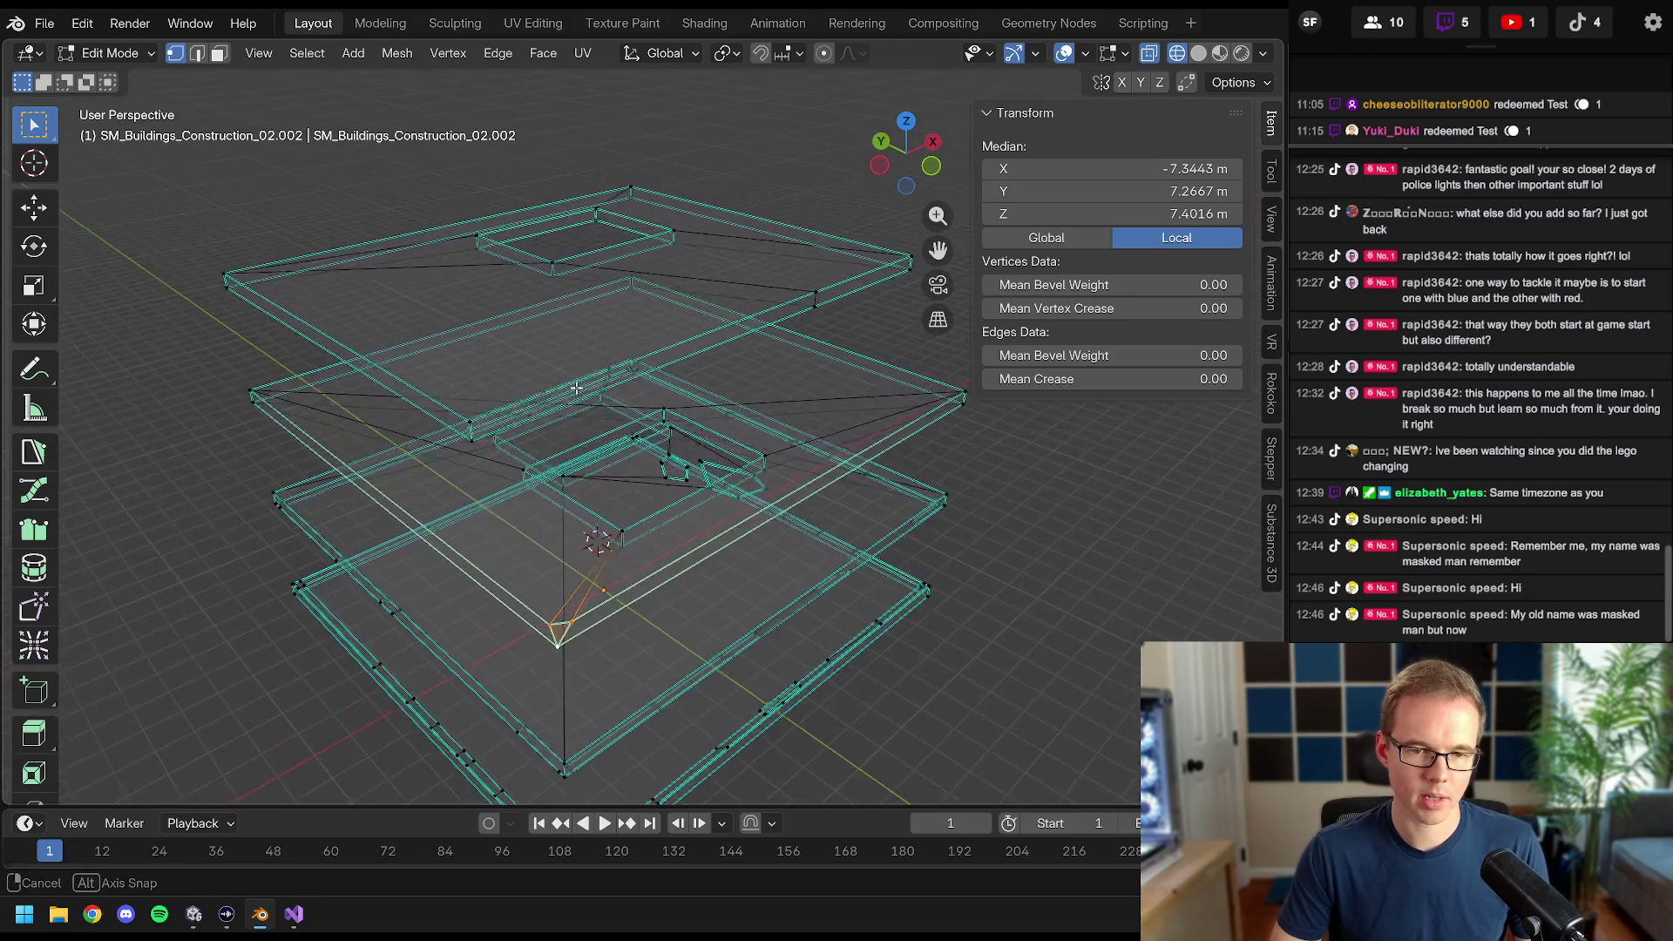
{"action": "left_click", "coordinate": [308, 293]}
{"action": "mouse_move", "coordinate": [425, 298]}
{"action": "left_mouse_down"}
{"action": "mouse_move", "coordinate": [636, 309]}
{"action": "mouse_move", "coordinate": [616, 333]}
{"action": "mouse_move", "coordinate": [523, 284]}
{"action": "left_mouse_up"}
{"action": "key", "text": "ctrl+l"}
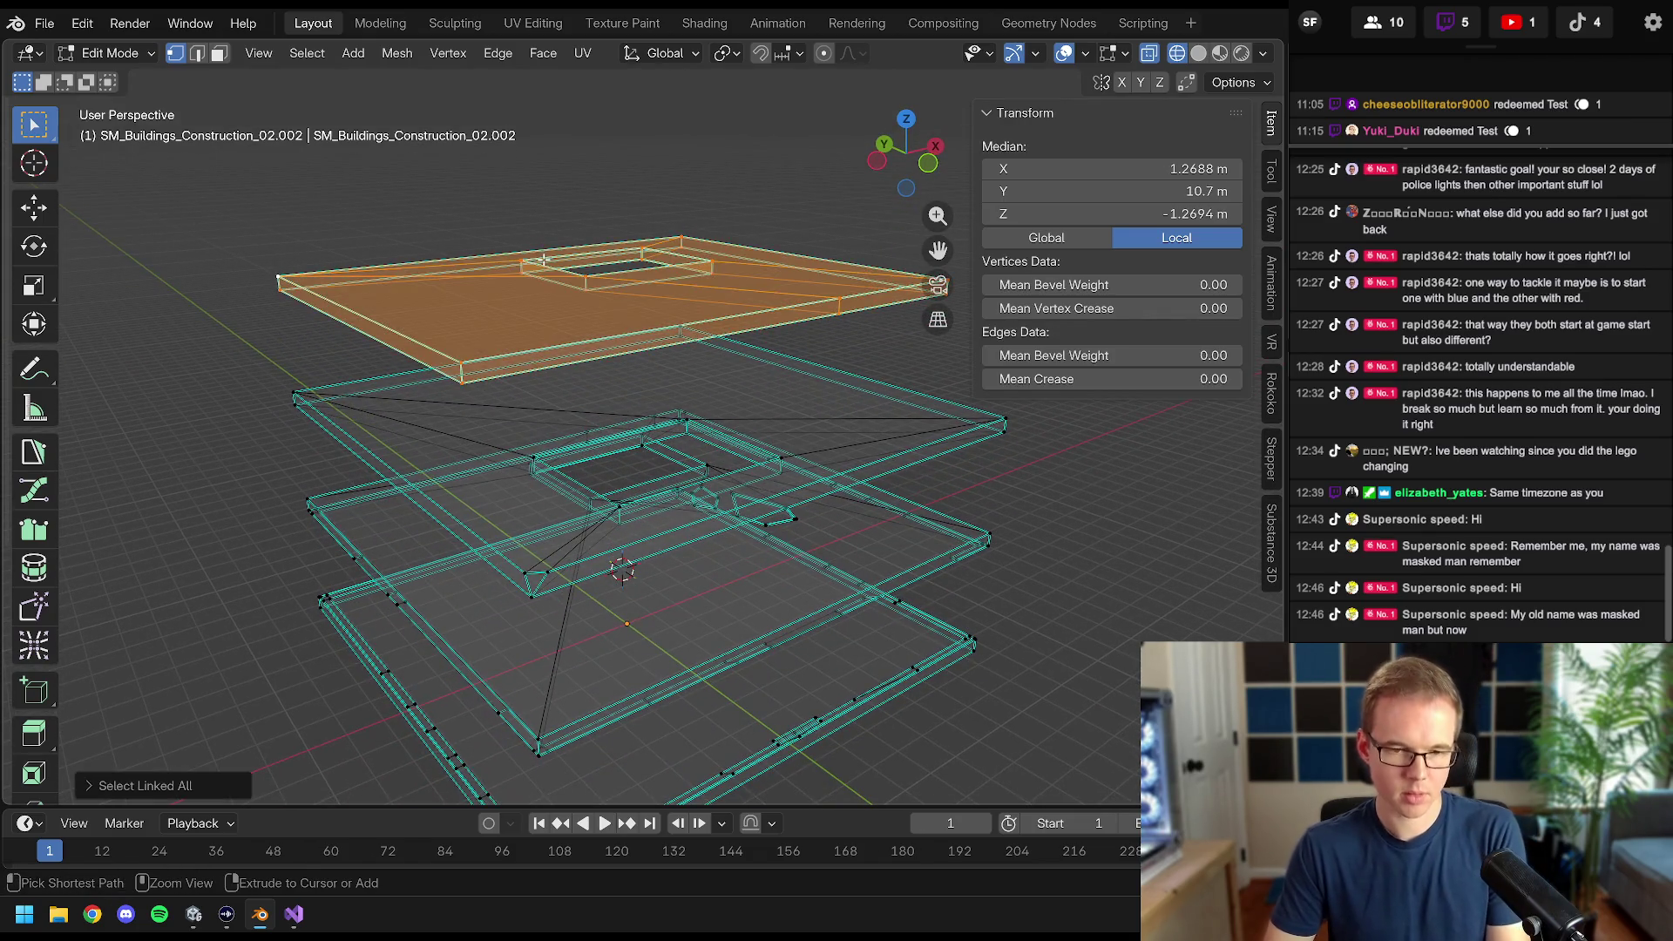
- Duplicate the top plate and, with vertex snapping on, move it along Z to the second plate's height
{"action": "scroll", "coordinate": [557, 288], "scroll_direction": "down", "scroll_amount": 3}
{"action": "key", "text": "KP_1"}
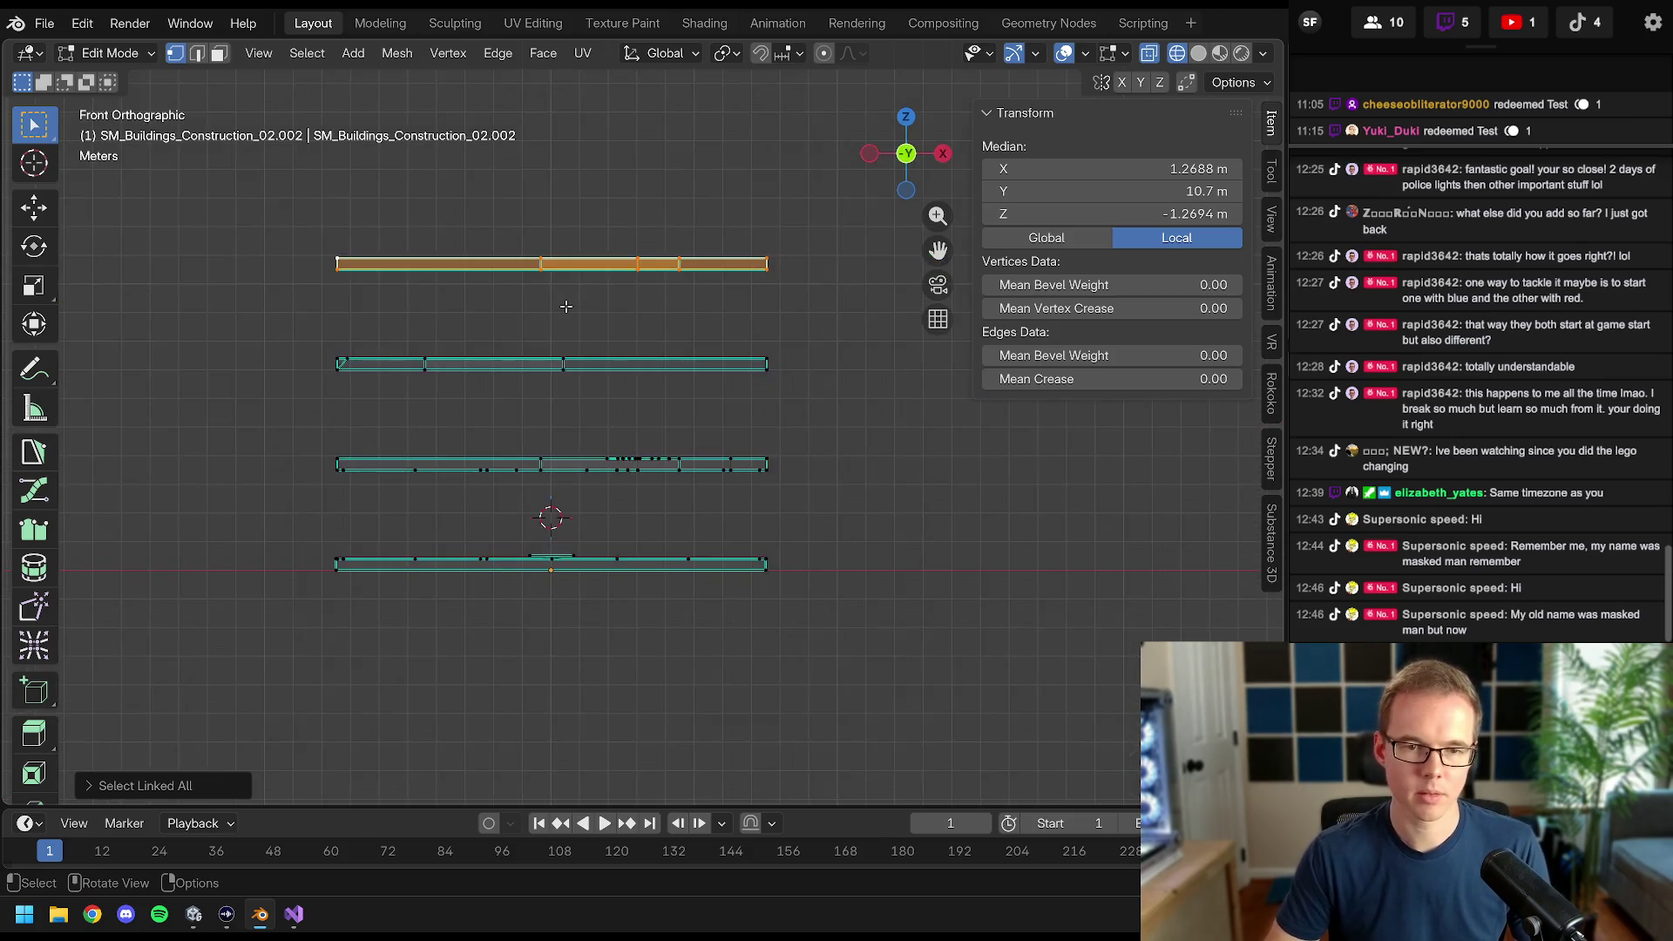
{"action": "scroll", "coordinate": [585, 281], "scroll_direction": "up", "scroll_amount": 3}
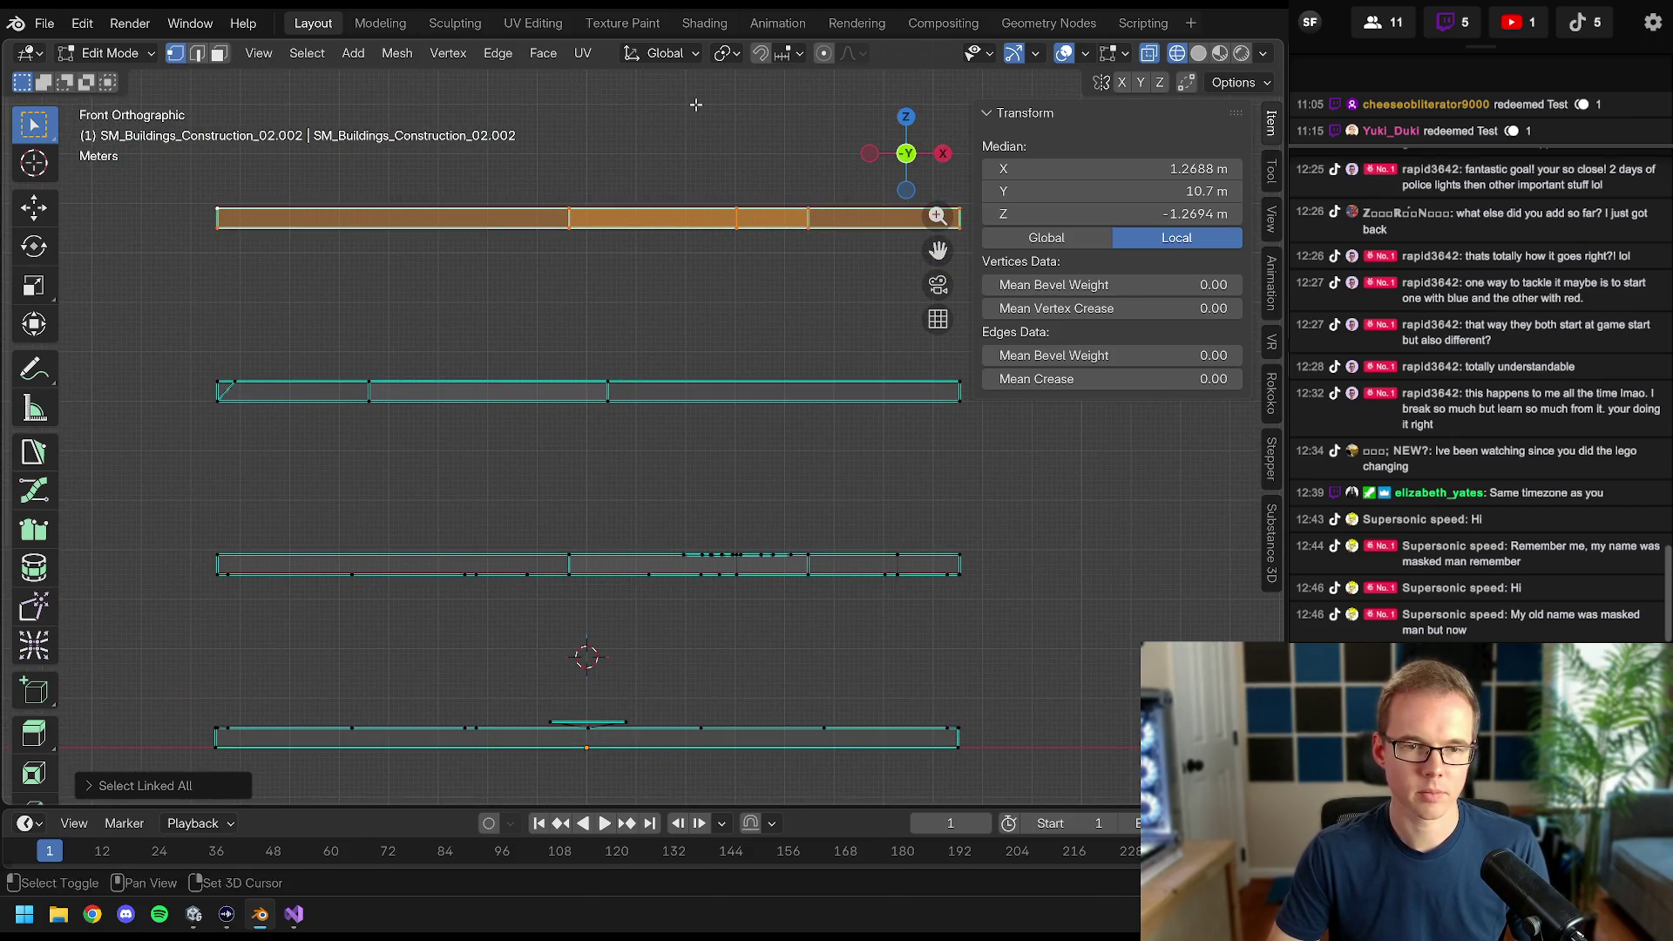
{"action": "key", "text": "shift+d"}
{"action": "left_click", "coordinate": [656, 216]}
{"action": "left_click", "coordinate": [771, 54]}
{"action": "left_click", "coordinate": [789, 54]}
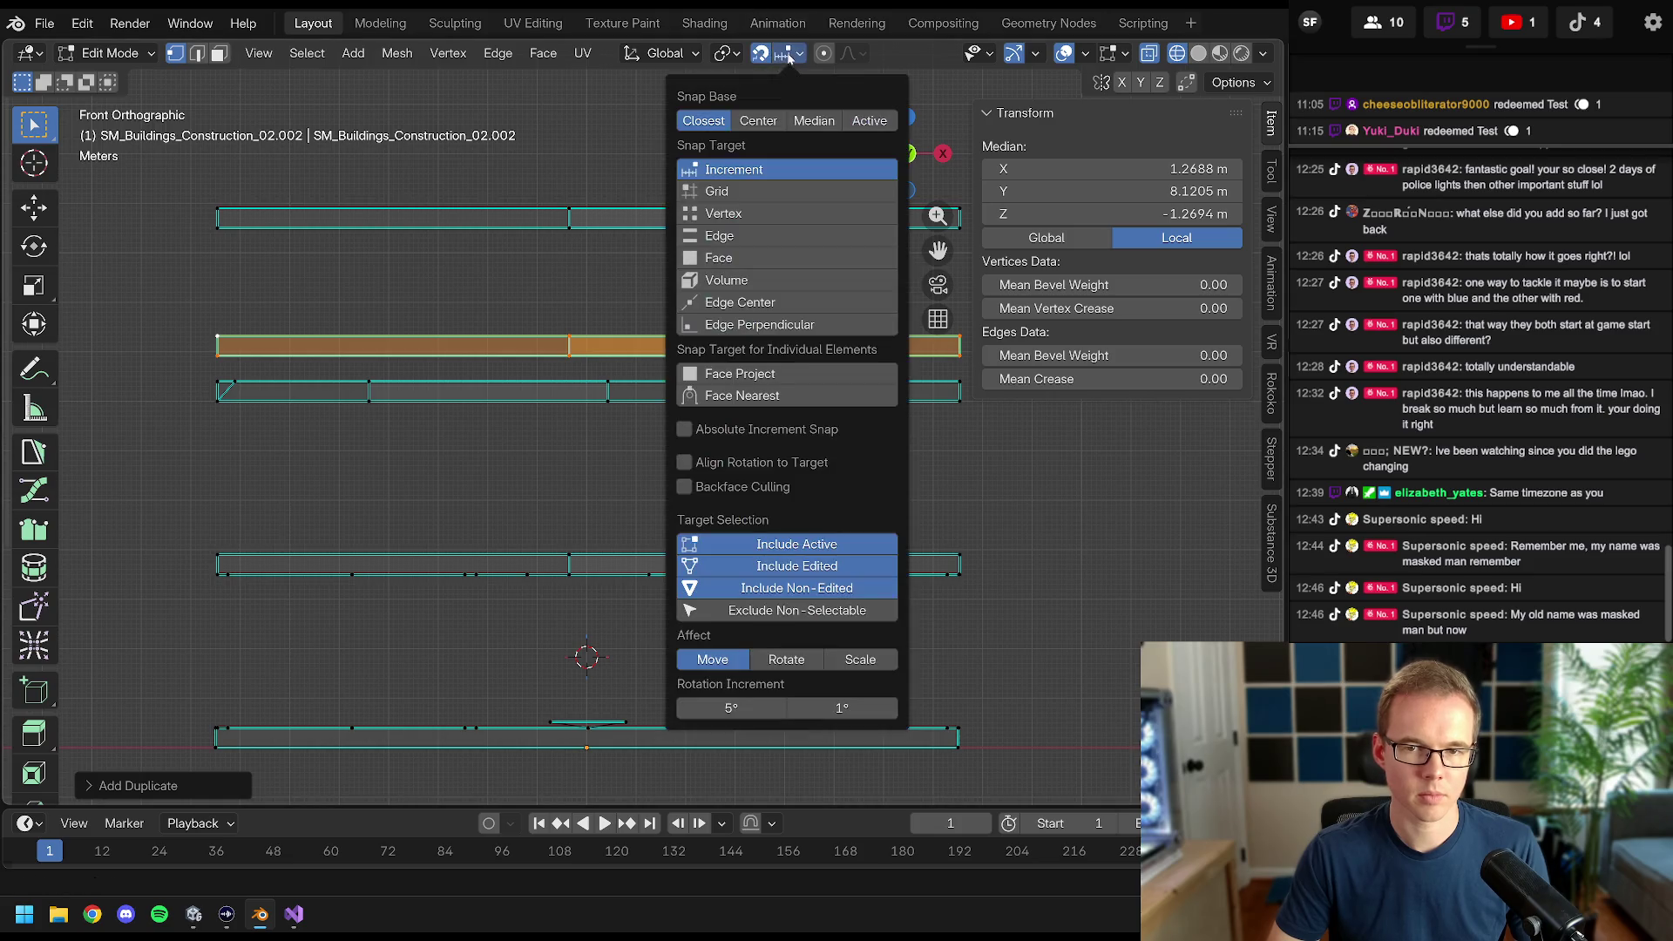
{"action": "left_click", "coordinate": [725, 213]}
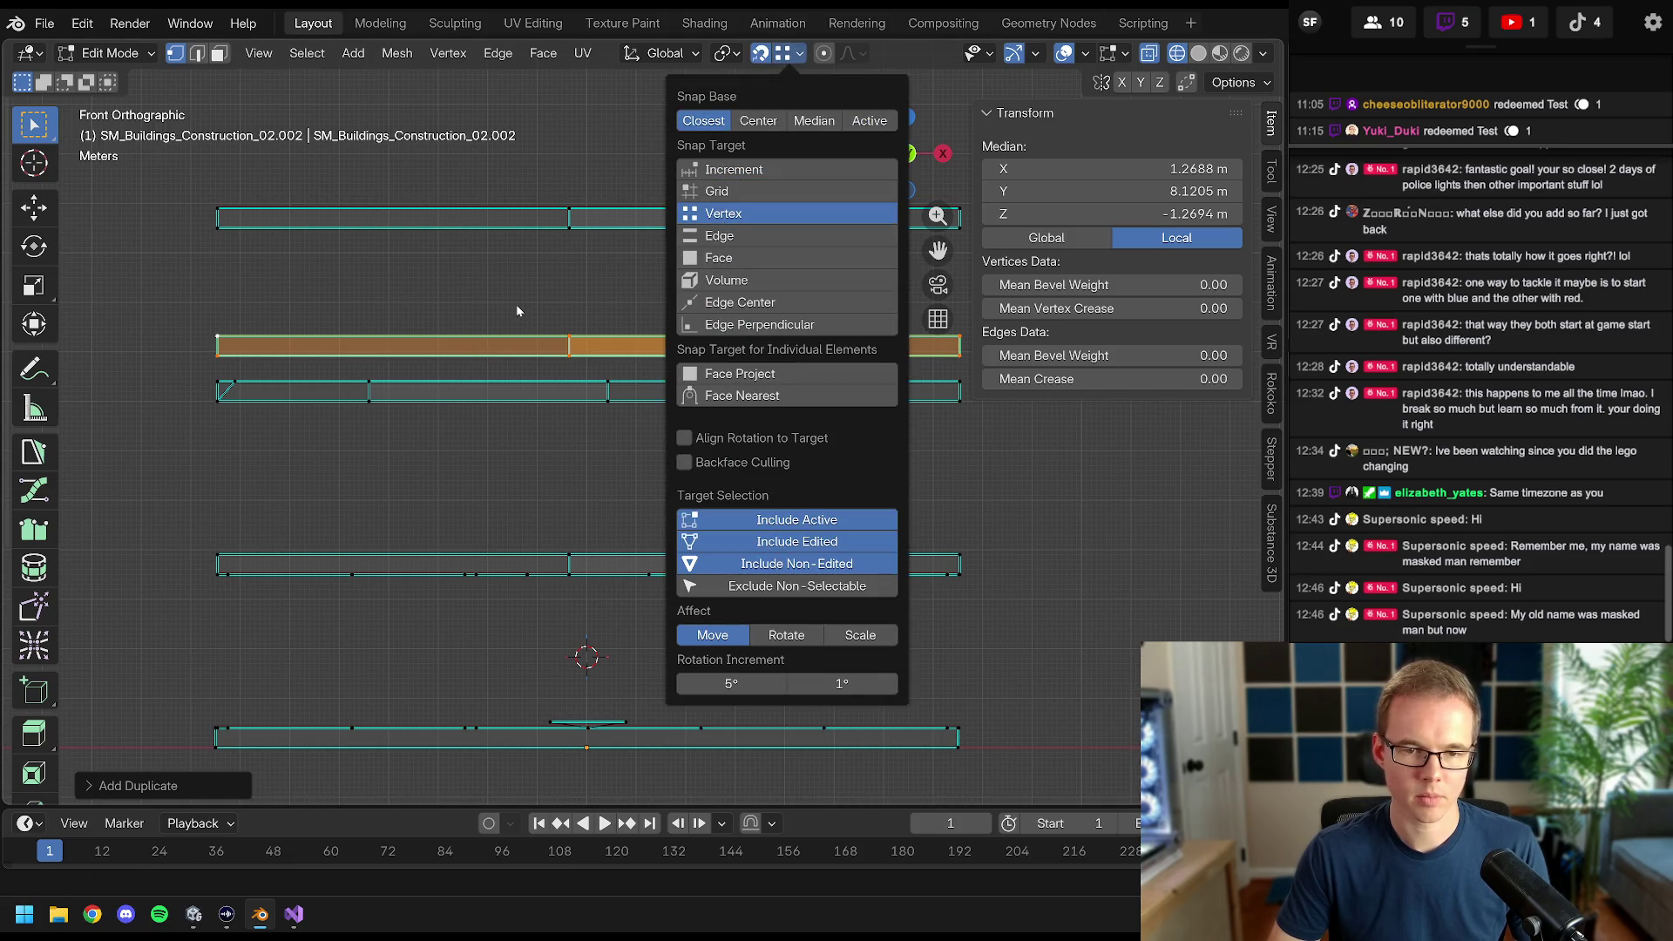
{"action": "key", "text": "g"}
{"action": "key", "text": "z"}
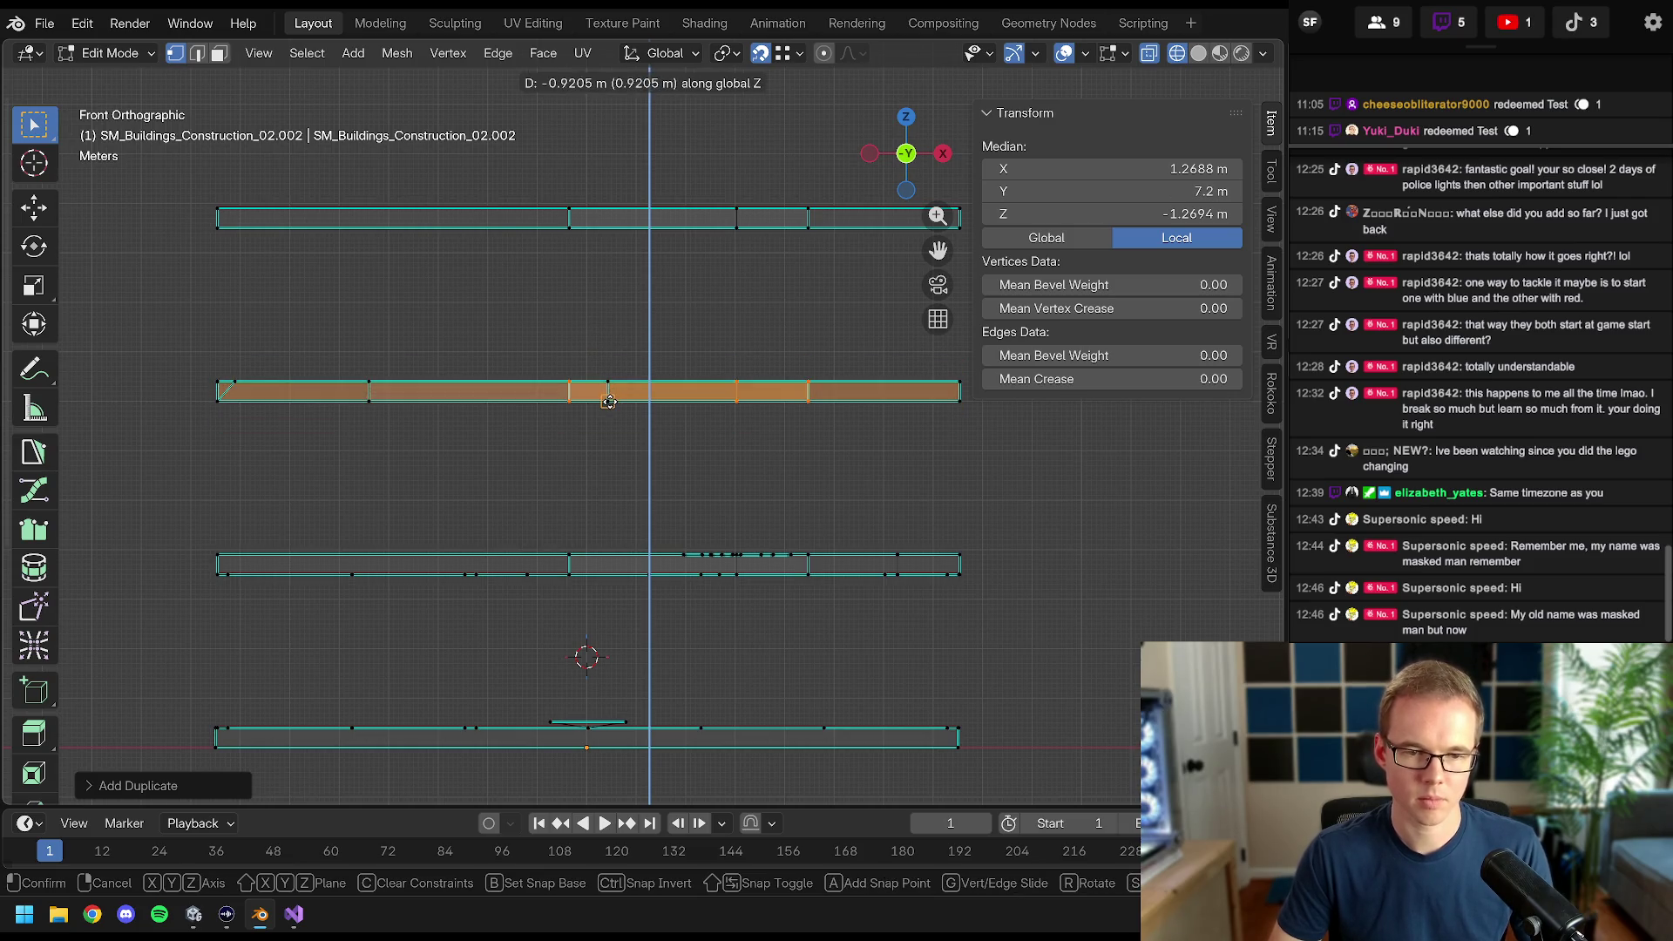
{"action": "left_click", "coordinate": [608, 401]}
{"action": "scroll", "coordinate": [602, 384], "scroll_direction": "down", "scroll_amount": 2}
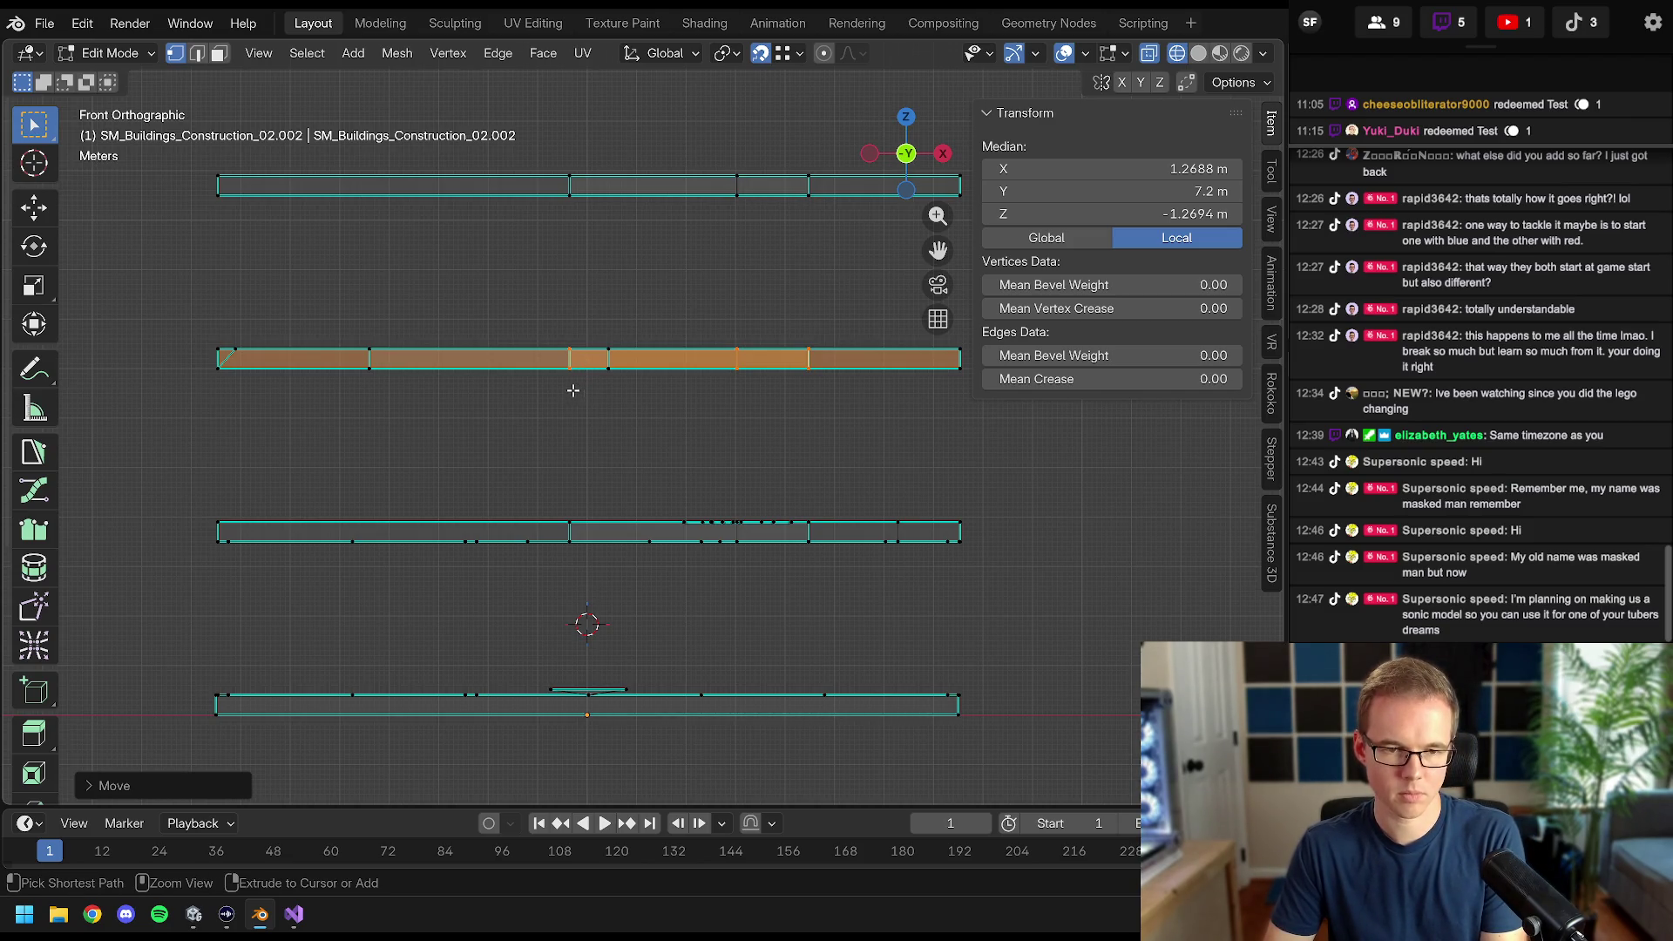
- Select all, box-deselect the top and lower two strips, and open the delete options
{"action": "key", "text": "a"}
{"action": "scroll", "coordinate": [467, 291], "scroll_direction": "down", "scroll_amount": 3}
{"action": "left_click_drag", "start_coordinate": [338, 242], "coordinate": [959, 329]}
{"action": "left_click_drag", "start_coordinate": [296, 441], "coordinate": [1132, 800]}
{"action": "key", "text": "x"}
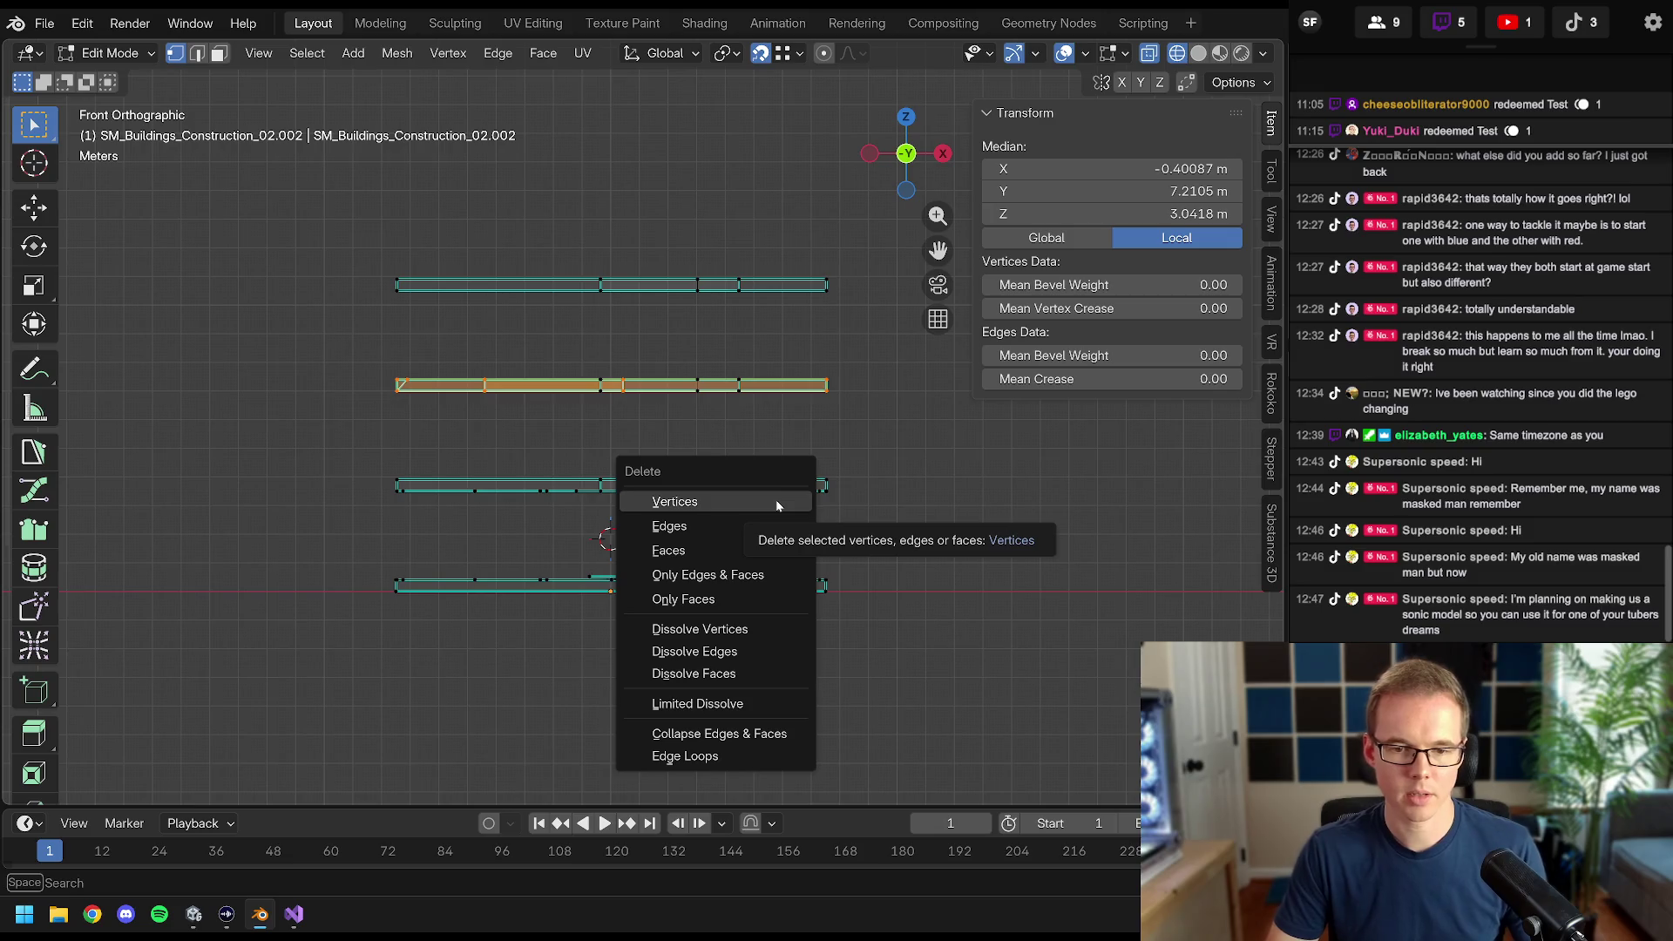
- Inspect all floor layers, select the recessed box's edge loop, then view from top and deselect all
{"action": "left_click_drag", "start_coordinate": [775, 499], "coordinate": [497, 347]}
{"action": "scroll", "coordinate": [497, 347], "scroll_direction": "up", "scroll_amount": 5}
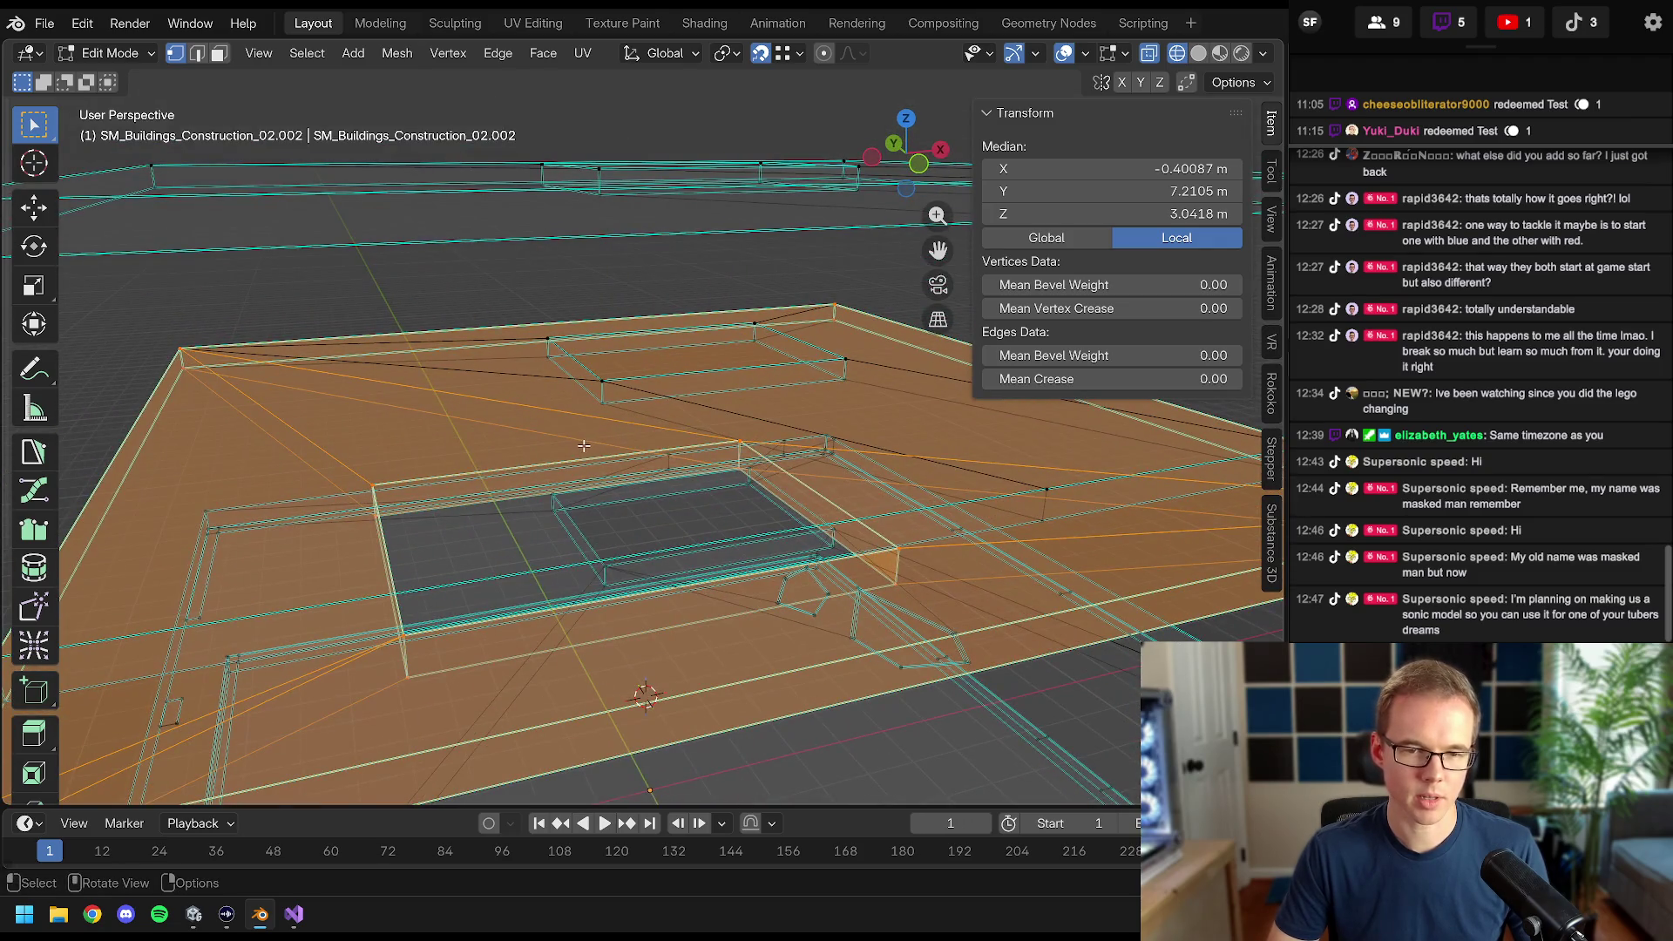
{"action": "scroll", "coordinate": [583, 446], "scroll_direction": "down", "scroll_amount": 3}
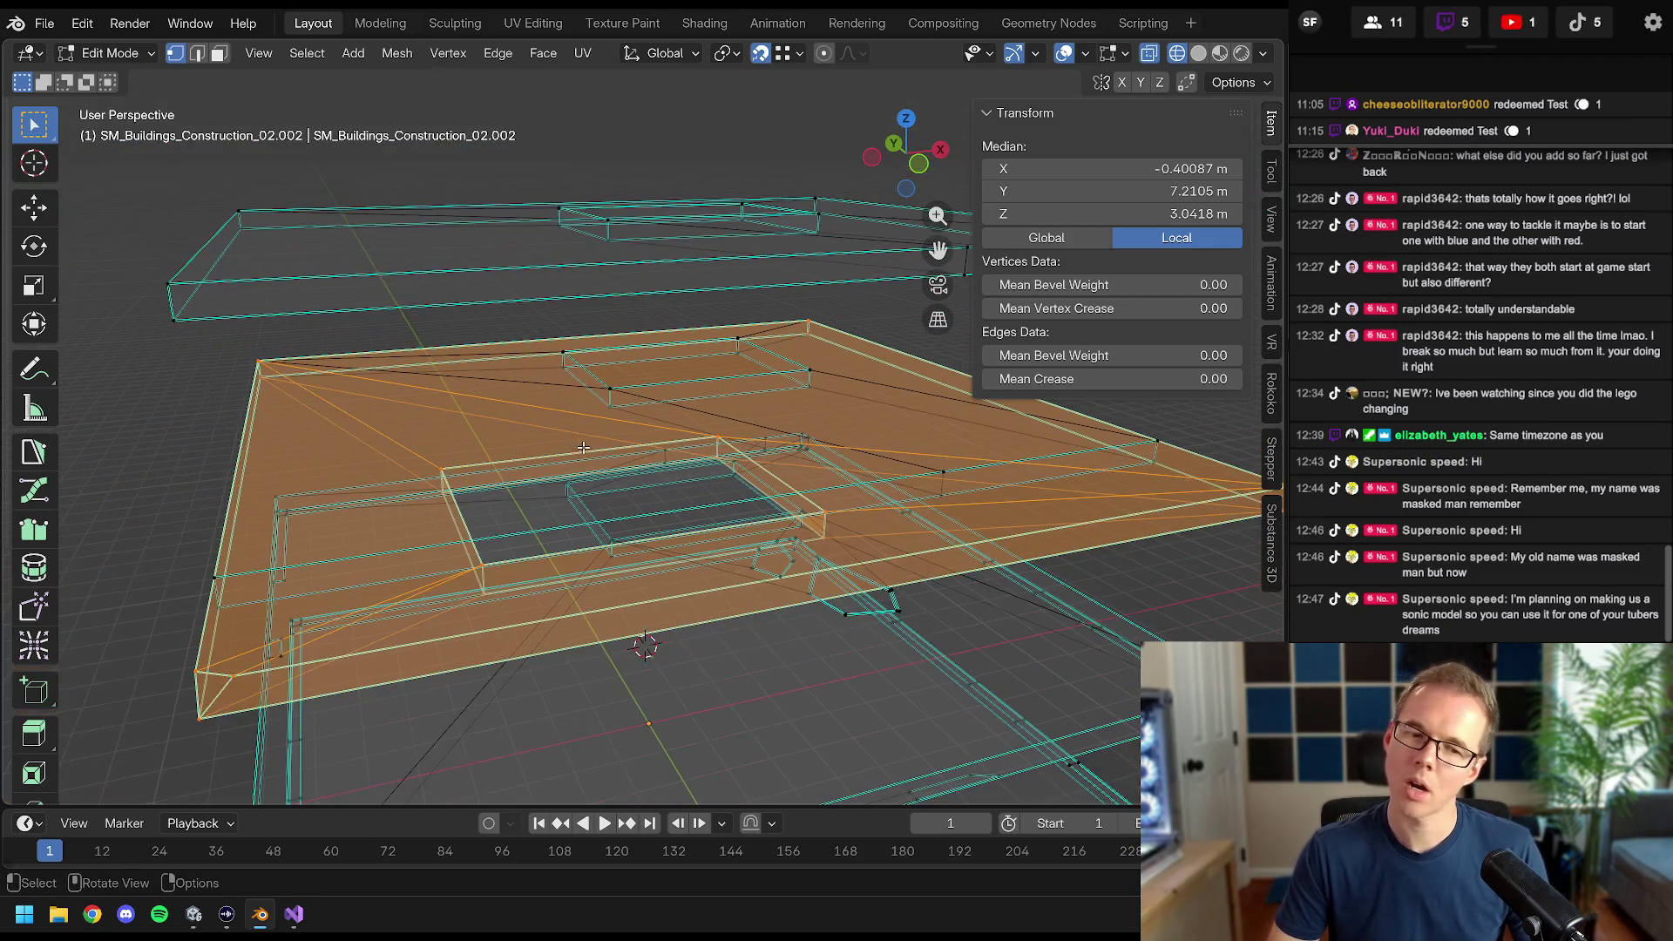
{"action": "left_click_drag", "start_coordinate": [583, 445], "coordinate": [558, 446]}
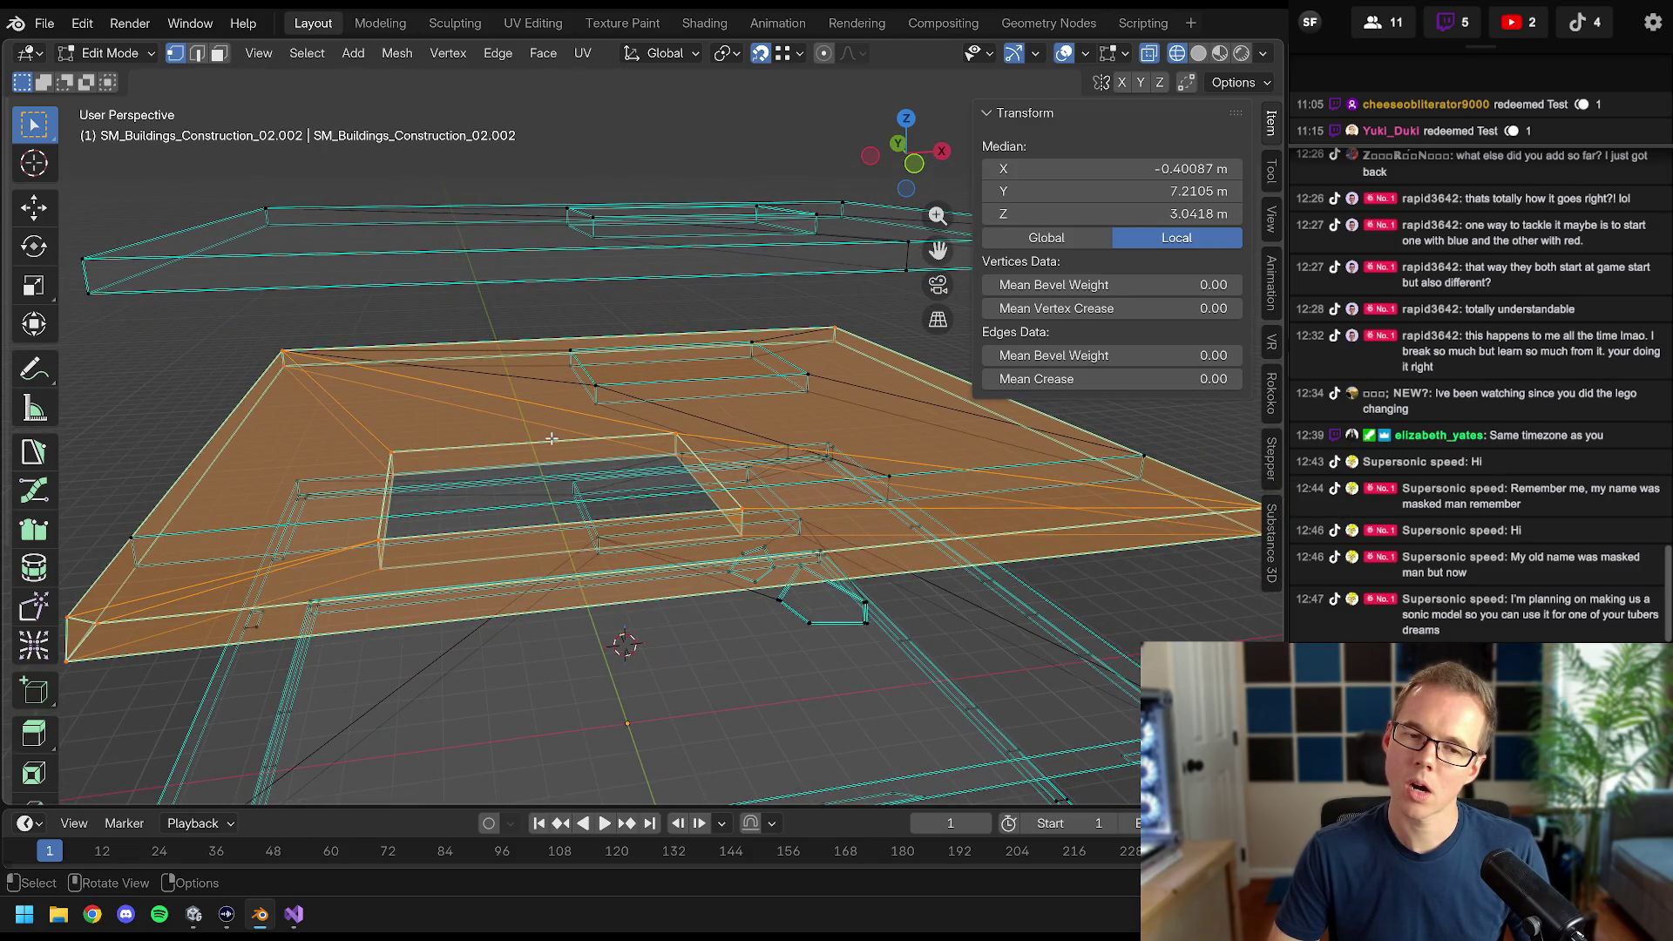
{"action": "scroll", "coordinate": [575, 445], "scroll_direction": "down", "scroll_amount": 4}
{"action": "mouse_move", "coordinate": [570, 446]}
{"action": "left_mouse_down"}
{"action": "mouse_move", "coordinate": [604, 454]}
{"action": "mouse_move", "coordinate": [591, 423]}
{"action": "left_mouse_up"}
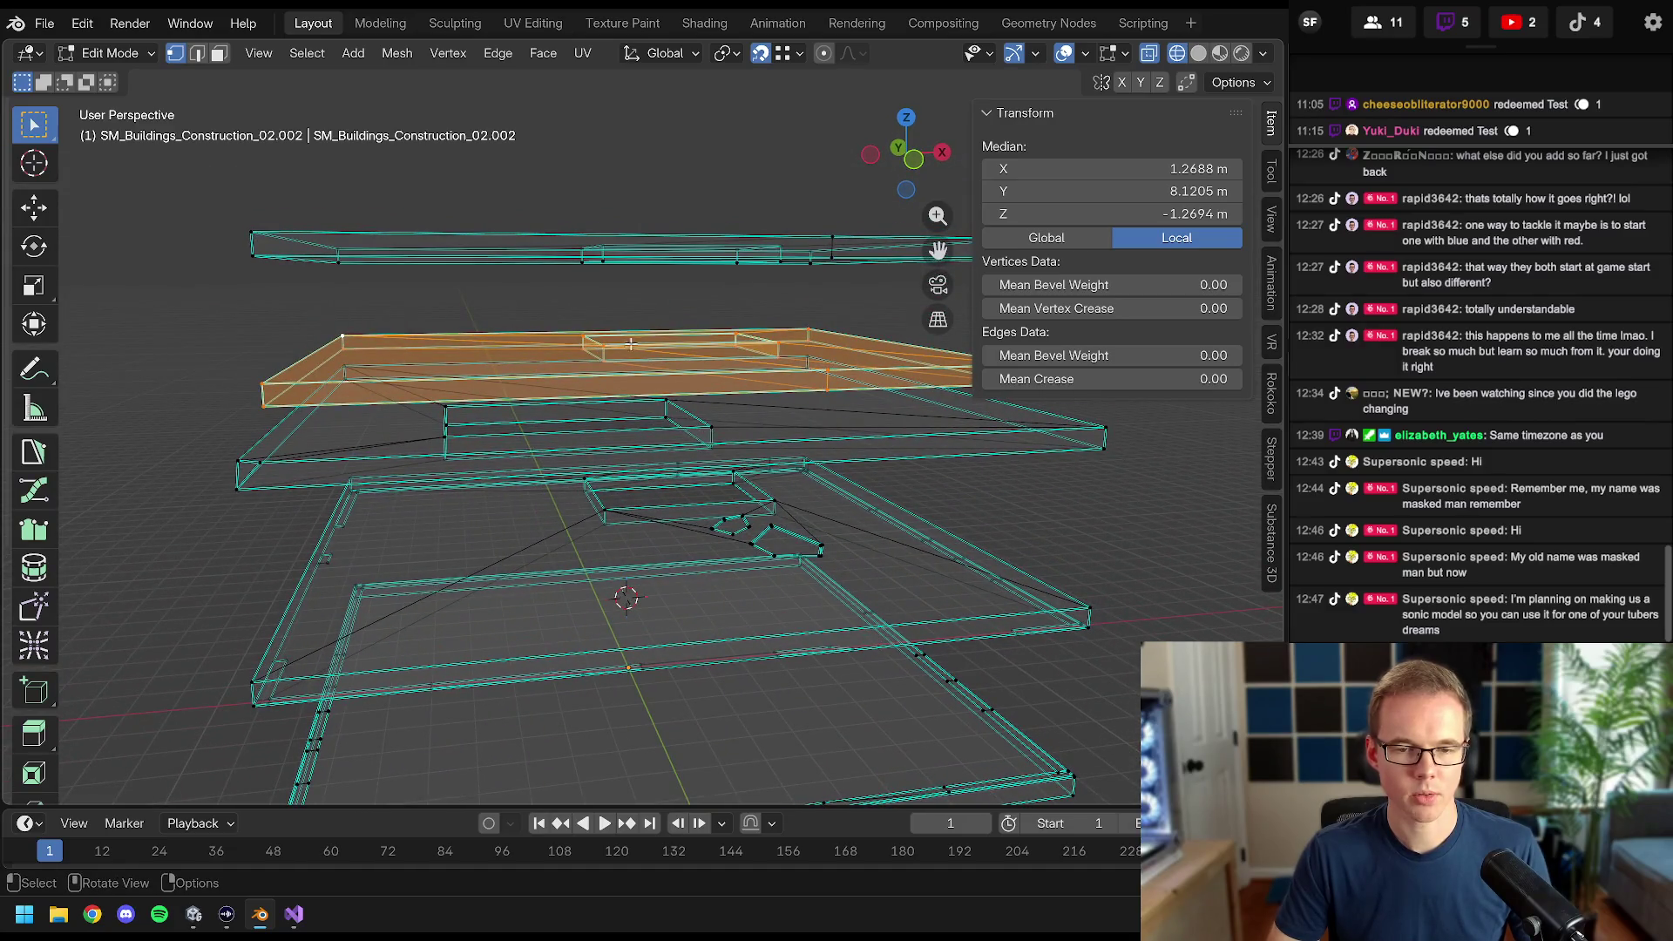
{"action": "scroll", "coordinate": [436, 436], "scroll_direction": "up", "scroll_amount": 4}
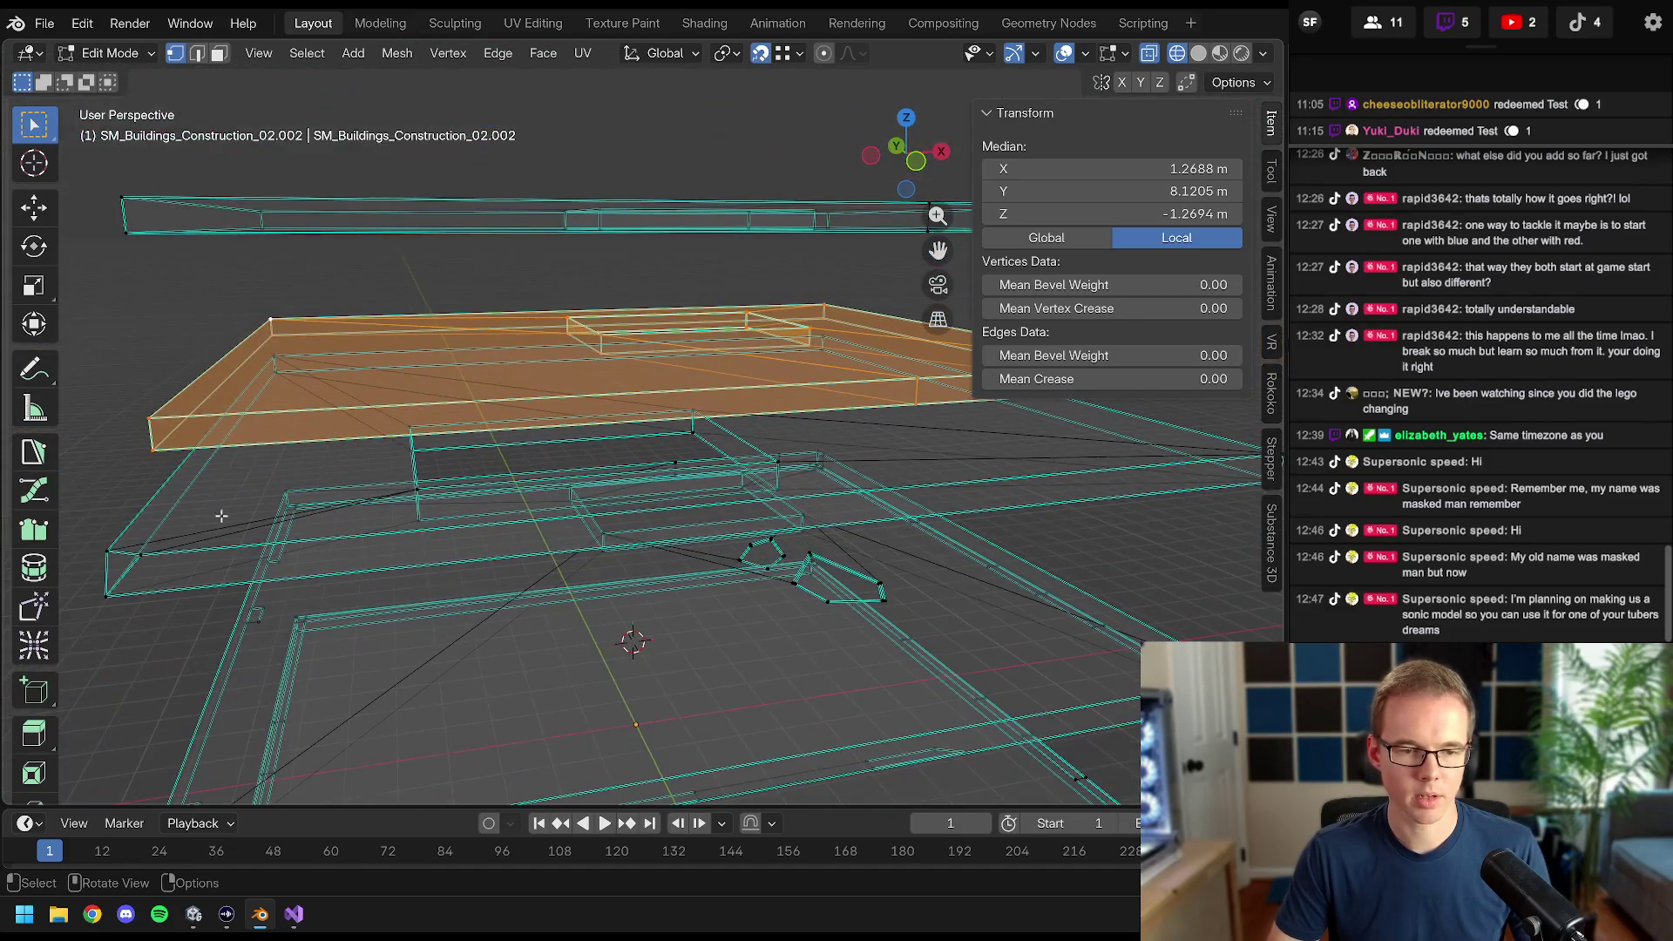
{"action": "left_click", "coordinate": [424, 425], "text": "alt"}
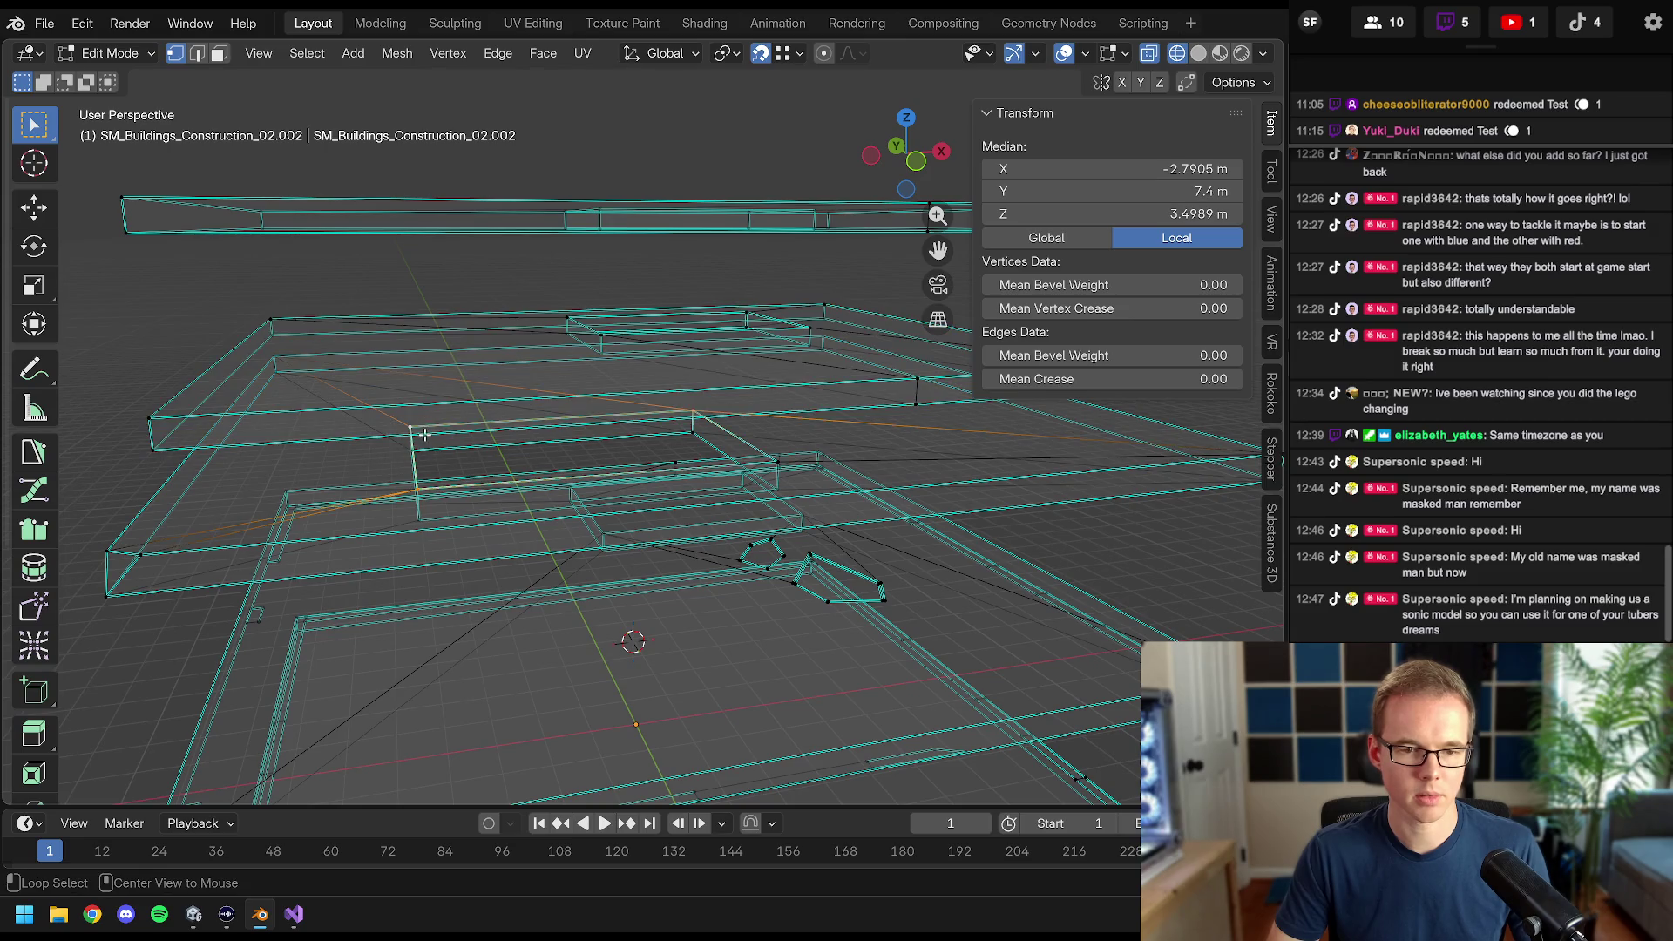
{"action": "left_click_drag", "start_coordinate": [462, 449], "coordinate": [473, 444]}
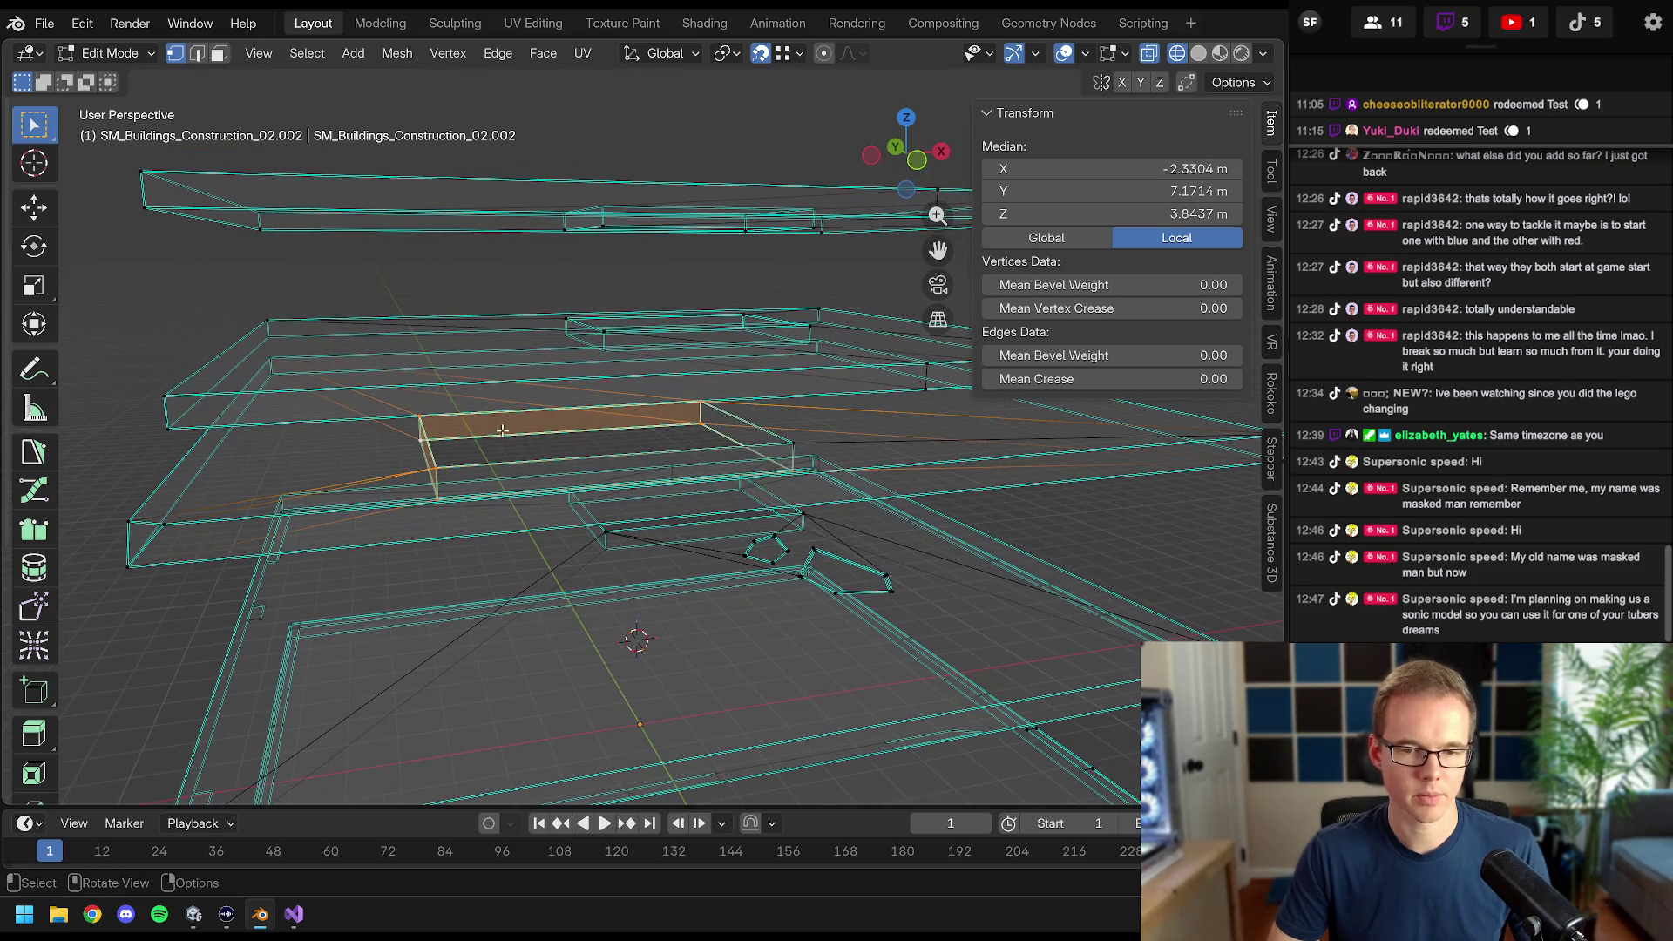
{"action": "key", "text": "KP_7"}
{"action": "scroll", "coordinate": [453, 448], "scroll_direction": "down", "scroll_amount": 1}
{"action": "key", "text": "alt+a"}
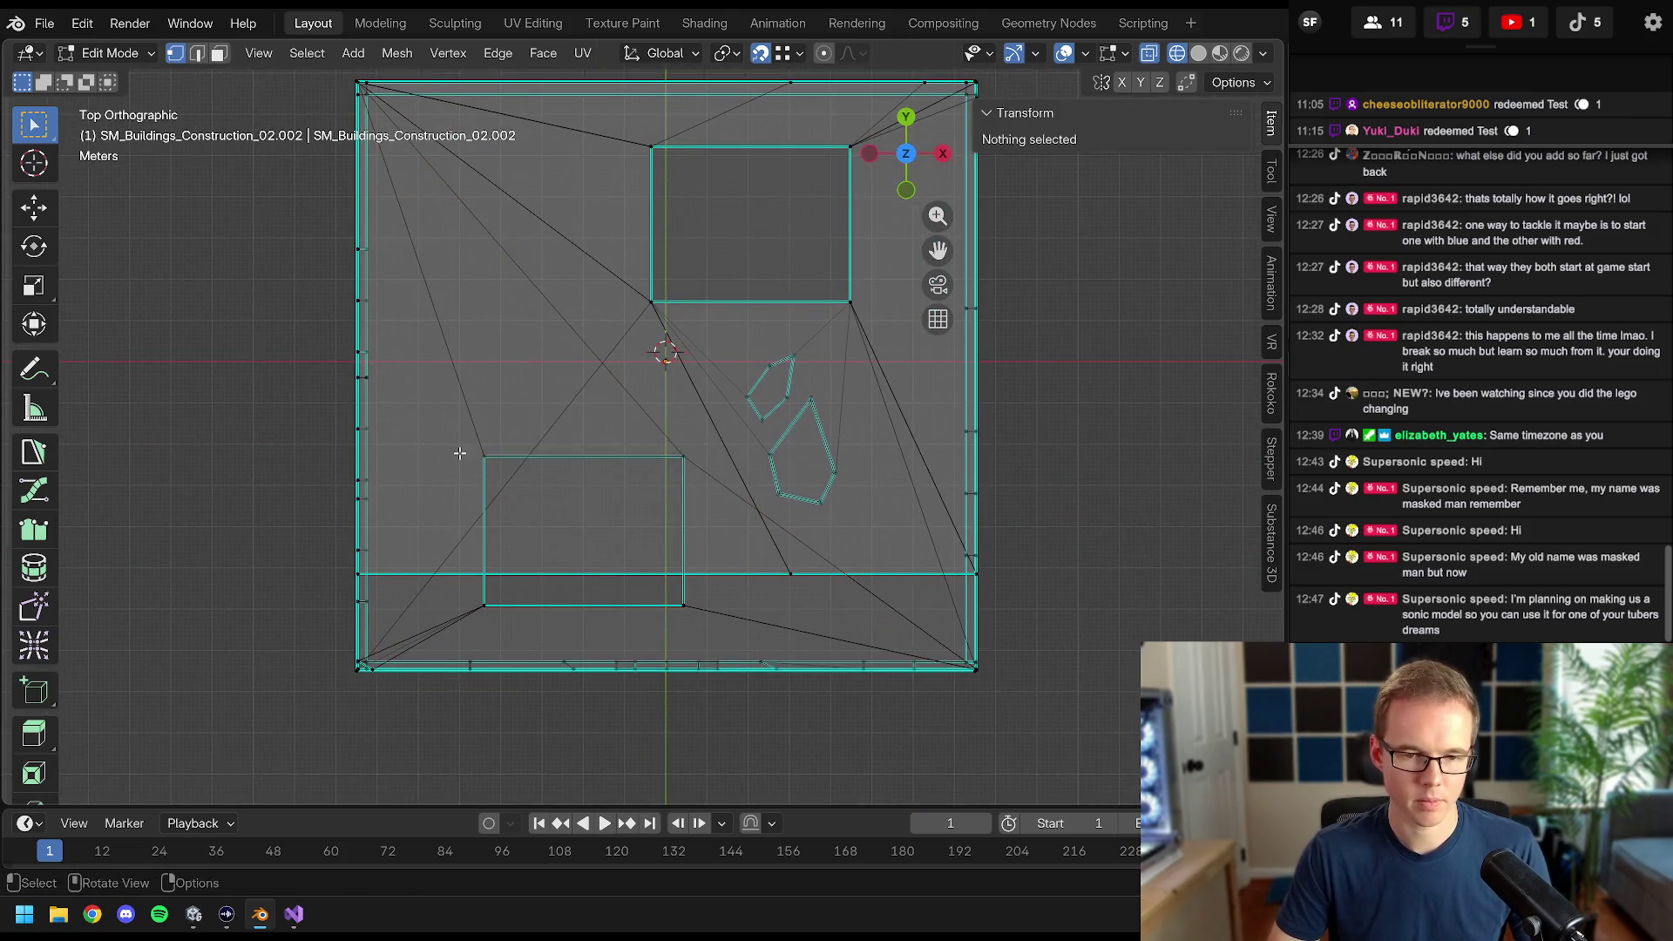
{"action": "mouse_move", "coordinate": [447, 433]}
{"action": "left_mouse_down"}
{"action": "mouse_move", "coordinate": [719, 648]}
{"action": "mouse_move", "coordinate": [718, 625]}
{"action": "left_mouse_up"}
{"action": "left_click_drag", "start_coordinate": [719, 626], "coordinate": [737, 413]}
{"action": "key", "text": "a"}
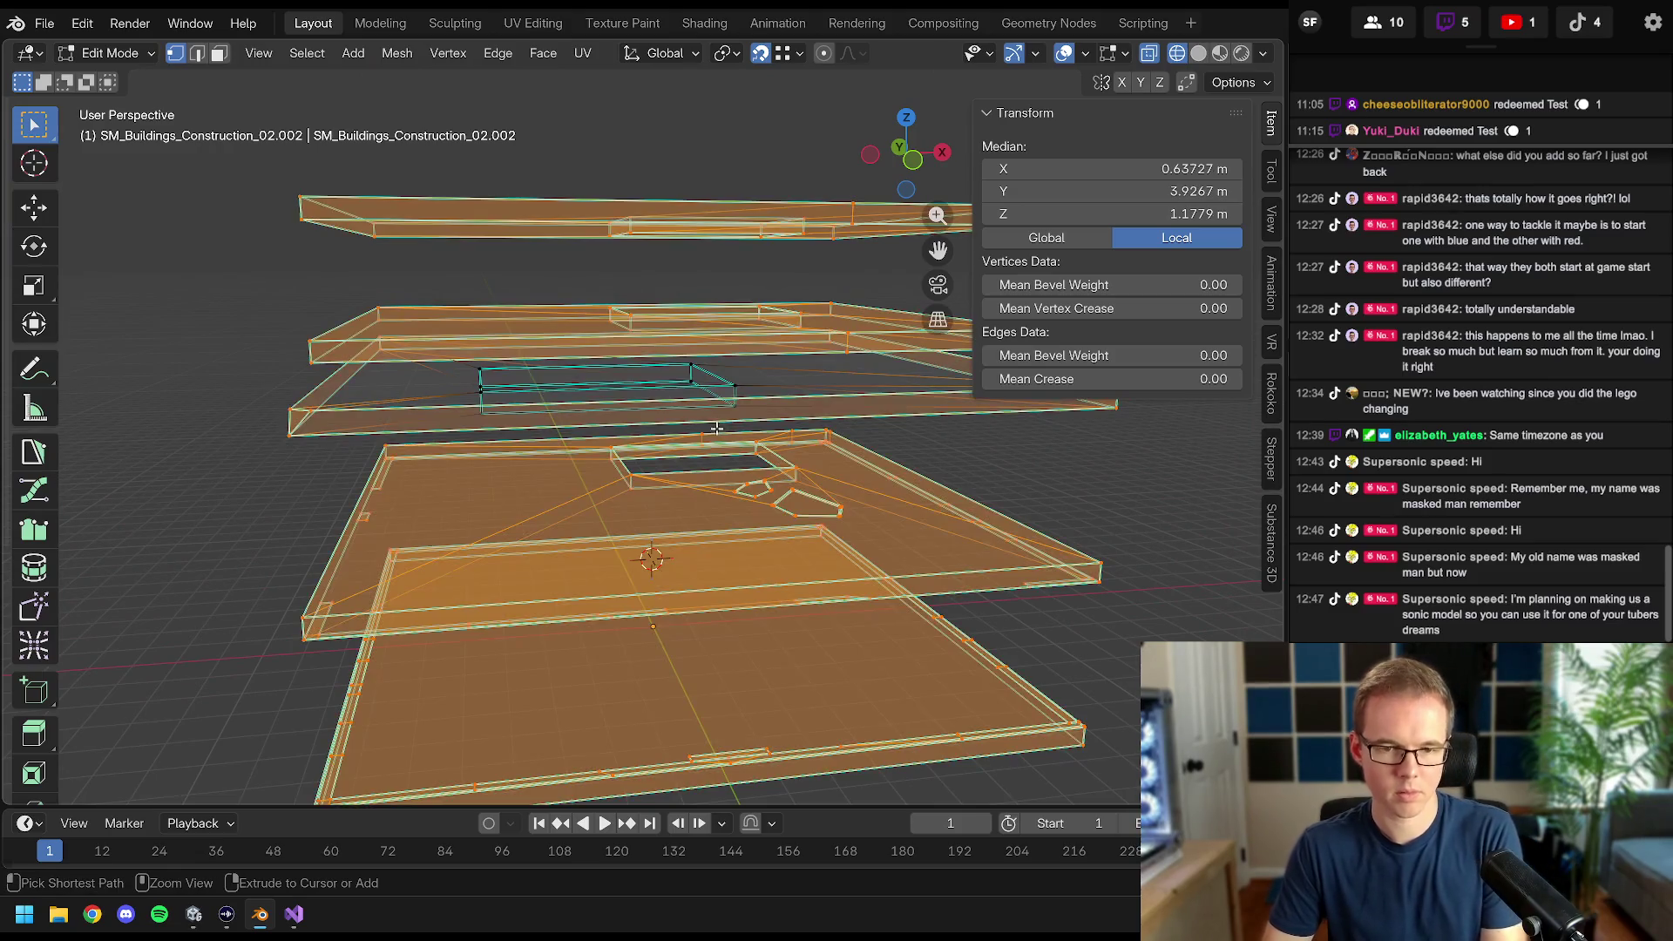
{"action": "key", "text": "KP_1"}
{"action": "scroll", "coordinate": [456, 456], "scroll_direction": "down", "scroll_amount": 3}
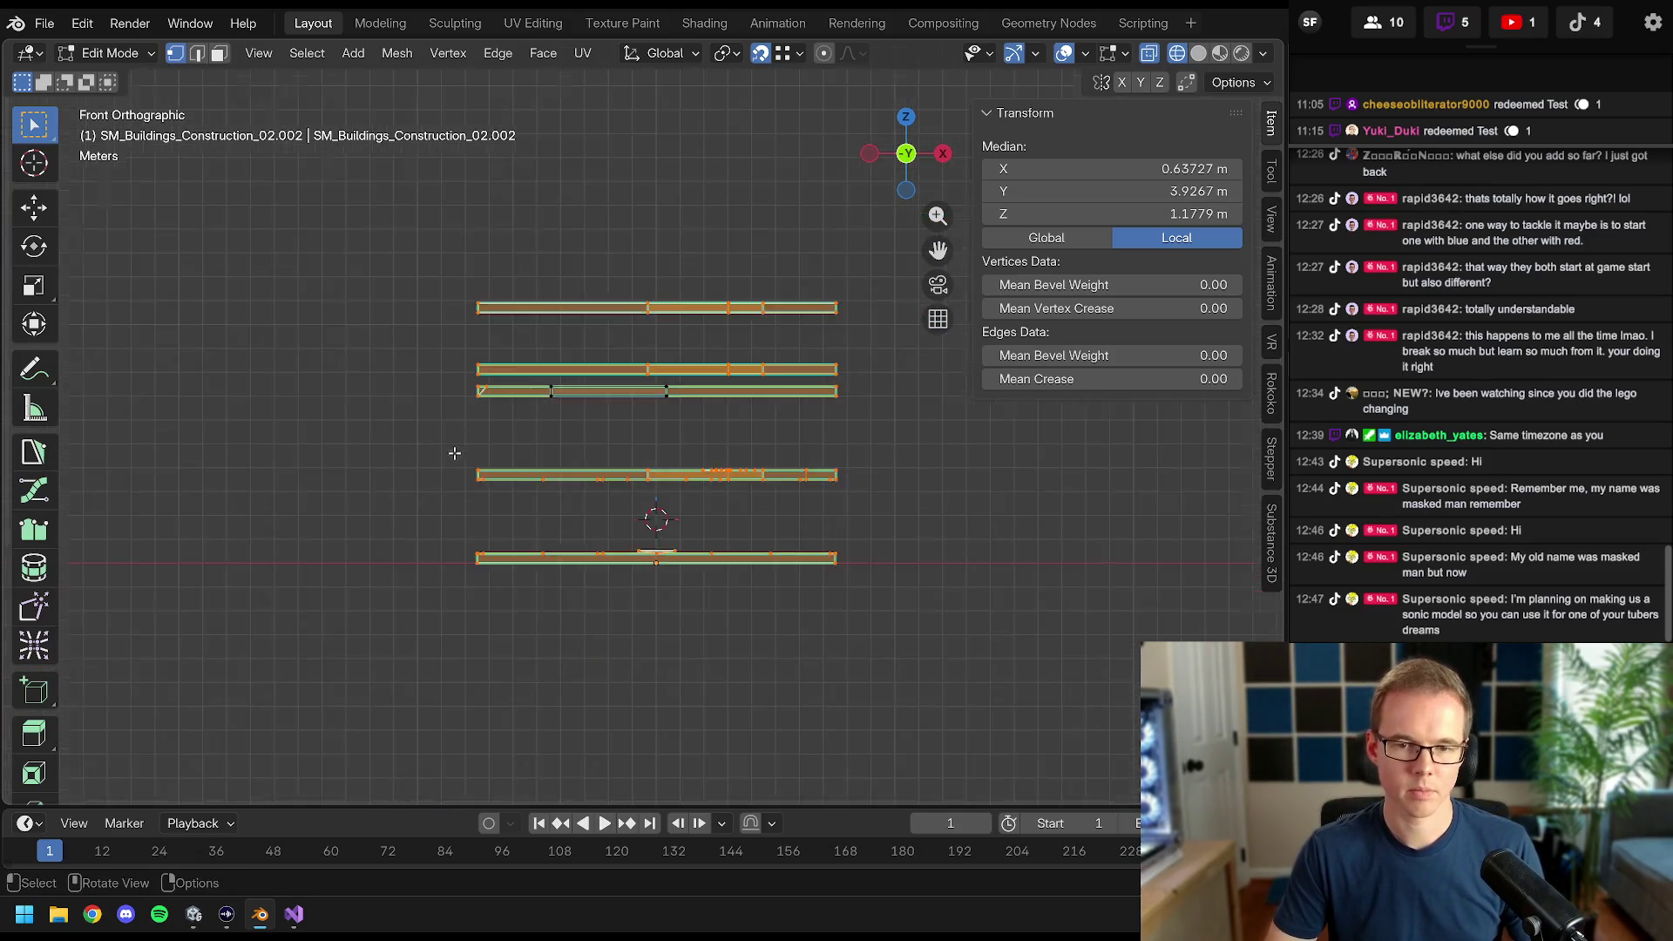
{"action": "left_click_drag", "start_coordinate": [357, 261], "coordinate": [918, 382]}
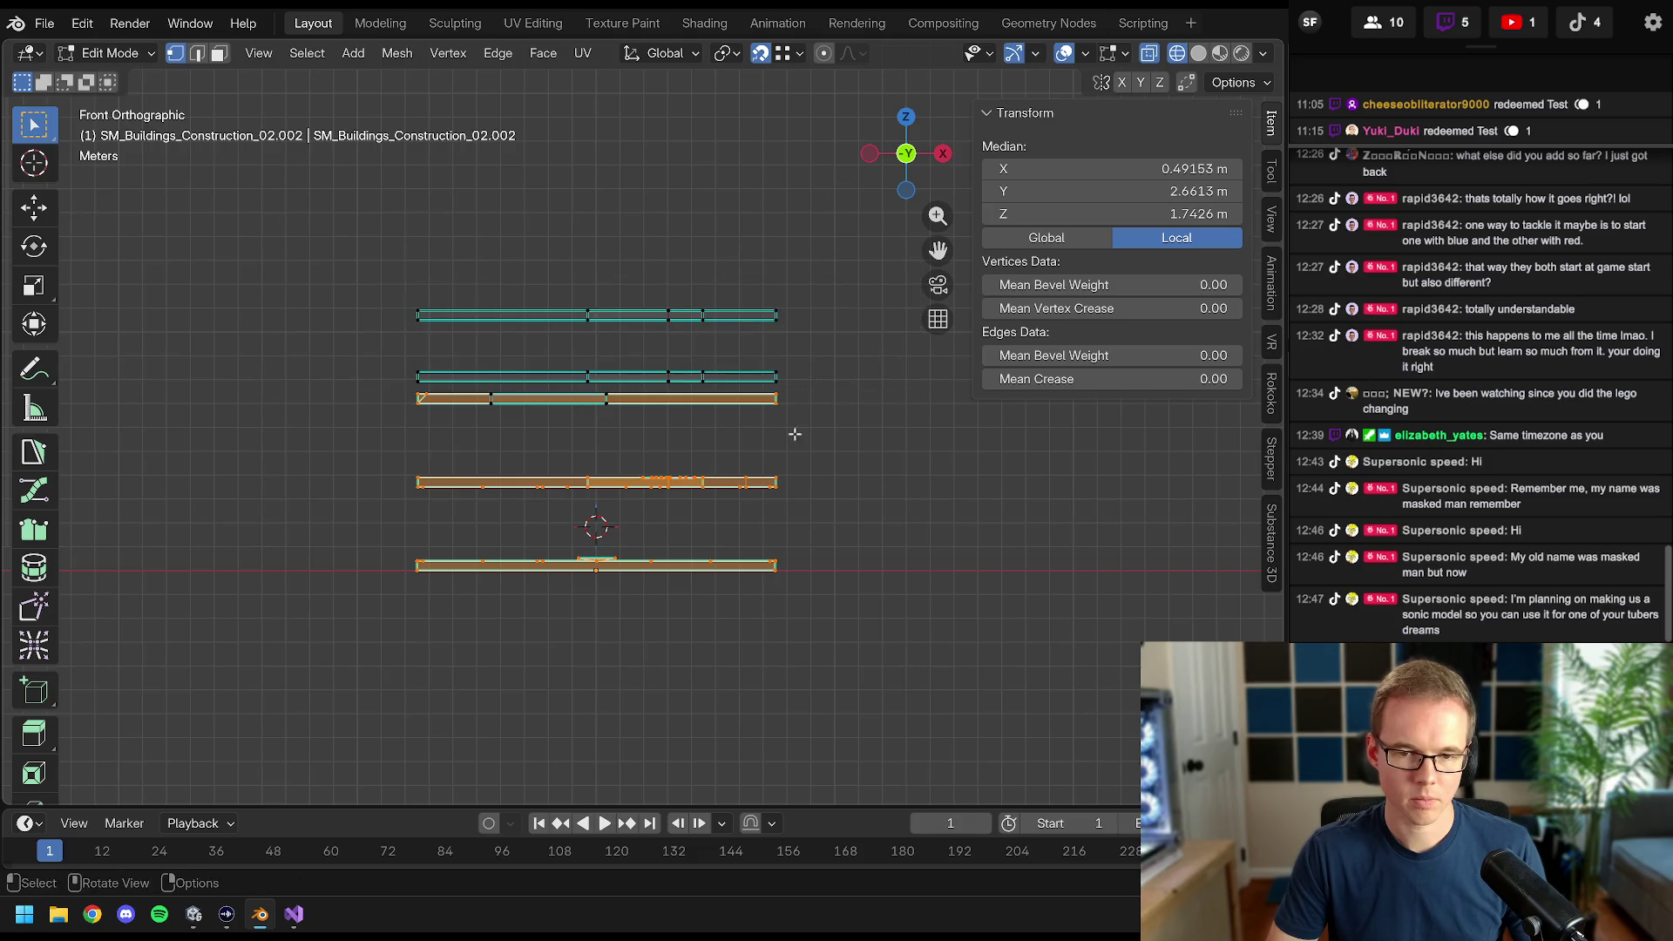
{"action": "left_click_drag", "start_coordinate": [337, 452], "coordinate": [567, 585]}
{"action": "mouse_move", "coordinate": [568, 586]}
{"action": "left_mouse_down"}
{"action": "mouse_move", "coordinate": [544, 452]}
{"action": "mouse_move", "coordinate": [666, 482]}
{"action": "mouse_move", "coordinate": [653, 475]}
{"action": "left_mouse_up"}
{"action": "key", "text": "x"}
{"action": "left_click", "coordinate": [546, 452]}
{"action": "left_click", "coordinate": [503, 299]}
{"action": "key", "text": "ctrl+l"}
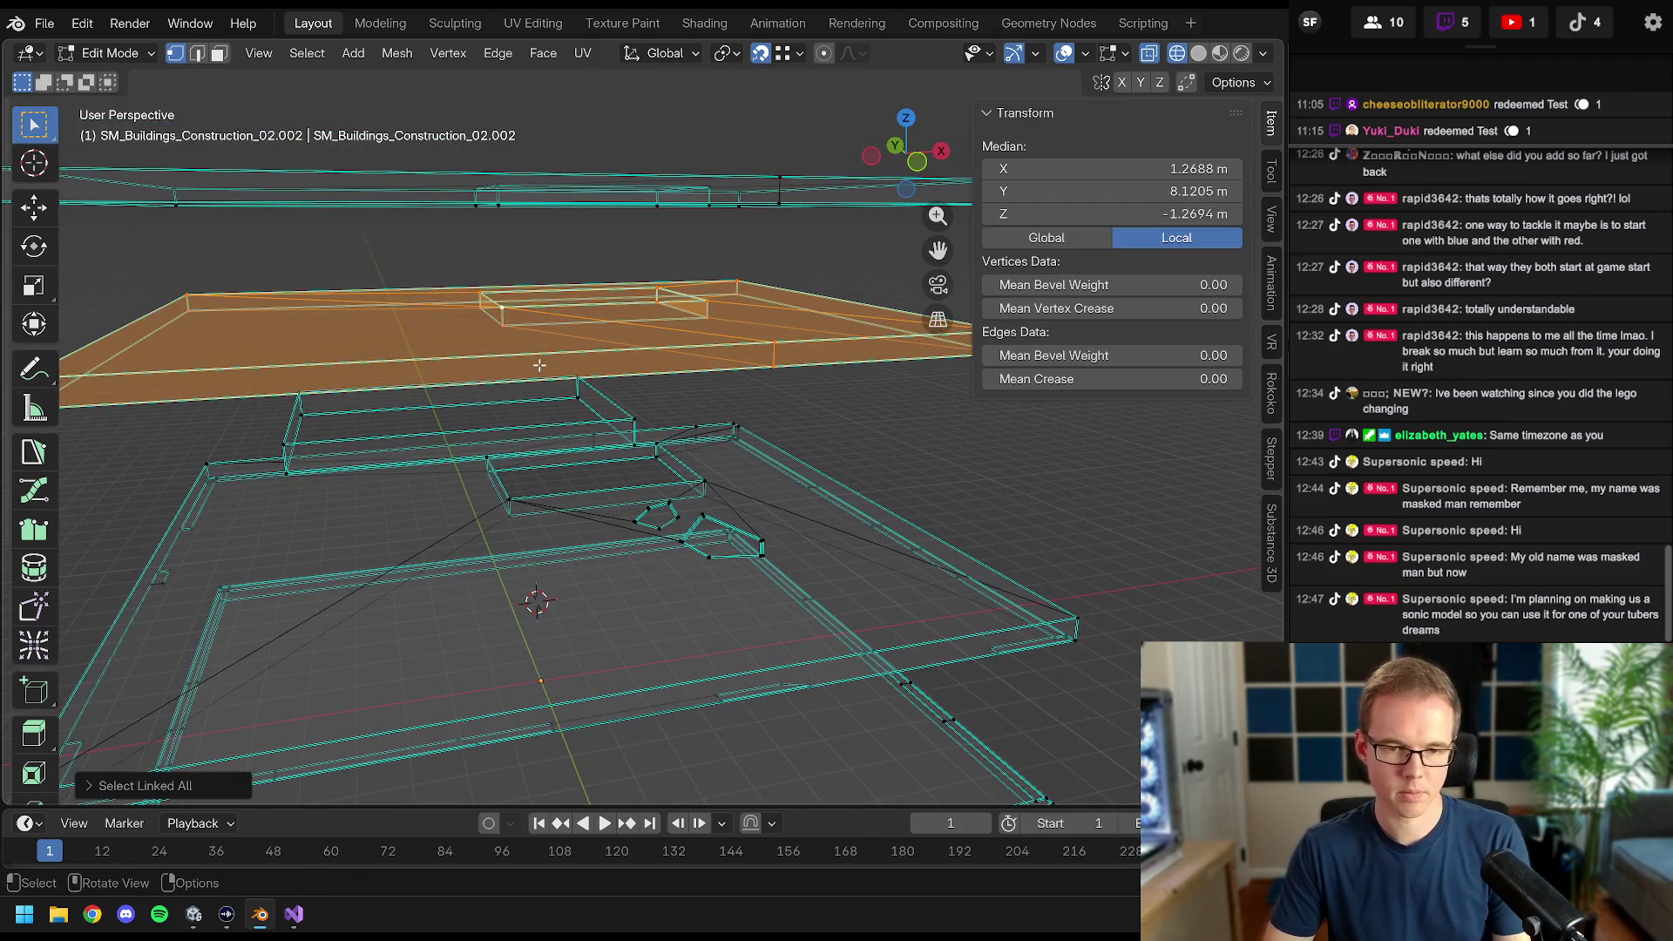
{"action": "key", "text": "KP_1"}
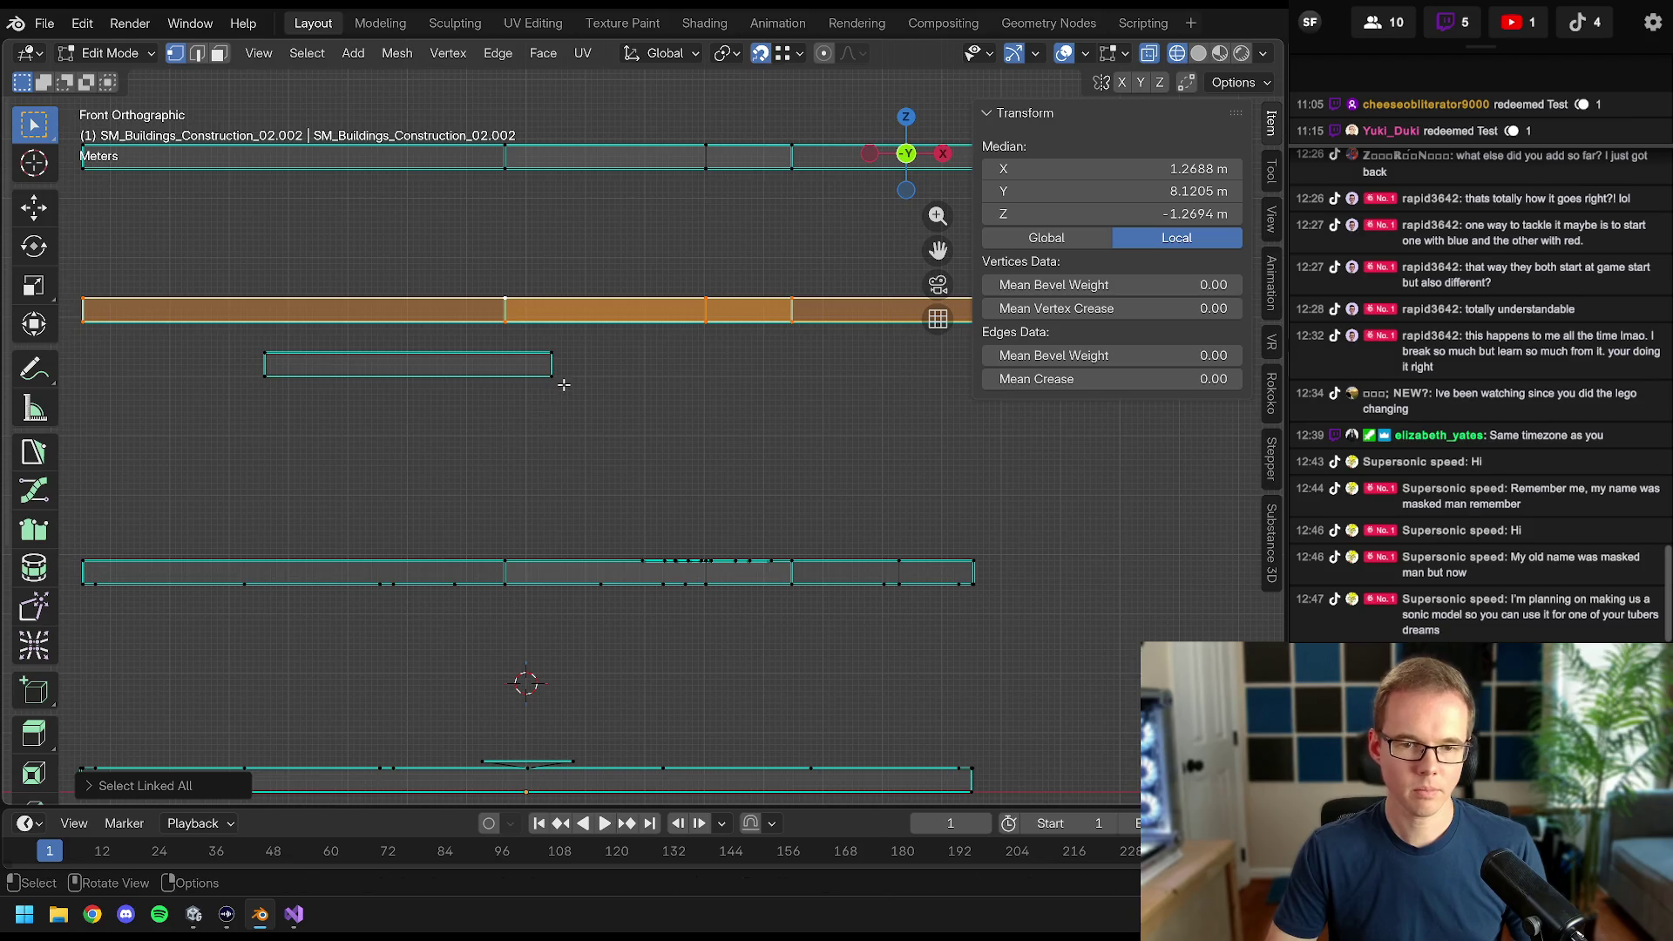
{"action": "key", "text": "g"}
{"action": "key", "text": "z"}
{"action": "left_click", "coordinate": [552, 381]}
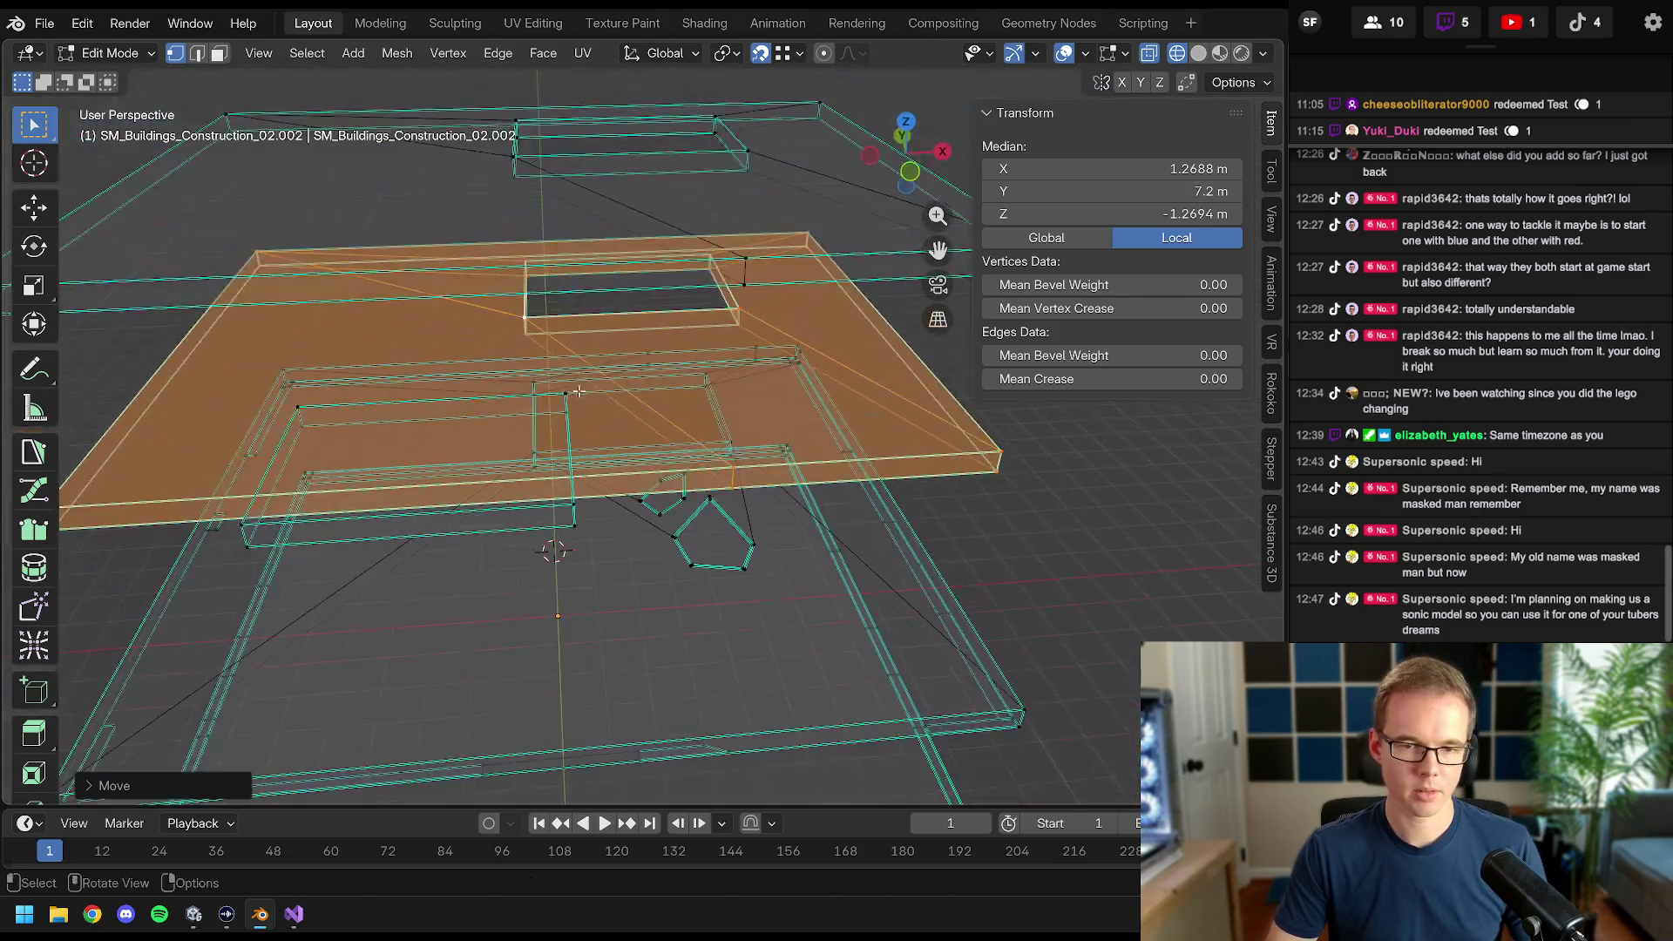
{"action": "key", "text": "KP_7"}
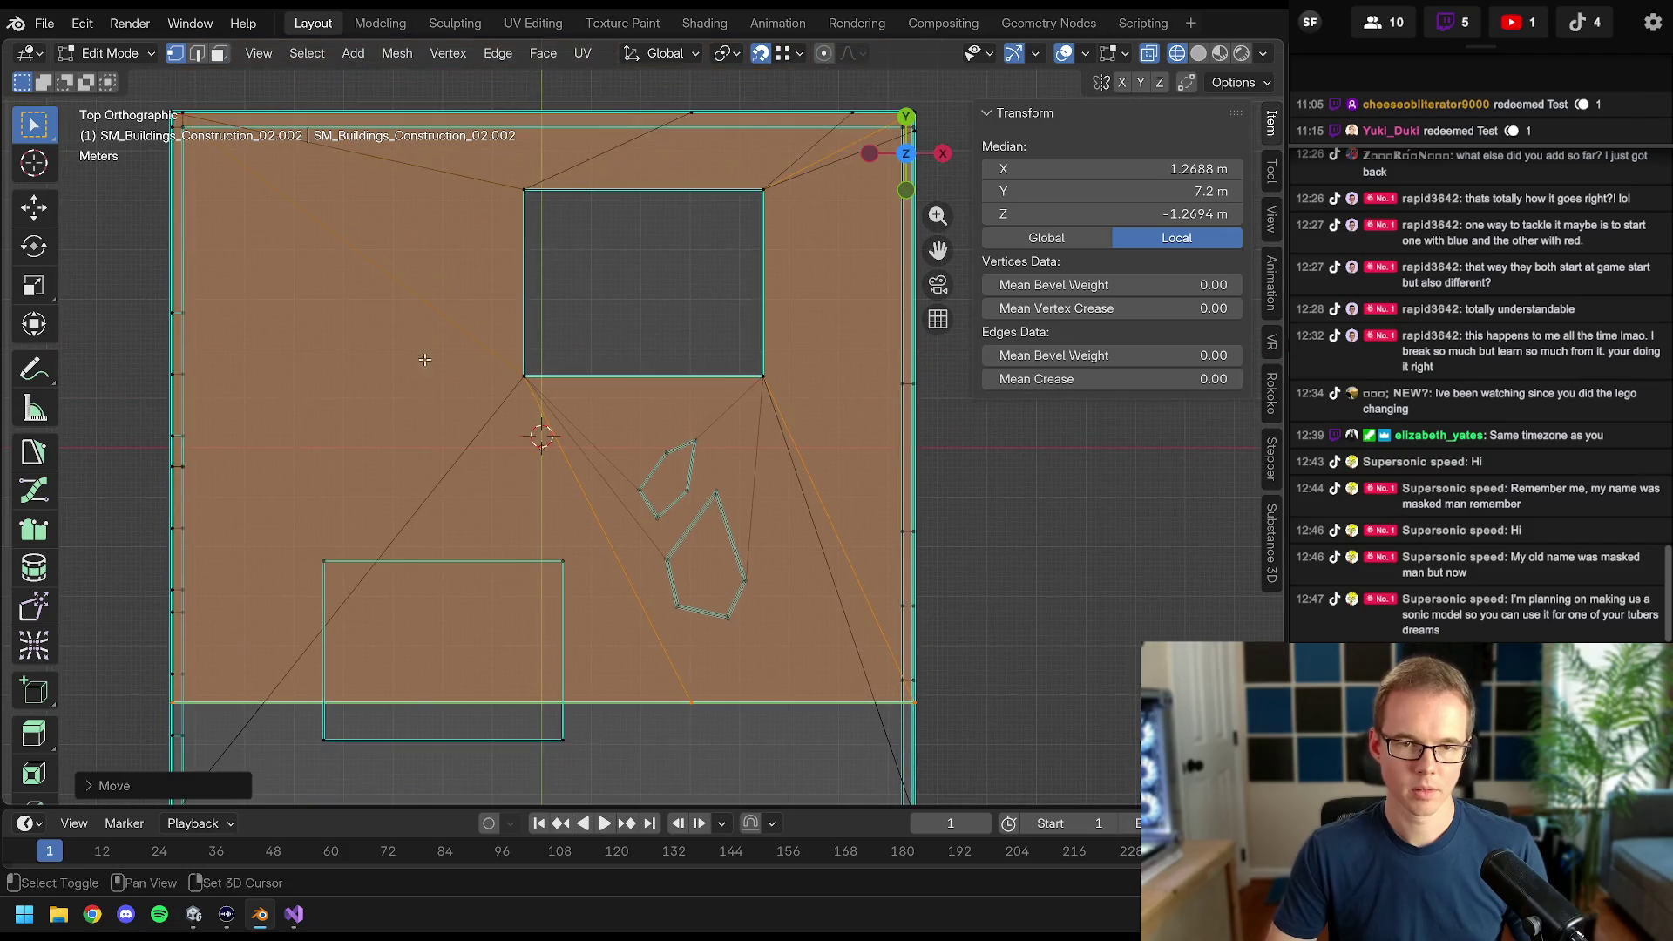
{"action": "key", "text": "alt+a"}
{"action": "left_click_drag", "start_coordinate": [495, 170], "coordinate": [861, 396]}
{"action": "key", "text": "KP_1"}
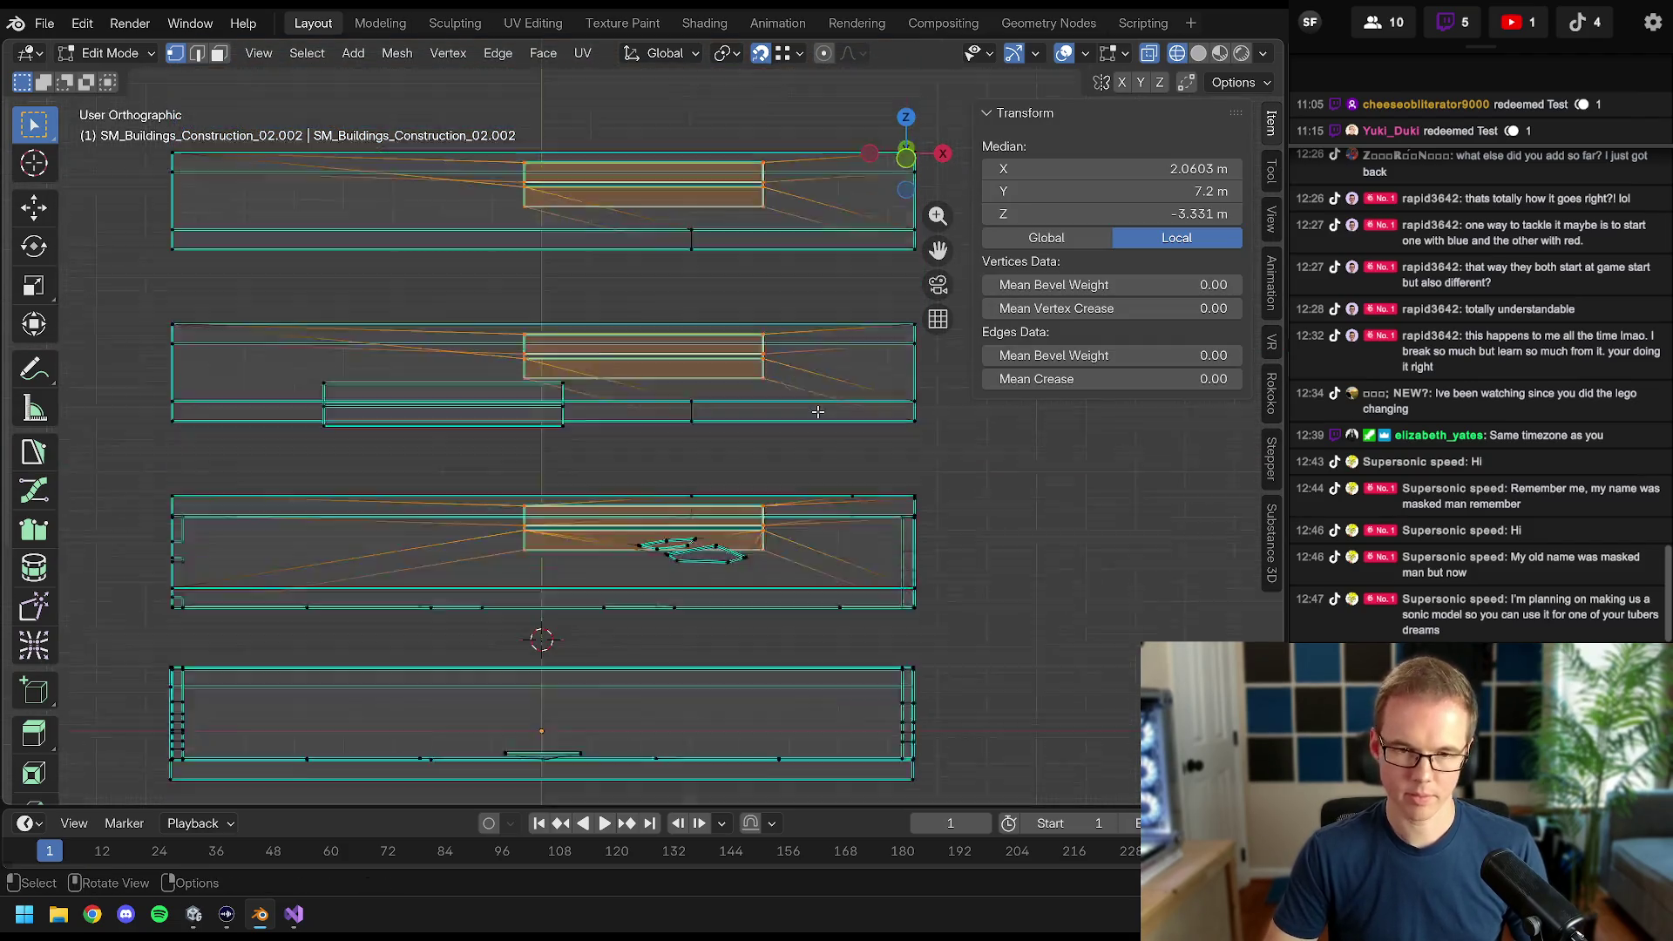
{"action": "left_click_drag", "start_coordinate": [429, 152], "coordinate": [777, 239]}
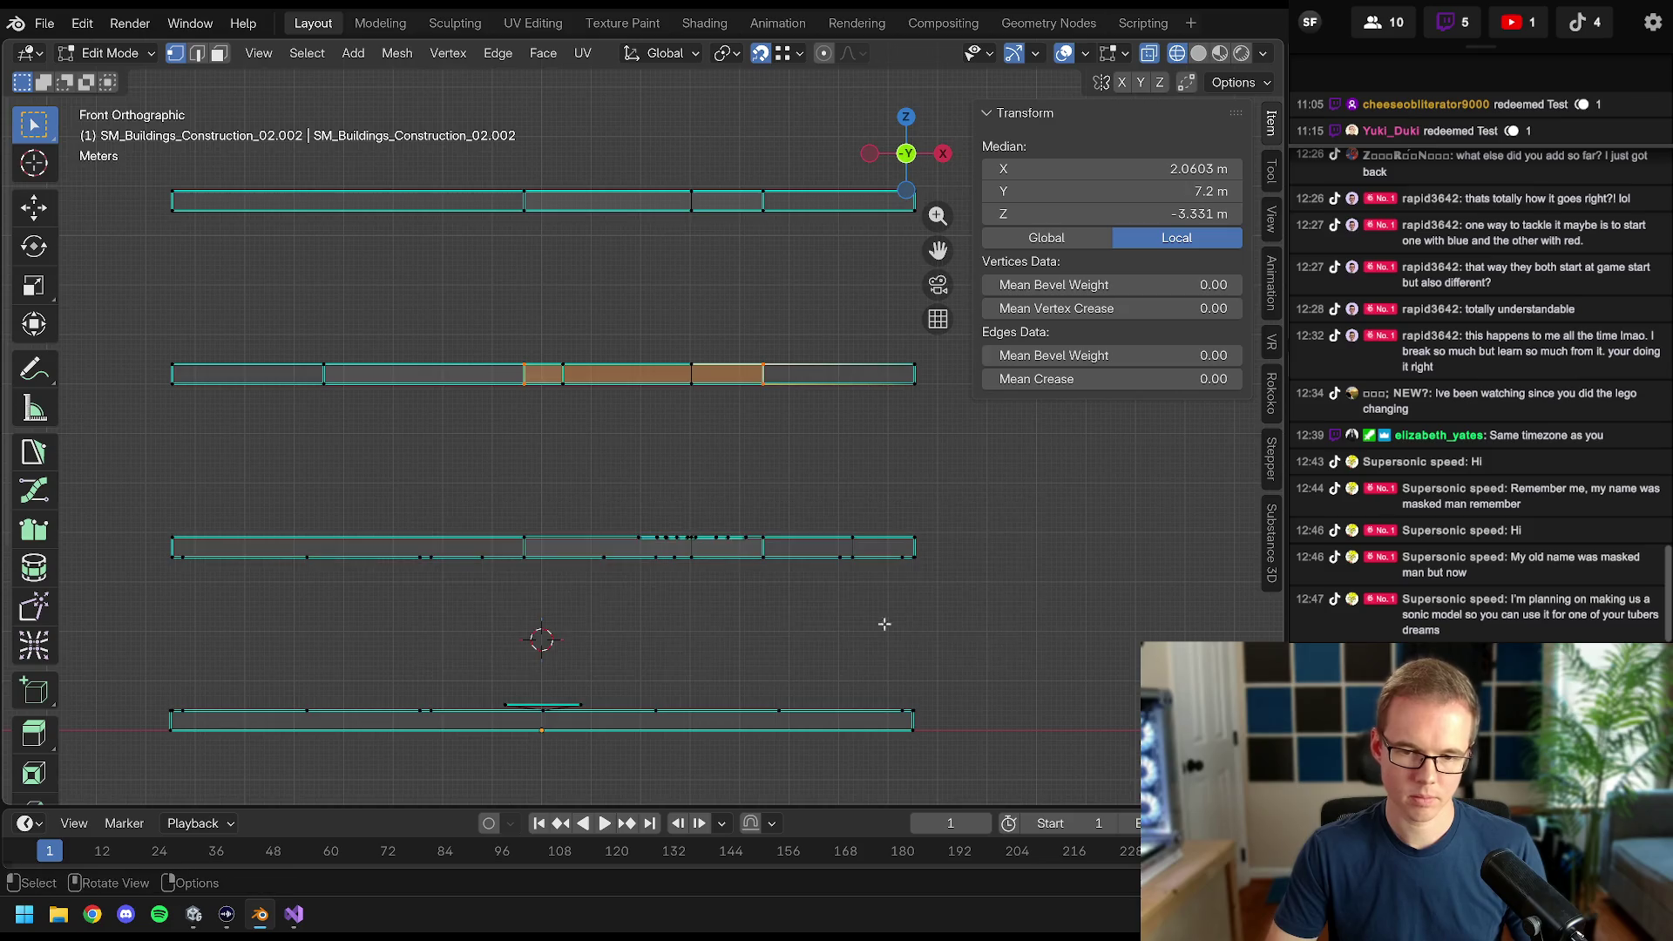
{"action": "mouse_move", "coordinate": [610, 488]}
{"action": "left_mouse_down"}
{"action": "mouse_move", "coordinate": [782, 502]}
{"action": "mouse_move", "coordinate": [548, 441]}
{"action": "mouse_move", "coordinate": [568, 440]}
{"action": "left_mouse_up"}
{"action": "key", "text": "alt+a"}
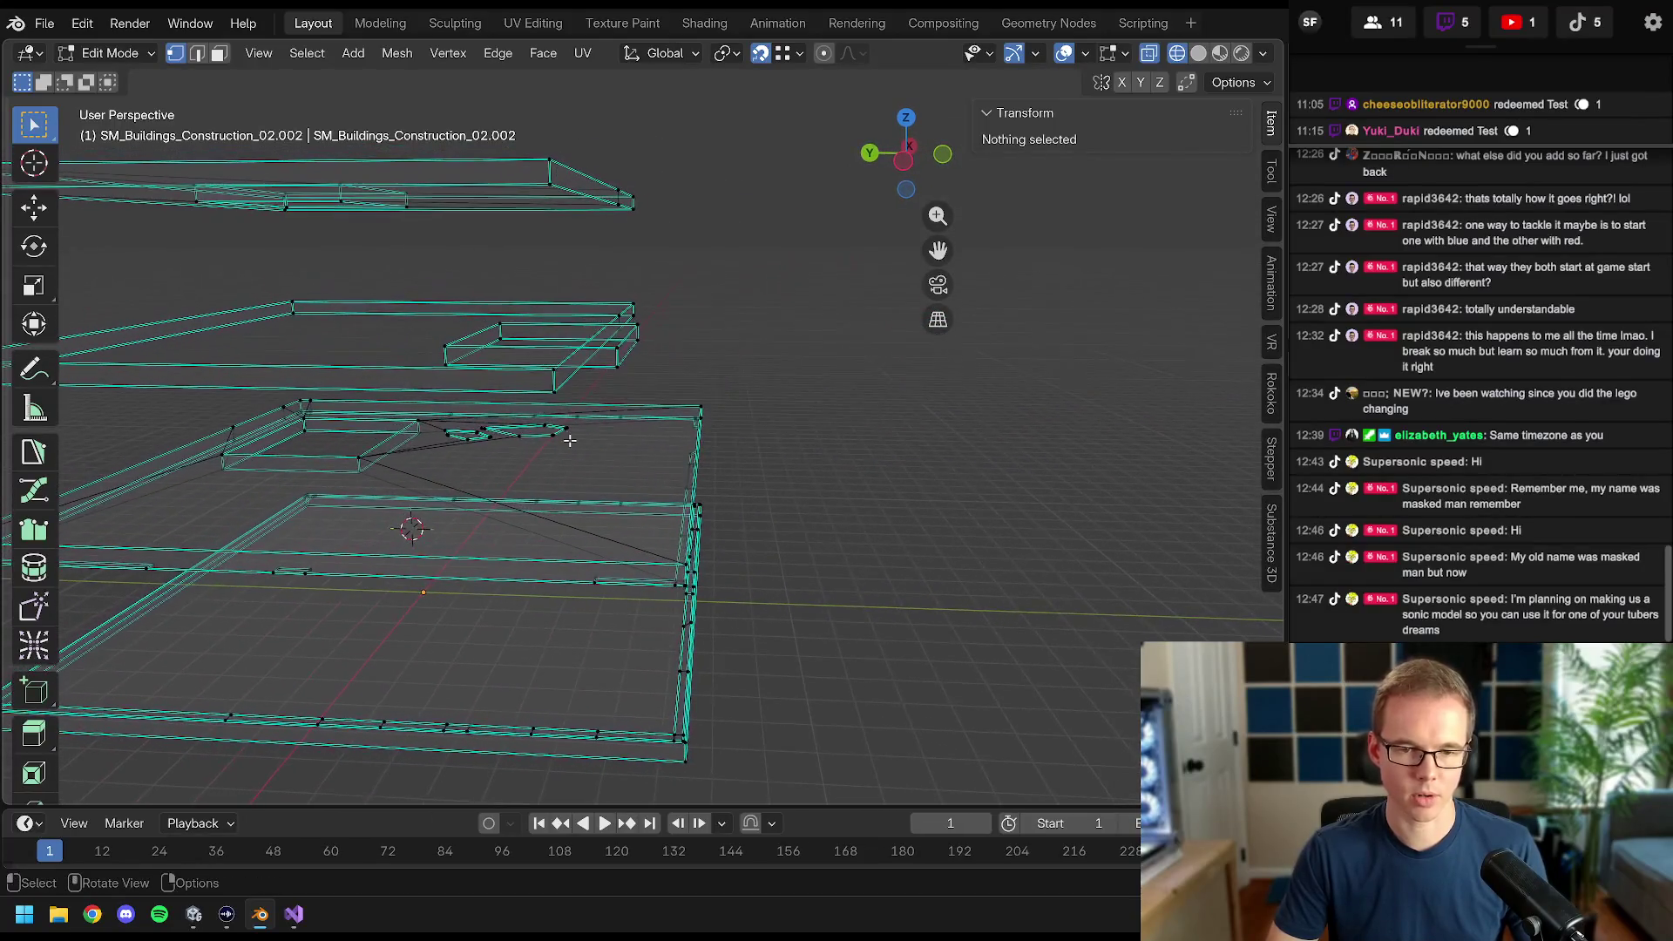
- Delete the stray edge loops on the slabs, including one on the top slab
{"action": "left_click", "coordinate": [549, 376], "text": "alt"}
{"action": "mouse_move", "coordinate": [550, 376]}
{"action": "left_mouse_down"}
{"action": "mouse_move", "coordinate": [655, 309]}
{"action": "mouse_move", "coordinate": [647, 331]}
{"action": "left_mouse_up"}
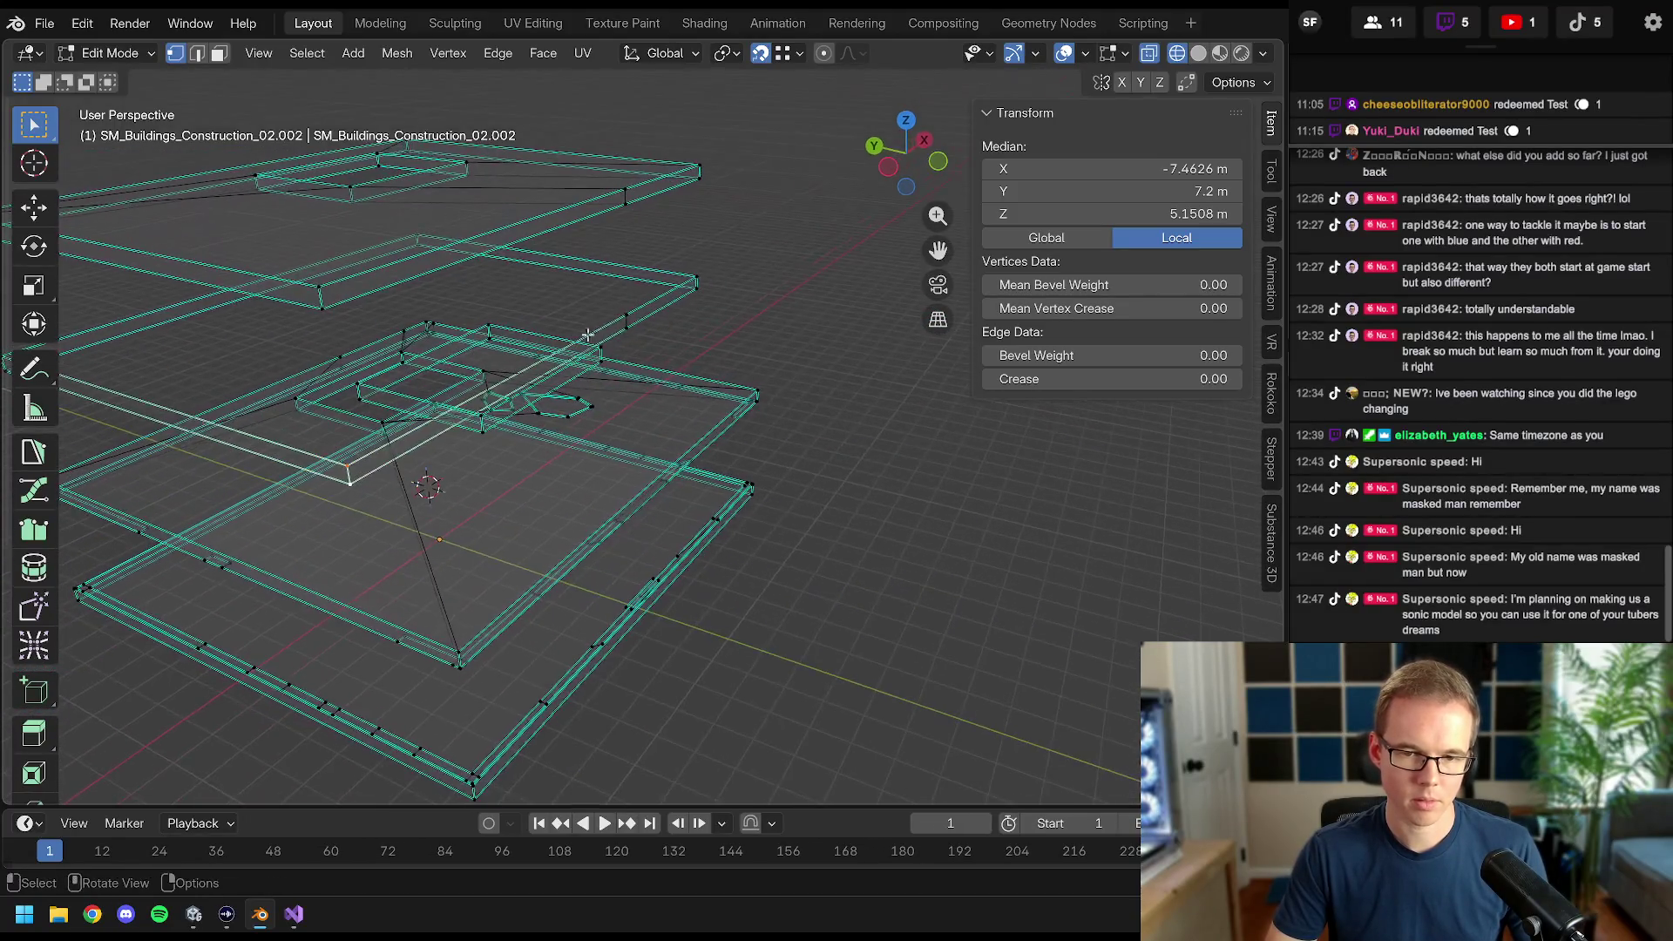
{"action": "left_click", "coordinate": [649, 335], "text": "alt"}
{"action": "key", "text": "x"}
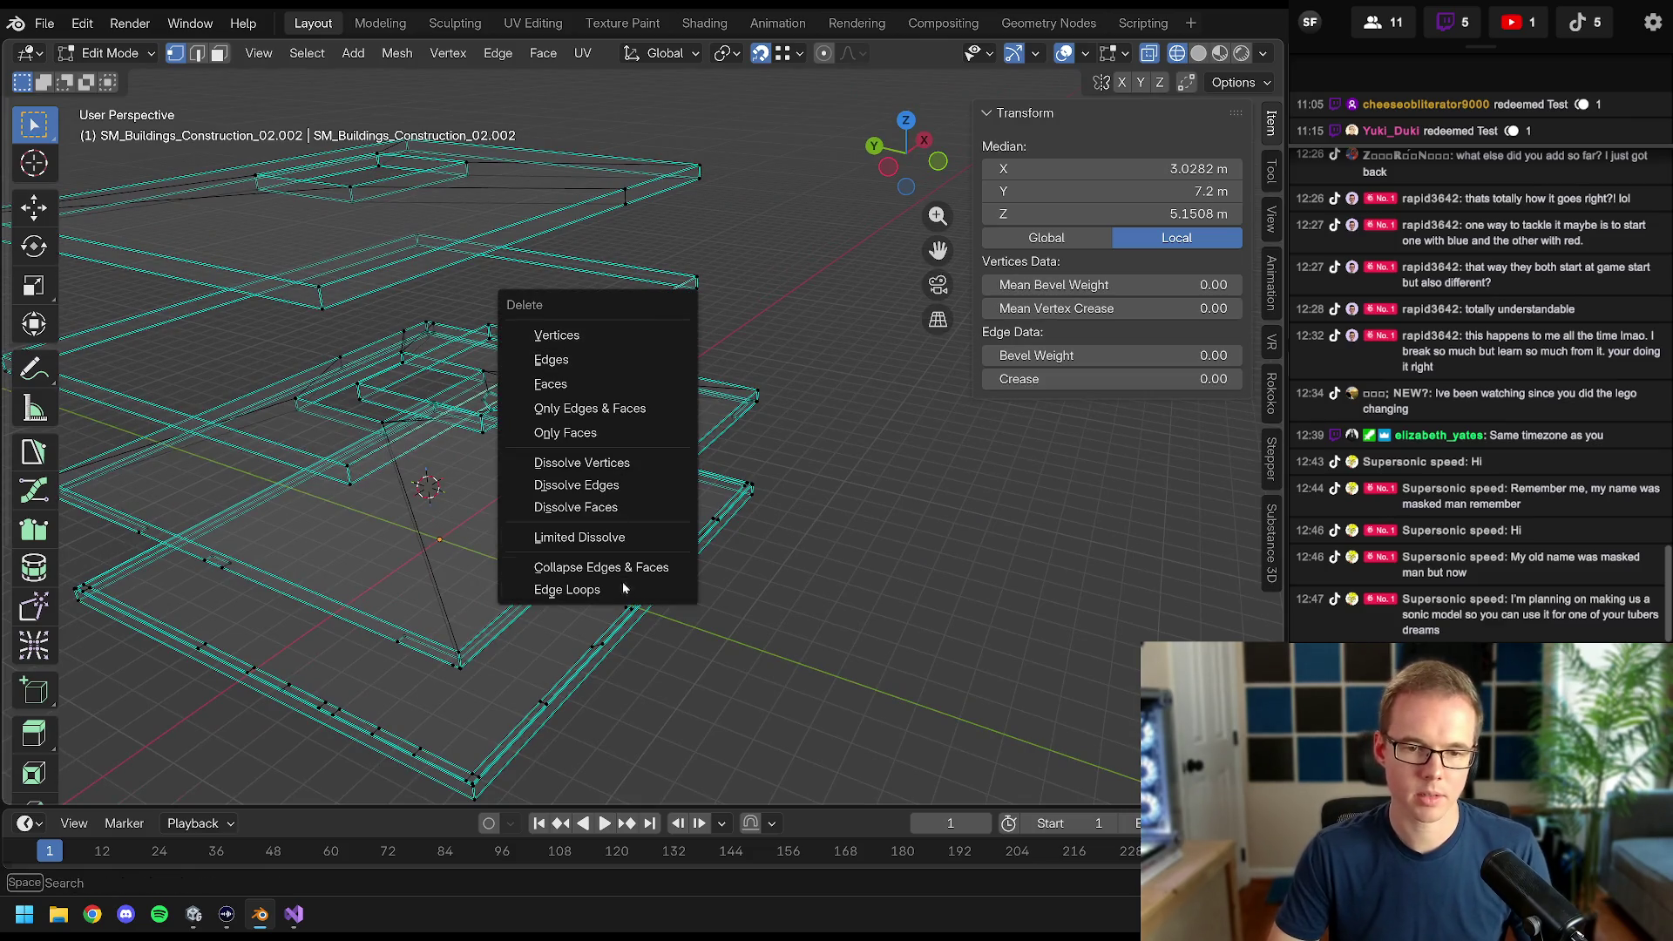
{"action": "left_click", "coordinate": [609, 590]}
{"action": "left_click_drag", "start_coordinate": [609, 590], "coordinate": [772, 311]}
{"action": "key", "text": "alt+a"}
{"action": "left_click", "coordinate": [753, 283], "text": "shift"}
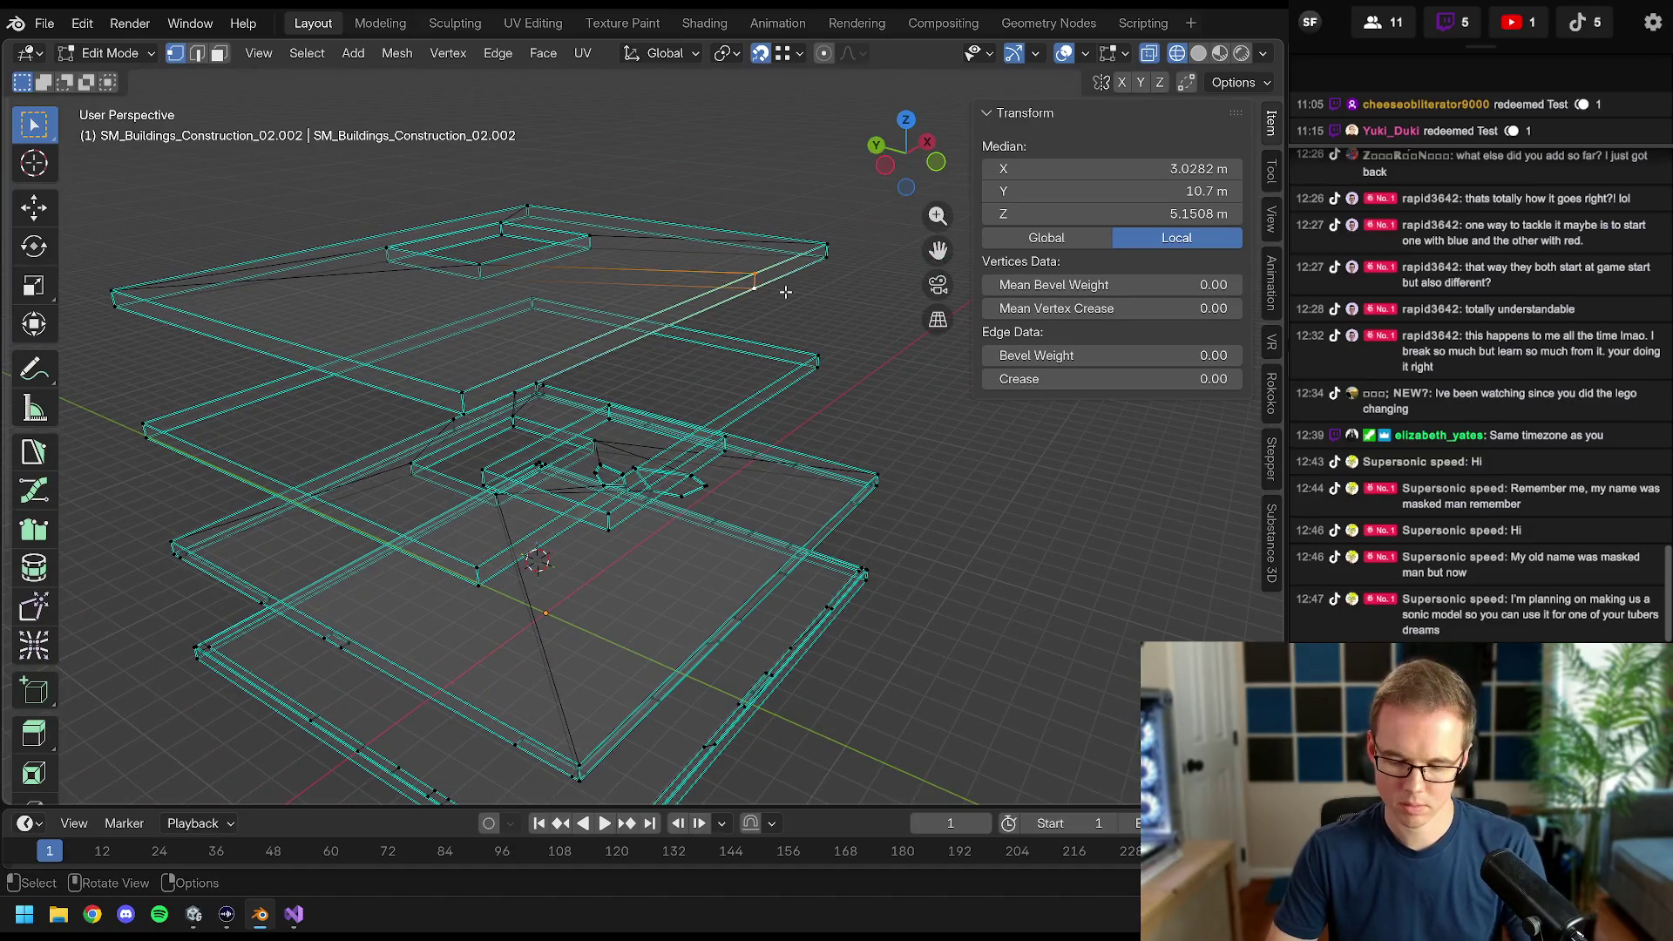
{"action": "key", "text": "x"}
{"action": "left_click", "coordinate": [662, 327]}
{"action": "mouse_move", "coordinate": [662, 326]}
{"action": "left_mouse_down"}
{"action": "mouse_move", "coordinate": [649, 344]}
{"action": "mouse_move", "coordinate": [668, 319]}
{"action": "left_mouse_up"}
- Dissolve the extra stray edges on the top slab
{"action": "left_click", "coordinate": [742, 297]}
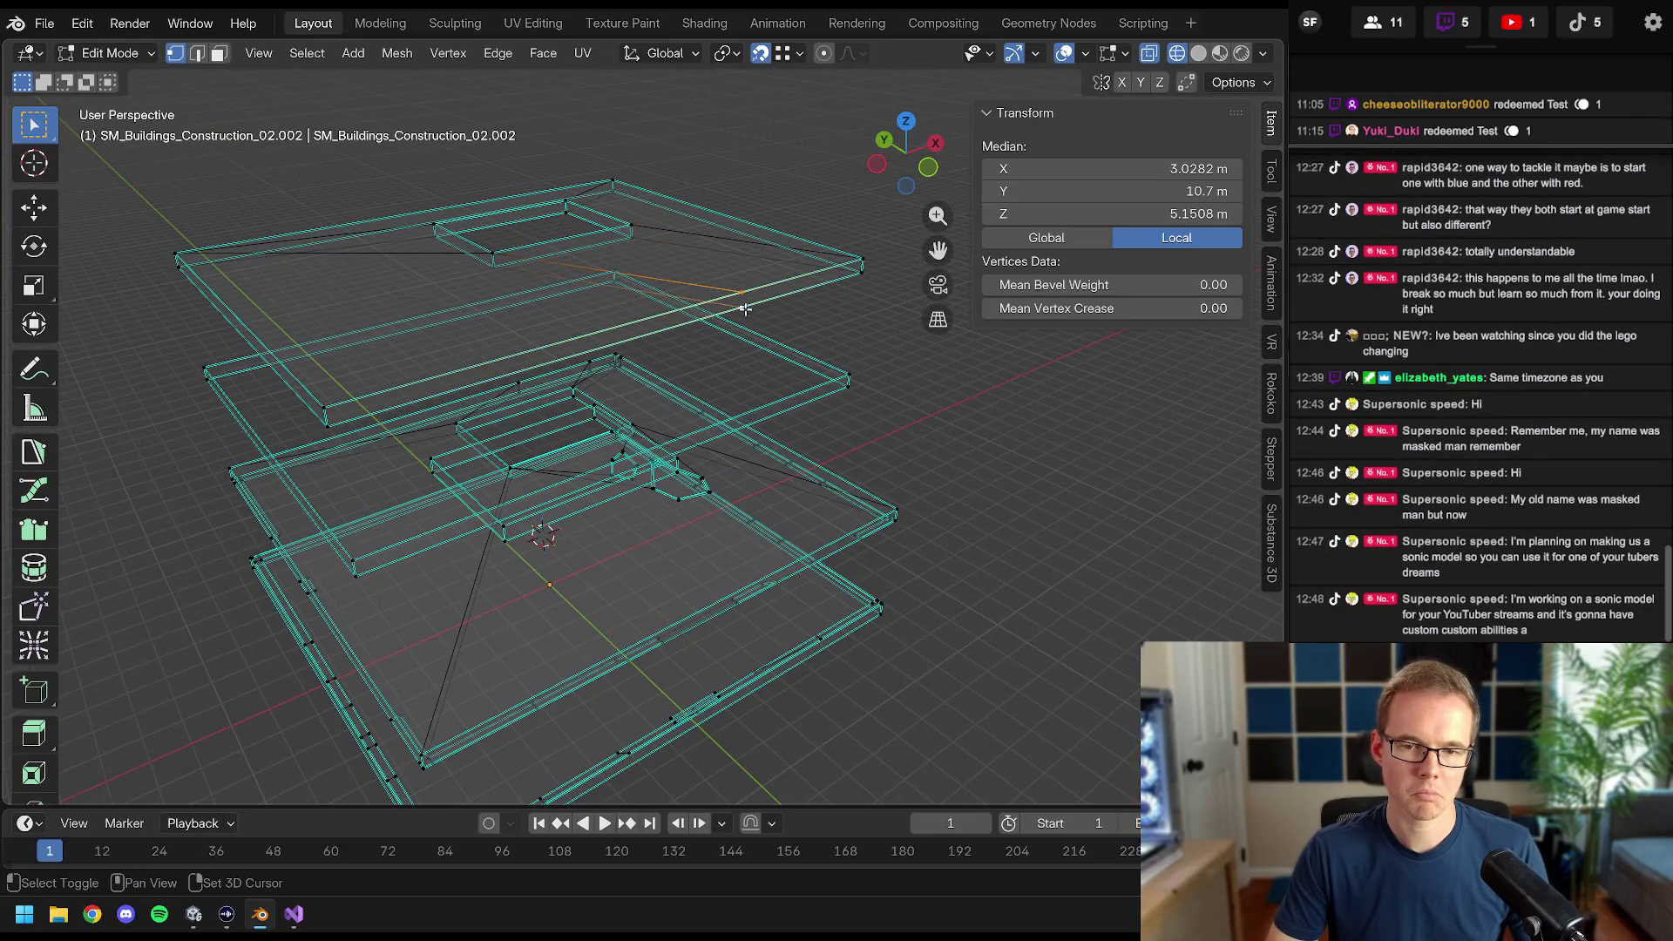
{"action": "key", "text": "x"}
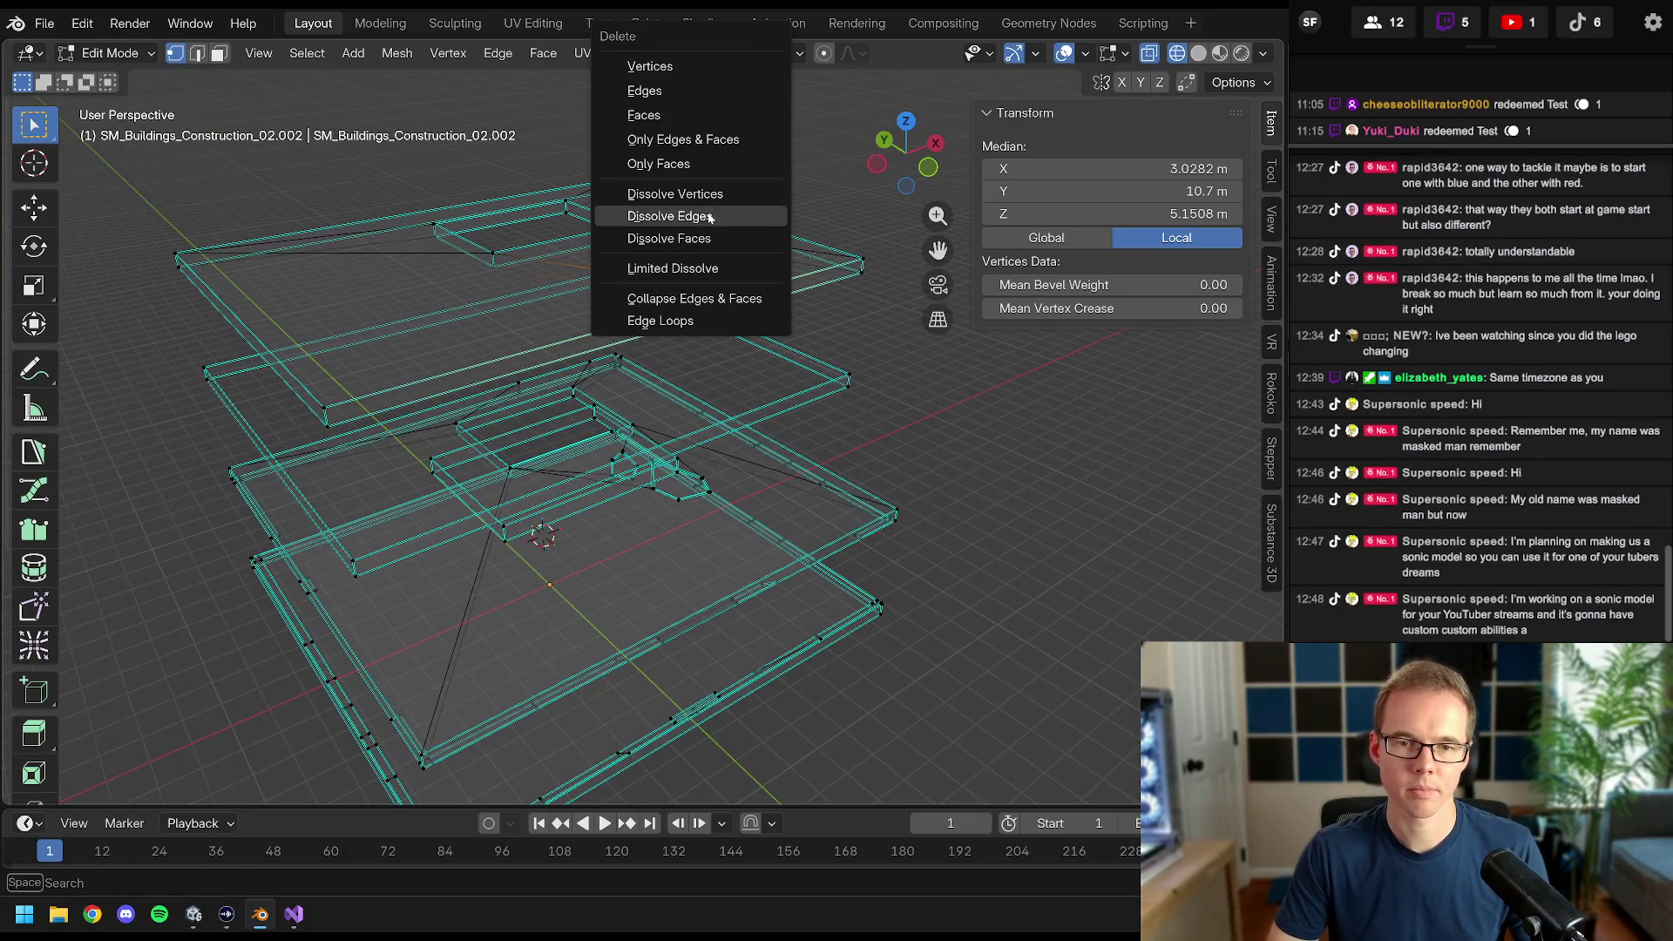
{"action": "left_click", "coordinate": [709, 194]}
{"action": "left_click_drag", "start_coordinate": [709, 193], "coordinate": [709, 253]}
{"action": "left_click", "coordinate": [709, 252]}
{"action": "key", "text": "x"}
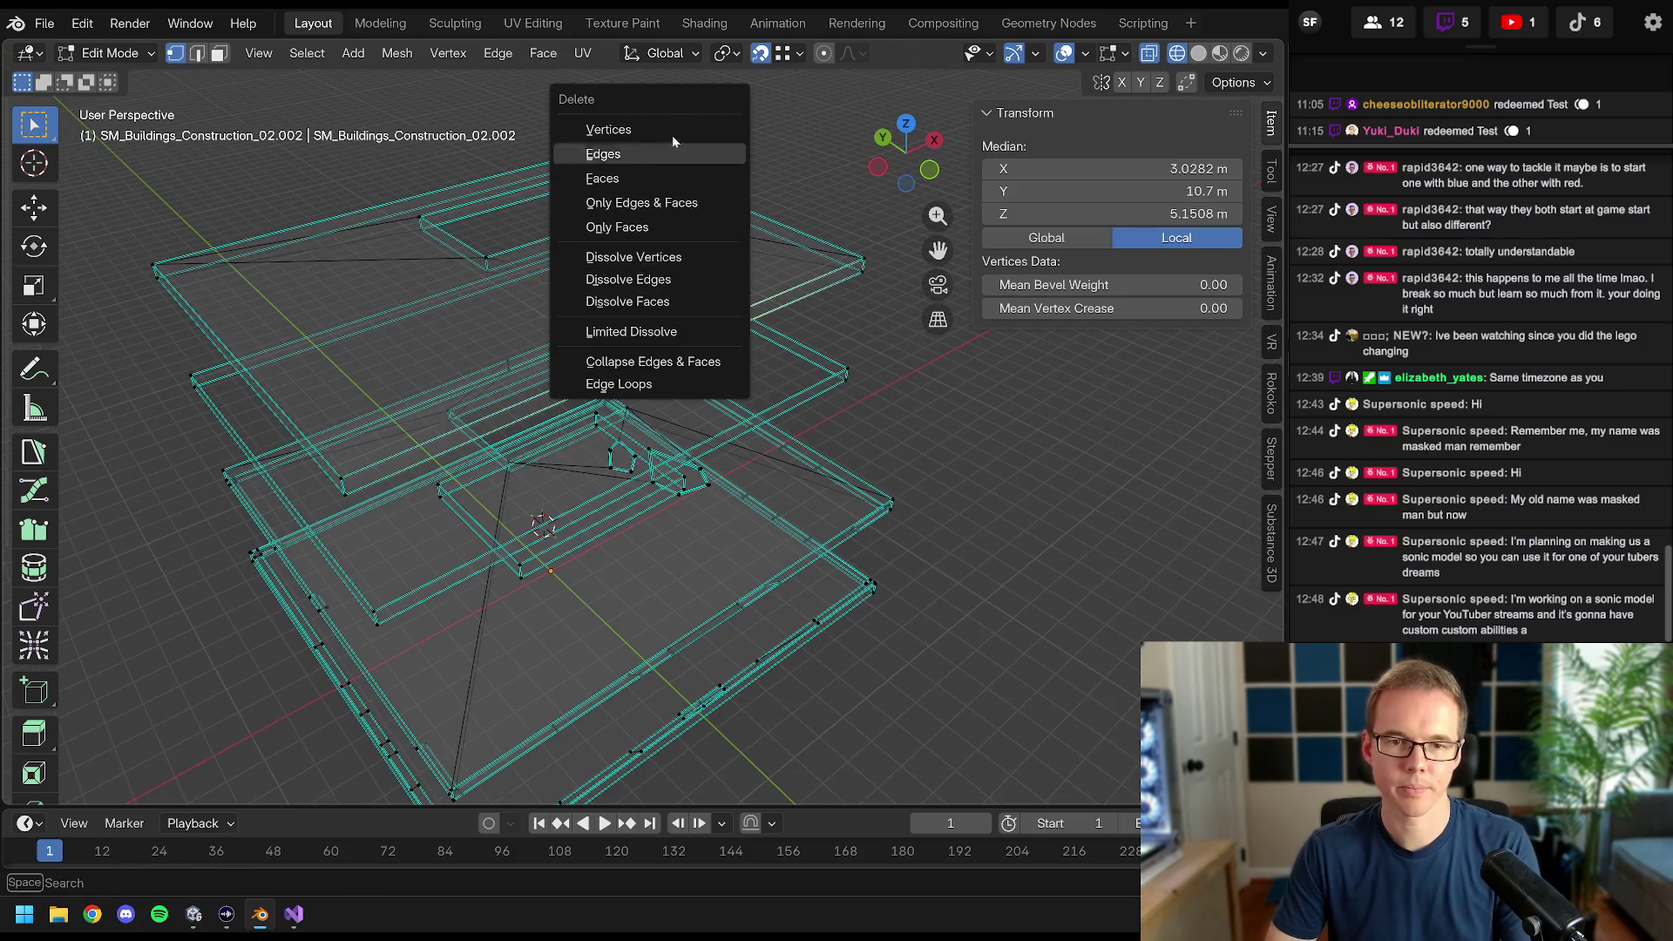
{"action": "left_click", "coordinate": [670, 137]}
{"action": "left_click_drag", "start_coordinate": [670, 137], "coordinate": [800, 377]}
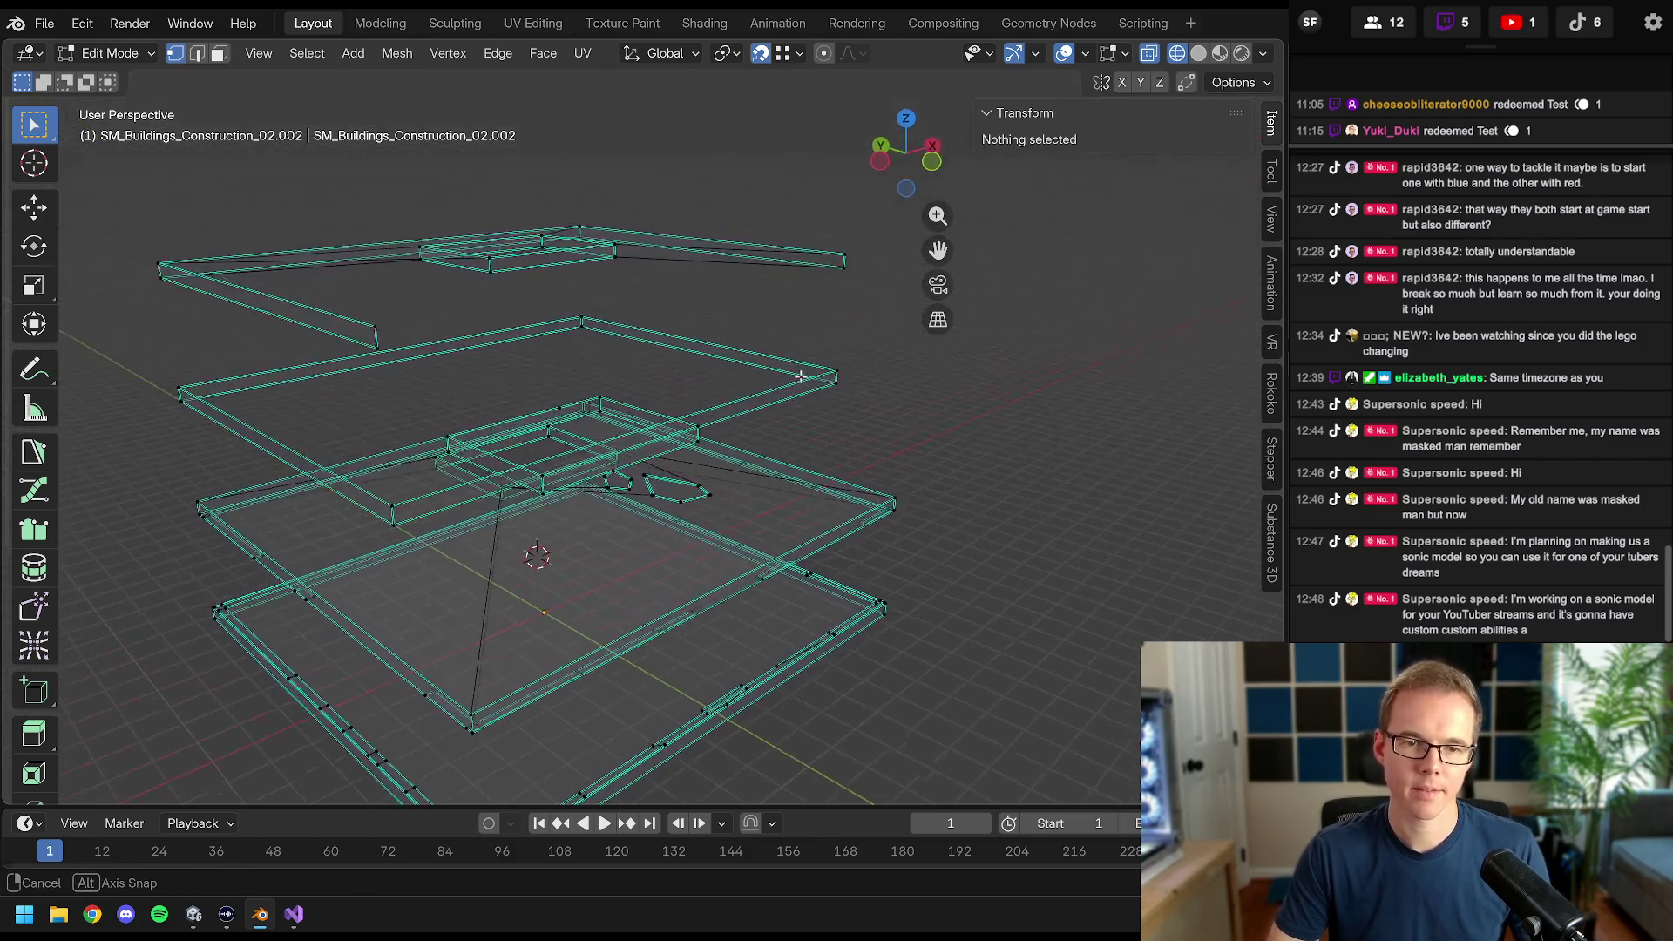
- Merge two slab corner vertices into one with M
{"action": "left_click", "coordinate": [380, 346], "text": "shift"}
{"action": "left_click", "coordinate": [827, 247], "text": "shift"}
{"action": "left_click_drag", "start_coordinate": [827, 246], "coordinate": [706, 427]}
{"action": "key", "text": "m"}
- Fill the gaps between selected slab vertices with new faces using F
{"action": "left_click", "coordinate": [706, 427]}
{"action": "left_click_drag", "start_coordinate": [596, 511], "coordinate": [613, 444]}
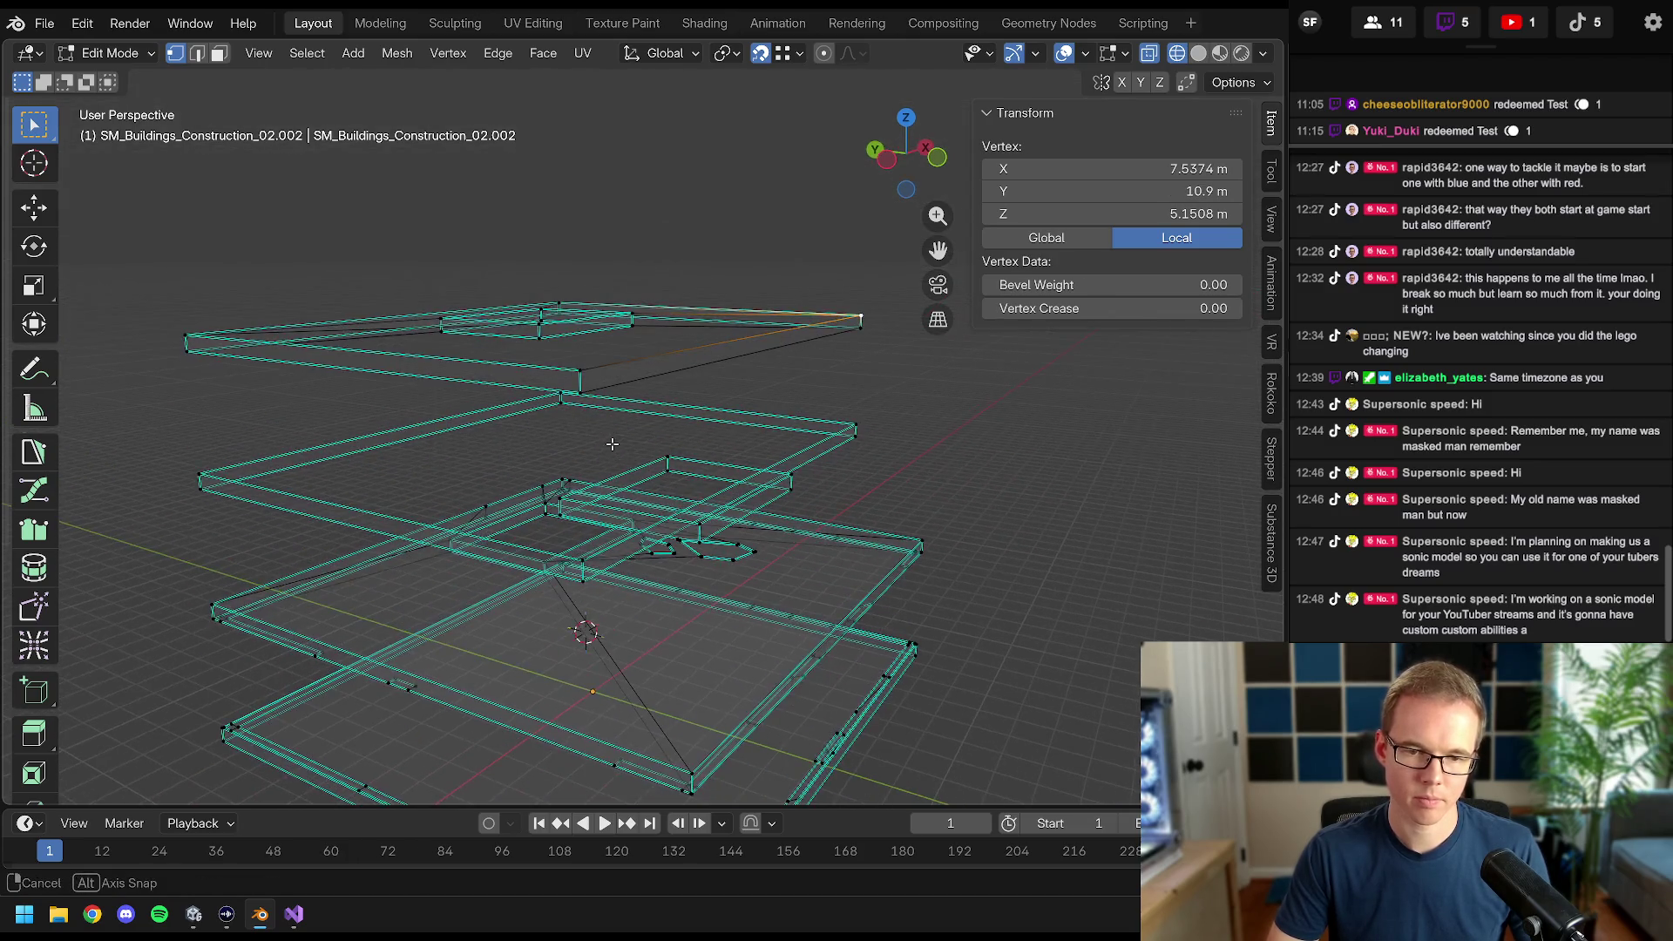
{"action": "left_click", "coordinate": [580, 368], "text": "shift"}
{"action": "mouse_move", "coordinate": [580, 368]}
{"action": "left_mouse_down"}
{"action": "mouse_move", "coordinate": [657, 407]}
{"action": "mouse_move", "coordinate": [565, 350]}
{"action": "left_mouse_up"}
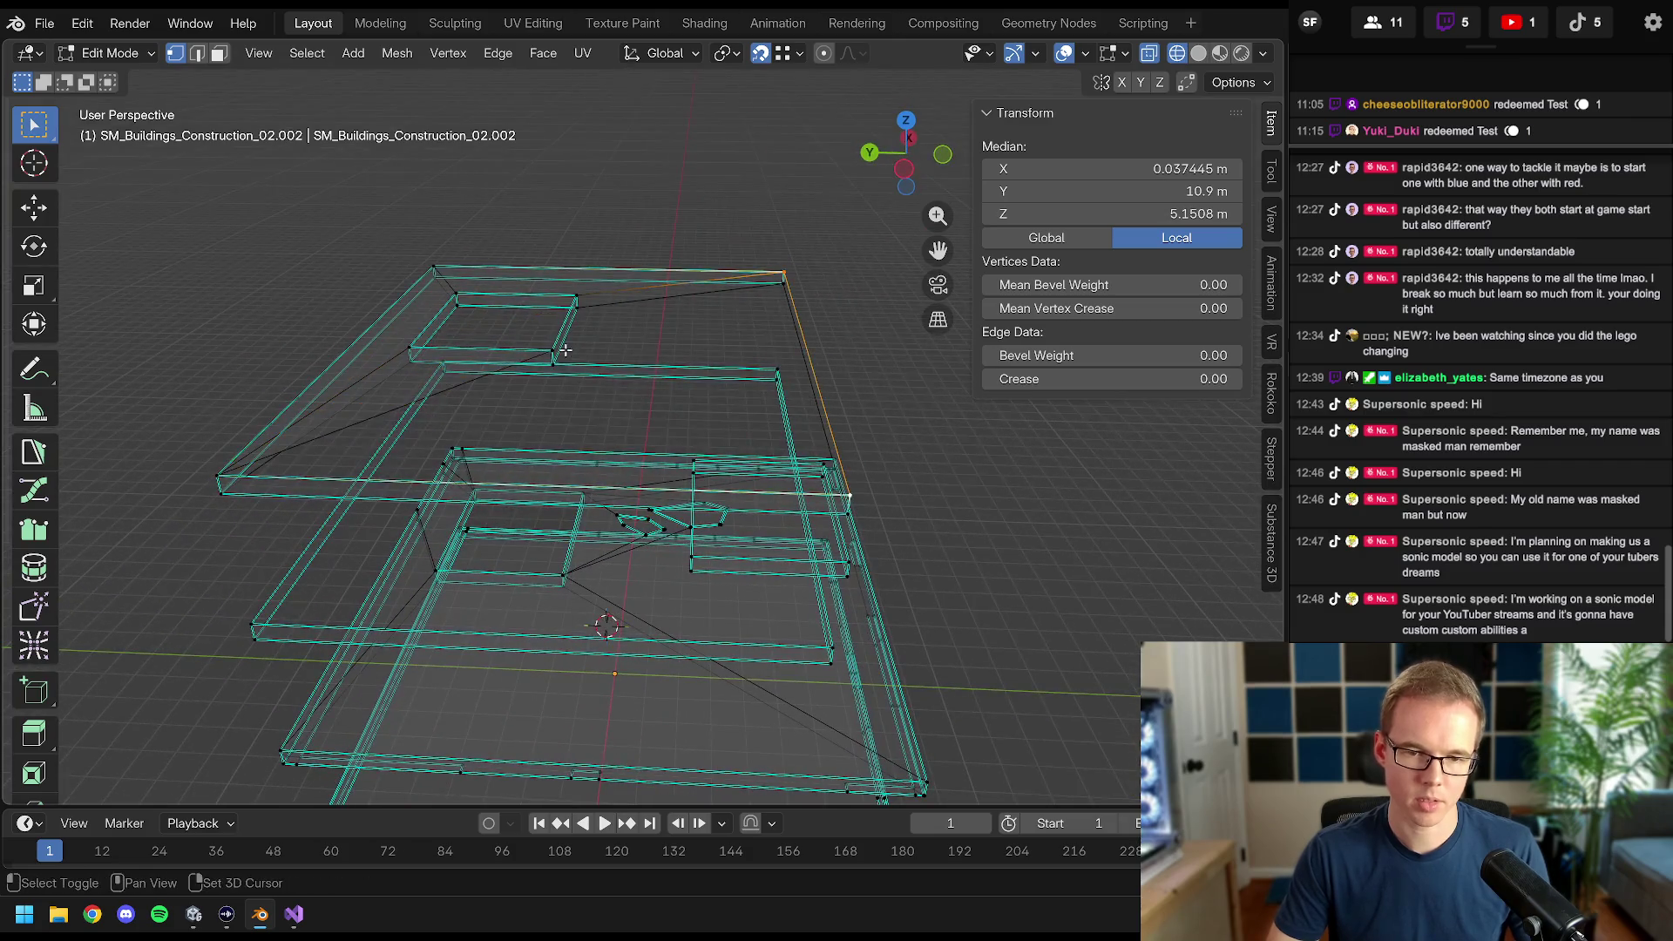
{"action": "key", "text": "f"}
{"action": "left_click_drag", "start_coordinate": [578, 284], "coordinate": [223, 465]}
{"action": "left_click", "coordinate": [280, 475]}
{"action": "left_click", "coordinate": [585, 331], "text": "shift"}
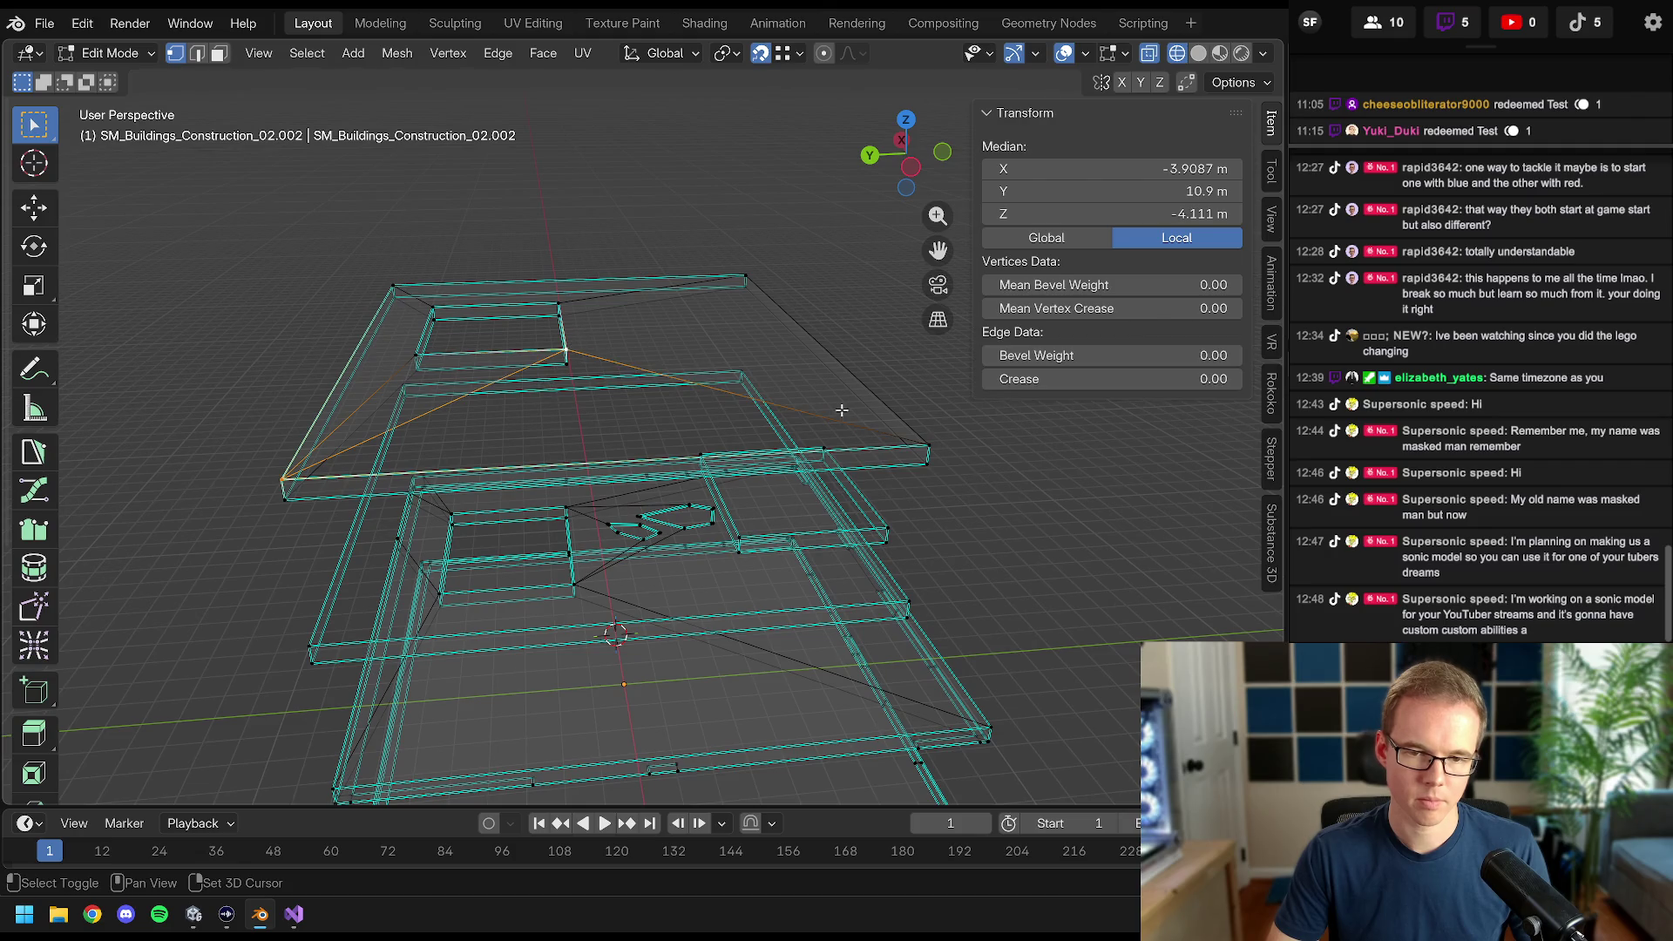
{"action": "key", "text": "f"}
{"action": "left_click_drag", "start_coordinate": [926, 442], "coordinate": [855, 438]}
- Merge all slab geometry by distance, which removes 0 vertices
{"action": "key", "text": "a"}
{"action": "key", "text": "m"}
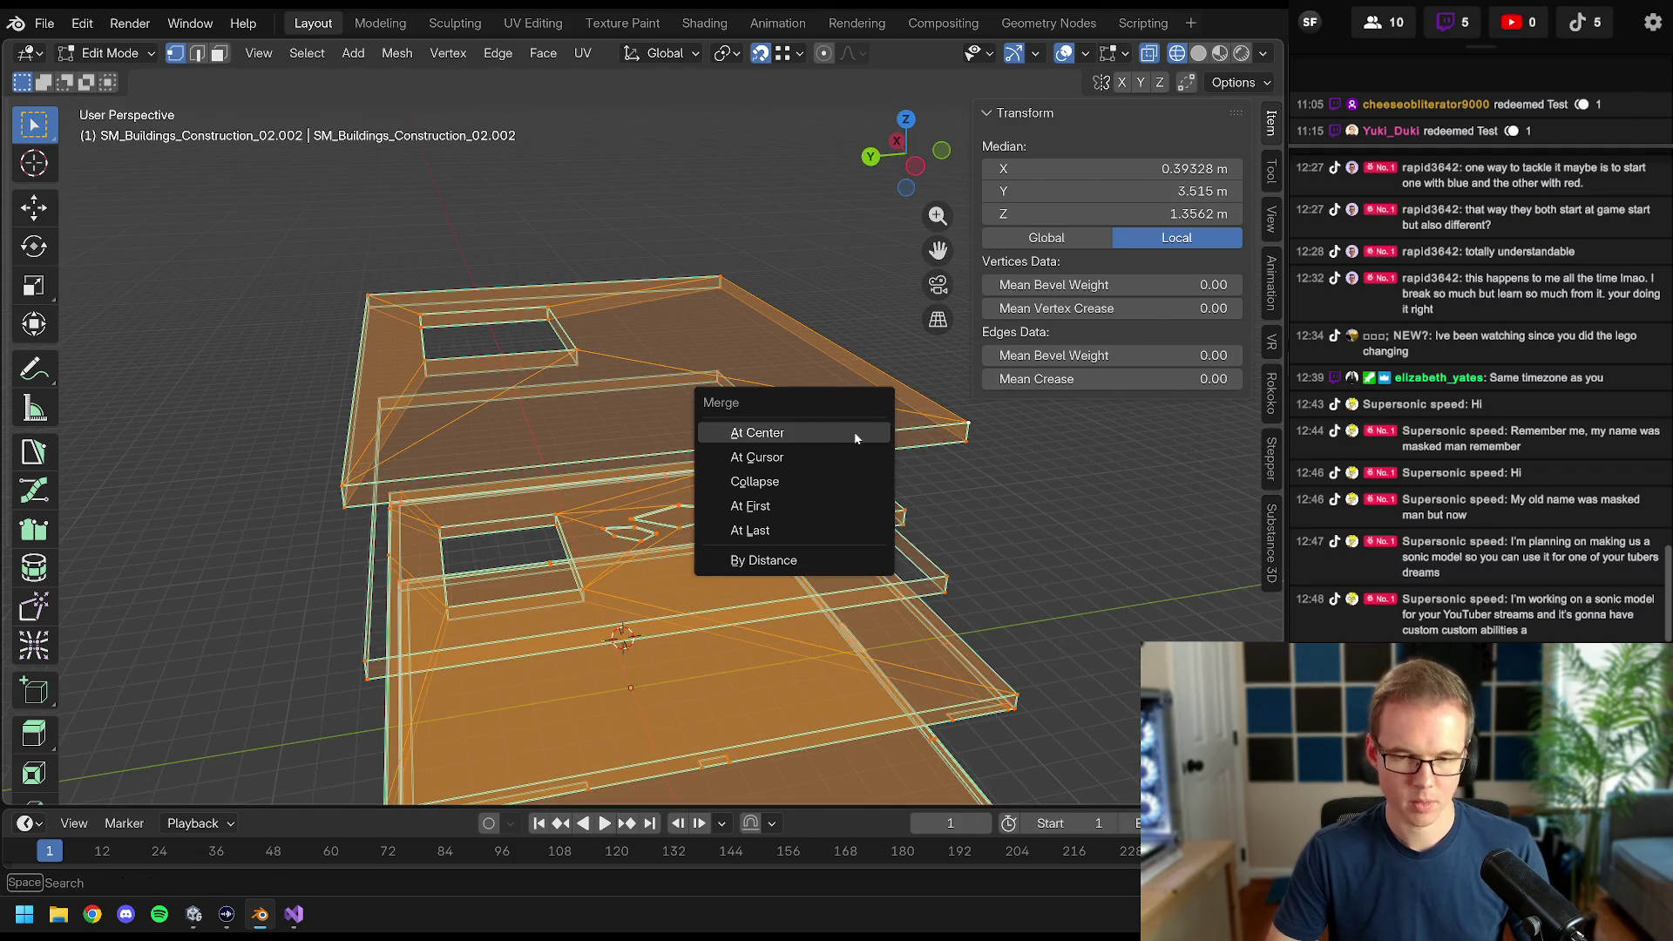
{"action": "left_click", "coordinate": [804, 564]}
{"action": "mouse_move", "coordinate": [784, 540]}
{"action": "left_mouse_down"}
{"action": "mouse_move", "coordinate": [606, 468]}
{"action": "mouse_move", "coordinate": [543, 319]}
{"action": "left_mouse_up"}
{"action": "key", "text": "alt+a"}
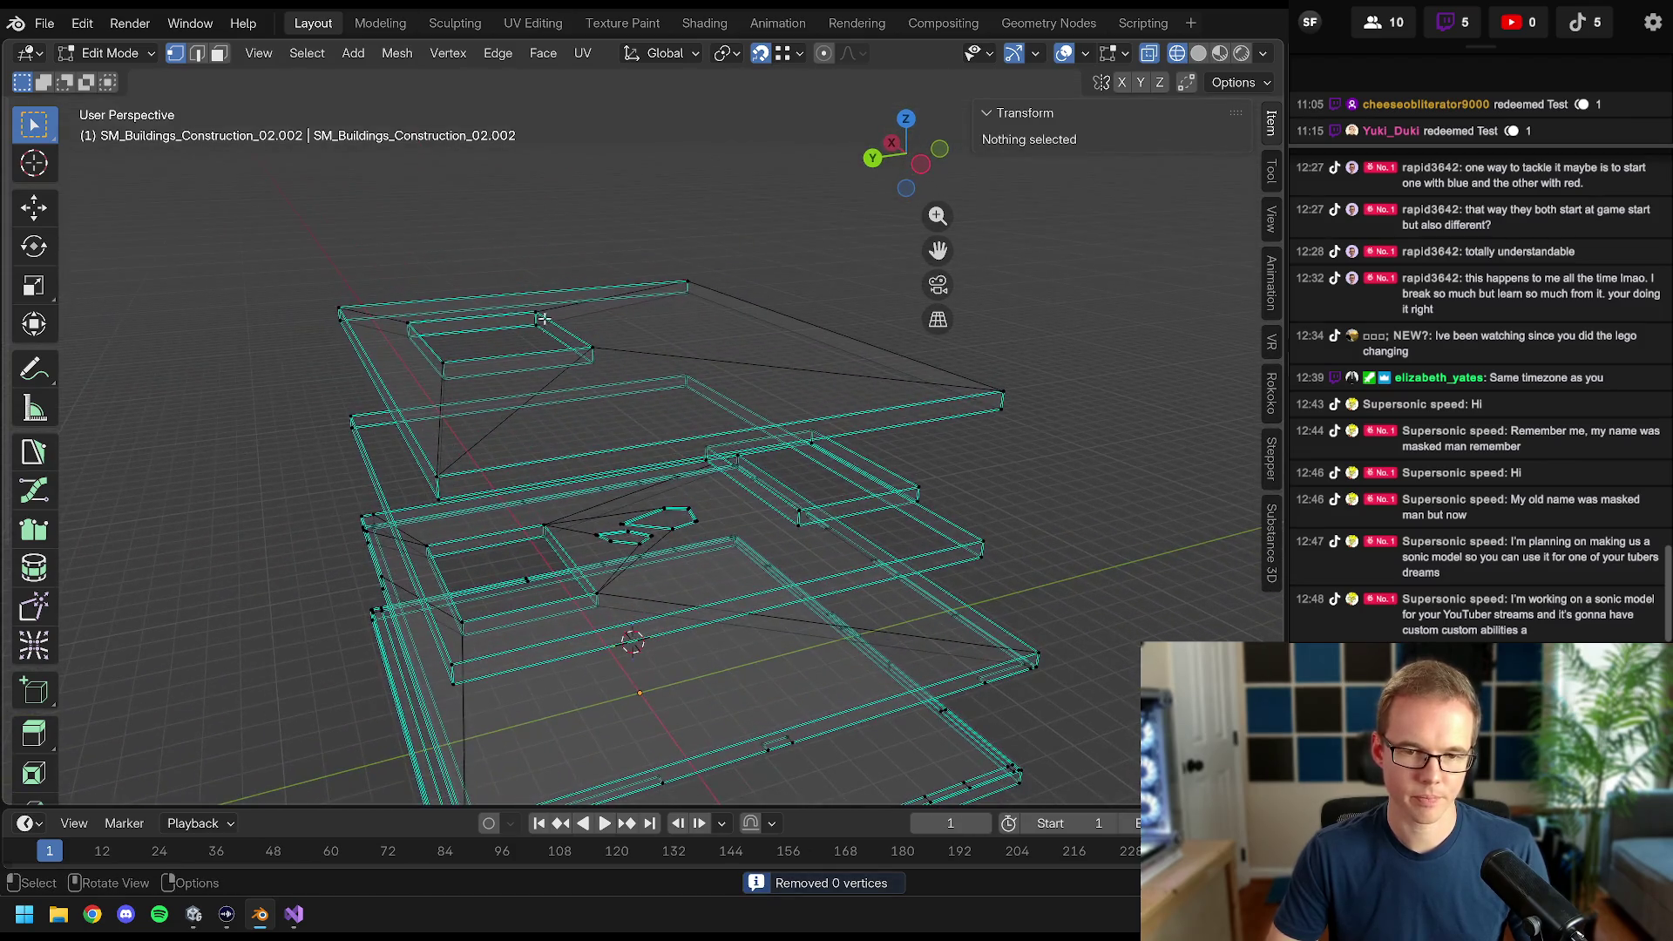
- Delete a stray diagonal edge and switch the viewport to Solid shading
{"action": "left_click", "coordinate": [551, 383]}
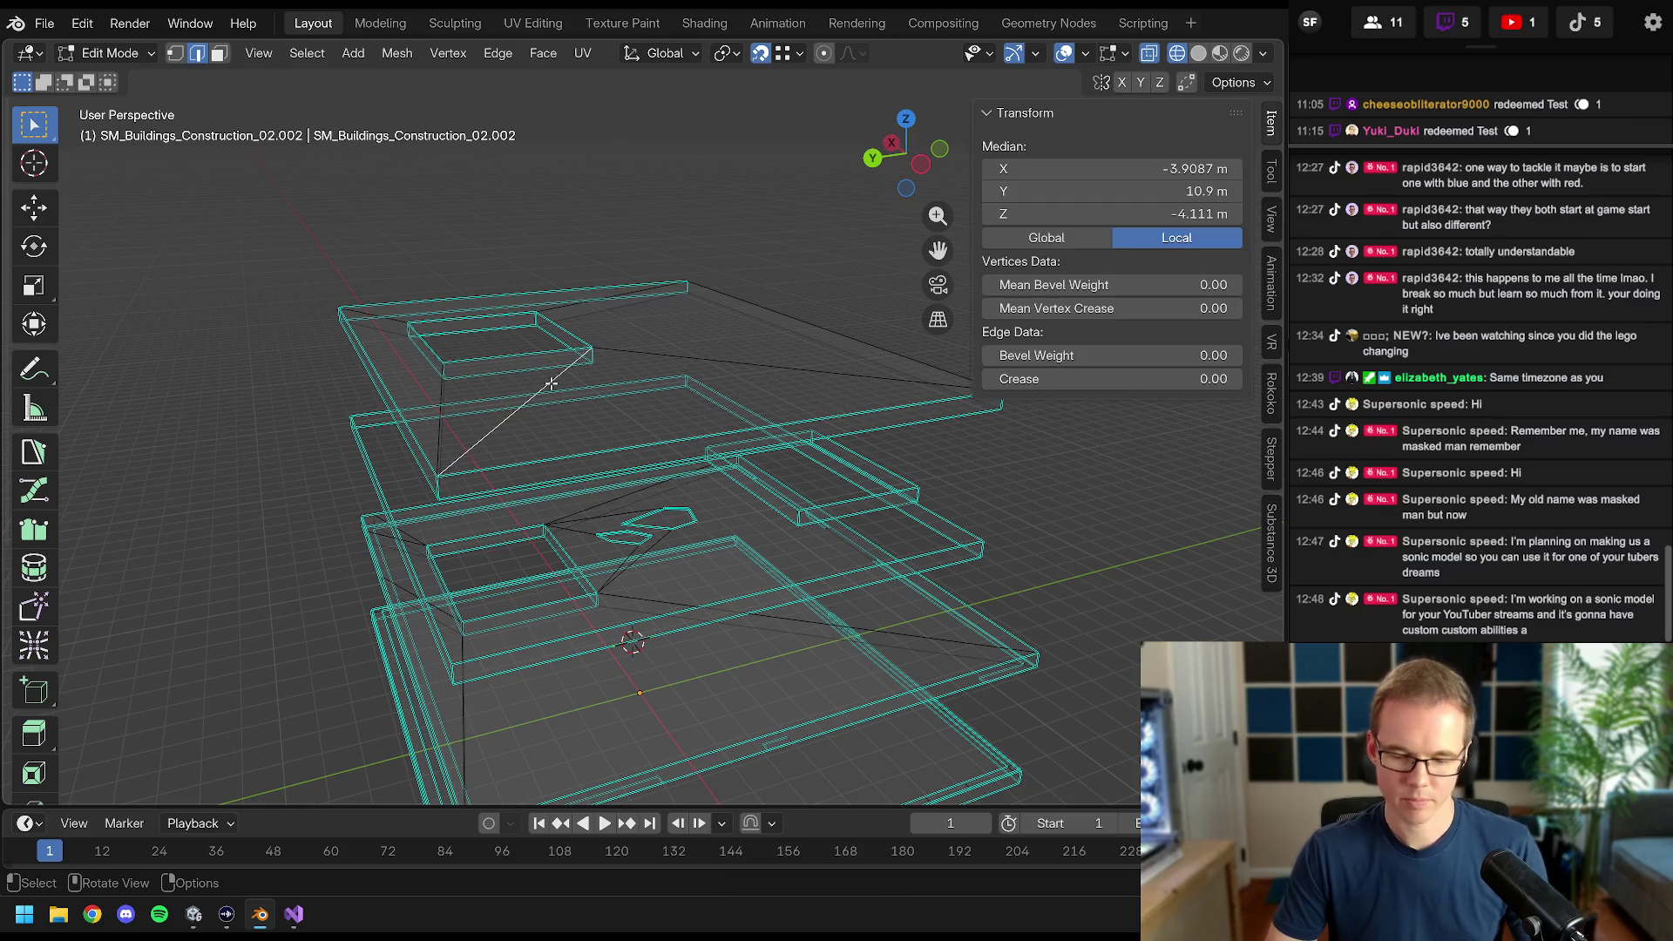
{"action": "key", "text": "x"}
{"action": "left_click", "coordinate": [523, 411]}
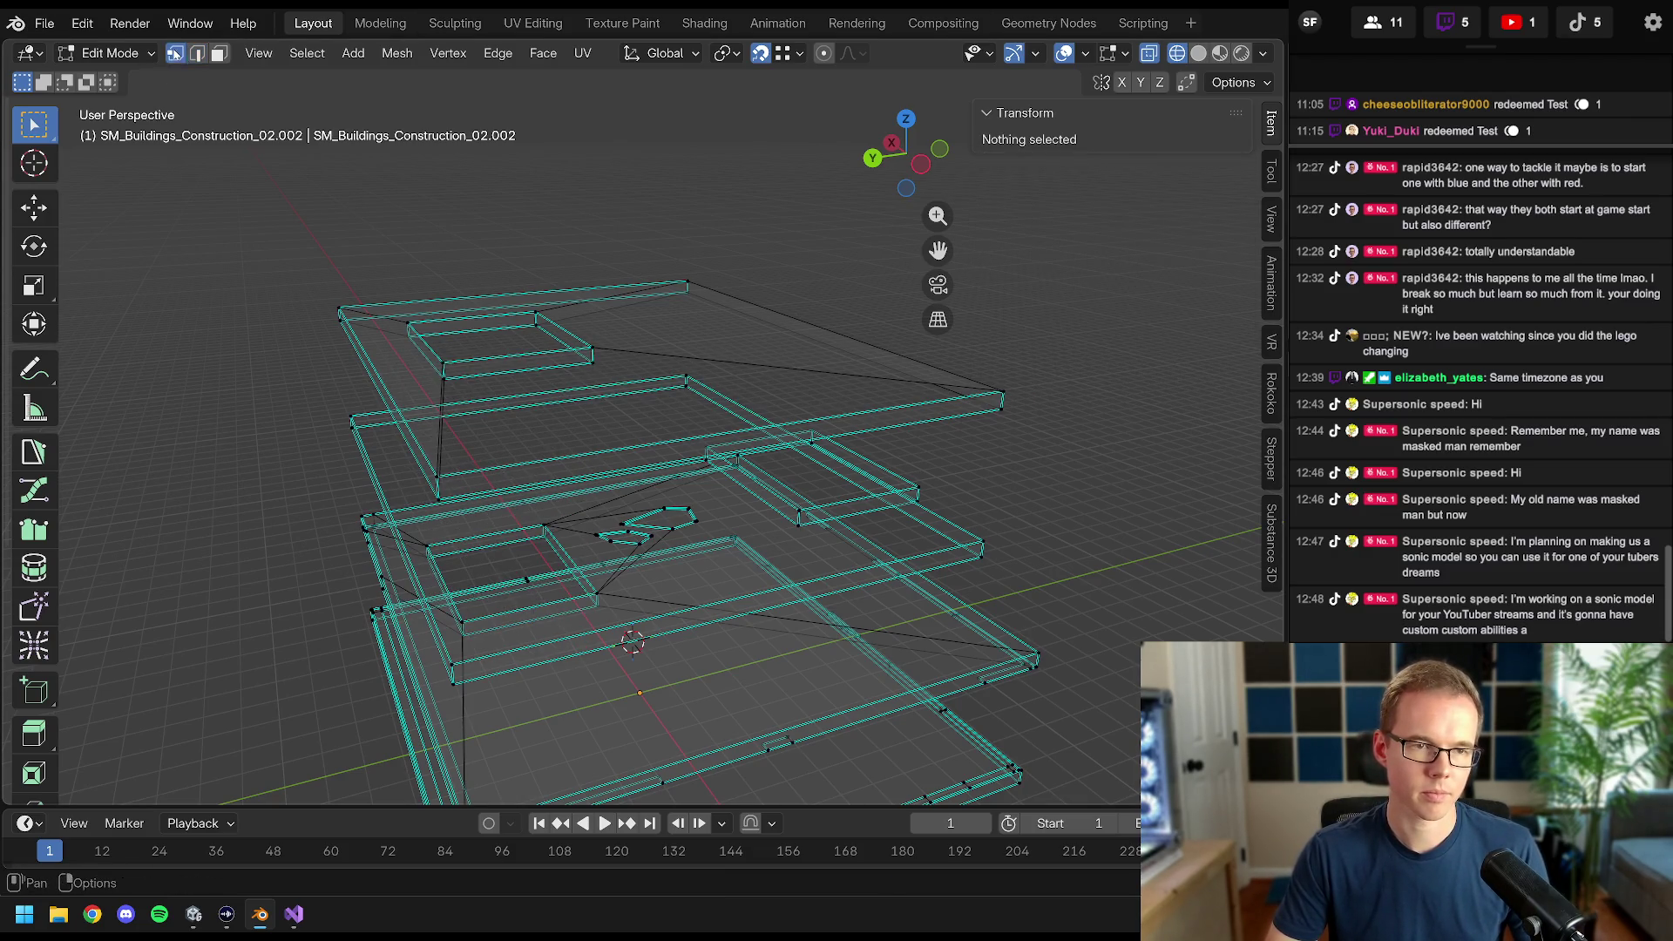
{"action": "key", "text": "z"}
{"action": "left_click", "coordinate": [675, 231]}
{"action": "left_click", "coordinate": [370, 455]}
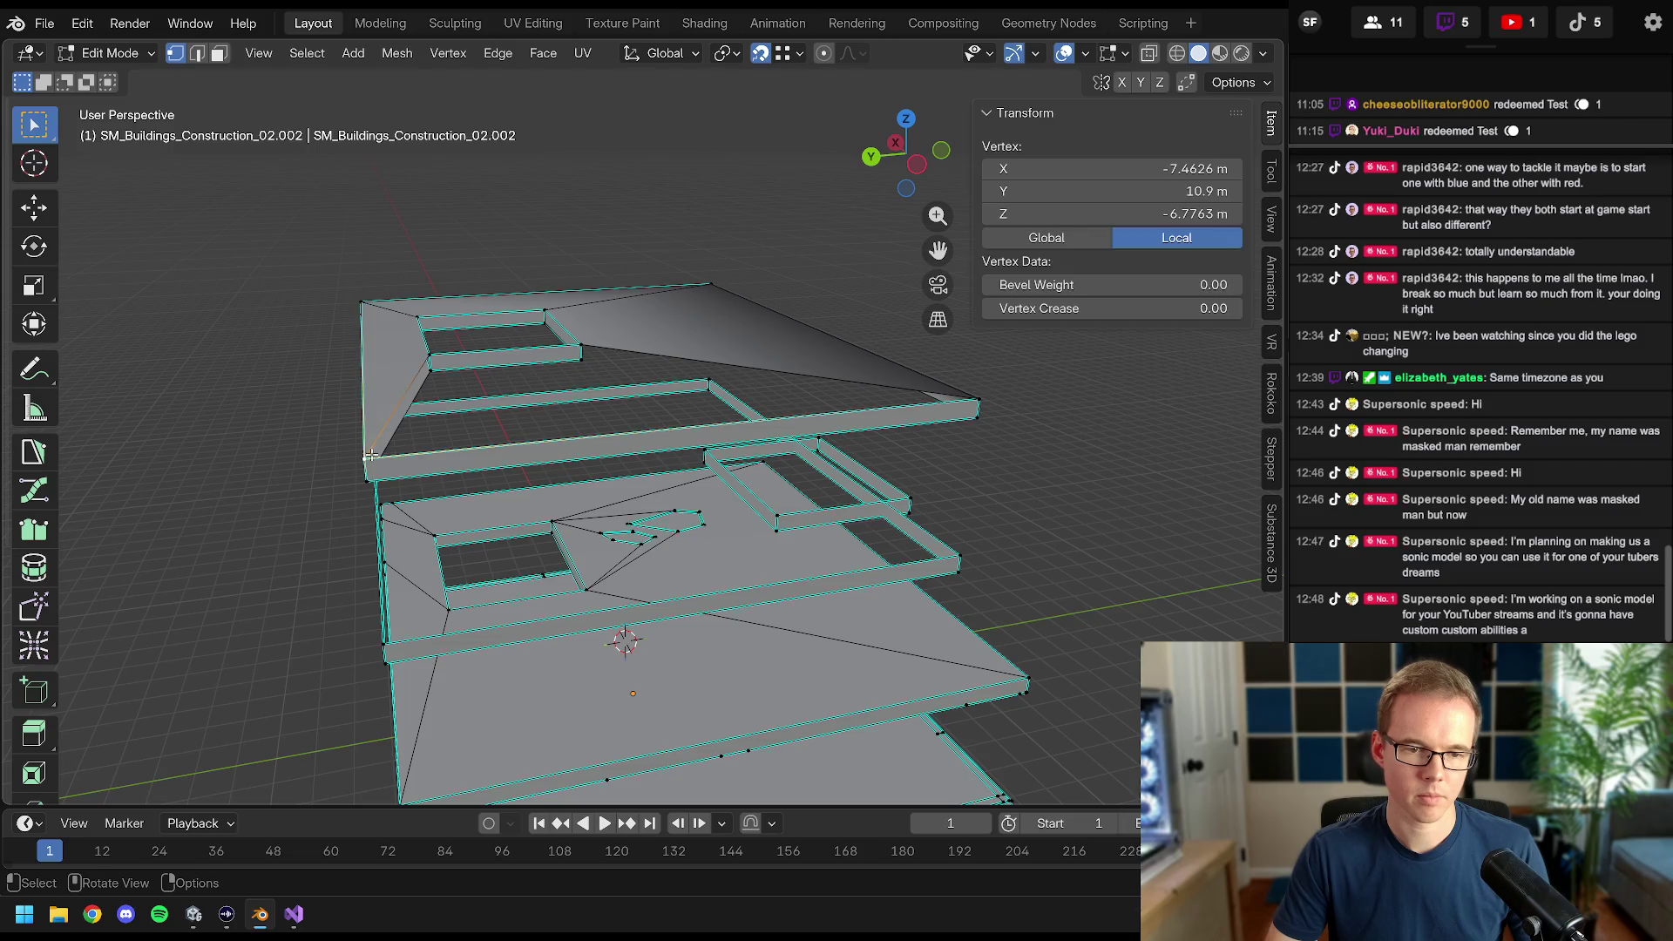
- Select the top slab and roof corner vertices while orbiting beneath the top slab
{"action": "left_click", "coordinate": [993, 402], "text": "shift"}
{"action": "mouse_move", "coordinate": [850, 401]}
{"action": "left_mouse_down"}
{"action": "mouse_move", "coordinate": [661, 441]}
{"action": "mouse_move", "coordinate": [636, 614]}
{"action": "mouse_move", "coordinate": [709, 691]}
{"action": "mouse_move", "coordinate": [635, 474]}
{"action": "mouse_move", "coordinate": [212, 447]}
{"action": "mouse_move", "coordinate": [387, 355]}
{"action": "mouse_move", "coordinate": [676, 419]}
{"action": "mouse_move", "coordinate": [907, 366]}
{"action": "mouse_move", "coordinate": [809, 430]}
{"action": "left_mouse_up"}
{"action": "key", "text": "alt+a"}
{"action": "left_click", "coordinate": [805, 424], "text": "shift"}
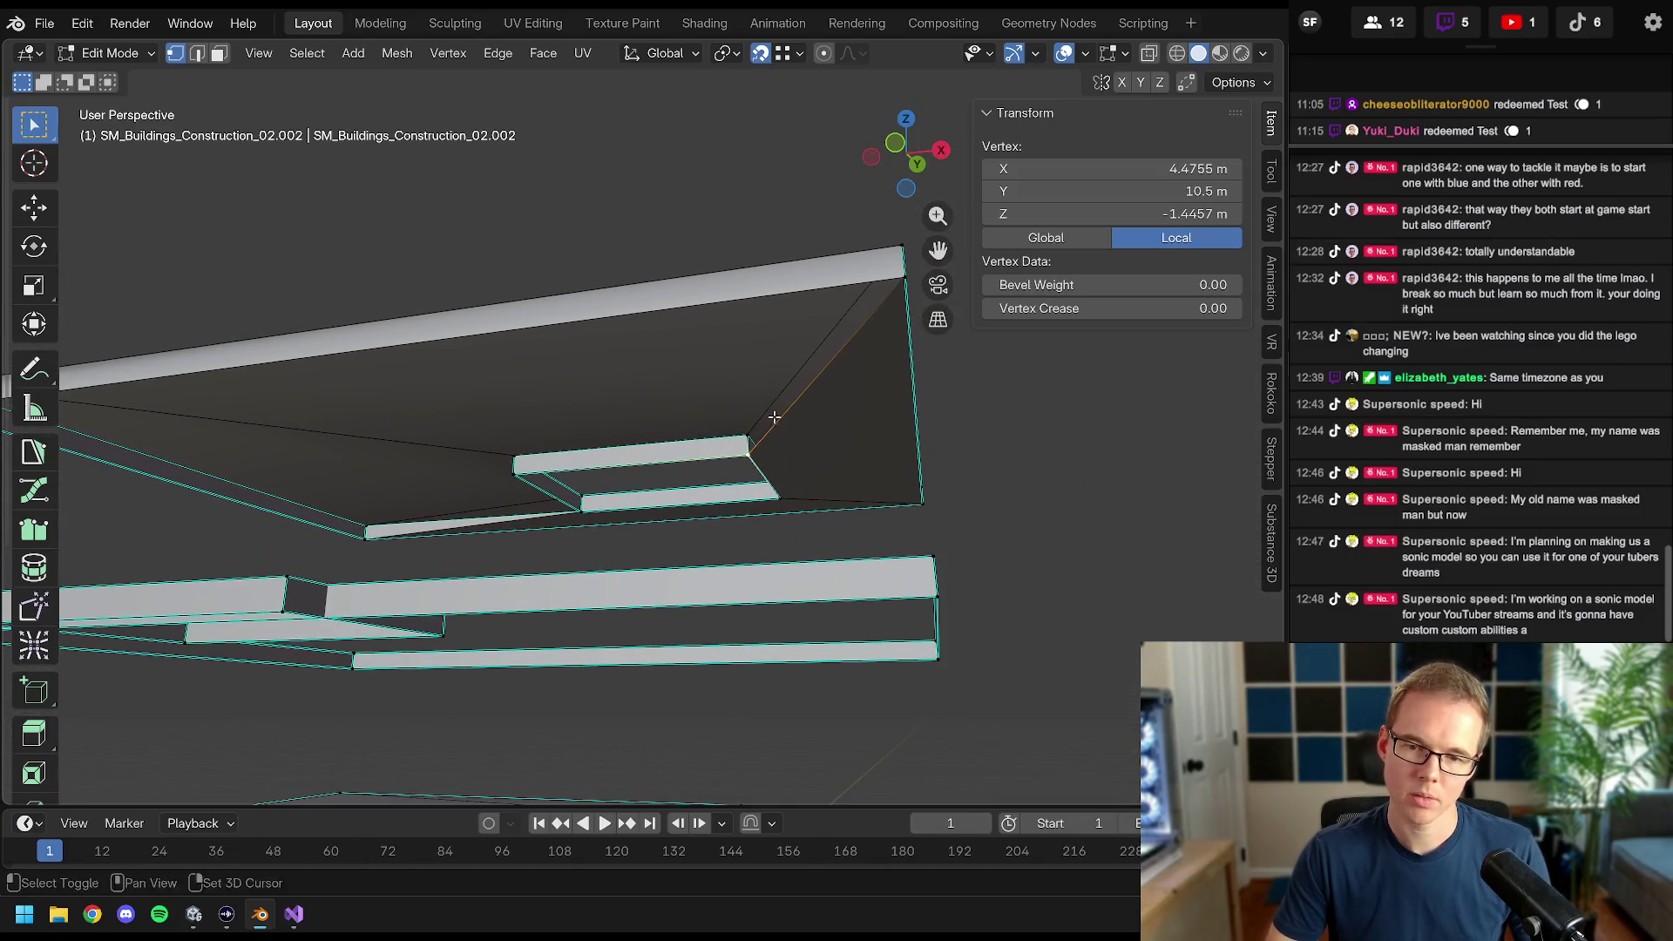
{"action": "left_click", "coordinate": [912, 276], "text": "shift"}
{"action": "mouse_move", "coordinate": [912, 275]}
{"action": "left_mouse_down"}
{"action": "mouse_move", "coordinate": [598, 362]}
{"action": "mouse_move", "coordinate": [638, 382]}
{"action": "left_mouse_up"}
{"action": "scroll", "coordinate": [559, 403], "scroll_direction": "down", "scroll_amount": 2}
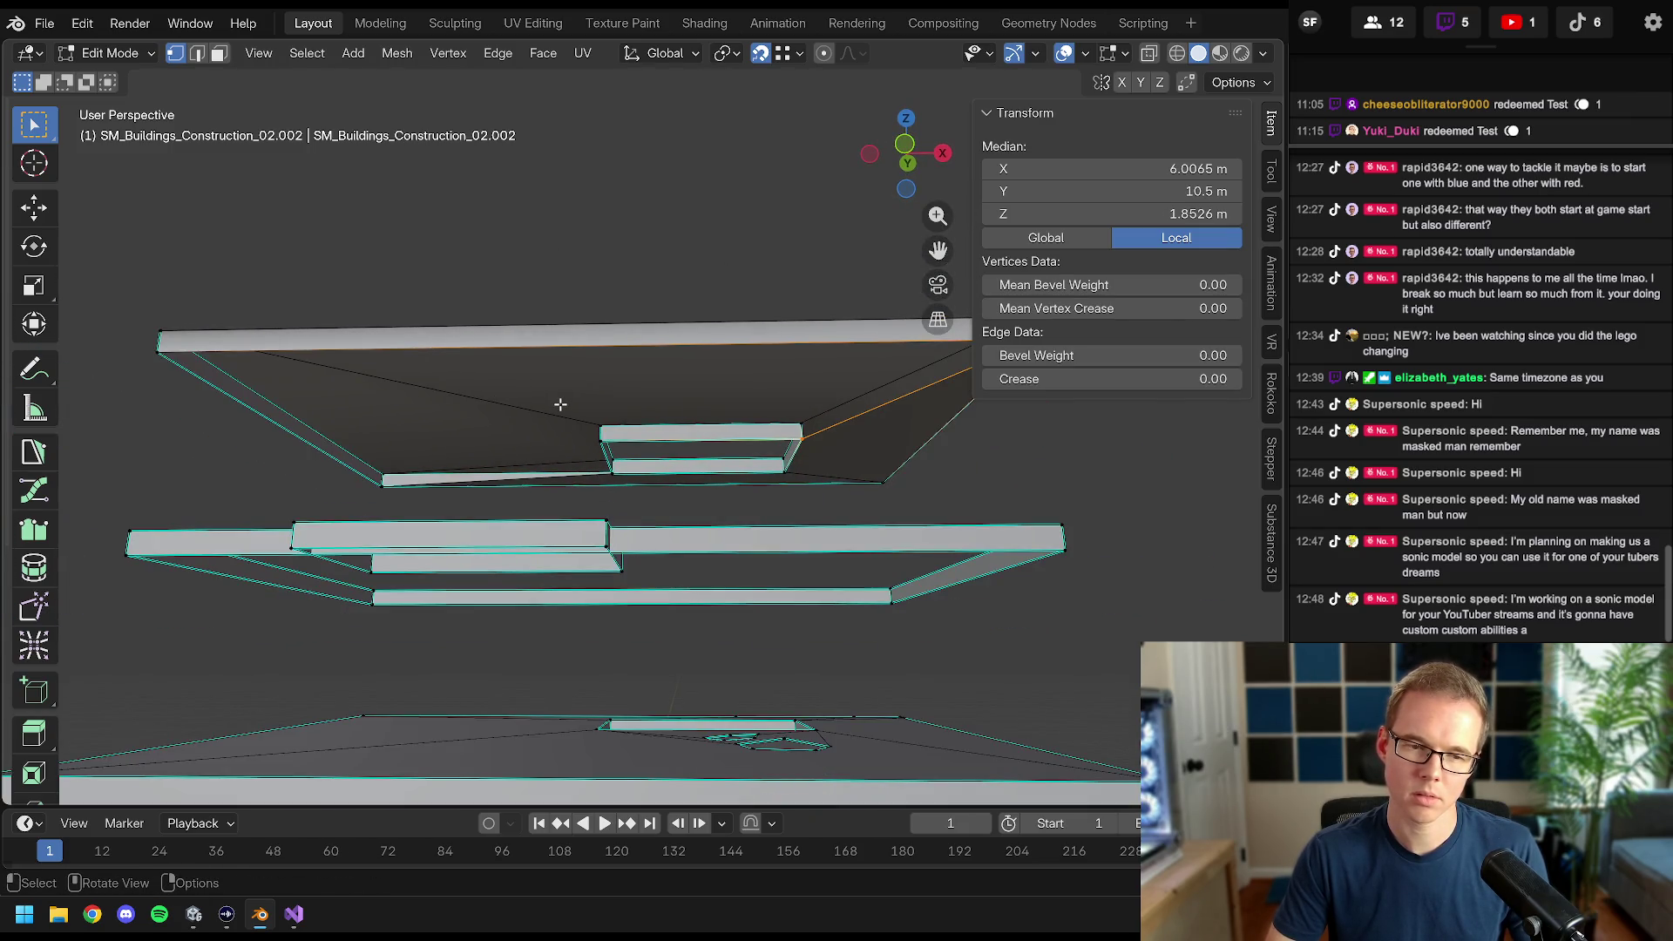
- Toggle to wireframe, pick the left corner vertices, and return to solid shading
{"action": "left_click", "coordinate": [393, 405]}
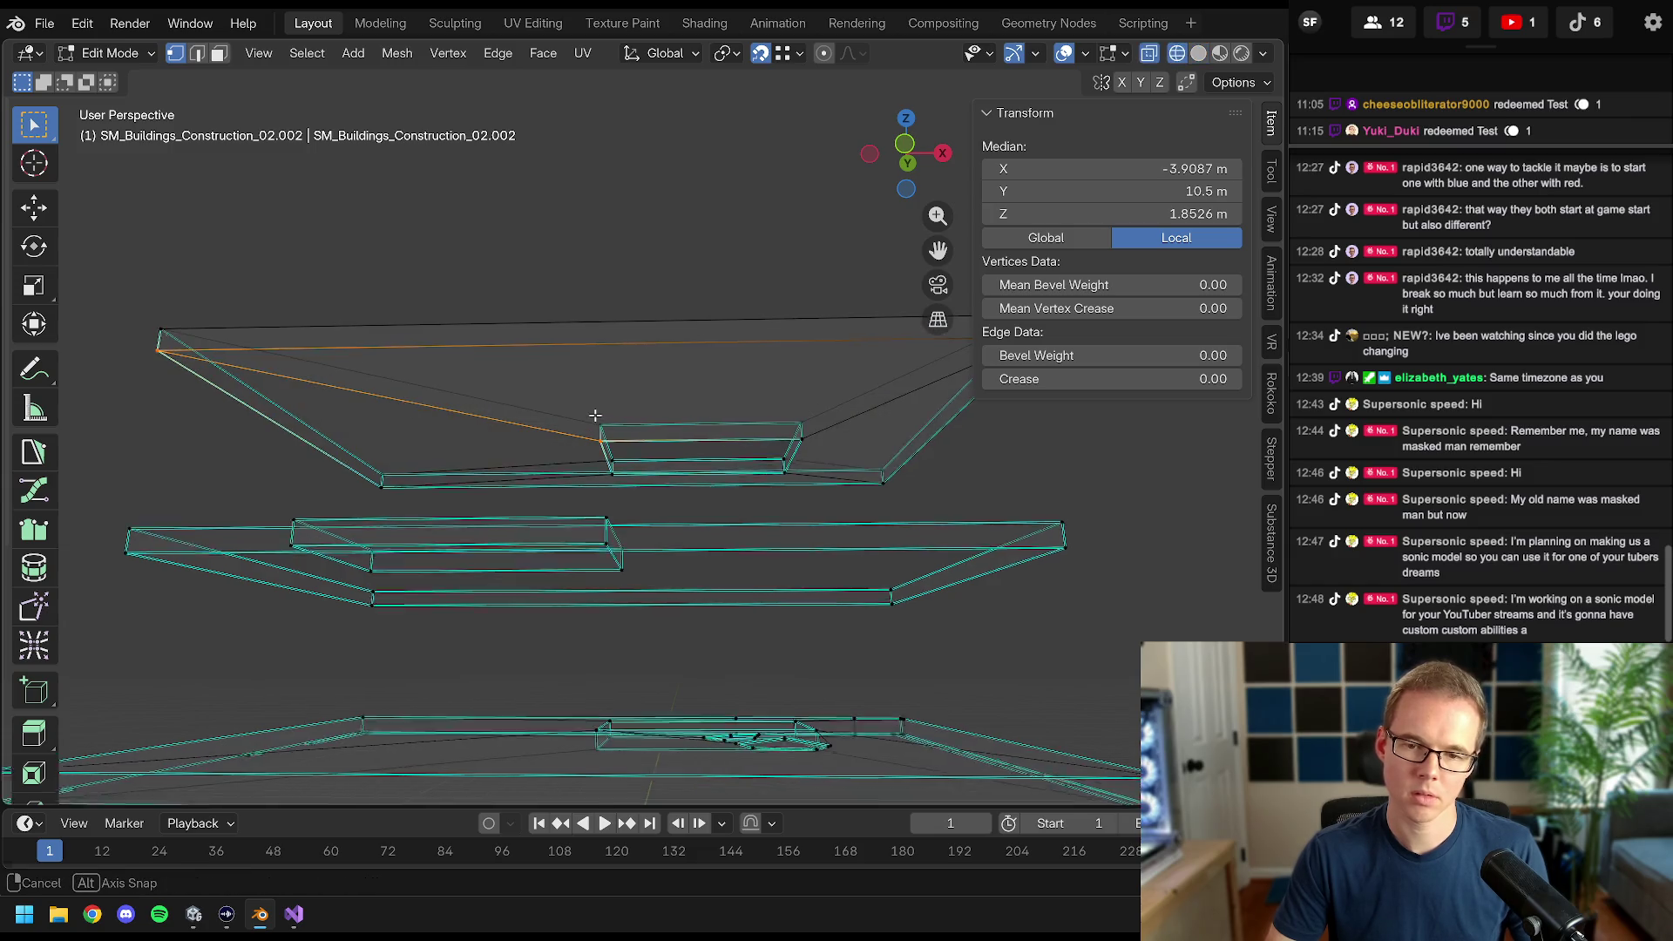
{"action": "left_click", "coordinate": [200, 372]}
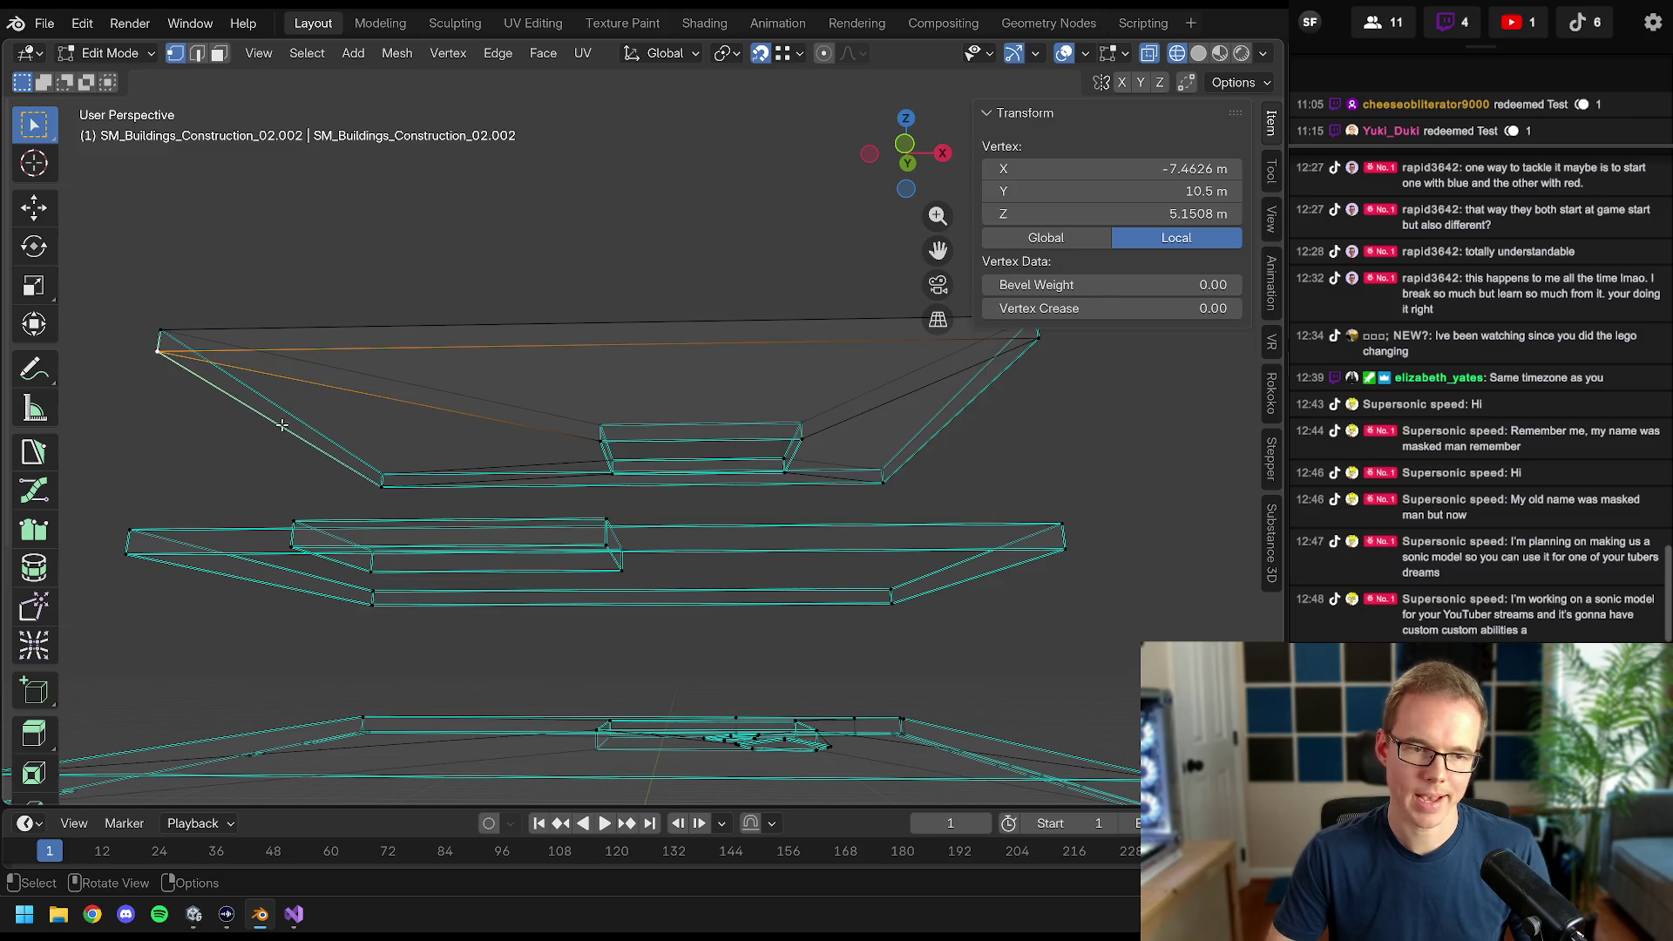
{"action": "left_click", "coordinate": [382, 485], "text": "shift"}
{"action": "key", "text": "shift+z"}
{"action": "mouse_move", "coordinate": [512, 469]}
{"action": "left_mouse_down"}
{"action": "mouse_move", "coordinate": [414, 479]}
{"action": "mouse_move", "coordinate": [534, 474]}
{"action": "mouse_move", "coordinate": [450, 418]}
{"action": "mouse_move", "coordinate": [523, 462]}
{"action": "mouse_move", "coordinate": [496, 449]}
{"action": "mouse_move", "coordinate": [640, 392]}
{"action": "left_mouse_up"}
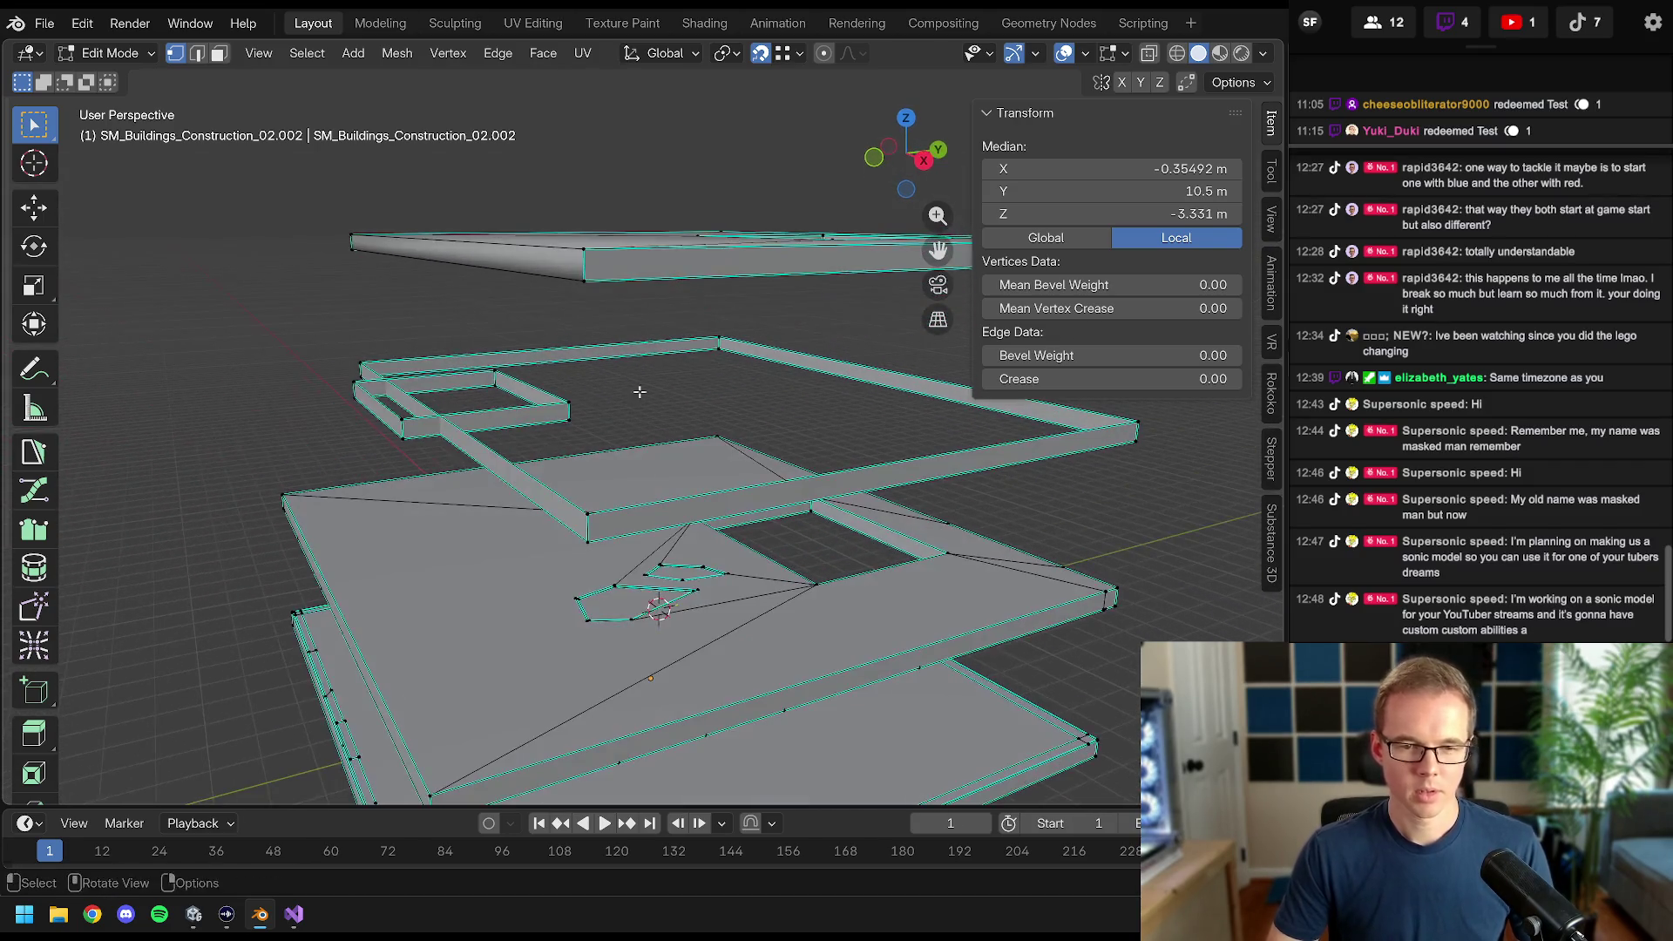
{"action": "left_click_drag", "start_coordinate": [703, 378], "coordinate": [687, 383]}
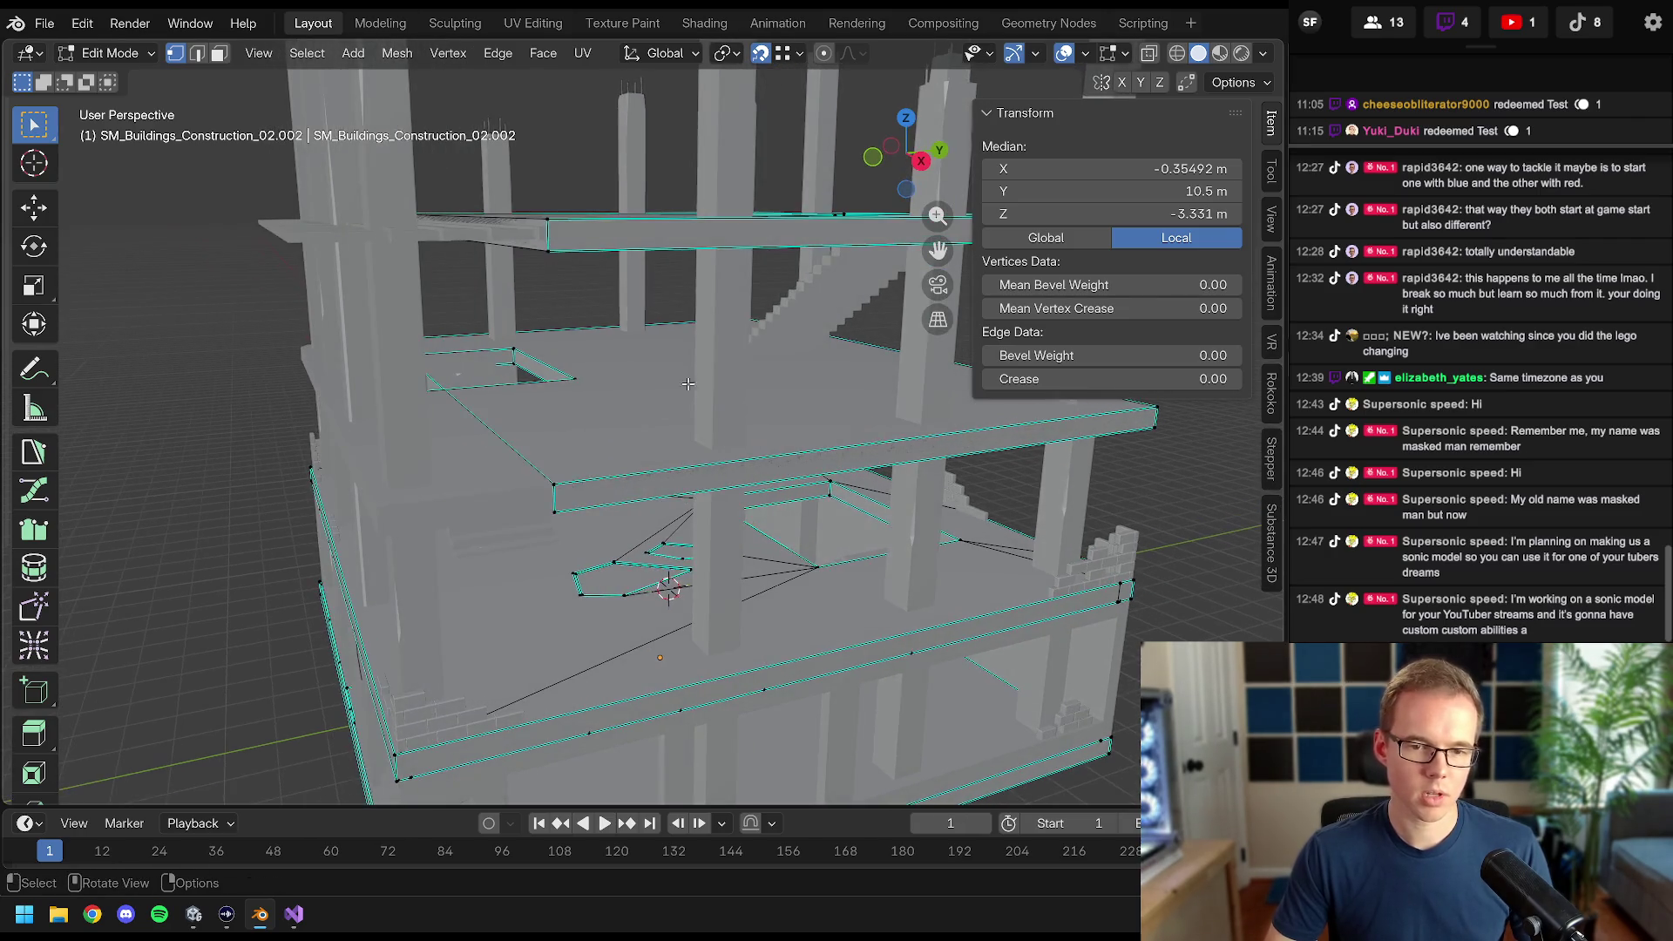
- In face mode, move the selected beam face along the Y axis
{"action": "left_click", "coordinate": [218, 53]}
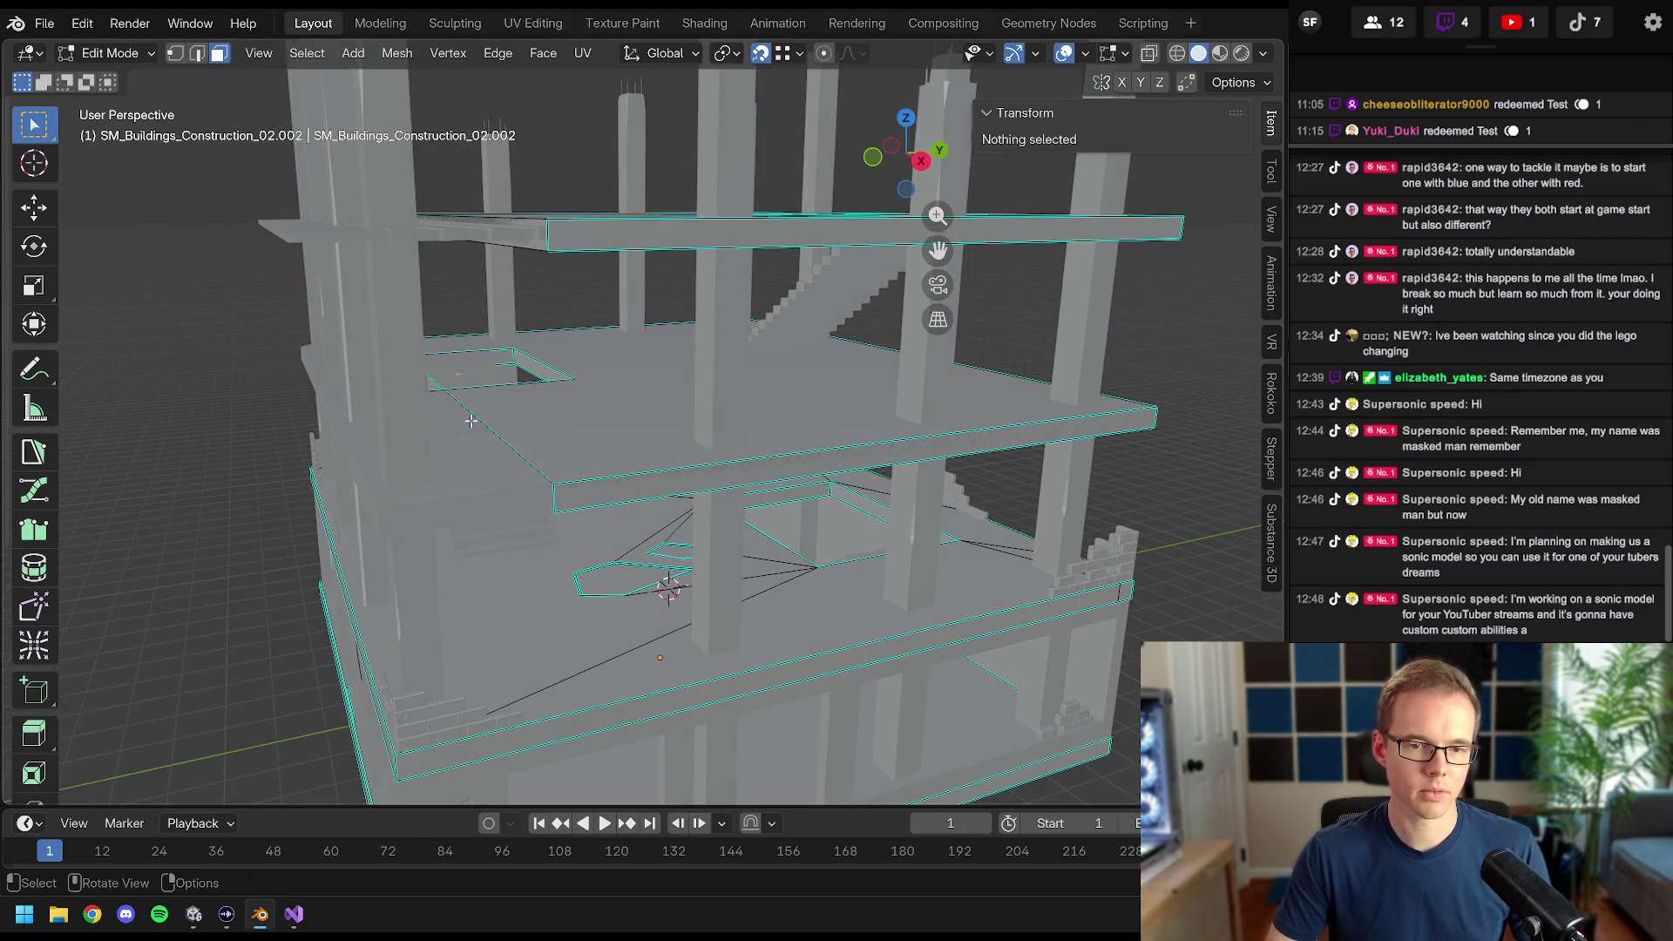
{"action": "key", "text": "z"}
{"action": "left_click", "coordinate": [297, 415]}
{"action": "left_click", "coordinate": [523, 425]}
{"action": "left_click_drag", "start_coordinate": [523, 425], "coordinate": [610, 262]}
{"action": "key", "text": "shift+z"}
{"action": "scroll", "coordinate": [709, 90], "scroll_direction": "up", "scroll_amount": 3}
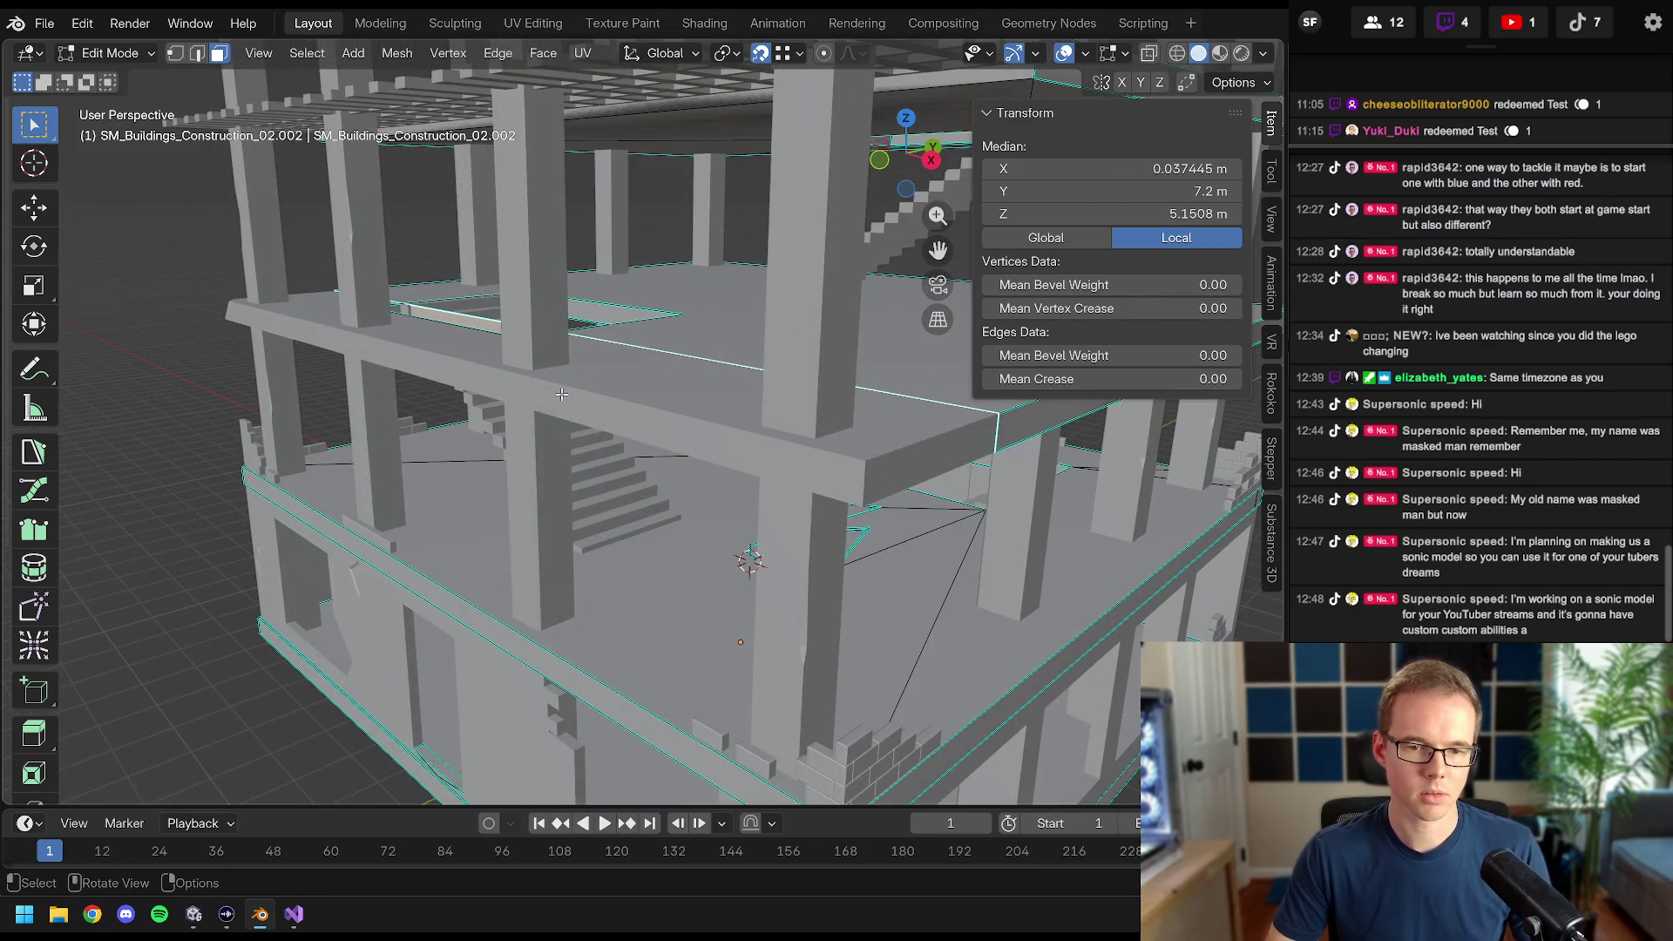
{"action": "key", "text": "g"}
{"action": "key", "text": "y"}
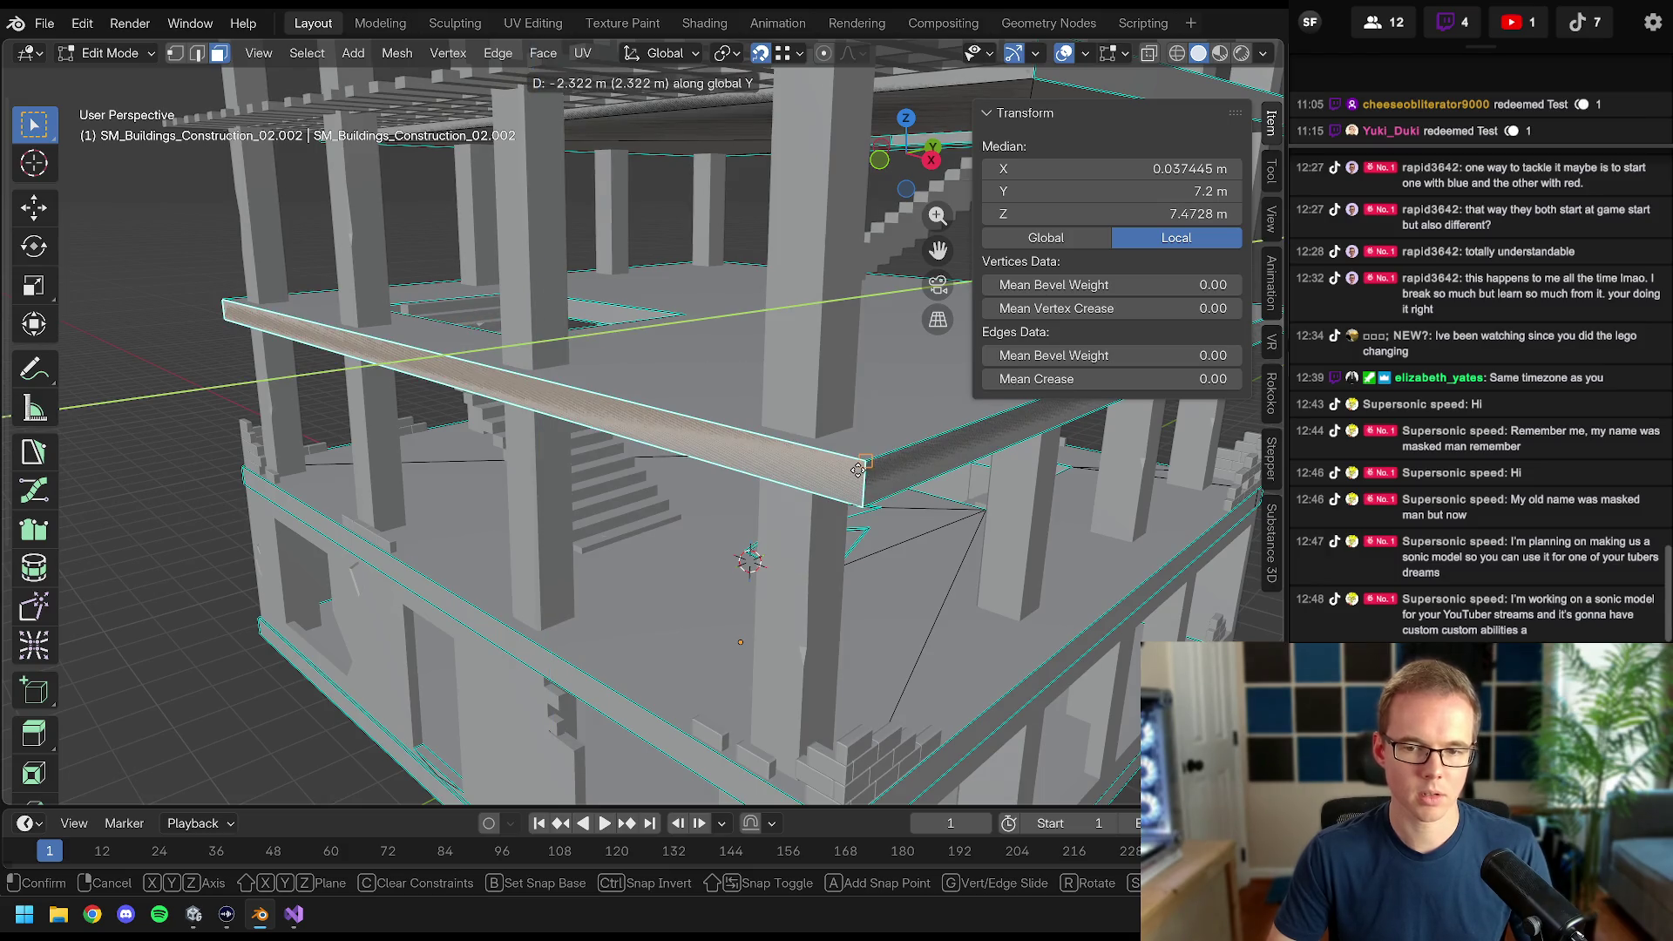
{"action": "left_click", "coordinate": [858, 470]}
- Hide the beam, columns and stairs, then select the frame's edges and centre on them
{"action": "key", "text": "z"}
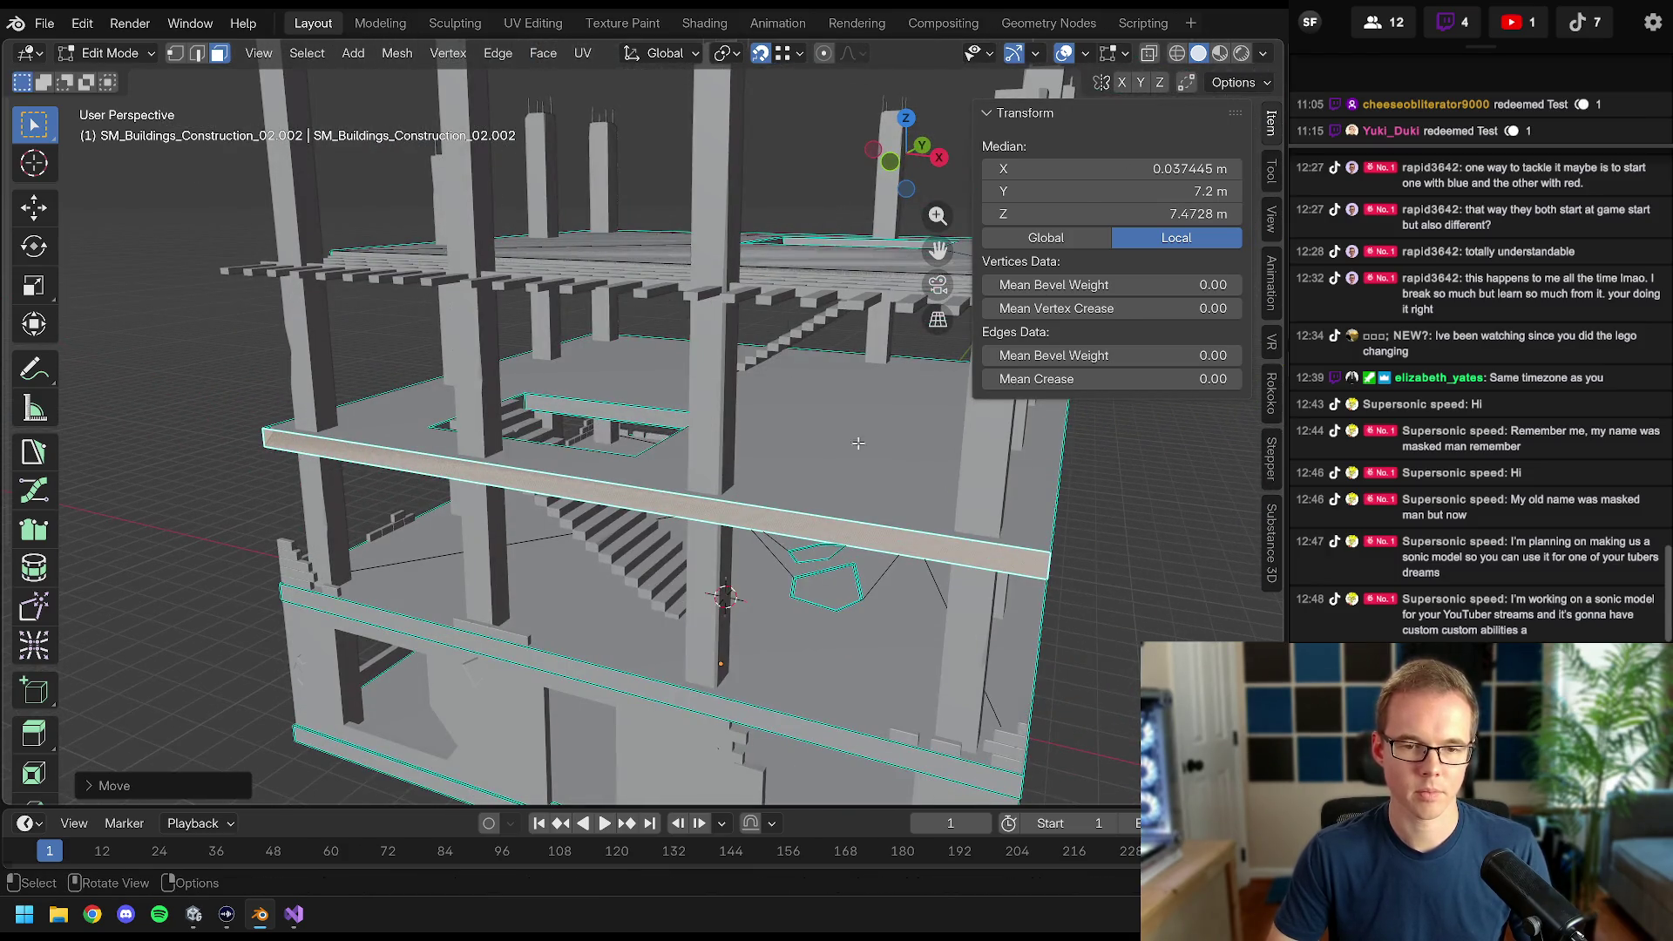
{"action": "left_click_drag", "start_coordinate": [858, 444], "coordinate": [784, 440]}
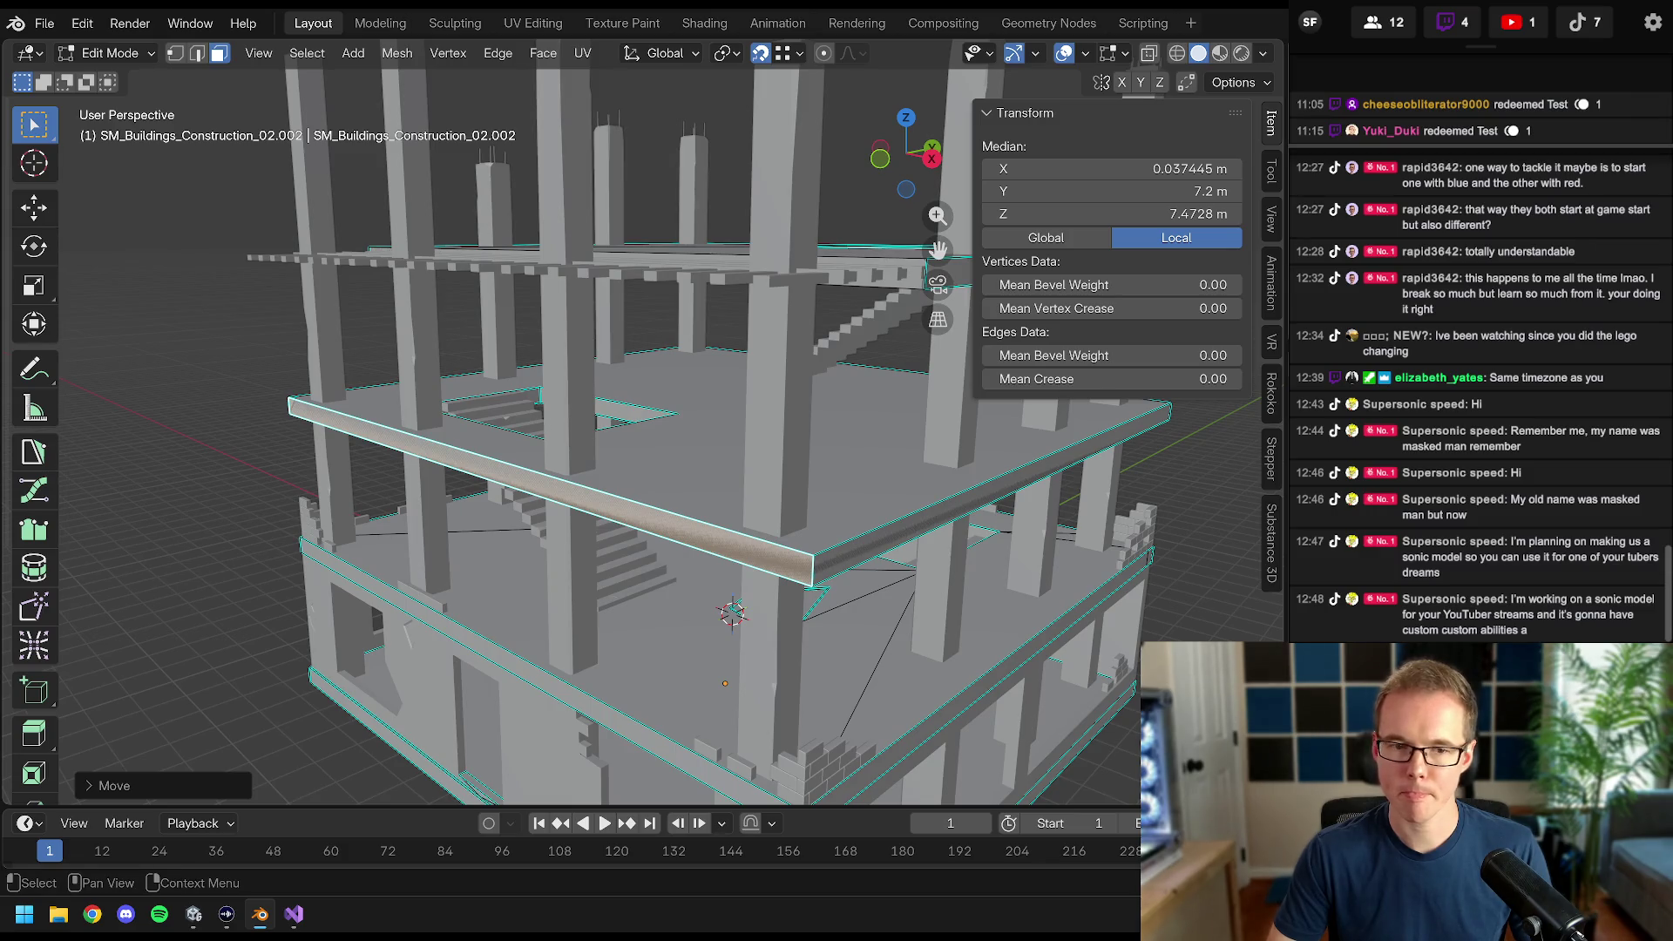
{"action": "key", "text": "h"}
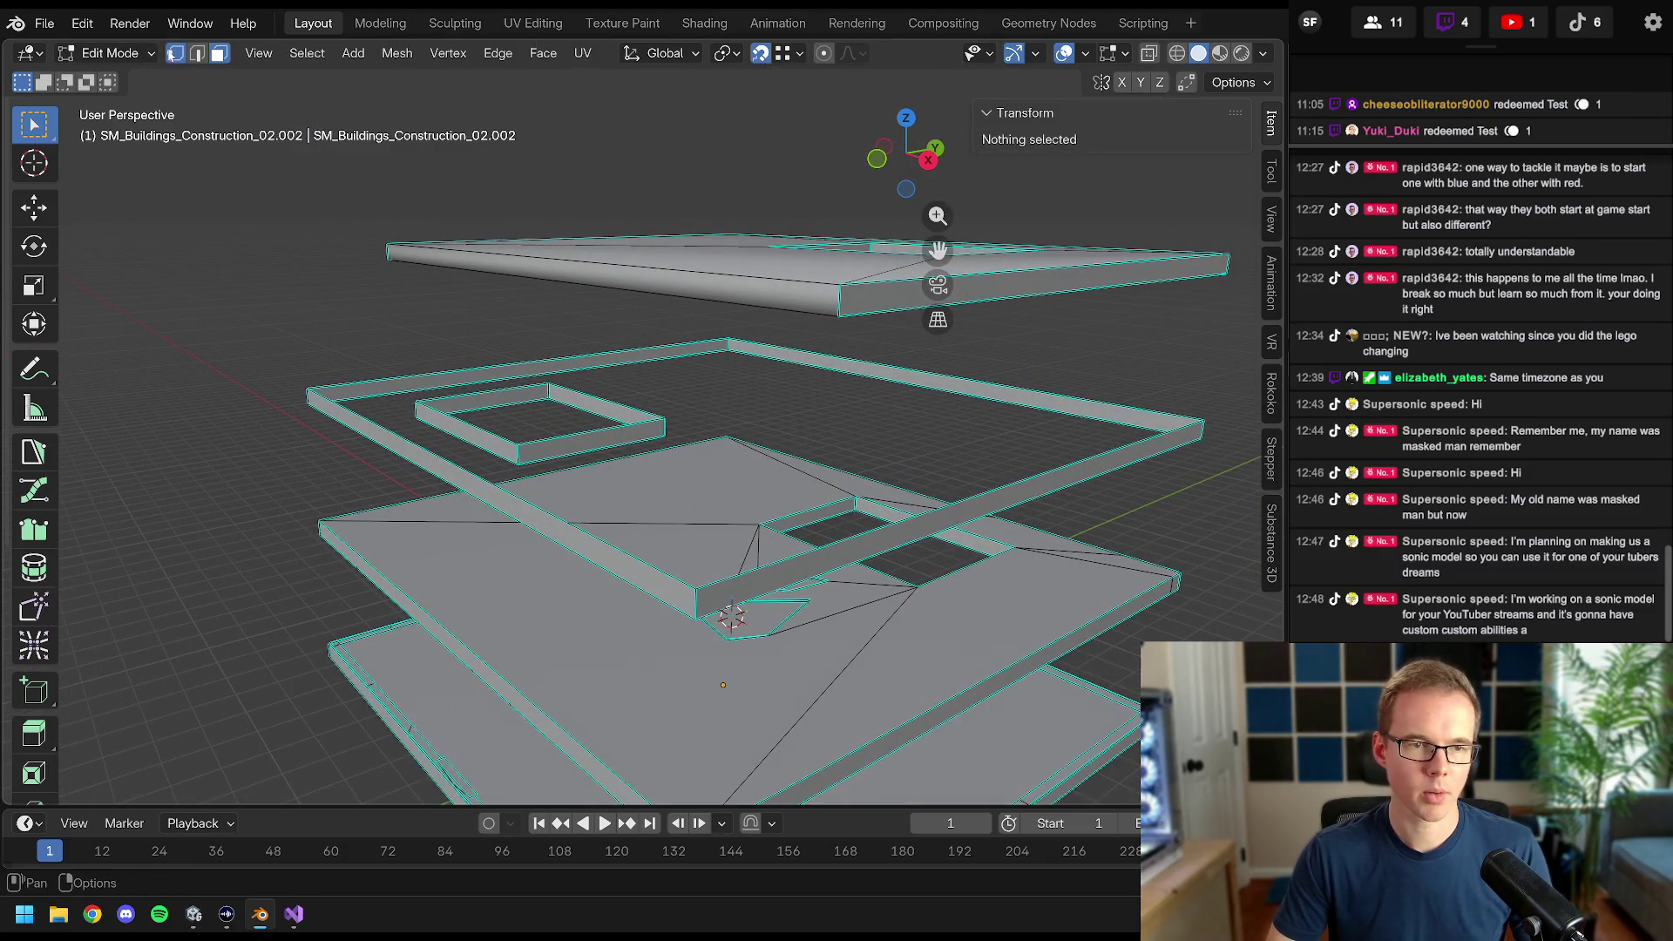
{"action": "left_click", "coordinate": [306, 399]}
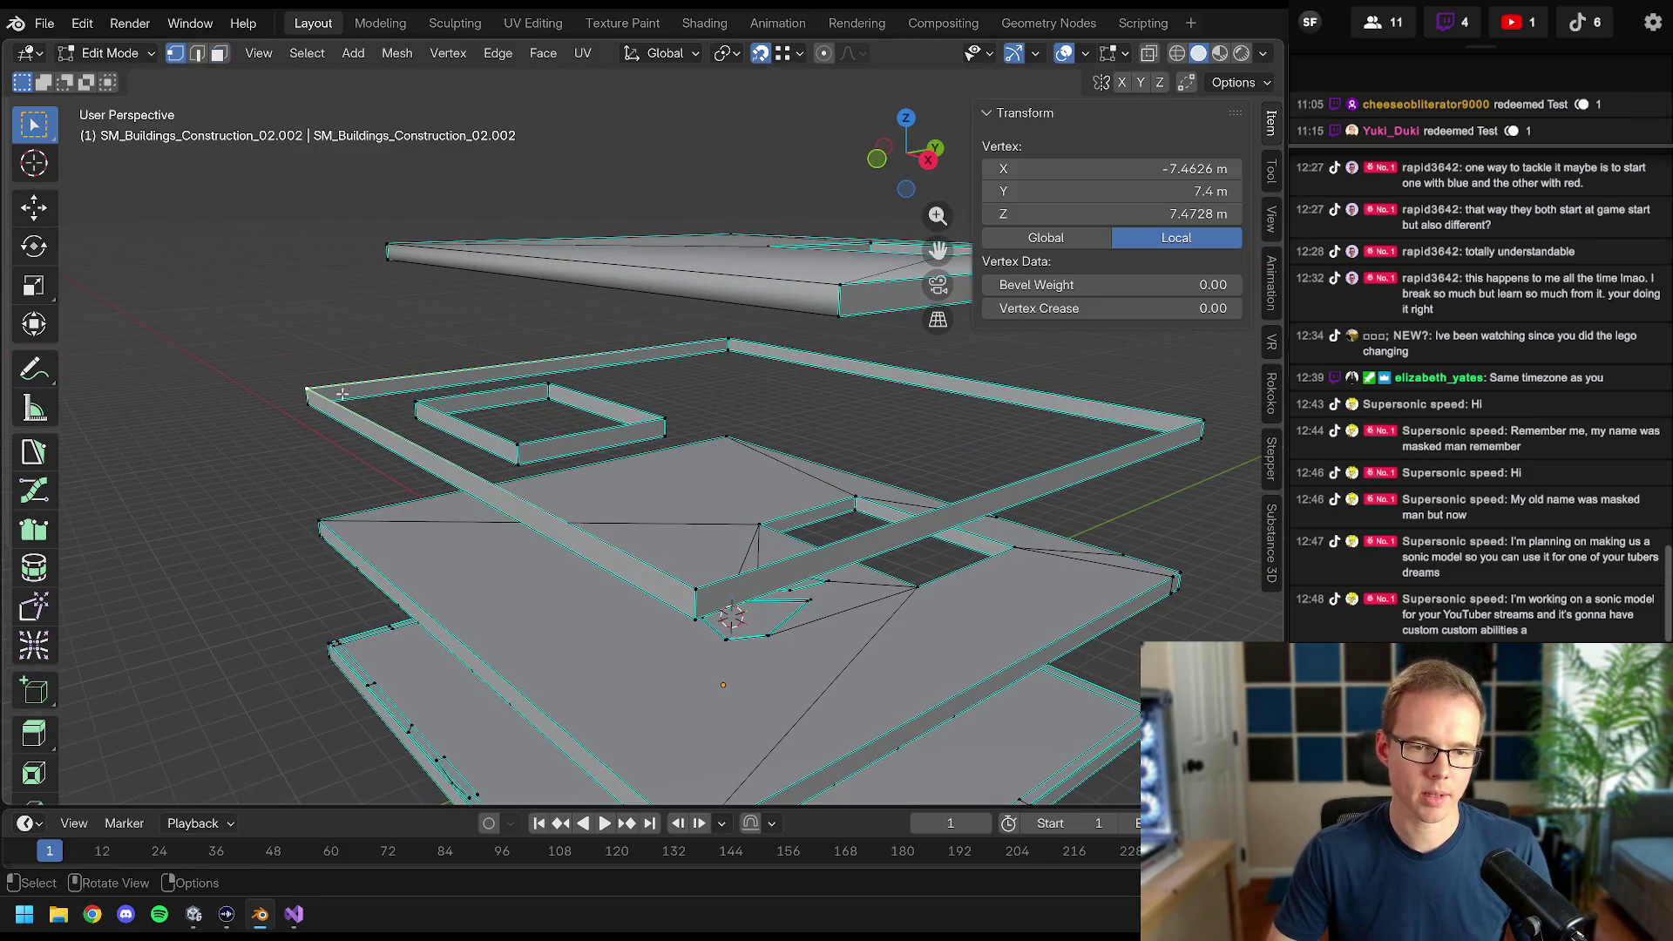
{"action": "left_click", "coordinate": [515, 440], "text": "shift"}
{"action": "left_click", "coordinate": [488, 470], "text": "shift"}
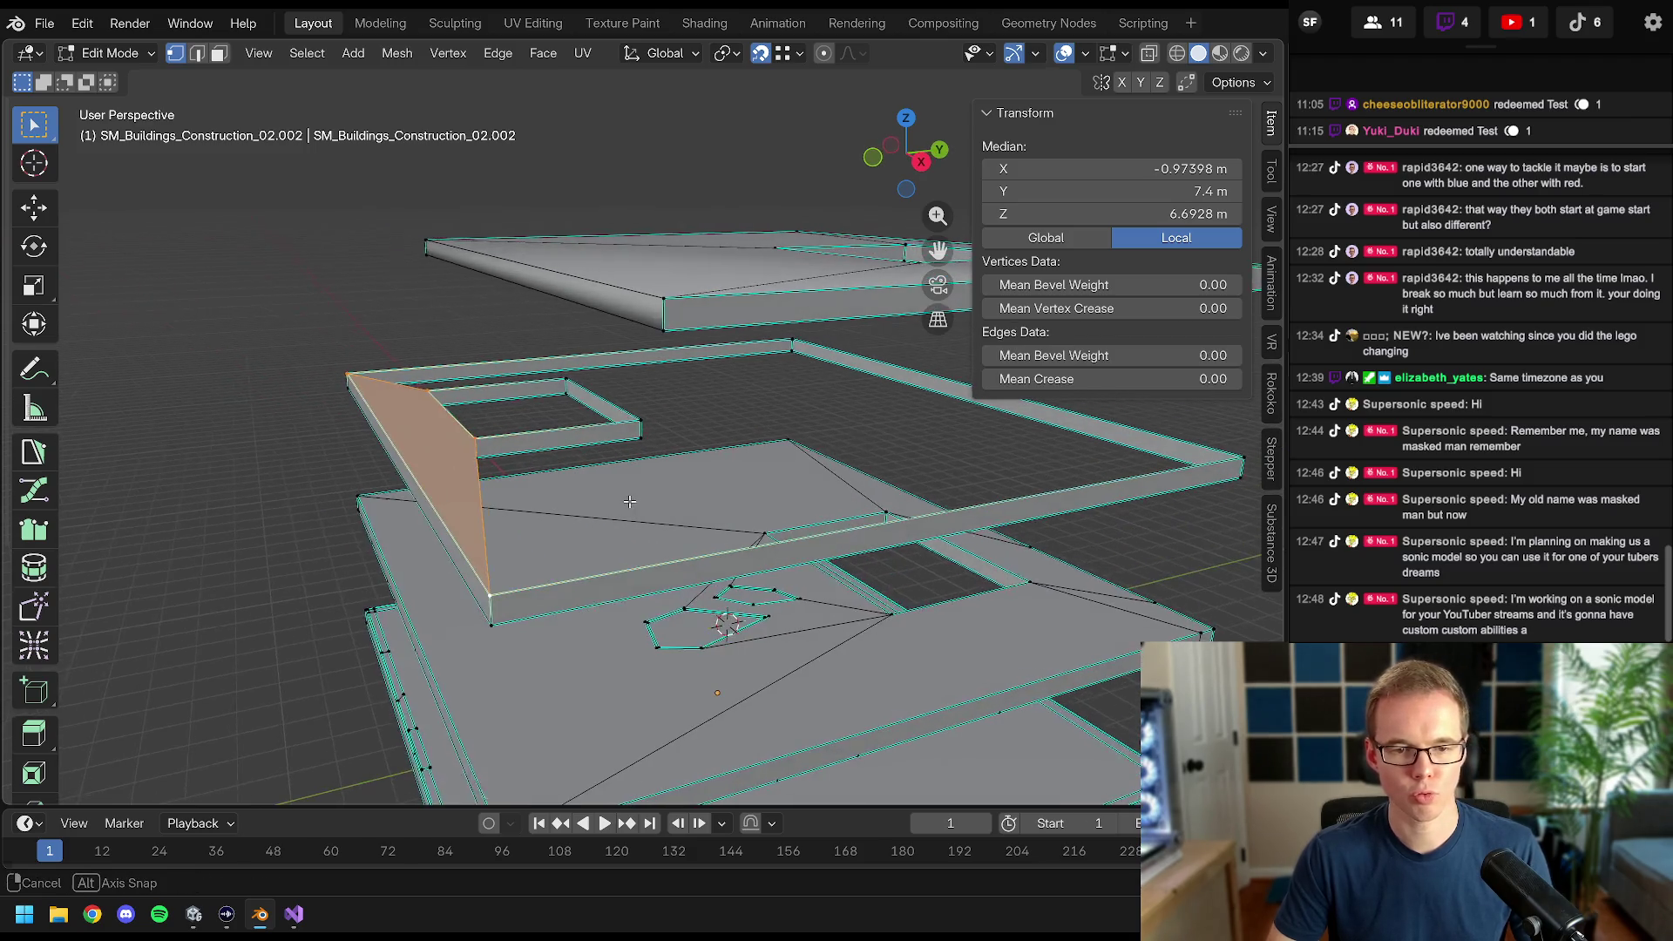
{"action": "left_click", "coordinate": [464, 436]}
{"action": "left_click", "coordinate": [198, 54]}
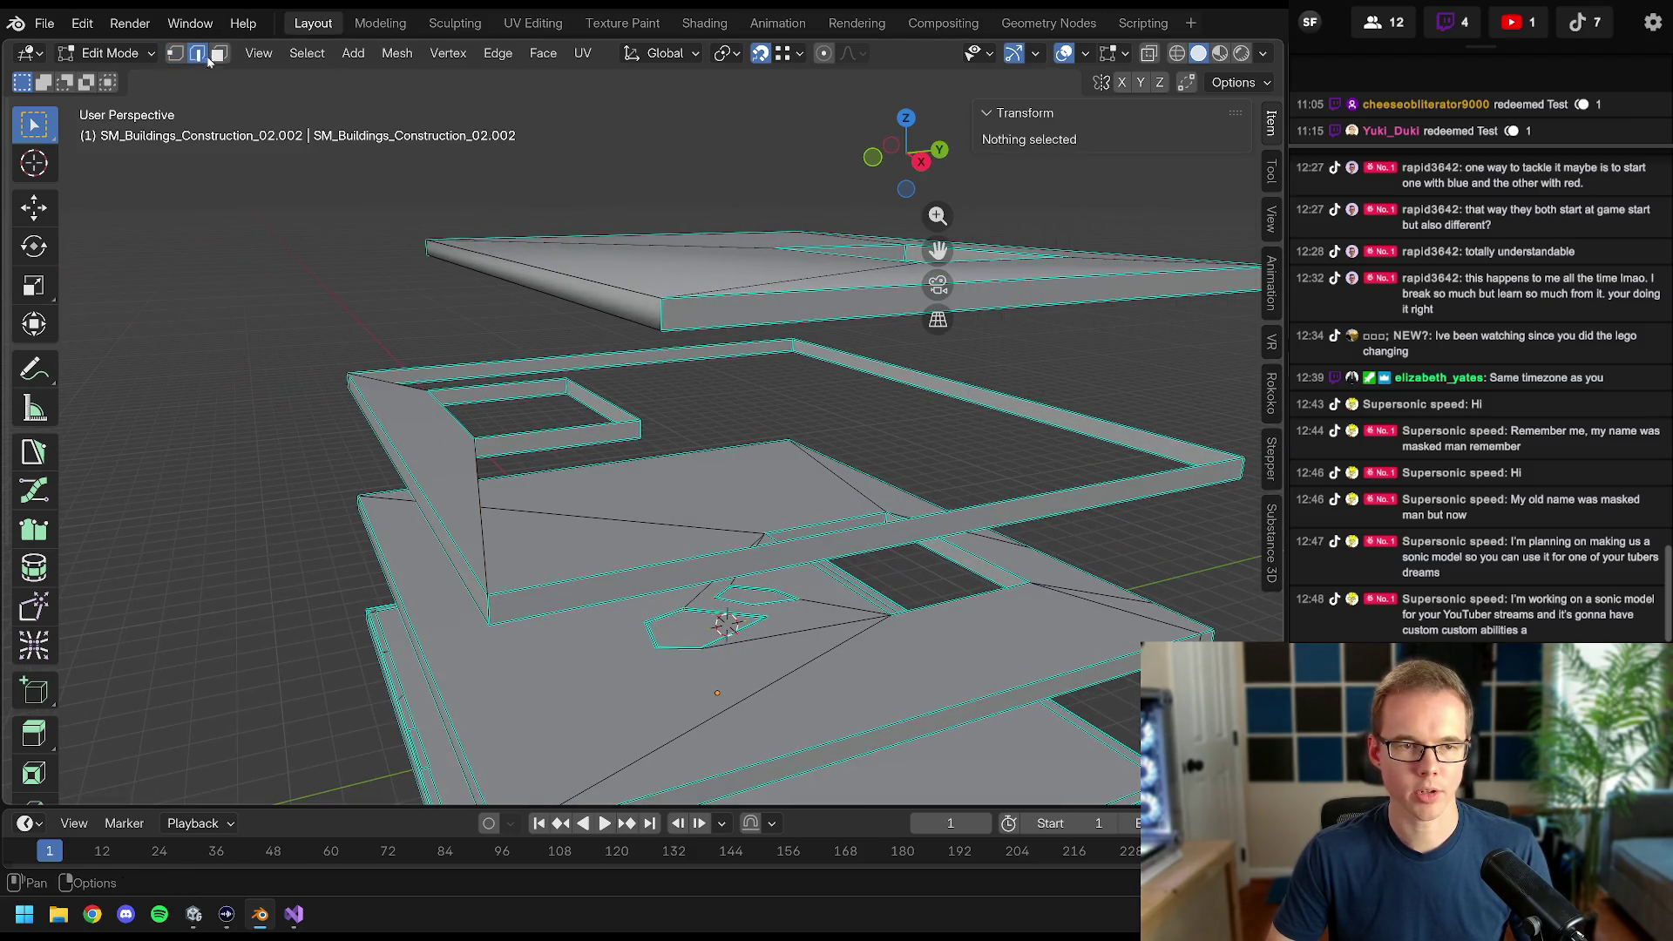
{"action": "left_click", "coordinate": [552, 426]}
{"action": "left_click", "coordinate": [865, 530], "text": "shift"}
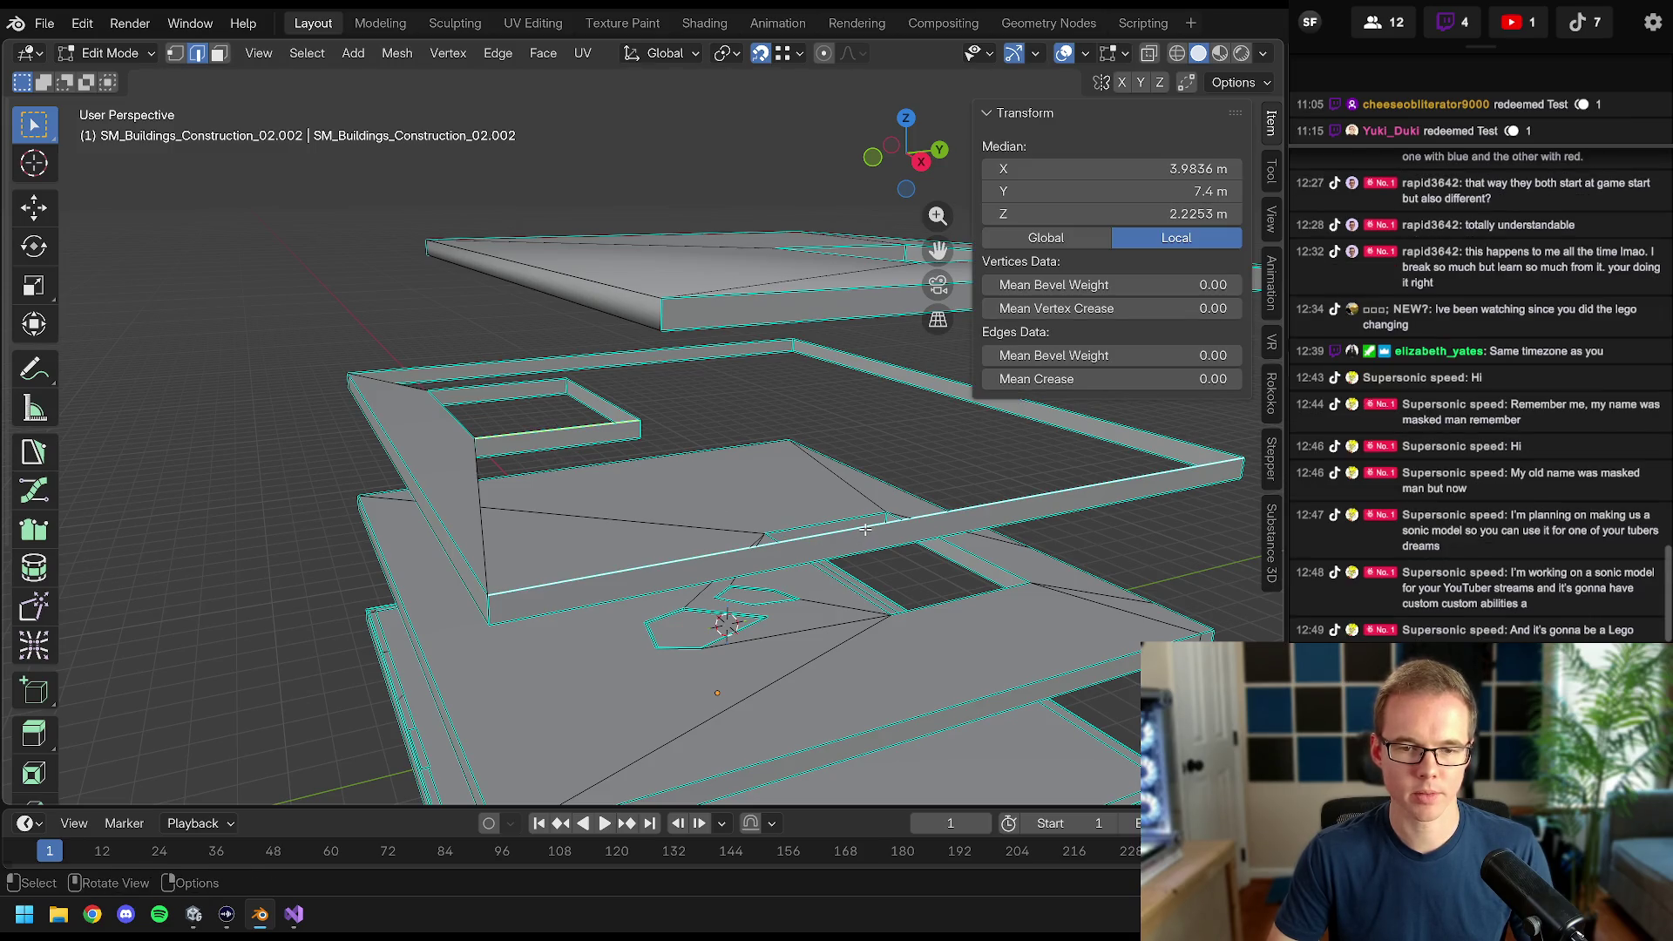
{"action": "key", "text": "KP_Decimal"}
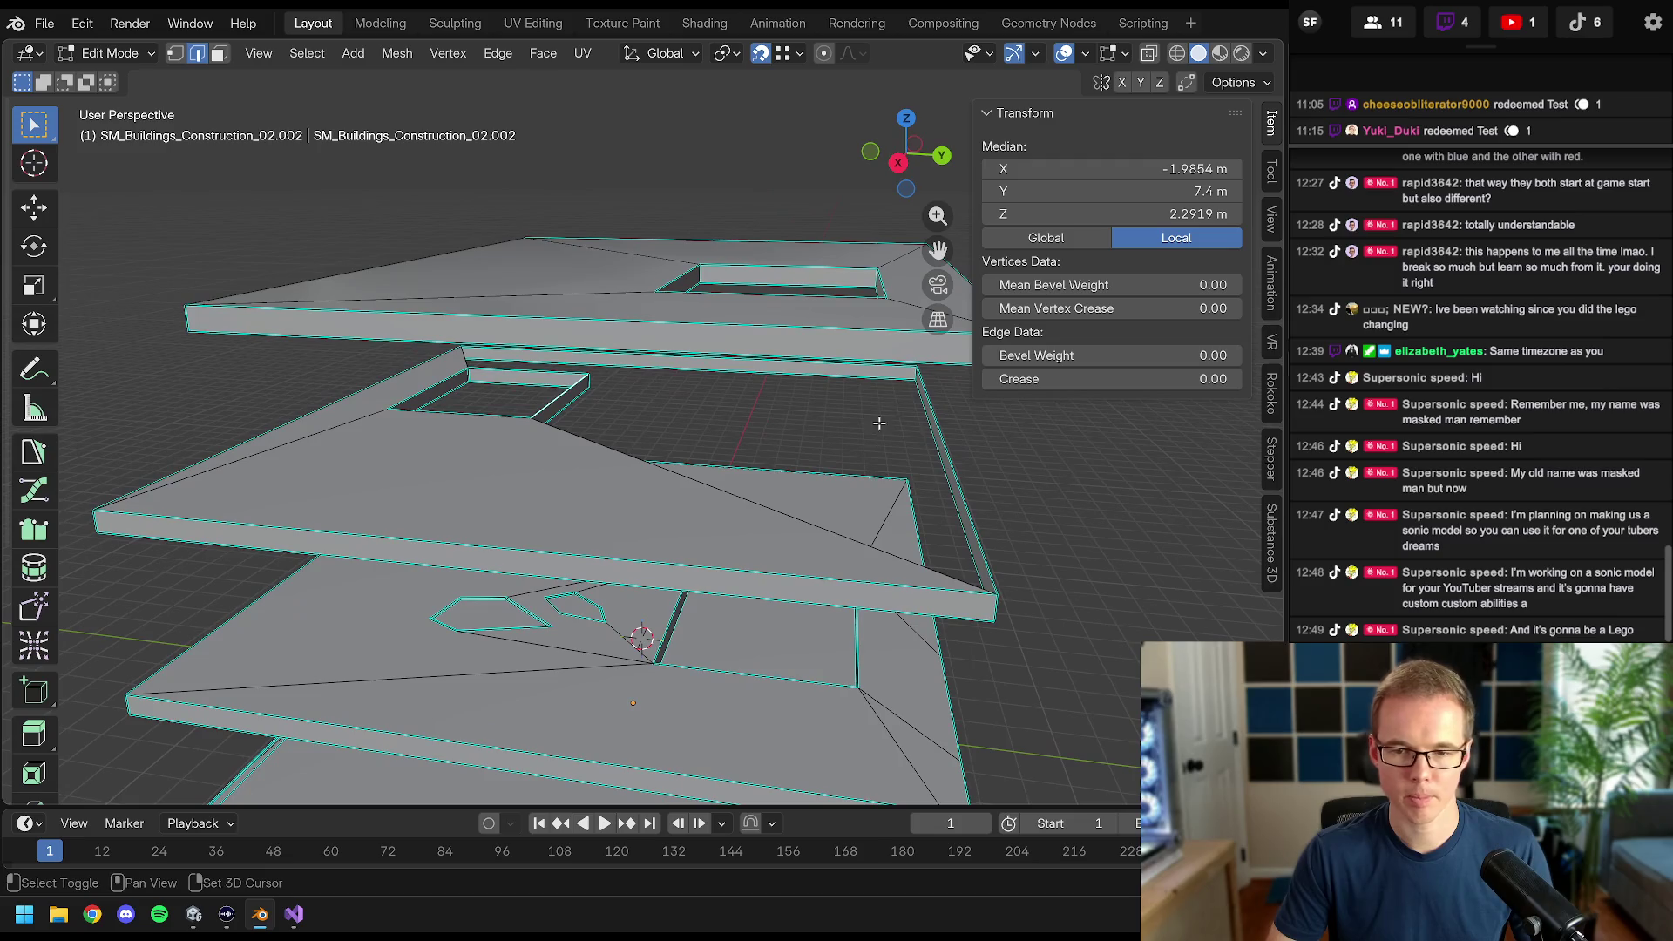
- Orbit to the slab's side and check its right edge and faces
{"action": "left_click", "coordinate": [937, 402], "text": "shift"}
{"action": "mouse_move", "coordinate": [669, 388]}
{"action": "left_mouse_down"}
{"action": "mouse_move", "coordinate": [900, 398]}
{"action": "mouse_move", "coordinate": [480, 498]}
{"action": "mouse_move", "coordinate": [618, 399]}
{"action": "left_mouse_up"}
{"action": "left_click", "coordinate": [898, 417]}
{"action": "left_click", "coordinate": [918, 413], "text": "shift"}
{"action": "key", "text": "alt+a"}
- Inspect the slab undersides and openings, then save Construction Building Collider Edit.blend
{"action": "left_click", "coordinate": [631, 310]}
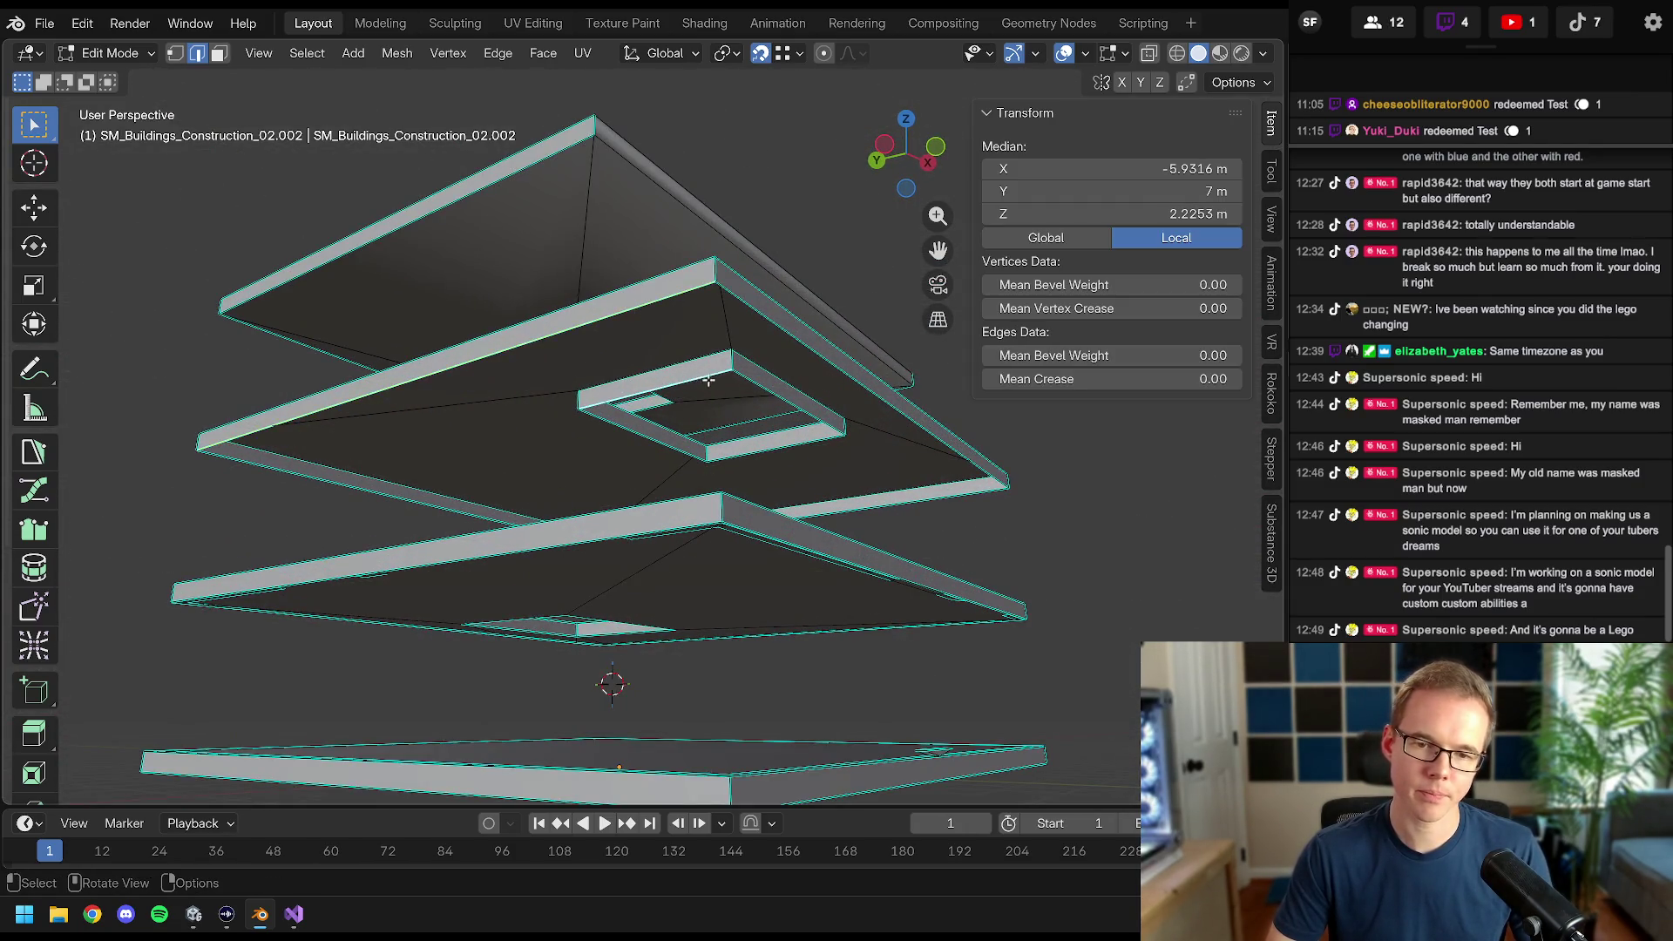
{"action": "left_click", "coordinate": [740, 389], "text": "shift"}
{"action": "left_click", "coordinate": [787, 349], "text": "shift"}
{"action": "left_click", "coordinate": [787, 349], "text": "shift"}
{"action": "mouse_move", "coordinate": [788, 348]}
{"action": "left_mouse_down"}
{"action": "mouse_move", "coordinate": [814, 451]}
{"action": "mouse_move", "coordinate": [884, 495]}
{"action": "left_mouse_up"}
{"action": "left_click", "coordinate": [814, 451], "text": "shift"}
{"action": "left_click", "coordinate": [884, 495], "text": "shift"}
{"action": "left_click", "coordinate": [647, 439]}
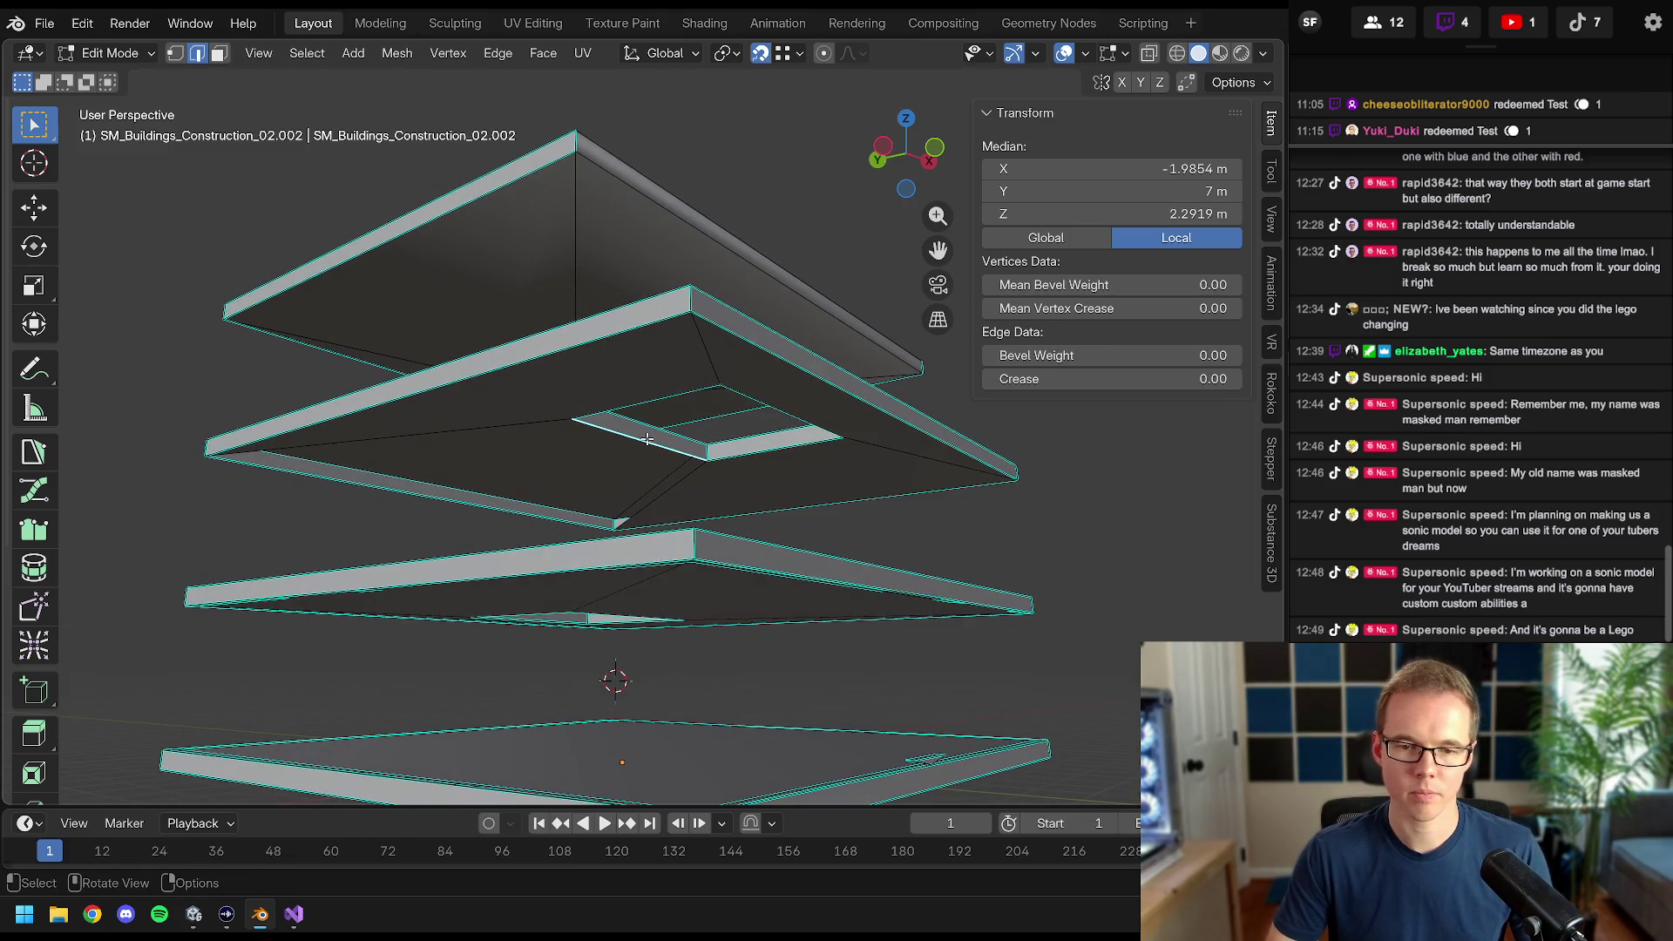
{"action": "left_click", "coordinate": [463, 509], "text": "shift"}
{"action": "left_click", "coordinate": [464, 509], "text": "shift"}
{"action": "mouse_move", "coordinate": [463, 509]}
{"action": "left_mouse_down"}
{"action": "mouse_move", "coordinate": [619, 456]}
{"action": "mouse_move", "coordinate": [642, 402]}
{"action": "mouse_move", "coordinate": [613, 407]}
{"action": "mouse_move", "coordinate": [702, 439]}
{"action": "mouse_move", "coordinate": [582, 436]}
{"action": "left_mouse_up"}
{"action": "key", "text": "ctrl+s"}
{"action": "key", "text": "Tab"}
{"action": "key", "text": "Tab"}
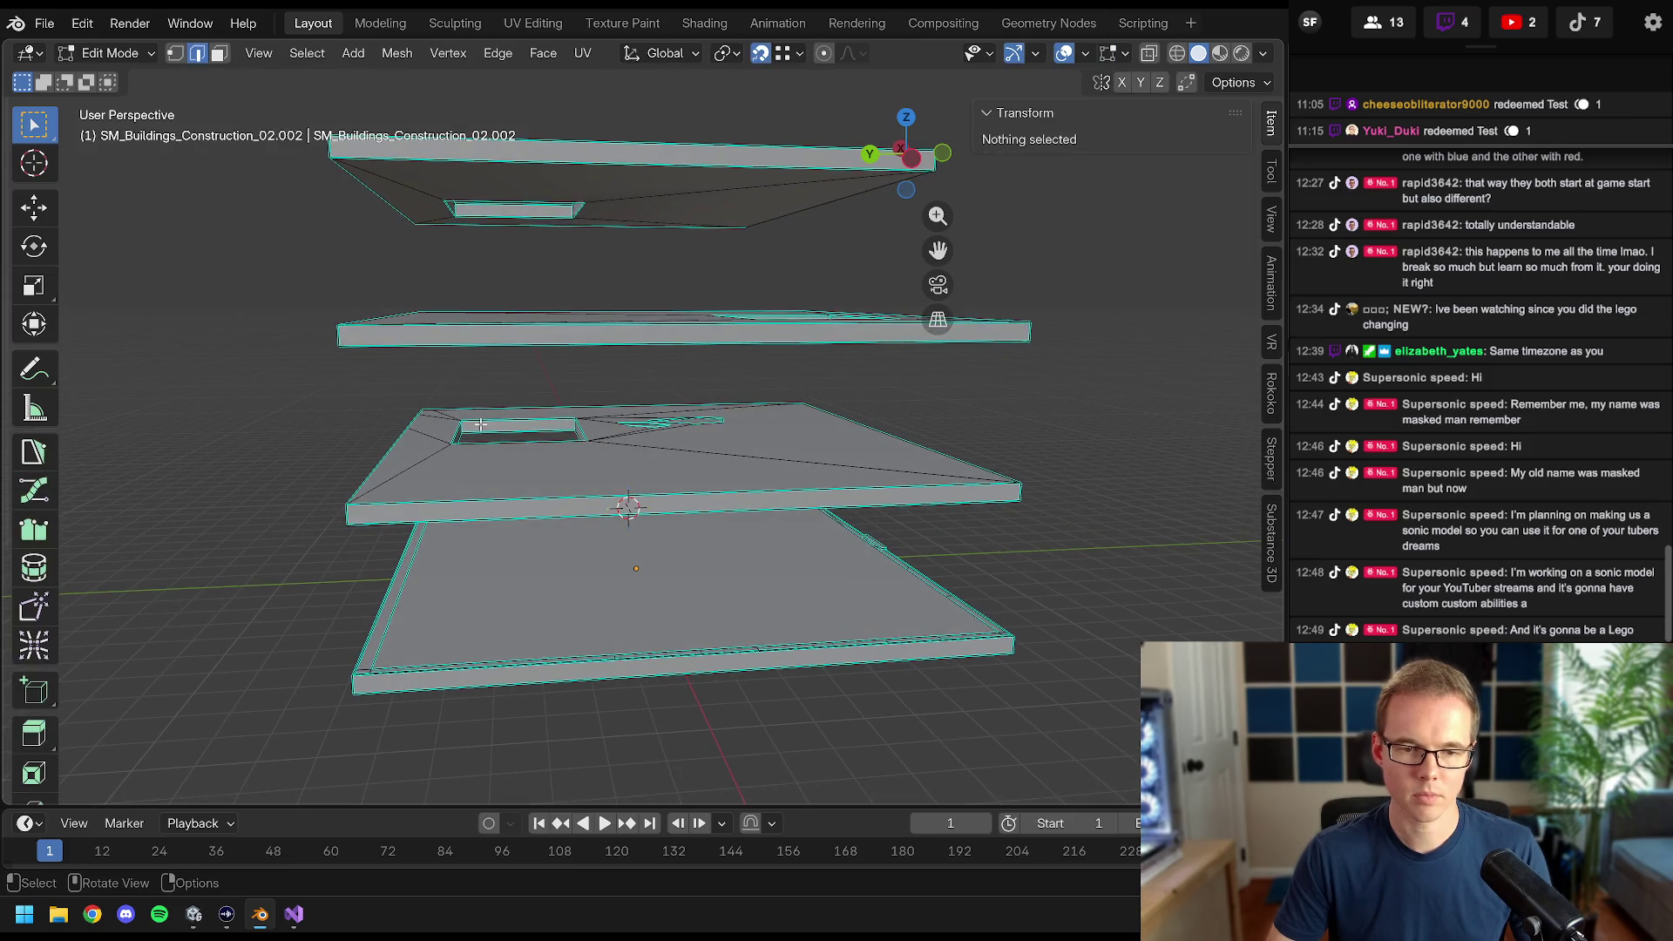
- Select faces around the third slab's hole and enable the Statistics overlay
{"action": "left_click", "coordinate": [482, 422]}
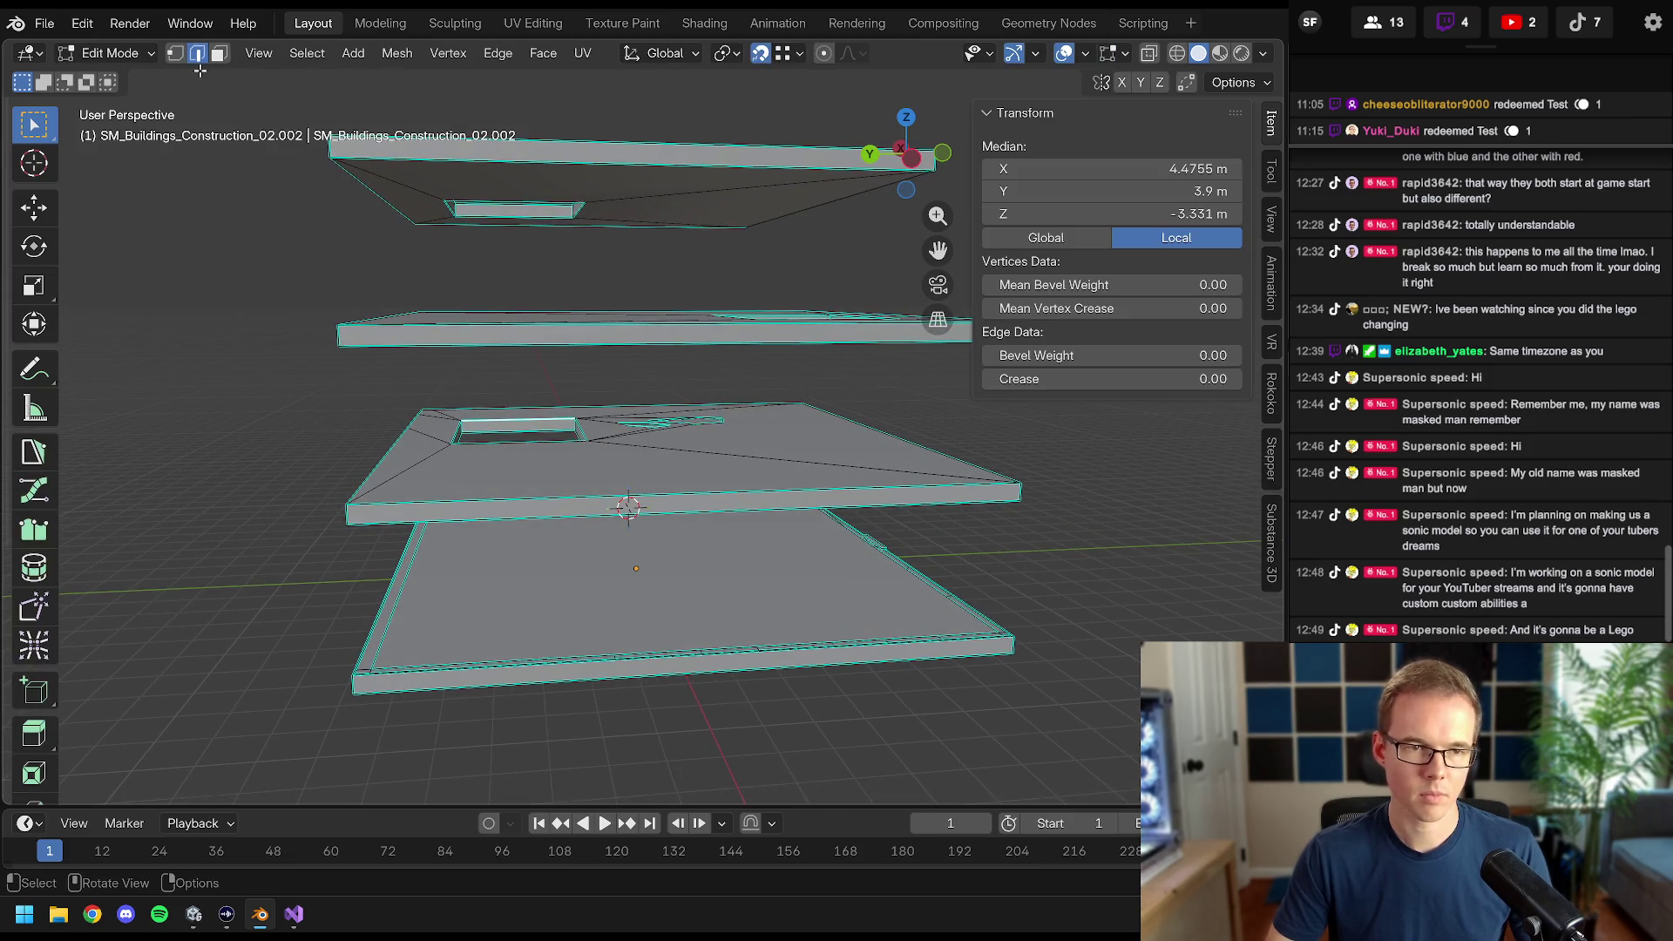
{"action": "left_click", "coordinate": [228, 53]}
{"action": "left_click", "coordinate": [459, 427], "text": "alt"}
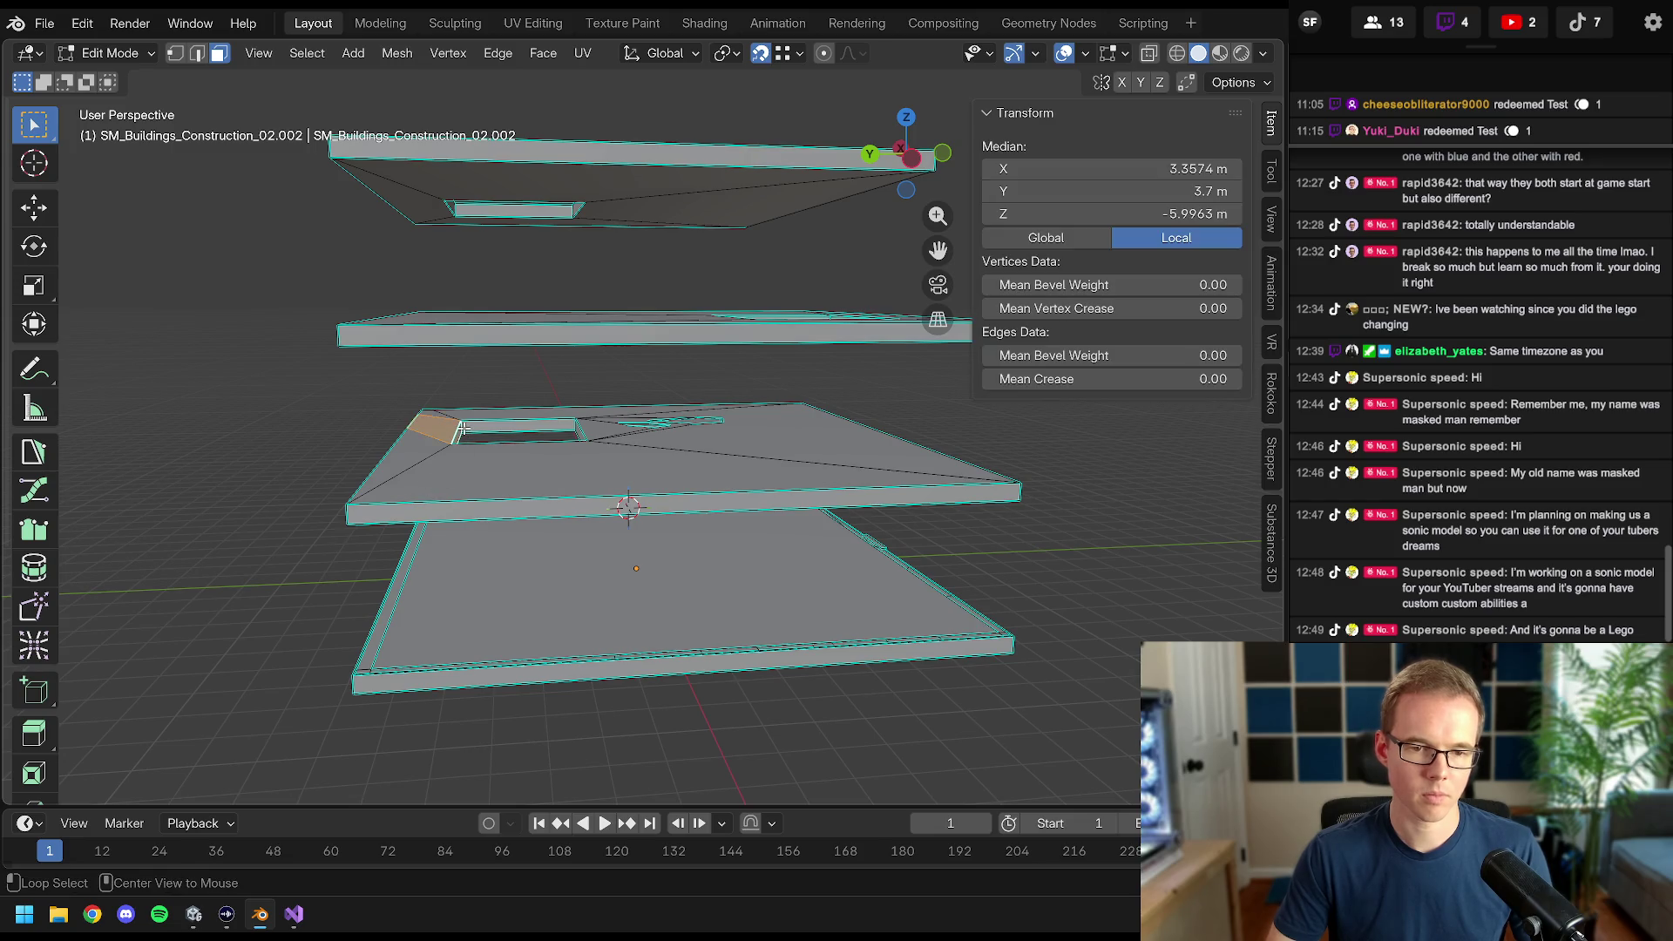
{"action": "left_click", "coordinate": [459, 427], "text": "alt+shift"}
{"action": "scroll", "coordinate": [475, 435], "scroll_direction": "up", "scroll_amount": 4}
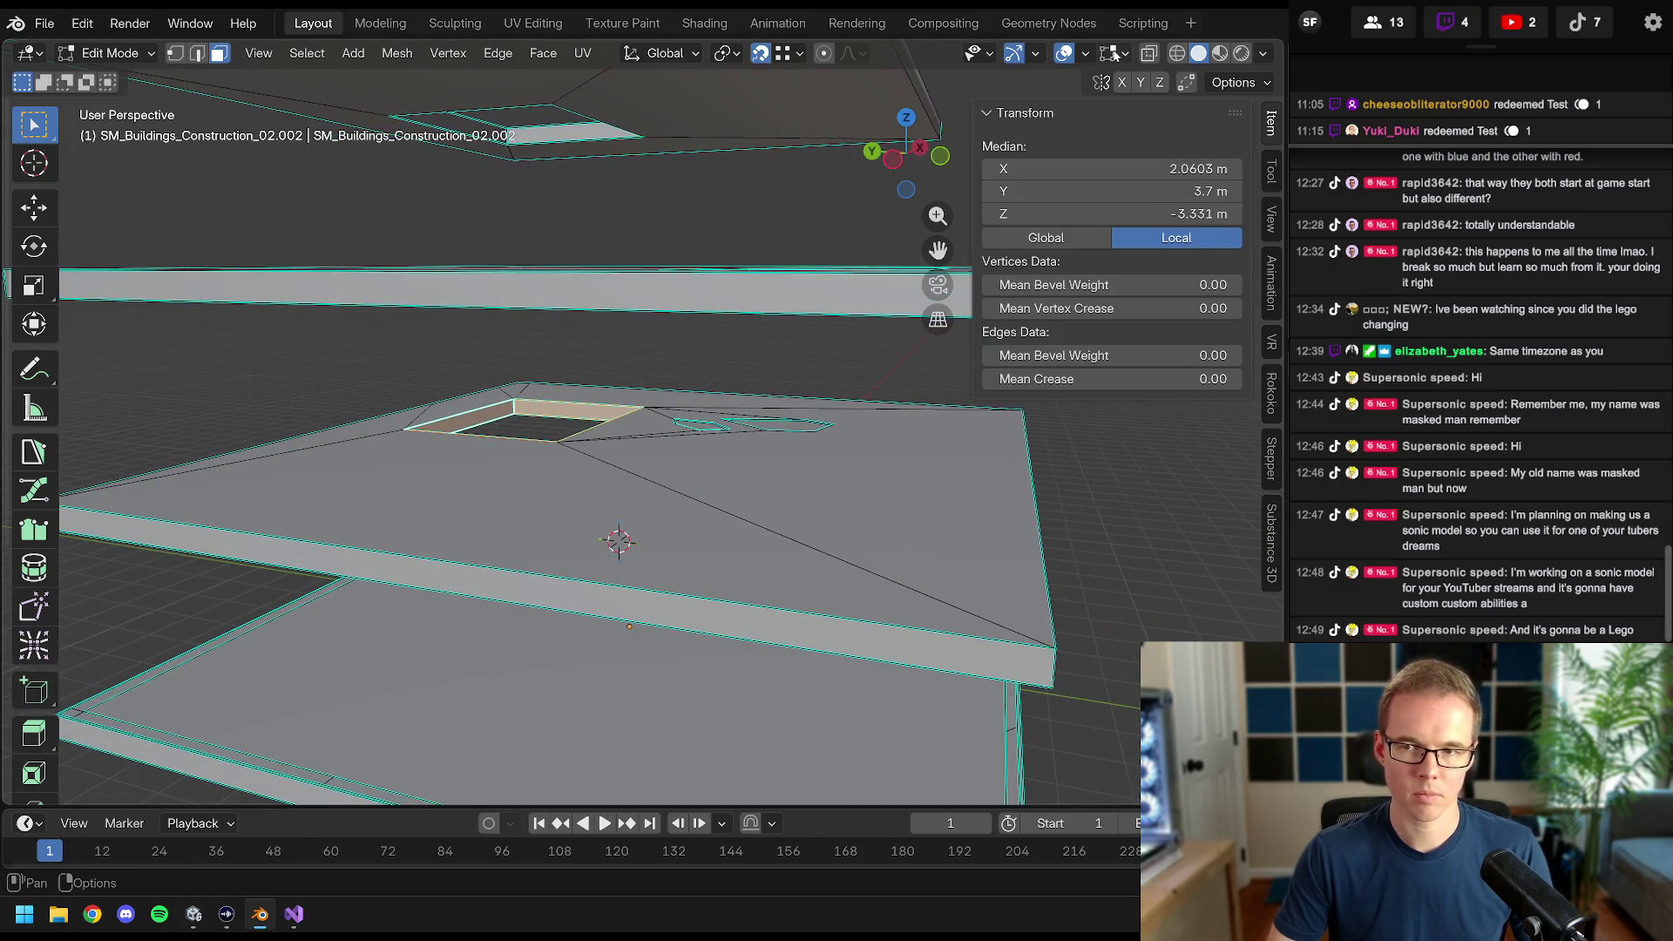
{"action": "left_click", "coordinate": [1086, 54]}
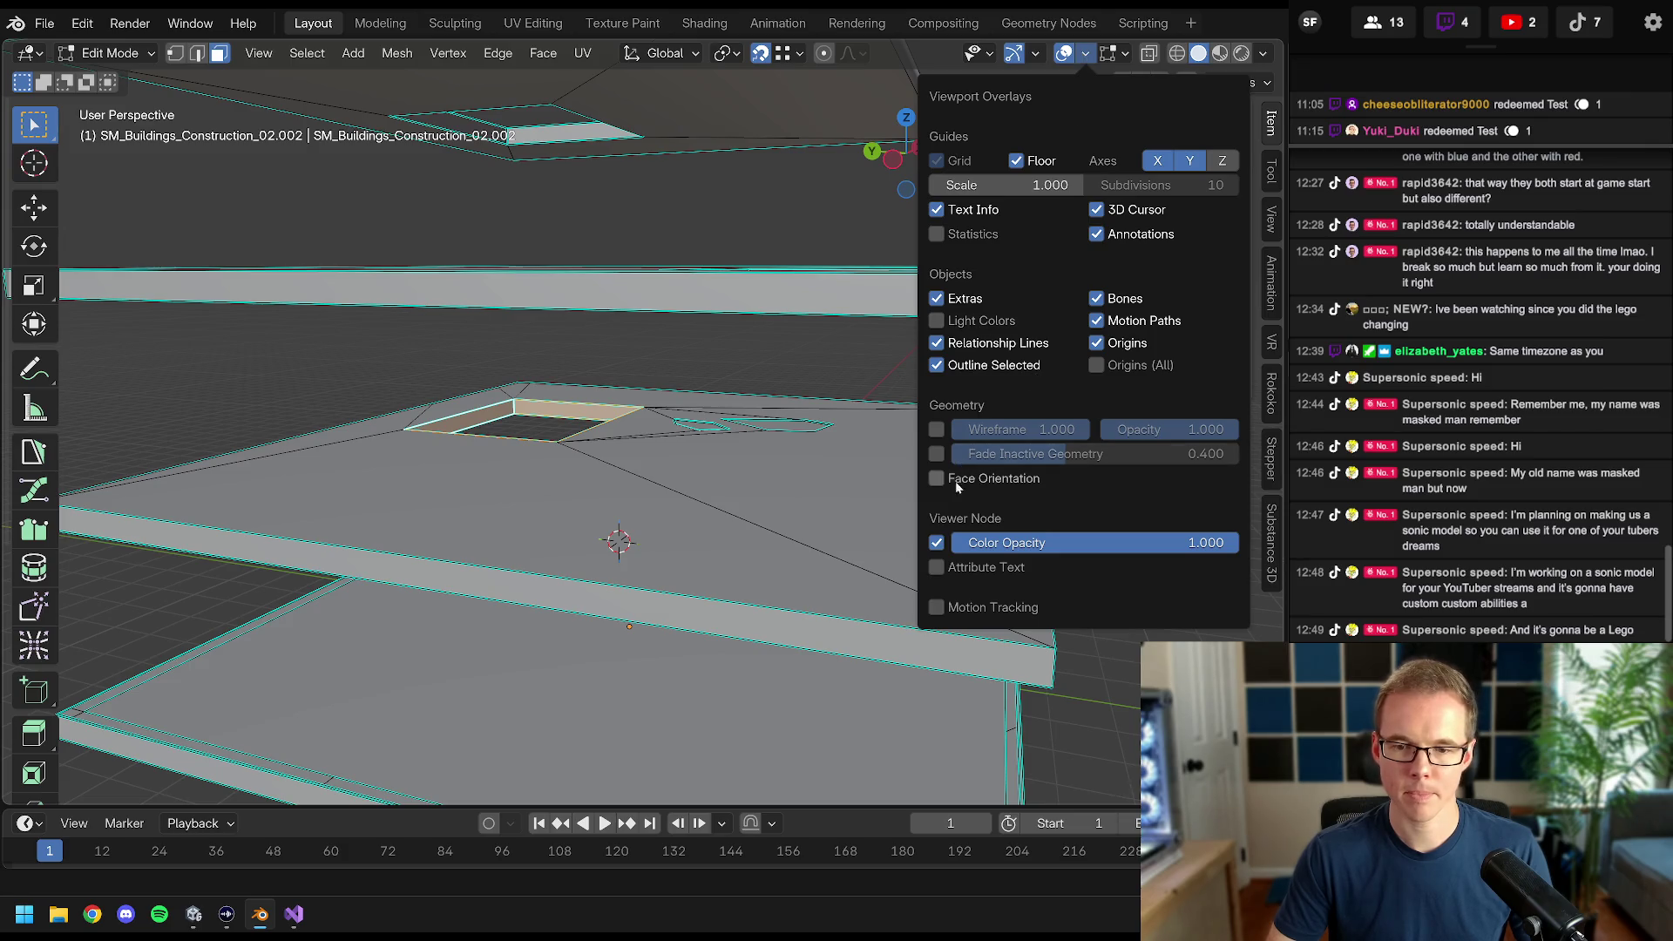
{"action": "left_click", "coordinate": [963, 236]}
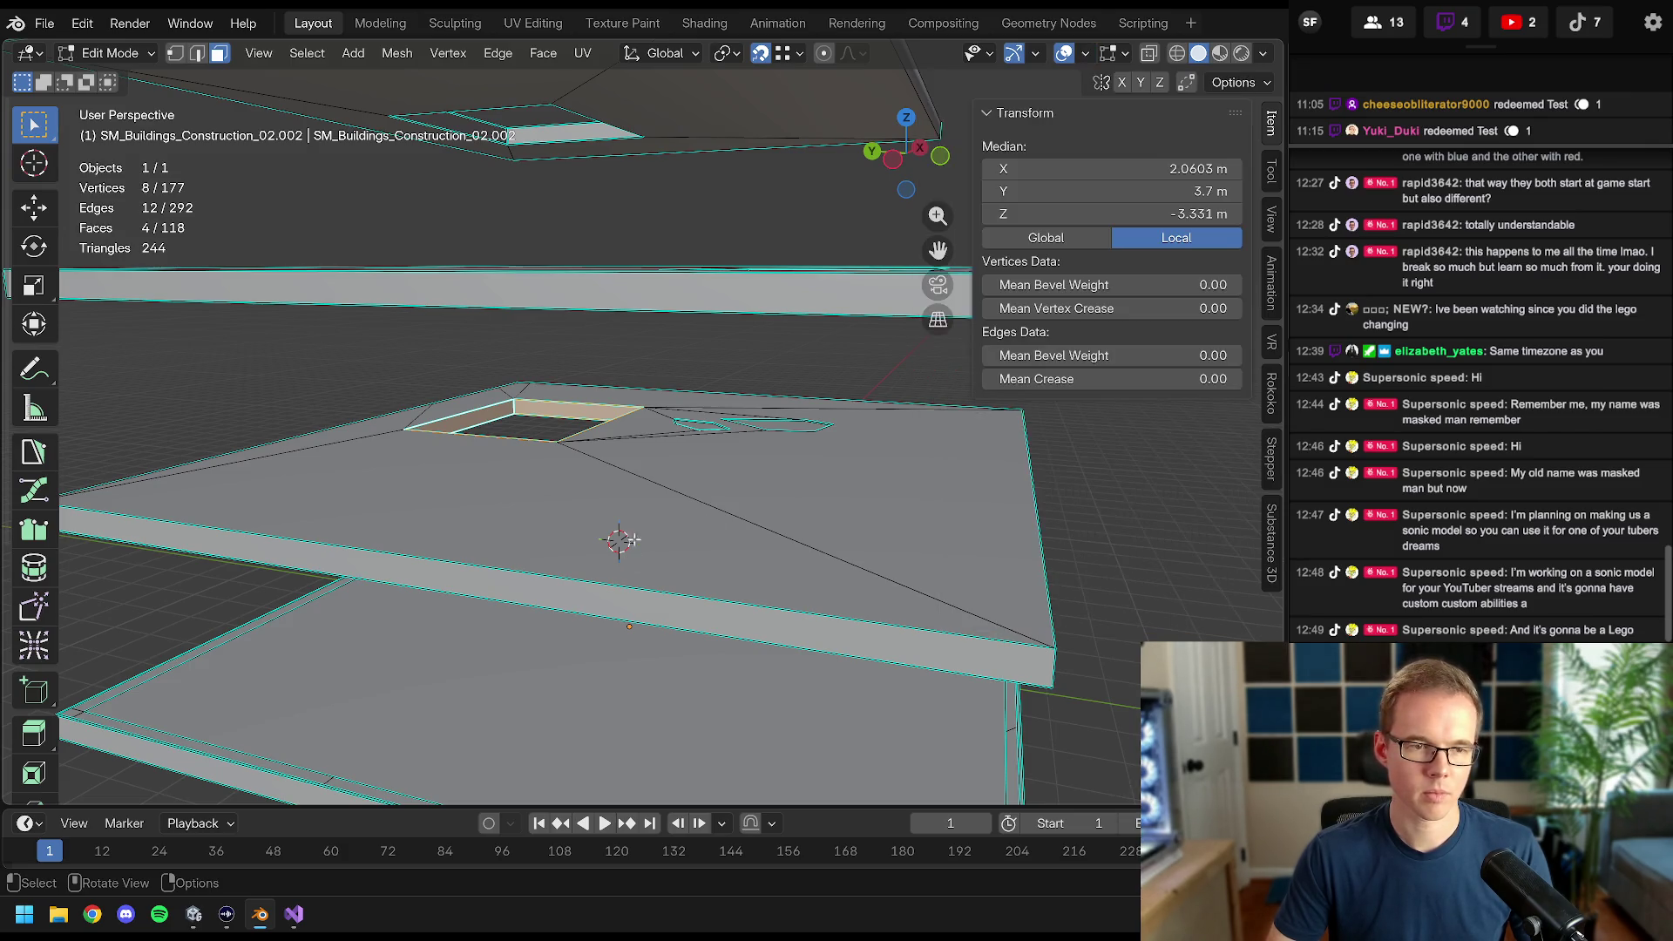
{"action": "scroll", "coordinate": [678, 540], "scroll_direction": "down", "scroll_amount": 3}
- In front X-ray view, box-select the upper and lower slab bars and delete their faces
{"action": "key", "text": "a"}
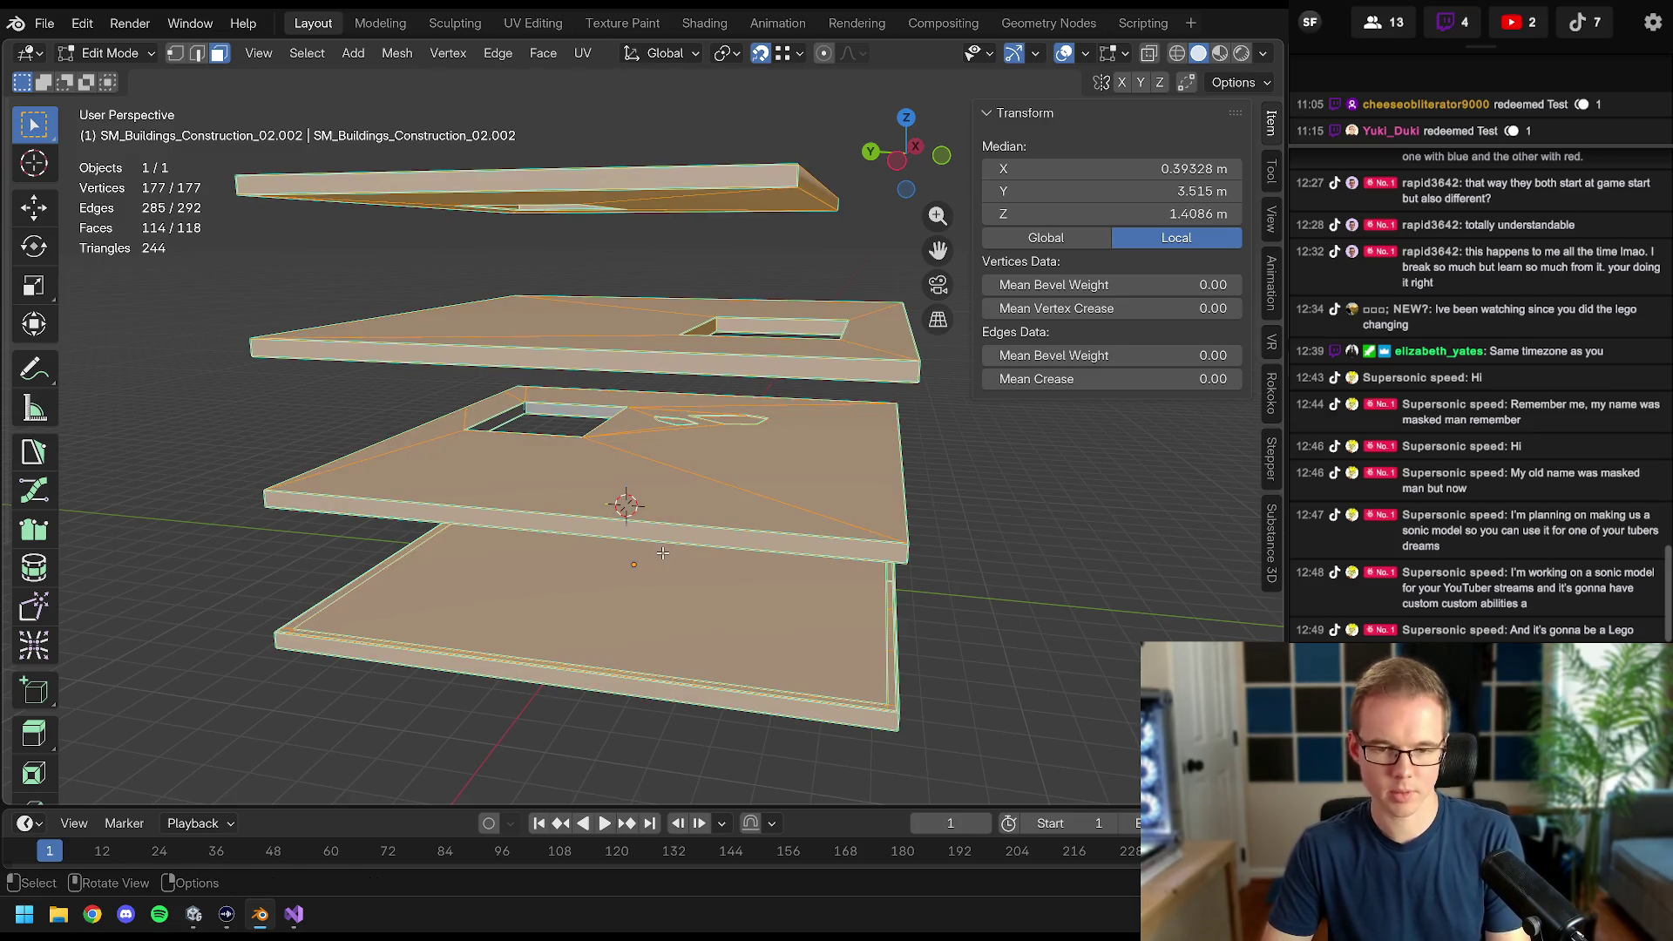
{"action": "key", "text": "KP_1"}
{"action": "key", "text": "z"}
{"action": "scroll", "coordinate": [411, 214], "scroll_direction": "down", "scroll_amount": 2}
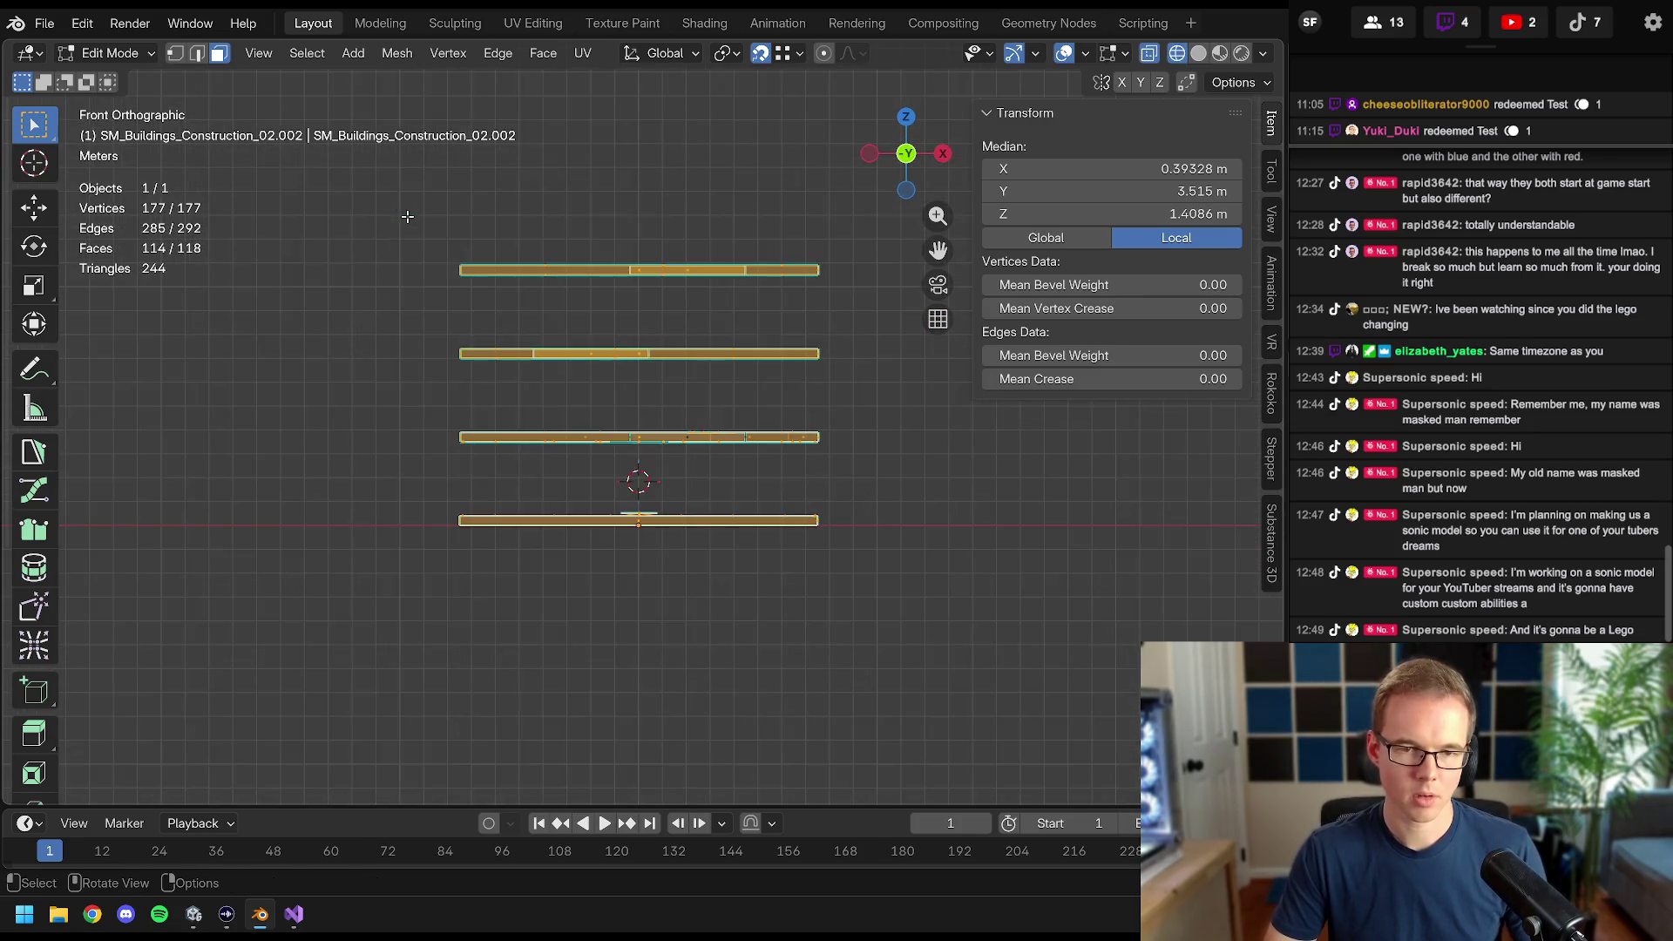
{"action": "left_click_drag", "start_coordinate": [406, 216], "coordinate": [945, 414]}
{"action": "left_click_drag", "start_coordinate": [429, 463], "coordinate": [947, 637]}
{"action": "key", "text": "x"}
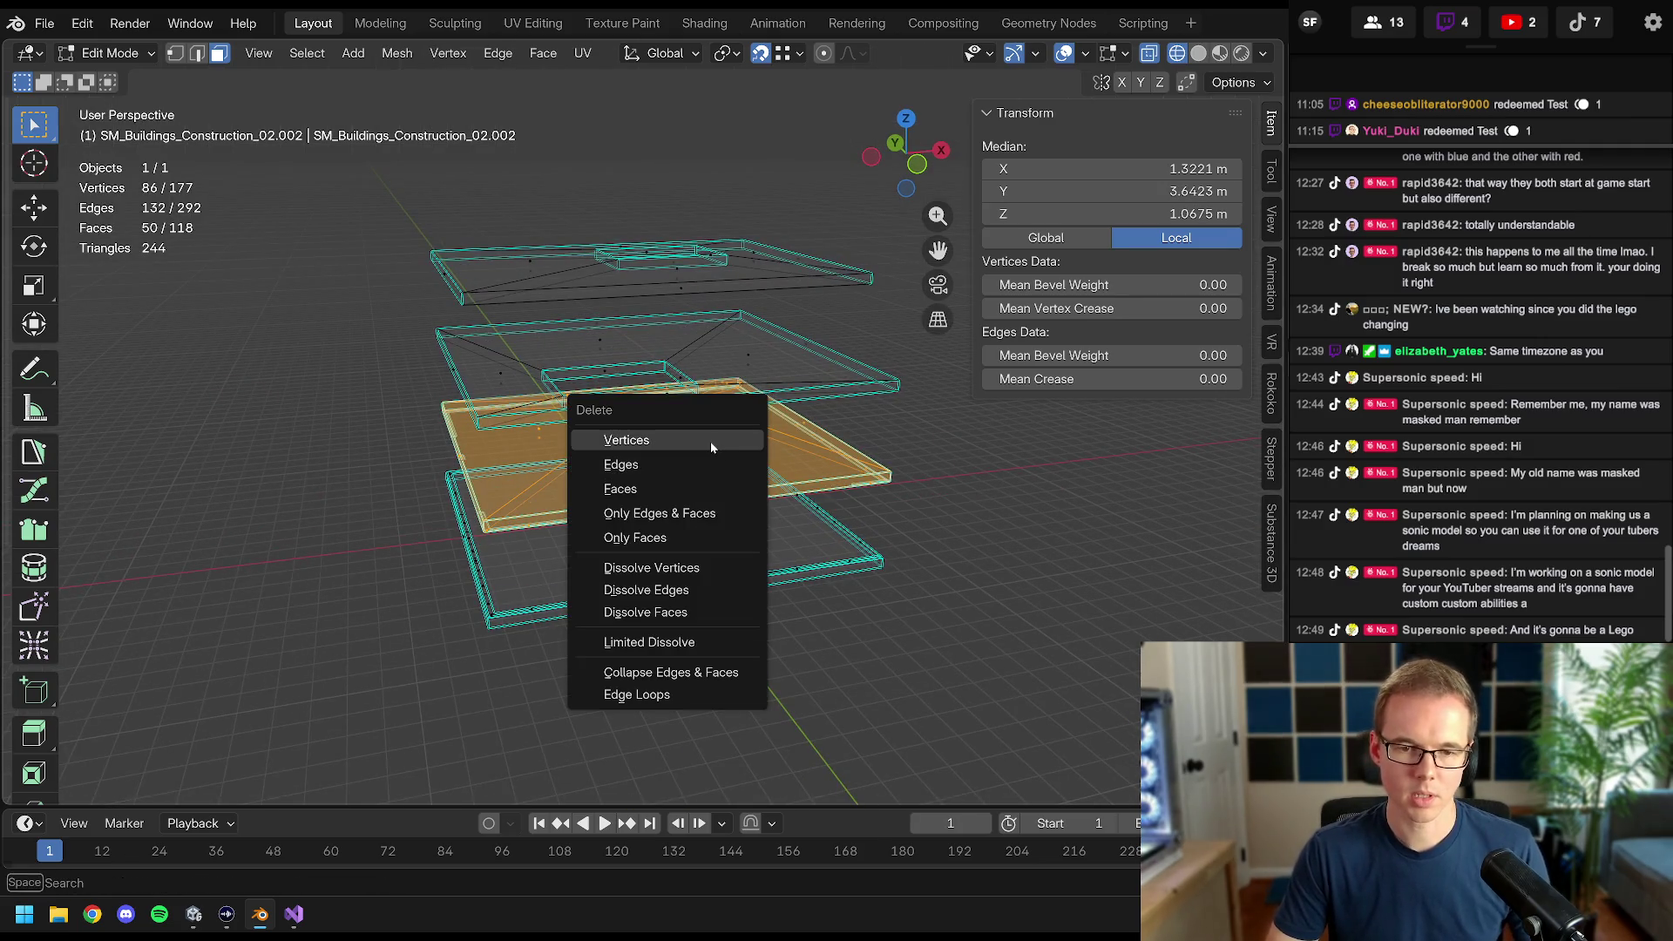
{"action": "left_click", "coordinate": [695, 489]}
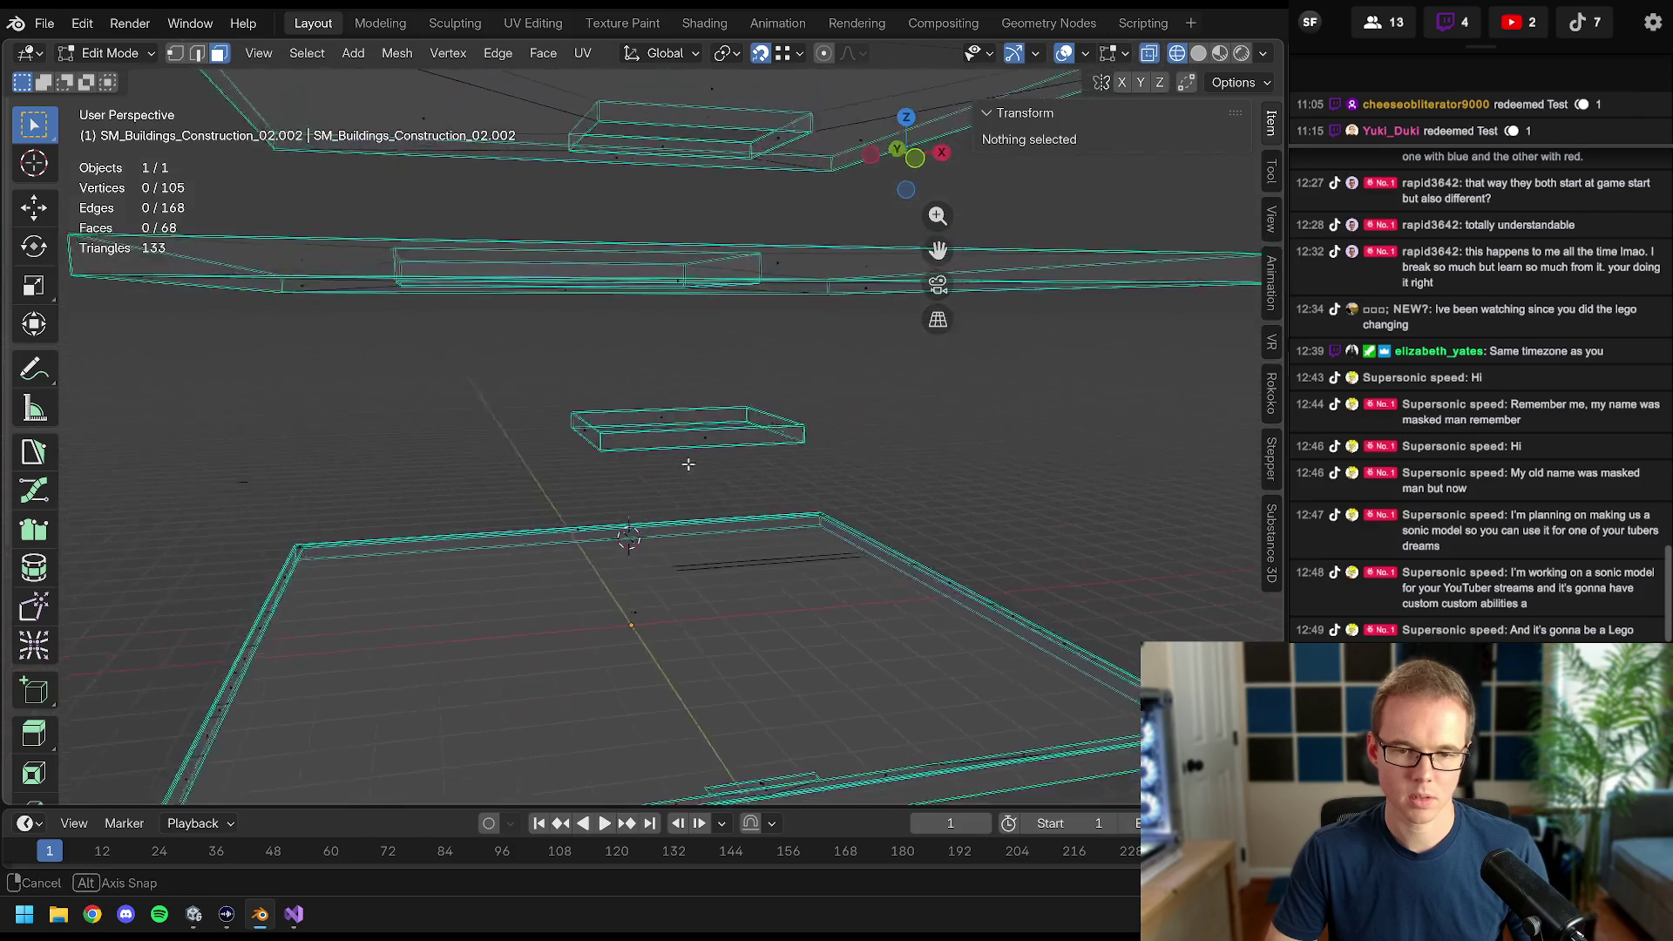
- Duplicate the connected tray and place the copy 3.5 m lower on Z
{"action": "left_click", "coordinate": [617, 347]}
{"action": "key", "text": "ctrl+l"}
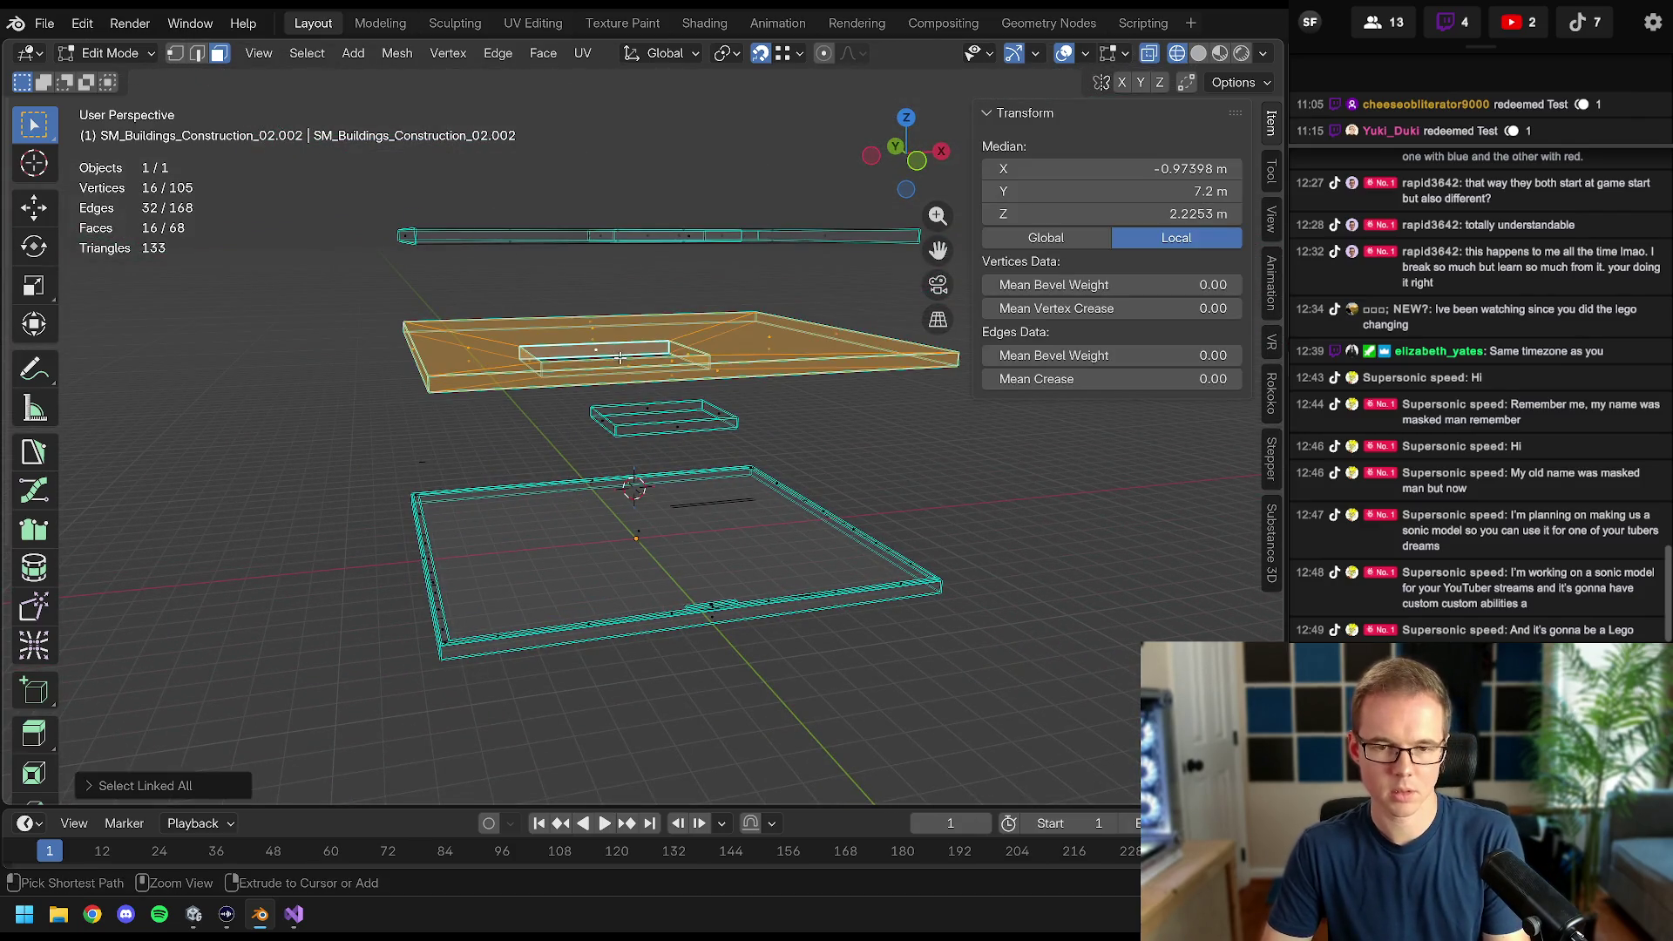
{"action": "key", "text": "KP_1"}
{"action": "scroll", "coordinate": [925, 343], "scroll_direction": "up", "scroll_amount": 2}
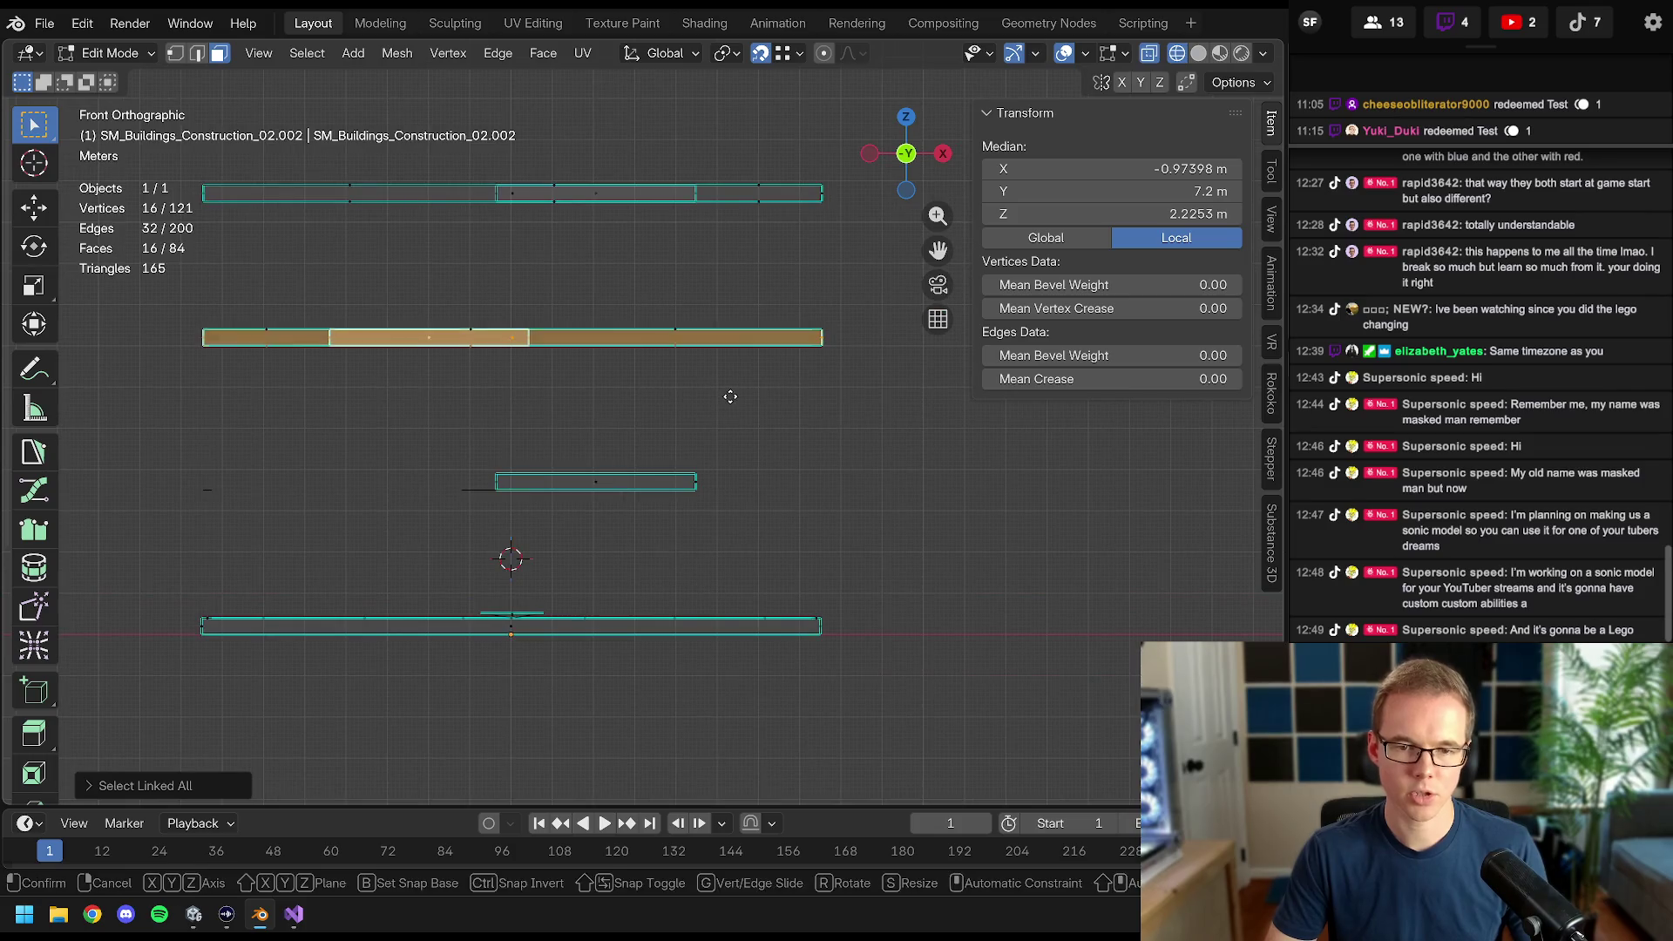
{"action": "key", "text": "shift+d"}
{"action": "key", "text": "z"}
{"action": "left_click", "coordinate": [694, 485]}
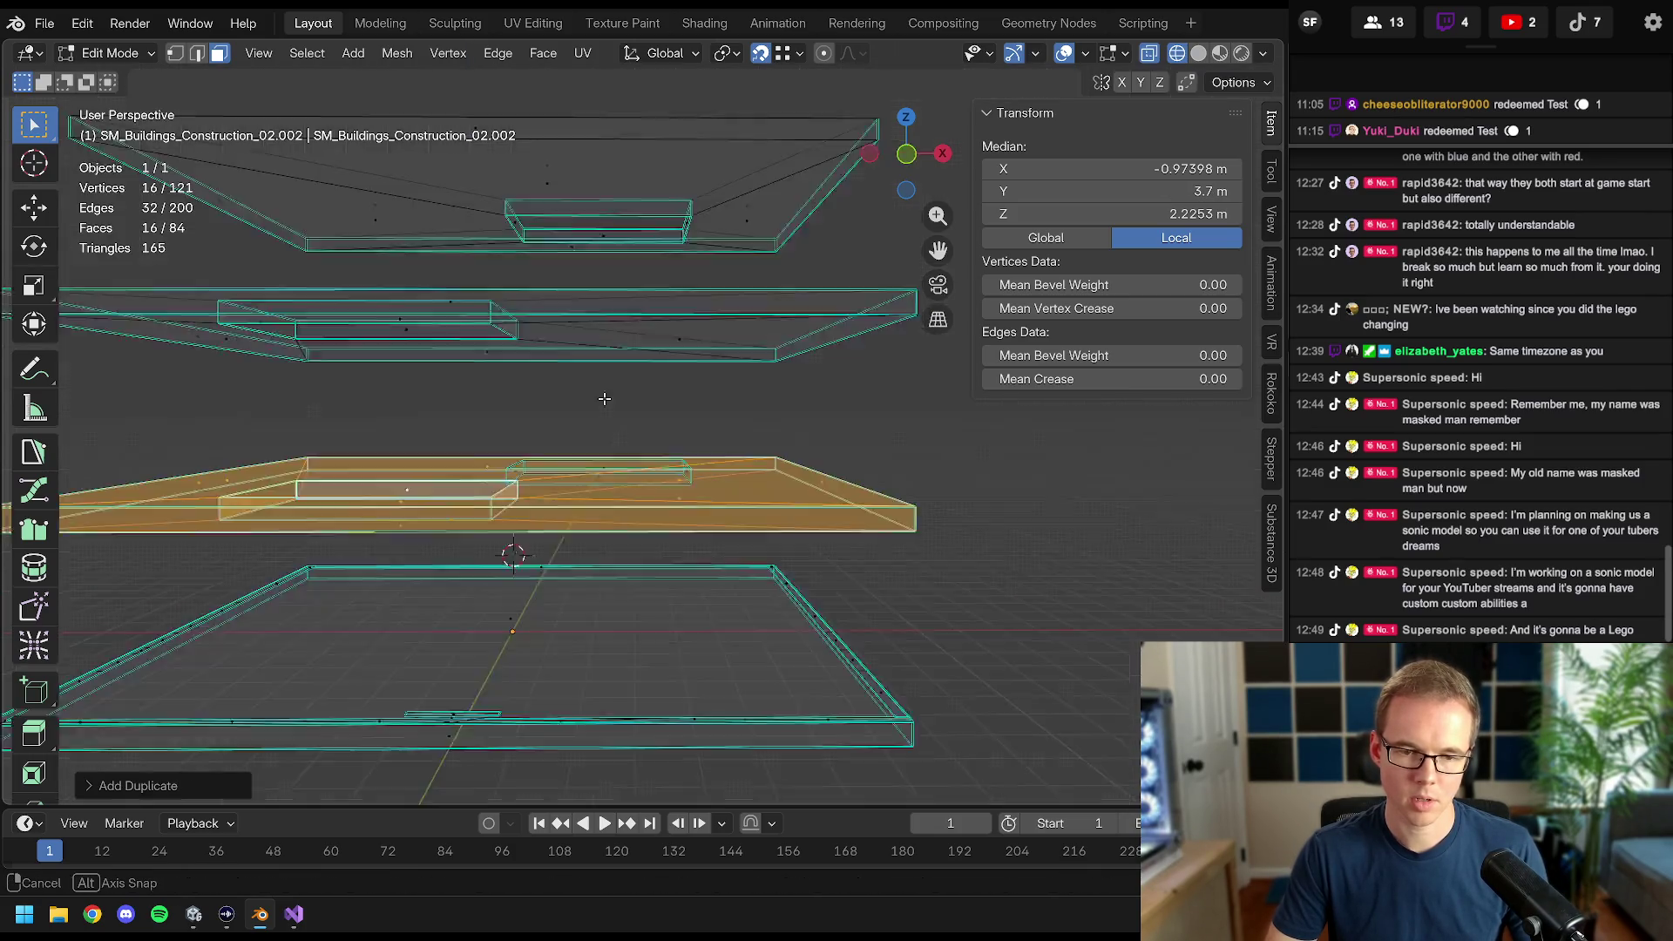
{"action": "left_click_drag", "start_coordinate": [576, 420], "coordinate": [369, 485]}
- Remove the small box by deleting its vertices instead of its faces
{"action": "left_click", "coordinate": [354, 476], "text": "alt"}
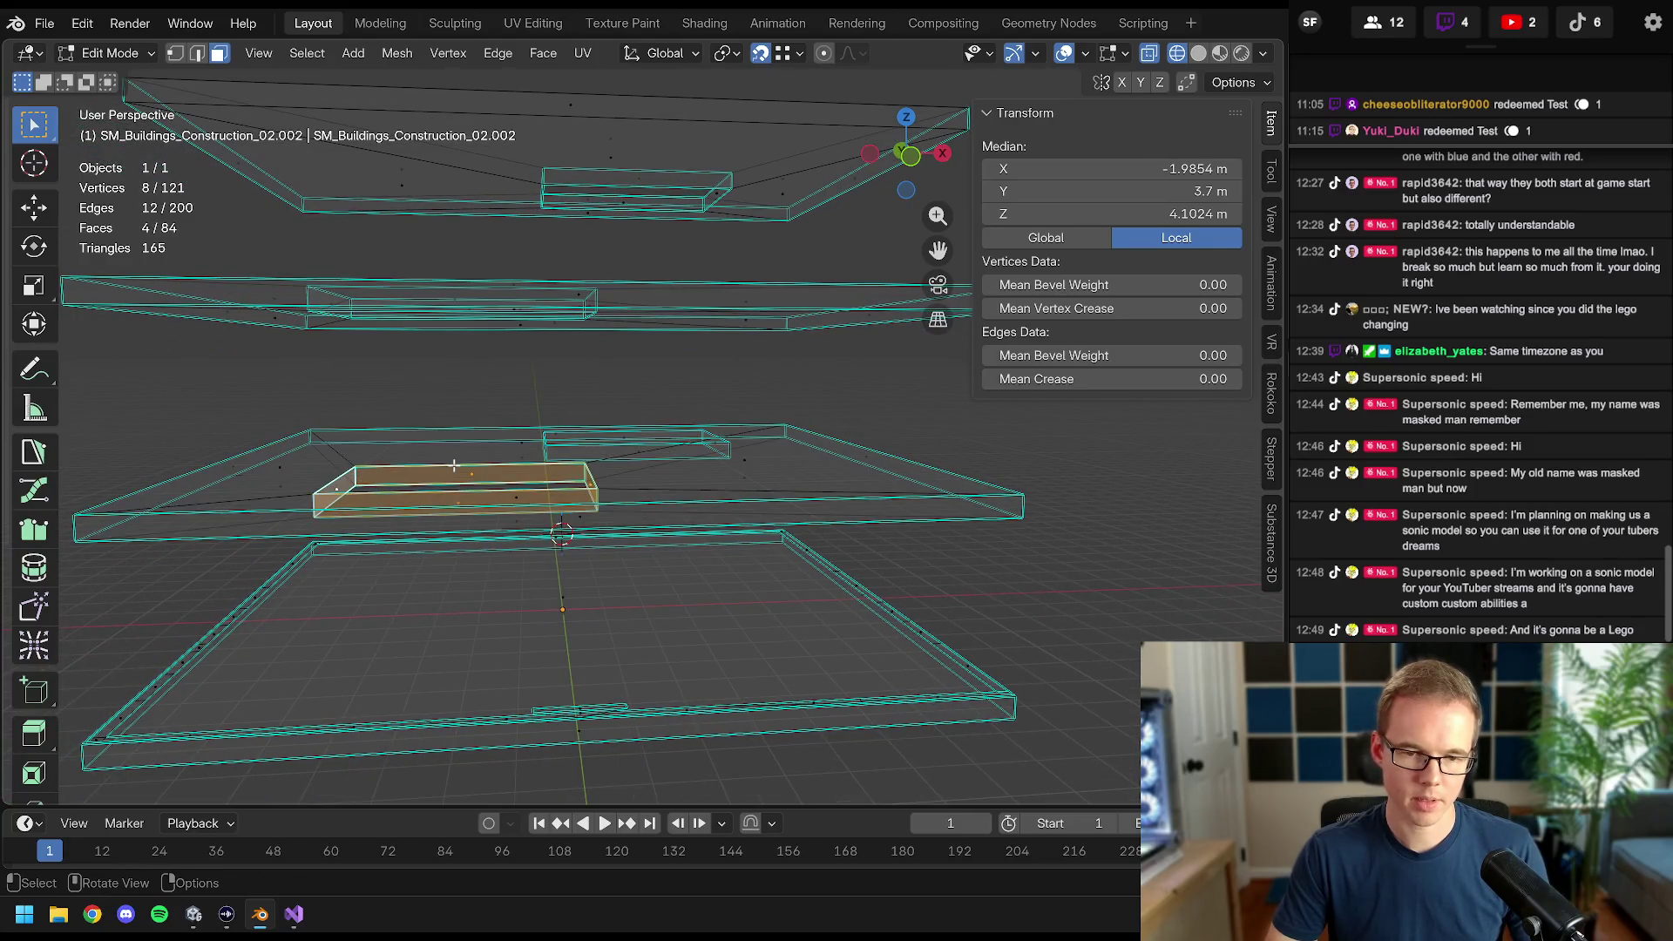
{"action": "key", "text": "x"}
{"action": "left_click", "coordinate": [429, 472]}
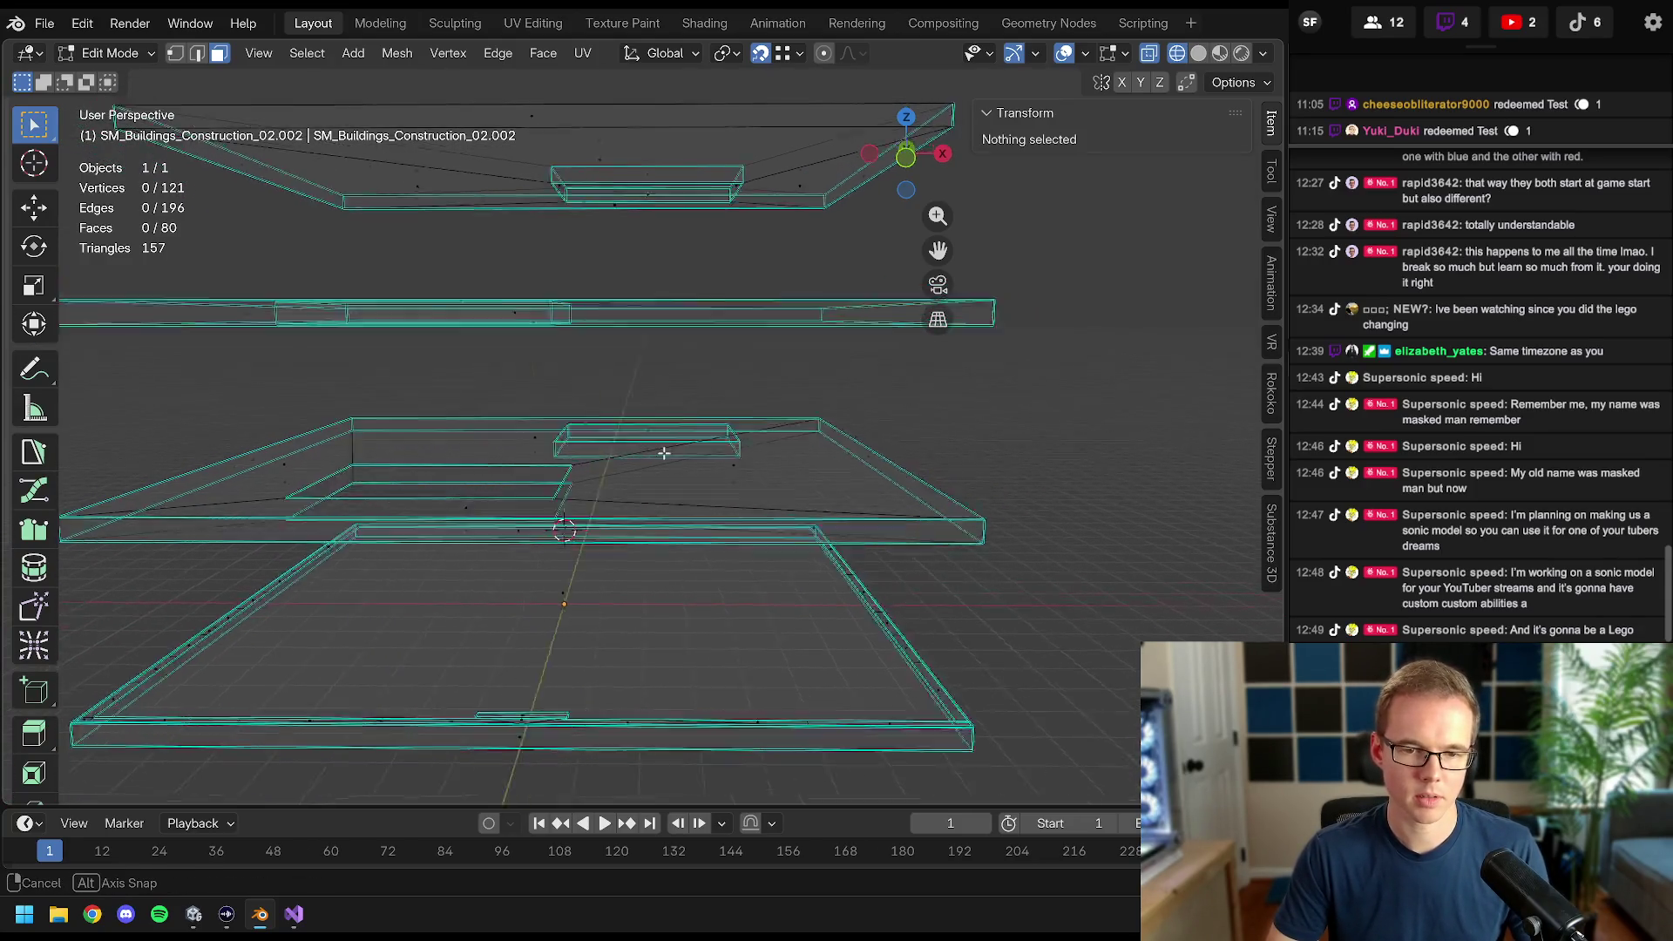
{"action": "left_click_drag", "start_coordinate": [436, 470], "coordinate": [645, 465]}
{"action": "key", "text": "ctrl+z"}
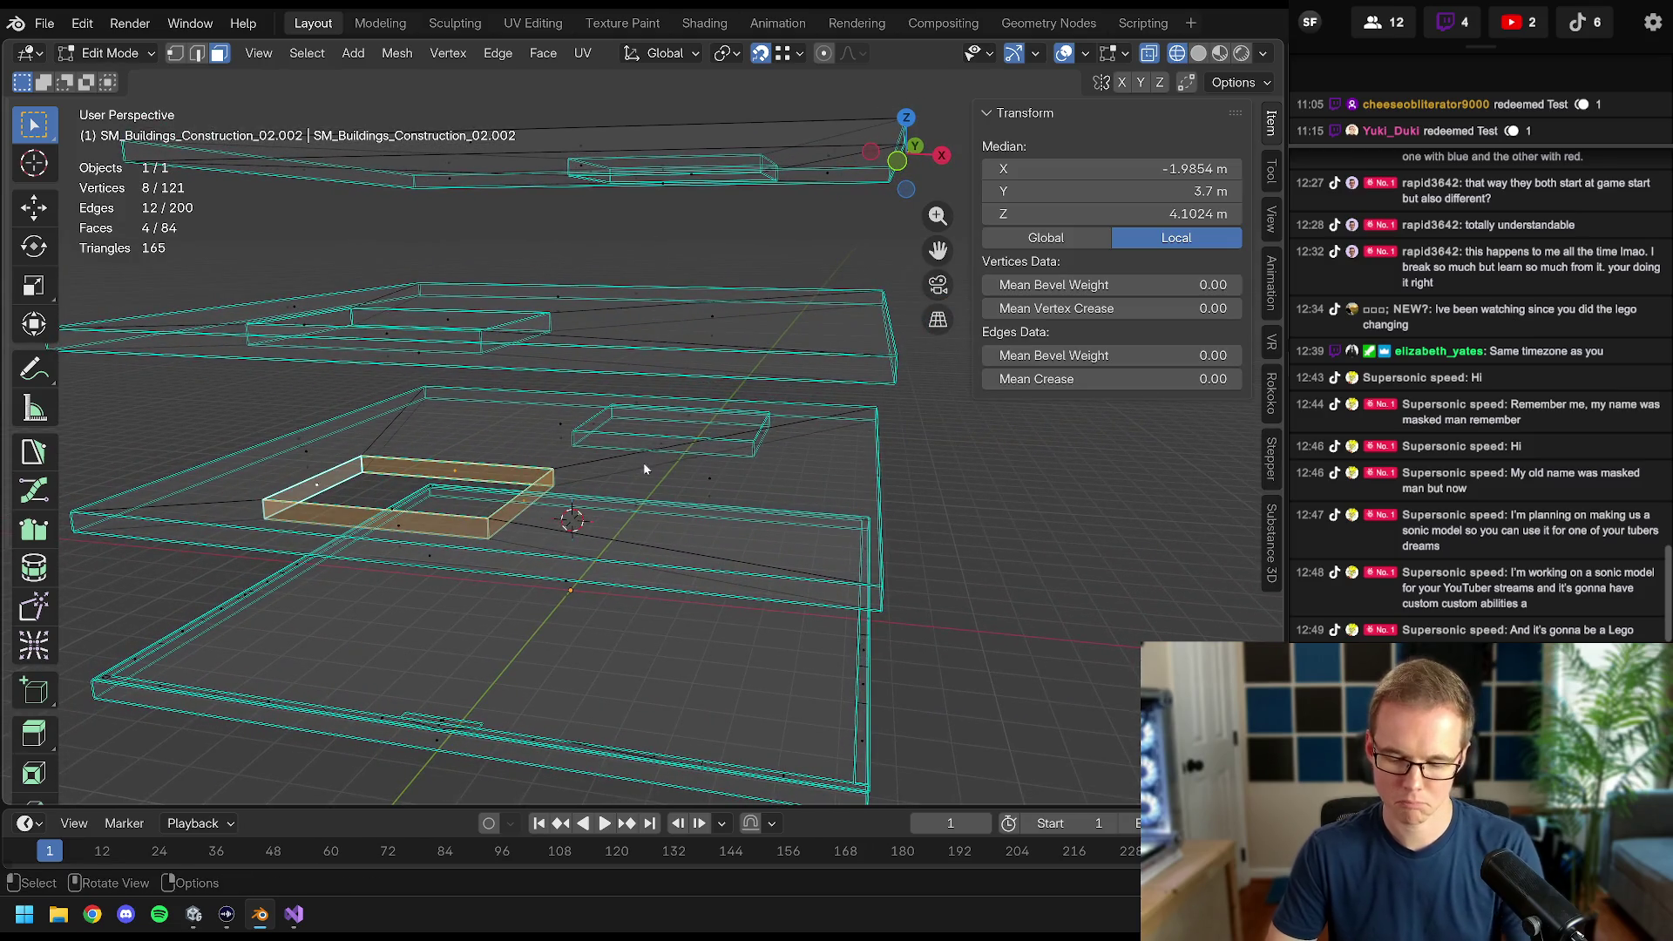
{"action": "key", "text": "x"}
{"action": "left_click", "coordinate": [591, 407]}
{"action": "left_click_drag", "start_coordinate": [477, 440], "coordinate": [279, 131]}
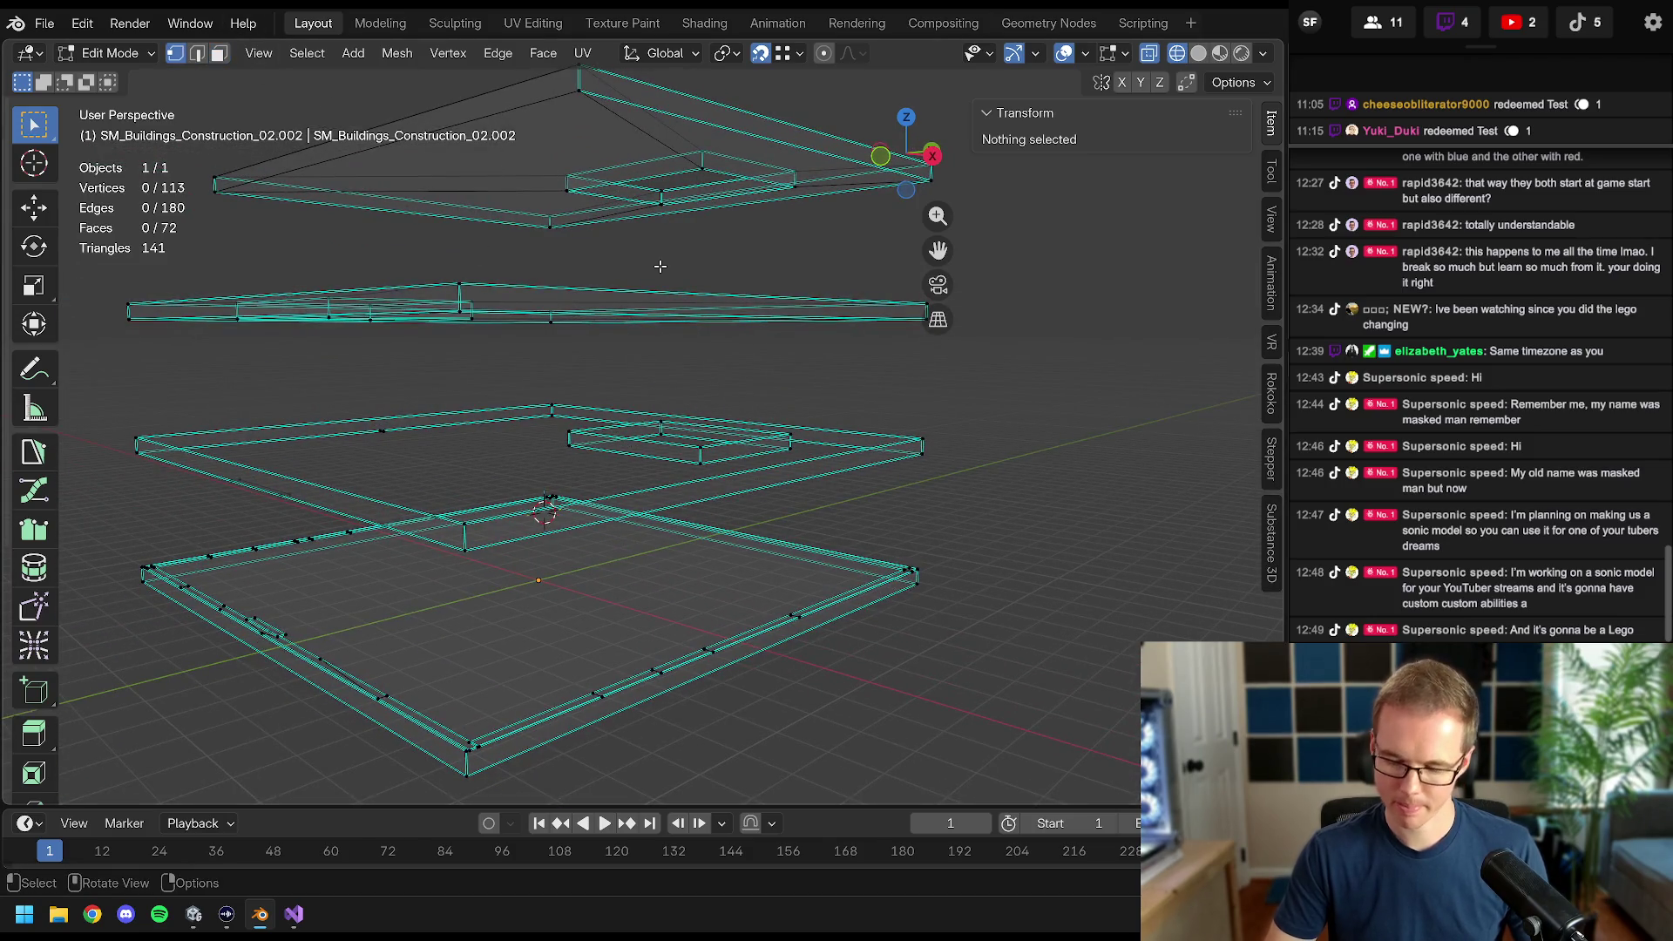
{"action": "key", "text": "KP_1"}
{"action": "mouse_move", "coordinate": [637, 356]}
{"action": "left_mouse_down"}
{"action": "mouse_move", "coordinate": [616, 392]}
{"action": "mouse_move", "coordinate": [469, 418]}
{"action": "mouse_move", "coordinate": [646, 428]}
{"action": "left_mouse_up"}
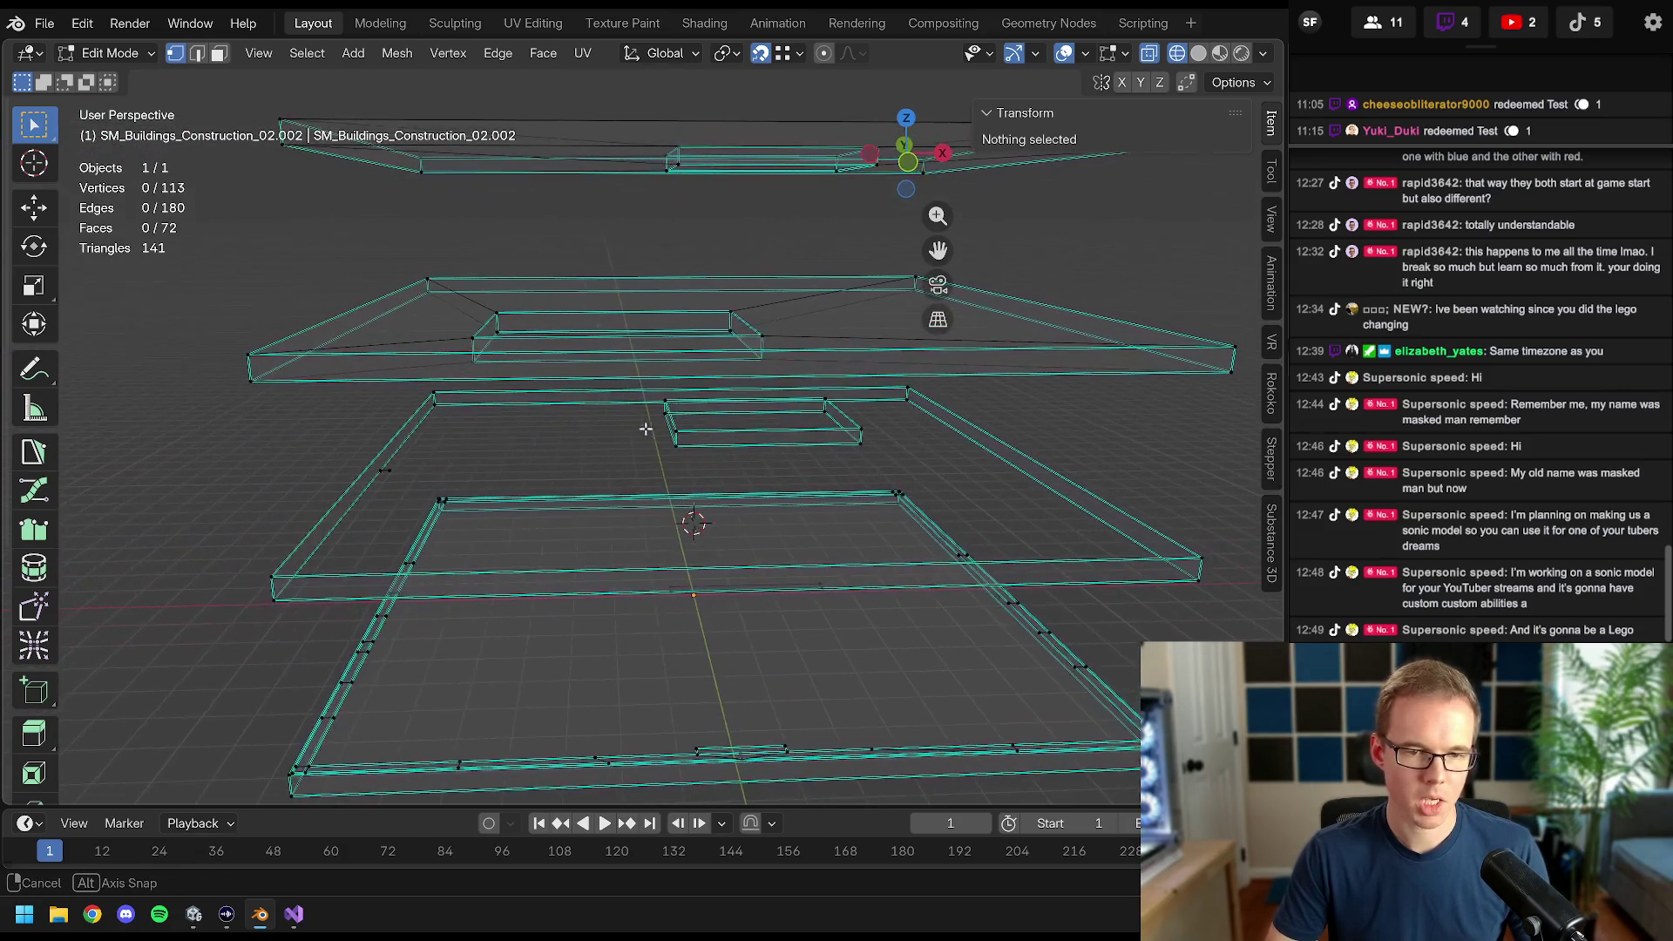
- Delete the stray edges' leftover vertices on the bottom slab
{"action": "left_click", "coordinate": [376, 474], "text": "shift"}
{"action": "key", "text": "x"}
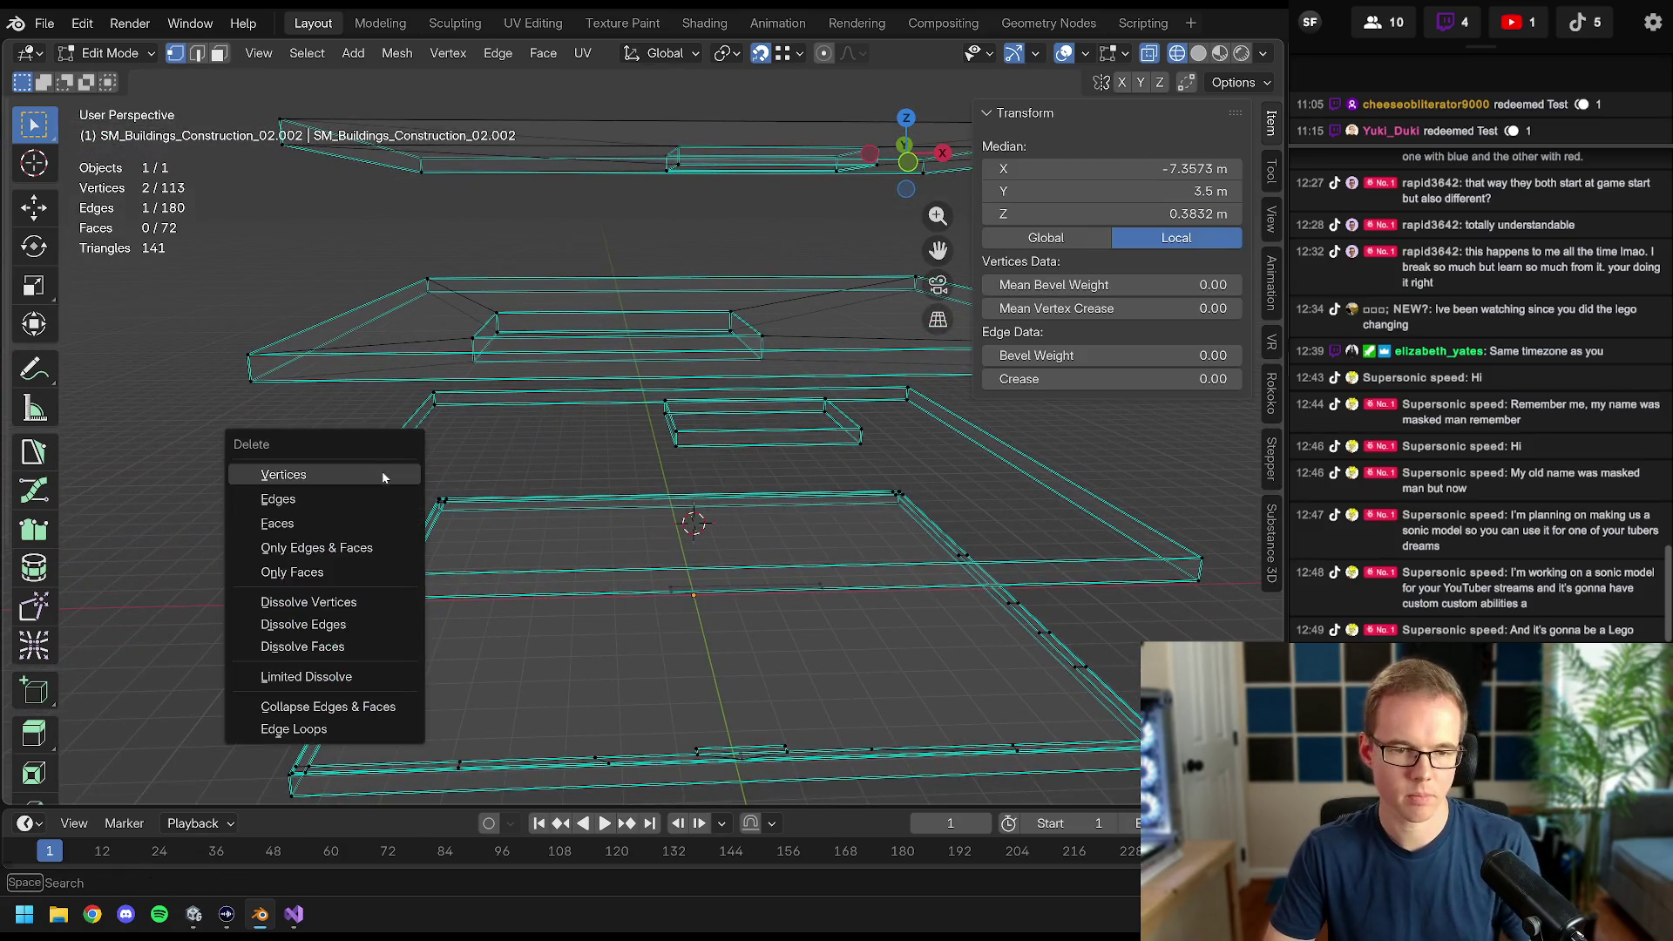
{"action": "left_click", "coordinate": [279, 579]}
{"action": "mouse_move", "coordinate": [404, 447]}
{"action": "left_mouse_down"}
{"action": "mouse_move", "coordinate": [679, 448]}
{"action": "mouse_move", "coordinate": [663, 453]}
{"action": "left_mouse_up"}
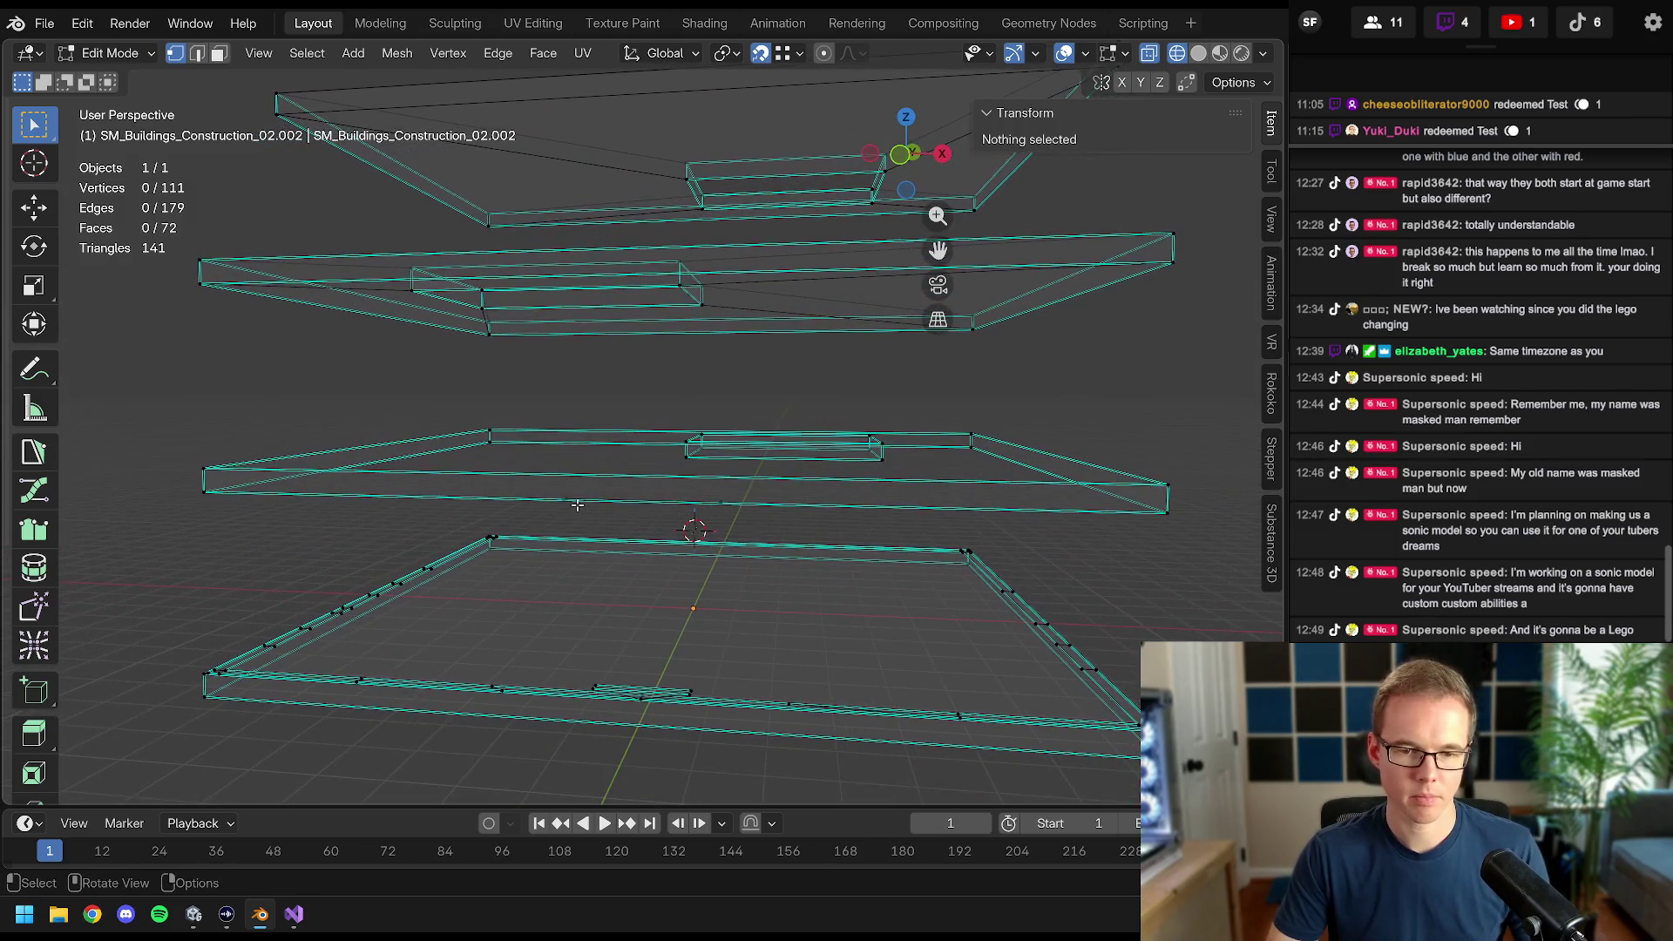
{"action": "key", "text": "b"}
{"action": "left_click_drag", "start_coordinate": [535, 493], "coordinate": [816, 521]}
{"action": "key", "text": "x"}
{"action": "left_click", "coordinate": [815, 521]}
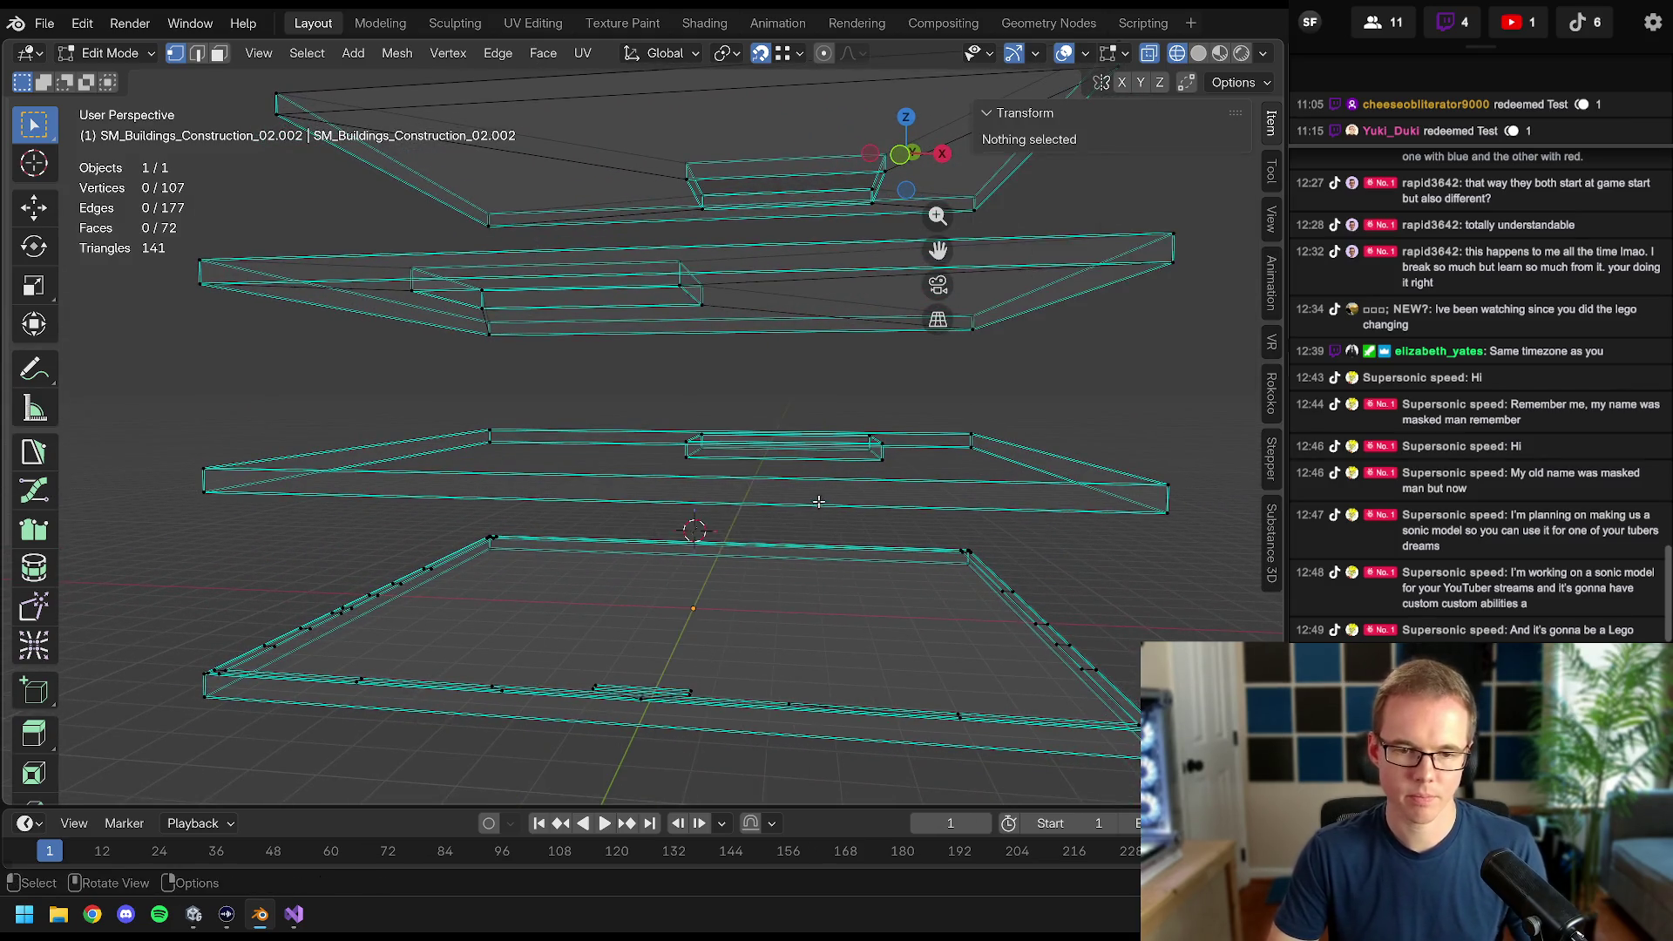
{"action": "mouse_move", "coordinate": [697, 531]}
{"action": "left_mouse_down"}
{"action": "mouse_move", "coordinate": [682, 535]}
{"action": "mouse_move", "coordinate": [702, 522]}
{"action": "left_mouse_up"}
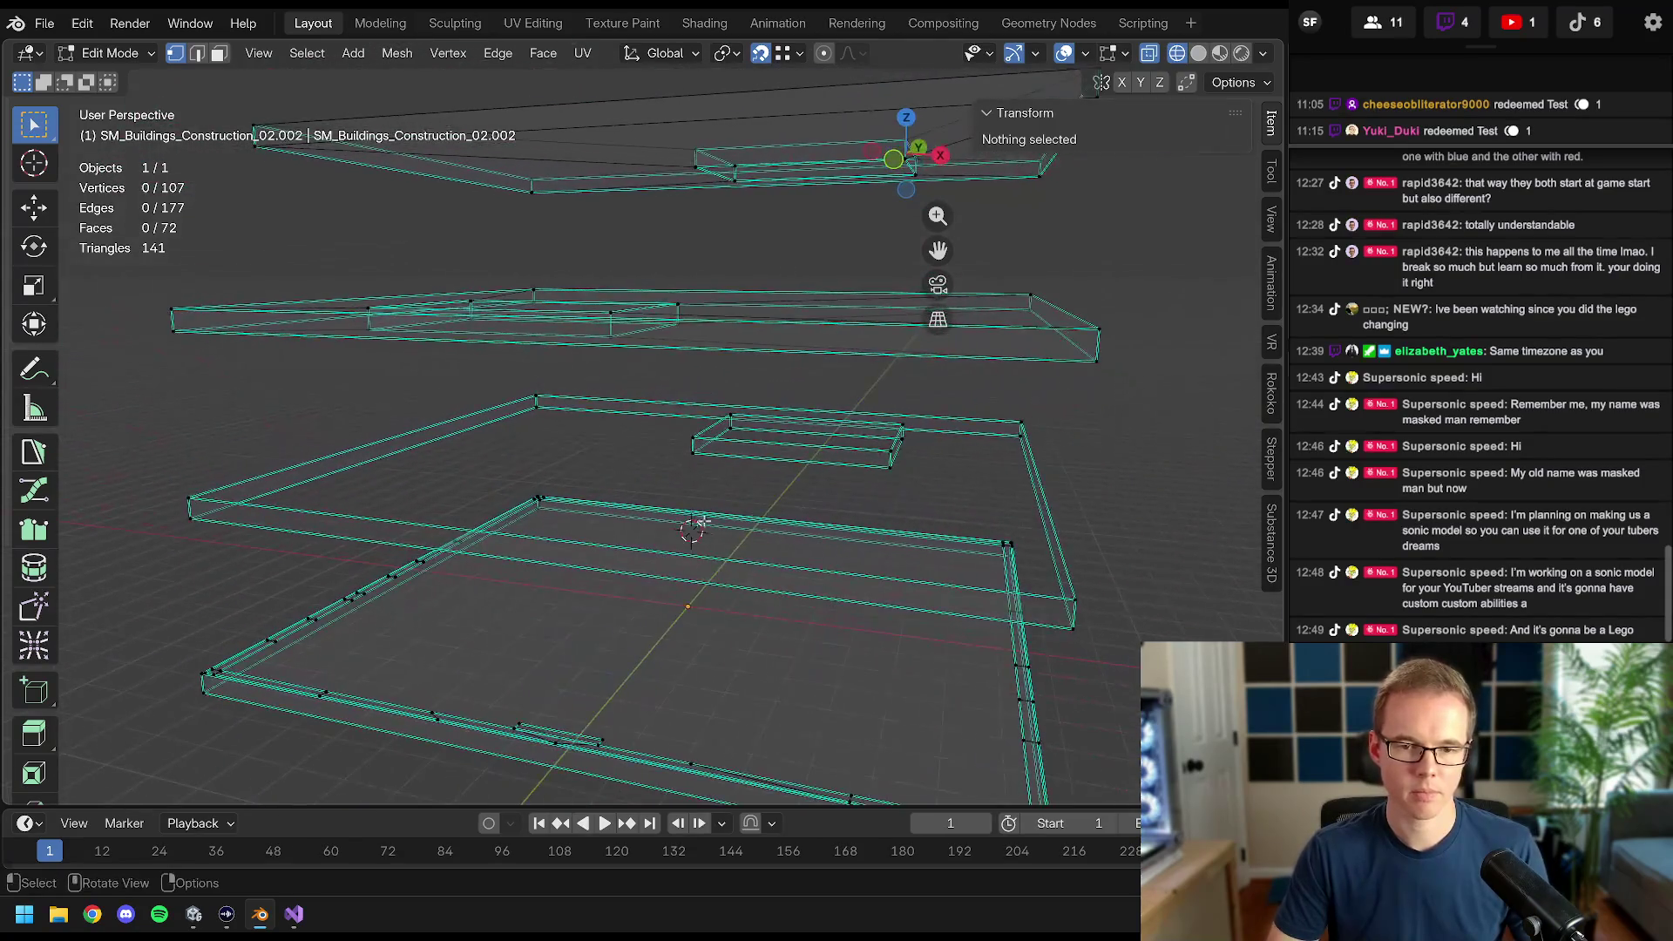
- Fill the first gaps between the small box's edges and the slab edges with new faces
{"action": "left_click", "coordinate": [774, 447]}
{"action": "left_click", "coordinate": [410, 522], "text": "shift"}
{"action": "key", "text": "f"}
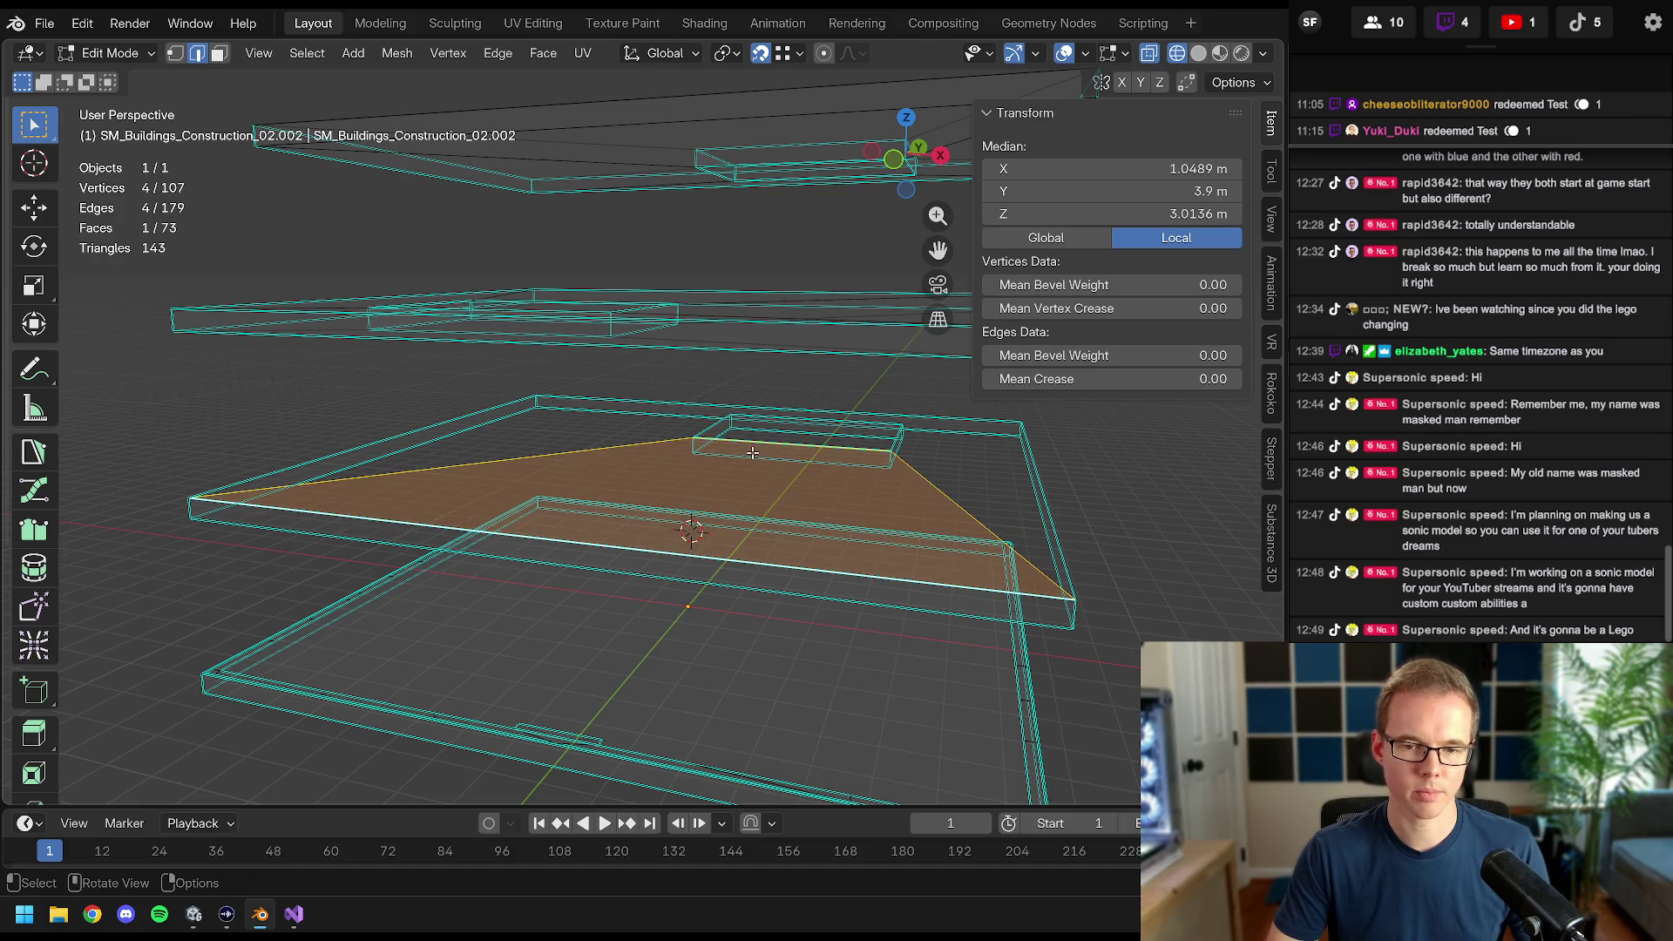
{"action": "left_click", "coordinate": [687, 480]}
{"action": "left_click", "coordinate": [501, 568], "text": "shift"}
{"action": "key", "text": "f"}
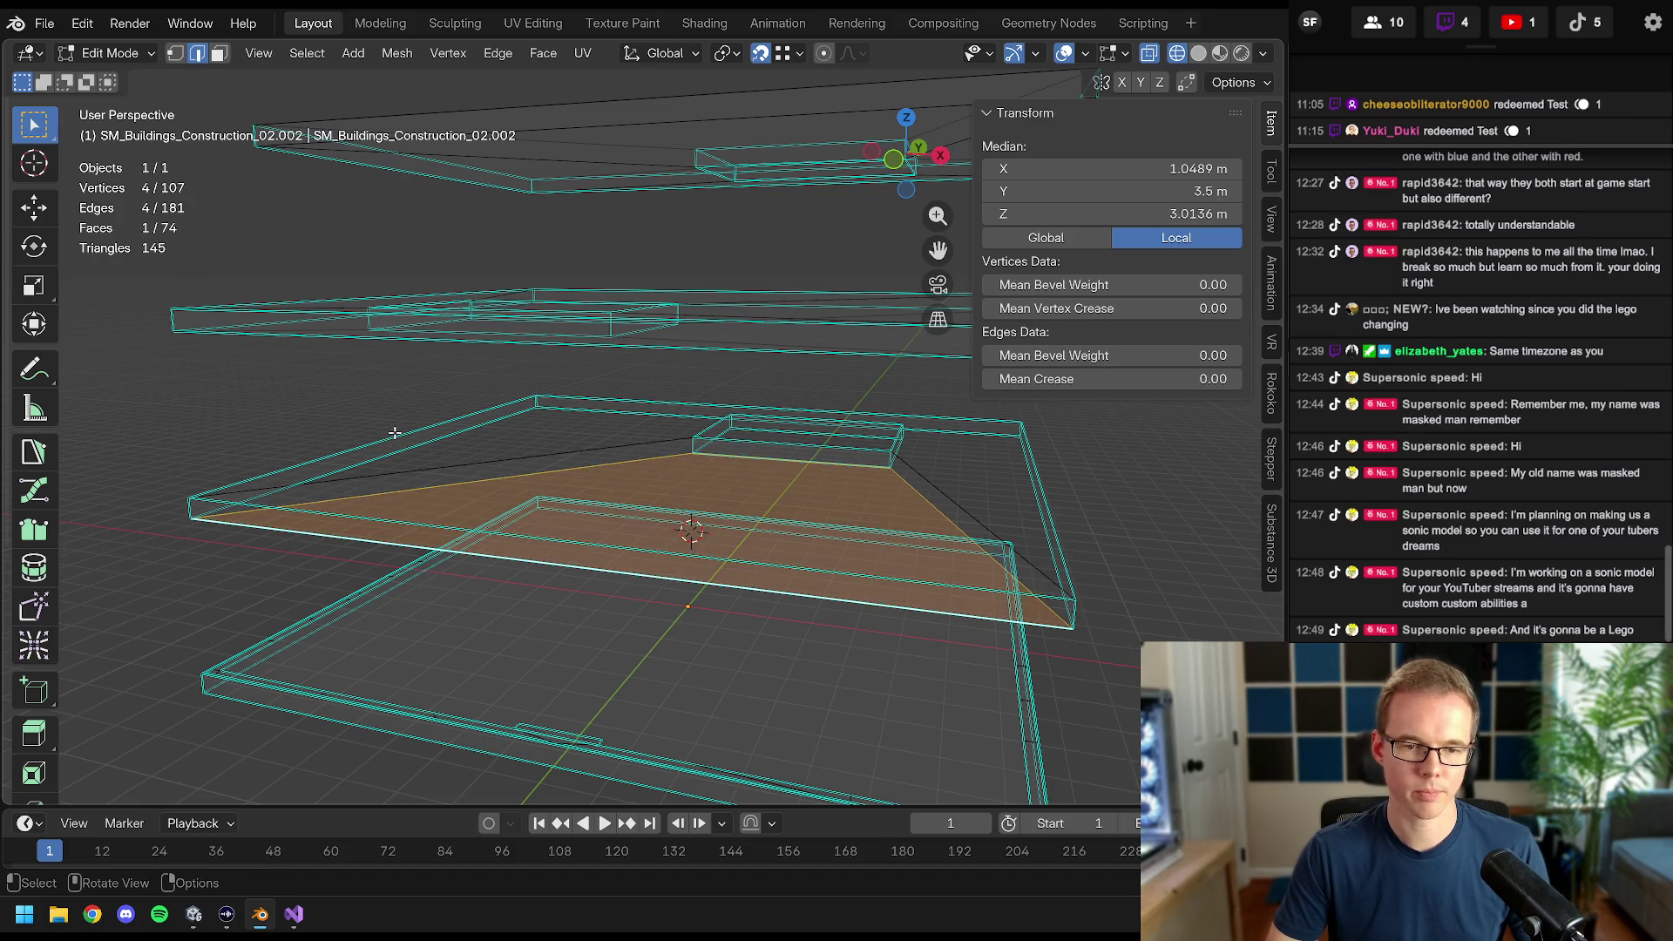
{"action": "left_click", "coordinate": [395, 433]}
{"action": "key", "text": "f"}
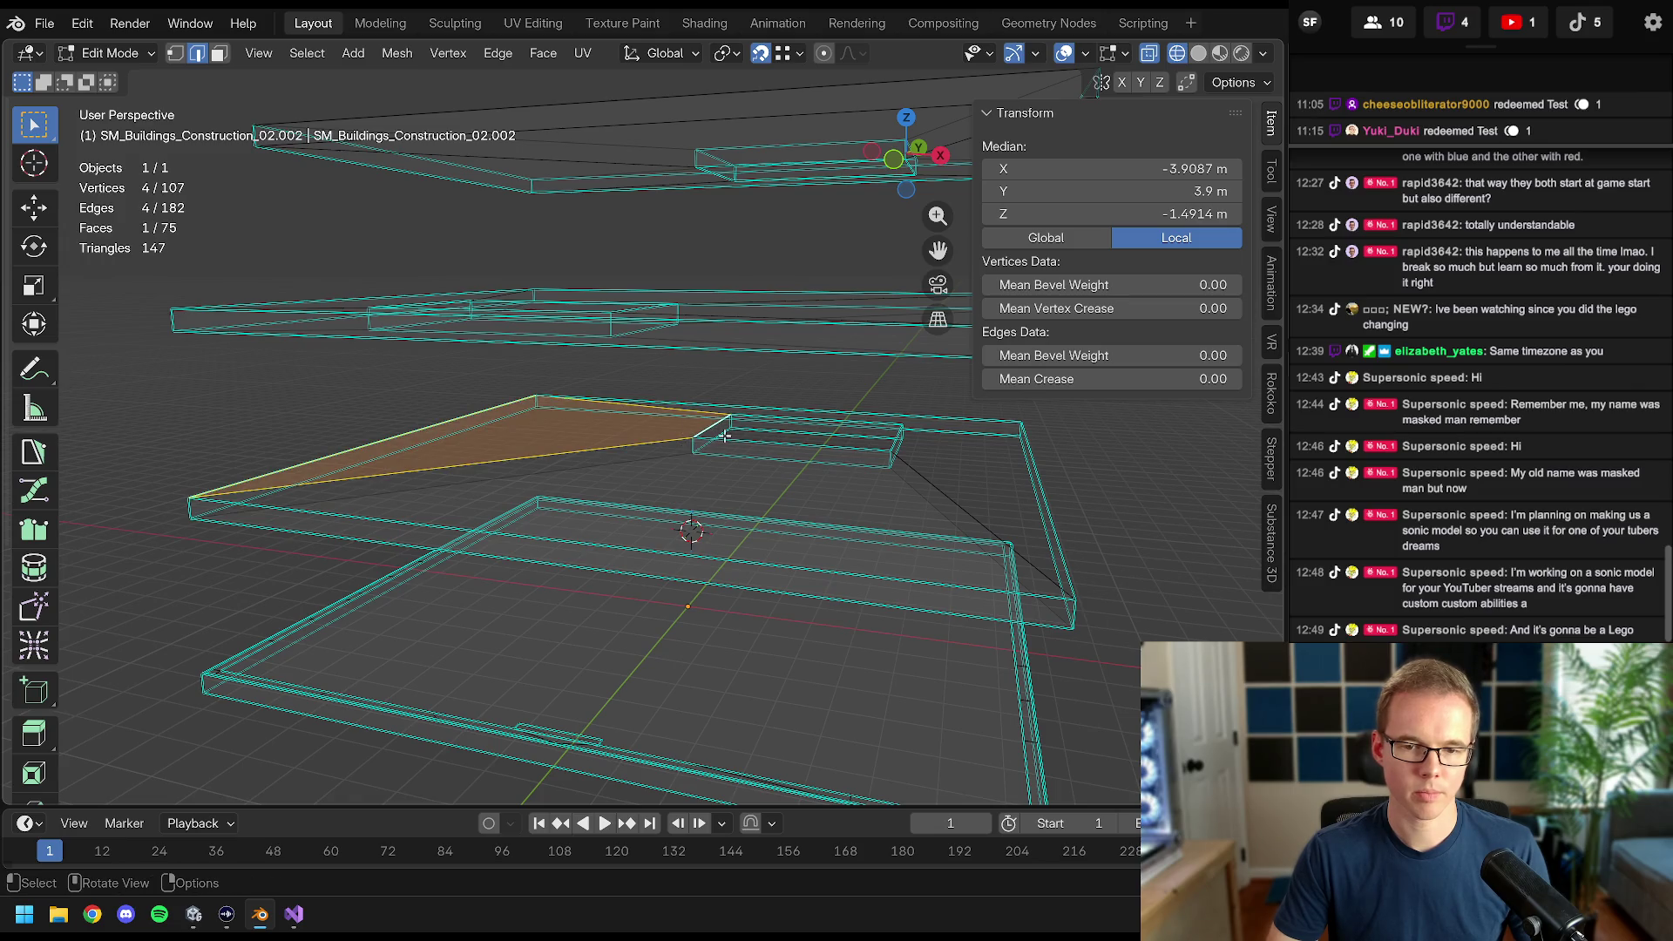
{"action": "left_click", "coordinate": [724, 435]}
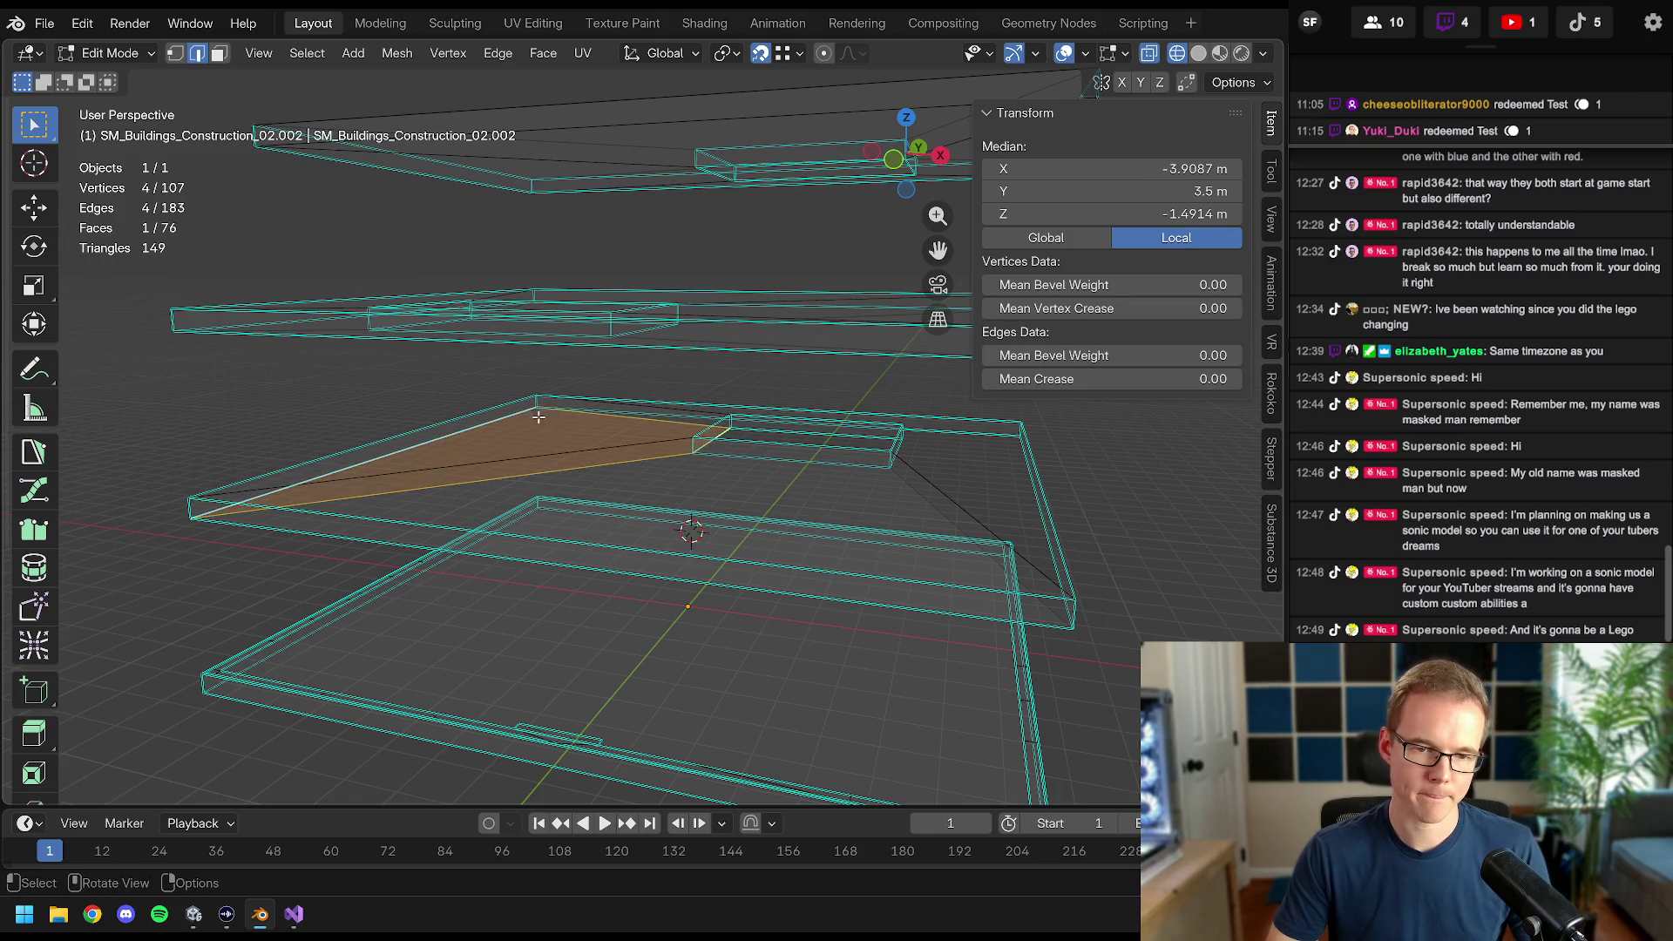
{"action": "left_click", "coordinate": [512, 436], "text": "shift"}
{"action": "key", "text": "f"}
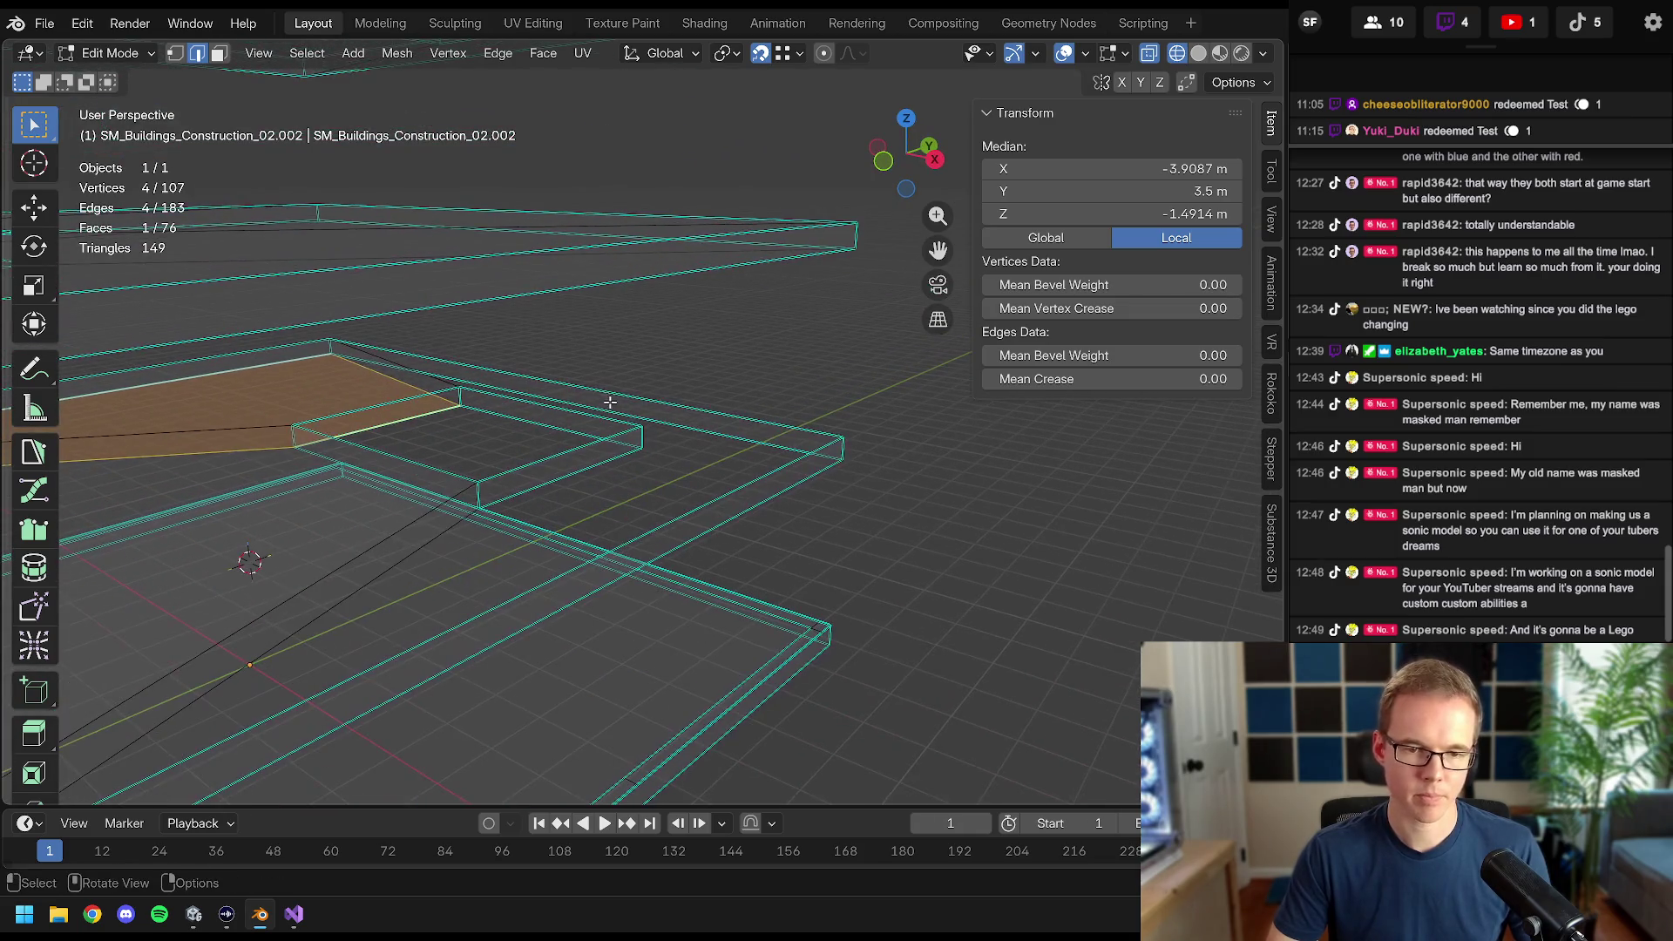
- Fill the remaining open gaps in the slab, closing the plates at 80 faces
{"action": "left_click", "coordinate": [613, 394]}
{"action": "left_click", "coordinate": [596, 424], "text": "shift"}
{"action": "key", "text": "f"}
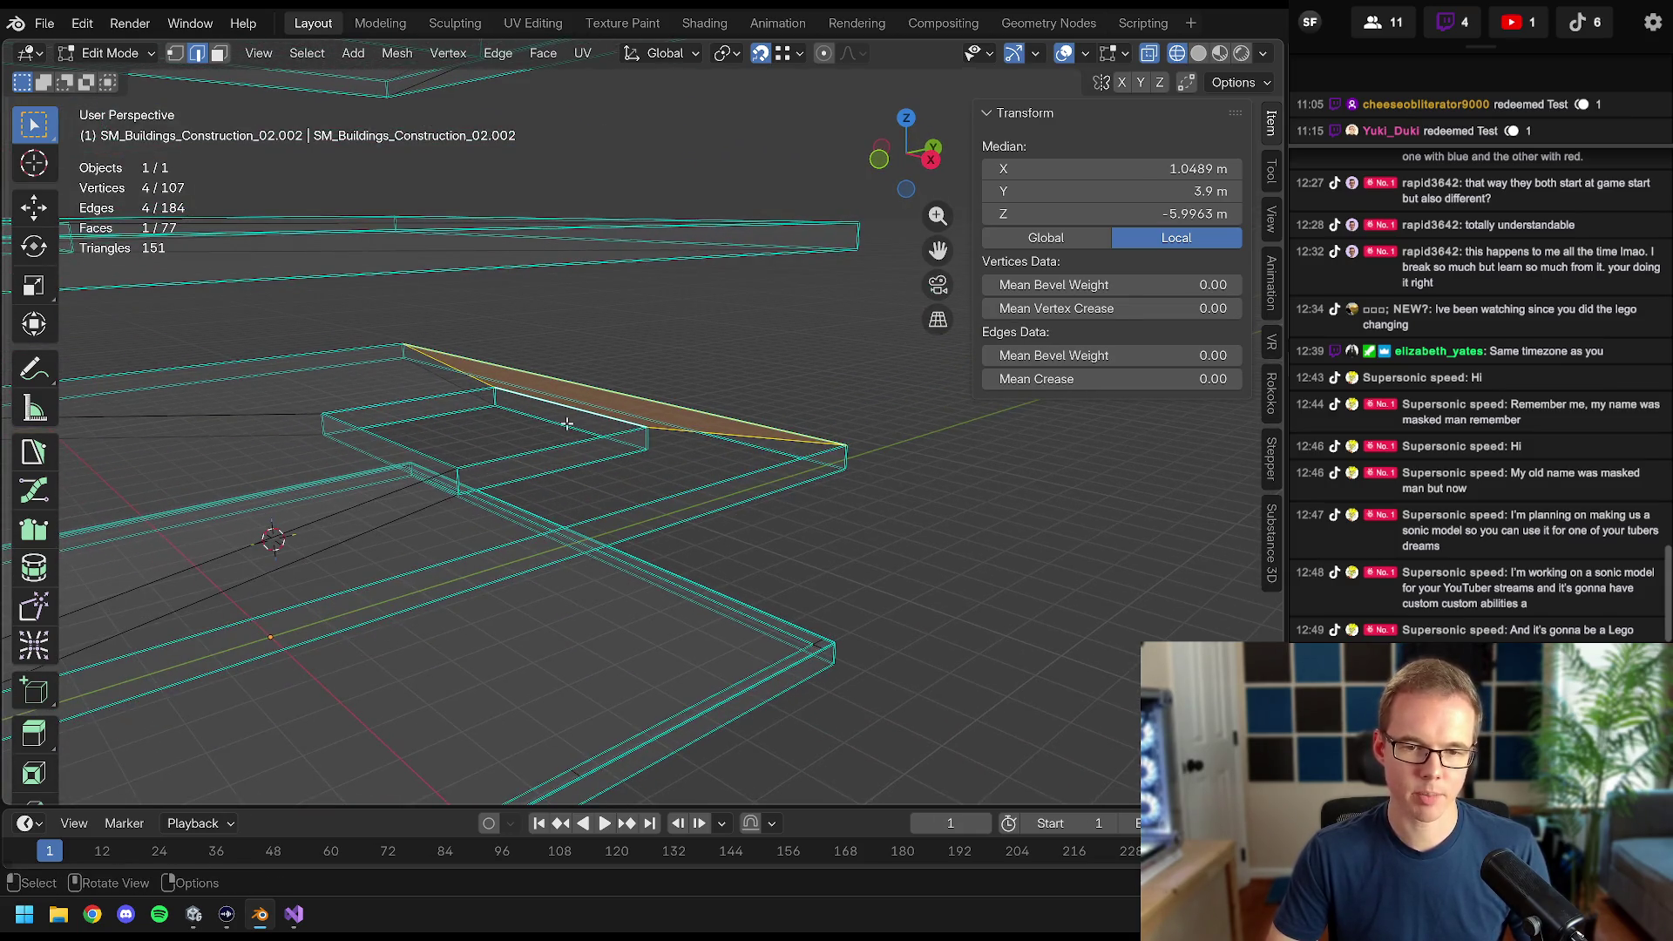
{"action": "left_click", "coordinate": [567, 425]}
{"action": "left_click", "coordinate": [654, 427], "text": "shift"}
{"action": "key", "text": "f"}
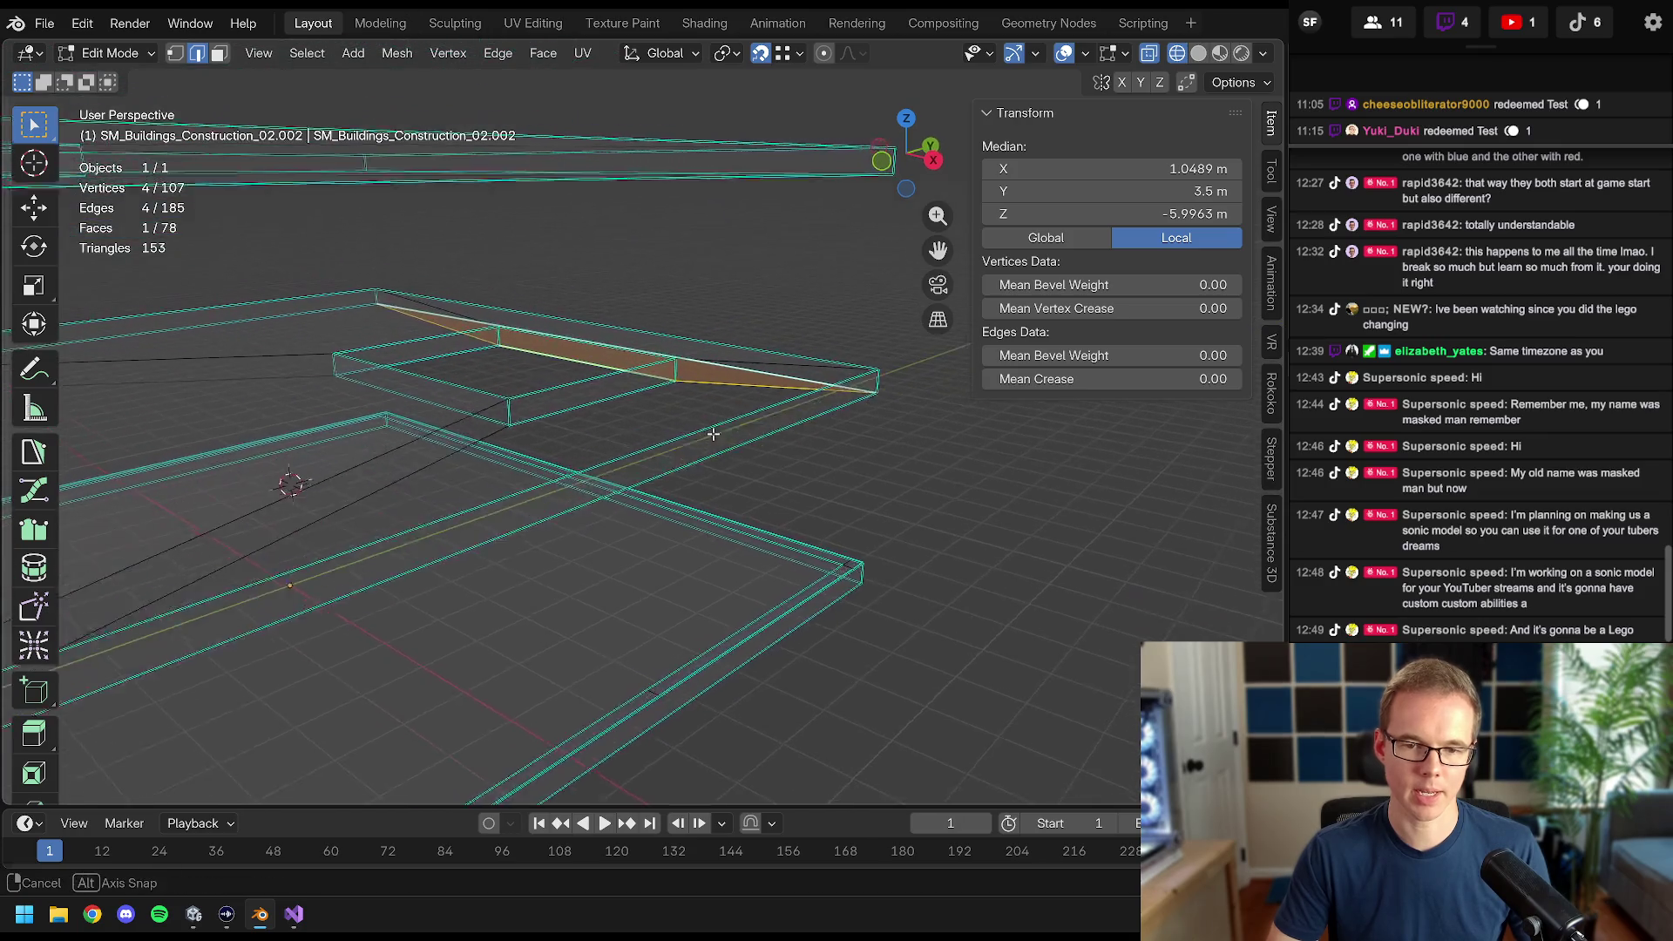
{"action": "left_click", "coordinate": [604, 381]}
{"action": "left_click", "coordinate": [768, 416], "text": "shift"}
{"action": "key", "text": "f"}
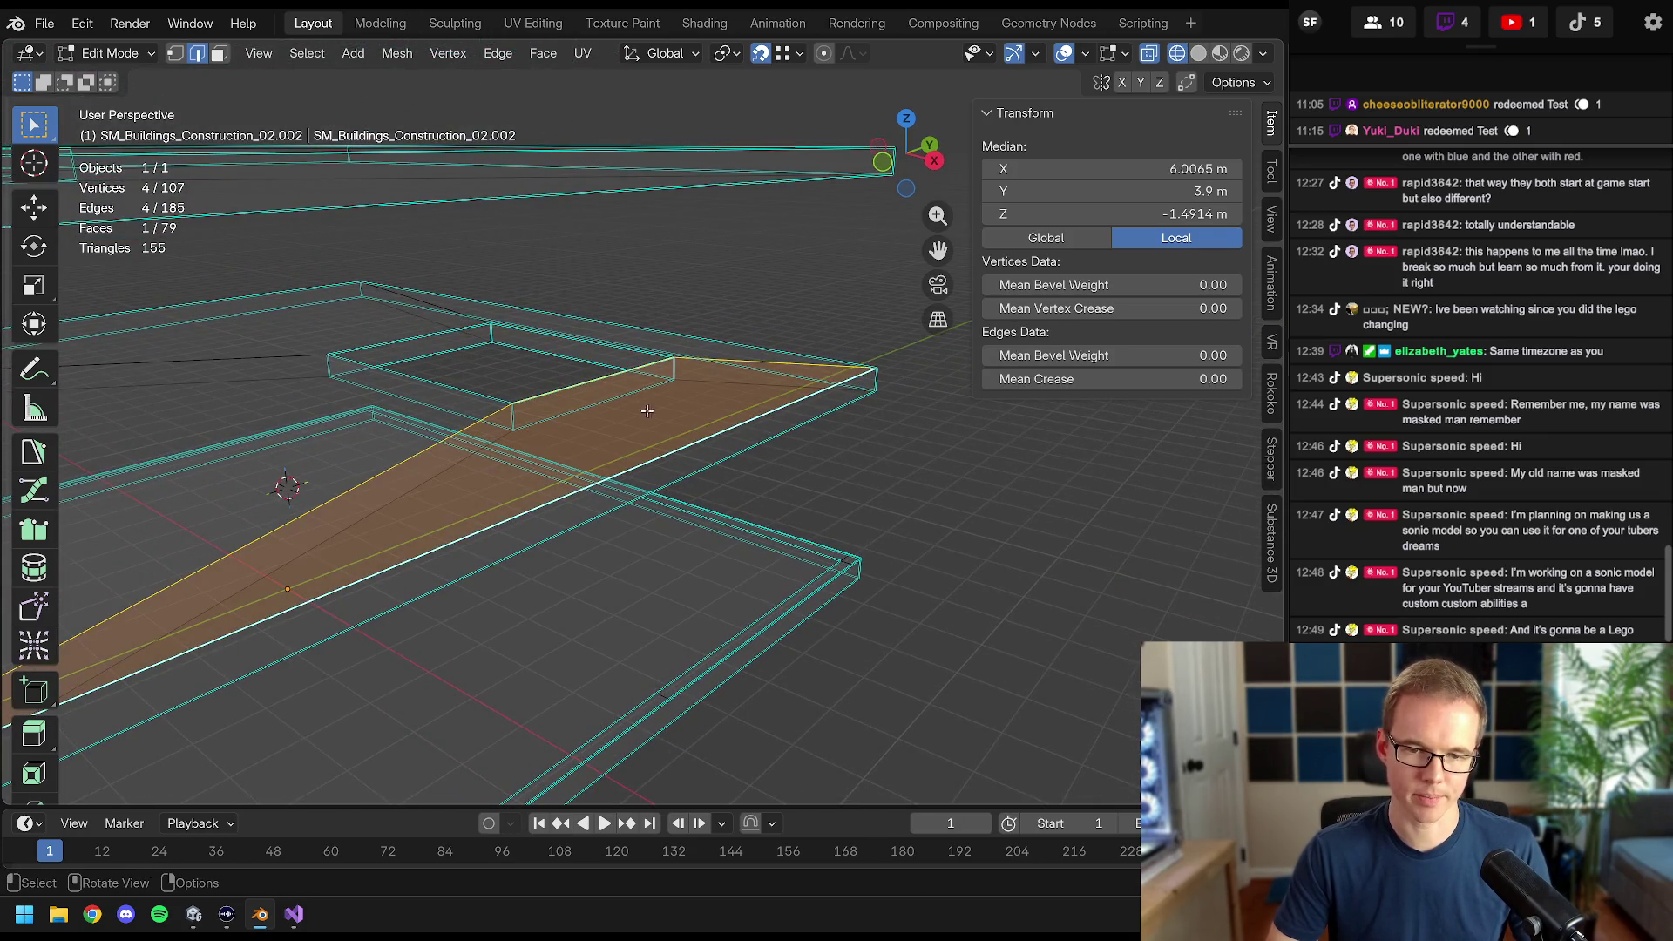
{"action": "left_click", "coordinate": [625, 394]}
{"action": "left_click", "coordinate": [757, 442], "text": "shift"}
{"action": "key", "text": "f"}
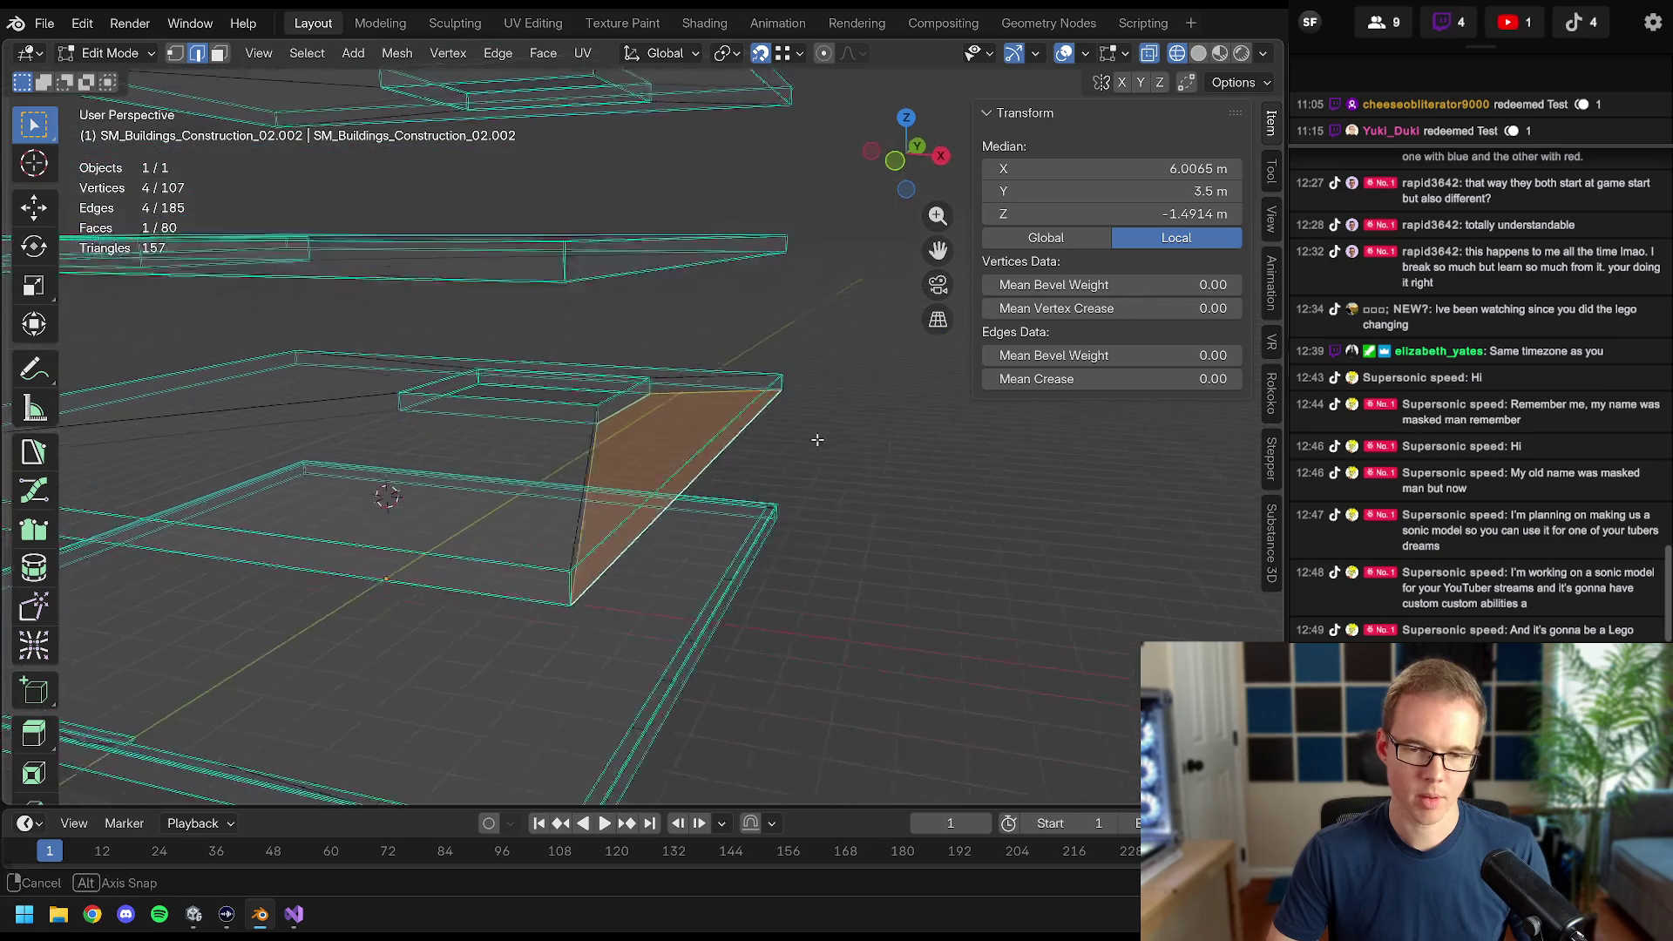
- Switch to Solid shading, deselect the mesh and return to Object Mode
{"action": "key", "text": "z"}
{"action": "left_click", "coordinate": [959, 447]}
{"action": "scroll", "coordinate": [635, 458], "scroll_direction": "down", "scroll_amount": 5}
{"action": "key", "text": "a"}
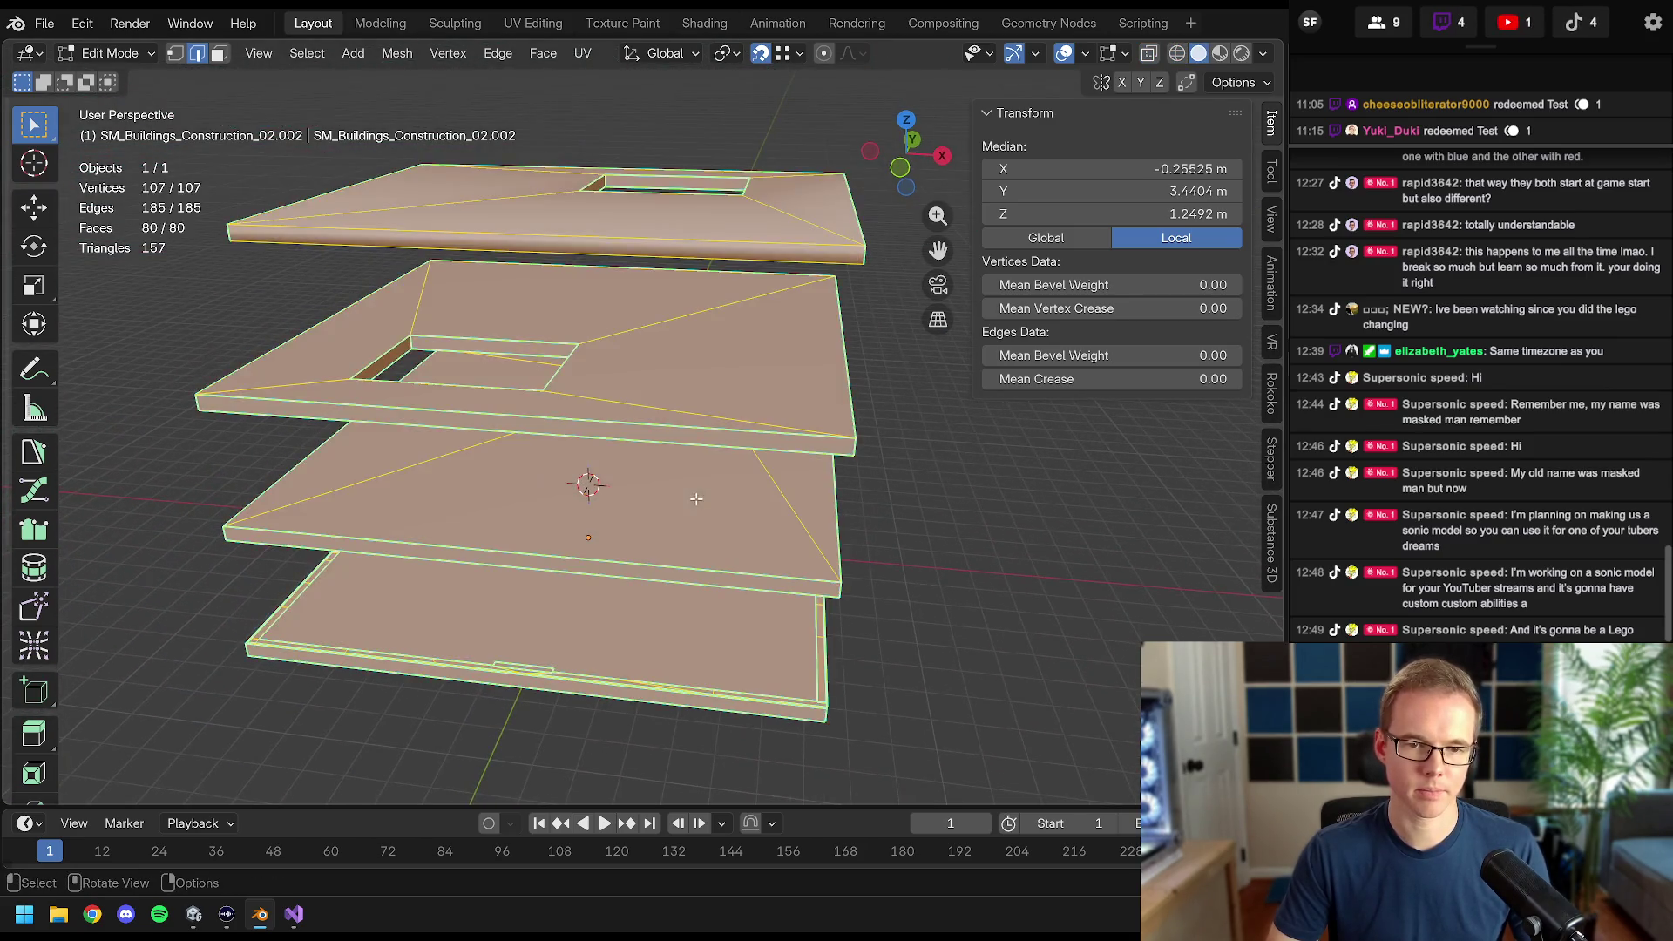
{"action": "key", "text": "alt+a"}
{"action": "key", "text": "Tab"}
{"action": "left_click_drag", "start_coordinate": [728, 448], "coordinate": [1102, 180]}
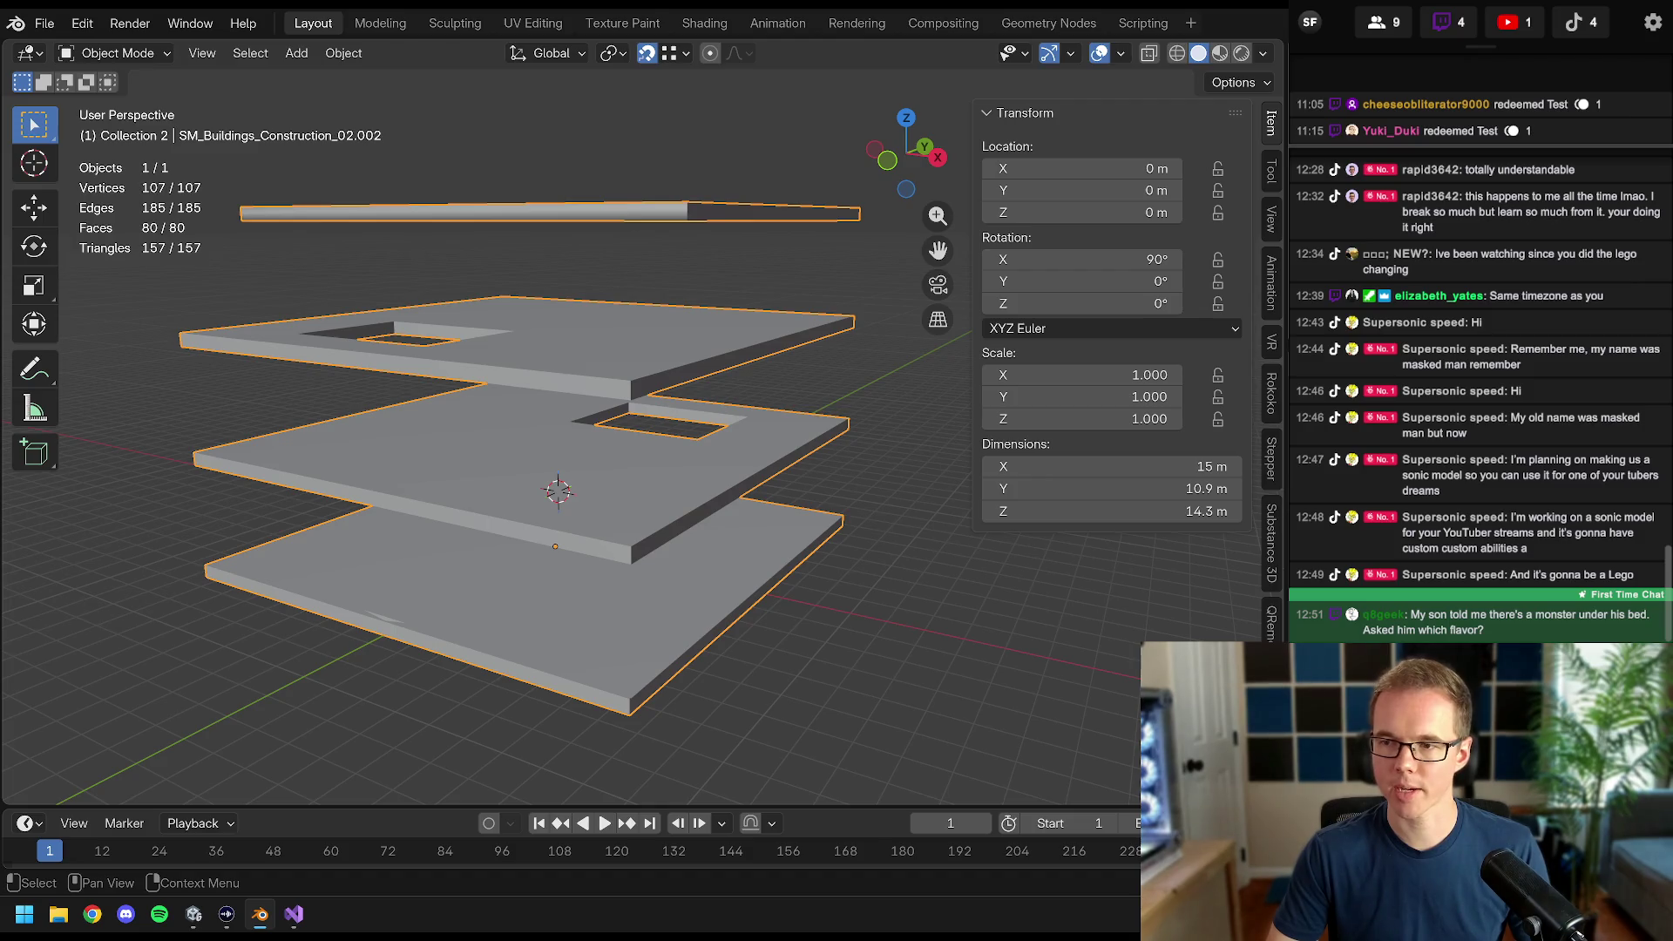
- Isolate the slab mesh and enter Edit Mode with wireframe shading
{"action": "key", "text": "alt+h"}
{"action": "mouse_move", "coordinate": [662, 374]}
{"action": "left_mouse_down"}
{"action": "mouse_move", "coordinate": [546, 367]}
{"action": "mouse_move", "coordinate": [536, 301]}
{"action": "mouse_move", "coordinate": [747, 396]}
{"action": "mouse_move", "coordinate": [660, 470]}
{"action": "mouse_move", "coordinate": [628, 432]}
{"action": "mouse_move", "coordinate": [578, 496]}
{"action": "mouse_move", "coordinate": [516, 490]}
{"action": "mouse_move", "coordinate": [533, 506]}
{"action": "mouse_move", "coordinate": [741, 476]}
{"action": "left_mouse_up"}
{"action": "key", "text": "KP_Divide"}
{"action": "key", "text": "Tab"}
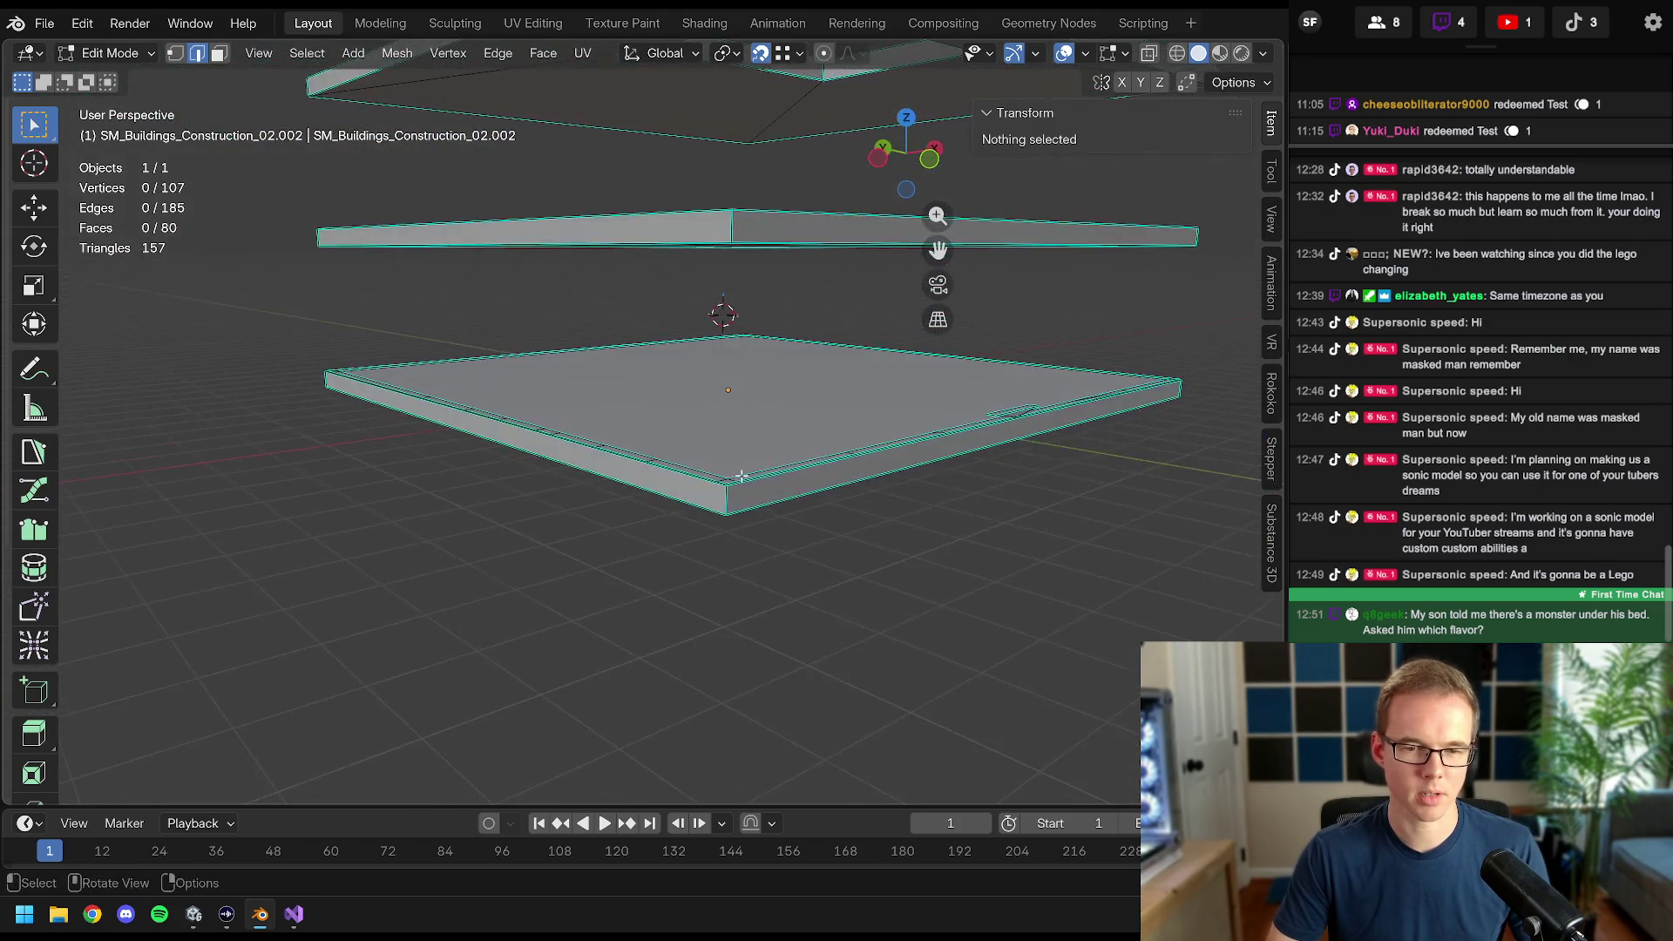
{"action": "key", "text": "z"}
{"action": "left_click", "coordinate": [558, 477]}
- Select the slab's vertical corner edges and switch to vertex selection
{"action": "left_click_drag", "start_coordinate": [557, 478], "coordinate": [103, 112]}
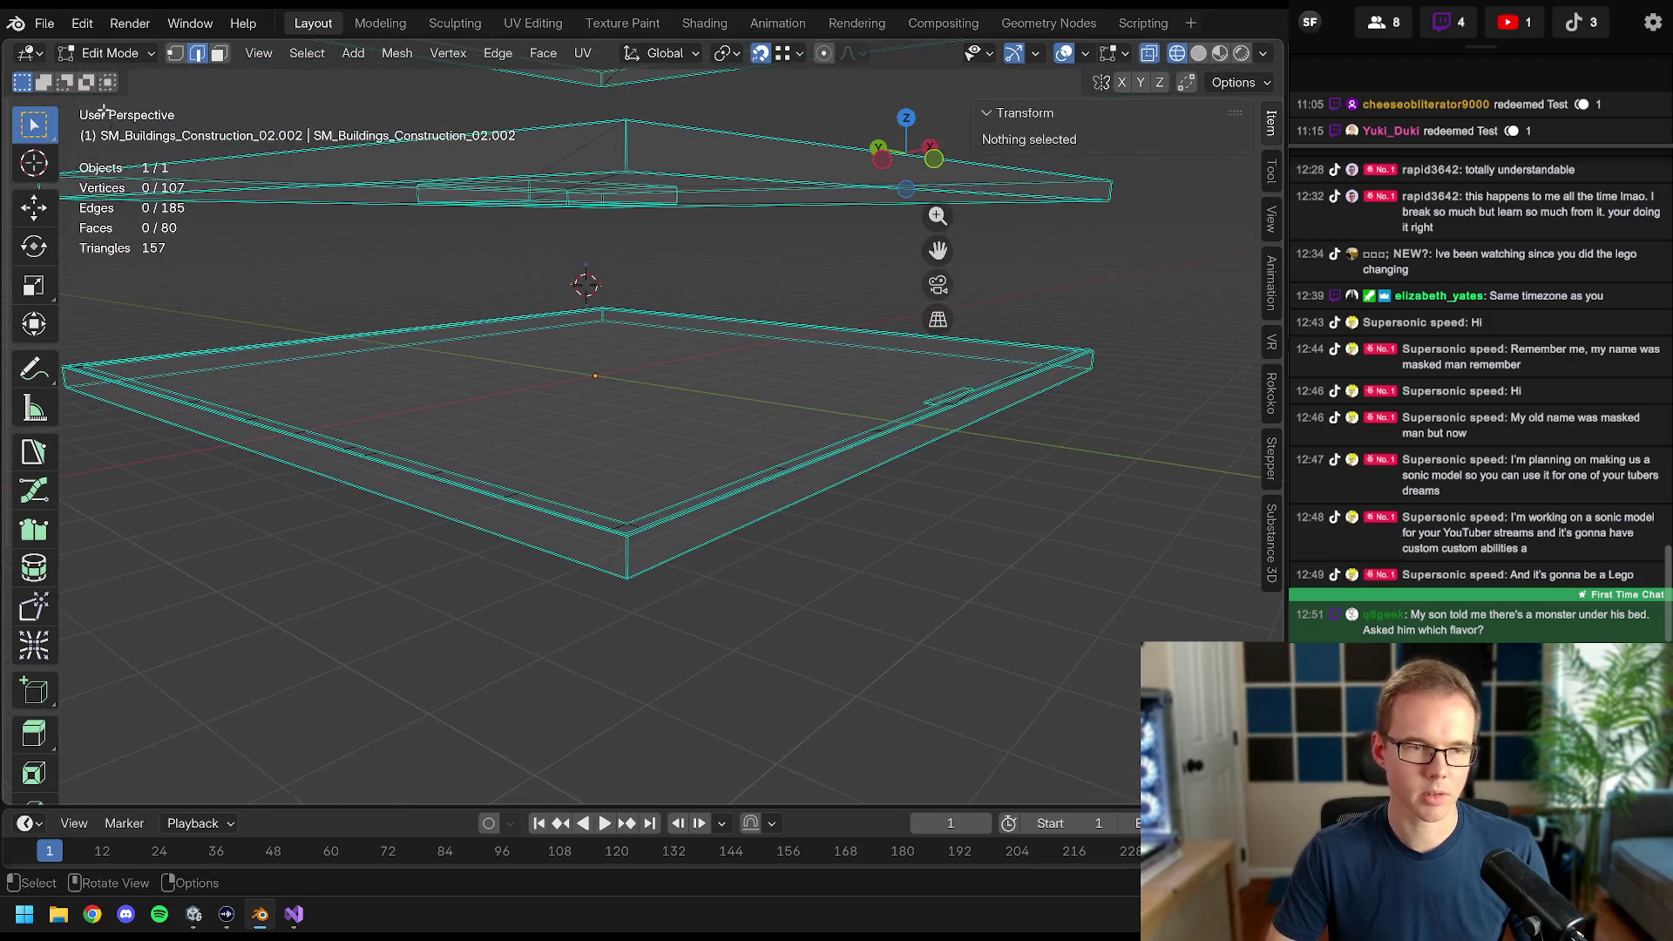
{"action": "left_click", "coordinate": [630, 563]}
{"action": "left_click_drag", "start_coordinate": [630, 562], "coordinate": [653, 568]}
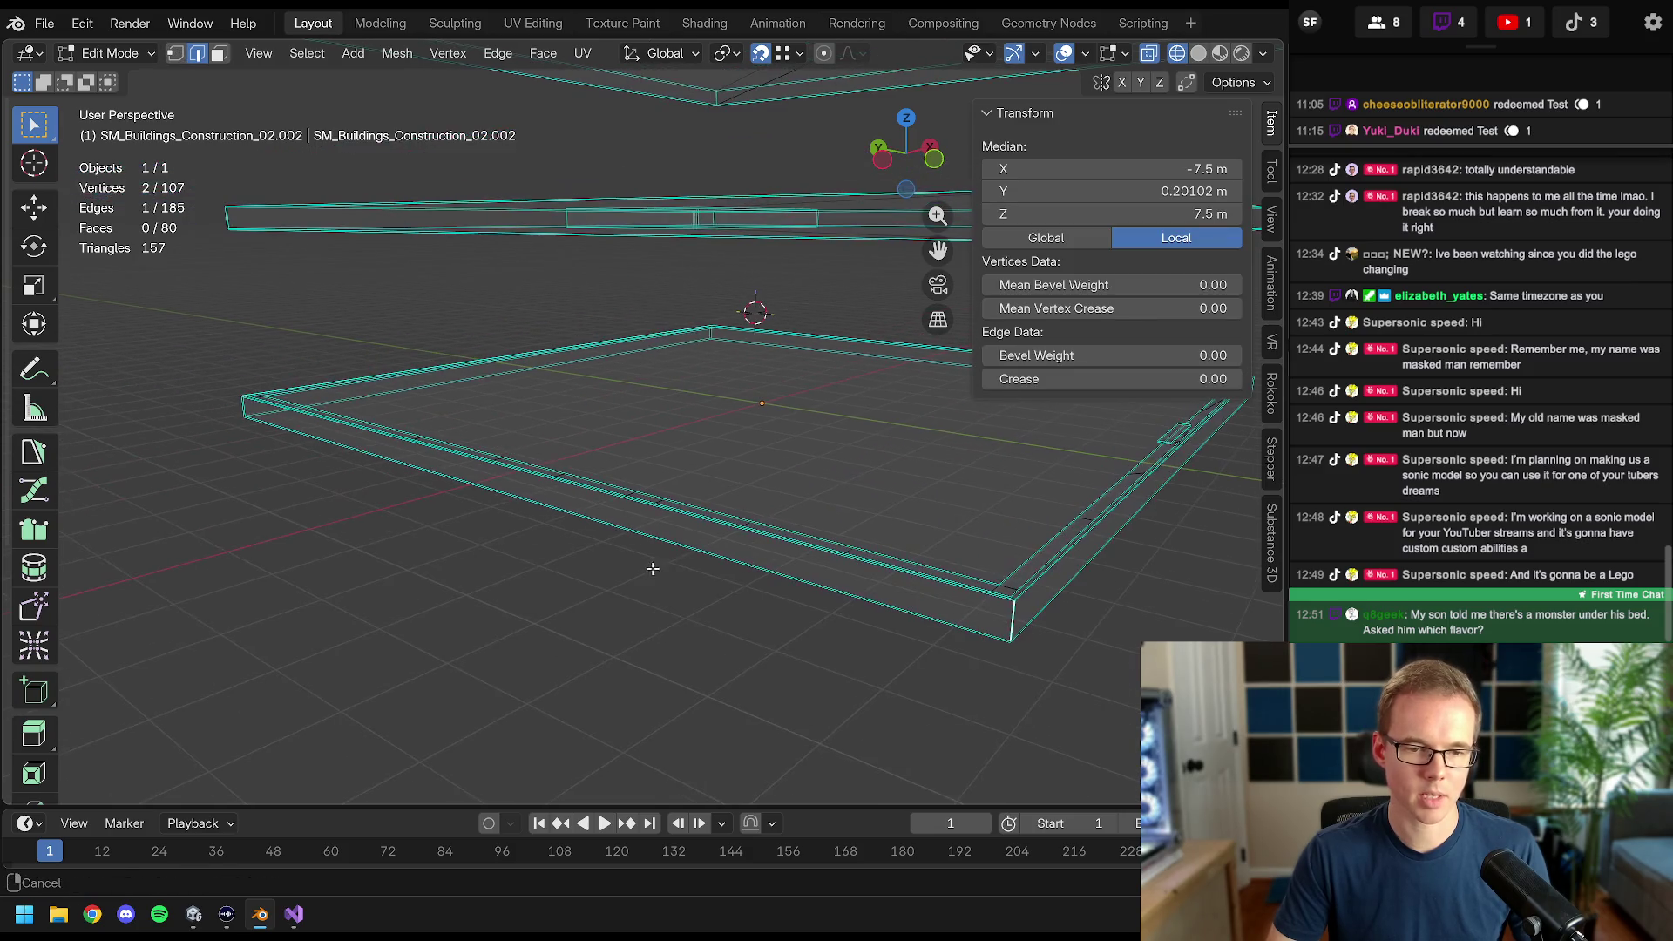
{"action": "left_click", "coordinate": [238, 406], "text": "shift"}
{"action": "mouse_move", "coordinate": [238, 407]}
{"action": "left_mouse_down"}
{"action": "mouse_move", "coordinate": [657, 478]}
{"action": "mouse_move", "coordinate": [497, 479]}
{"action": "mouse_move", "coordinate": [774, 470]}
{"action": "mouse_move", "coordinate": [900, 411]}
{"action": "left_mouse_up"}
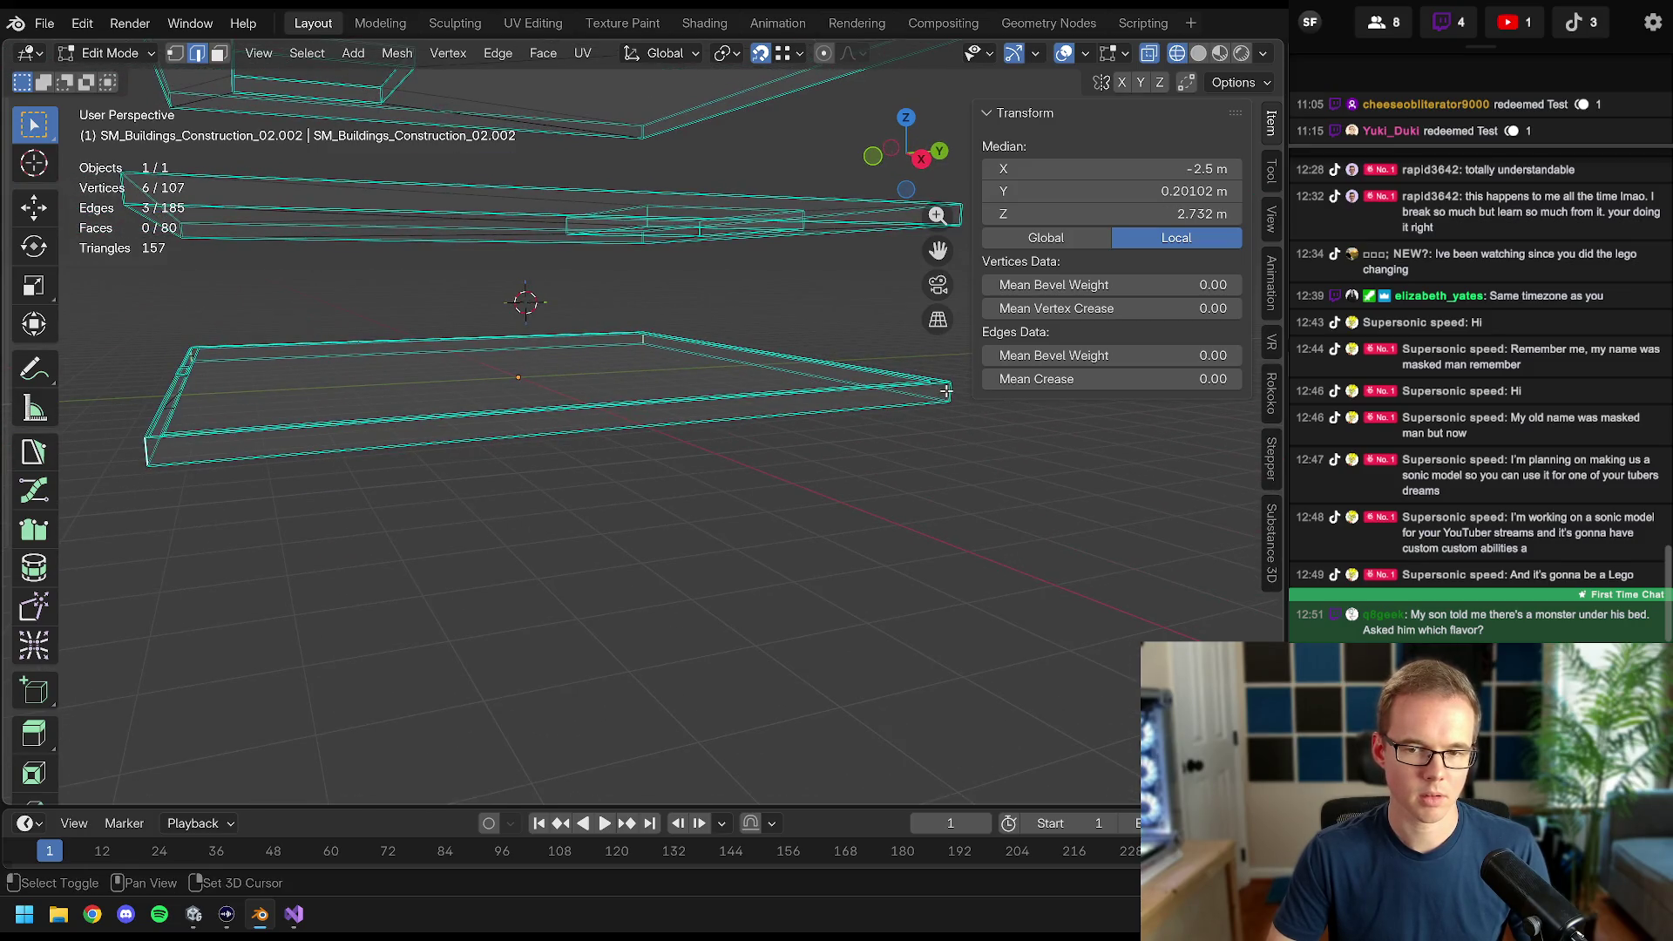
{"action": "left_click", "coordinate": [175, 53]}
{"action": "mouse_move", "coordinate": [359, 423]}
{"action": "left_mouse_down"}
{"action": "mouse_move", "coordinate": [358, 440]}
{"action": "mouse_move", "coordinate": [659, 519]}
{"action": "left_mouse_up"}
- Invert the selection, then box-select and delete the extra vertices in Front view
{"action": "key", "text": "ctrl+i"}
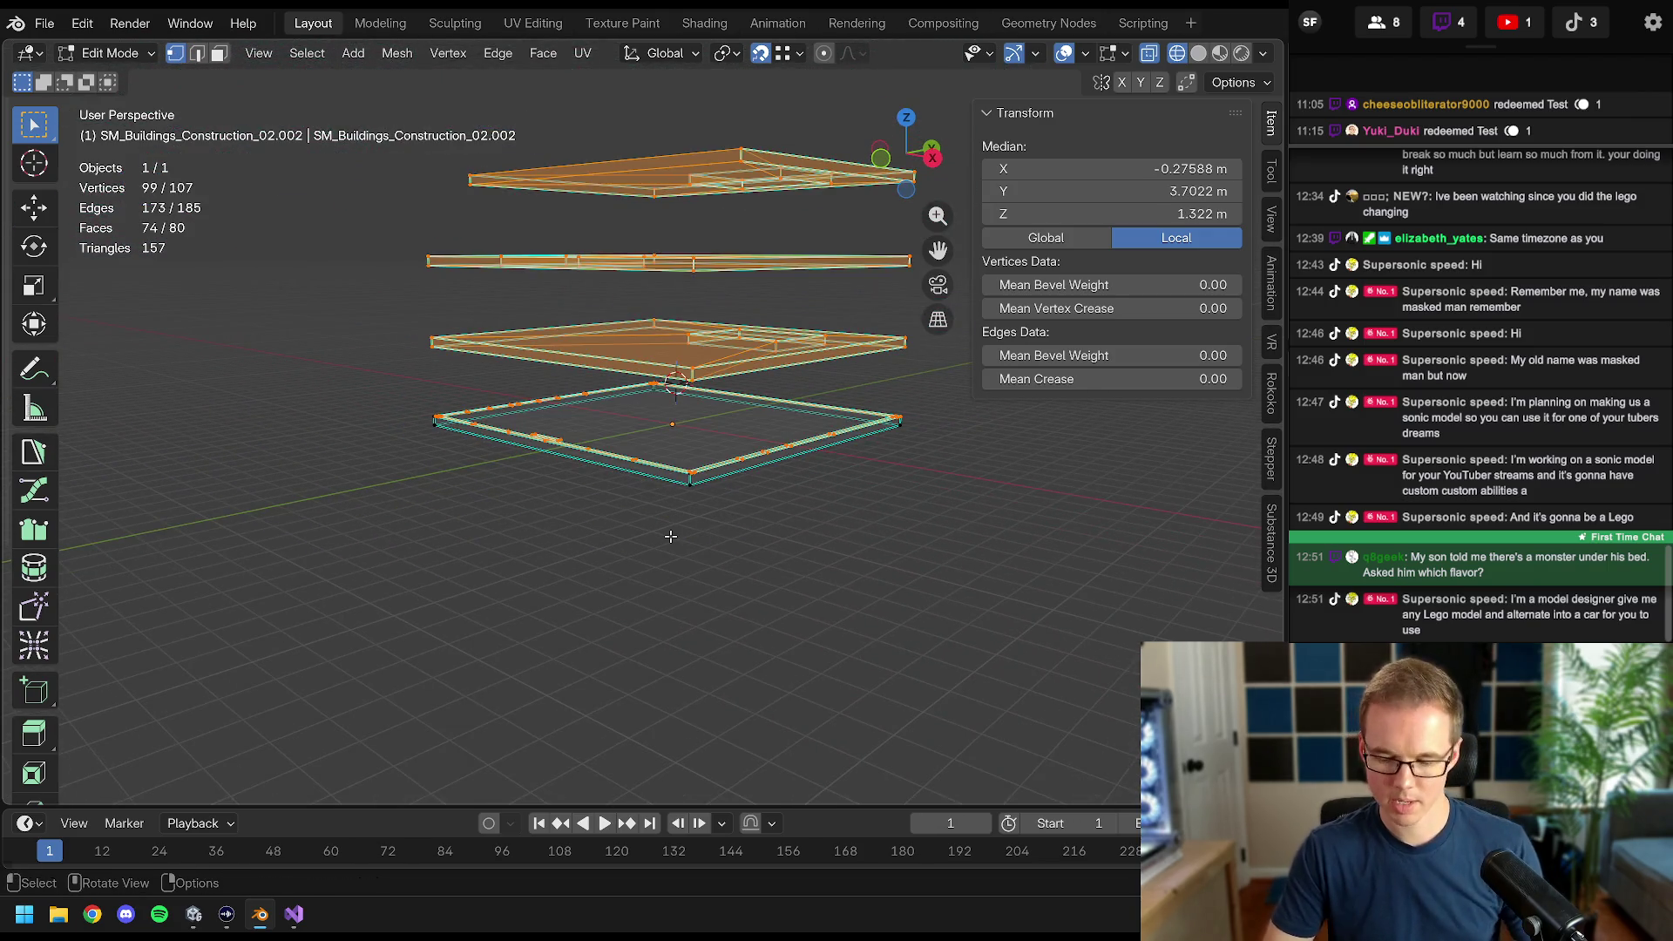
{"action": "key", "text": "KP_1"}
{"action": "key", "text": "b"}
{"action": "mouse_move", "coordinate": [494, 255]}
{"action": "left_mouse_down"}
{"action": "mouse_move", "coordinate": [959, 449]}
{"action": "mouse_move", "coordinate": [736, 475]}
{"action": "left_mouse_up"}
{"action": "left_click", "coordinate": [730, 474]}
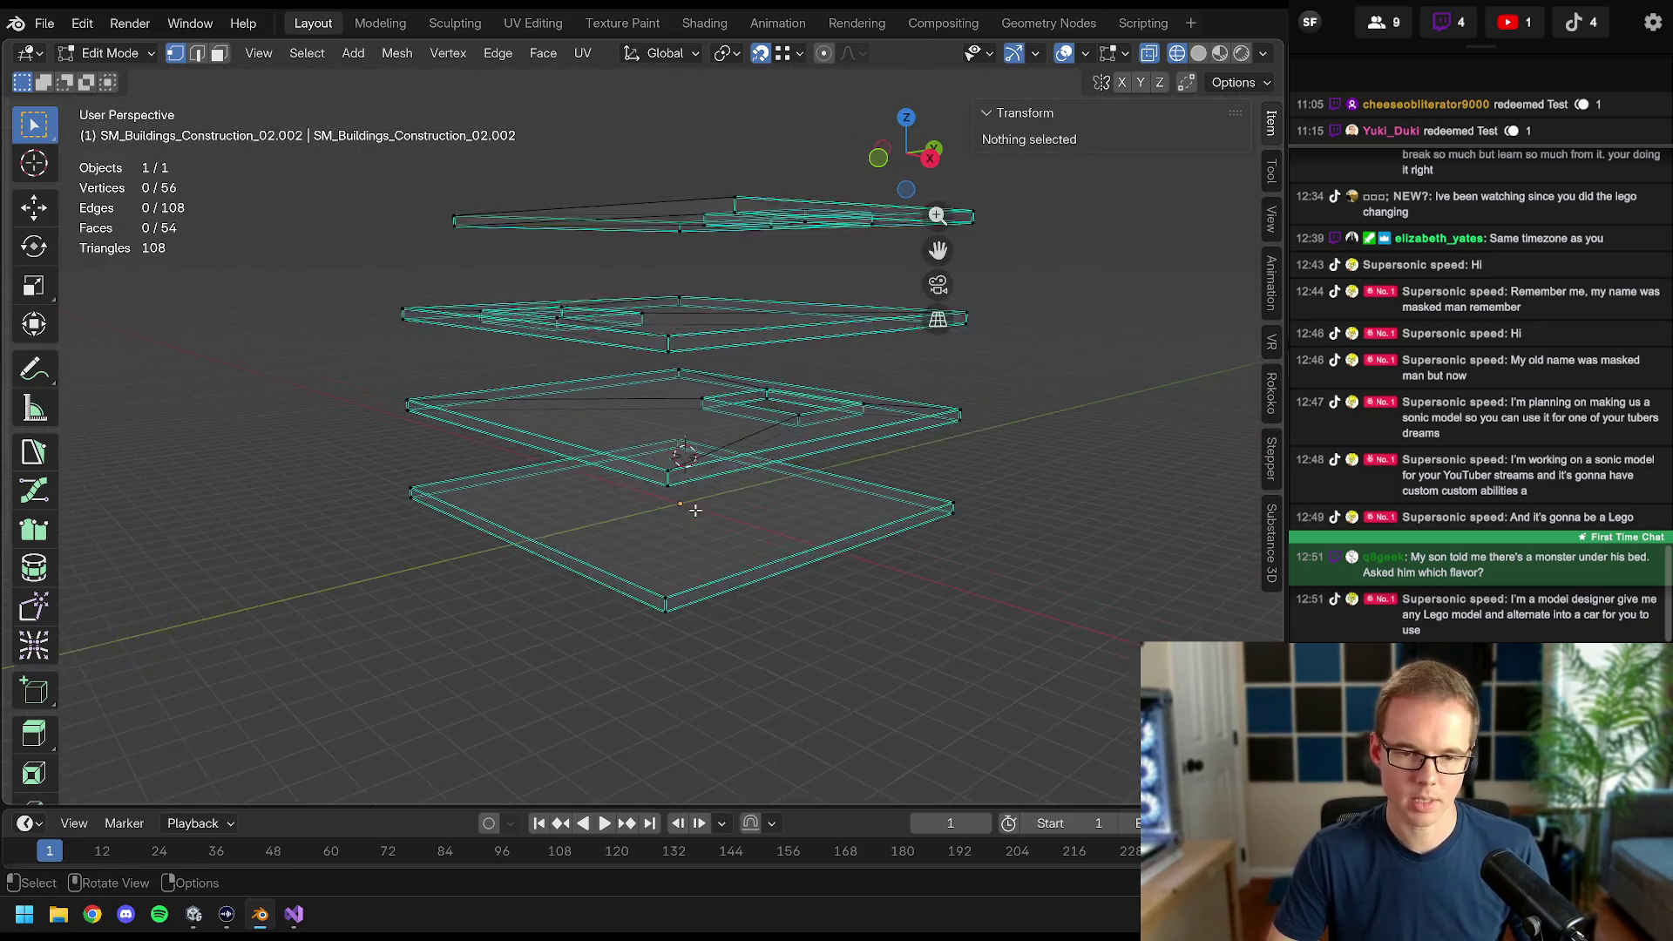
{"action": "scroll", "coordinate": [624, 492], "scroll_direction": "up", "scroll_amount": 4}
- Return to Solid shading and inspect the trimmed 56-vertex, 54-face slab mesh from below
{"action": "key", "text": "z"}
{"action": "left_click", "coordinate": [771, 479]}
{"action": "key", "text": "Tab"}
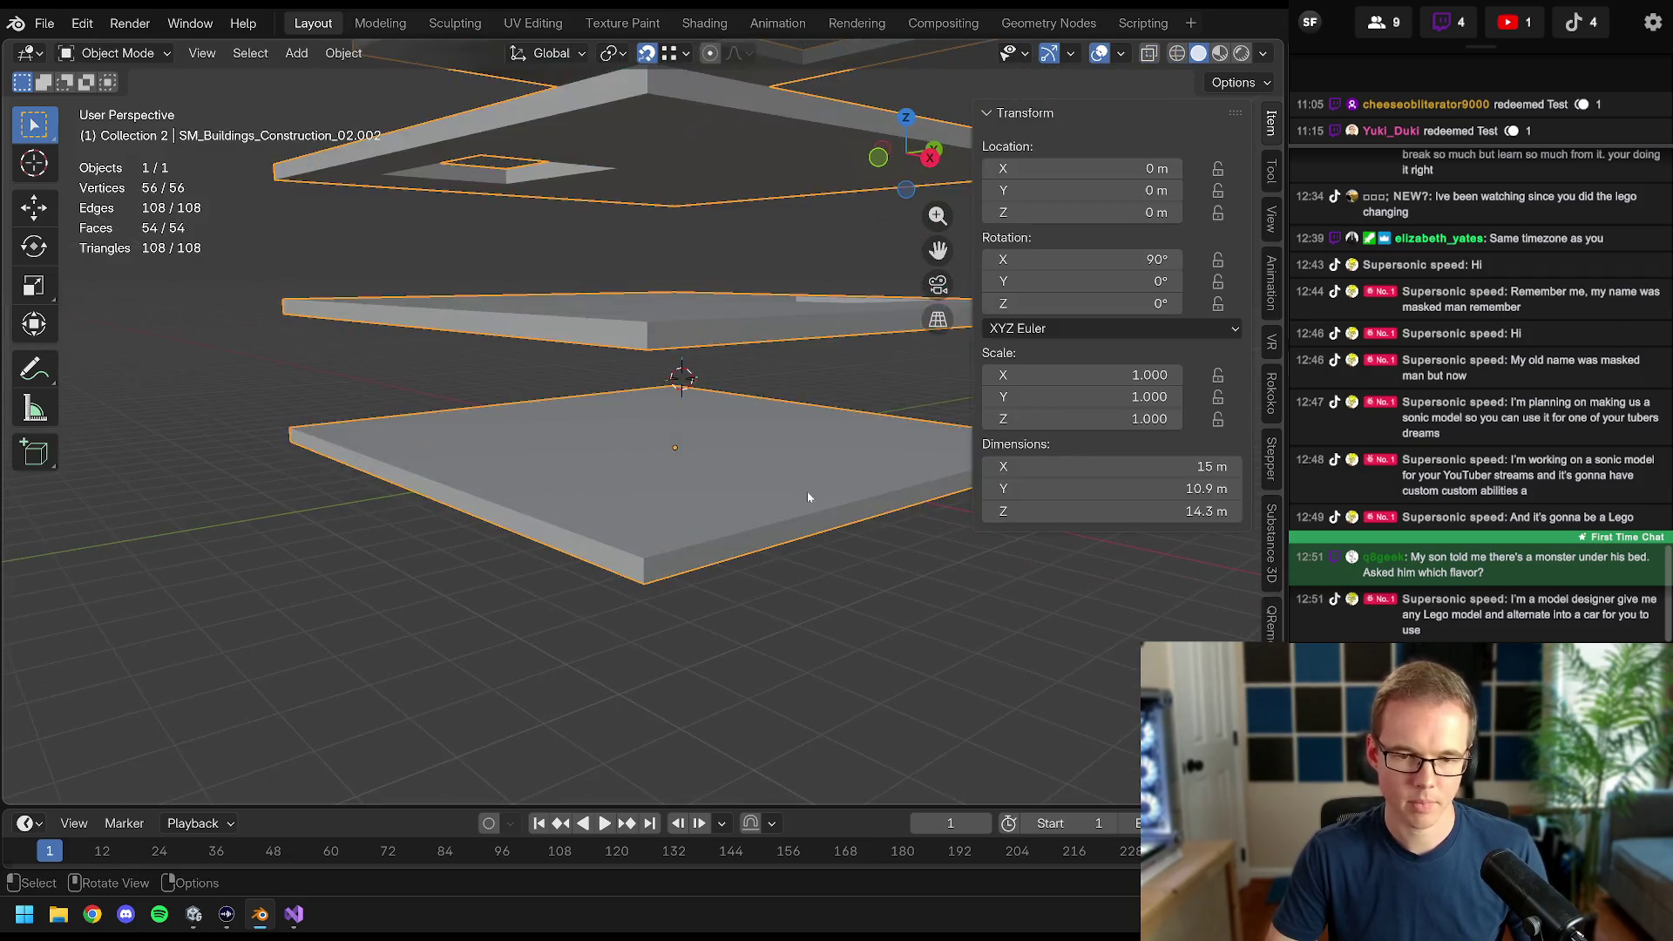
{"action": "scroll", "coordinate": [770, 397], "scroll_direction": "up", "scroll_amount": 4}
{"action": "key", "text": "Tab"}
{"action": "scroll", "coordinate": [712, 384], "scroll_direction": "down", "scroll_amount": 3}
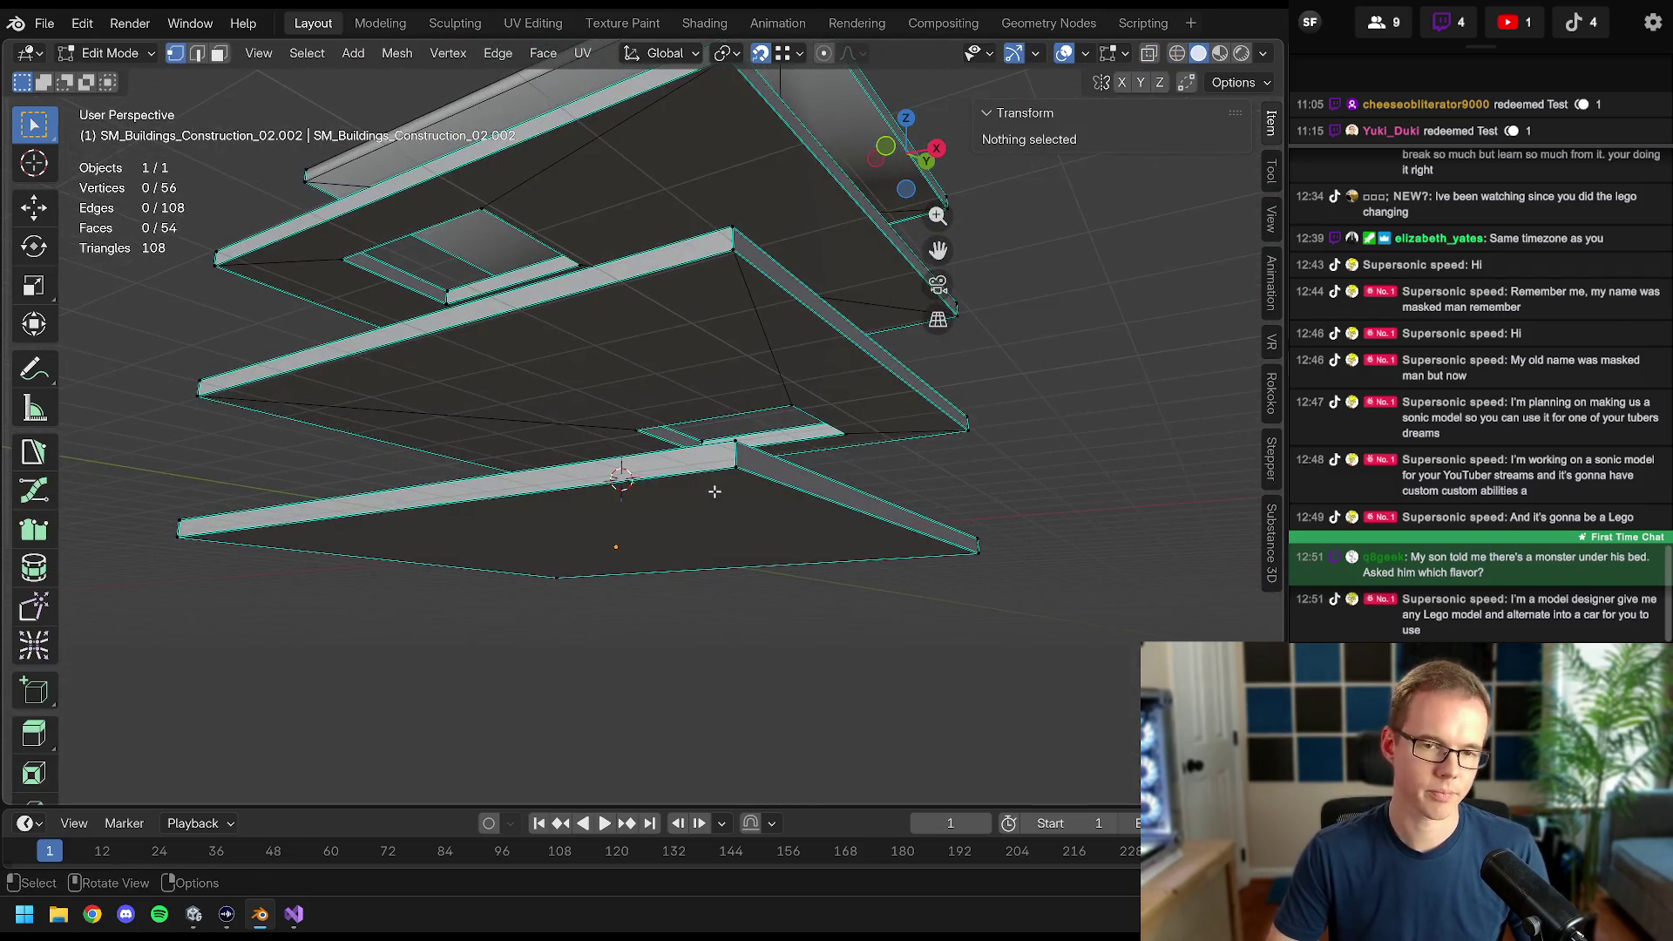
{"action": "left_click_drag", "start_coordinate": [709, 489], "coordinate": [723, 480]}
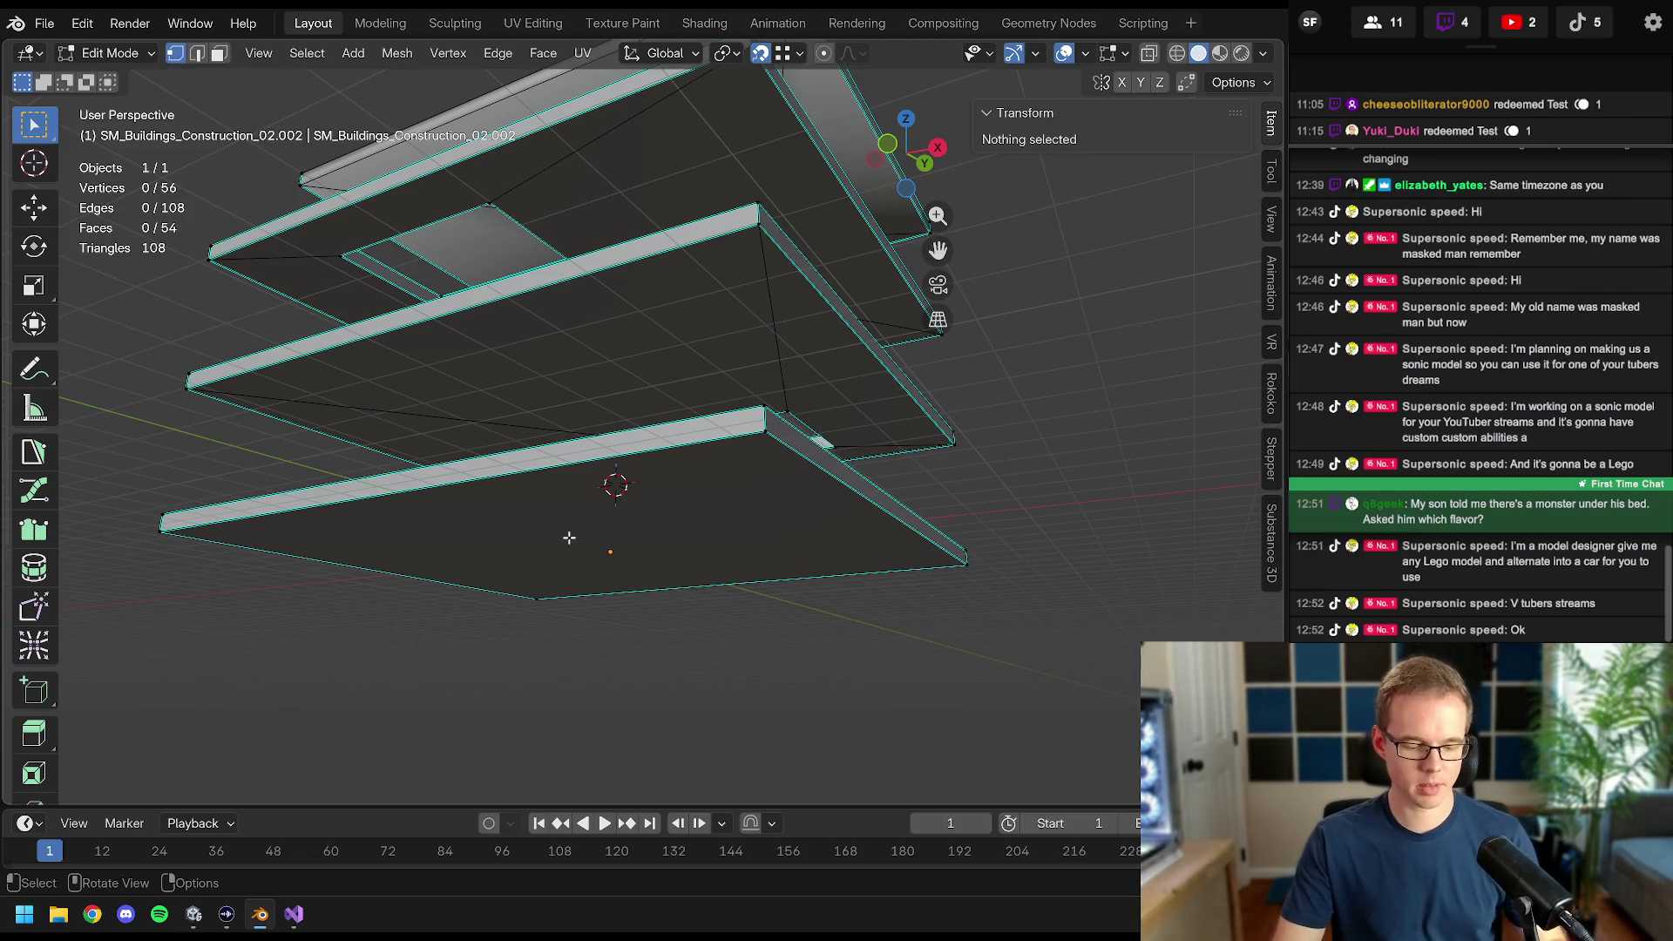
{"action": "mouse_move", "coordinate": [570, 536]}
{"action": "left_mouse_down"}
{"action": "mouse_move", "coordinate": [707, 502]}
{"action": "mouse_move", "coordinate": [691, 433]}
{"action": "mouse_move", "coordinate": [750, 452]}
{"action": "mouse_move", "coordinate": [684, 558]}
{"action": "mouse_move", "coordinate": [588, 620]}
{"action": "left_mouse_up"}
- Merge the slab mesh's overlapping vertices by distance and save Construction Building Collider Edit.blend
{"action": "key", "text": "KP_Divide"}
{"action": "mouse_move", "coordinate": [623, 436]}
{"action": "left_mouse_down"}
{"action": "mouse_move", "coordinate": [634, 376]}
{"action": "mouse_move", "coordinate": [633, 421]}
{"action": "mouse_move", "coordinate": [708, 425]}
{"action": "mouse_move", "coordinate": [685, 497]}
{"action": "mouse_move", "coordinate": [664, 492]}
{"action": "mouse_move", "coordinate": [689, 494]}
{"action": "mouse_move", "coordinate": [612, 340]}
{"action": "mouse_move", "coordinate": [310, 38]}
{"action": "left_mouse_up"}
{"action": "key", "text": "a"}
{"action": "key", "text": "m"}
{"action": "left_click", "coordinate": [651, 491]}
{"action": "key", "text": "alt+a"}
{"action": "key", "text": "Tab"}
{"action": "key", "text": "ctrl+s"}
- Raise the top slab face about 3.073 m so the collider reaches 15 m
{"action": "key", "text": "Tab"}
{"action": "left_click", "coordinate": [522, 320]}
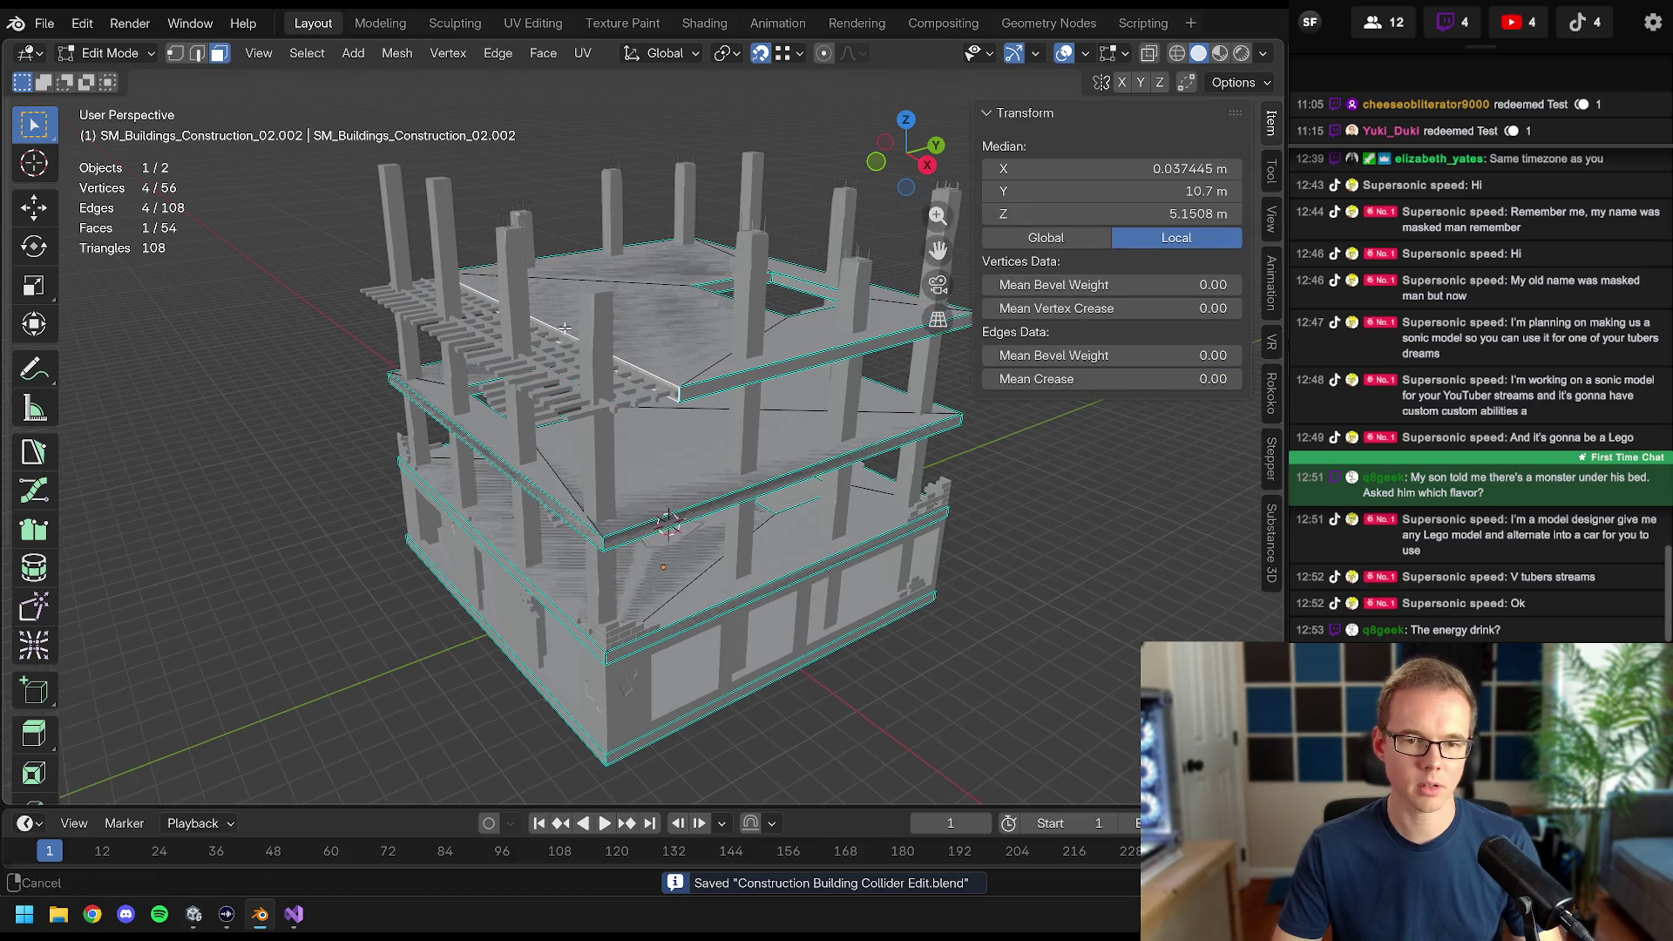
{"action": "scroll", "coordinate": [536, 304], "scroll_direction": "up", "scroll_amount": 4}
{"action": "key", "text": "KP_Decimal"}
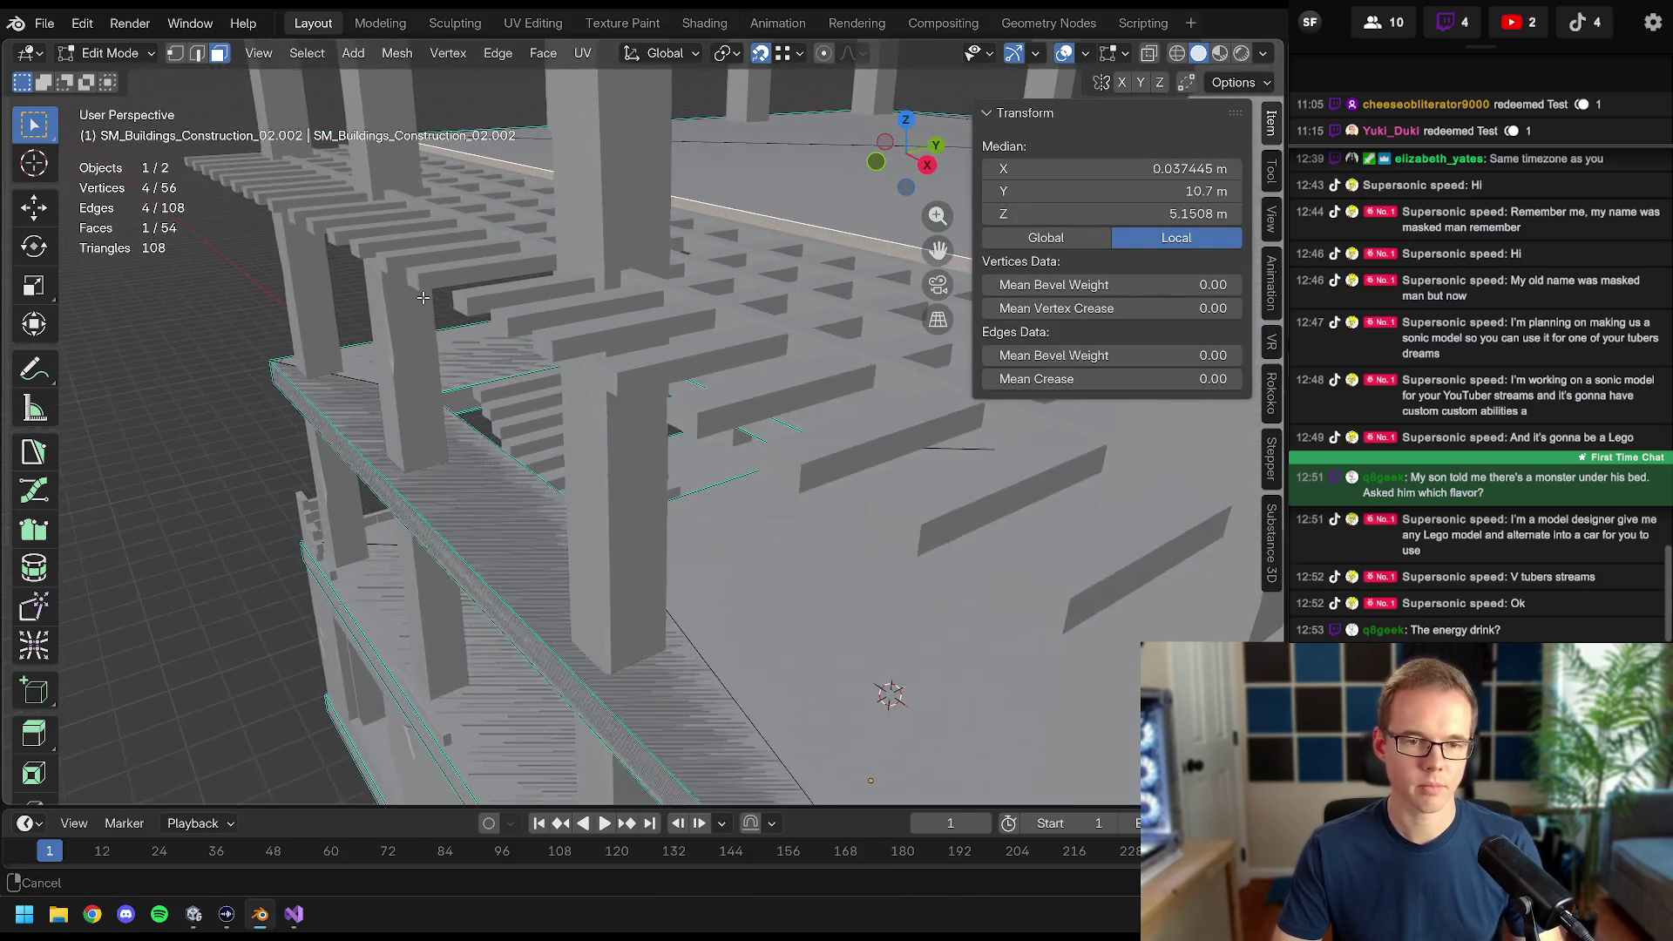
{"action": "key", "text": "g"}
{"action": "key", "text": "y"}
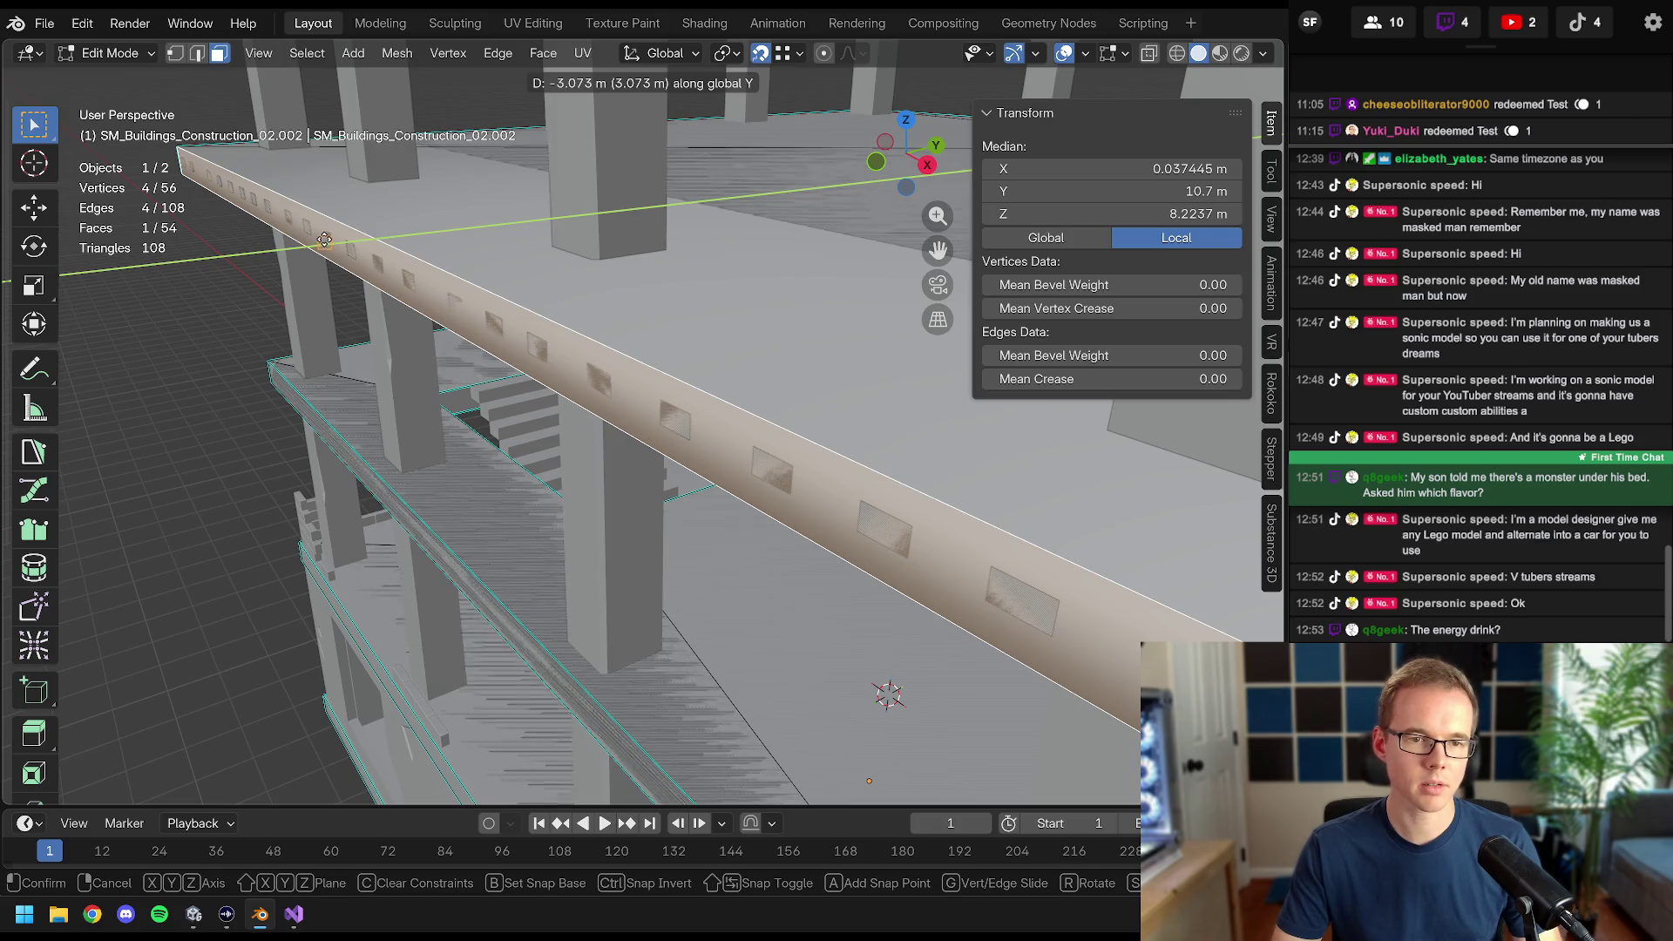
{"action": "left_click", "coordinate": [324, 240]}
{"action": "scroll", "coordinate": [325, 240], "scroll_direction": "down", "scroll_amount": 5}
{"action": "left_click_drag", "start_coordinate": [324, 240], "coordinate": [584, 375]}
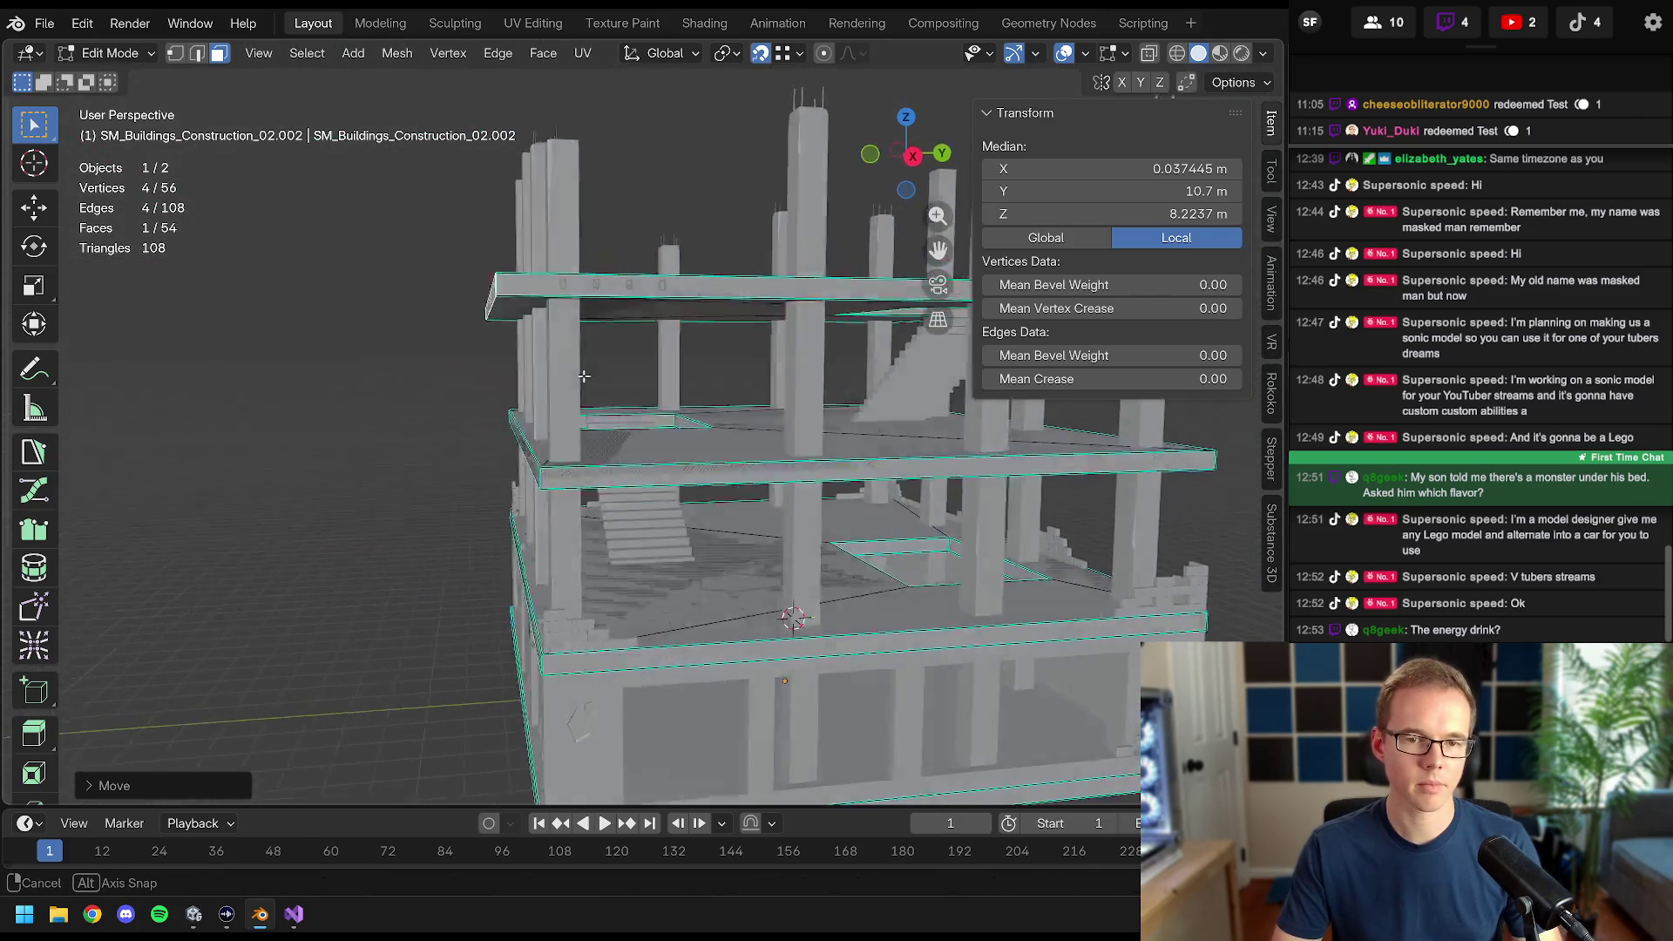
{"action": "key", "text": "Tab"}
{"action": "scroll", "coordinate": [710, 322], "scroll_direction": "up", "scroll_amount": 3}
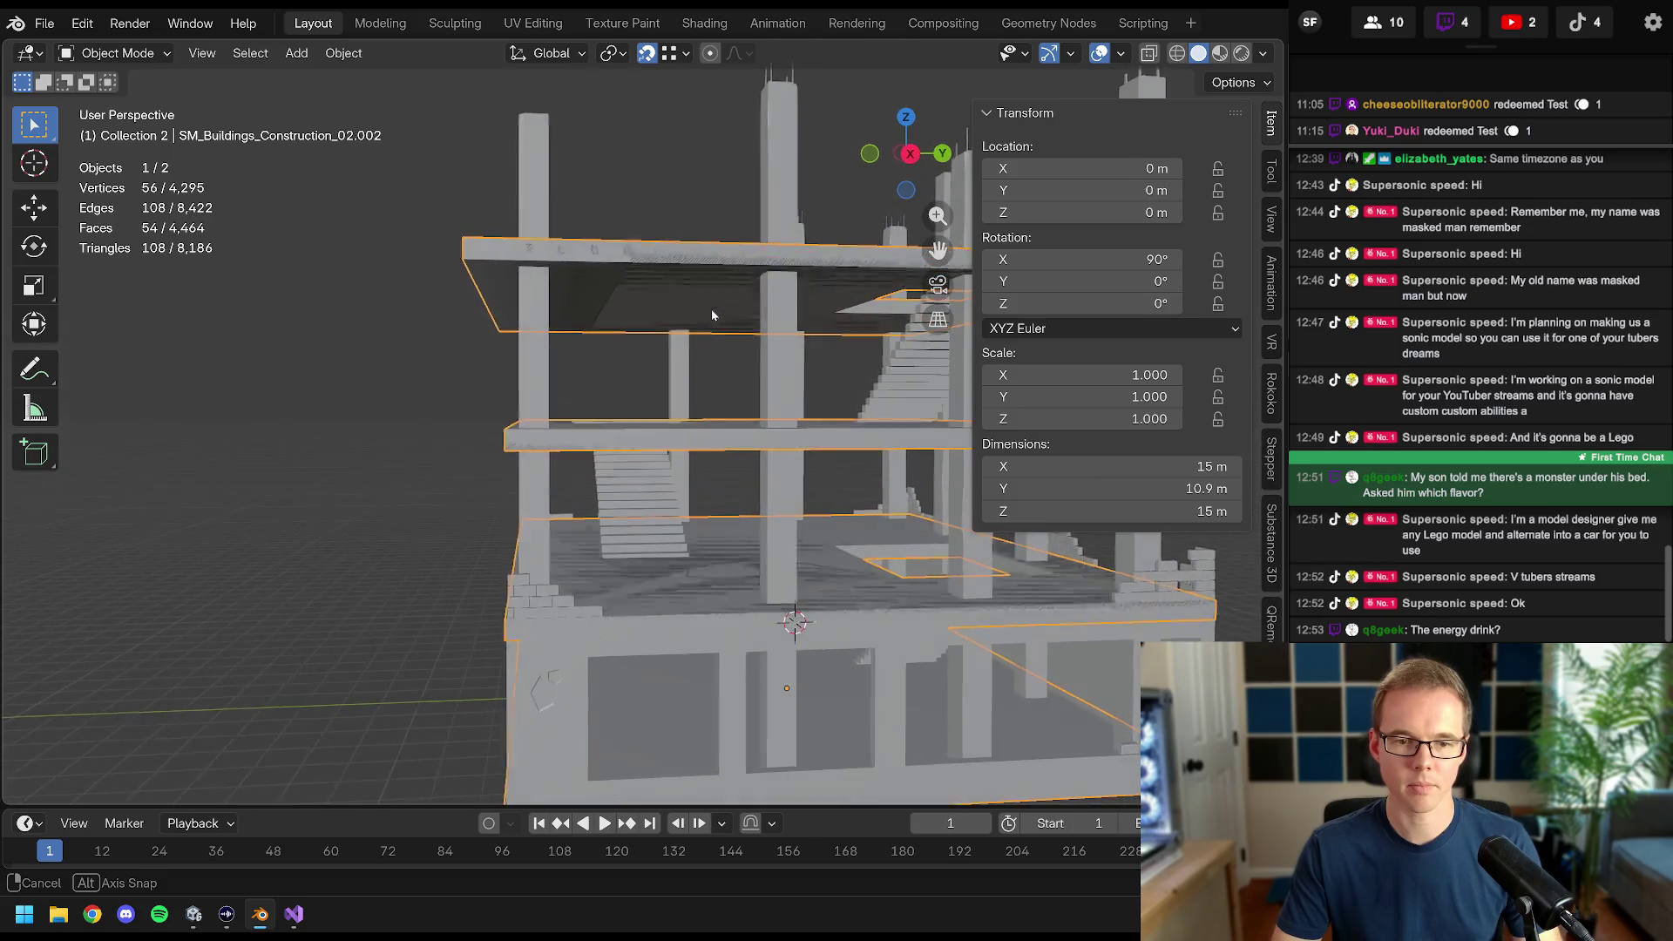
- View the building from the top in wireframe so its pillars show through
{"action": "key", "text": "alt+a"}
{"action": "scroll", "coordinate": [711, 315], "scroll_direction": "down", "scroll_amount": 4}
{"action": "mouse_move", "coordinate": [712, 316]}
{"action": "left_mouse_down"}
{"action": "mouse_move", "coordinate": [665, 366]}
{"action": "mouse_move", "coordinate": [598, 342]}
{"action": "left_mouse_up"}
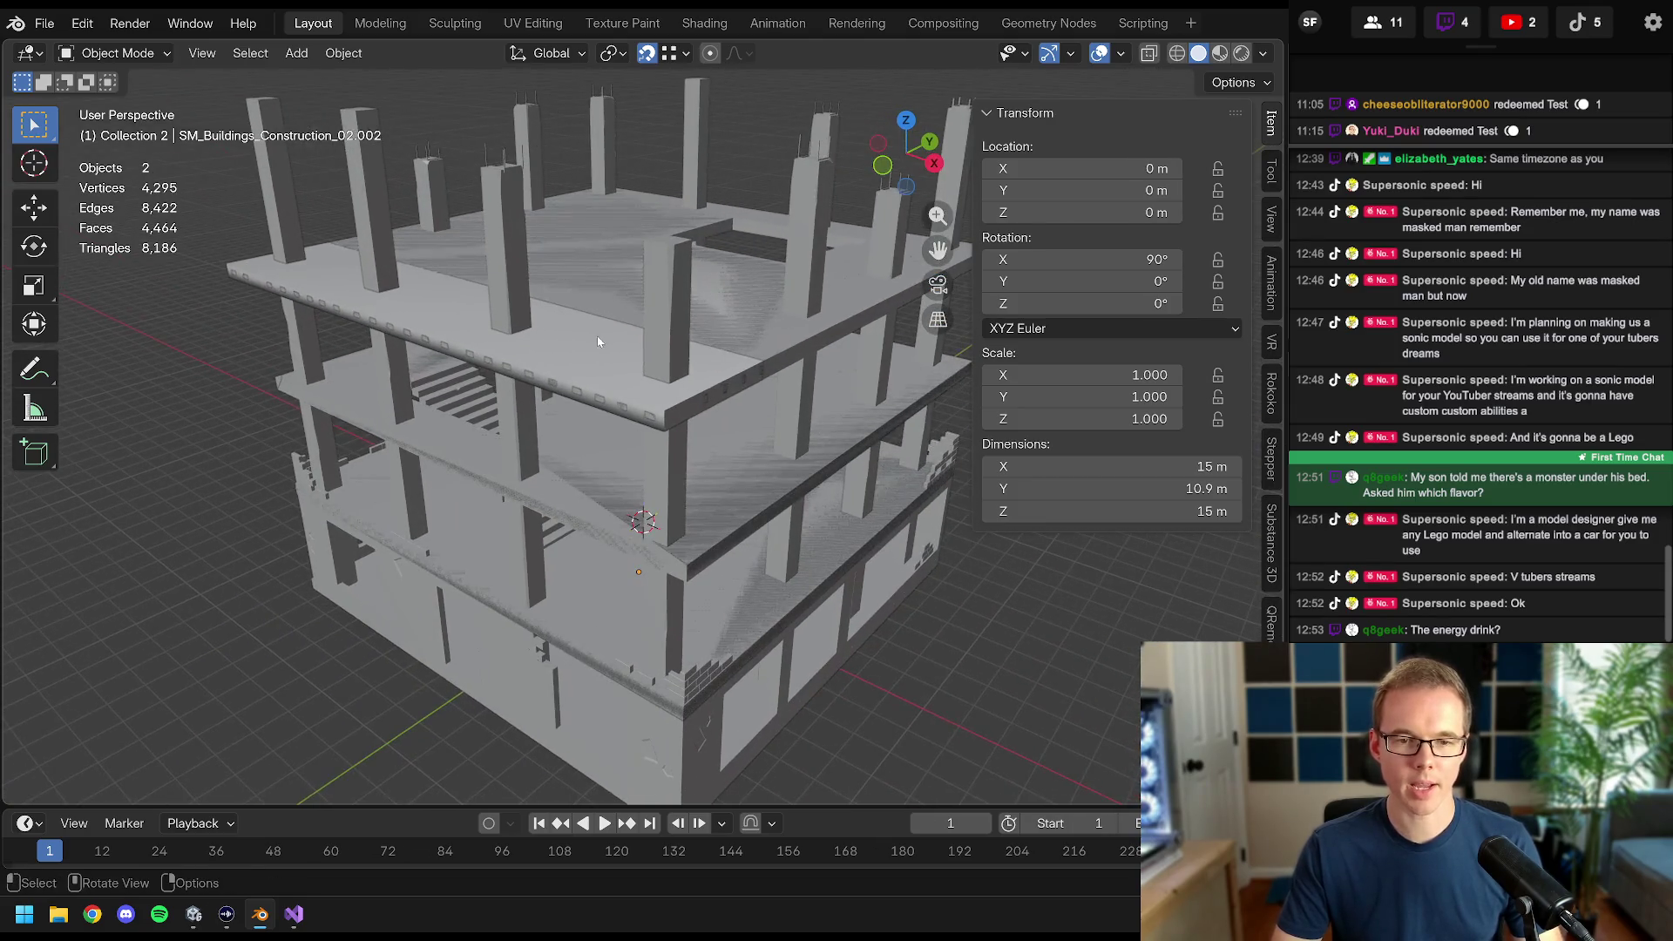
{"action": "left_click", "coordinate": [669, 327]}
{"action": "left_click_drag", "start_coordinate": [447, 254], "coordinate": [522, 307]}
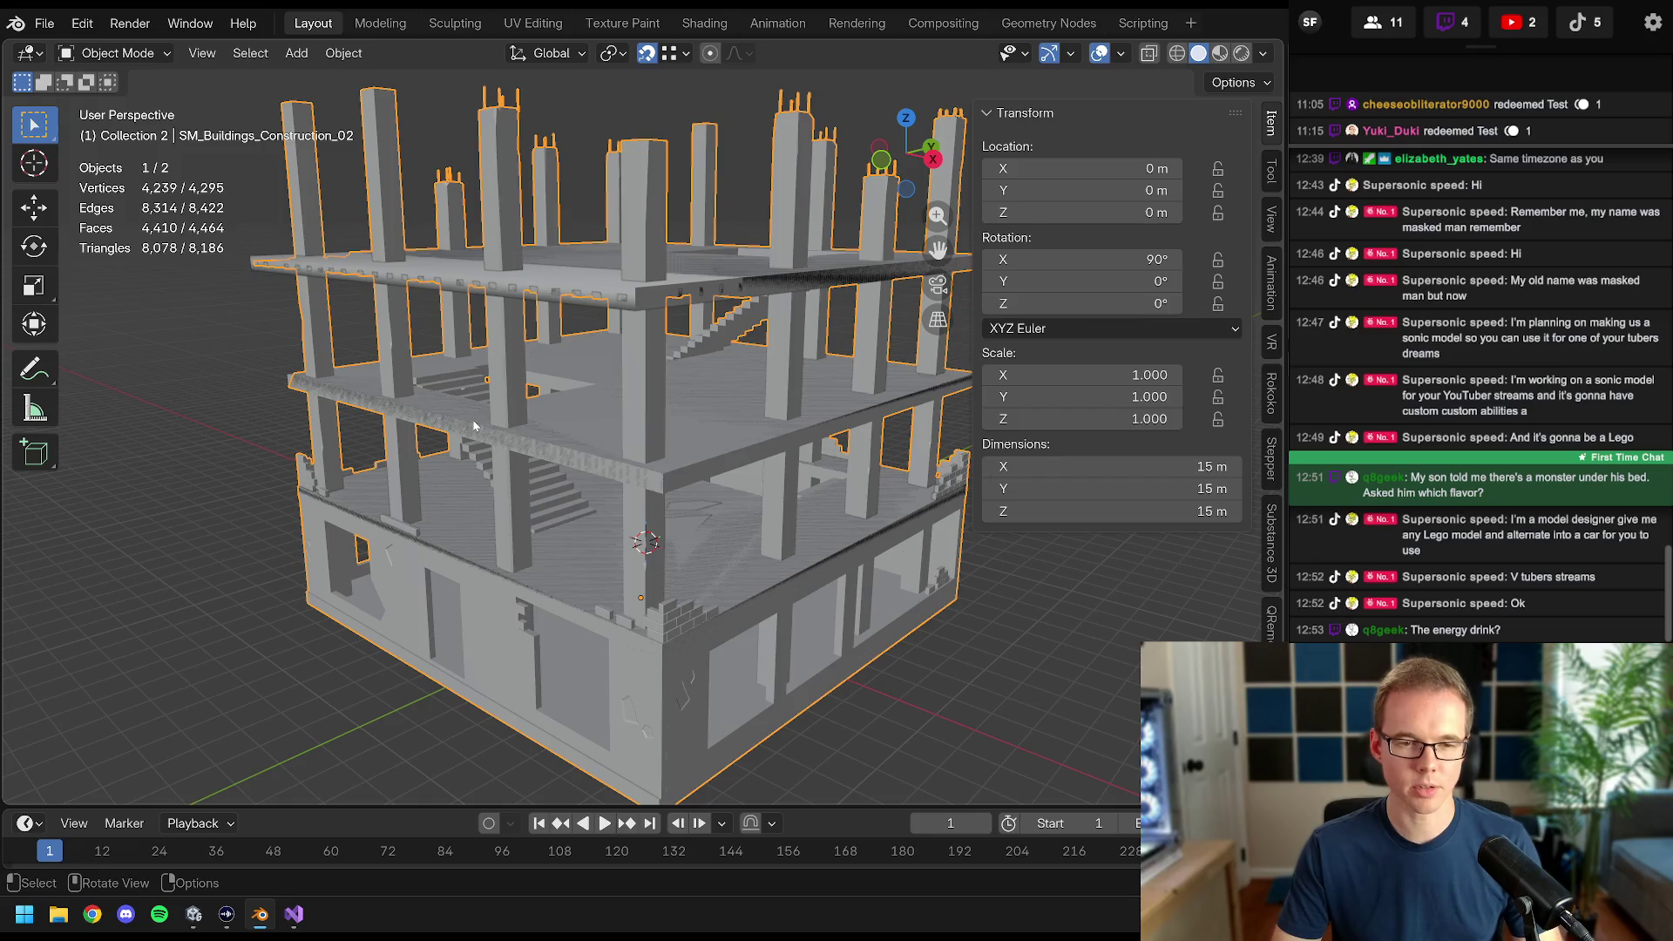
{"action": "mouse_move", "coordinate": [489, 440]}
{"action": "left_mouse_down"}
{"action": "mouse_move", "coordinate": [593, 446]}
{"action": "mouse_move", "coordinate": [436, 394]}
{"action": "left_mouse_up"}
{"action": "key", "text": "KP_7"}
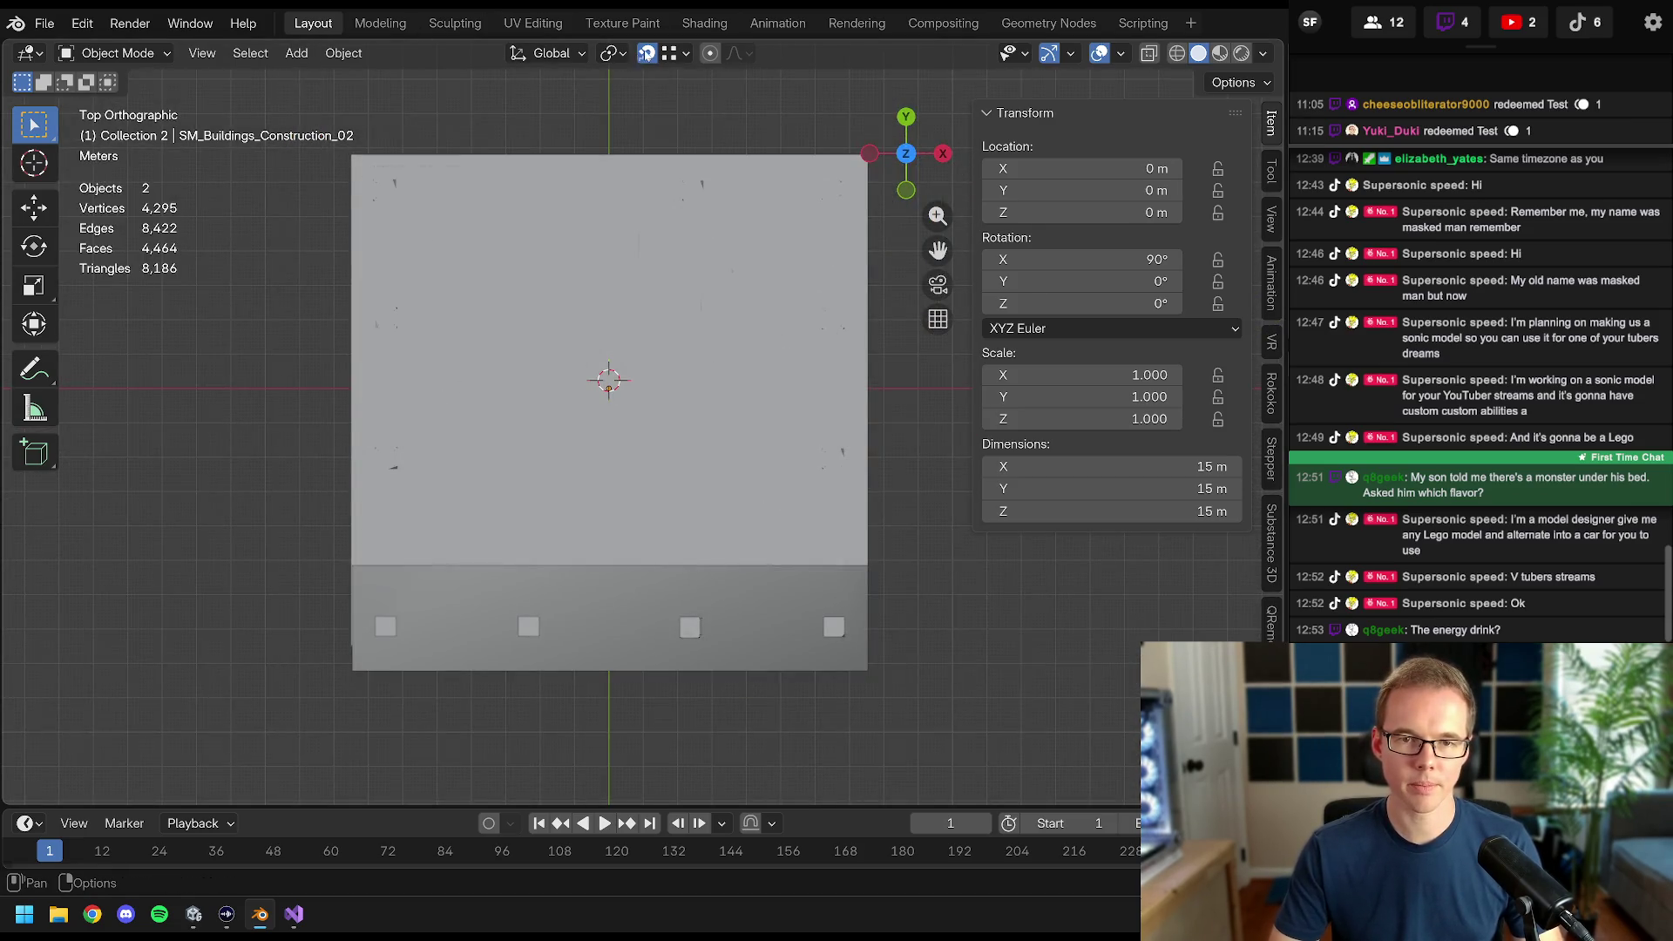
{"action": "key", "text": "z"}
{"action": "left_click", "coordinate": [480, 330]}
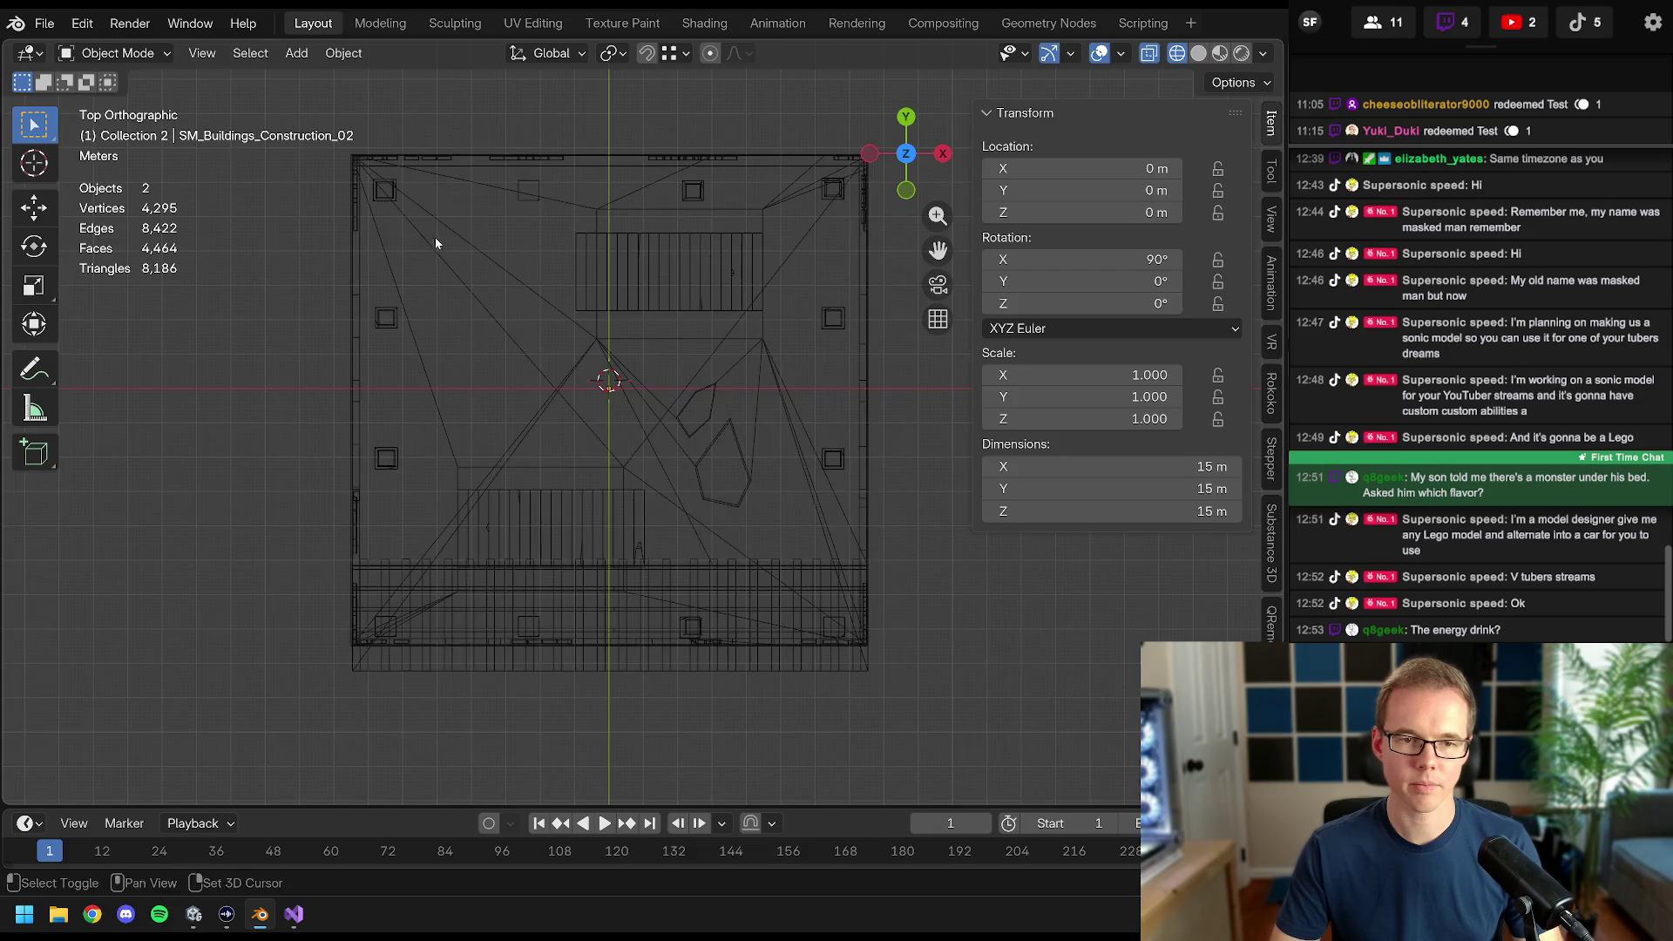
{"action": "mouse_move", "coordinate": [435, 237]}
{"action": "left_mouse_down"}
{"action": "mouse_move", "coordinate": [851, 463]}
{"action": "mouse_move", "coordinate": [682, 349]}
{"action": "left_mouse_up"}
- Add a cube, shrink it and place it over the lower-left pillar
{"action": "key", "text": "shift+a"}
{"action": "mouse_move", "coordinate": [666, 374]}
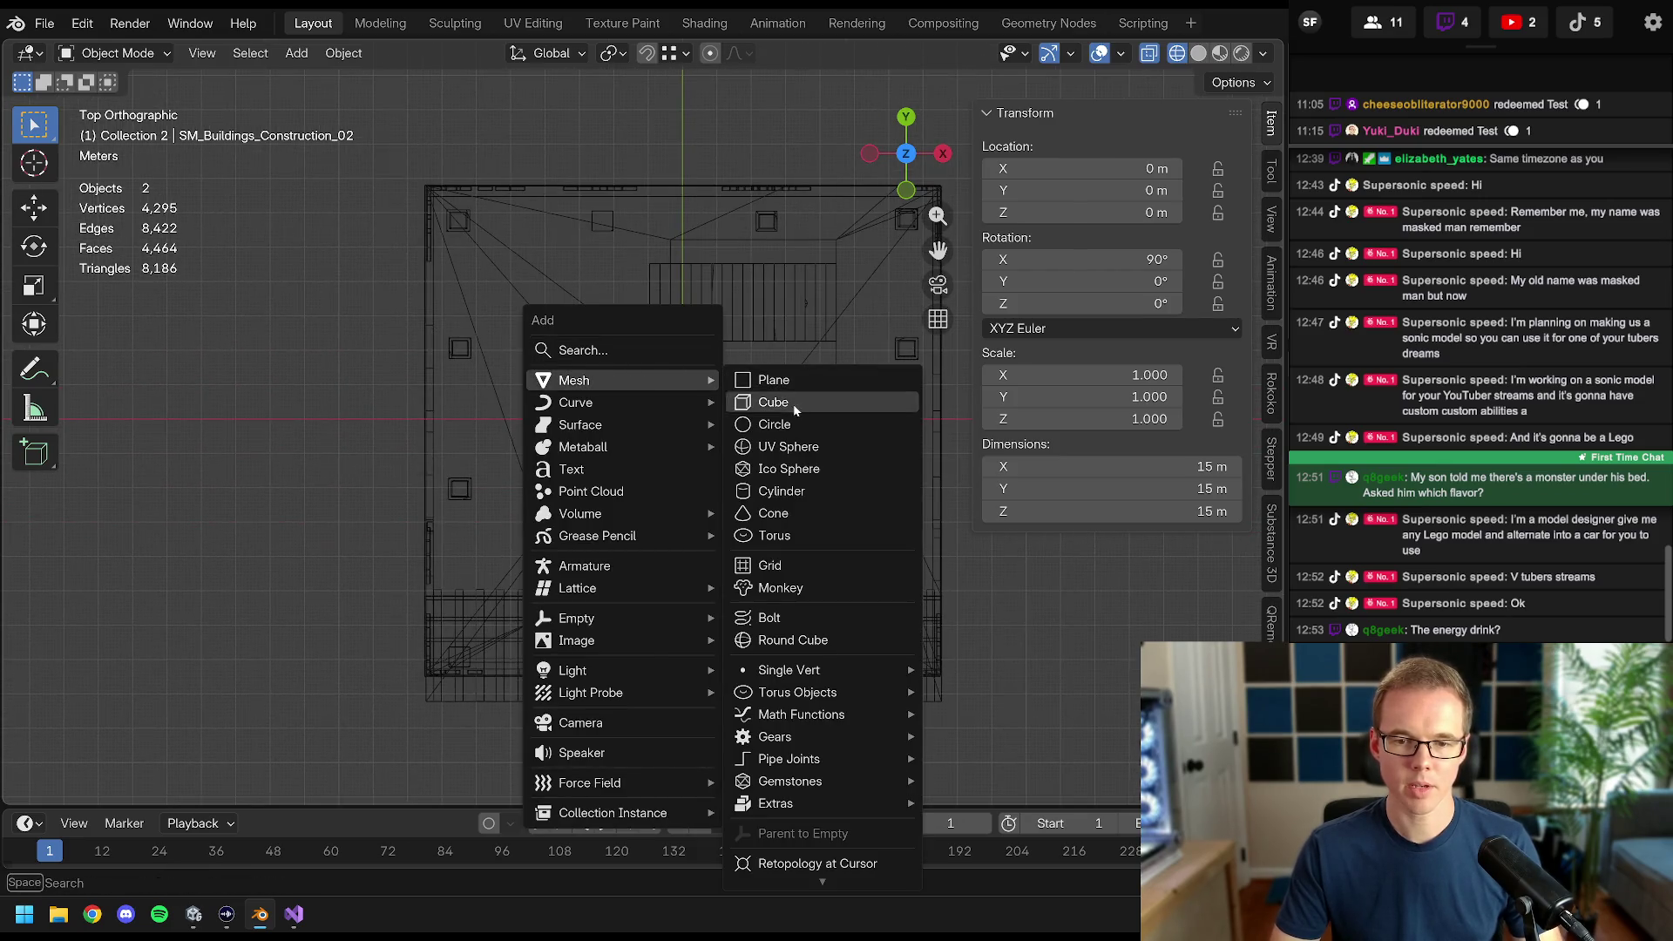
{"action": "left_click", "coordinate": [775, 403]}
{"action": "scroll", "coordinate": [729, 446], "scroll_direction": "up", "scroll_amount": 4}
{"action": "key", "text": "s"}
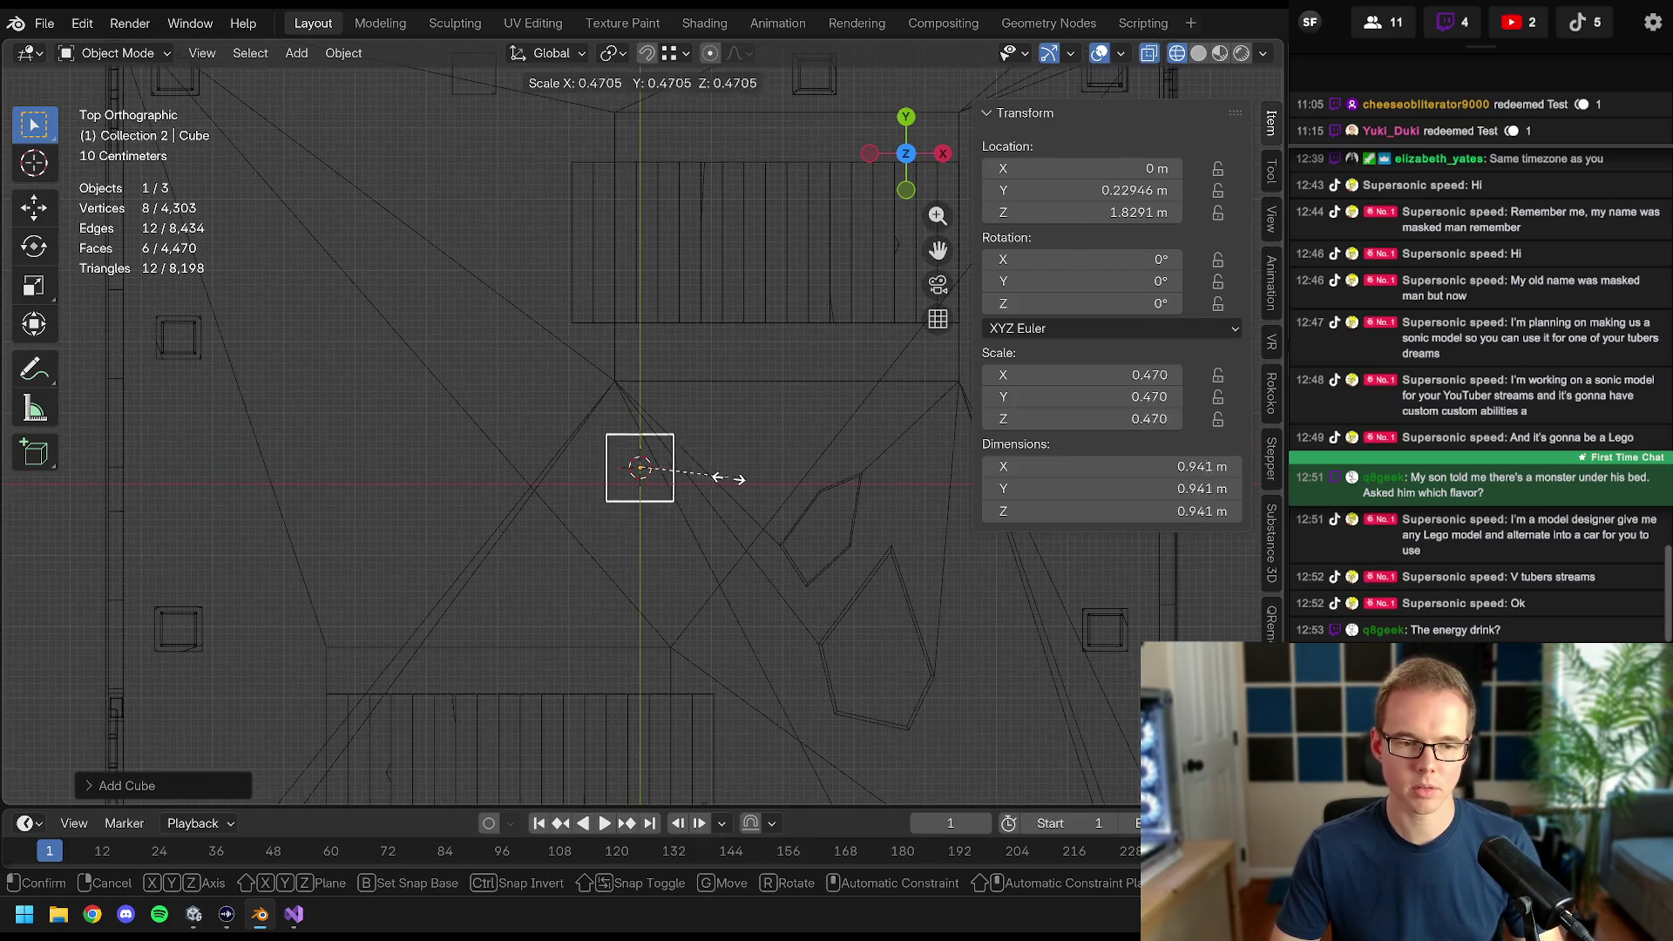
{"action": "left_click", "coordinate": [706, 478]}
{"action": "left_click_drag", "start_coordinate": [702, 479], "coordinate": [812, 401]}
{"action": "key", "text": "g"}
{"action": "left_click", "coordinate": [332, 567]}
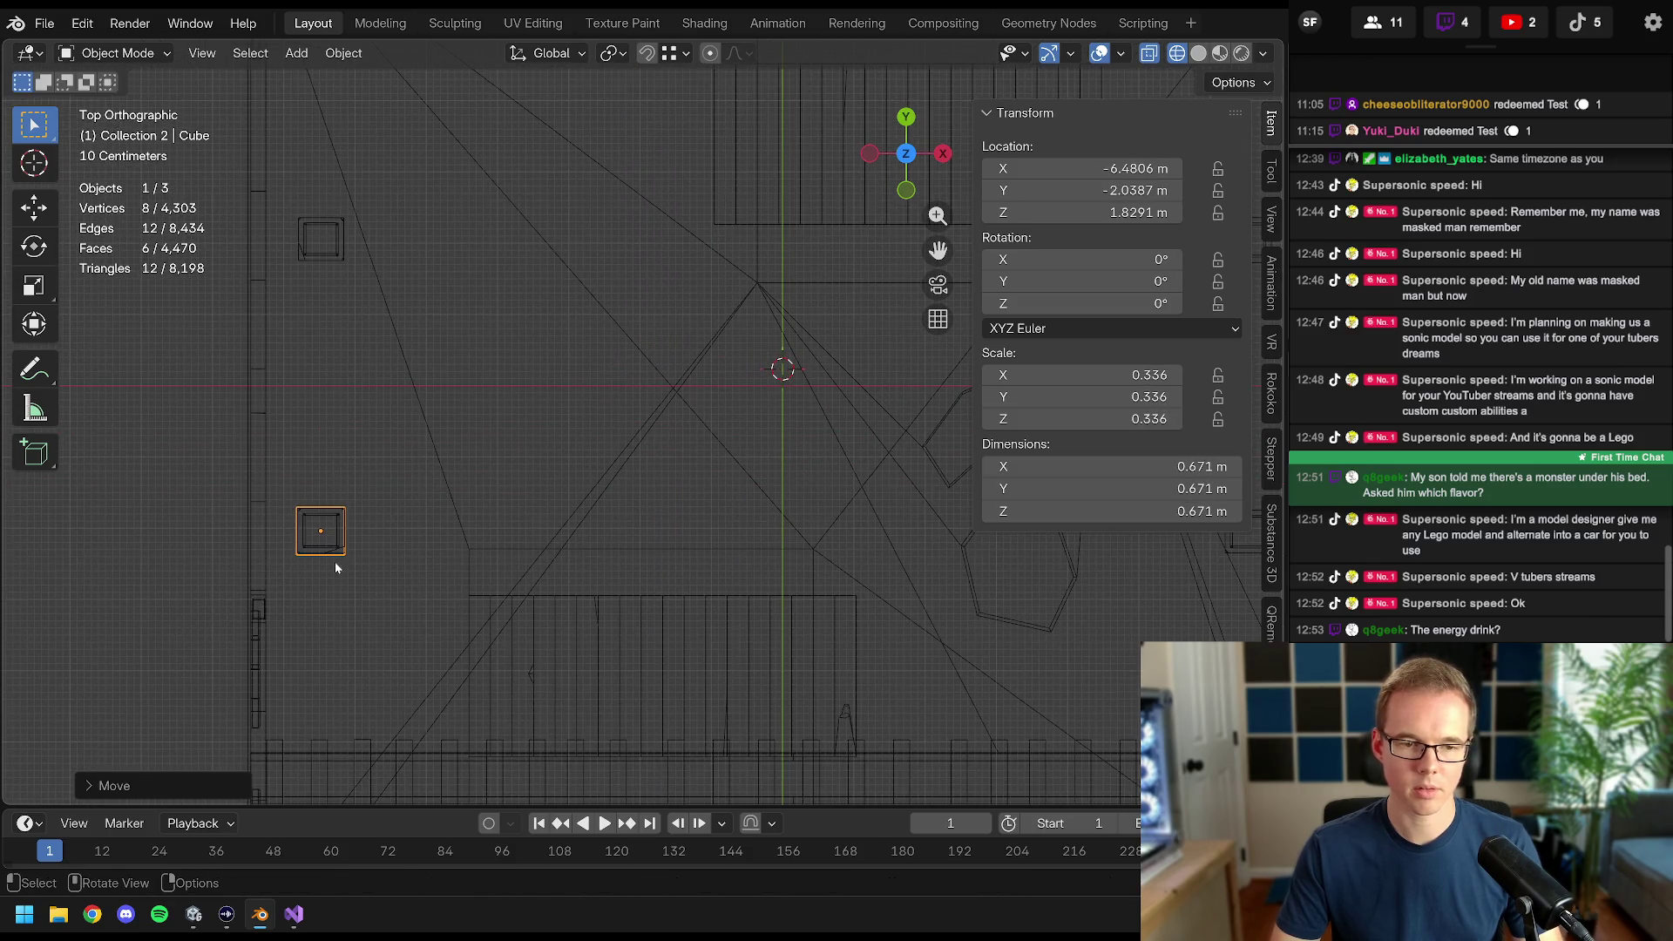
{"action": "scroll", "coordinate": [323, 565], "scroll_direction": "up", "scroll_amount": 4}
{"action": "scroll", "coordinate": [585, 496], "scroll_direction": "up", "scroll_amount": 2}
{"action": "left_click_drag", "start_coordinate": [697, 447], "coordinate": [758, 462]}
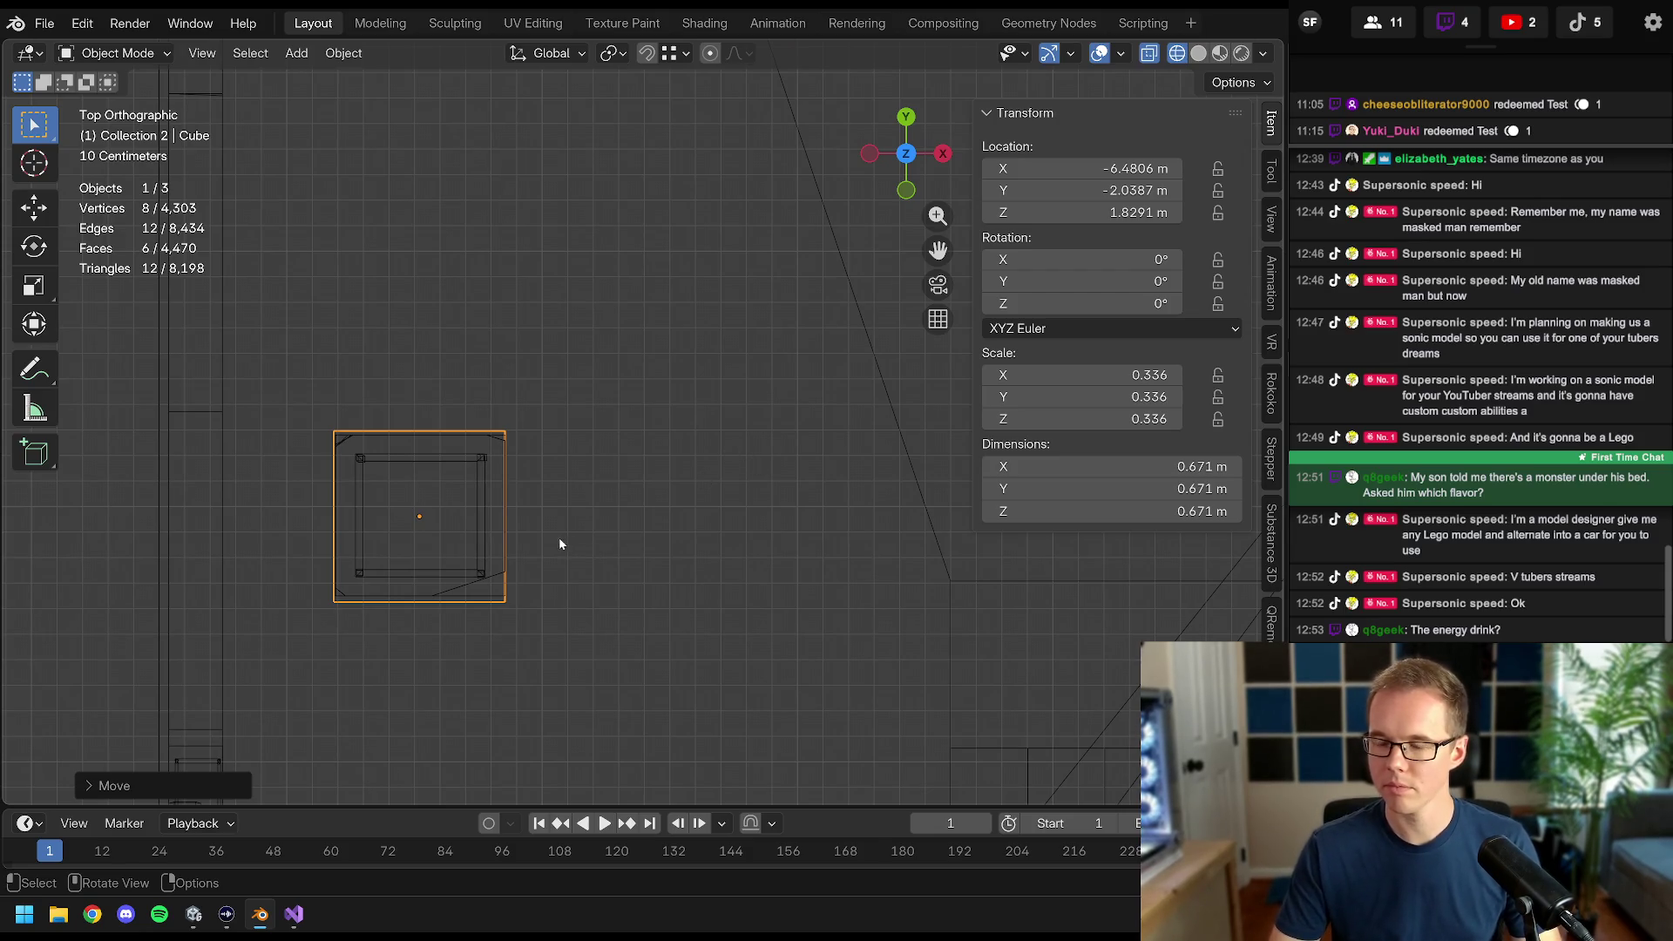
{"action": "scroll", "coordinate": [515, 558], "scroll_direction": "up", "scroll_amount": 1}
{"action": "left_click_drag", "start_coordinate": [368, 632], "coordinate": [591, 579]}
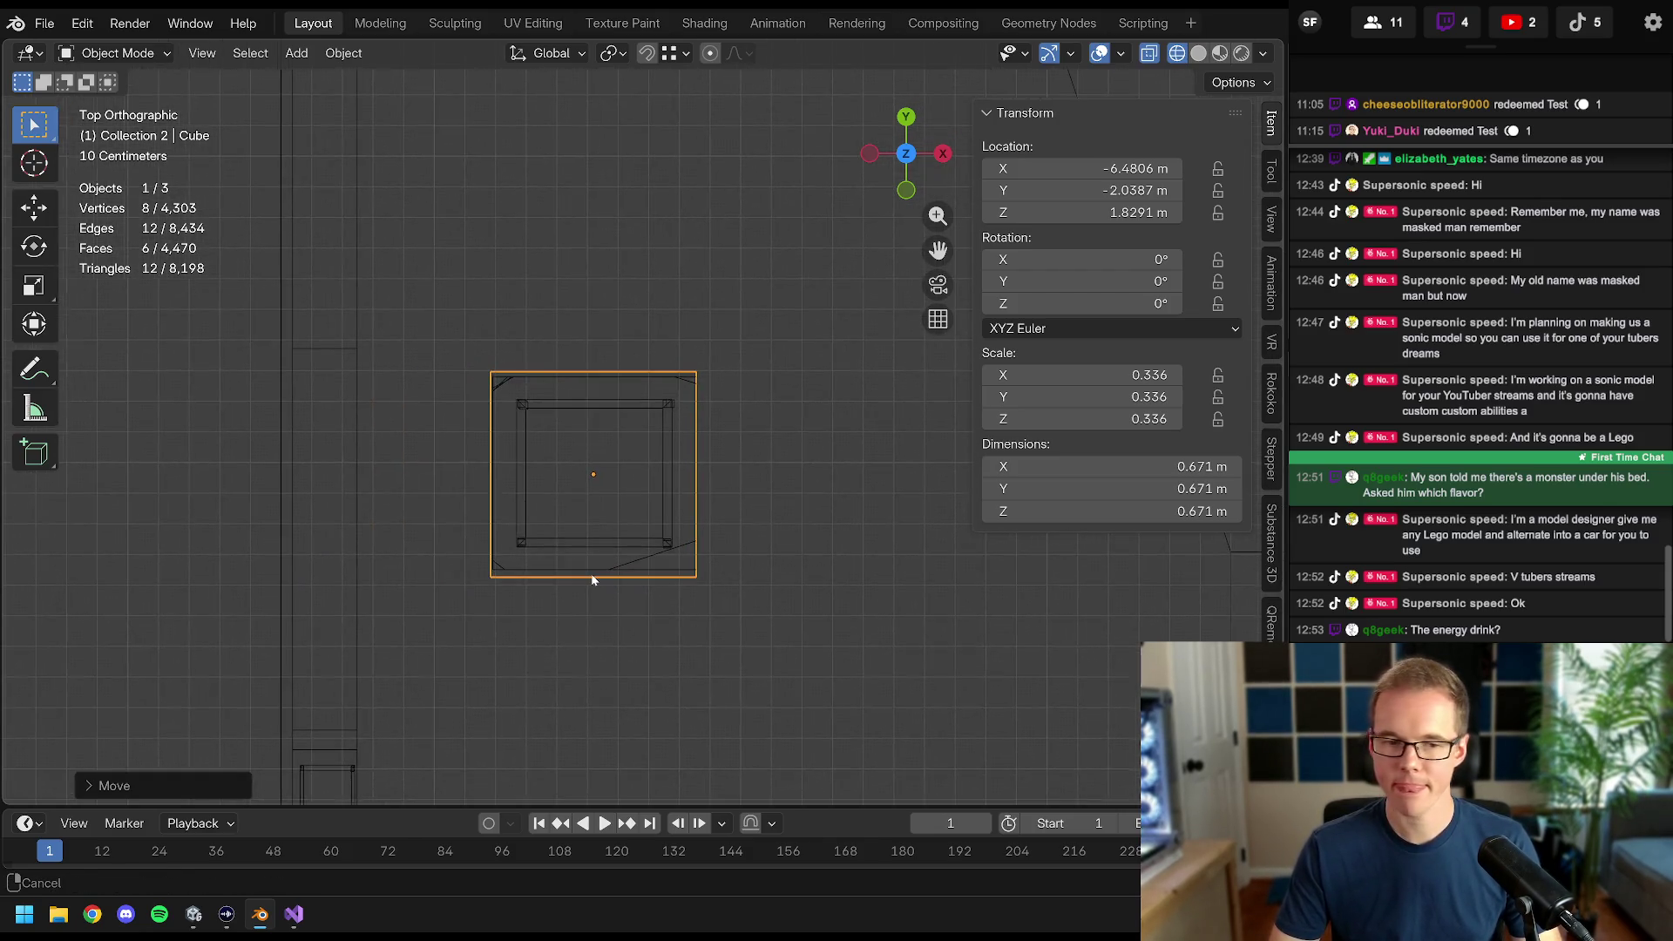
{"action": "scroll", "coordinate": [592, 573], "scroll_direction": "up", "scroll_amount": 2}
- Fine-tune the cube's size and position to match the pillar's 0.662 m square outline
{"action": "key", "text": "s"}
{"action": "left_click", "coordinate": [836, 511]}
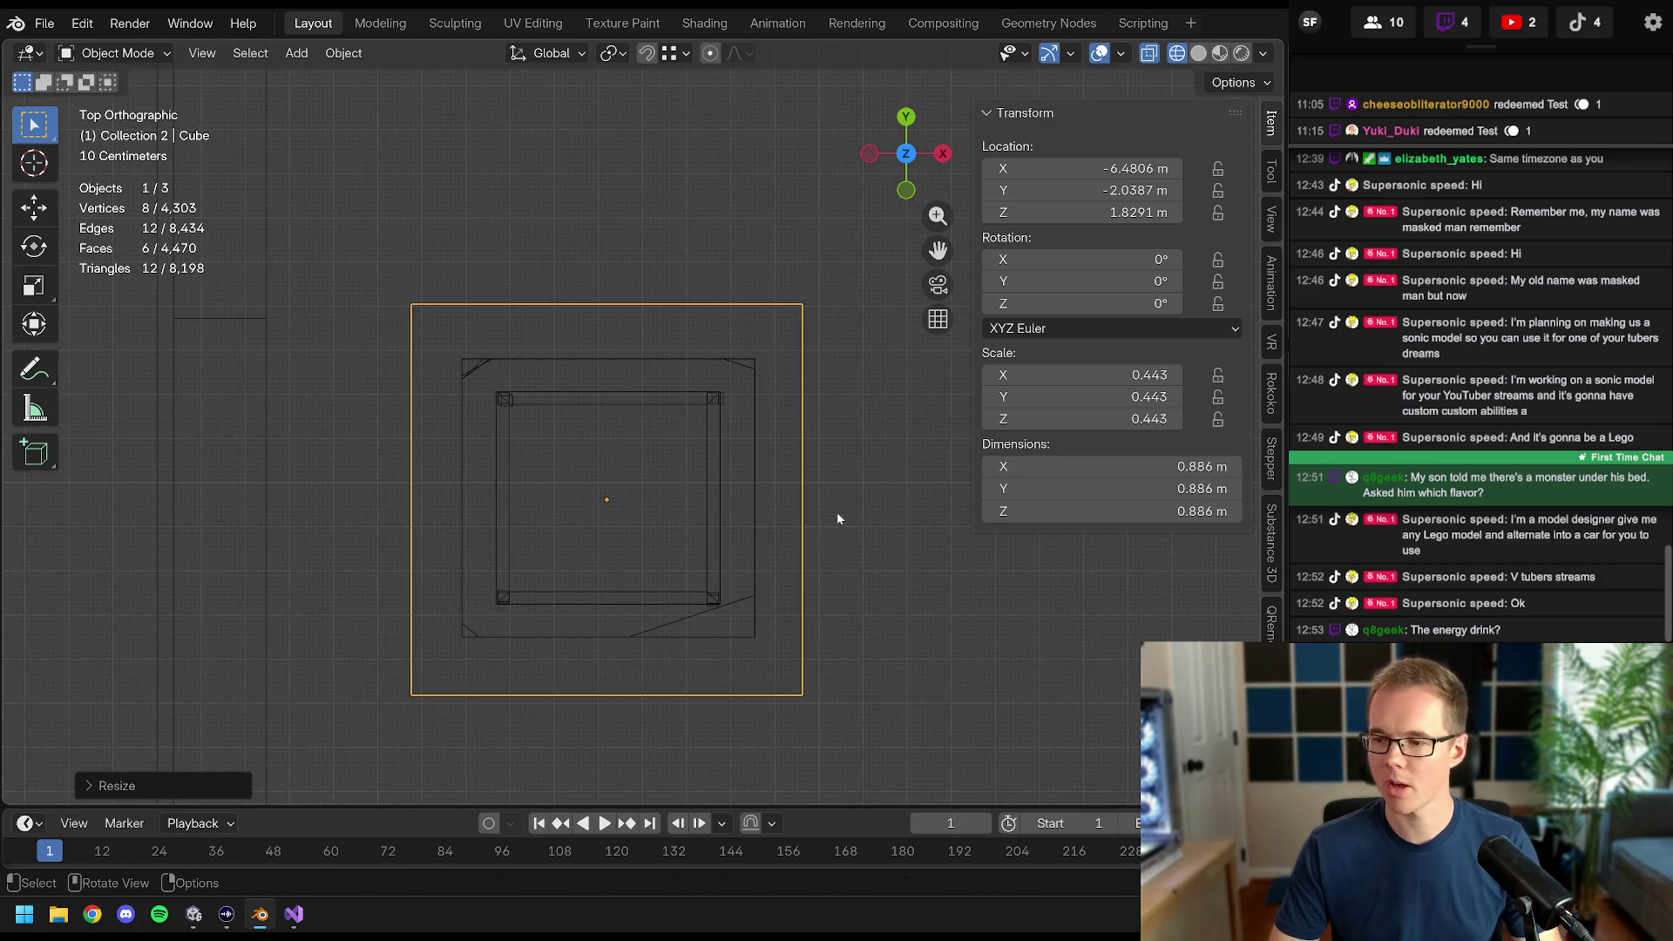
{"action": "key", "text": "g"}
{"action": "key", "text": "s"}
{"action": "left_click", "coordinate": [855, 561]}
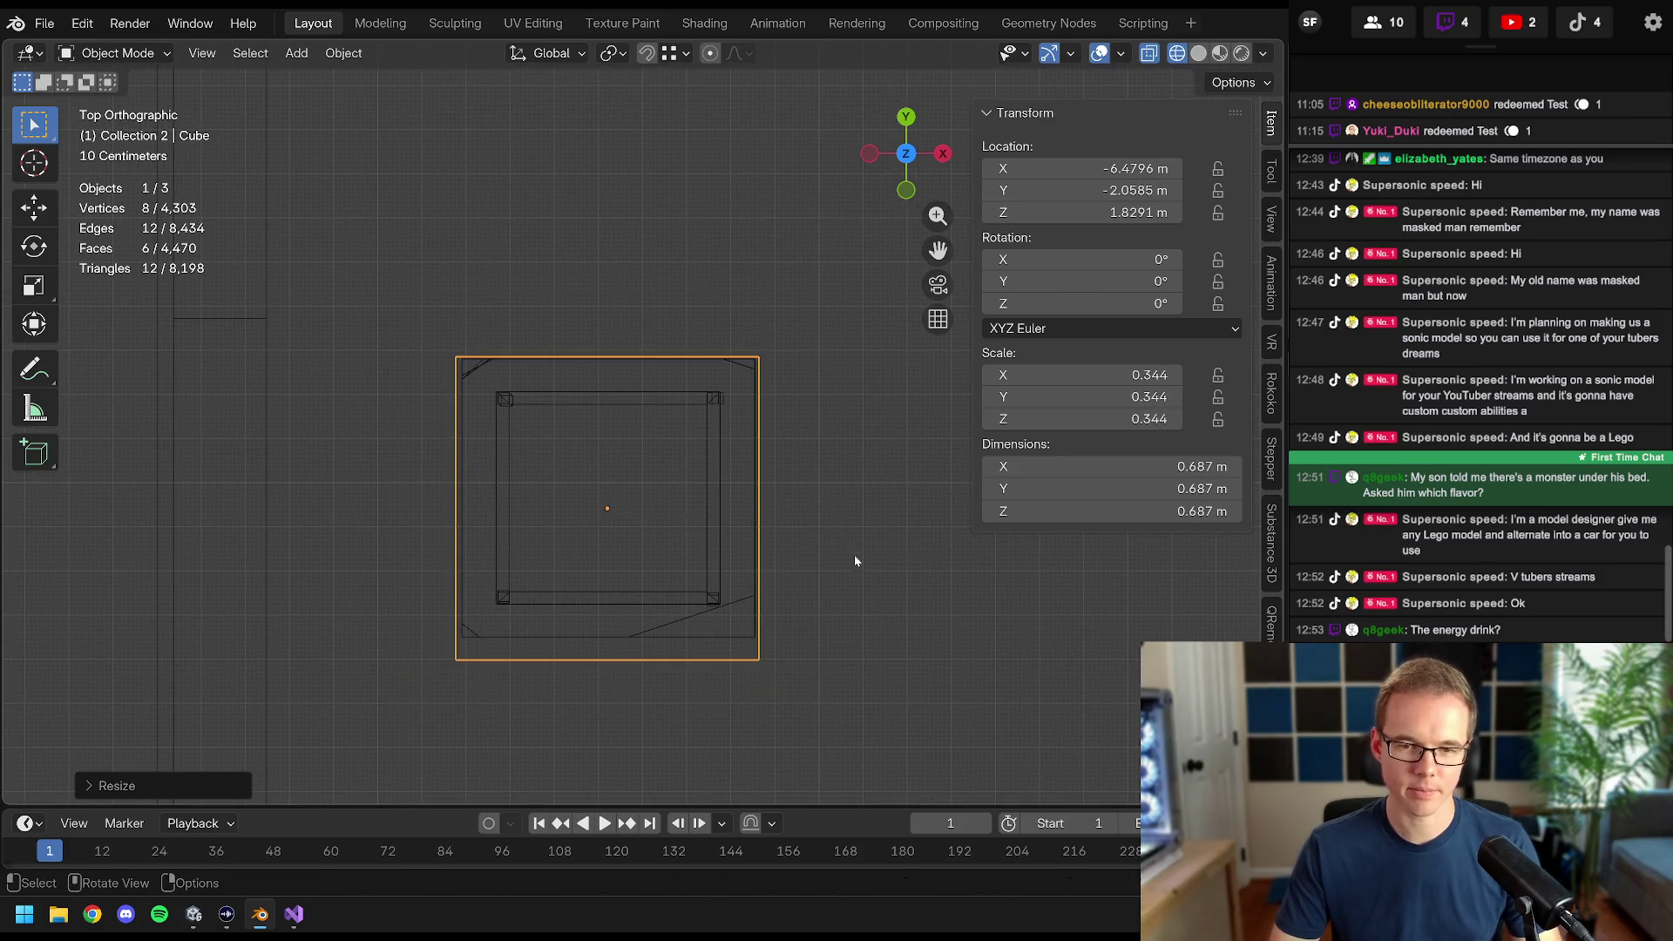
{"action": "scroll", "coordinate": [818, 536], "scroll_direction": "up", "scroll_amount": 3}
{"action": "key", "text": "s"}
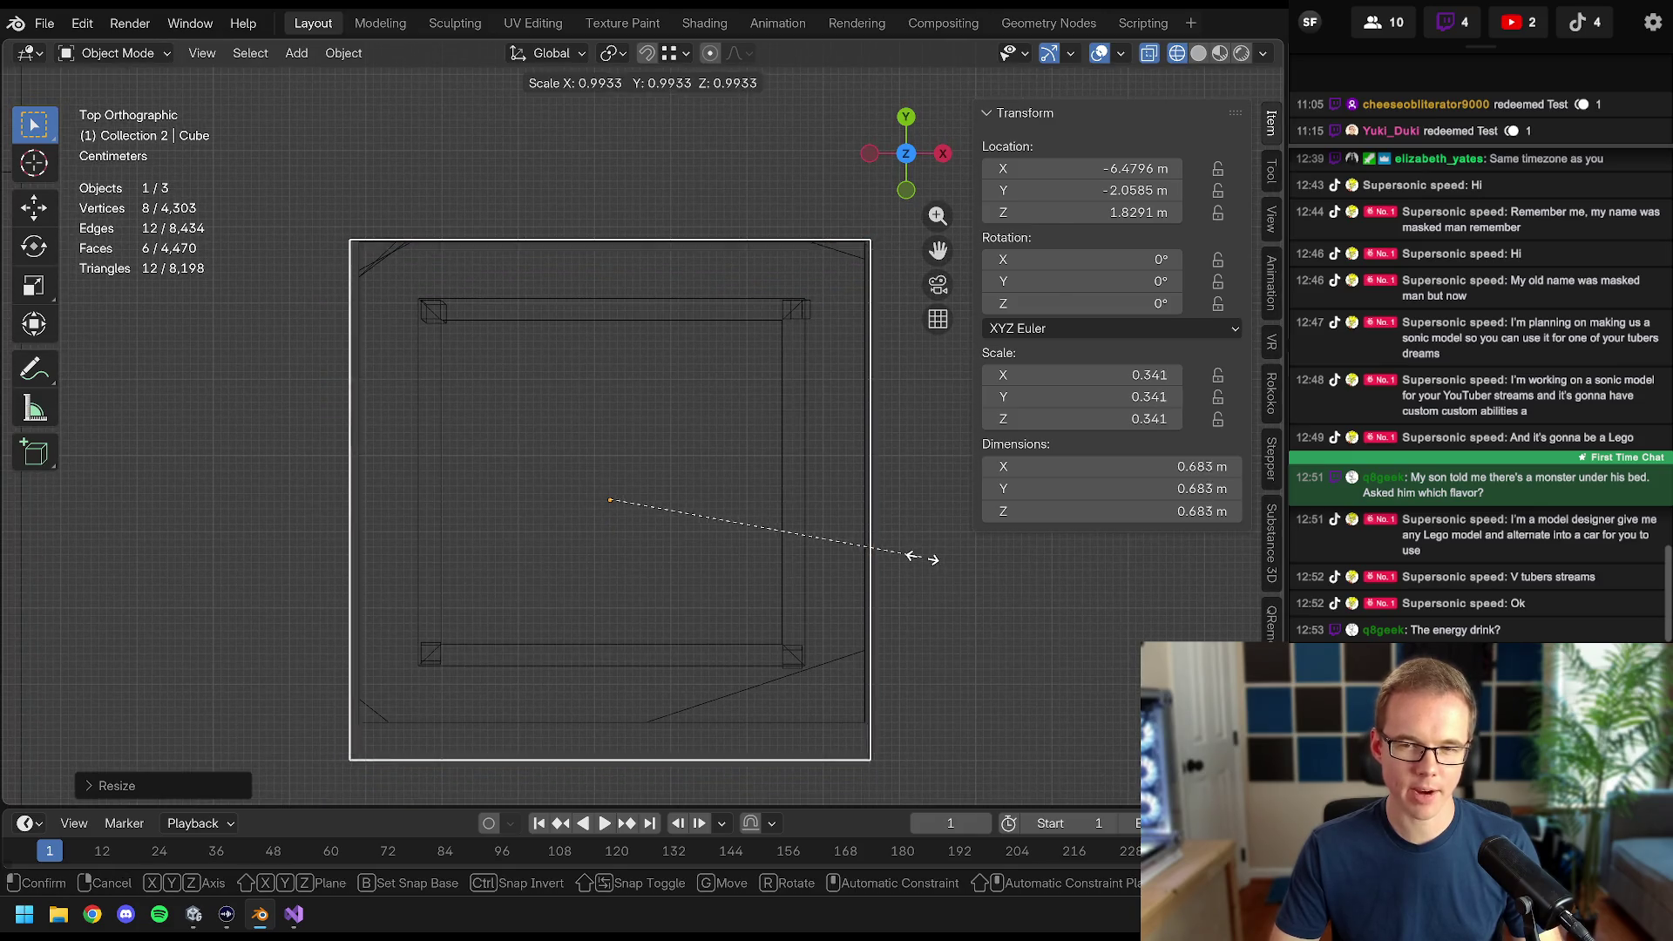
{"action": "left_click", "coordinate": [906, 554]}
{"action": "key", "text": "g"}
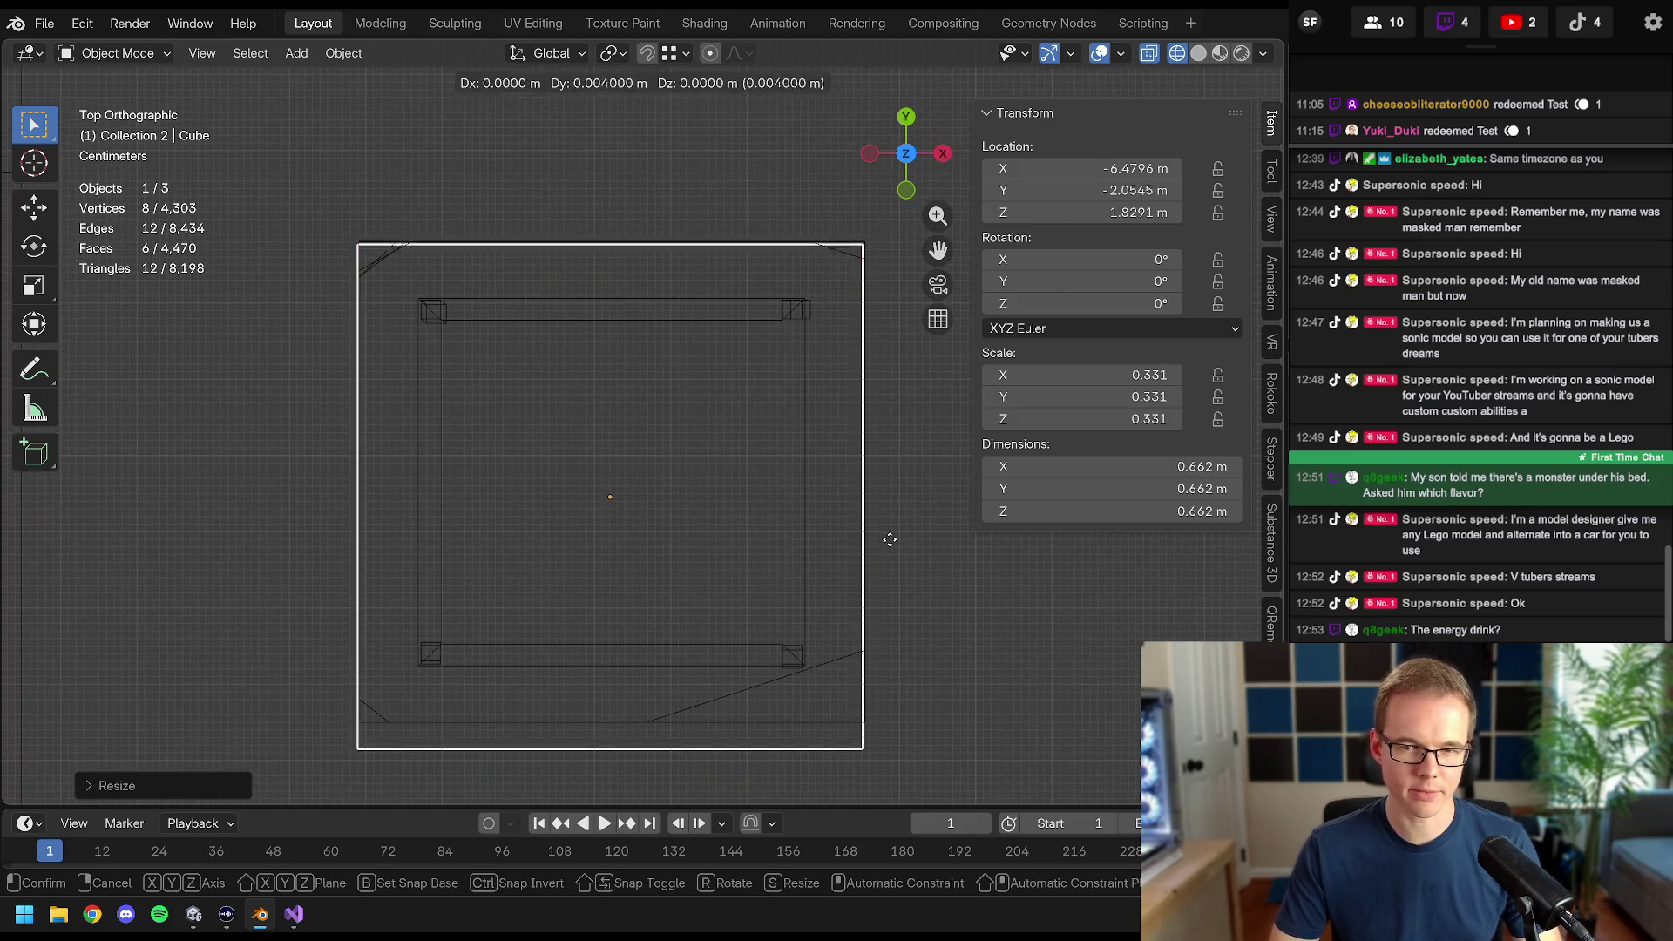
{"action": "left_click", "coordinate": [890, 538]}
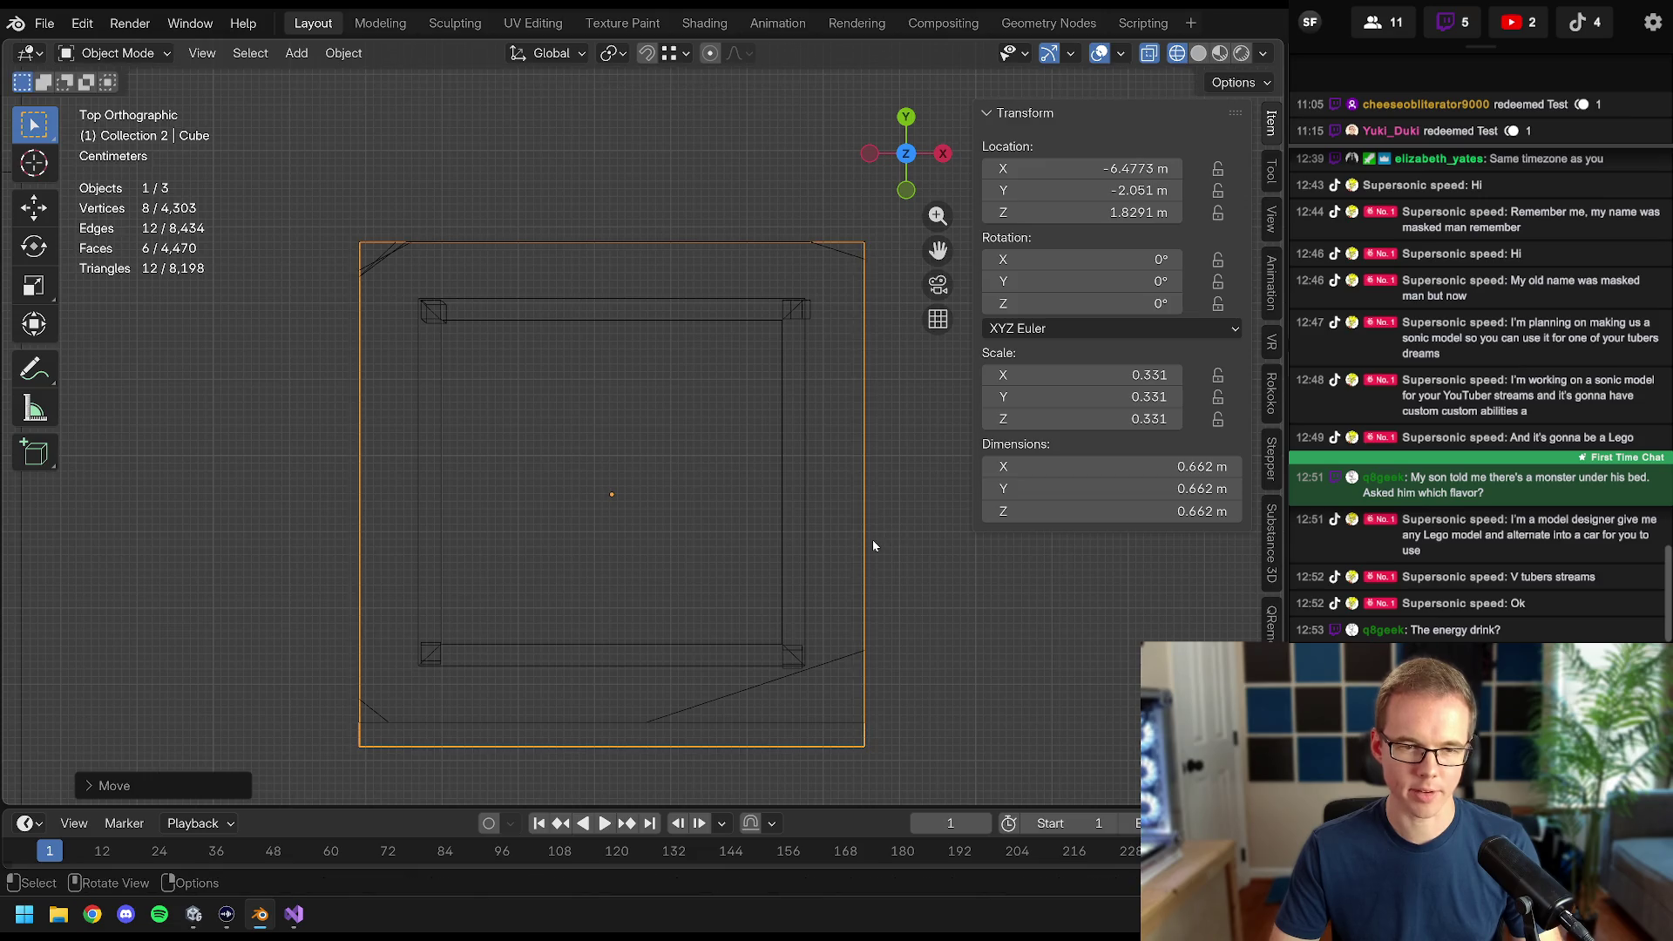
{"action": "mouse_move", "coordinate": [870, 547]}
{"action": "left_mouse_down"}
{"action": "mouse_move", "coordinate": [767, 556]}
{"action": "mouse_move", "coordinate": [756, 572]}
{"action": "mouse_move", "coordinate": [762, 499]}
{"action": "mouse_move", "coordinate": [714, 488]}
{"action": "left_mouse_up"}
{"action": "scroll", "coordinate": [755, 572], "scroll_direction": "down", "scroll_amount": 5}
{"action": "scroll", "coordinate": [714, 488], "scroll_direction": "up", "scroll_amount": 8}
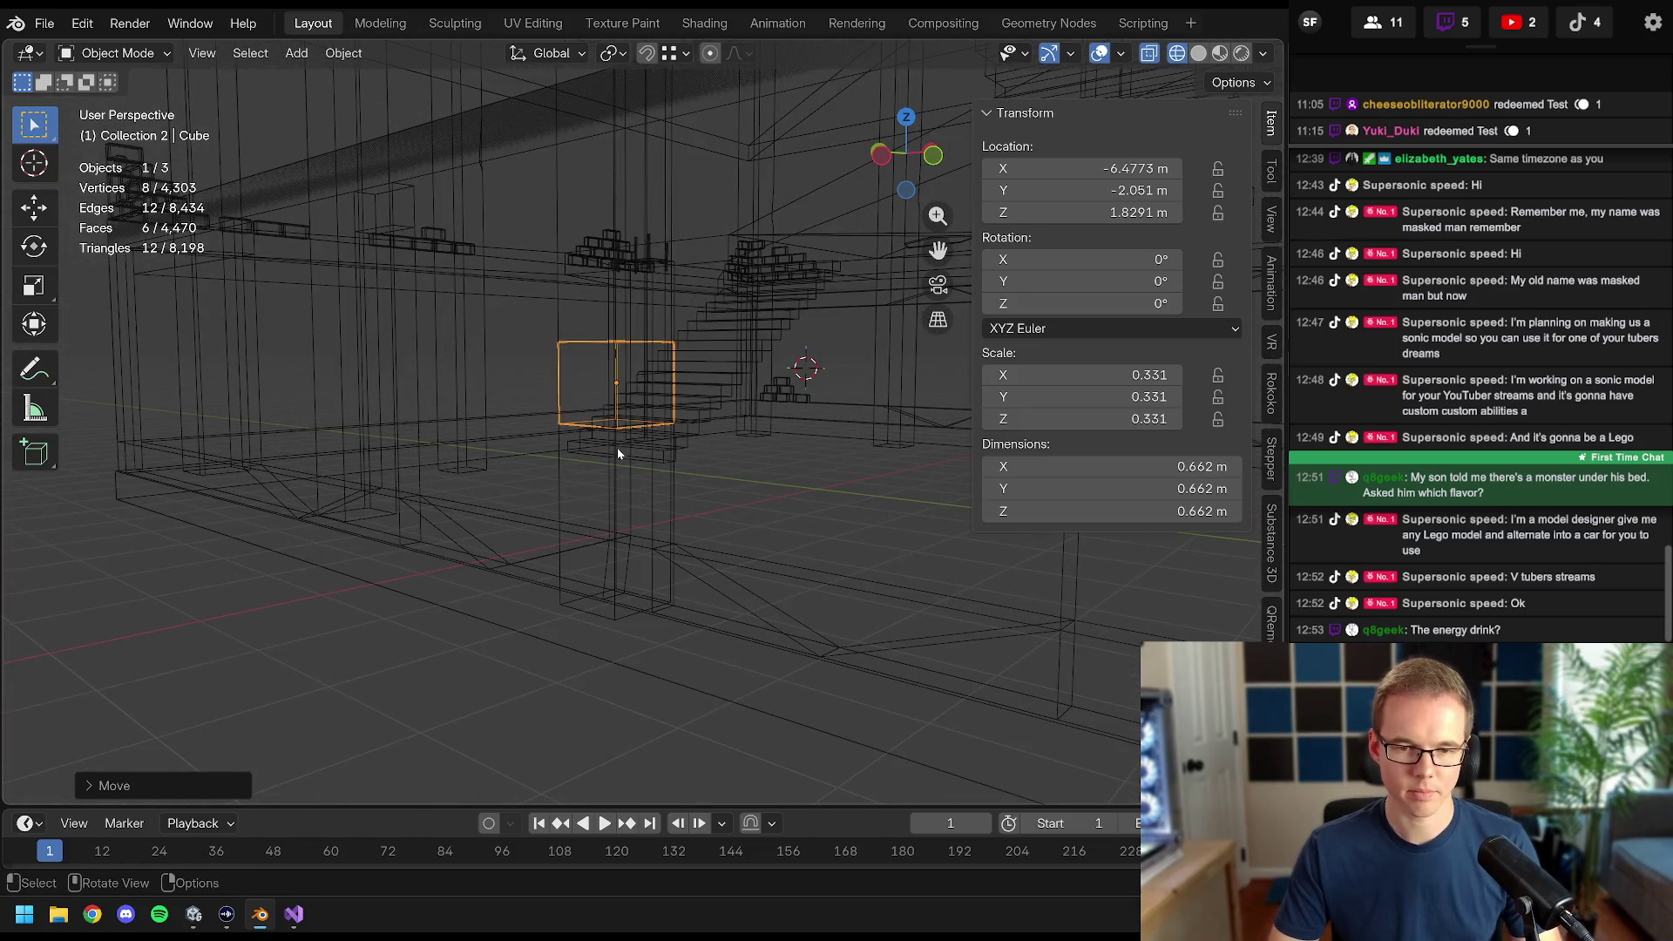
{"action": "scroll", "coordinate": [618, 454], "scroll_direction": "down", "scroll_amount": 8}
- Stretch the cube along Z and lift it into a tall column
{"action": "key", "text": "s"}
{"action": "key", "text": "z"}
{"action": "left_click", "coordinate": [1068, 738]}
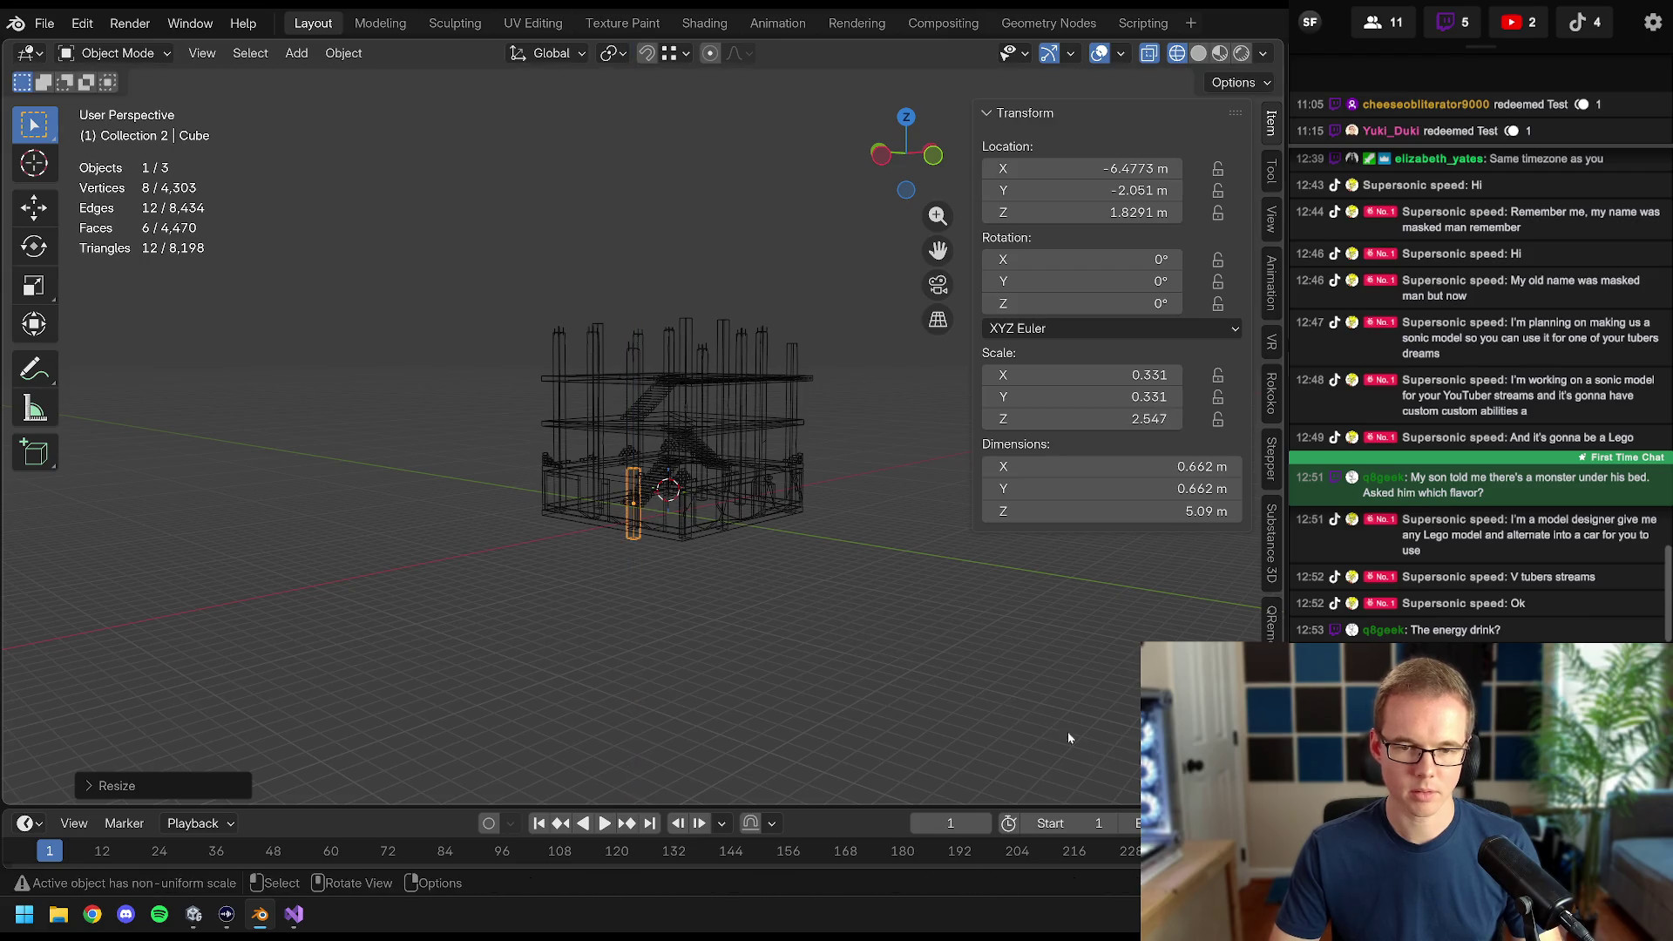
{"action": "key", "text": "s"}
{"action": "key", "text": "z"}
{"action": "left_click", "coordinate": [802, 515]}
{"action": "key", "text": "g"}
{"action": "key", "text": "z"}
{"action": "left_click", "coordinate": [795, 470]}
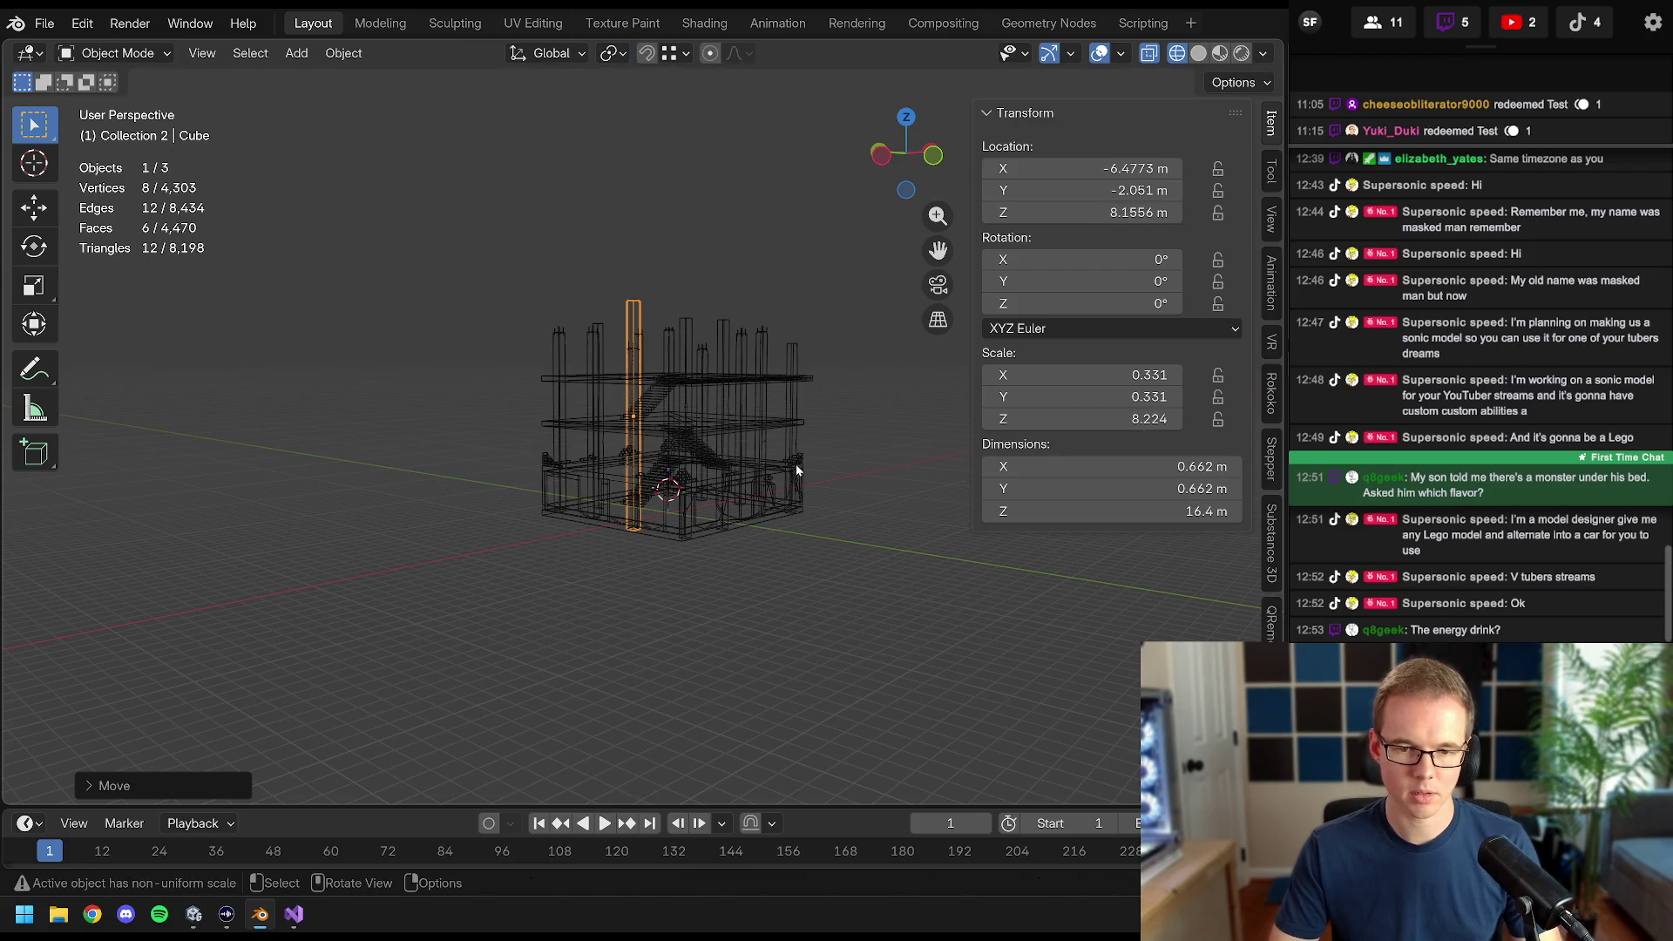
- In front view, set the column to 15 m tall, level with the building
{"action": "key", "text": "KP_1"}
{"action": "scroll", "coordinate": [521, 457], "scroll_direction": "up", "scroll_amount": 5}
{"action": "key", "text": "s"}
{"action": "key", "text": "z"}
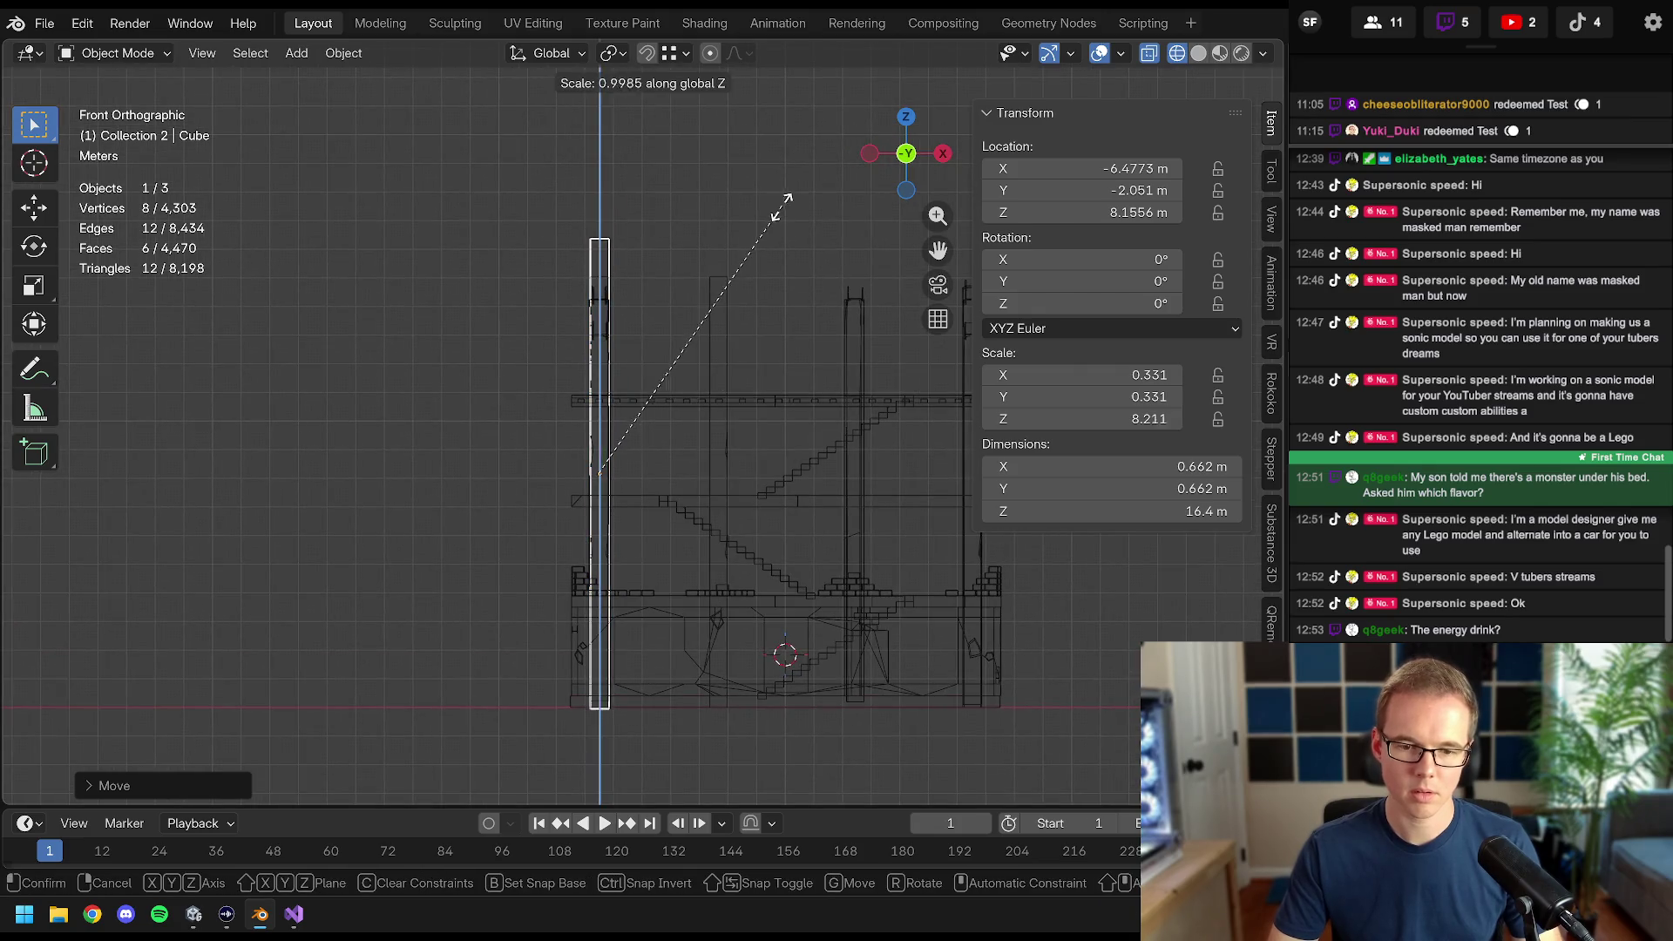
{"action": "left_click", "coordinate": [753, 220]}
{"action": "key", "text": "g"}
{"action": "key", "text": "z"}
{"action": "left_click", "coordinate": [742, 237]}
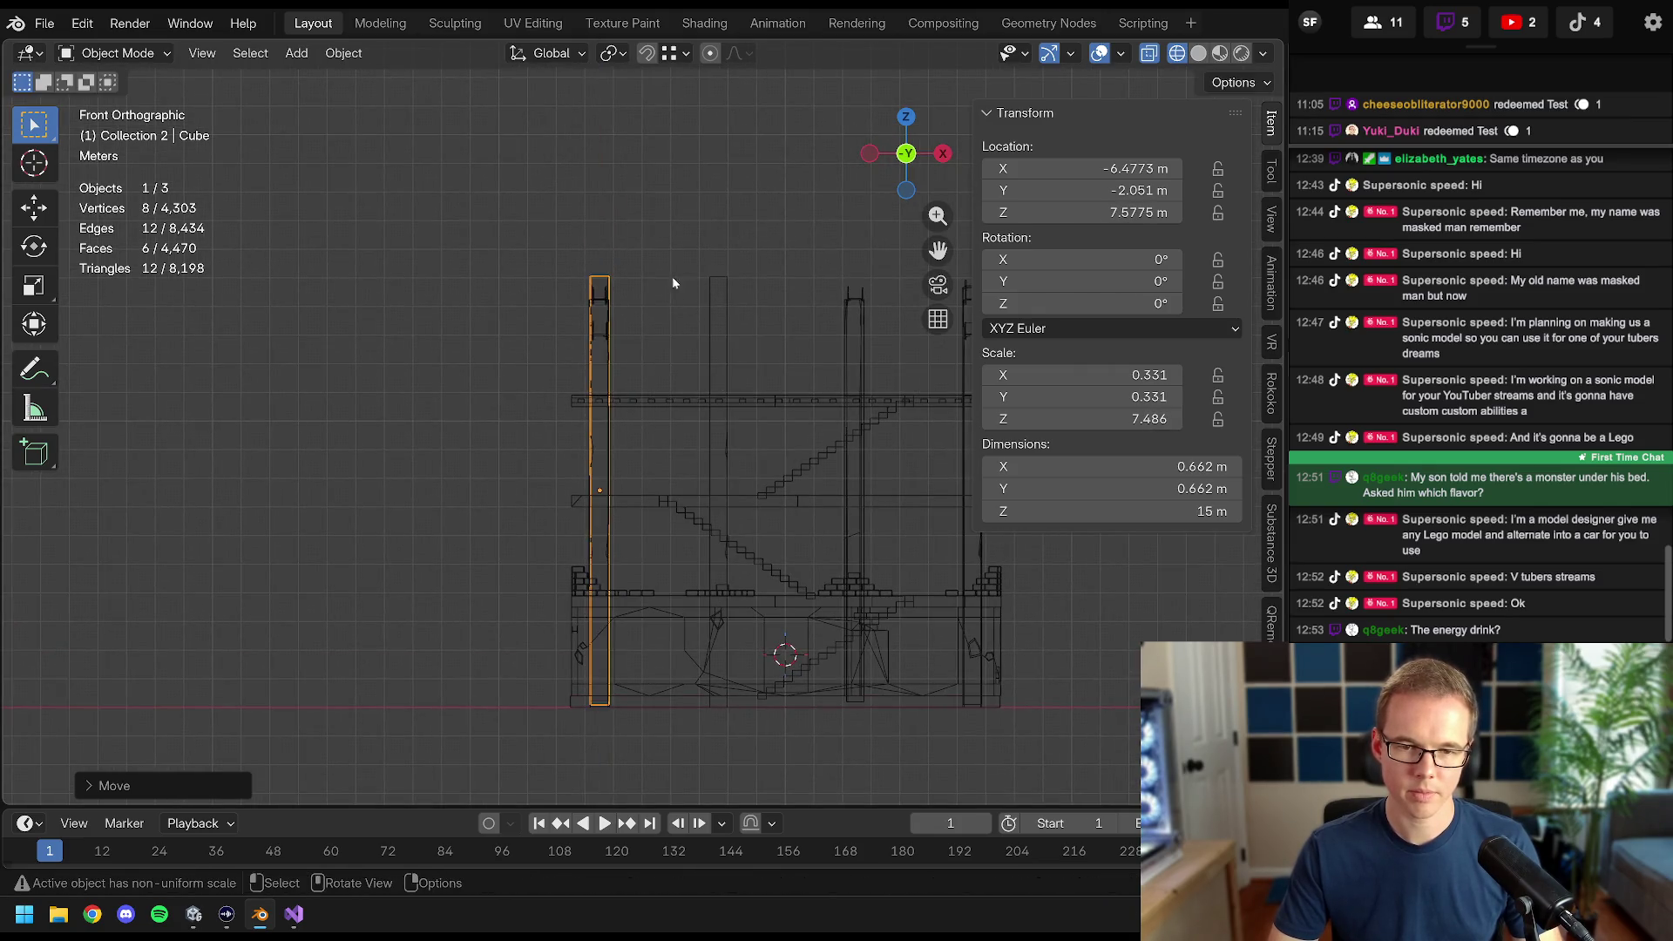
{"action": "mouse_move", "coordinate": [672, 275]}
{"action": "left_mouse_down"}
{"action": "mouse_move", "coordinate": [724, 458]}
{"action": "mouse_move", "coordinate": [579, 526]}
{"action": "mouse_move", "coordinate": [560, 561]}
{"action": "left_mouse_up"}
{"action": "key", "text": "Tab"}
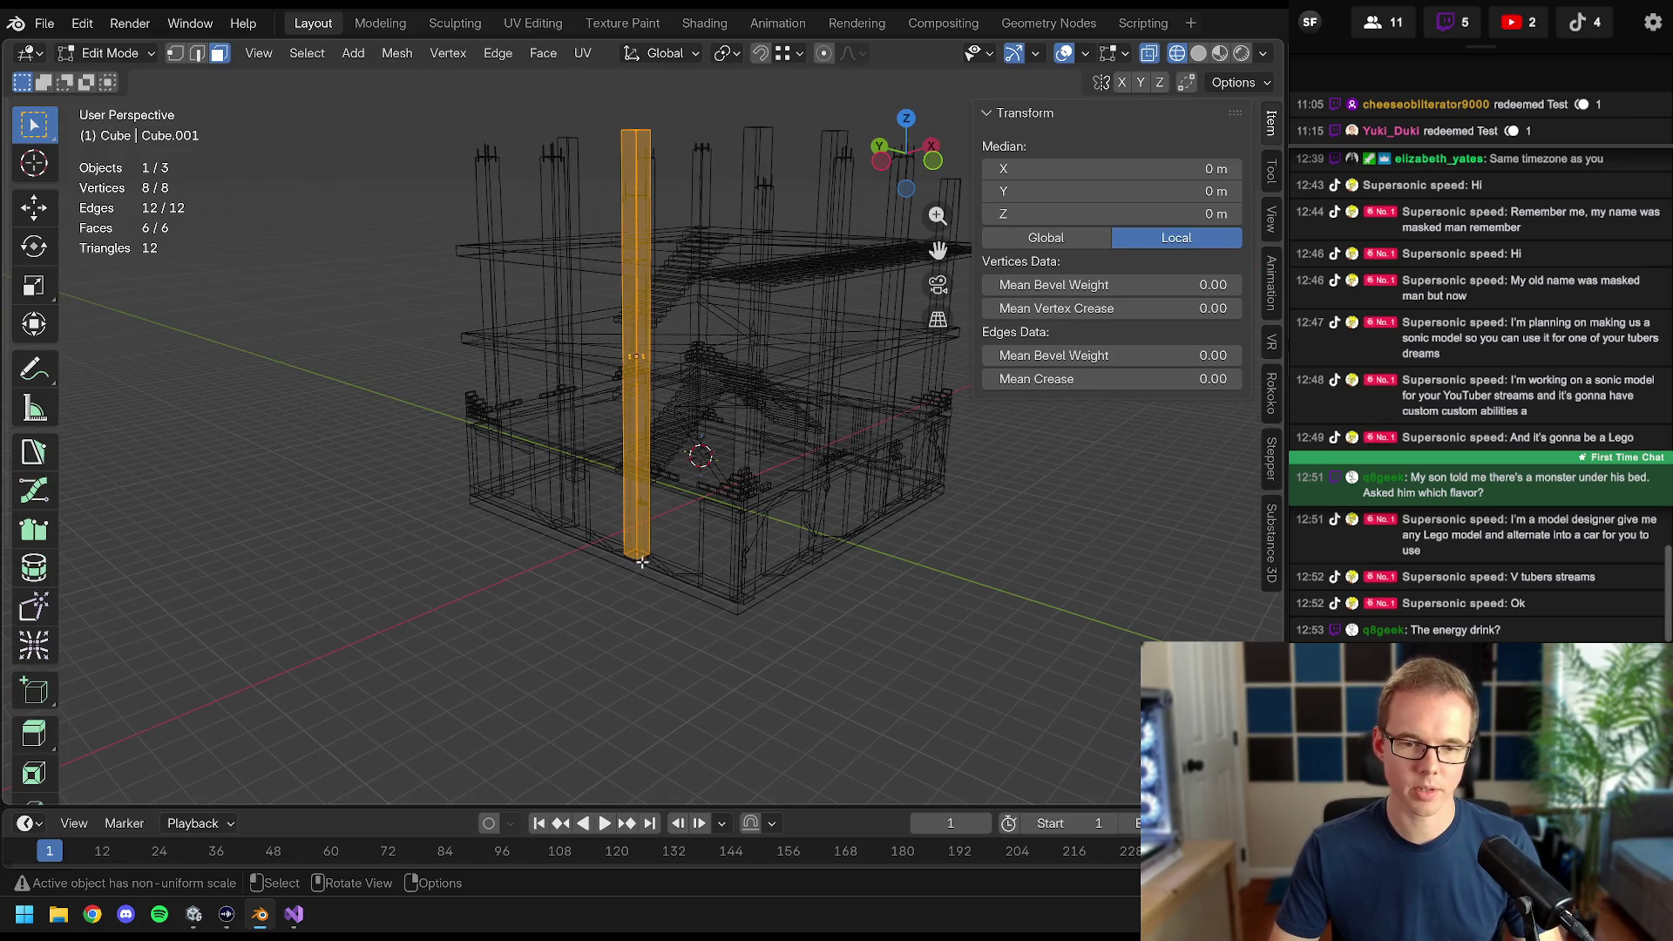
- Move the column's origin to its base using the 3D cursor
{"action": "key", "text": "alt+a"}
{"action": "key", "text": "shift+s"}
{"action": "key", "text": "Escape"}
{"action": "key", "text": "Tab"}
{"action": "right_click", "coordinate": [633, 461]}
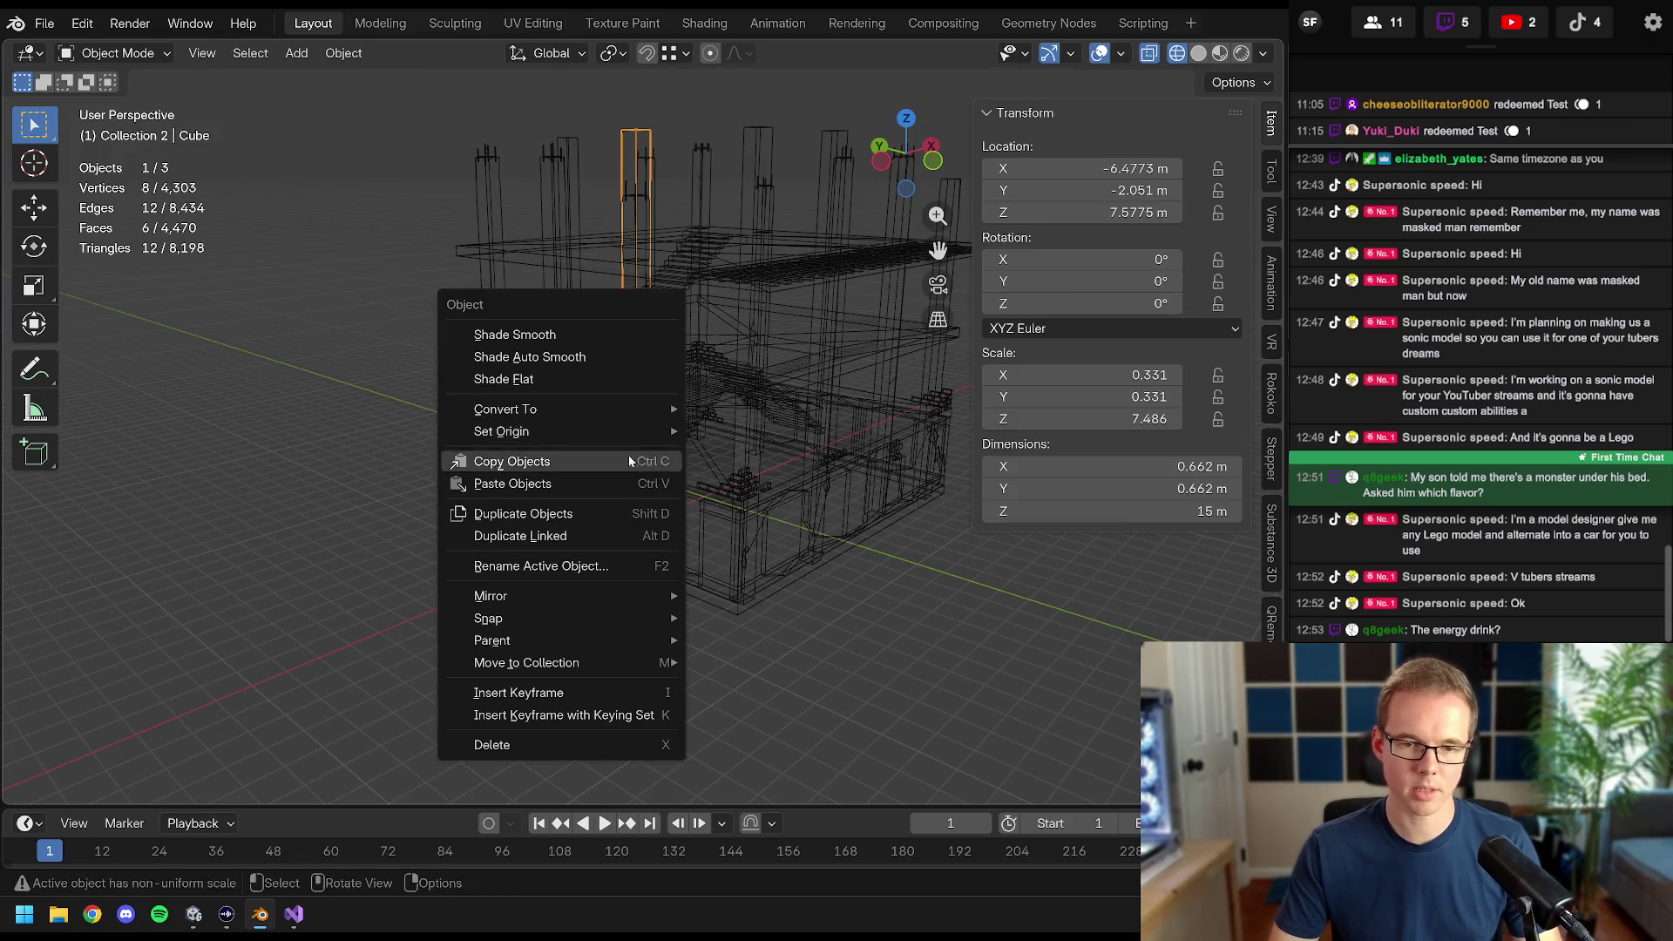
{"action": "mouse_move", "coordinate": [645, 435]}
{"action": "left_click", "coordinate": [782, 481]}
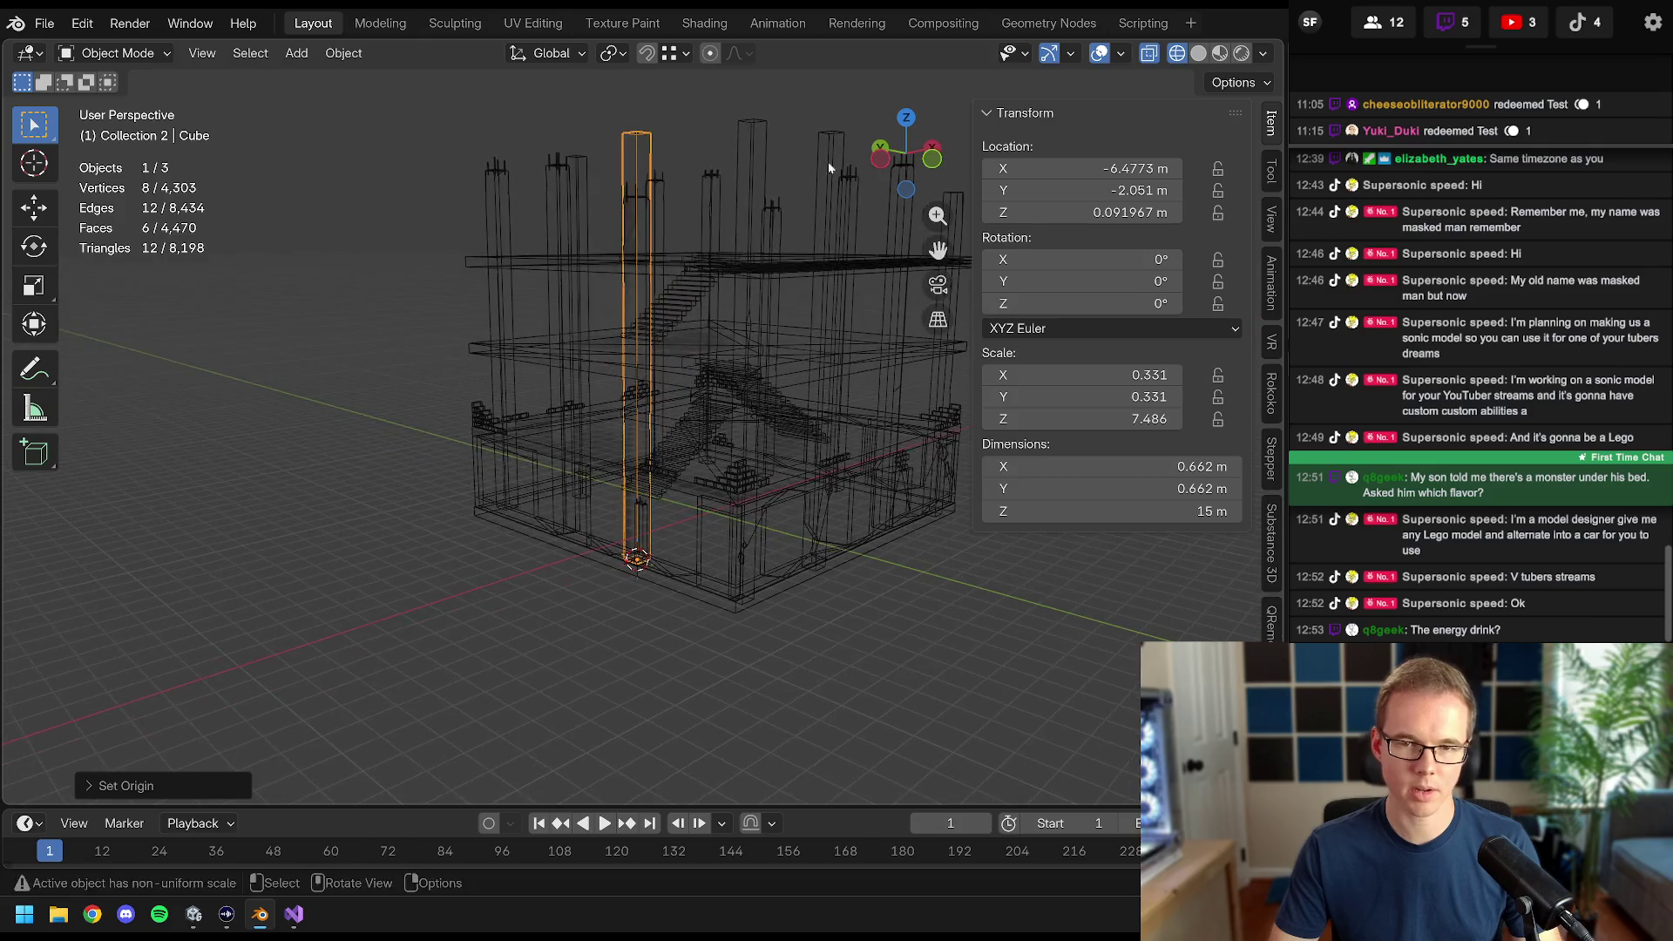
- Set the column's Location Z to 0 m
{"action": "left_click", "coordinate": [1089, 212]}
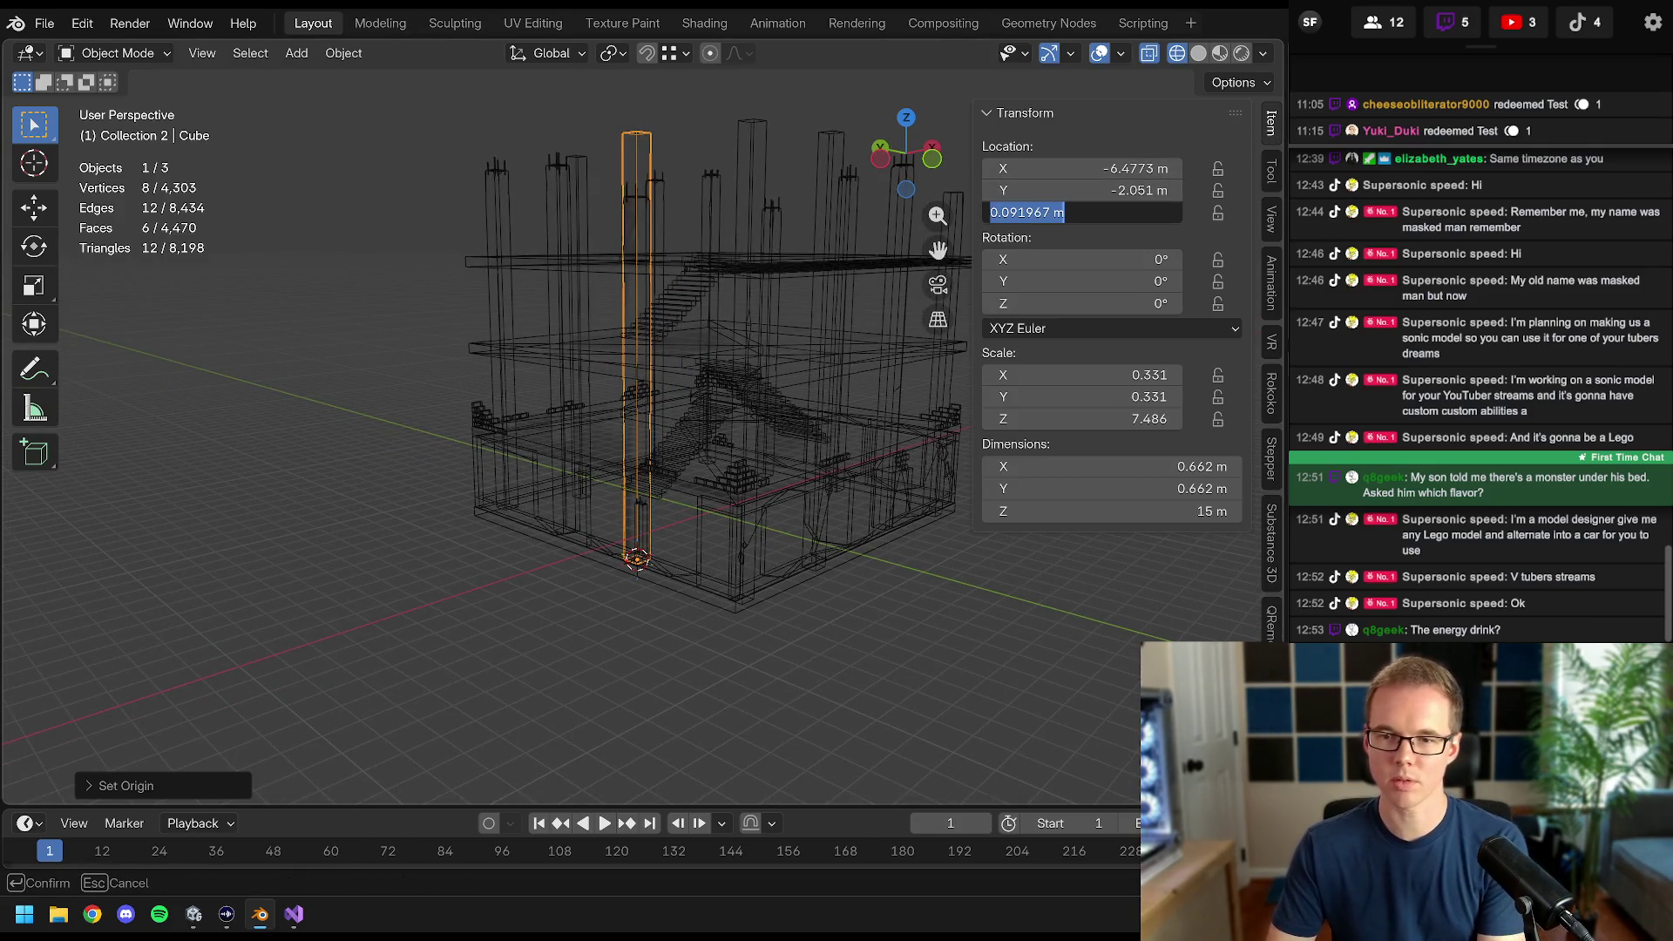
{"action": "type", "text": "0"}
{"action": "key", "text": "Return"}
{"action": "mouse_move", "coordinate": [732, 377]}
{"action": "left_mouse_down"}
{"action": "mouse_move", "coordinate": [673, 400]}
{"action": "mouse_move", "coordinate": [623, 347]}
{"action": "left_mouse_up"}
{"action": "scroll", "coordinate": [624, 348], "scroll_direction": "up", "scroll_amount": 4}
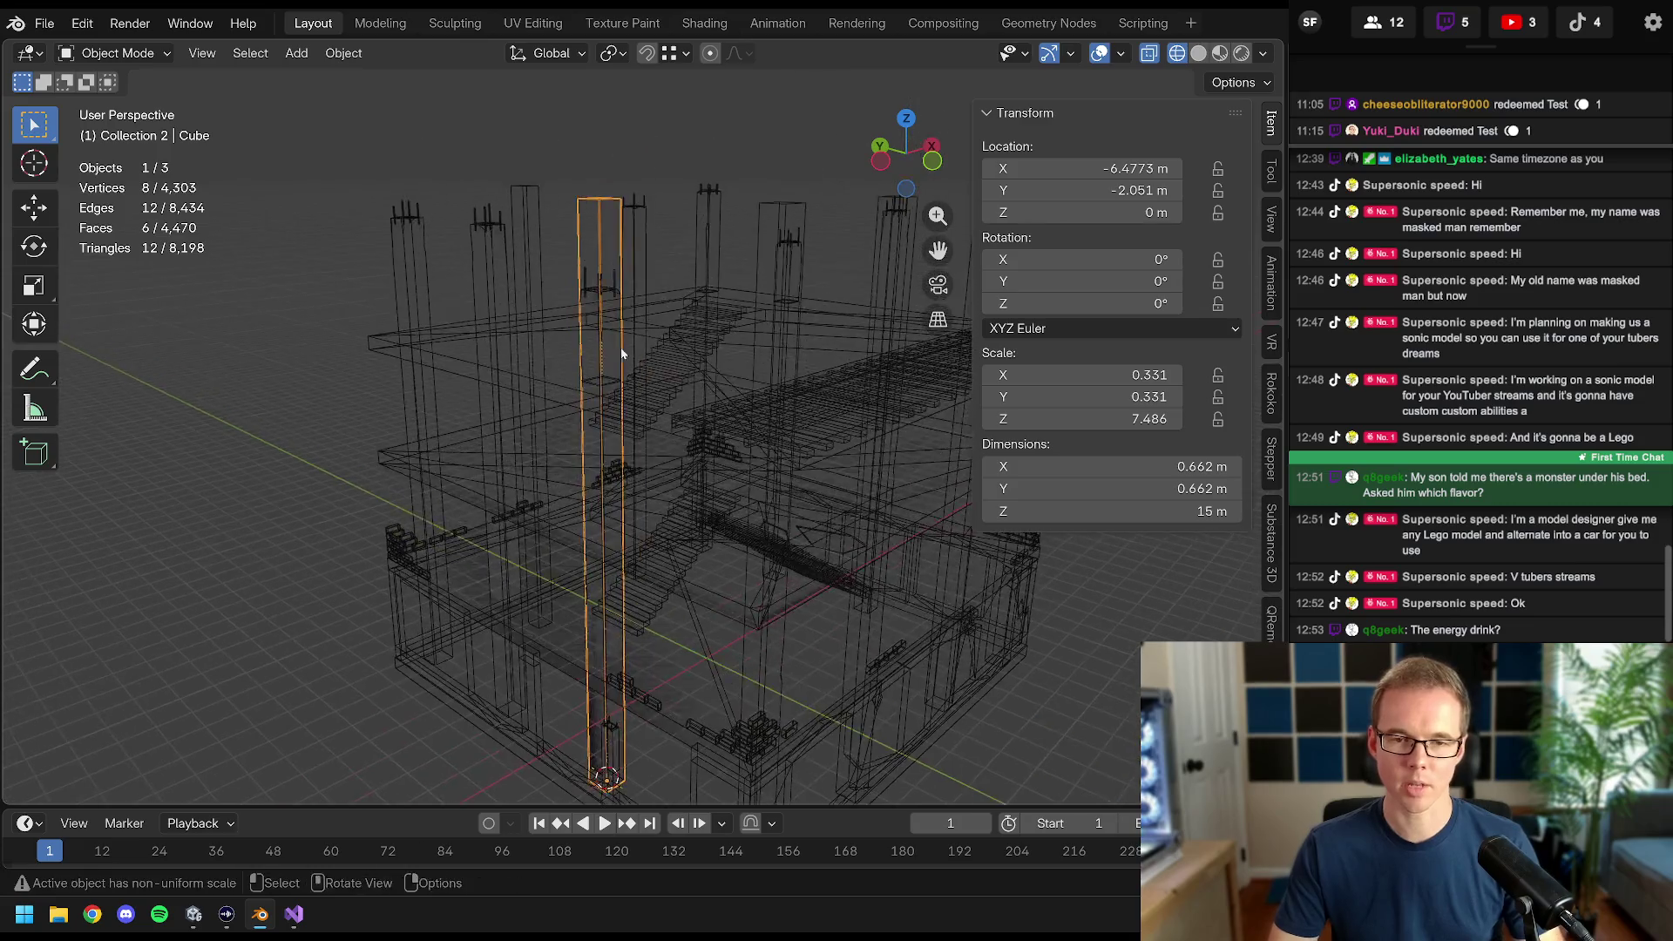
{"action": "scroll", "coordinate": [633, 394], "scroll_direction": "up", "scroll_amount": 6}
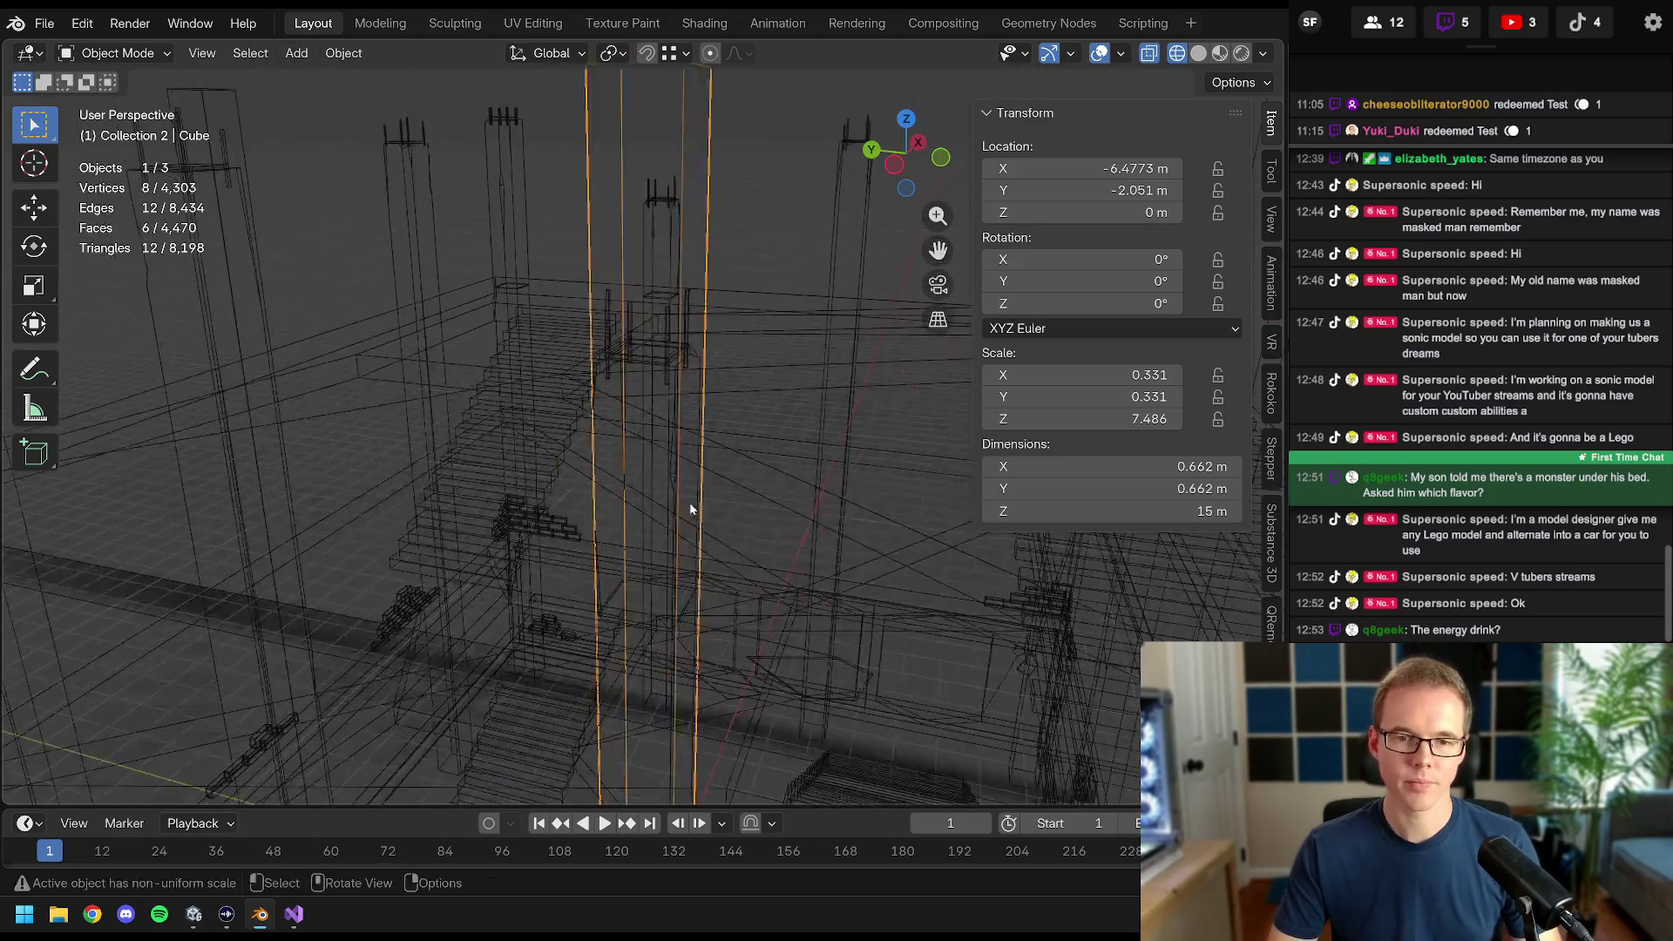
- Switch to solid shading and scale the column along Z to 13 m tall
{"action": "key", "text": "z"}
{"action": "left_click", "coordinate": [908, 324]}
{"action": "key", "text": "s"}
{"action": "key", "text": "z"}
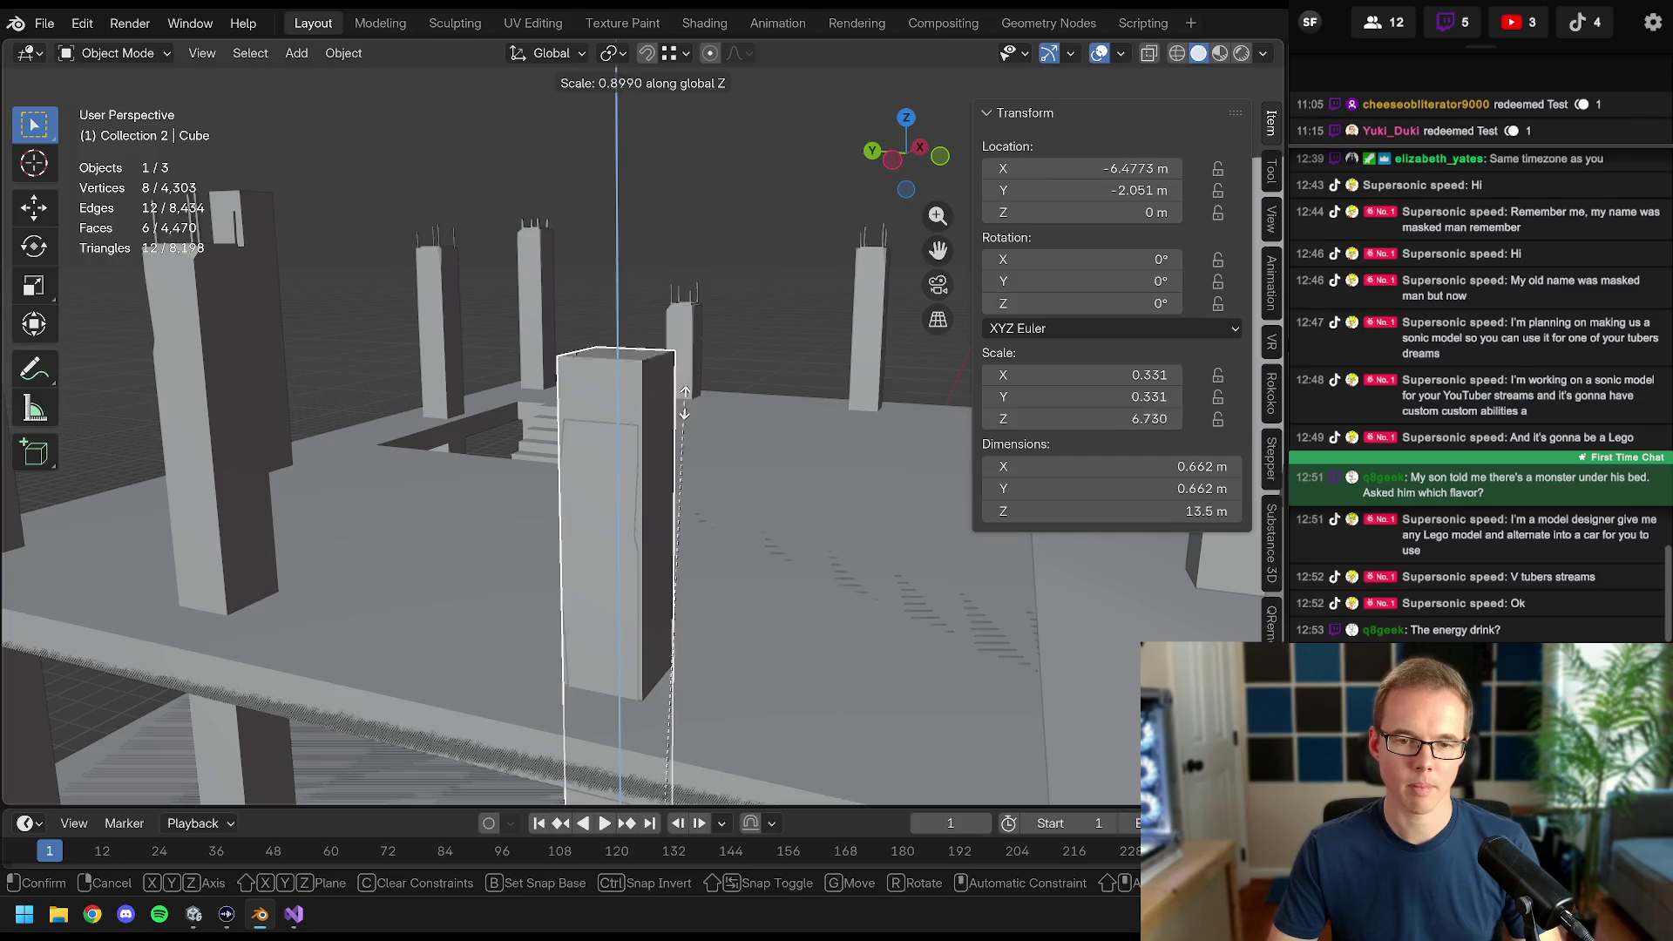
{"action": "left_click", "coordinate": [673, 449]}
- View the building from directly above in wireframe shading
{"action": "scroll", "coordinate": [656, 348], "scroll_direction": "down", "scroll_amount": 8}
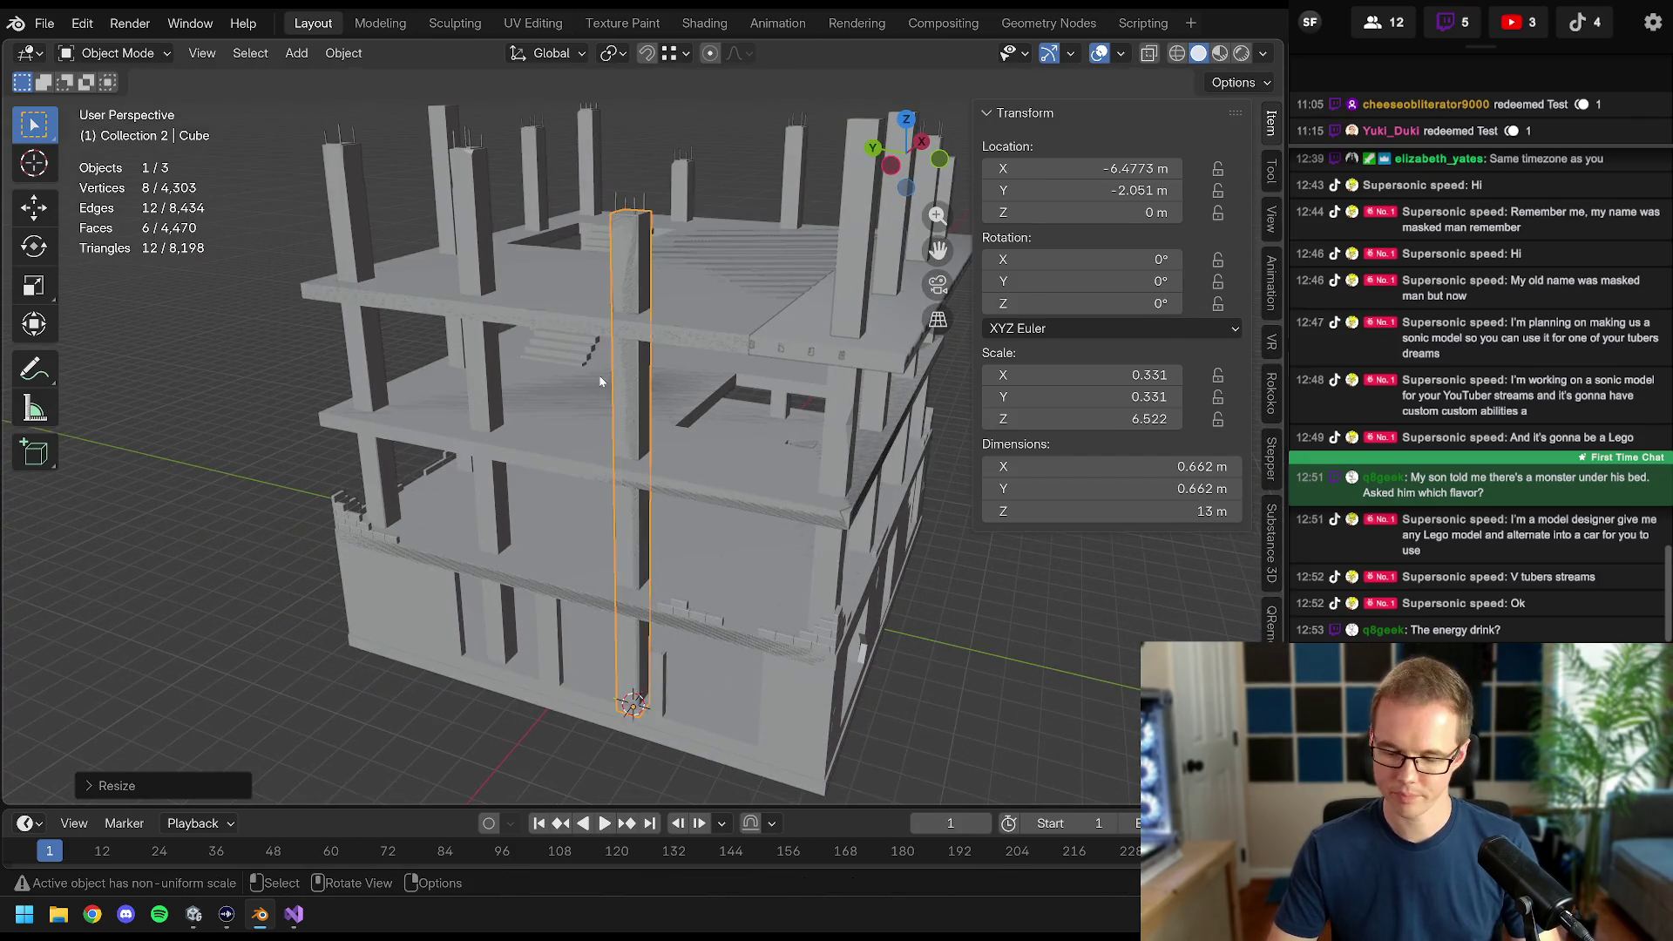
{"action": "key", "text": "KP_7"}
{"action": "scroll", "coordinate": [610, 365], "scroll_direction": "down", "scroll_amount": 1}
{"action": "key", "text": "z"}
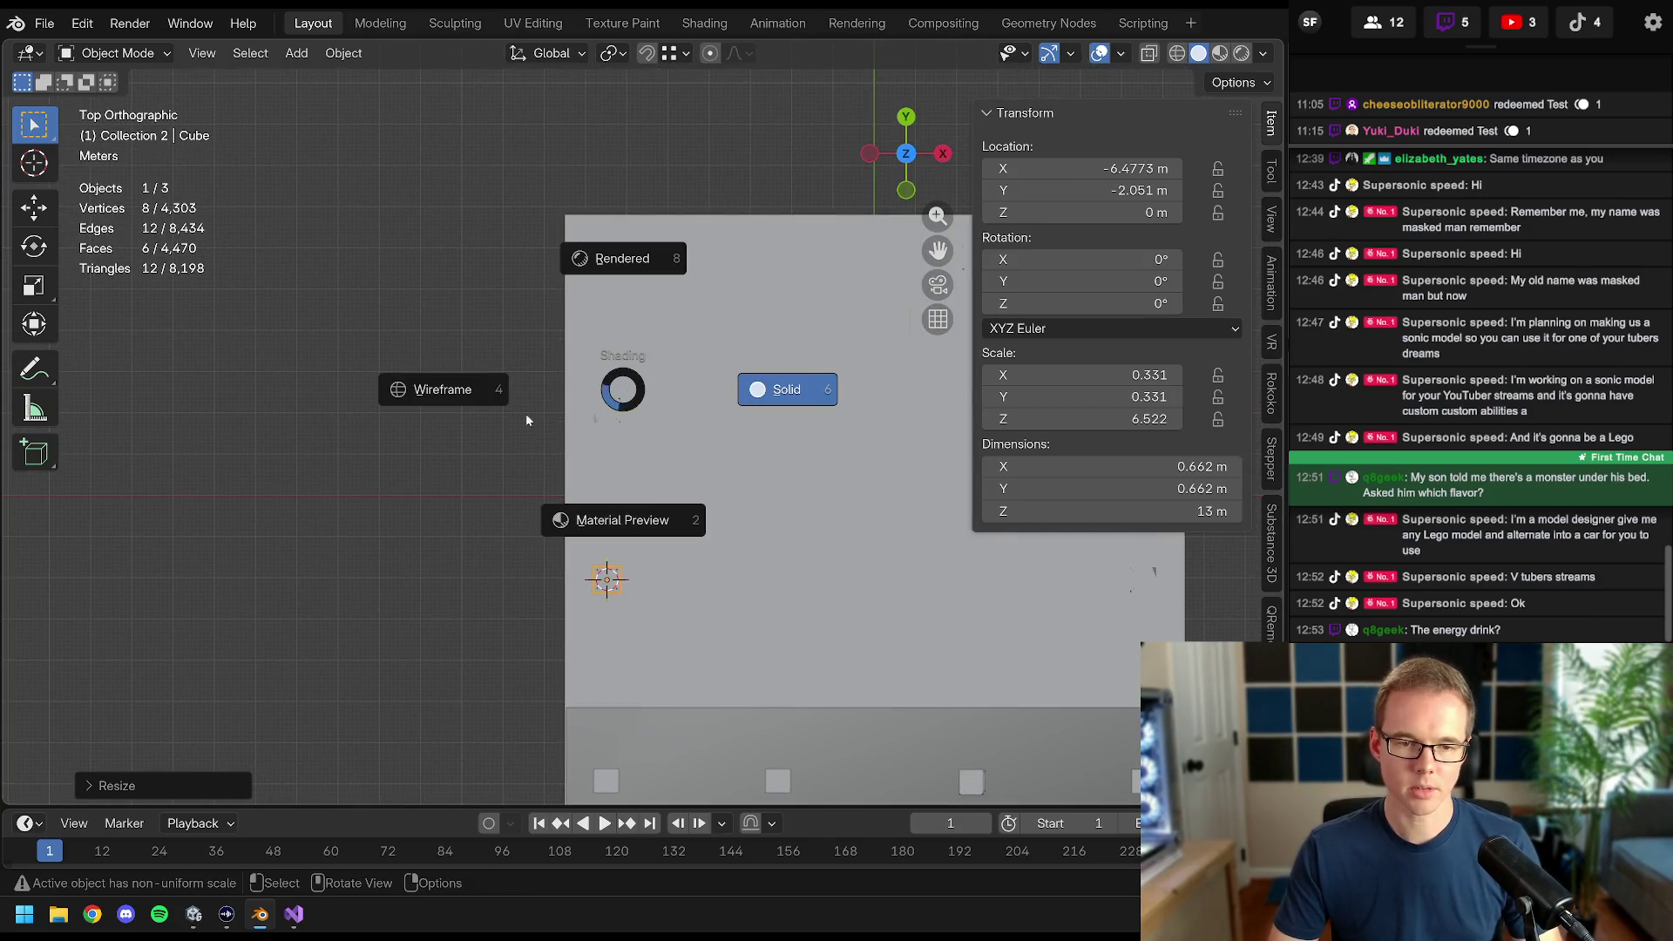
{"action": "left_click", "coordinate": [526, 421]}
{"action": "scroll", "coordinate": [645, 419], "scroll_direction": "up", "scroll_amount": 5}
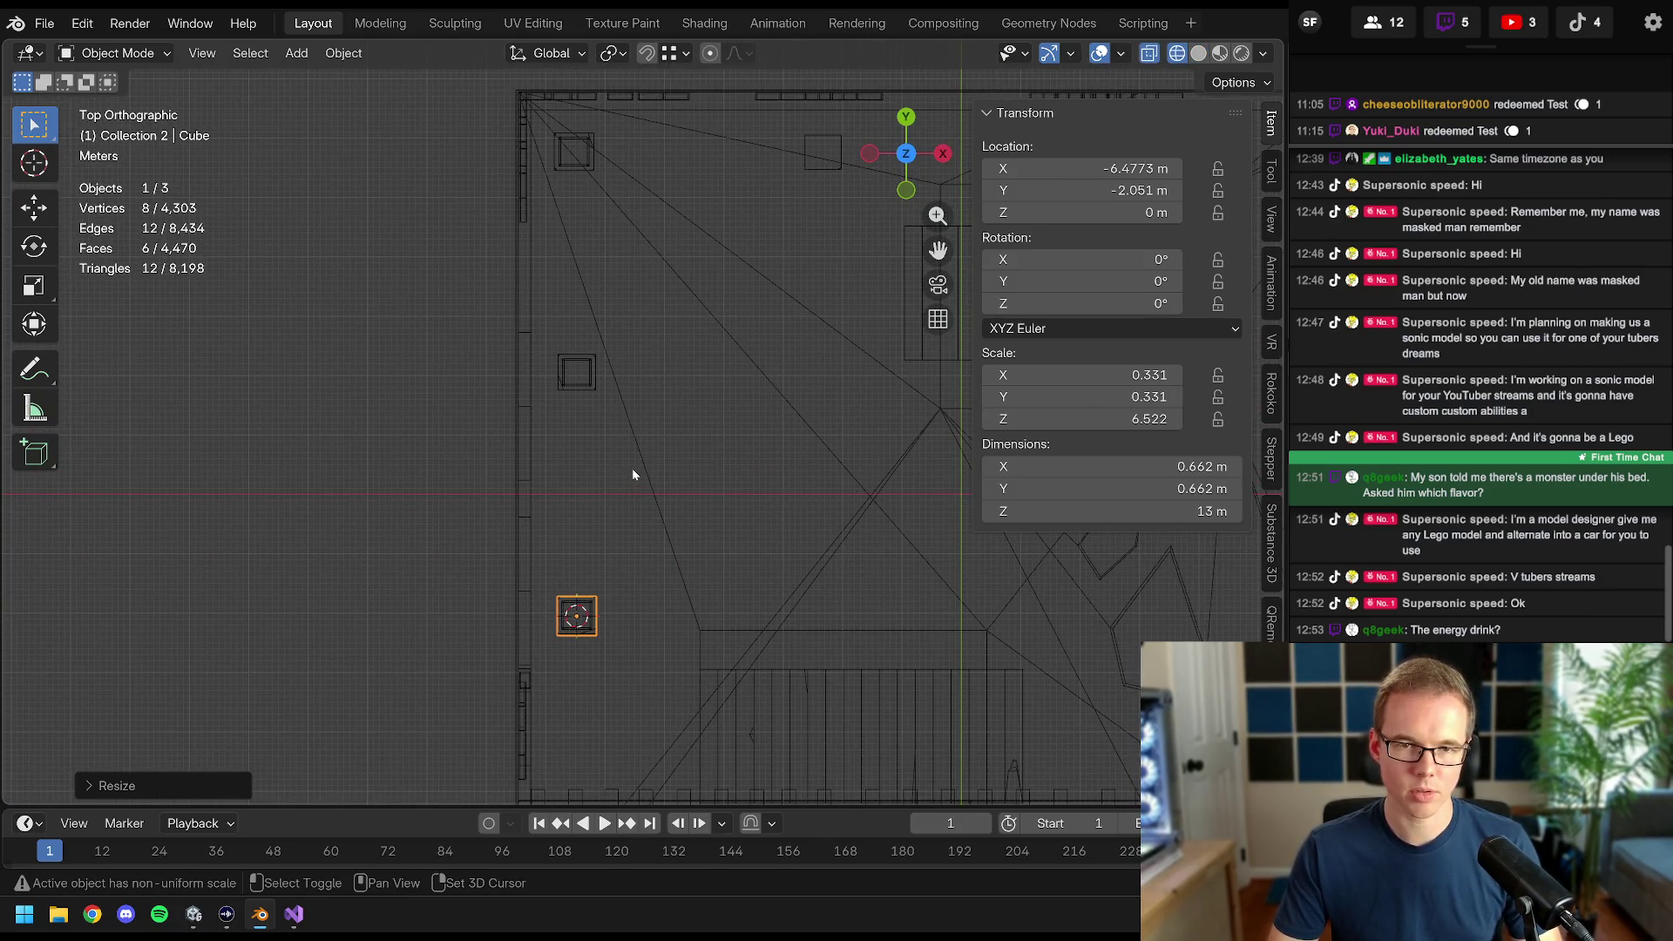
- Duplicate the column along Y onto the next pillar at Y 2.057 m, then start a second Y copy
{"action": "key", "text": "shift+d"}
{"action": "key", "text": "y"}
{"action": "left_click", "coordinate": [607, 233]}
{"action": "scroll", "coordinate": [607, 261], "scroll_direction": "up", "scroll_amount": 4}
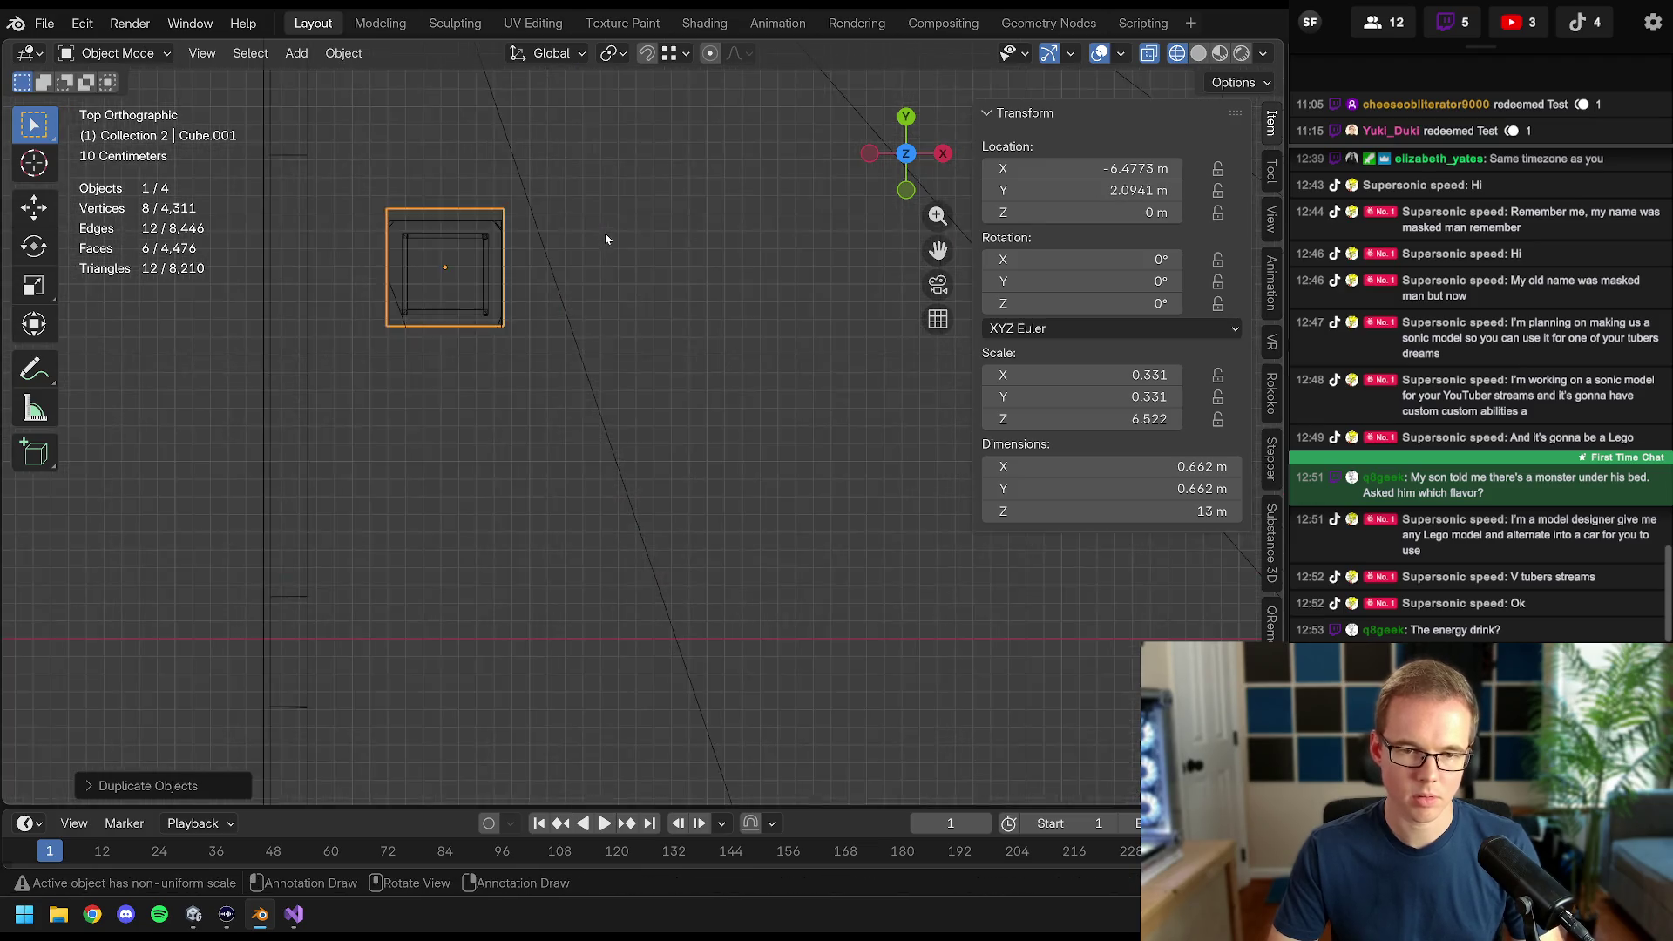
{"action": "key", "text": "g"}
{"action": "key", "text": "y"}
{"action": "left_click", "coordinate": [686, 341]}
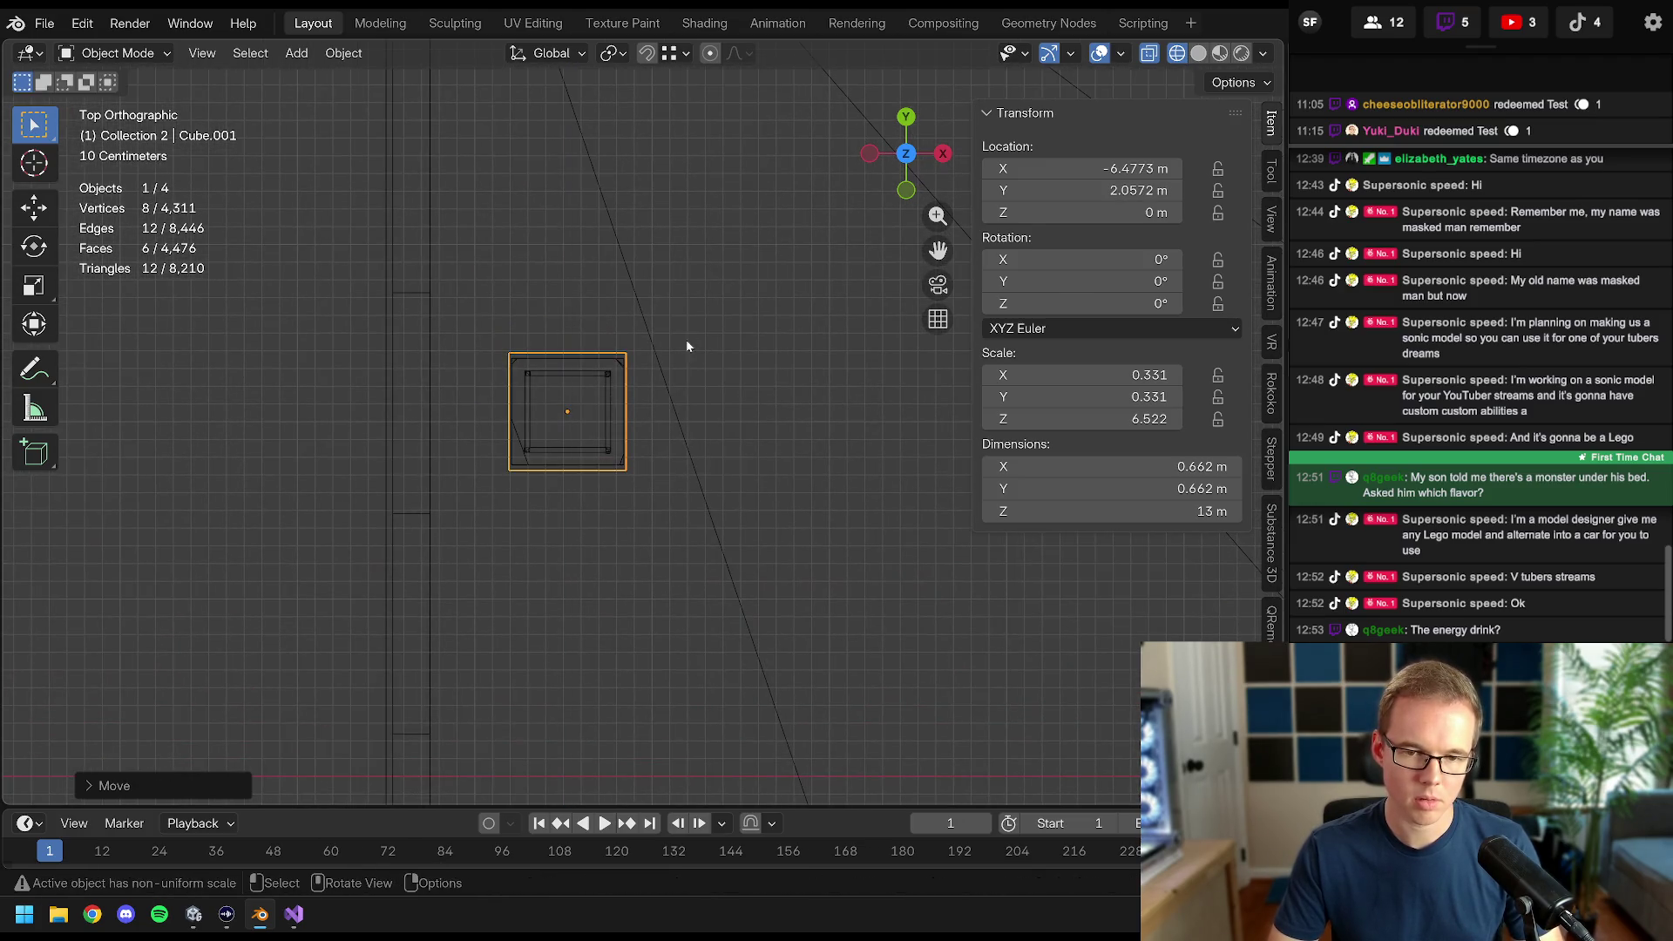
{"action": "scroll", "coordinate": [671, 531], "scroll_direction": "down", "scroll_amount": 3}
{"action": "key", "text": "shift+d"}
{"action": "key", "text": "y"}
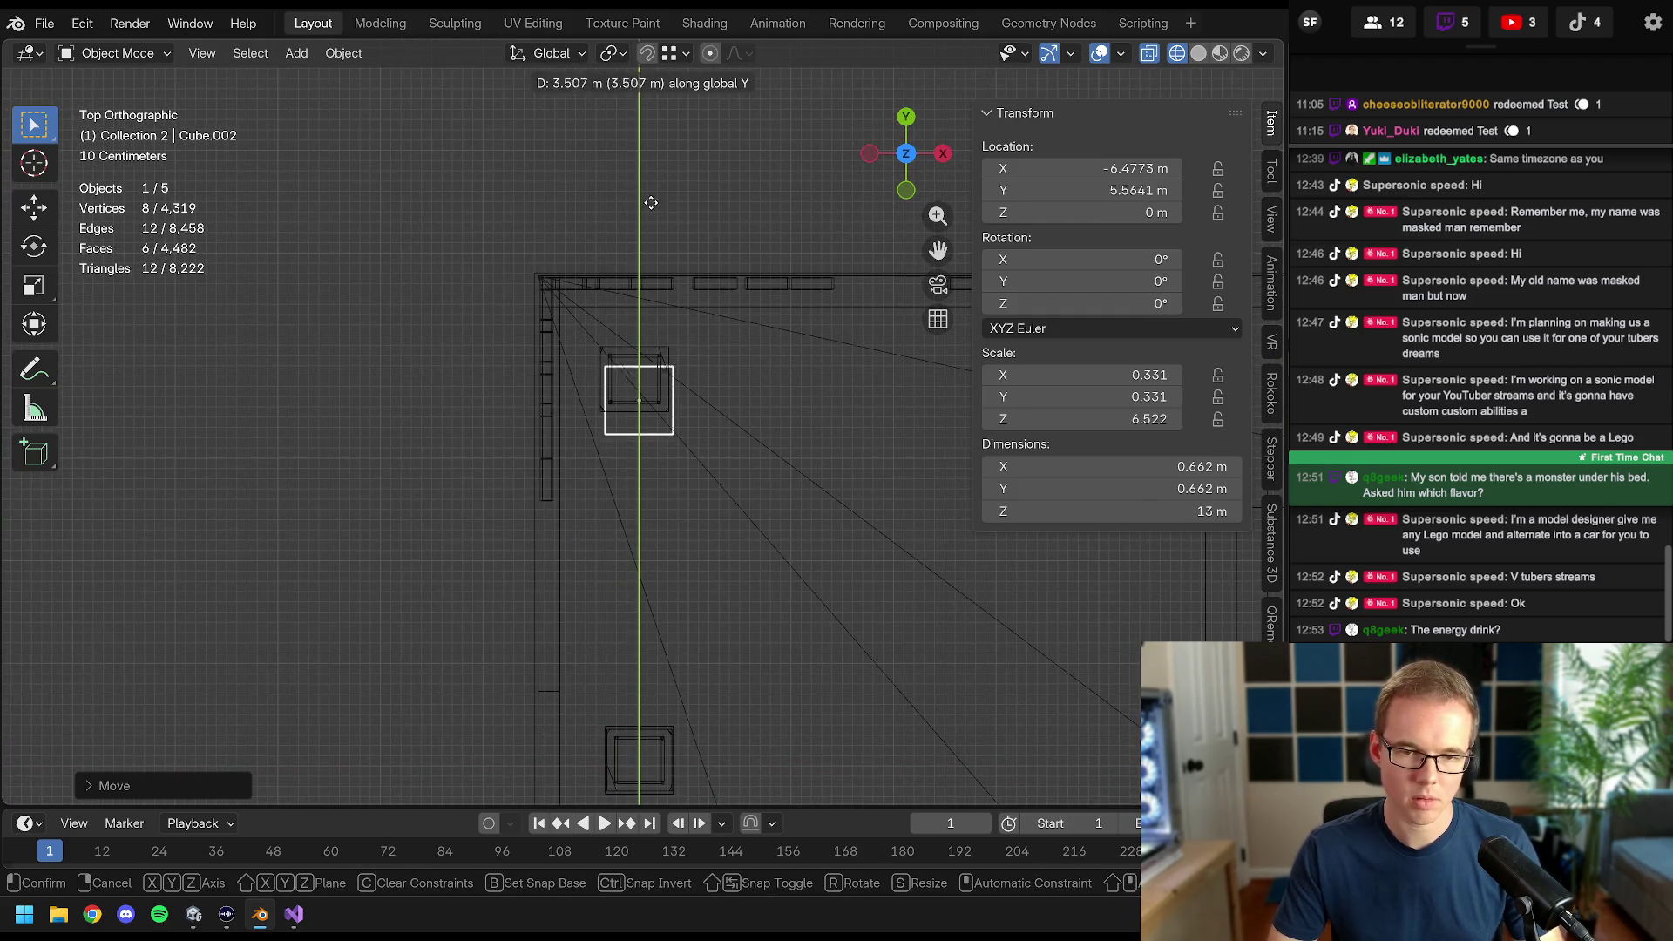